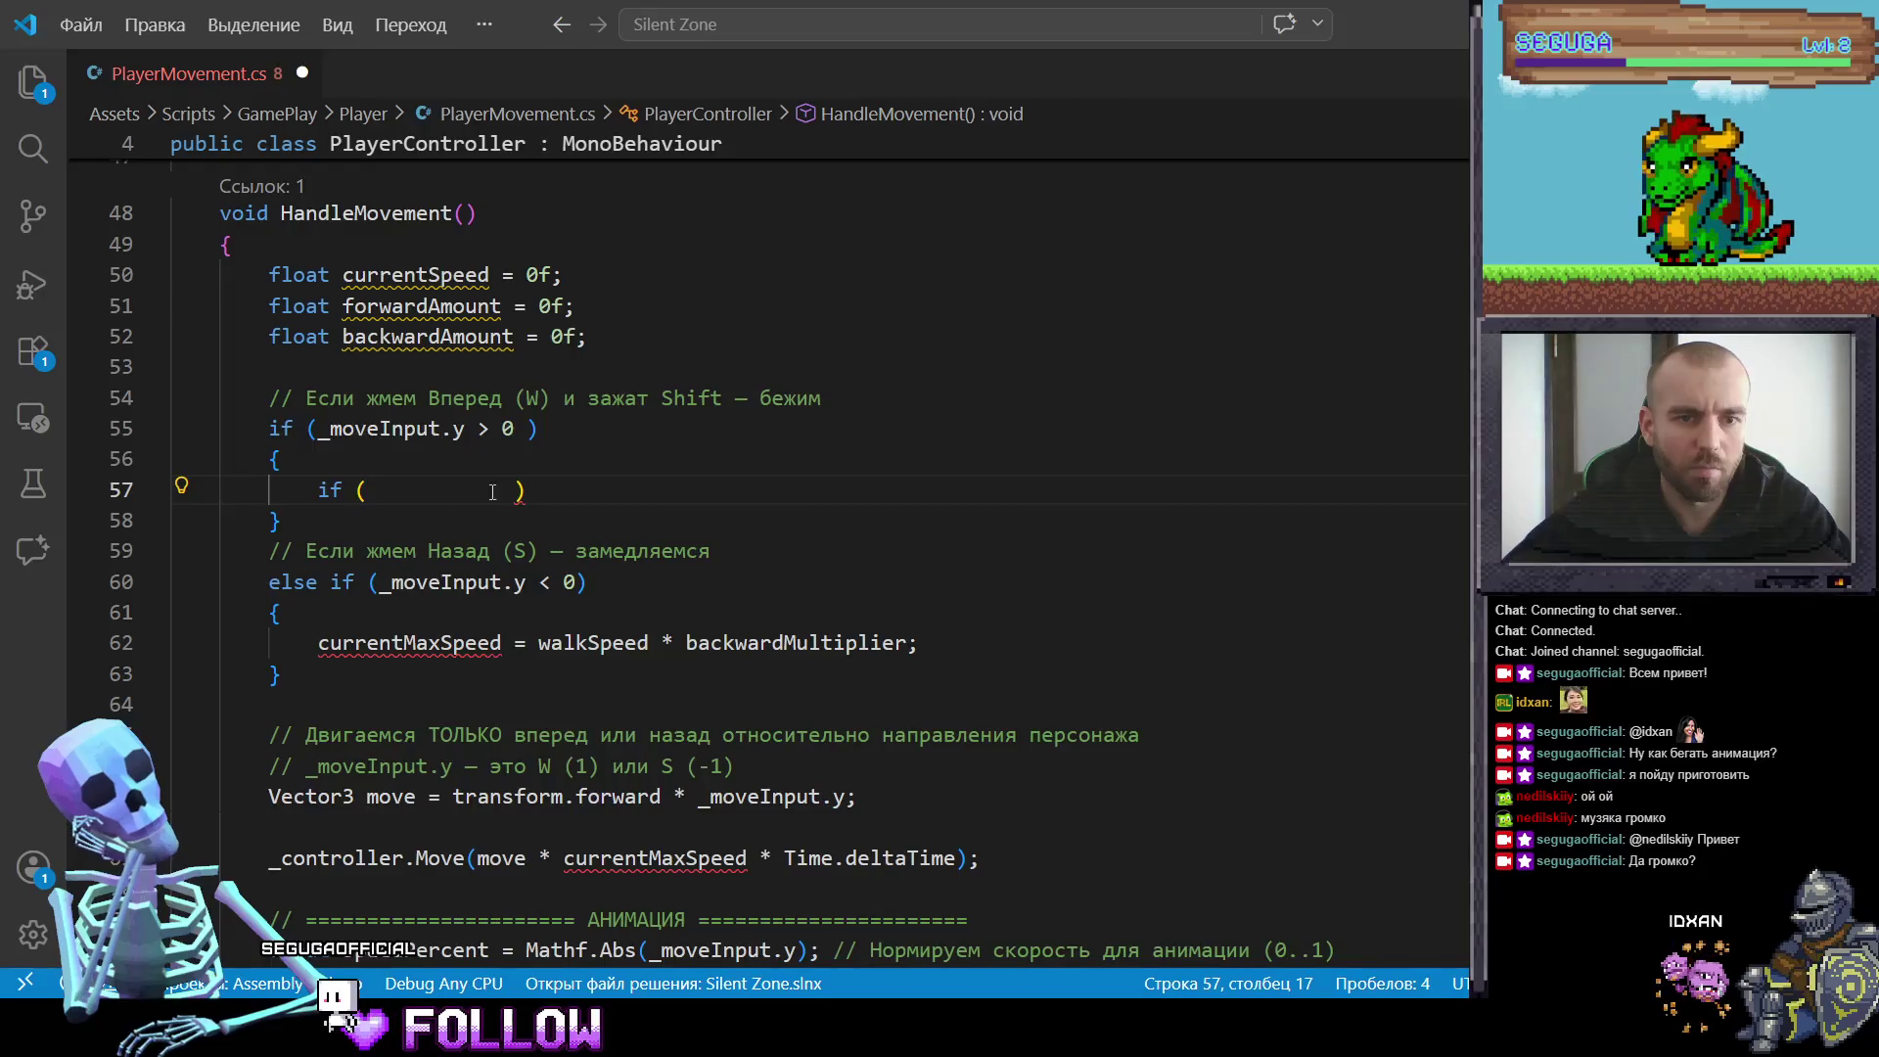
Step: Clear the empty condition on line 57 and accept Copilot's _isRunning run/walk speed block
{"action": "left_click_drag", "start_coordinate": [514, 489], "coordinate": [380, 504]}
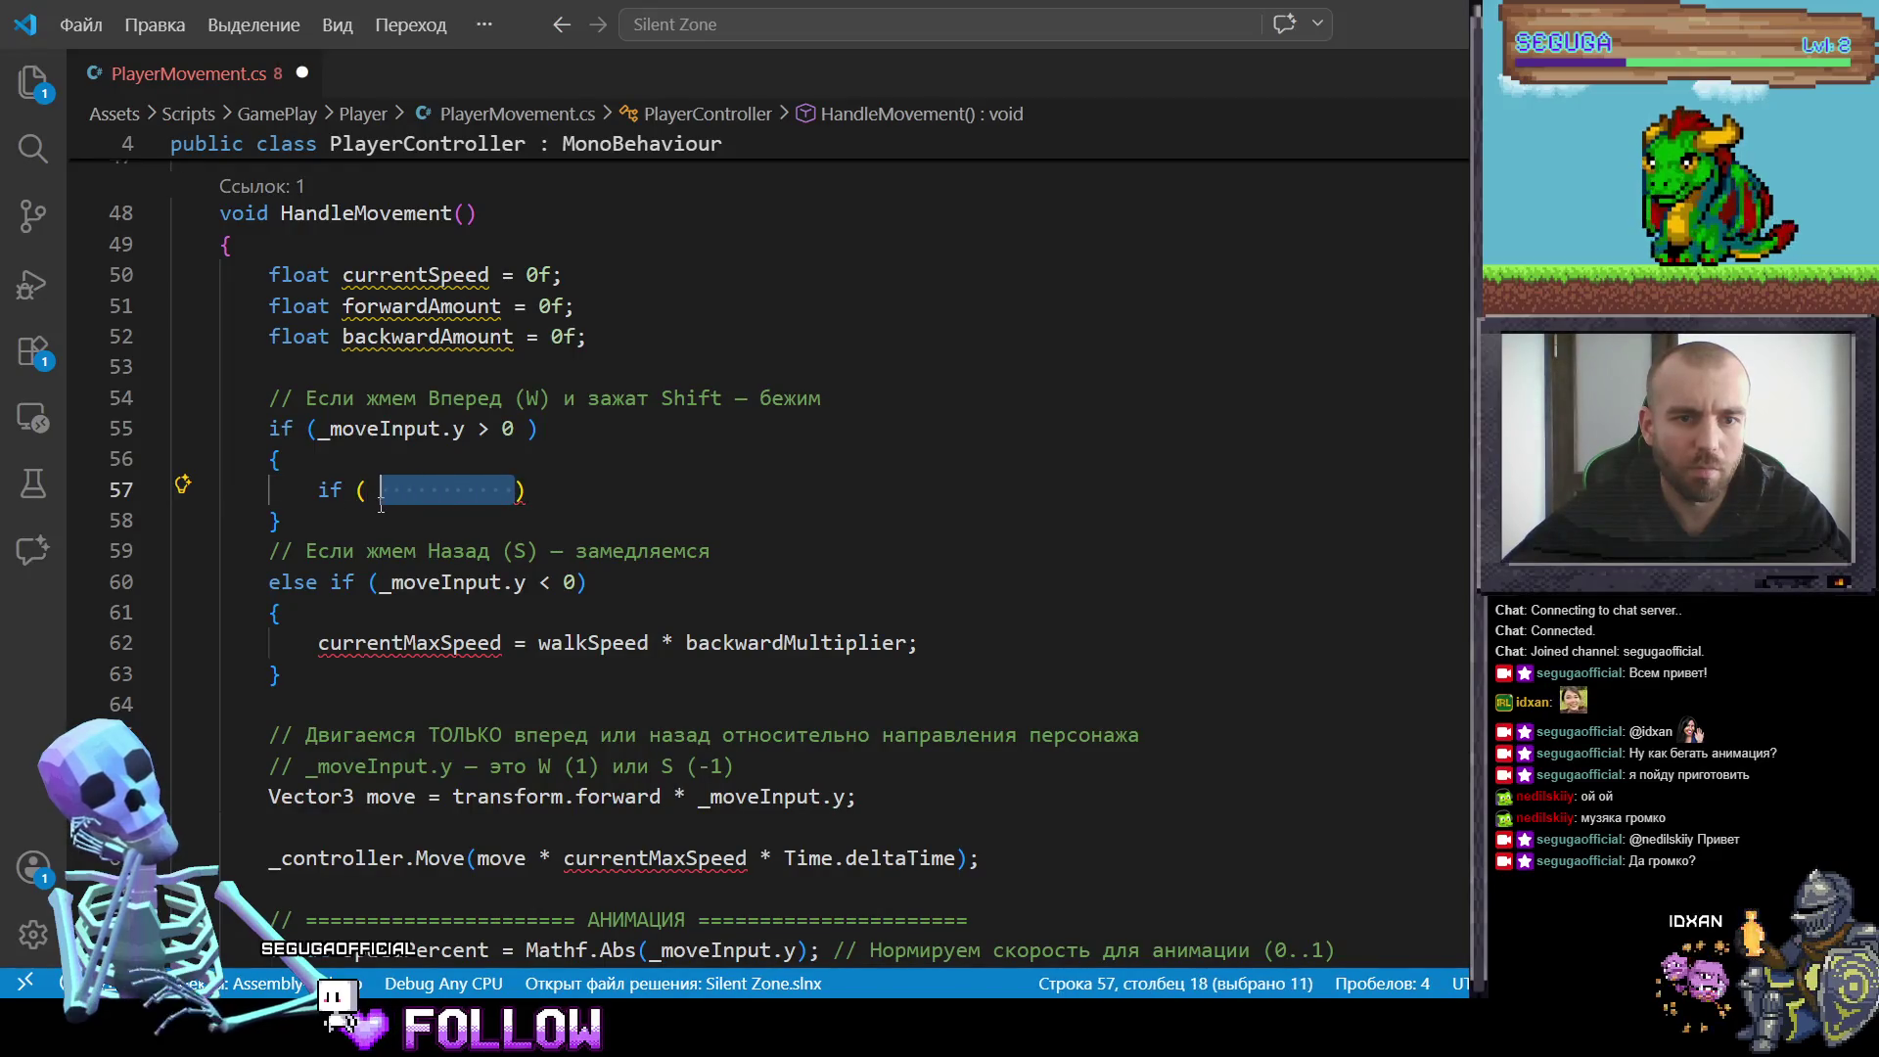
{"action": "key", "text": "BackSpace"}
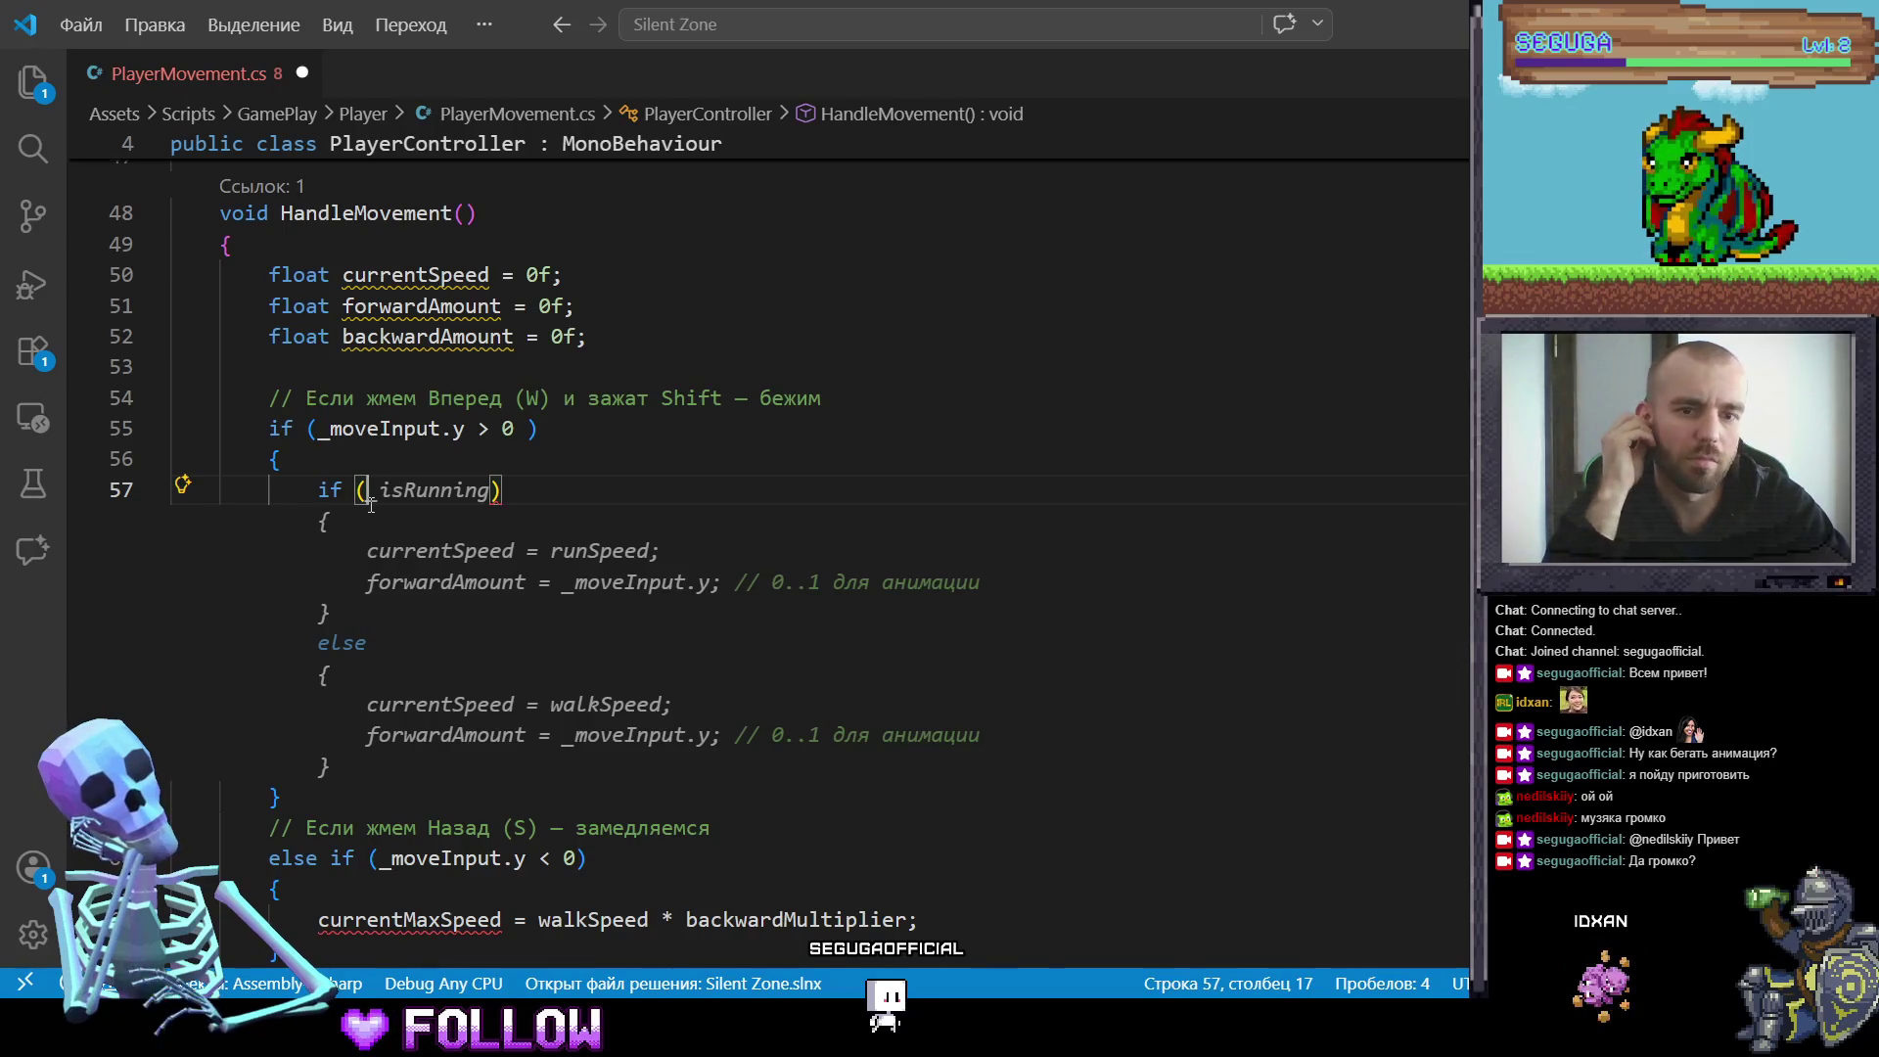
{"action": "left_click", "coordinate": [333, 766]}
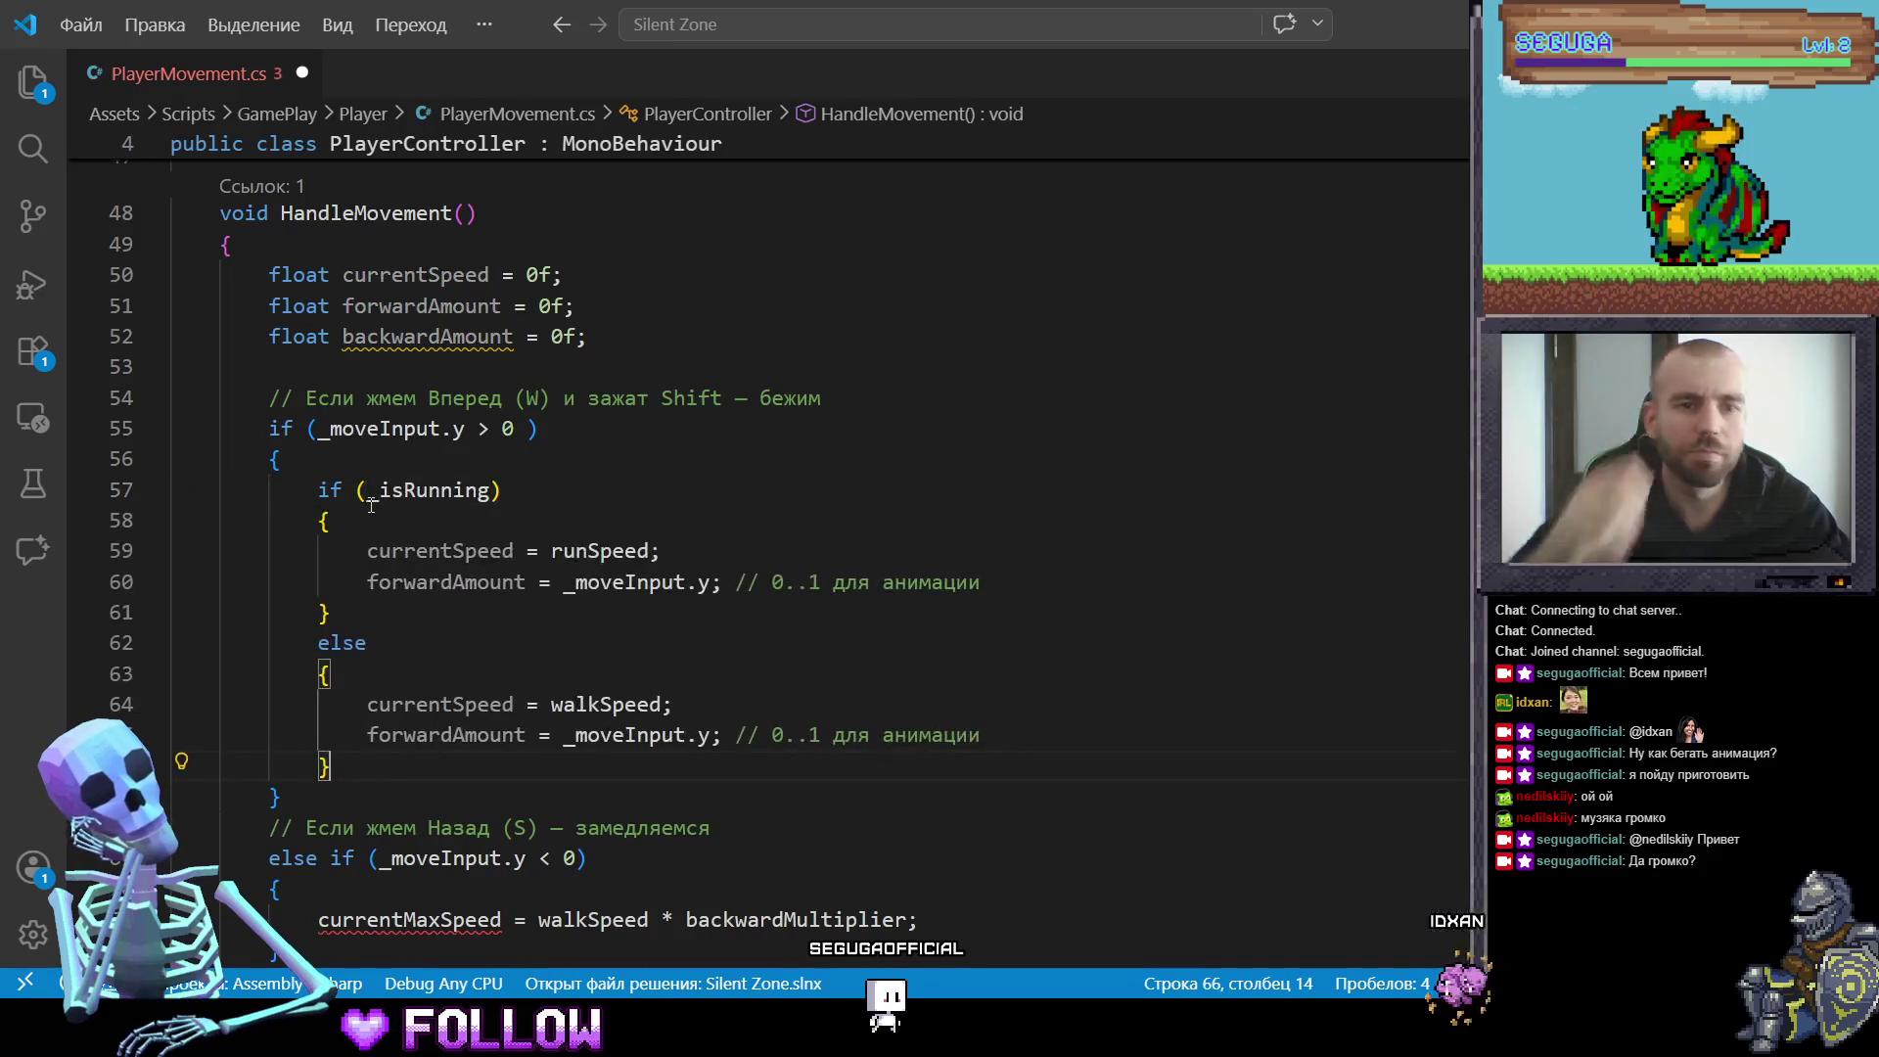
{"action": "left_click", "coordinate": [1030, 578]}
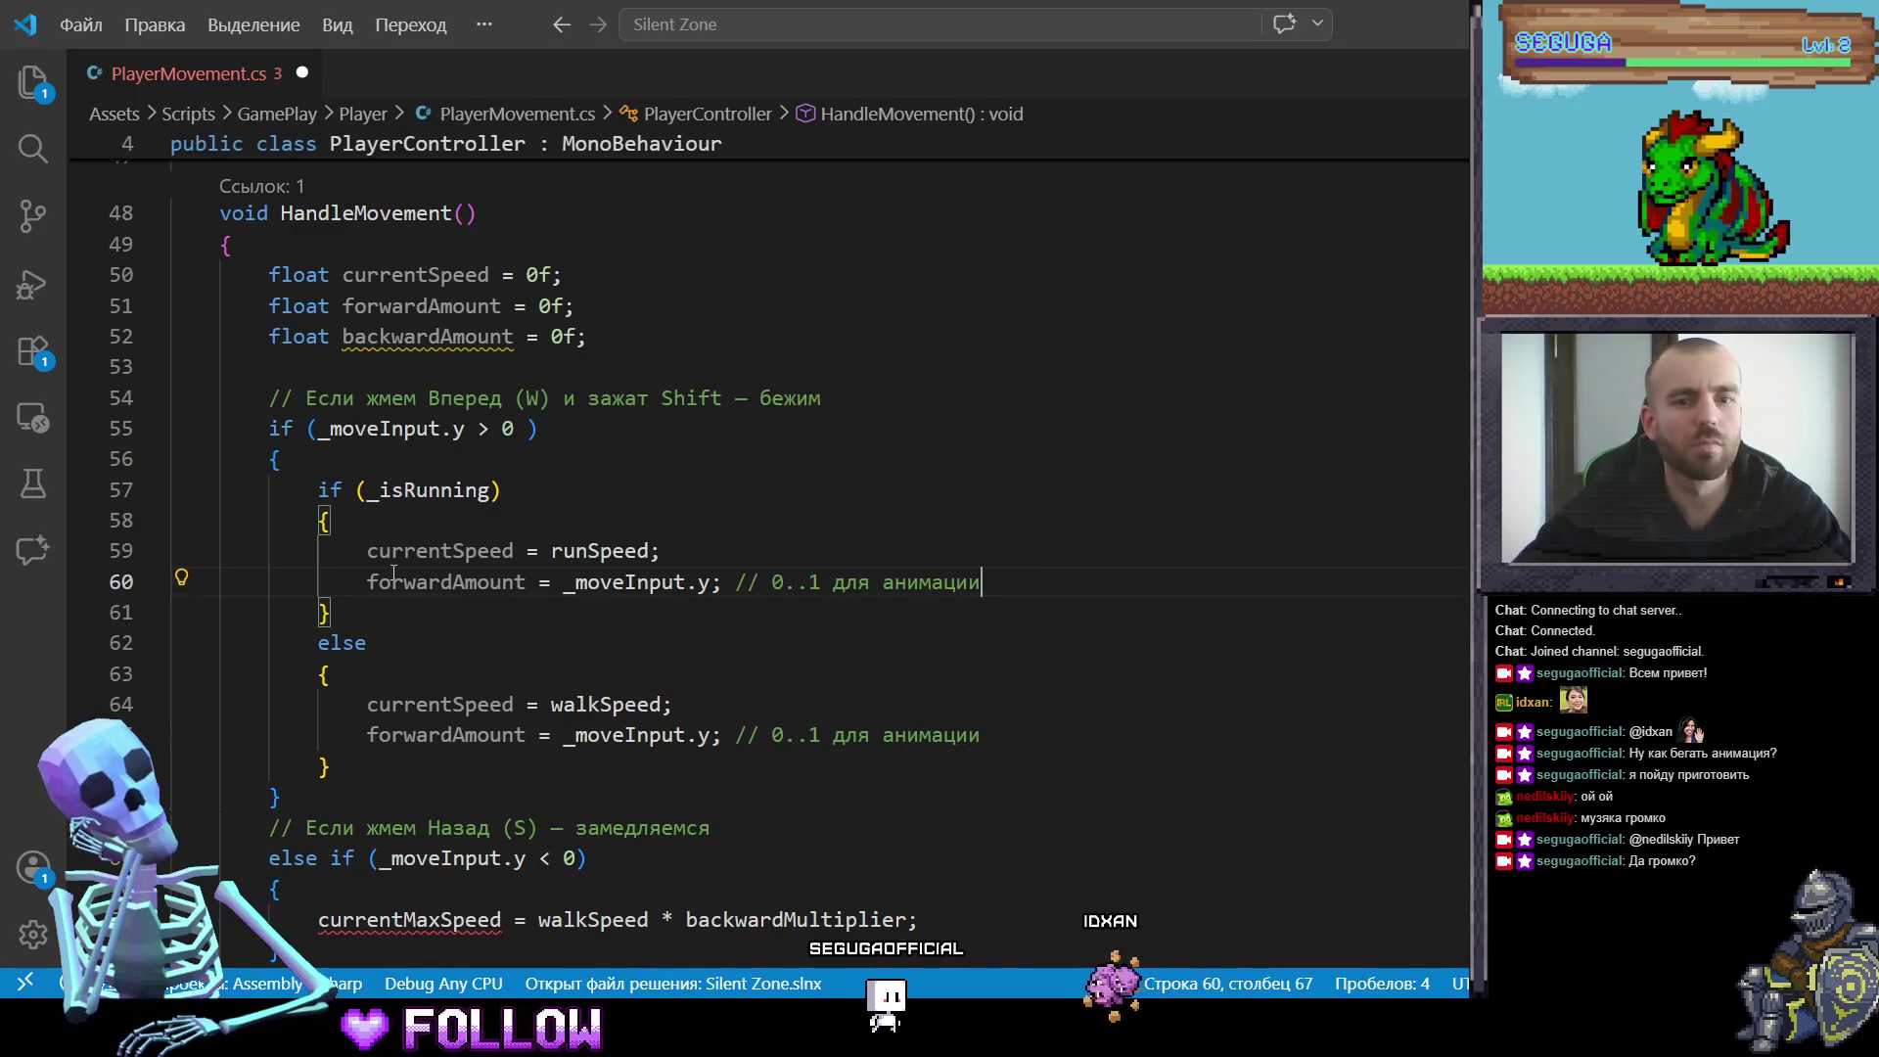
Step: Add animator.SetBool("IsRunning", true); to the run branch after its forwardAmount line
{"action": "key", "text": "Return"}
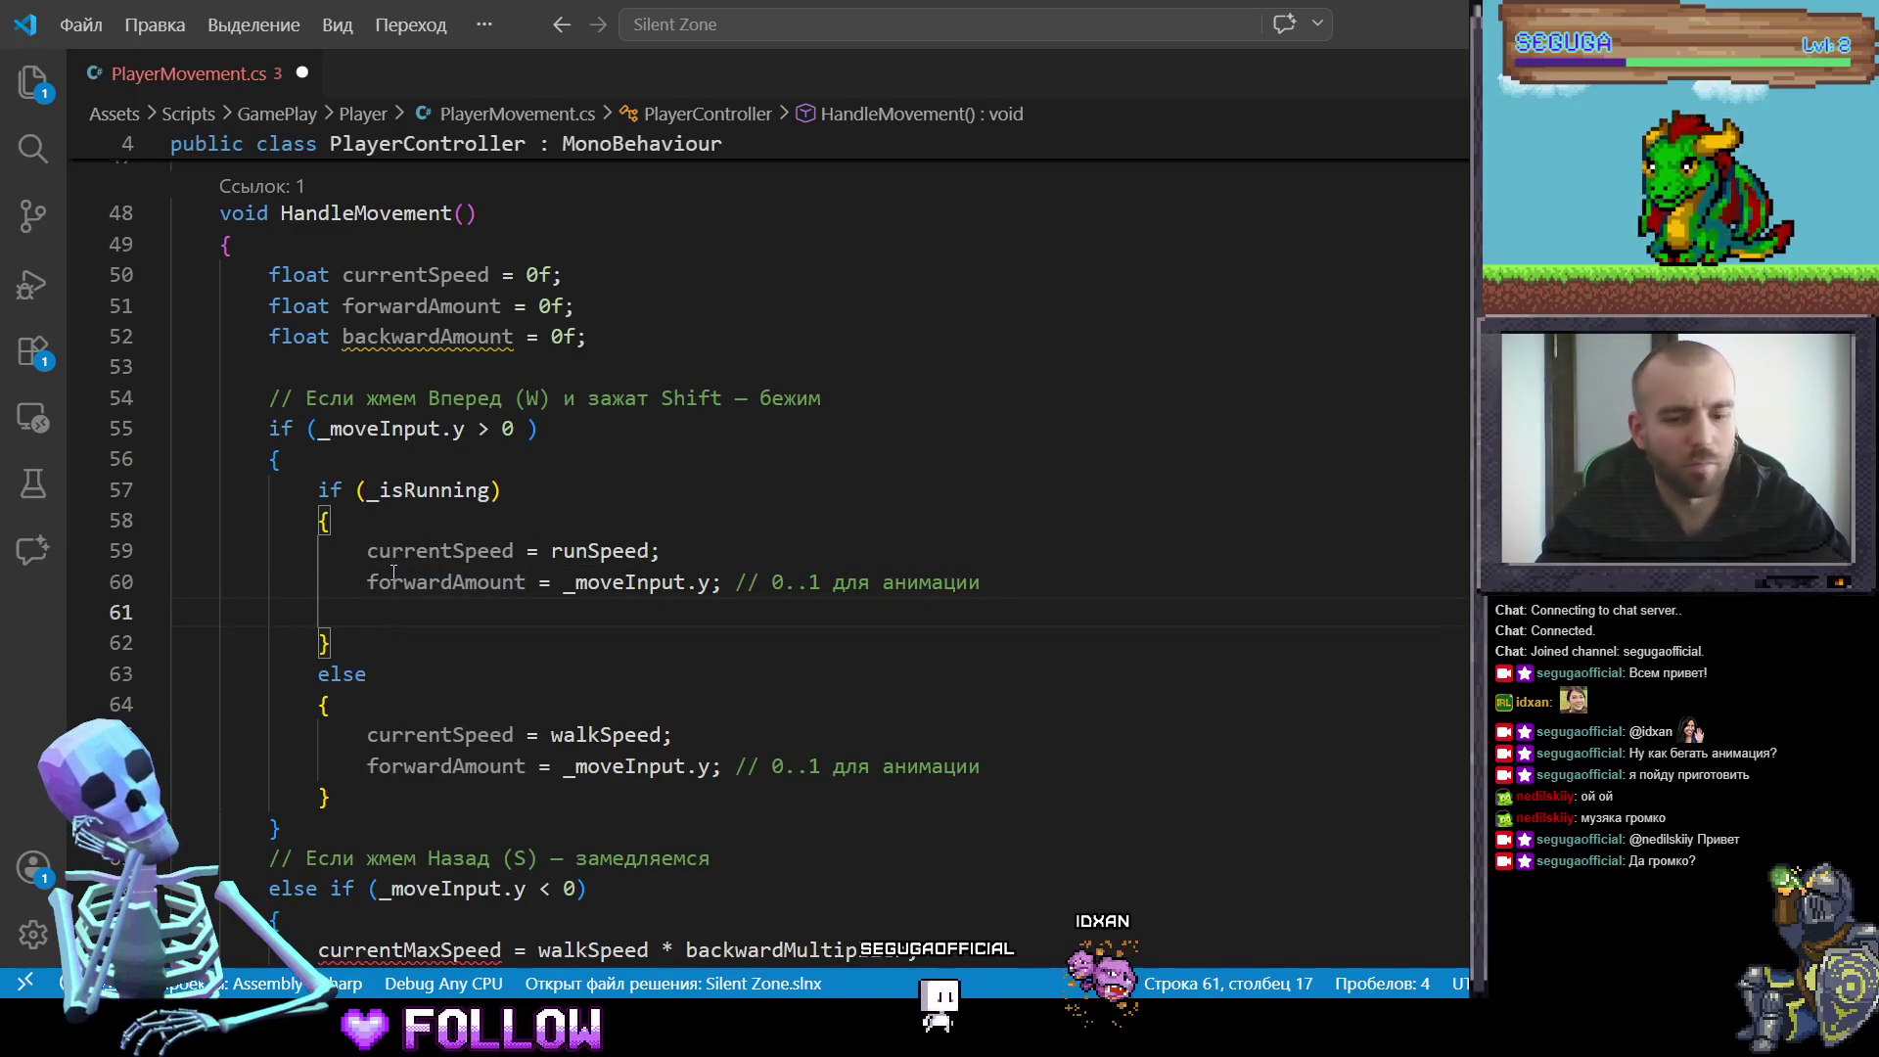
{"action": "type", "text": "animator"}
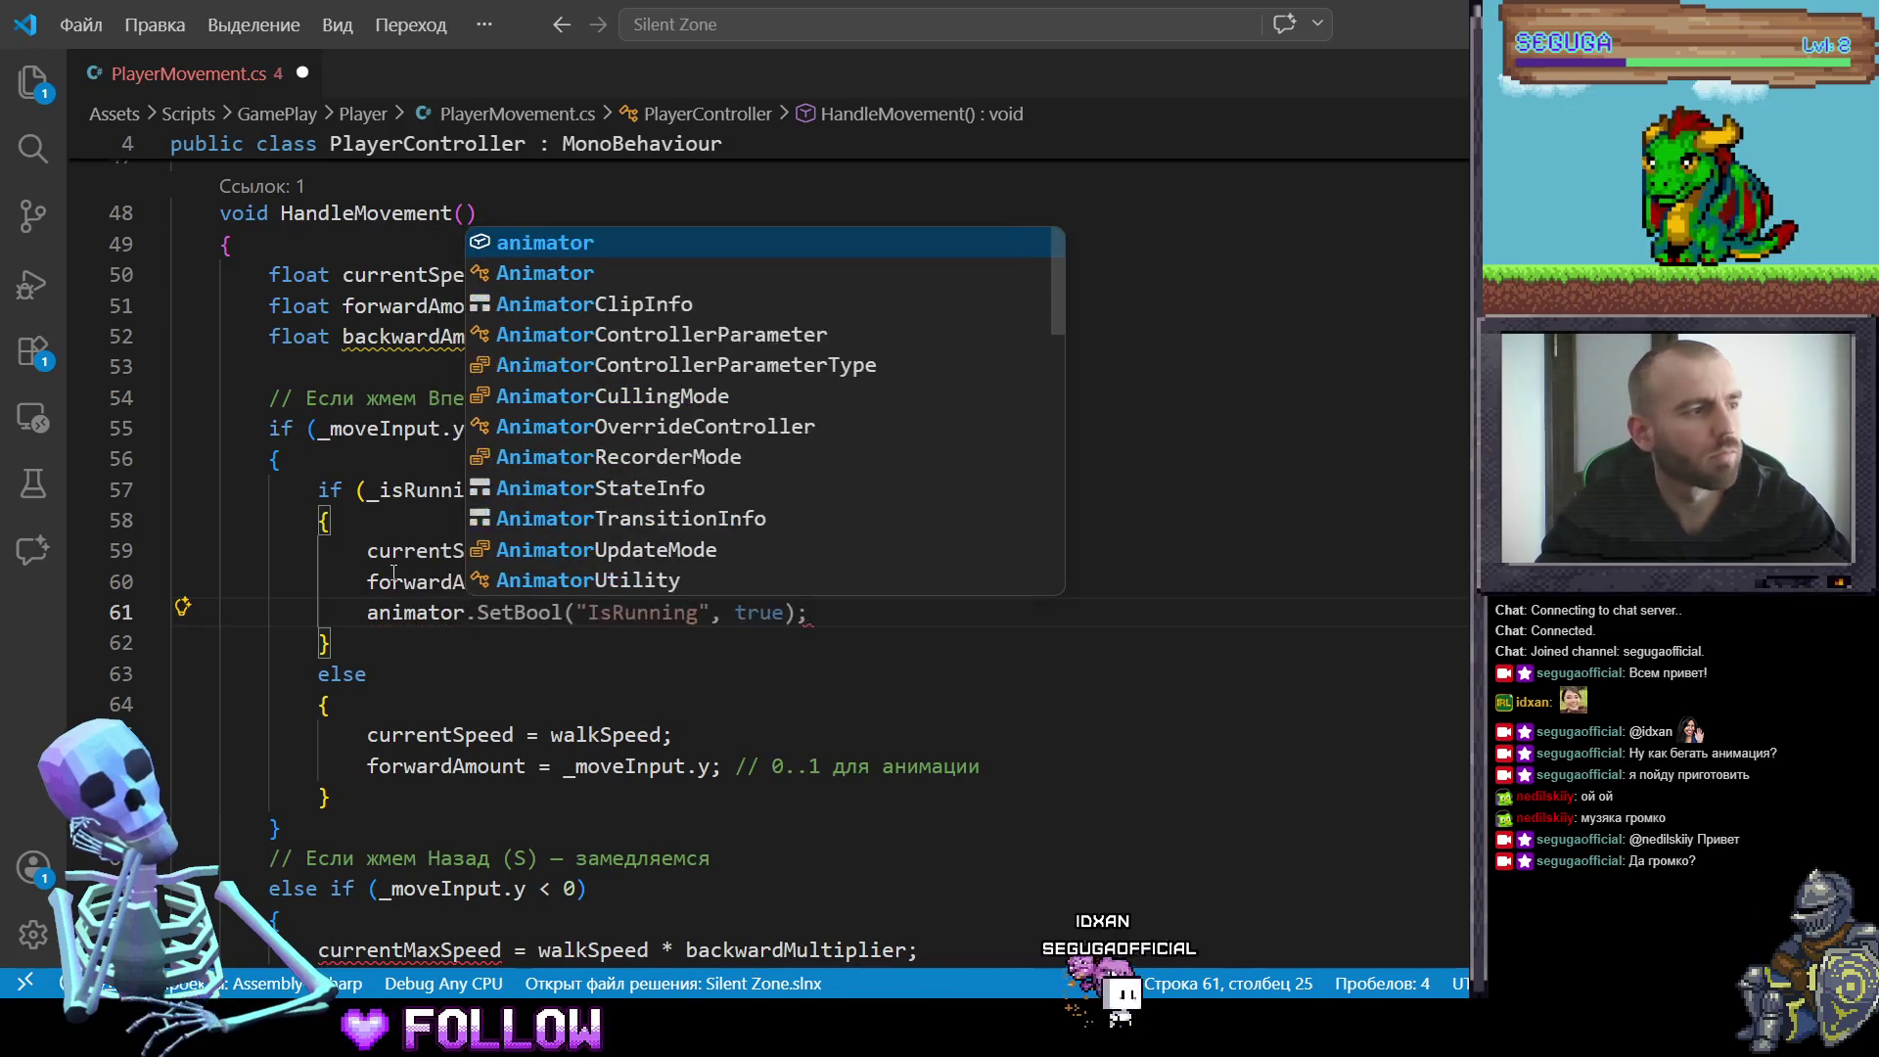
{"action": "type", "text": ".bet"}
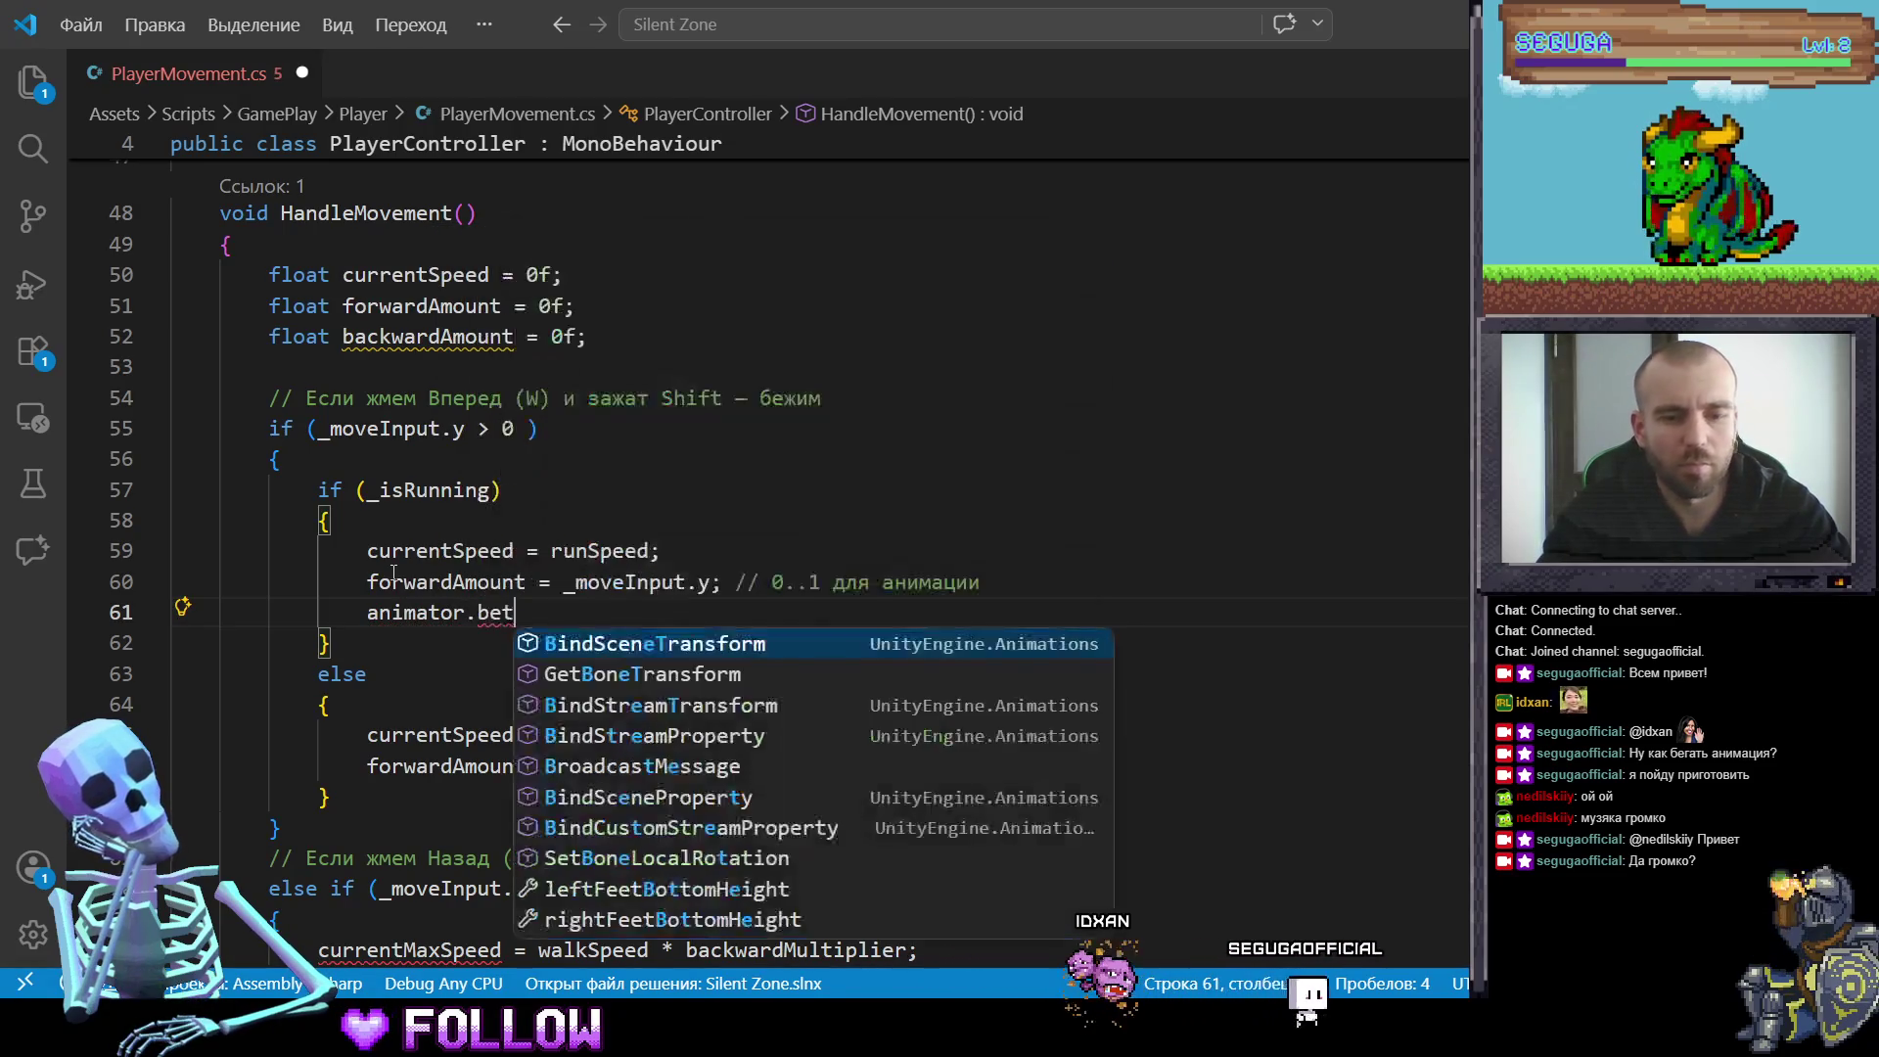
{"action": "type", "text": "o"}
{"action": "key", "text": "BackSpace"}
{"action": "key", "text": "BackSpace"}
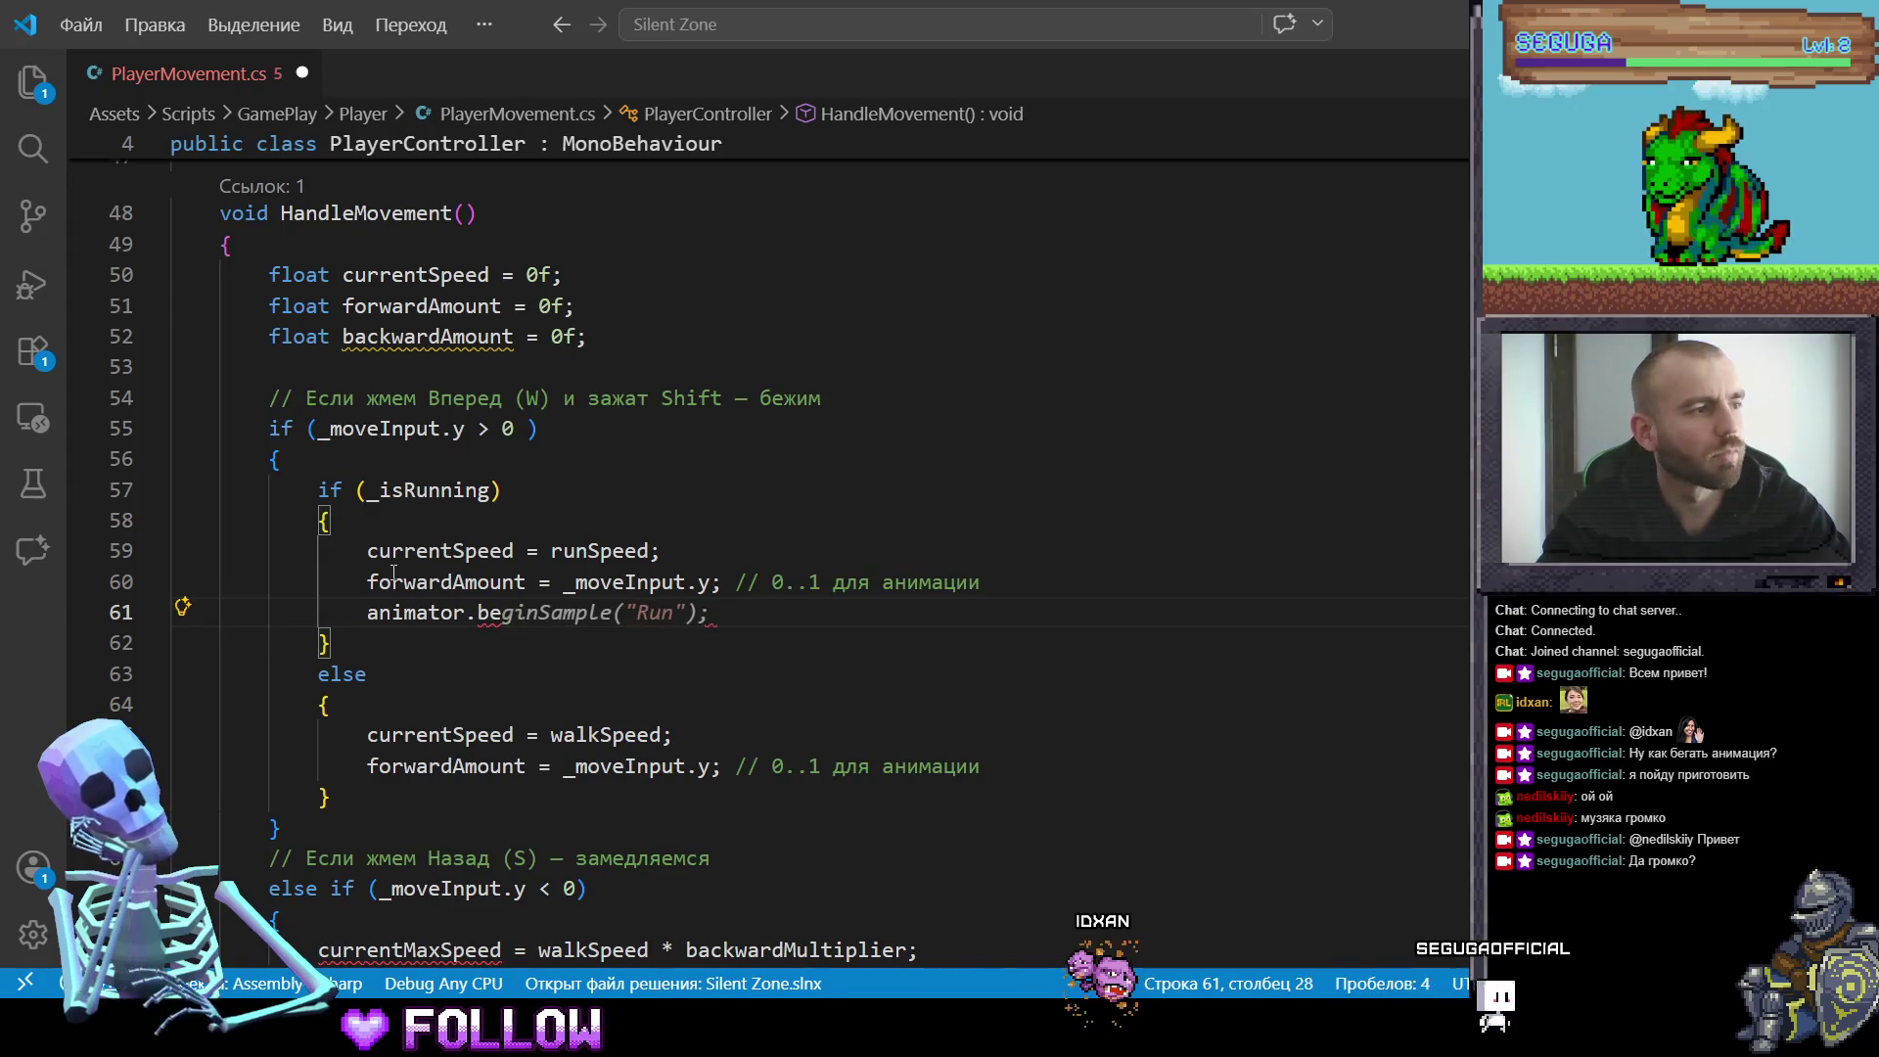
{"action": "key", "text": "BackSpace"}
{"action": "key", "text": "BackSpace"}
{"action": "key", "text": "BackSpace"}
{"action": "type", "text": ".S"}
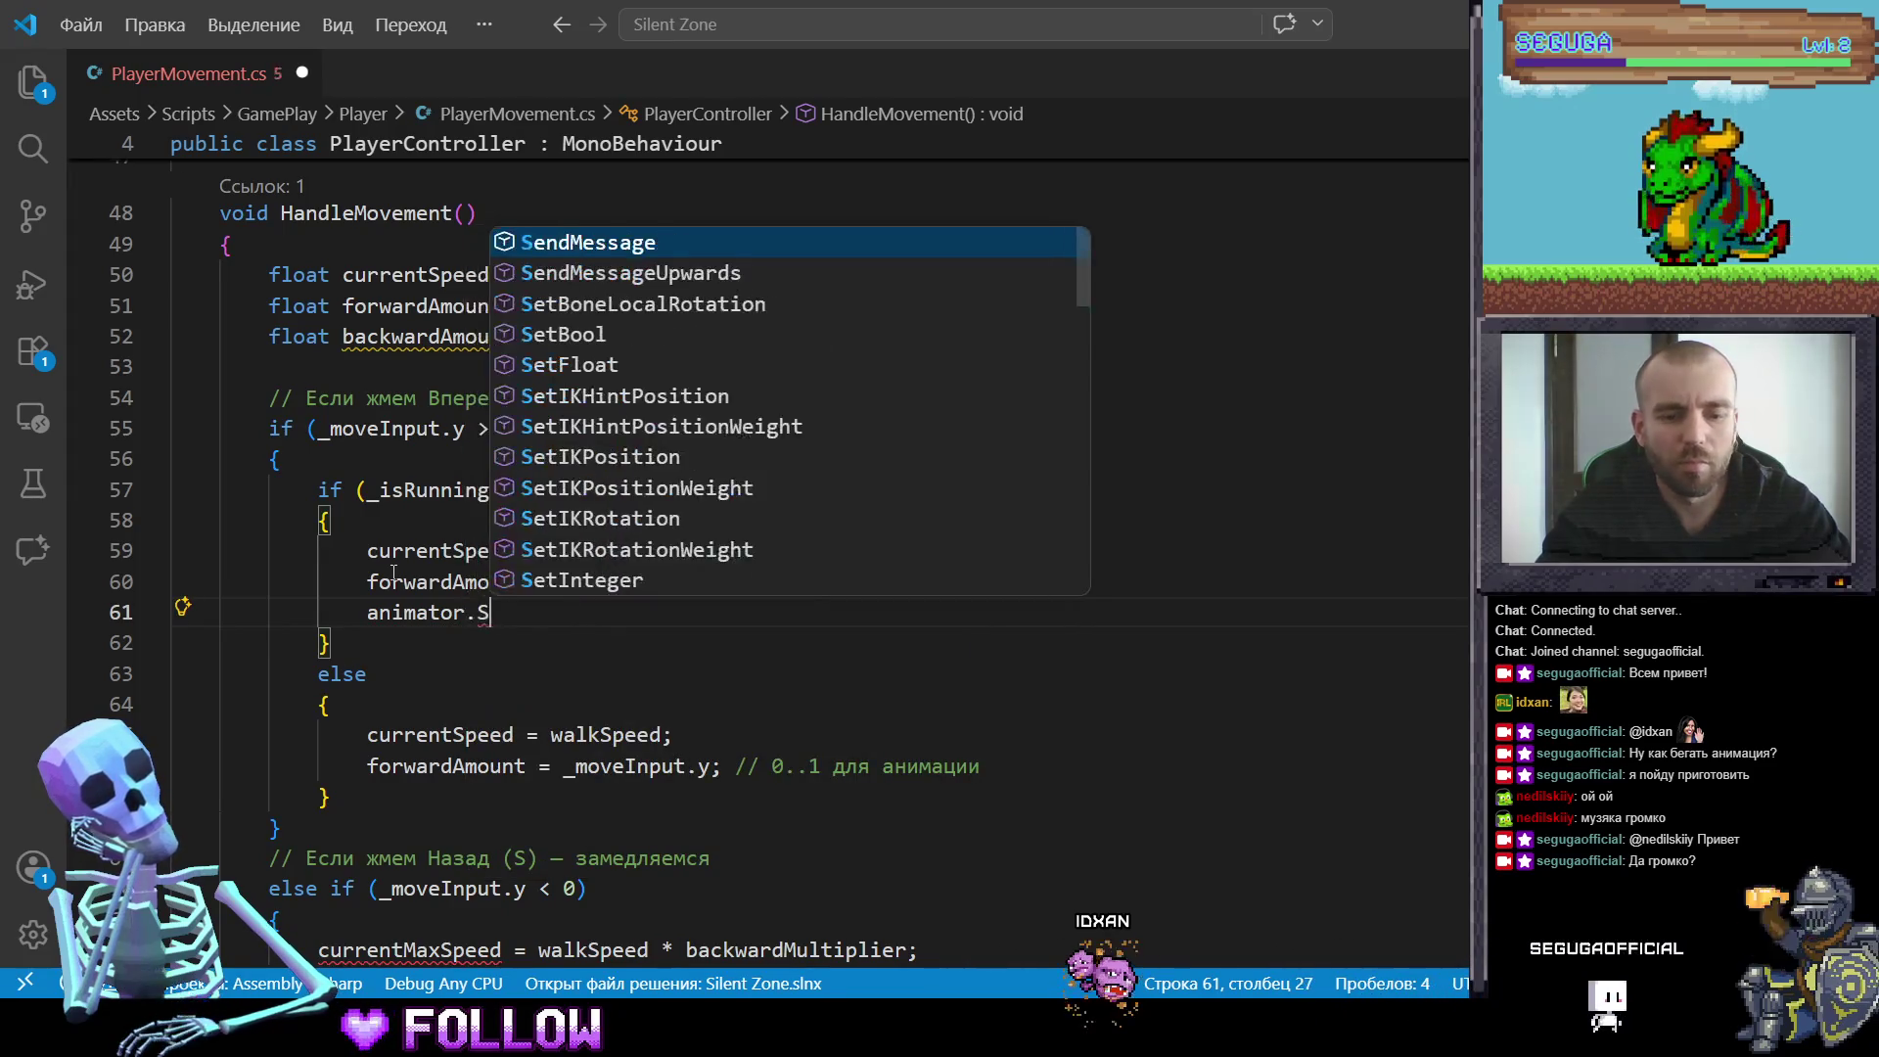
{"action": "type", "text": "et"}
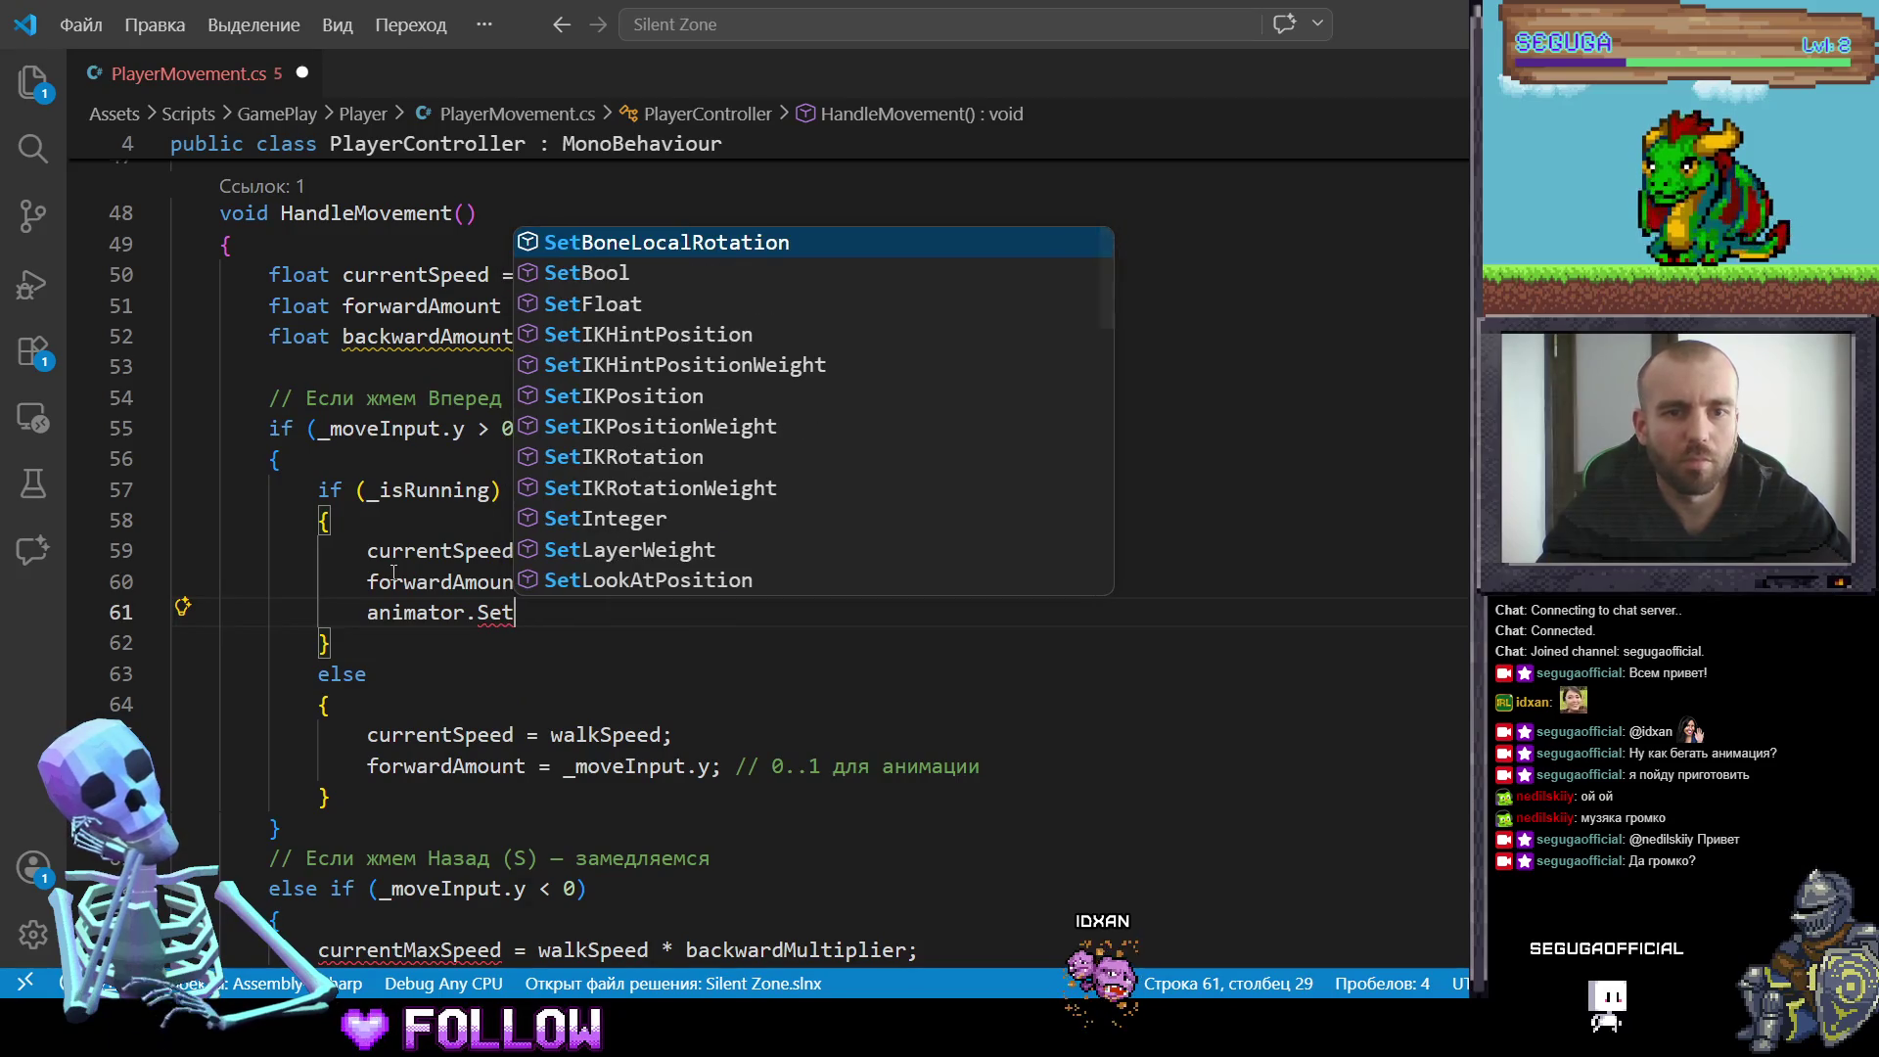
{"action": "key", "text": "Down"}
{"action": "key", "text": "Return"}
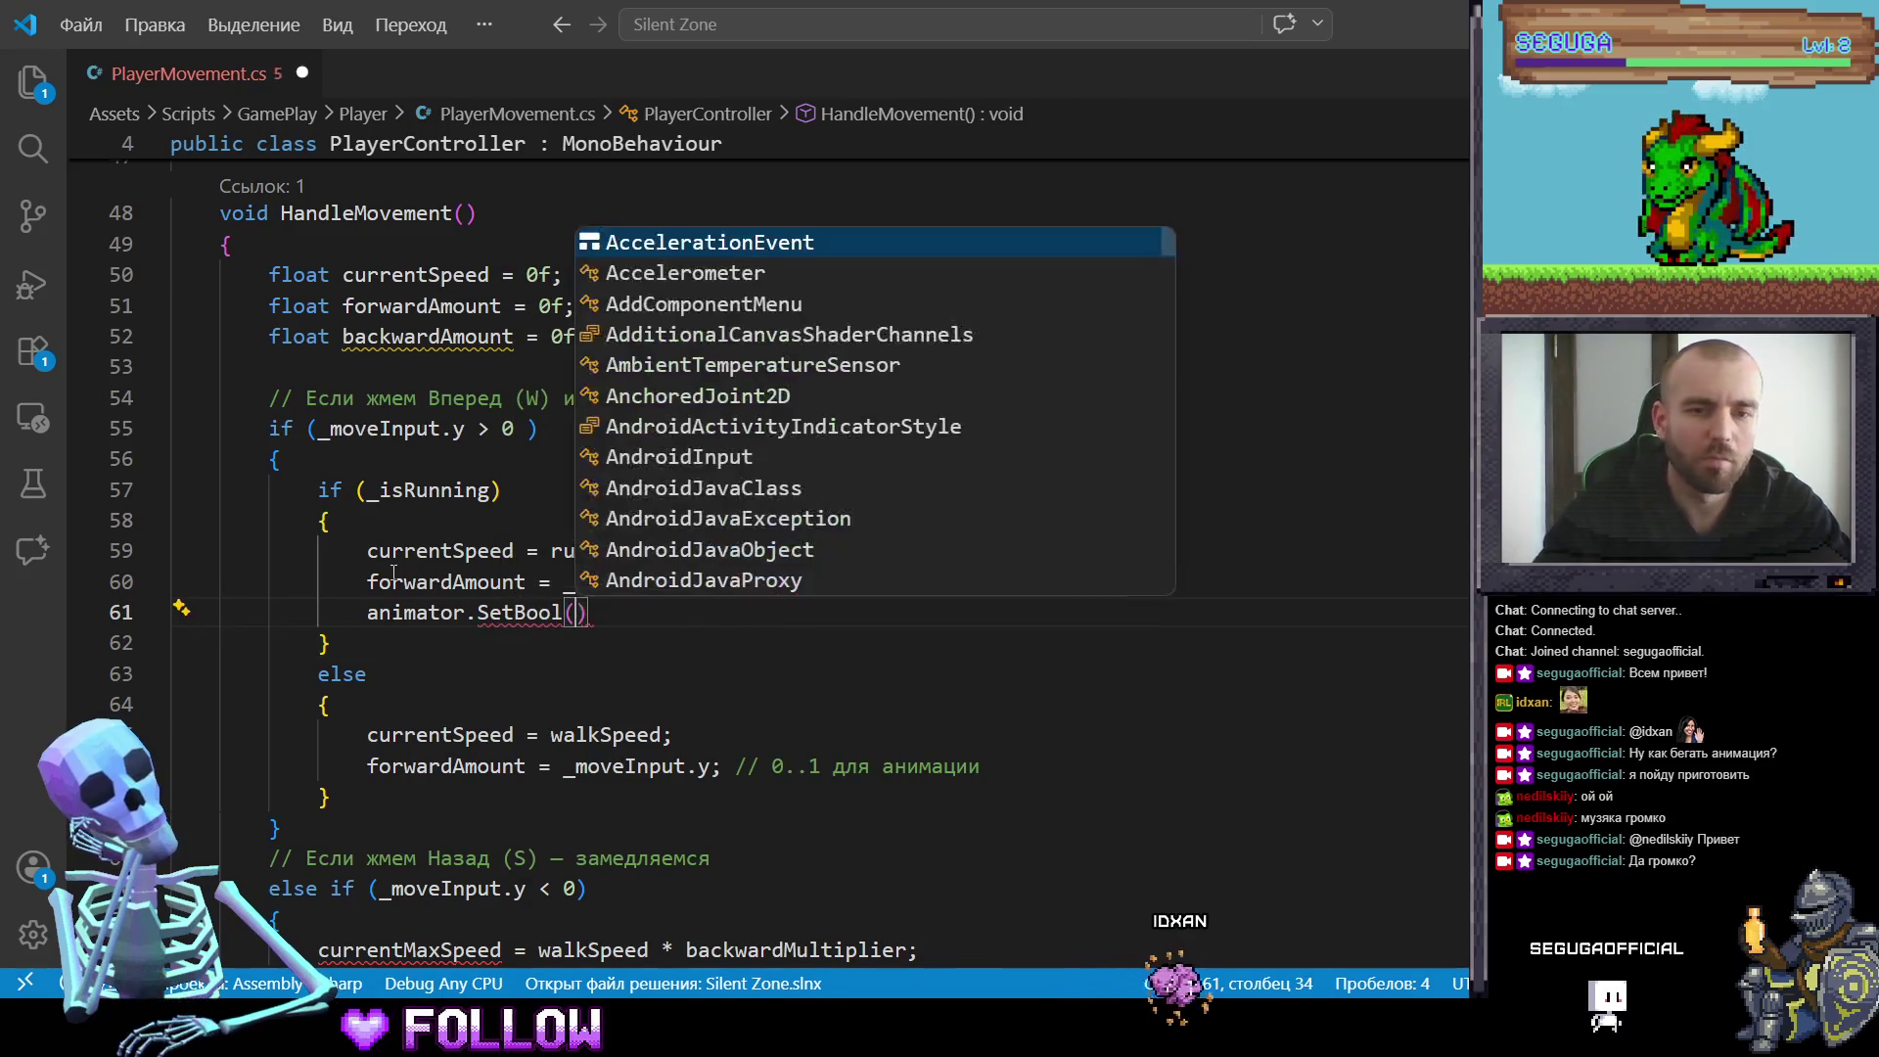
{"action": "type", "text": "(\""}
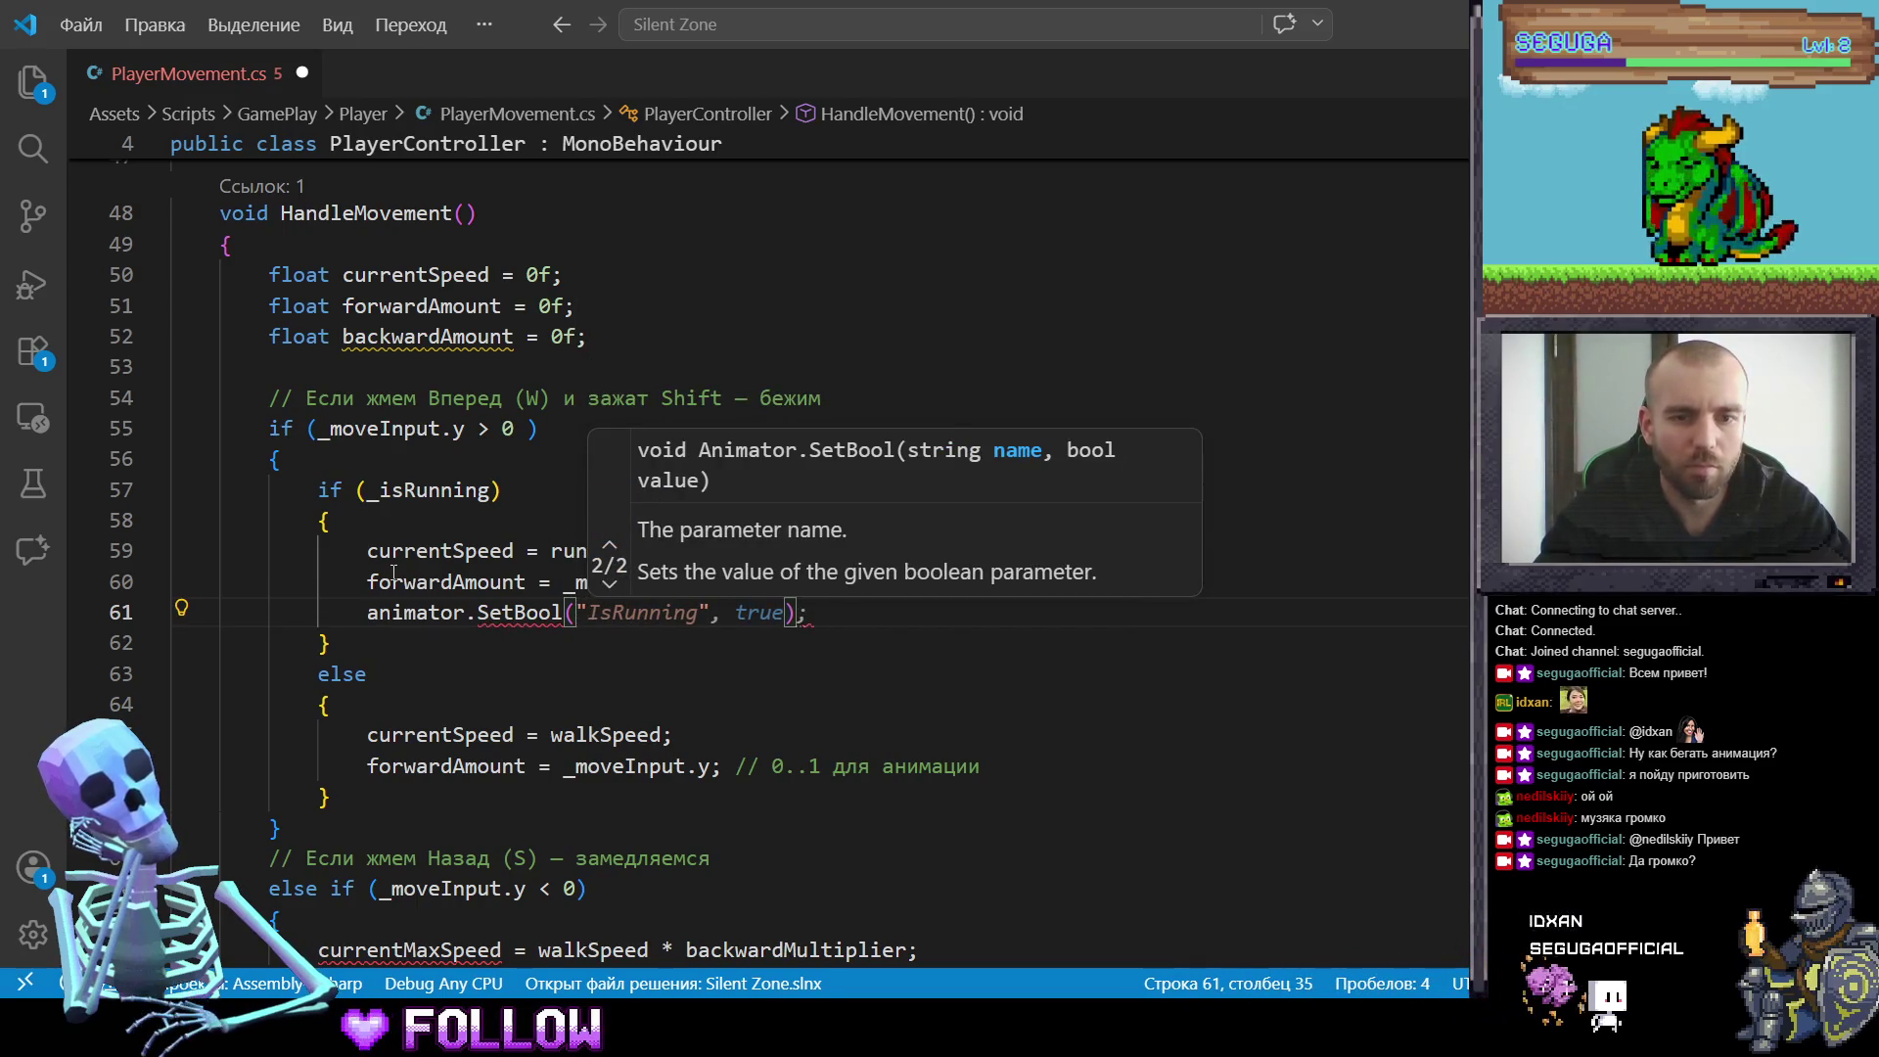
{"action": "key", "text": "Tab"}
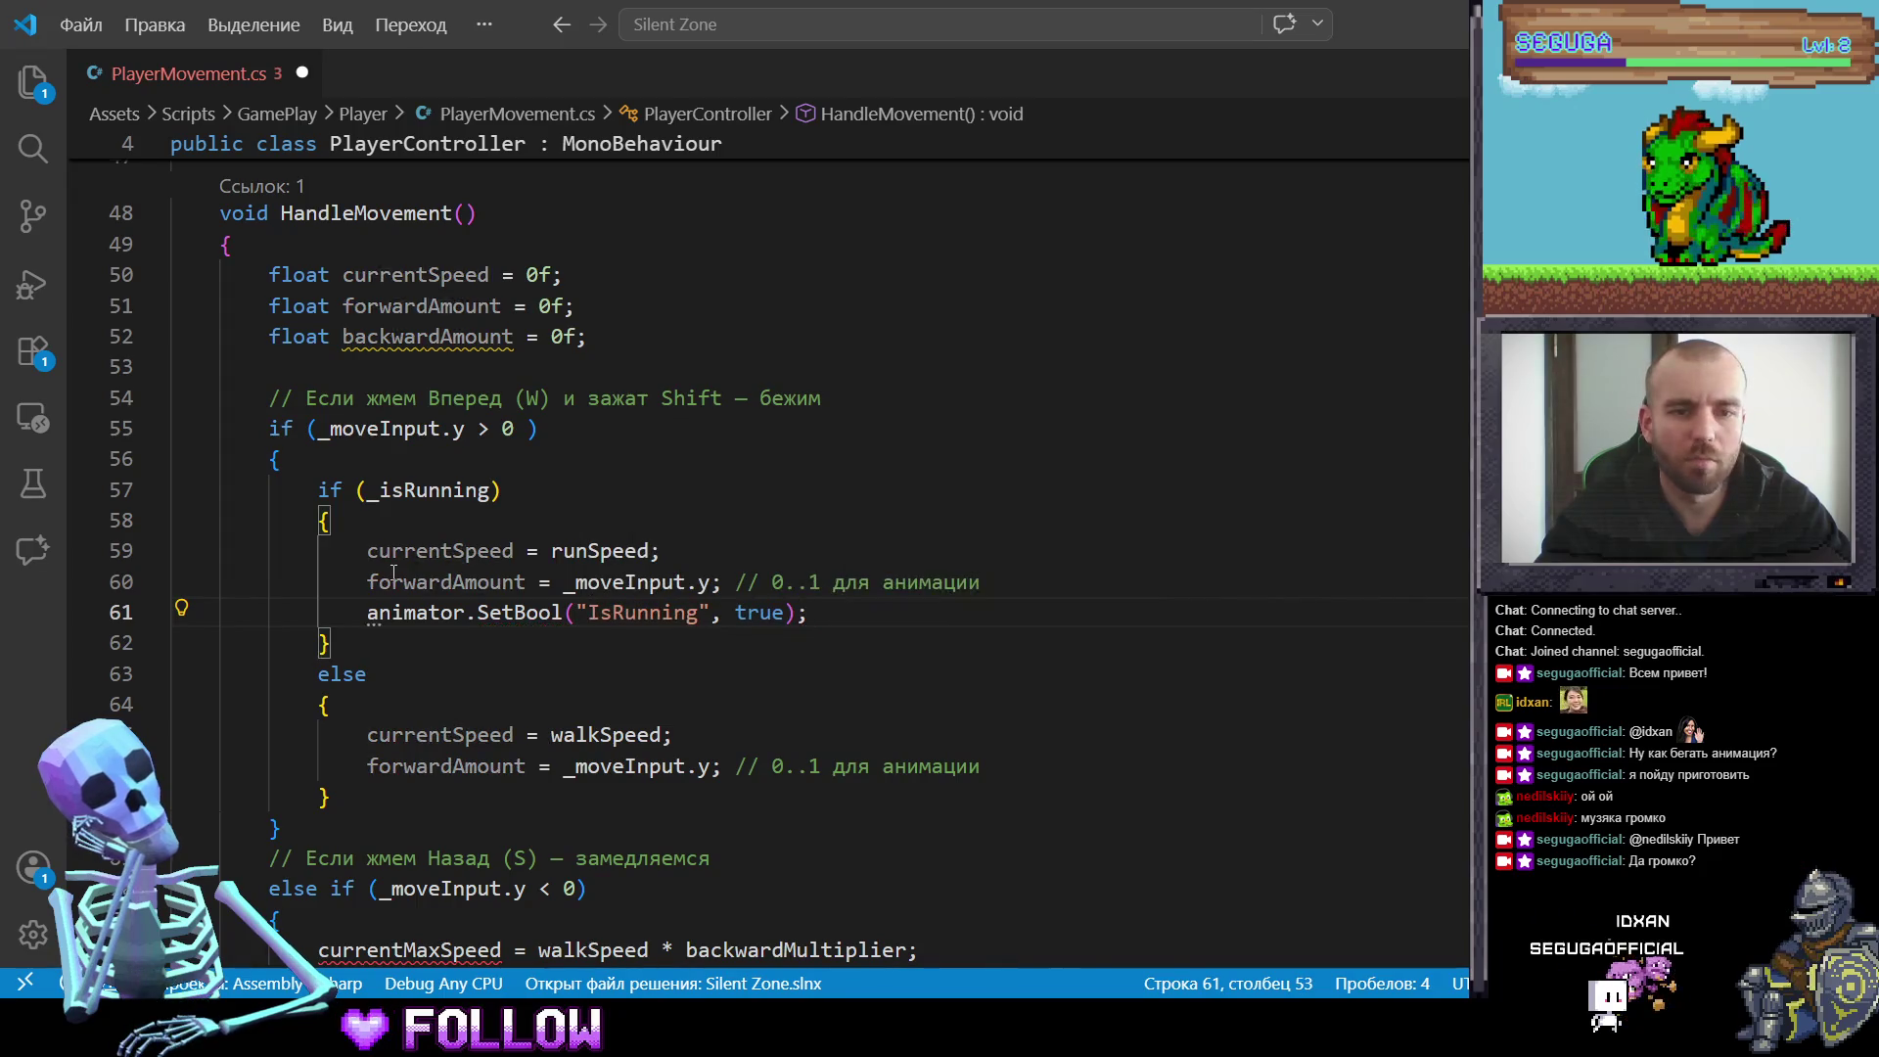
{"action": "key", "text": "Down"}
{"action": "key", "text": "Down"}
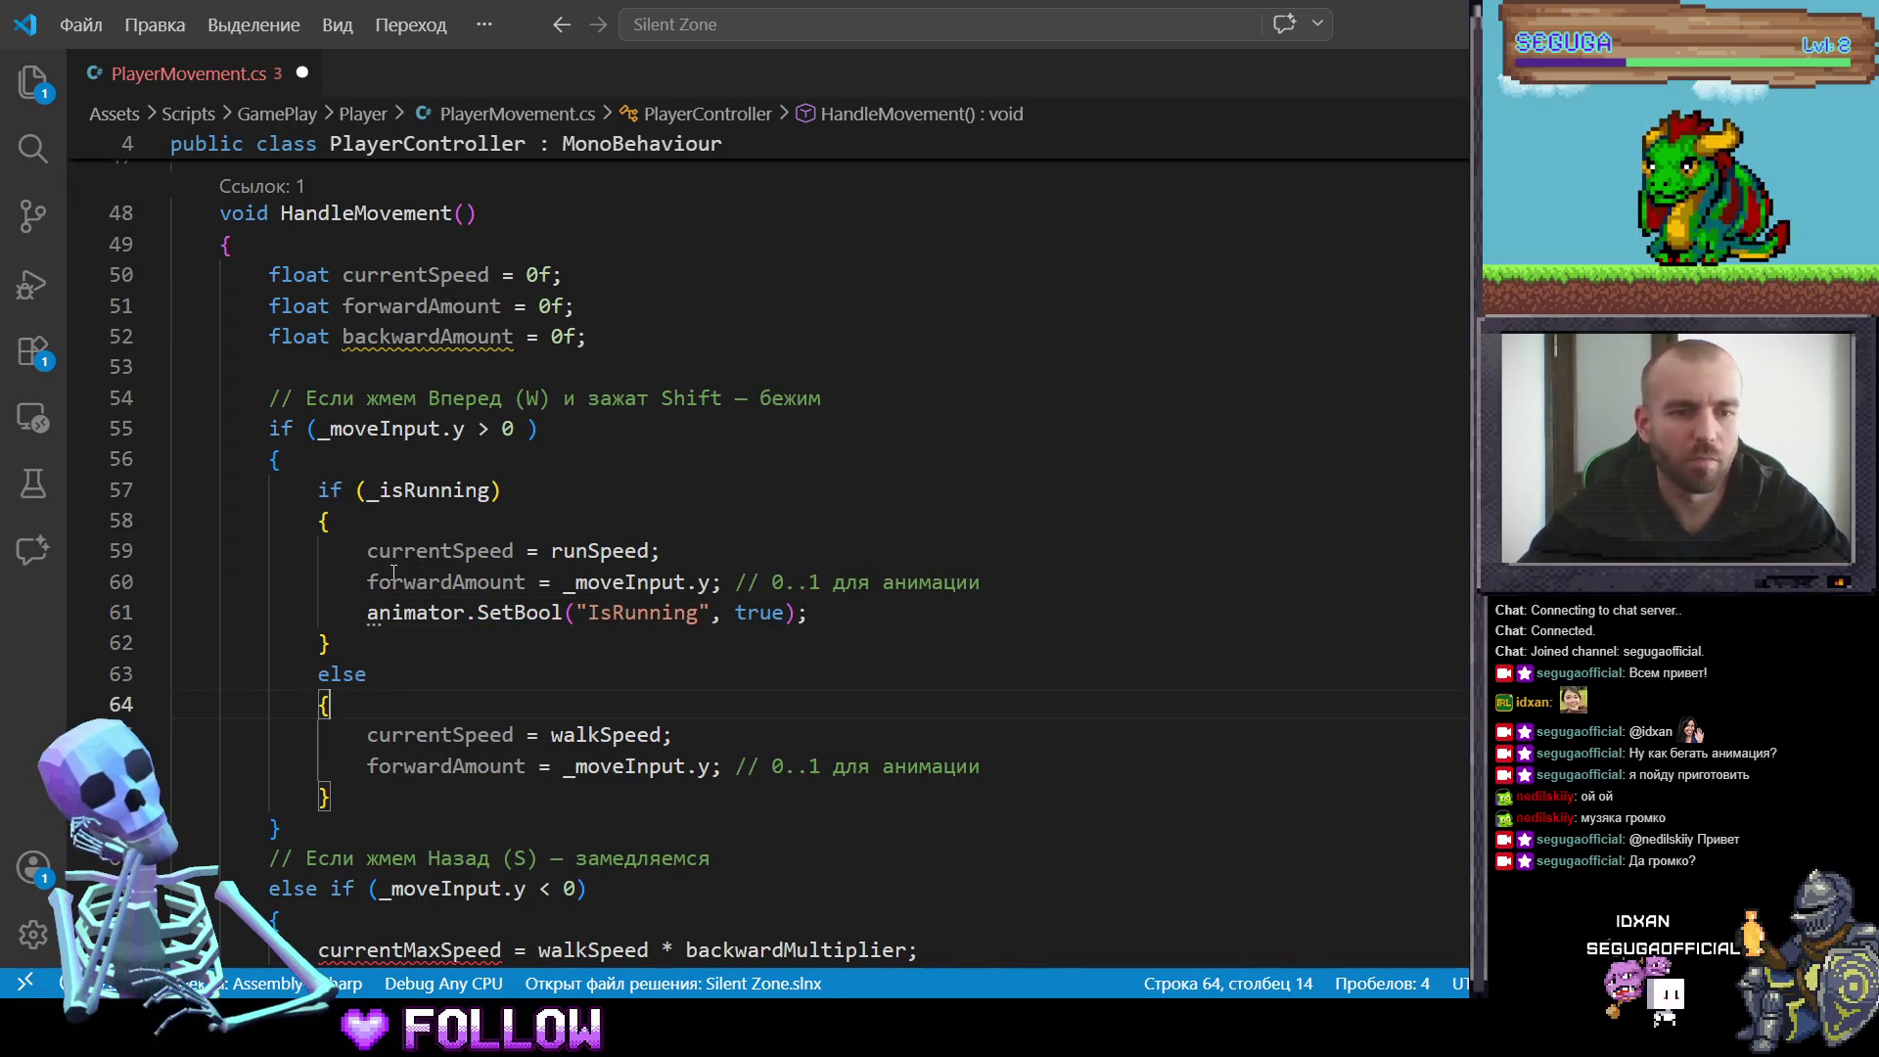
{"action": "key", "text": "Down"}
{"action": "key", "text": "End"}
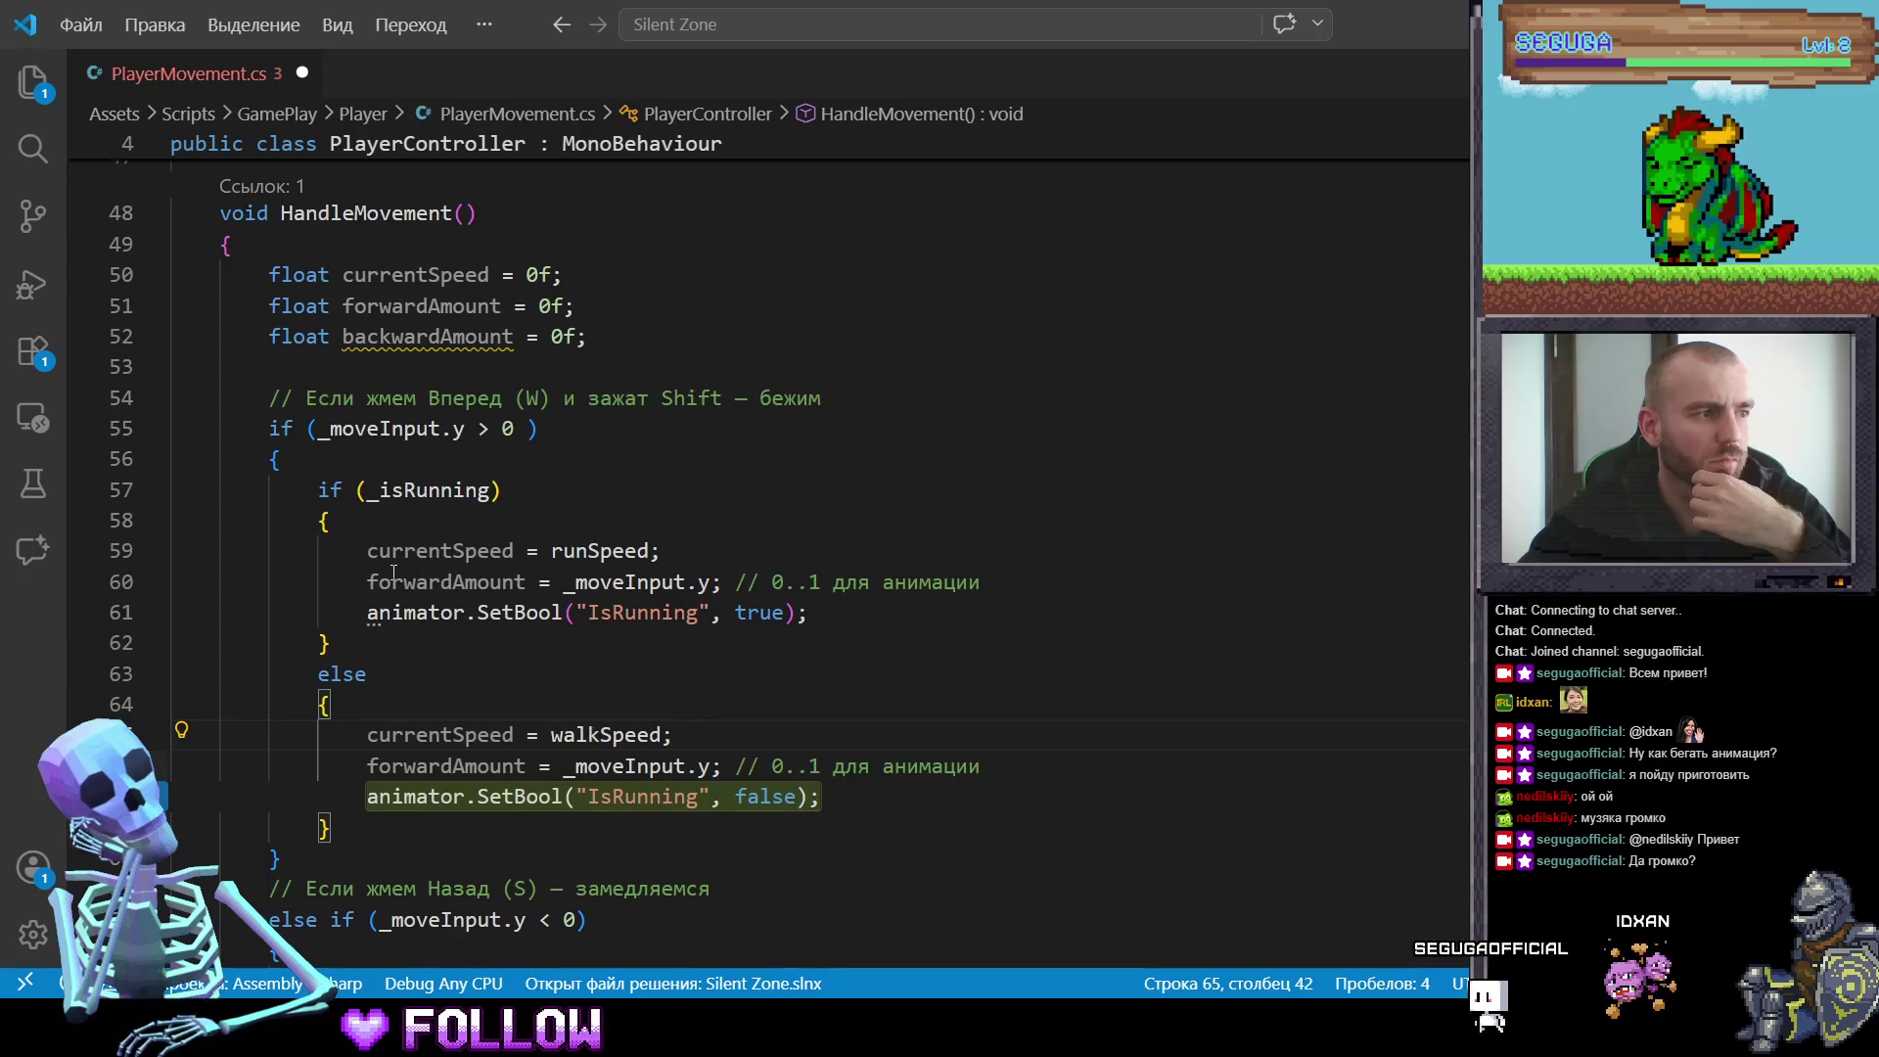
{"action": "key", "text": "Down"}
{"action": "key", "text": "Down"}
{"action": "key", "text": "Down"}
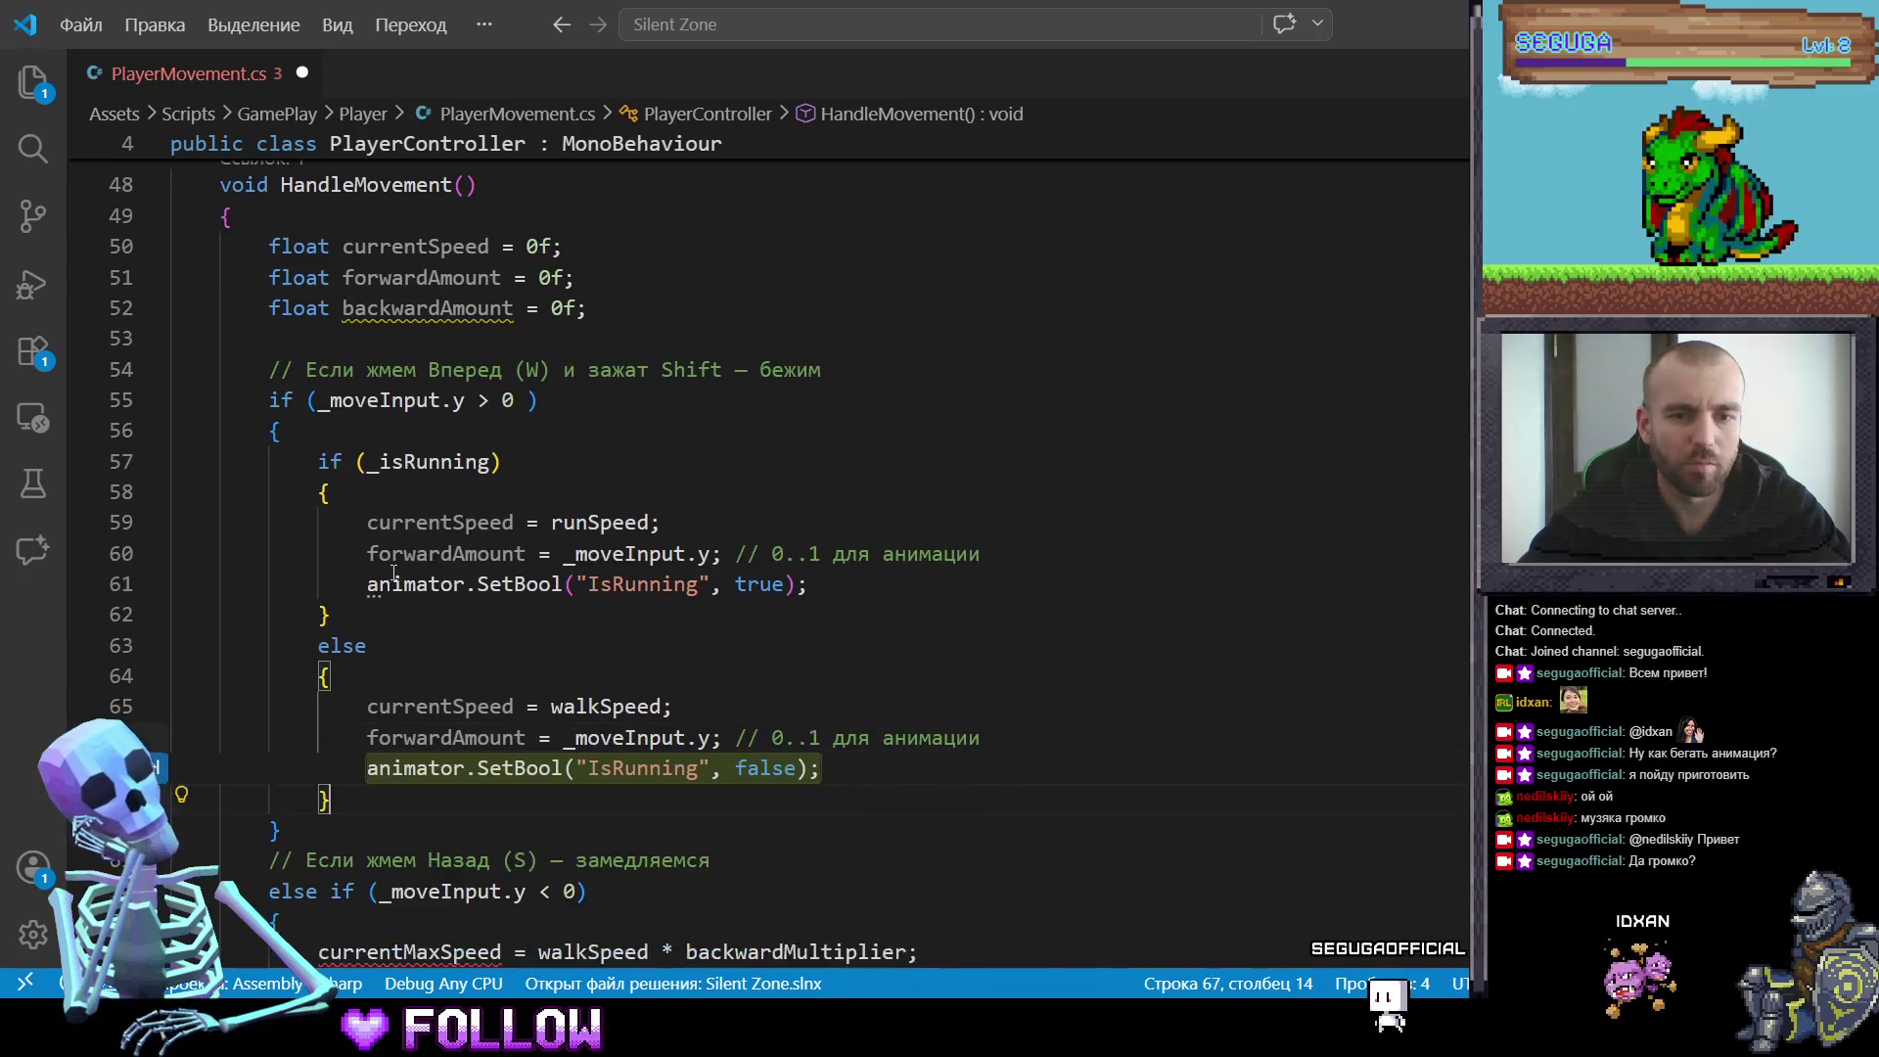
{"action": "key", "text": "Down"}
{"action": "key", "text": "Down"}
{"action": "key", "text": "Down"}
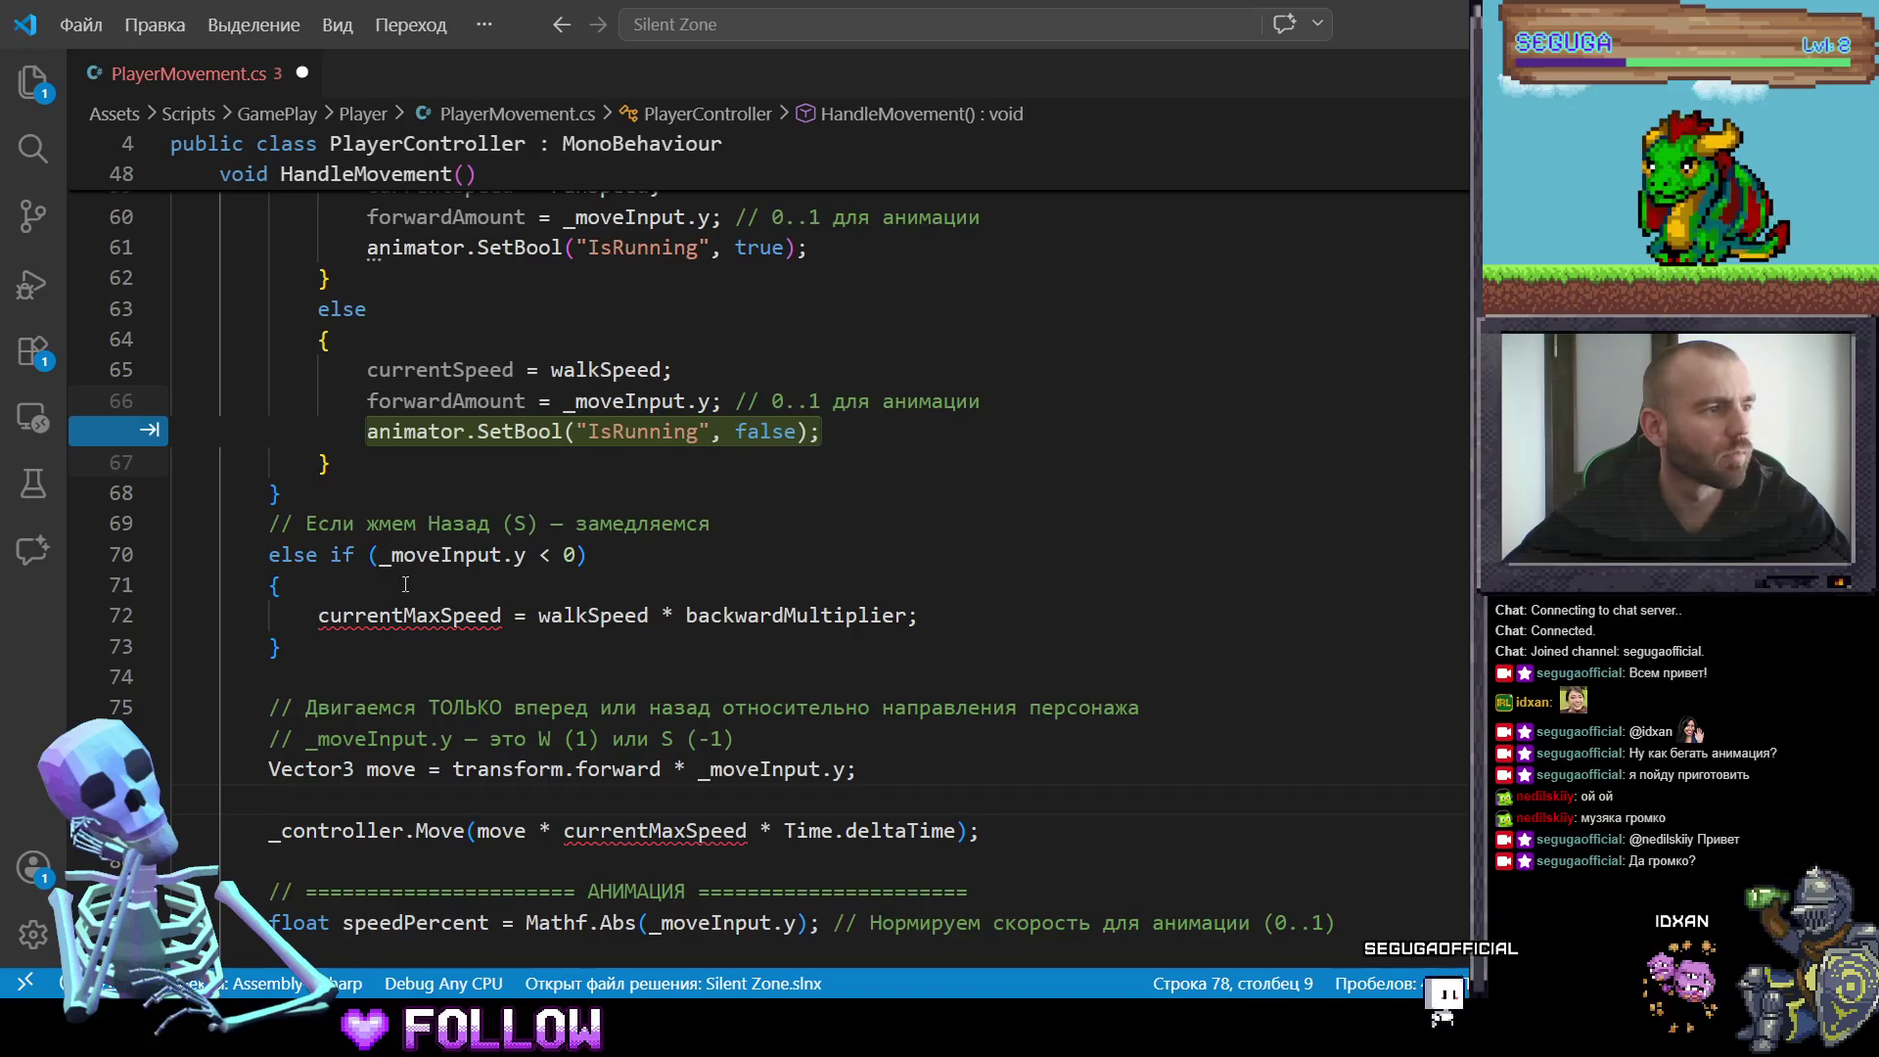
Step: Change currentMaxSpeed to currentSpeed on the backward speed line 72
{"action": "left_click", "coordinate": [478, 615]}
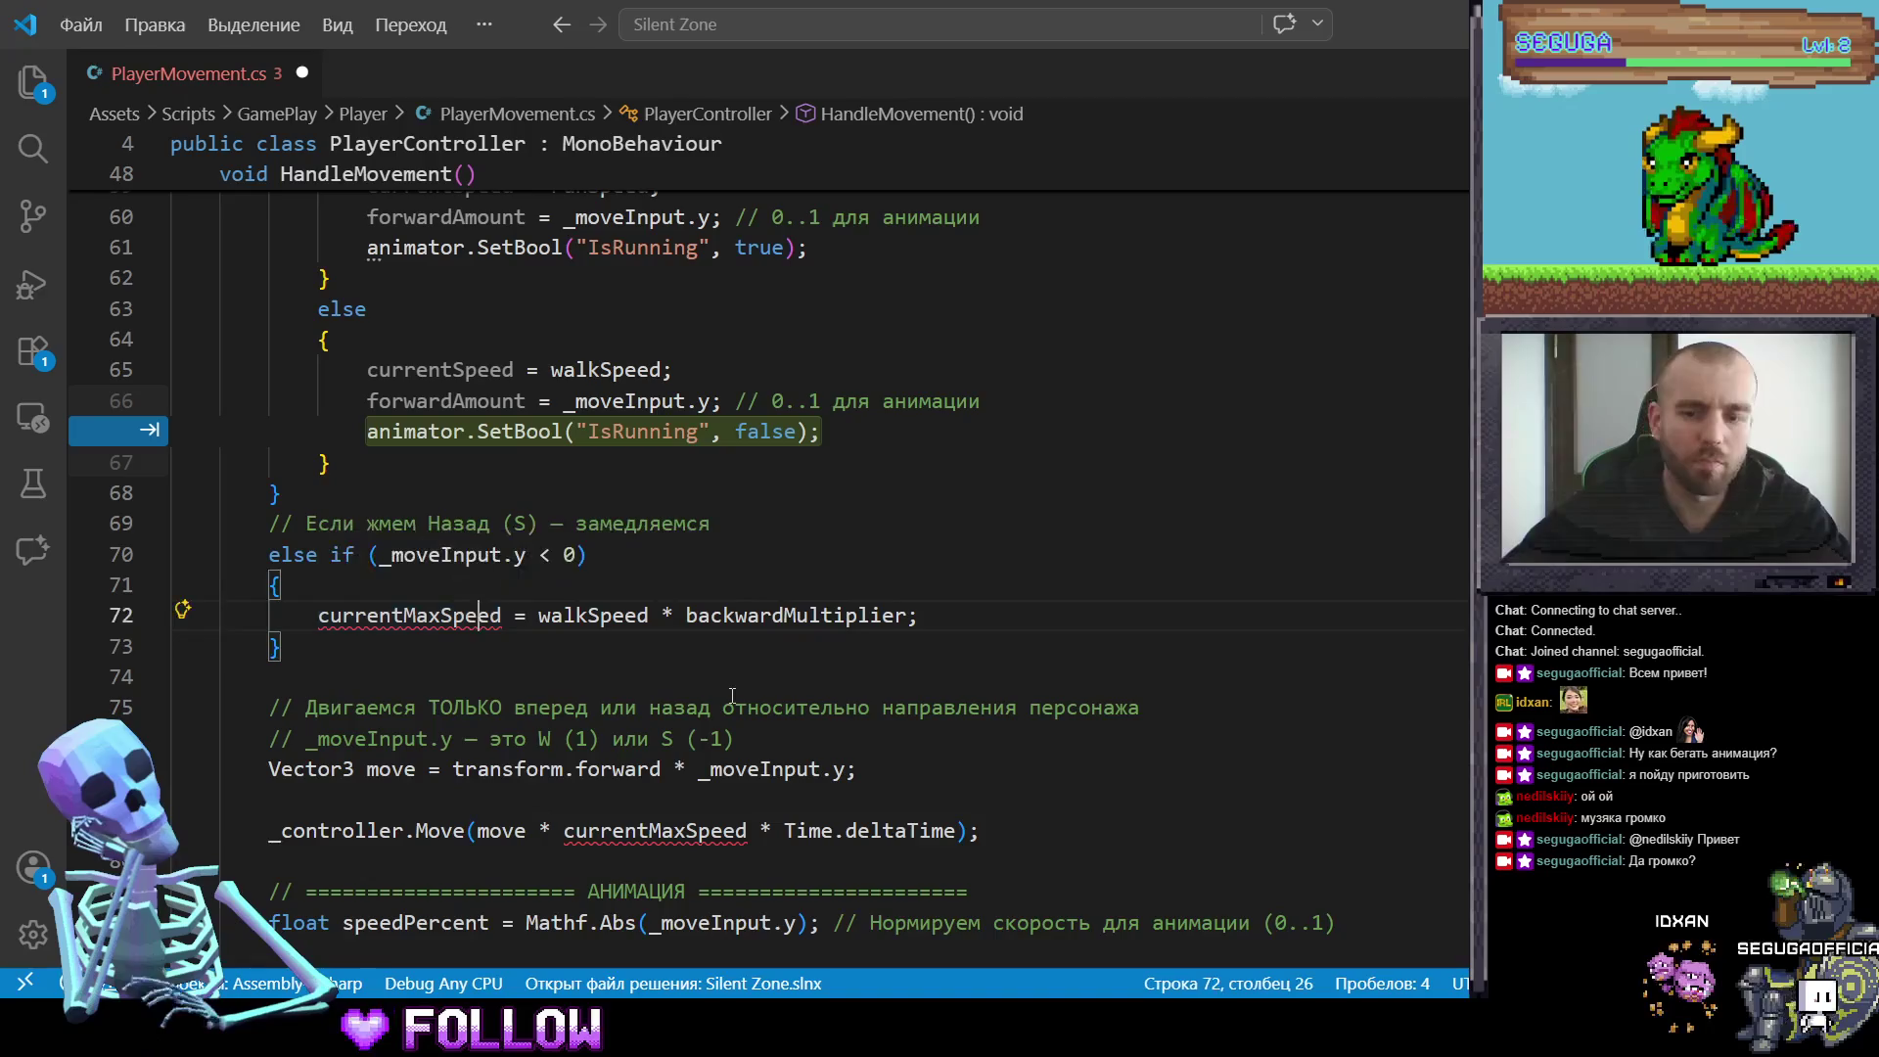
{"action": "key", "text": "BackSpace"}
{"action": "key", "text": "BackSpace"}
{"action": "key", "text": "BackSpace"}
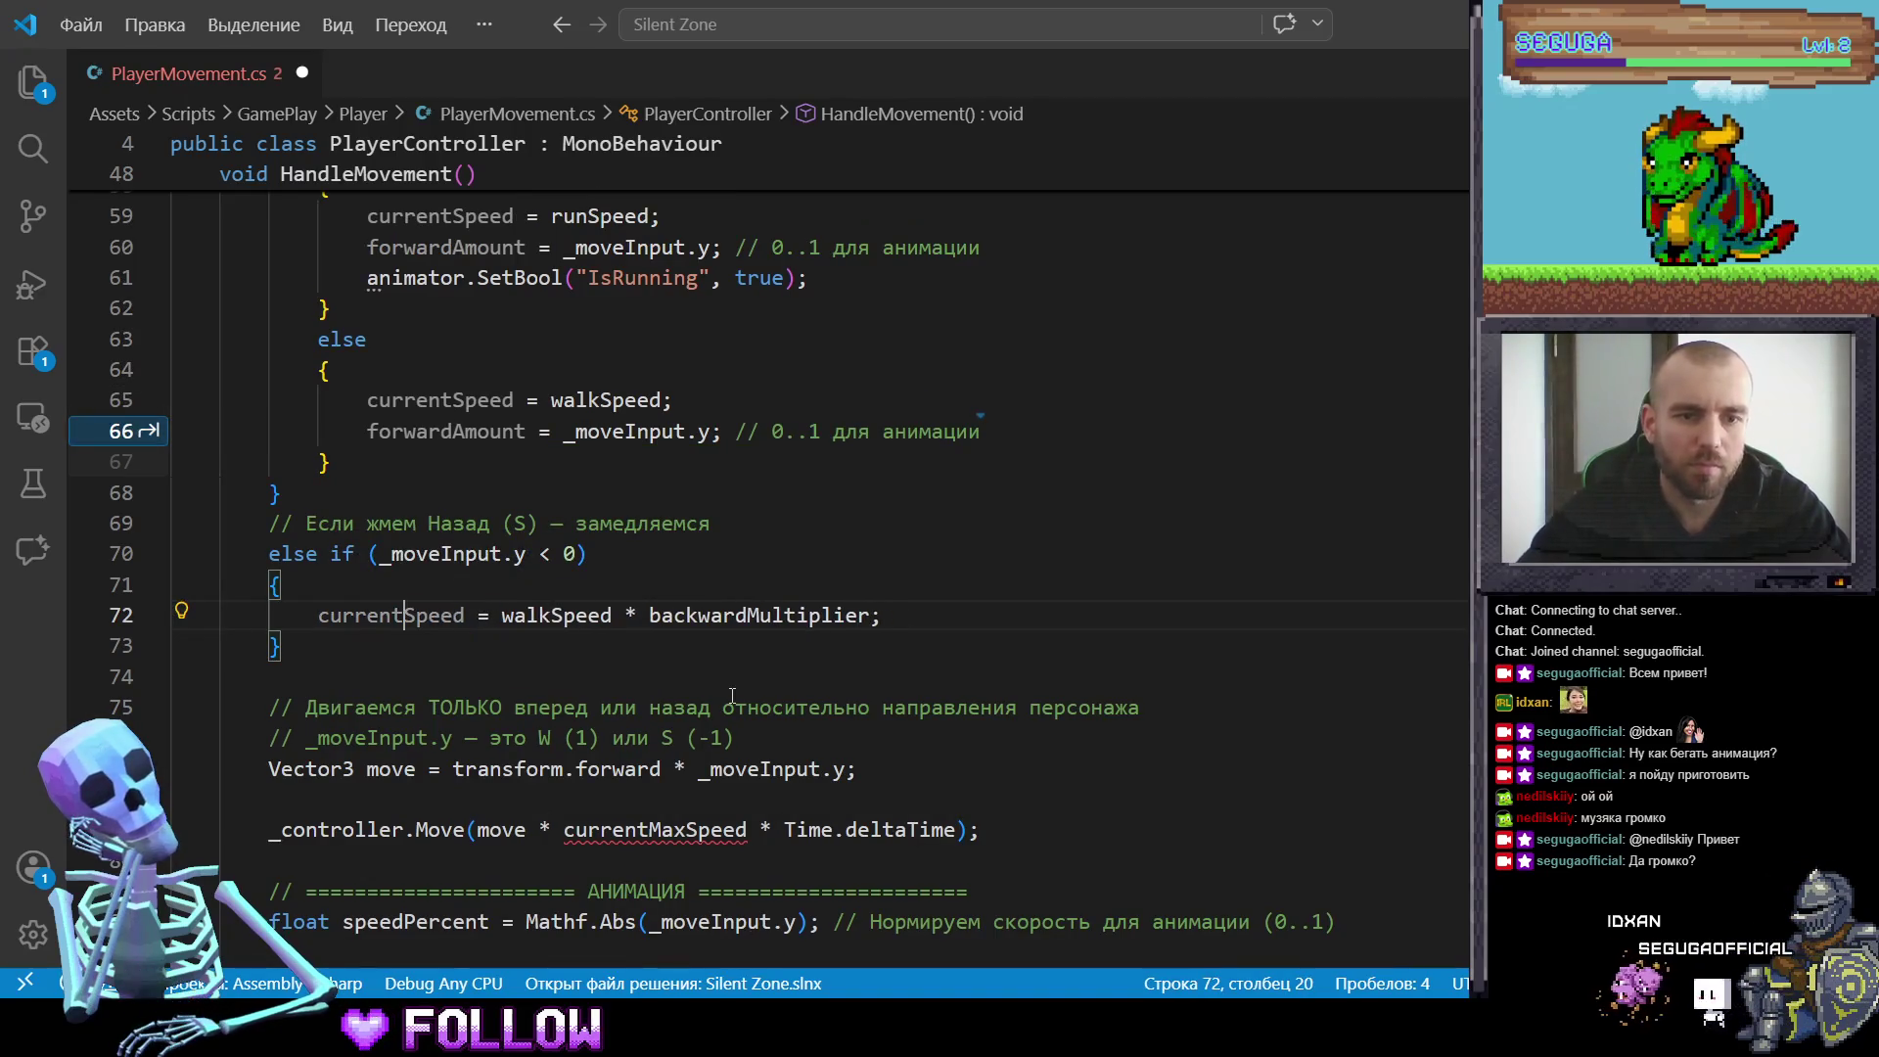
{"action": "left_click", "coordinate": [1007, 527]}
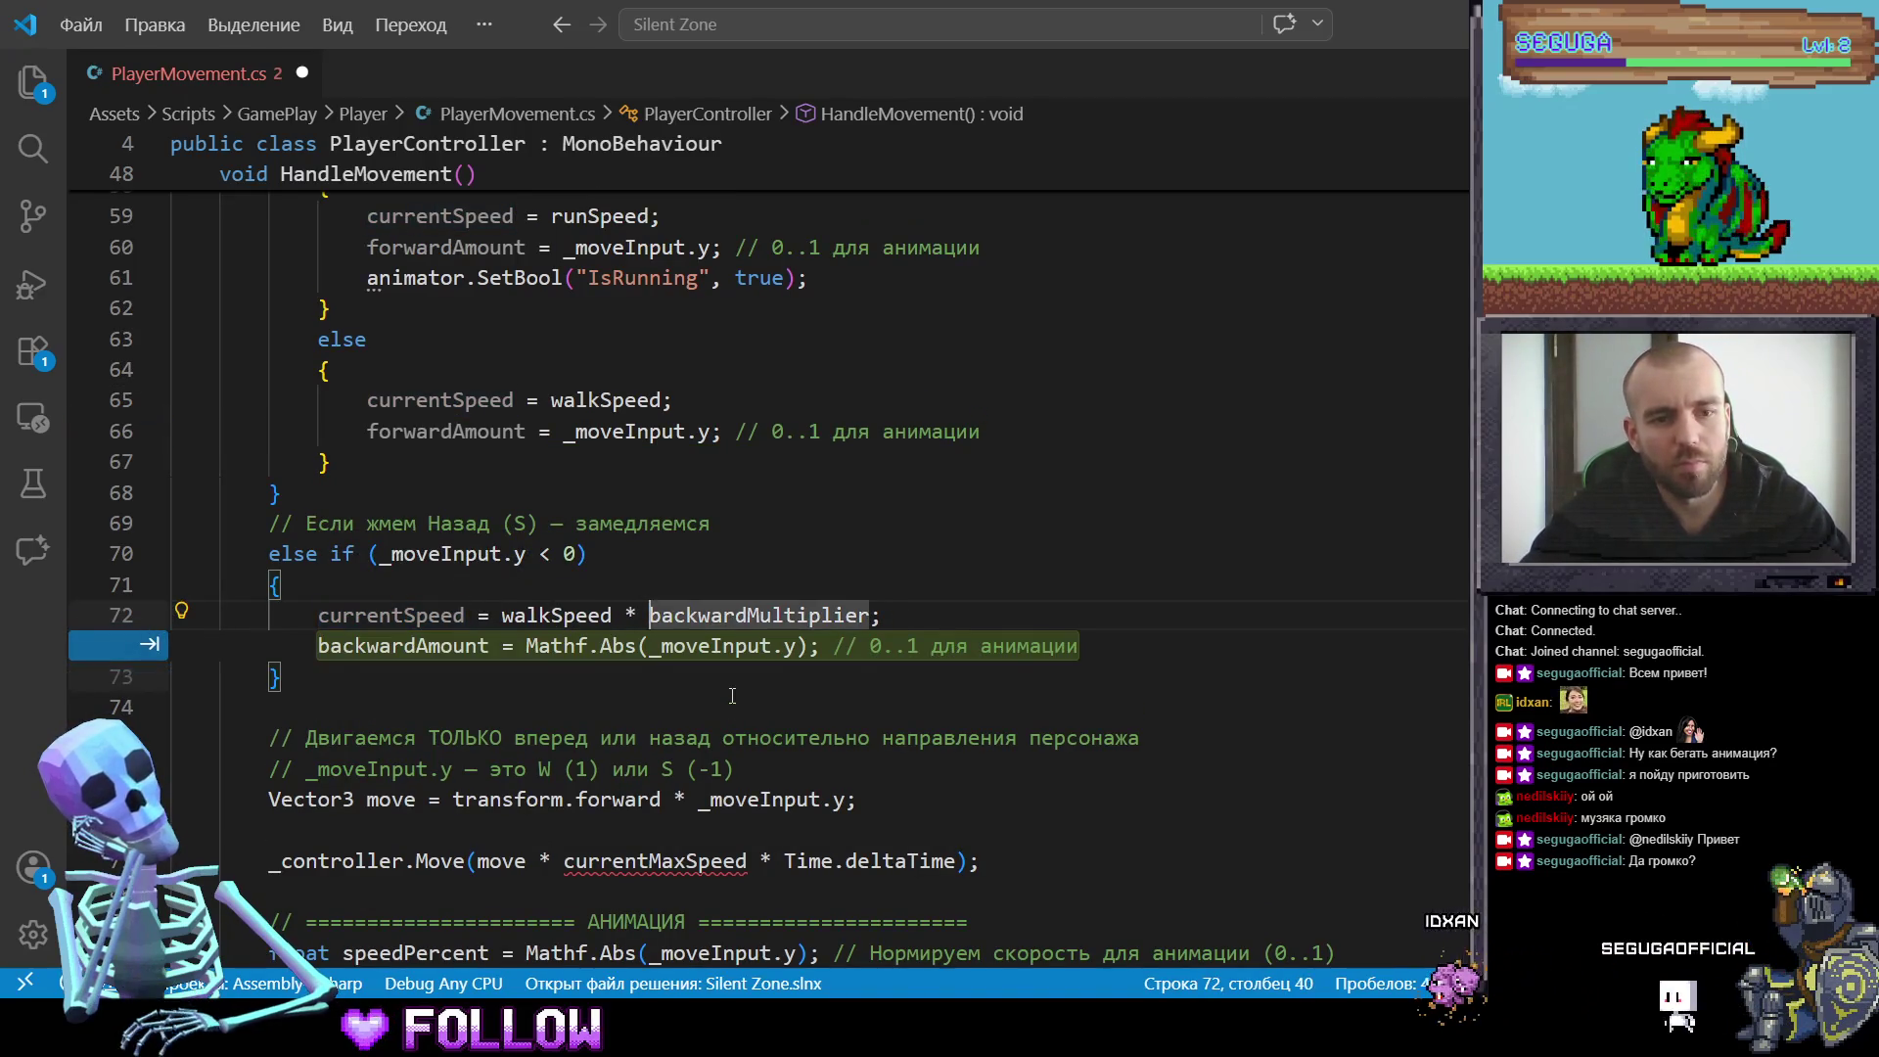
{"action": "left_click", "coordinate": [960, 590]}
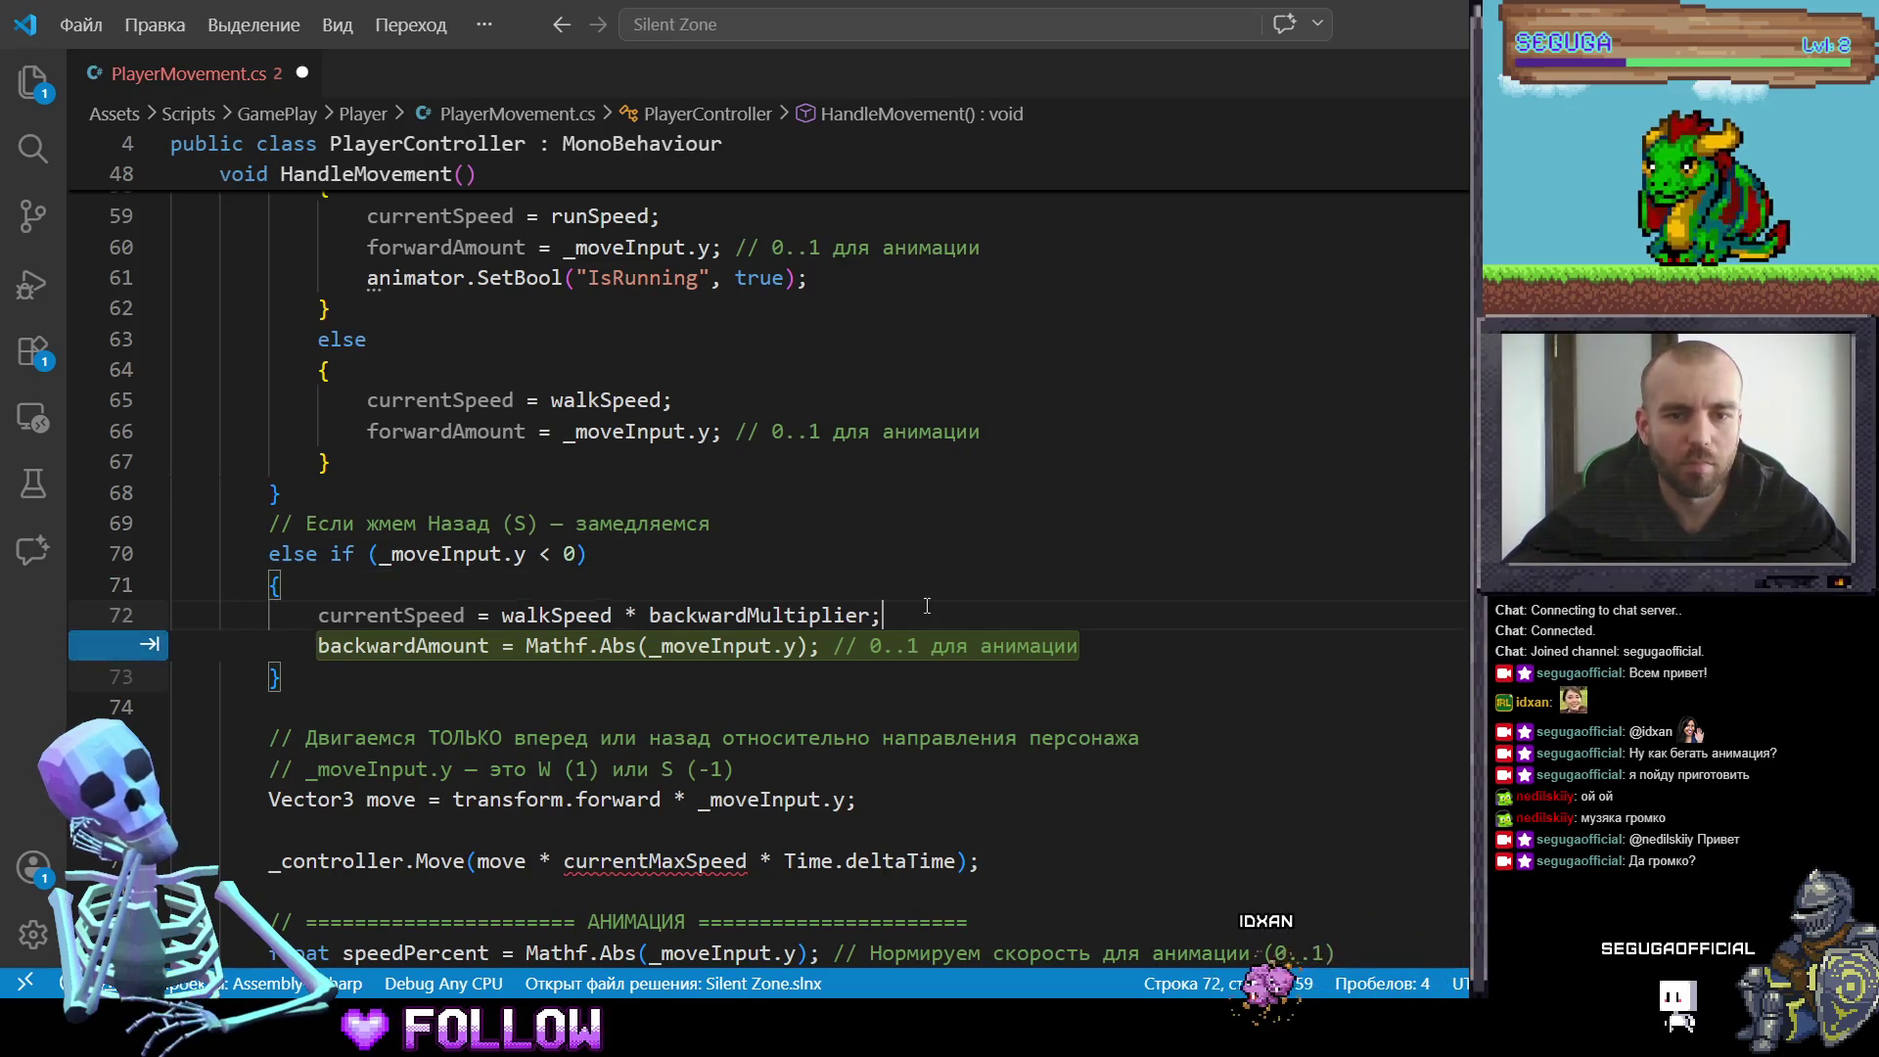
{"action": "scroll", "coordinate": [926, 606], "scroll_direction": "up", "scroll_amount": 6}
{"action": "scroll", "coordinate": [927, 606], "scroll_direction": "down", "scroll_amount": 6}
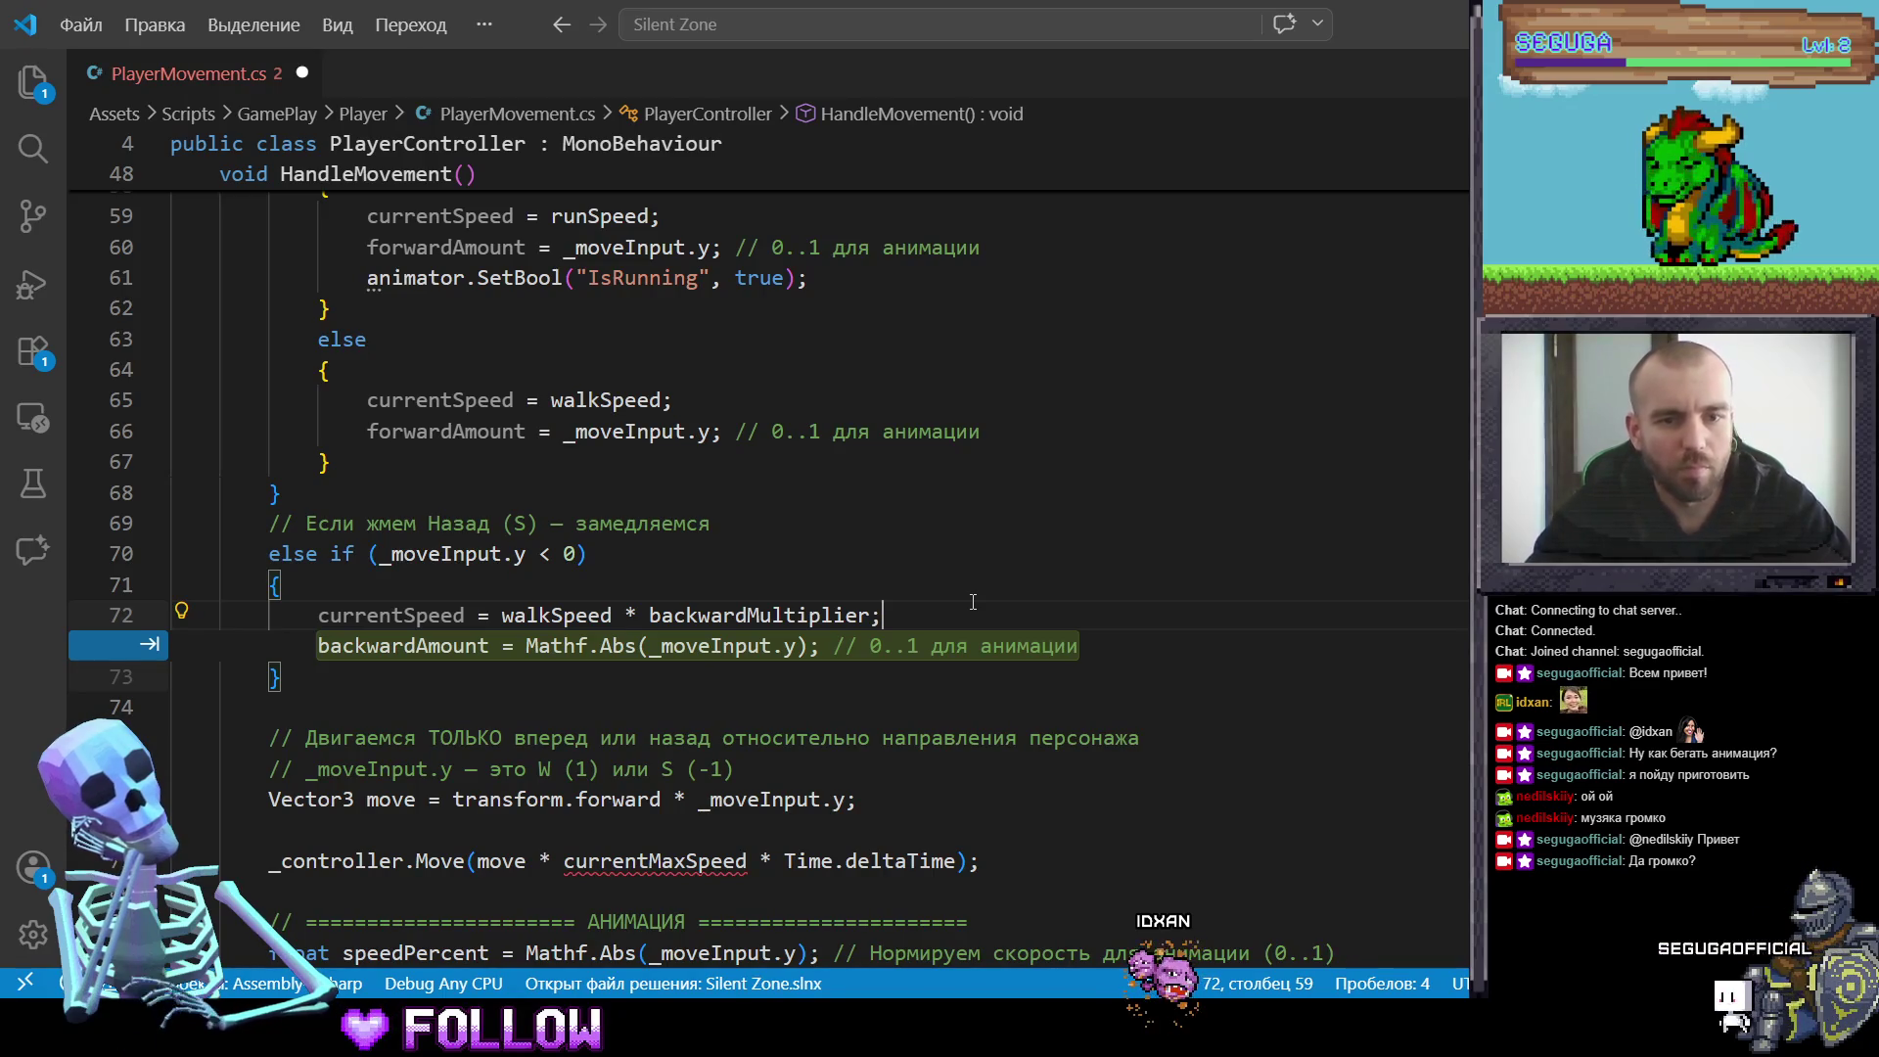
{"action": "key", "text": "BackSpace"}
{"action": "key", "text": "BackSpace"}
{"action": "key", "text": "BackSpace"}
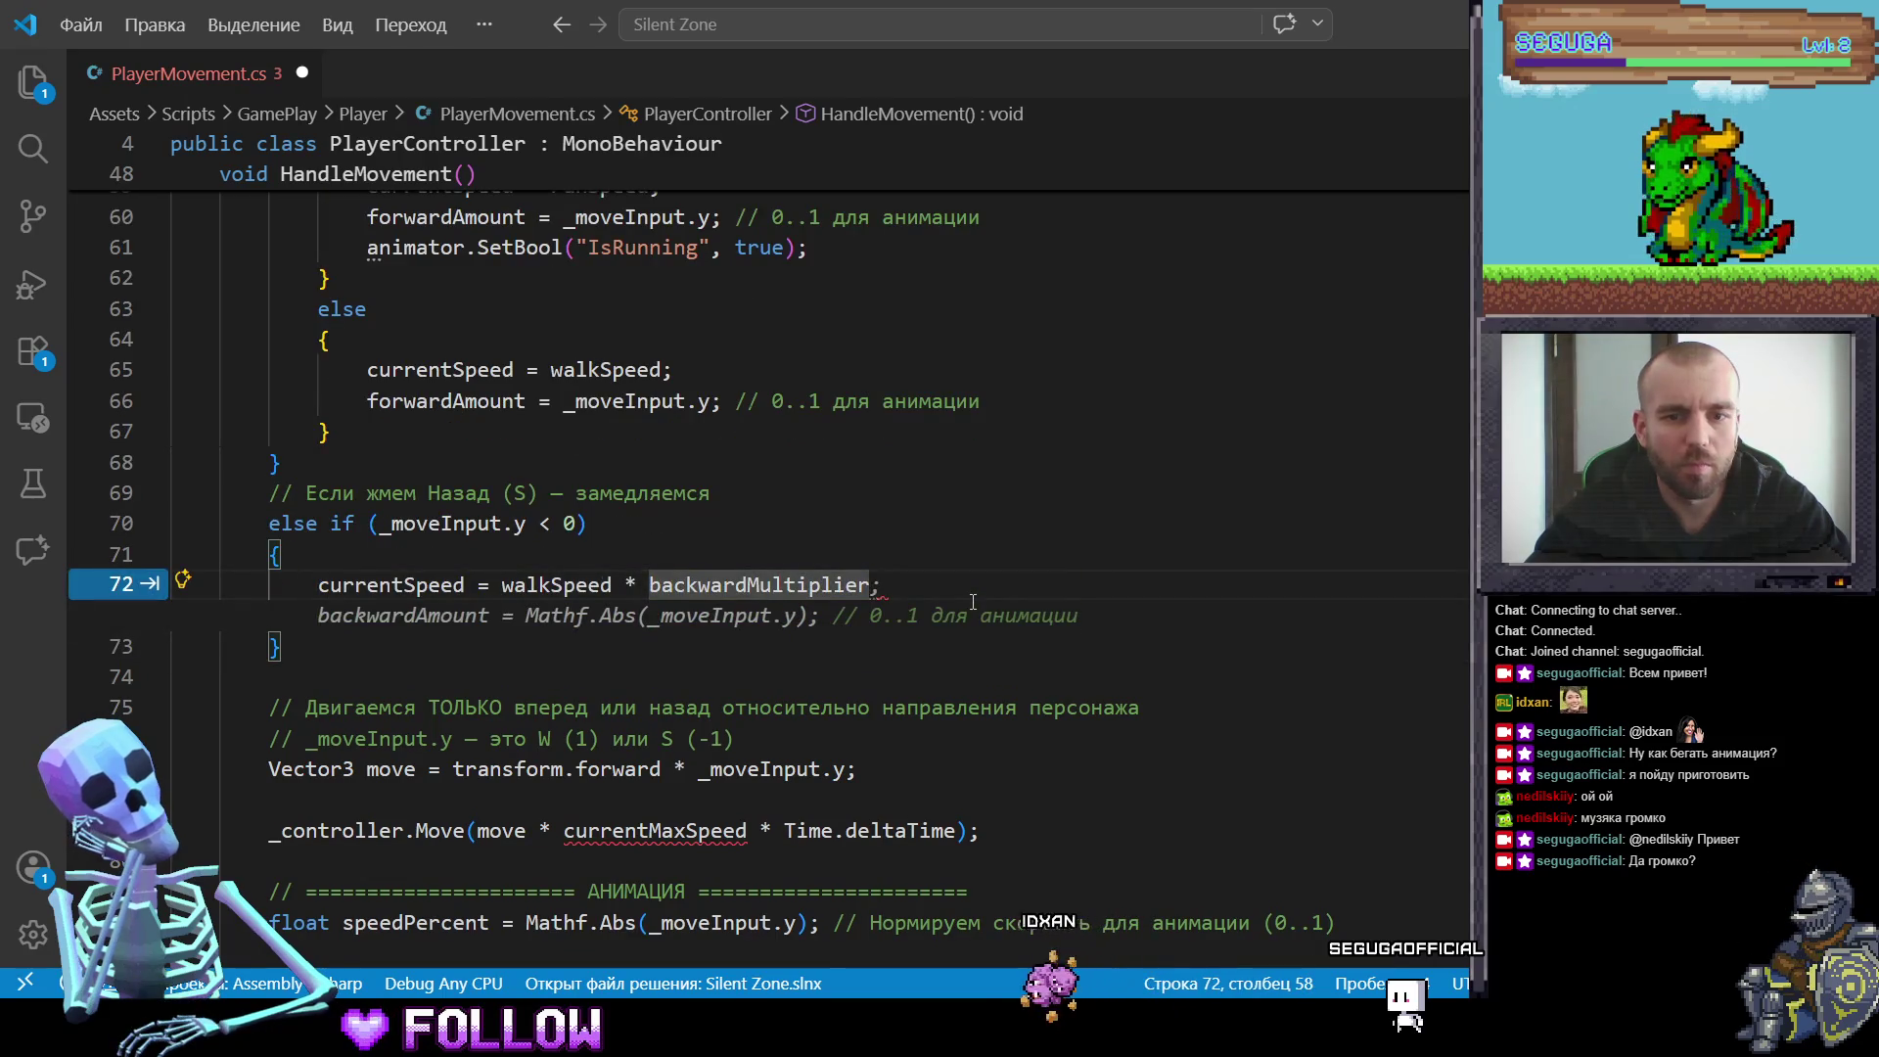
{"action": "type", "text": ";"}
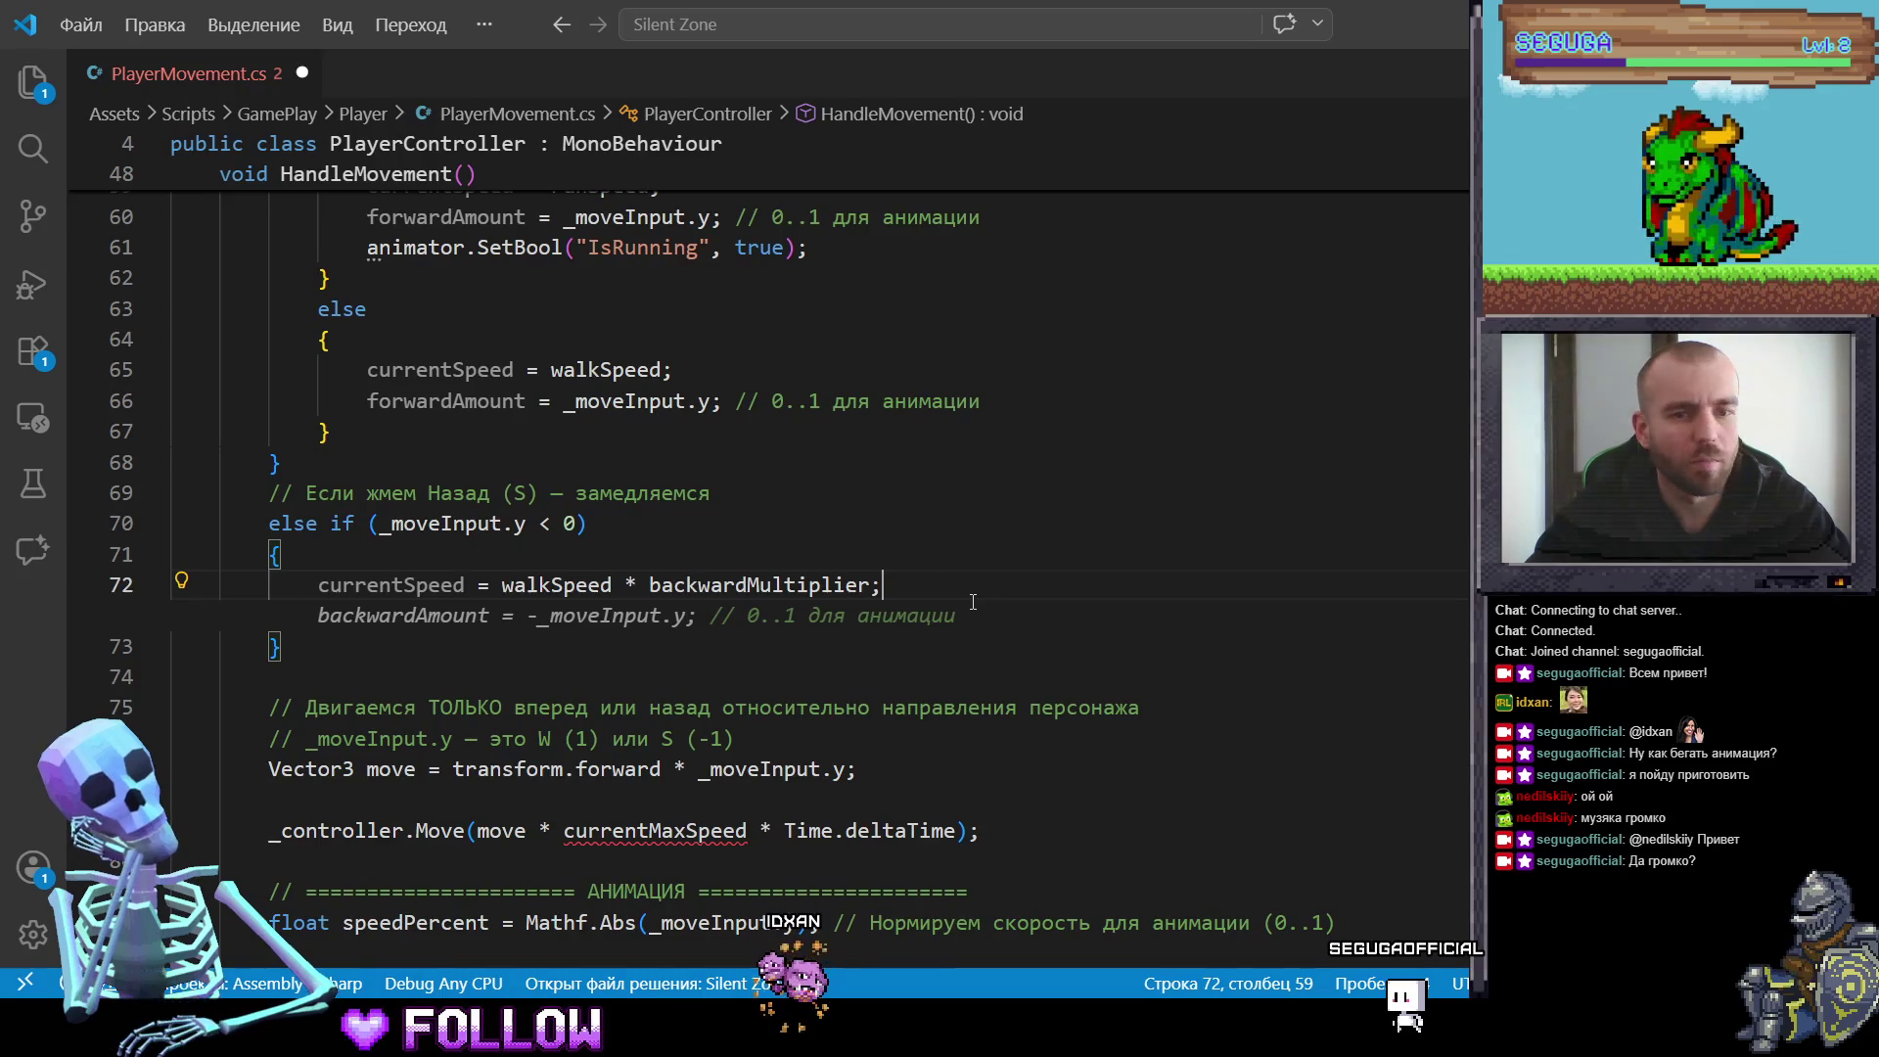
Step: Accept the backwardAmount = Mathf.Abs(_moveInput.y); suggestion and start an animator line below it
{"action": "key", "text": "Down"}
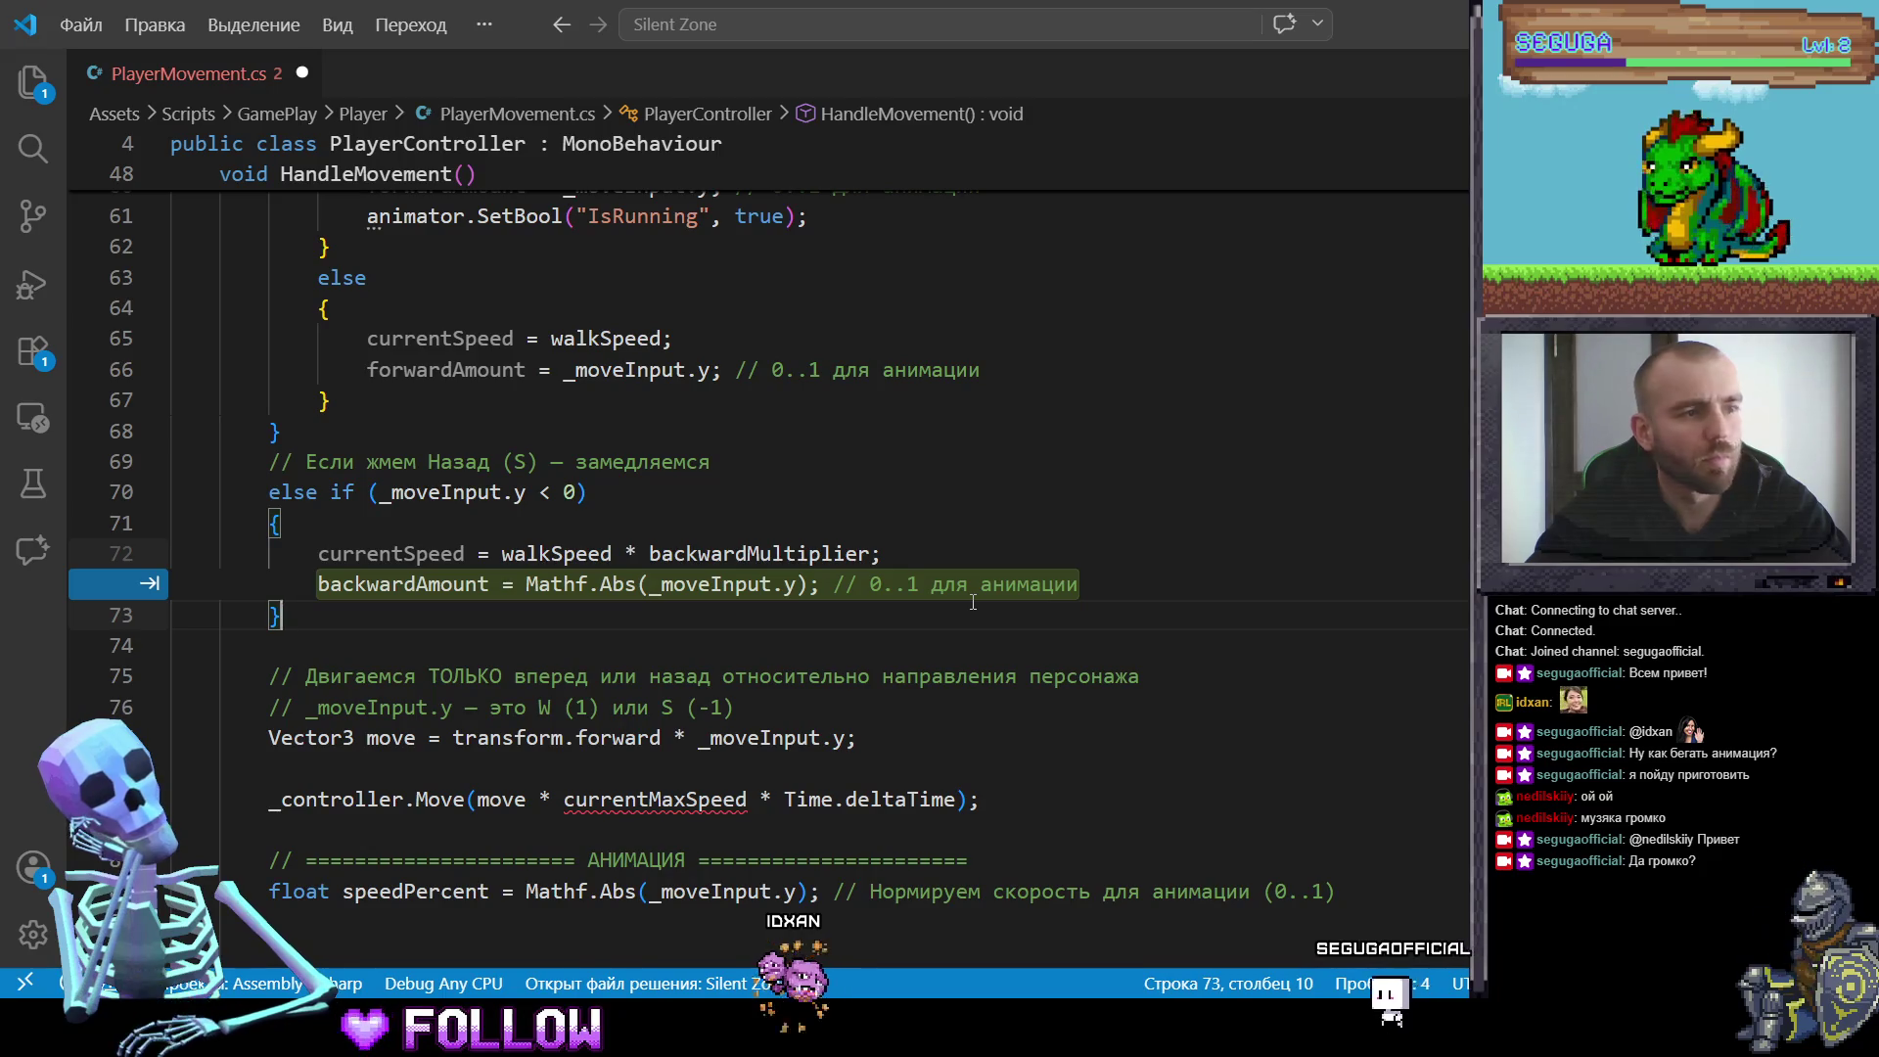
{"action": "key", "text": "Tab"}
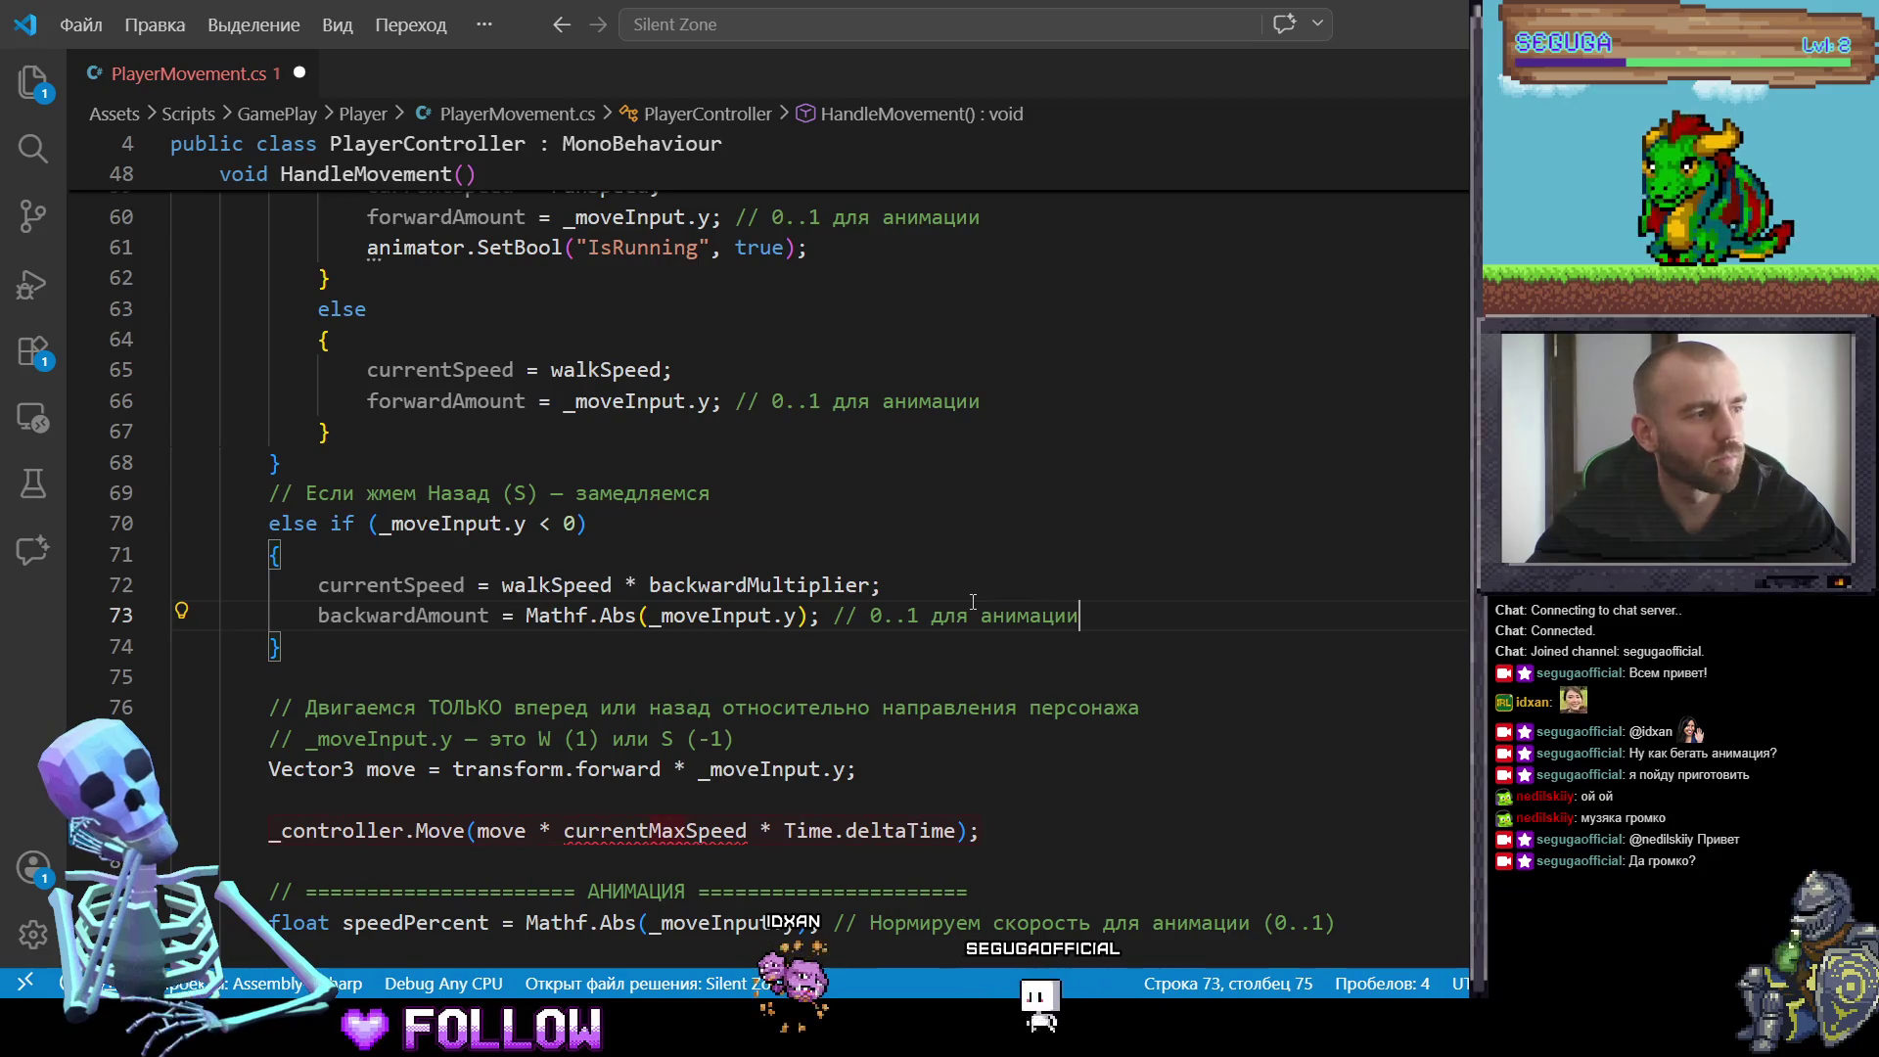
{"action": "key", "text": "Return"}
{"action": "type", "text": "ator"}
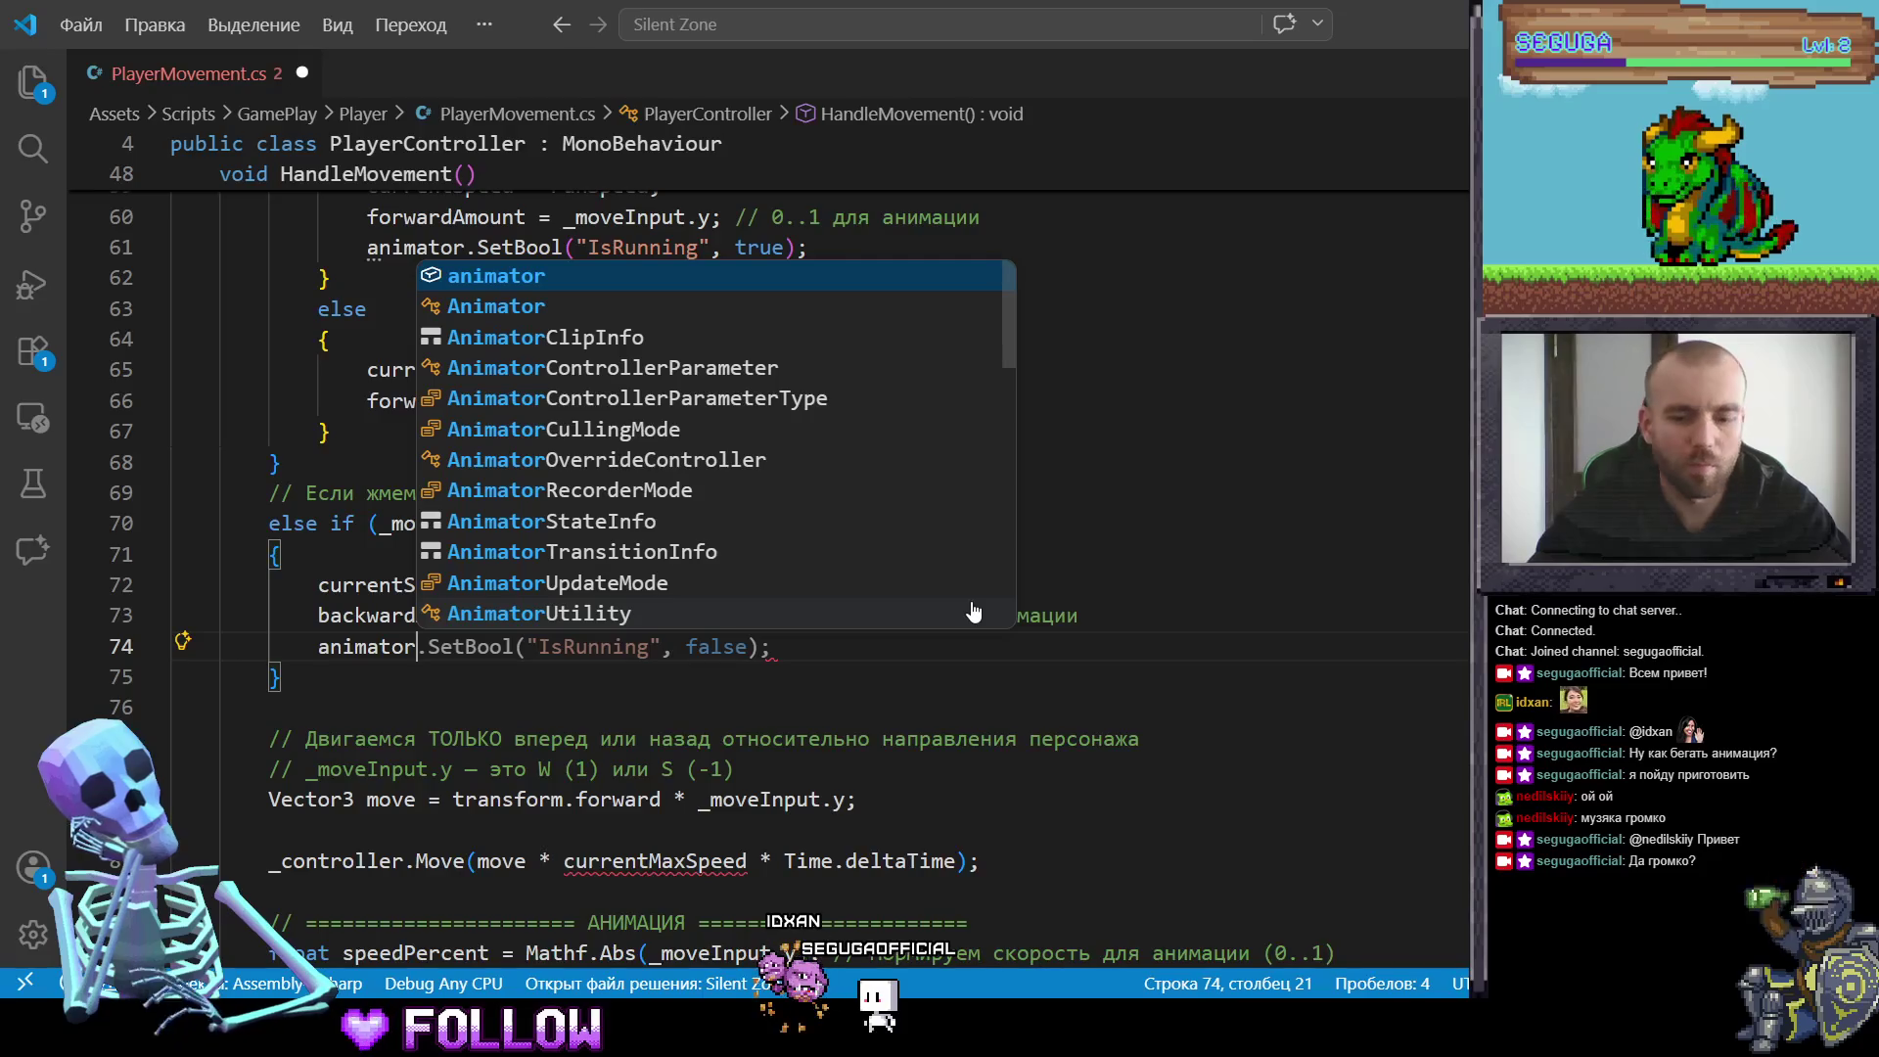
{"action": "type", "text": ".bet"}
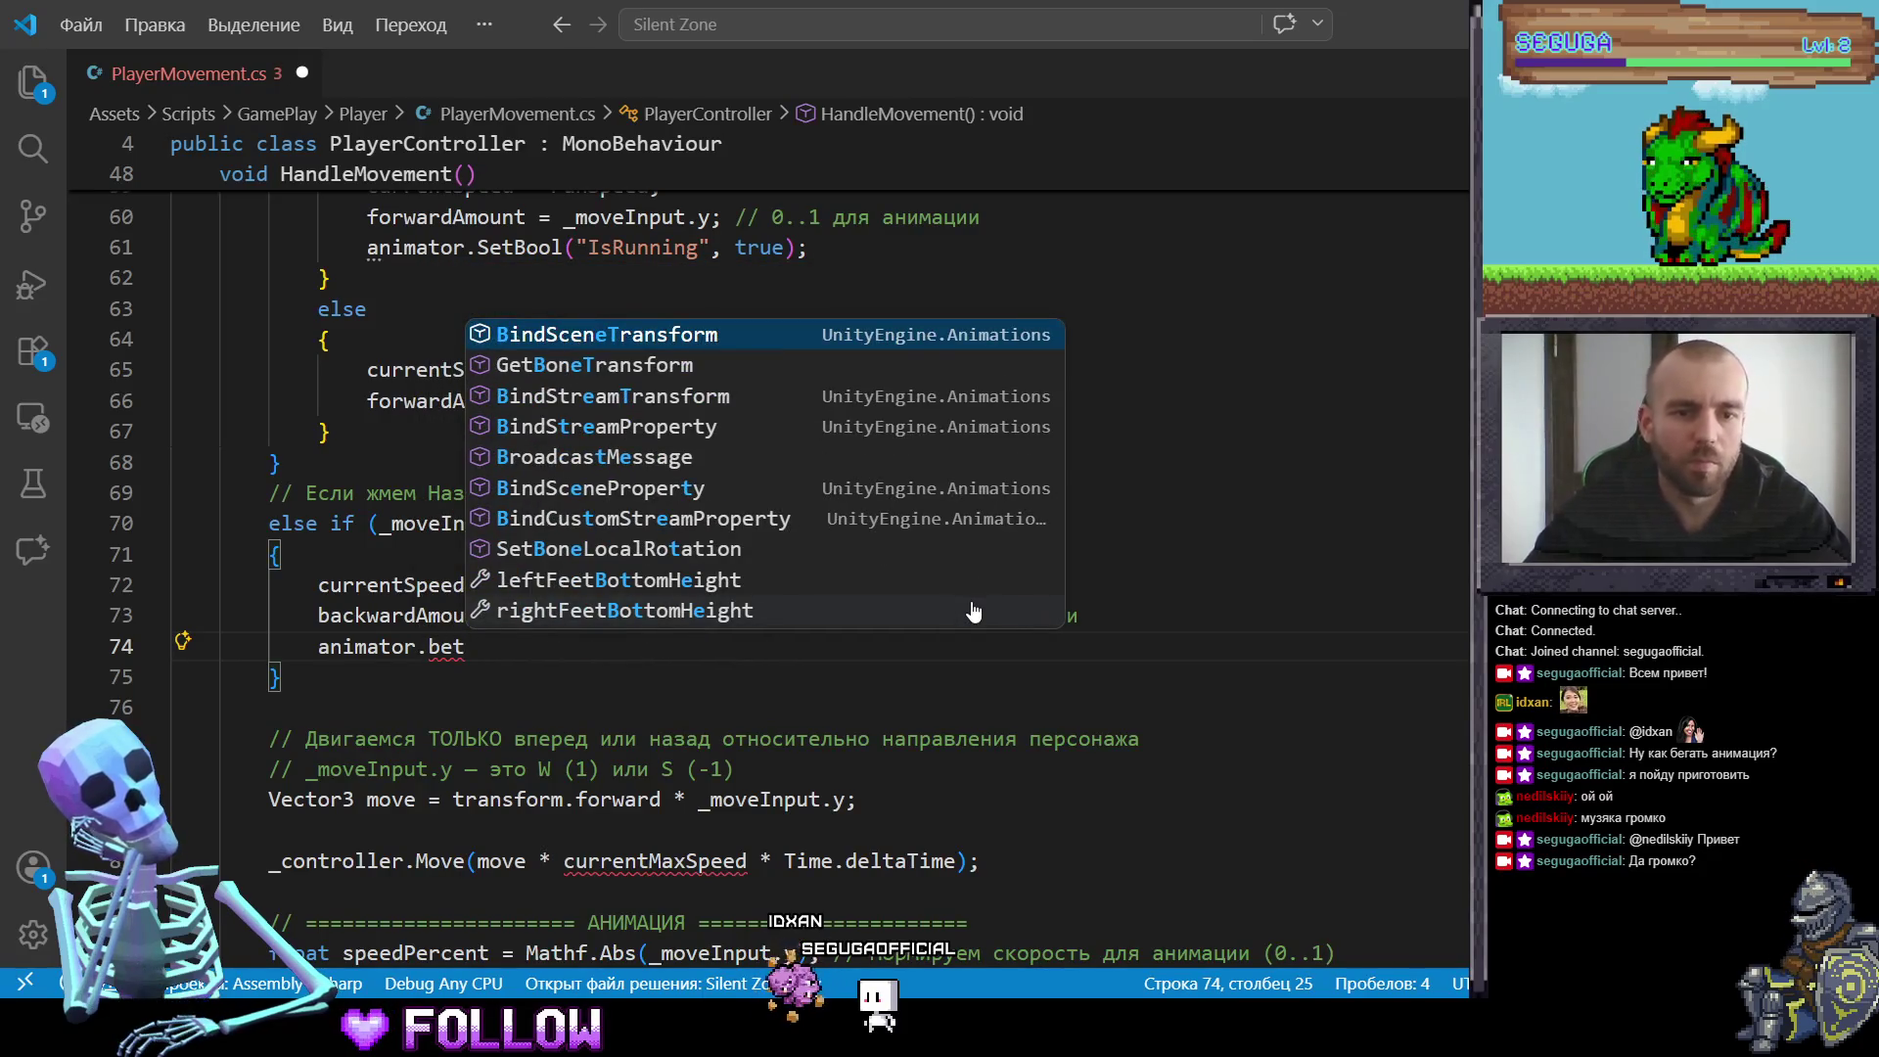
Step: Complete the backward branch's animator line as SetBool("IsRunning", false);
{"action": "key", "text": "BackSpace"}
{"action": "key", "text": "BackSpace"}
{"action": "key", "text": "BackSpace"}
{"action": "type", "text": "Set"}
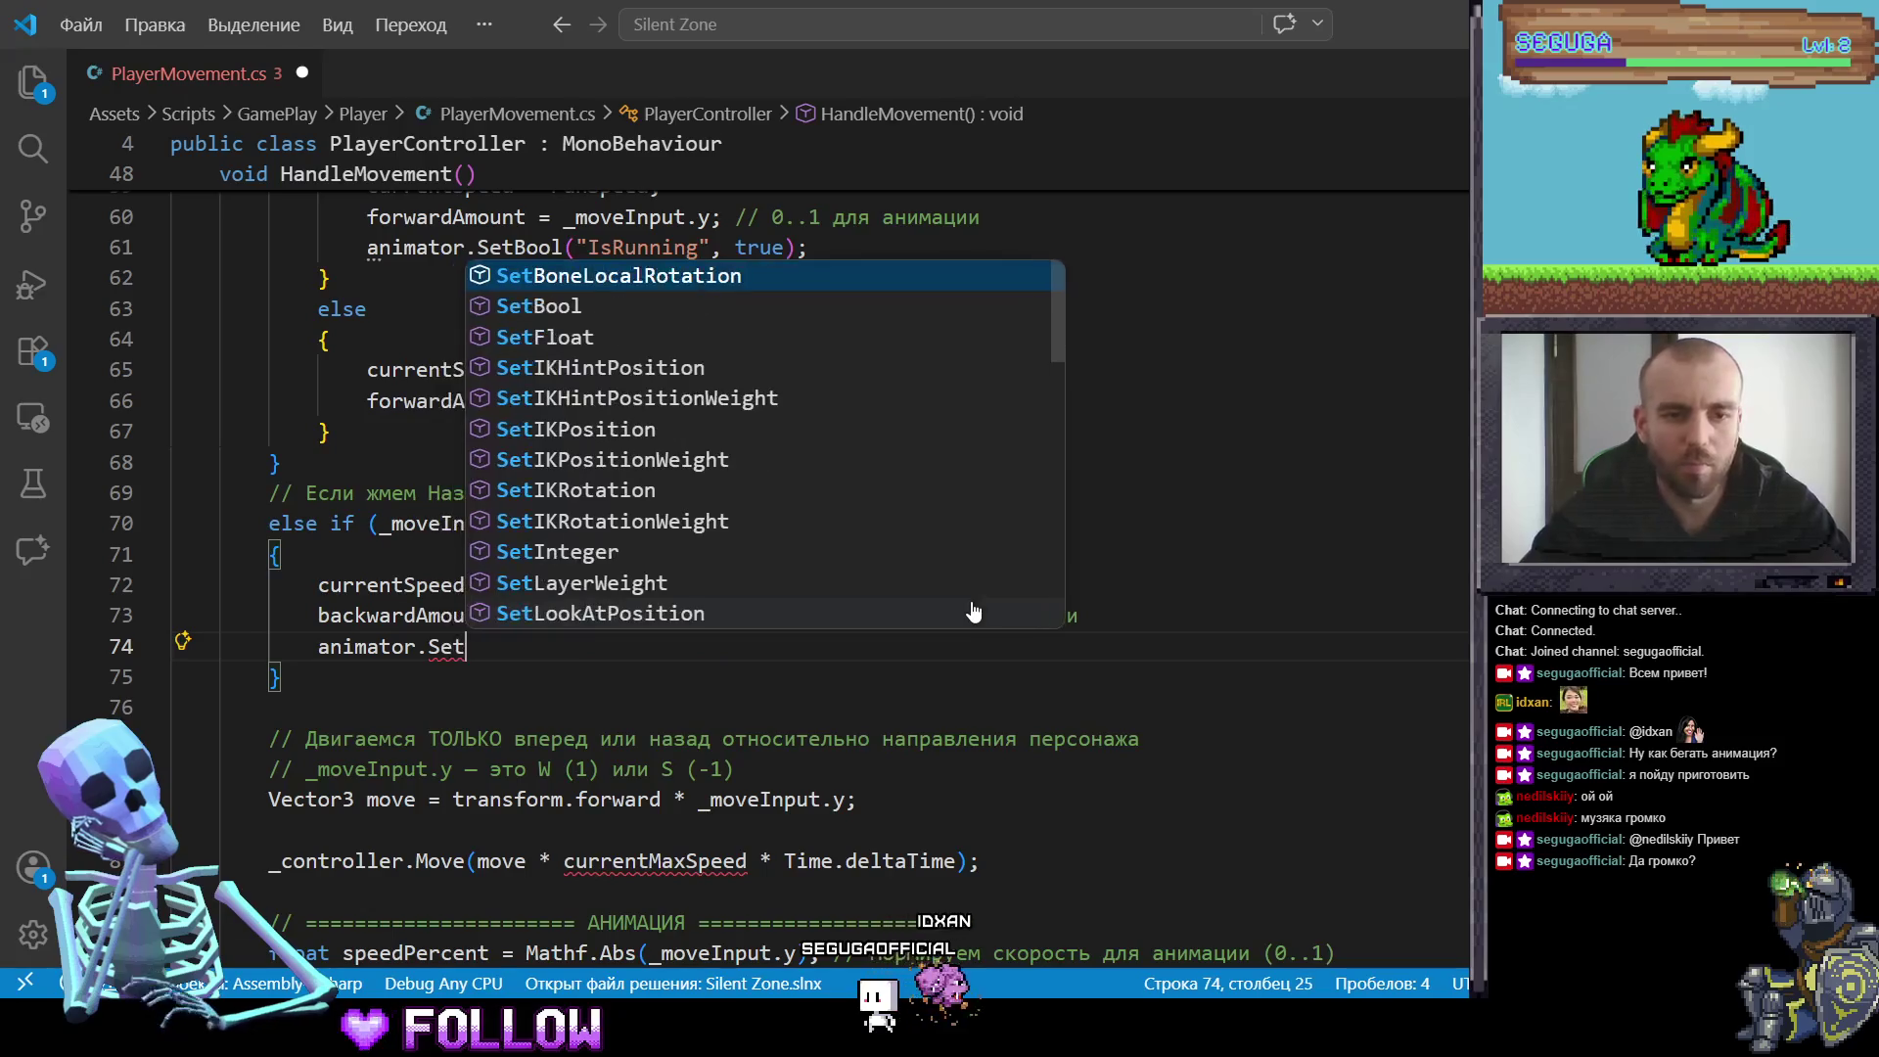
{"action": "type", "text": "Boo"}
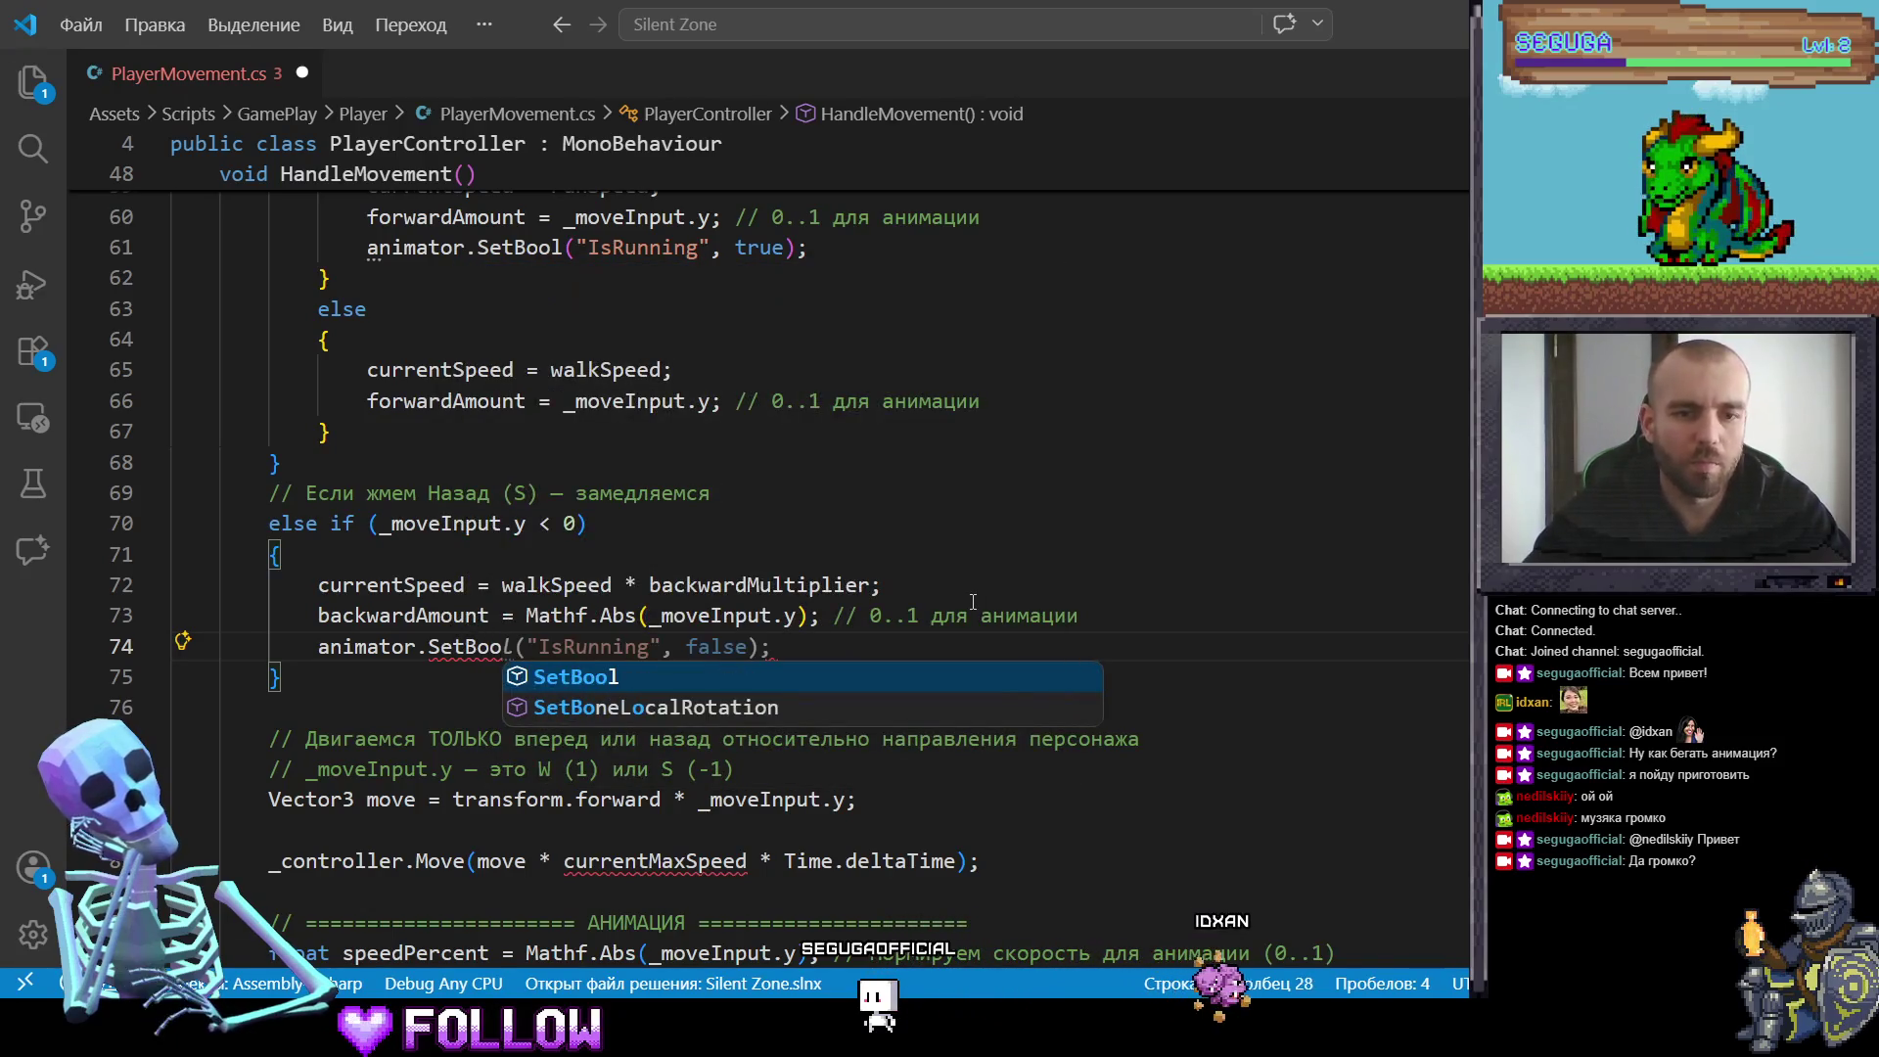
{"action": "key", "text": "Tab"}
{"action": "key", "text": "Tab"}
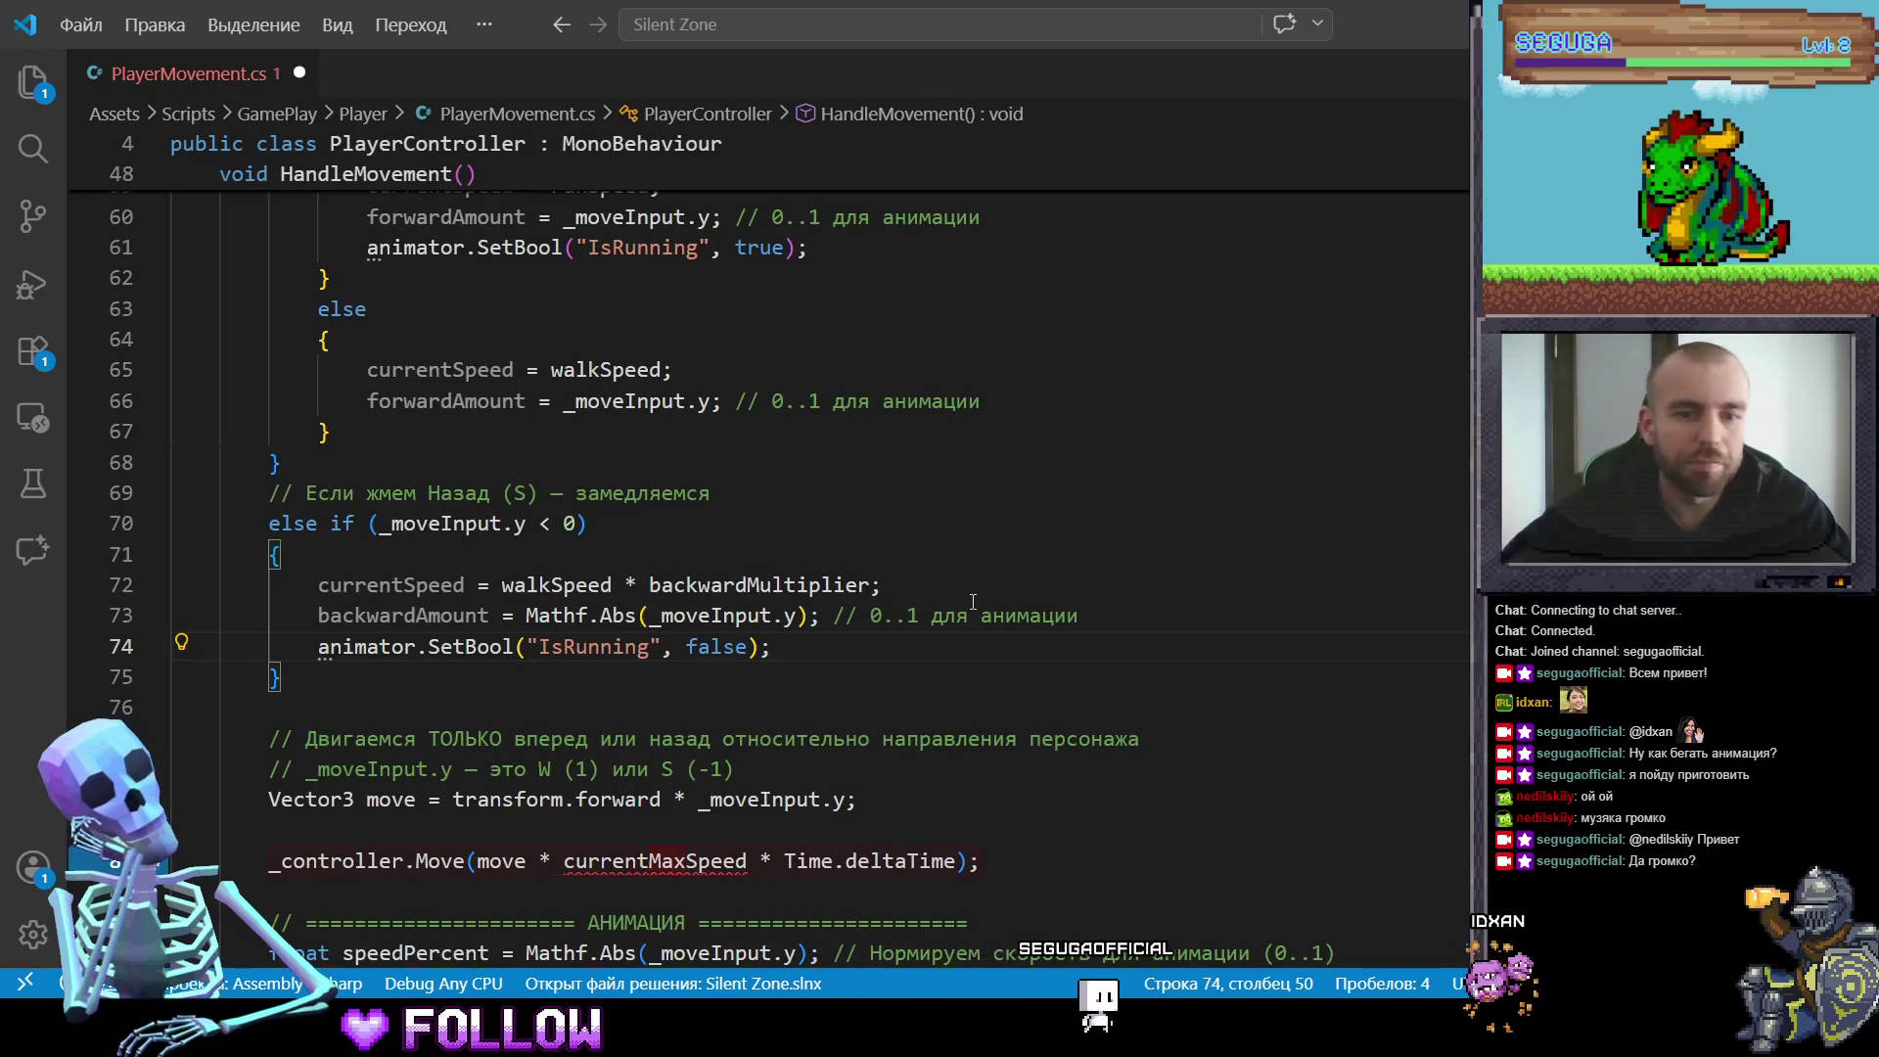
{"action": "scroll", "coordinate": [250, 378], "scroll_direction": "down", "scroll_amount": 4}
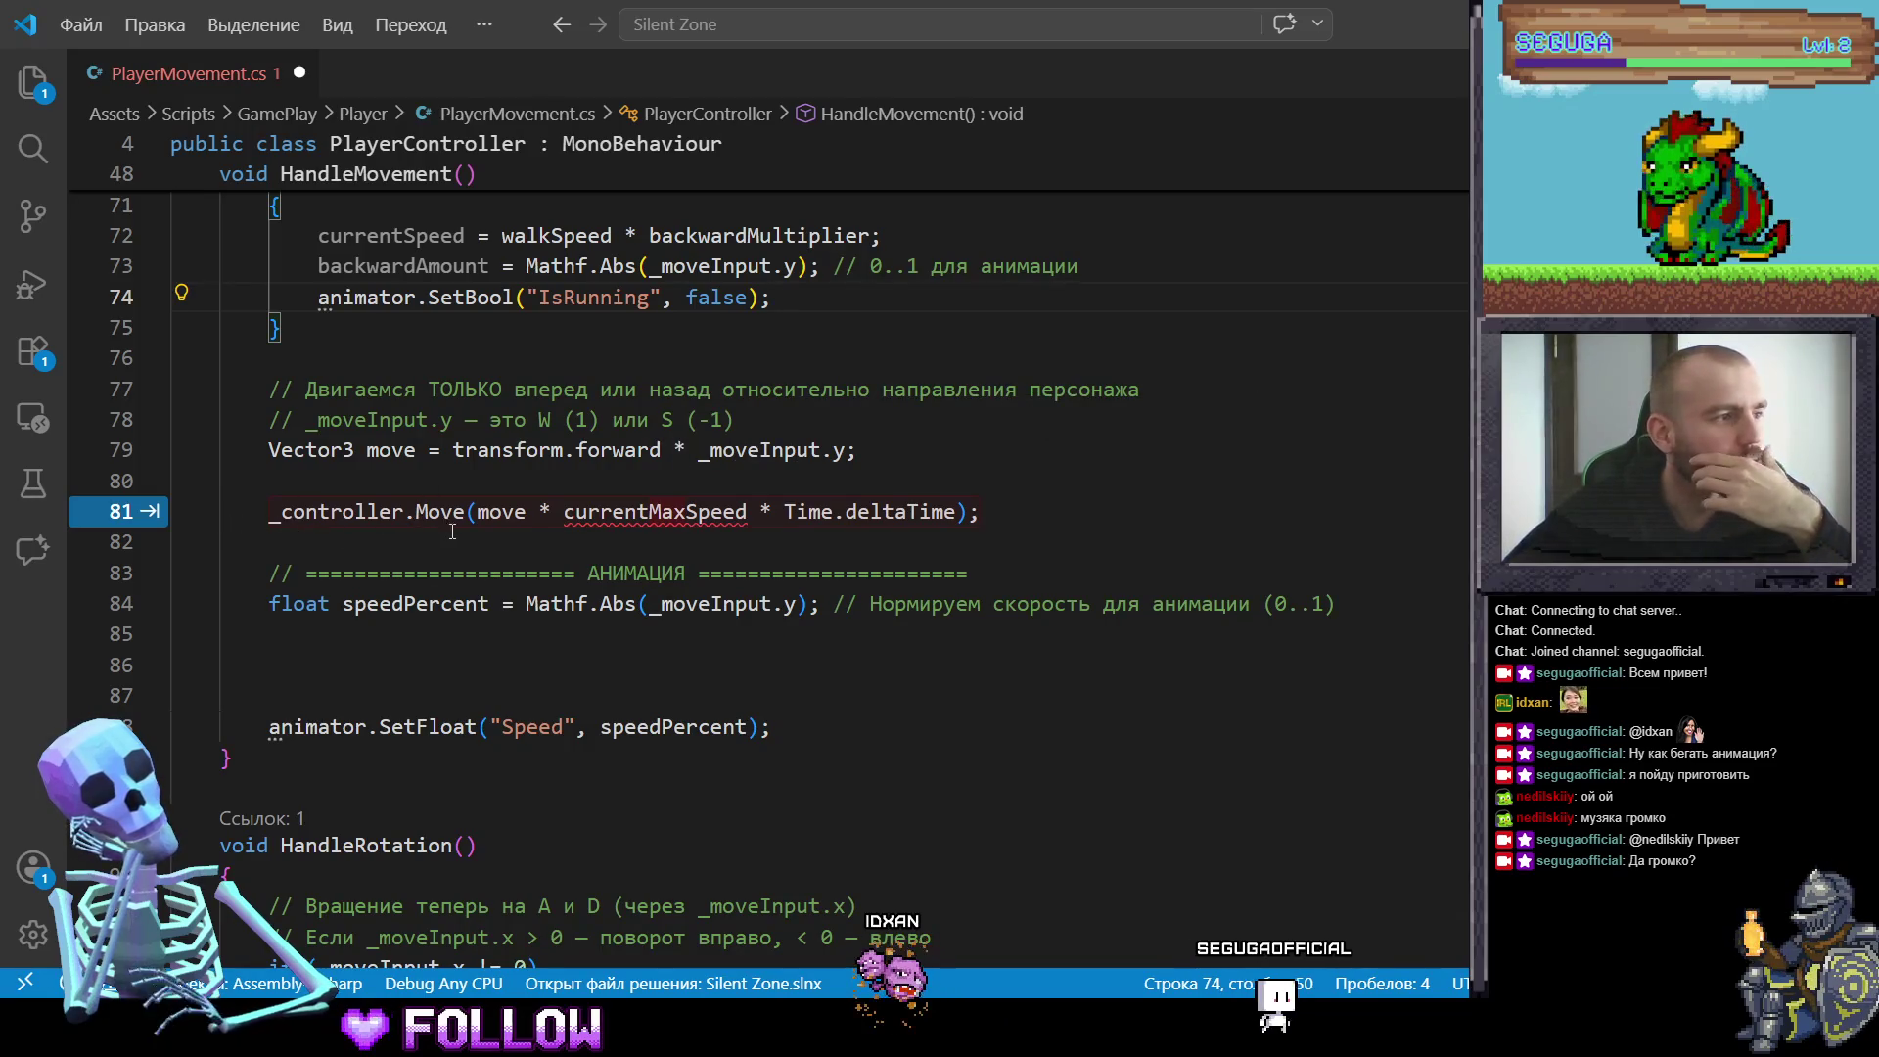
Step: Use currentSpeed in the Move call and comment out the speedPercent line with //
{"action": "left_click", "coordinate": [686, 511]}
{"action": "key", "text": "BackSpace"}
{"action": "key", "text": "BackSpace"}
{"action": "key", "text": "BackSpace"}
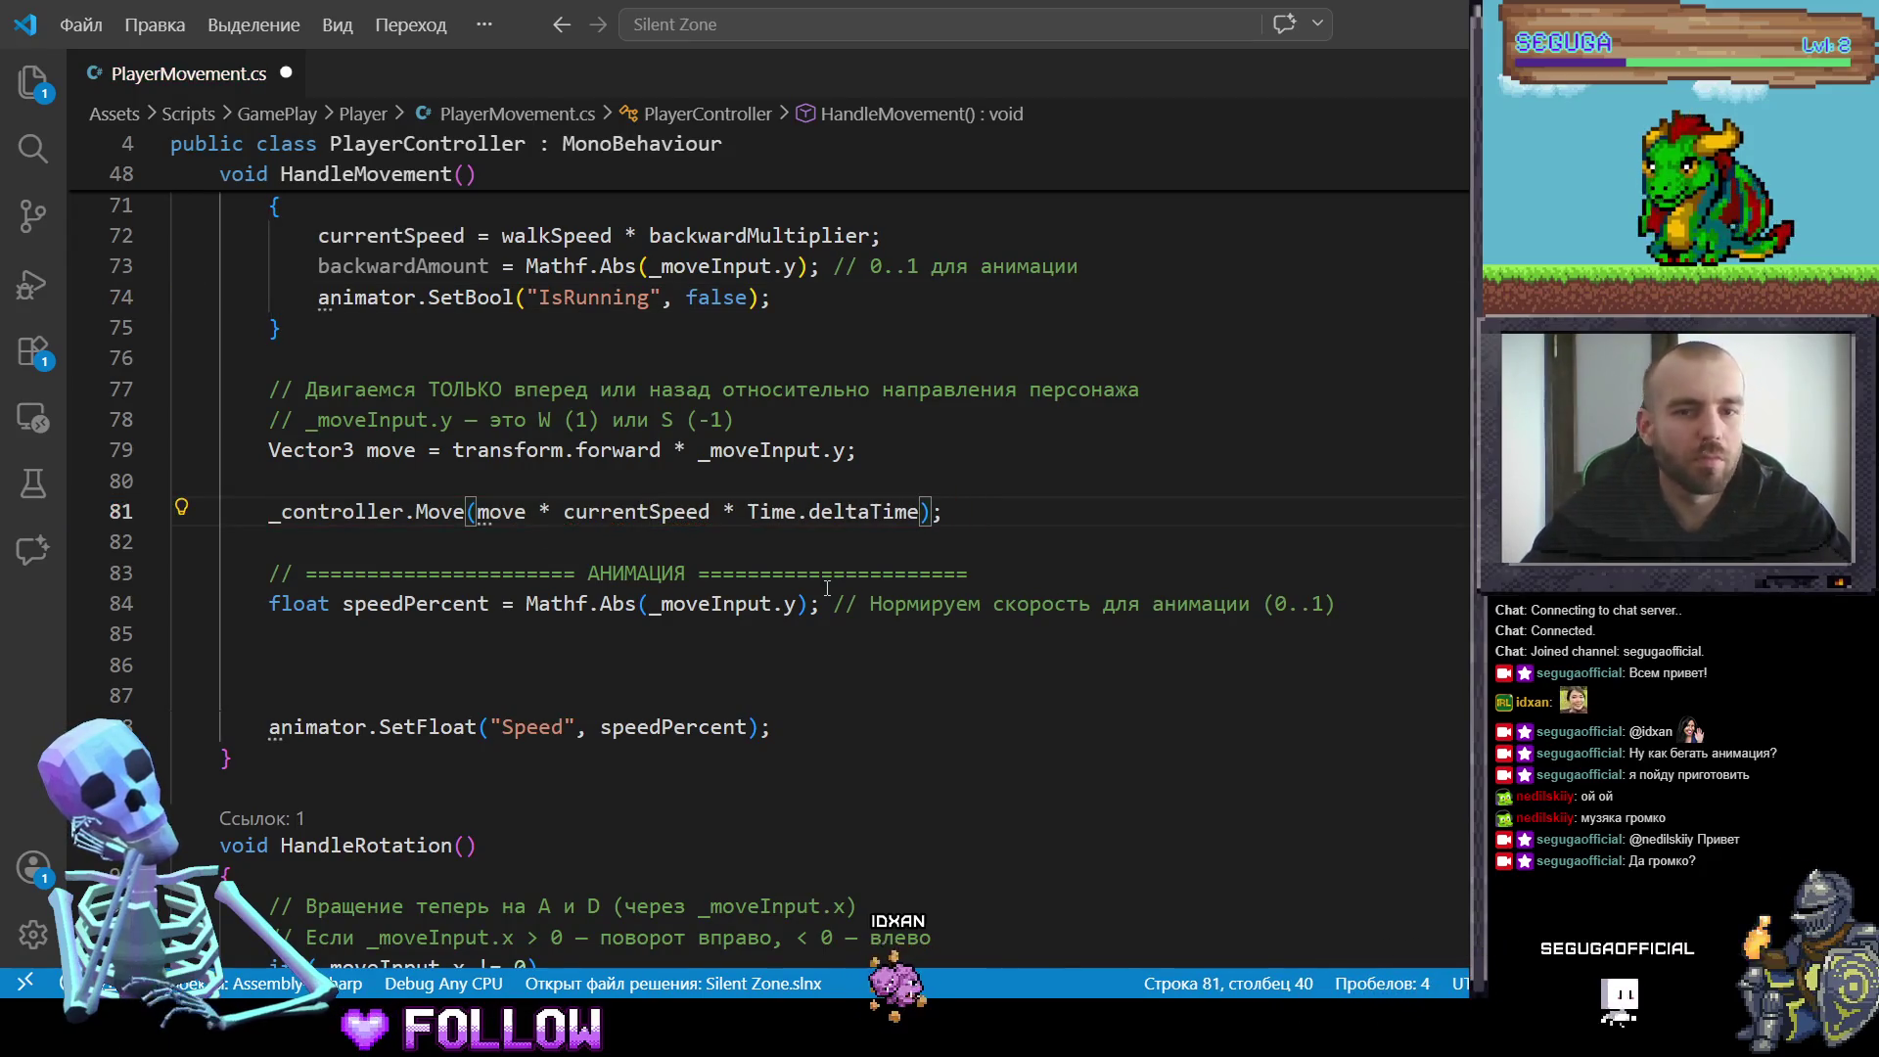
{"action": "key", "text": "Right"}
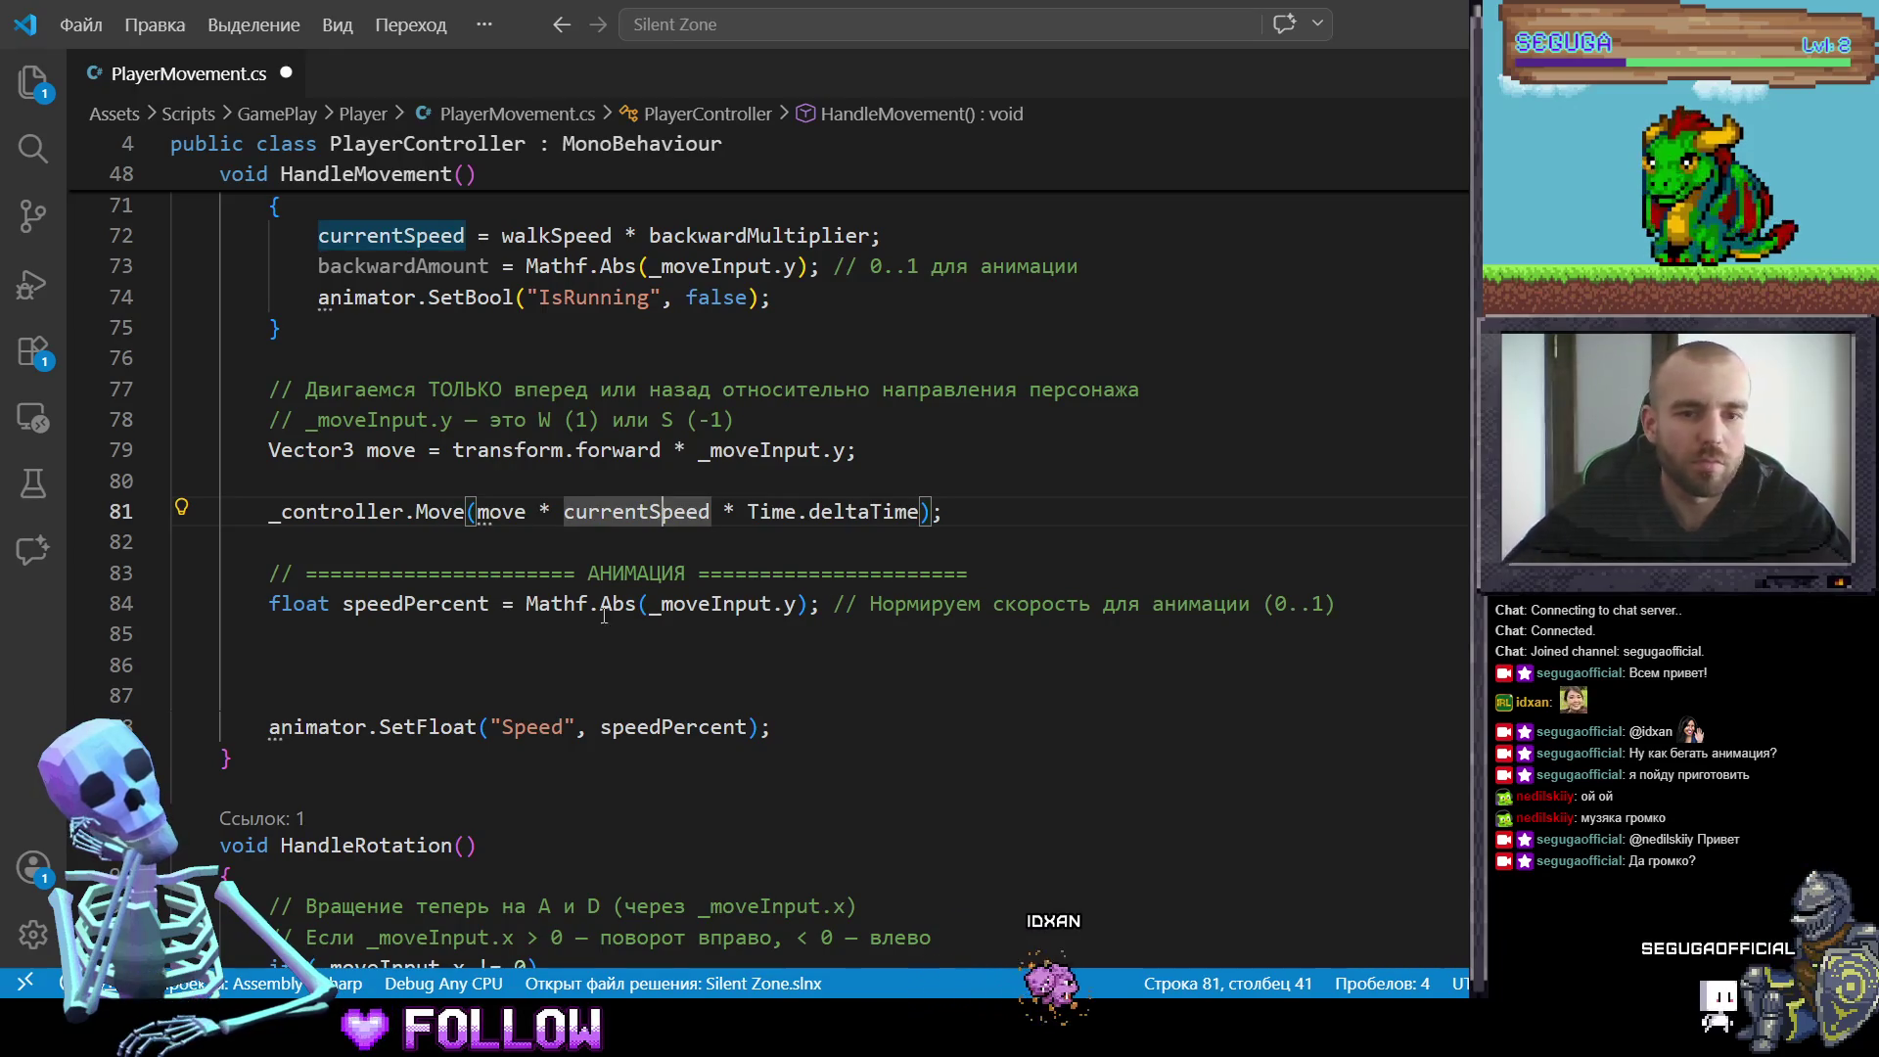
{"action": "left_click", "coordinate": [380, 637]}
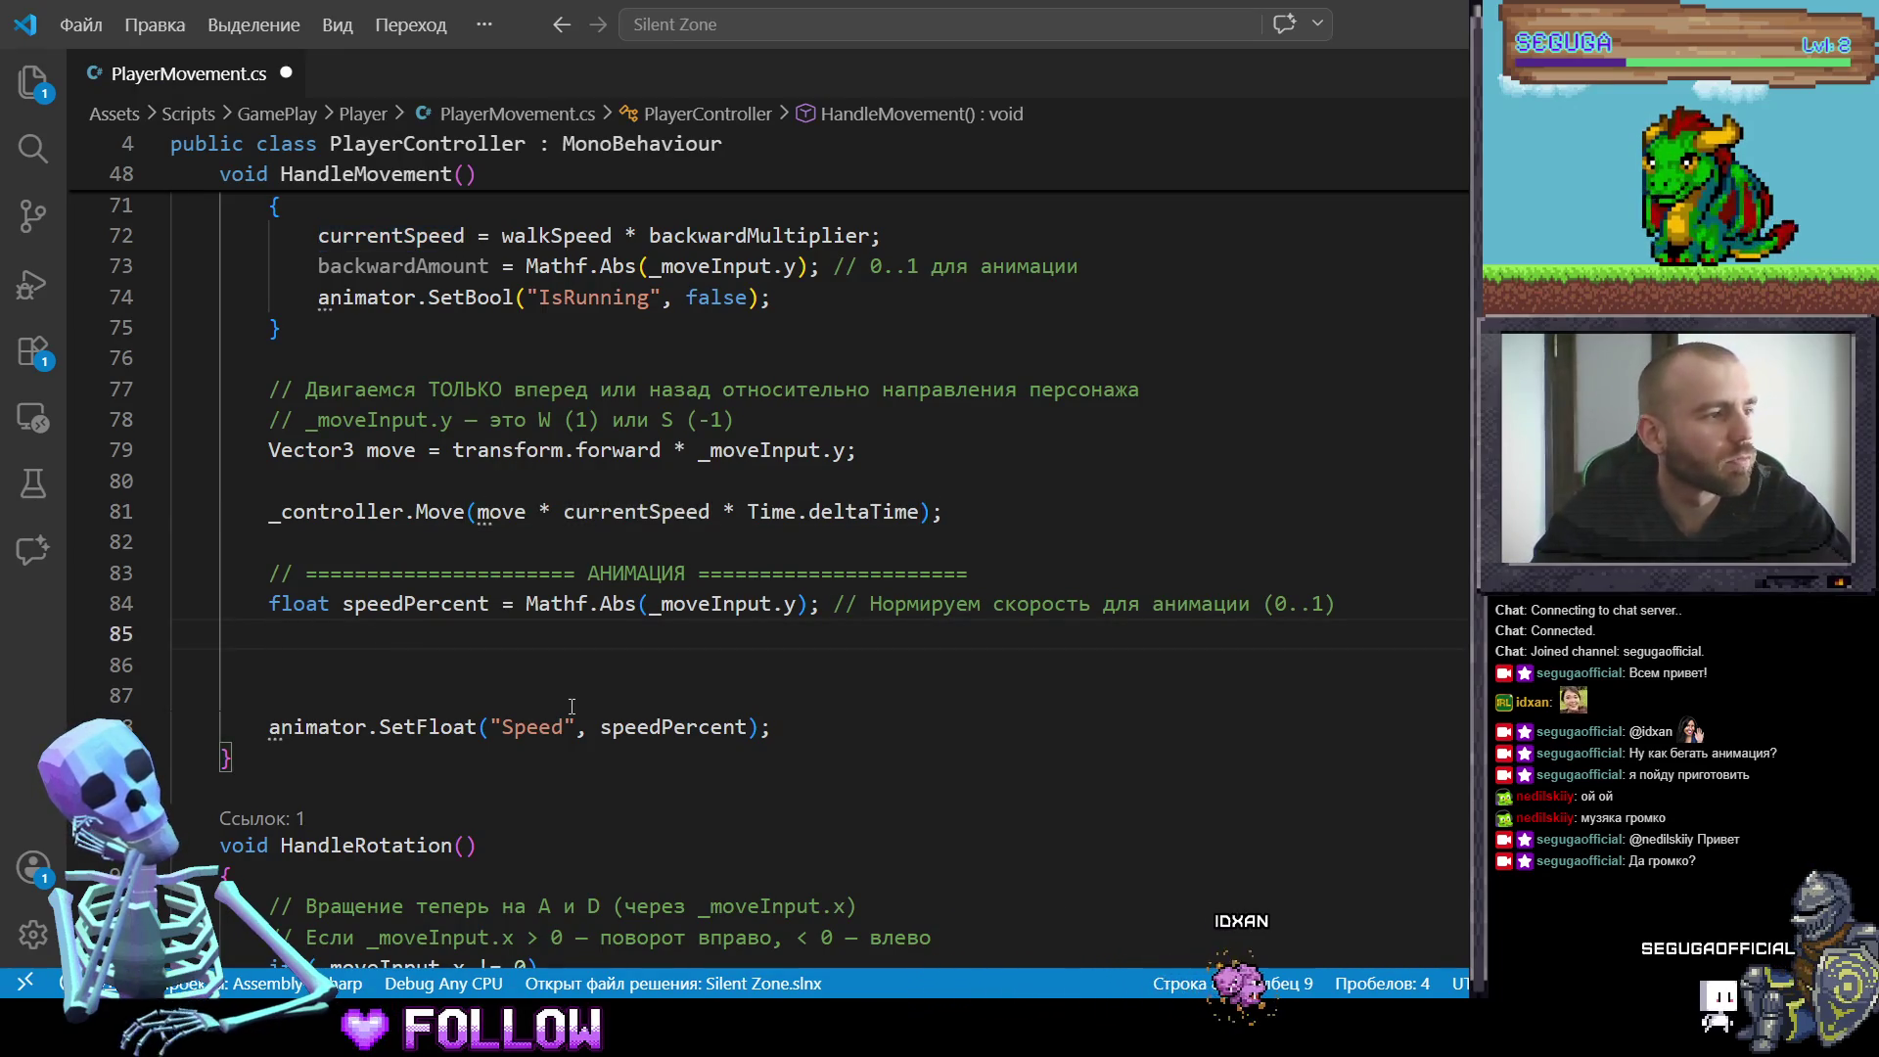
{"action": "type", "text": "ani"}
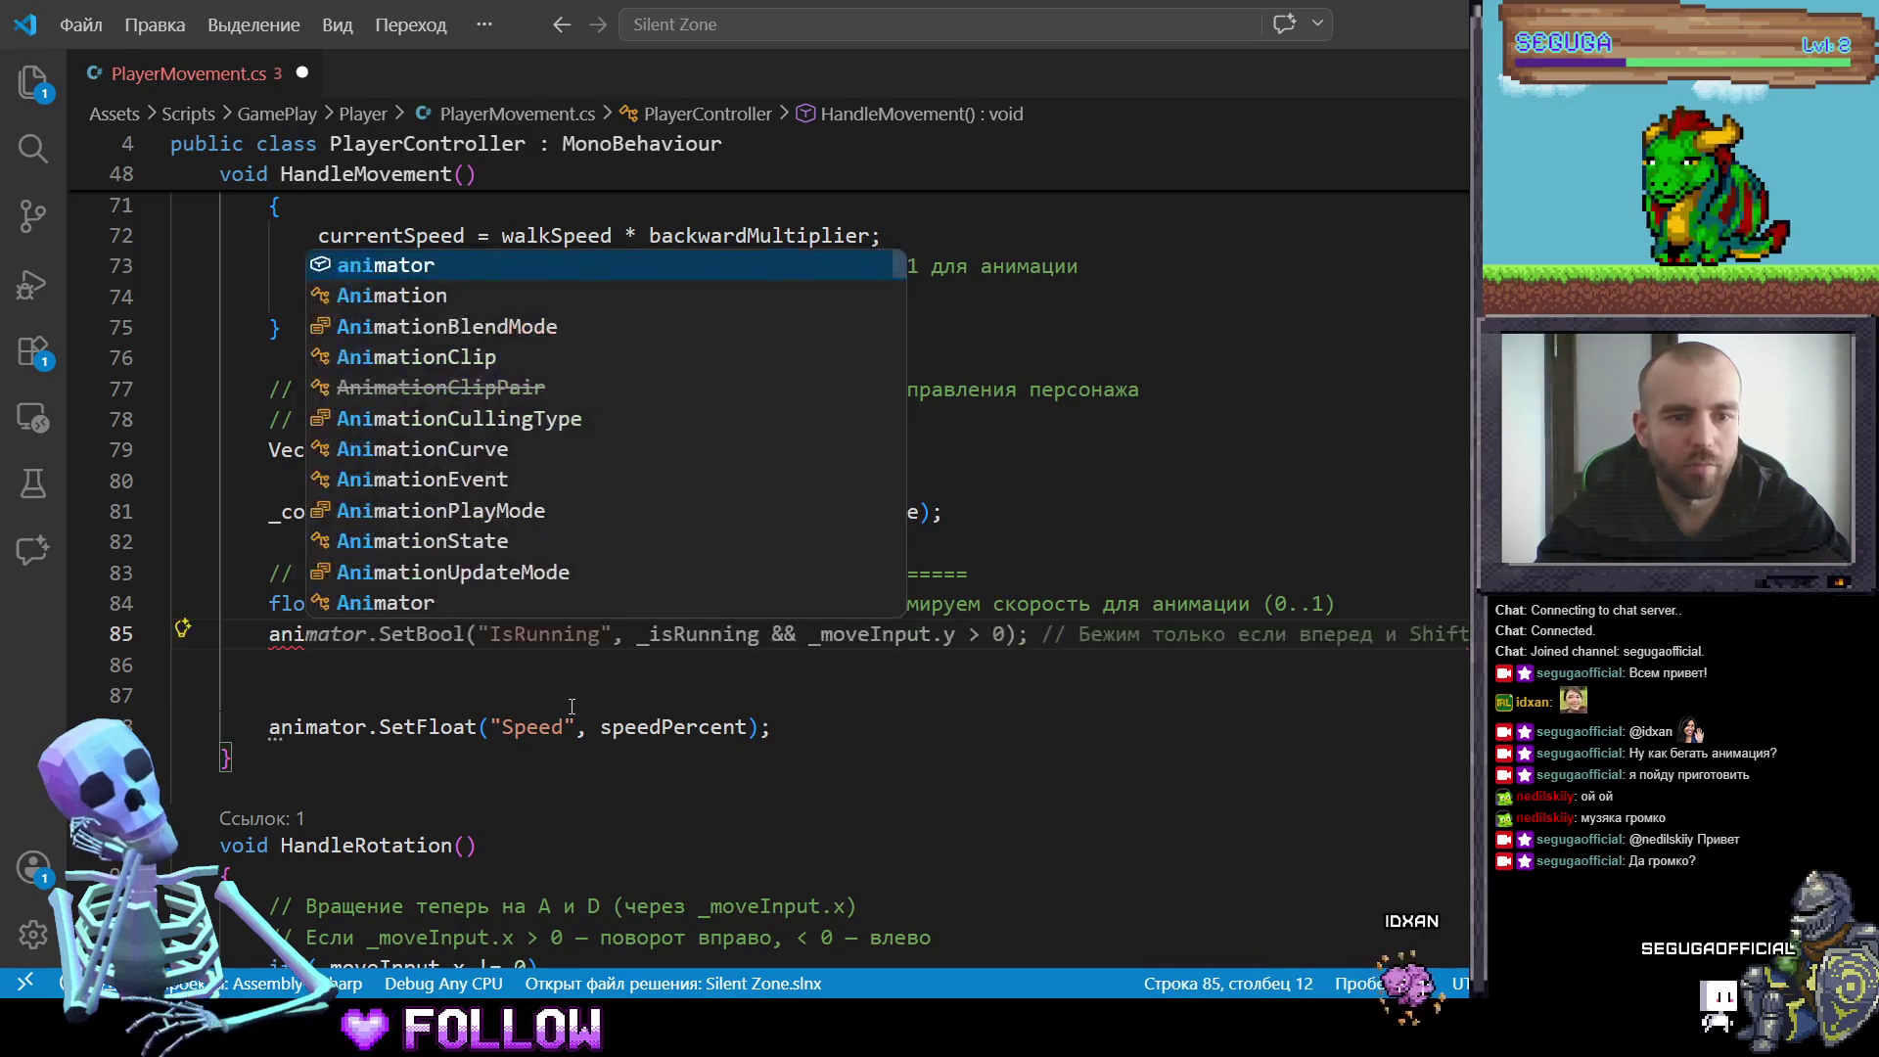
{"action": "key", "text": "BackSpace"}
{"action": "key", "text": "BackSpace"}
{"action": "key", "text": "BackSpace"}
{"action": "key", "text": "Escape"}
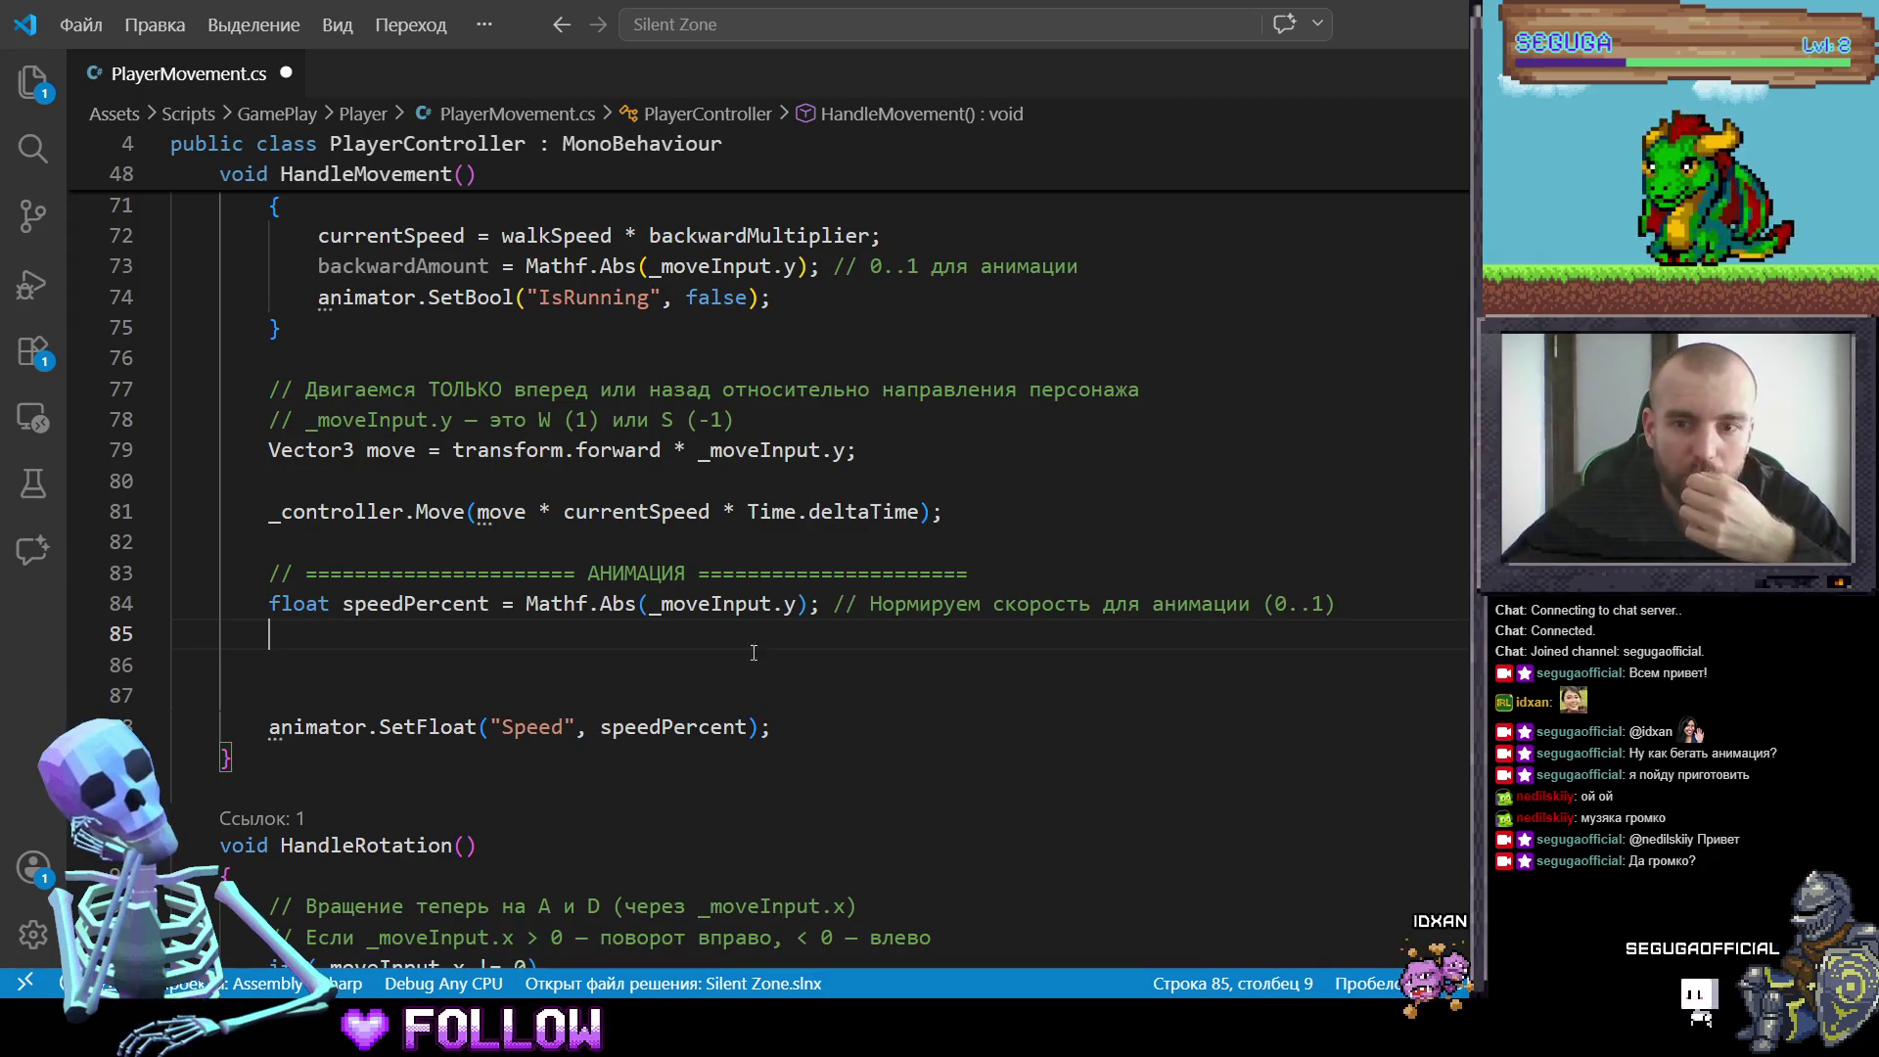
{"action": "left_click", "coordinate": [270, 606]}
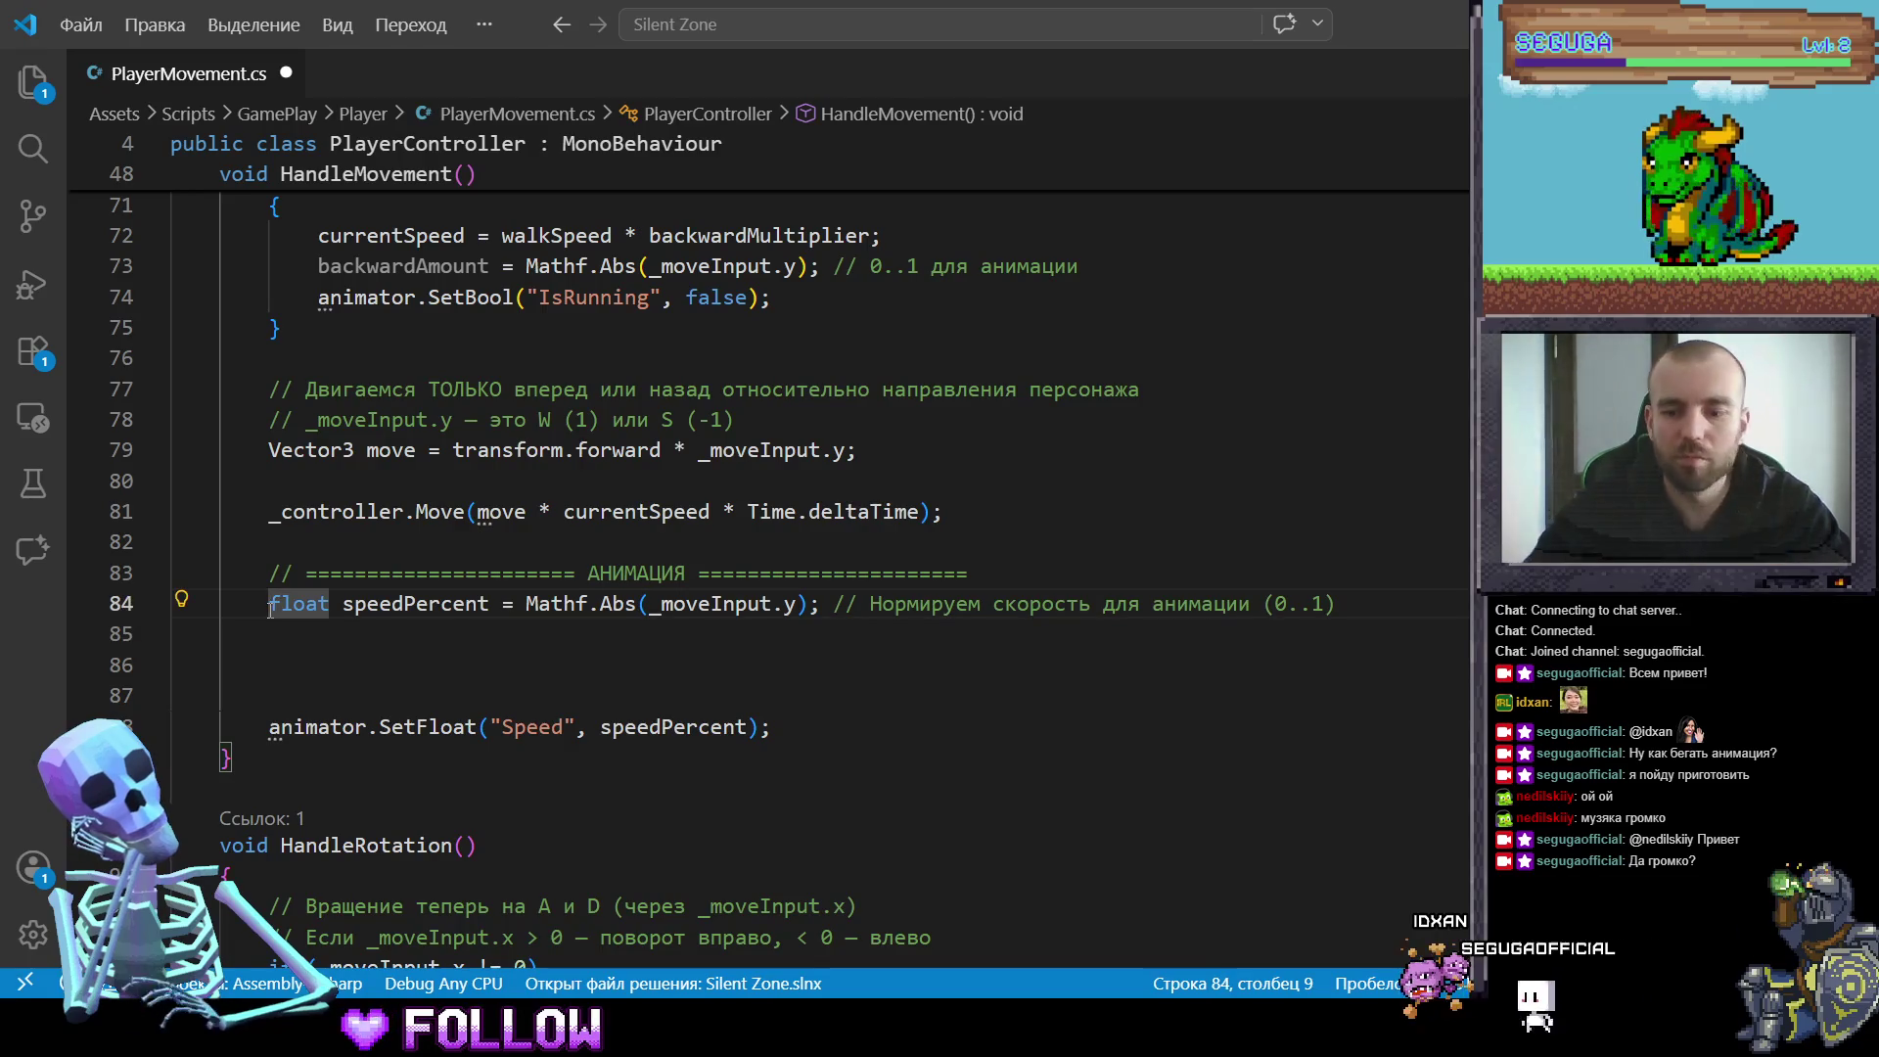
{"action": "type", "text": "//"}
{"action": "key", "text": "Down"}
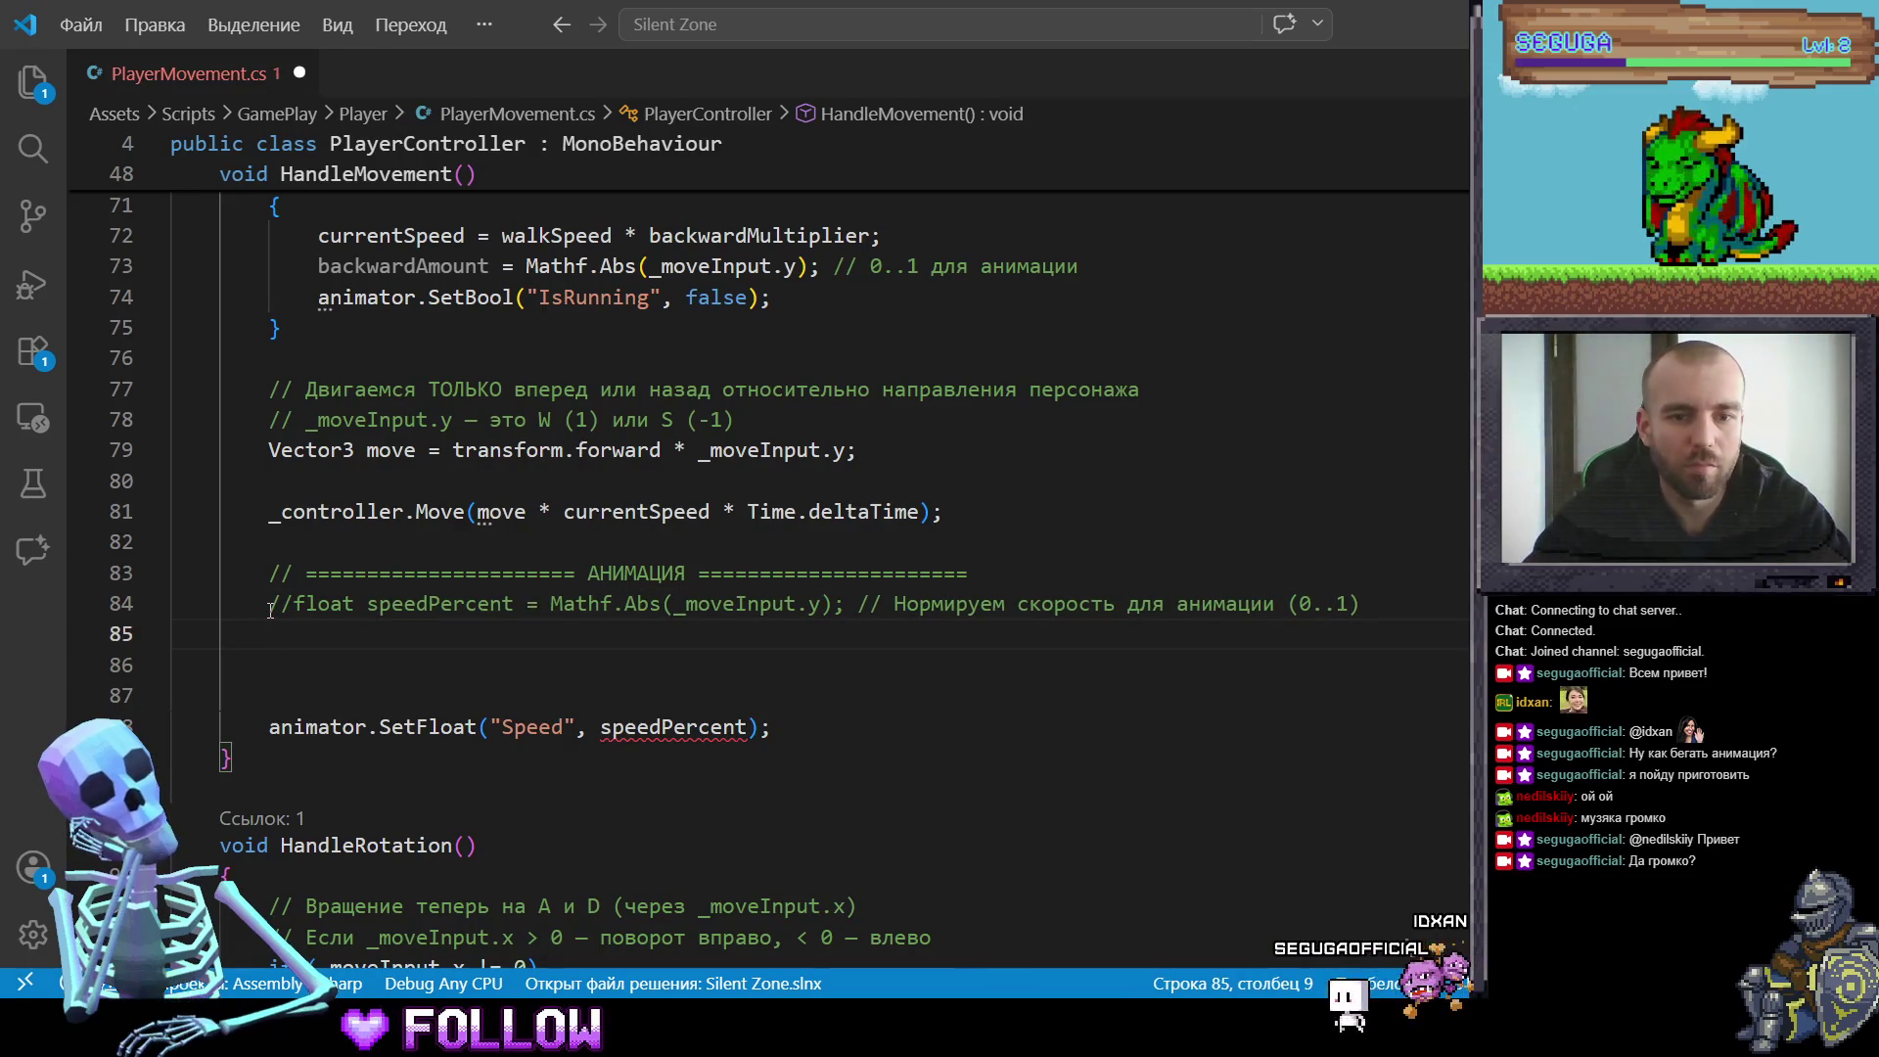
{"action": "key", "text": "Down"}
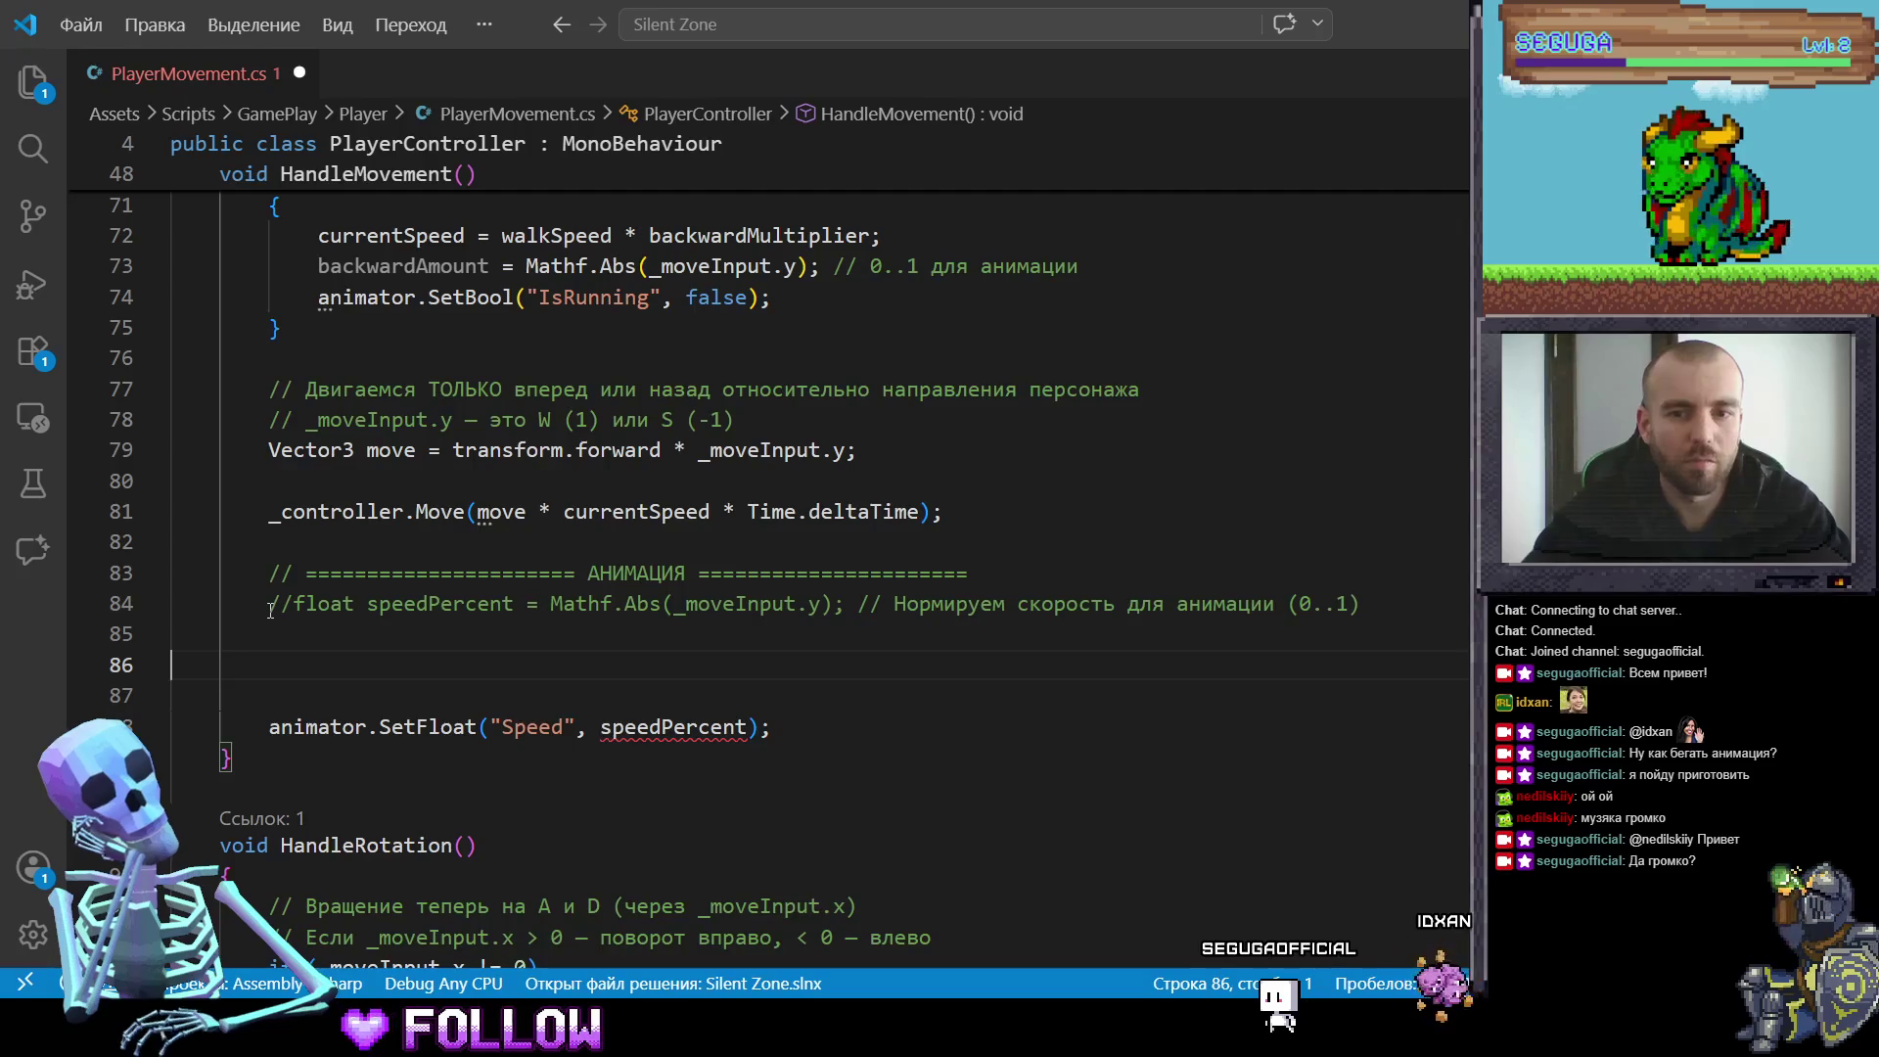
Step: Add animator.SetFloat calls for "Forward" and "Backward", then begin an animator.SetBool line below
{"action": "left_click", "coordinate": [279, 624]}
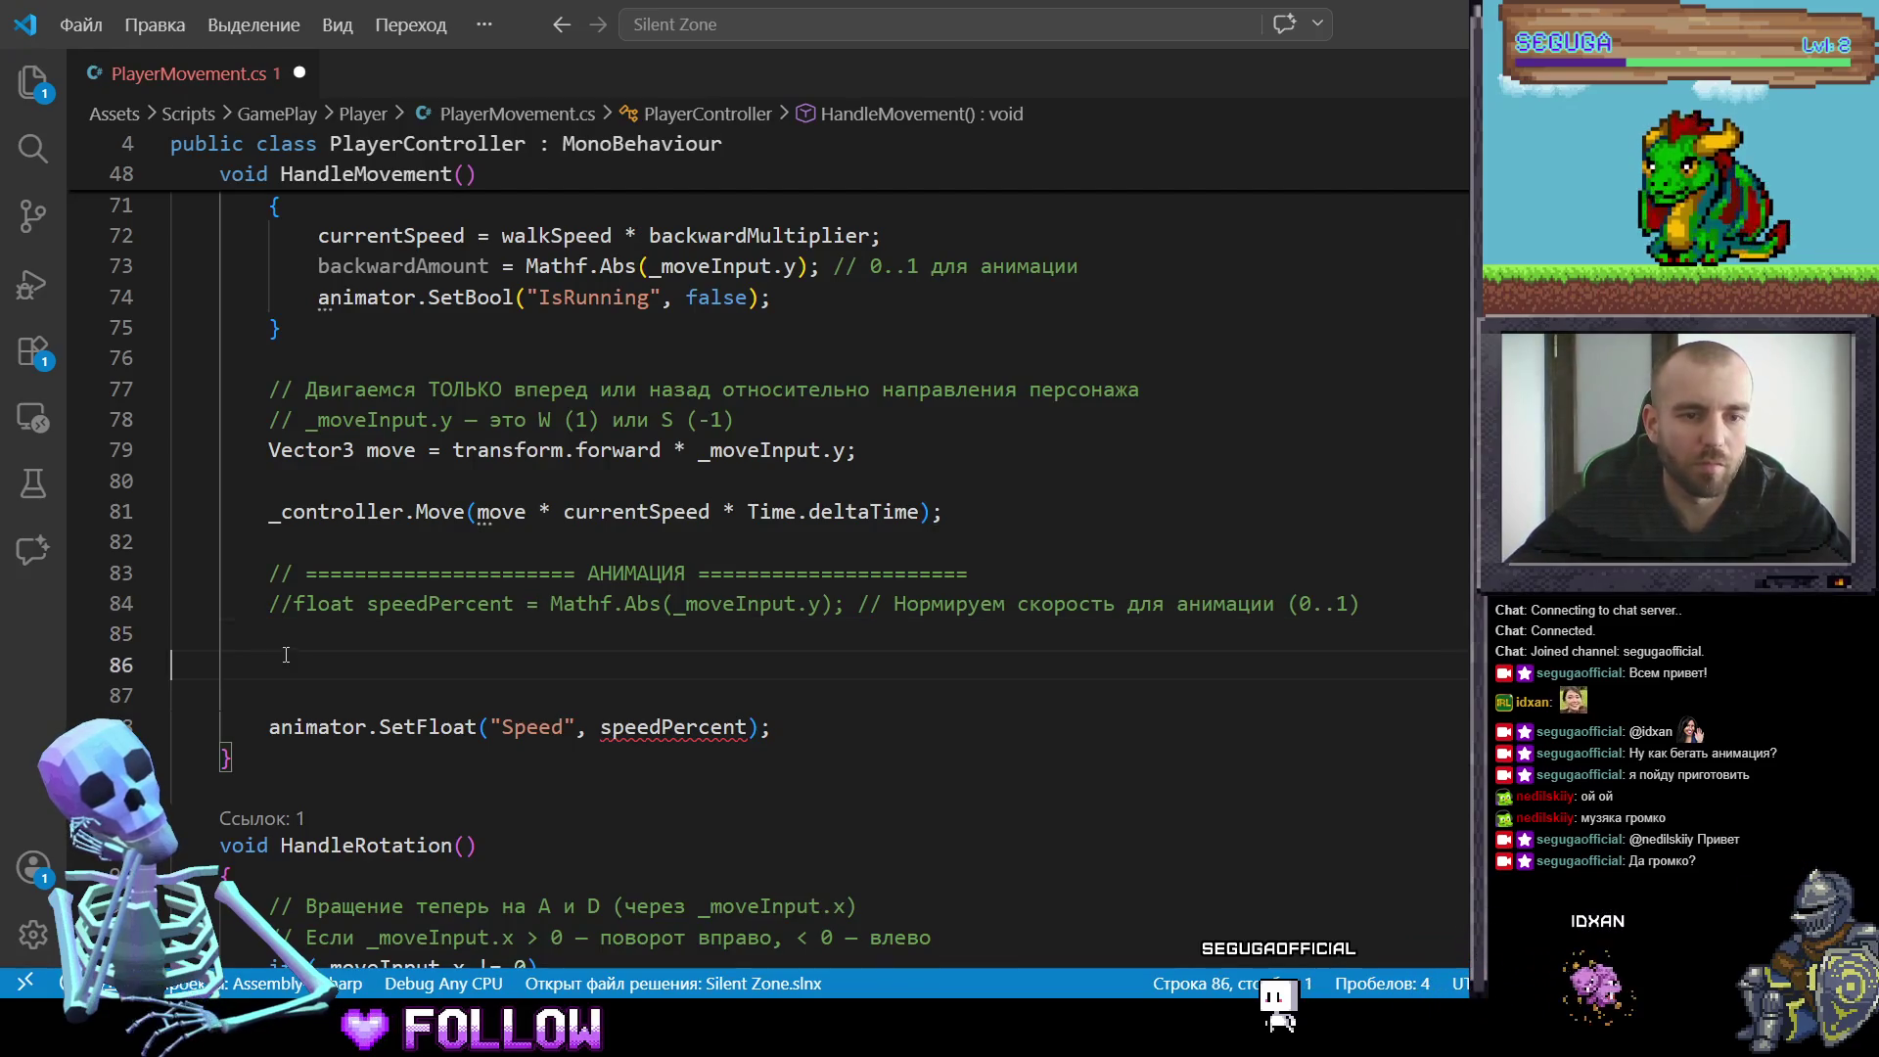
{"action": "left_click", "coordinate": [286, 642]}
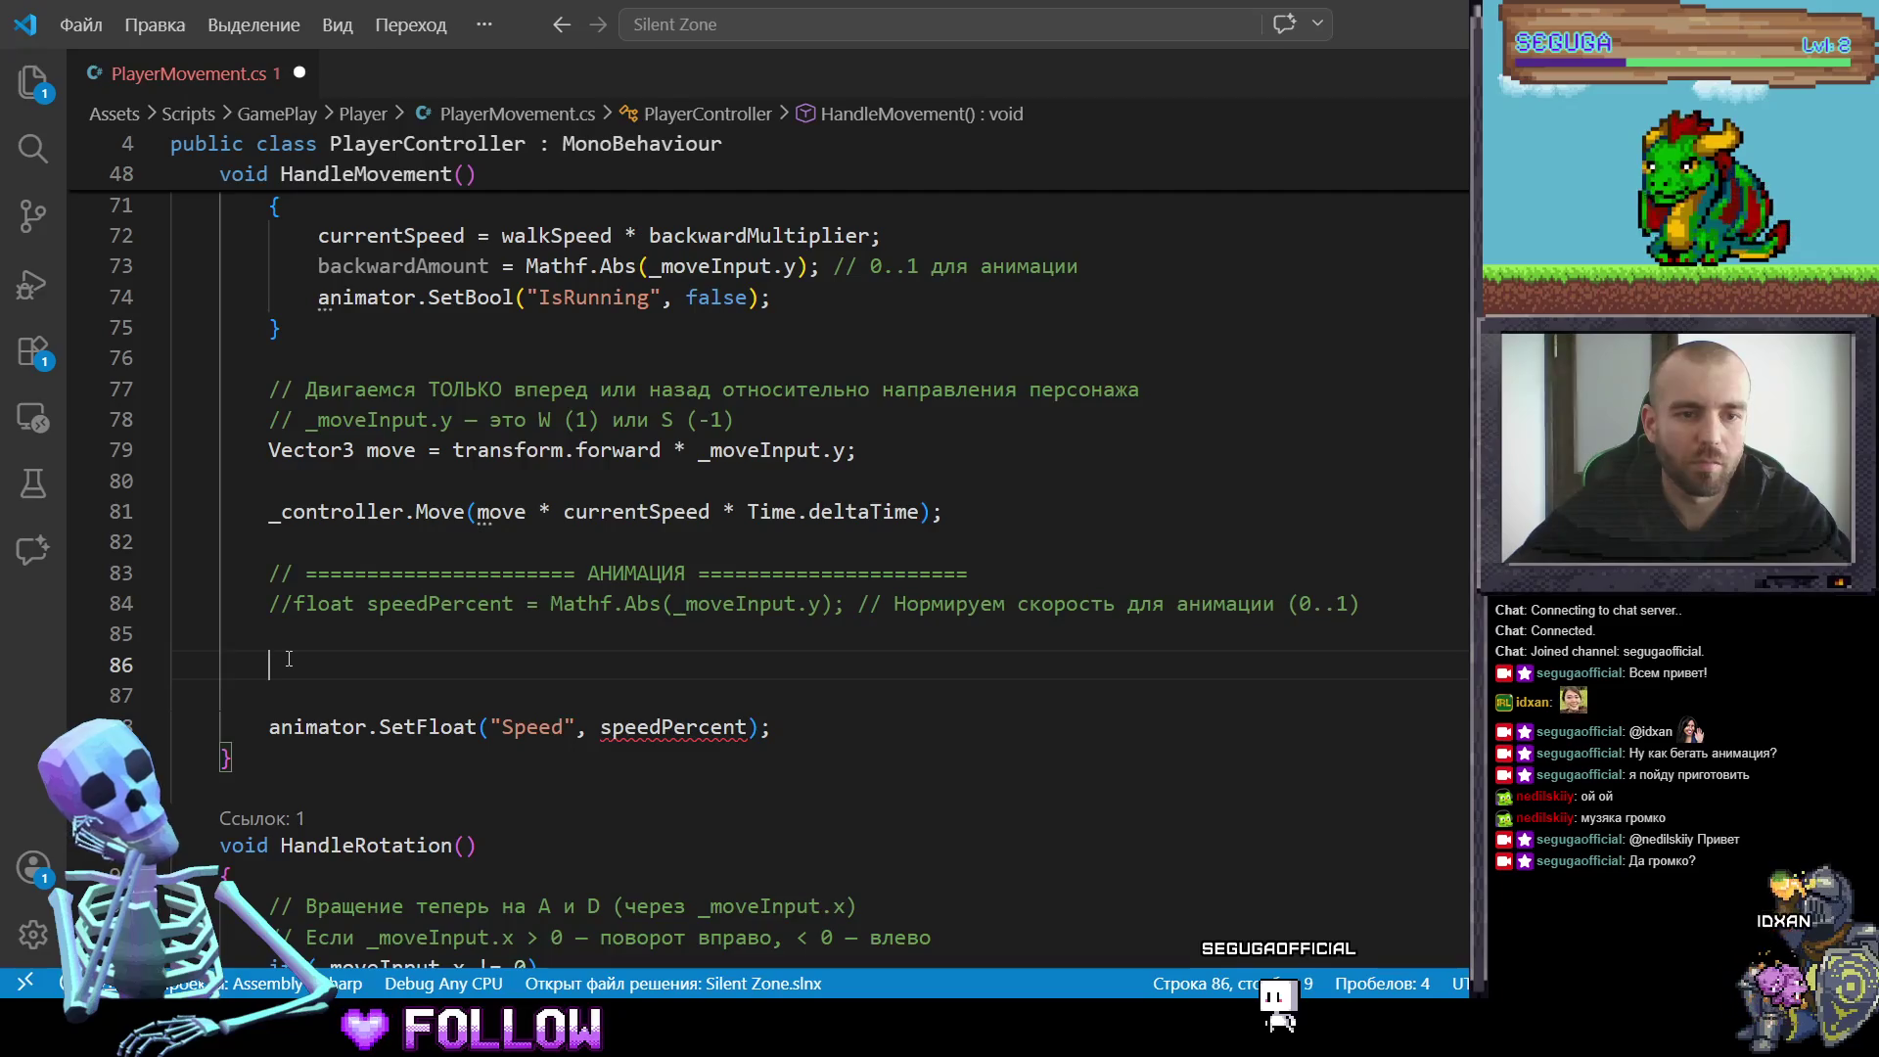
{"action": "key", "text": "Tab"}
{"action": "key", "text": "Tab"}
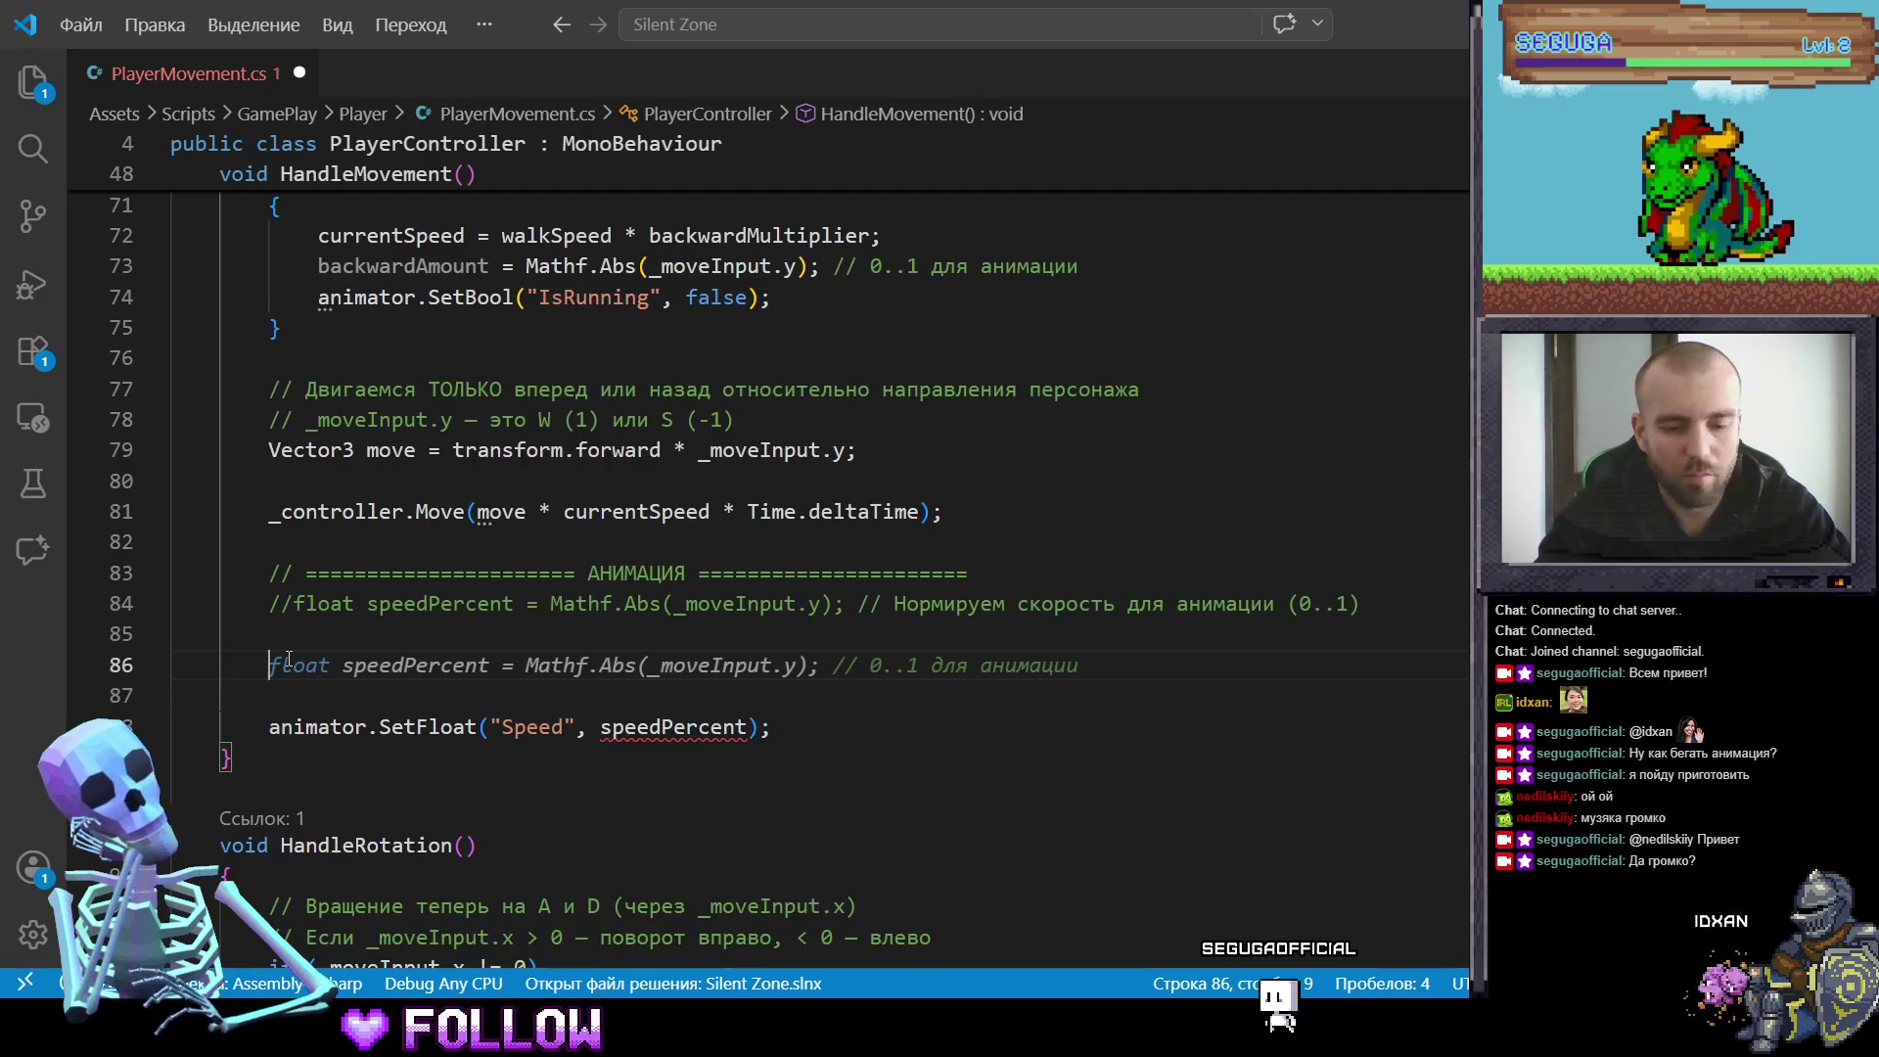
{"action": "type", "text": "animator"}
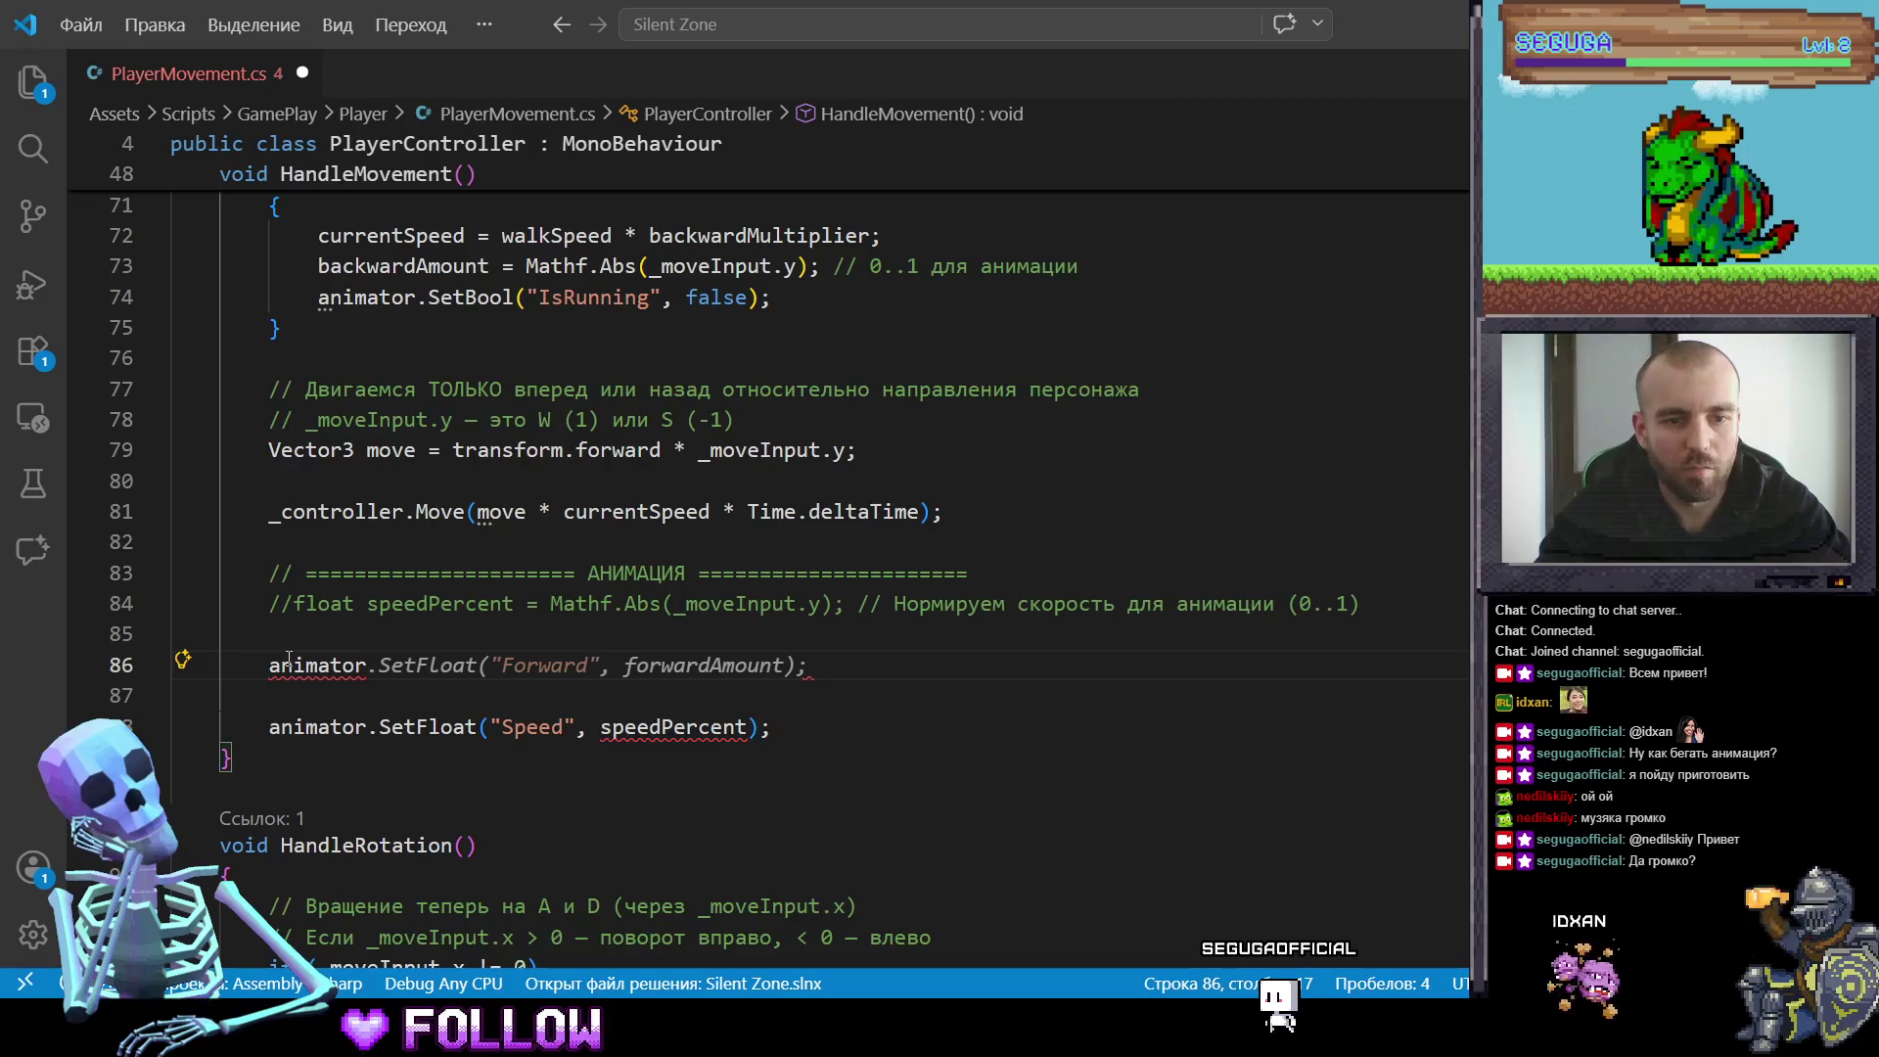
{"action": "type", "text": "set"}
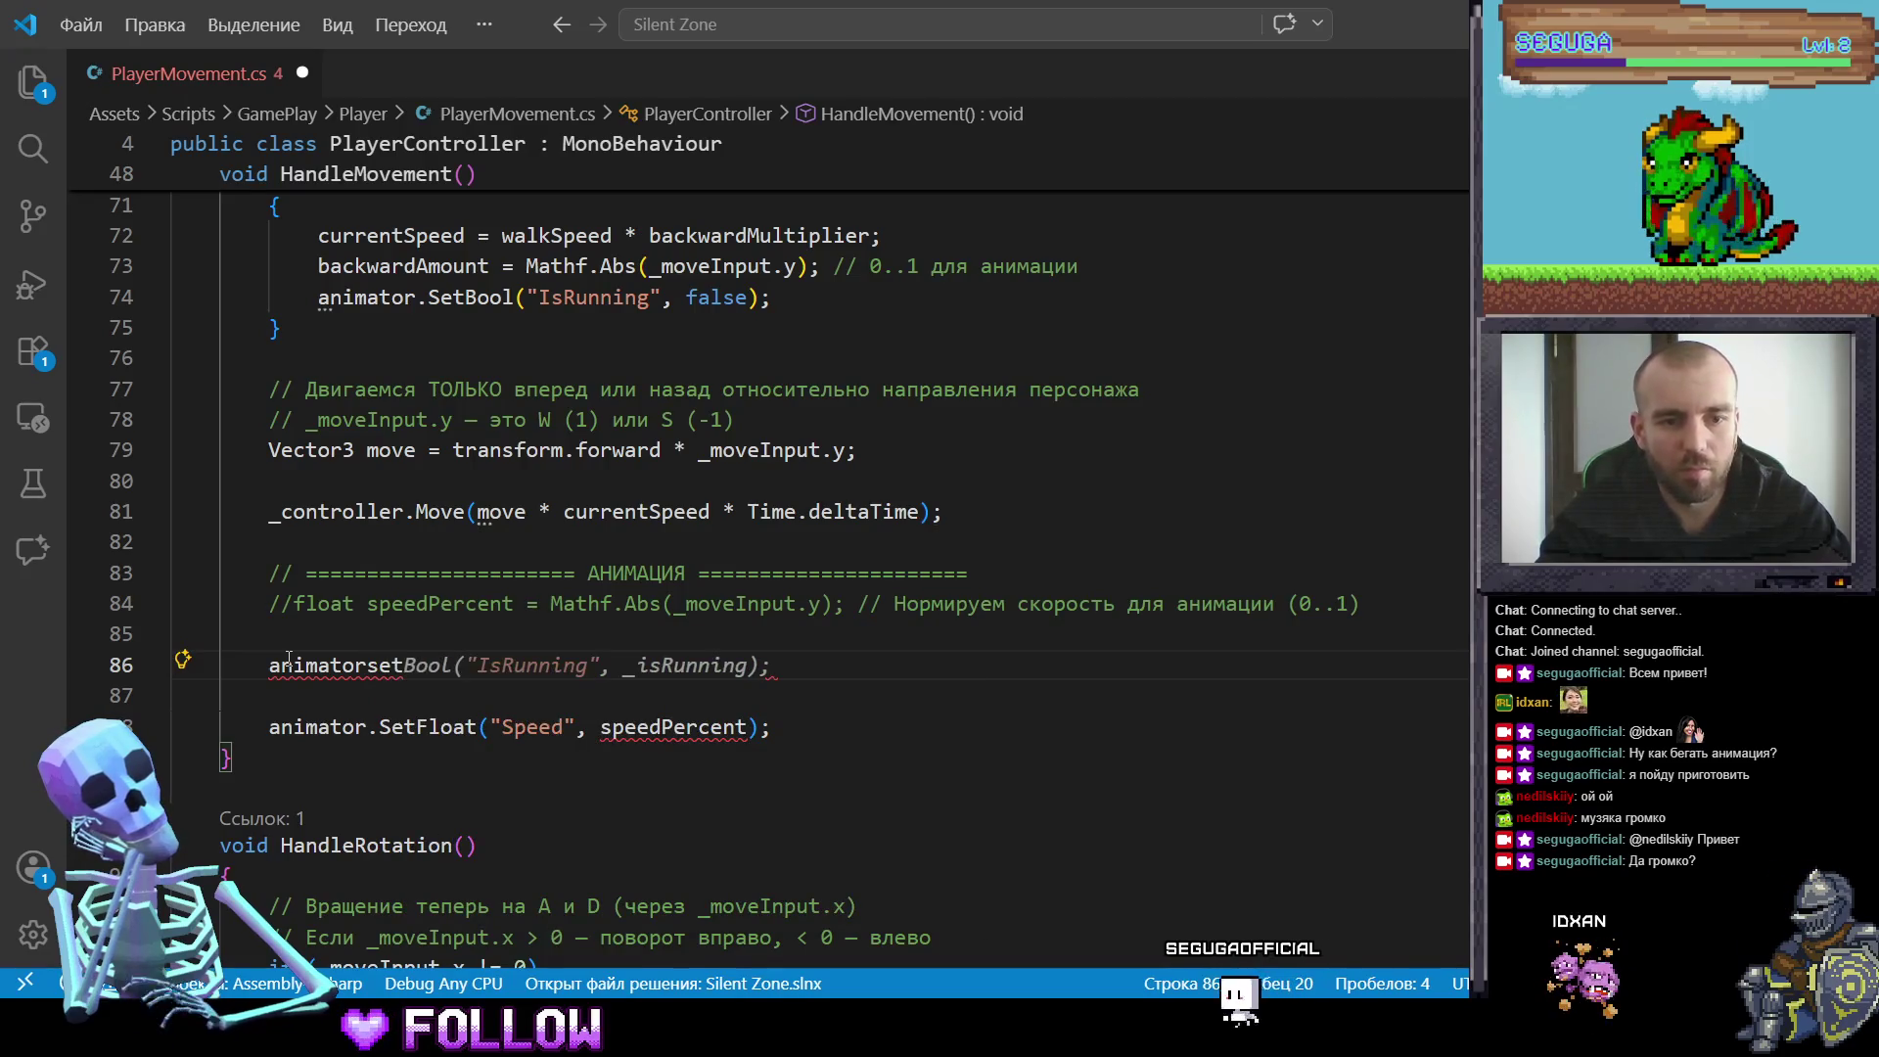
{"action": "key", "text": "BackSpace"}
{"action": "key", "text": "BackSpace"}
{"action": "key", "text": "BackSpace"}
{"action": "type", "text": ".S"}
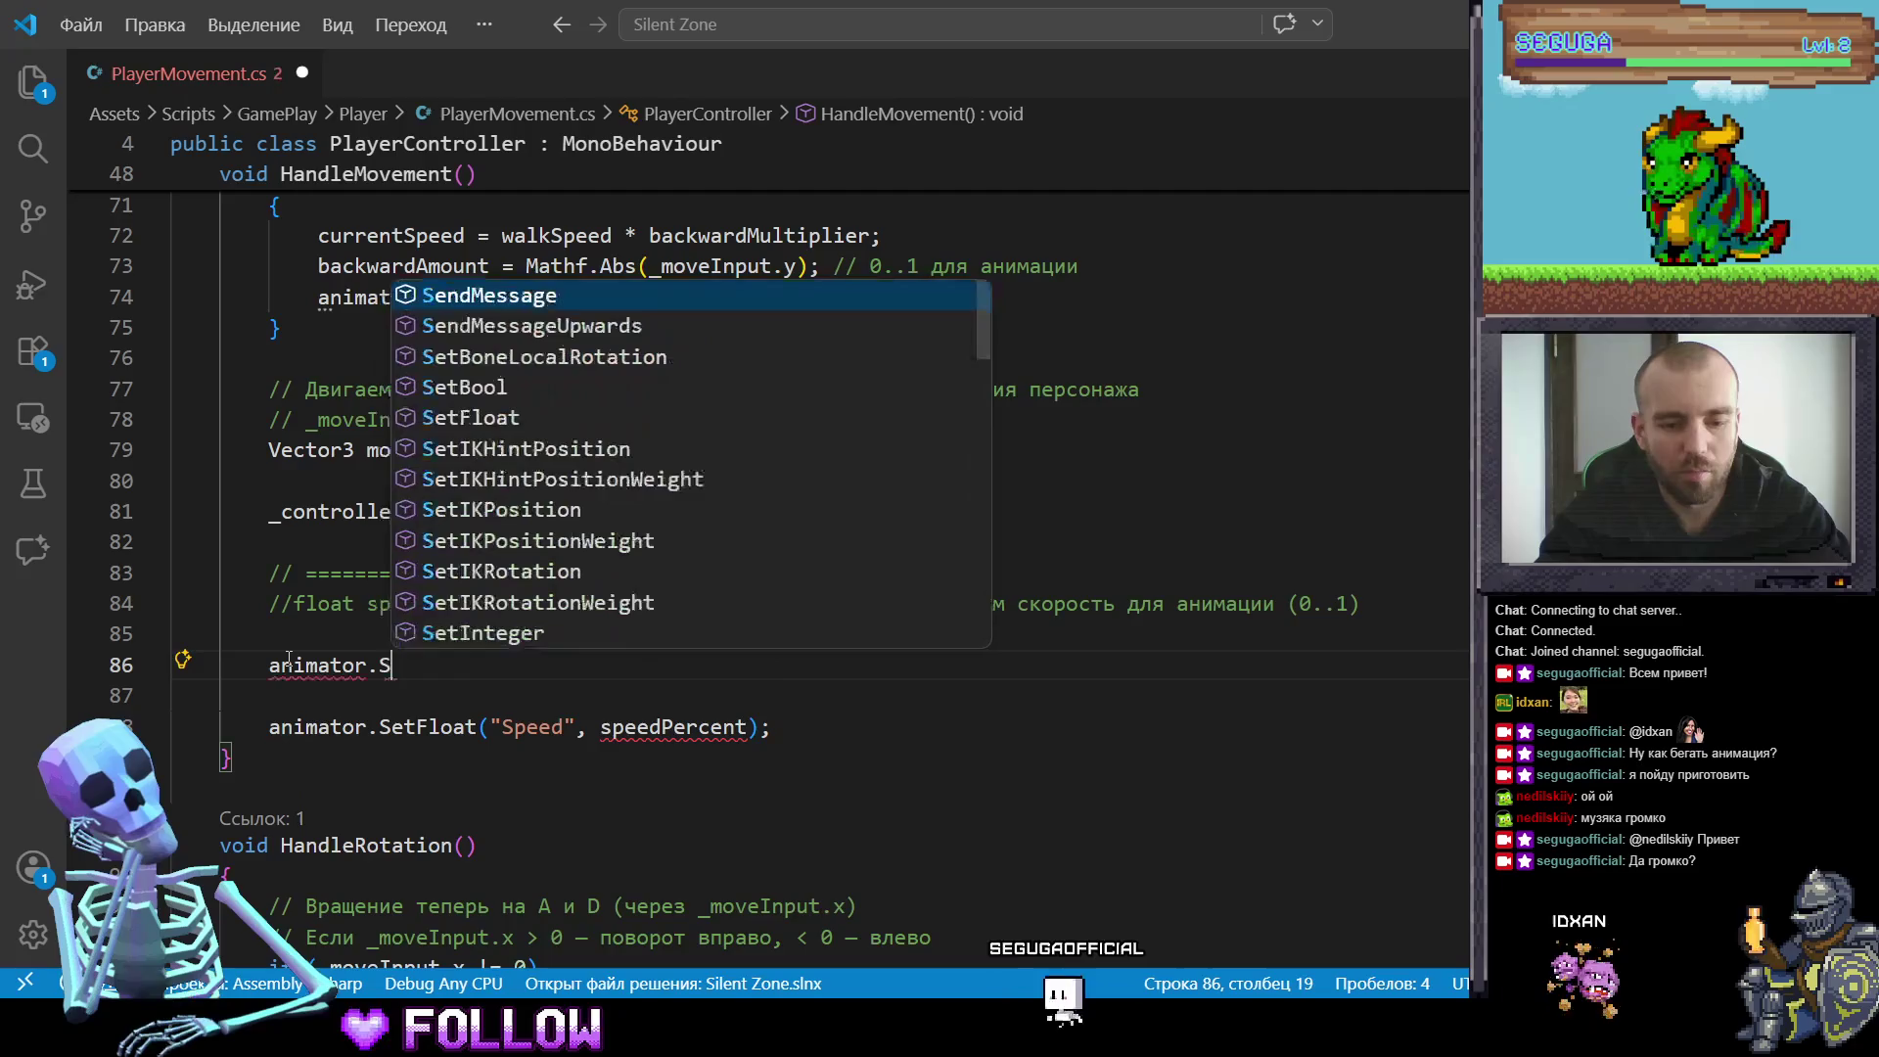
{"action": "type", "text": "etF"}
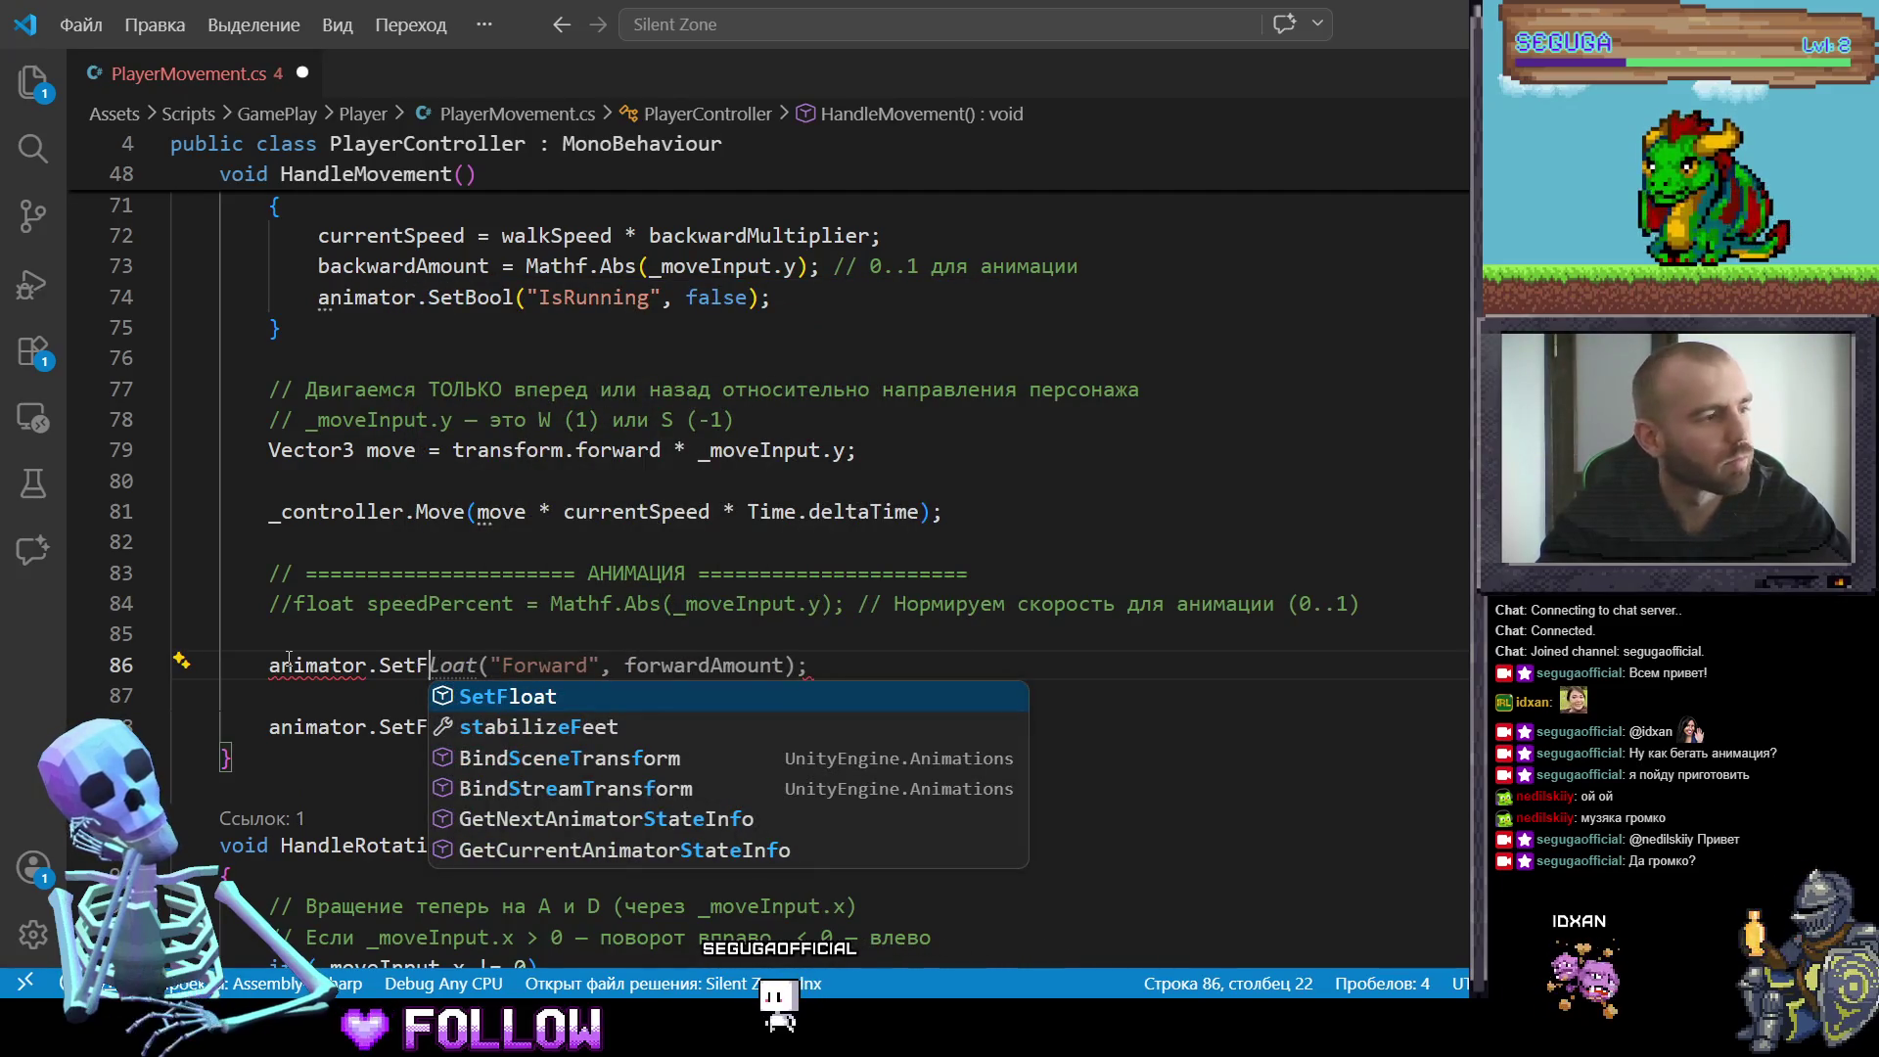
{"action": "key", "text": "Tab"}
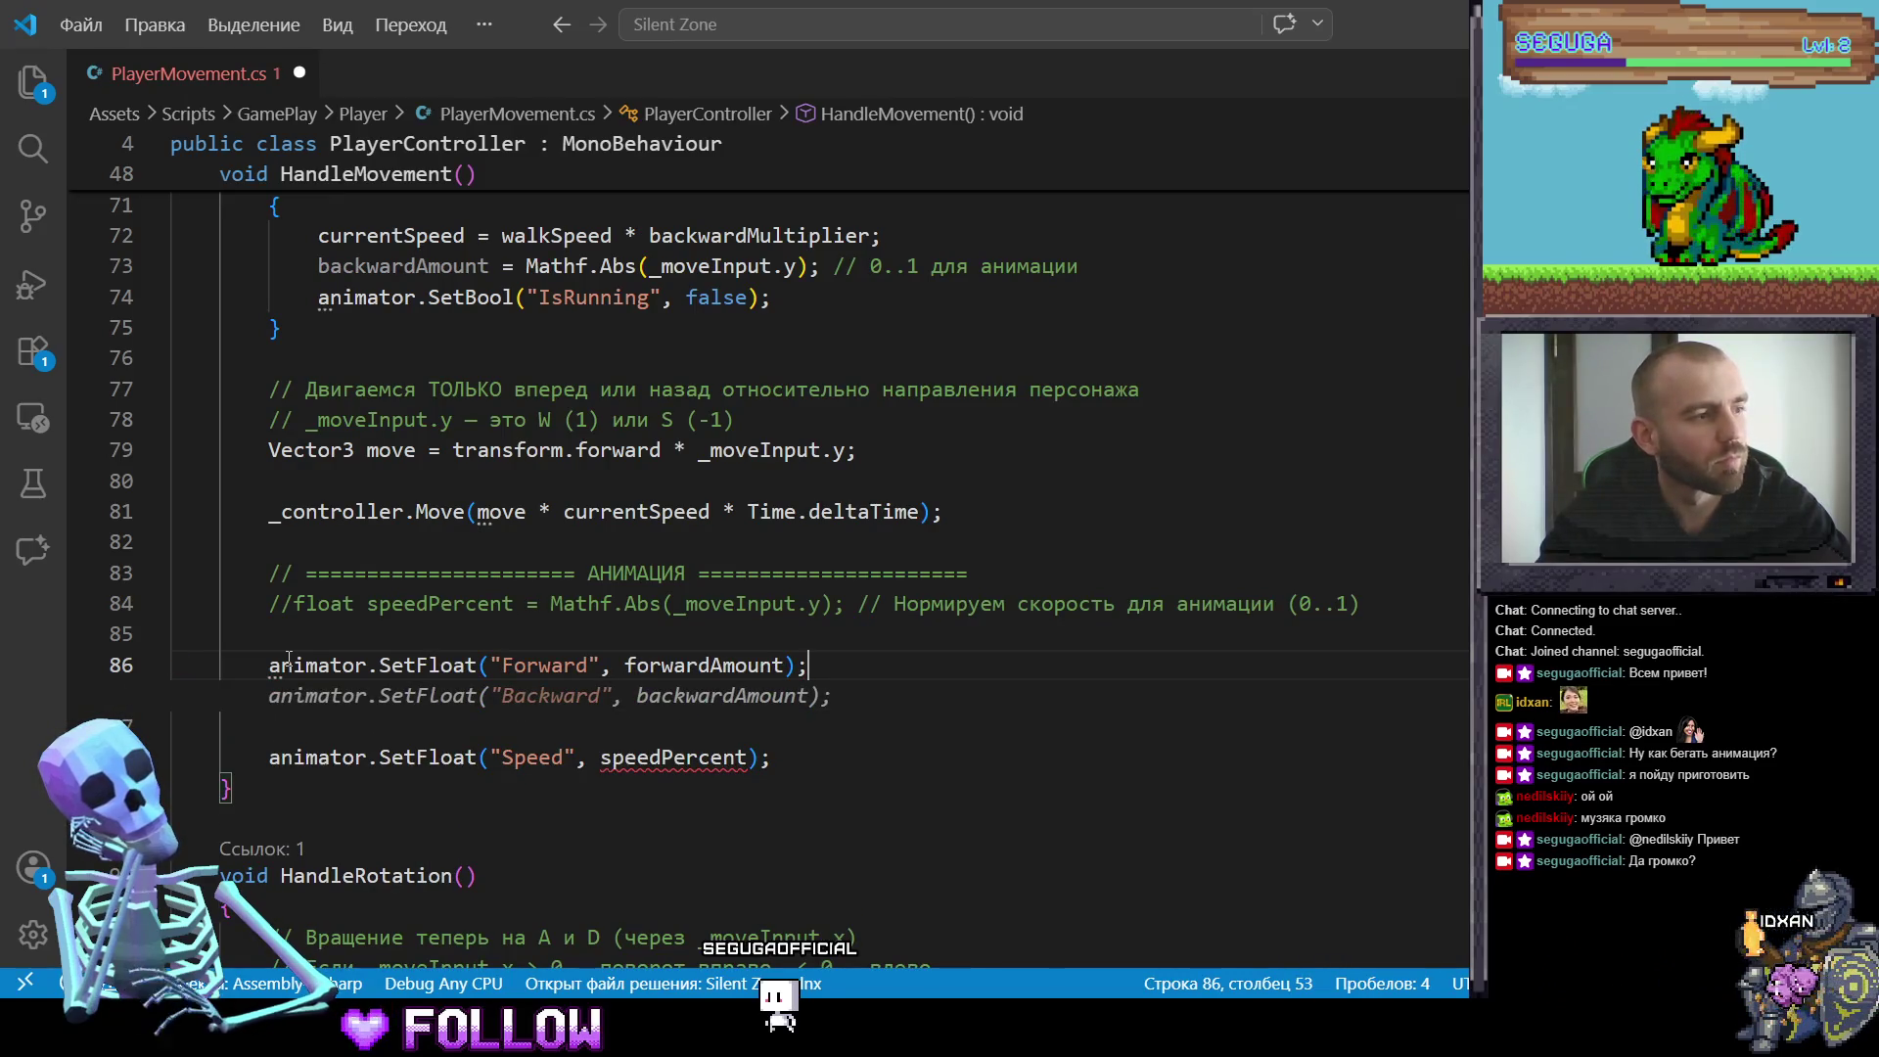
{"action": "key", "text": "Tab"}
{"action": "key", "text": "Return"}
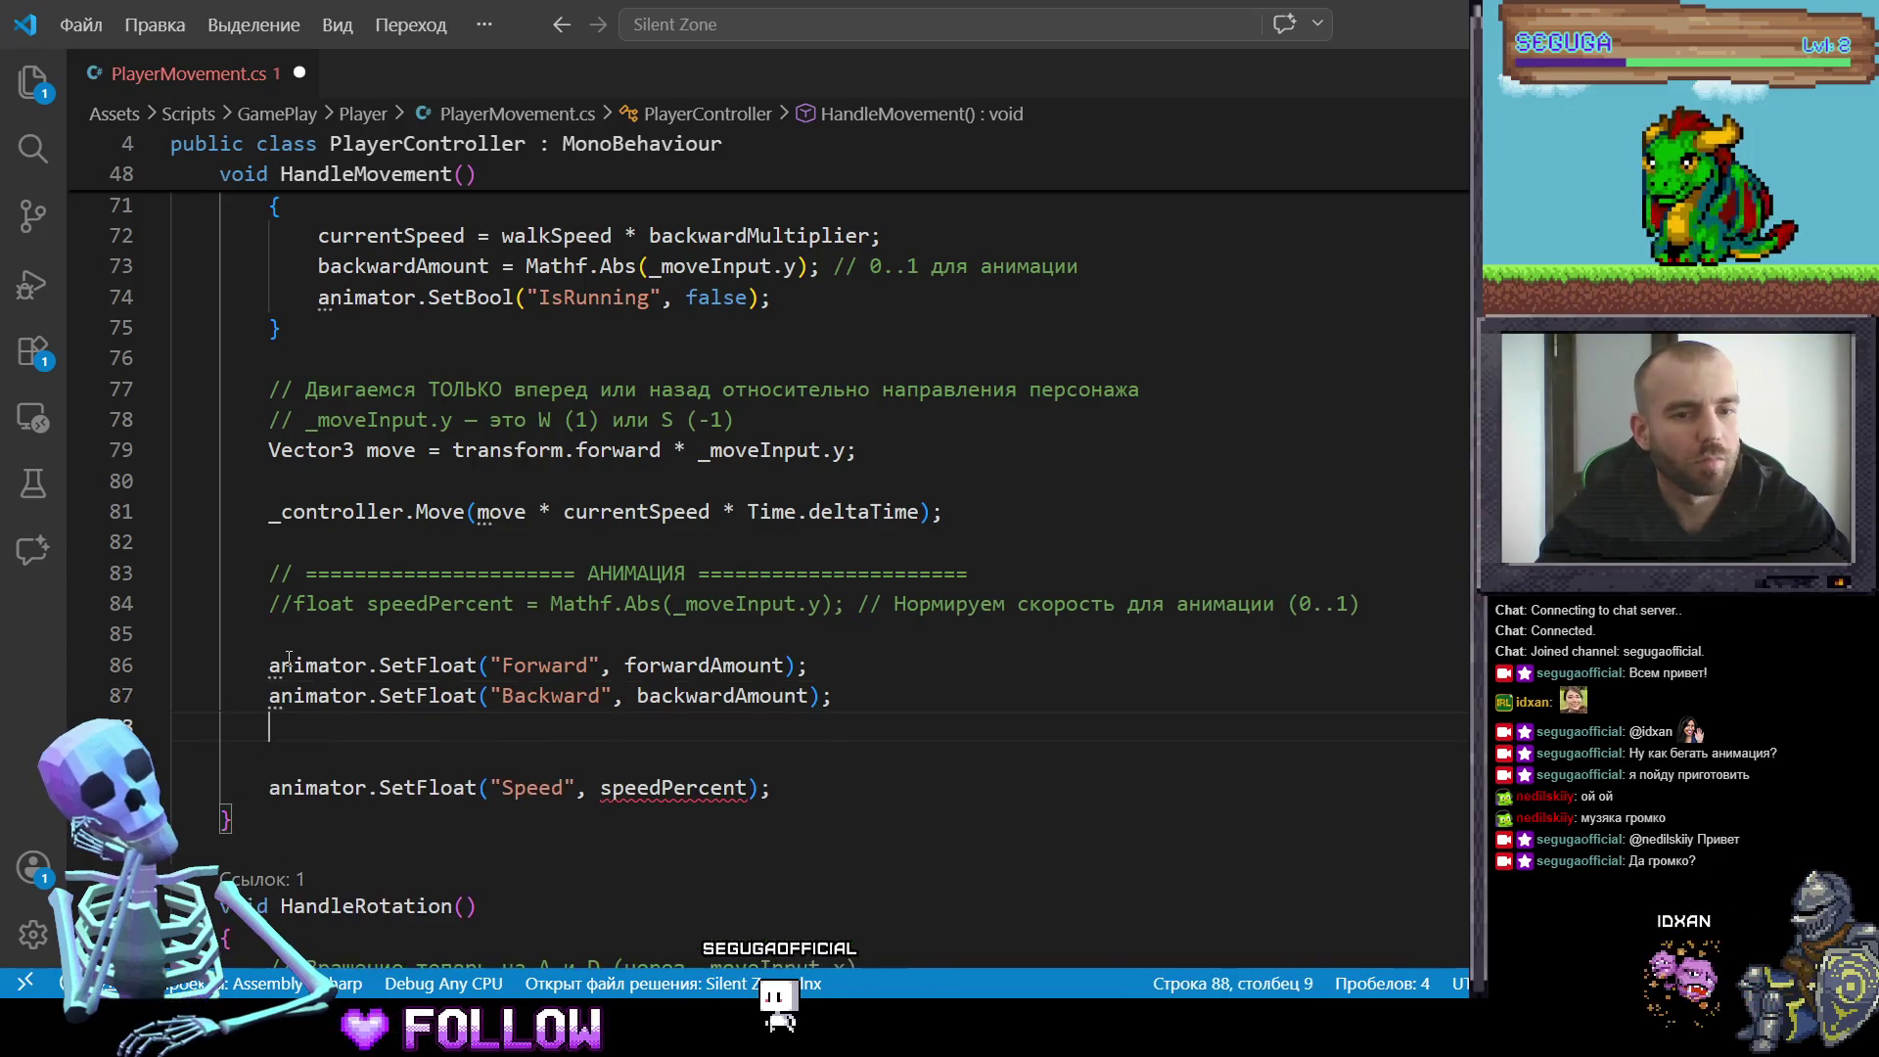
{"action": "type", "text": "anim"}
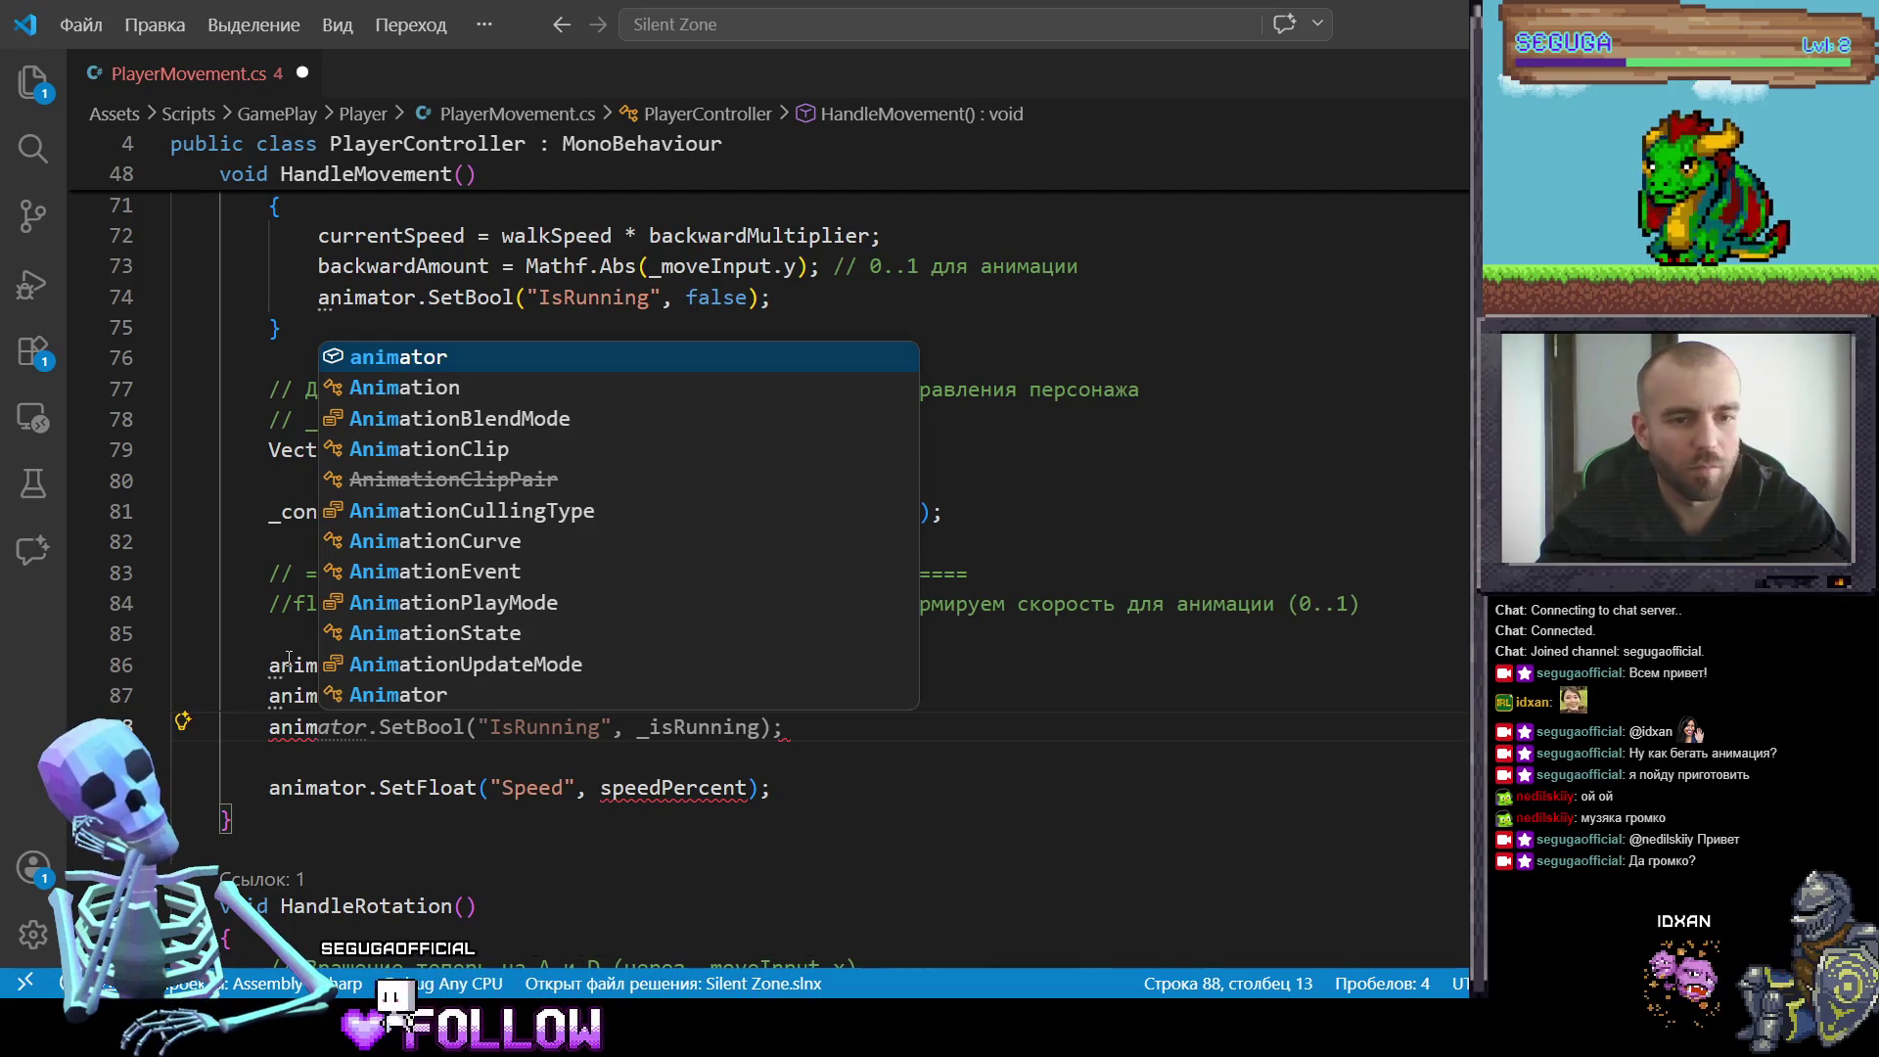
{"action": "type", "text": "ator"}
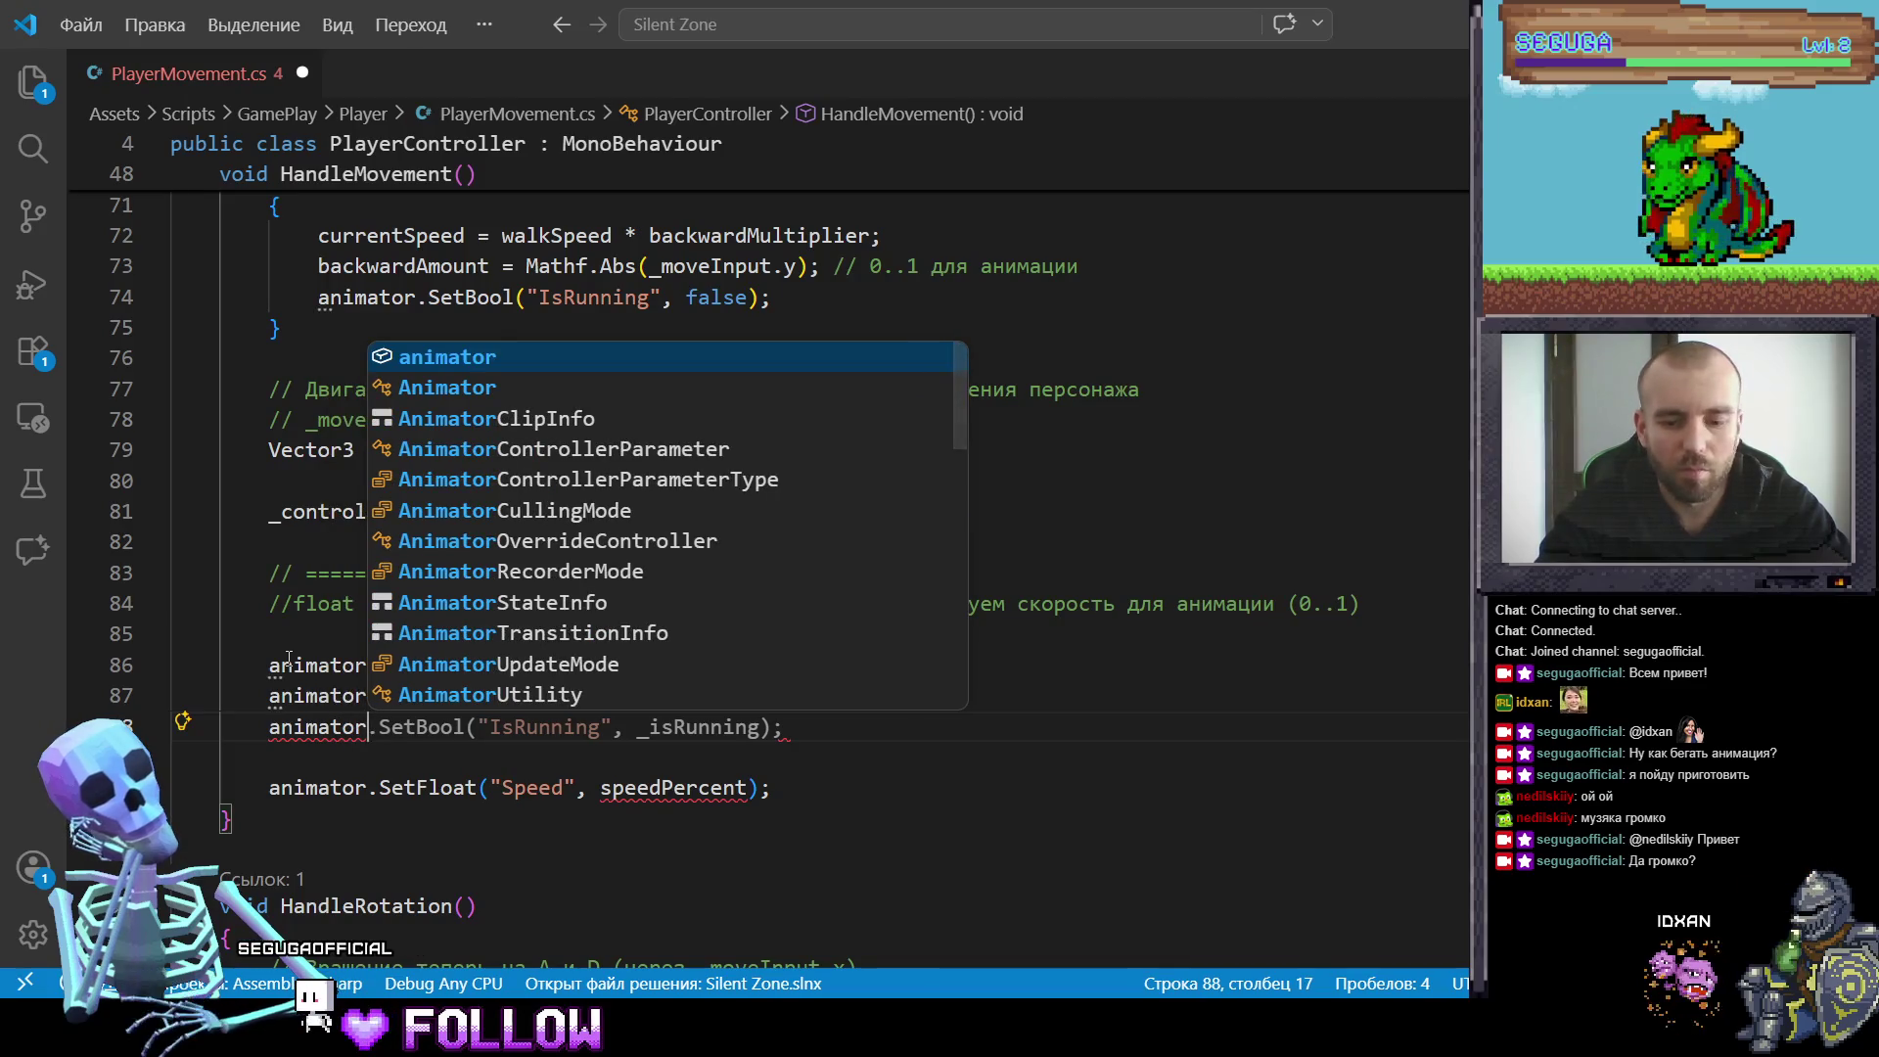
{"action": "type", "text": ".Set"}
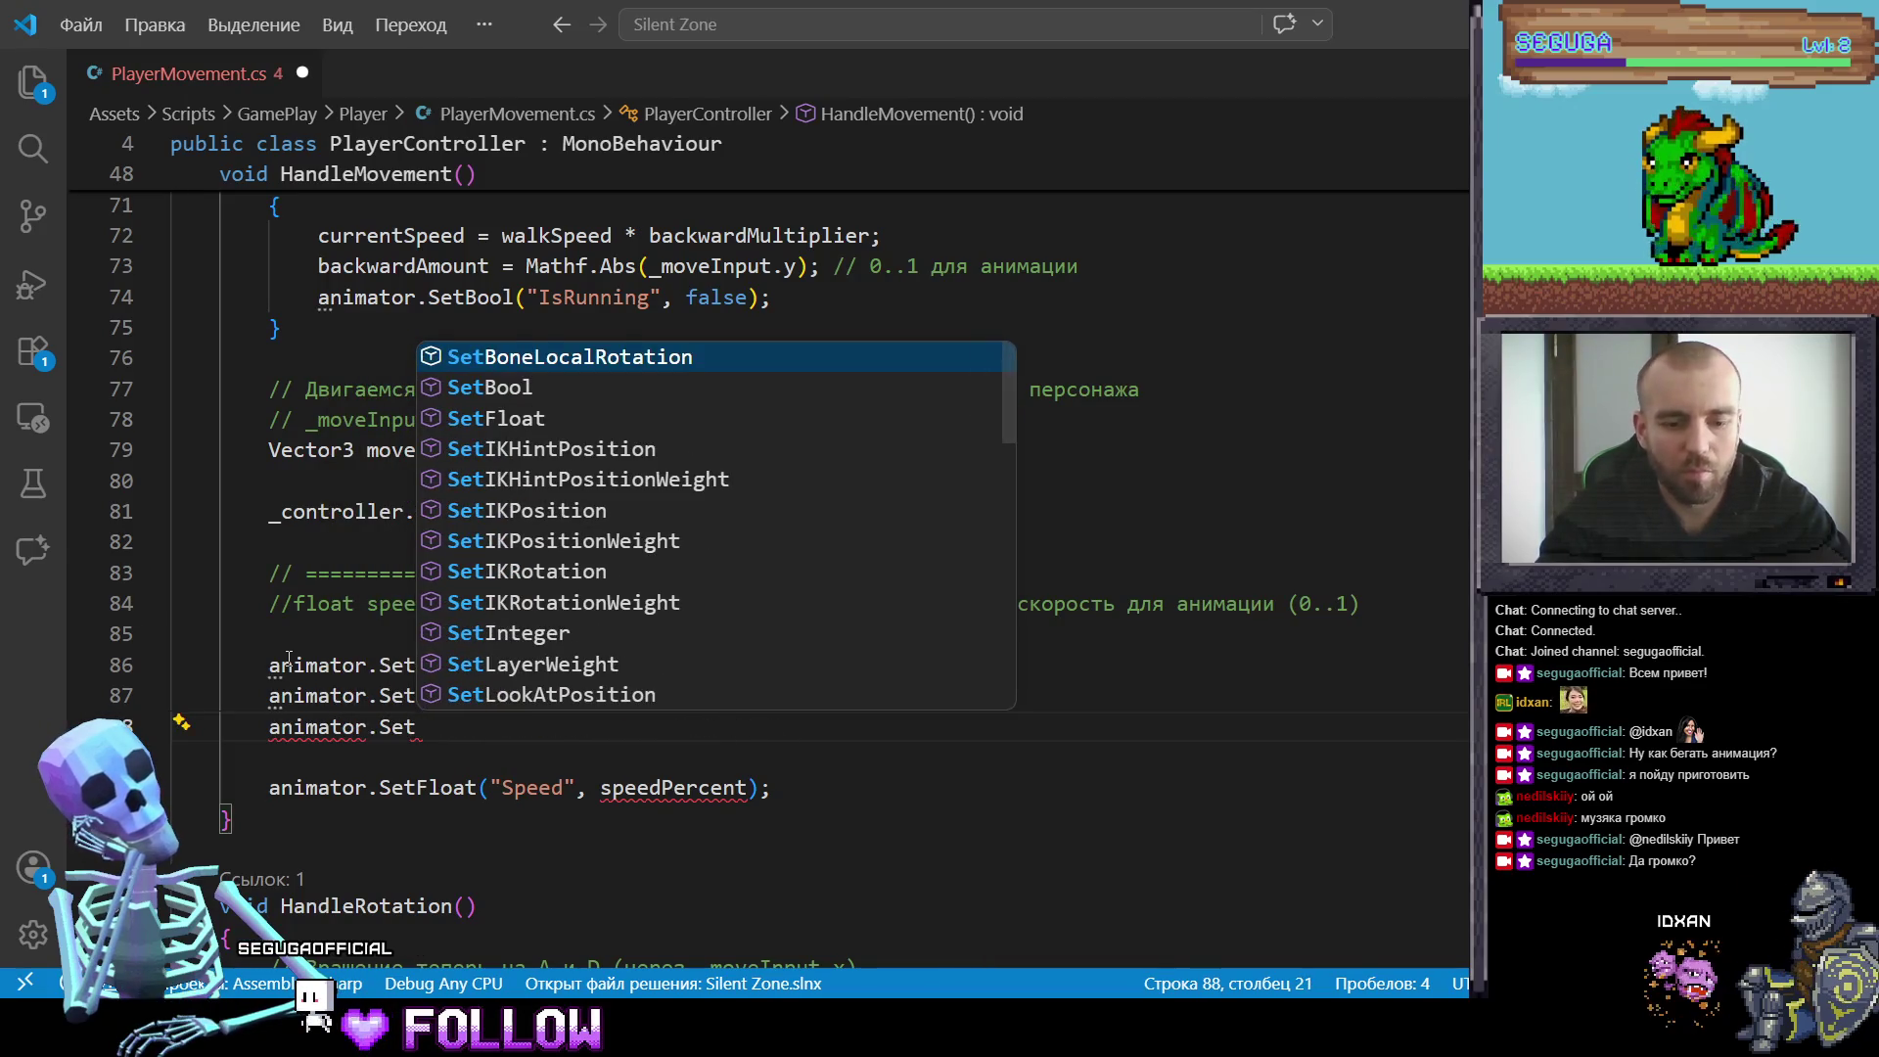
{"action": "type", "text": "Bool"}
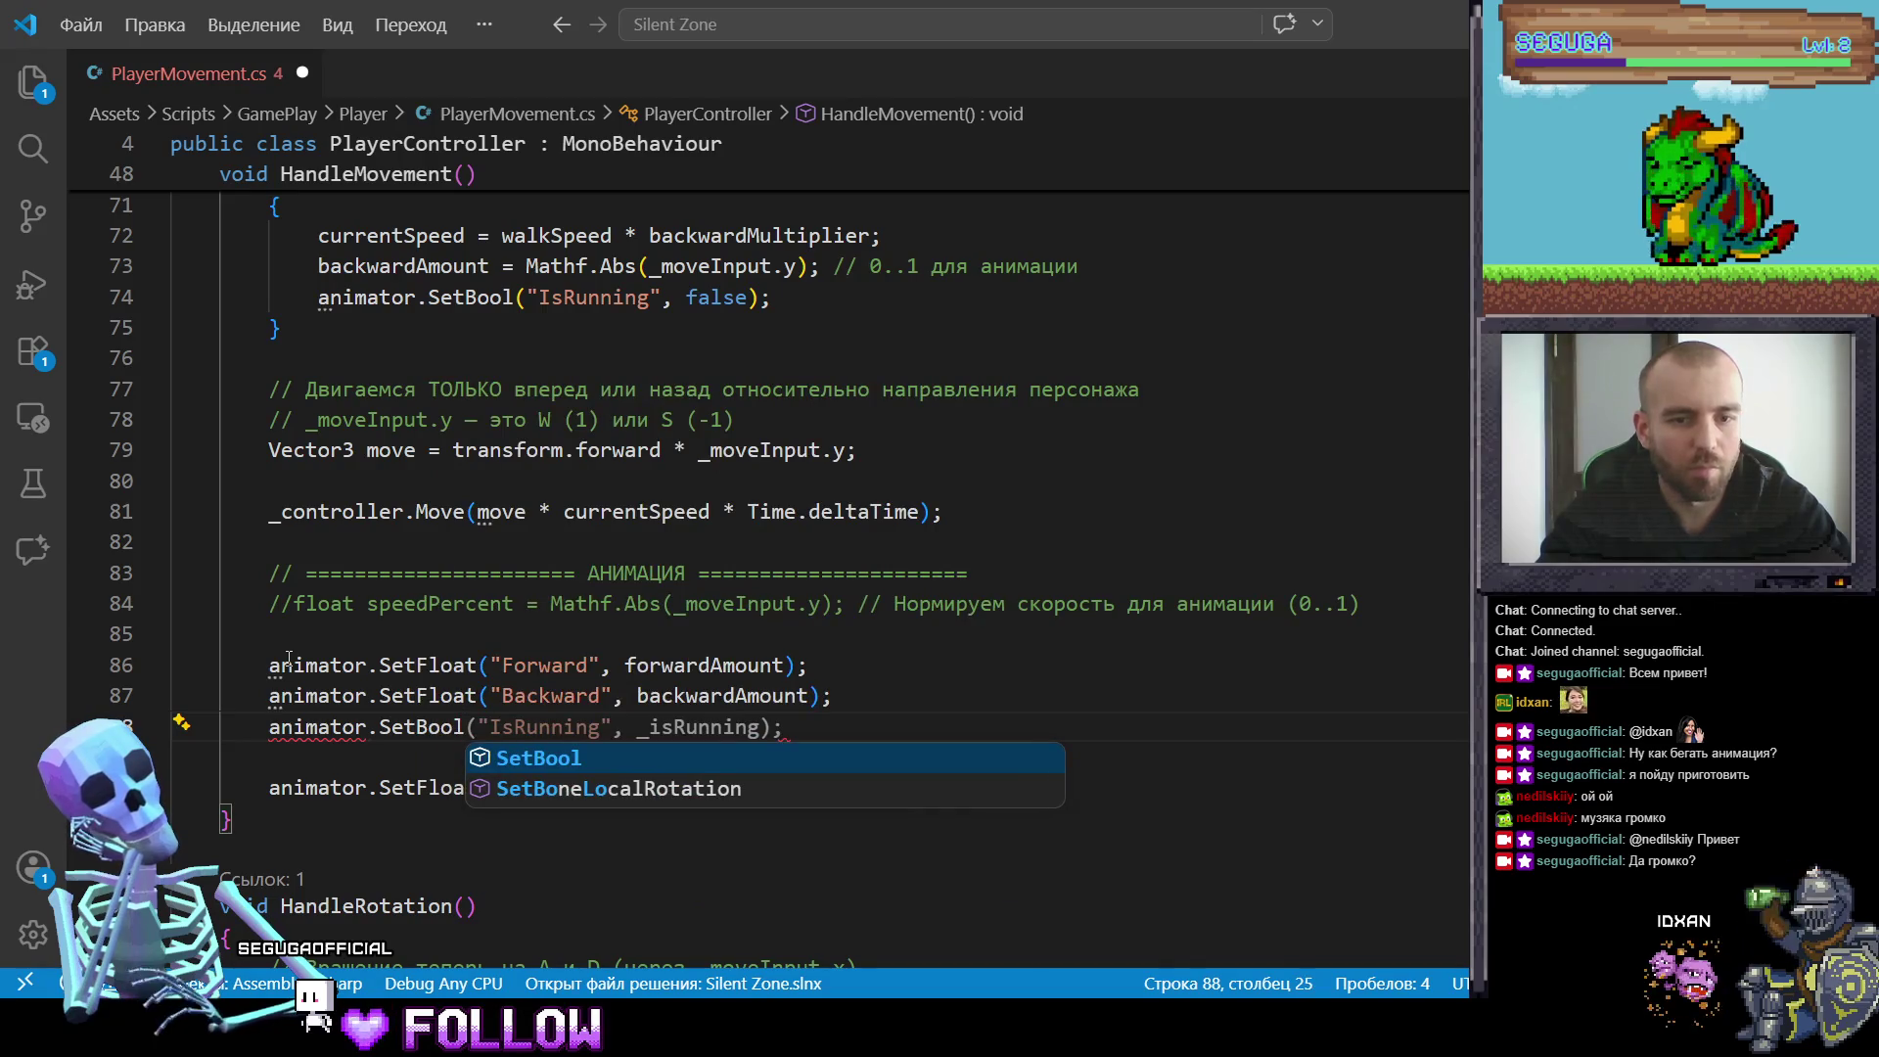
{"action": "type", "text": "(\""}
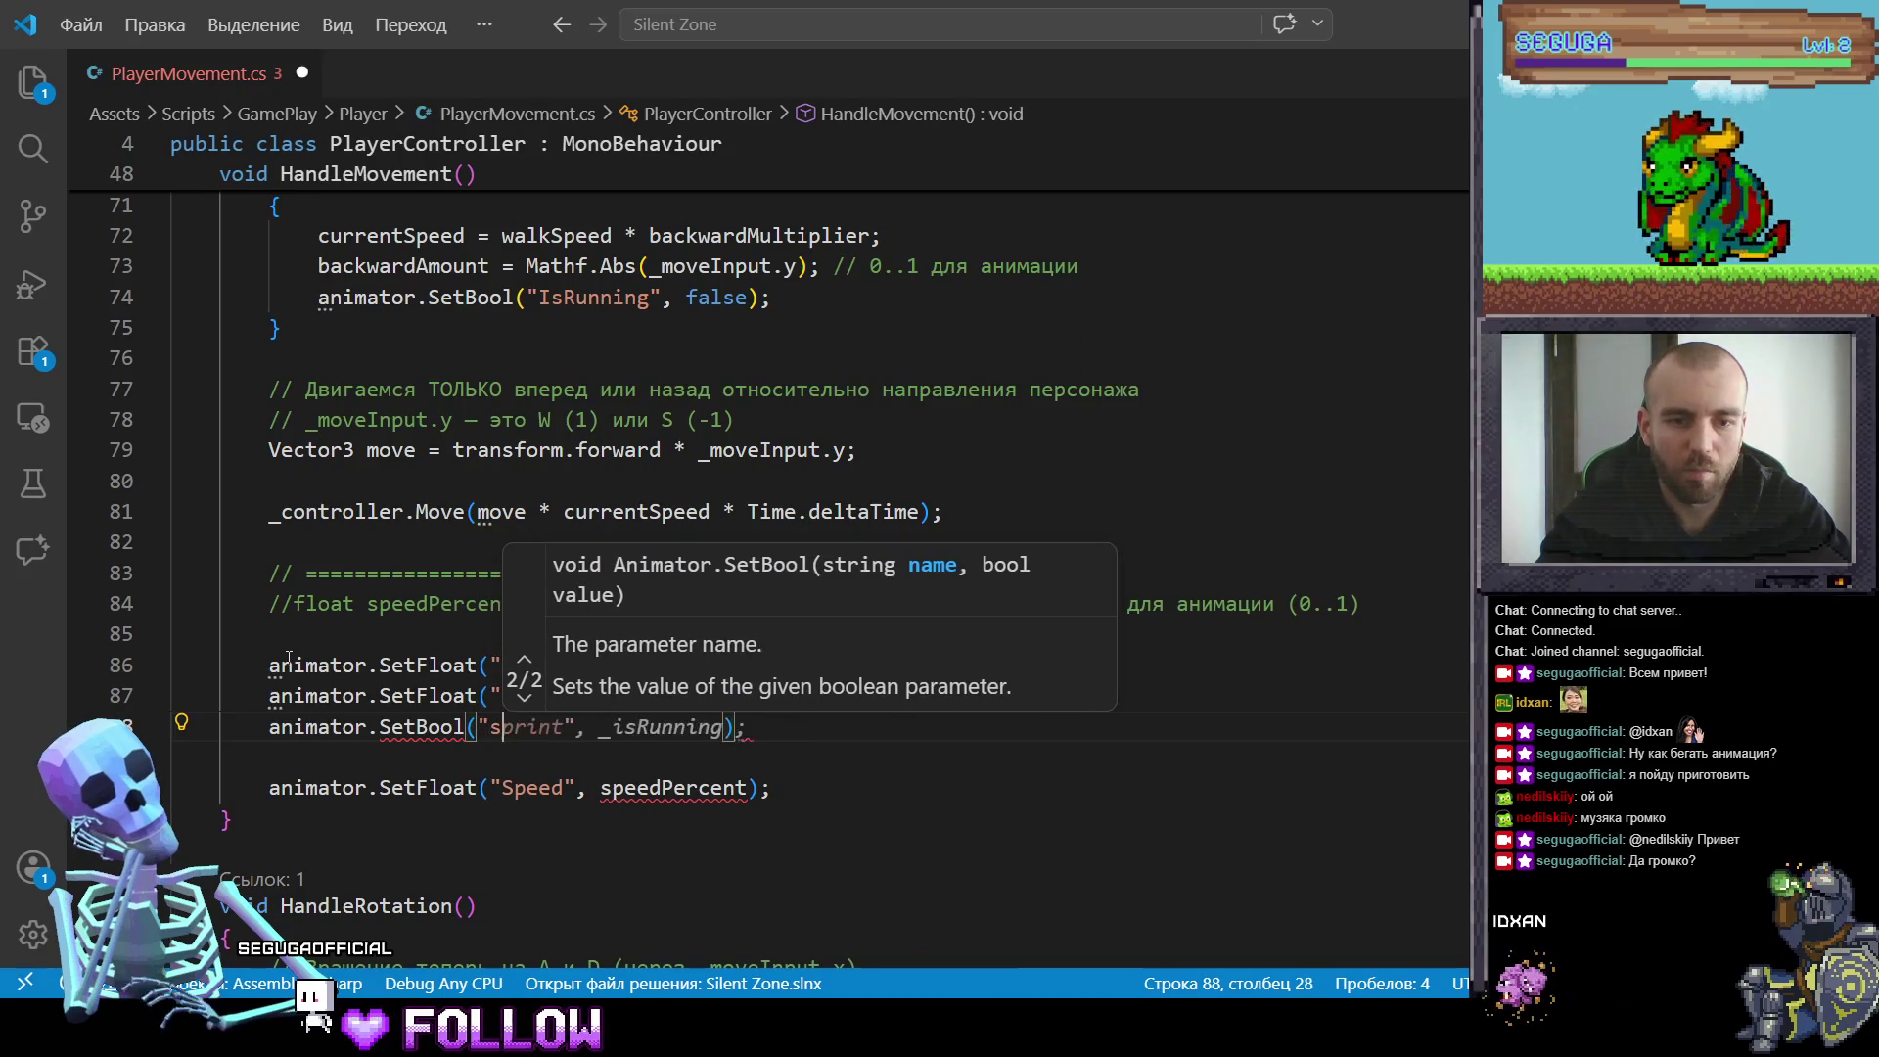
{"action": "type", "text": "Sp"}
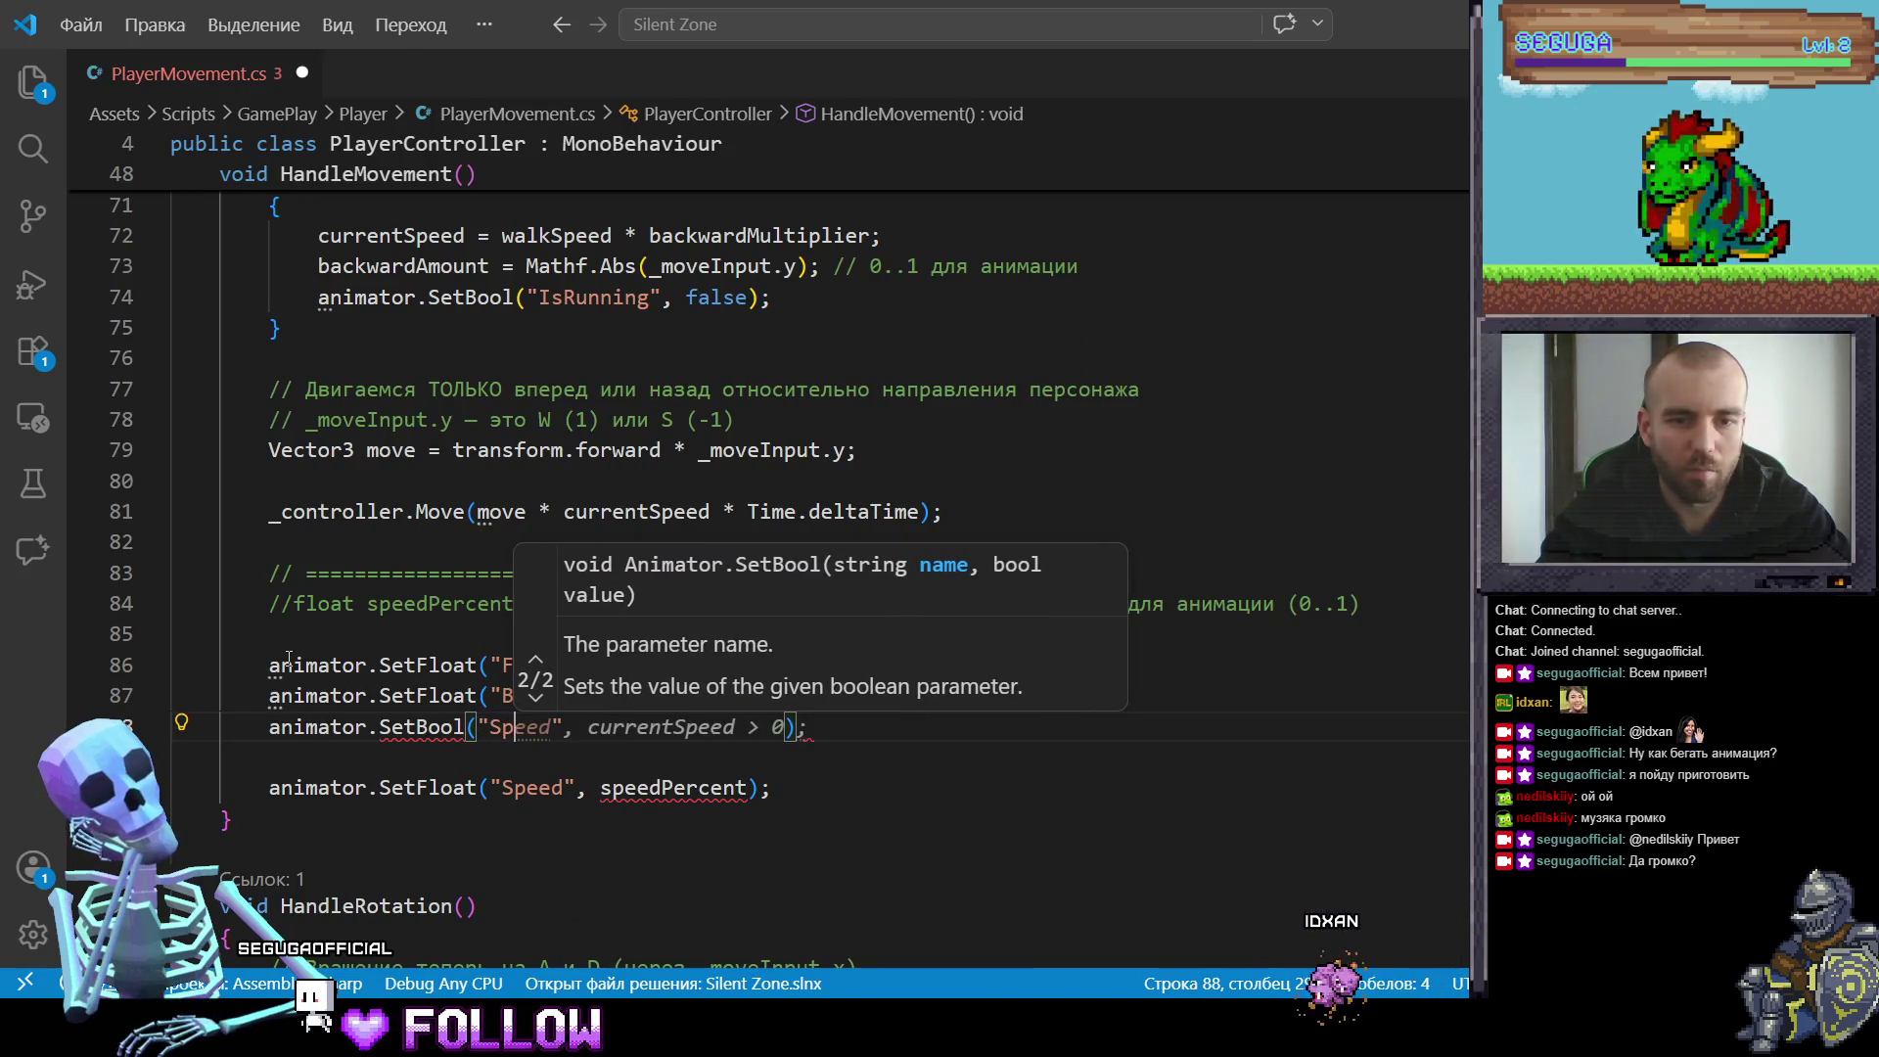
{"action": "type", "text": "eed"}
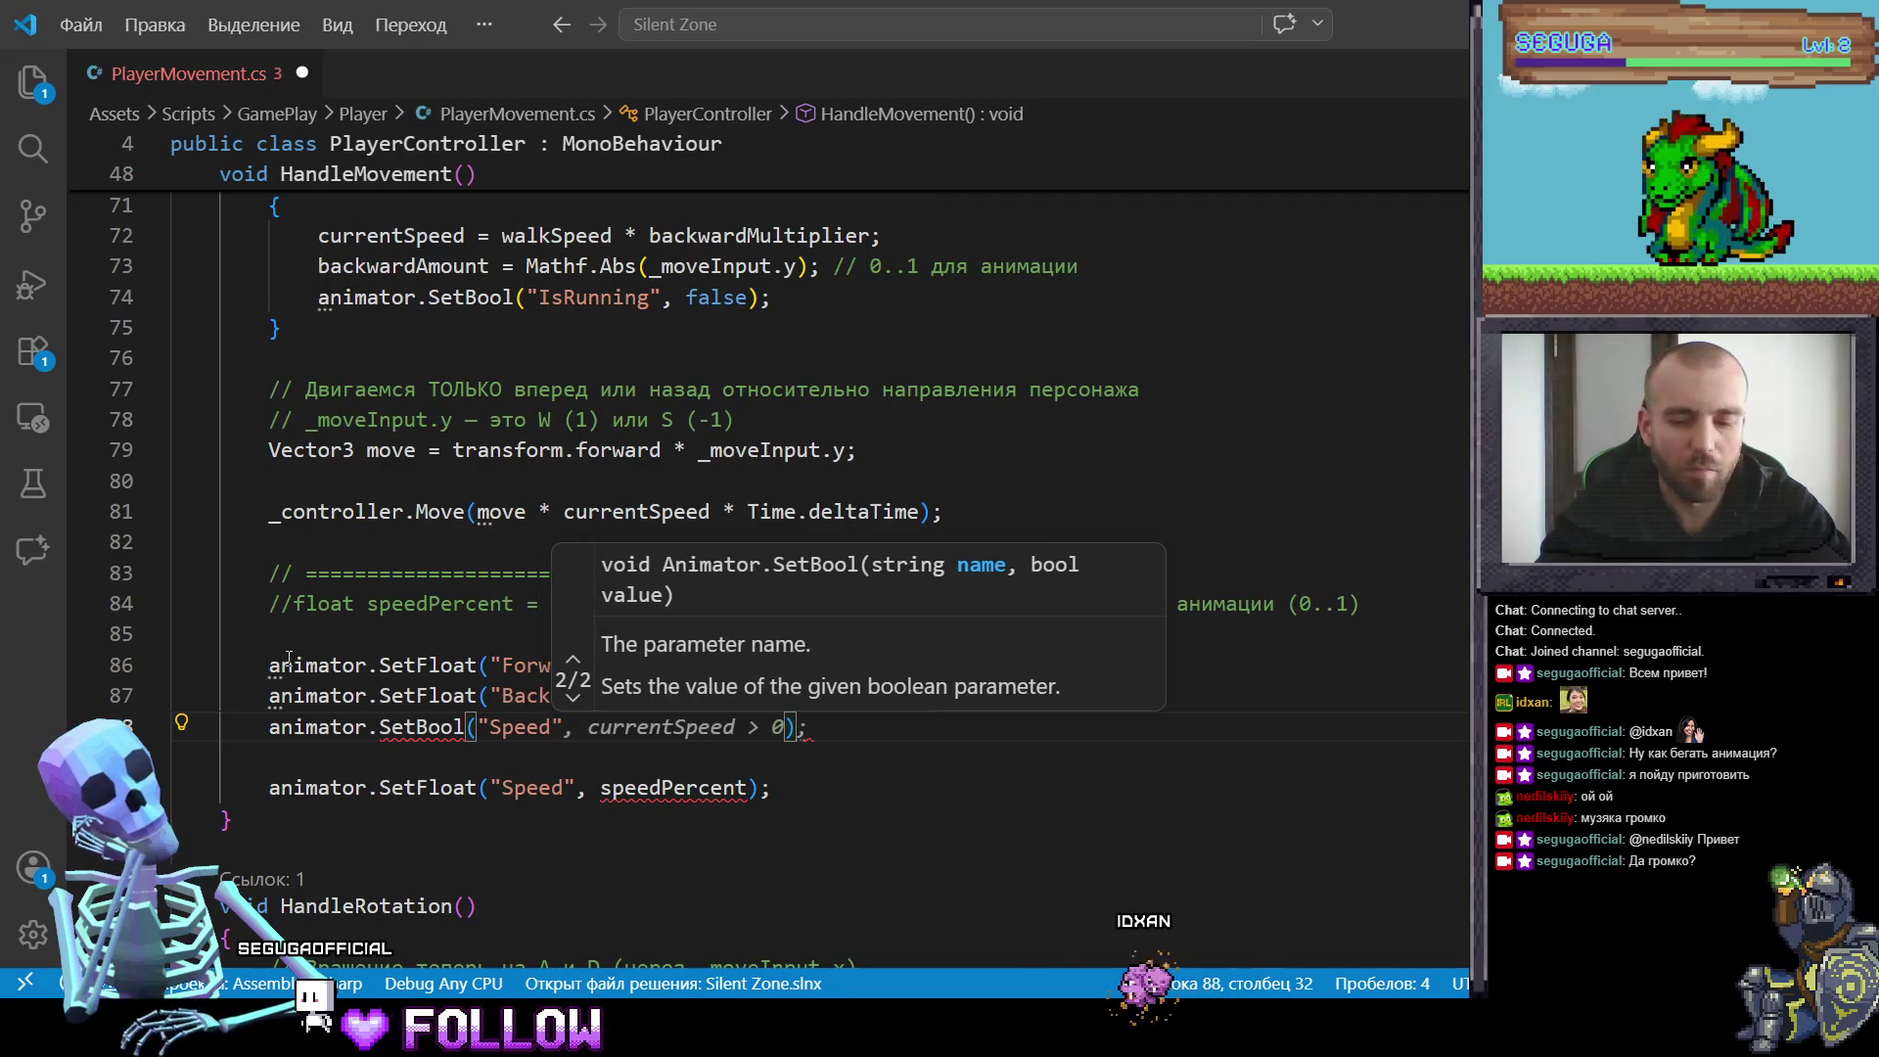
{"action": "type", "text": "\", Ma"}
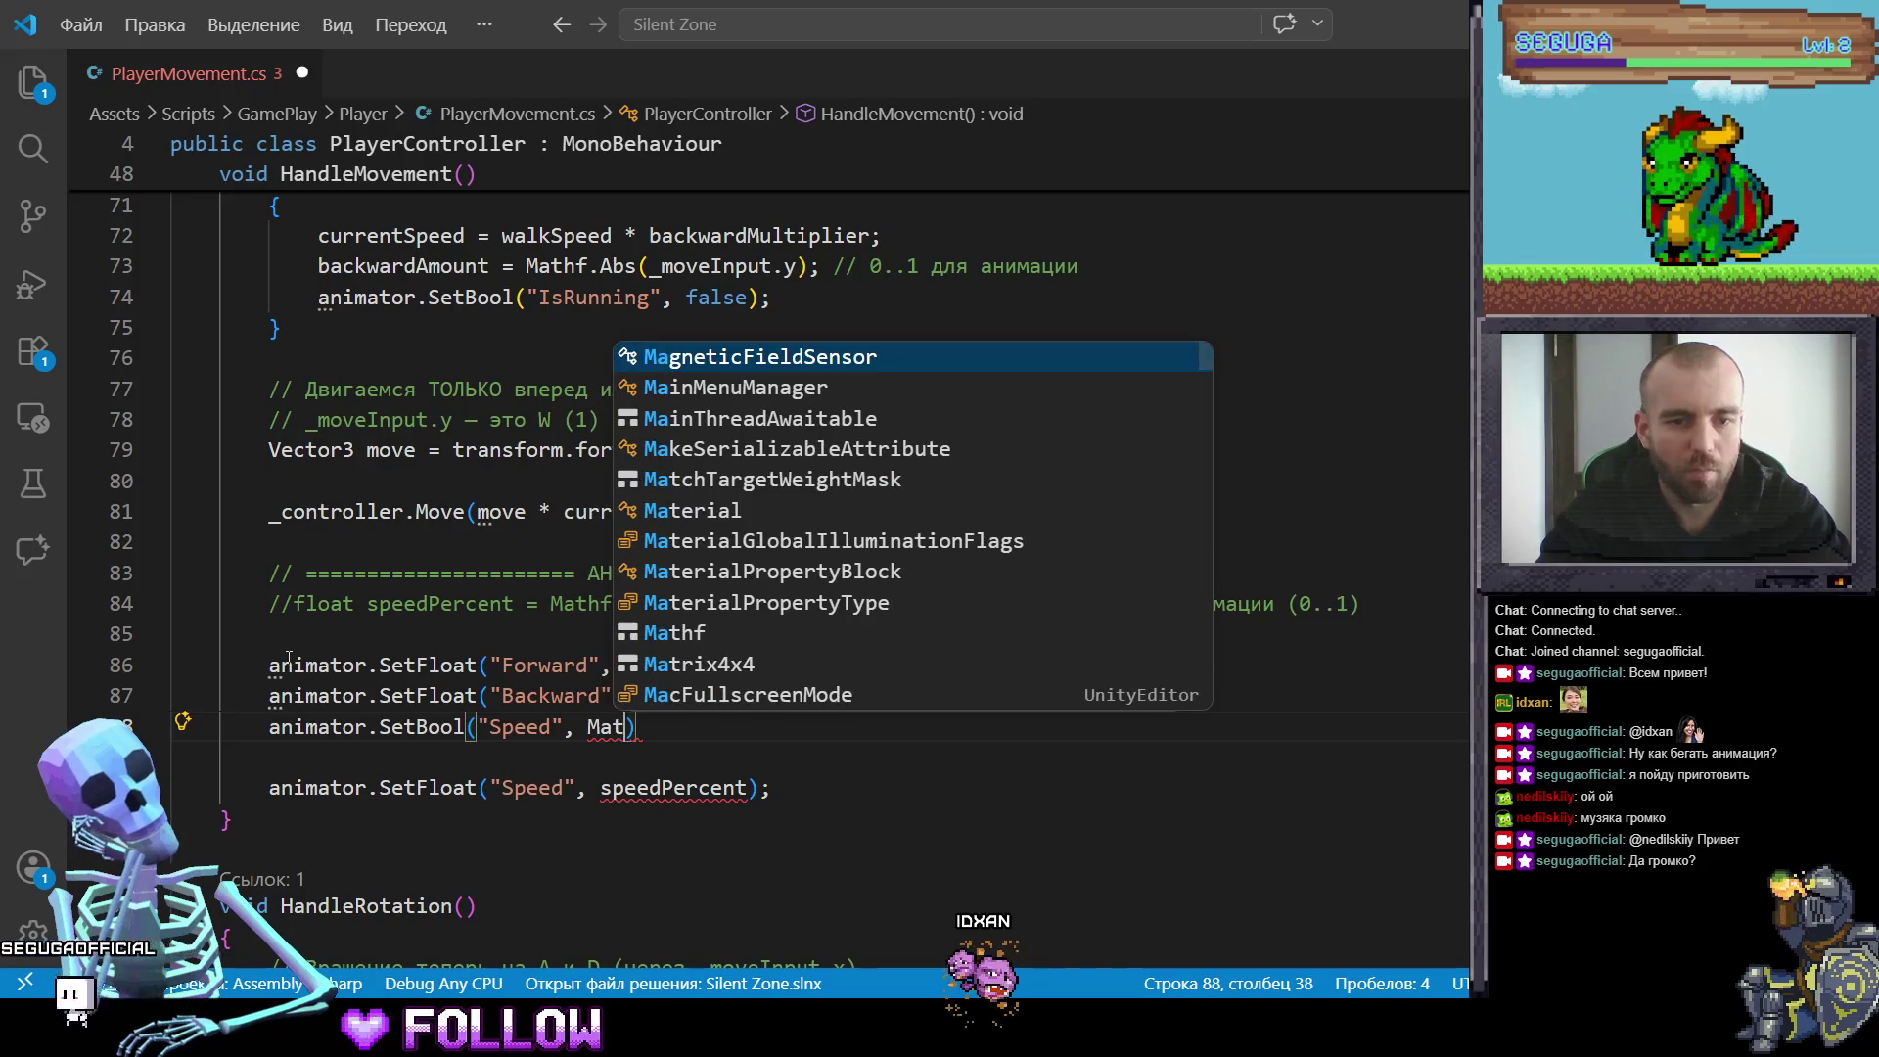
{"action": "type", "text": "t"}
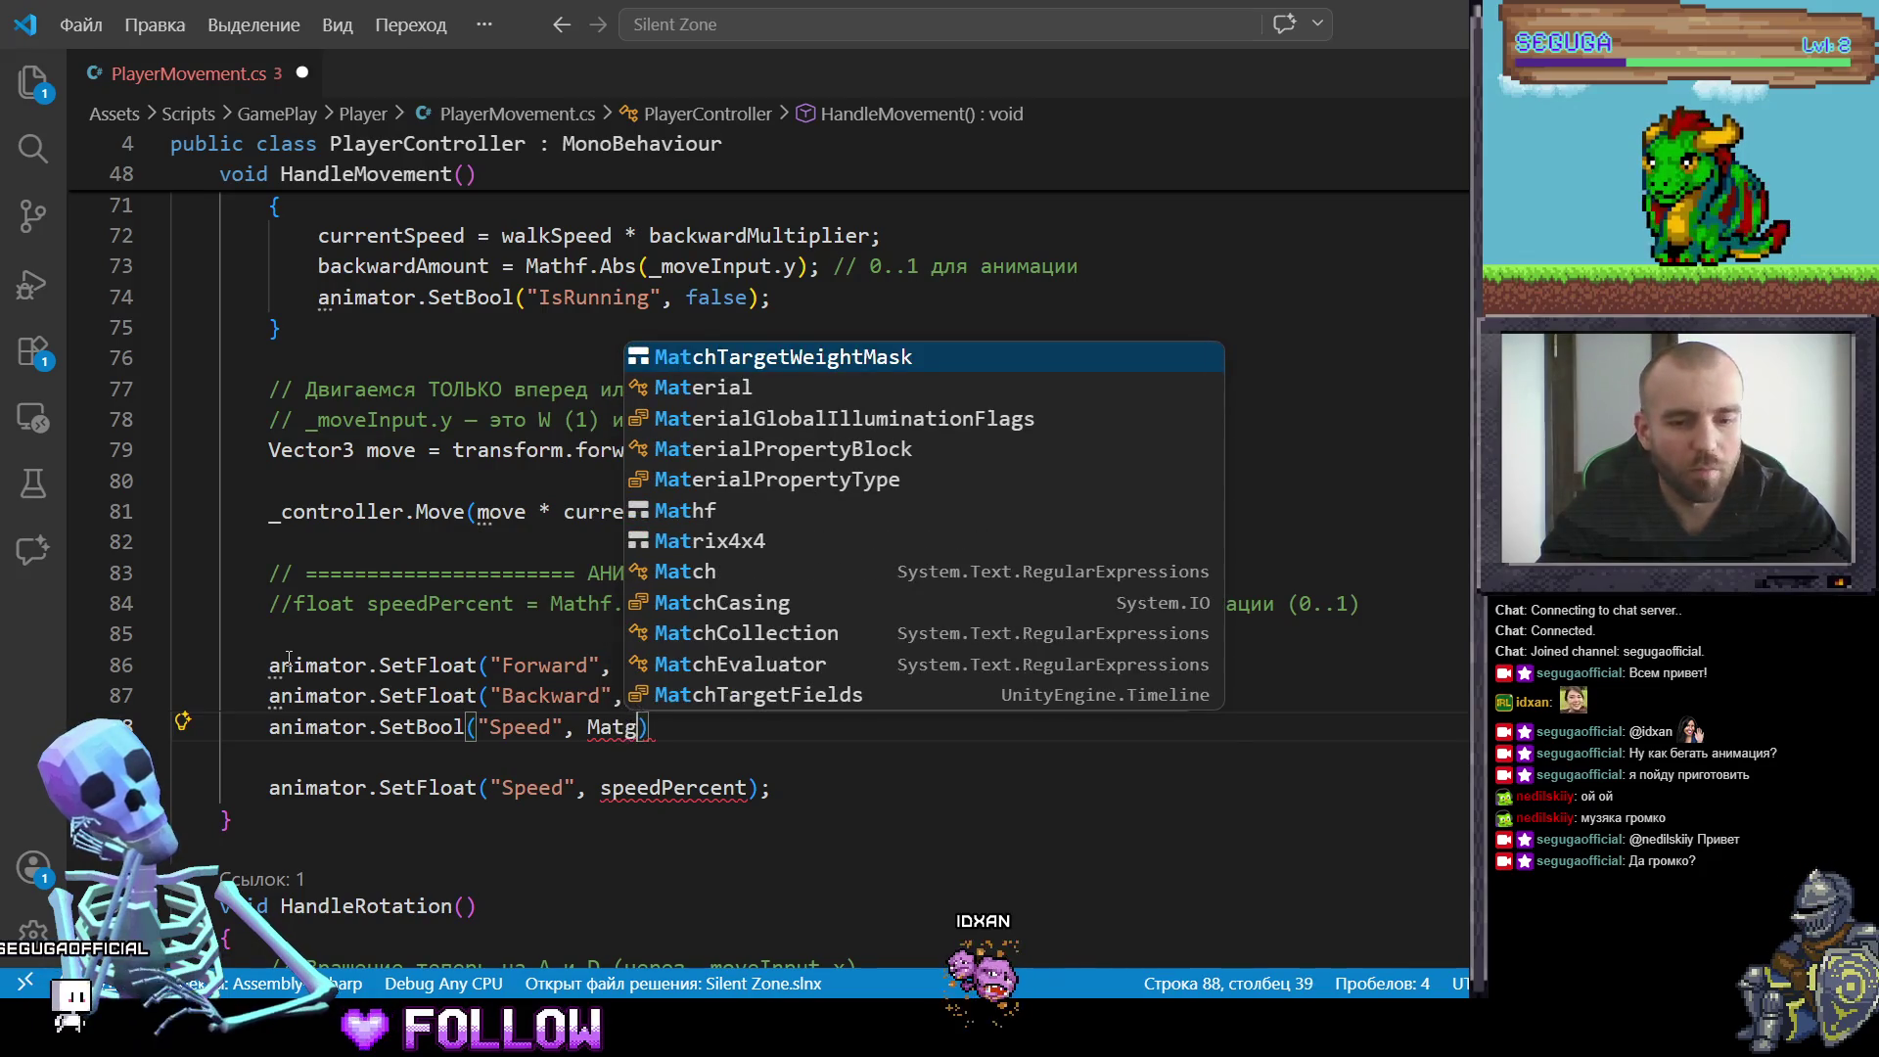
Step: Finish the new animator.SetBool line, correcting the Mathf call
{"action": "key", "text": "BackSpace"}
{"action": "type", "text": "hf"}
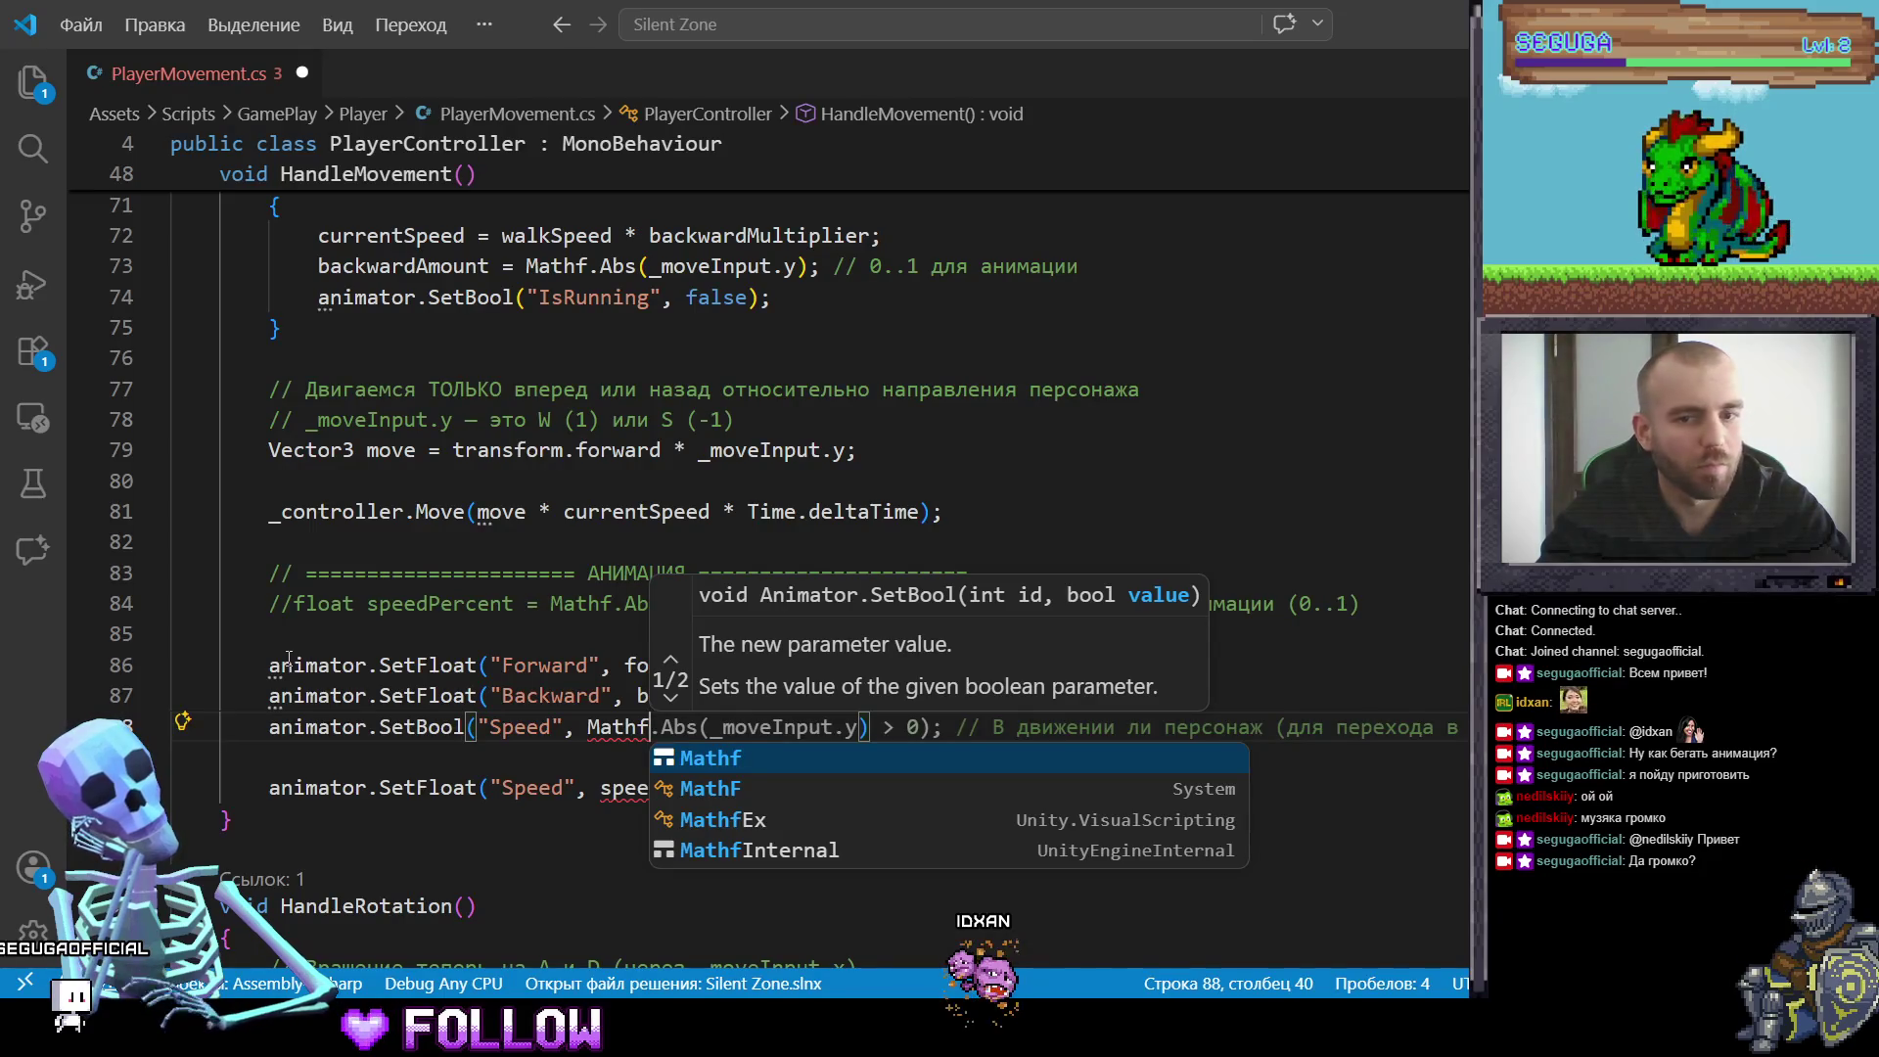
{"action": "key", "text": "Escape"}
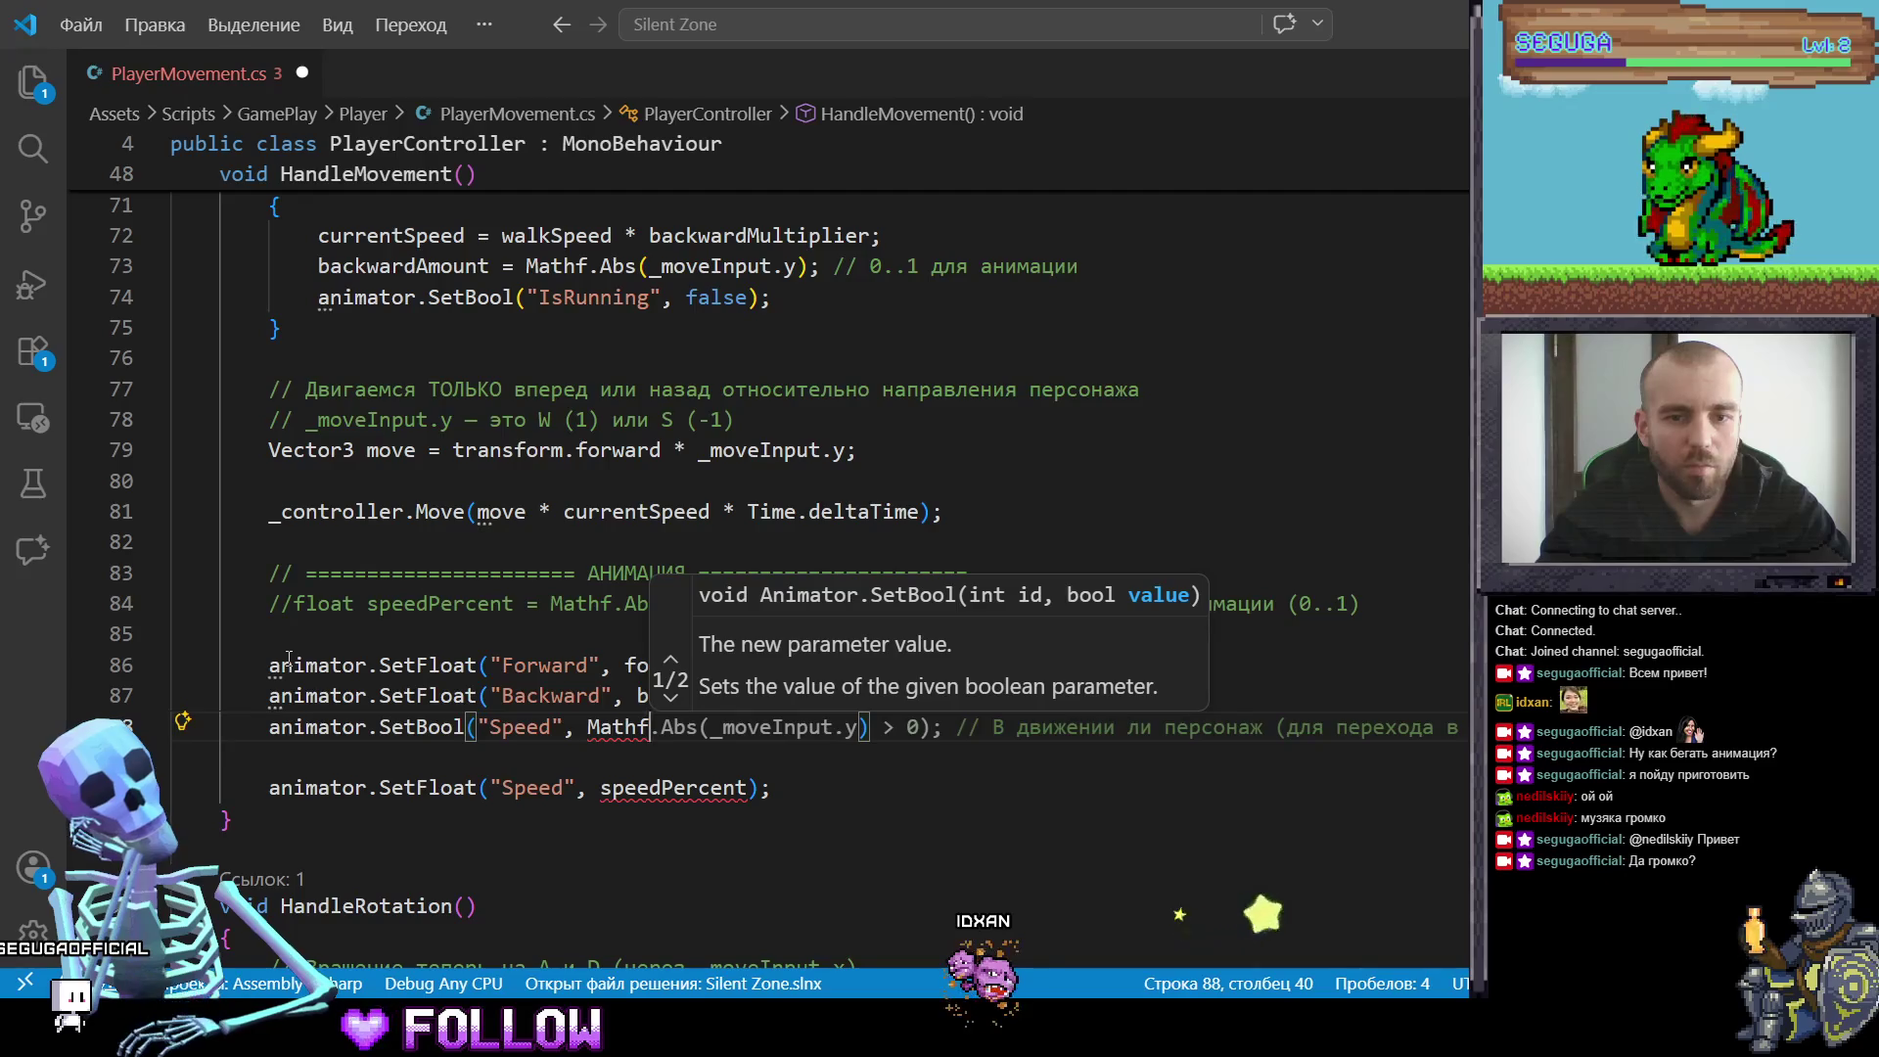
{"action": "key", "text": "End"}
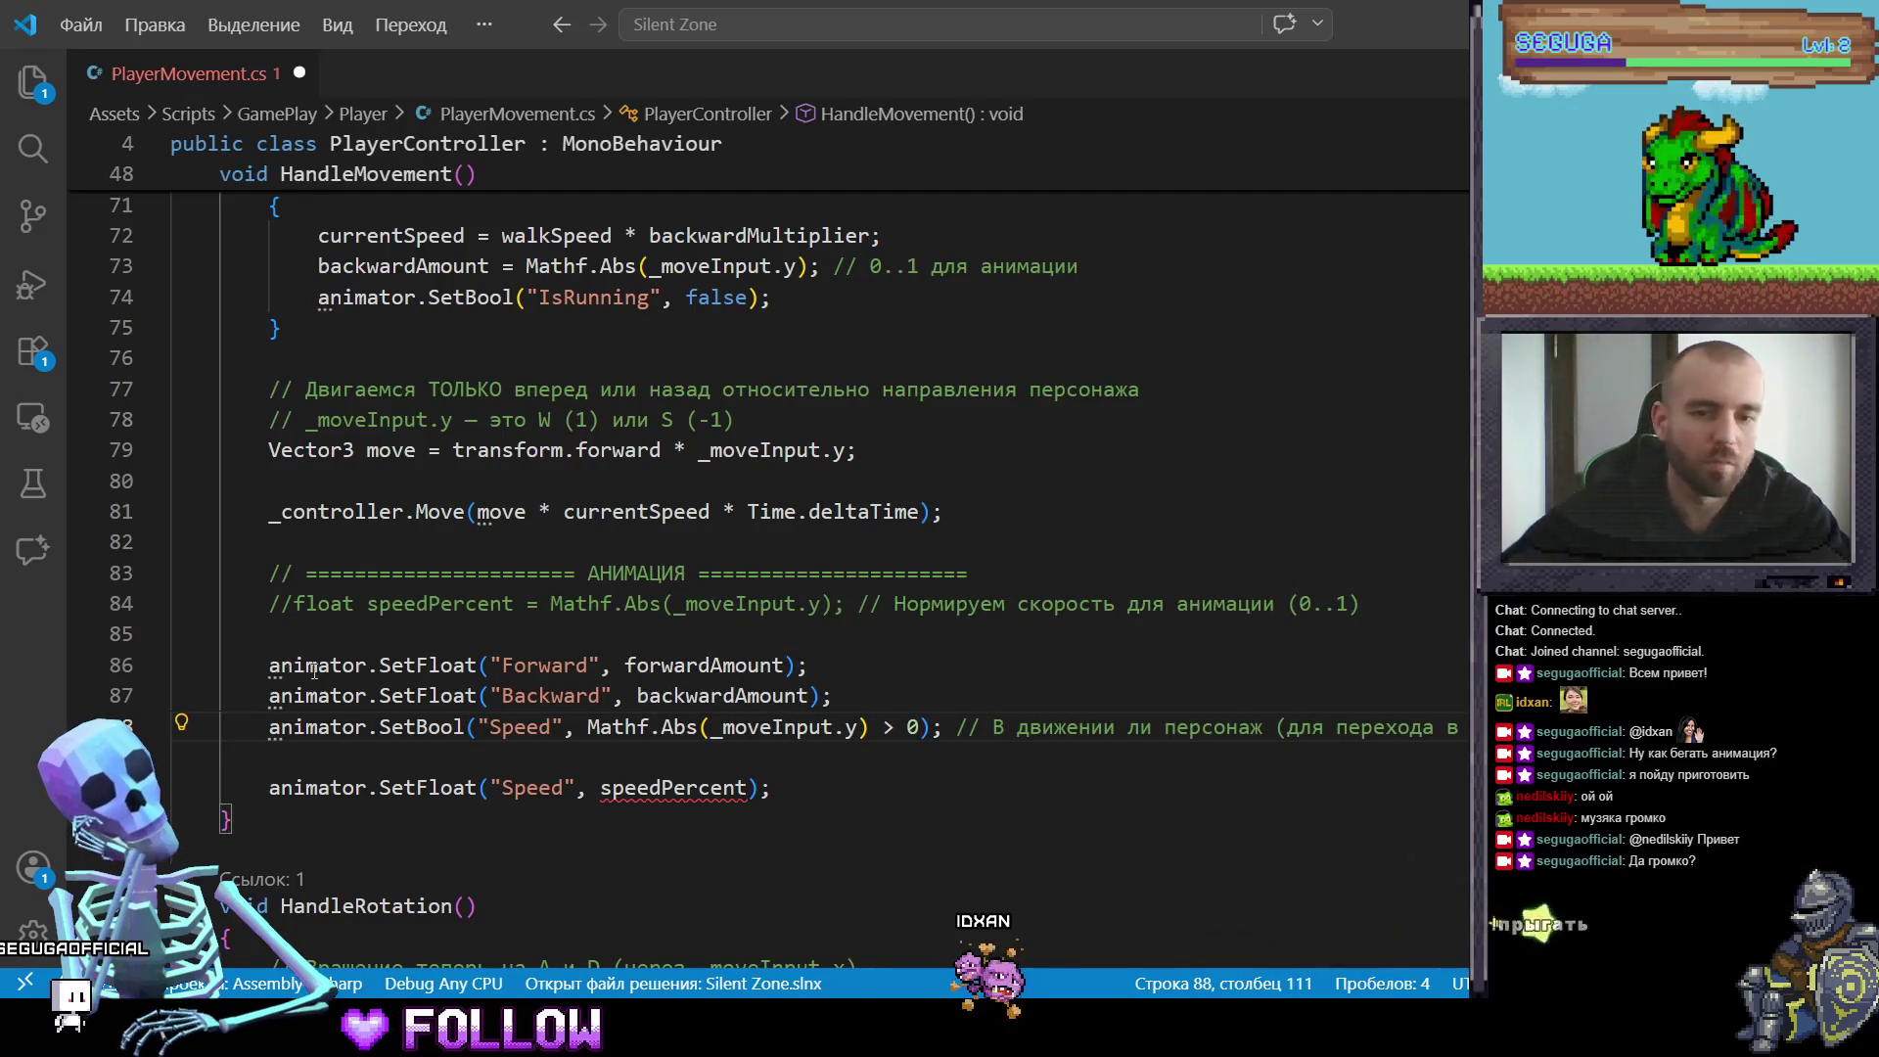
Step: Delete the leftover animator.SetFloat("Speed", speedPercent) line and return to Unity
{"action": "left_click_drag", "start_coordinate": [771, 788], "coordinate": [268, 778]}
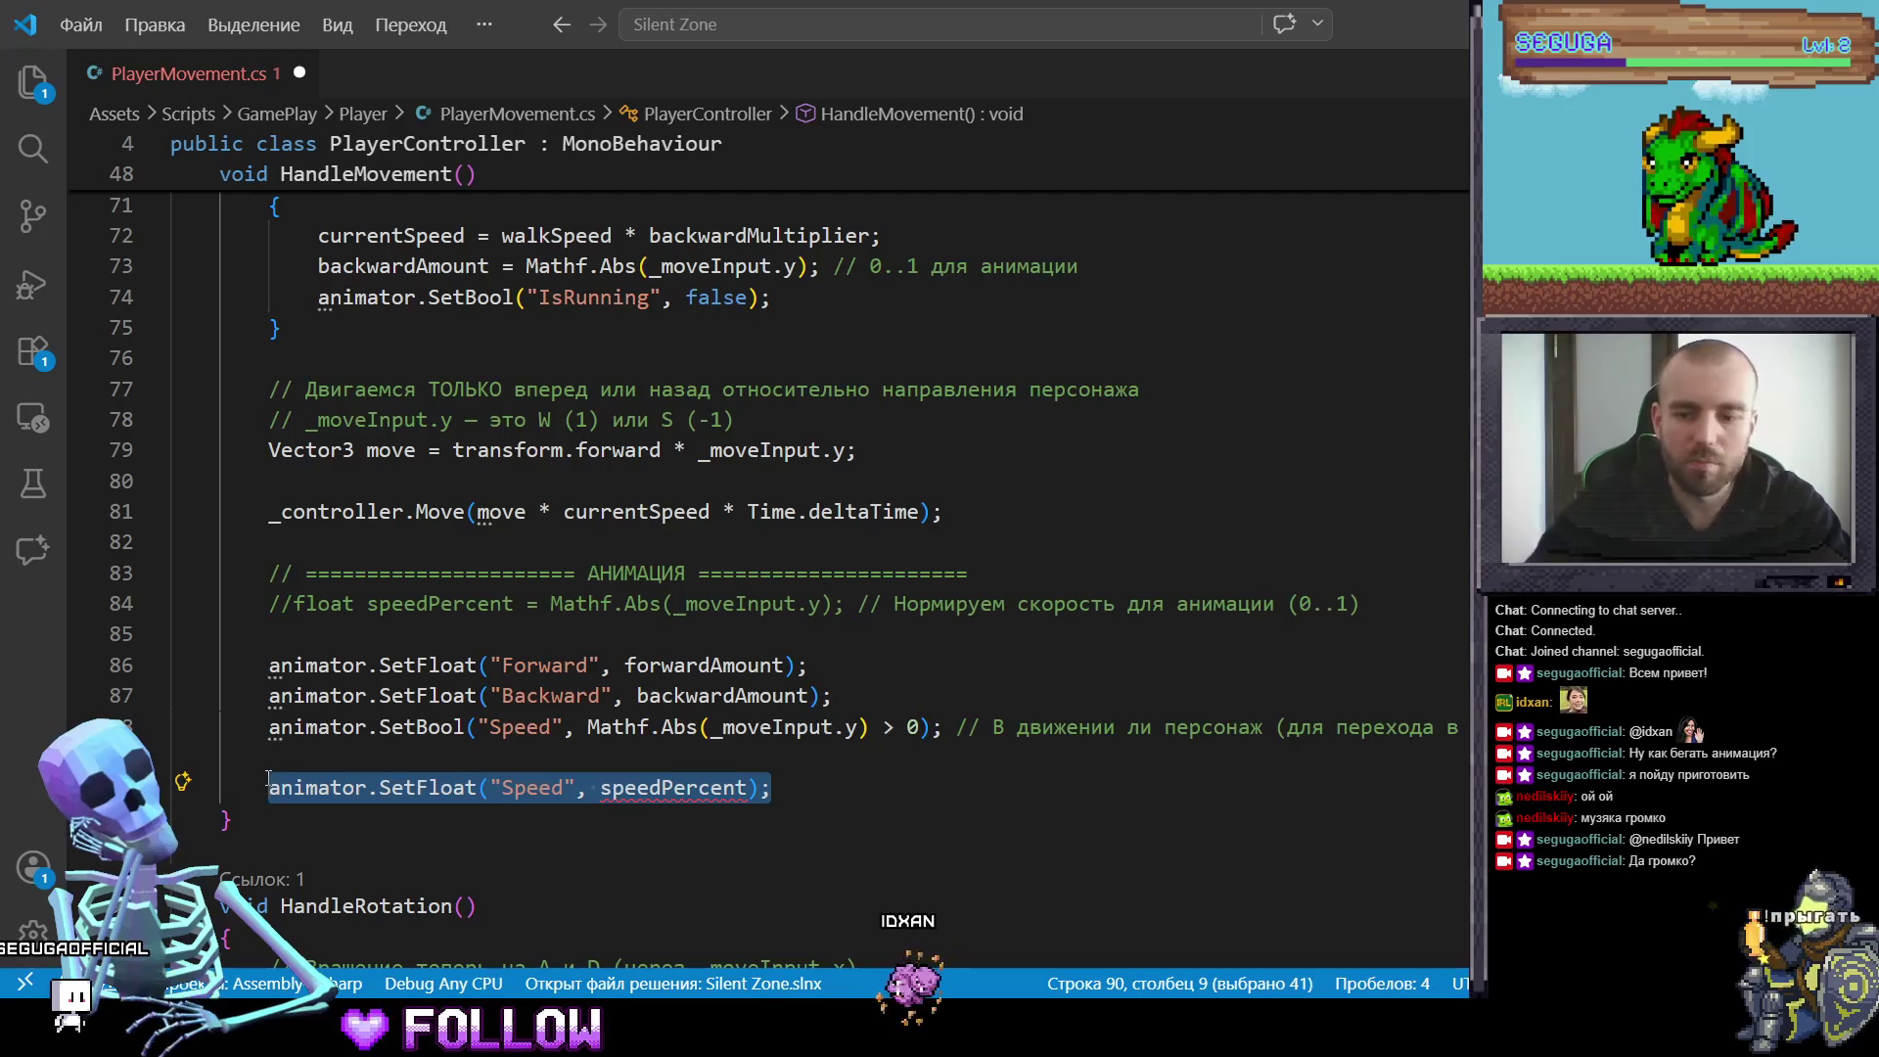
{"action": "key", "text": "BackSpace"}
{"action": "key", "text": "BackSpace"}
{"action": "key", "text": "BackSpace"}
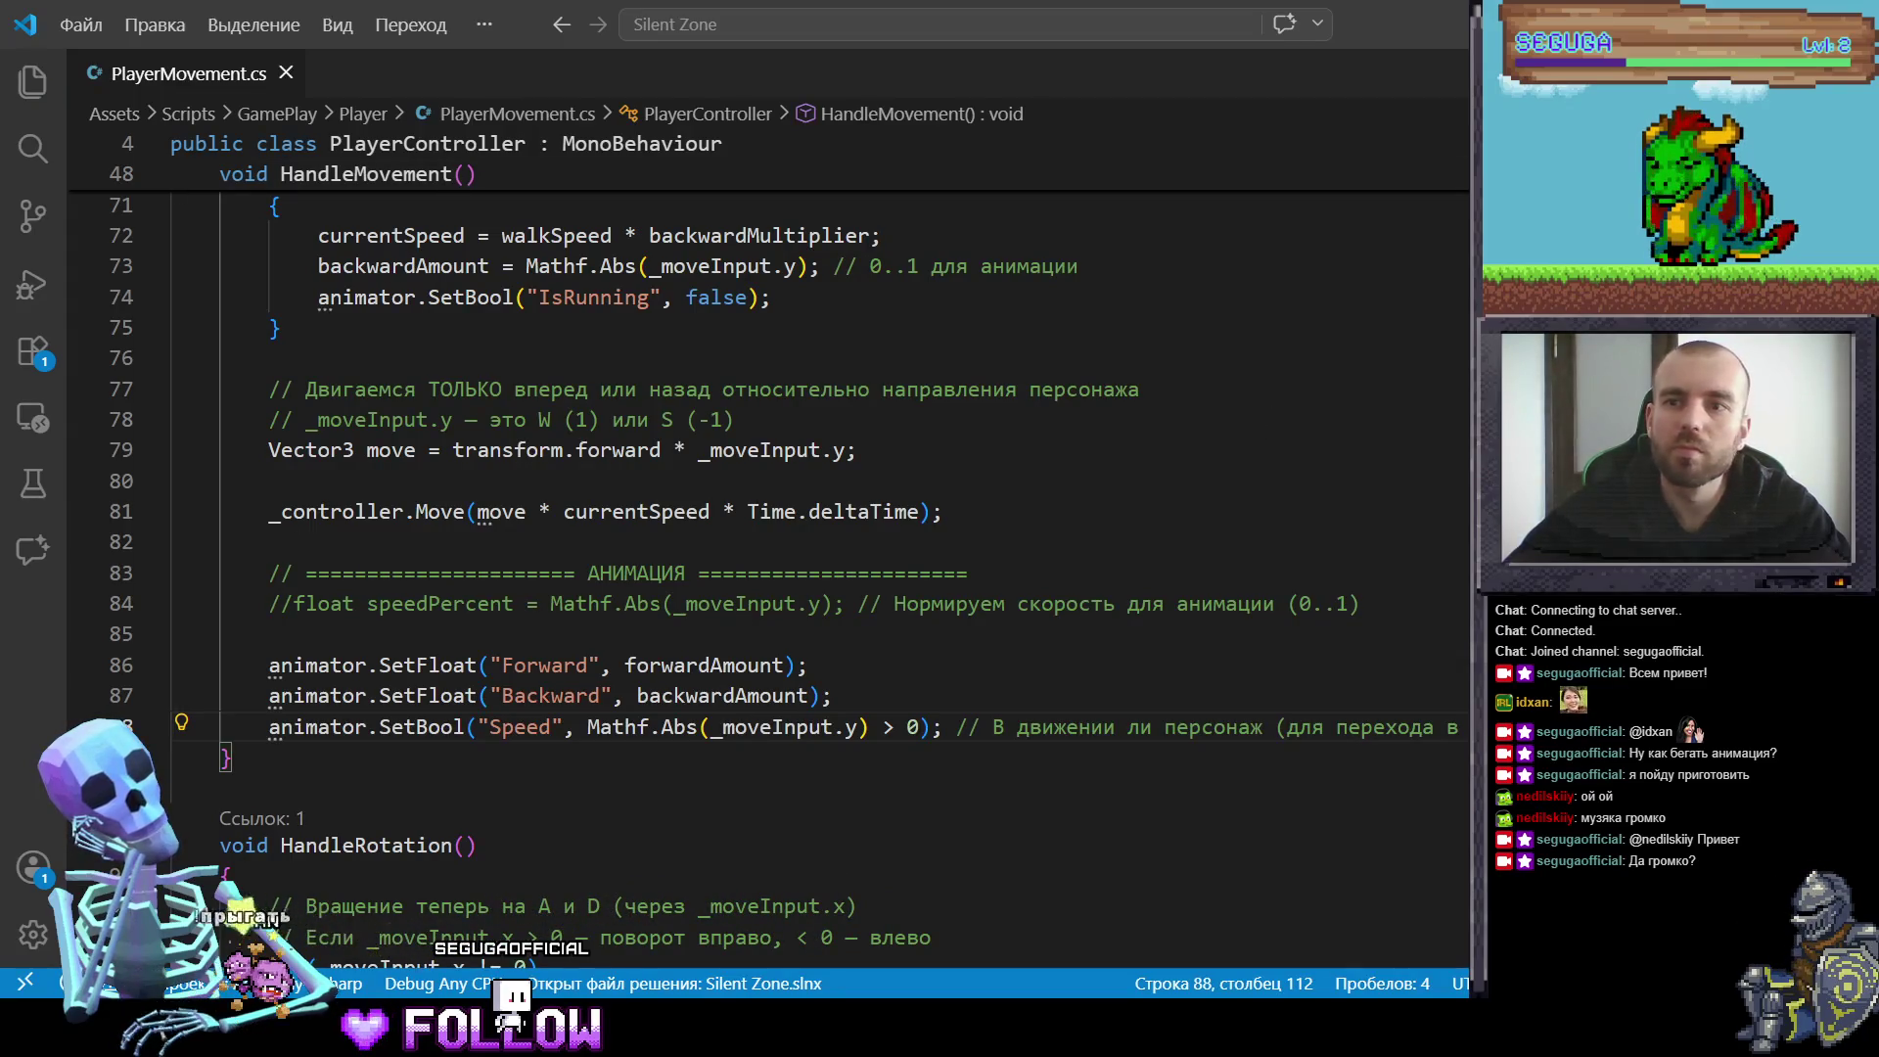
{"action": "key", "text": "alt+Tab"}
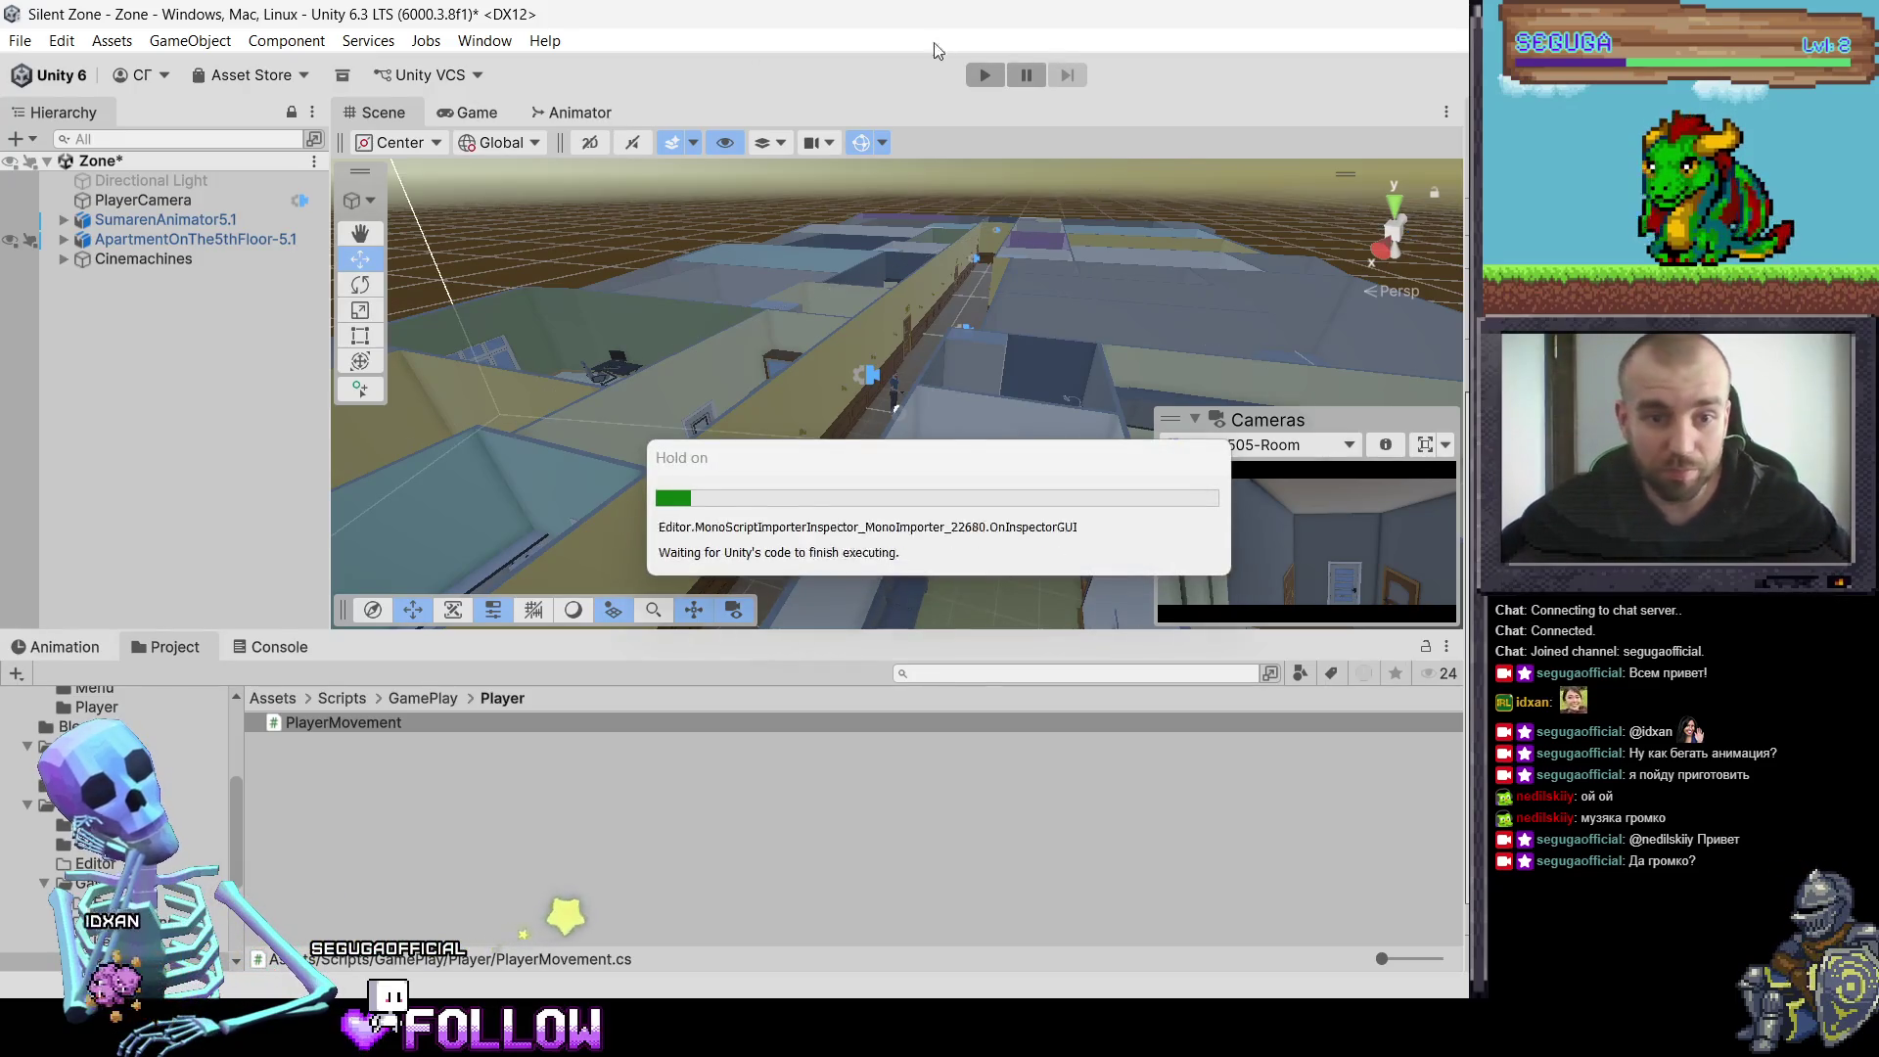
Step: In the Animator, add Float parameters named Forward and Backward
{"action": "left_click", "coordinate": [603, 118]}
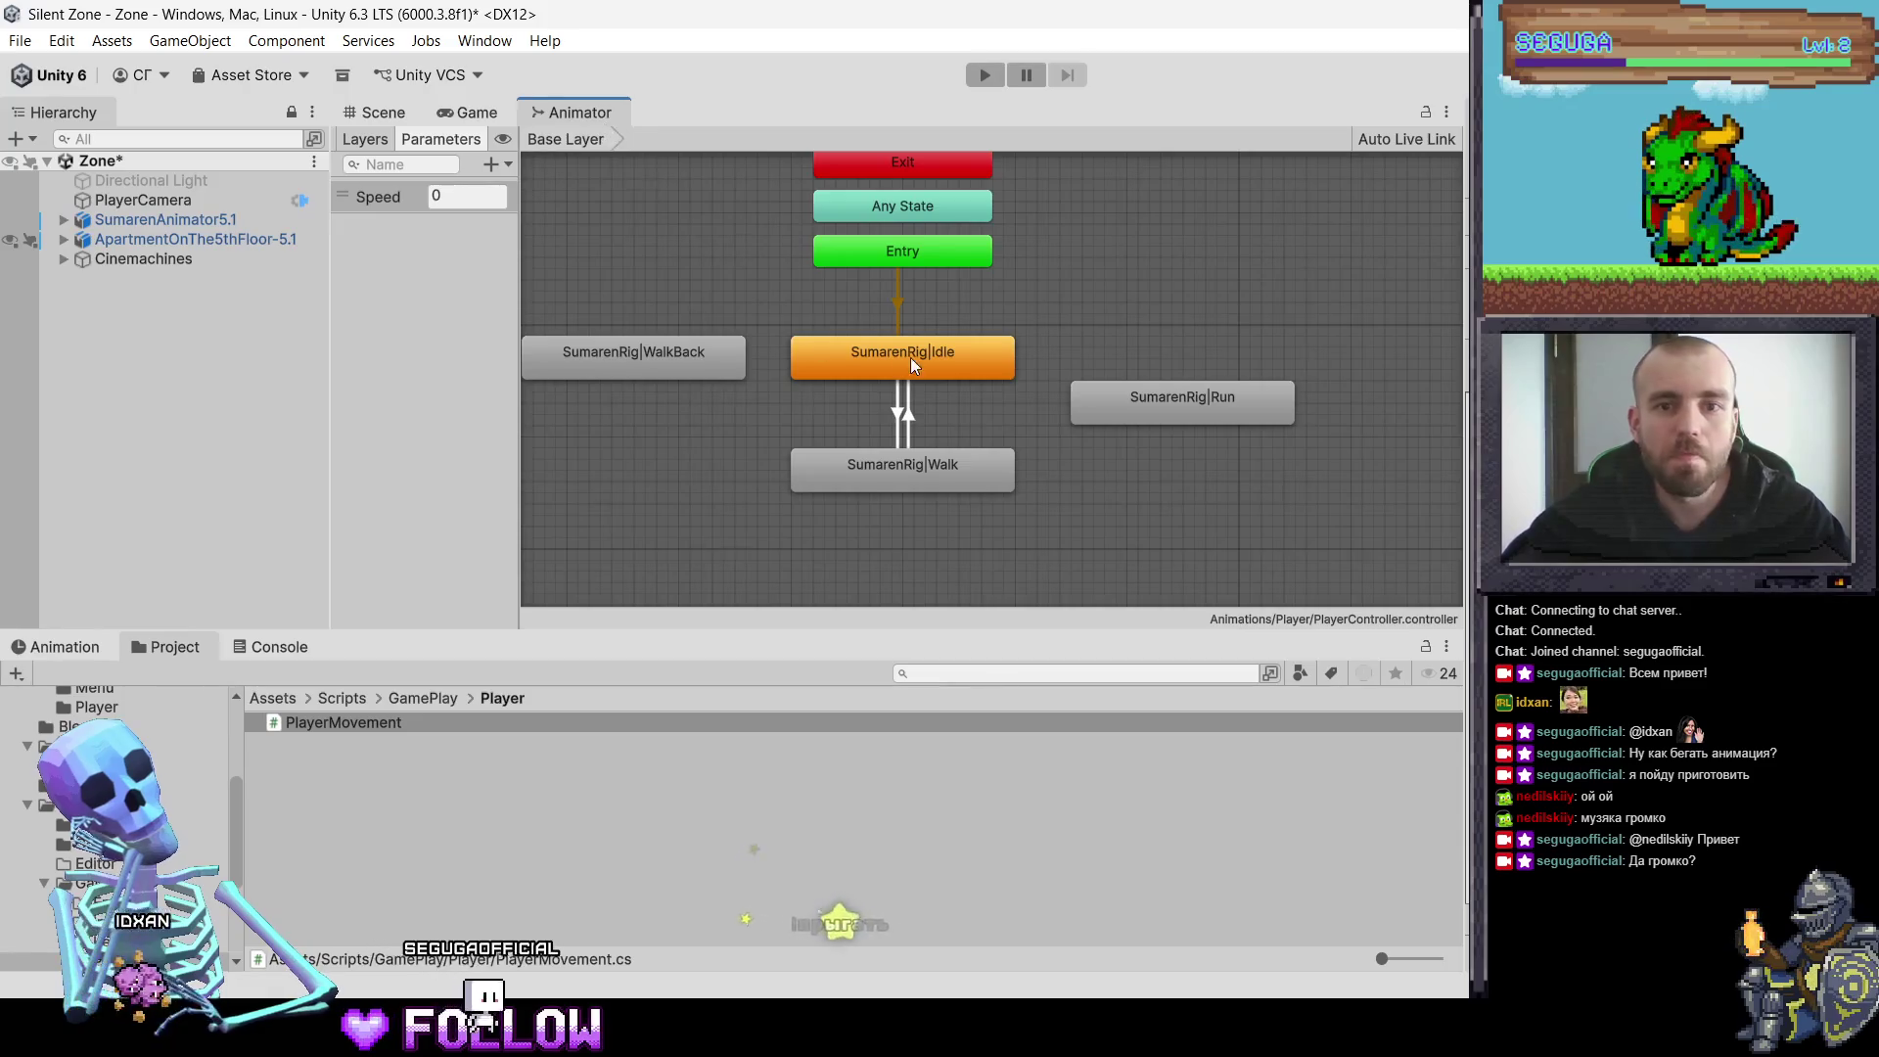
{"action": "left_click_drag", "start_coordinate": [910, 356], "coordinate": [949, 384]}
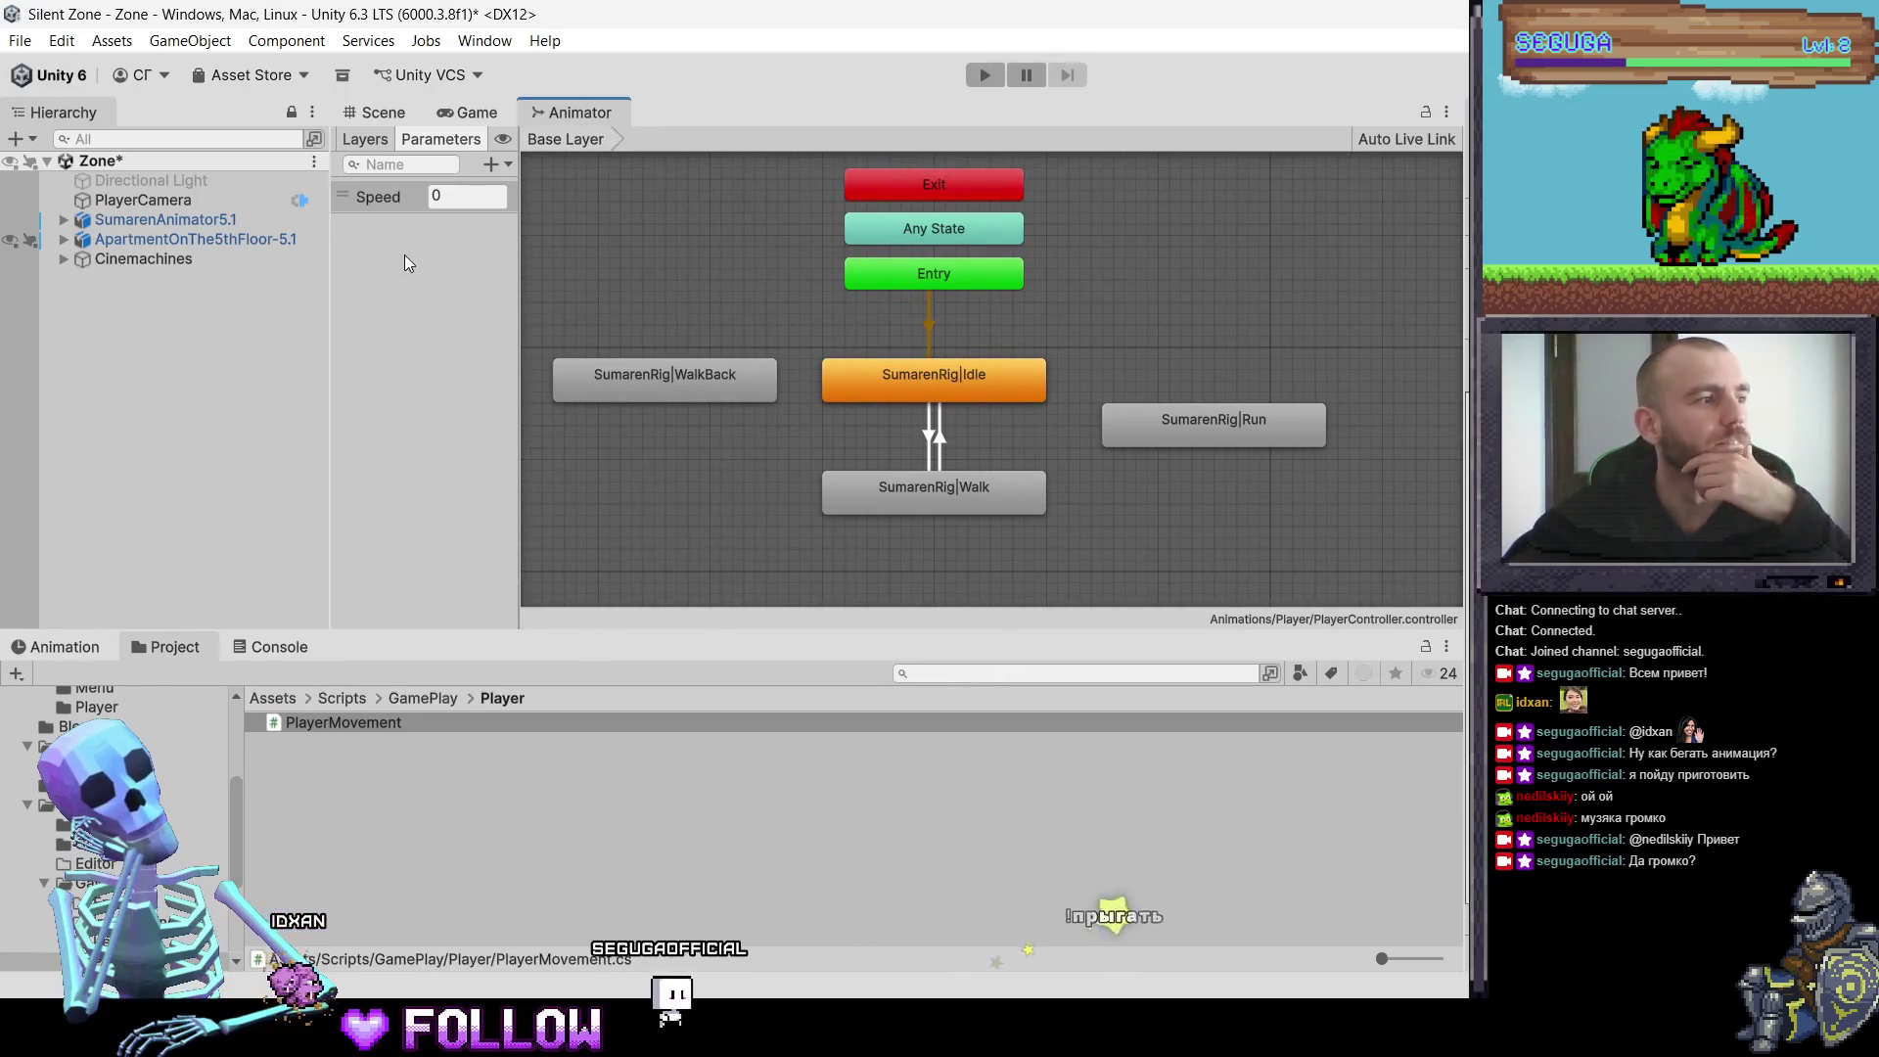
{"action": "left_click", "coordinate": [499, 164]}
{"action": "left_click", "coordinate": [529, 189]}
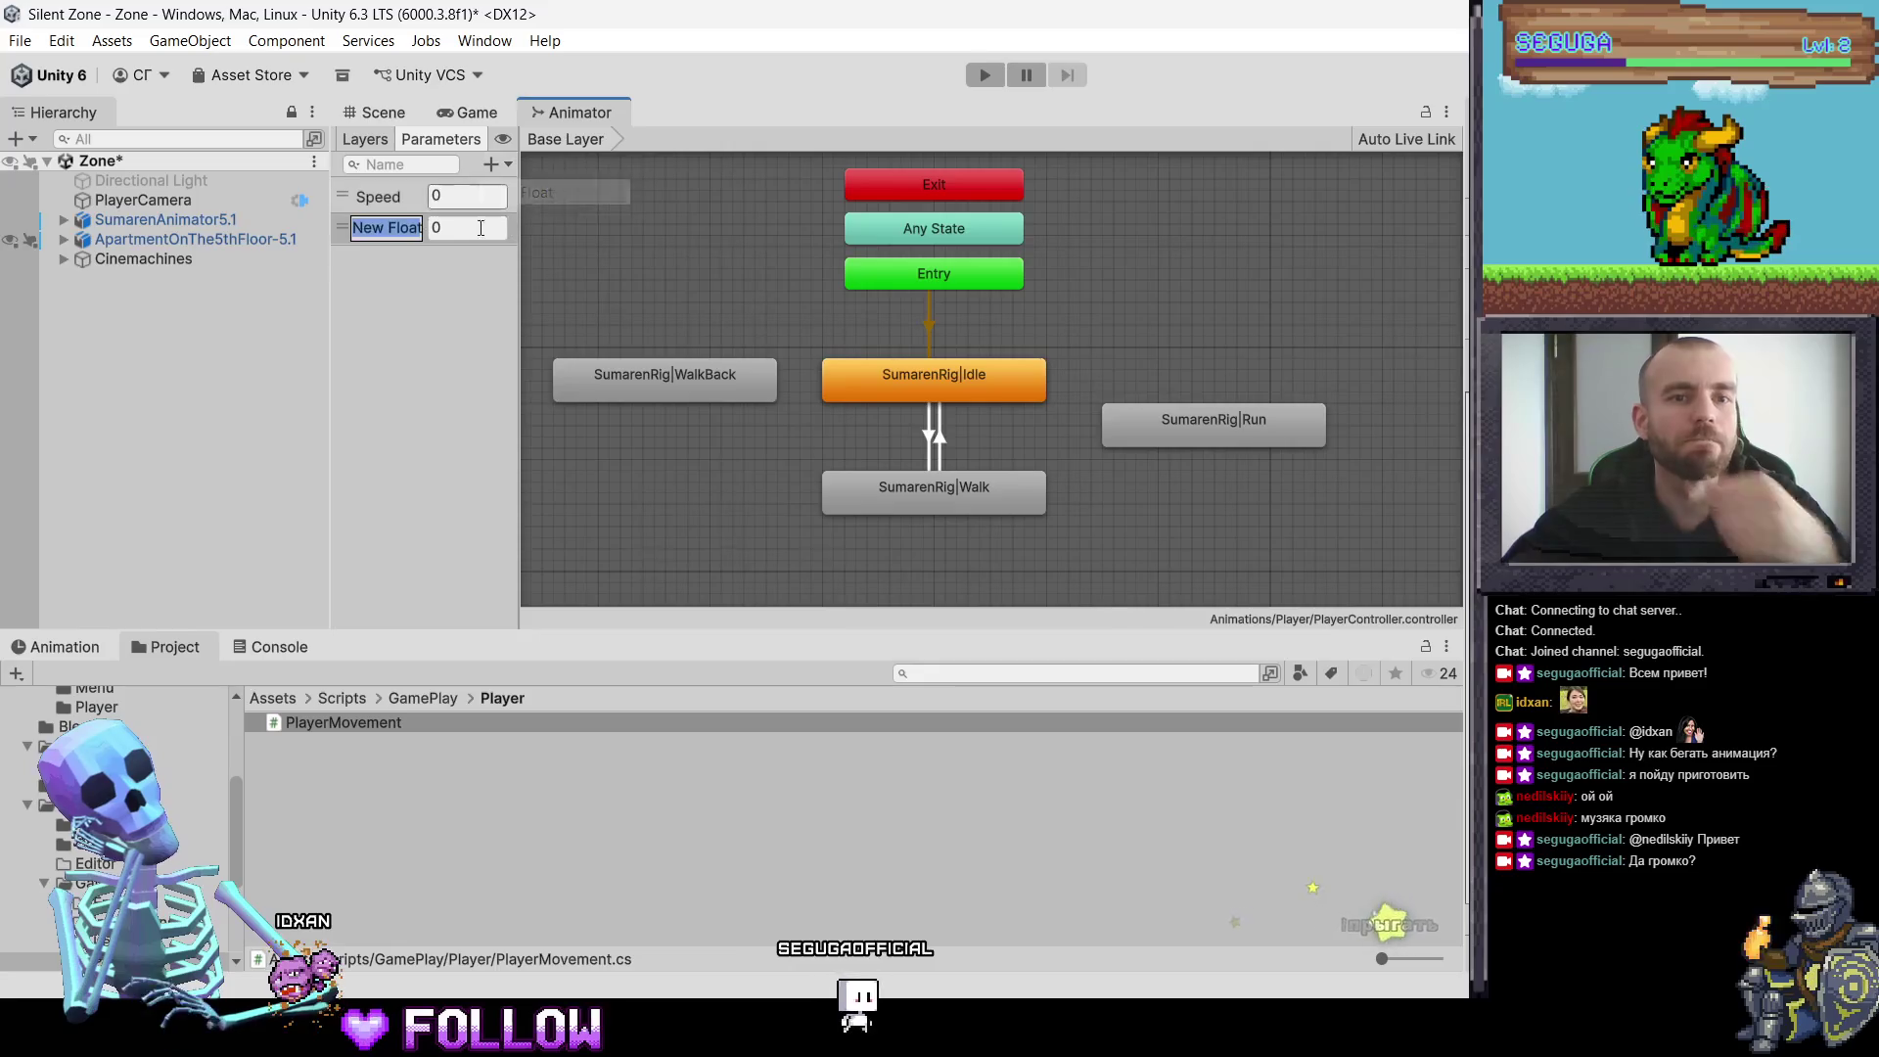
{"action": "type", "text": "Fo"}
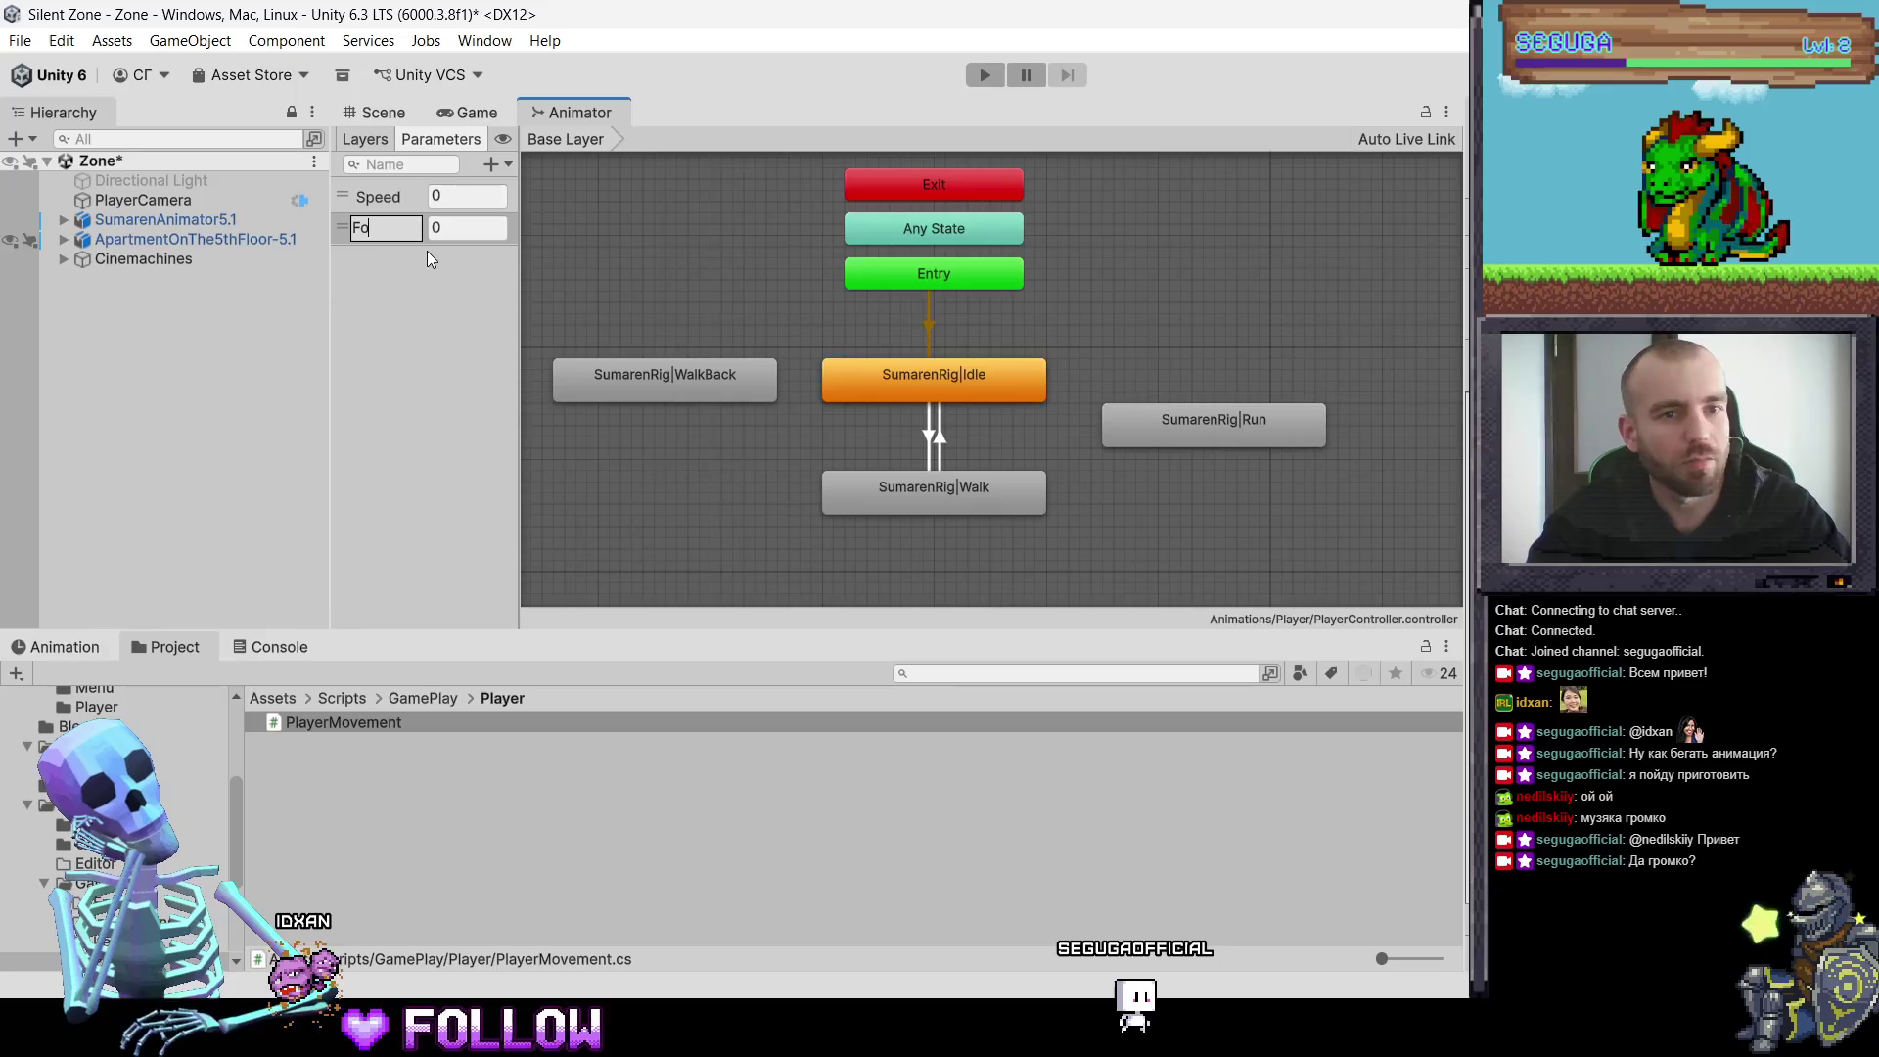
{"action": "type", "text": "wrward"}
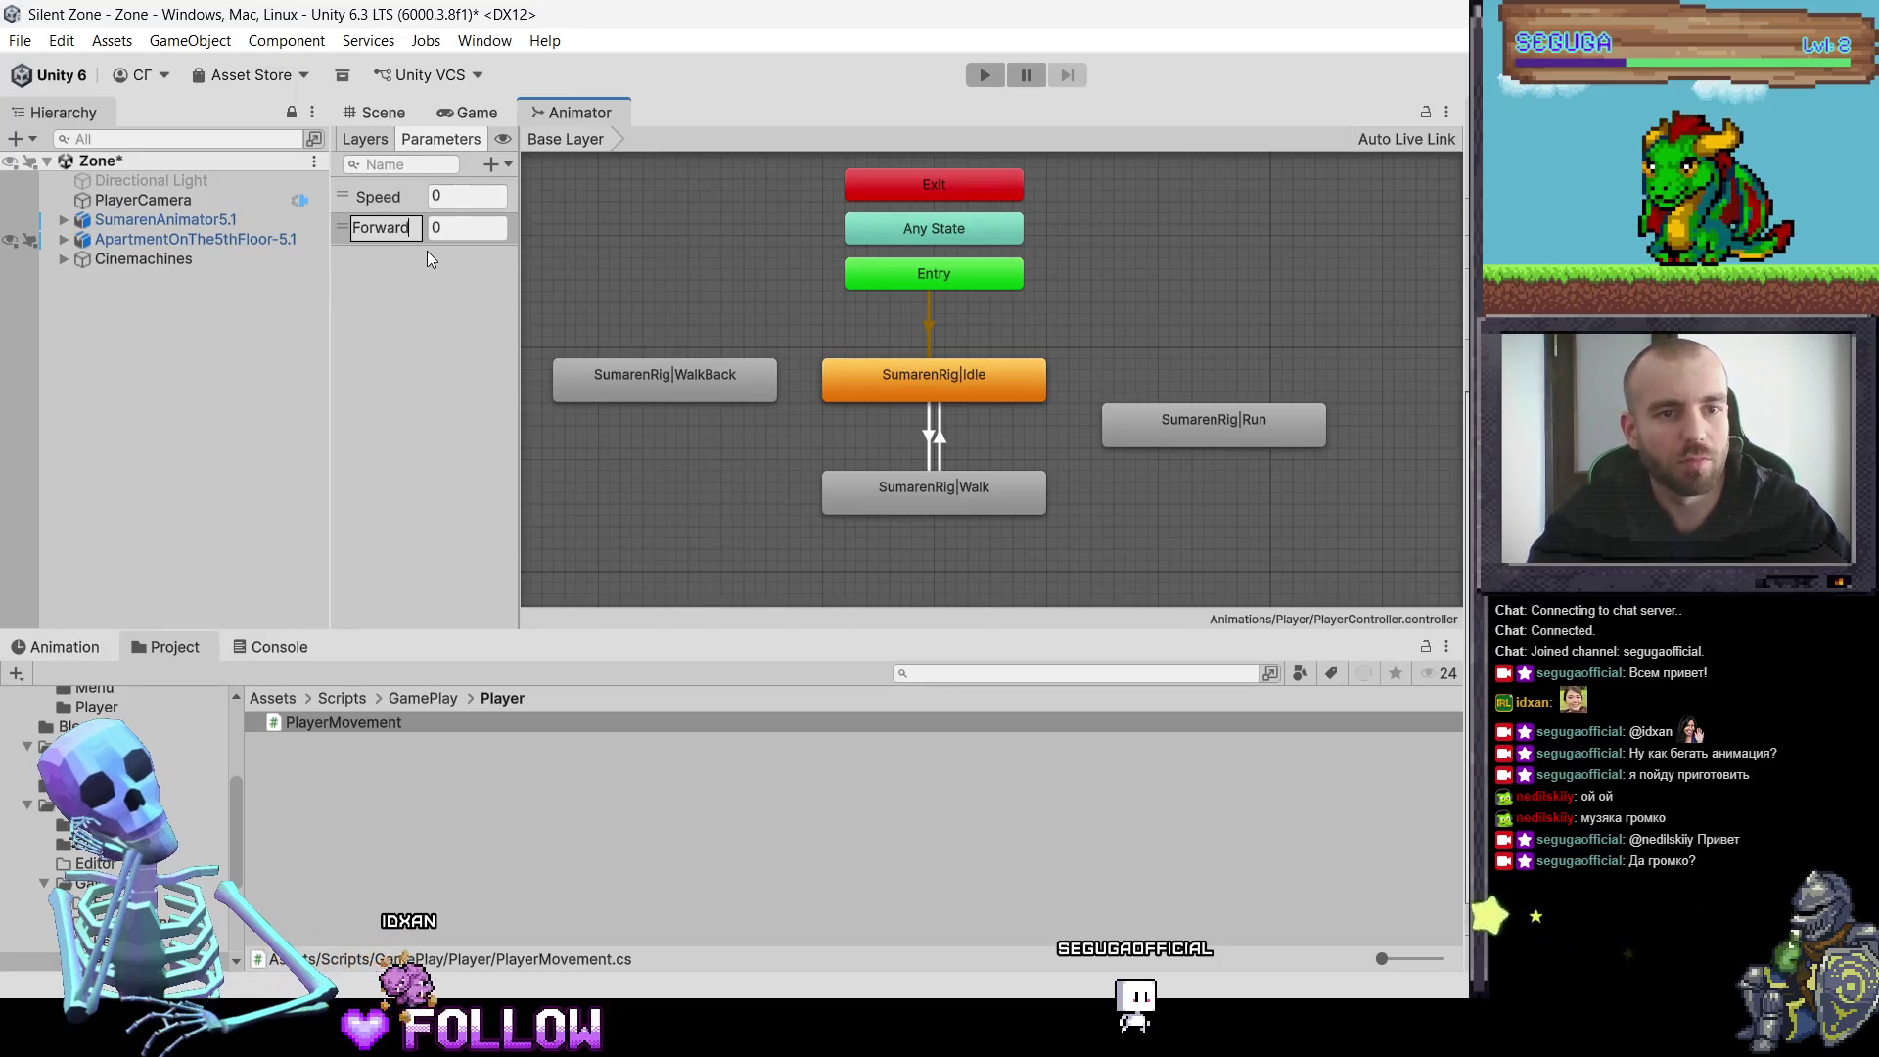
{"action": "key", "text": "Return"}
{"action": "left_click_drag", "start_coordinate": [329, 304], "coordinate": [320, 304]}
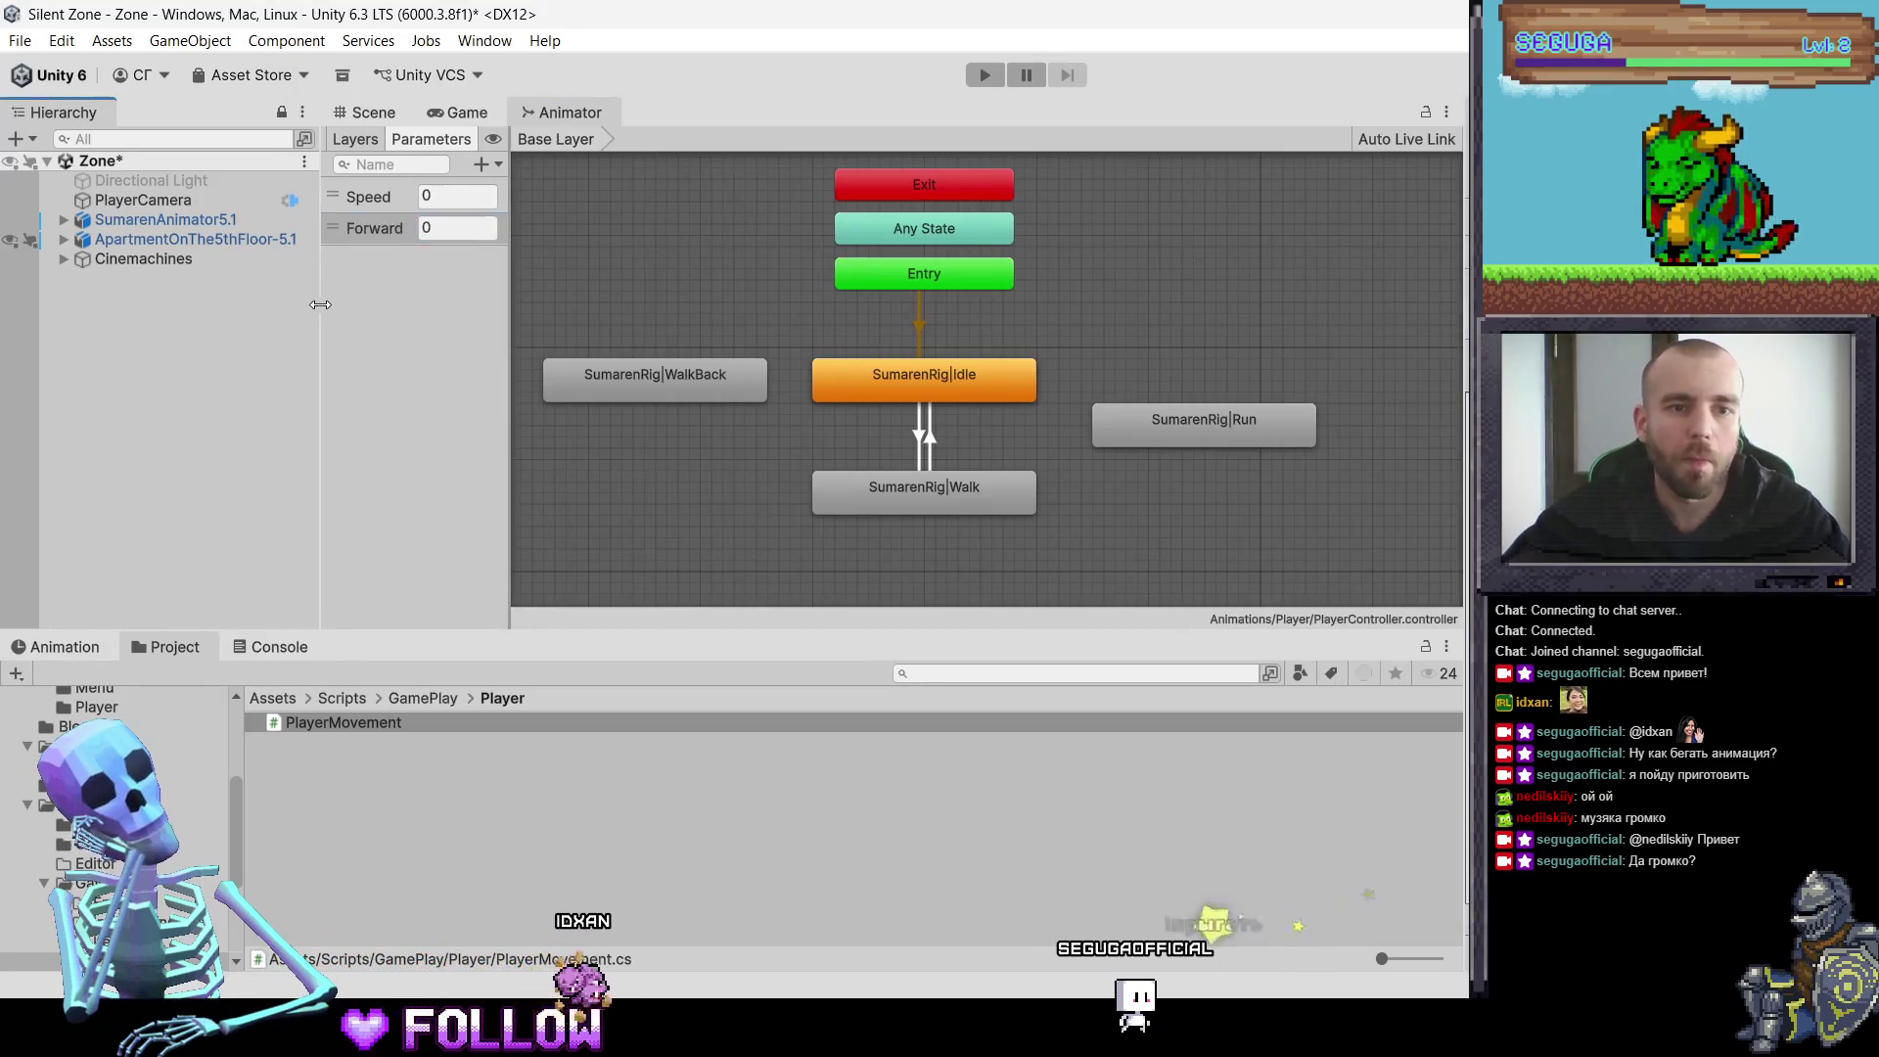
{"action": "left_click_drag", "start_coordinate": [510, 245], "coordinate": [548, 245]}
{"action": "left_click", "coordinate": [525, 165]}
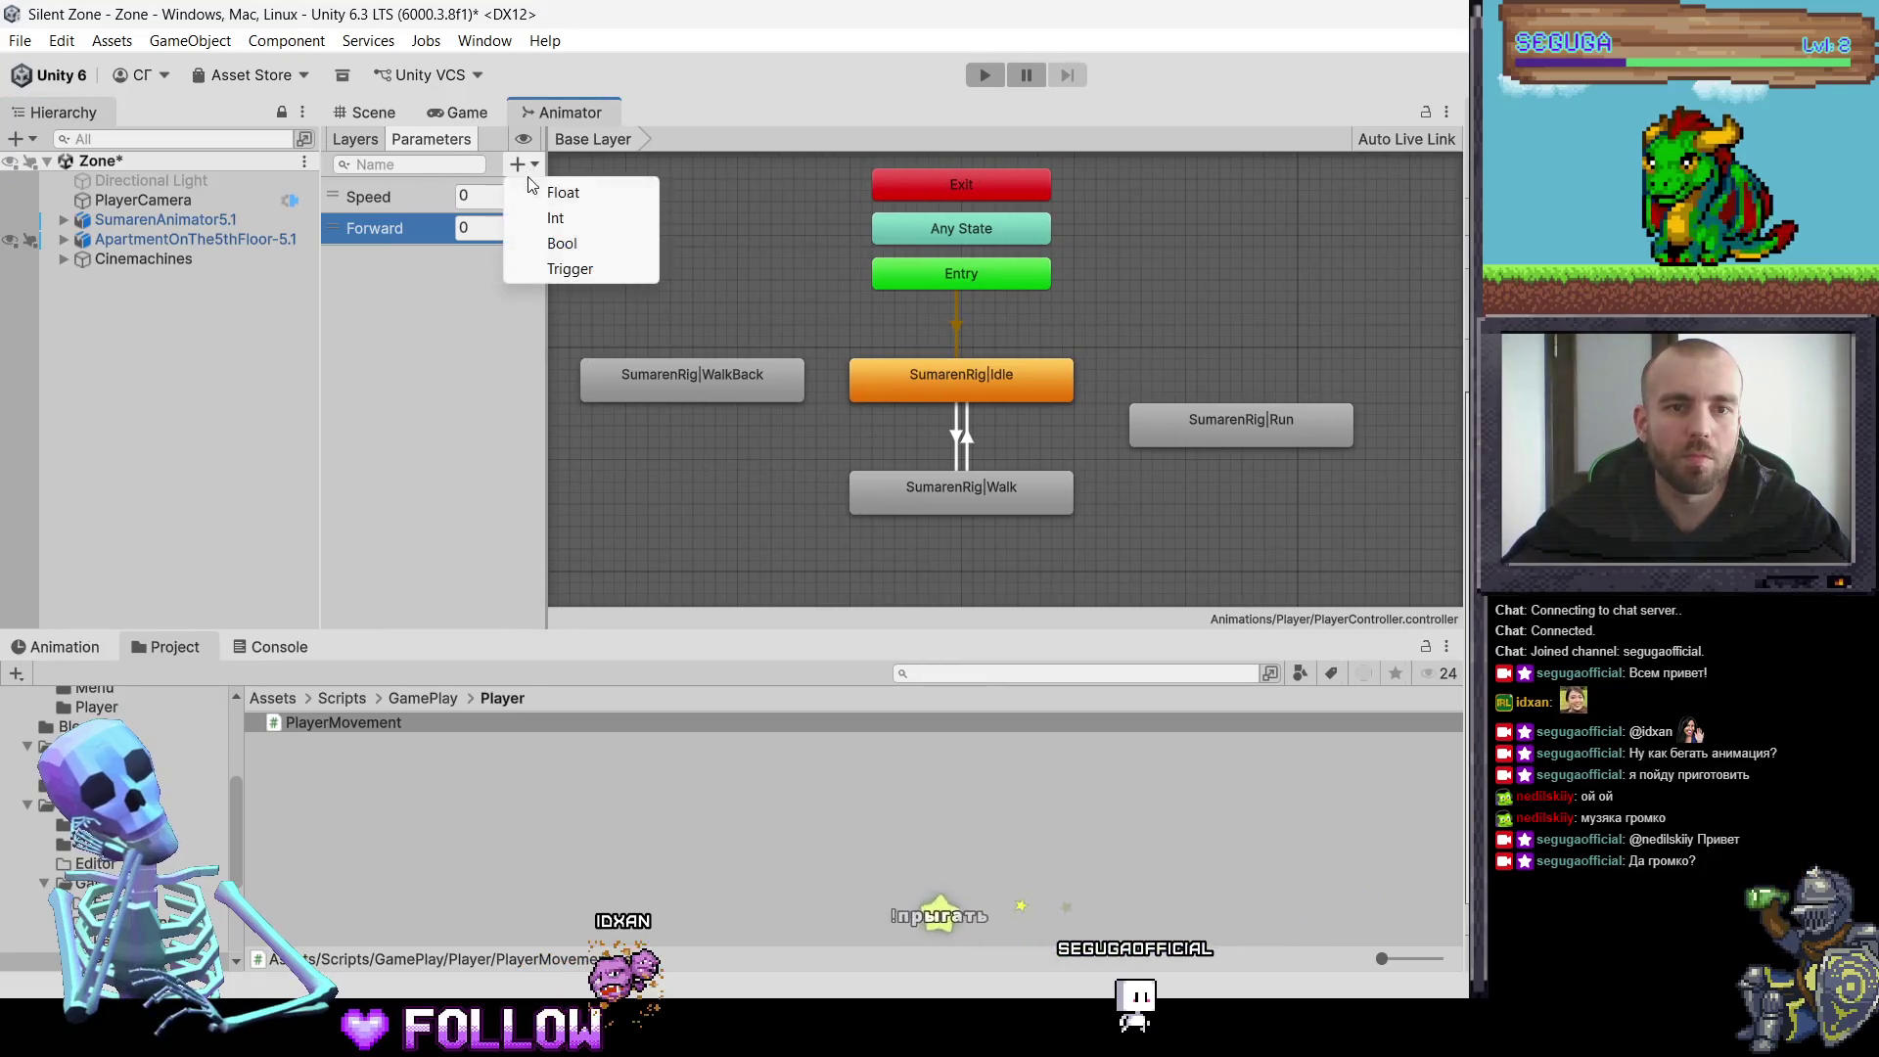
{"action": "left_click", "coordinate": [562, 191]}
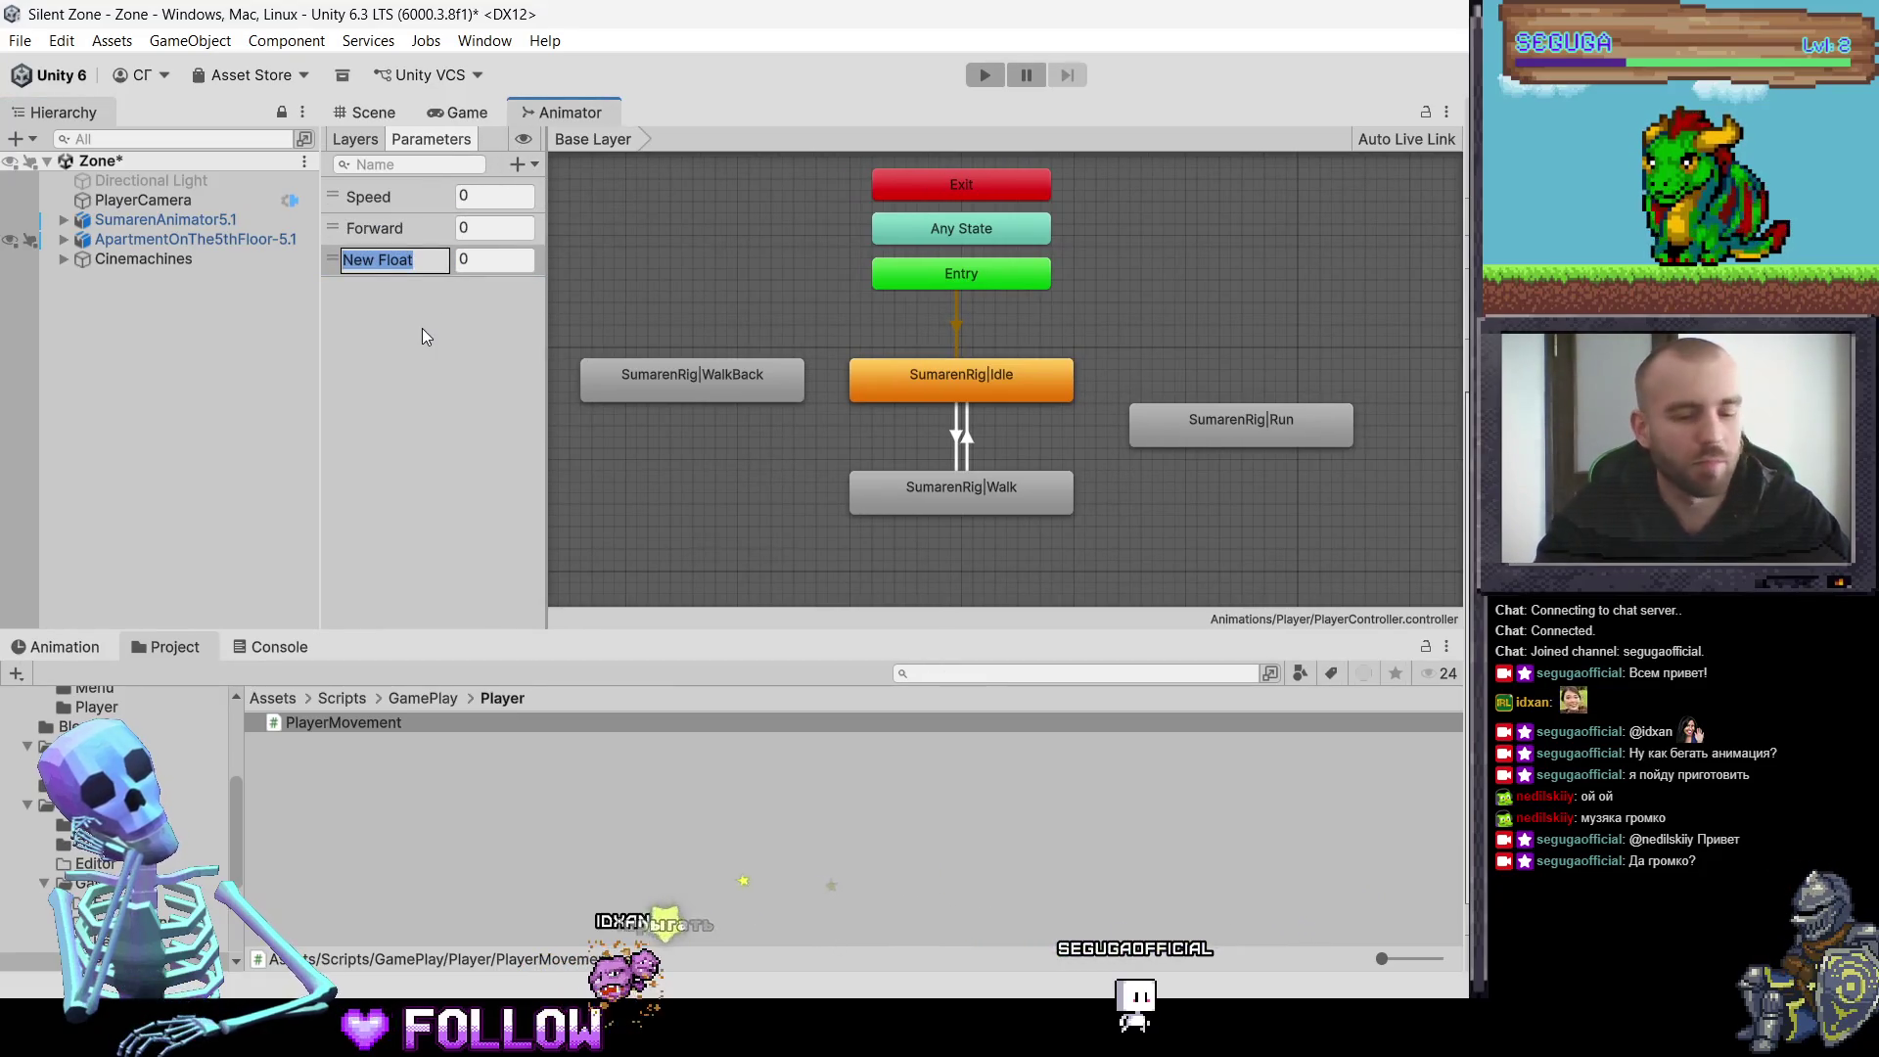
{"action": "type", "text": "Back"}
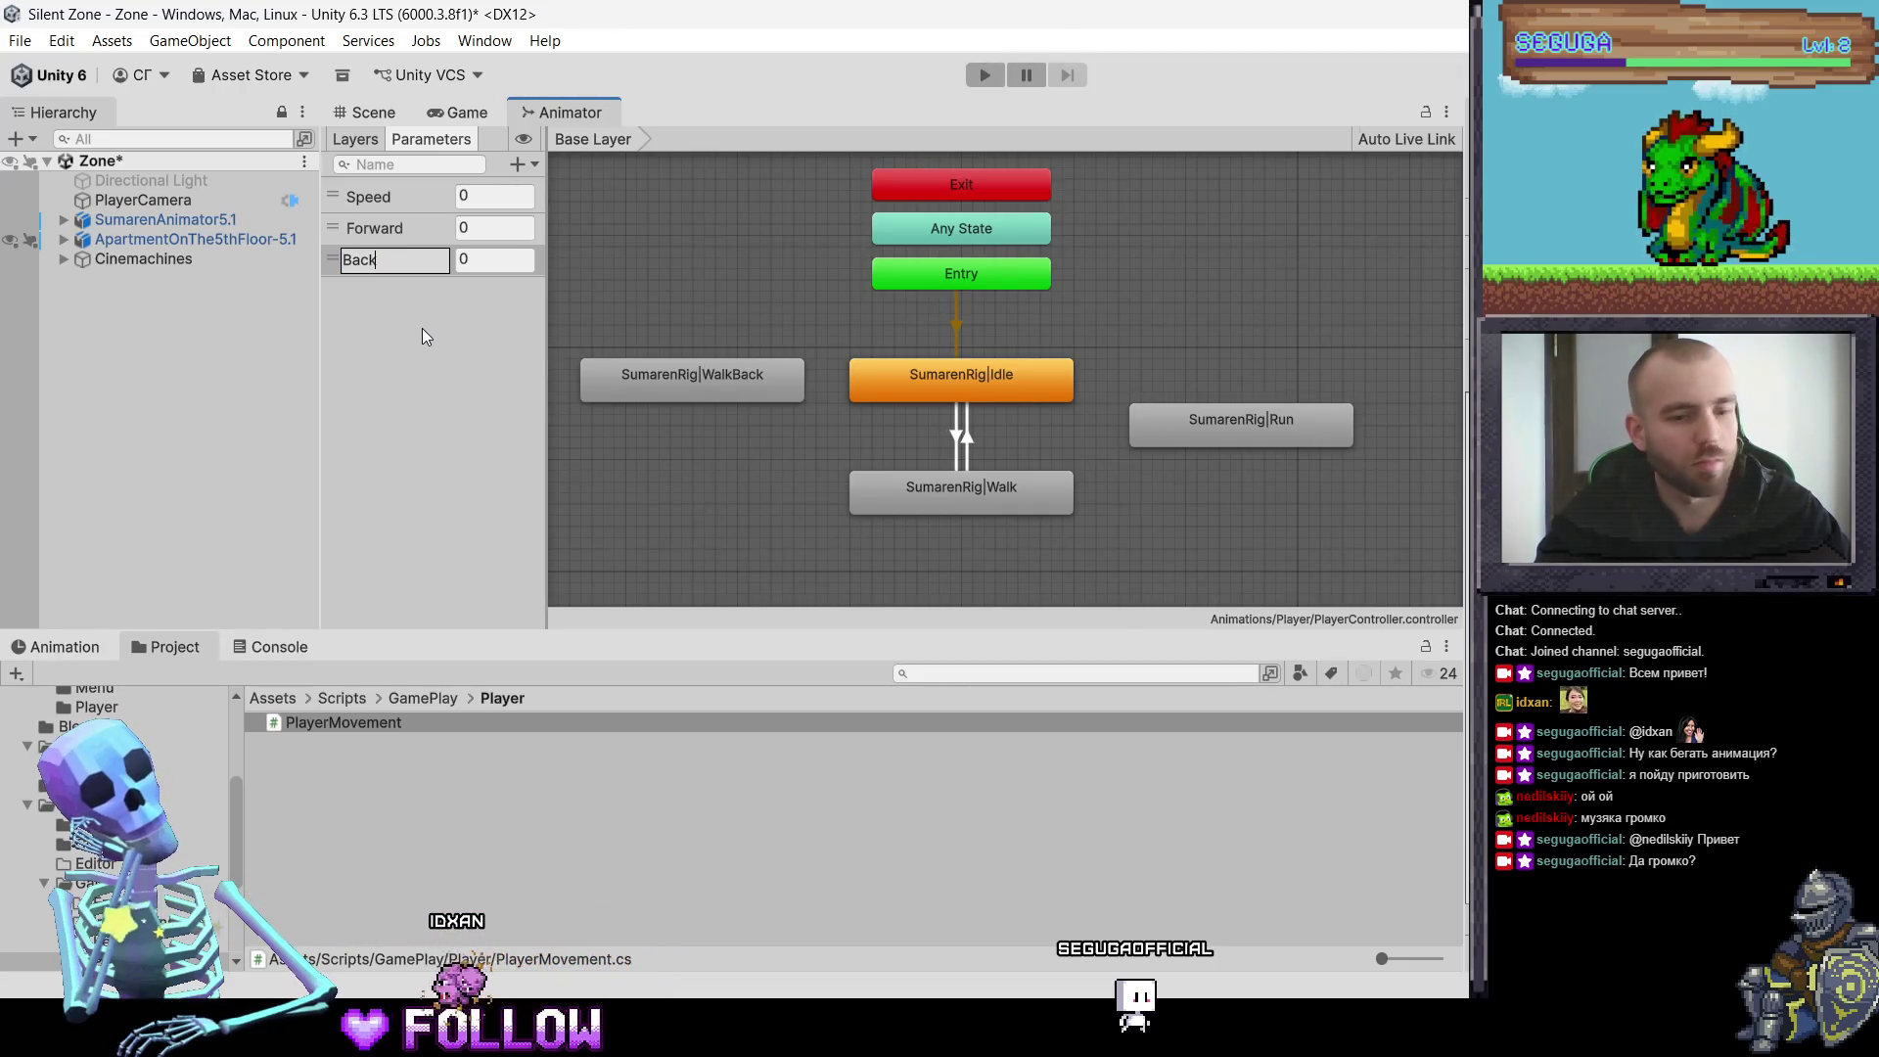
{"action": "type", "text": "ward"}
{"action": "key", "text": "Return"}
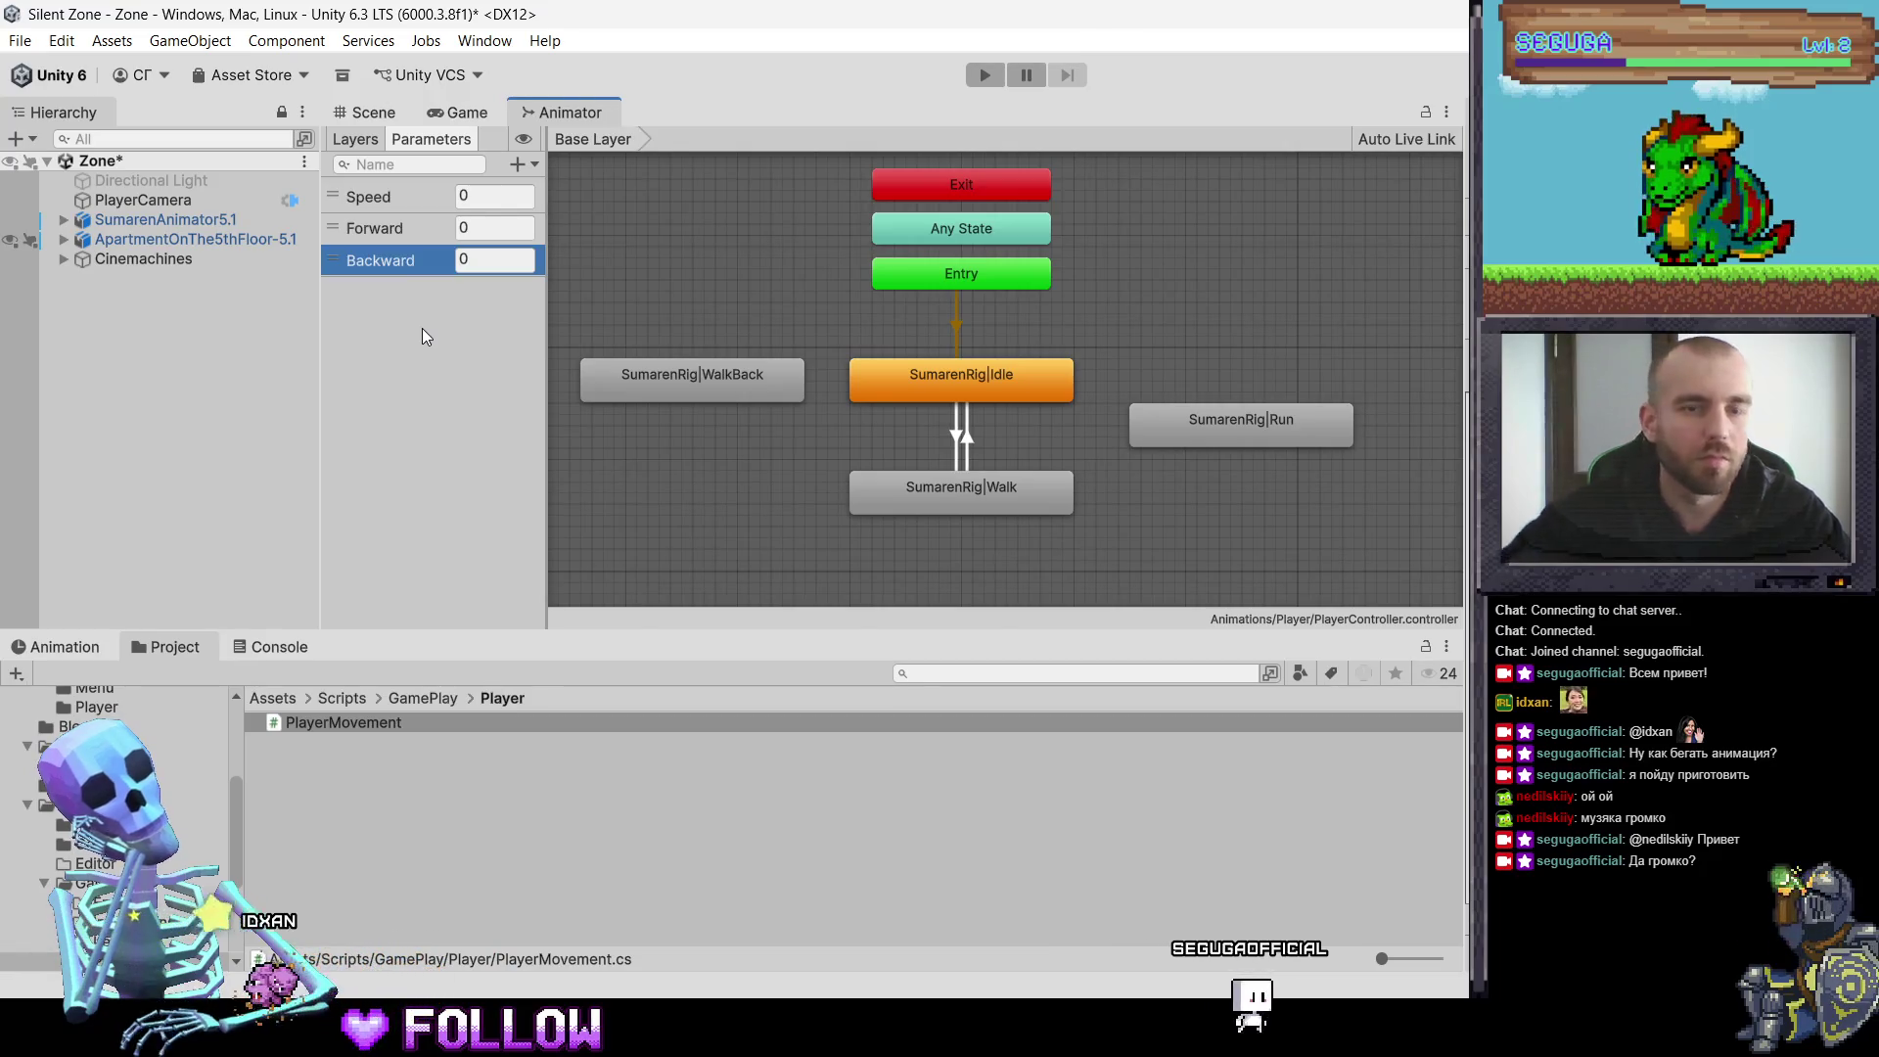
Step: Replace the mistaken Float IsRunning parameter with a new Bool parameter for running
{"action": "left_click", "coordinate": [532, 164]}
{"action": "left_click", "coordinate": [550, 195]}
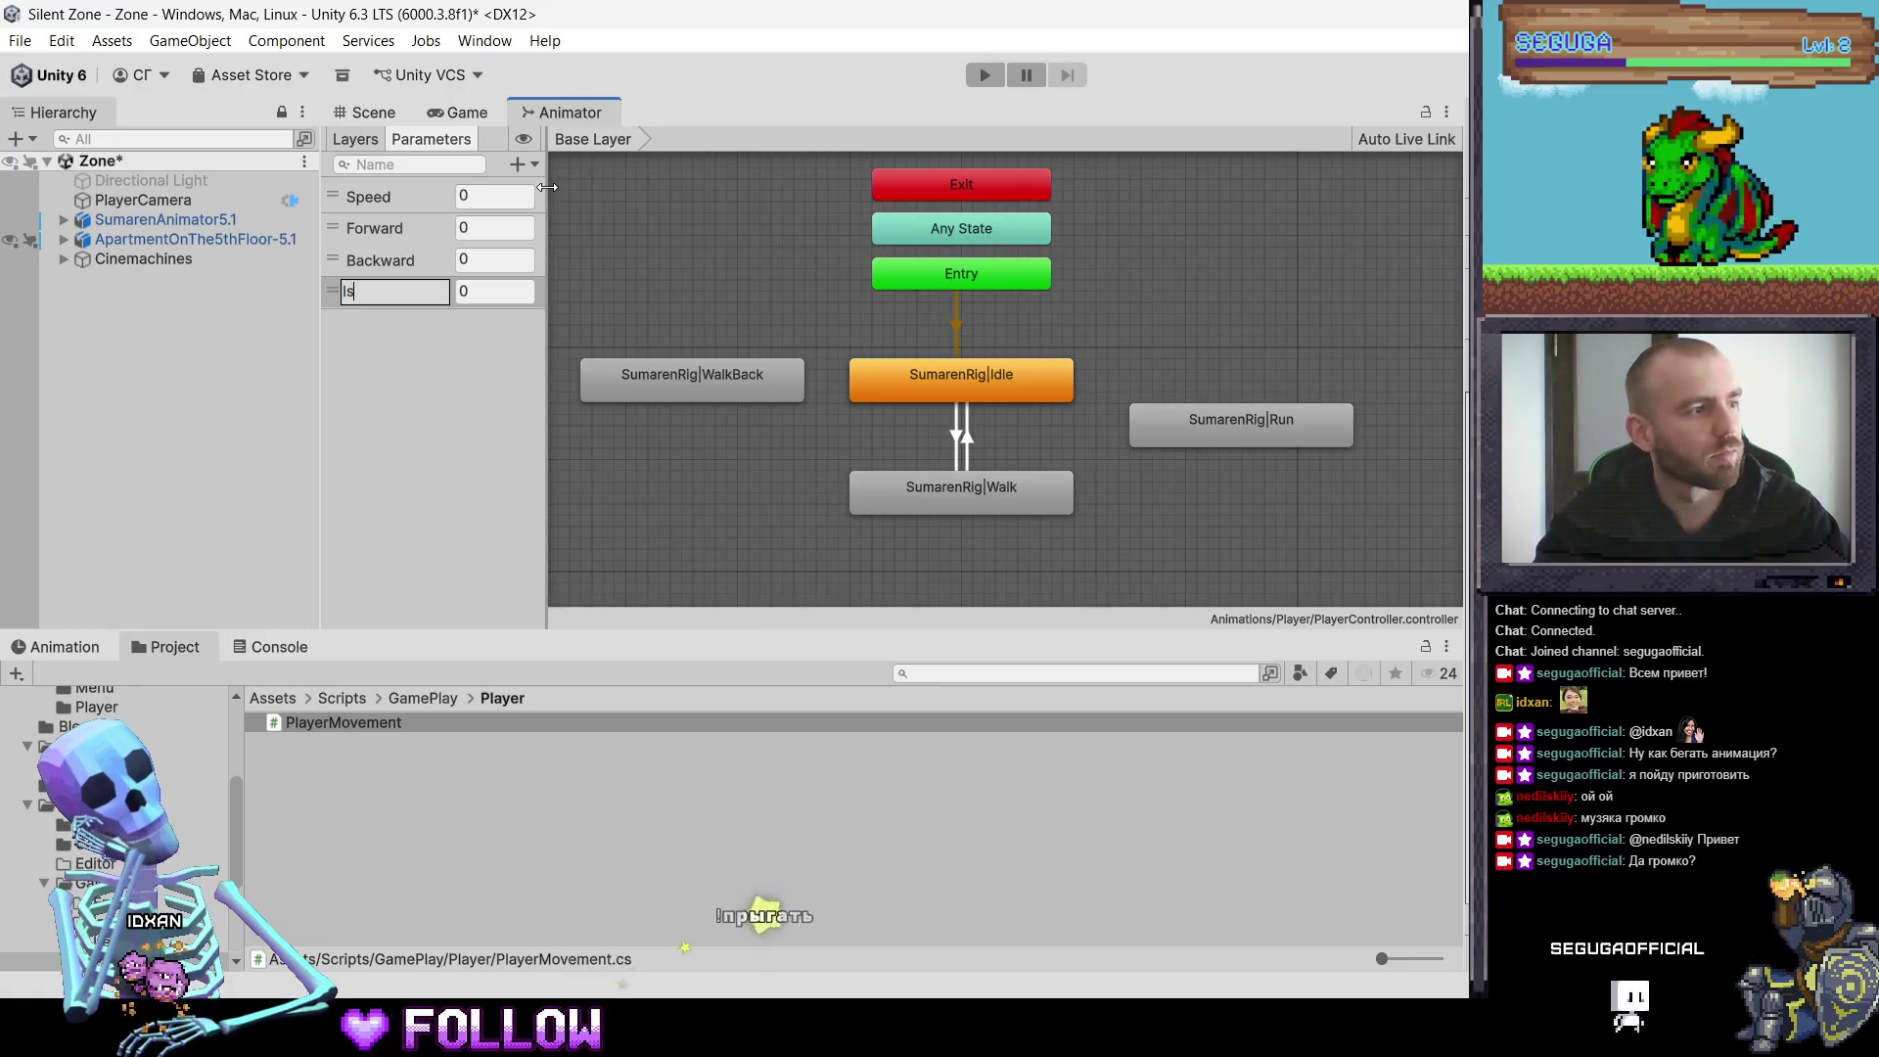
{"action": "type", "text": "IsRunning"}
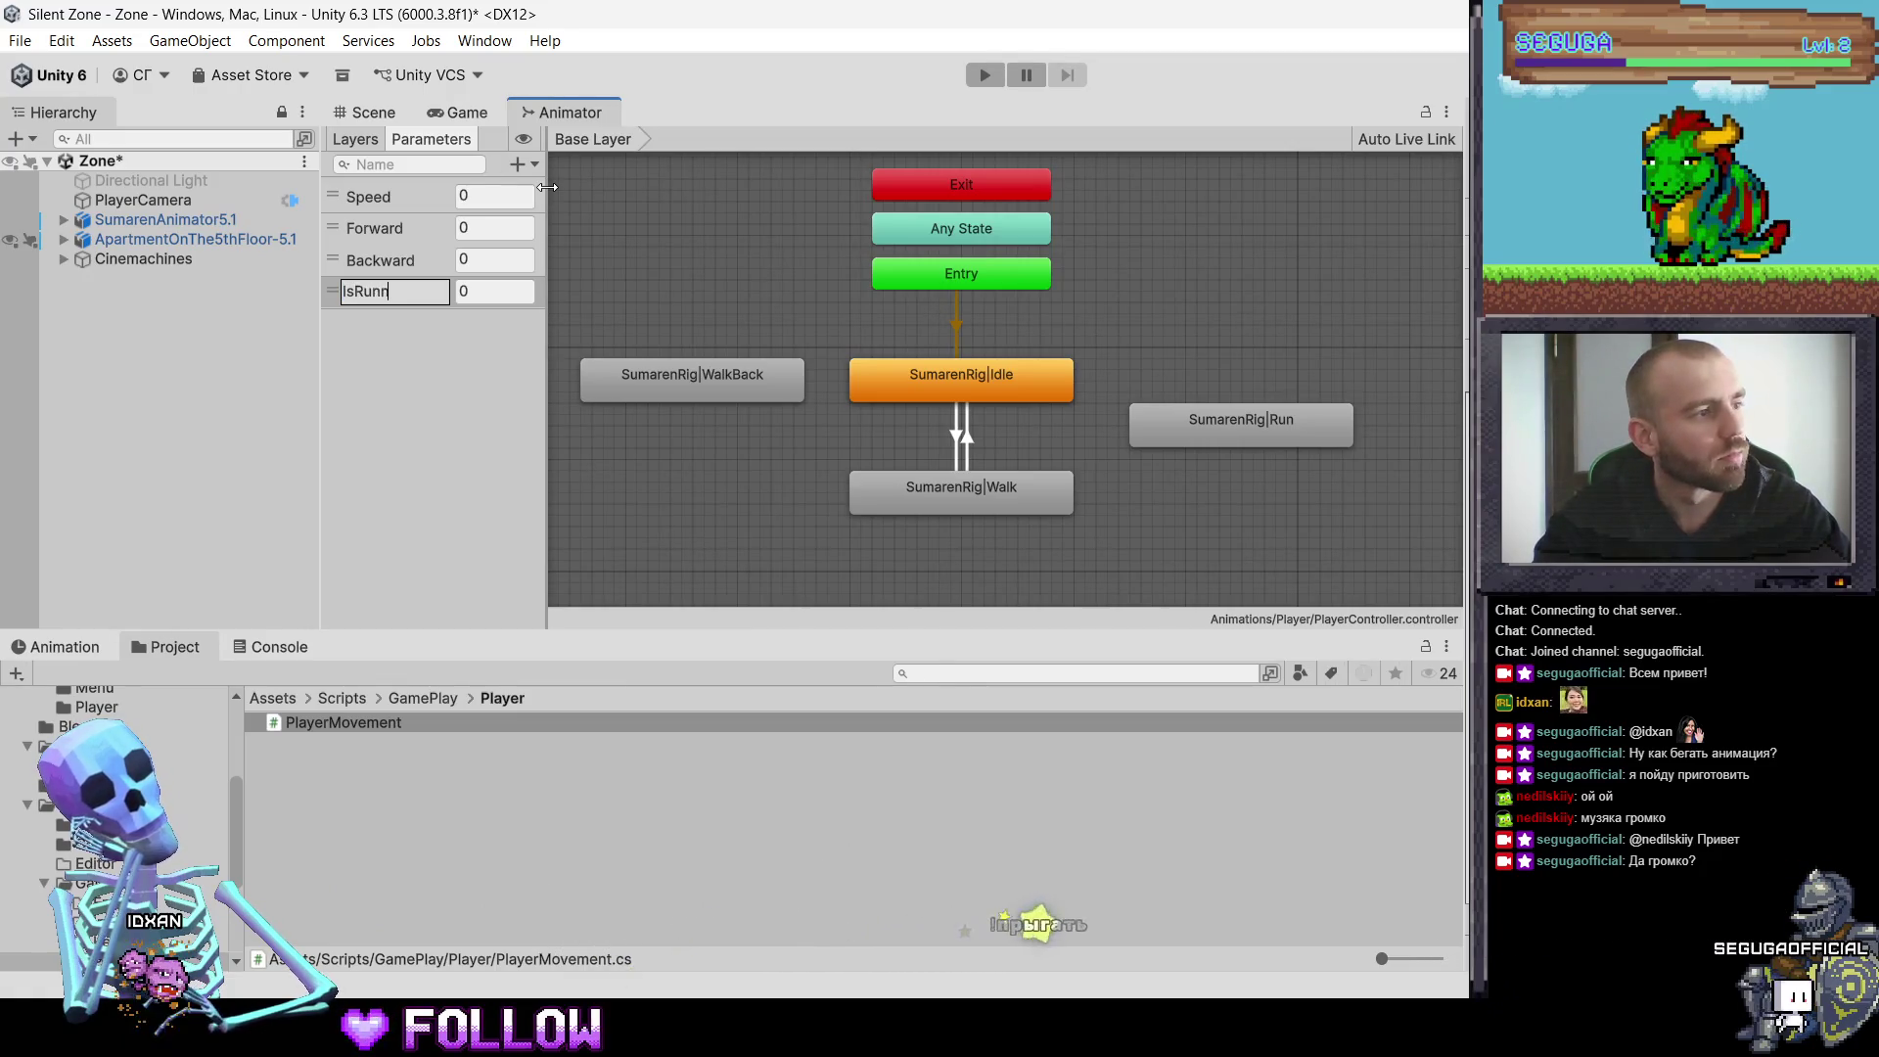
{"action": "key", "text": "Return"}
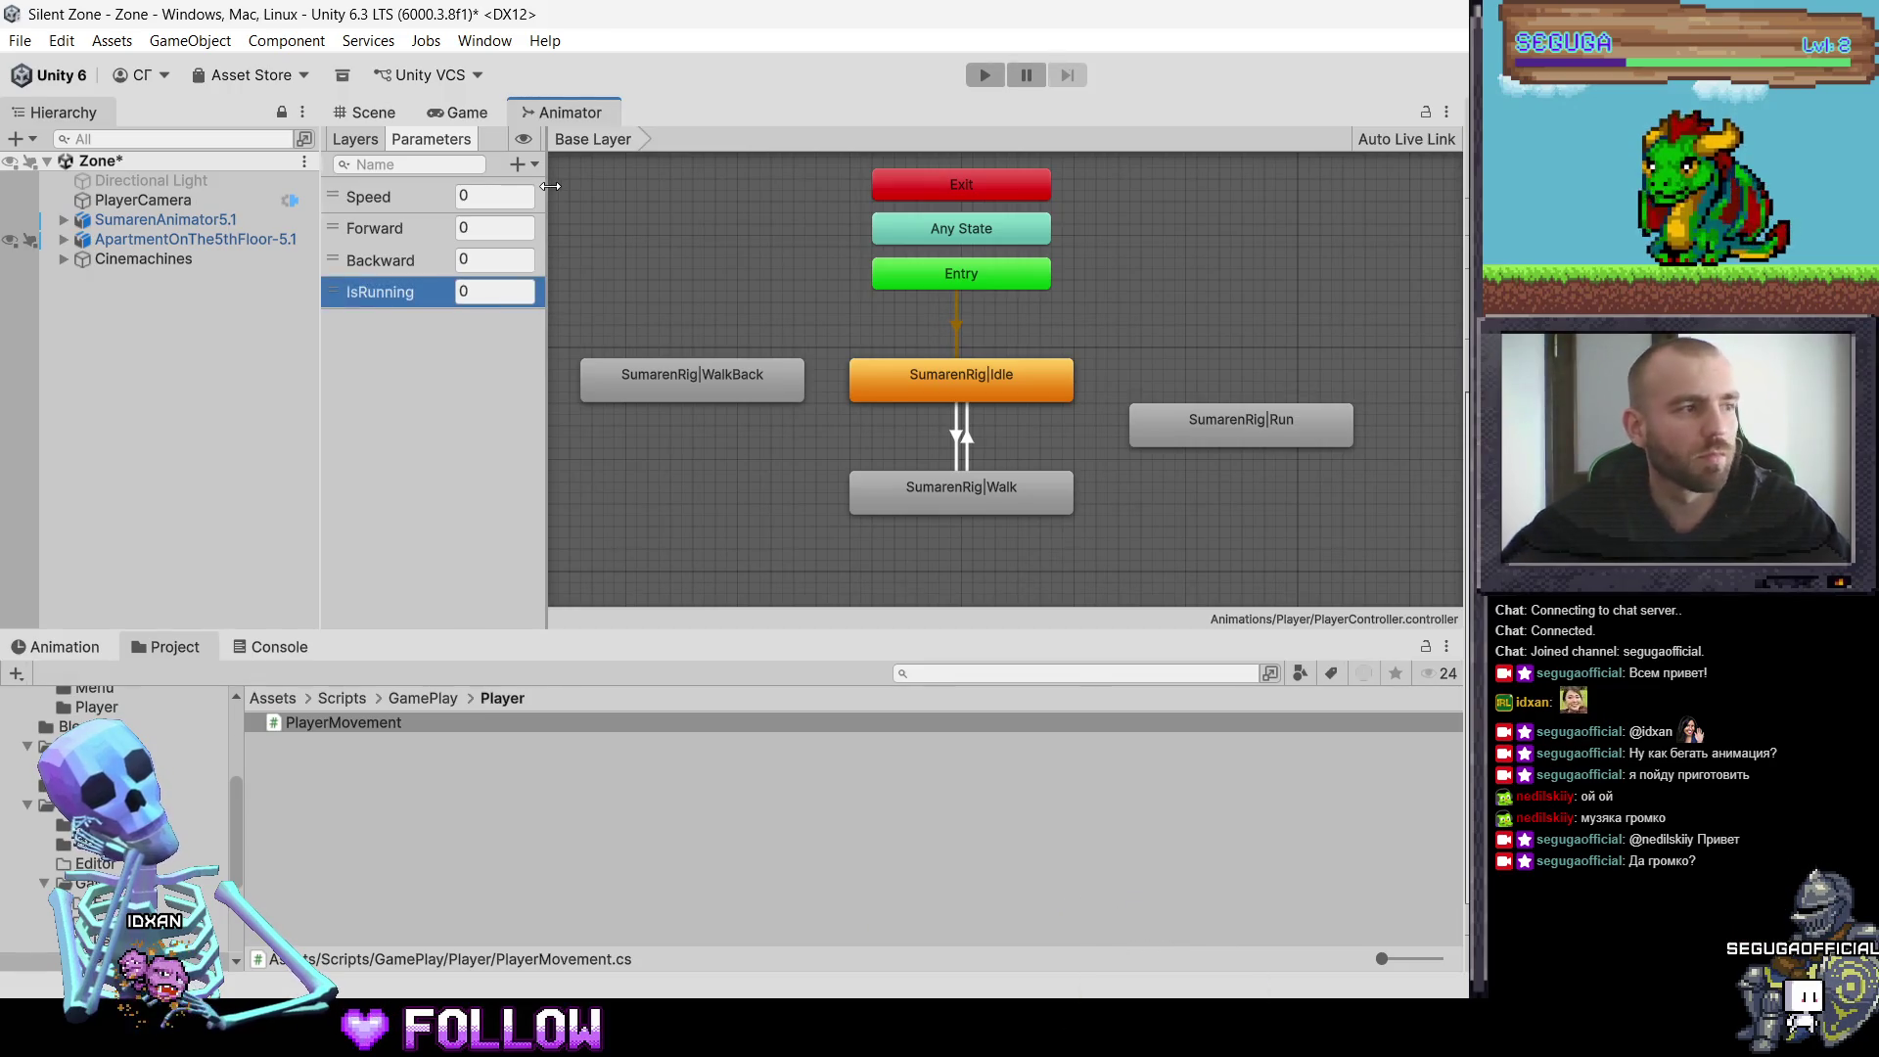
{"action": "right_click", "coordinate": [426, 291]}
{"action": "left_click", "coordinate": [489, 295]}
{"action": "left_click", "coordinate": [517, 163]}
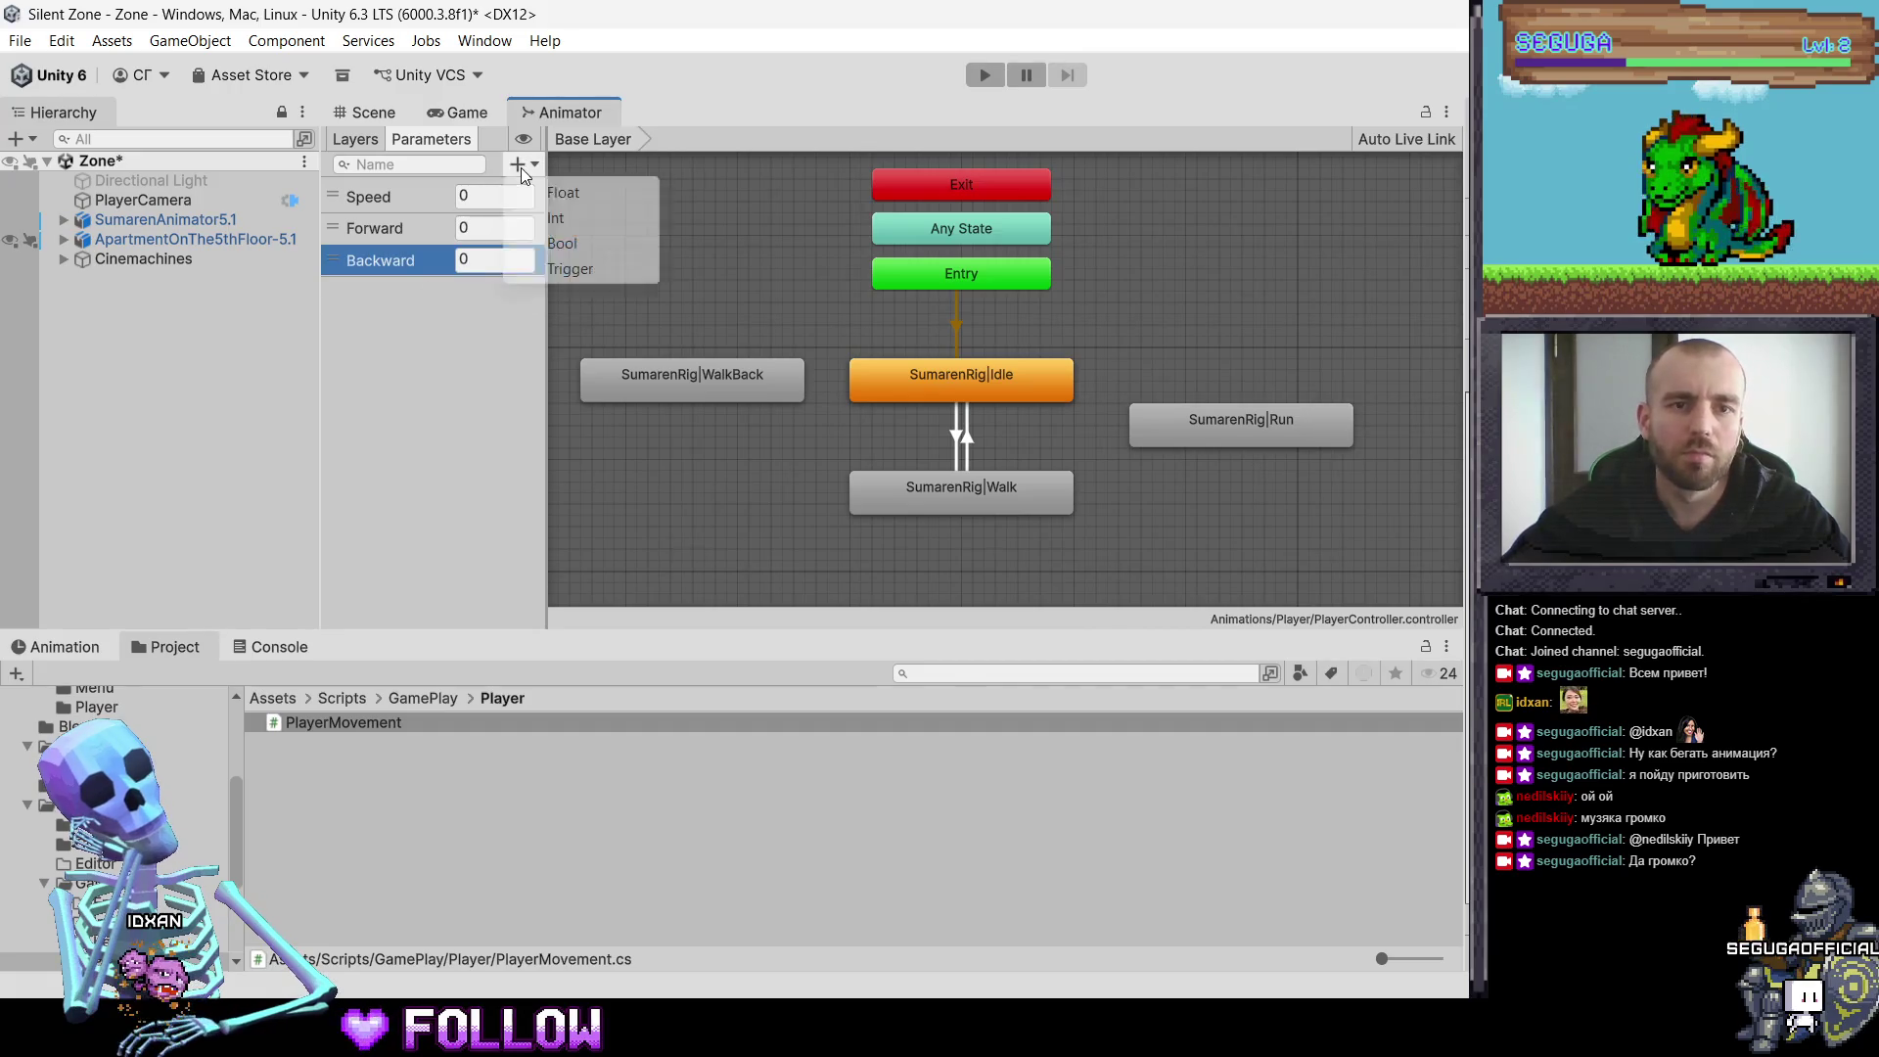
{"action": "left_click", "coordinate": [553, 246]}
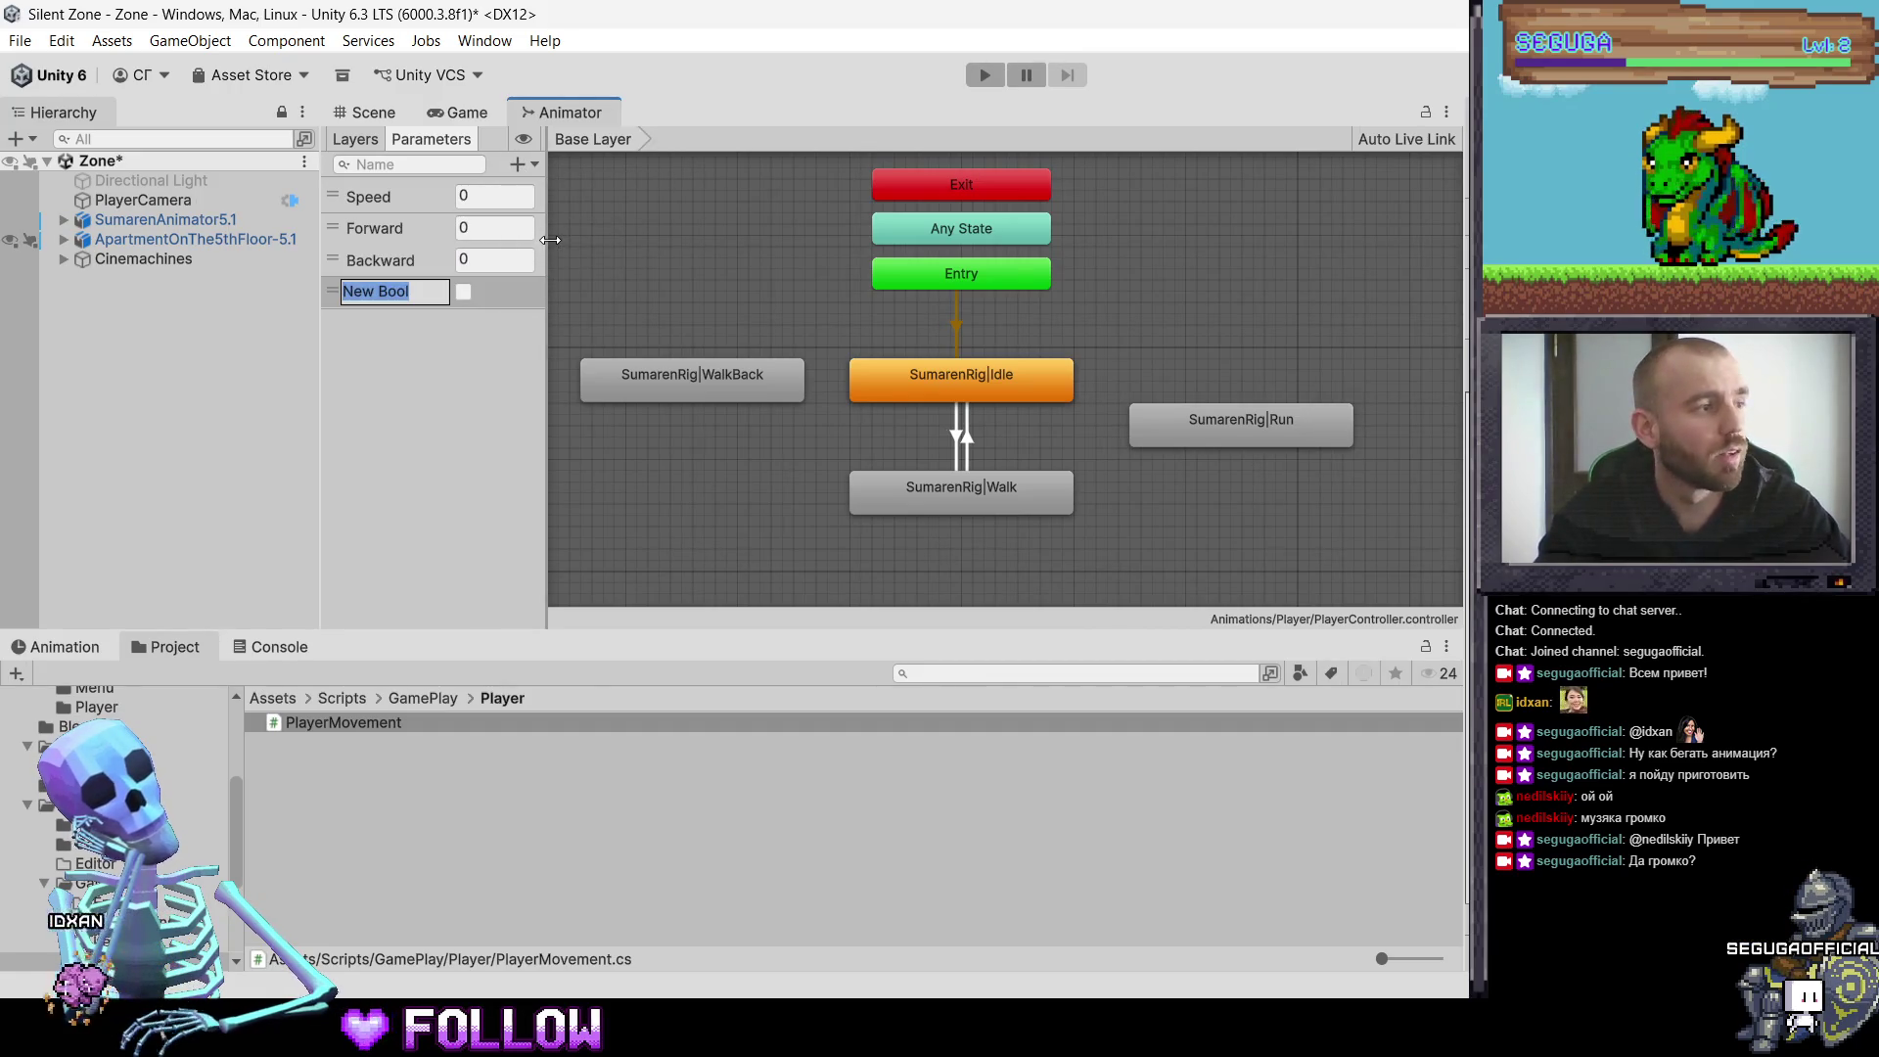
{"action": "type", "text": "IsRuunning"}
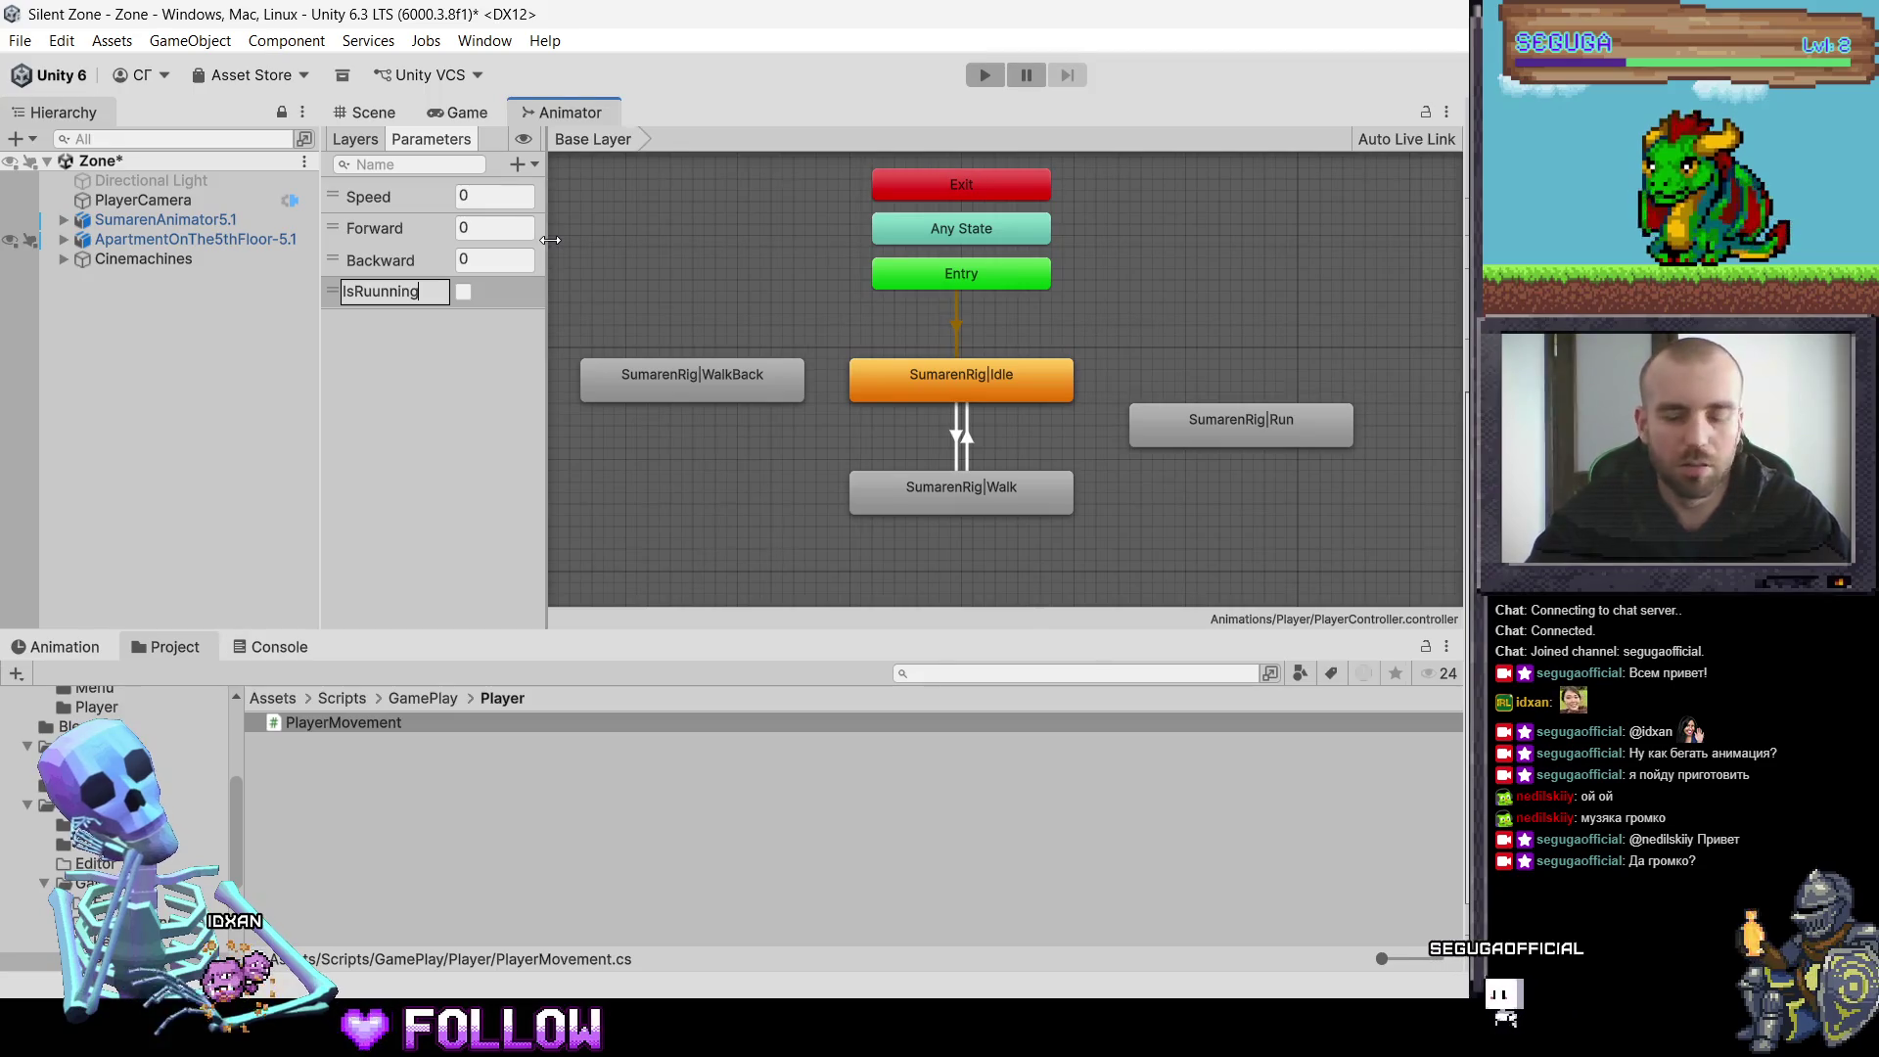
{"action": "key", "text": "Left"}
{"action": "key", "text": "Left"}
{"action": "key", "text": "Left"}
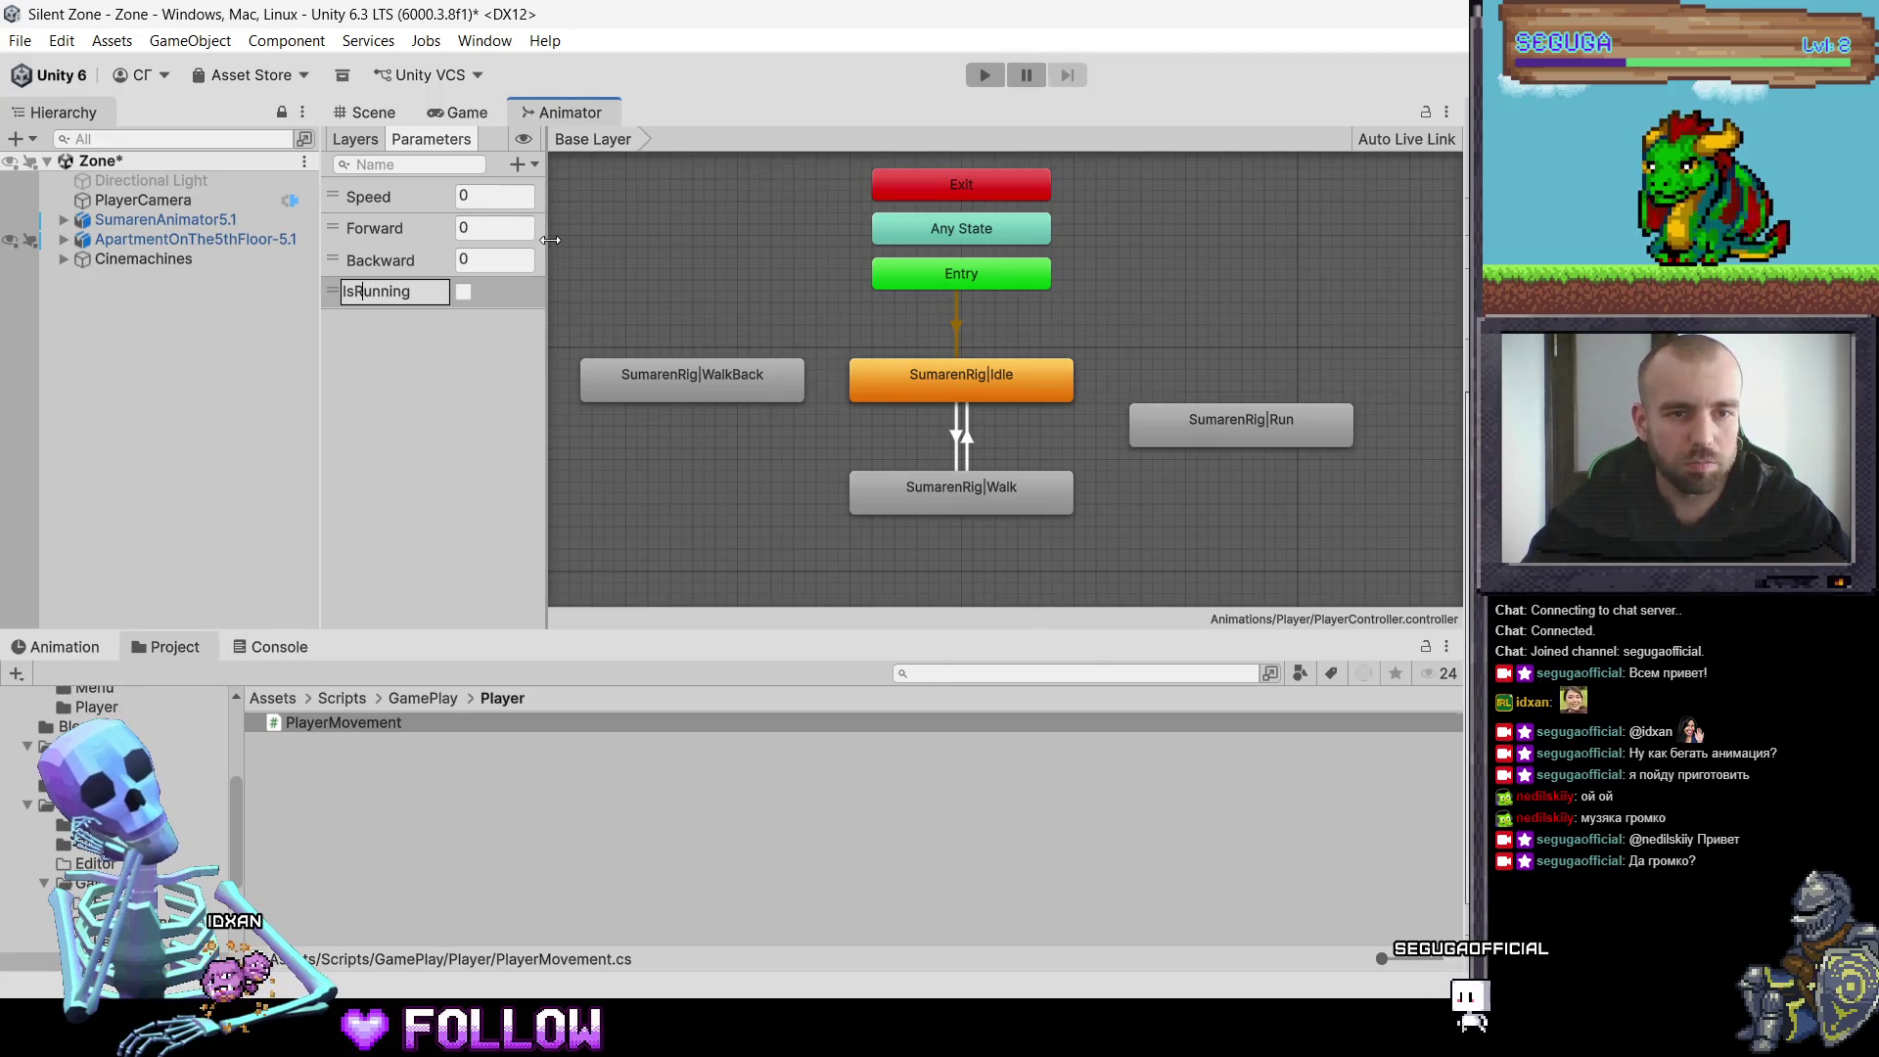
Step: Commit the name IsRunning for the new Bool parameter
{"action": "key", "text": "Return"}
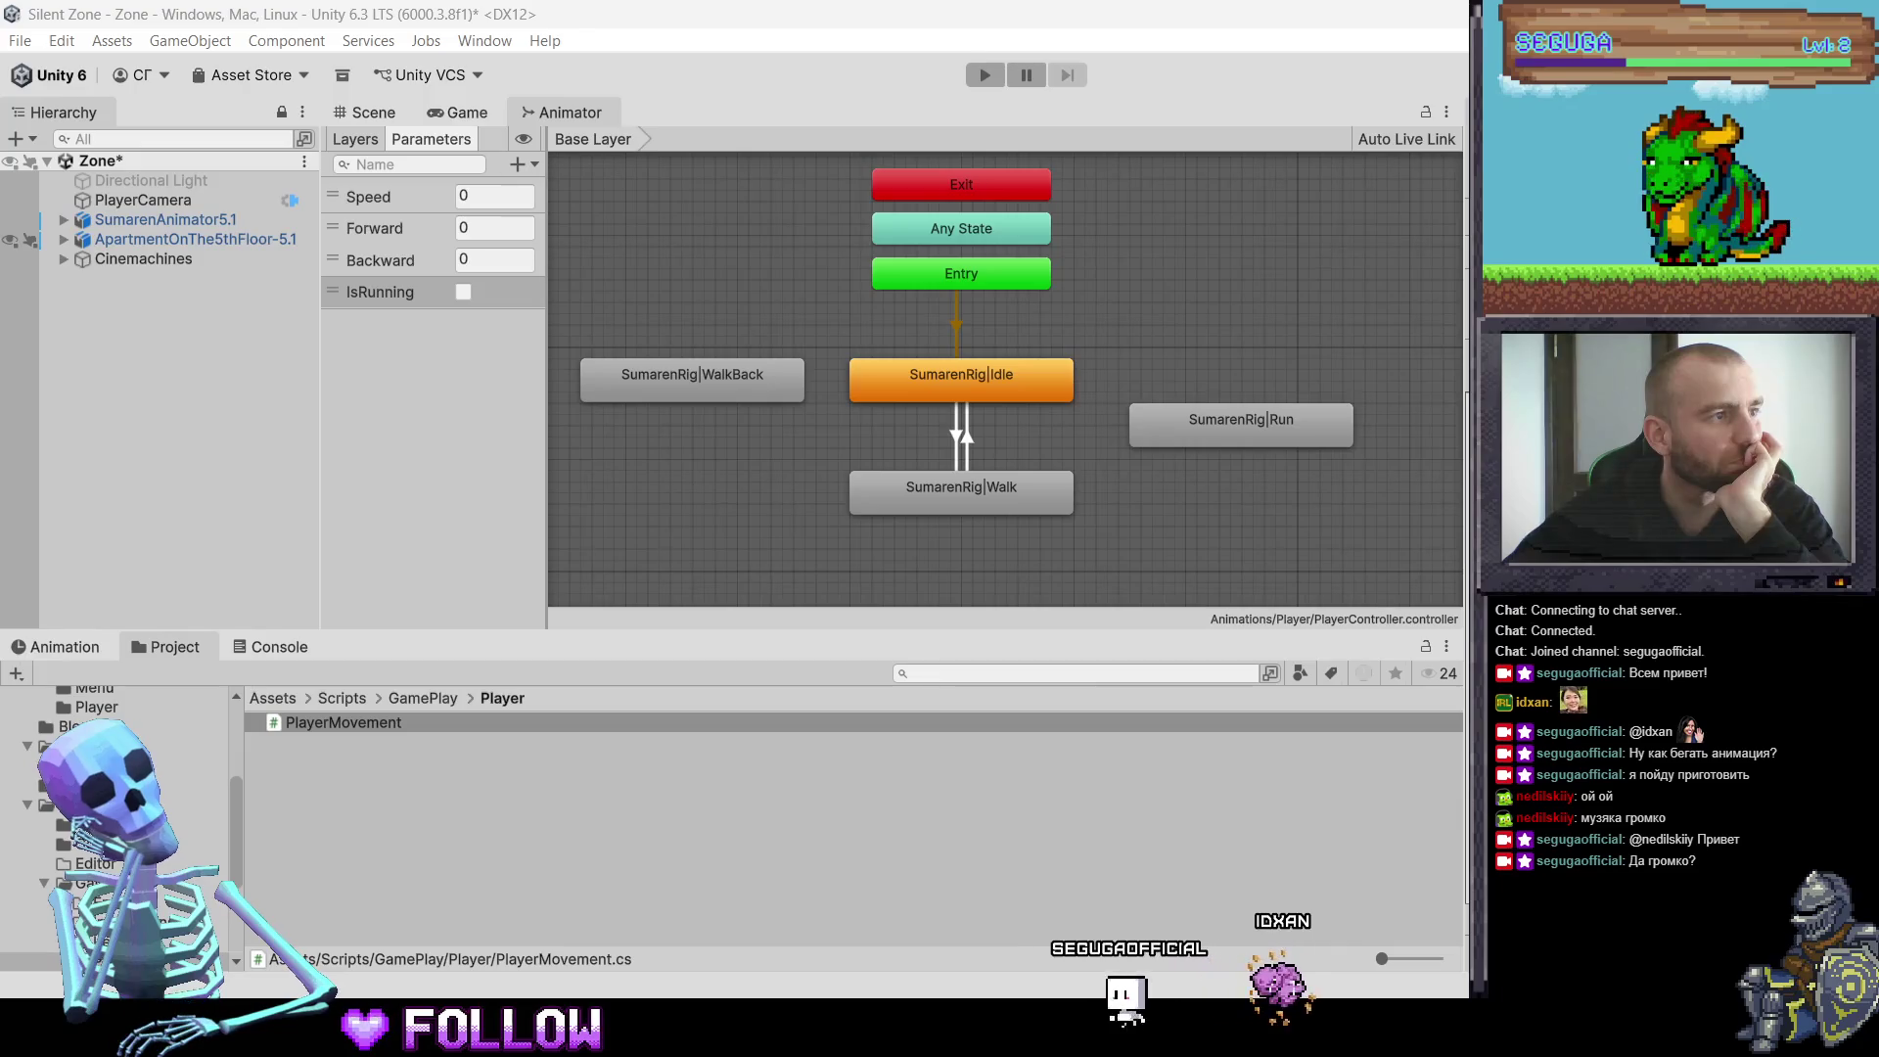
Step: Replace currentSpeed's 0f starting value on line 50 with the suggested walkSpeed default
{"action": "scroll", "coordinate": [817, 528], "scroll_direction": "up", "scroll_amount": 8}
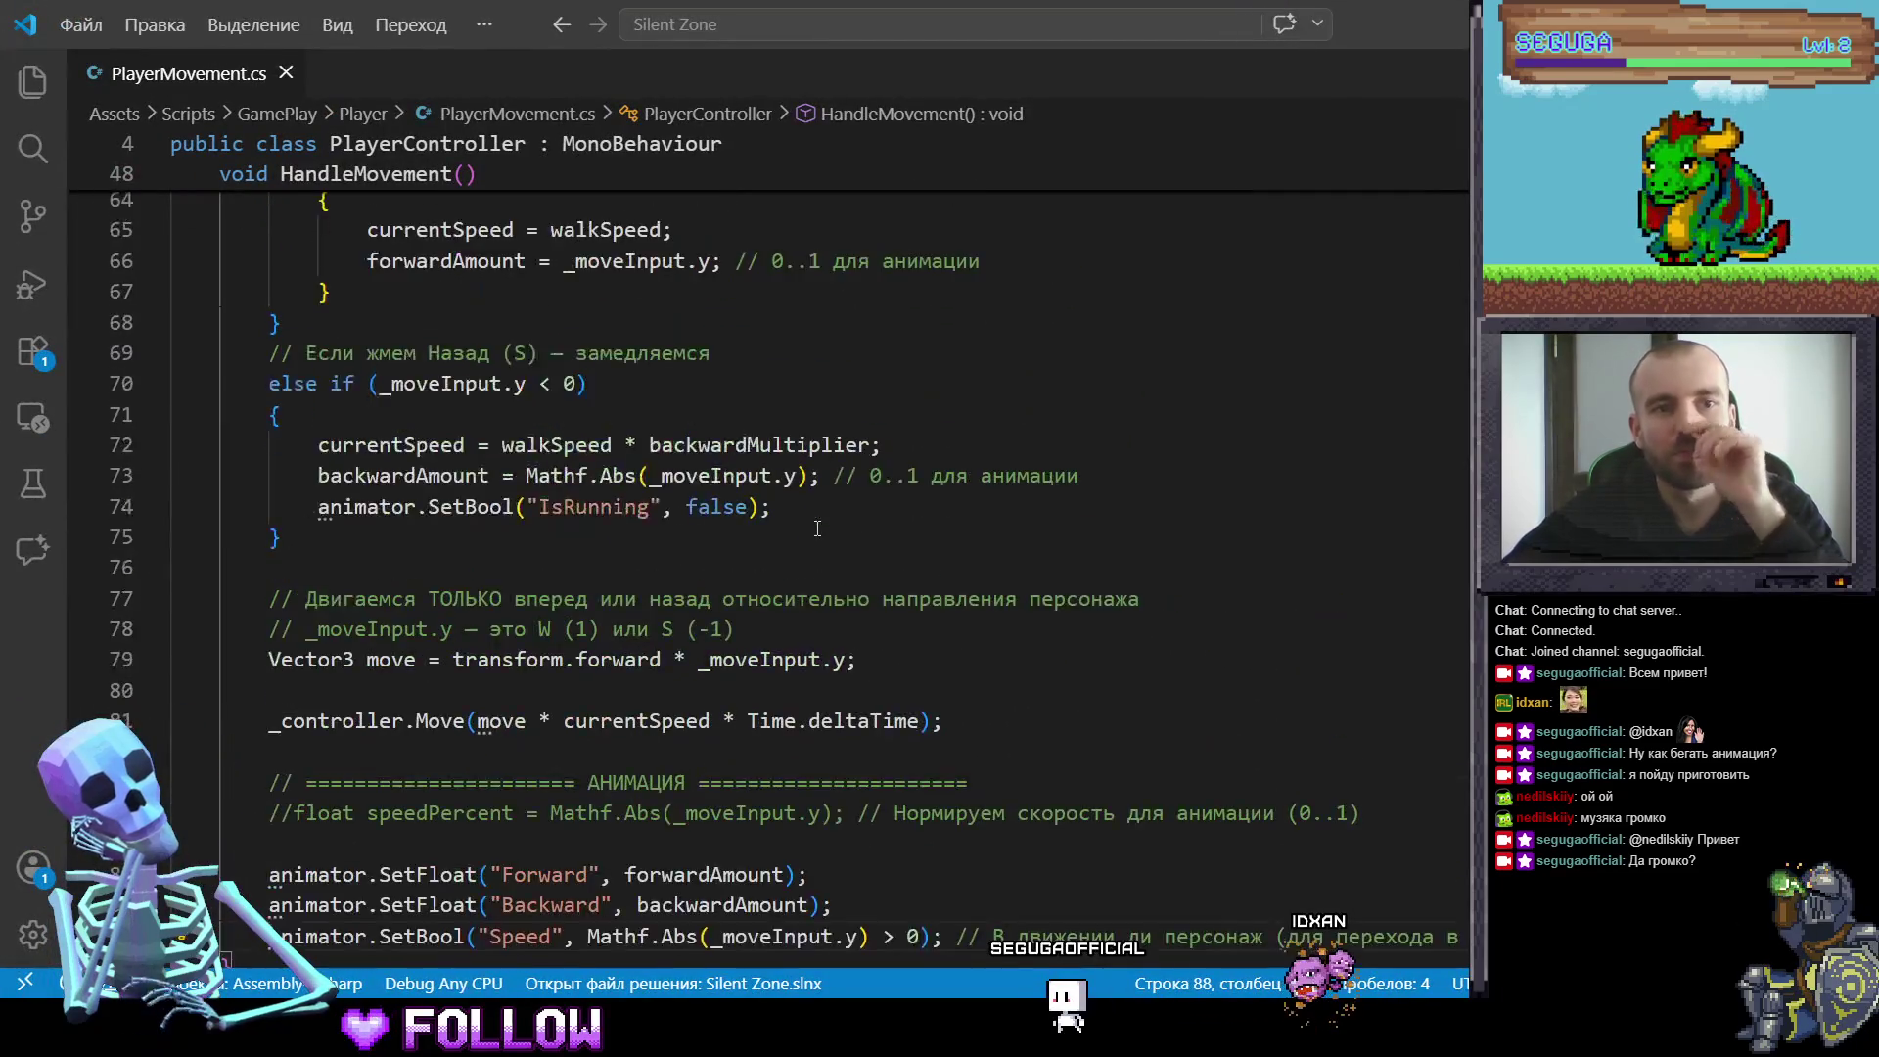
{"action": "scroll", "coordinate": [817, 529], "scroll_direction": "up", "scroll_amount": 2}
{"action": "scroll", "coordinate": [817, 529], "scroll_direction": "down", "scroll_amount": 1}
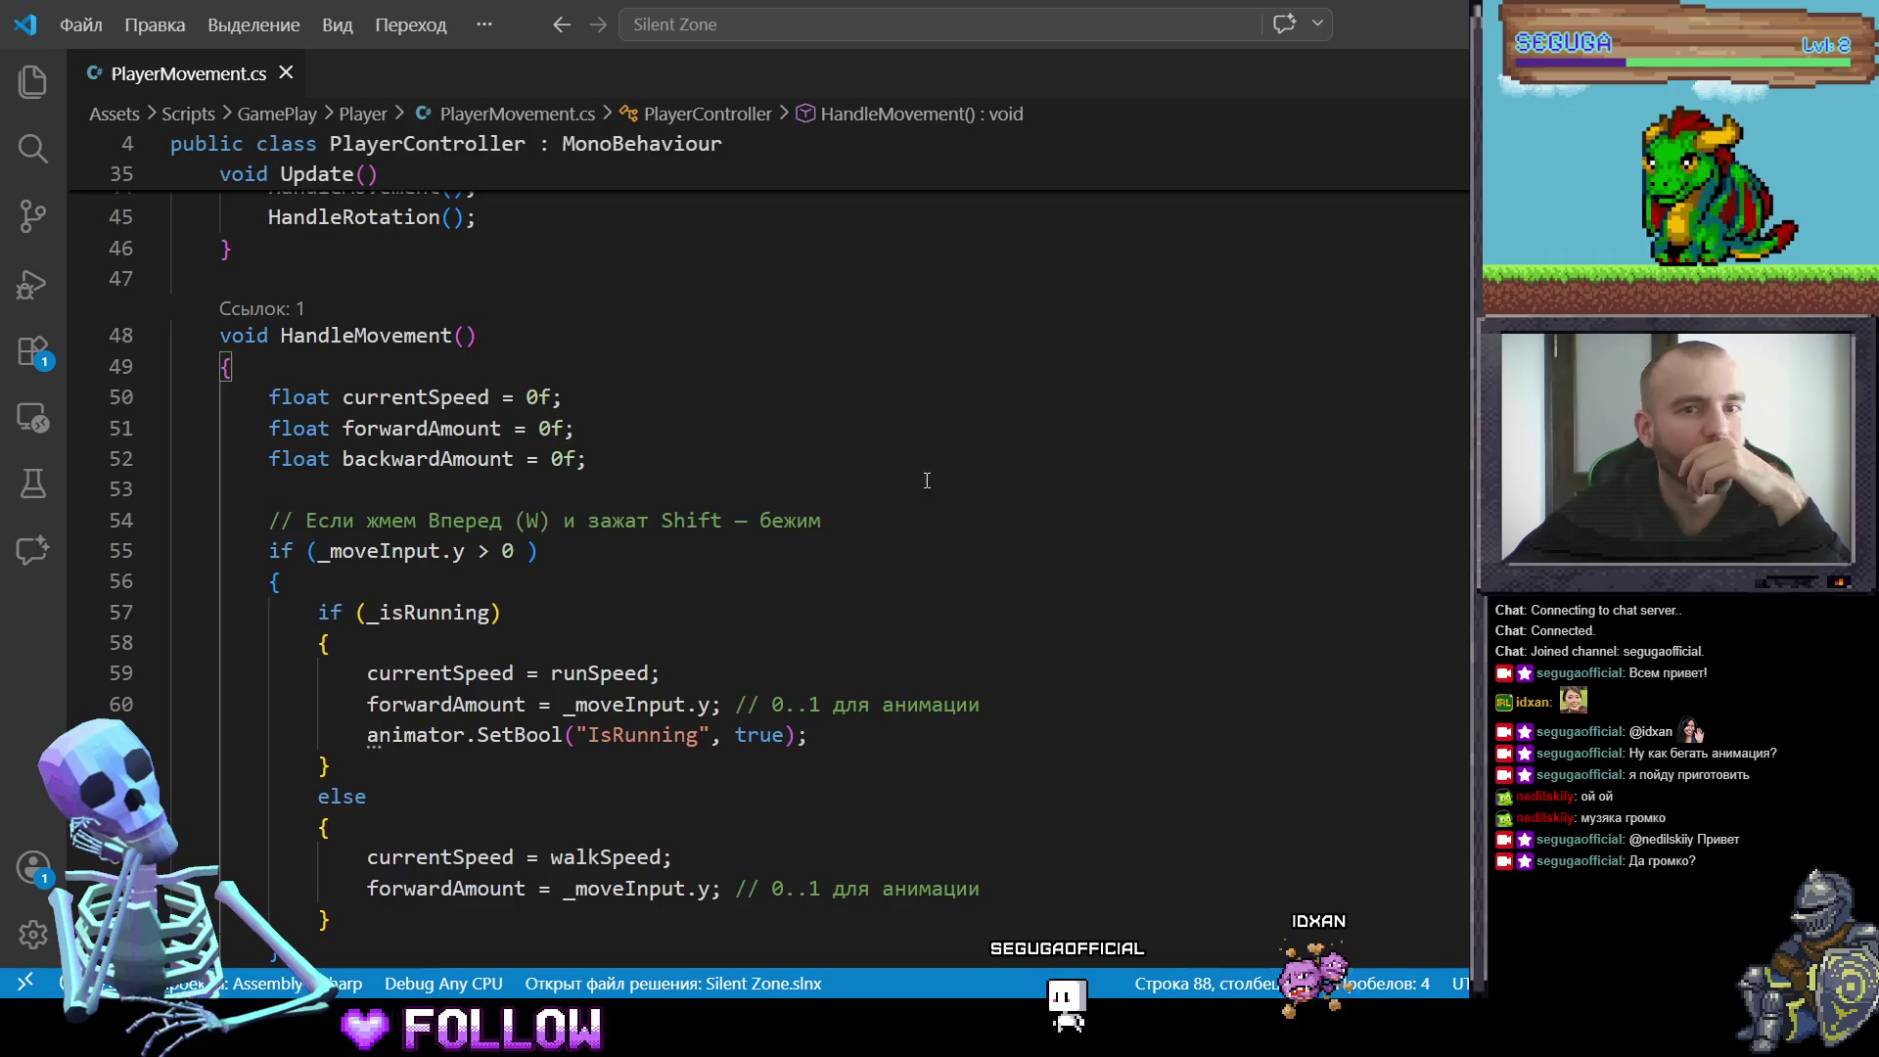
{"action": "left_click", "coordinate": [416, 397]}
{"action": "left_click", "coordinate": [527, 396]}
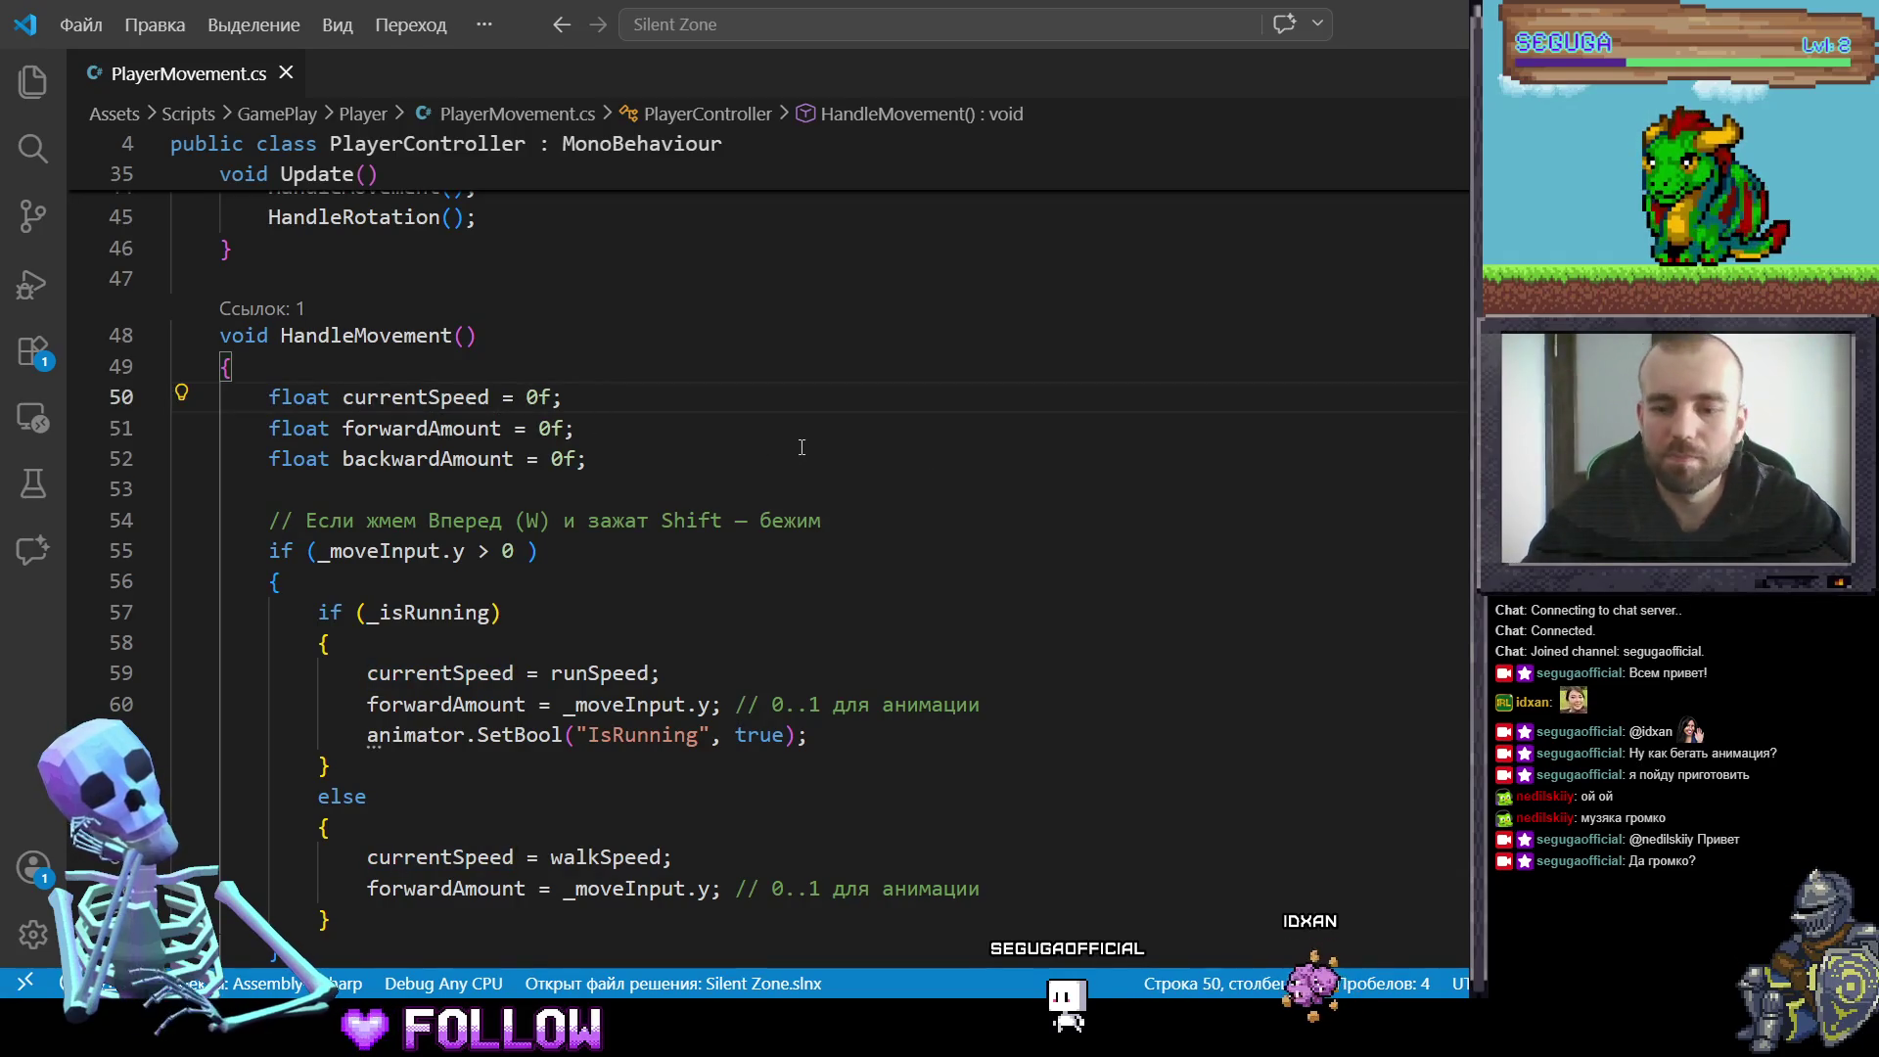
{"action": "key", "text": "Delete"}
{"action": "key", "text": "Delete"}
{"action": "type", "text": "цф"}
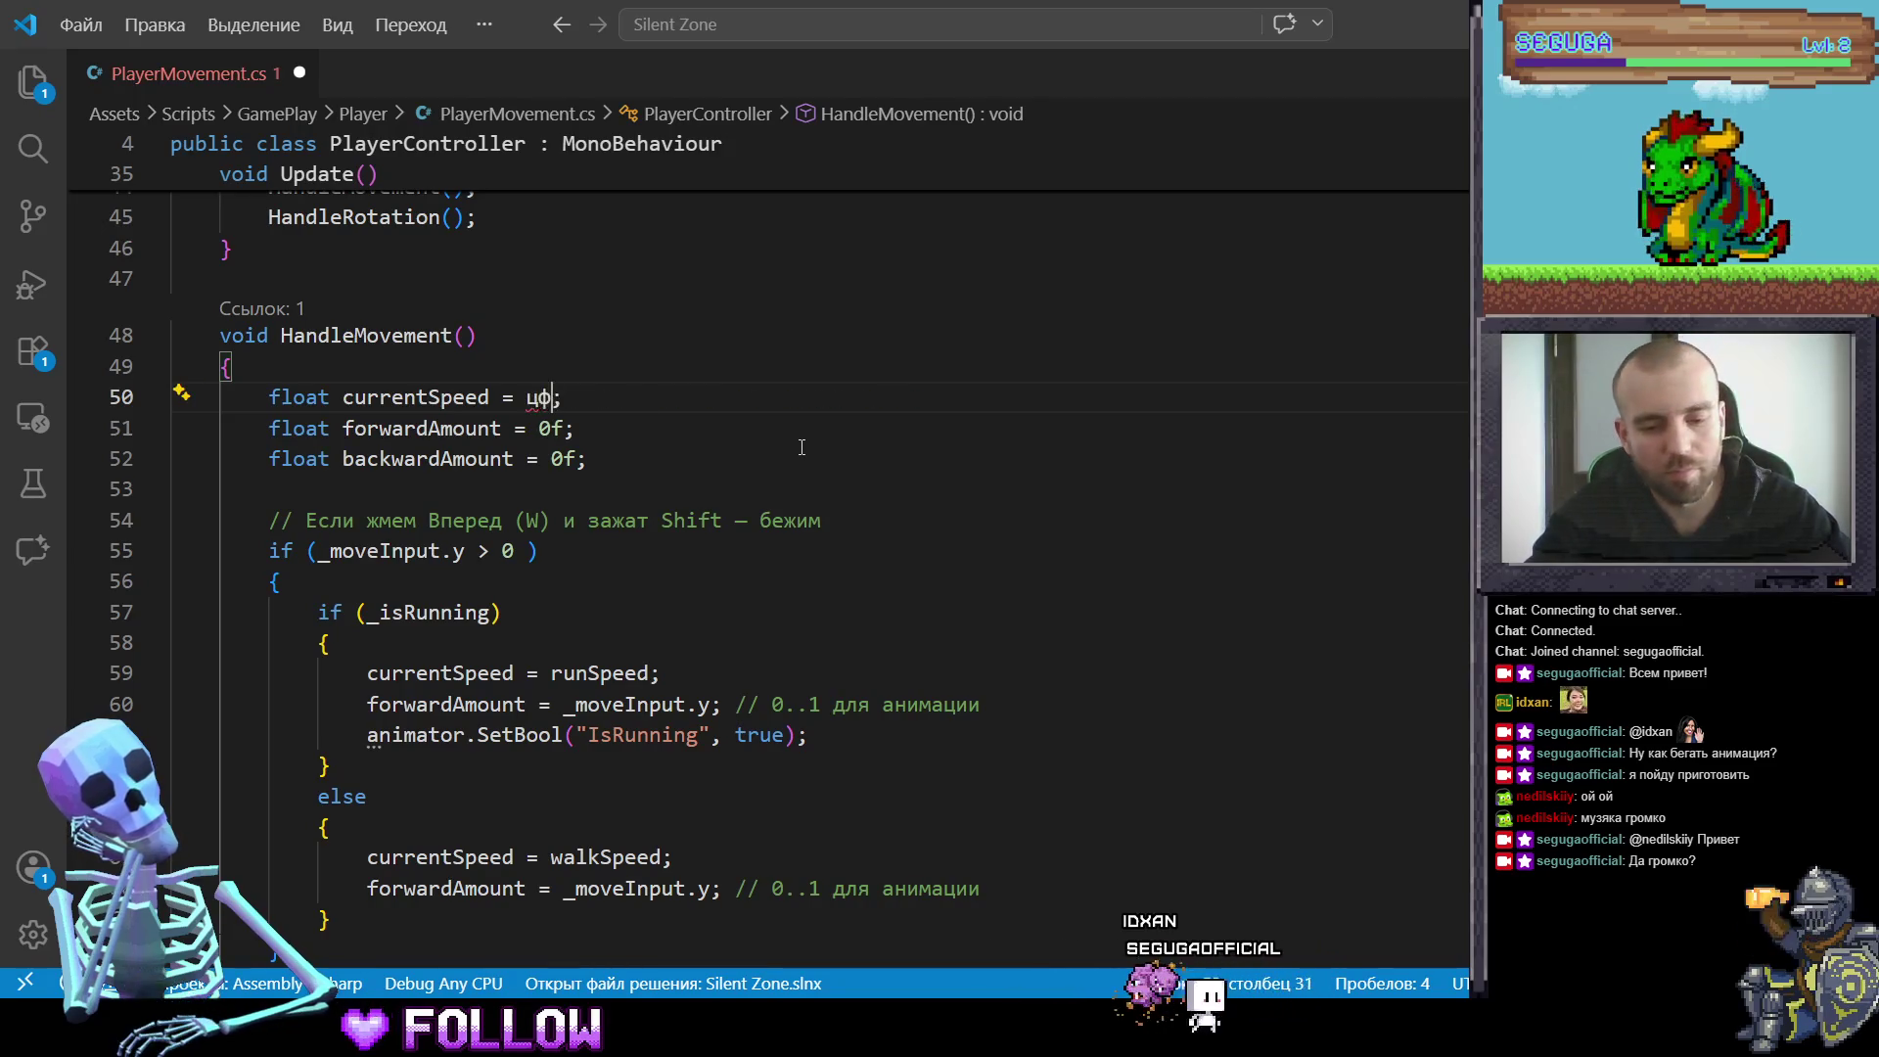
{"action": "type", "text": "длыззуе"}
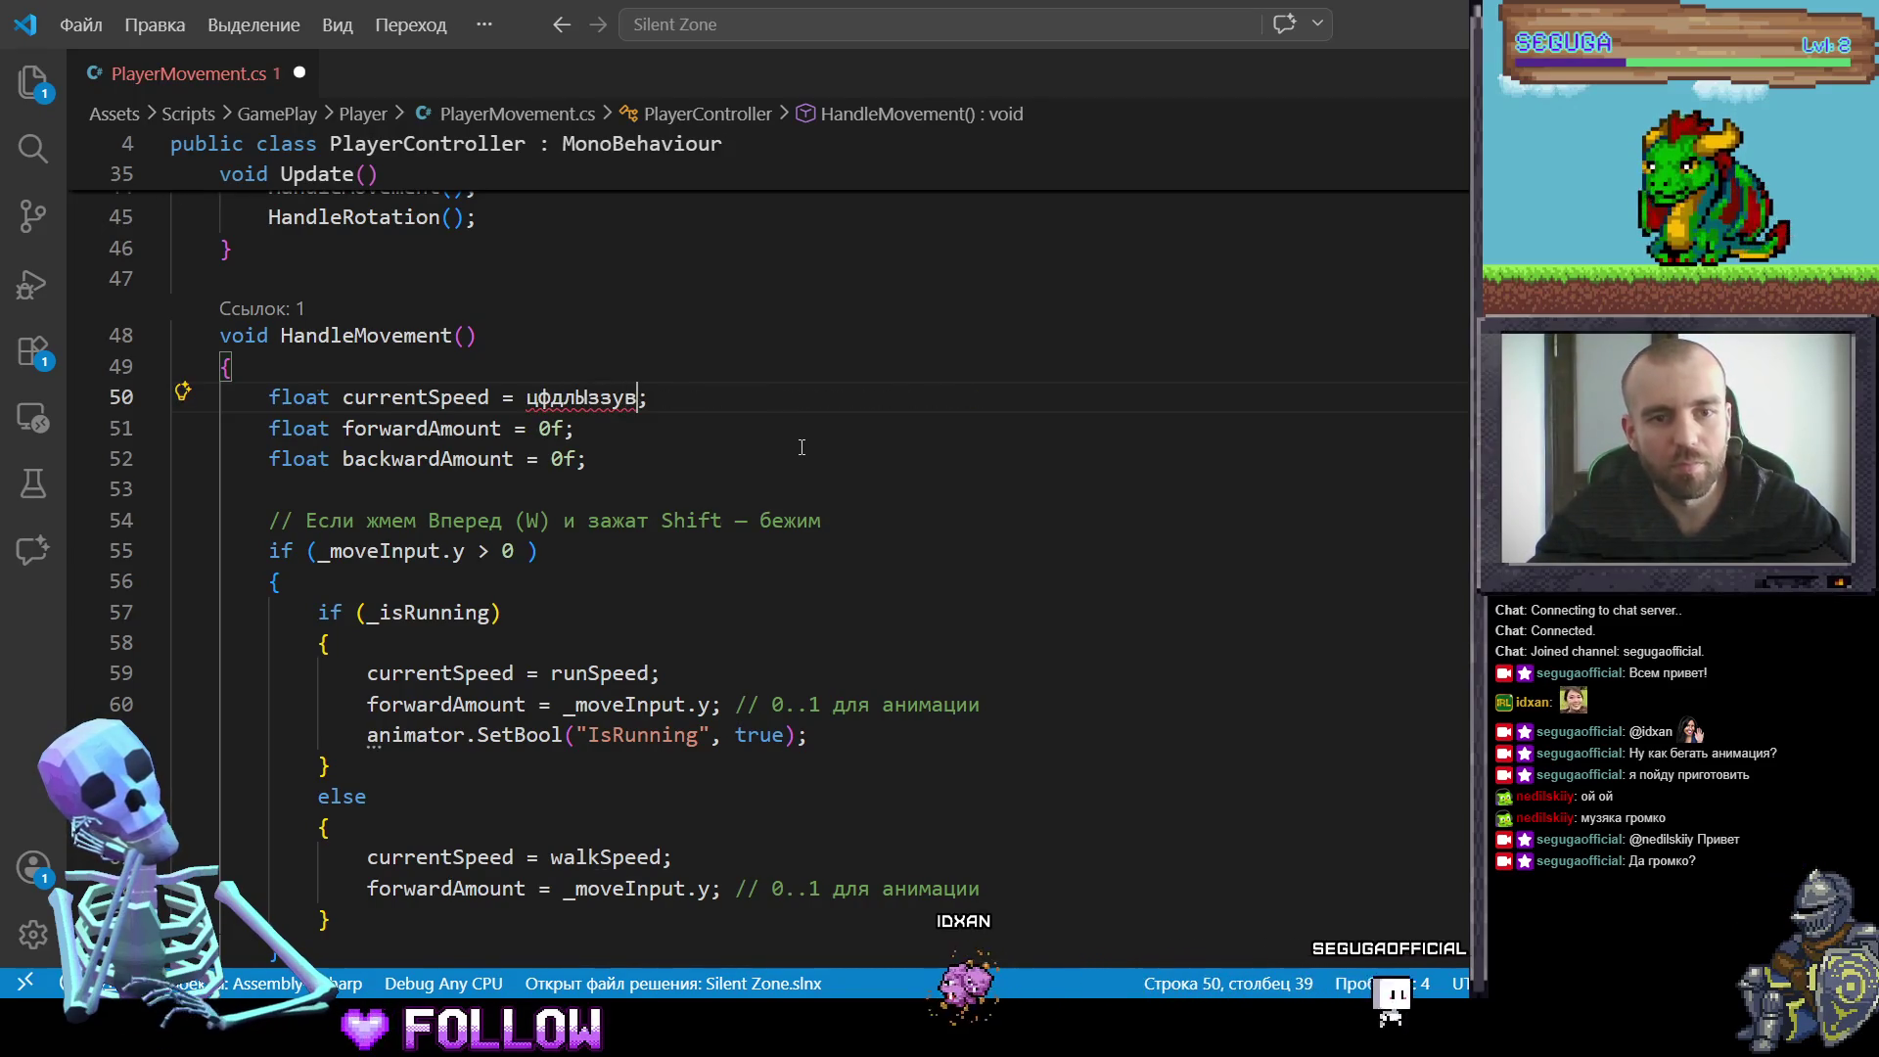
{"action": "key", "text": "ctrl+a"}
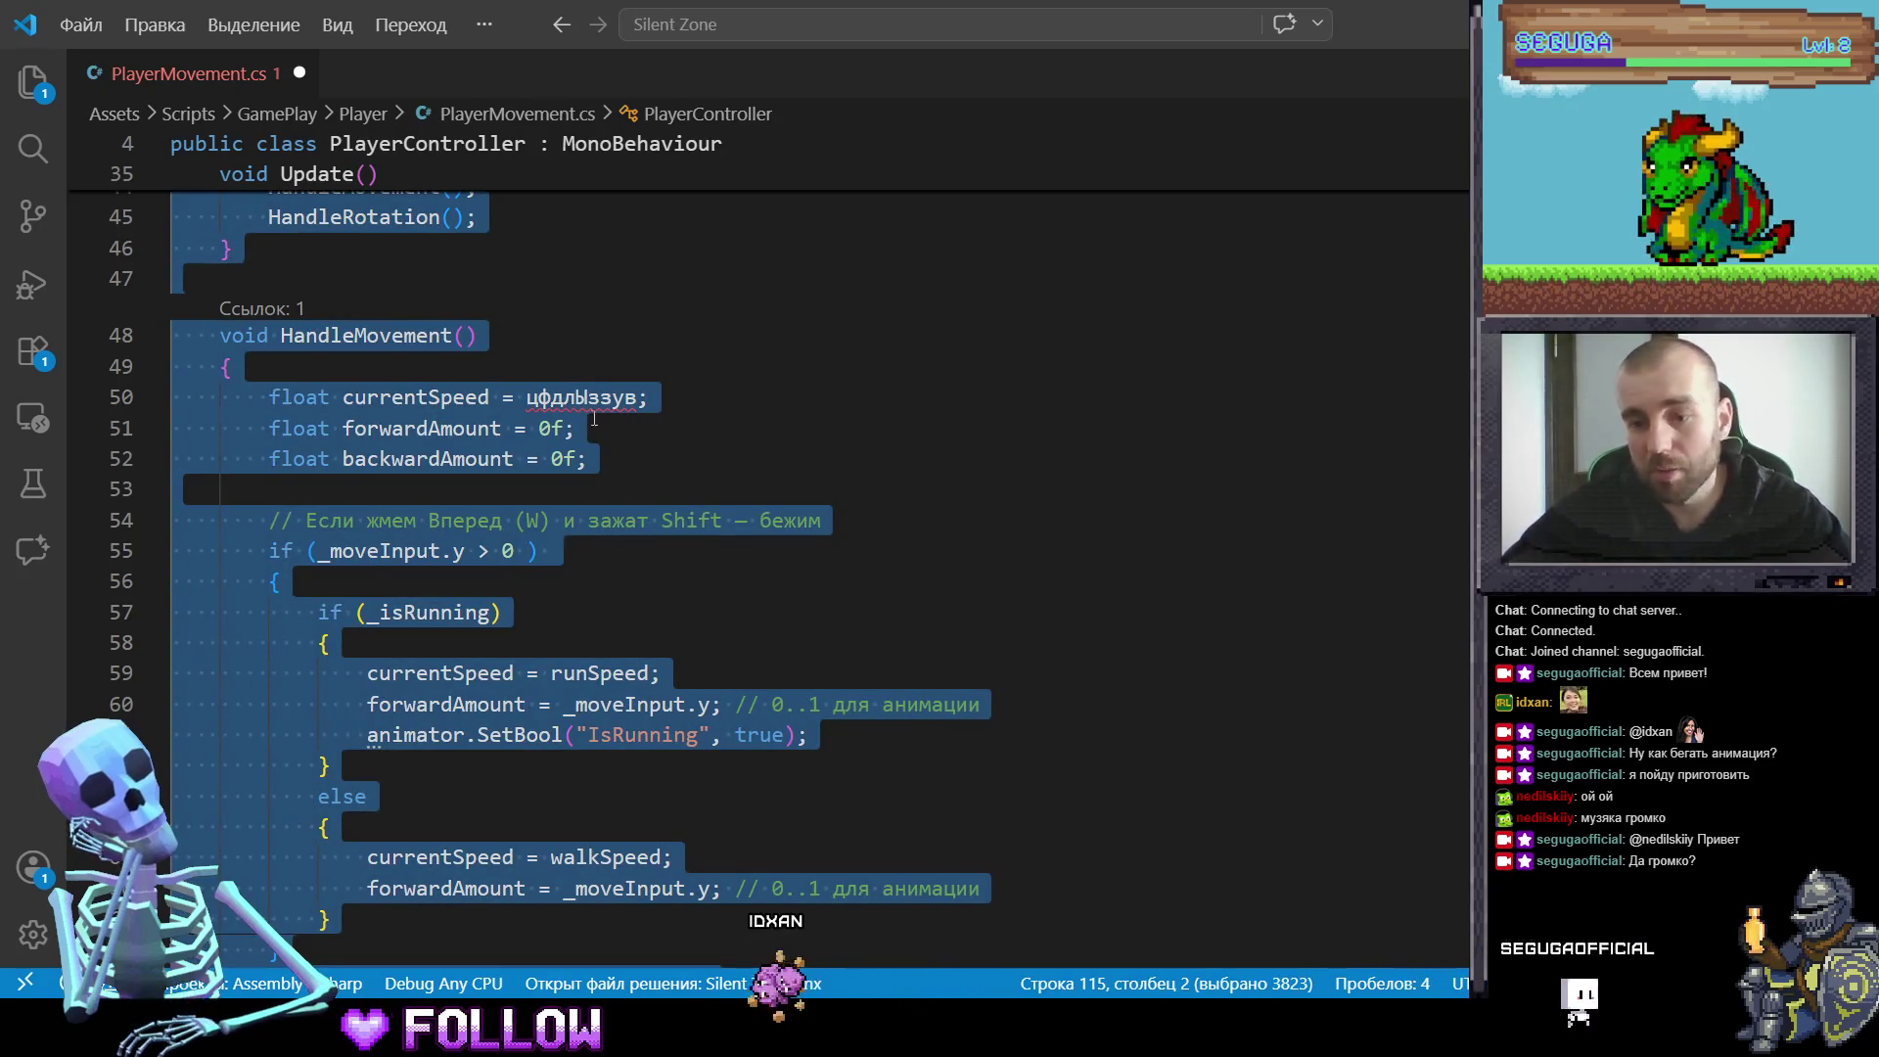
{"action": "double_click", "coordinate": [564, 396]}
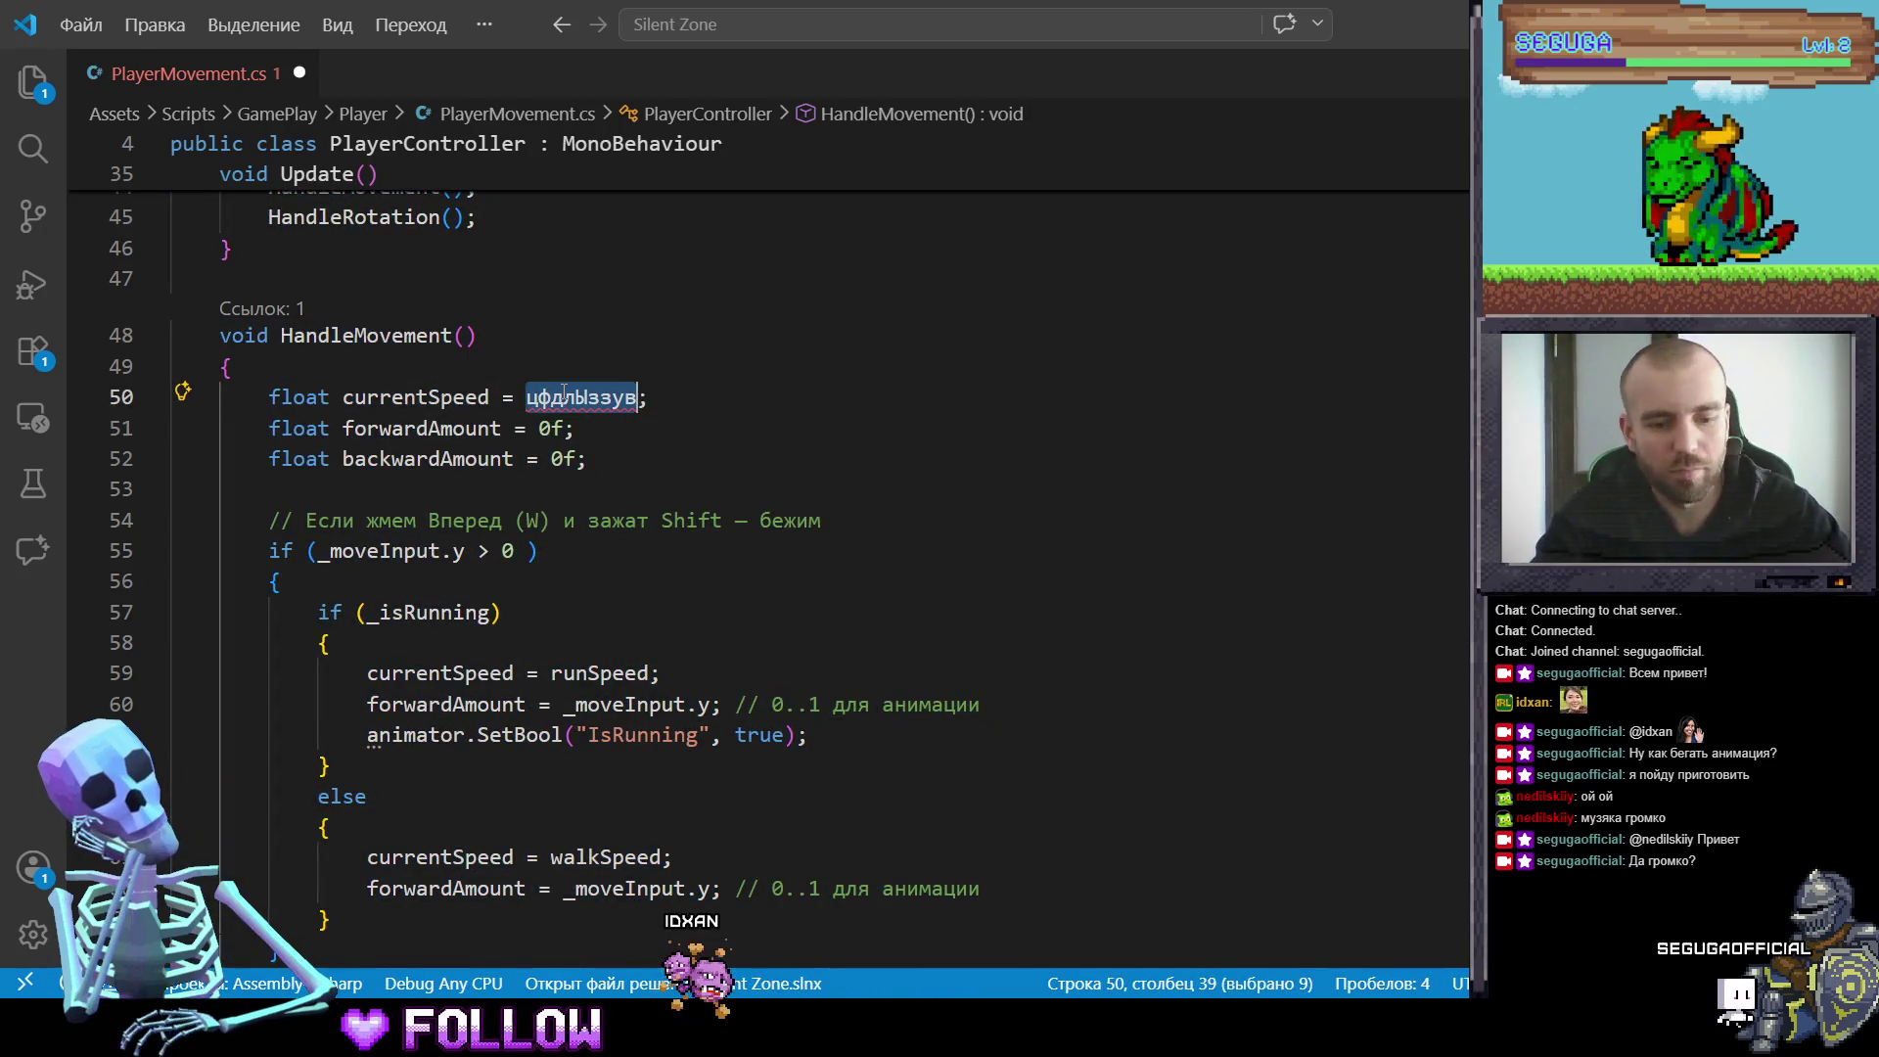
{"action": "type", "text": "цфдлЫзу"}
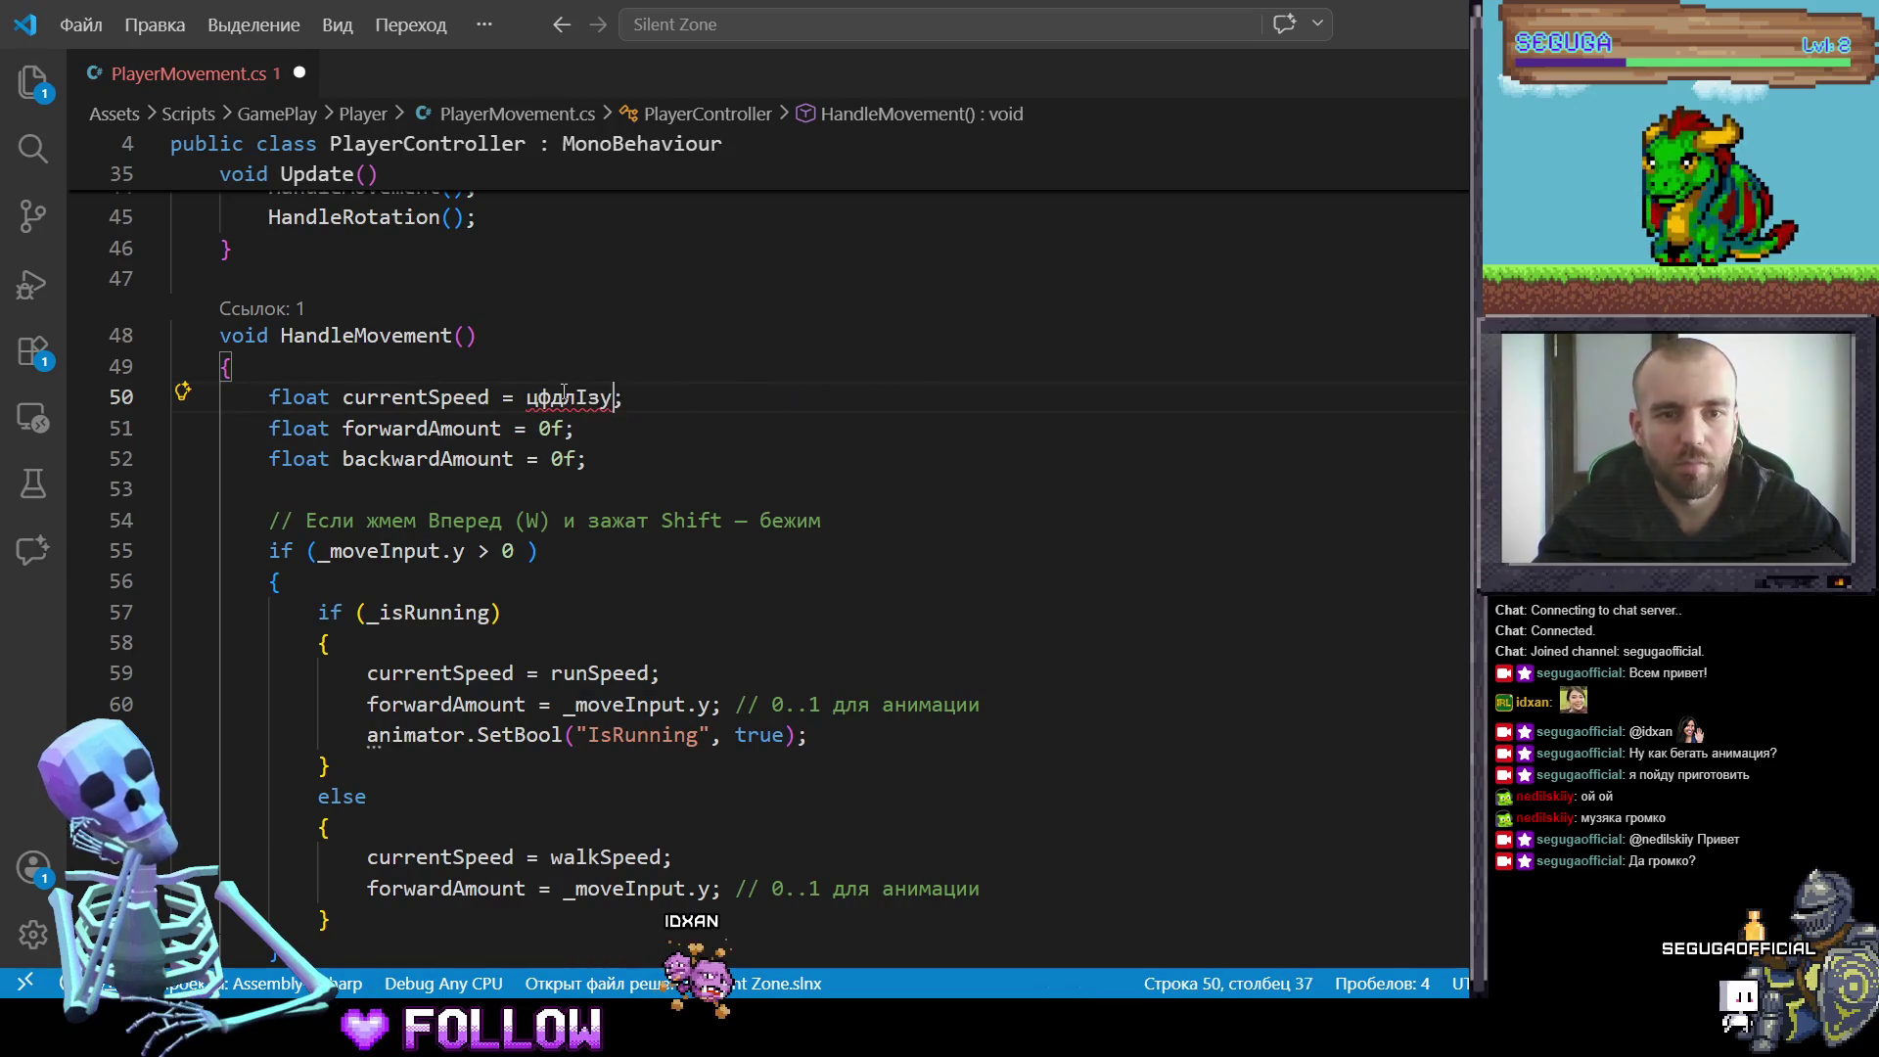
{"action": "key", "text": "BackSpace"}
{"action": "key", "text": "BackSpace"}
{"action": "key", "text": "BackSpace"}
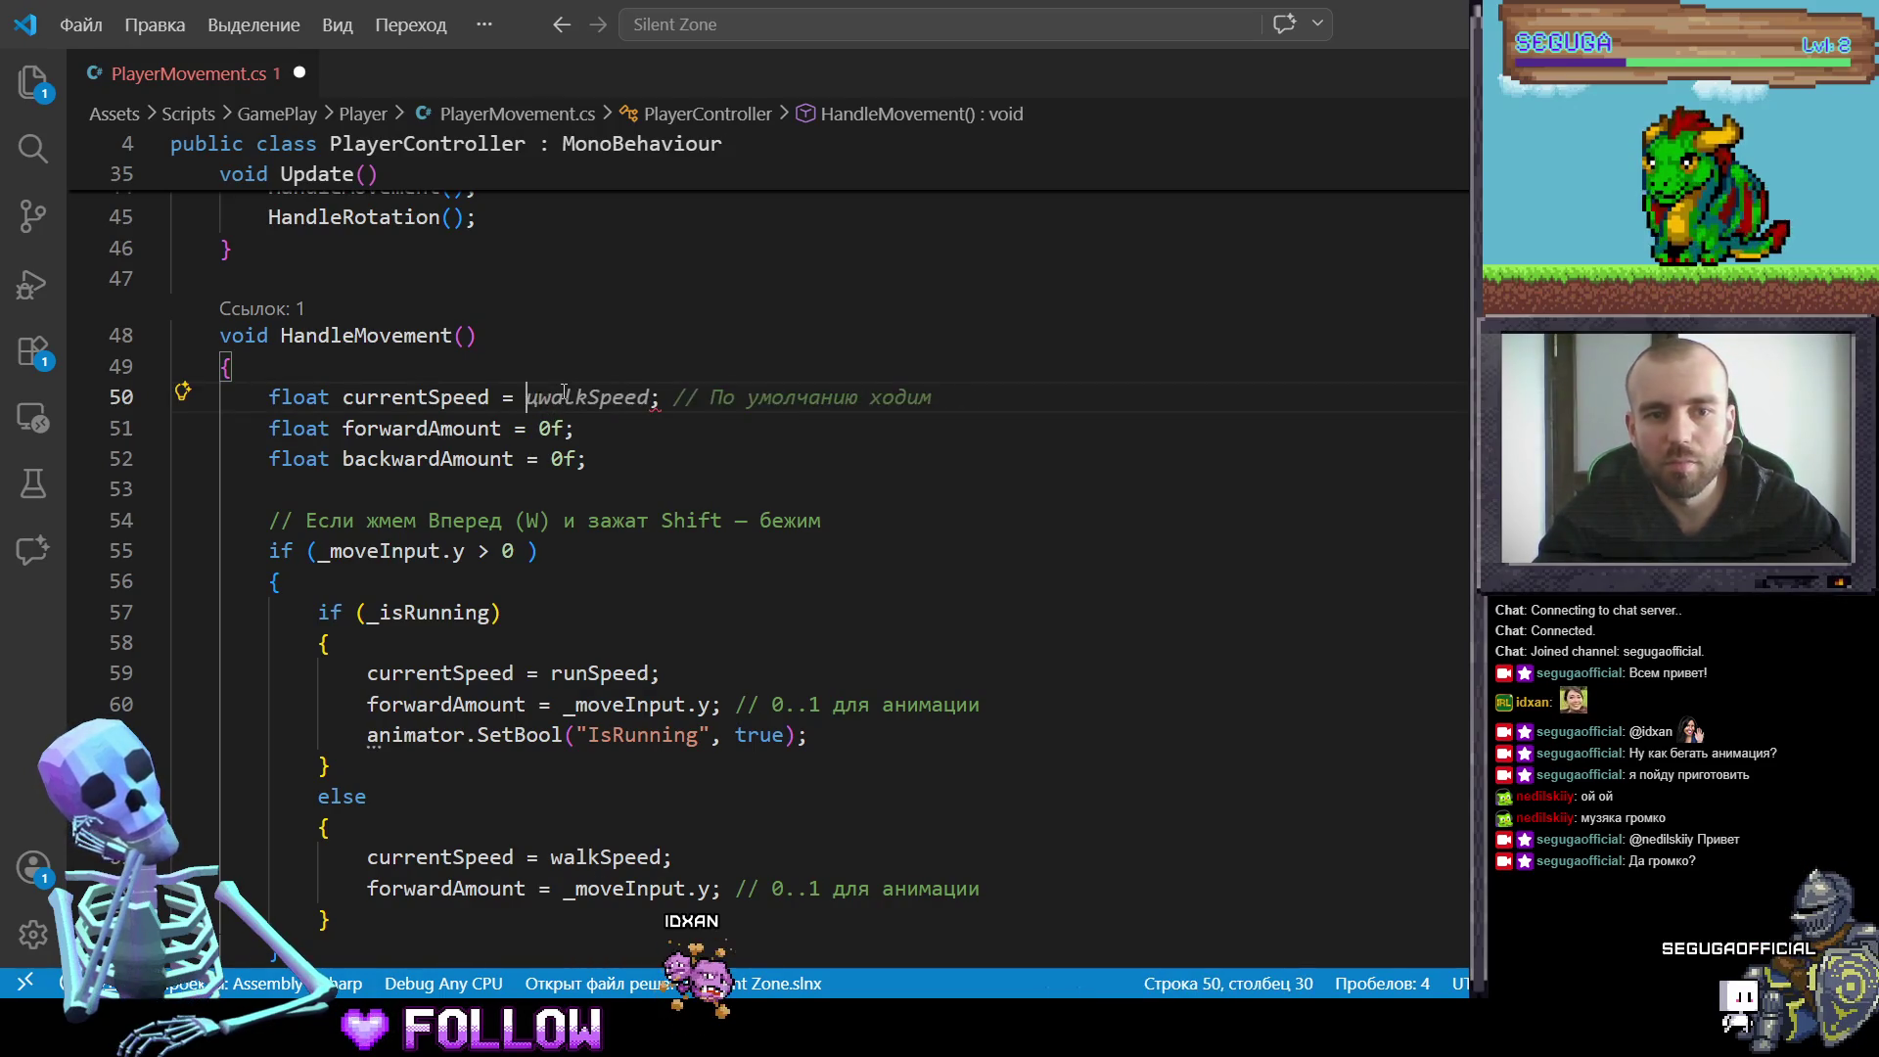
{"action": "key", "text": "Tab"}
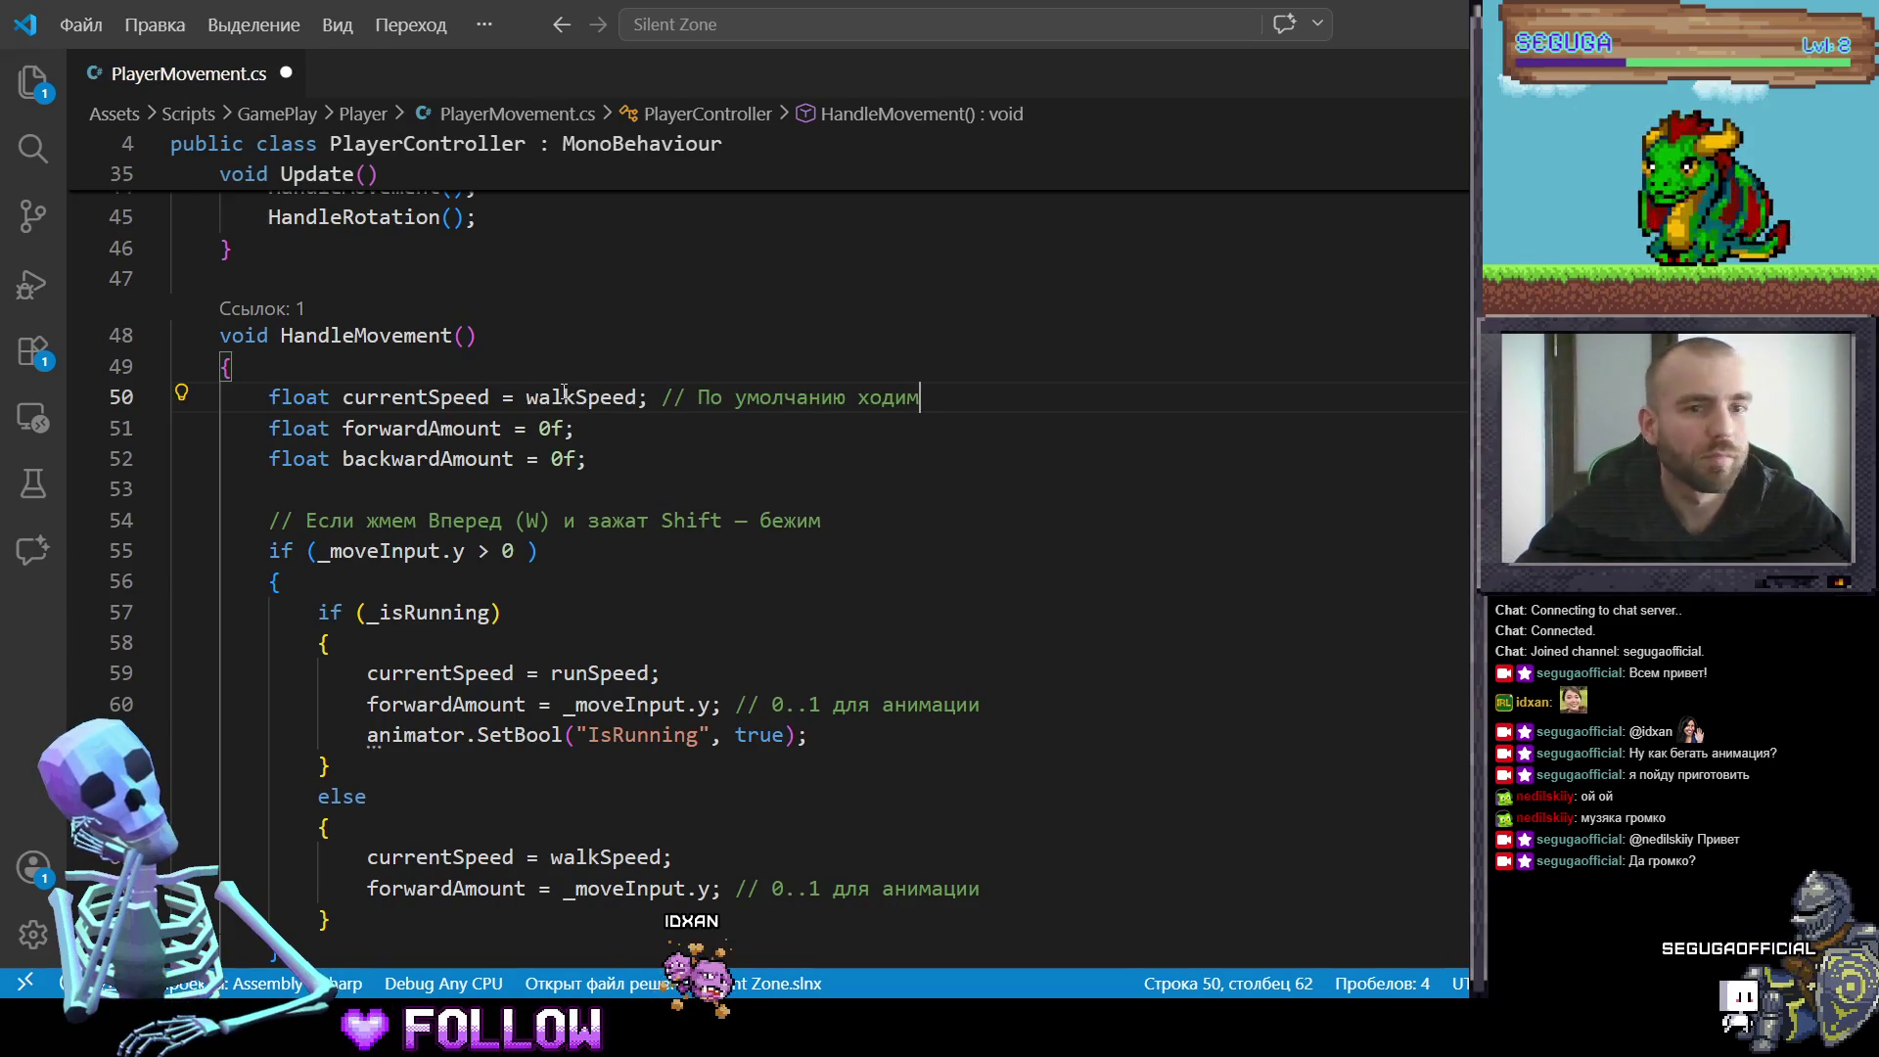
{"action": "key", "text": "Down"}
Step: Replace the forwardAmount and backwardAmount floats with bool isRuunning and isBackward, both false
{"action": "key", "text": "BackSpace"}
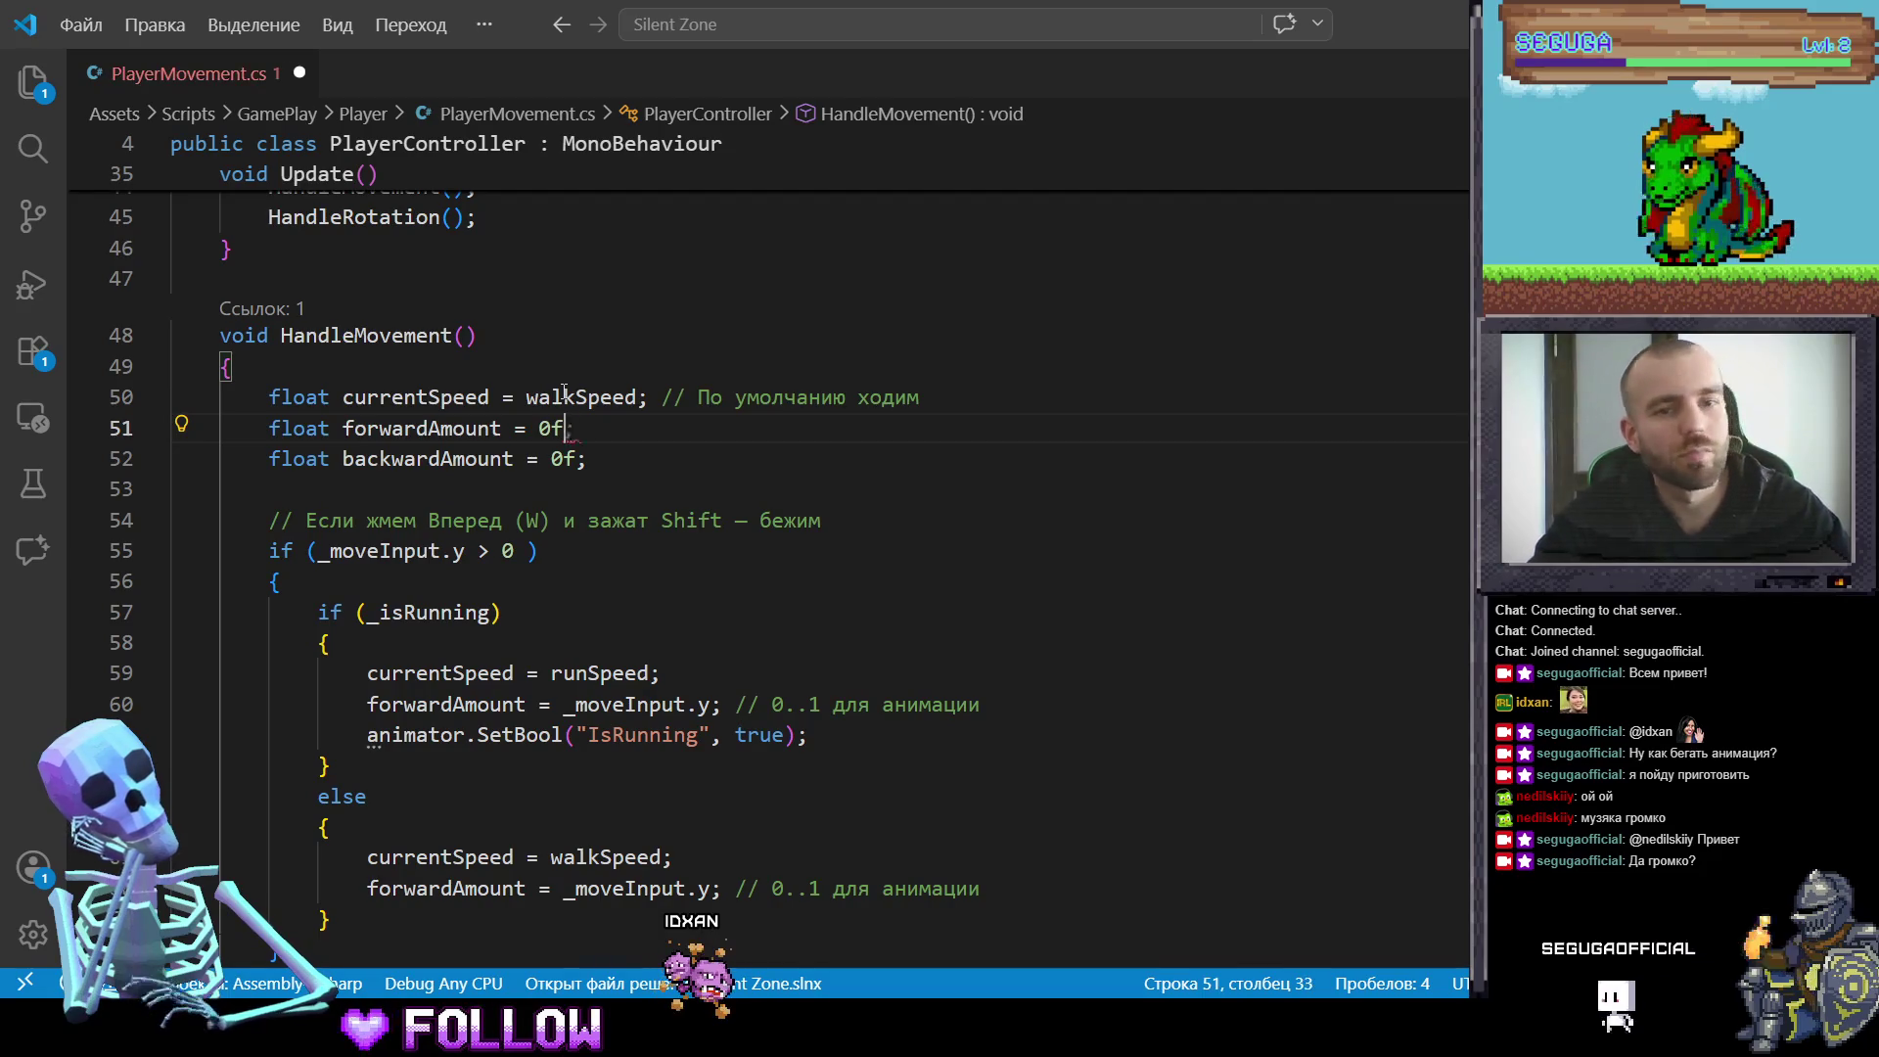
{"action": "key", "text": "shift+Home"}
{"action": "key", "text": "BackSpace"}
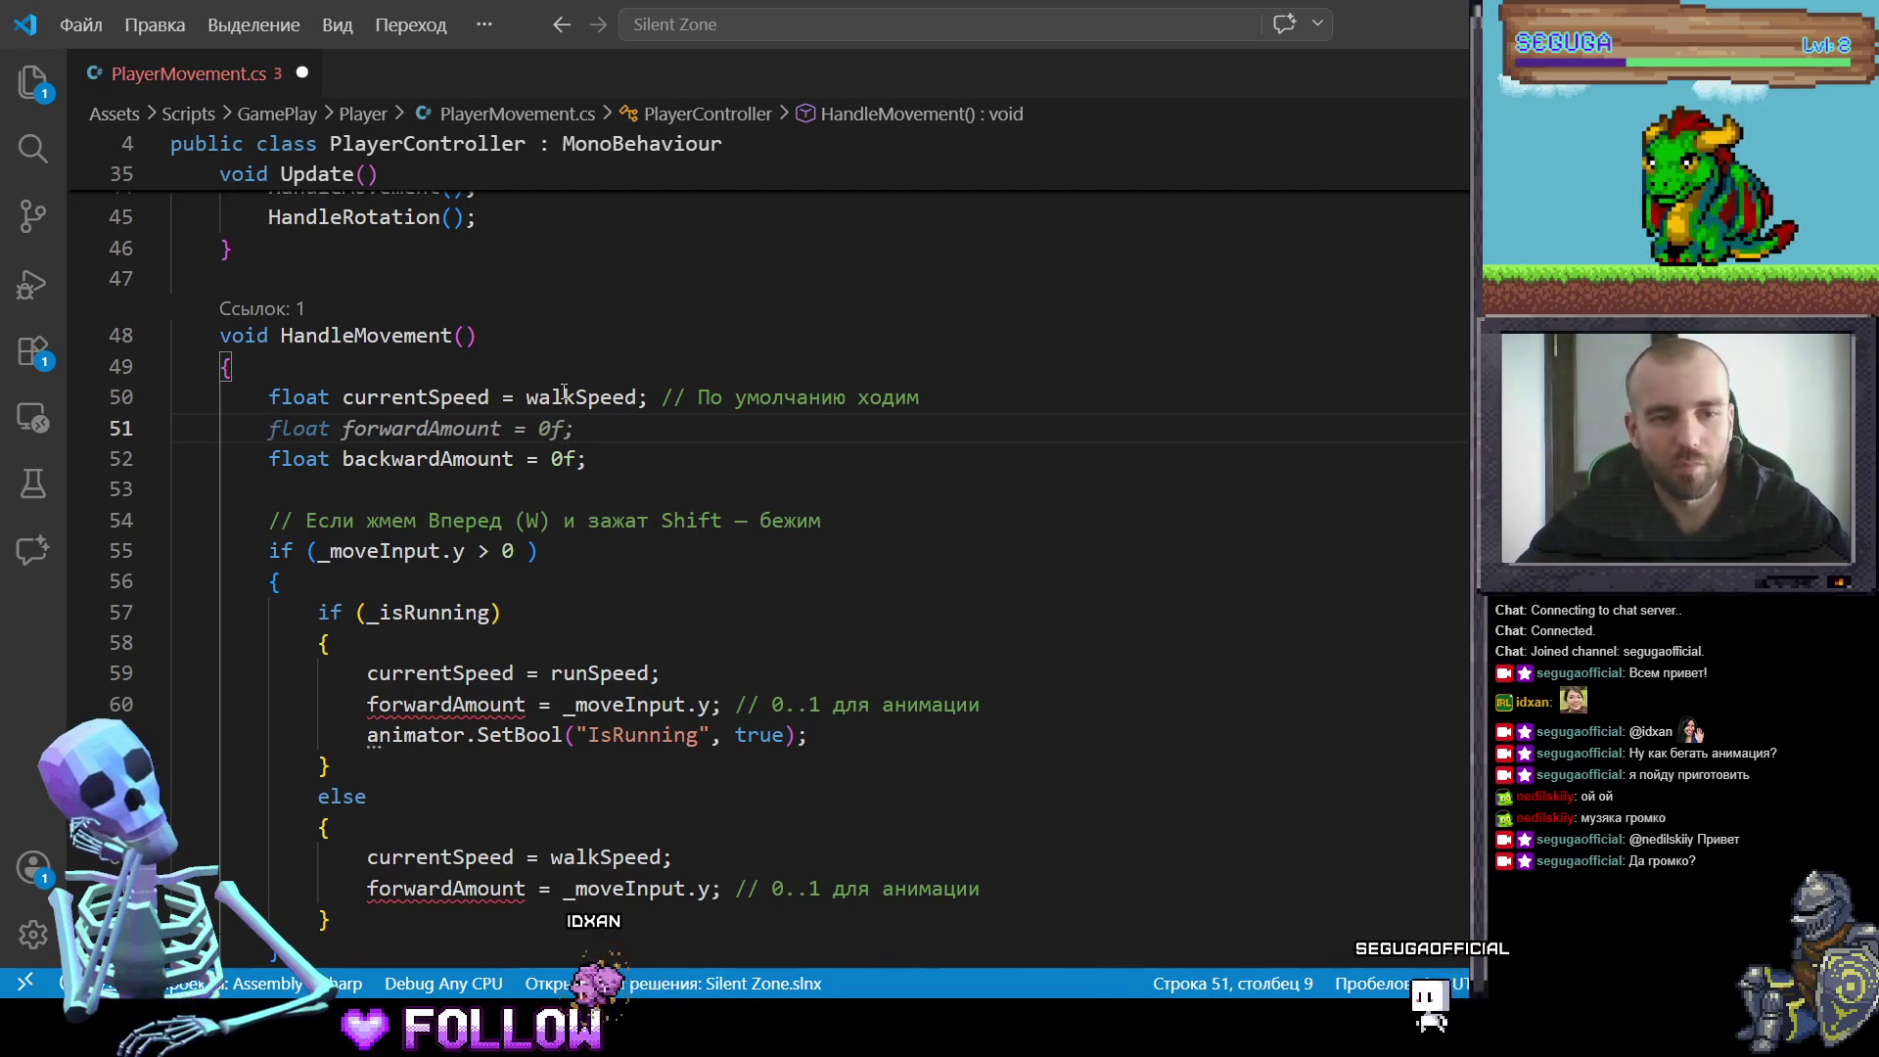
{"action": "key", "text": "shift+Down"}
{"action": "key", "text": "shift+Down"}
{"action": "key", "text": "BackSpace"}
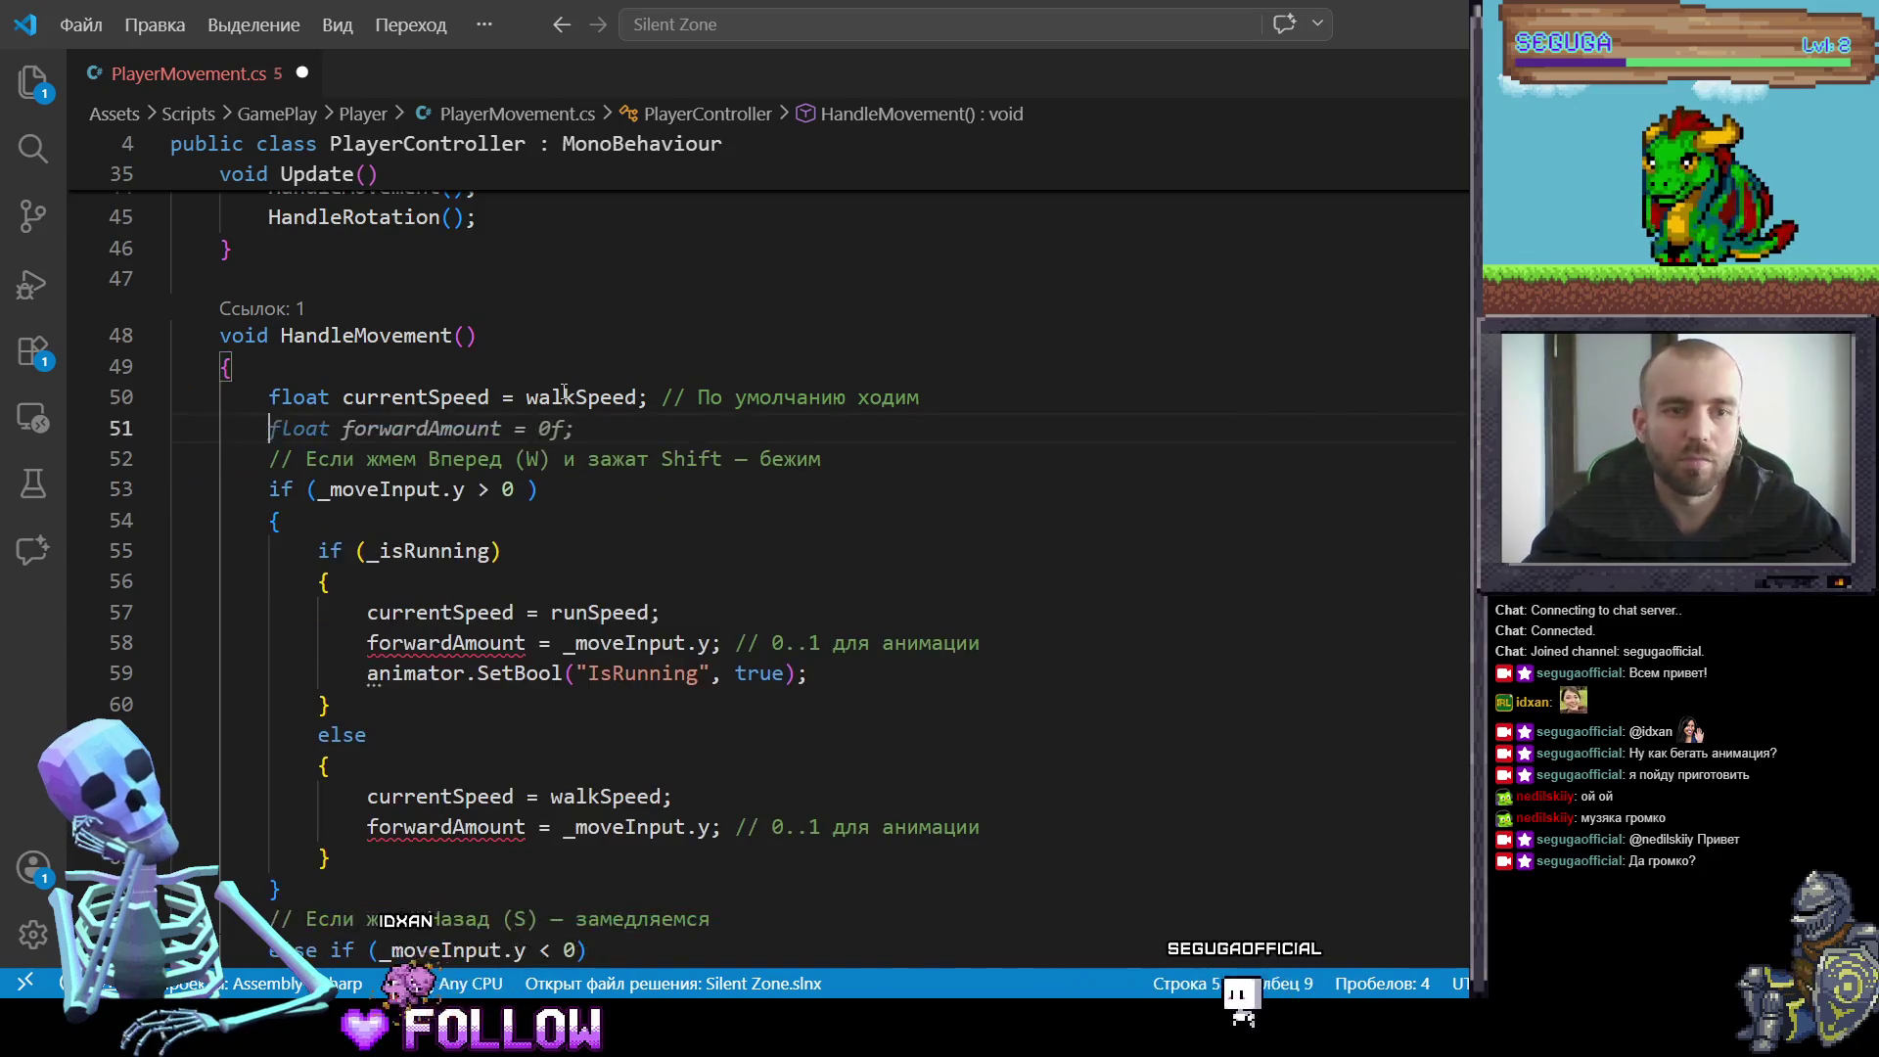
{"action": "type", "text": "b"}
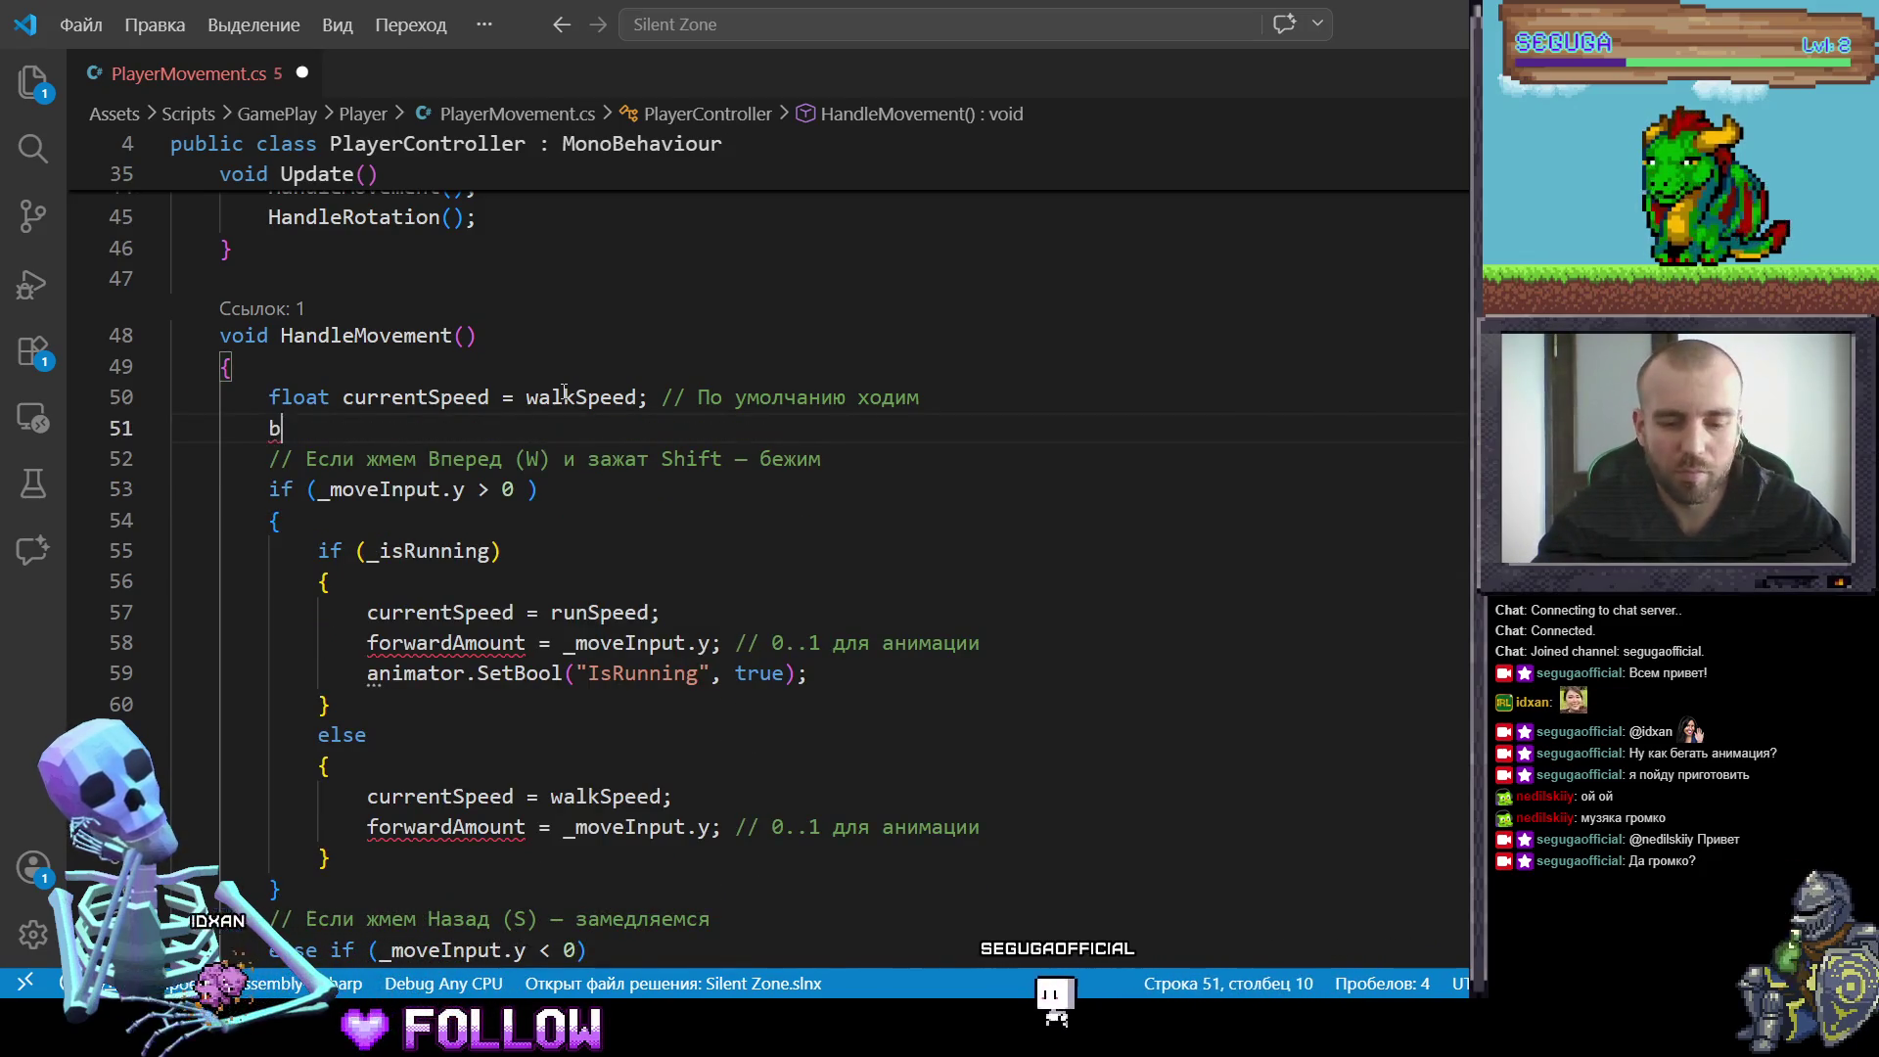
{"action": "type", "text": "ool "}
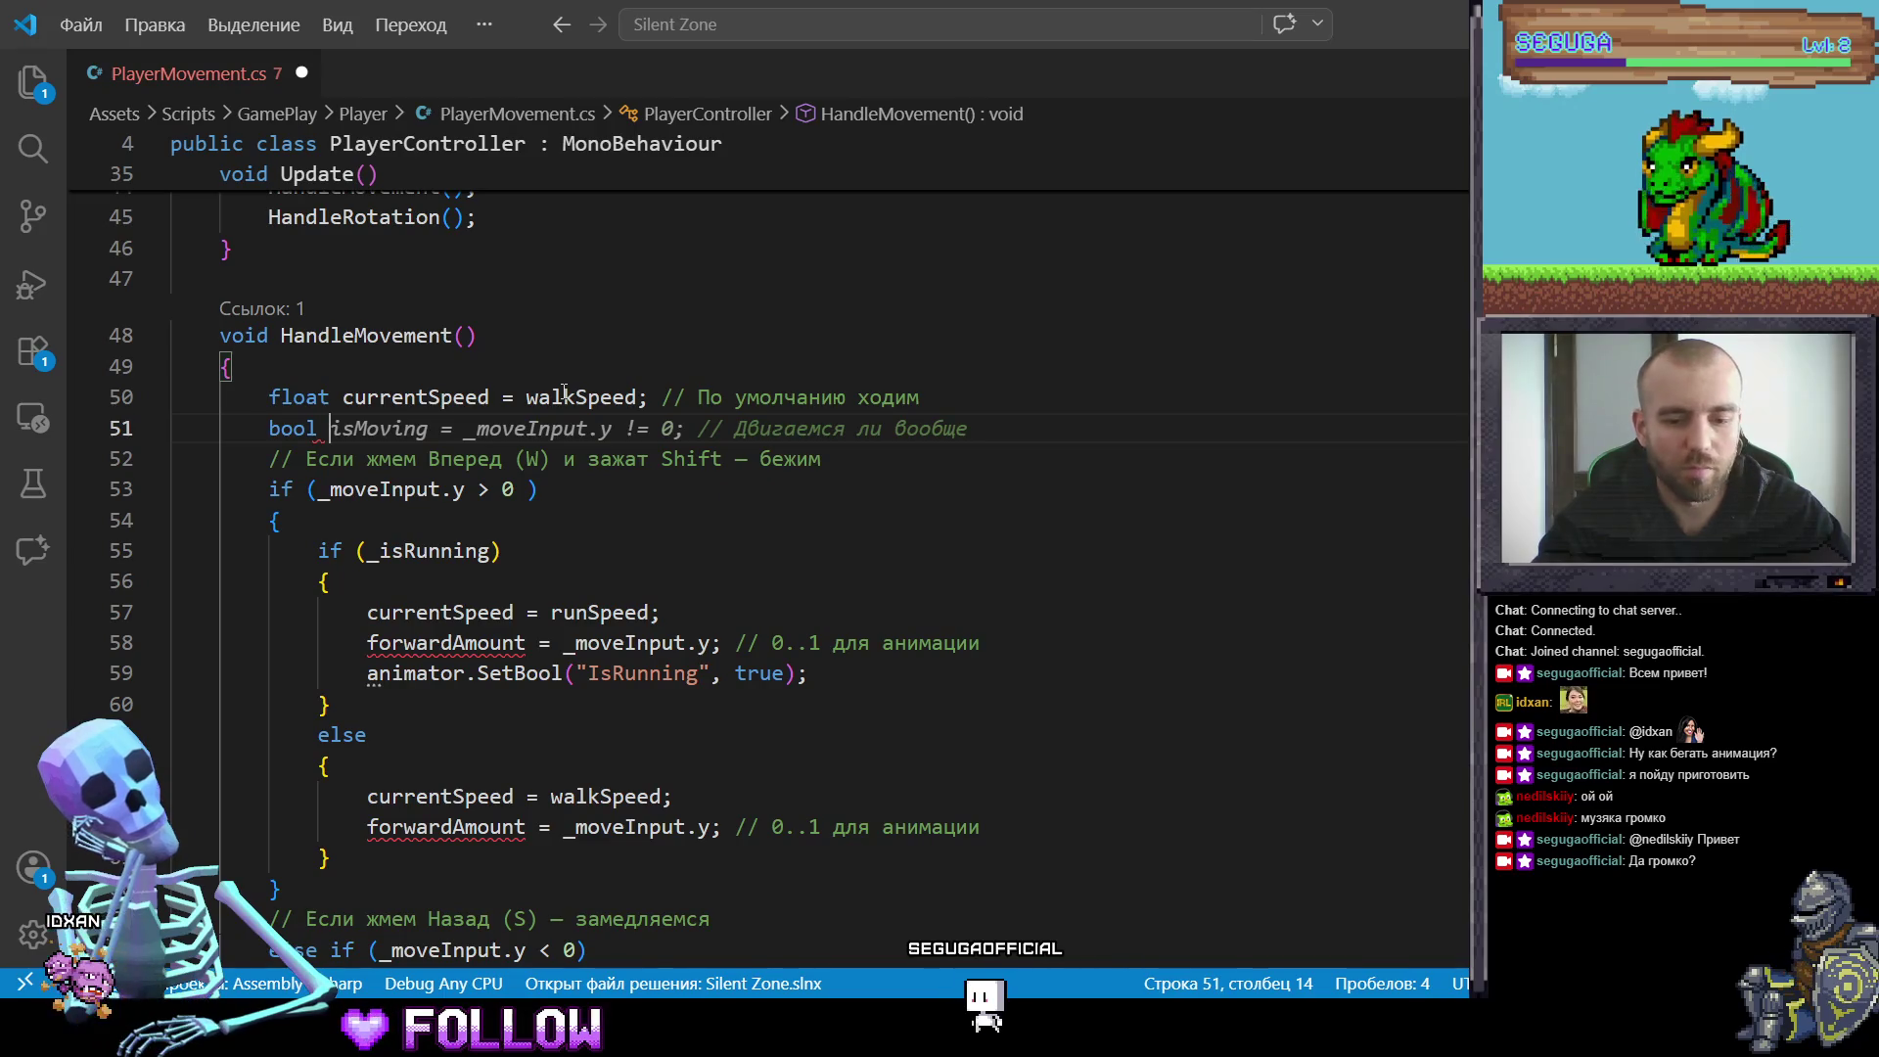
{"action": "type", "text": "isRuun"}
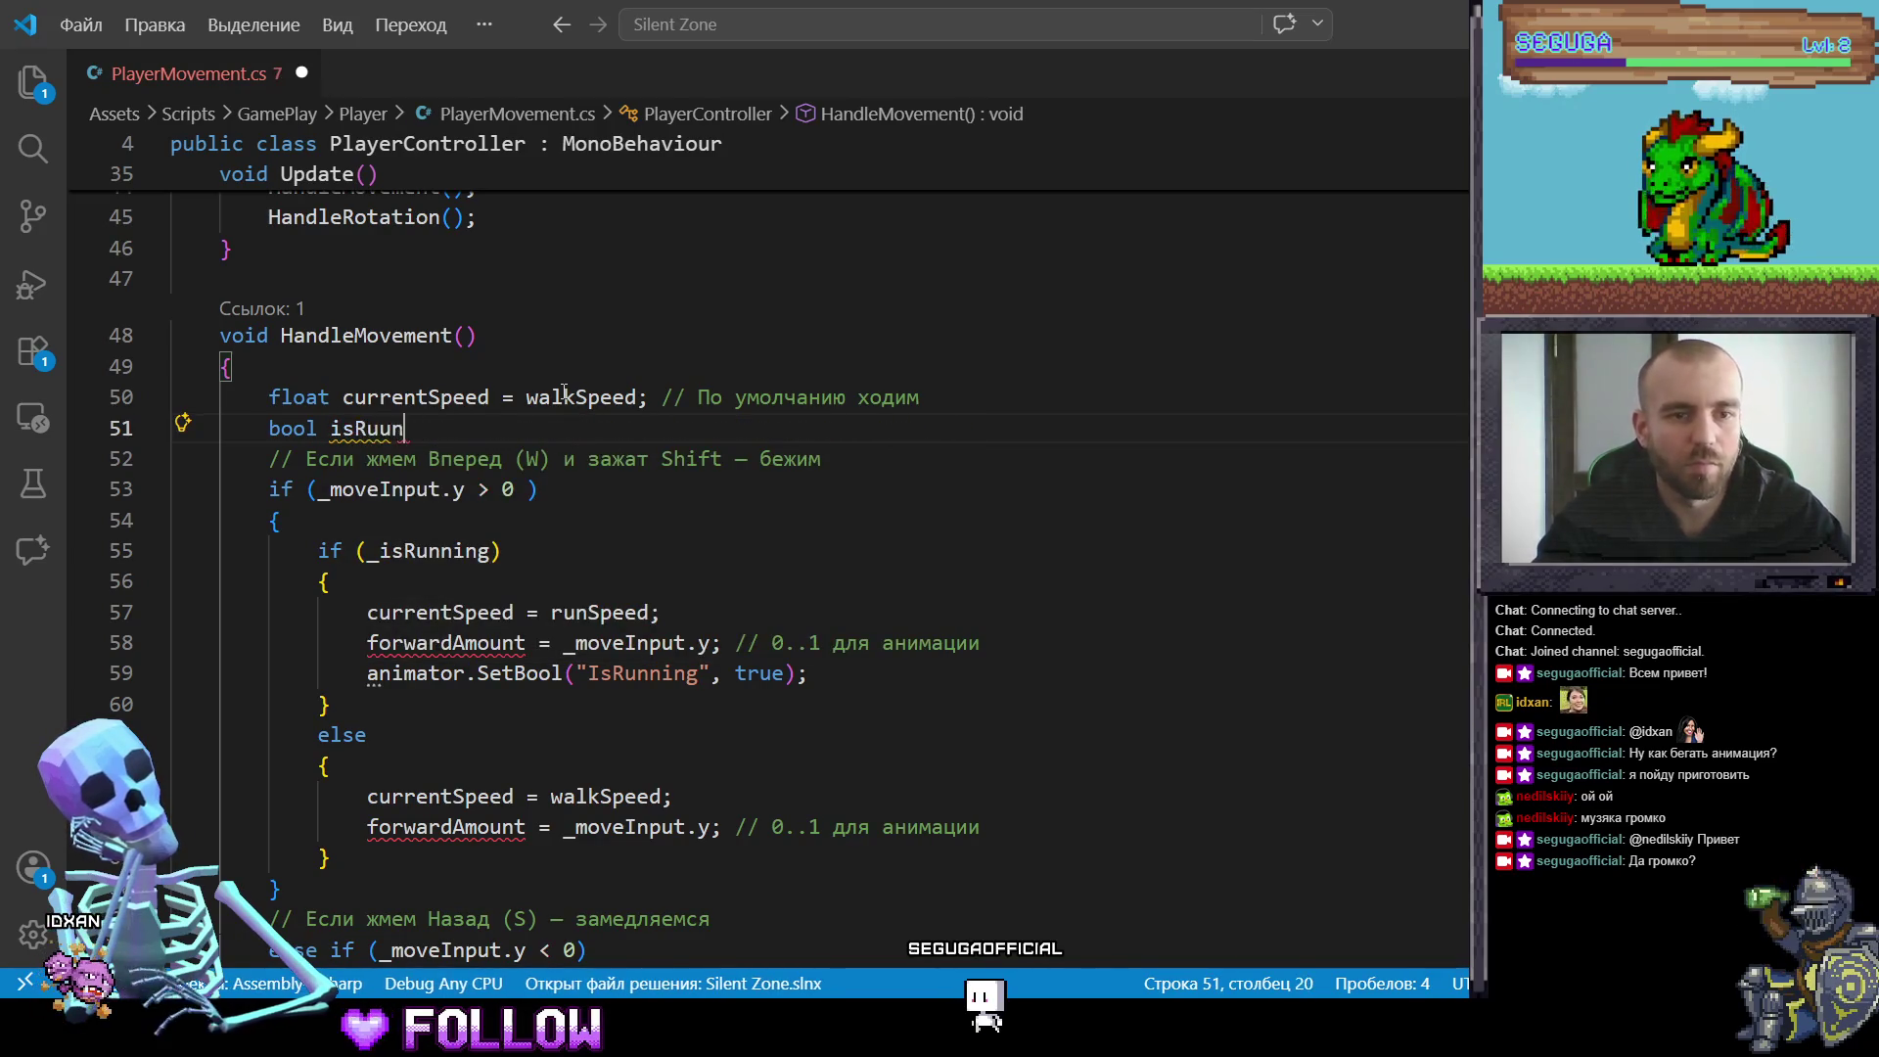
{"action": "key", "text": "Return"}
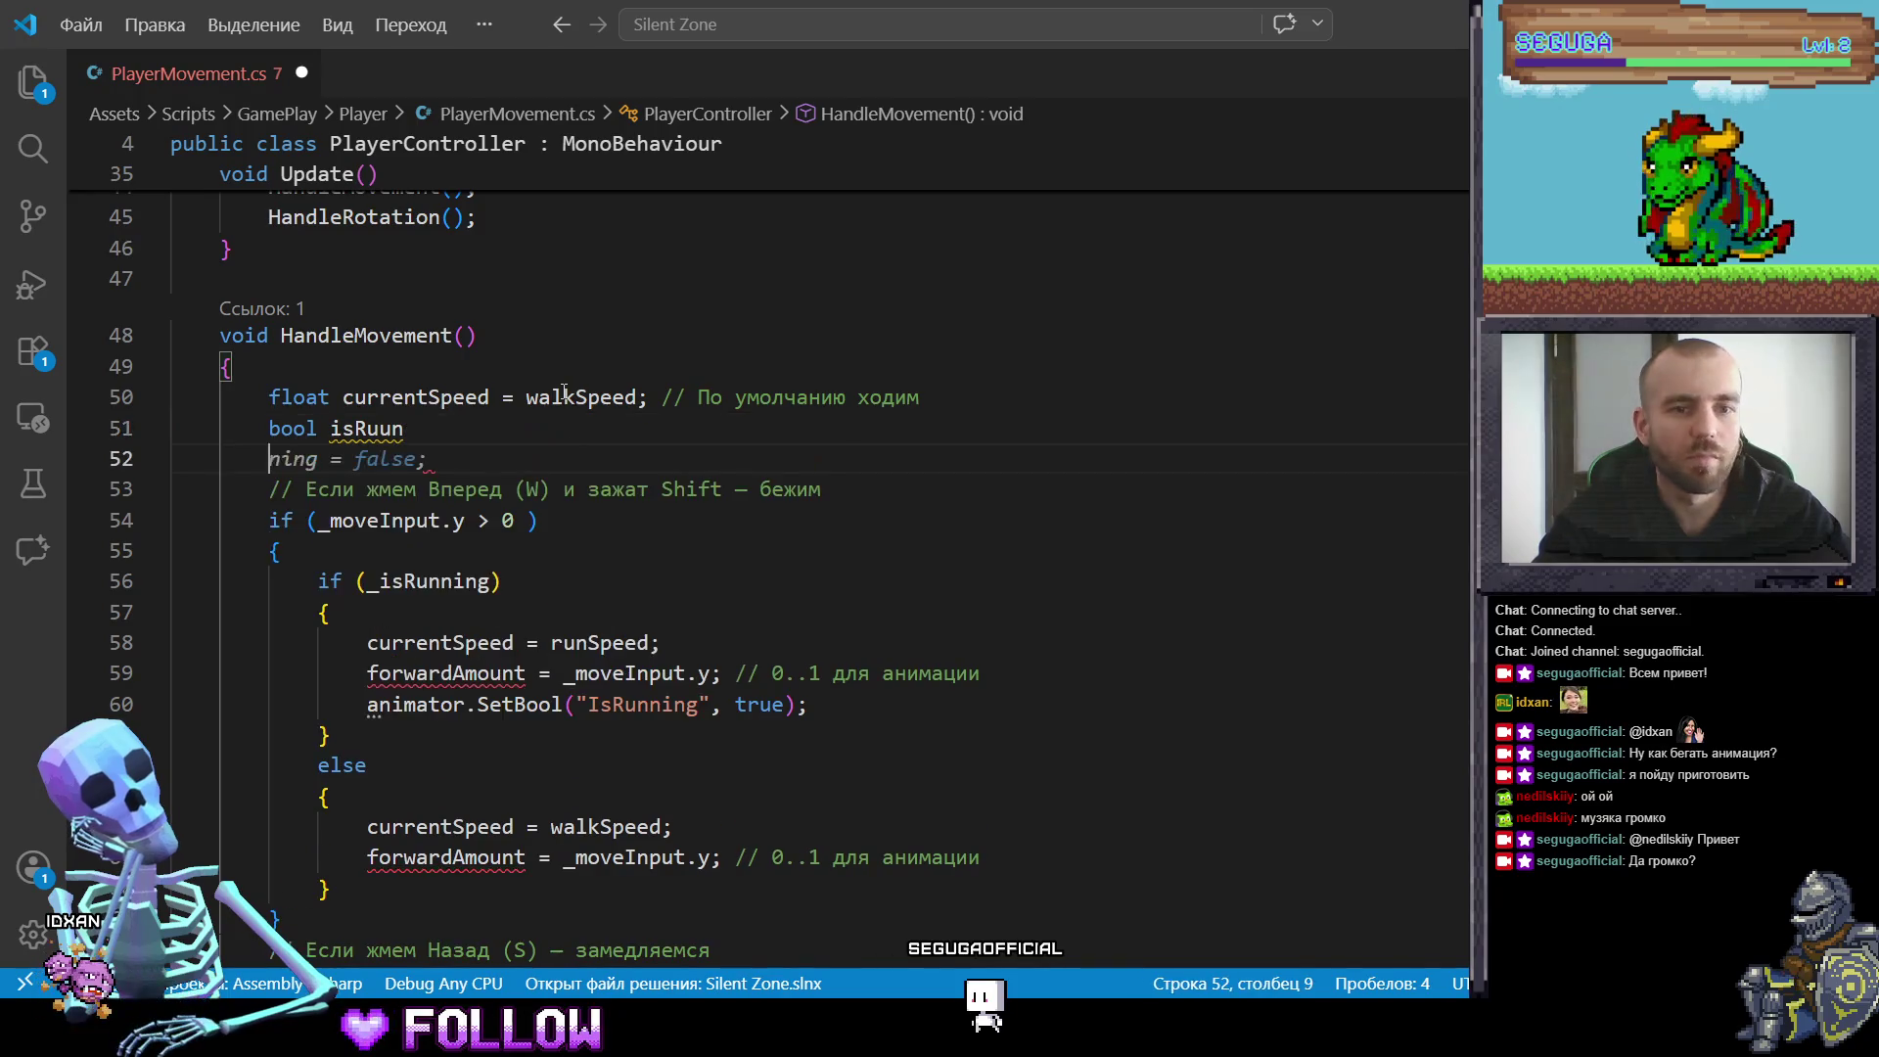
{"action": "key", "text": "BackSpace"}
{"action": "key", "text": "BackSpace"}
{"action": "key", "text": "BackSpace"}
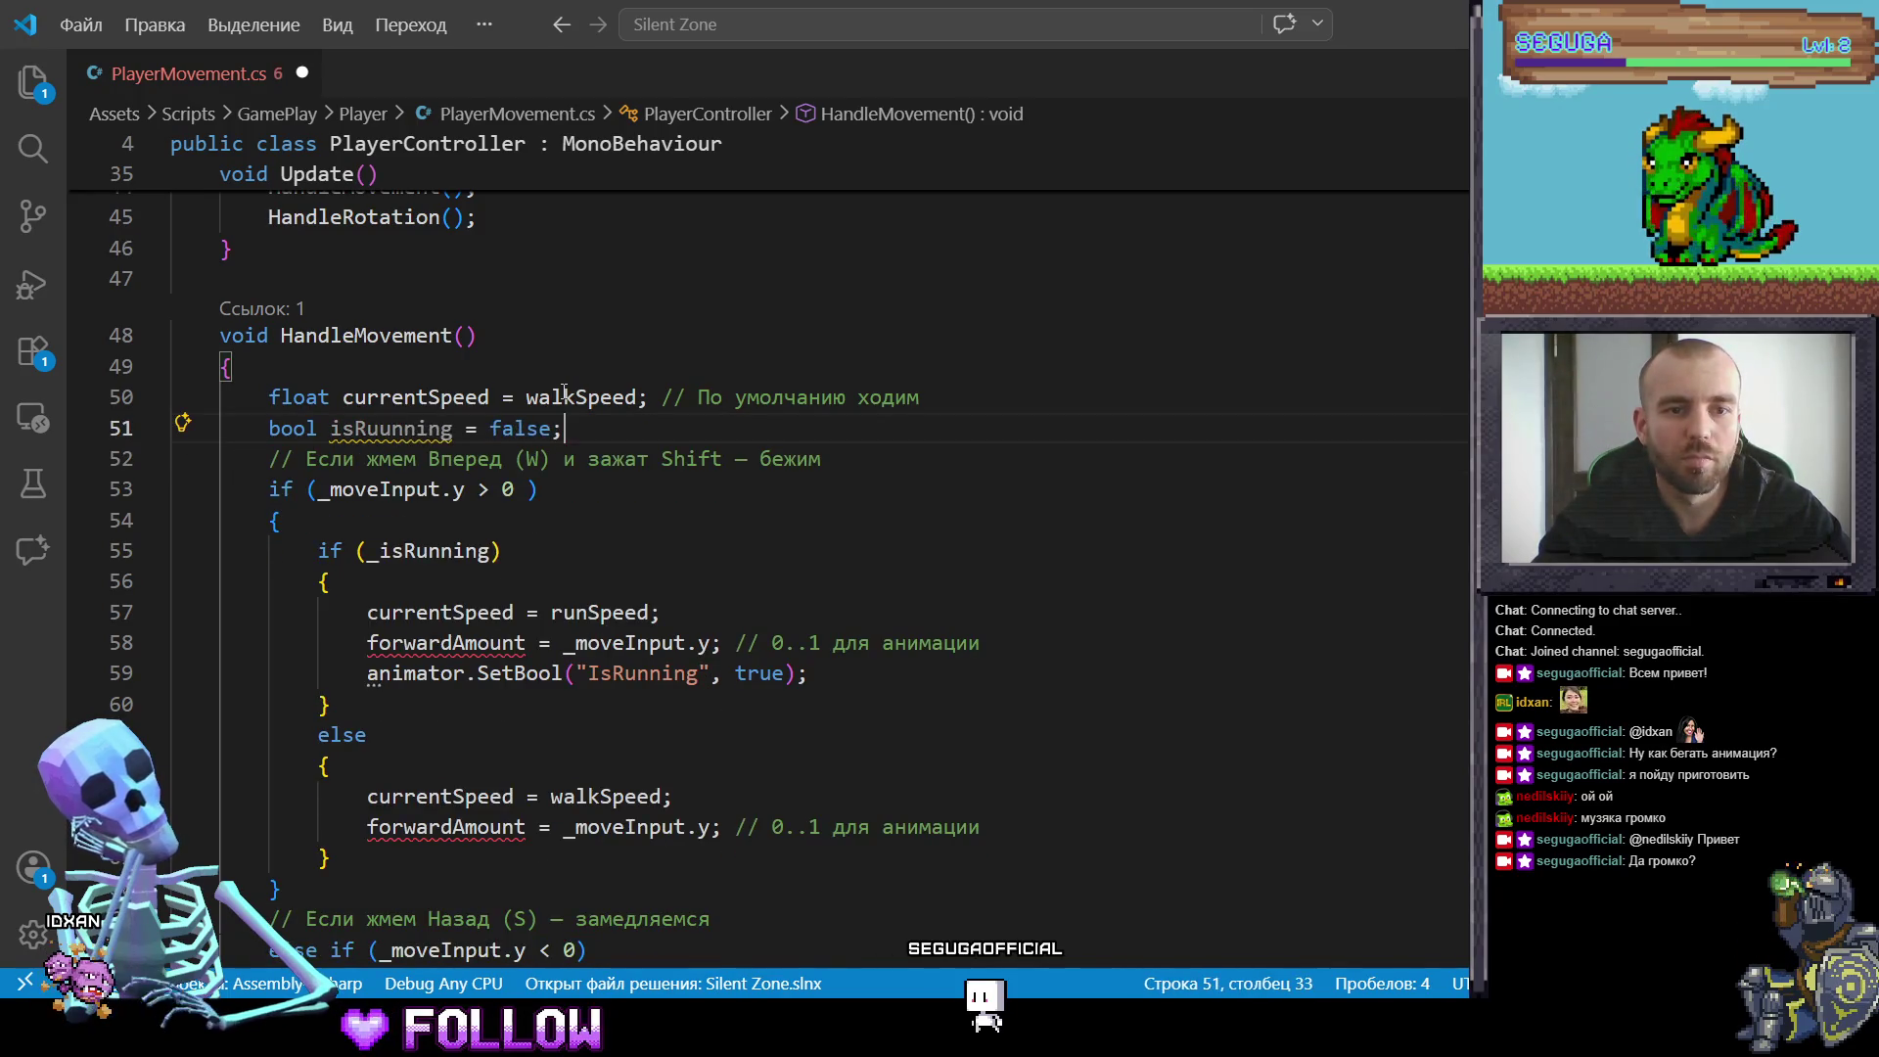
{"action": "type", "text": "bool "}
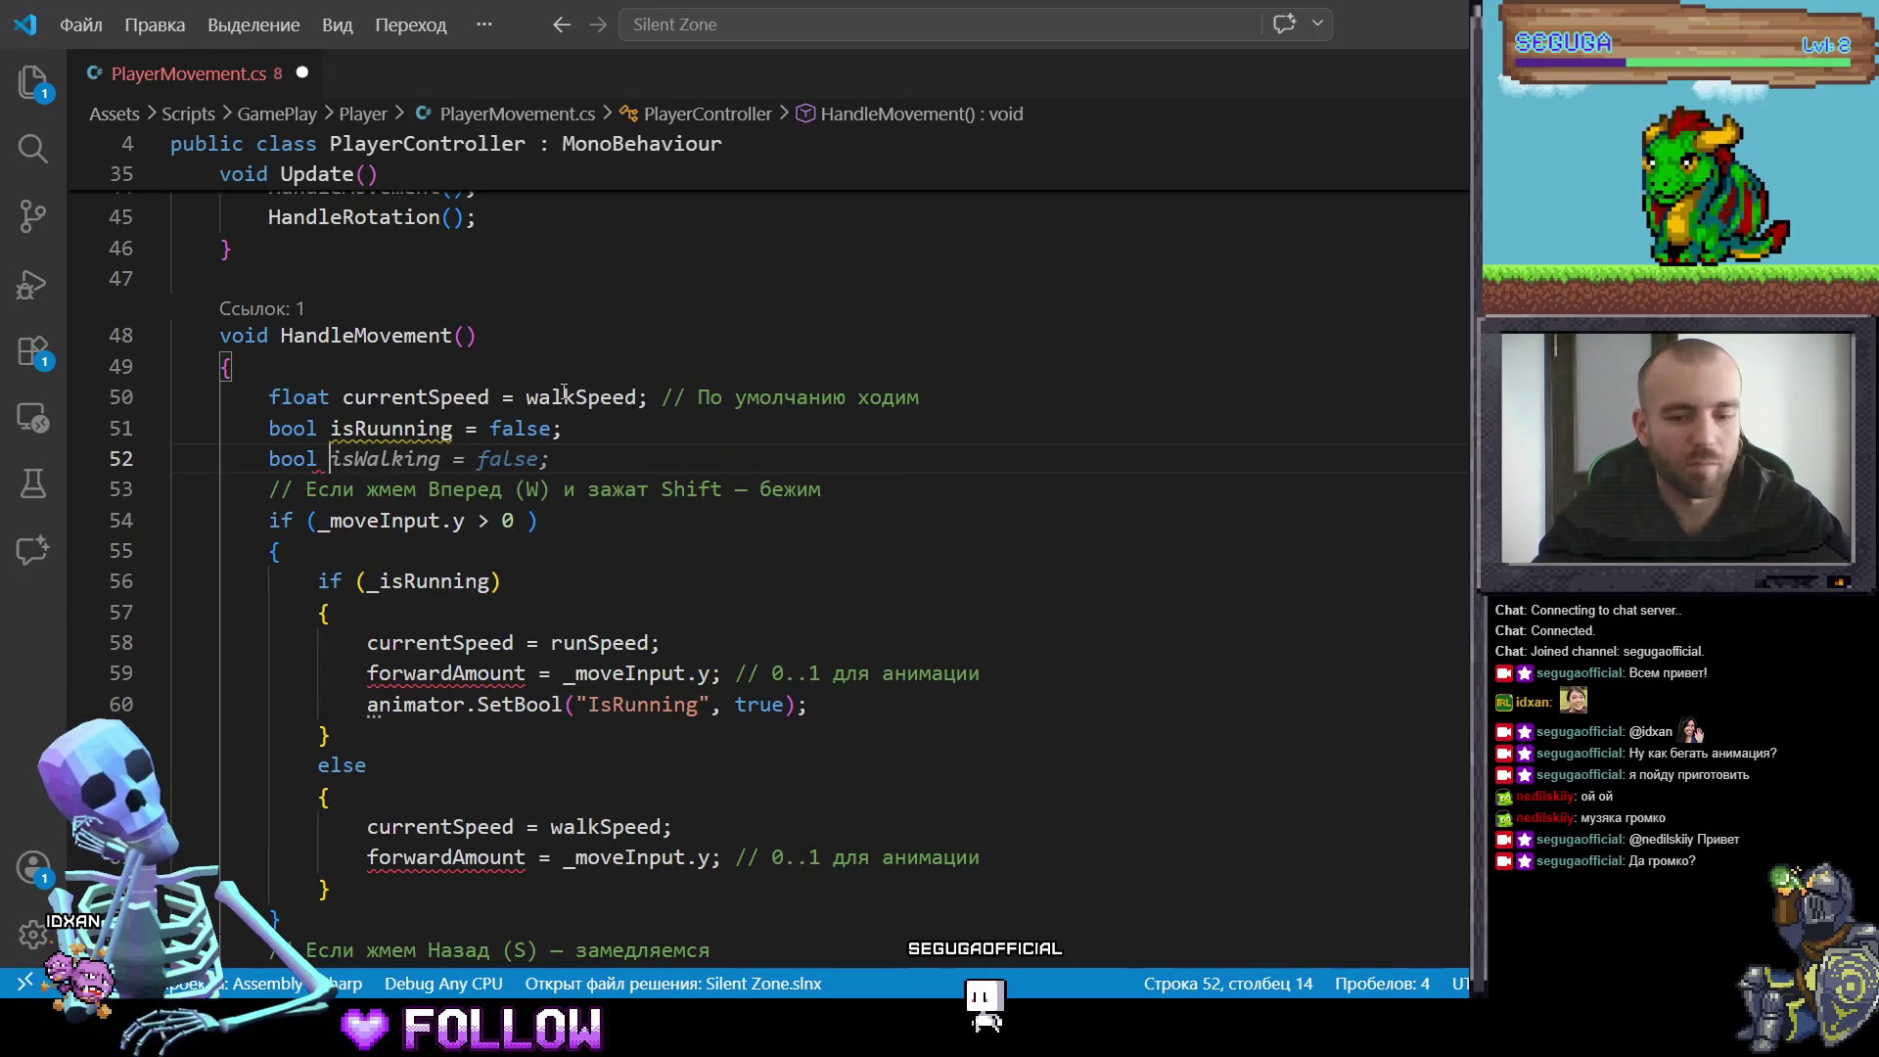
{"action": "type", "text": "isBack"}
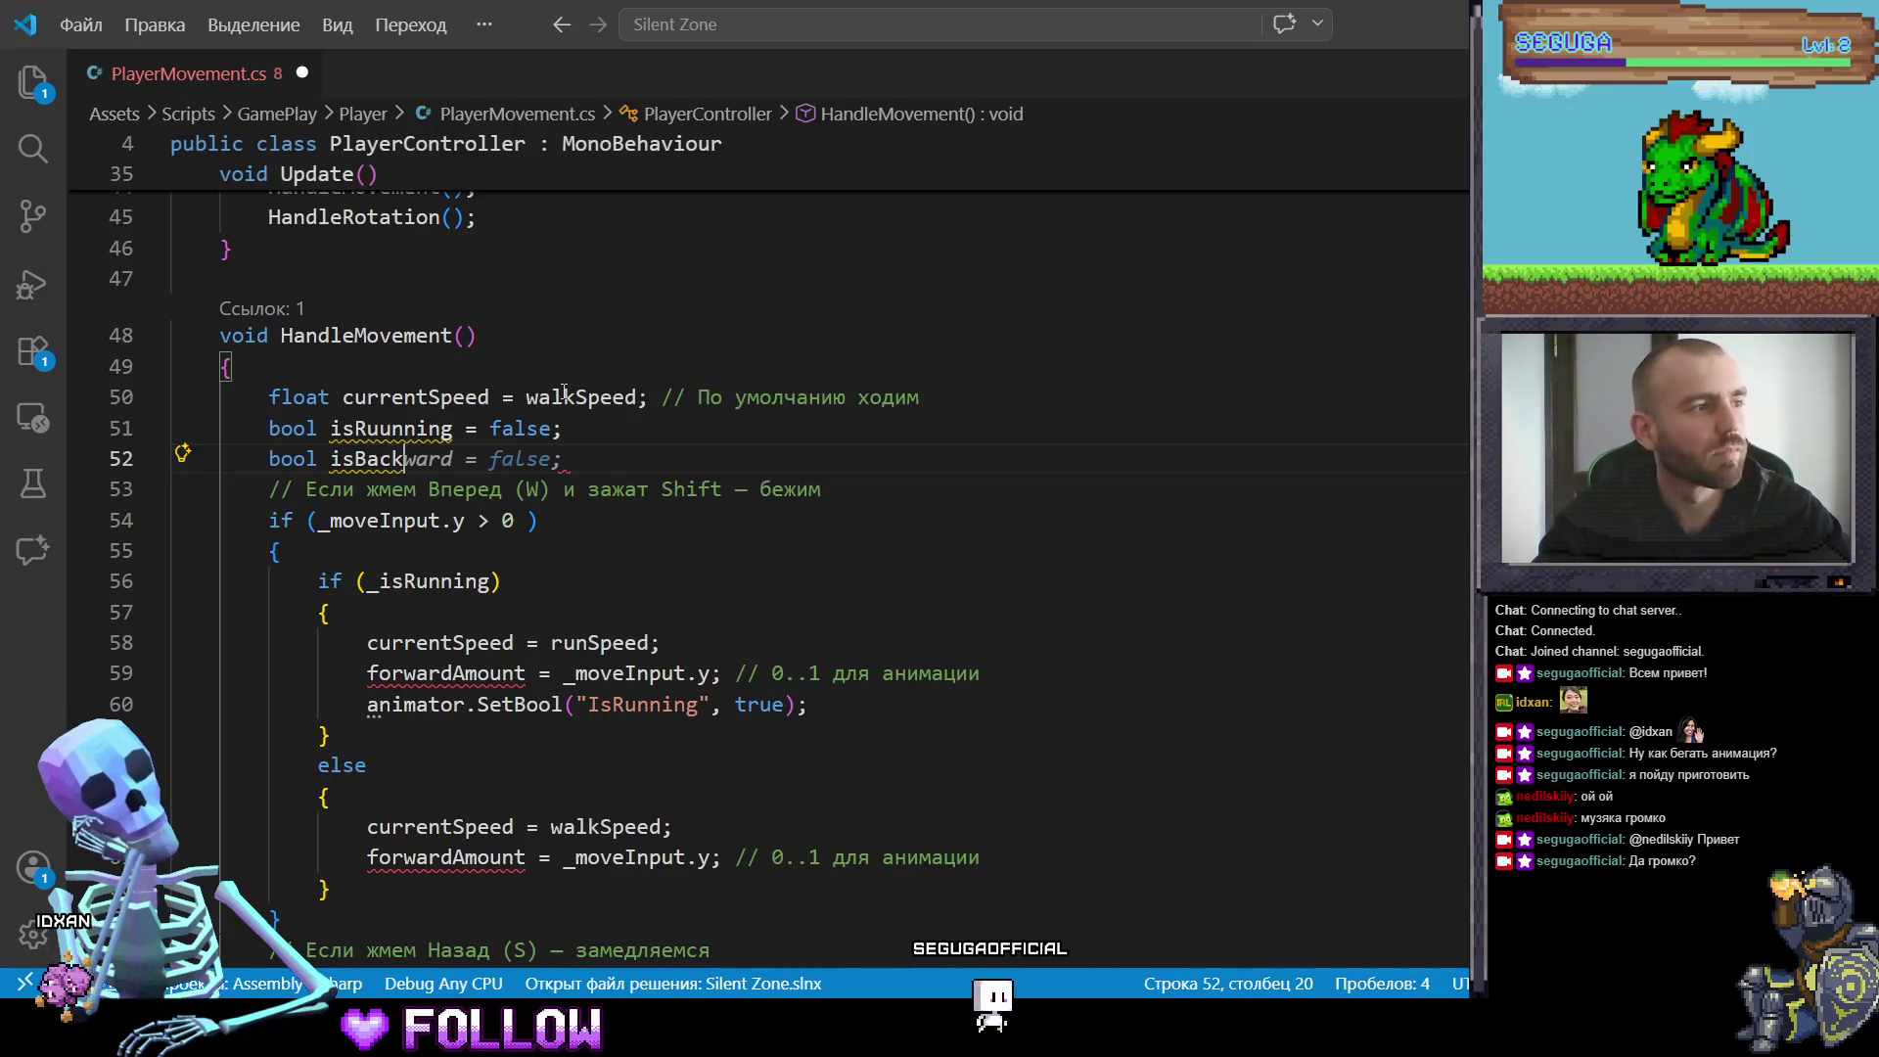
{"action": "key", "text": "Tab"}
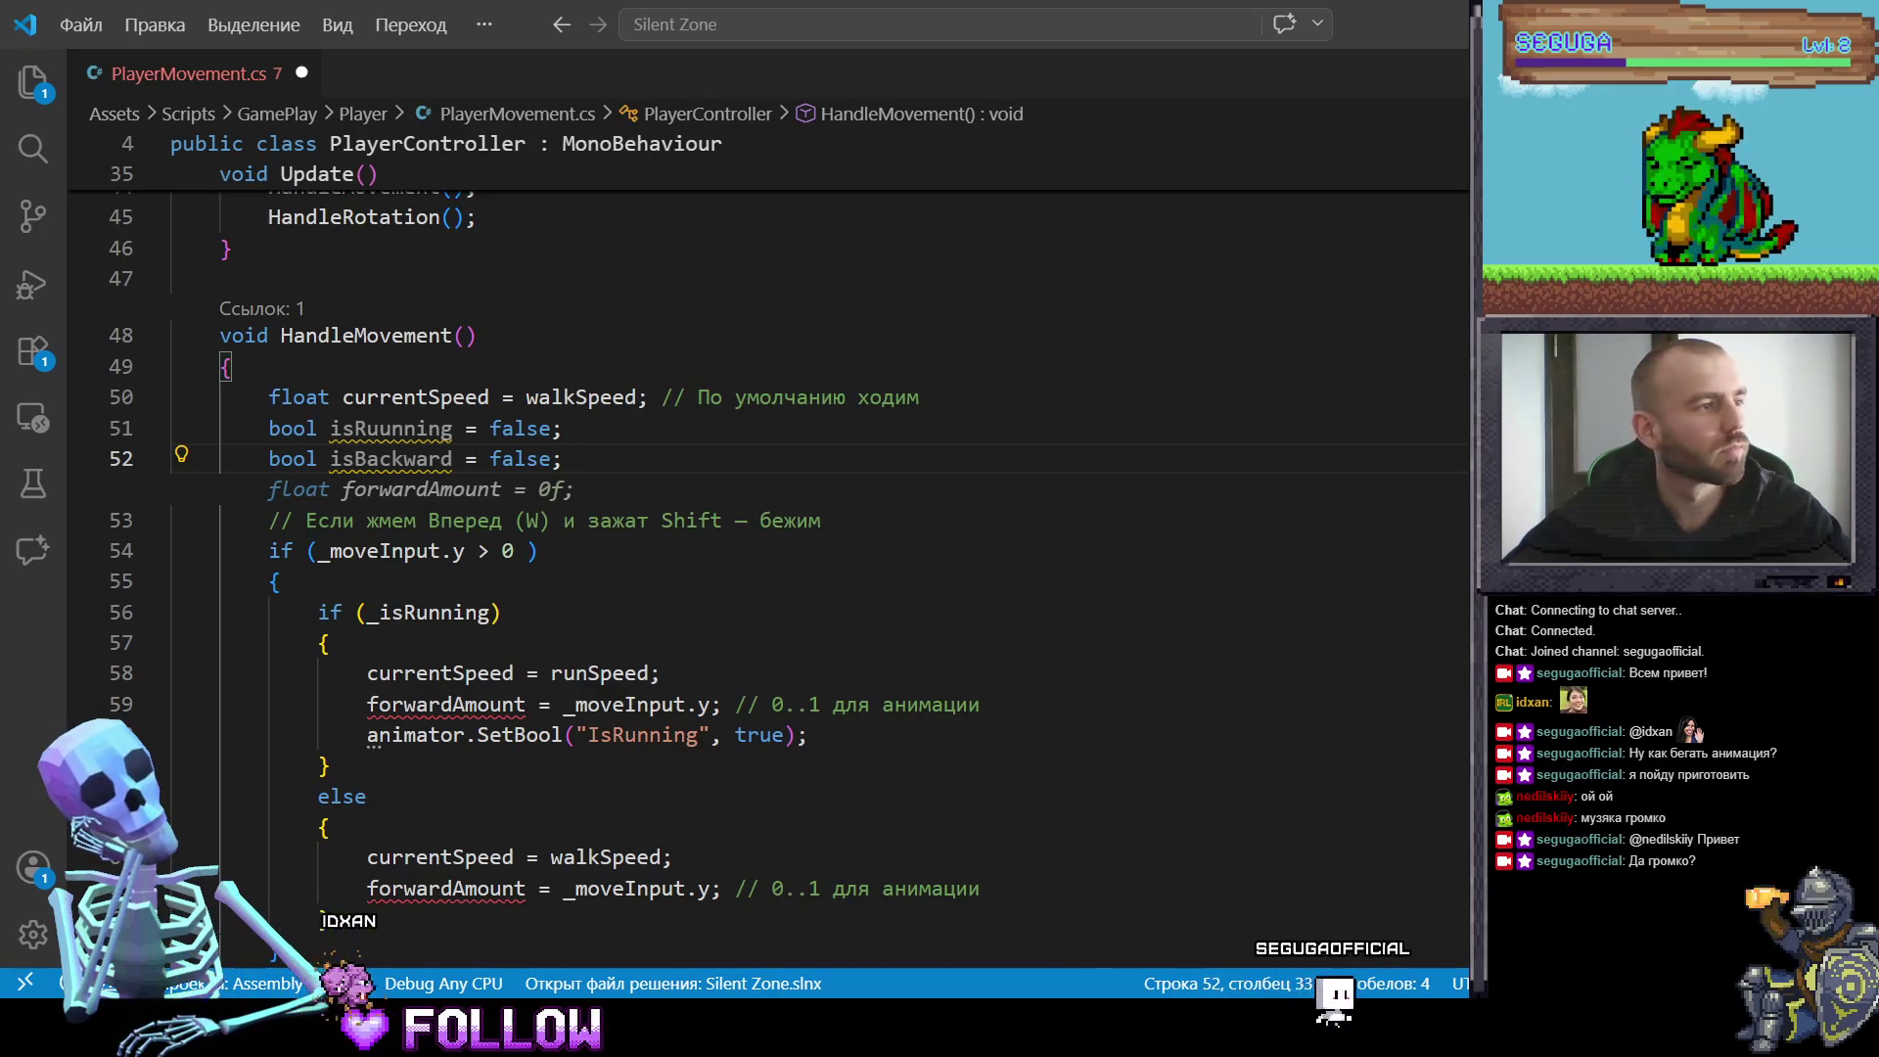
Step: Replace the run branch's forwardAmount and SetBool lines with isRunning = true, renaming the declaration to isRunning
{"action": "left_click", "coordinate": [539, 553]}
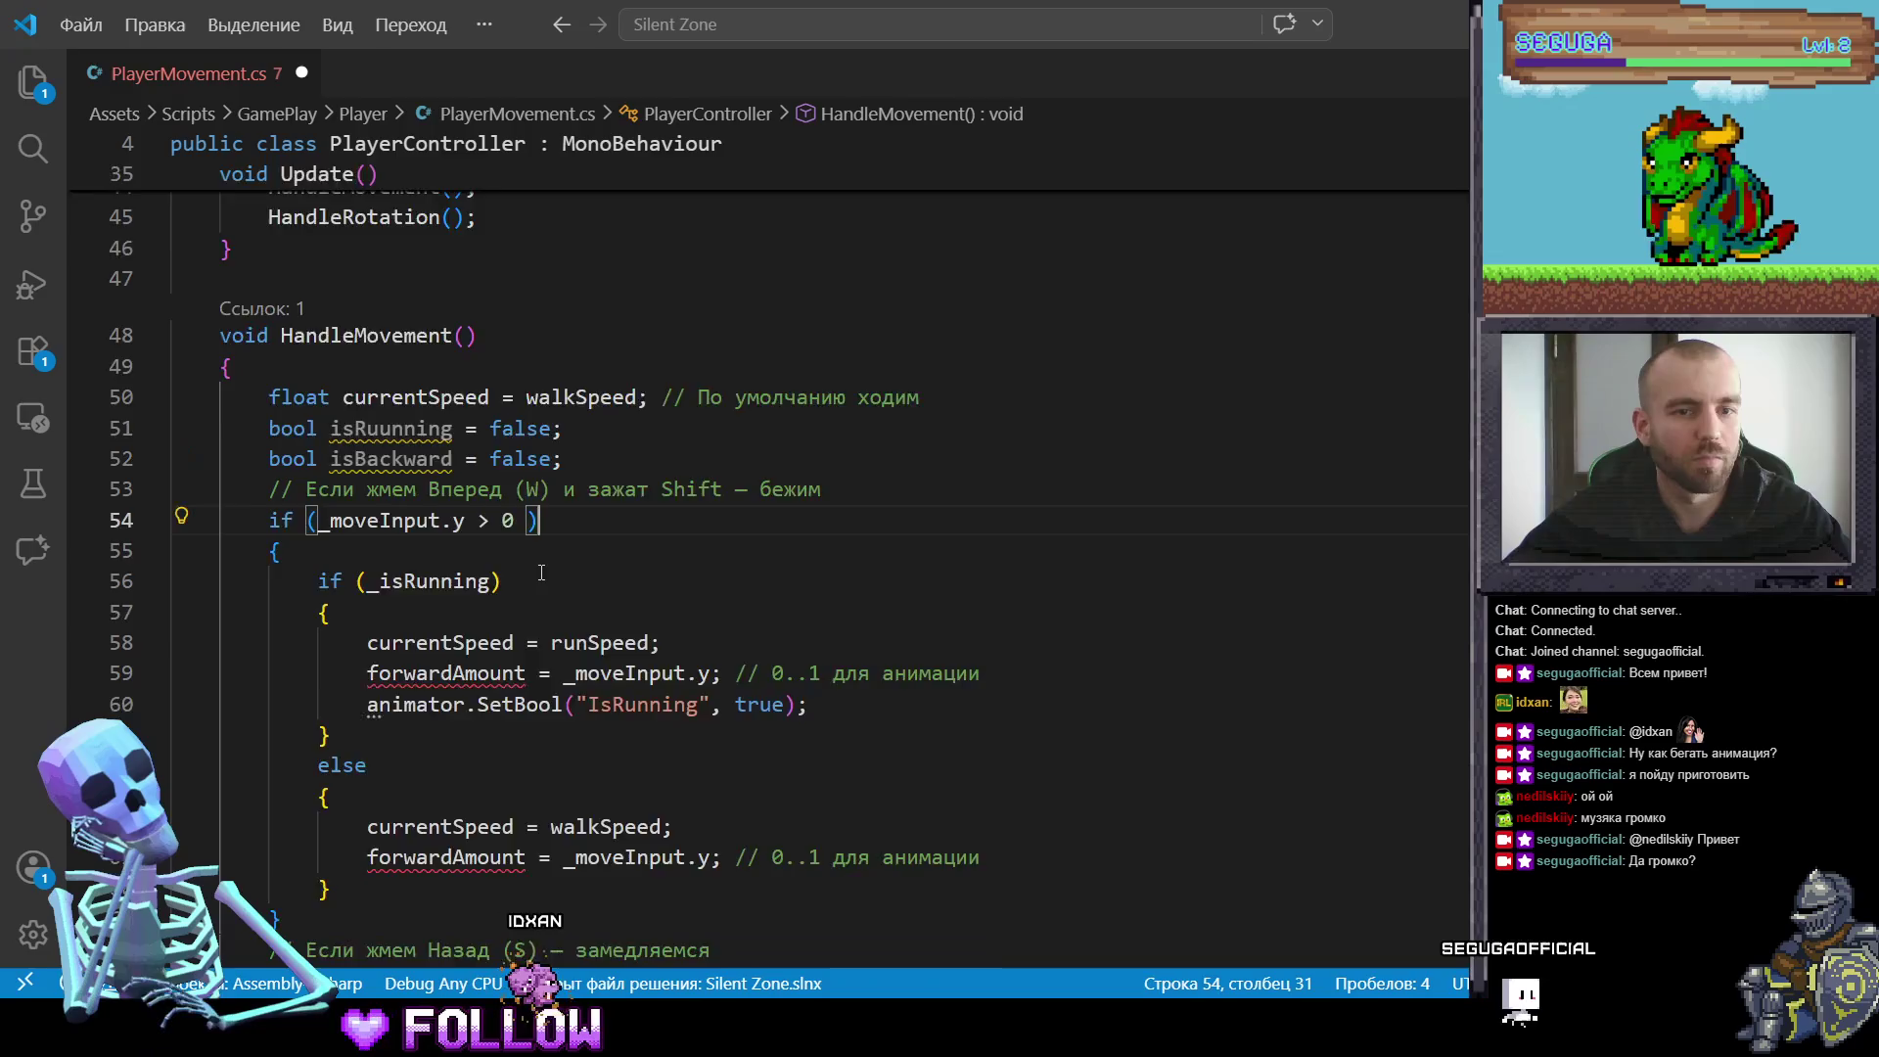
{"action": "scroll", "coordinate": [539, 559], "scroll_direction": "down", "scroll_amount": 1}
{"action": "scroll", "coordinate": [450, 601], "scroll_direction": "down", "scroll_amount": 1}
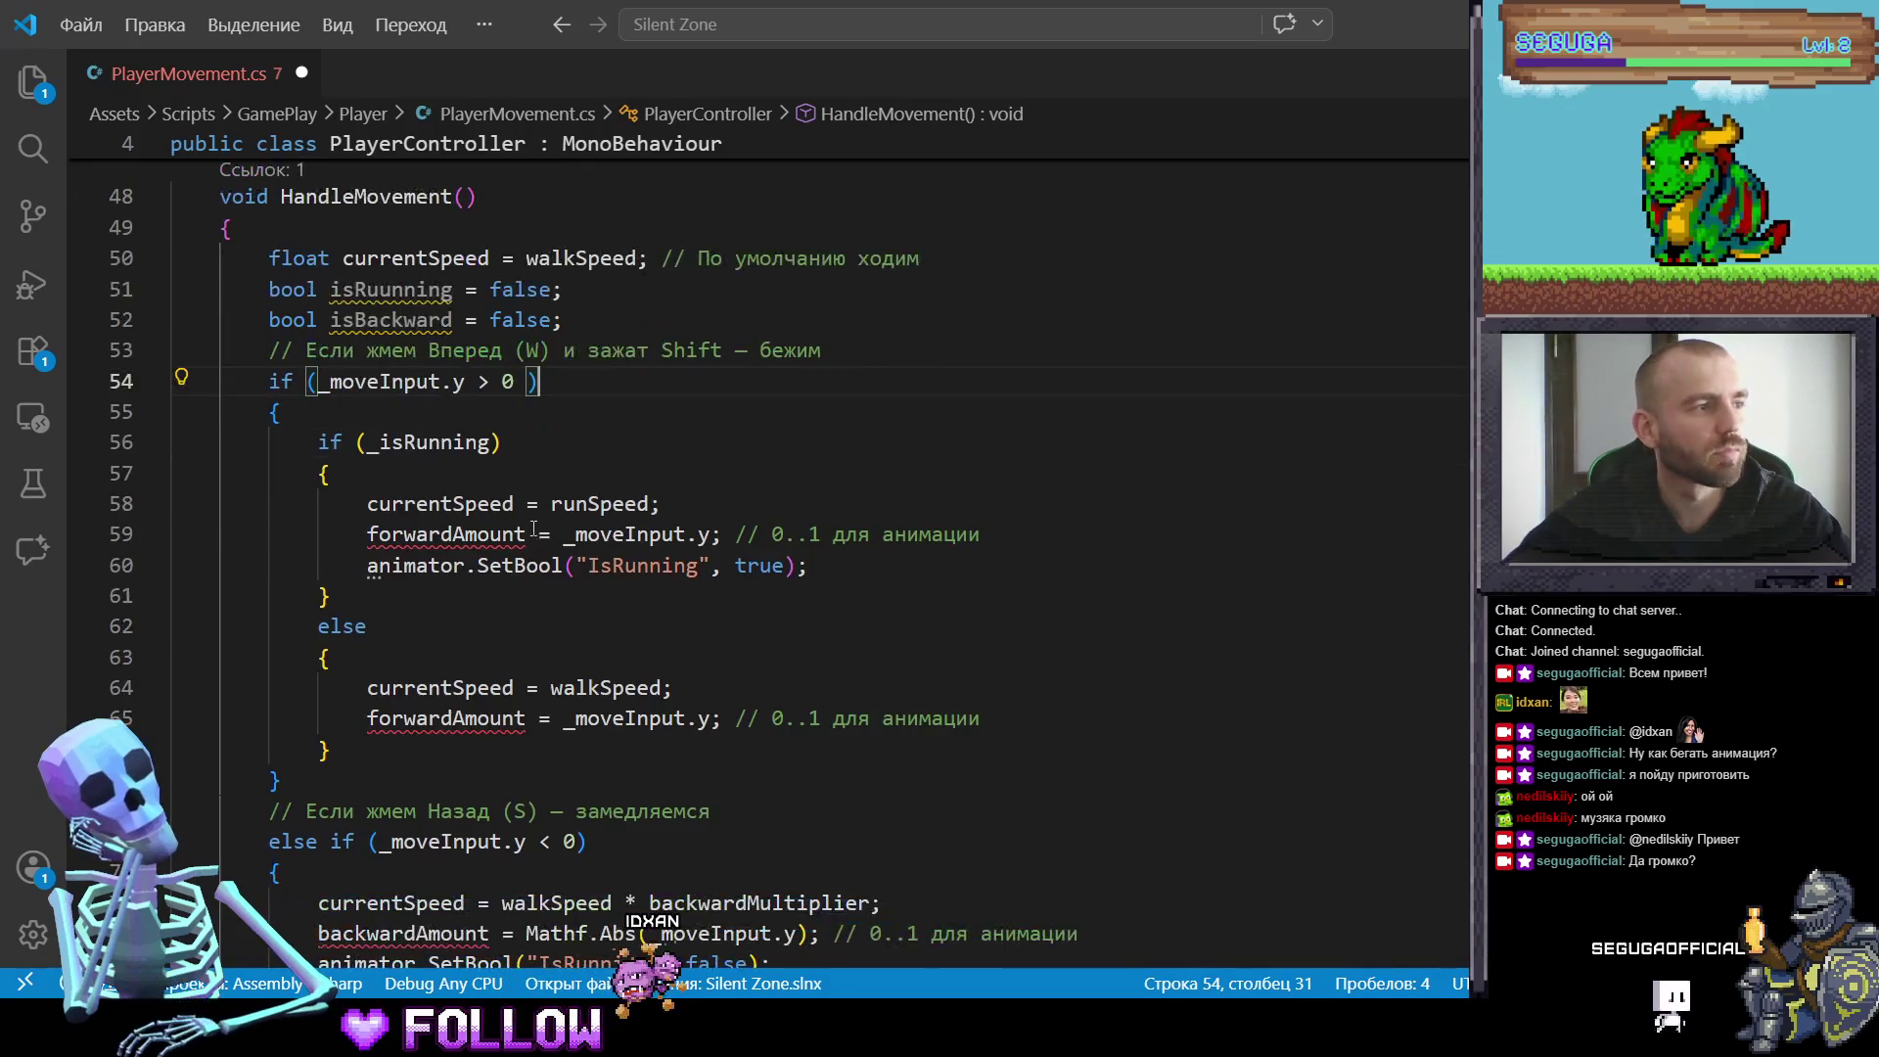
{"action": "left_click", "coordinate": [479, 533]}
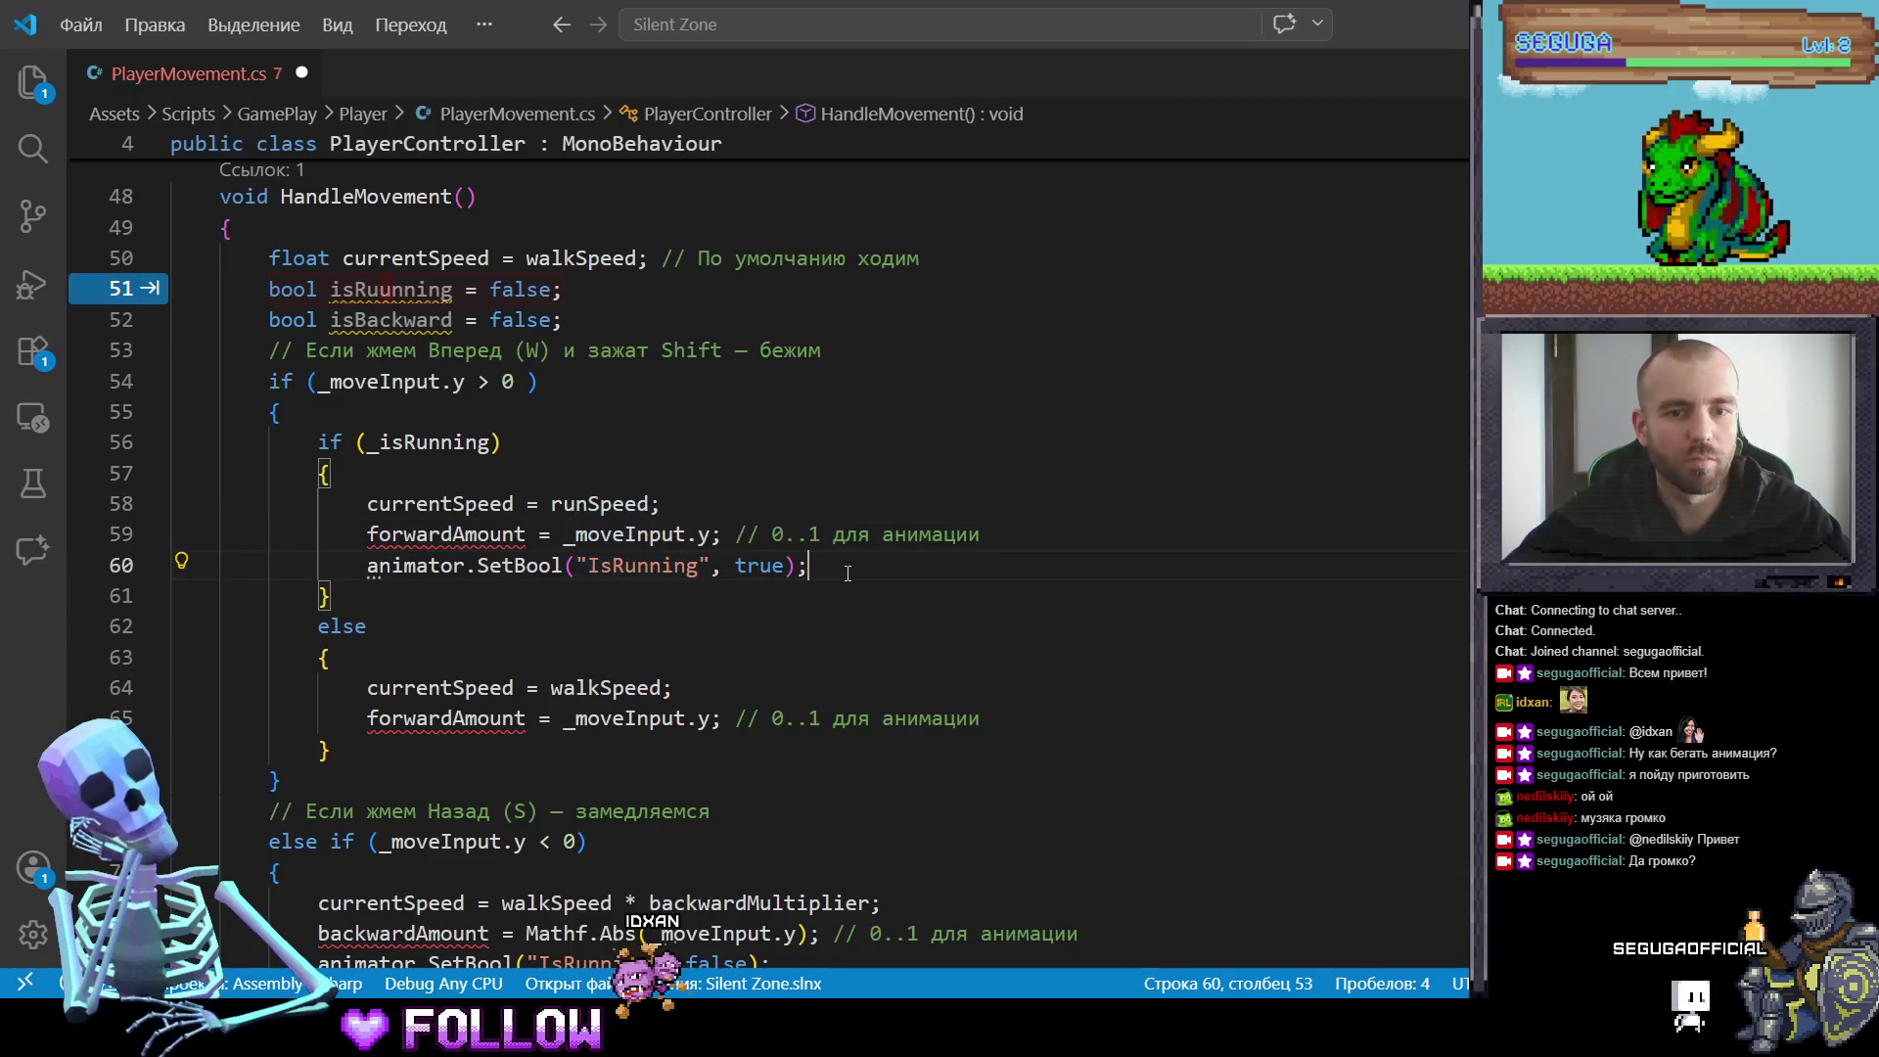
{"action": "left_click_drag", "start_coordinate": [808, 566], "coordinate": [377, 542]}
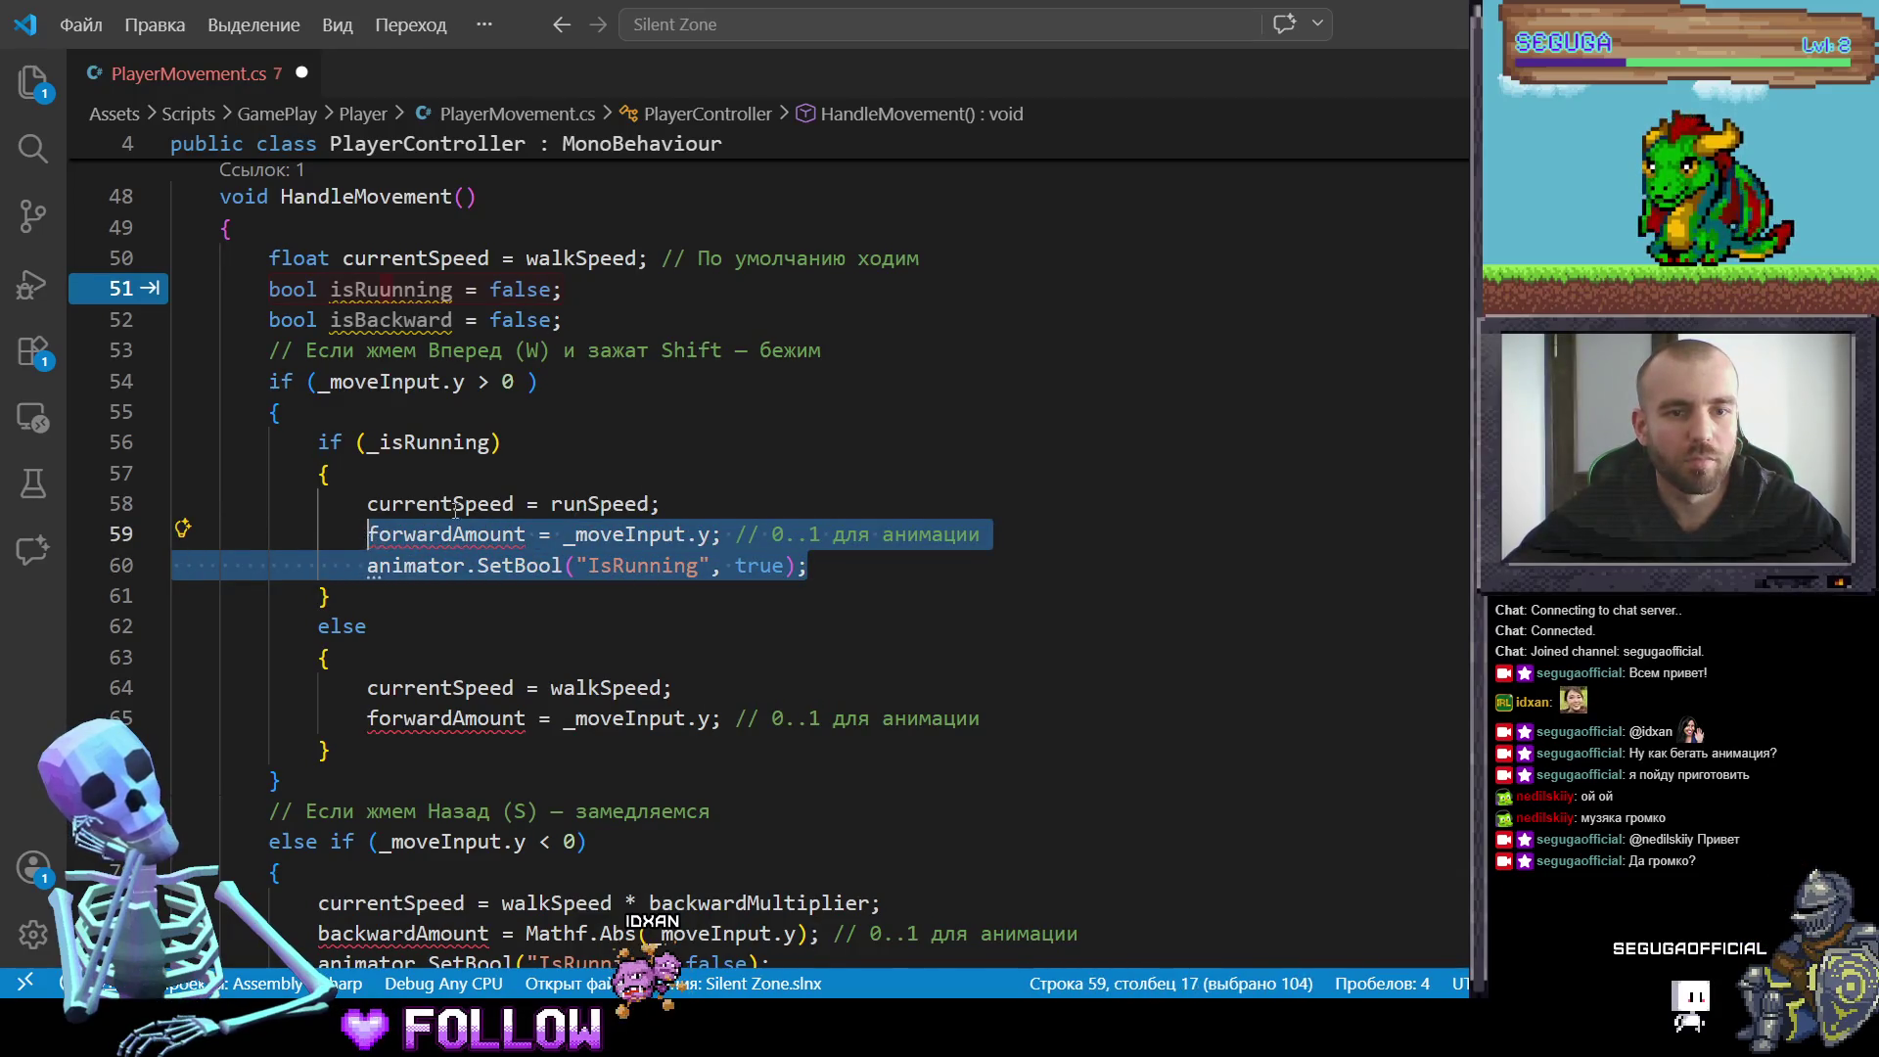
{"action": "type", "text": "is"}
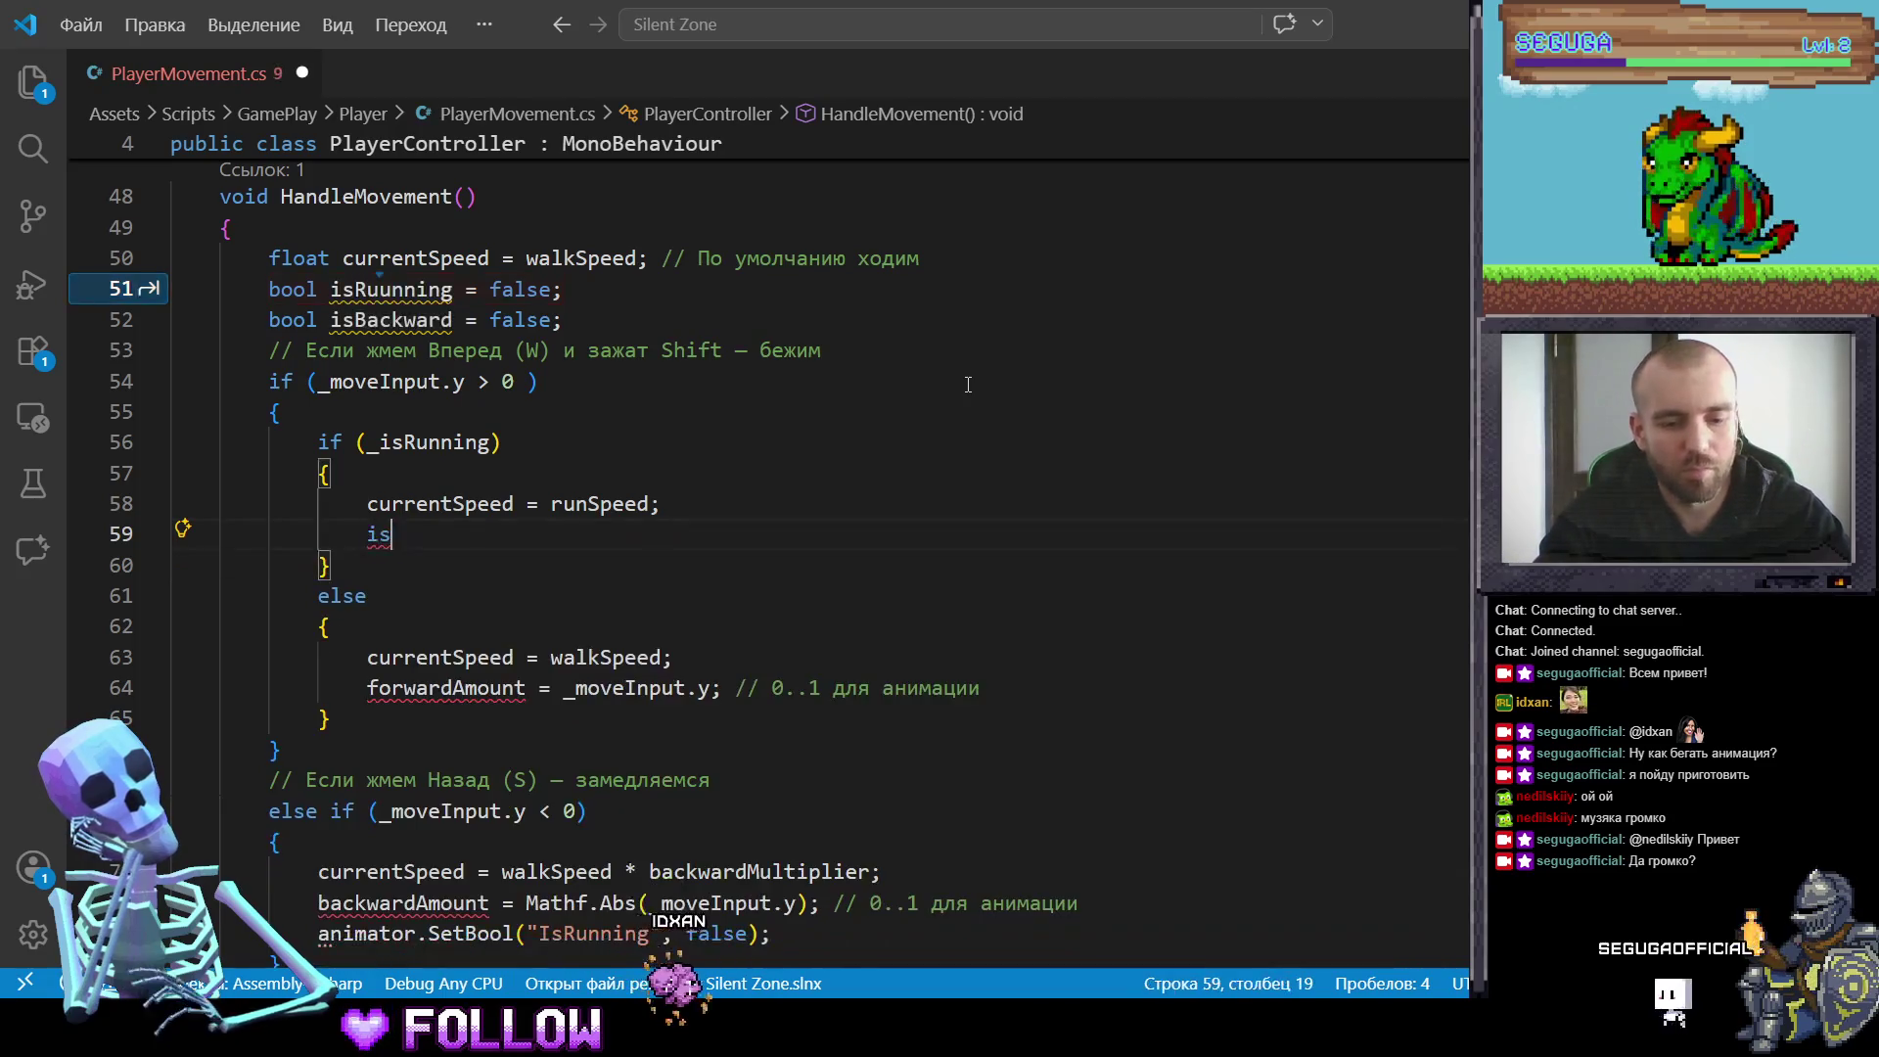
{"action": "type", "text": "Ruuning"}
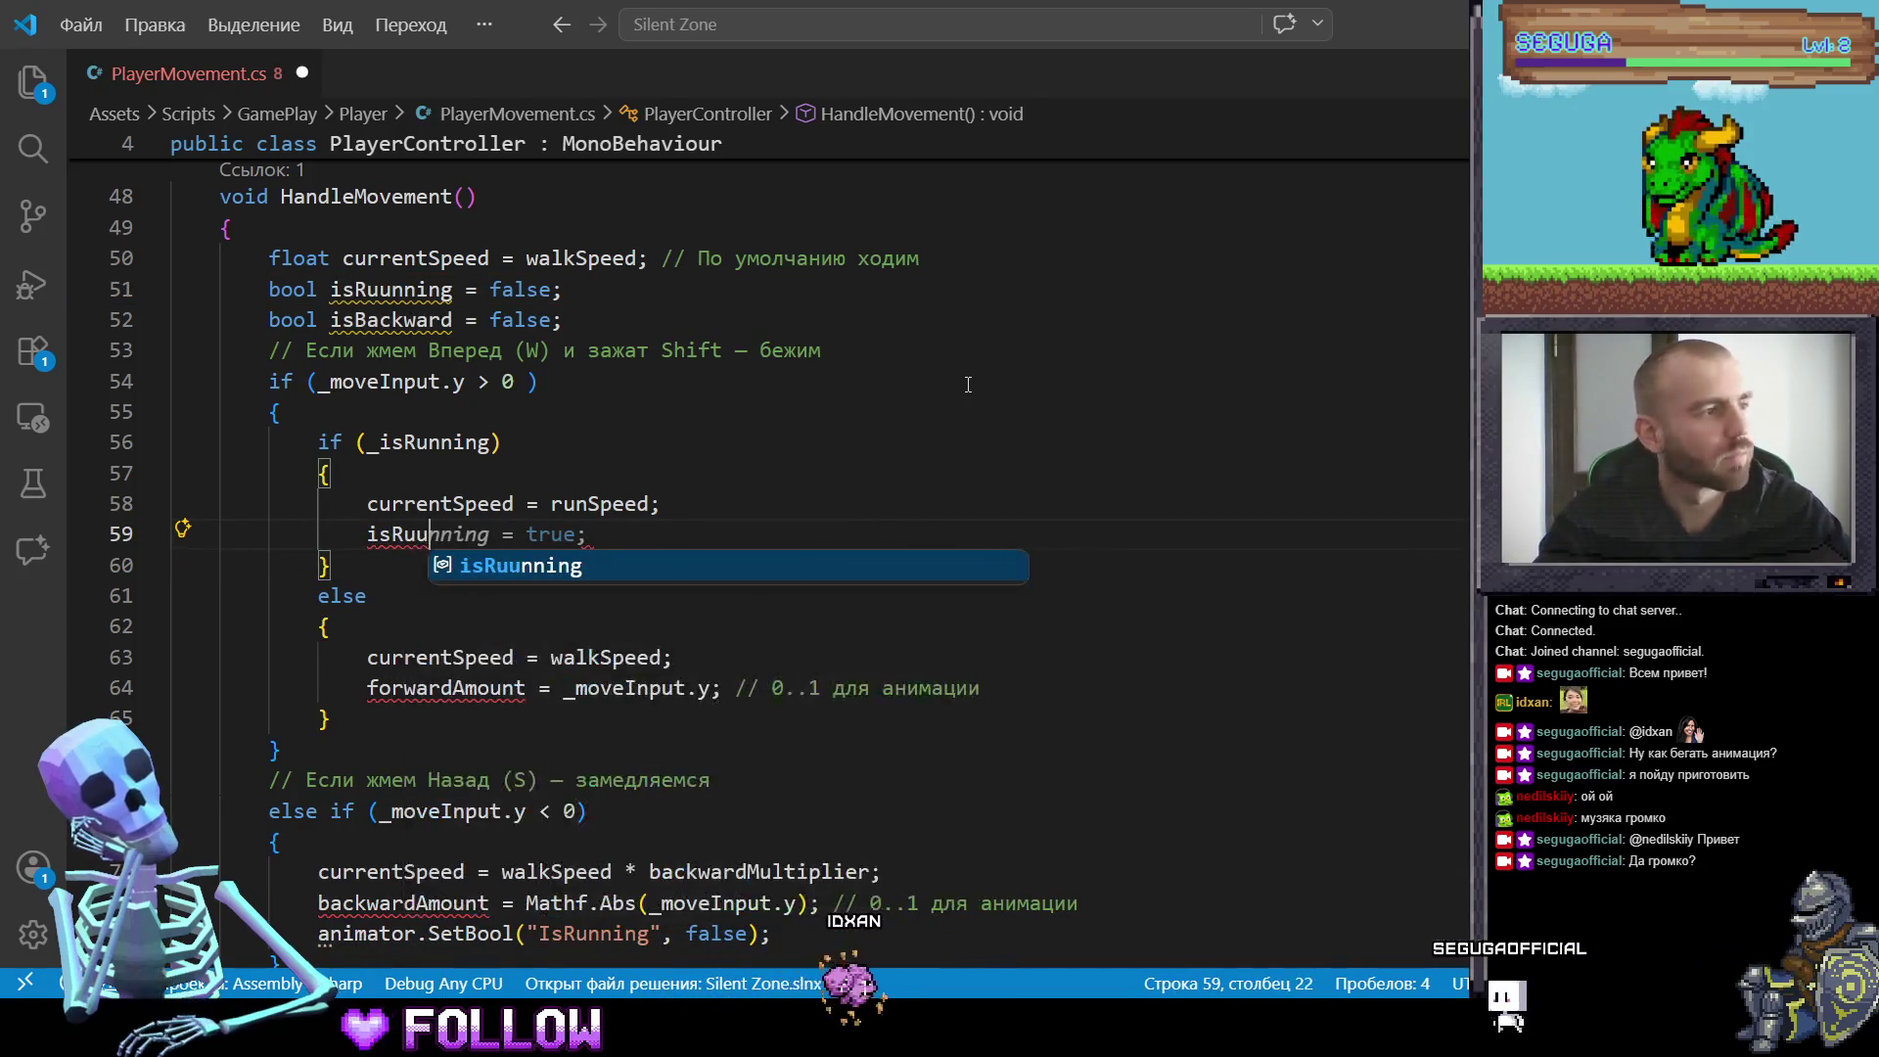
{"action": "key", "text": "Tab"}
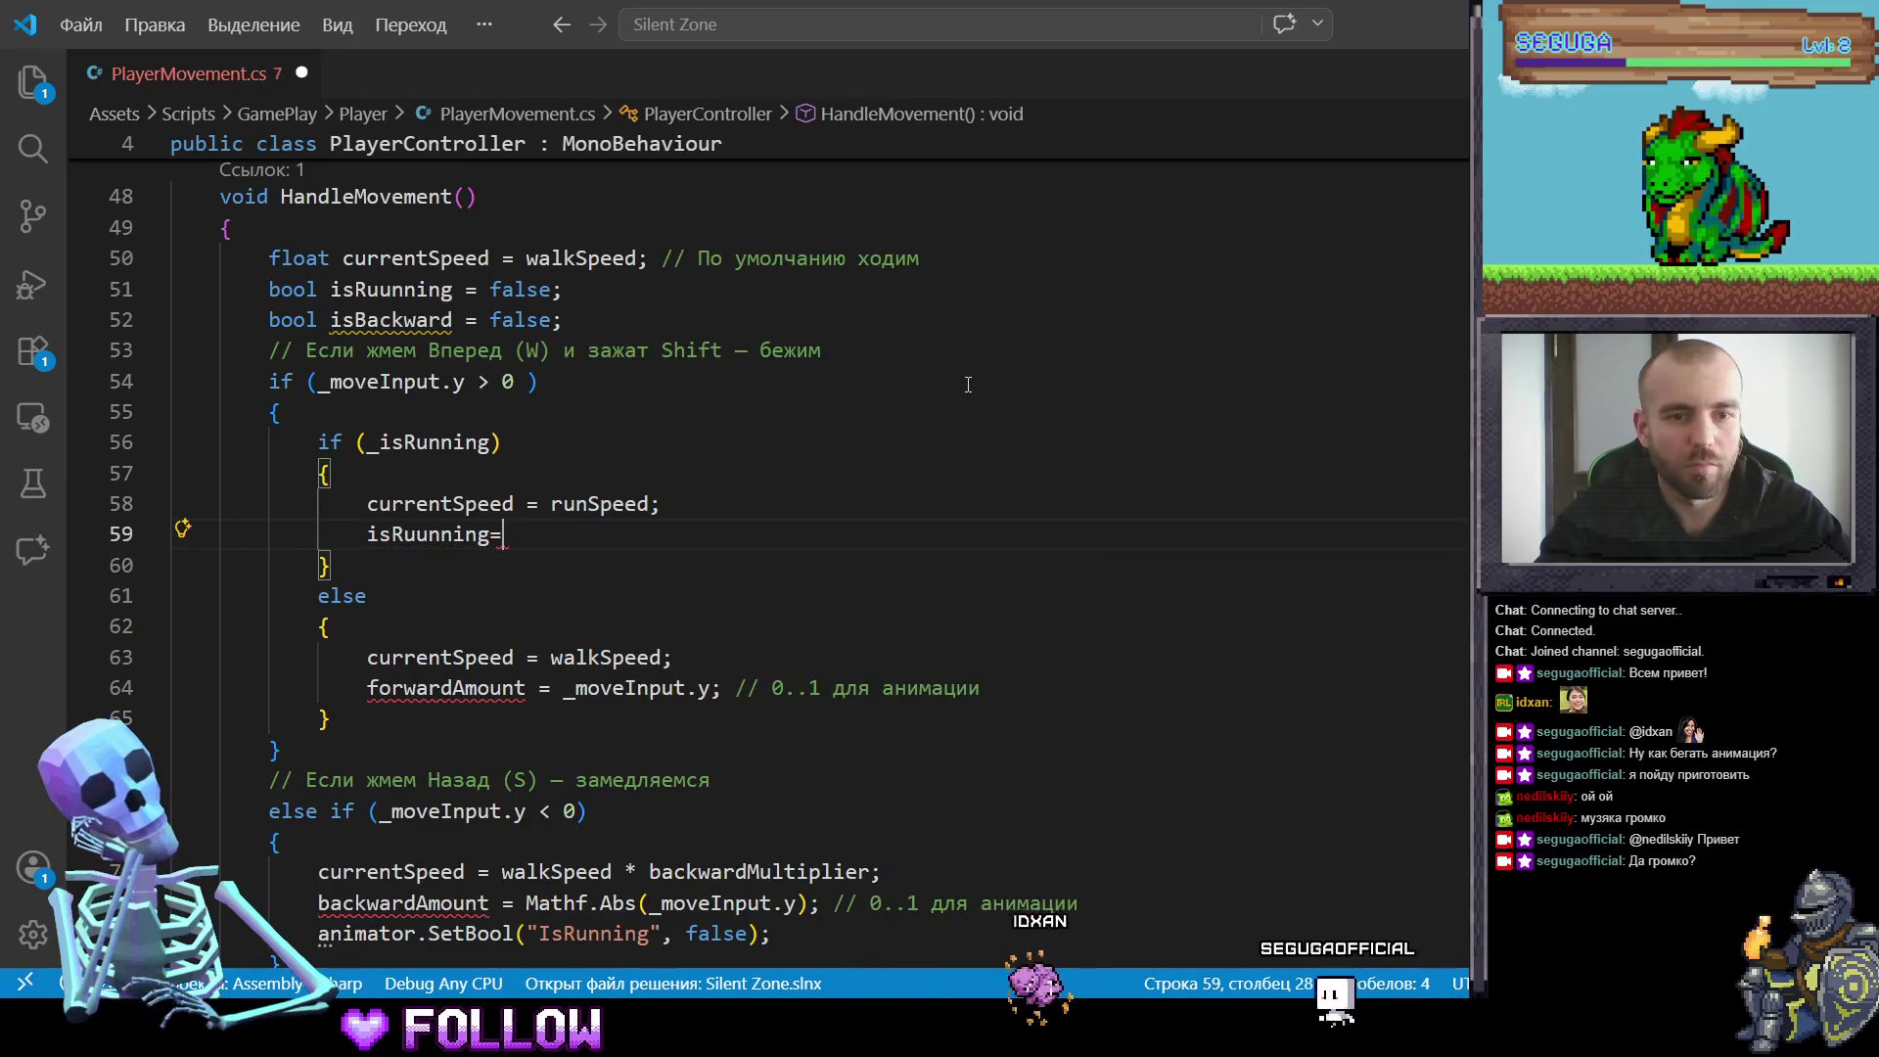
{"action": "key", "text": "Tab"}
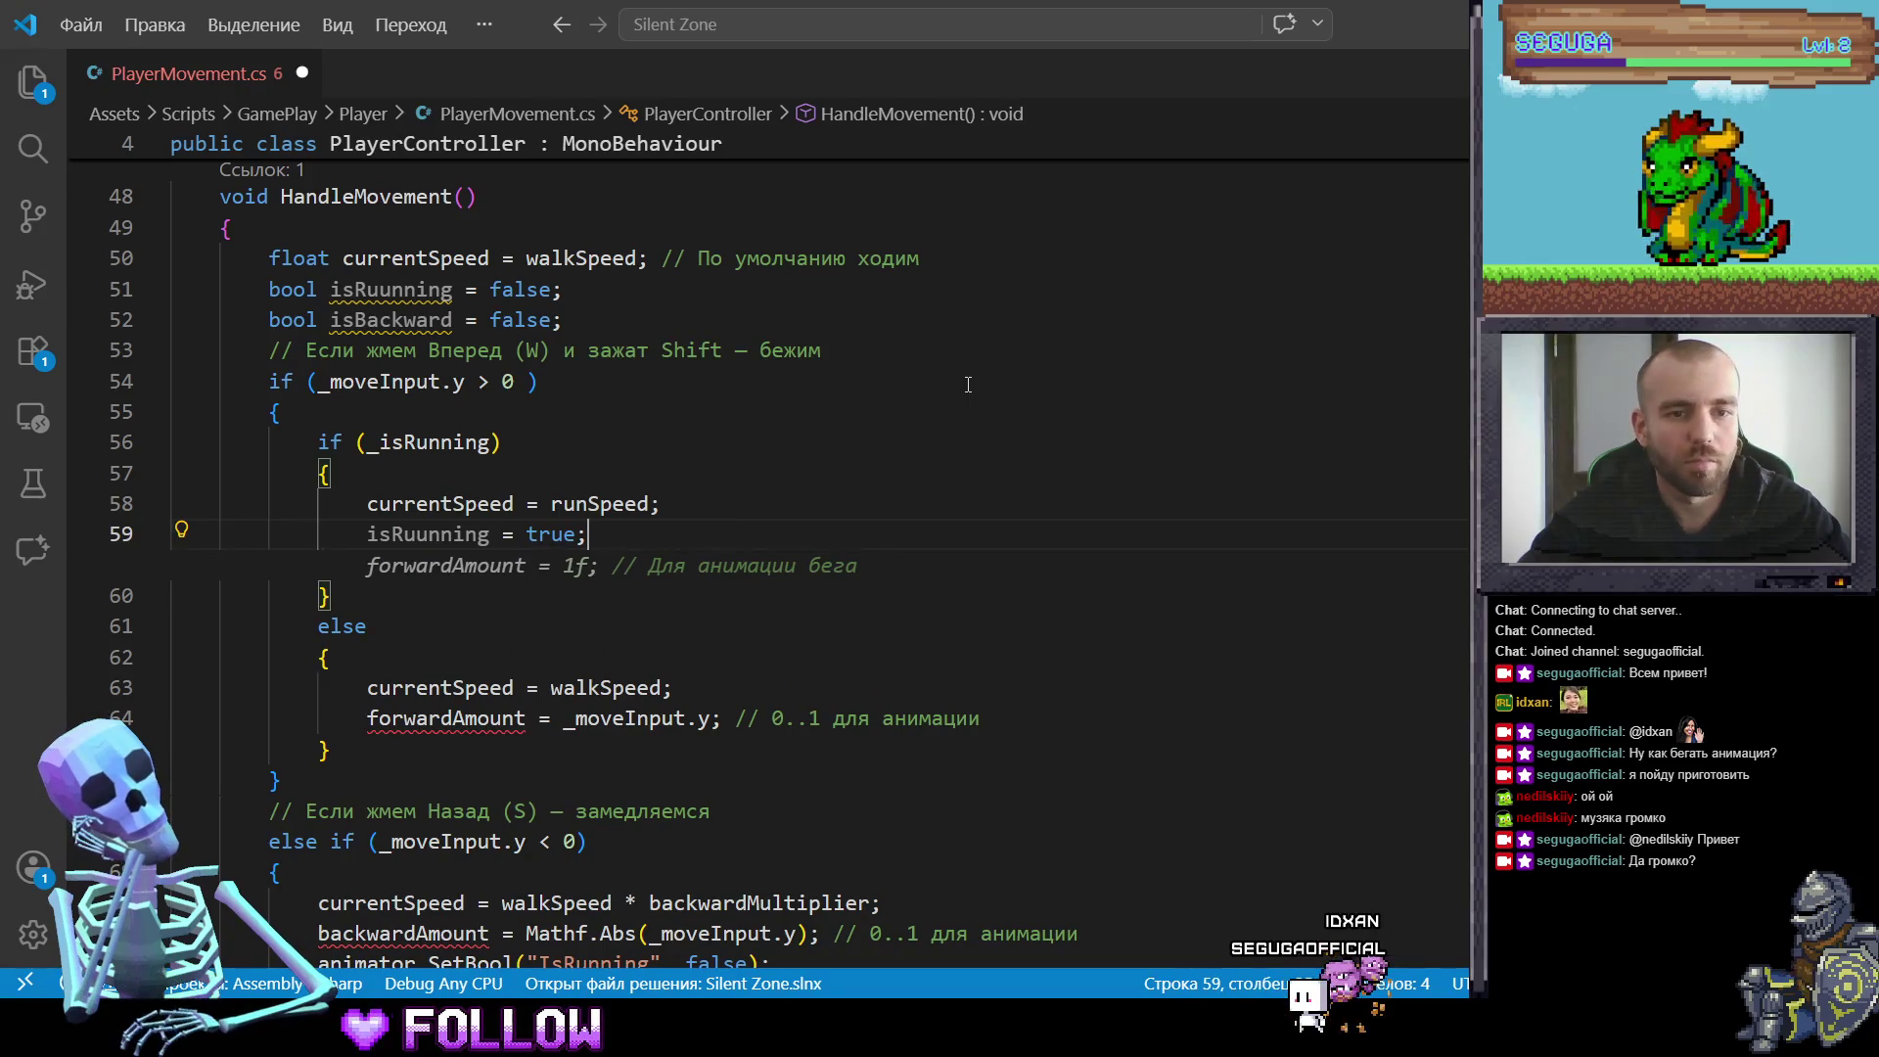
{"action": "key", "text": "Left"}
{"action": "key", "text": "Left"}
{"action": "key", "text": "Left"}
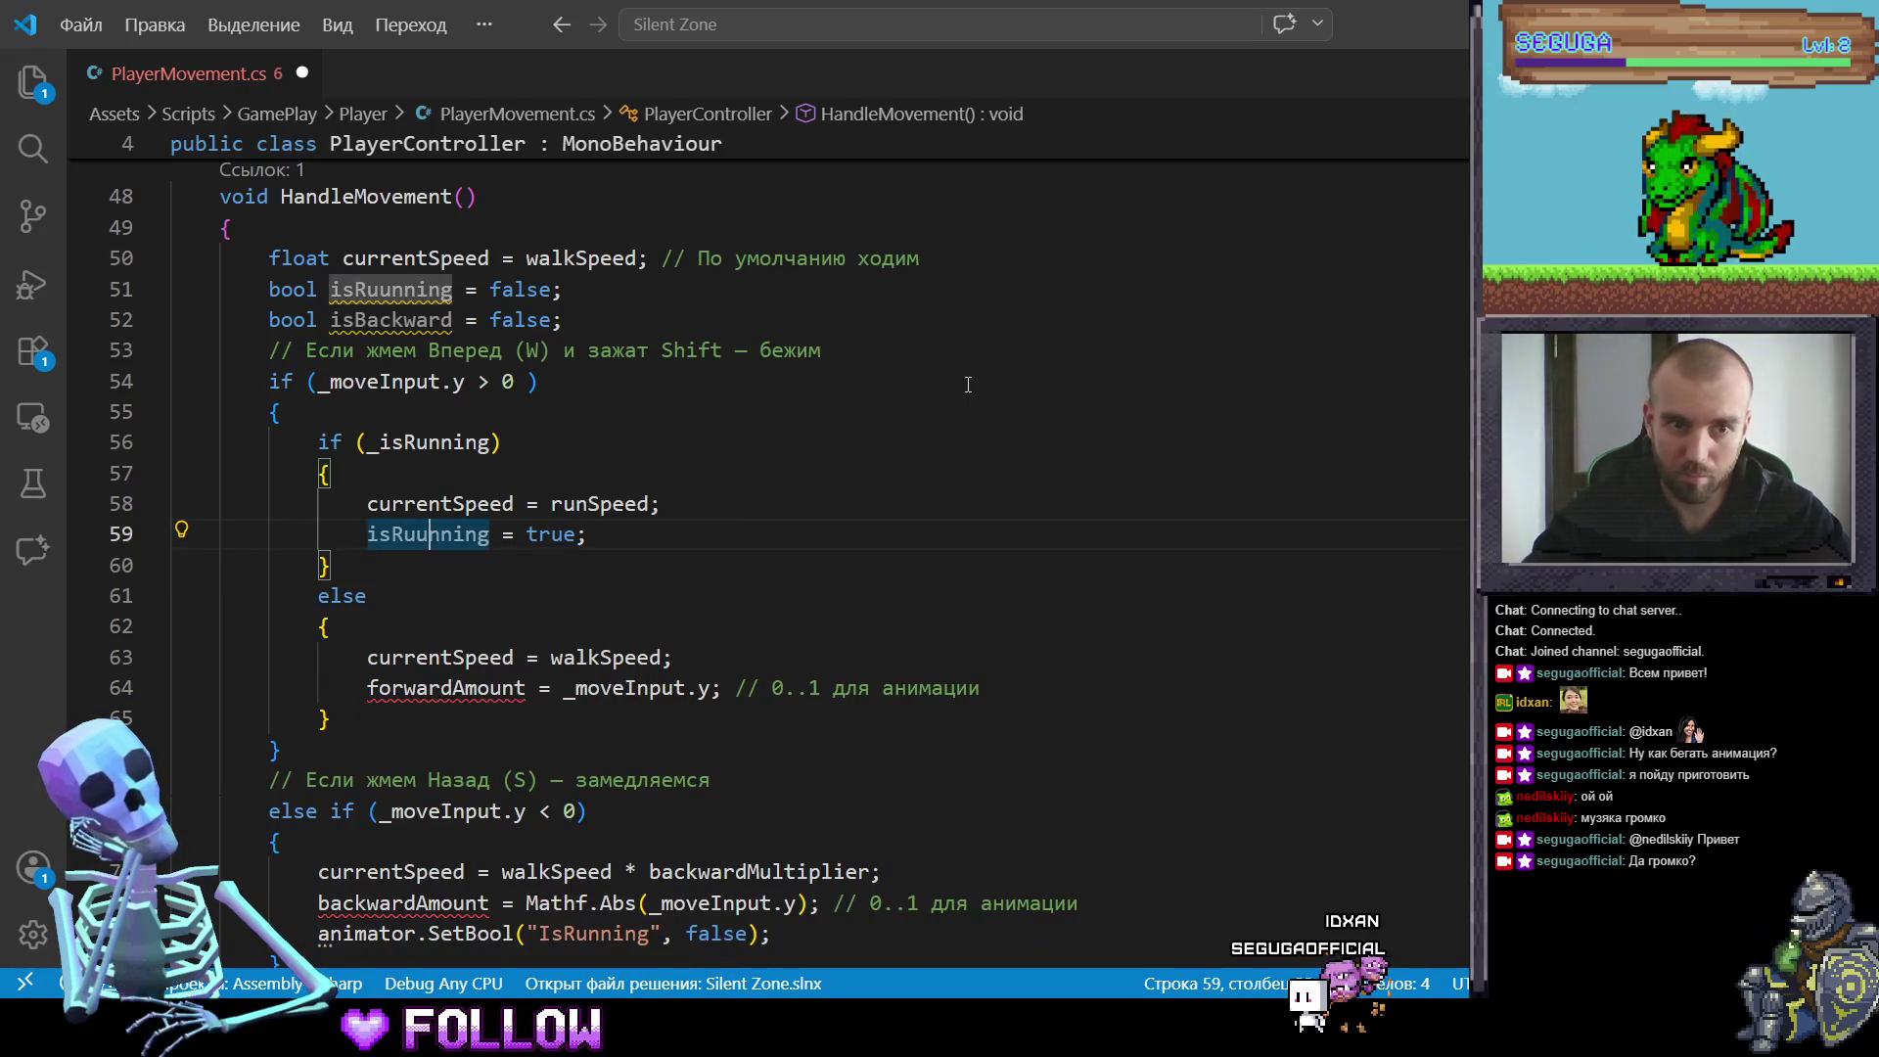
{"action": "key", "text": "BackSpace"}
{"action": "double_click", "coordinate": [391, 289]}
{"action": "type", "text": "isRunning"}
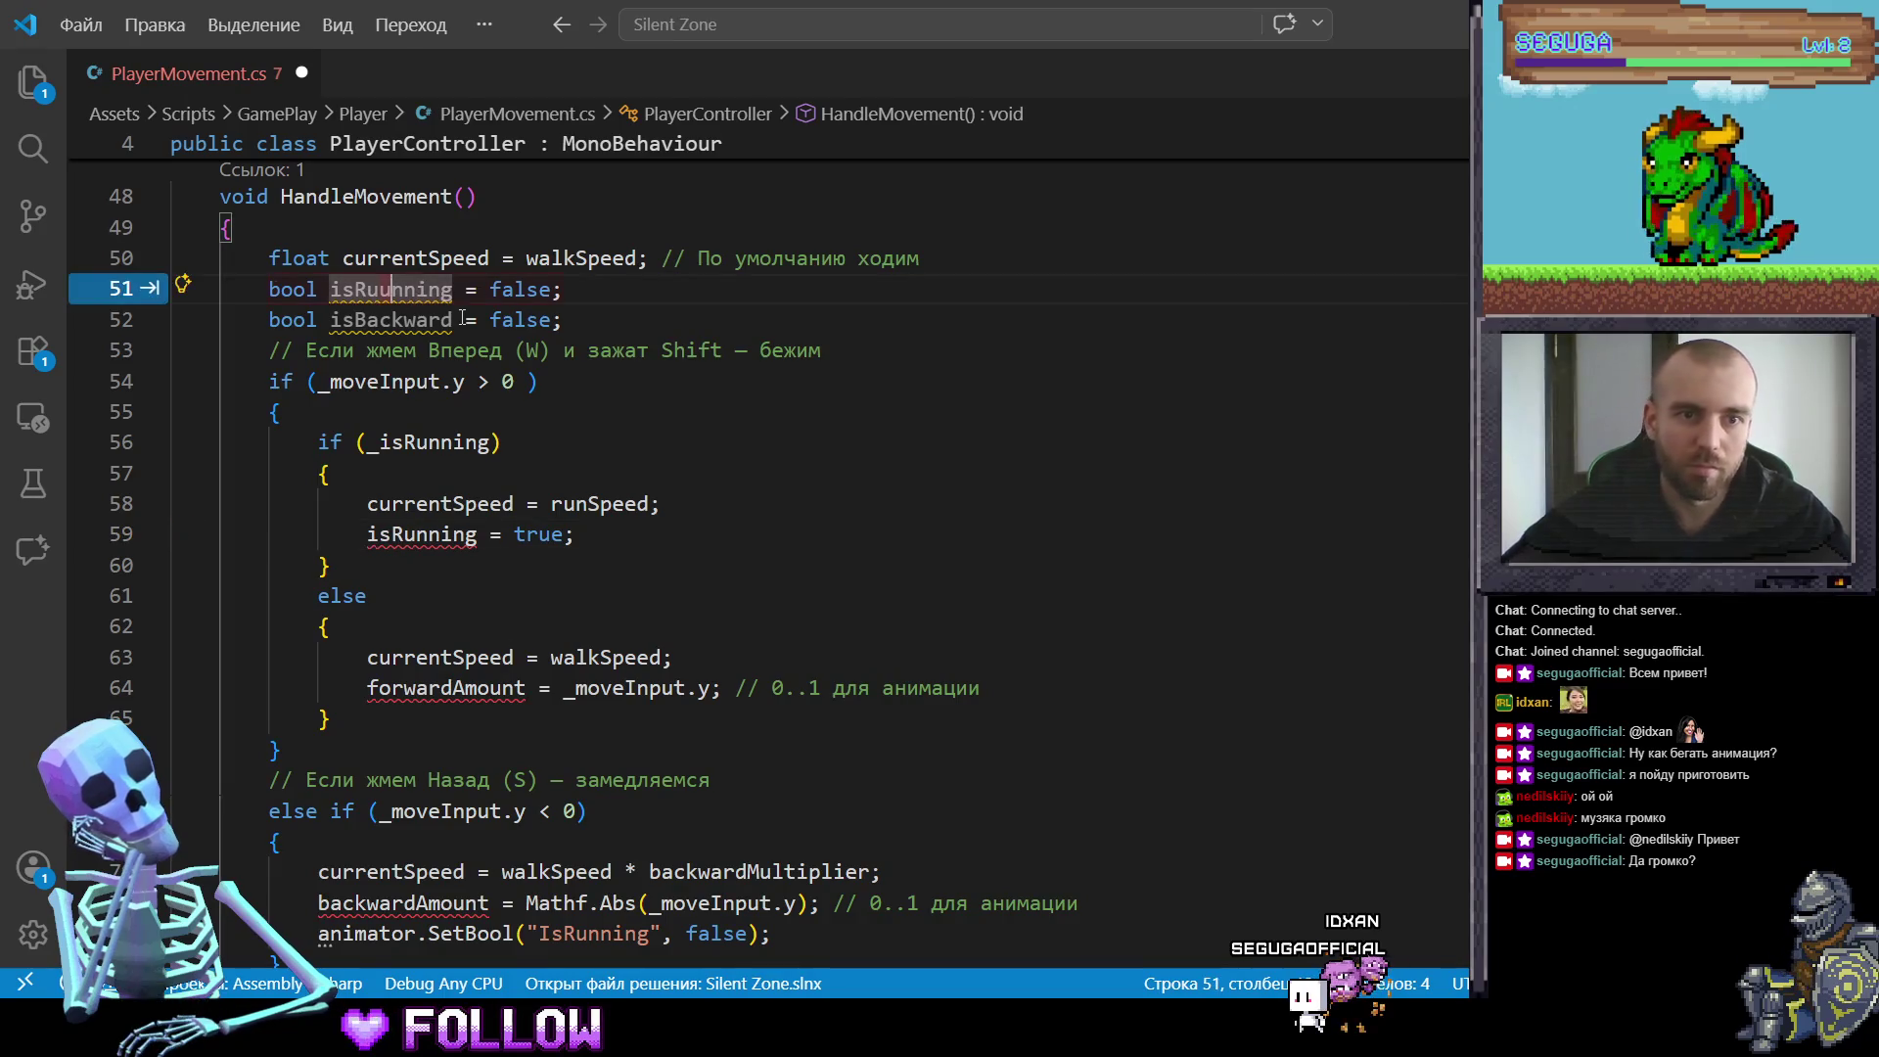
Step: Delete the walking branch's forwardAmount assignment and its leftover empty line
{"action": "left_click", "coordinate": [680, 511]}
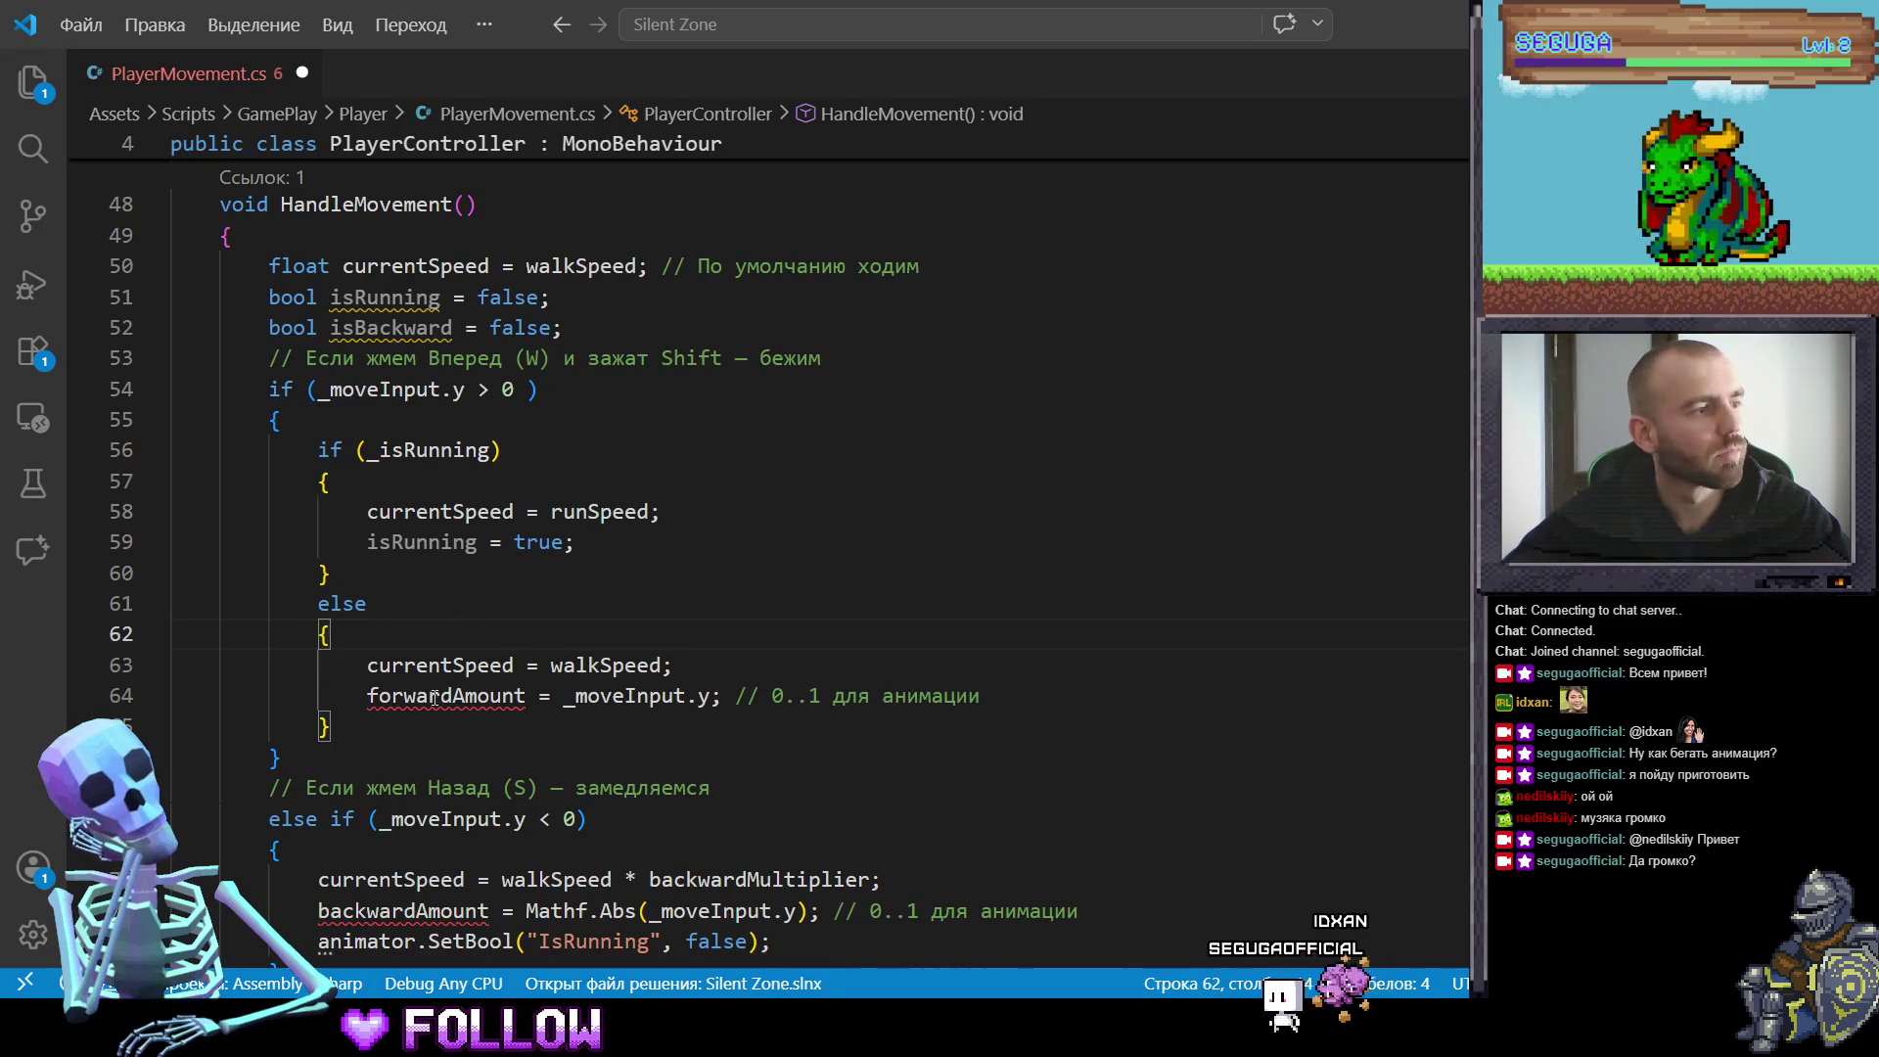
{"action": "left_click_drag", "start_coordinate": [368, 695], "coordinate": [988, 695]}
{"action": "key", "text": "BackSpace"}
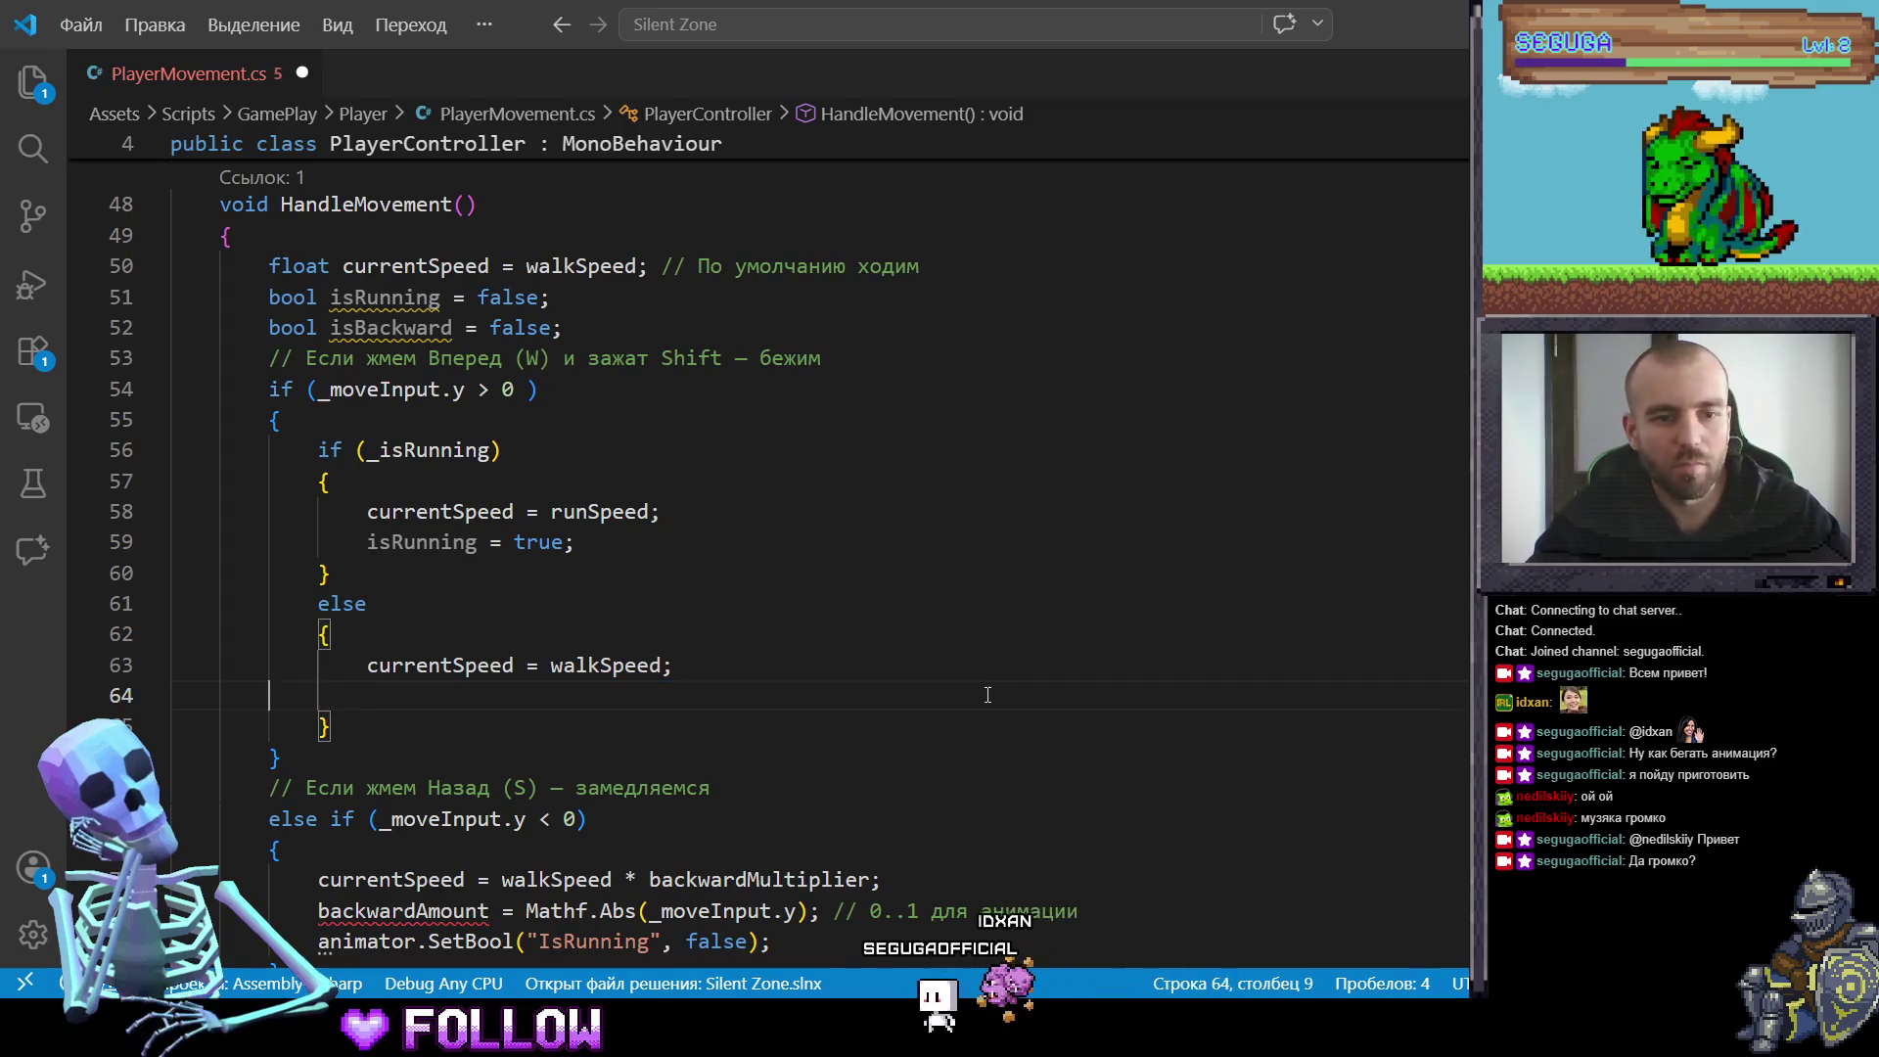
{"action": "key", "text": "BackSpace"}
{"action": "key", "text": "BackSpace"}
{"action": "key", "text": "BackSpace"}
Step: Replace the backward branch's backwardAmount and SetBool lines with isBackward = true
{"action": "scroll", "coordinate": [949, 705], "scroll_direction": "down", "scroll_amount": 3}
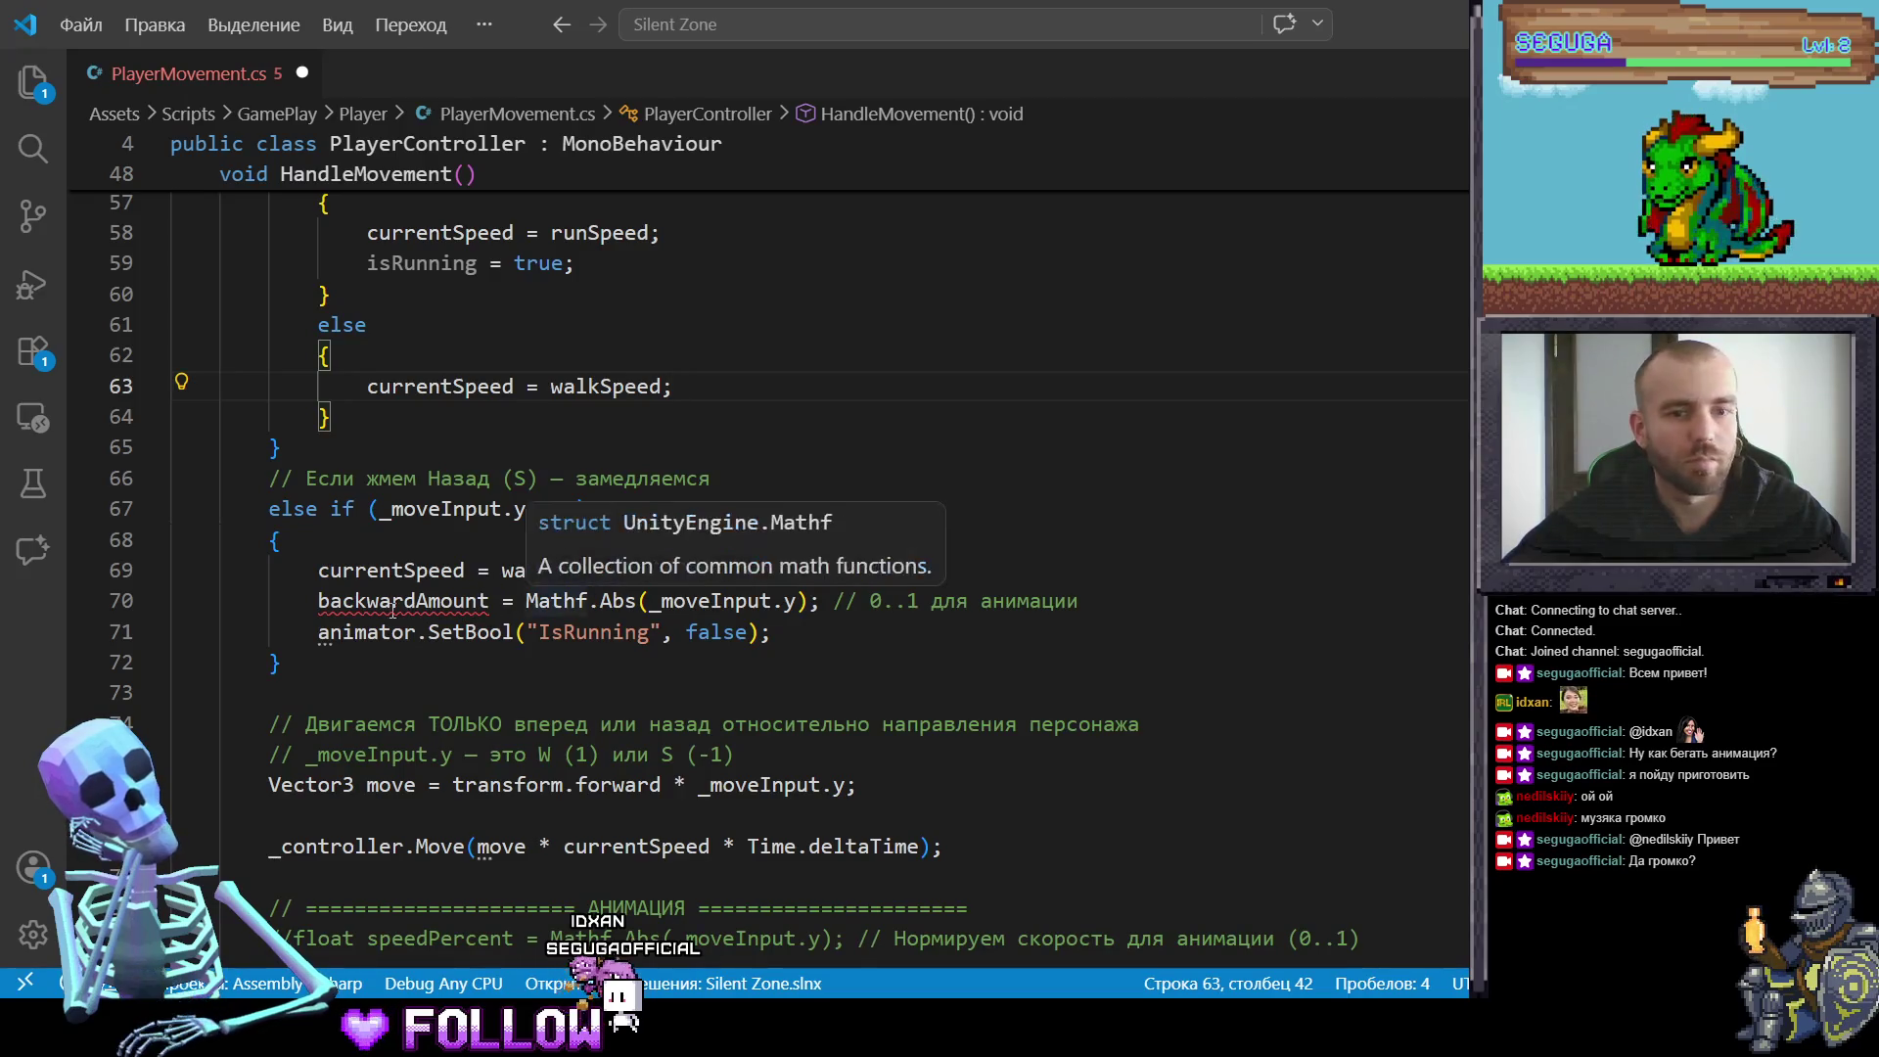
{"action": "left_click_drag", "start_coordinate": [319, 601], "coordinate": [783, 632]}
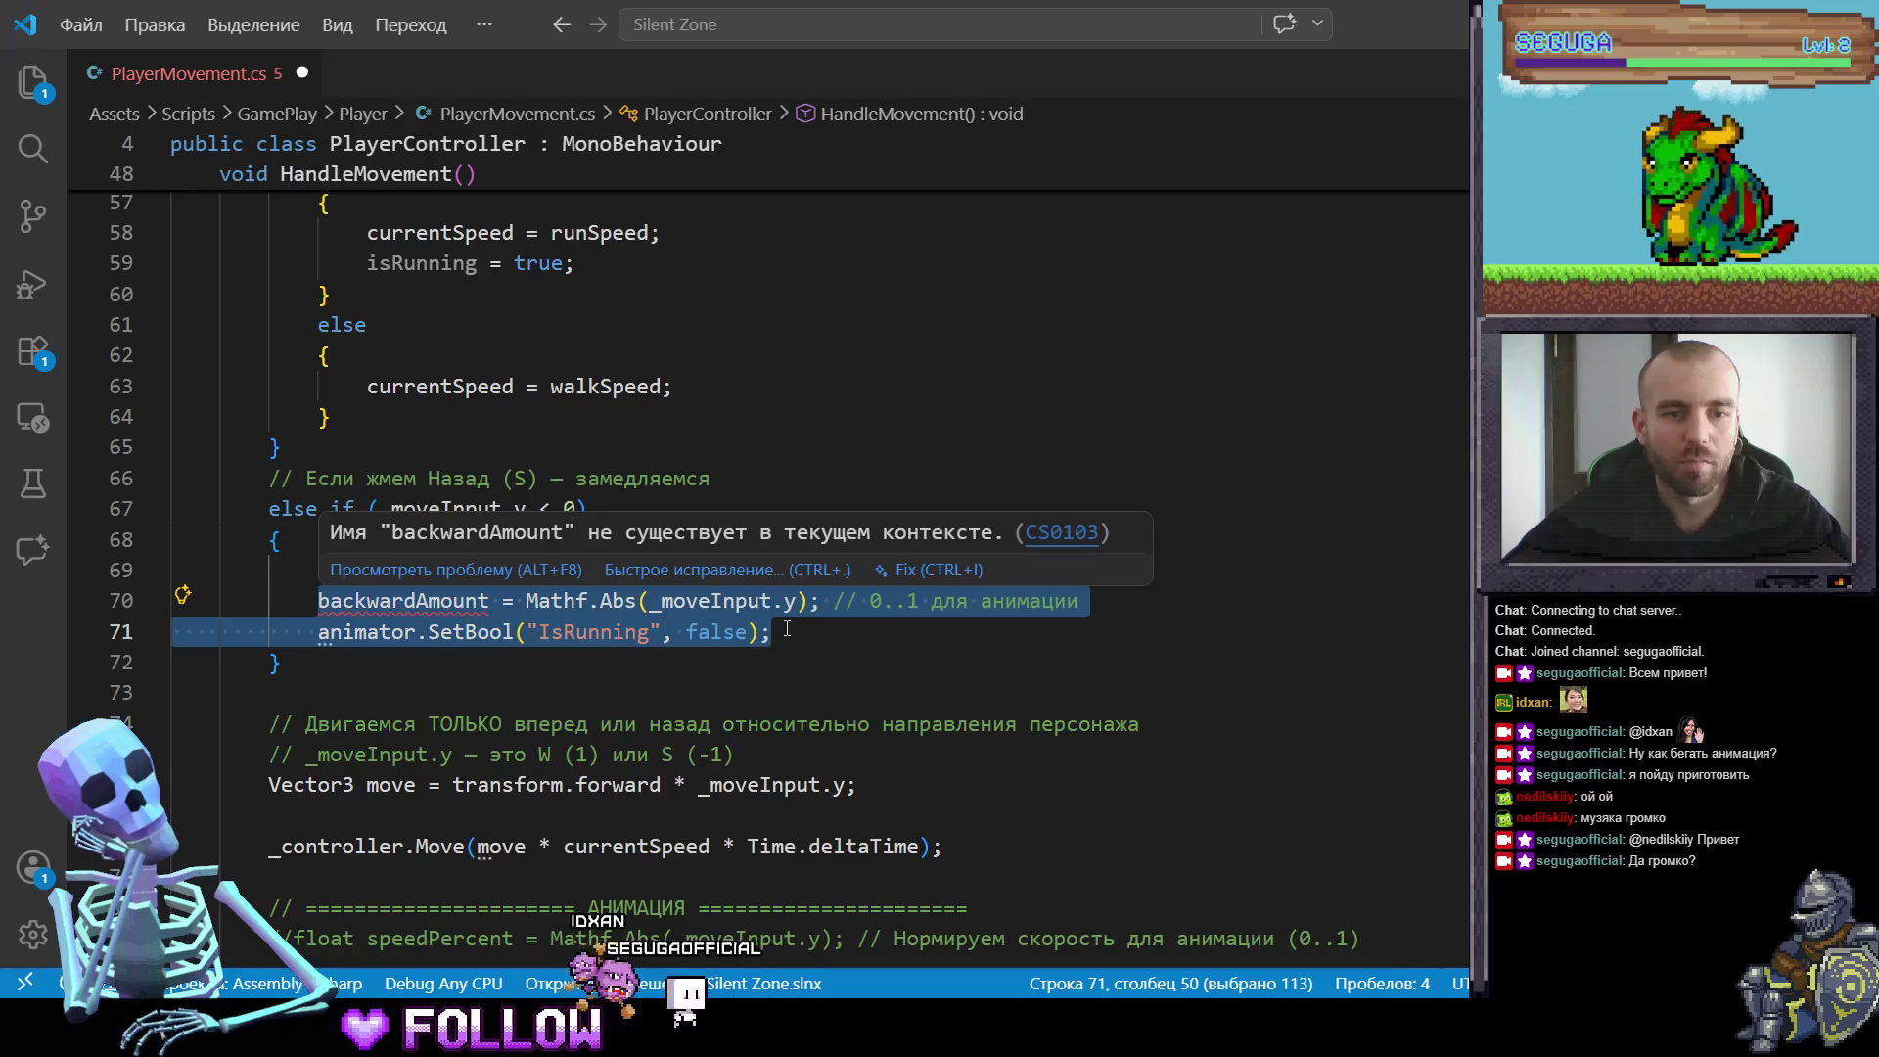
{"action": "type", "text": "is"}
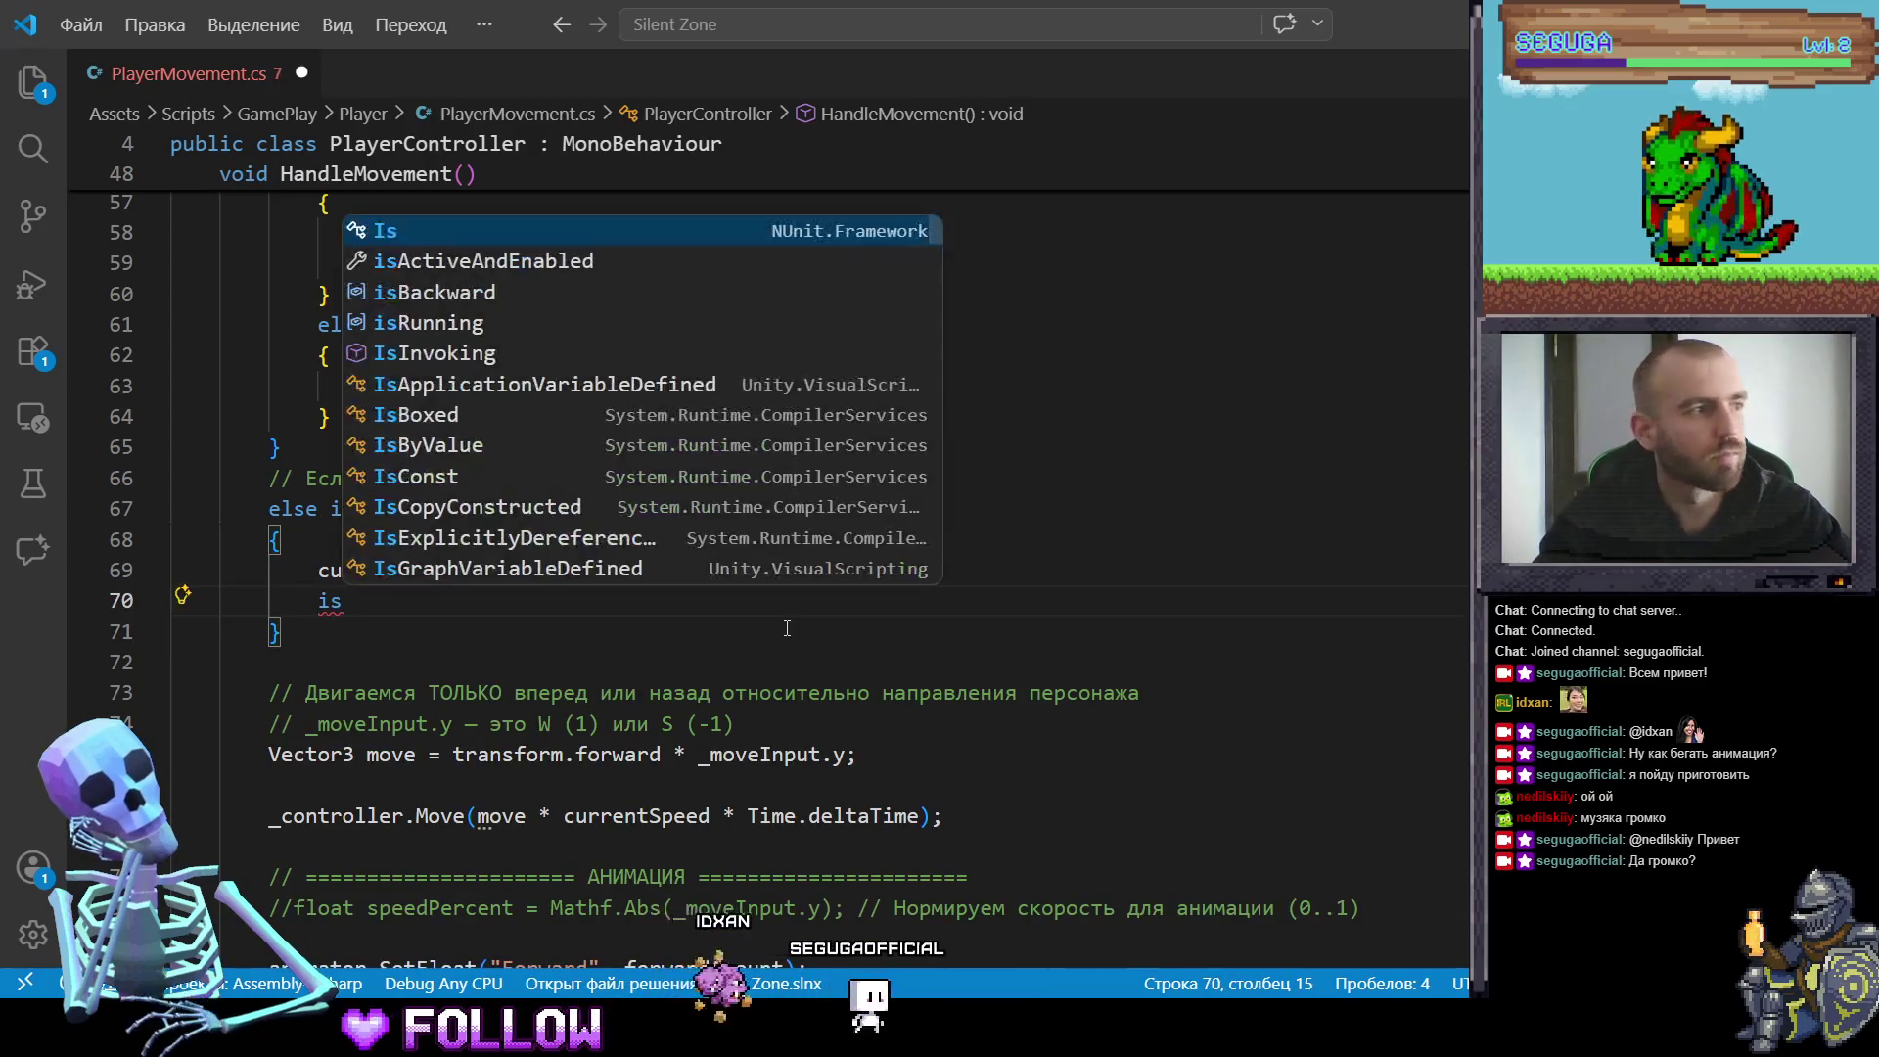
{"action": "type", "text": "Bac"}
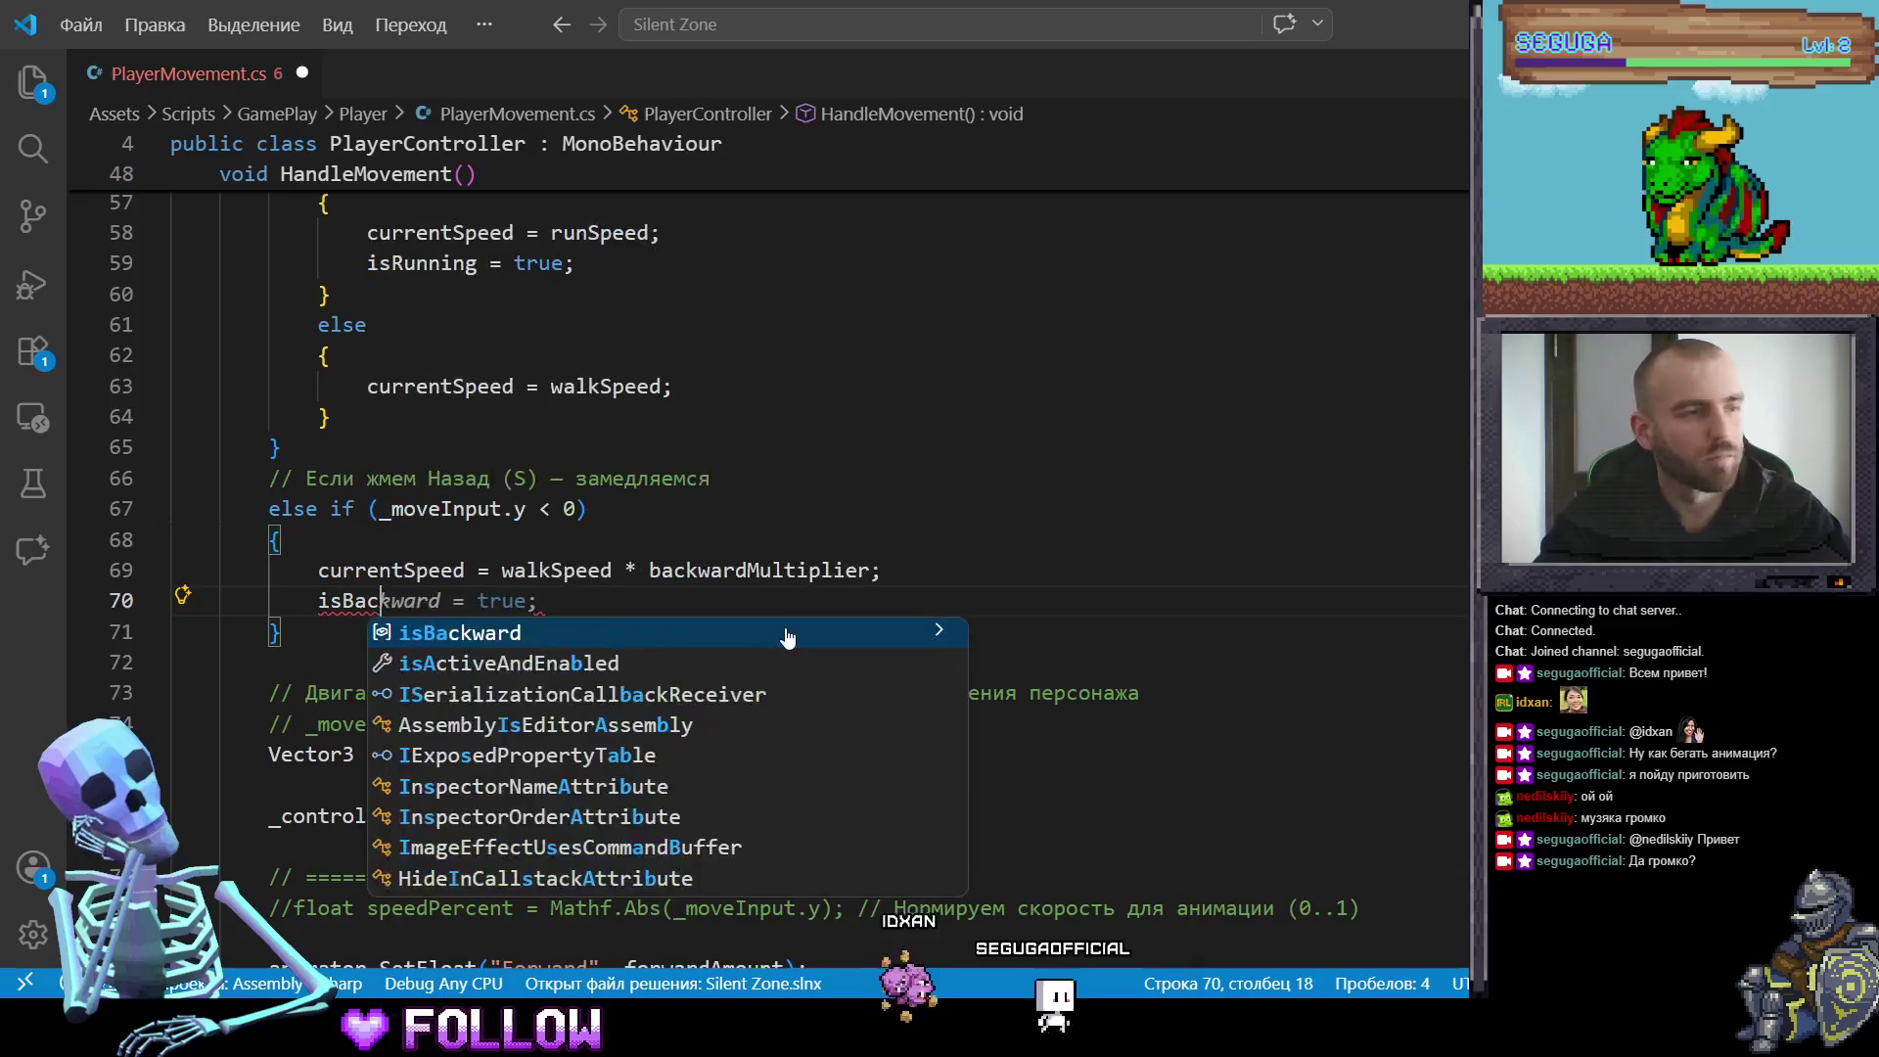
{"action": "type", "text": "k"}
{"action": "key", "text": "Return"}
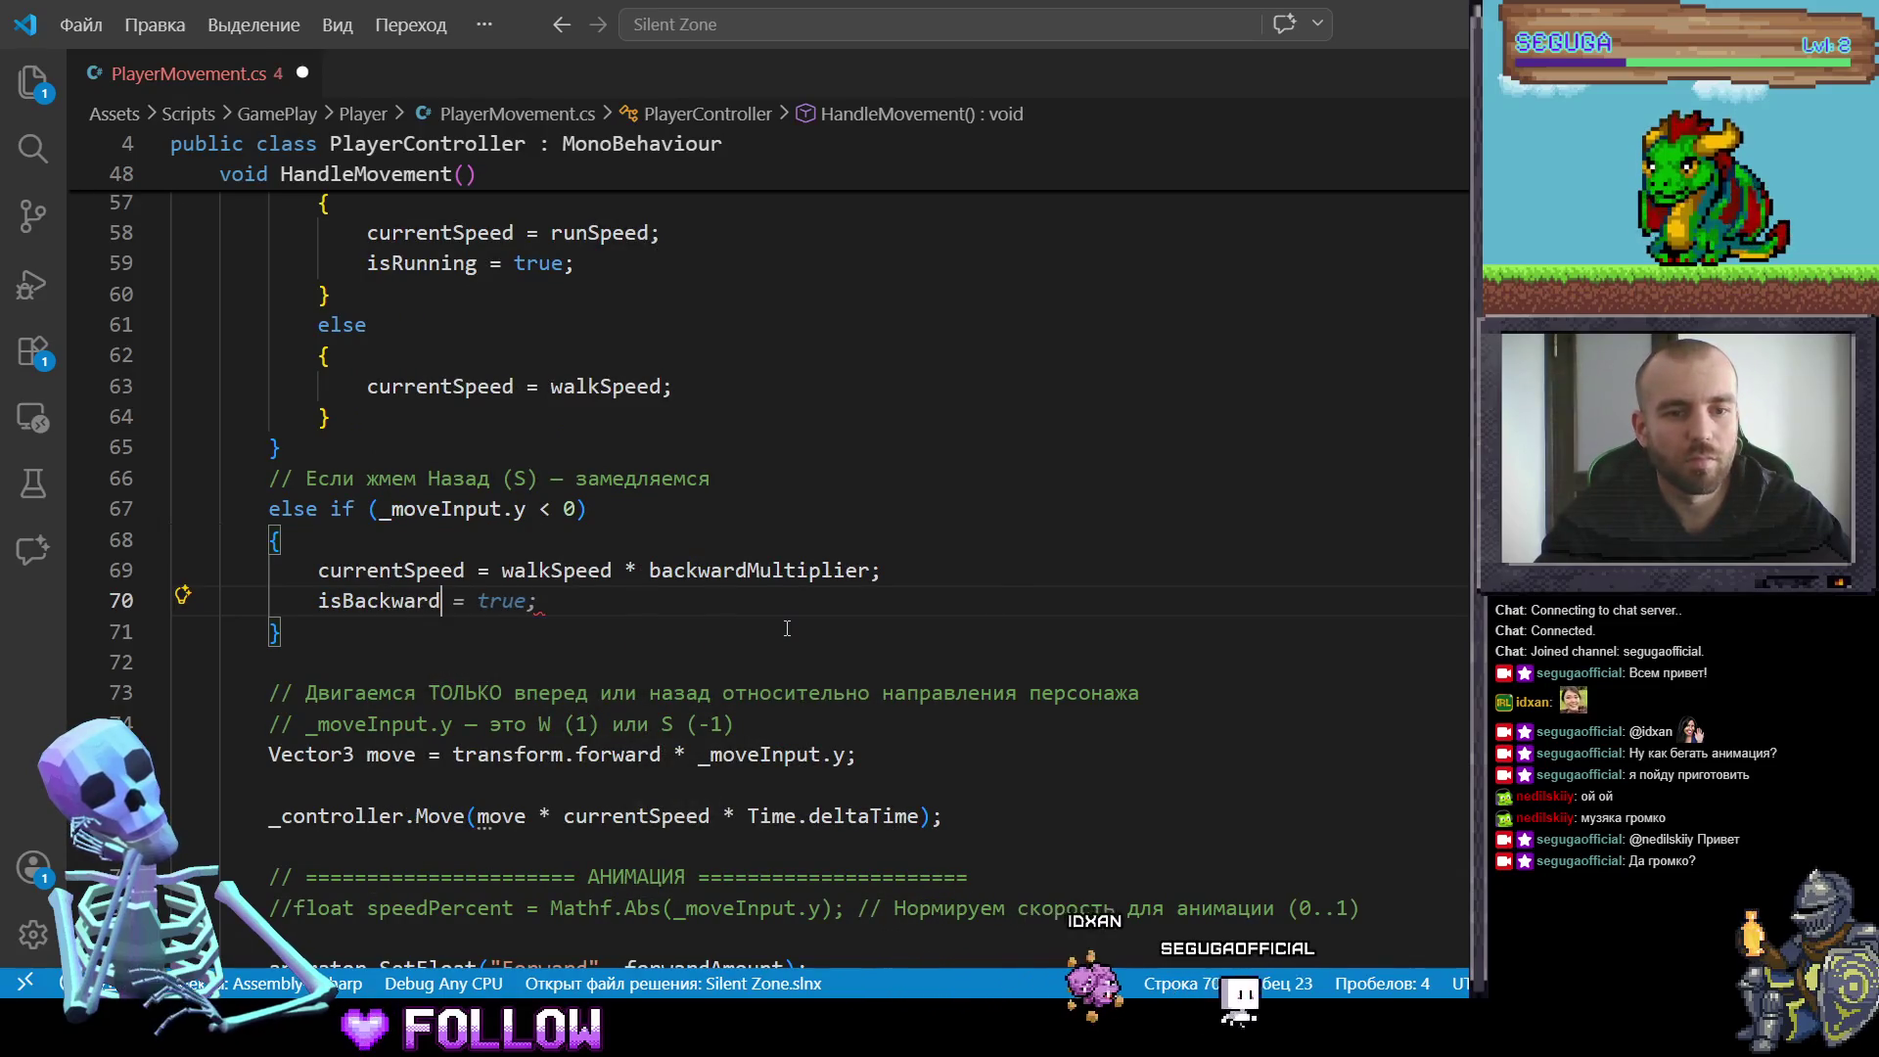
{"action": "key", "text": "Tab"}
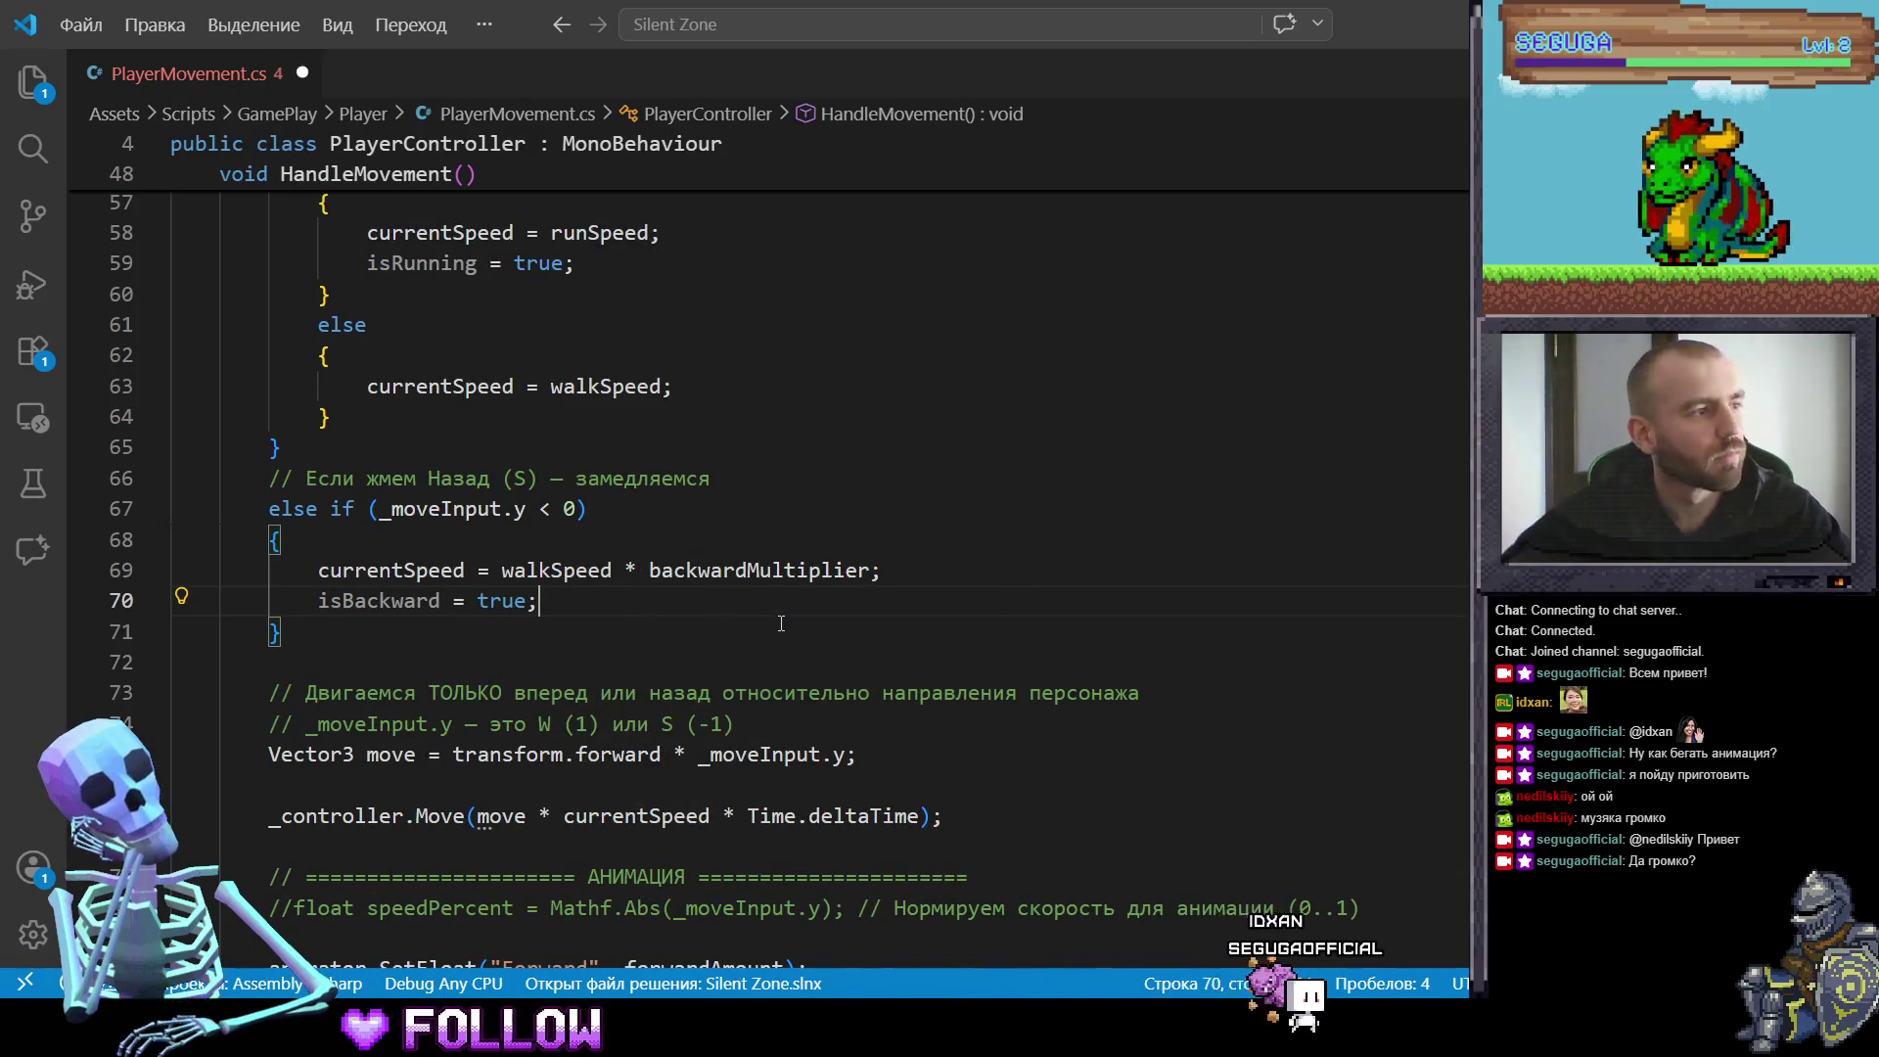
{"action": "scroll", "coordinate": [760, 586], "scroll_direction": "down", "scroll_amount": 3}
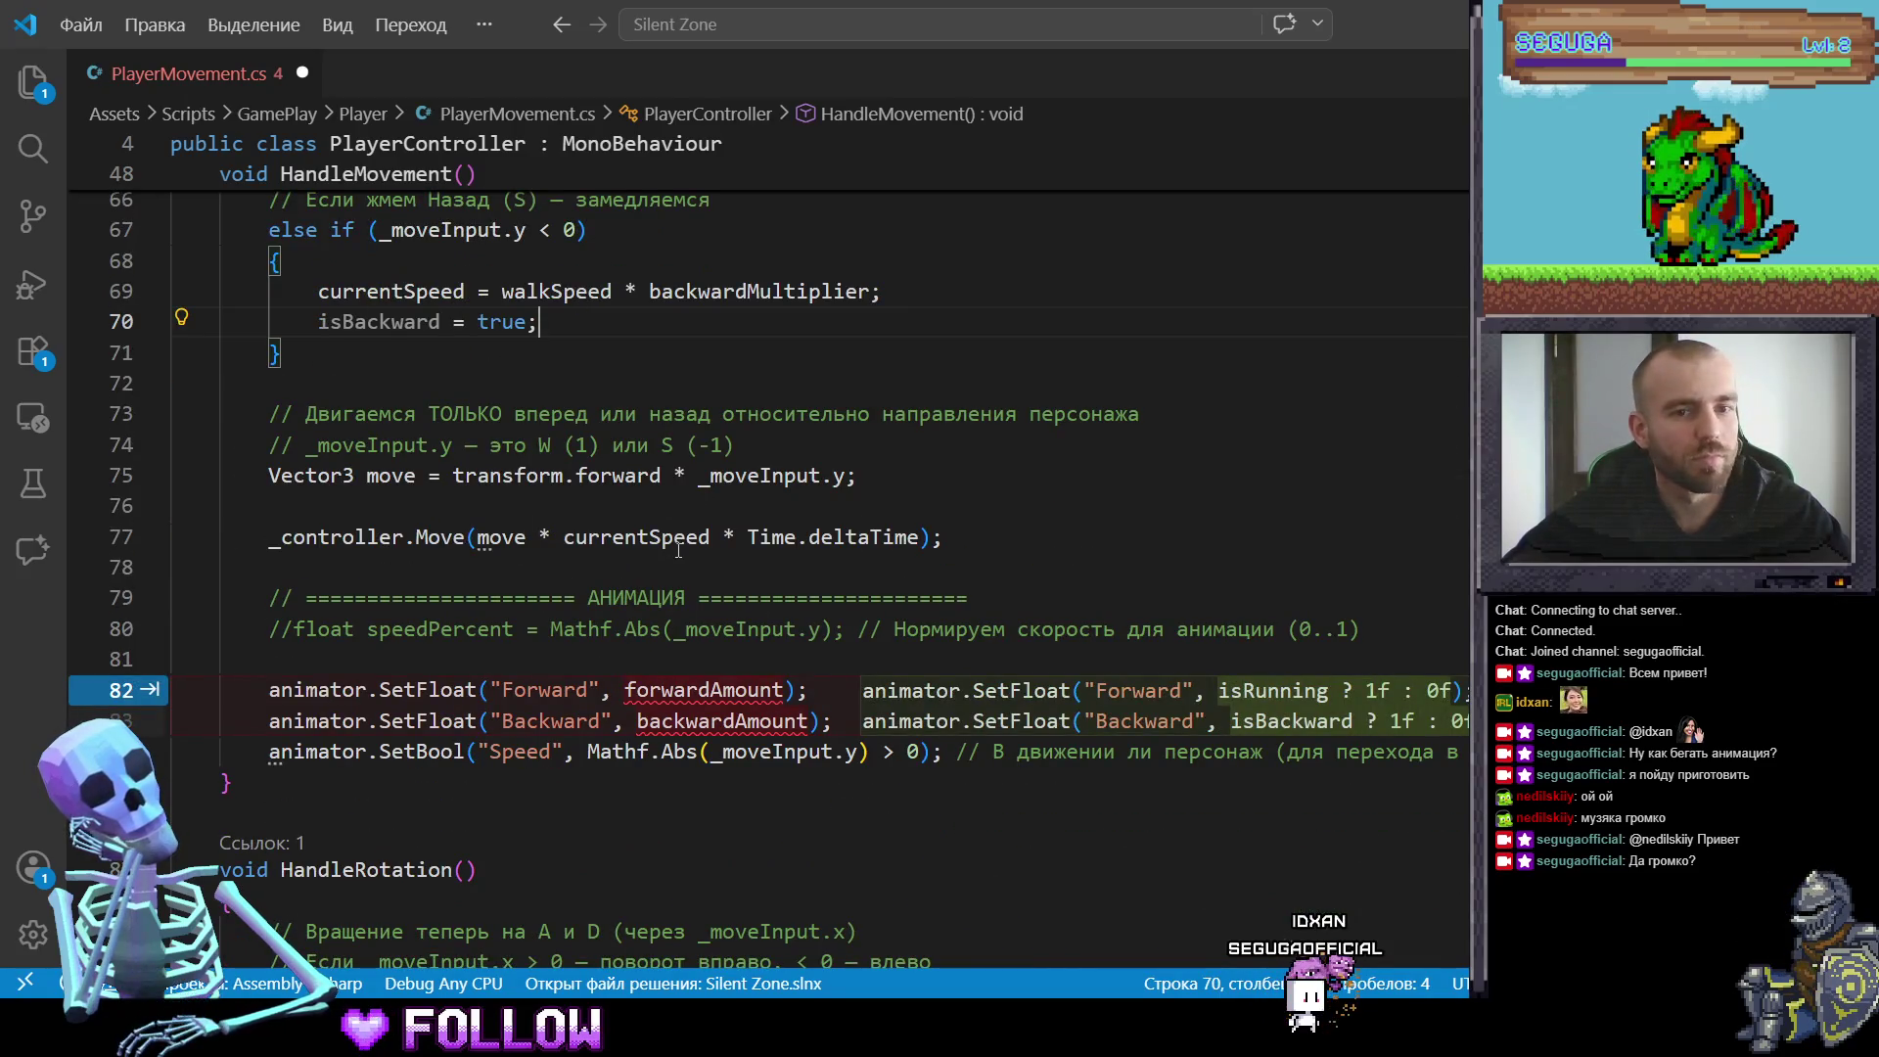
{"action": "scroll", "coordinate": [678, 550], "scroll_direction": "down", "scroll_amount": 2}
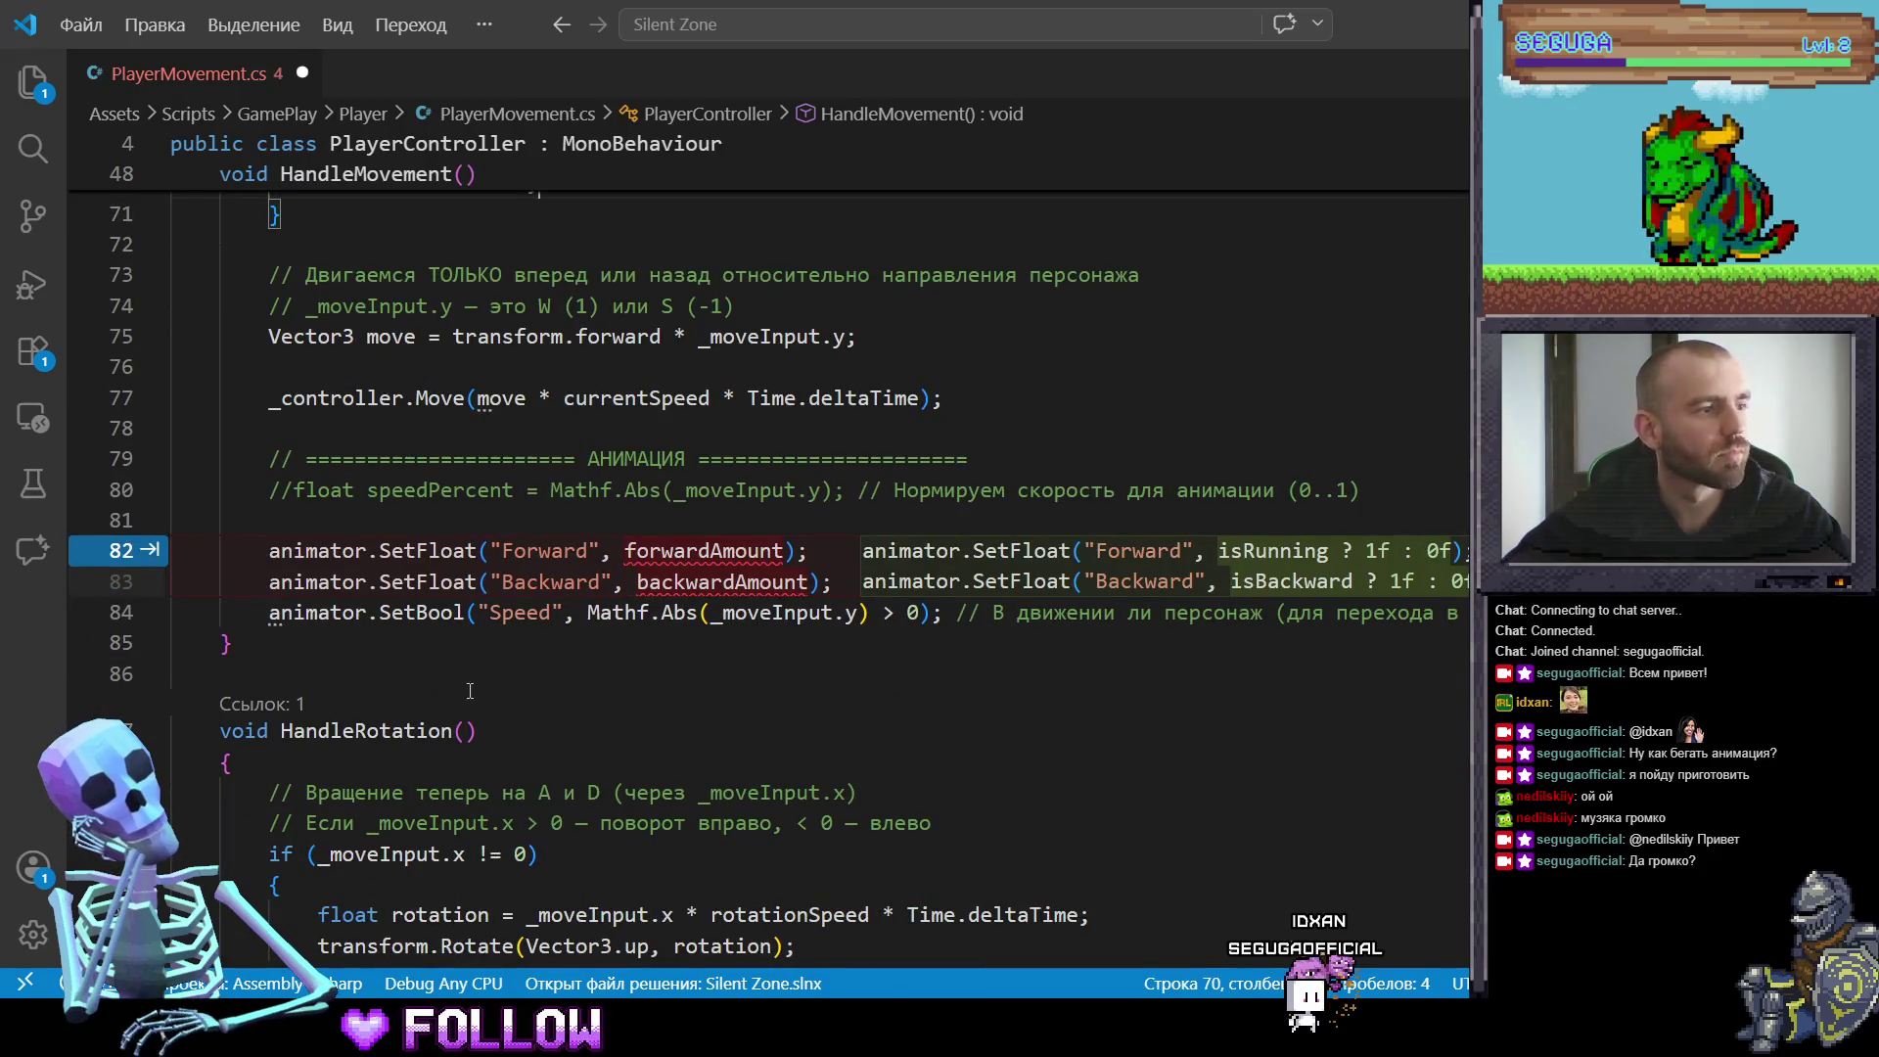
{"action": "scroll", "coordinate": [314, 599], "scroll_direction": "down", "scroll_amount": 1}
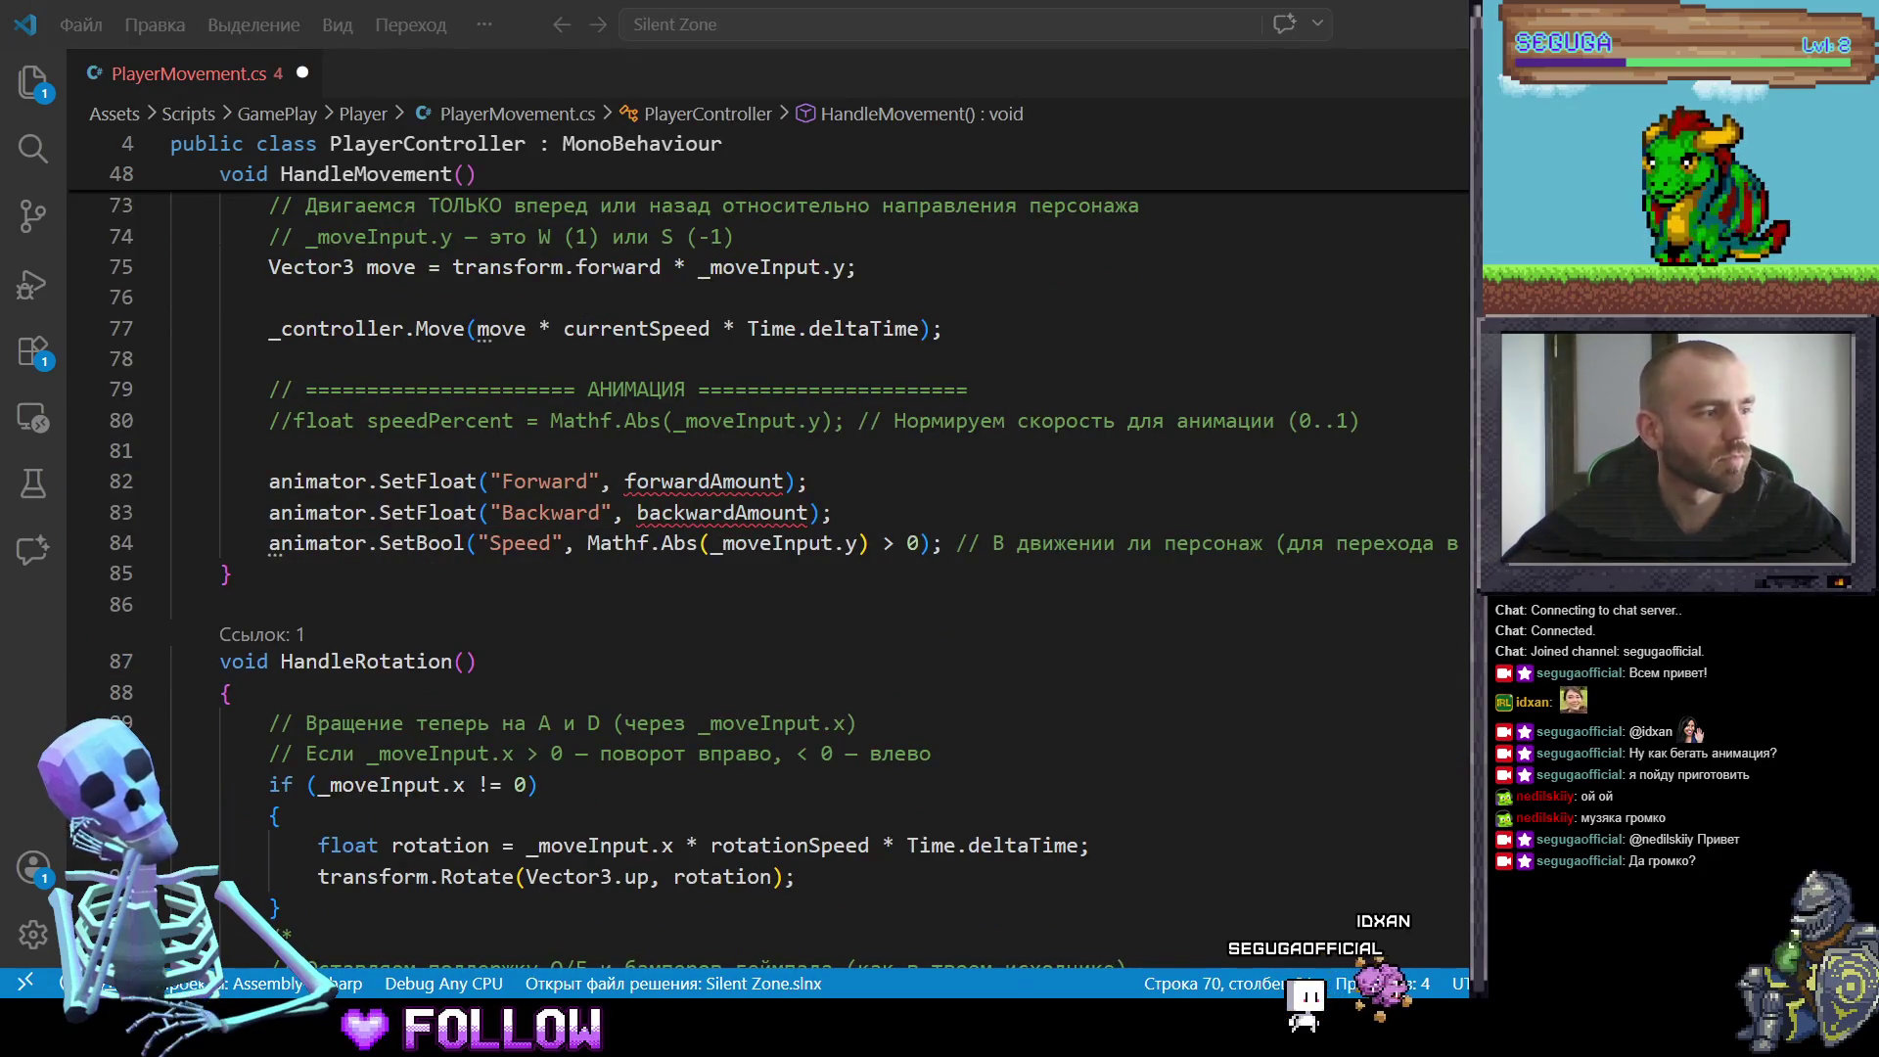
Step: Replace old animator lines 82–84 with indented Speed, IsRunning and IsMovingBackward lines
{"action": "mouse_move", "coordinate": [196, 577]}
{"action": "left_mouse_down"}
{"action": "mouse_move", "coordinate": [545, 421]}
{"action": "mouse_move", "coordinate": [260, 484]}
{"action": "left_mouse_up"}
{"action": "type", "text": "animator.SetFloat(\"Speed\", speedPercent);         animator.SetBool(\"IsRunning\", isRunning);         animator.SetBool(\"IsMovingBackward\", isBackward);"}
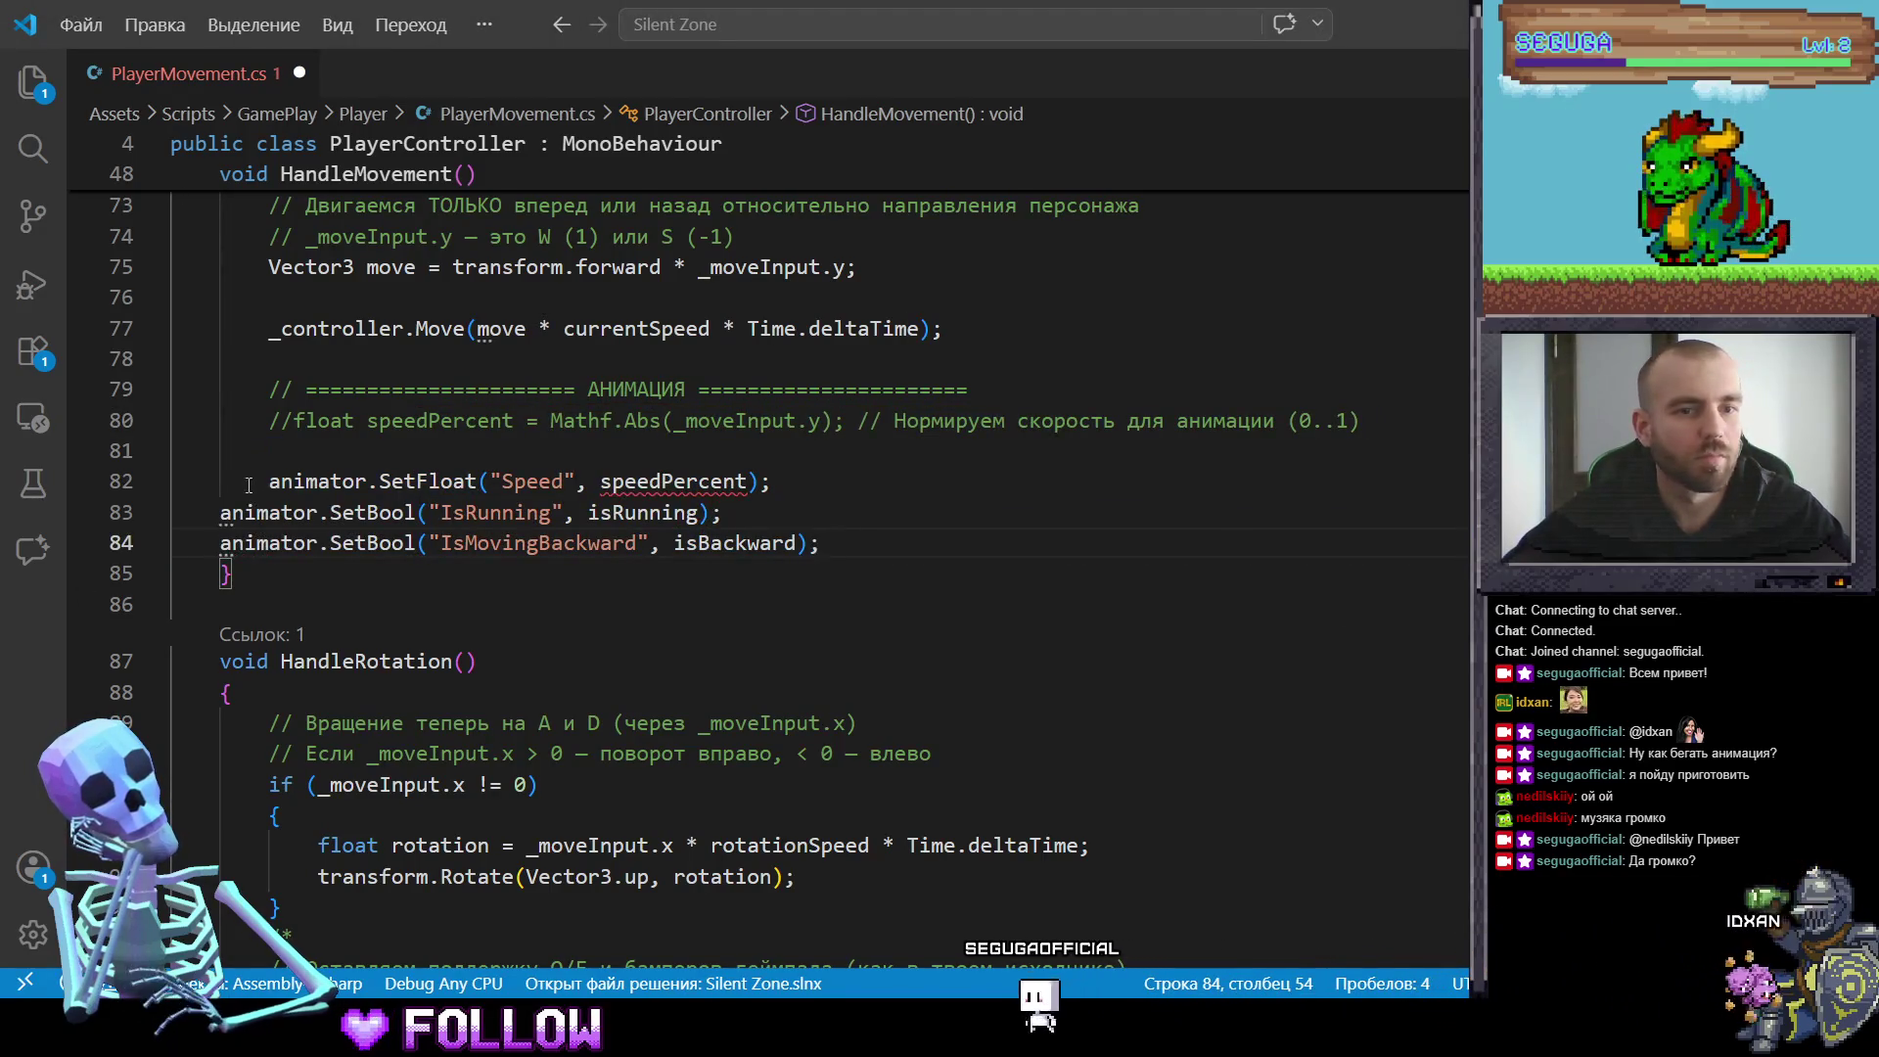
{"action": "left_click", "coordinate": [221, 512]}
{"action": "key", "text": "Tab"}
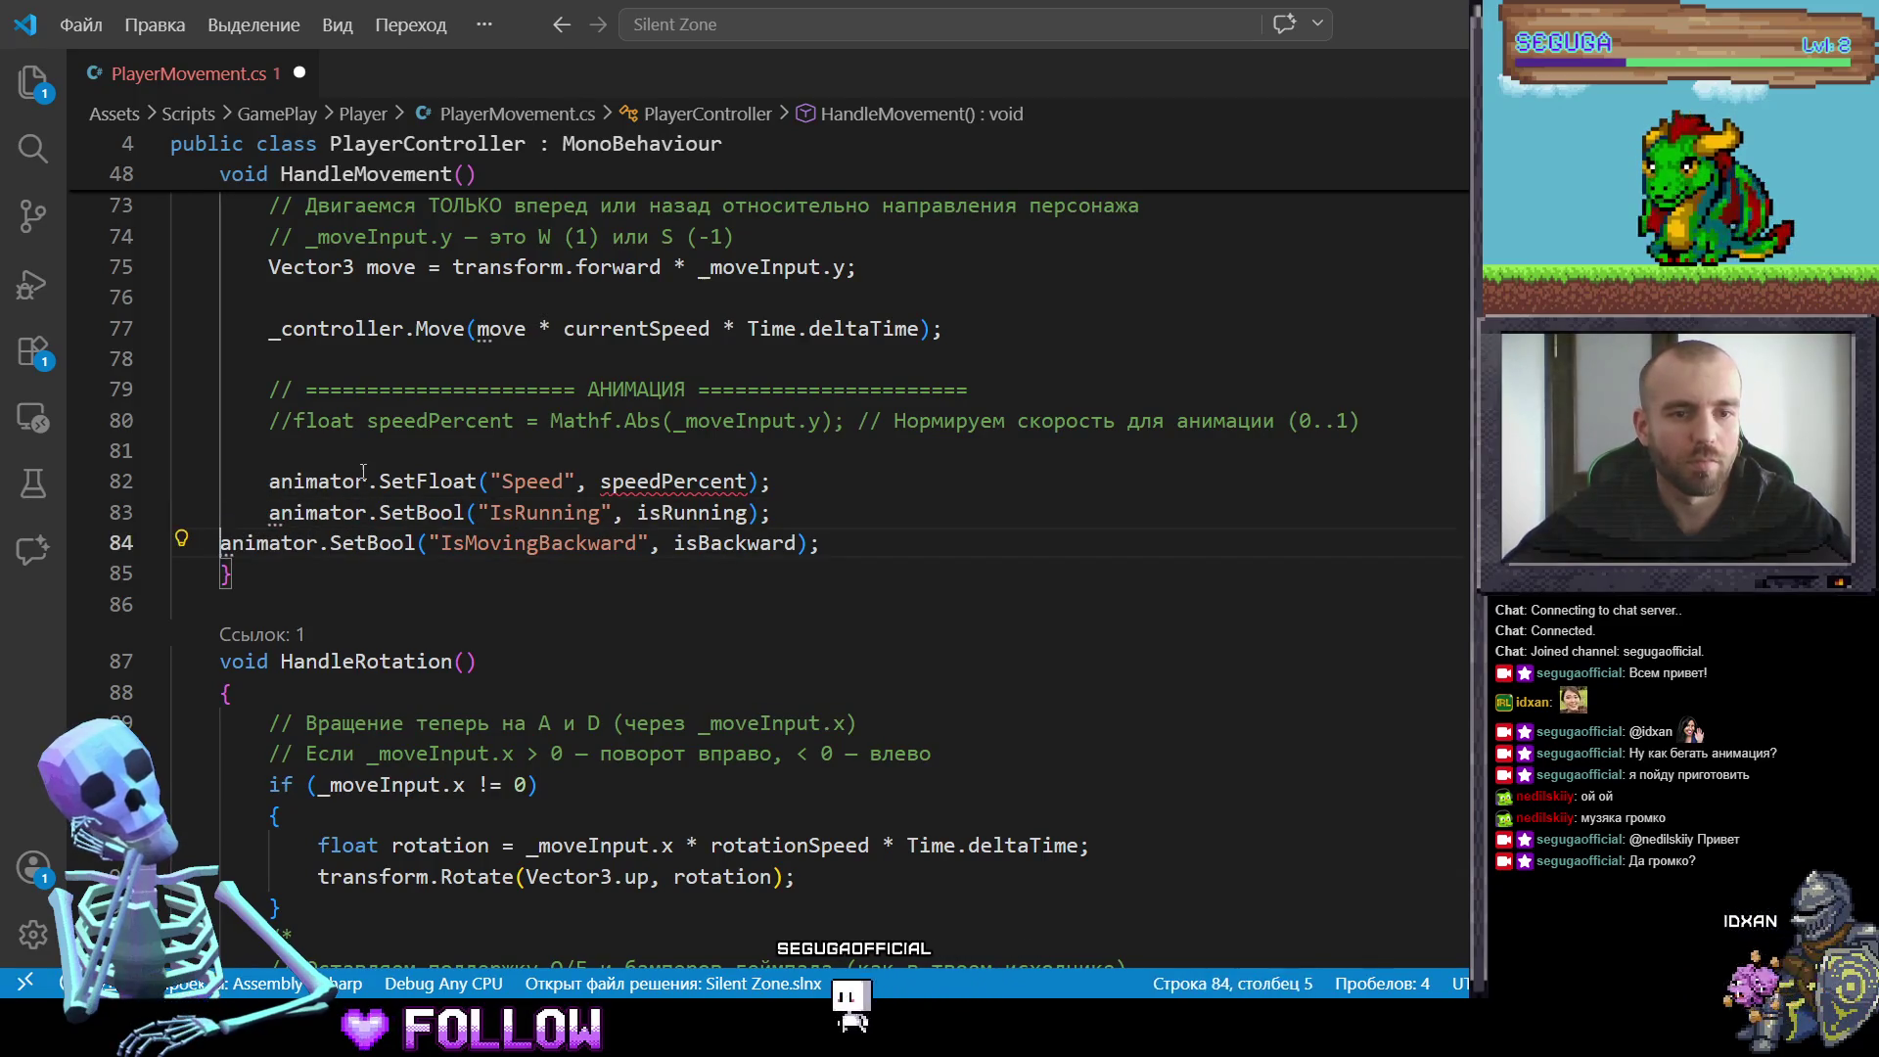
{"action": "key", "text": "Tab"}
Step: Uncomment the speedPercent declaration on line 80 and return to Unity's Animator
{"action": "left_click", "coordinate": [423, 452]}
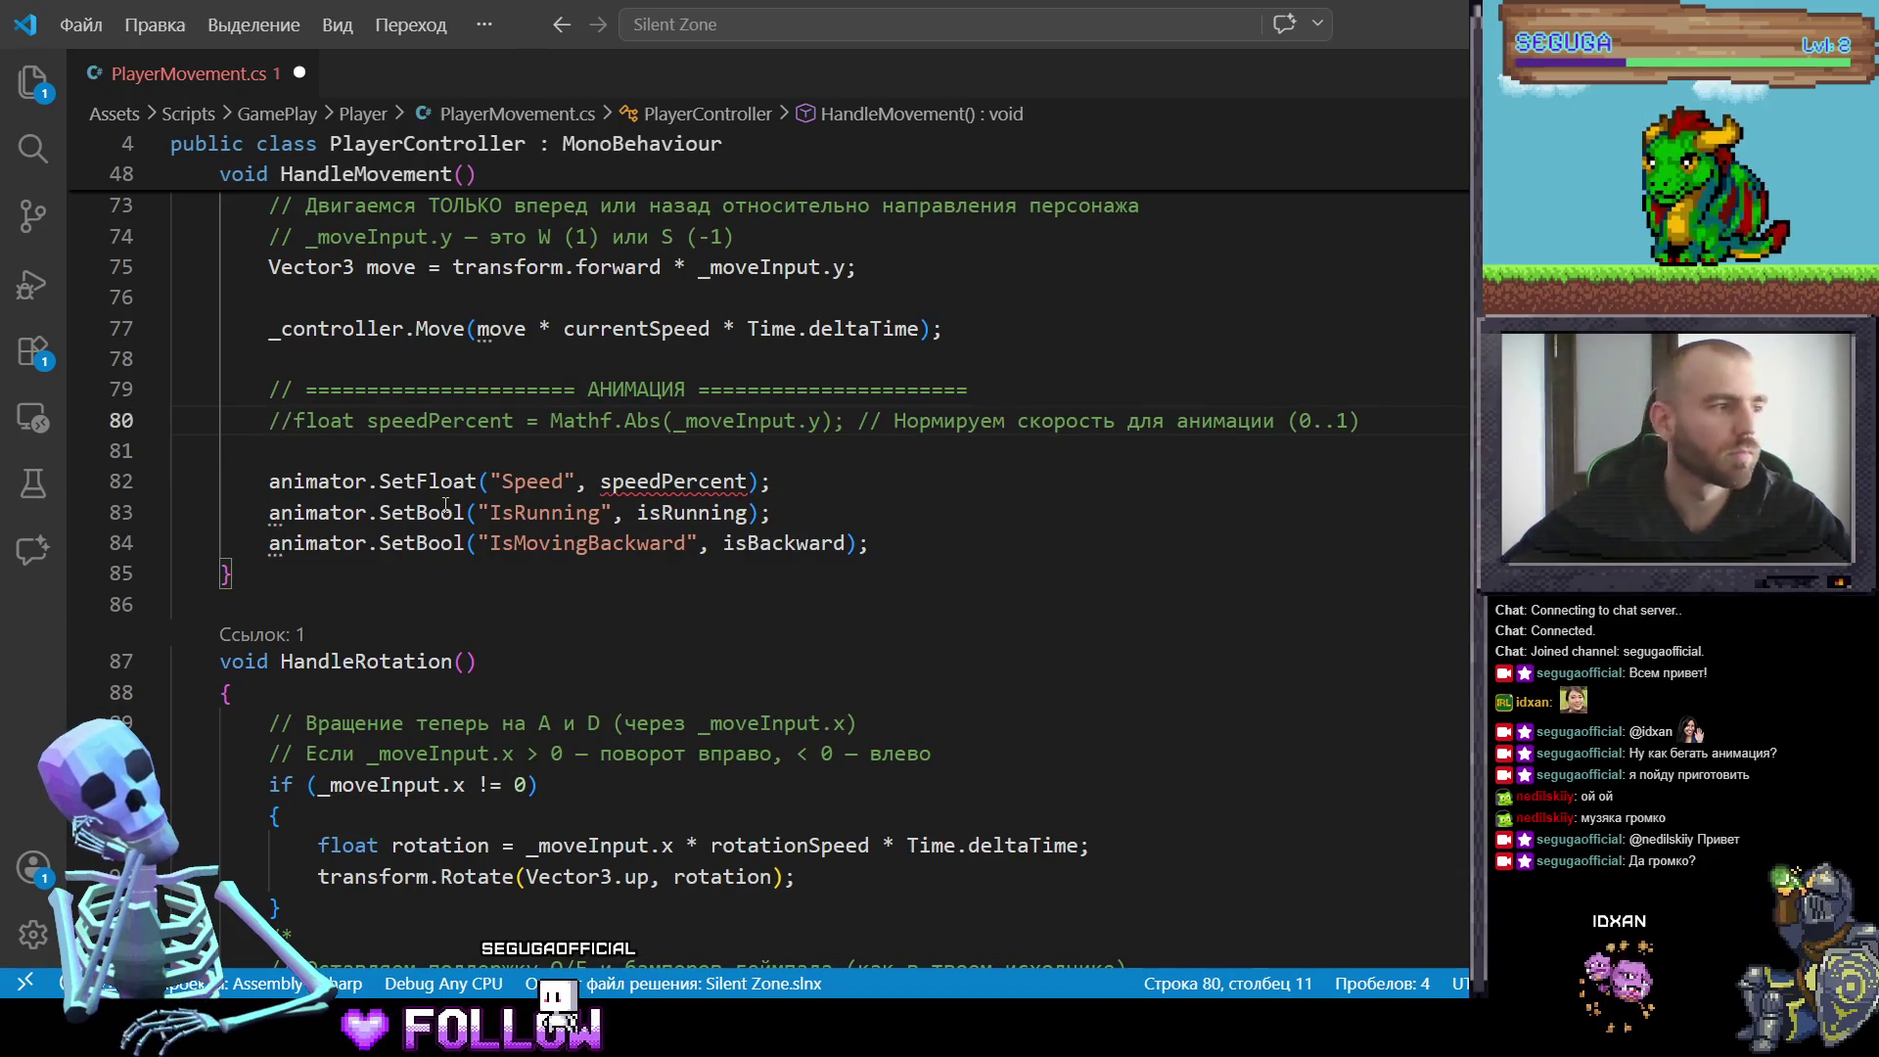
{"action": "mouse_move", "coordinate": [446, 506]}
{"action": "key", "text": "BackSpace"}
{"action": "key", "text": "BackSpace"}
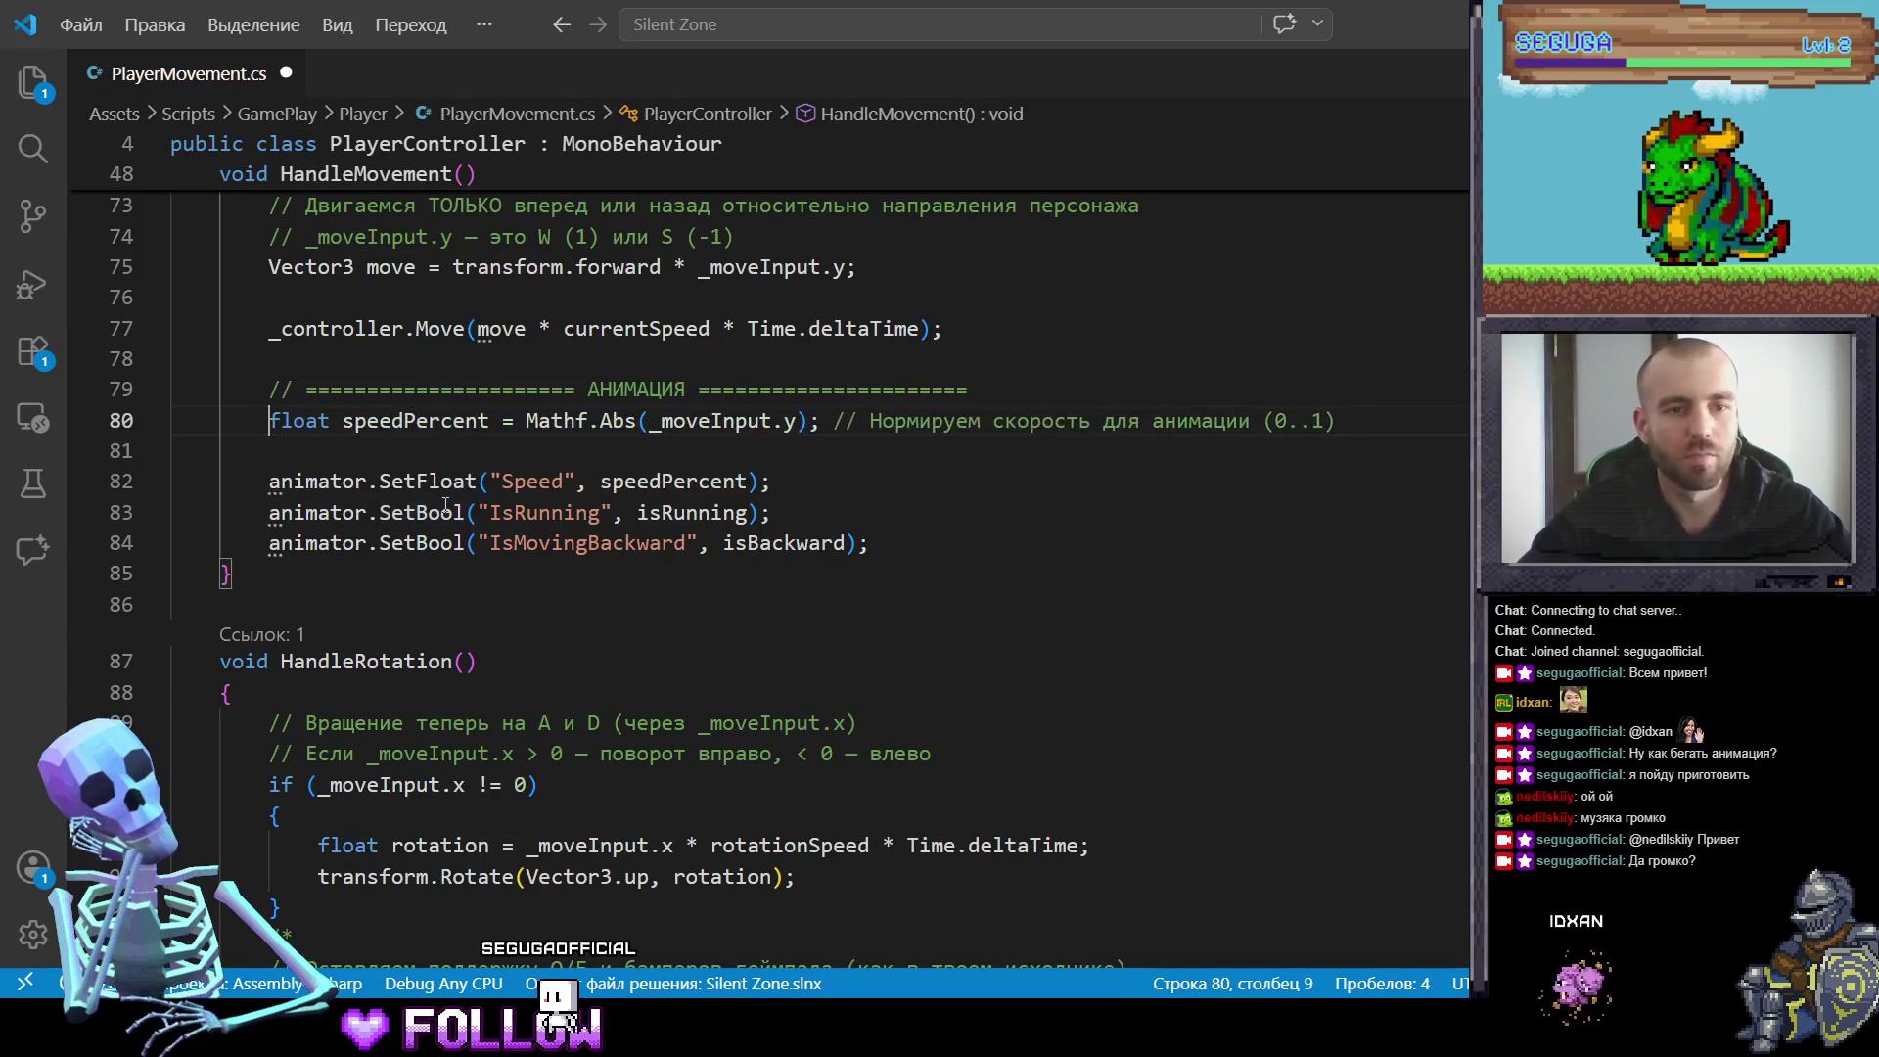
{"action": "left_click", "coordinate": [974, 529]}
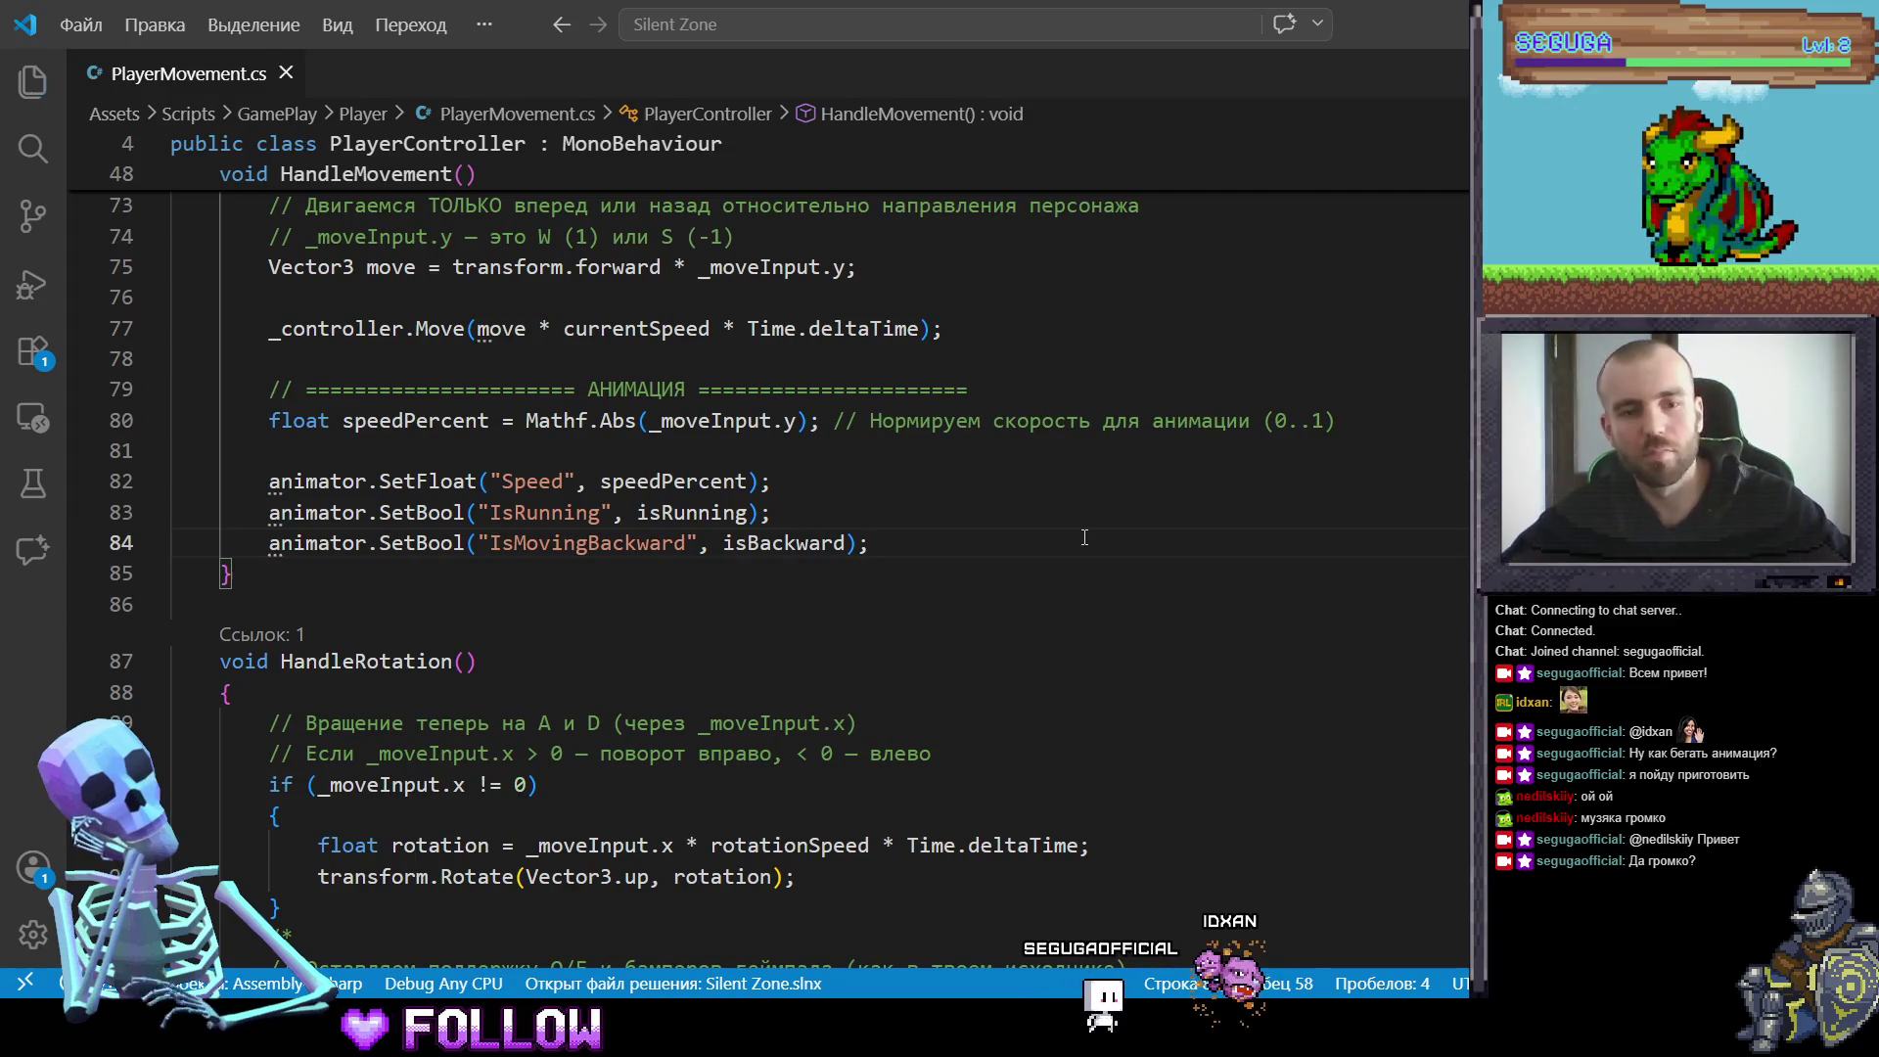
{"action": "key", "text": "alt+Tab"}
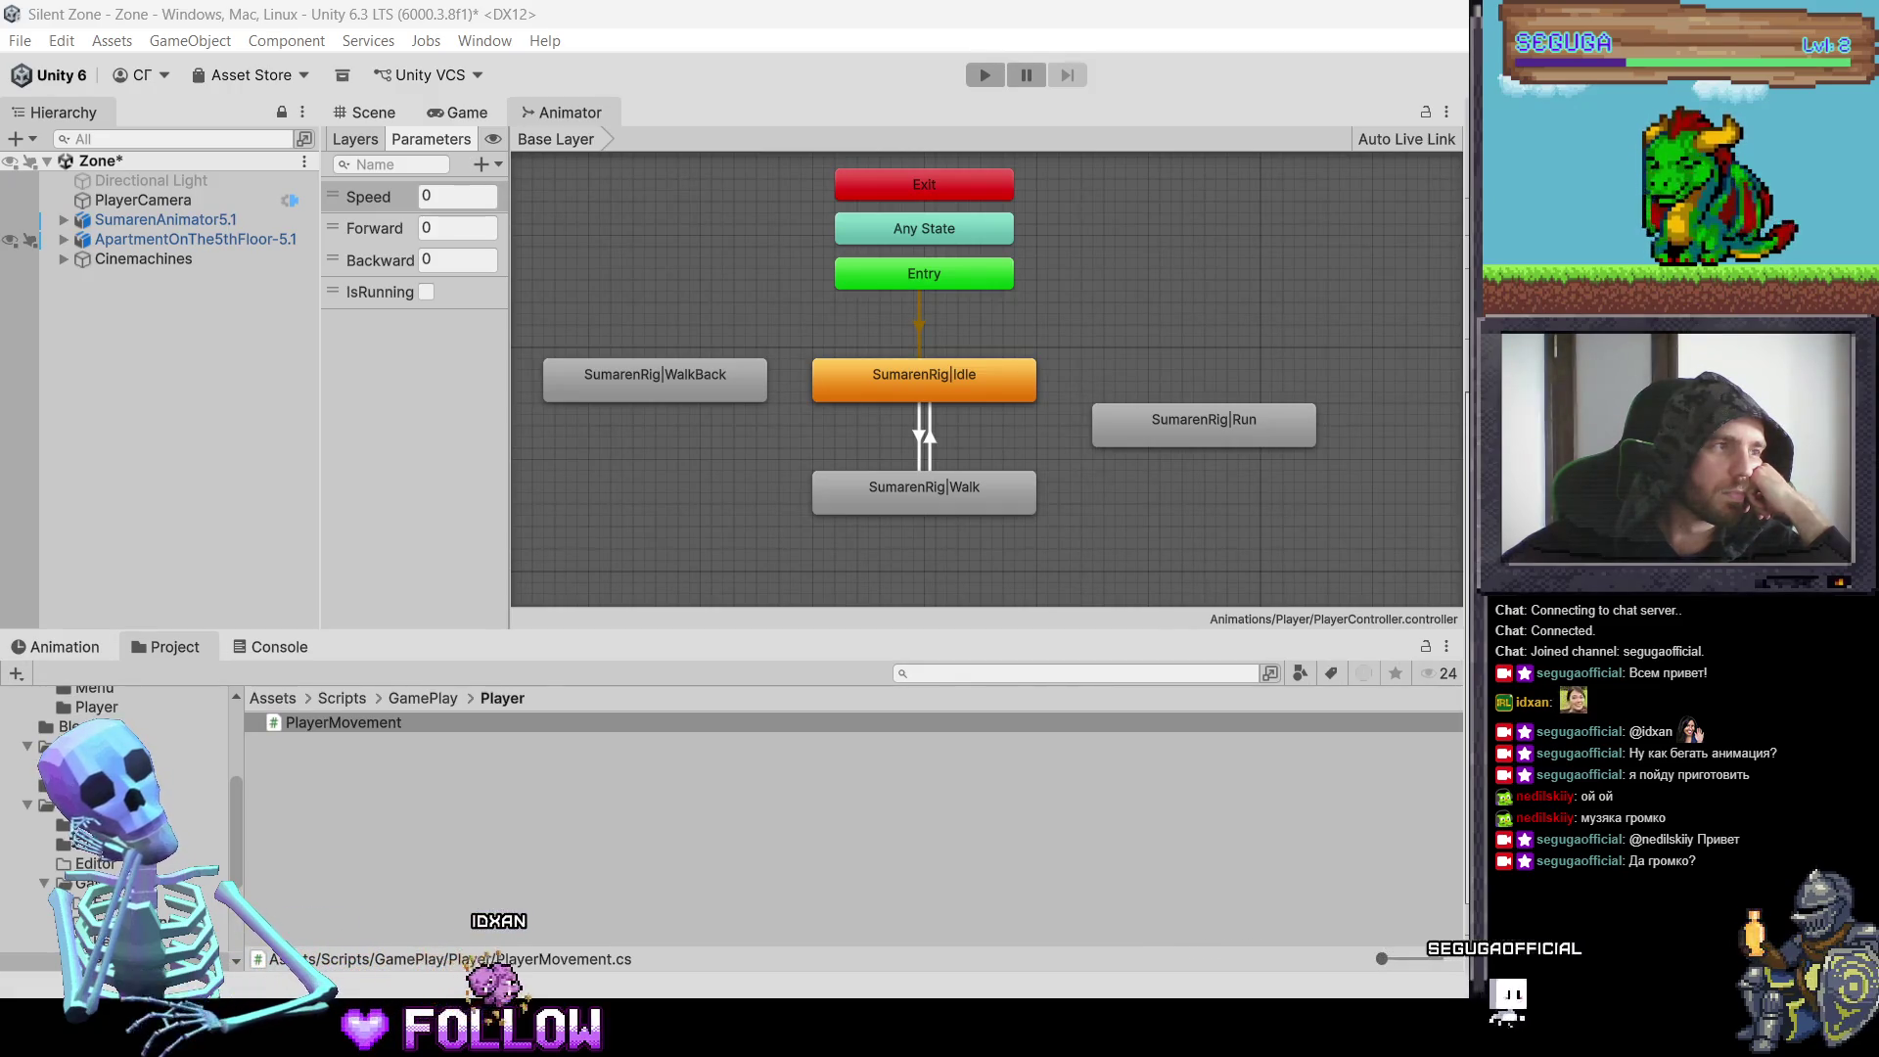
{"action": "key", "text": "alt+Tab"}
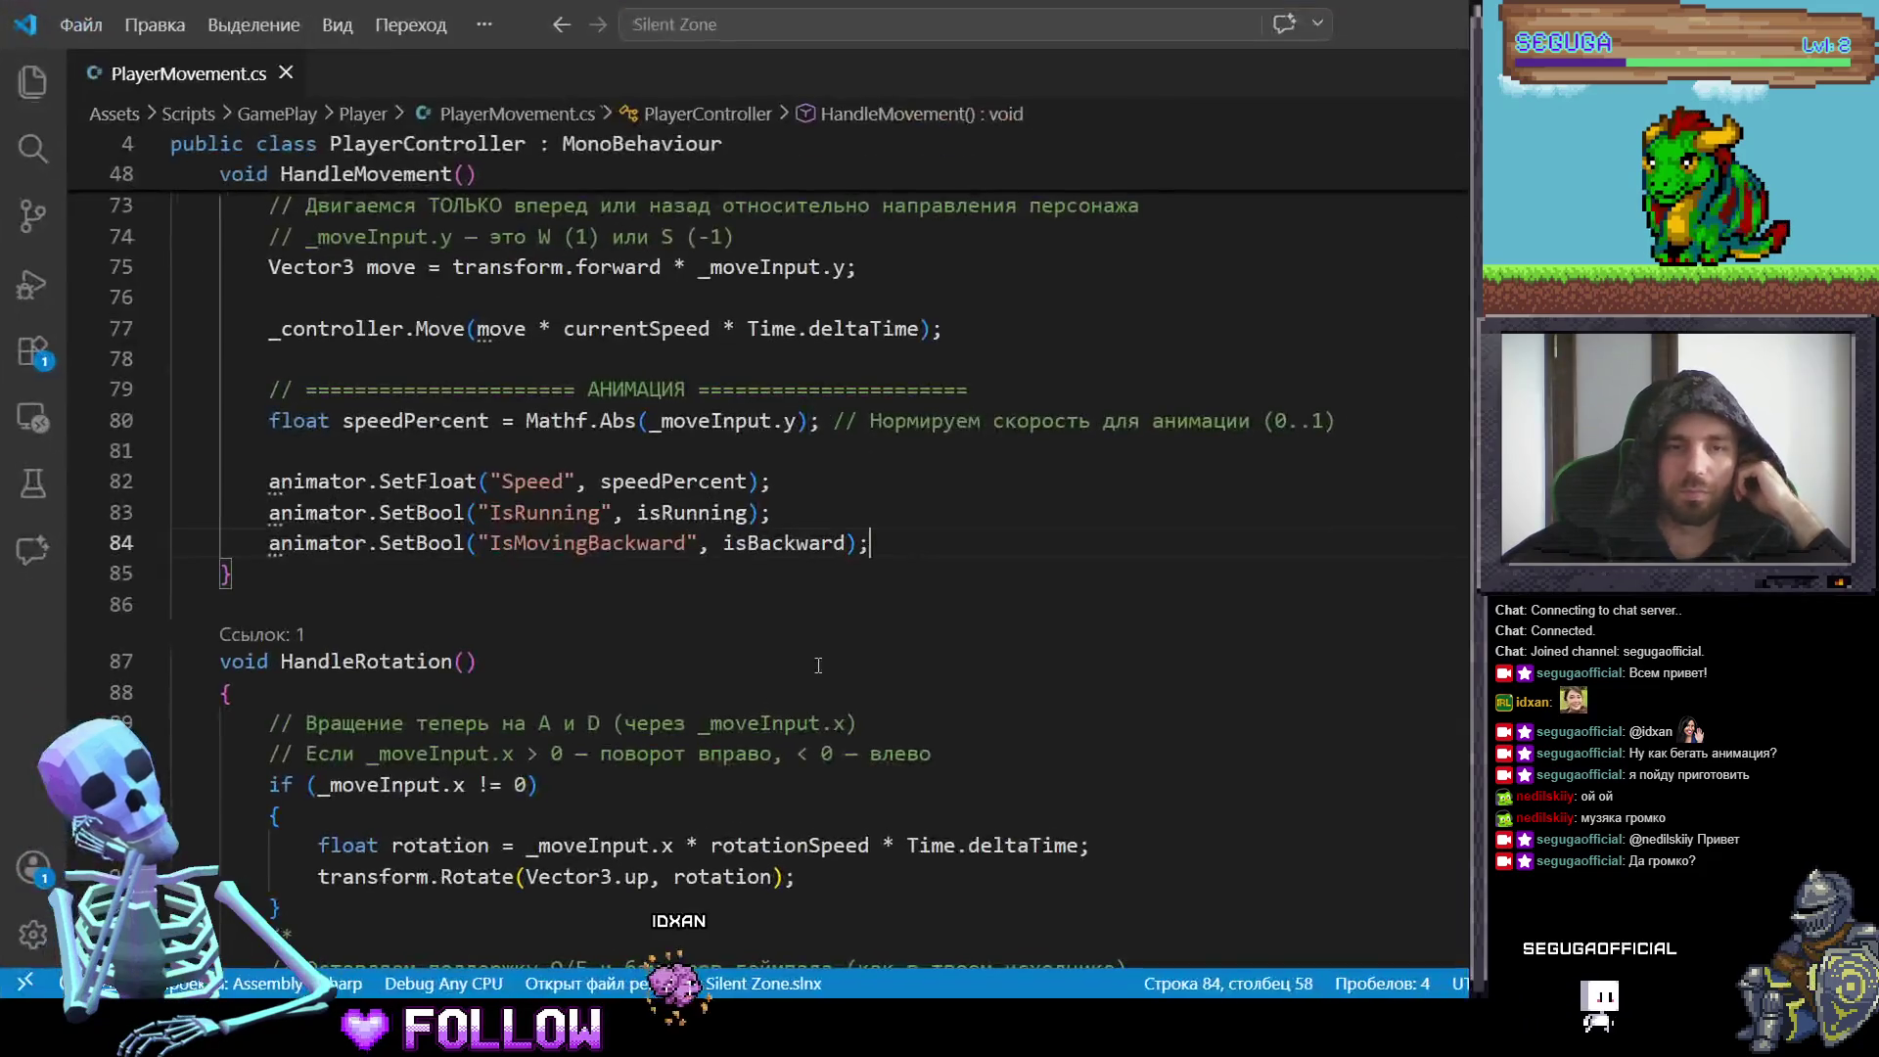
{"action": "scroll", "coordinate": [591, 549], "scroll_direction": "up", "scroll_amount": 7}
{"action": "scroll", "coordinate": [591, 549], "scroll_direction": "up", "scroll_amount": 15}
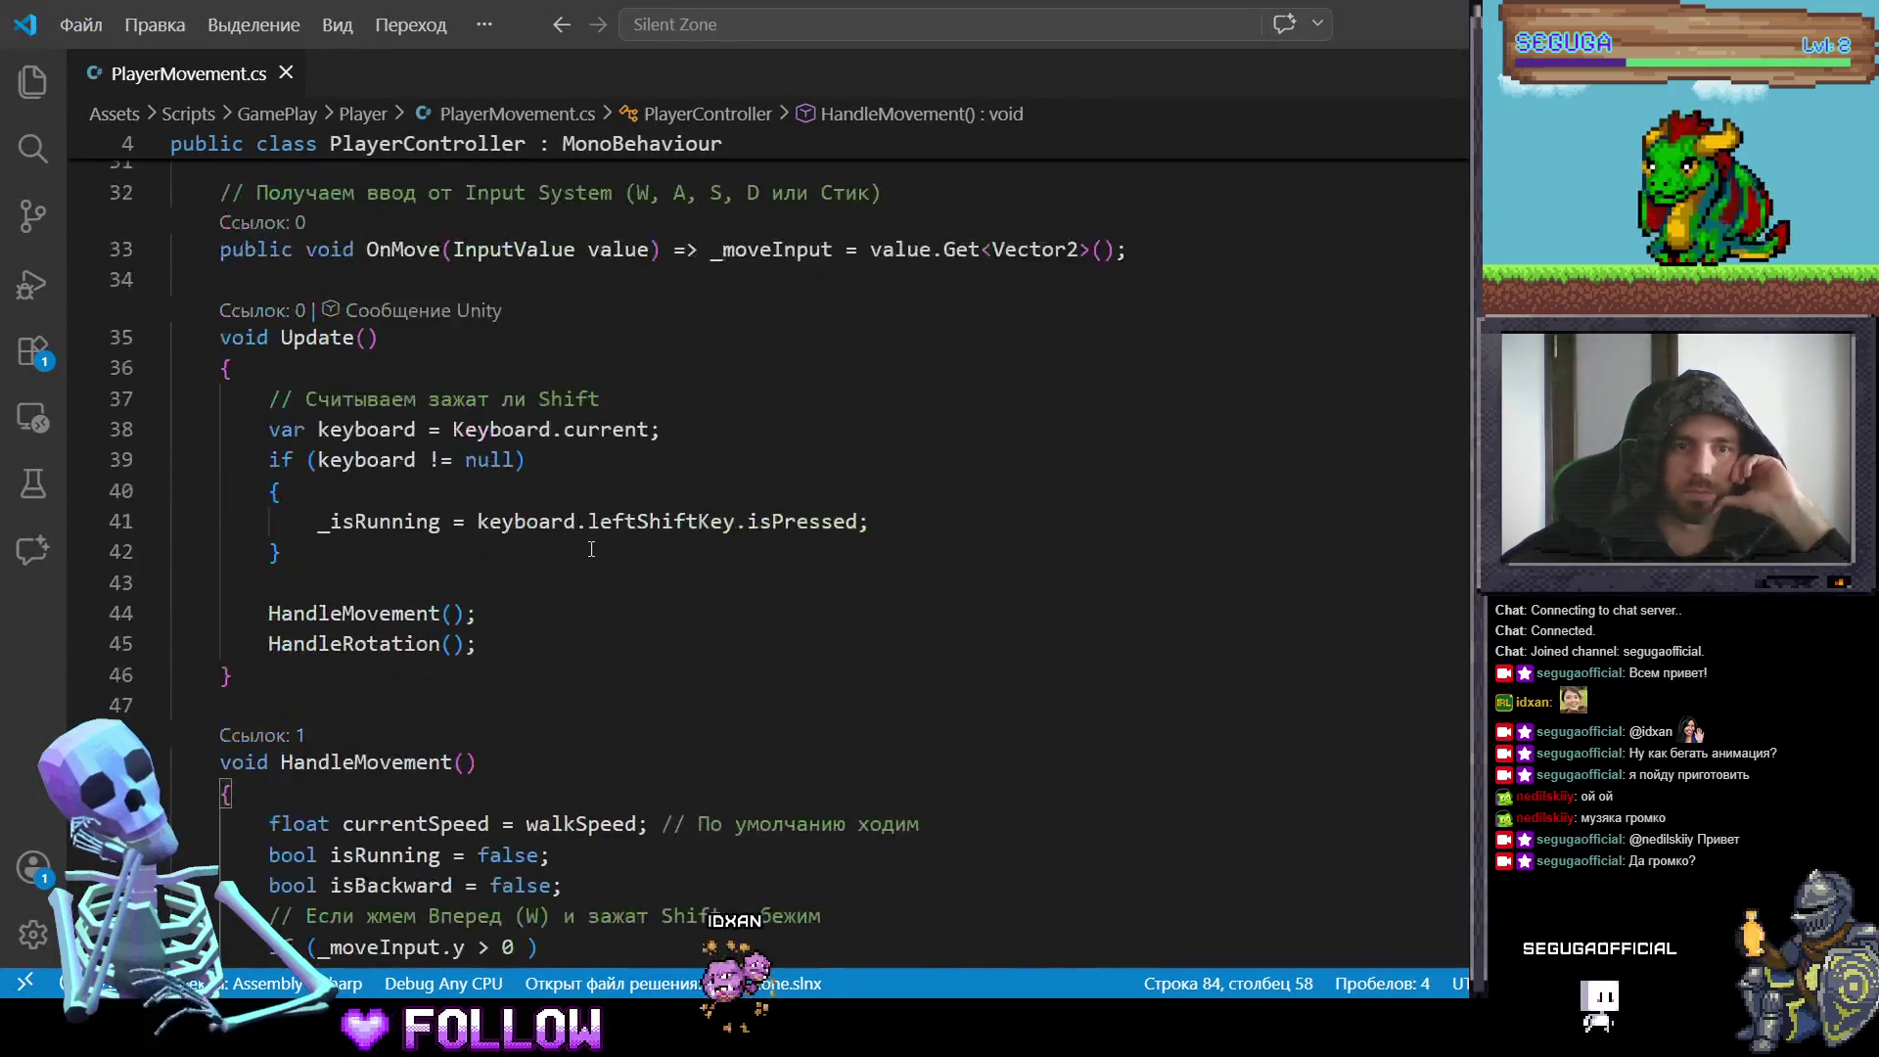
{"action": "scroll", "coordinate": [591, 549], "scroll_direction": "down", "scroll_amount": 2}
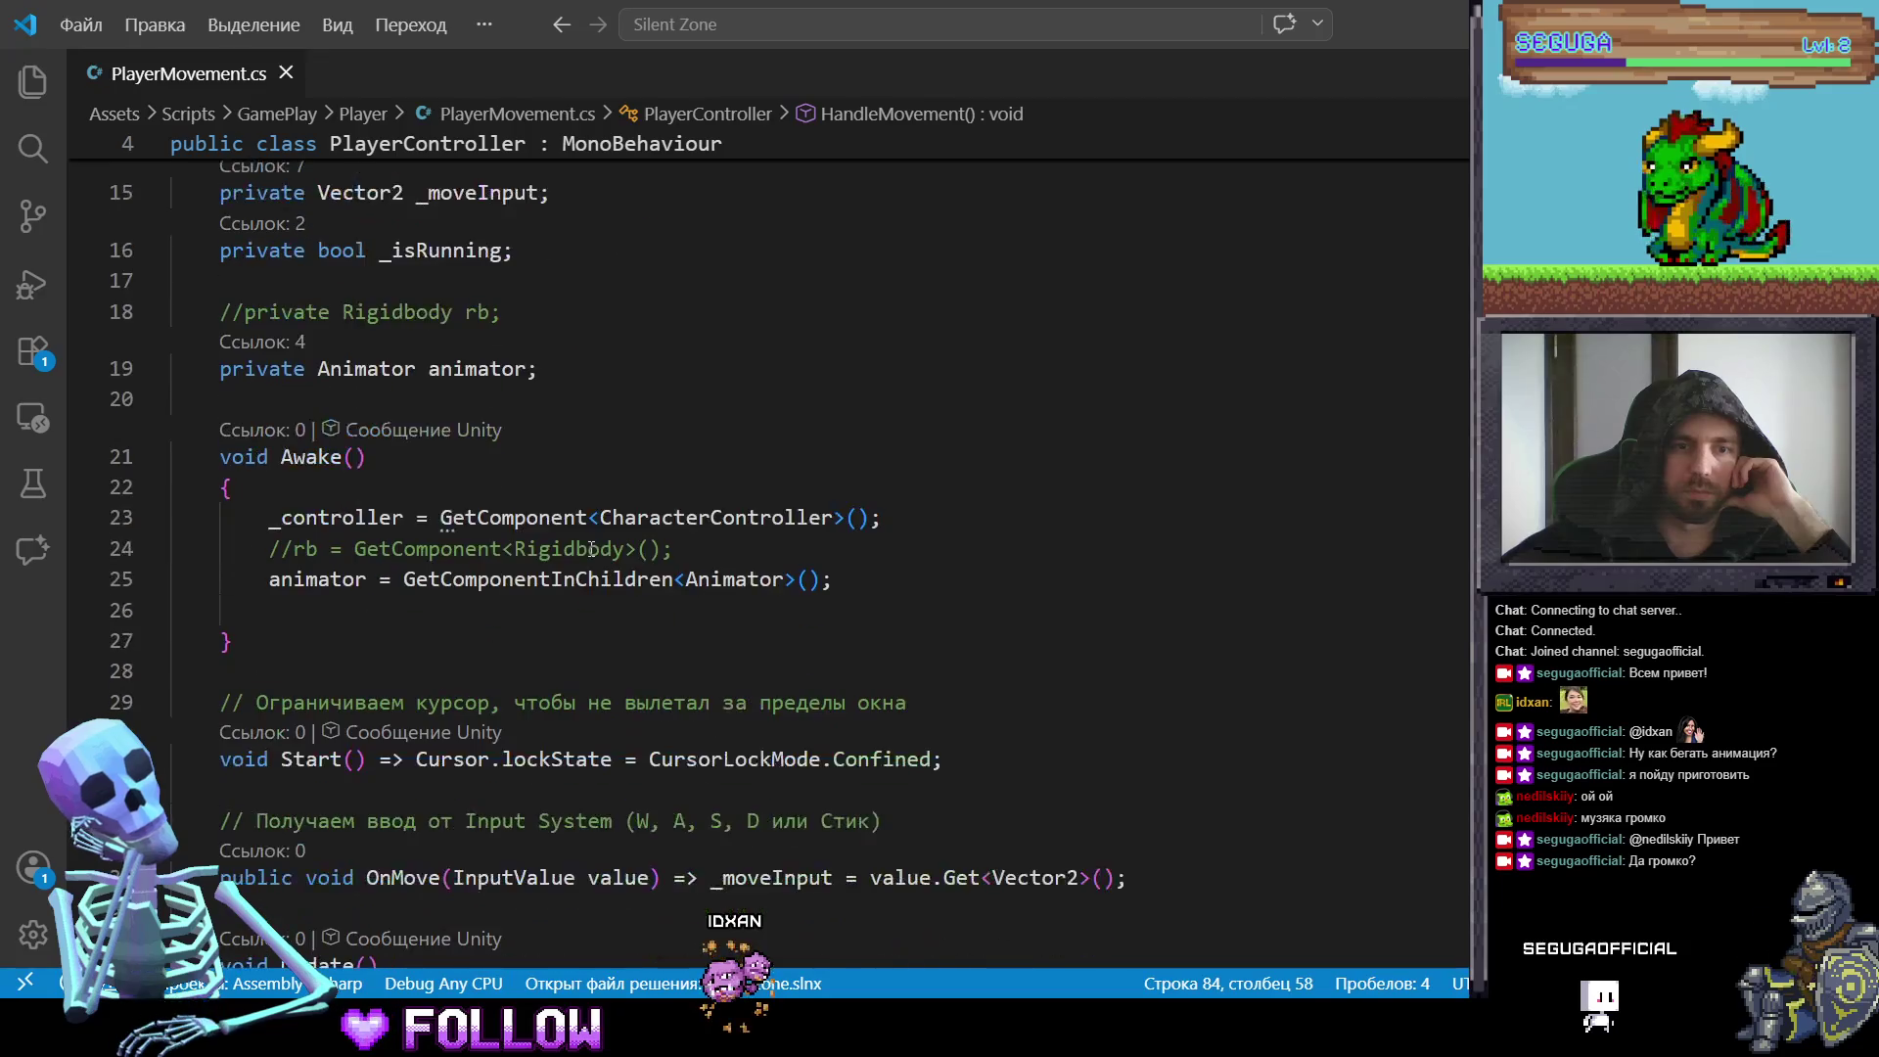
{"action": "scroll", "coordinate": [592, 549], "scroll_direction": "up", "scroll_amount": 5}
{"action": "scroll", "coordinate": [591, 549], "scroll_direction": "down", "scroll_amount": 12}
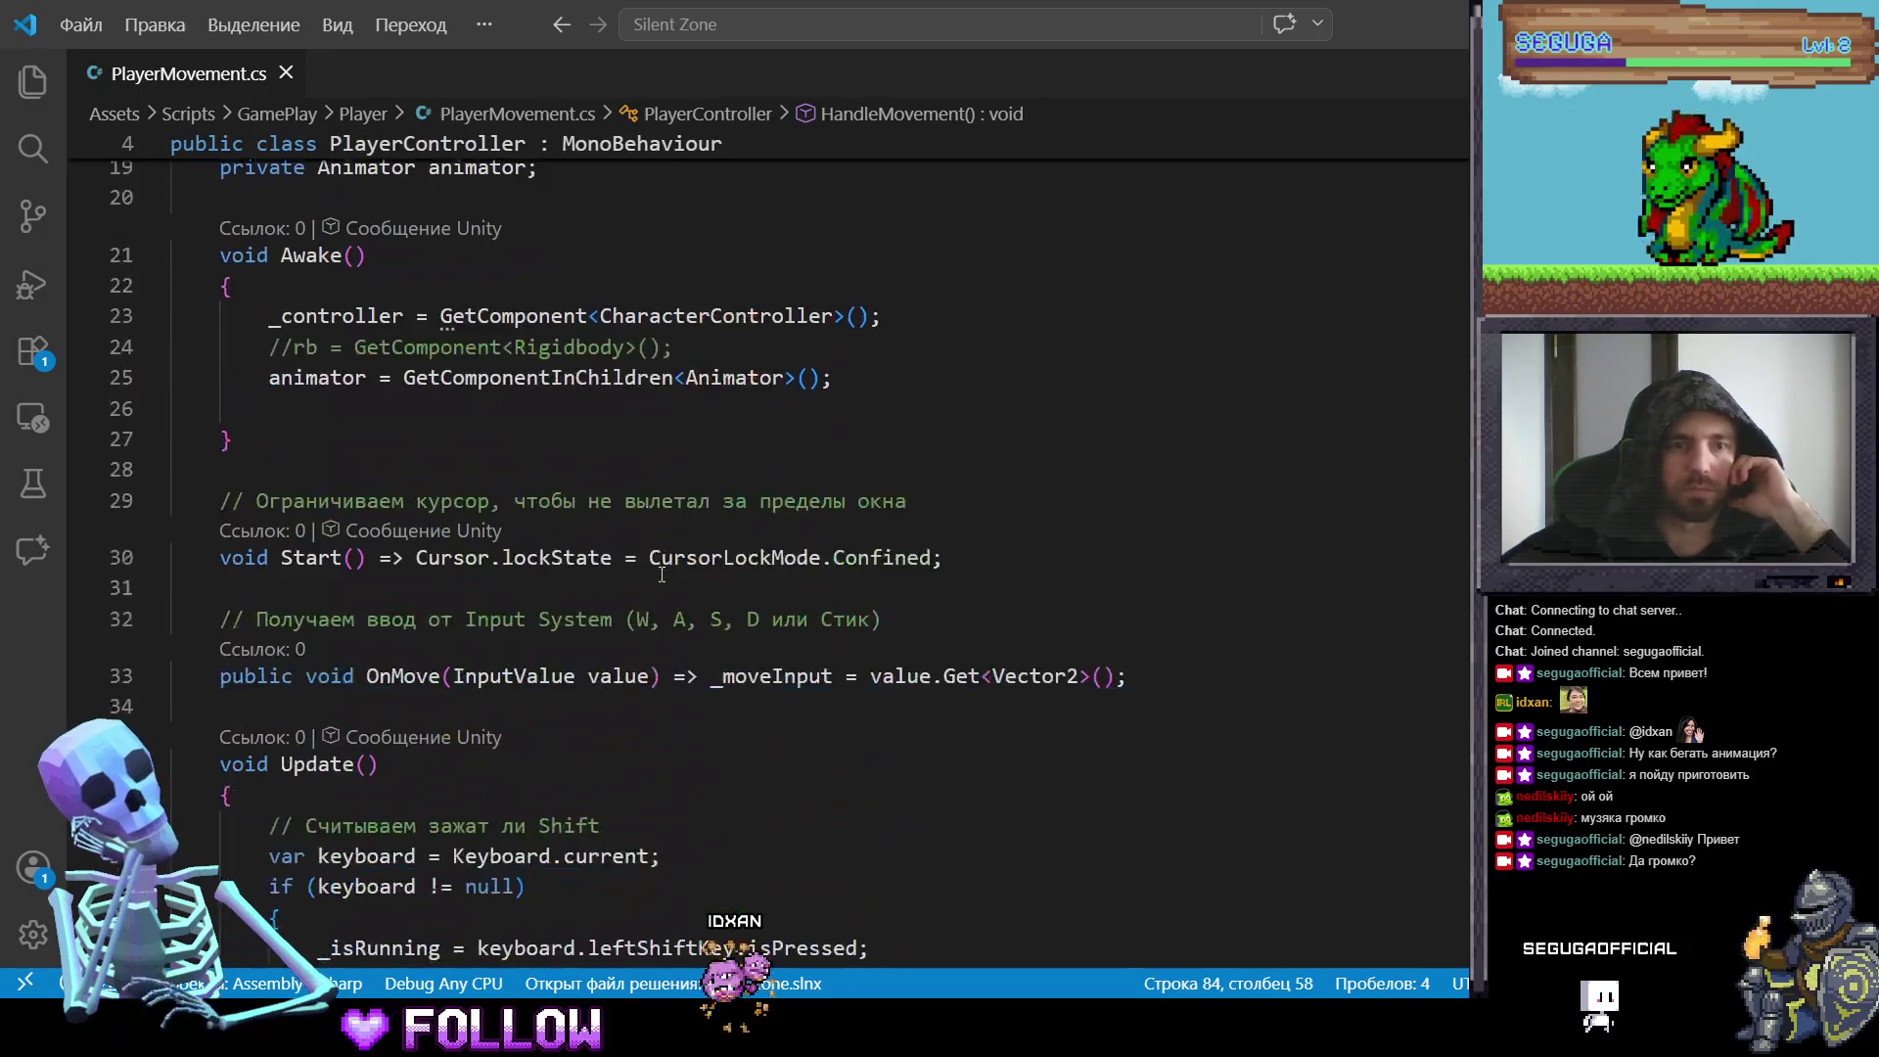
{"action": "scroll", "coordinate": [629, 575], "scroll_direction": "down", "scroll_amount": 4}
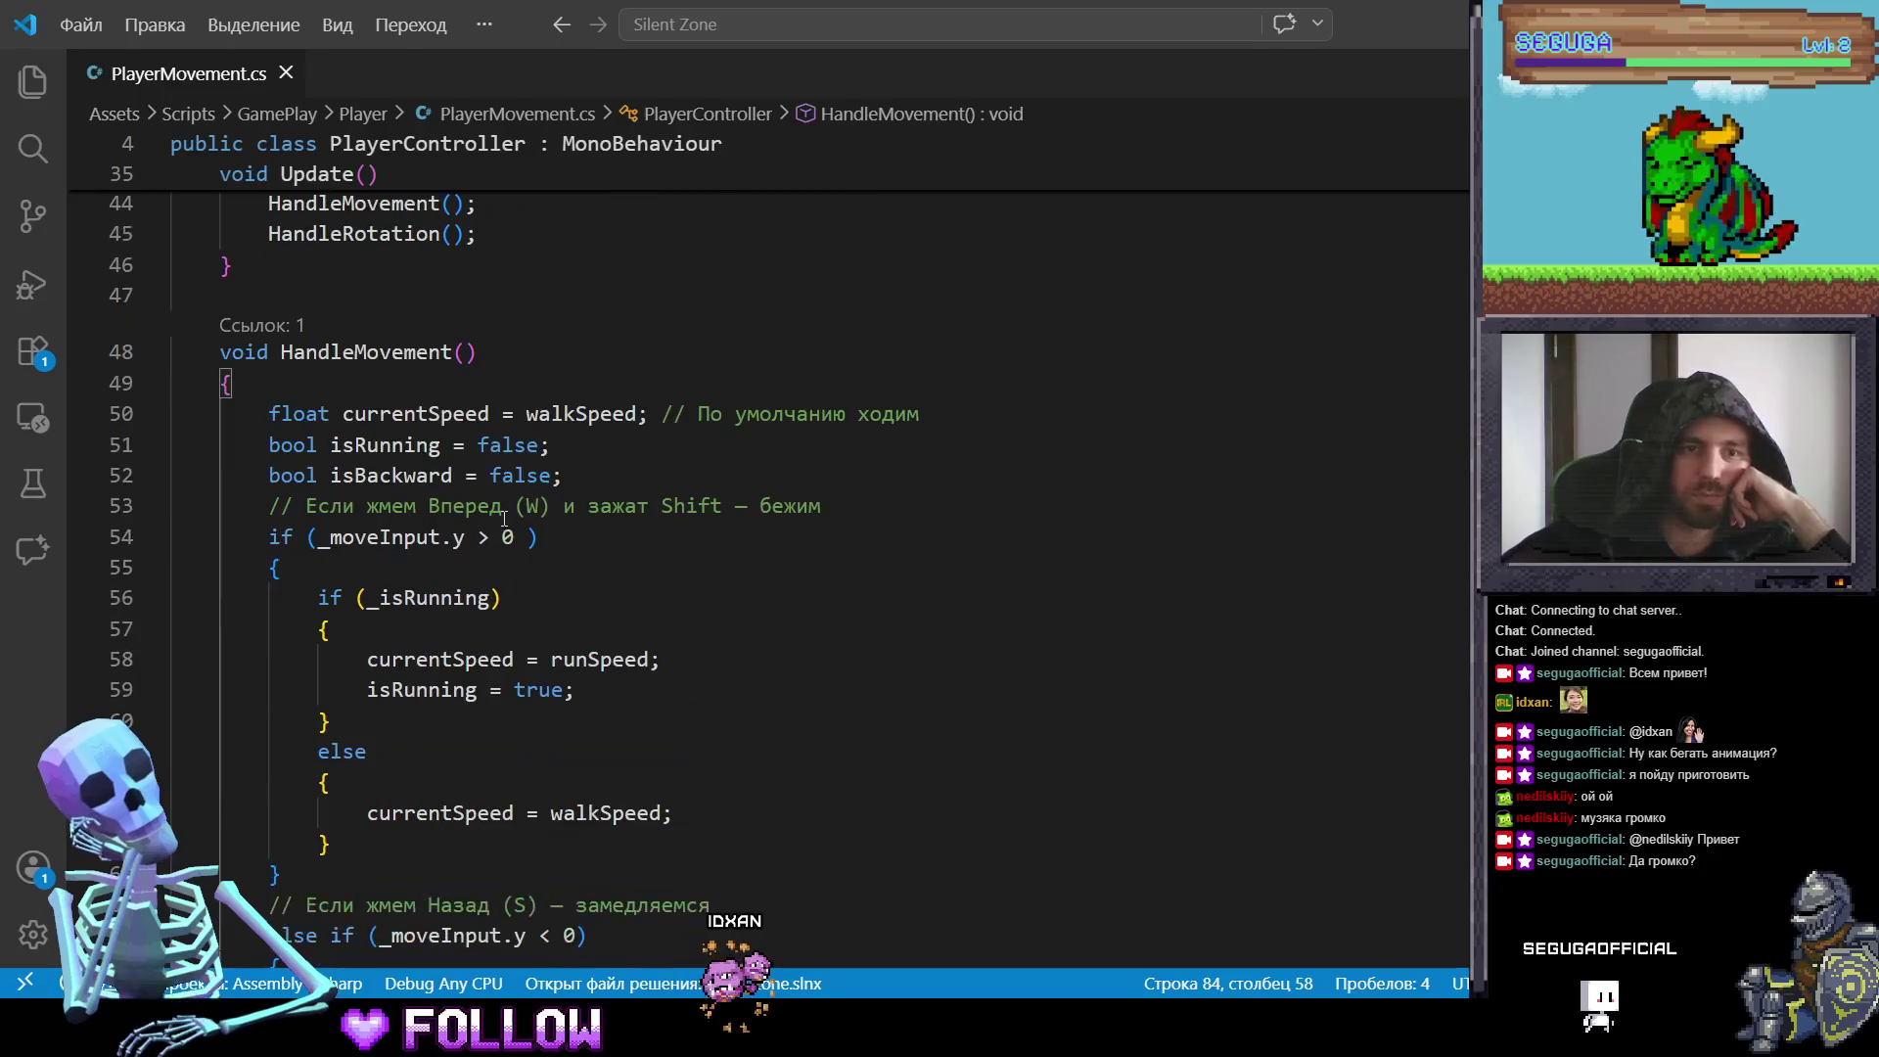
{"action": "double_click", "coordinate": [410, 439]}
{"action": "scroll", "coordinate": [579, 533], "scroll_direction": "down", "scroll_amount": 1}
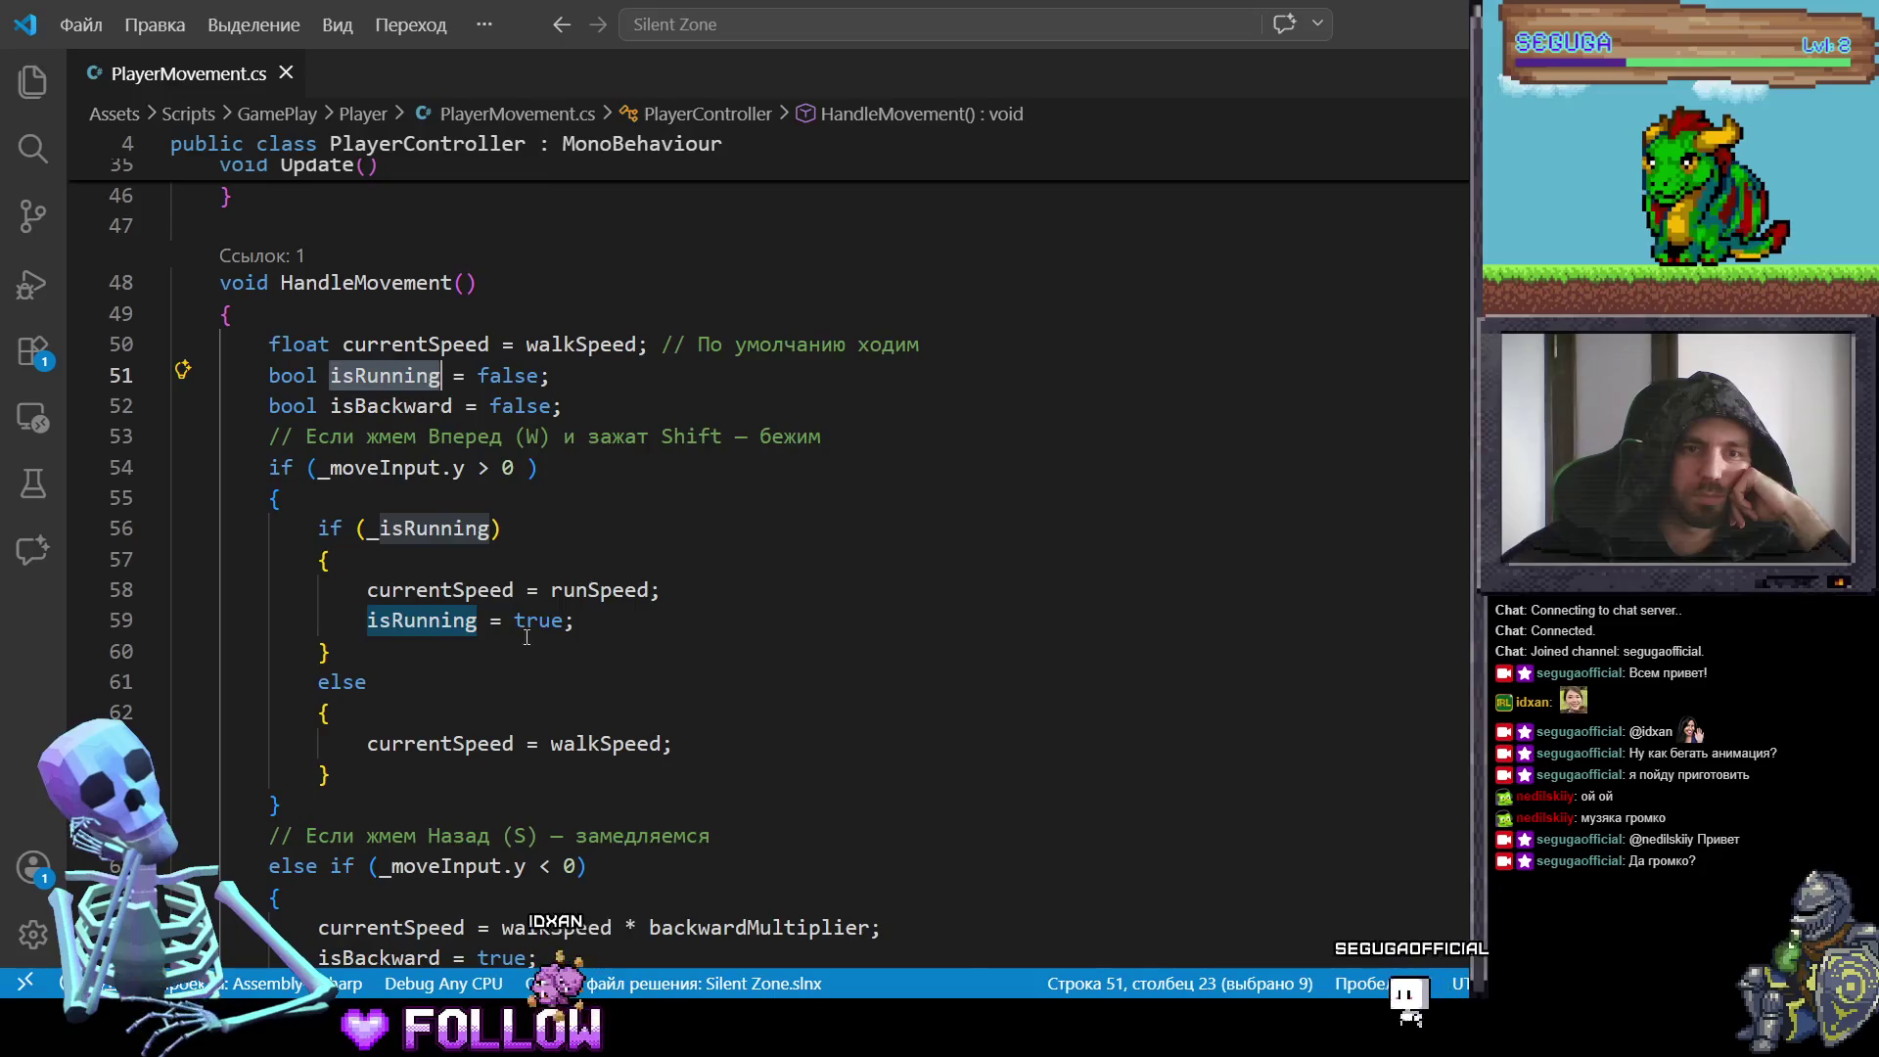
{"action": "double_click", "coordinate": [430, 528]}
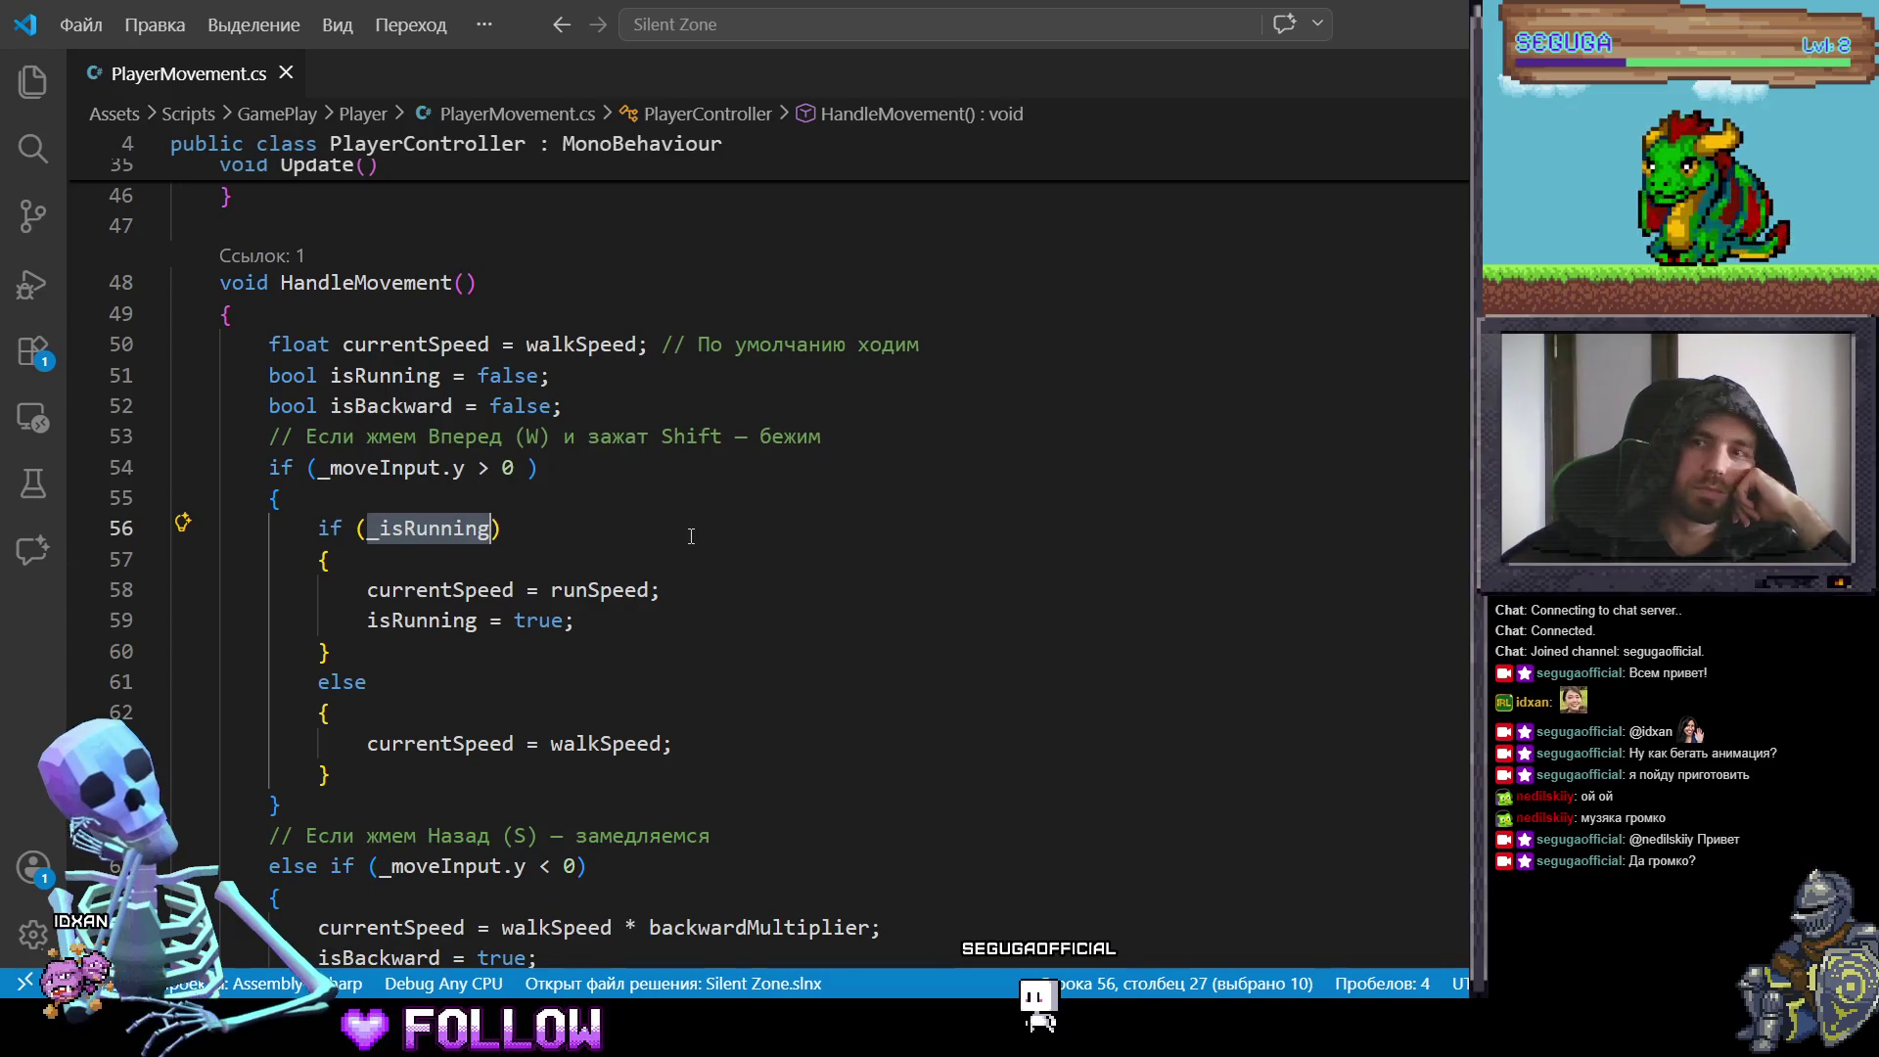
{"action": "scroll", "coordinate": [1235, 444], "scroll_direction": "up", "scroll_amount": 3}
{"action": "scroll", "coordinate": [776, 562], "scroll_direction": "up", "scroll_amount": 10}
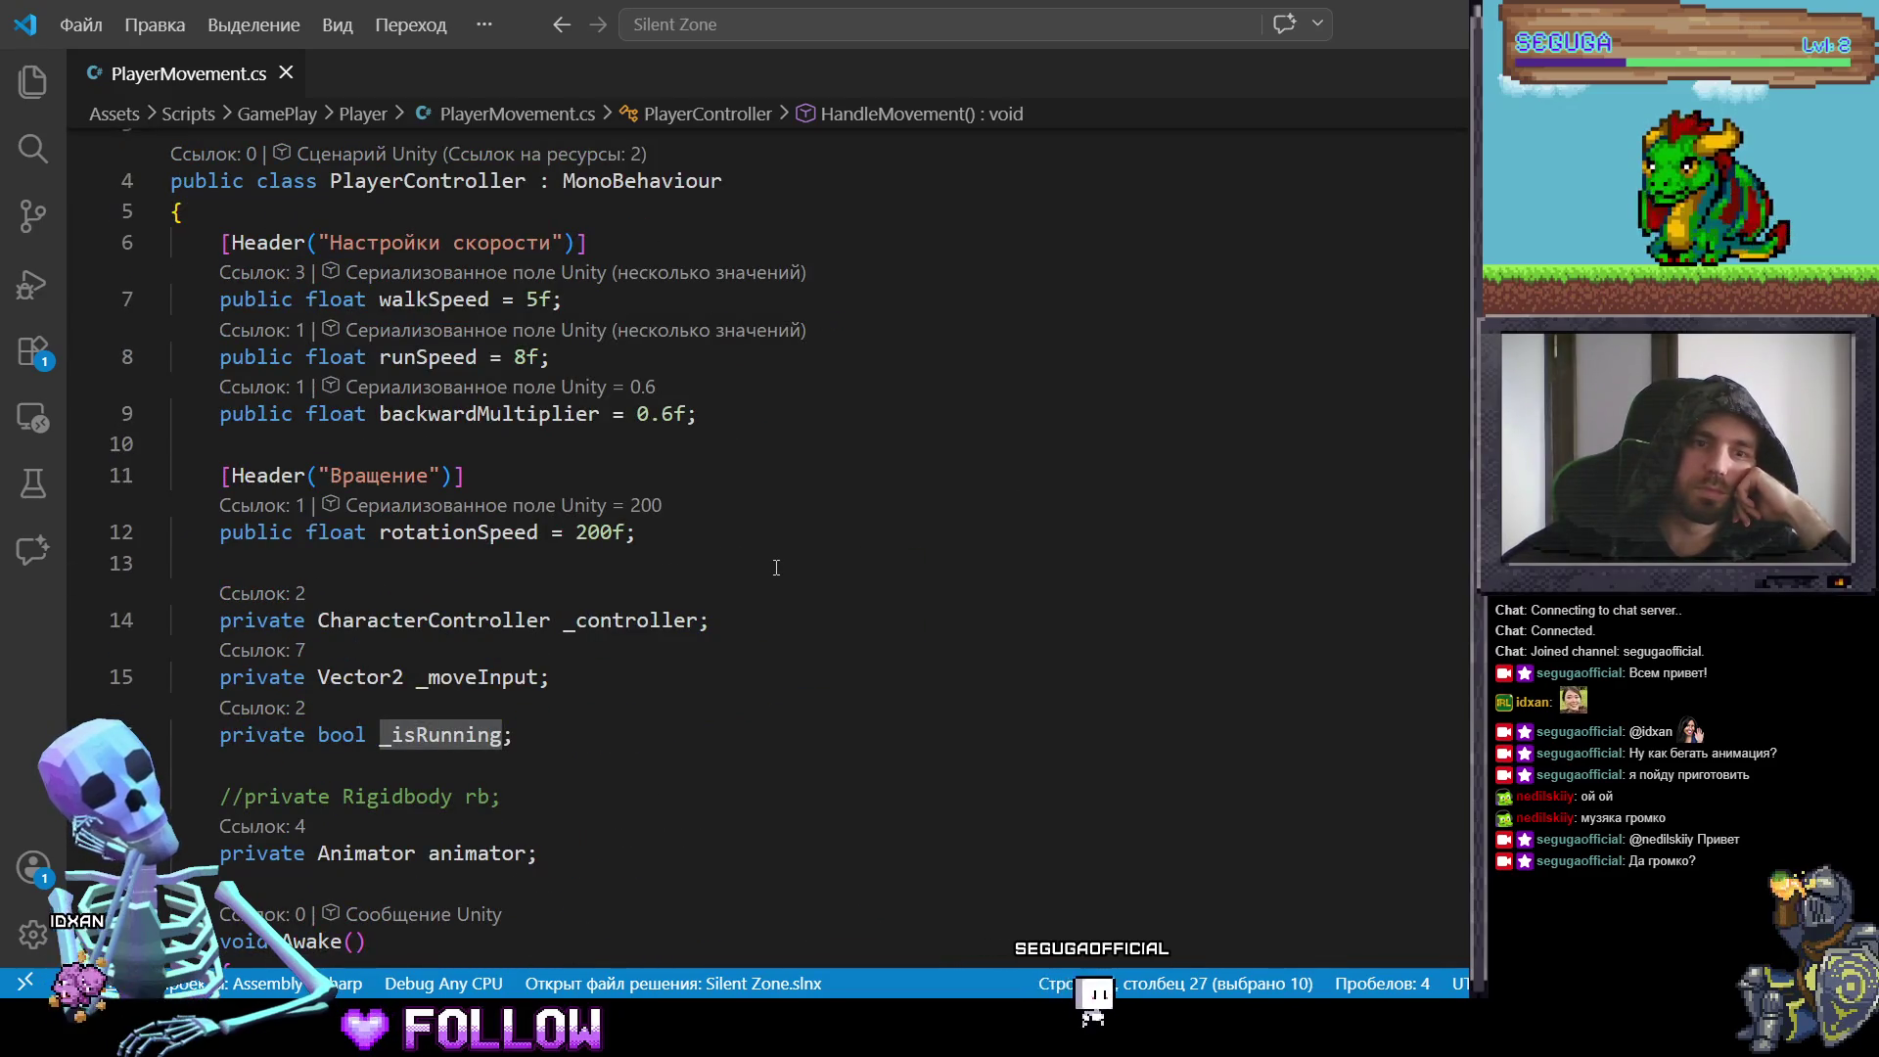
{"action": "scroll", "coordinate": [776, 567], "scroll_direction": "down", "scroll_amount": 1}
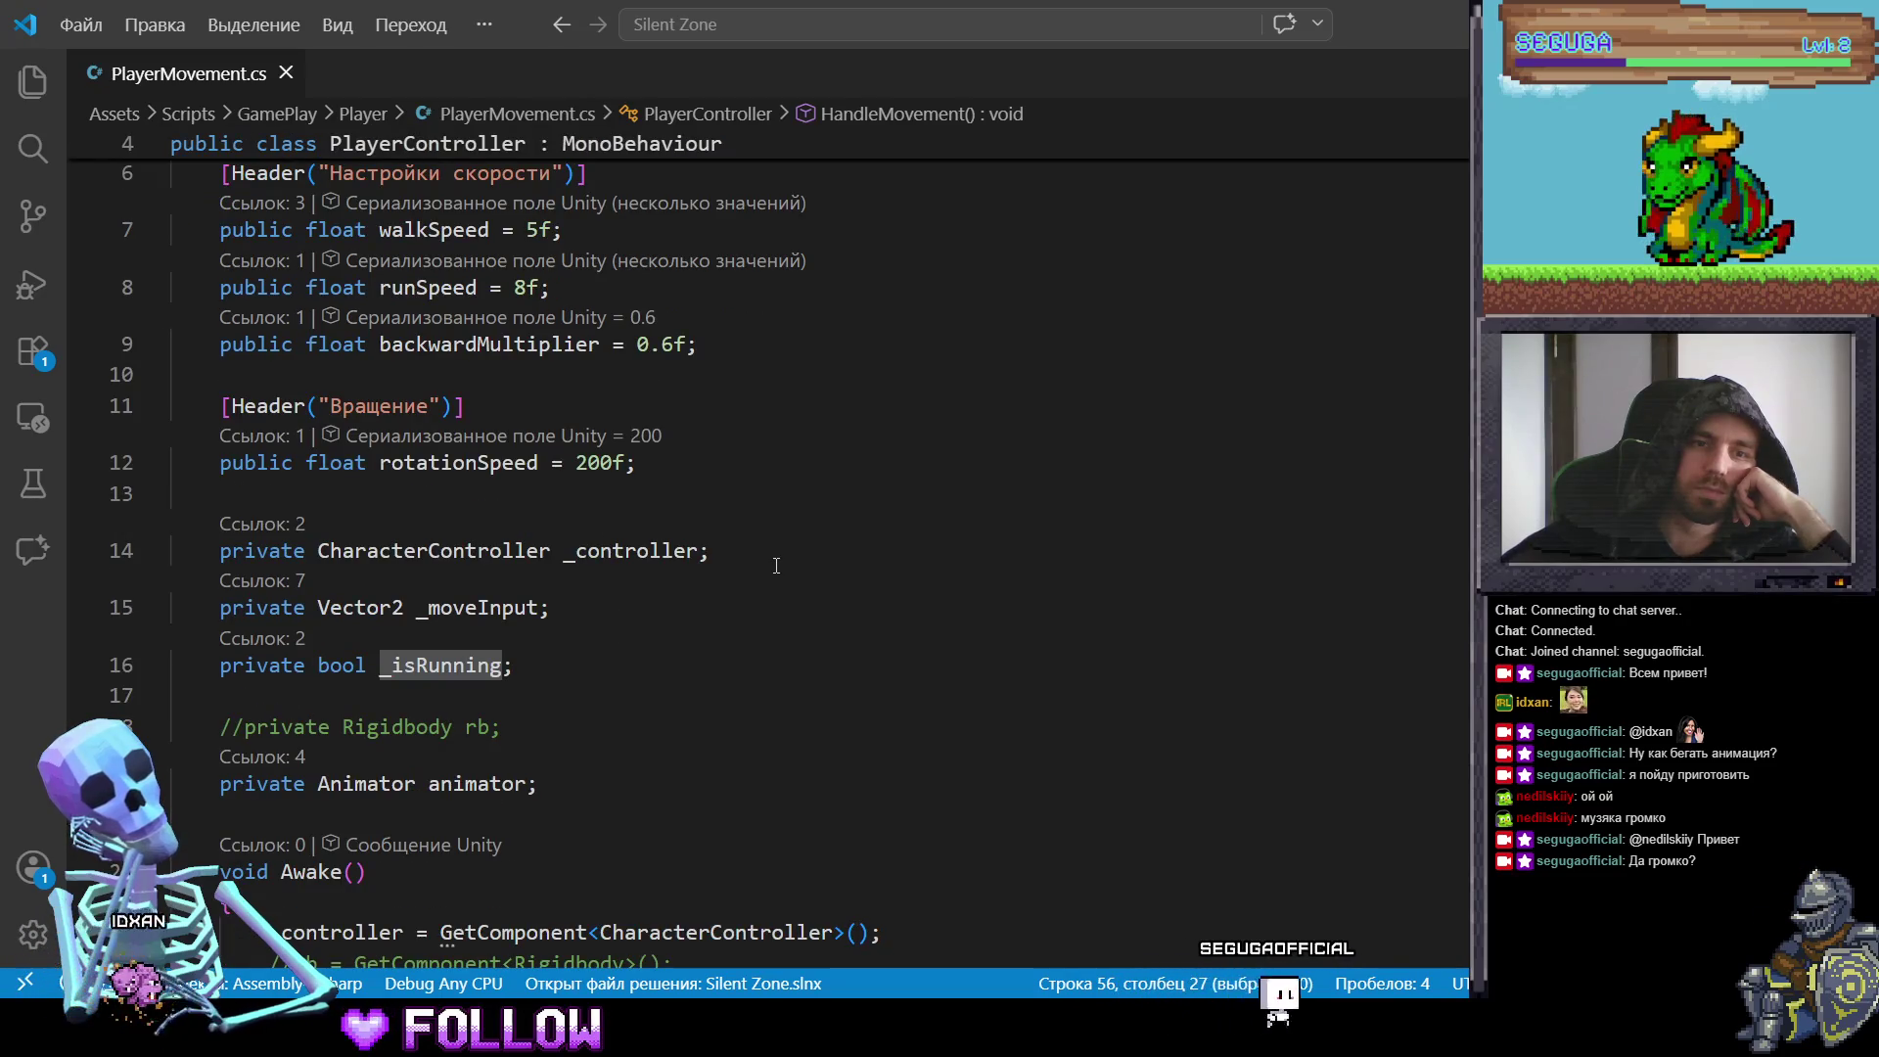
{"action": "scroll", "coordinate": [776, 566], "scroll_direction": "down", "scroll_amount": 1}
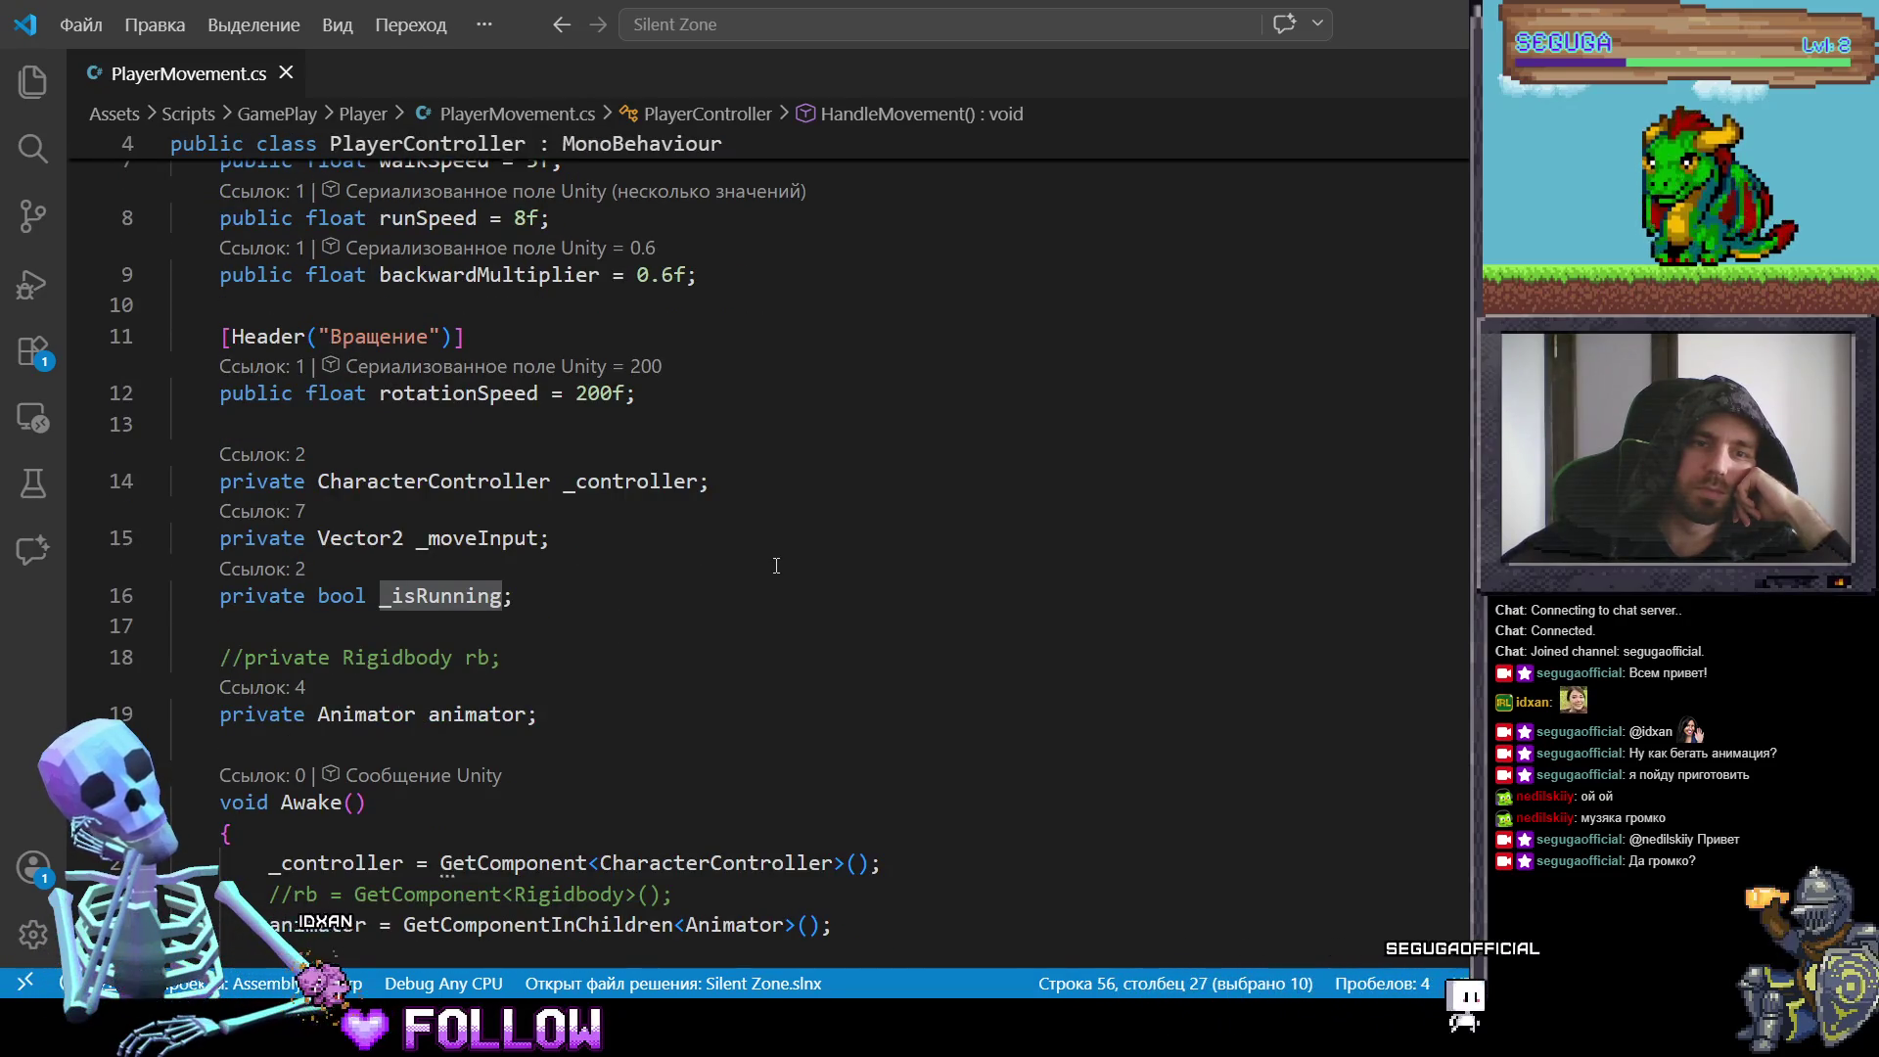
{"action": "scroll", "coordinate": [776, 566], "scroll_direction": "down", "scroll_amount": 1}
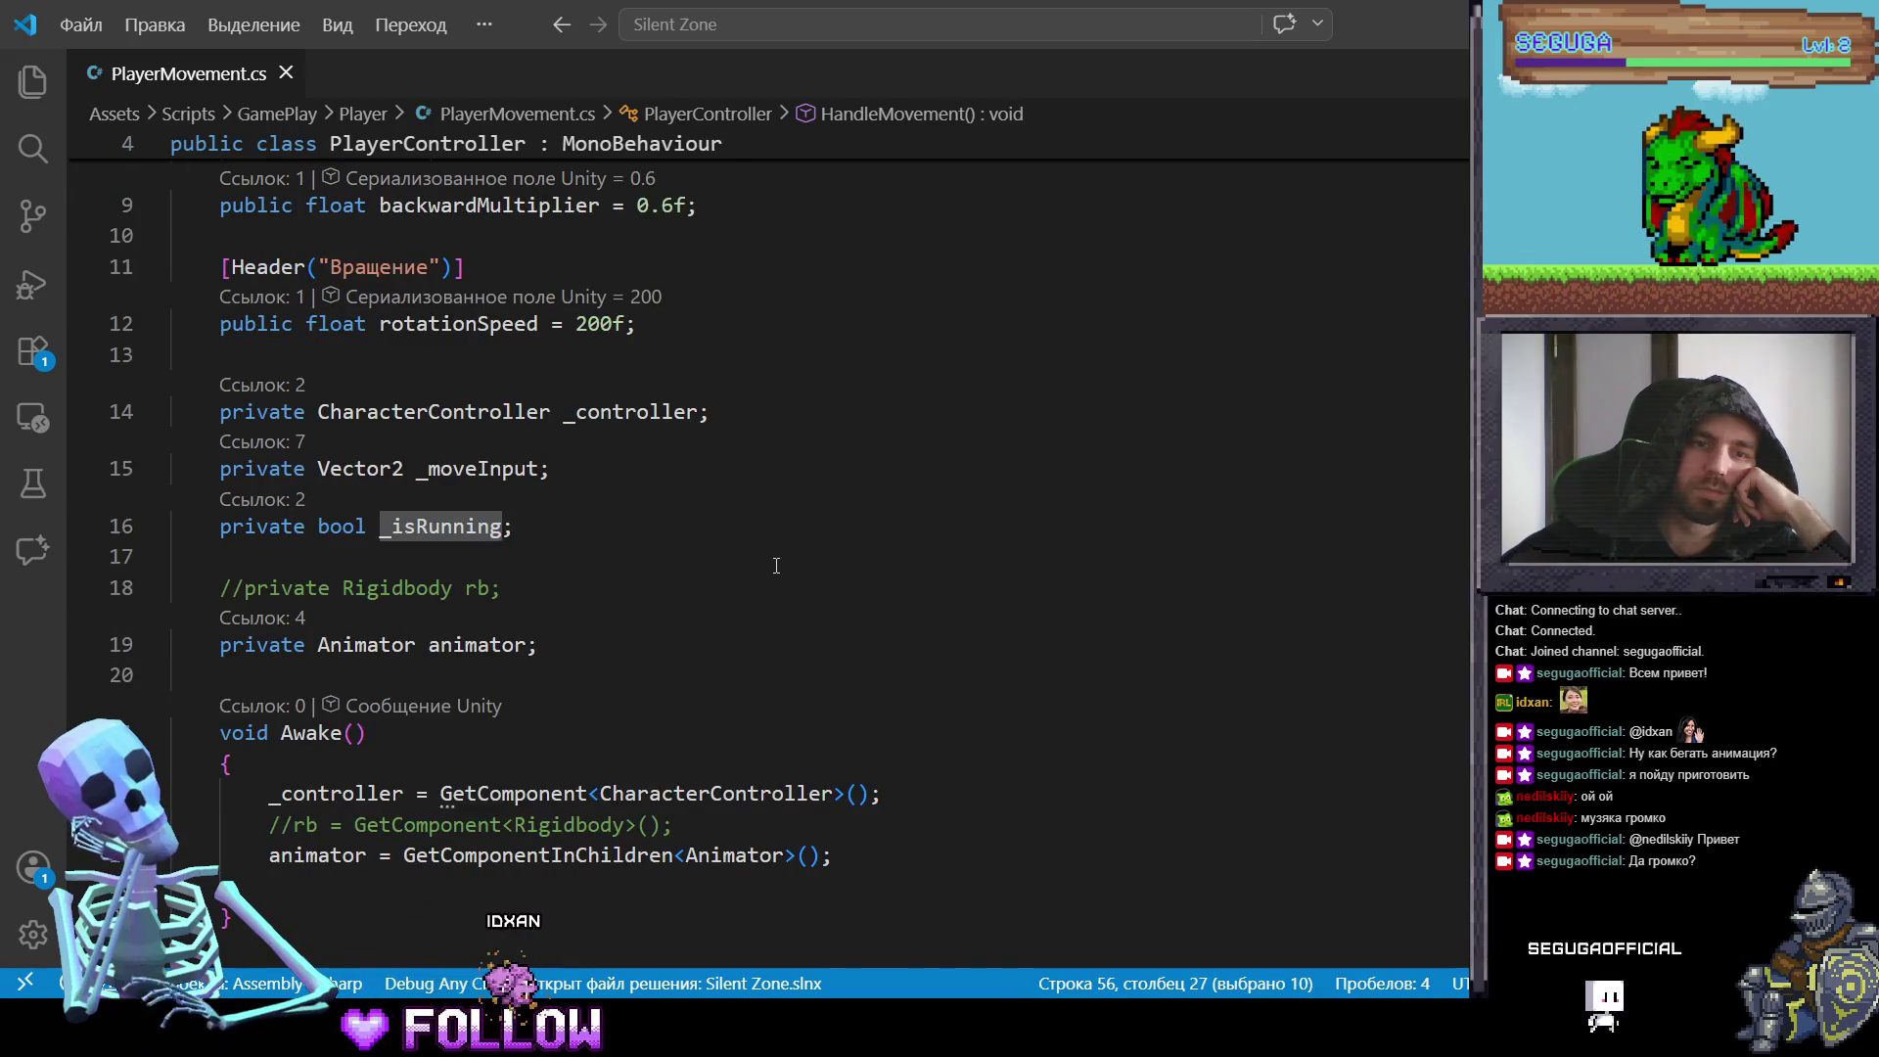
{"action": "scroll", "coordinate": [776, 566], "scroll_direction": "down", "scroll_amount": 2}
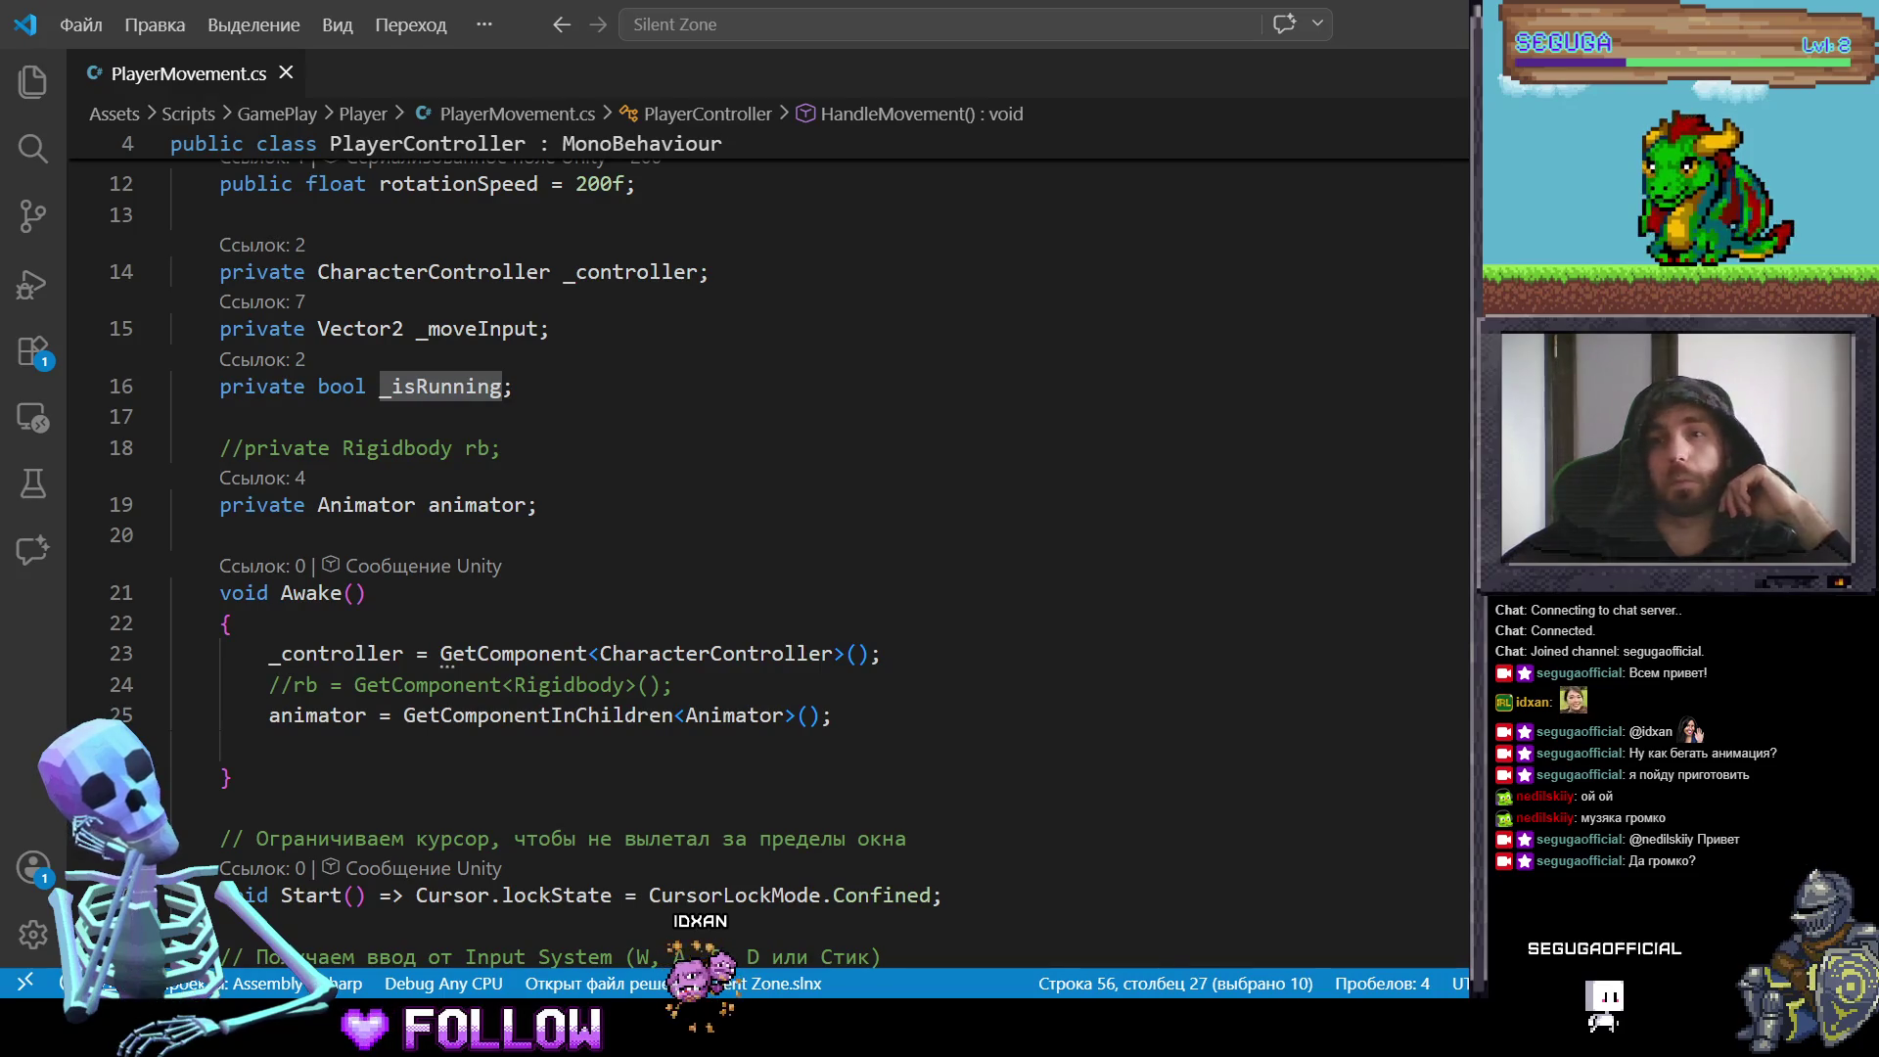
{"action": "key", "text": "alt+Tab"}
Step: Delete the old Forward, Backward and IsRunning Animator parameters
{"action": "left_click", "coordinate": [385, 232]}
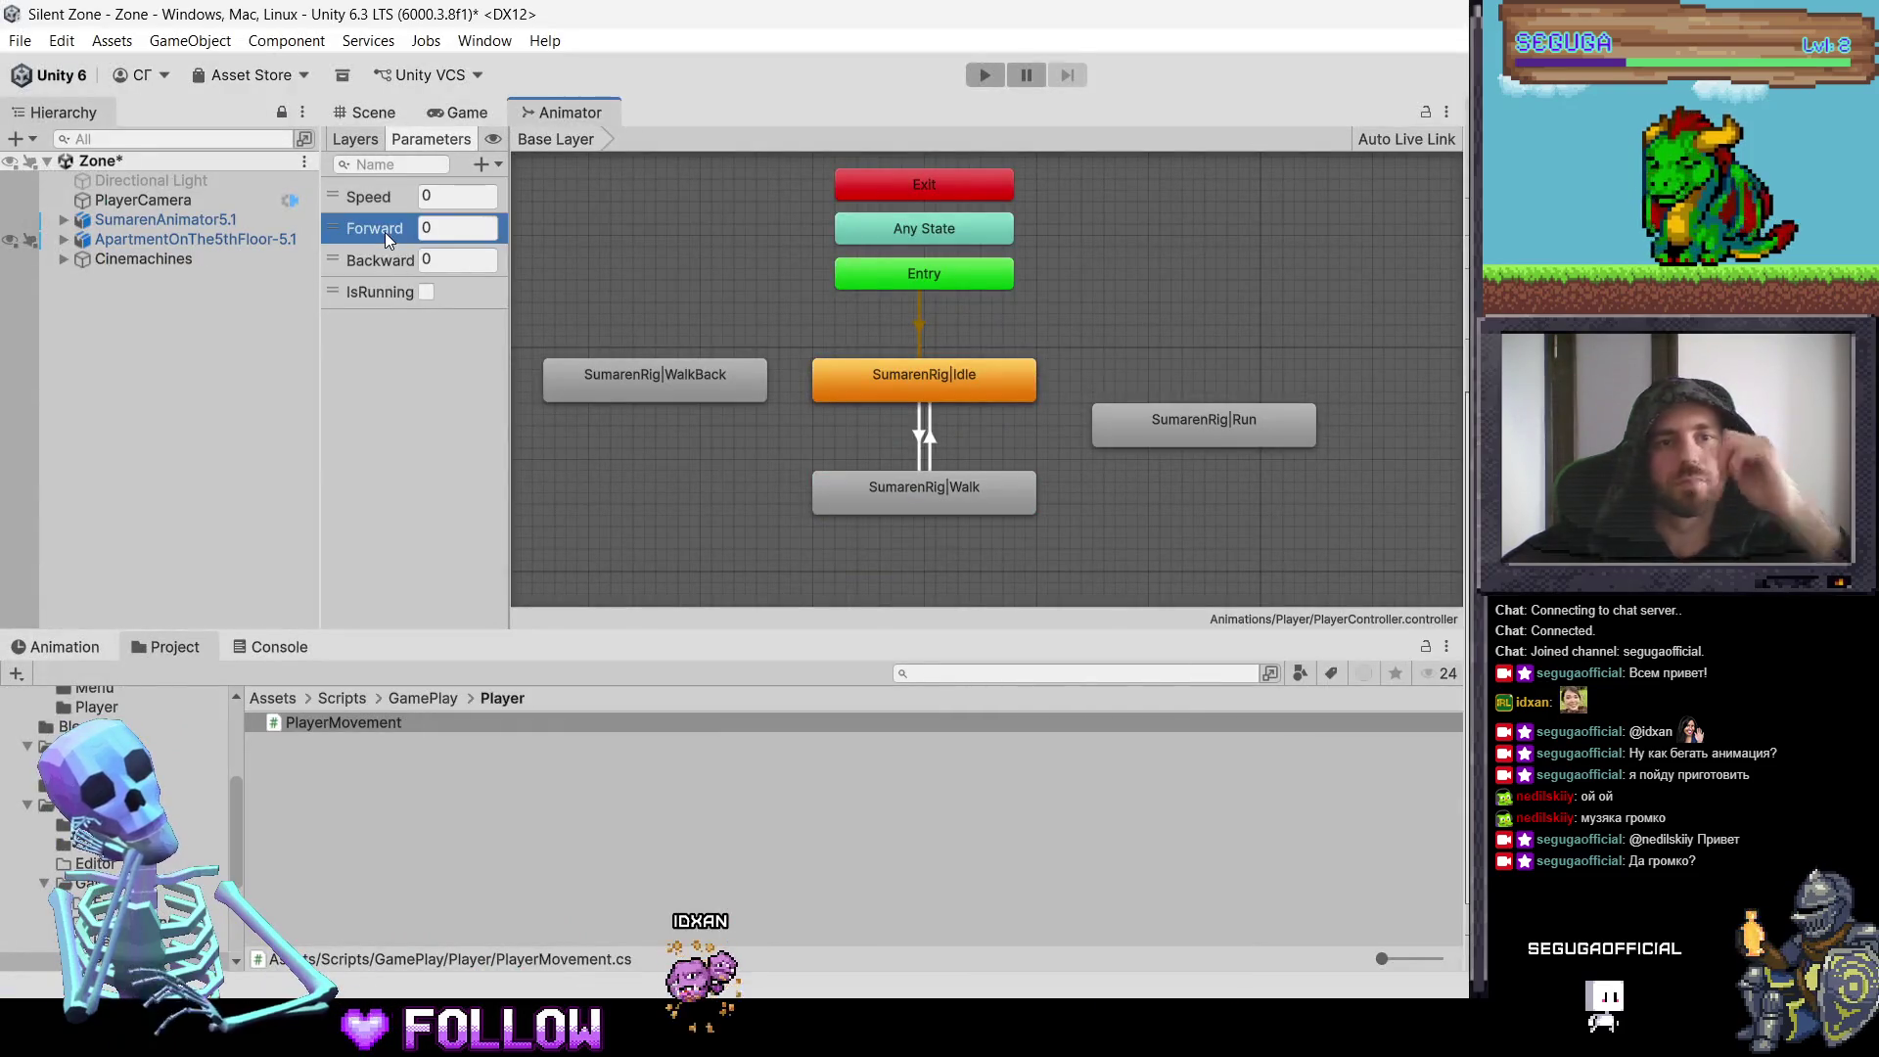
{"action": "right_click", "coordinate": [388, 262]}
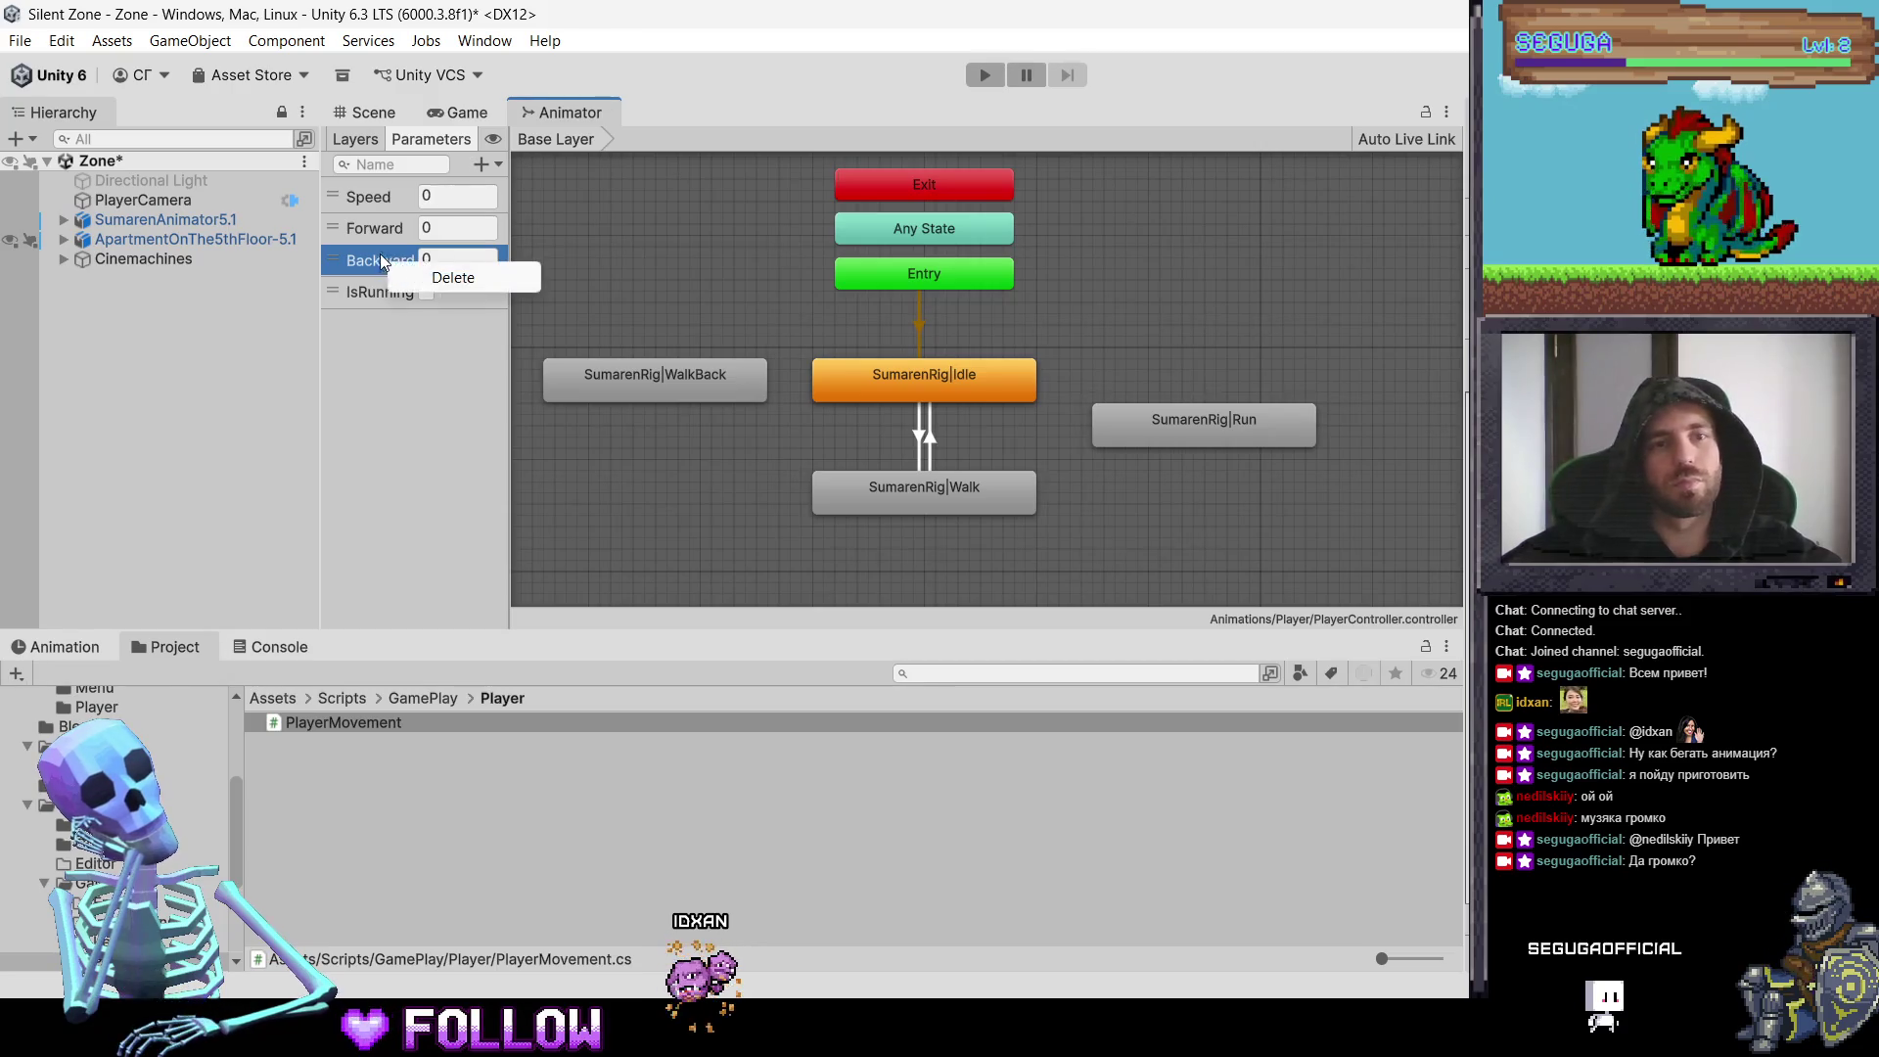
{"action": "key", "text": "Delete"}
{"action": "left_click", "coordinate": [392, 247]}
{"action": "right_click", "coordinate": [387, 227]}
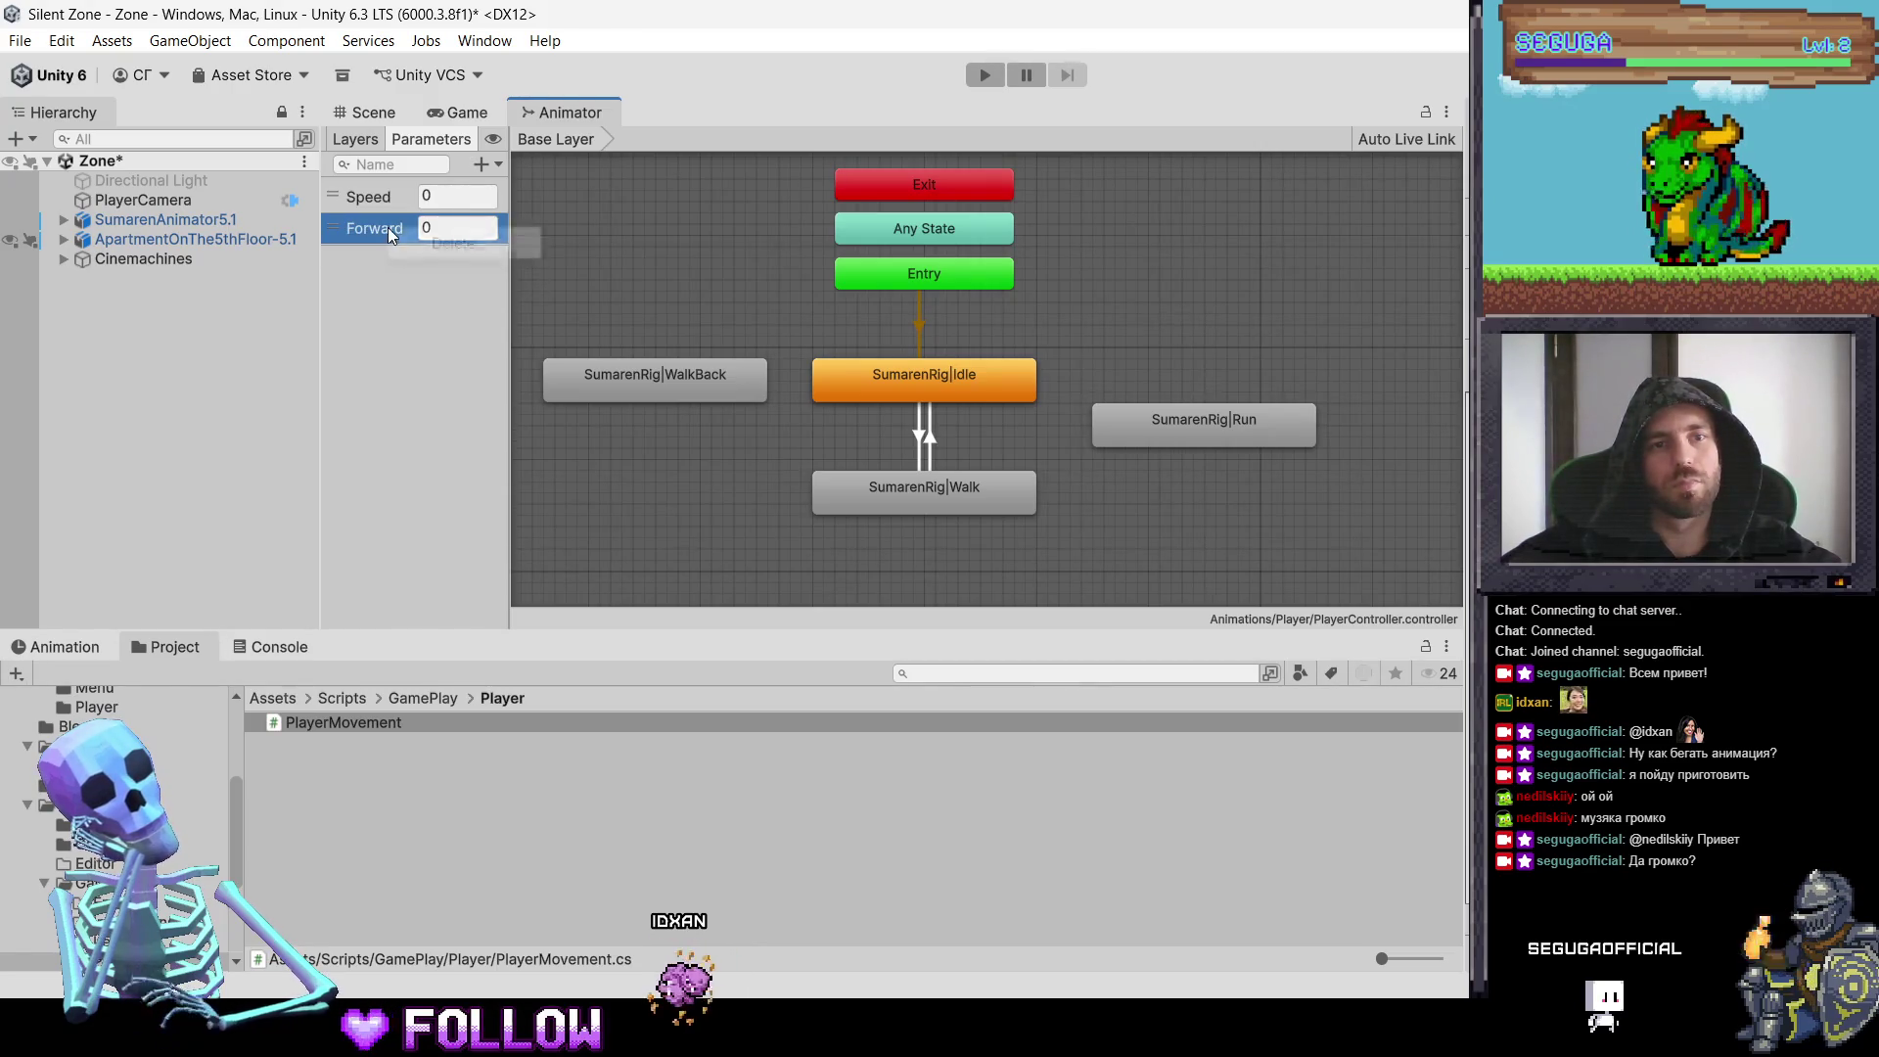
{"action": "left_click", "coordinate": [401, 235]}
Step: Add a Bool parameter named IsRunning
{"action": "left_click", "coordinate": [481, 163]}
{"action": "left_click", "coordinate": [519, 242]}
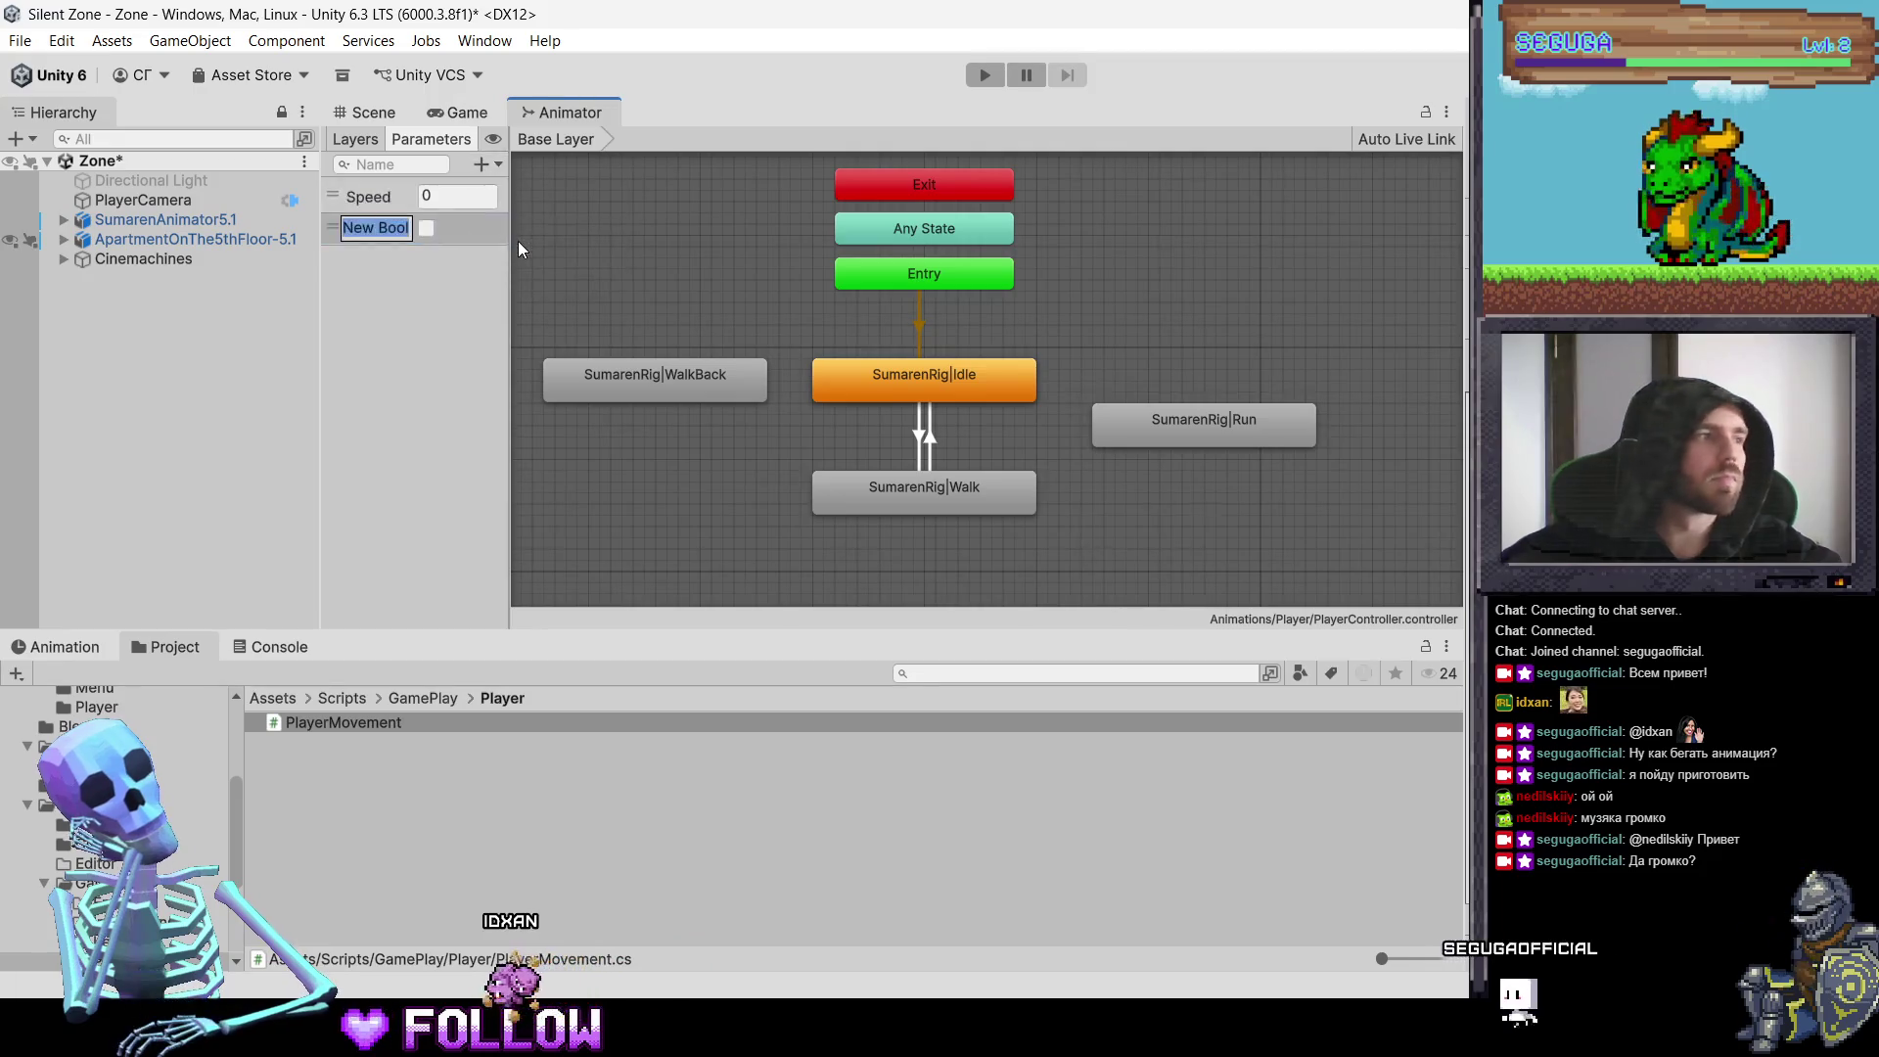
{"action": "type", "text": "Is"}
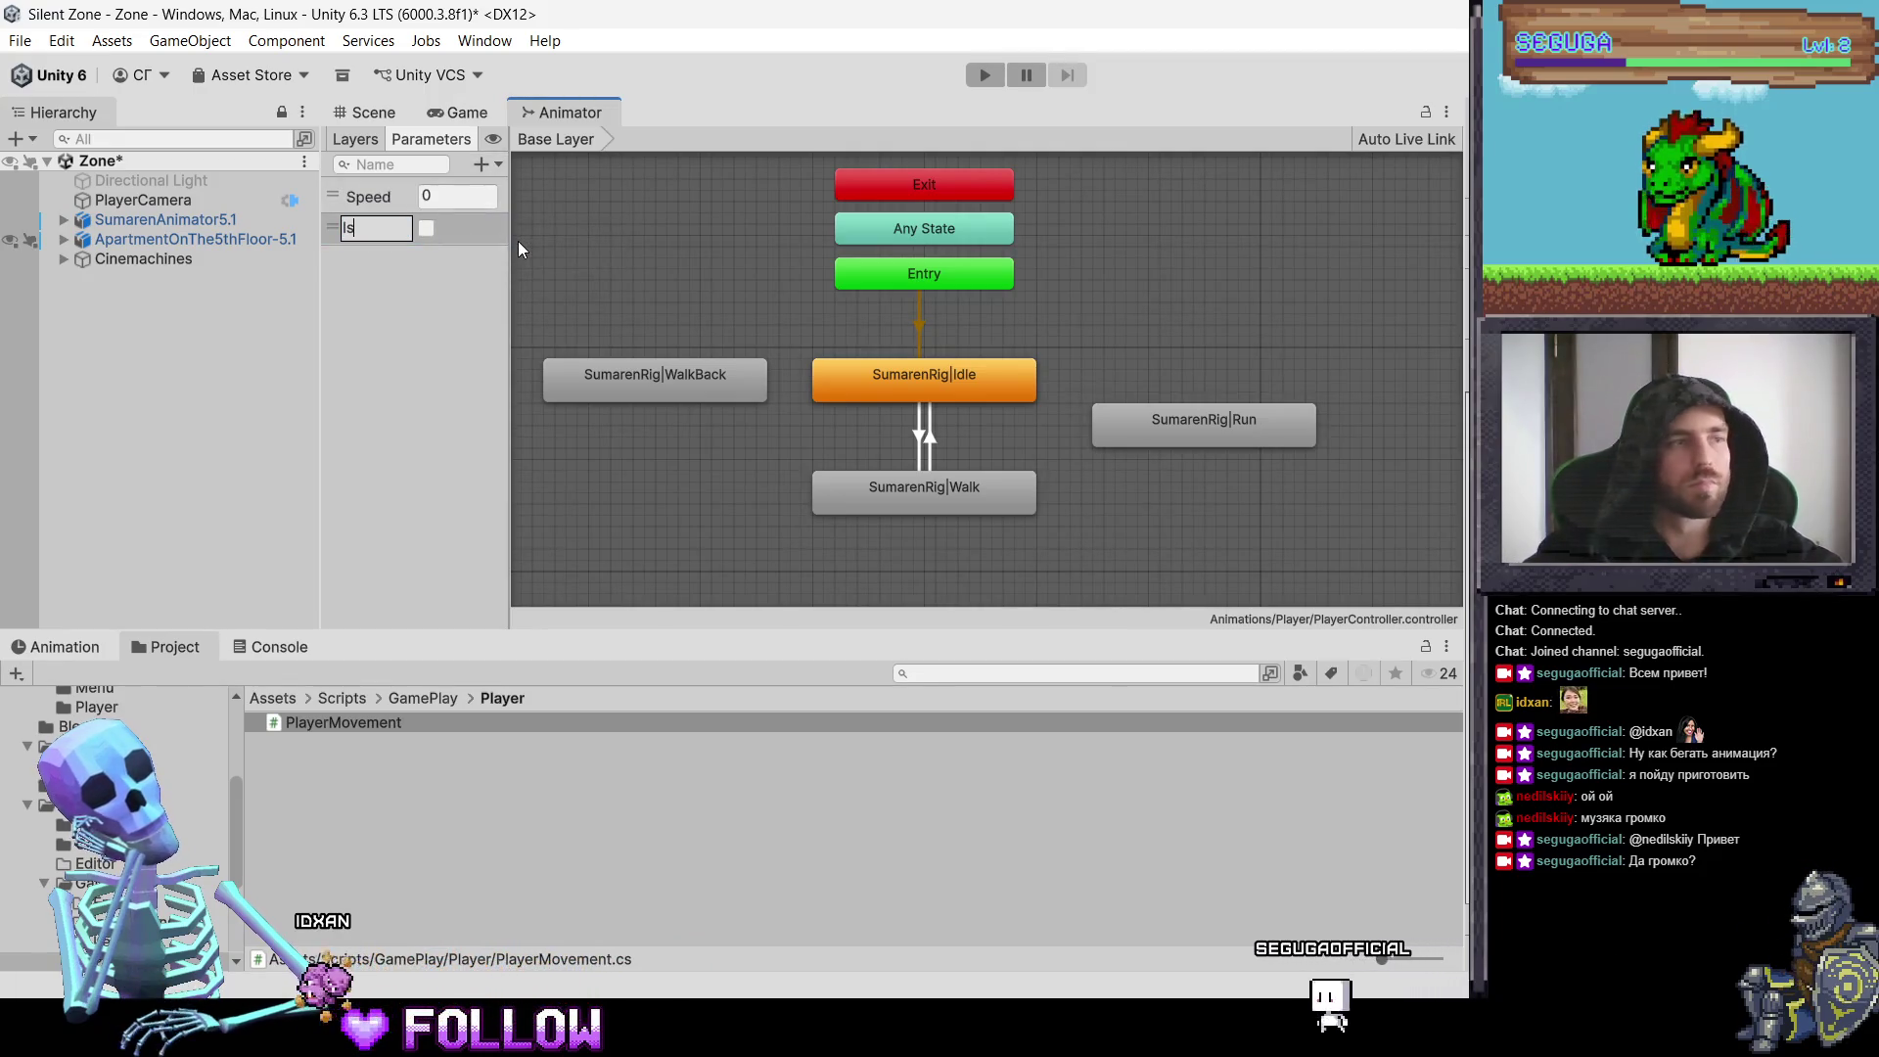
{"action": "type", "text": "Ru"}
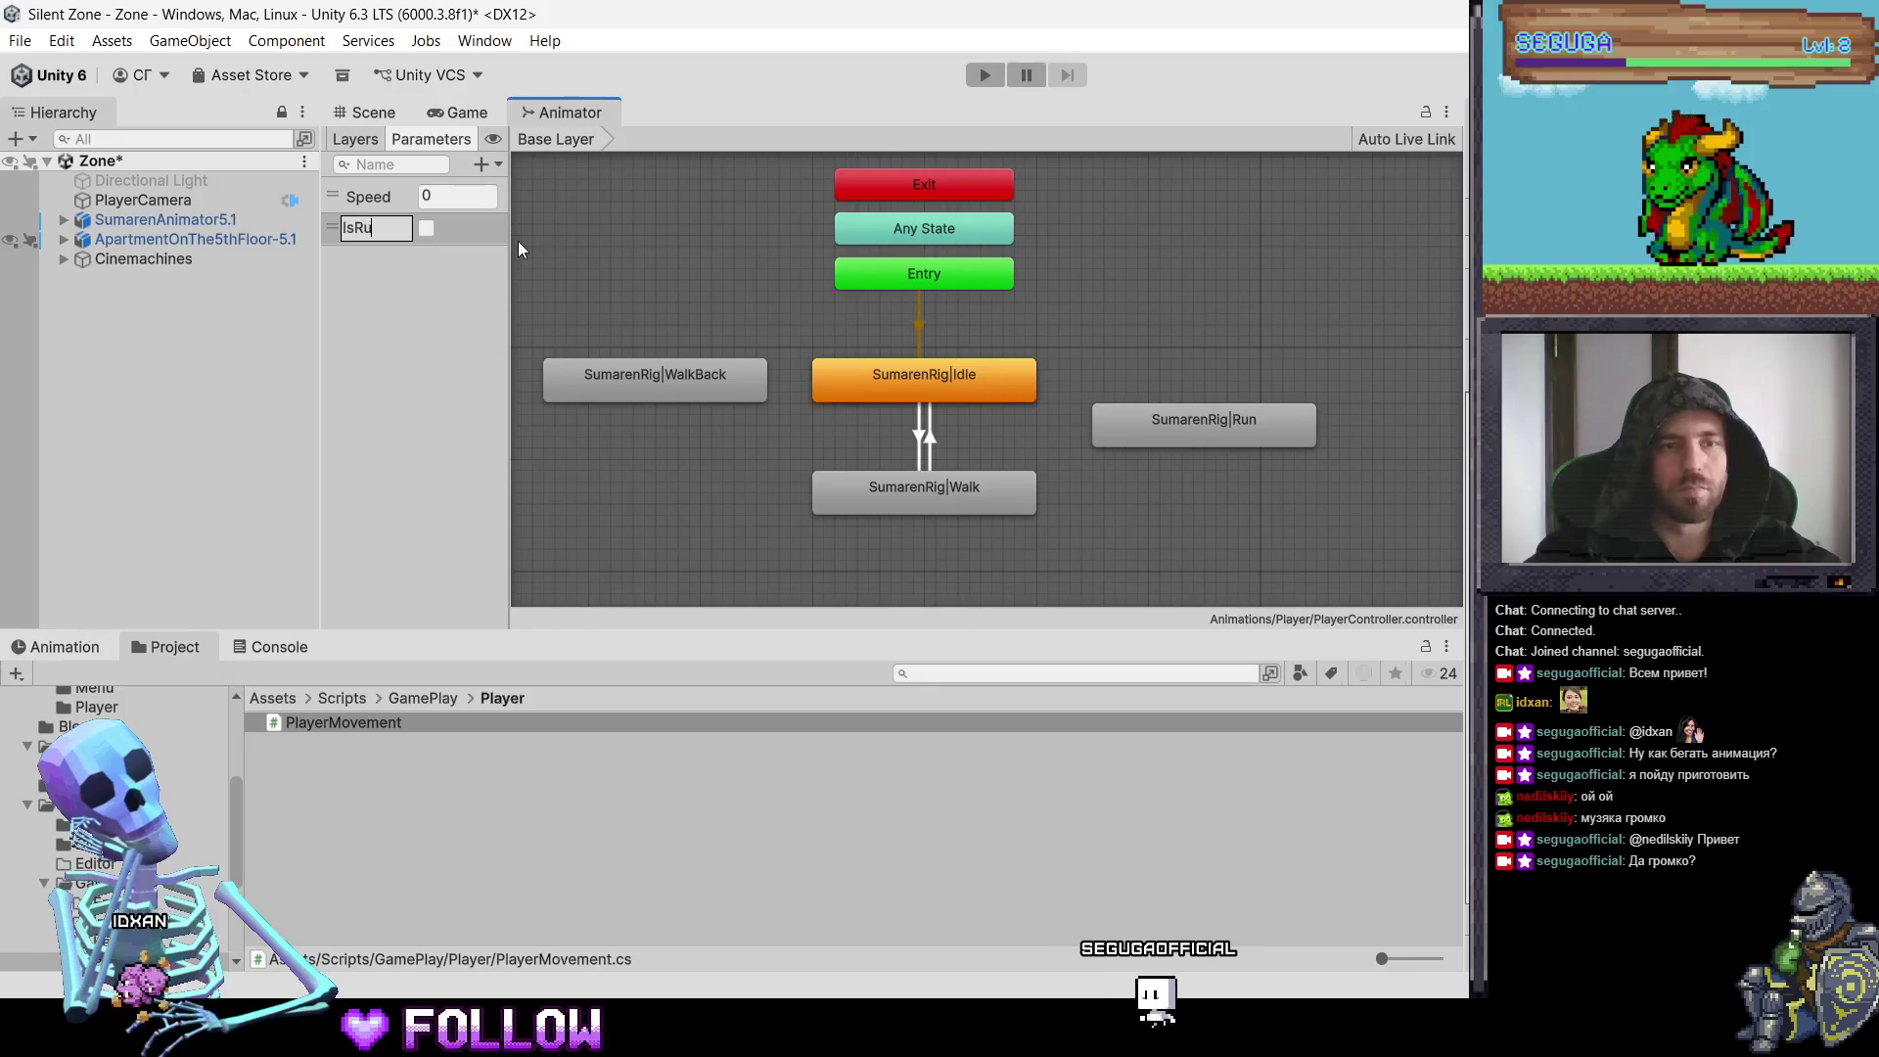
{"action": "type", "text": "nning"}
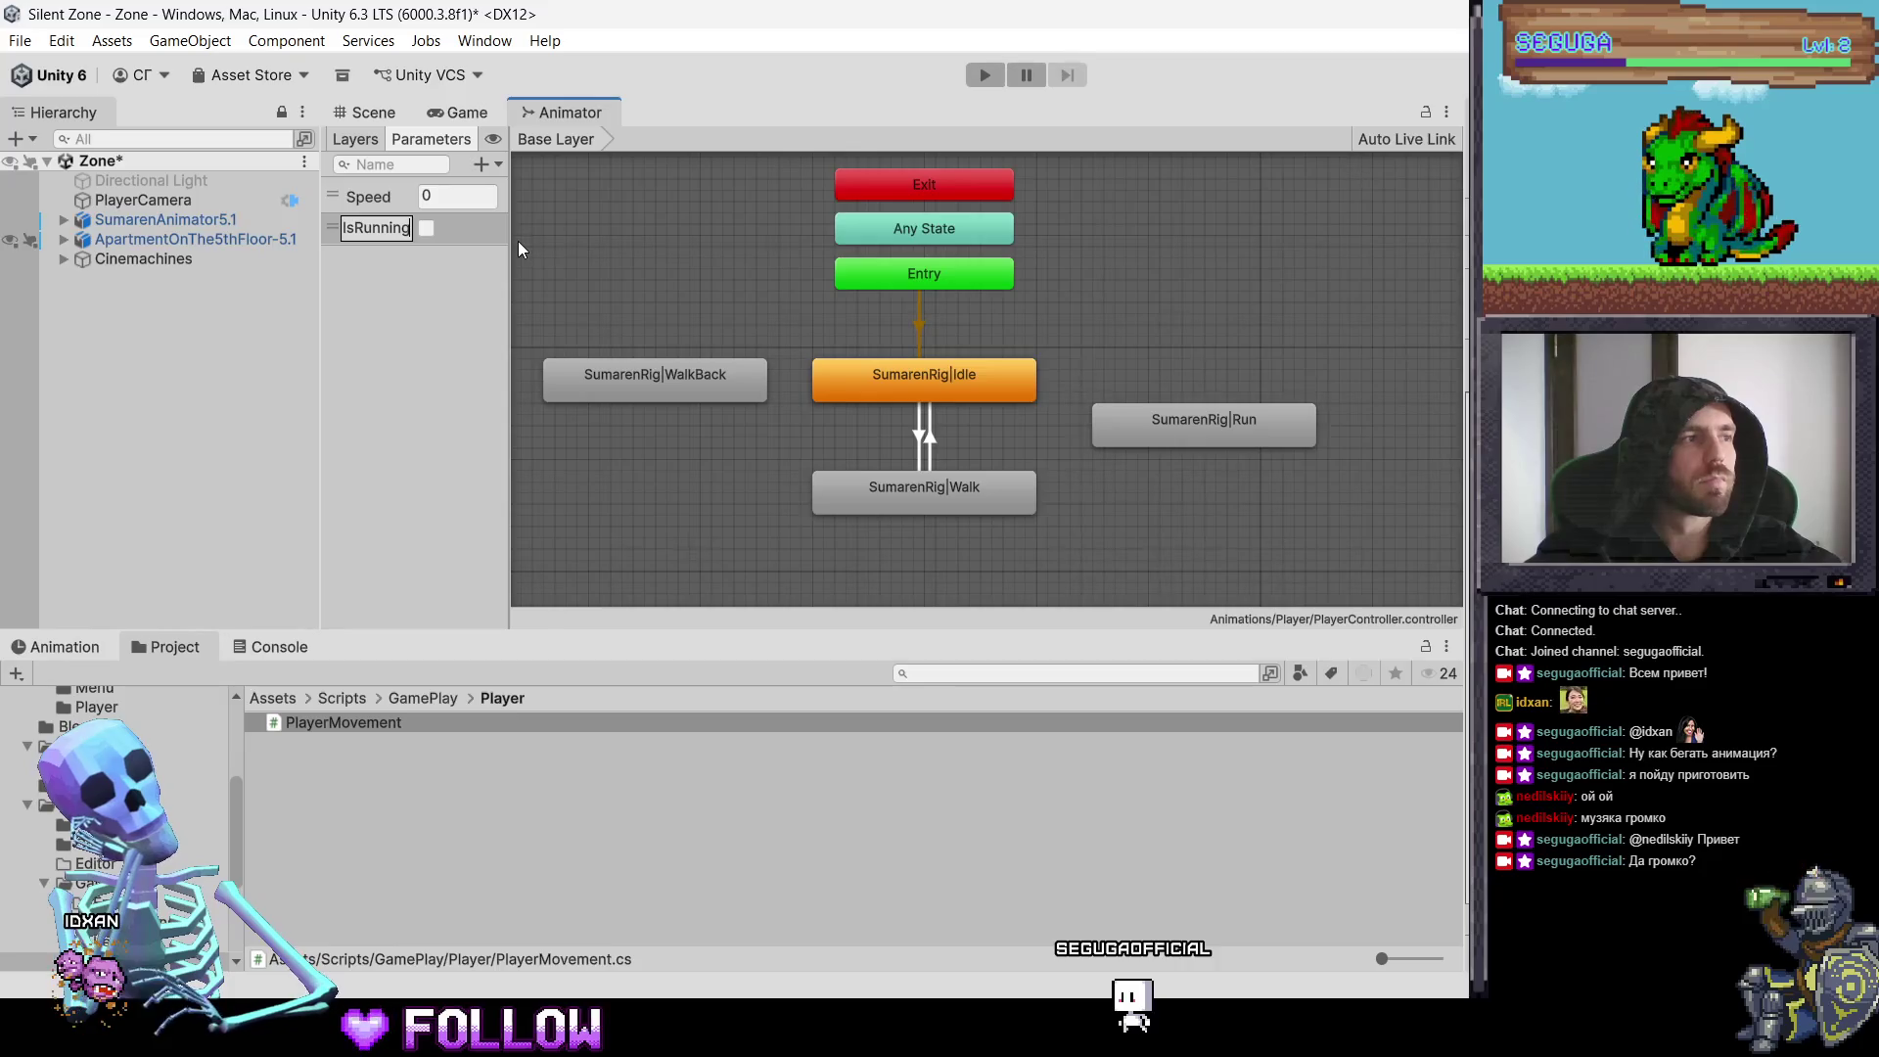
{"action": "key", "text": "Return"}
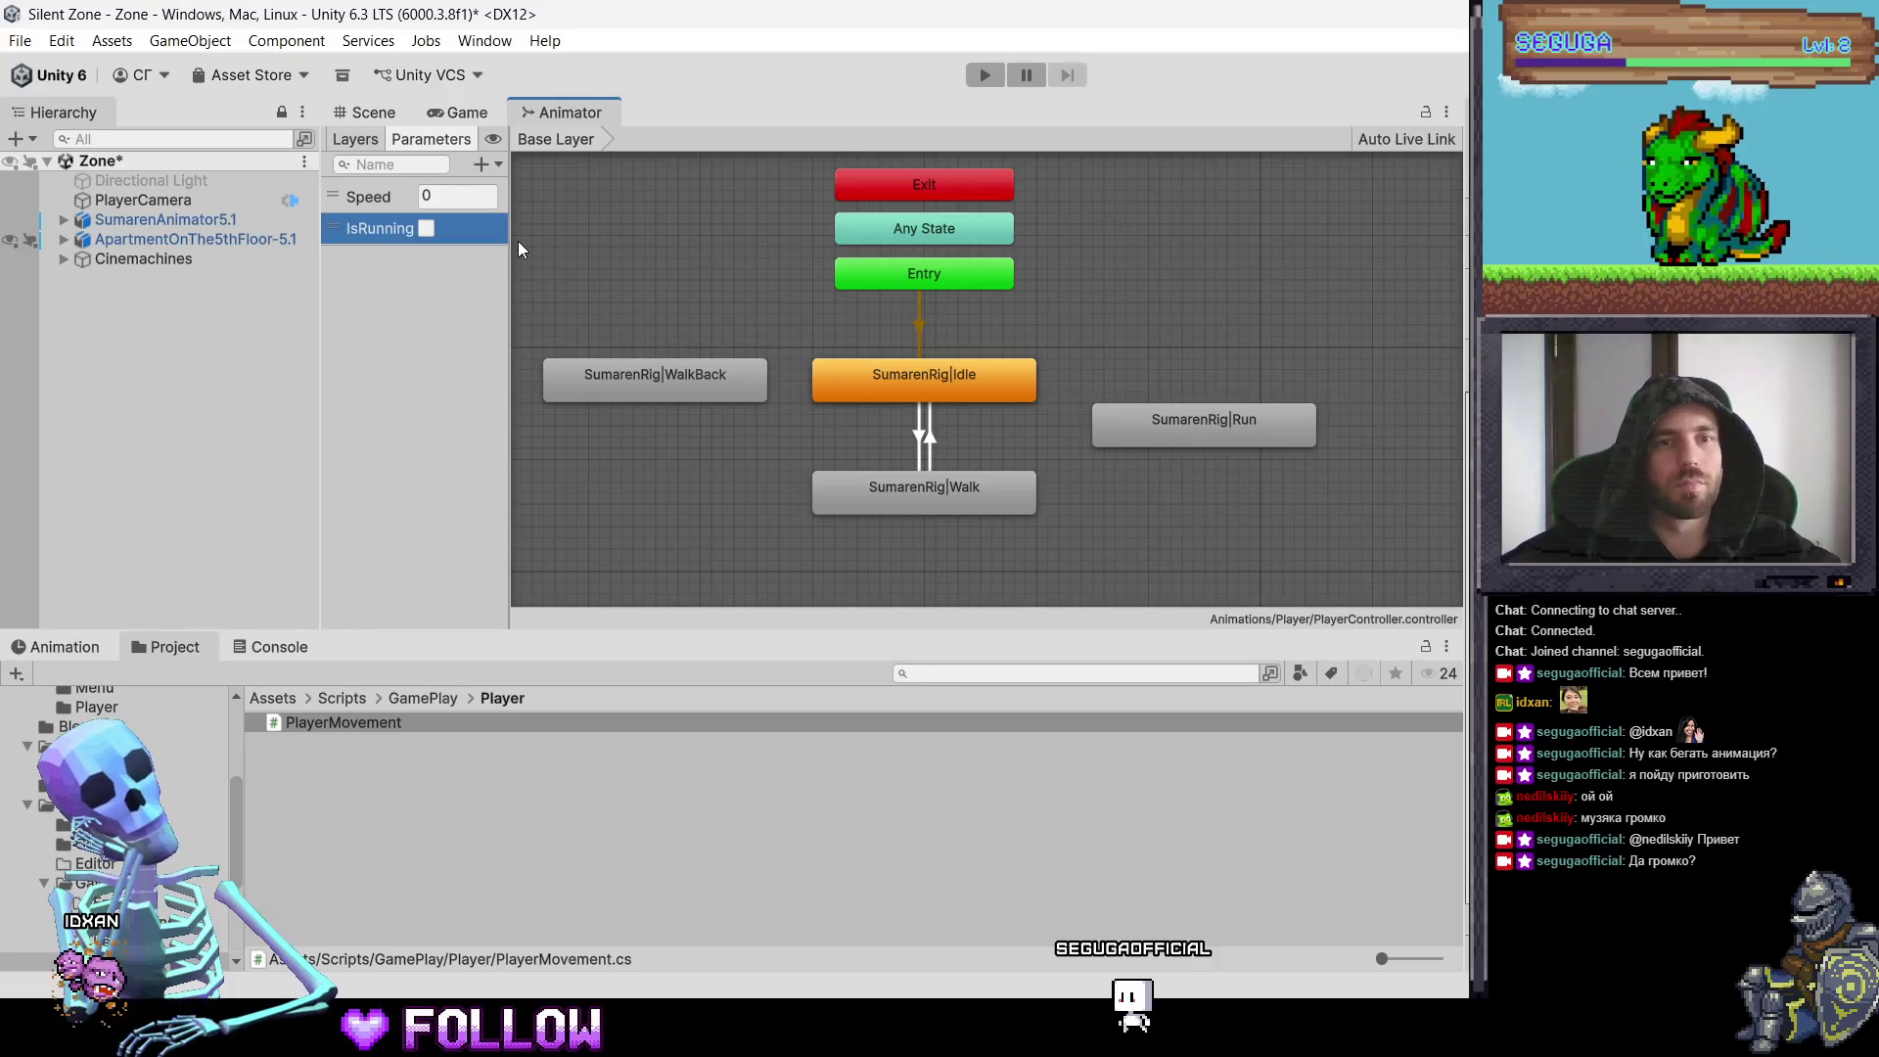
Step: Add a Bool parameter named IsMovingBackward and widen the parameter list
{"action": "left_click", "coordinate": [481, 164]}
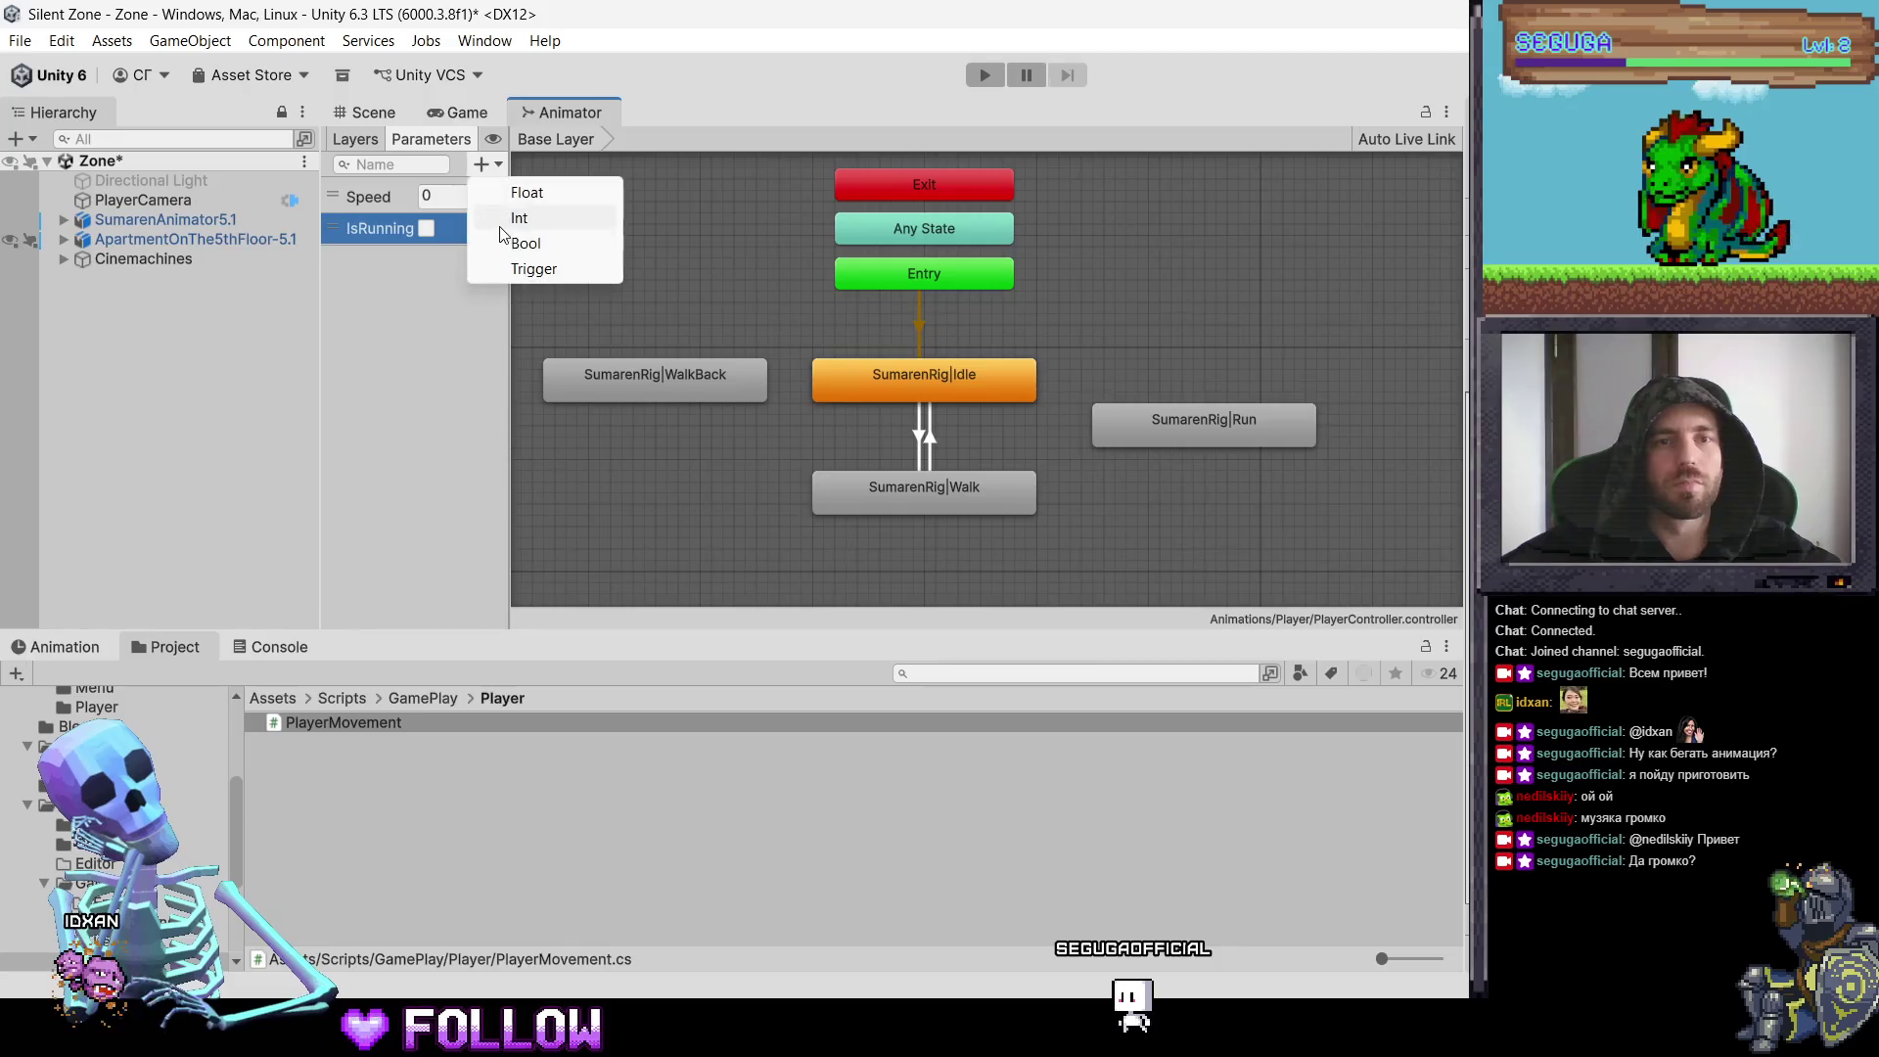
{"action": "left_click", "coordinate": [525, 245]}
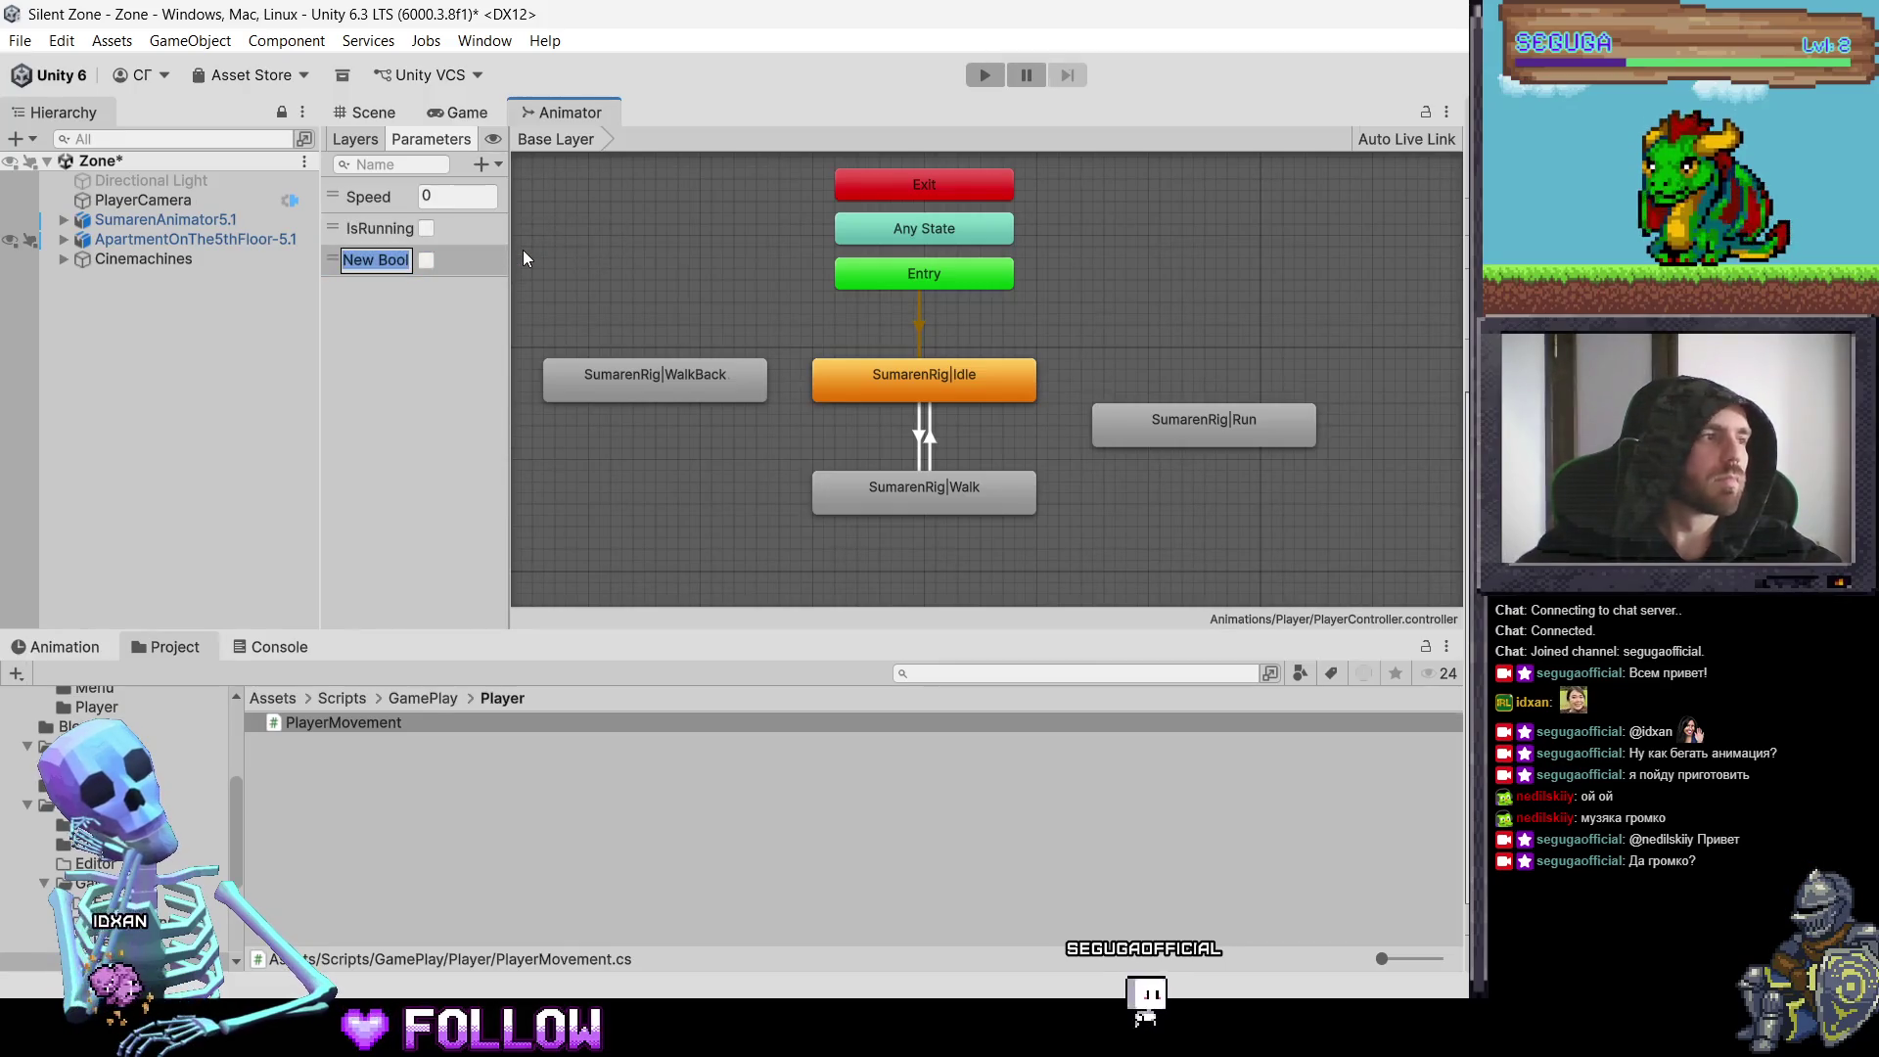
{"action": "type", "text": "Is"}
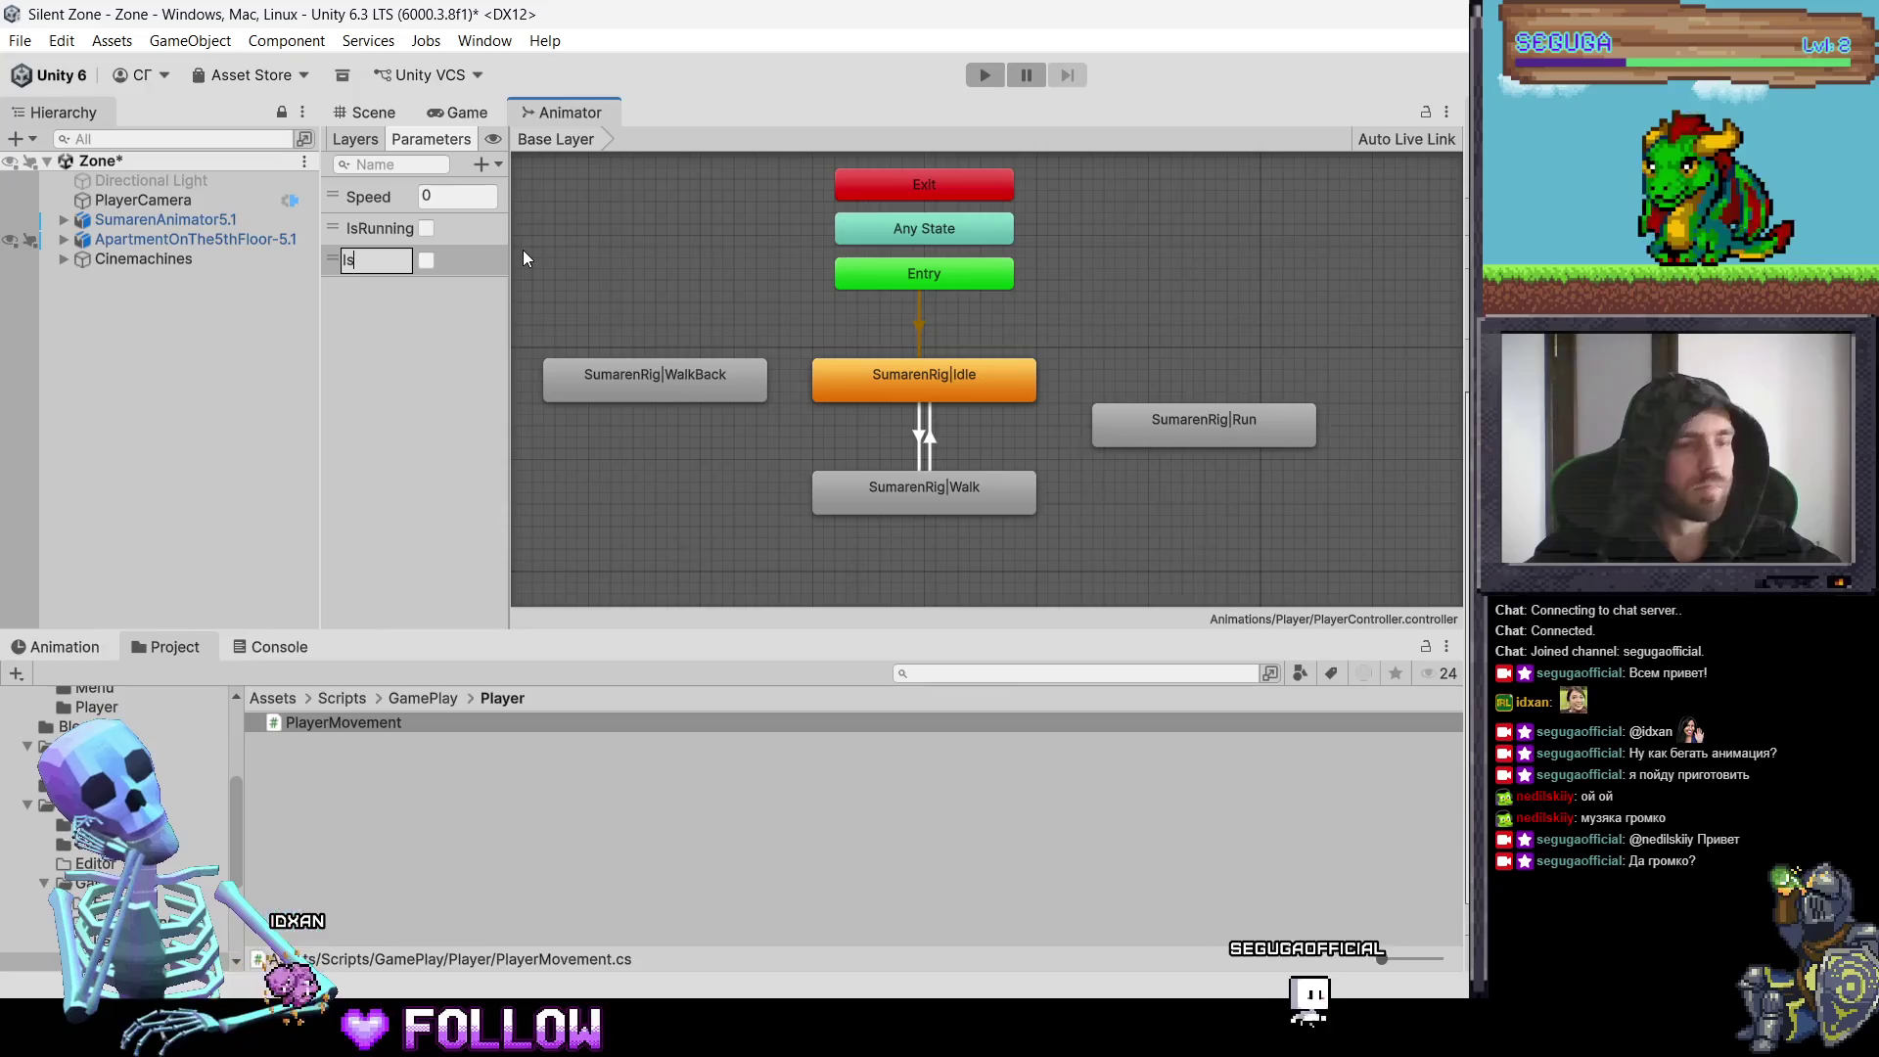
{"action": "type", "text": "Mo"}
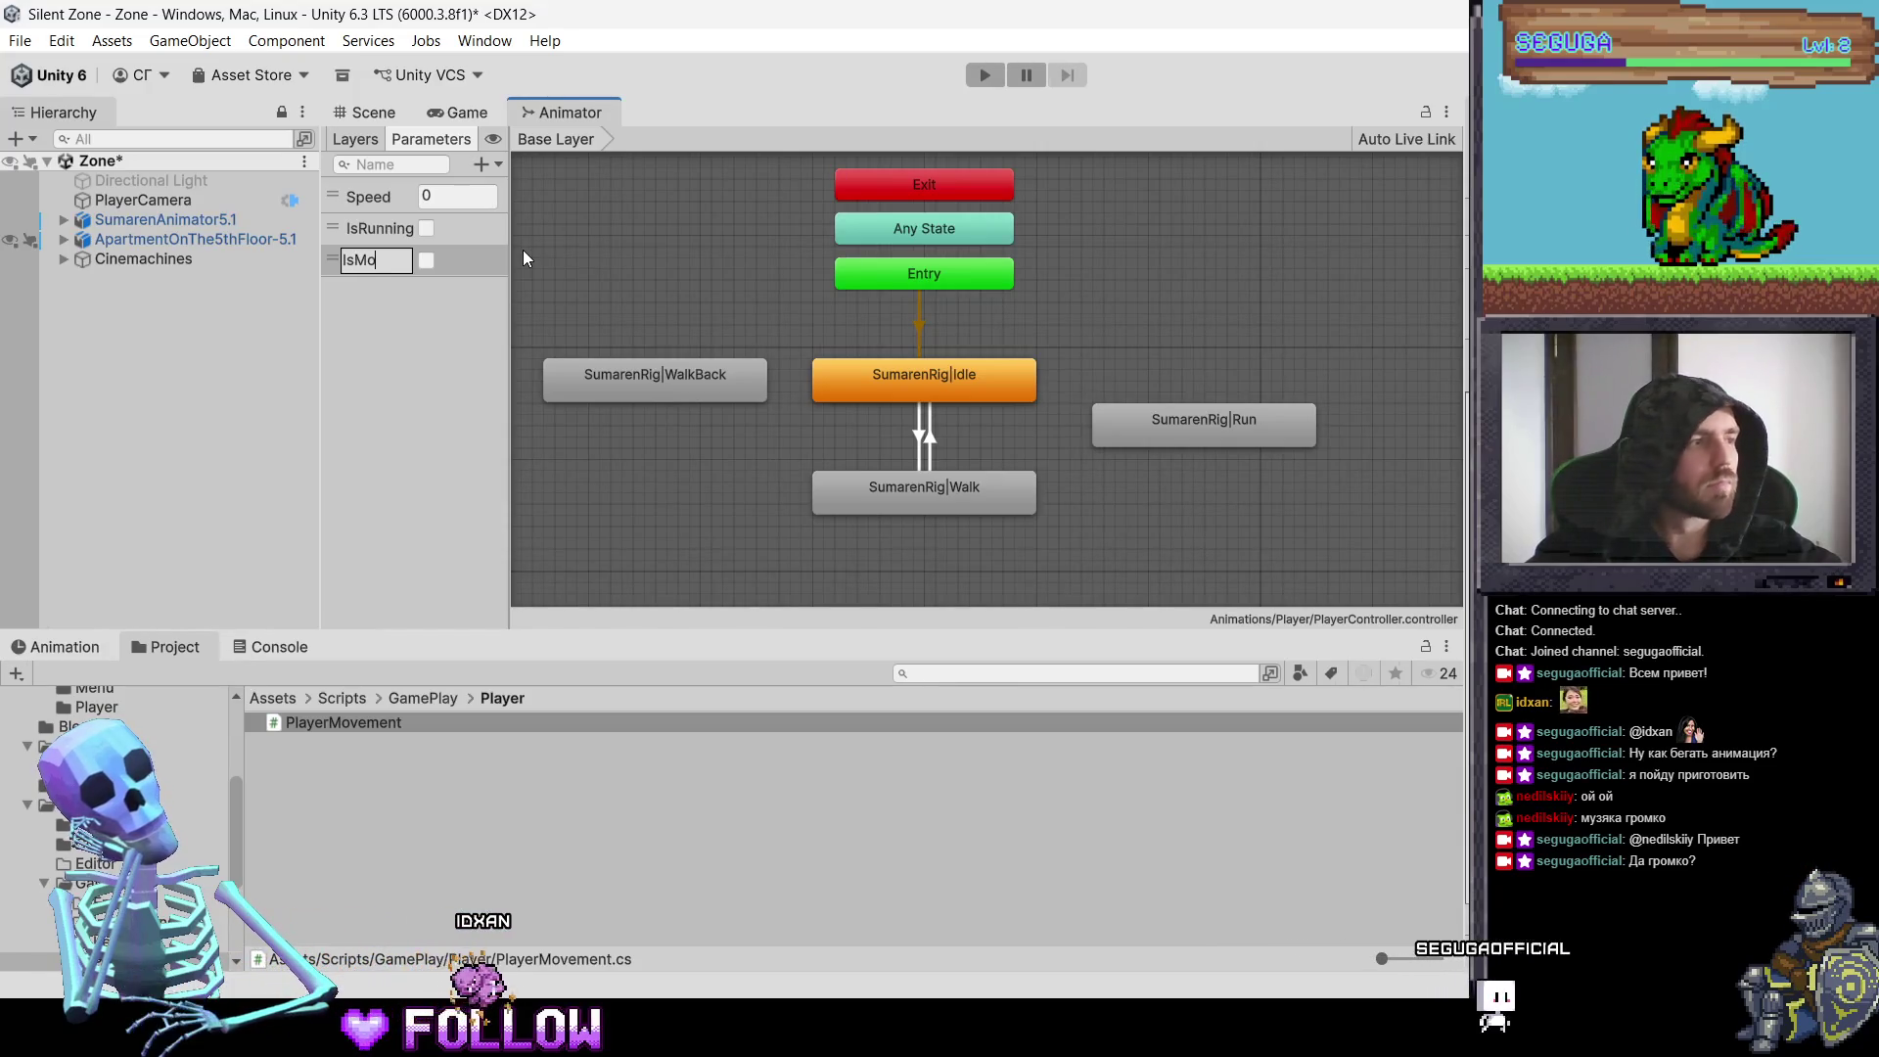
{"action": "type", "text": "ving"}
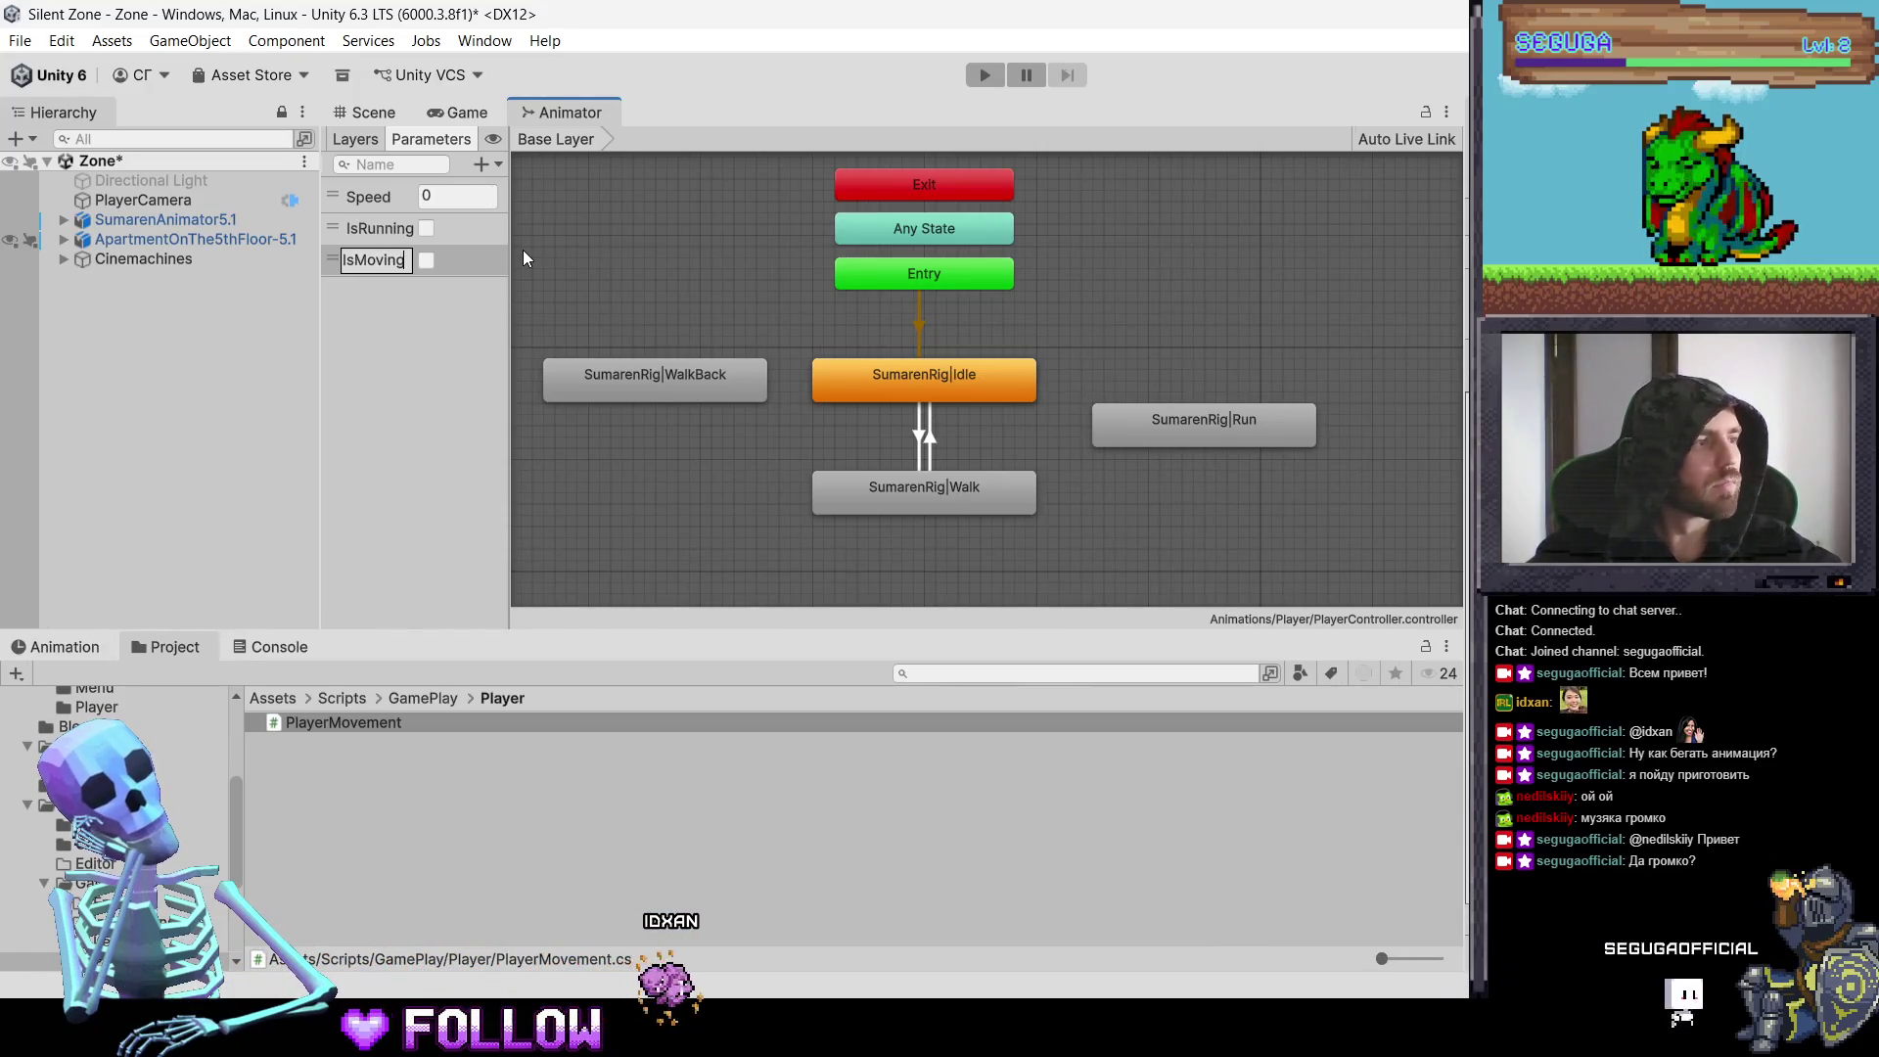
{"action": "type", "text": "Back"}
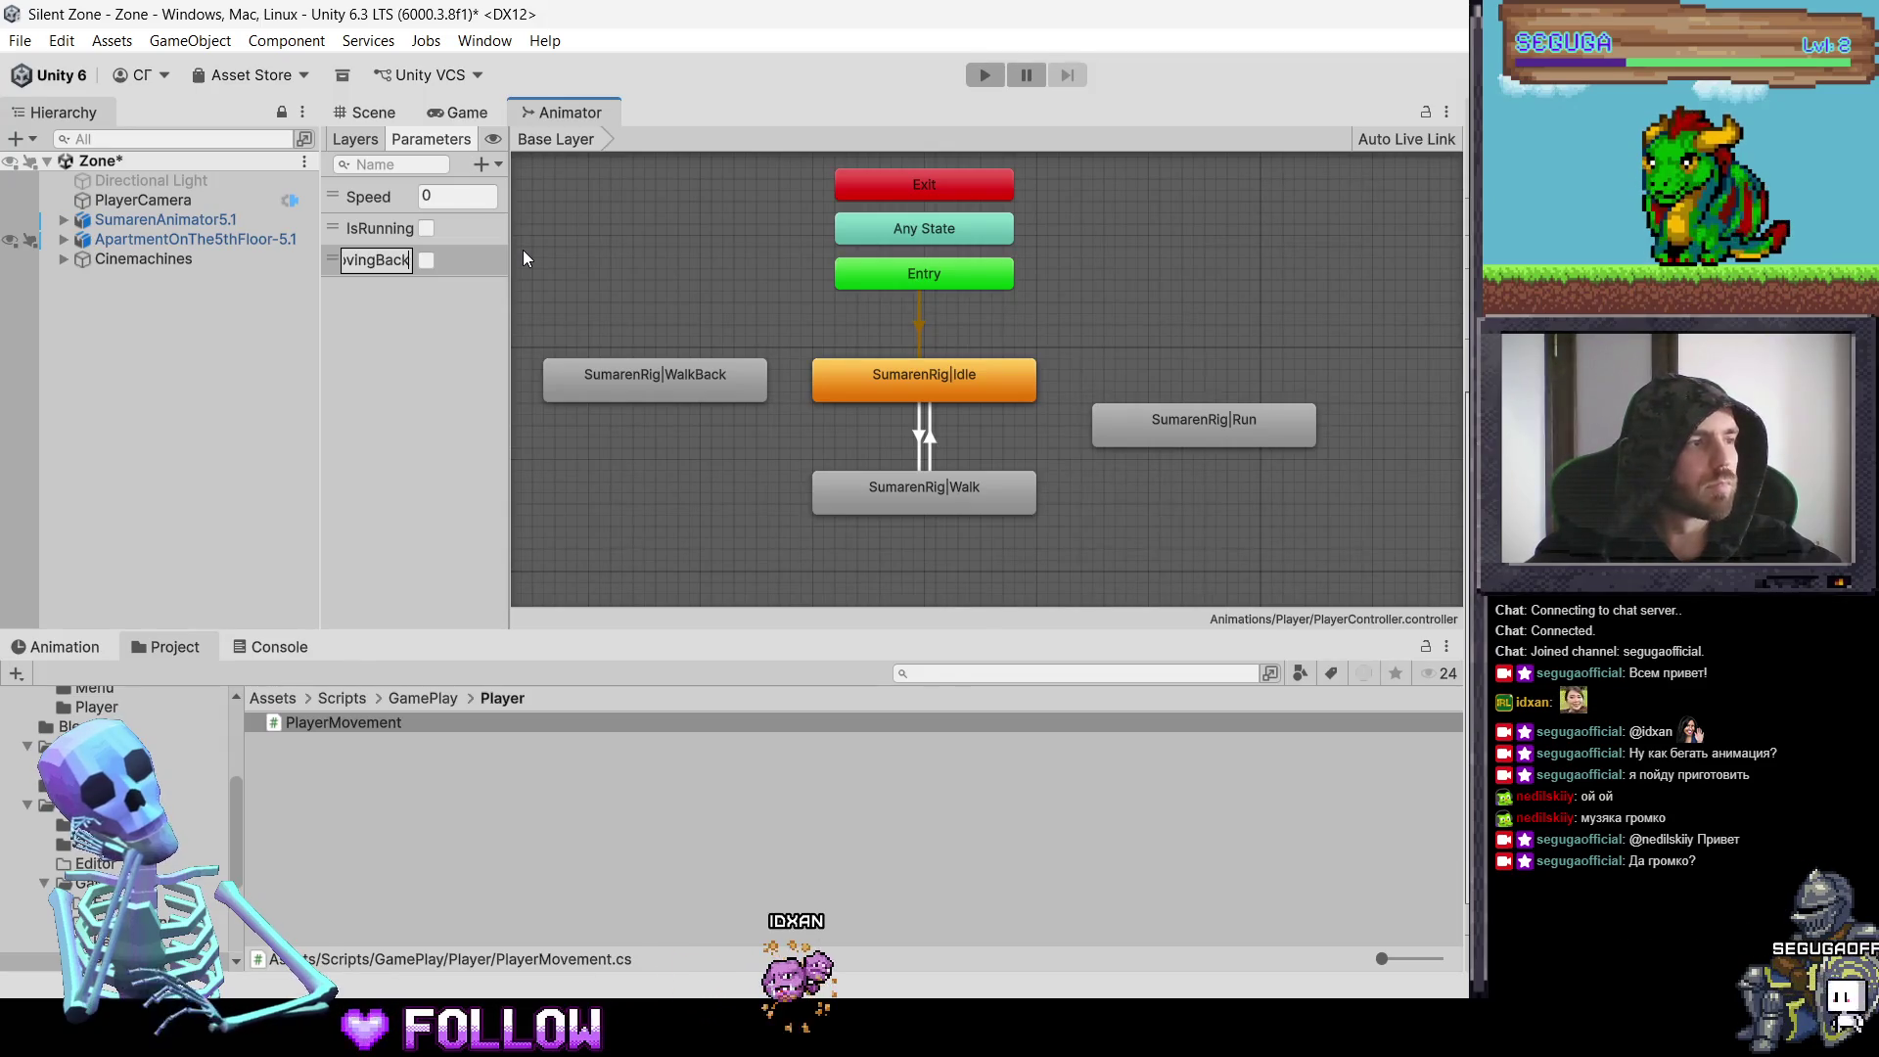
{"action": "type", "text": "war"}
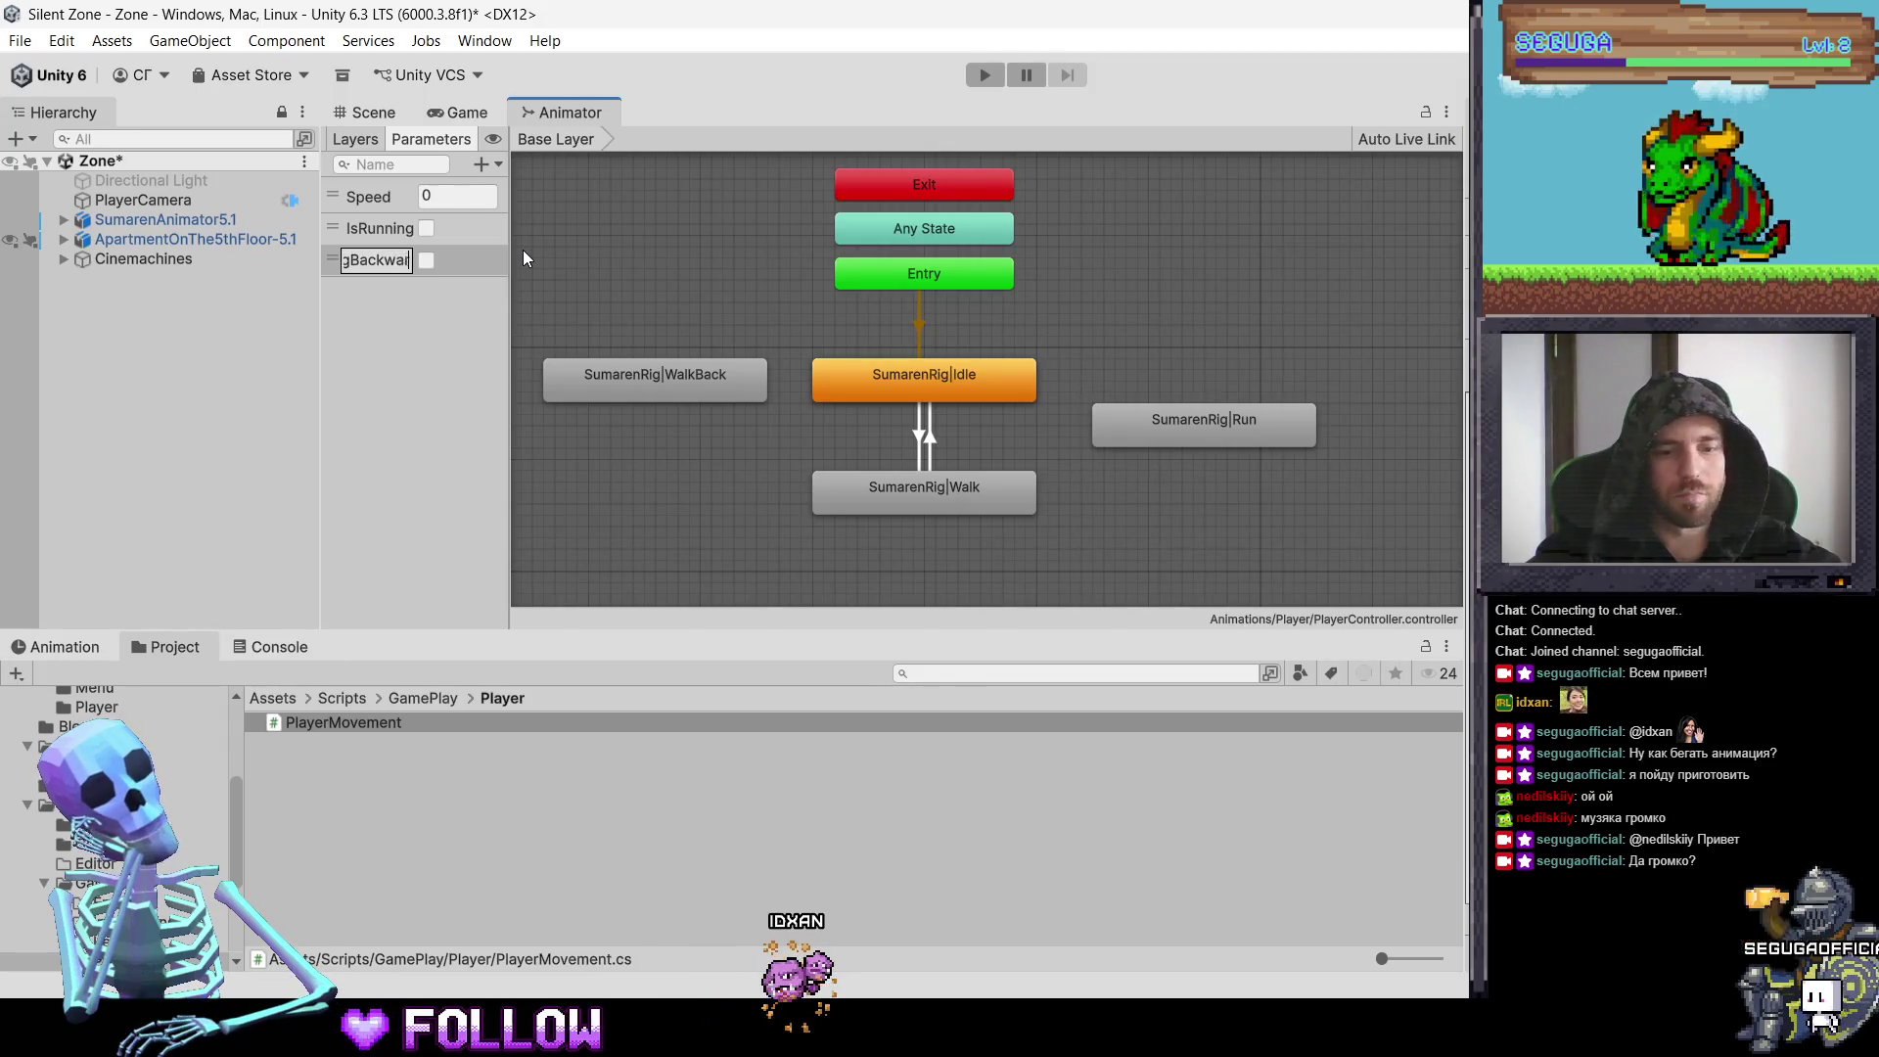
{"action": "type", "text": "d"}
{"action": "key", "text": "Return"}
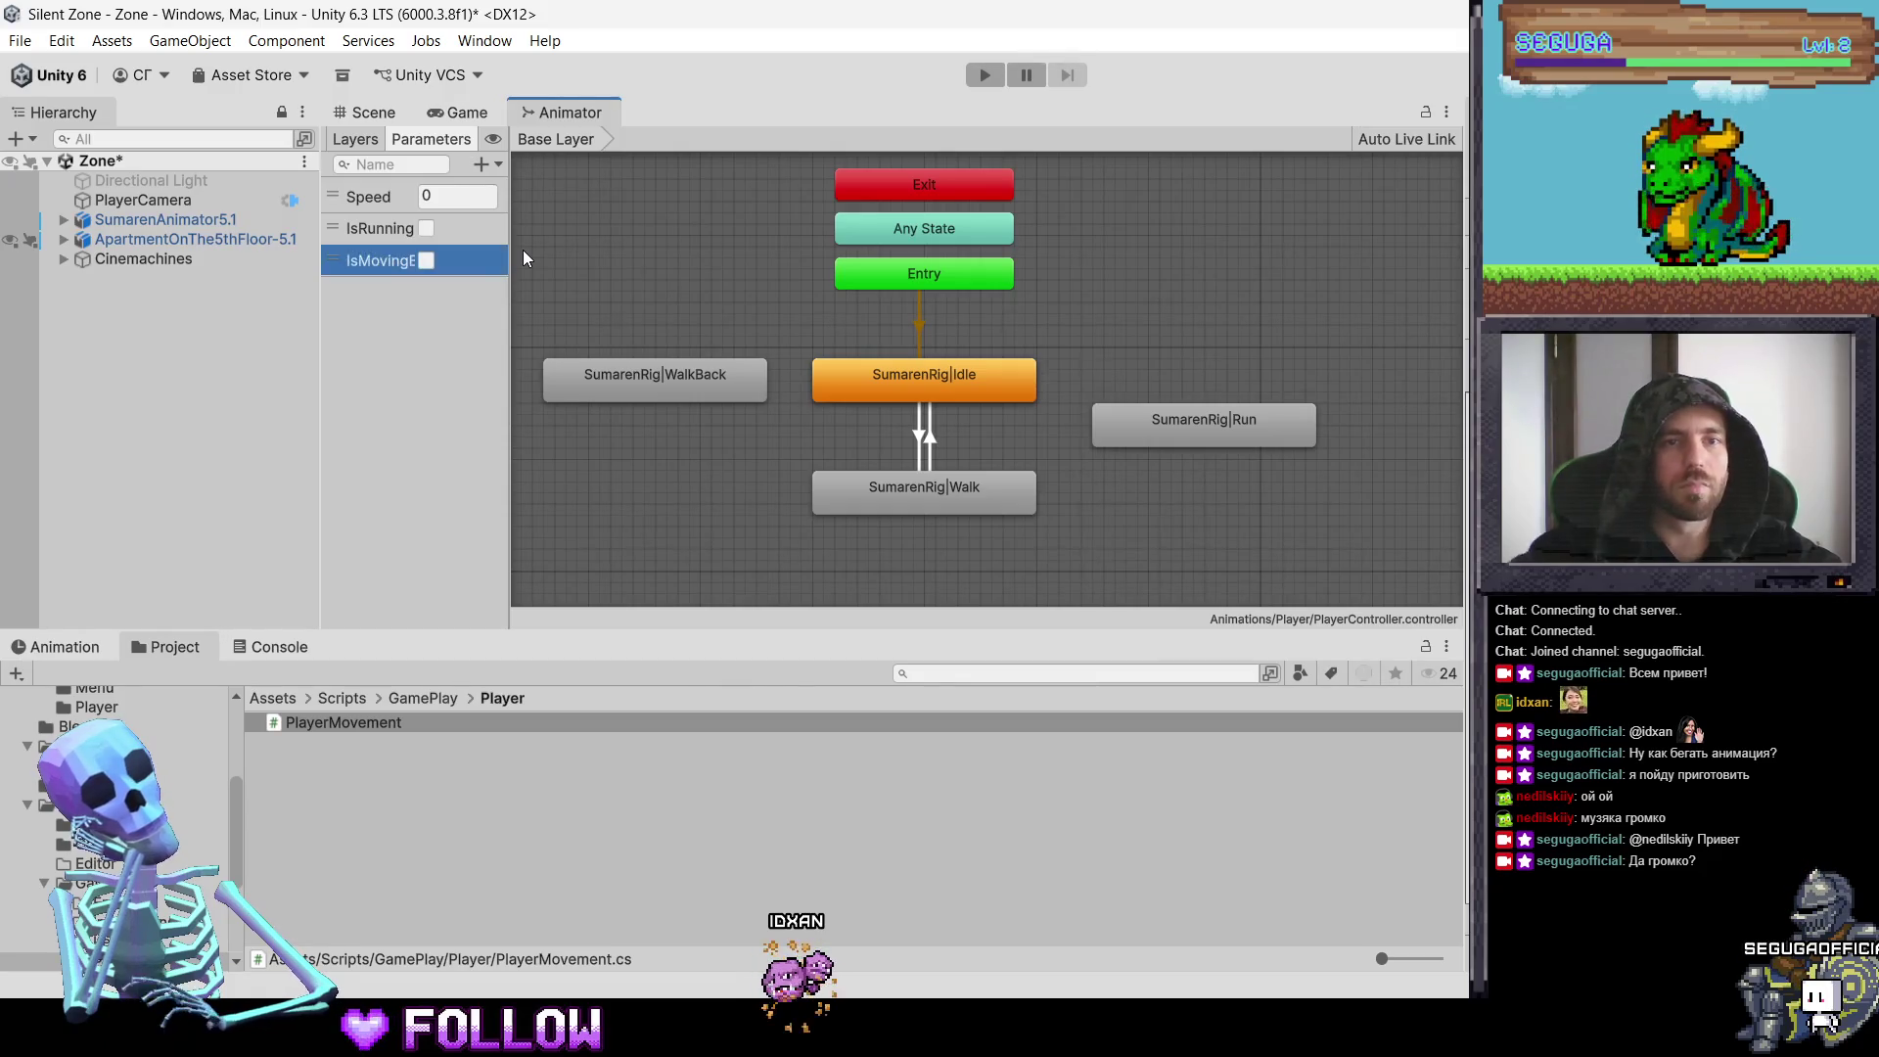
{"action": "left_click_drag", "start_coordinate": [510, 265], "coordinate": [592, 265]}
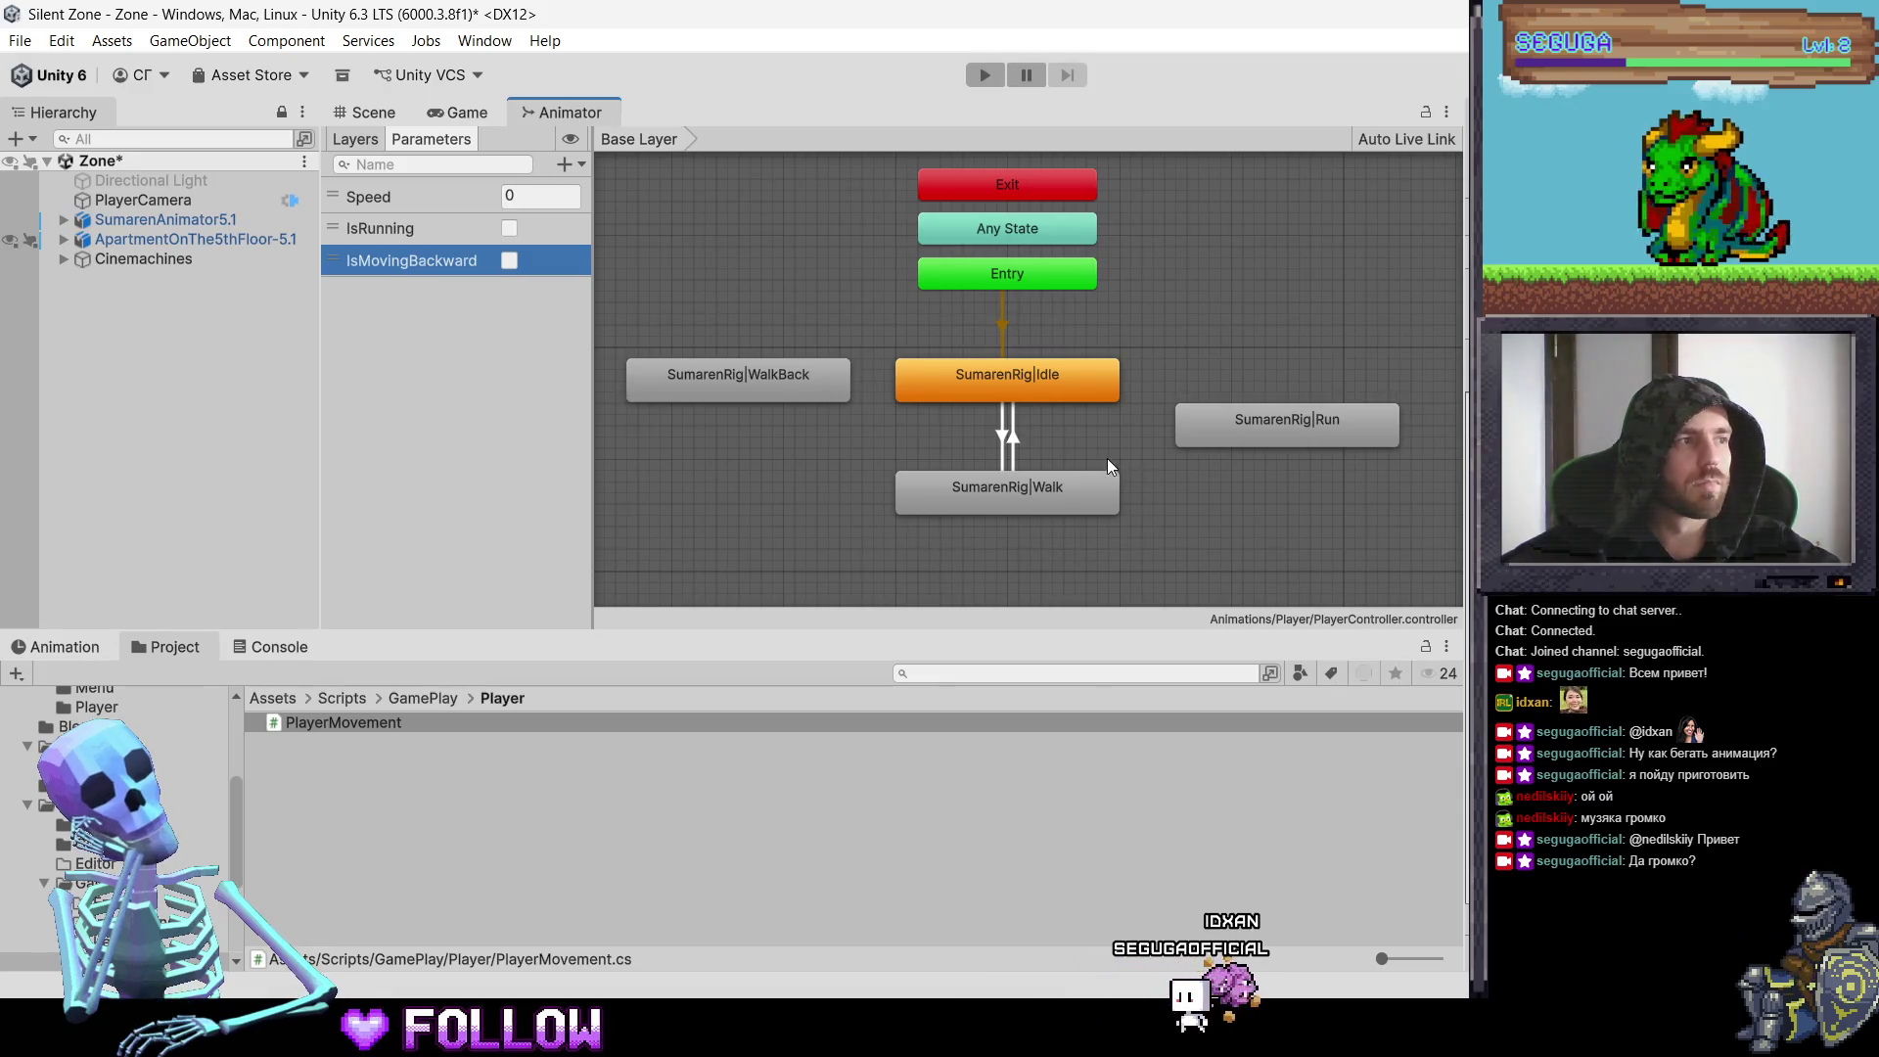
{"action": "left_click_drag", "start_coordinate": [1036, 386], "coordinate": [883, 366]}
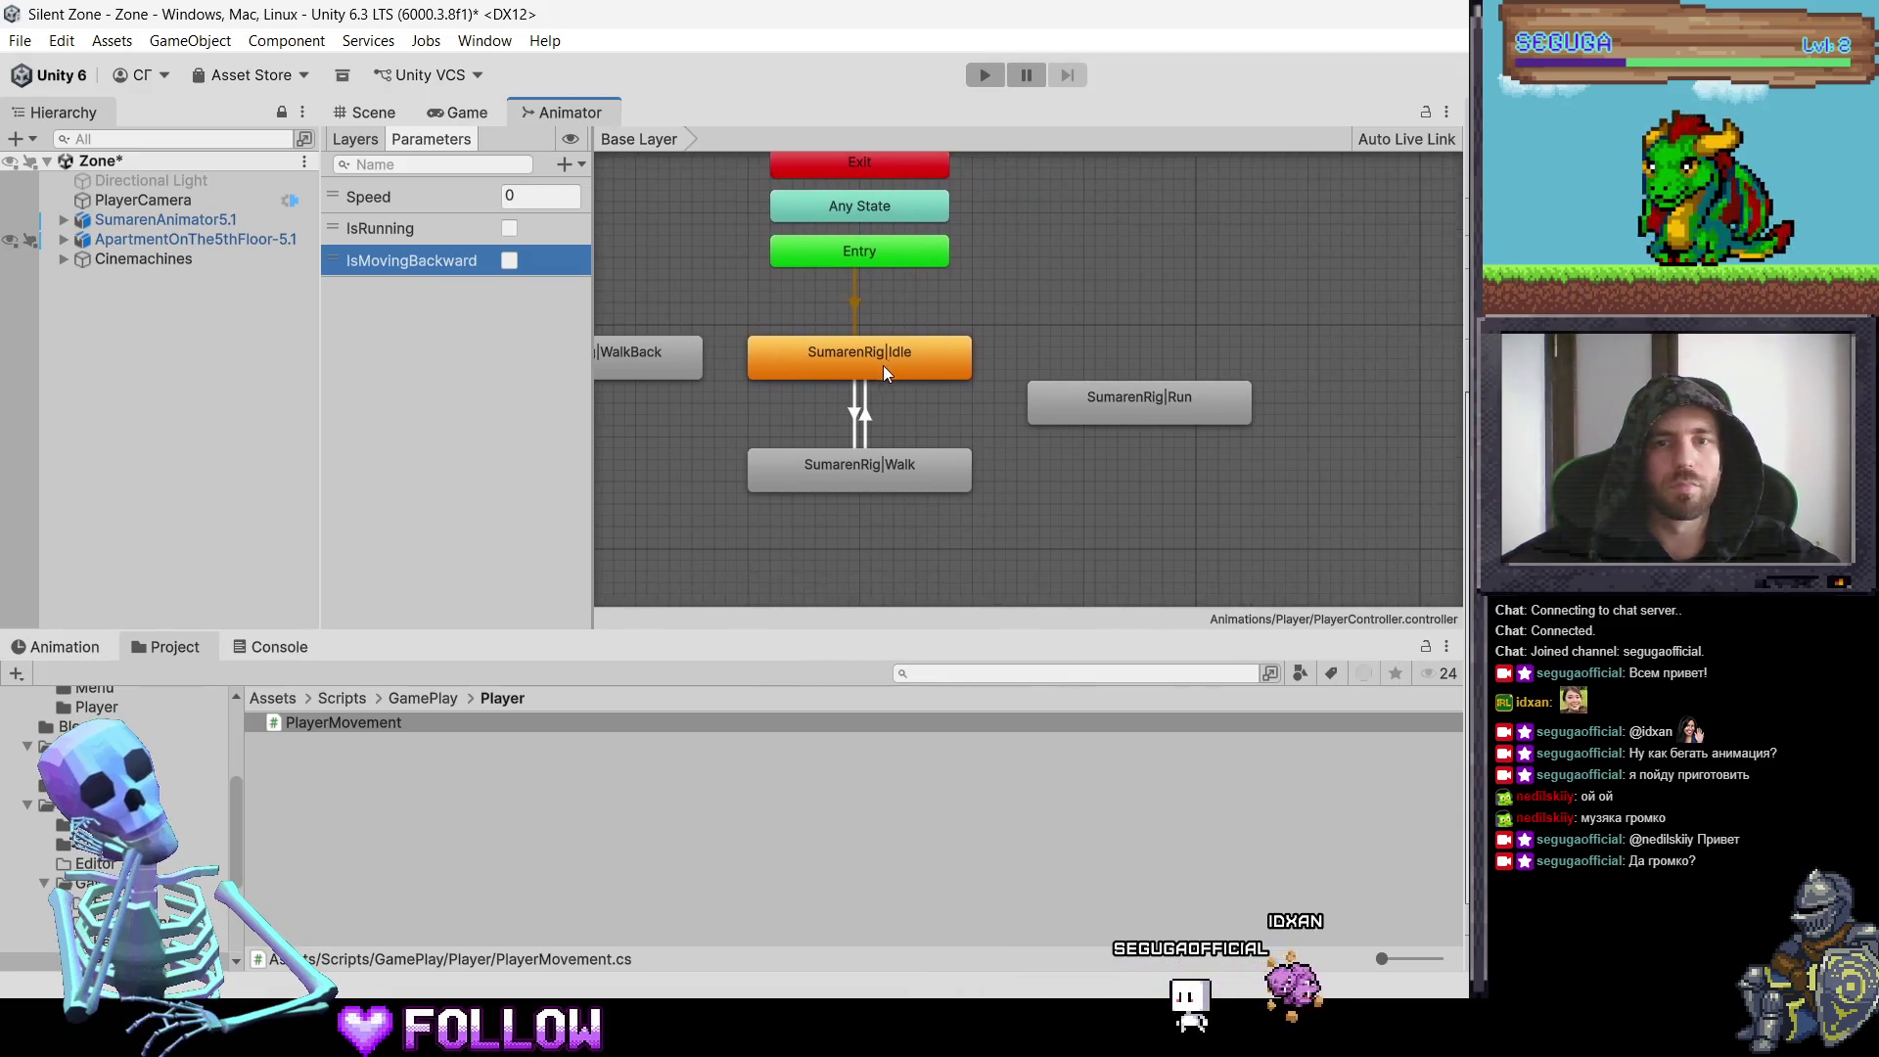
{"action": "left_click", "coordinate": [867, 479]}
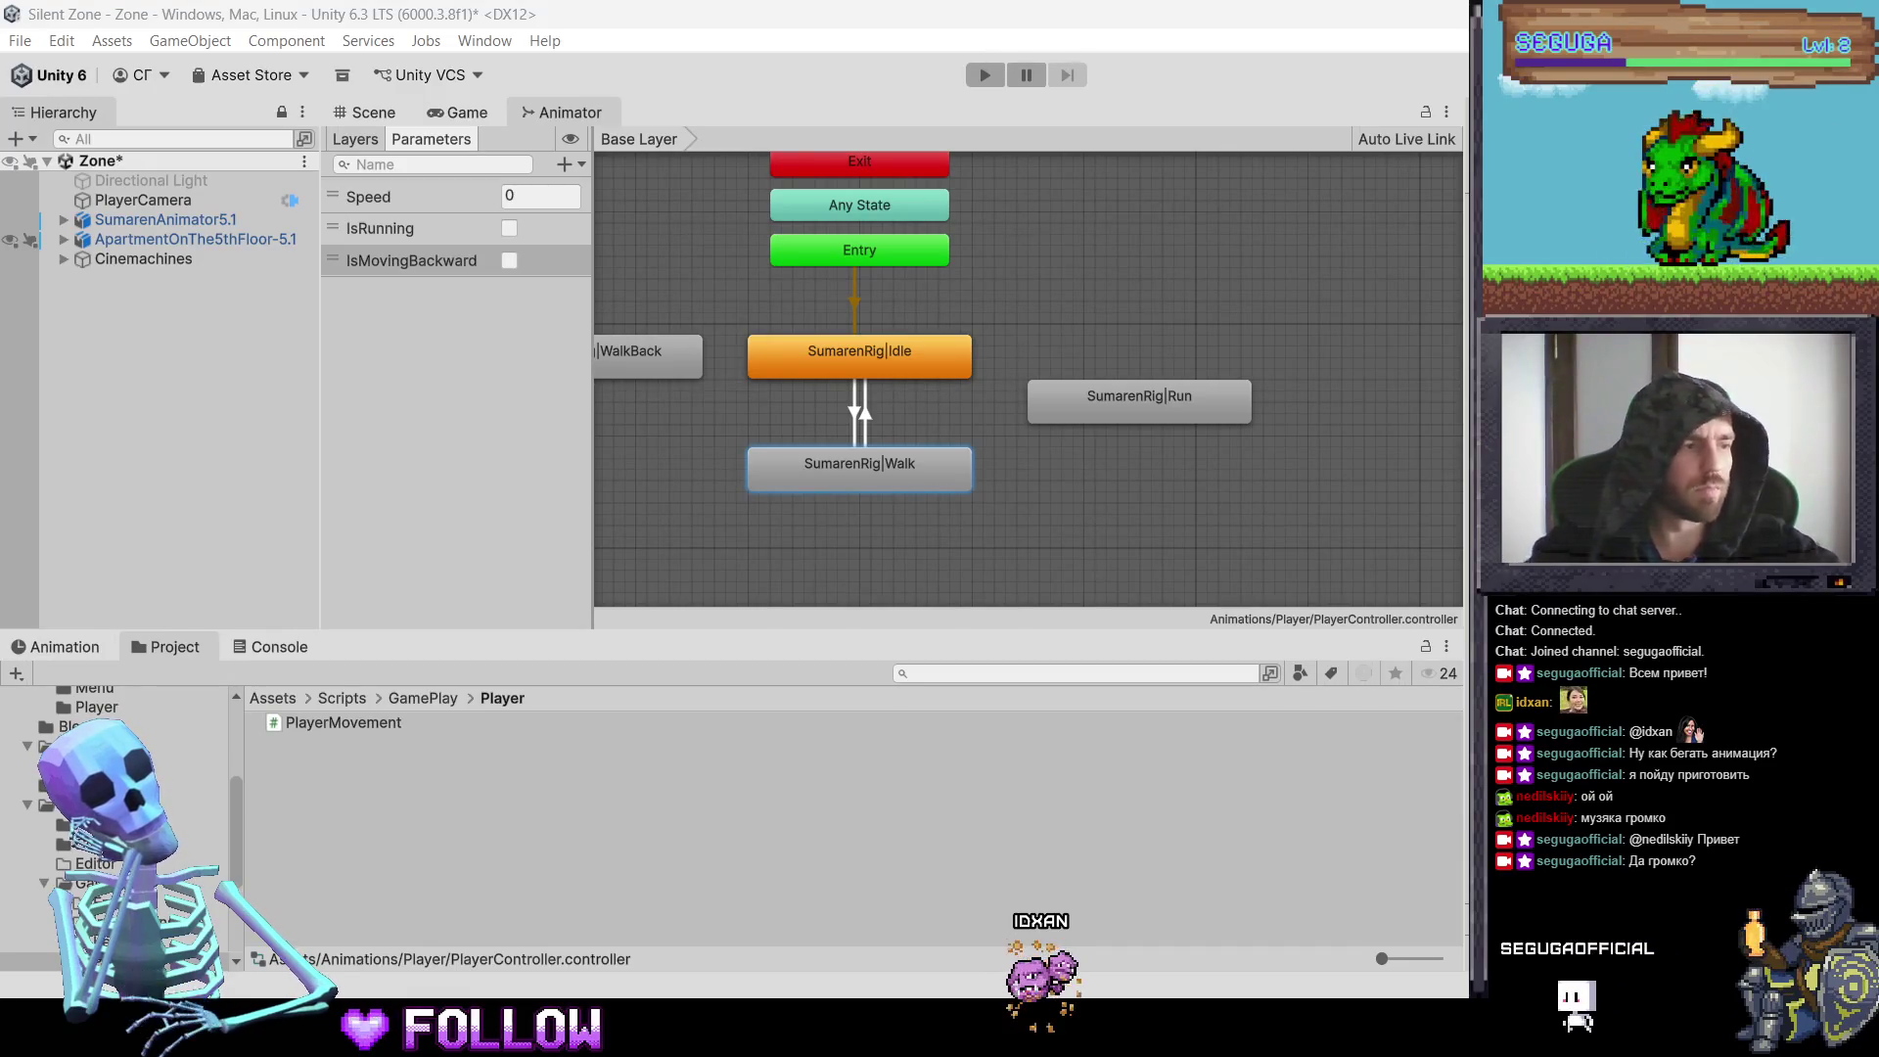
{"action": "key", "text": "a"}
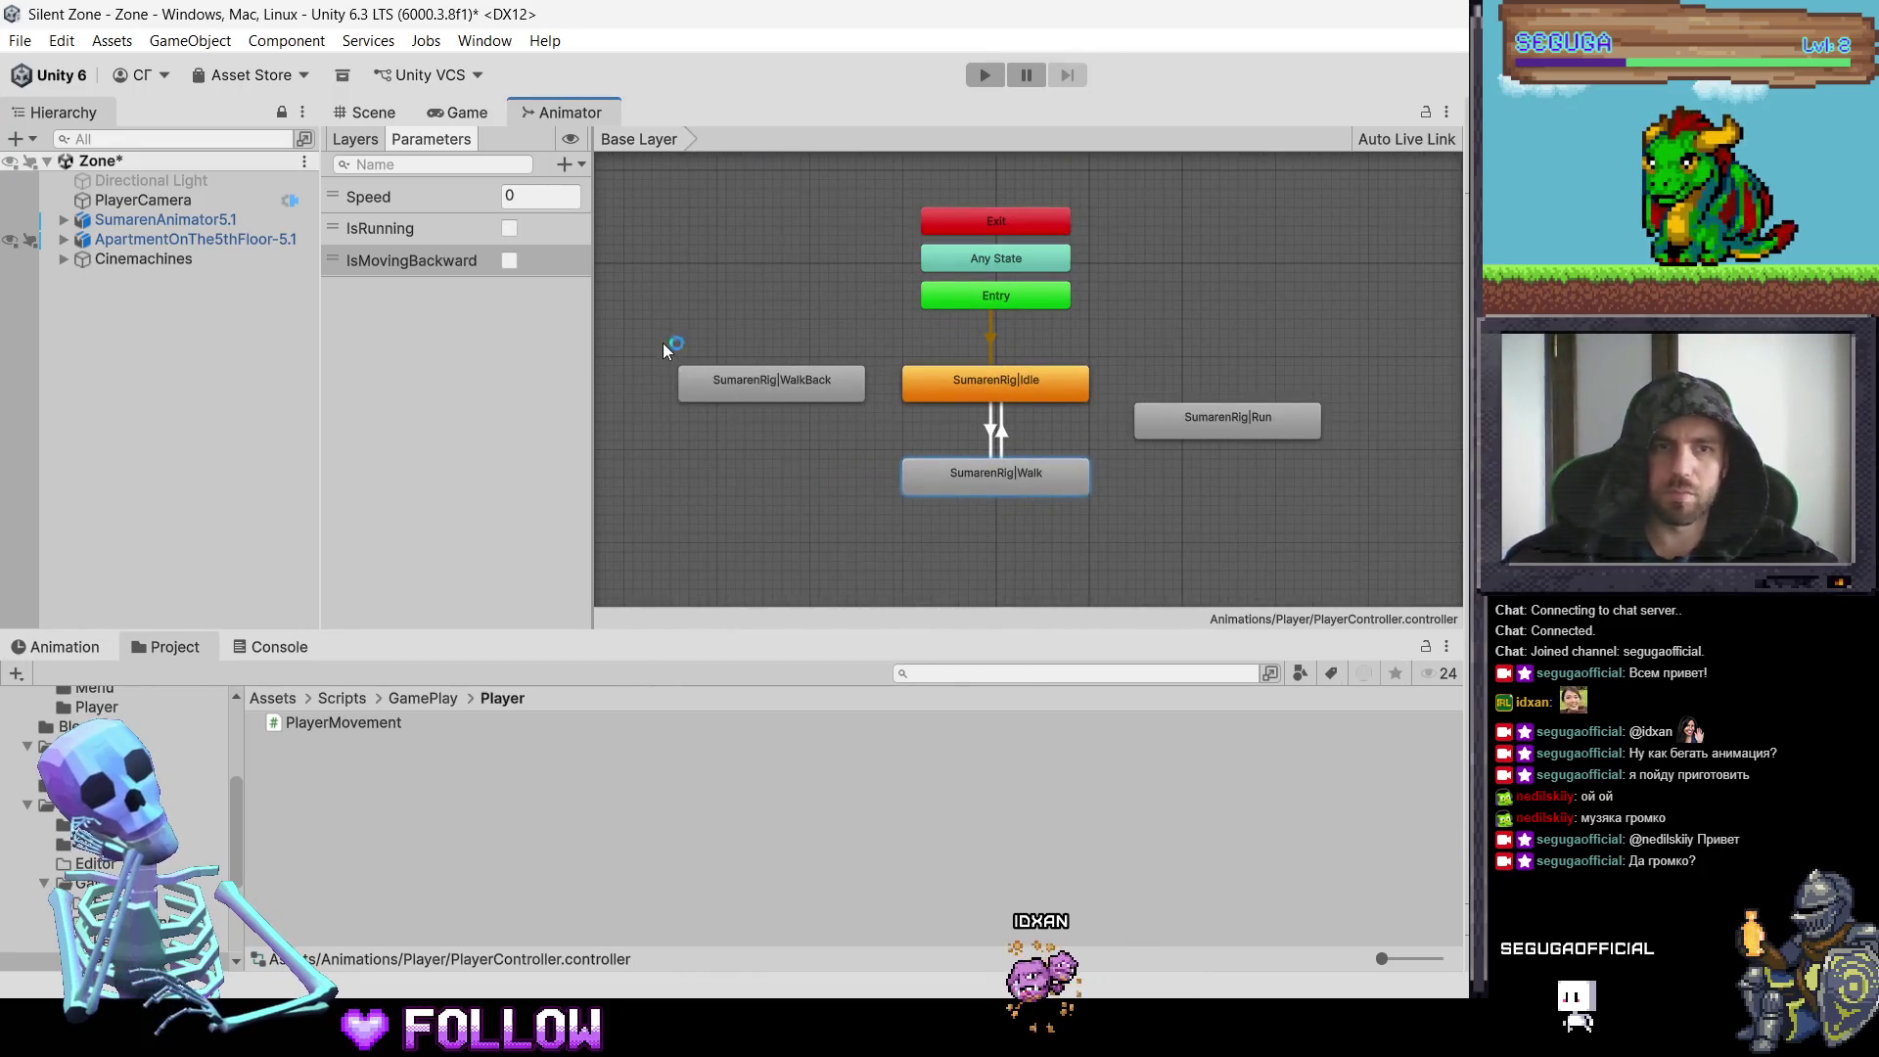
{"action": "key", "text": "super+shift+s"}
{"action": "left_click_drag", "start_coordinate": [1363, 511], "coordinate": [665, 325]}
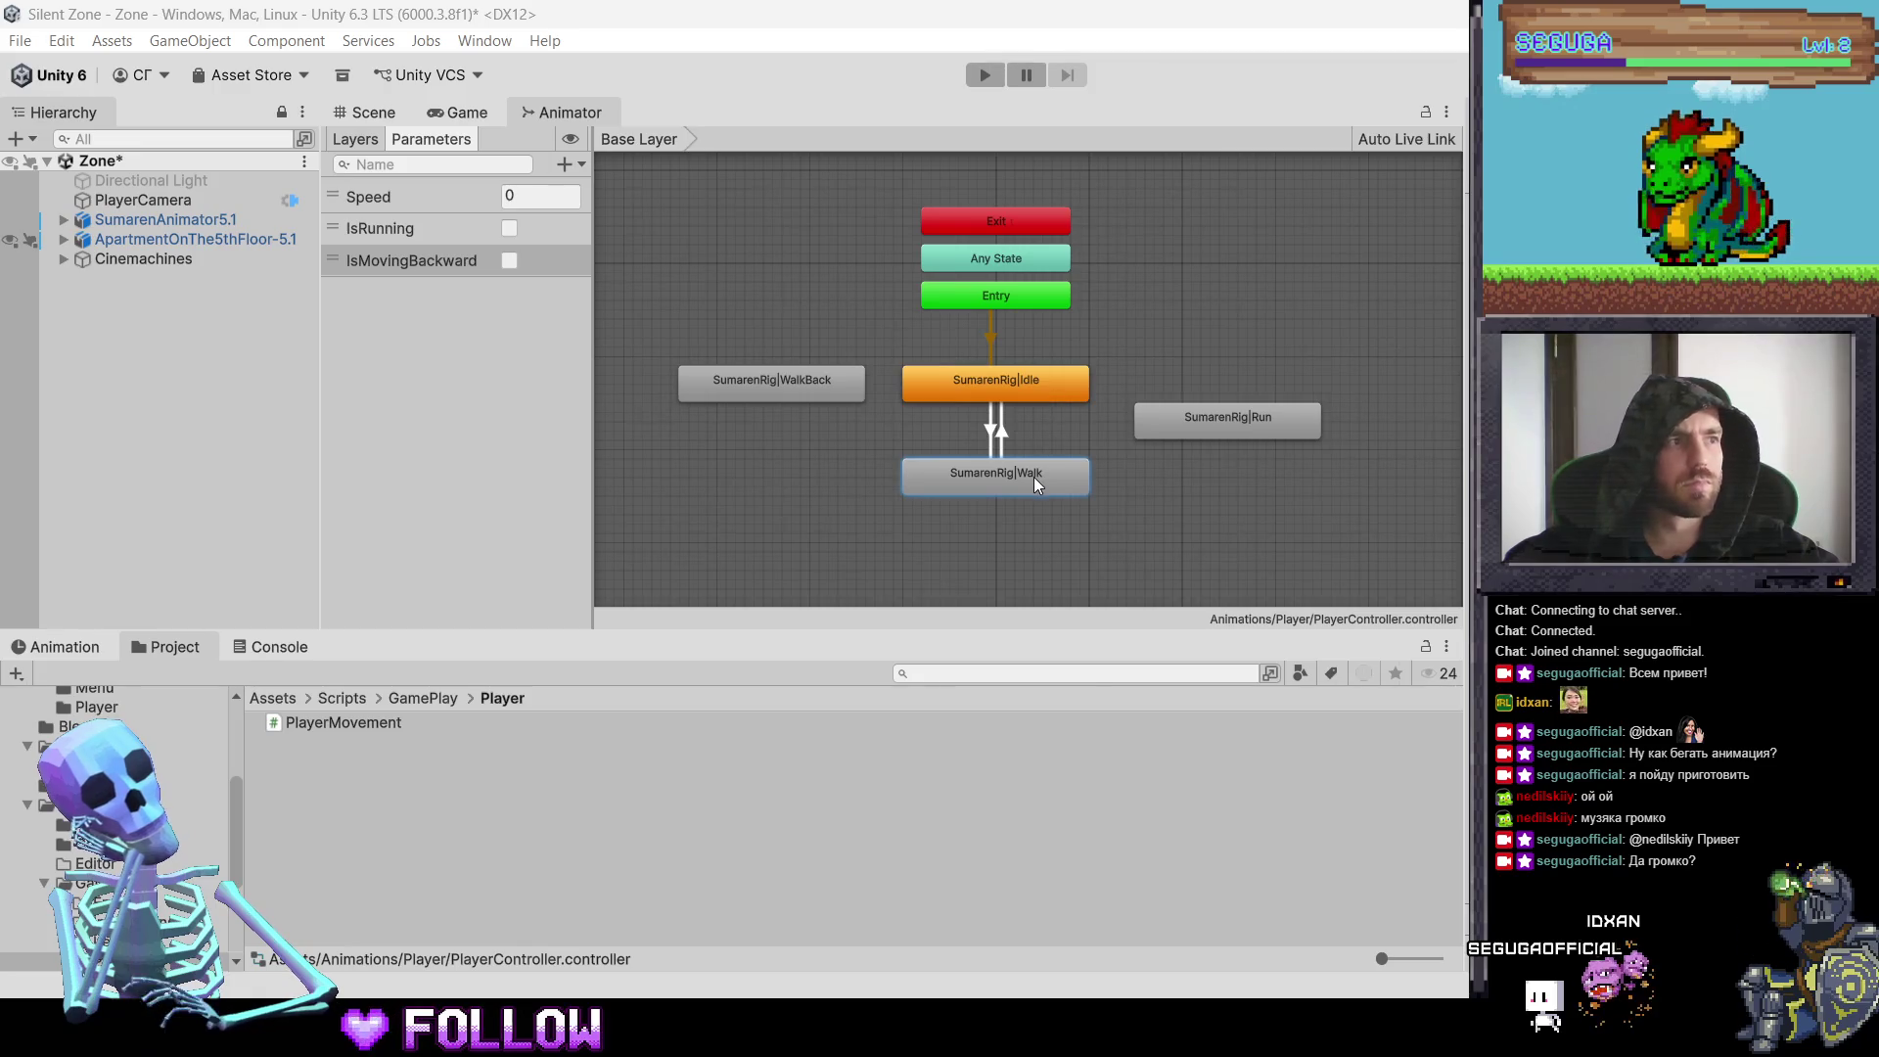
{"action": "left_click", "coordinate": [1048, 410]}
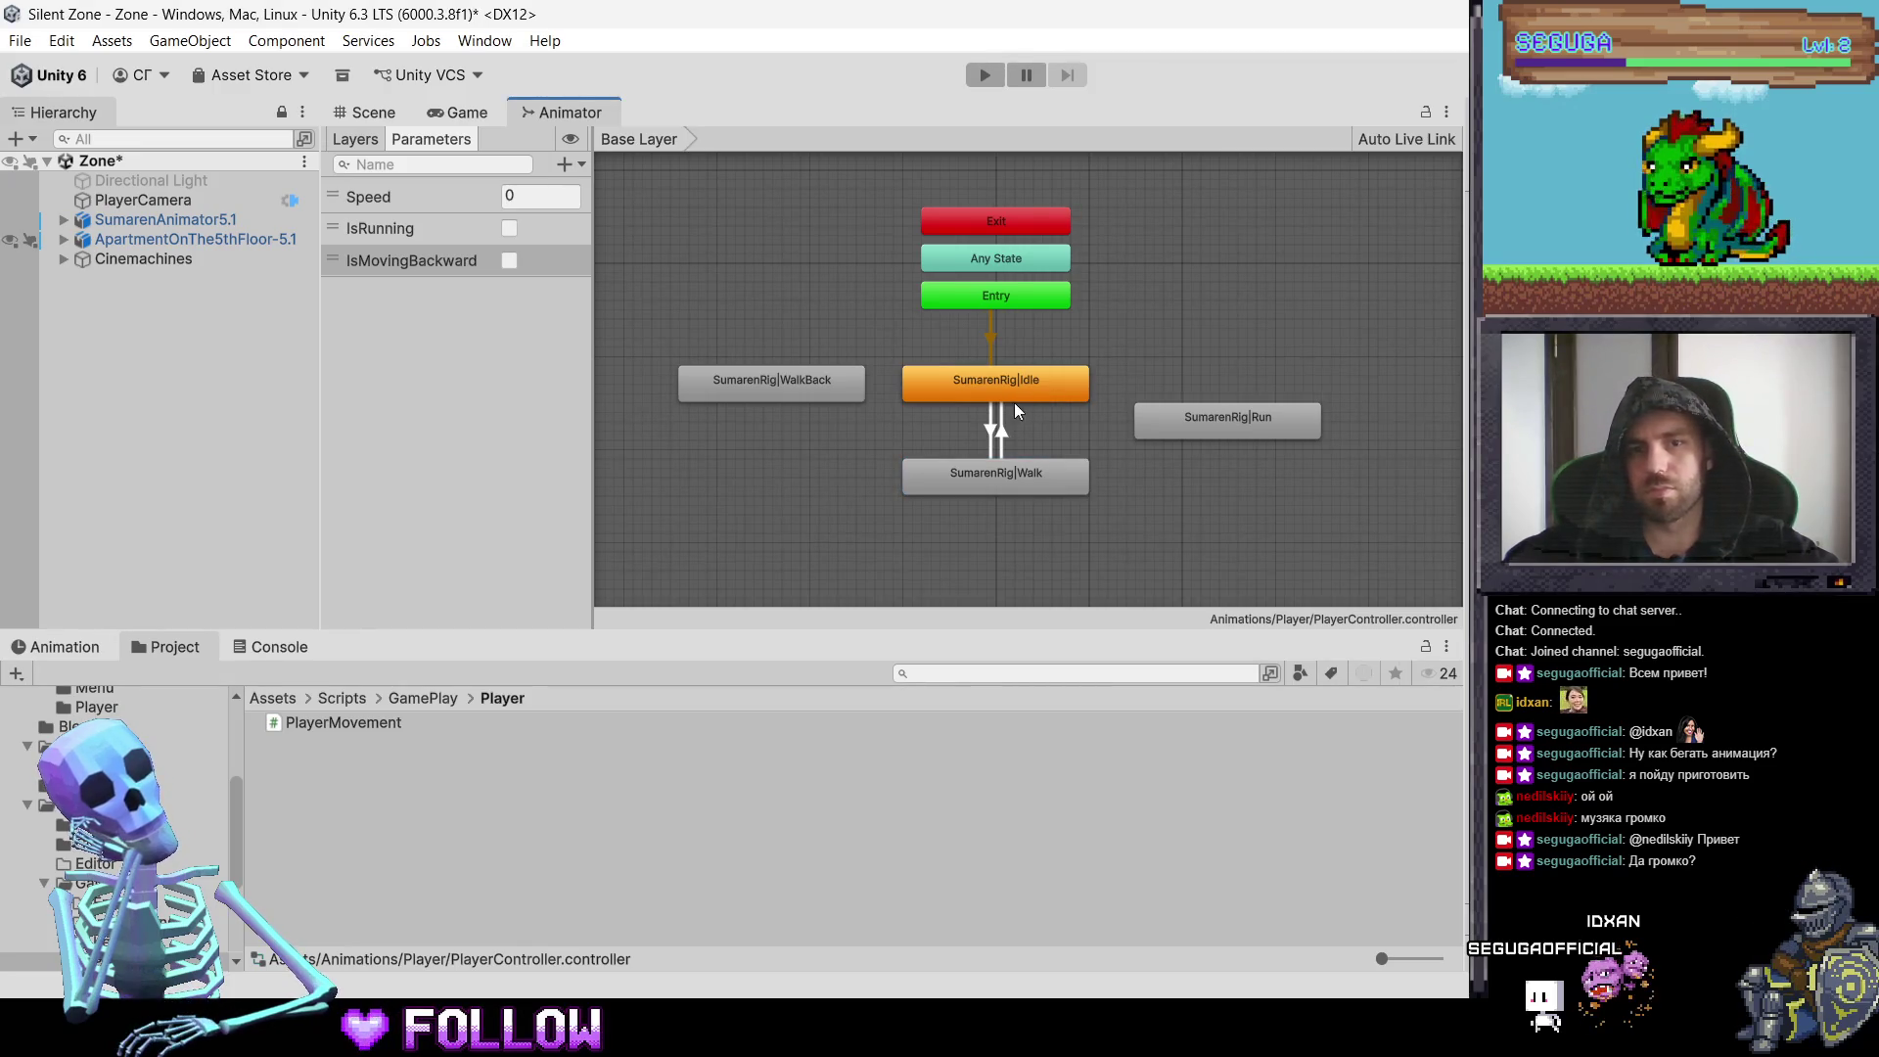
{"action": "left_click", "coordinate": [1020, 388]}
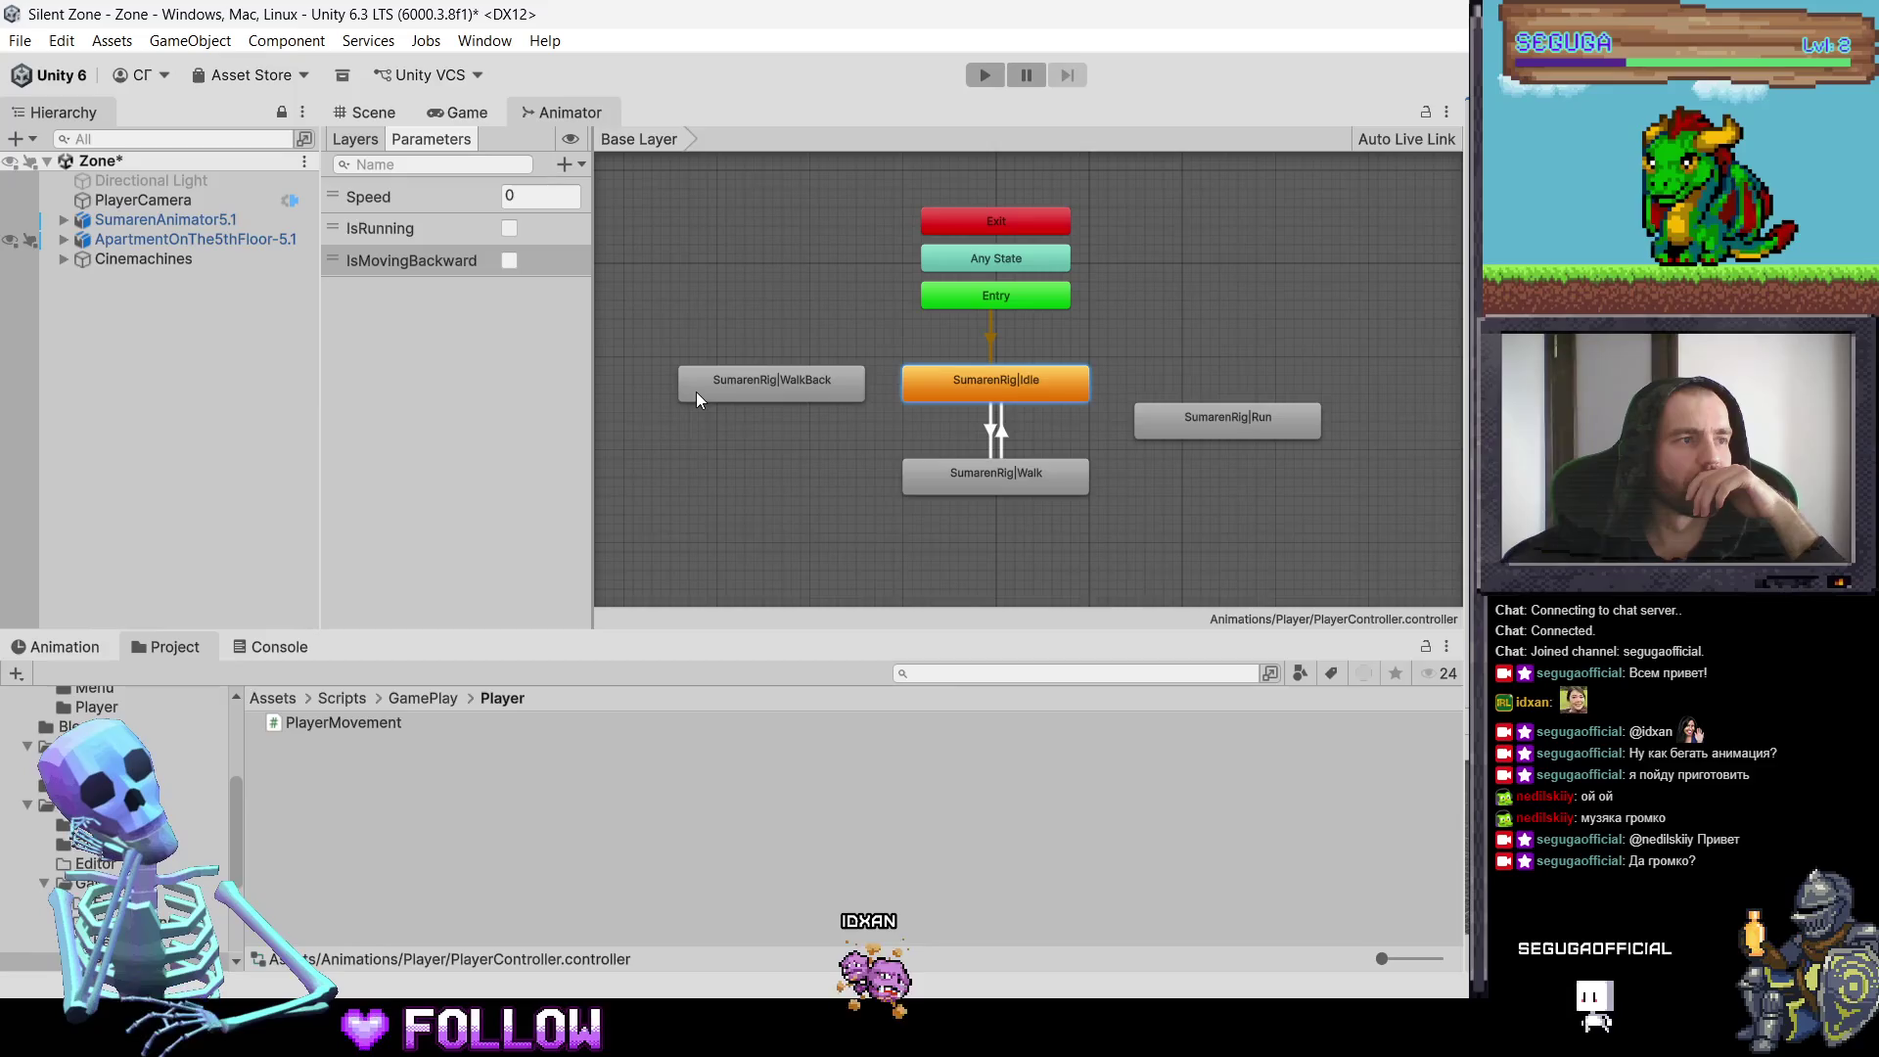
Step: Move the Walk, WalkBack and Run states lower beneath Idle
{"action": "left_click_drag", "start_coordinate": [989, 495], "coordinate": [987, 550]}
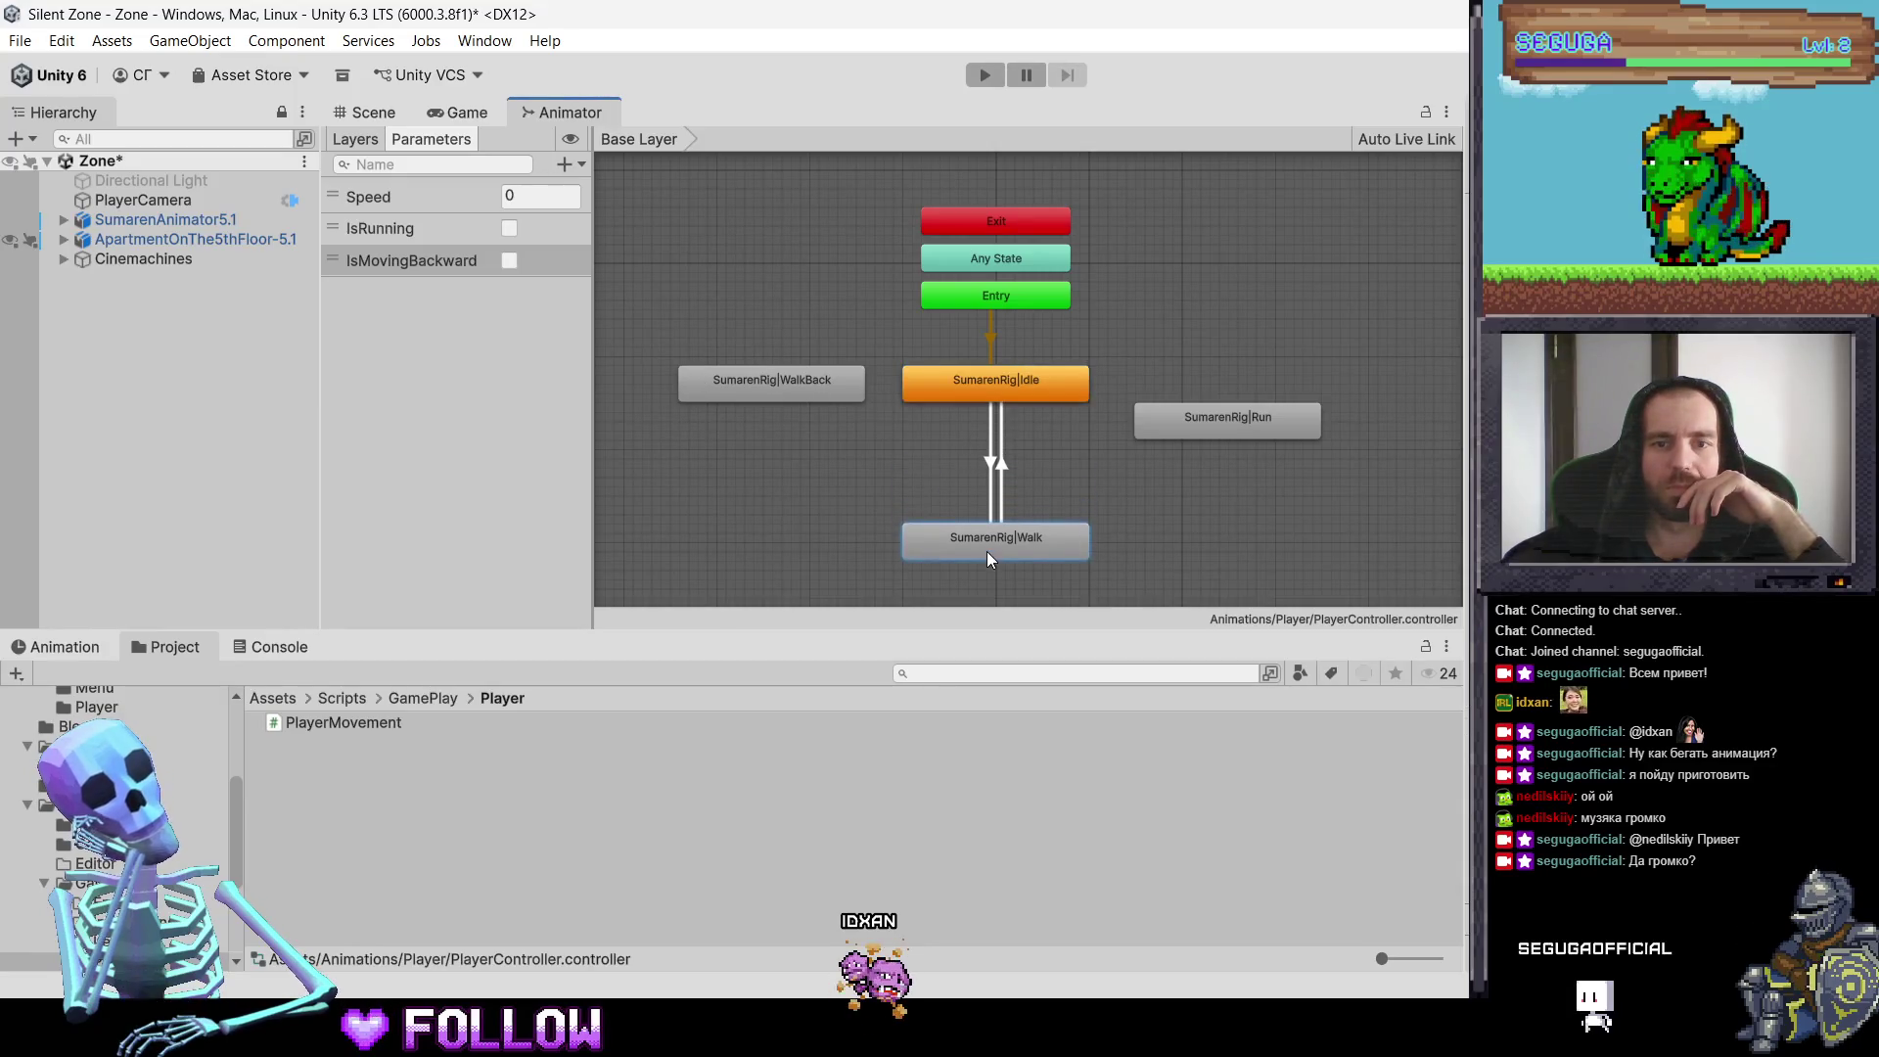
{"action": "left_click_drag", "start_coordinate": [801, 361], "coordinate": [832, 464]}
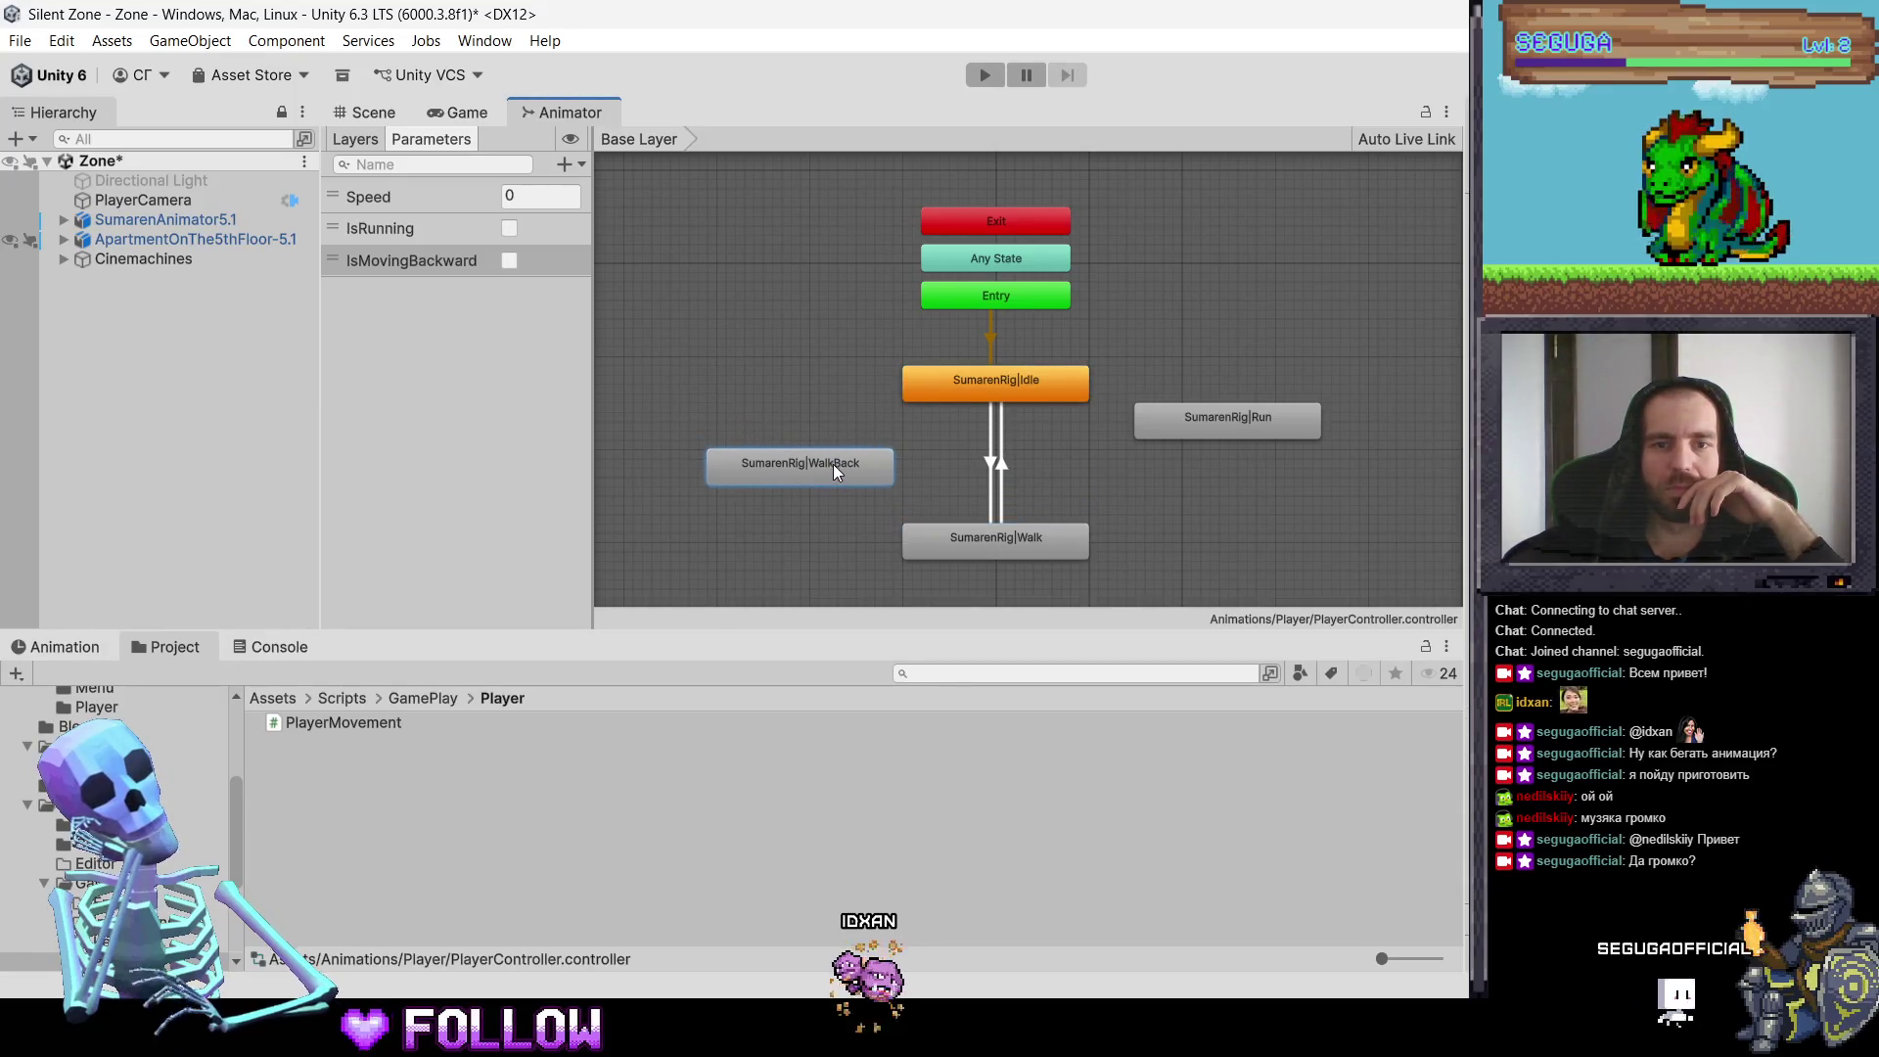
{"action": "left_click_drag", "start_coordinate": [1160, 438], "coordinate": [1124, 472]}
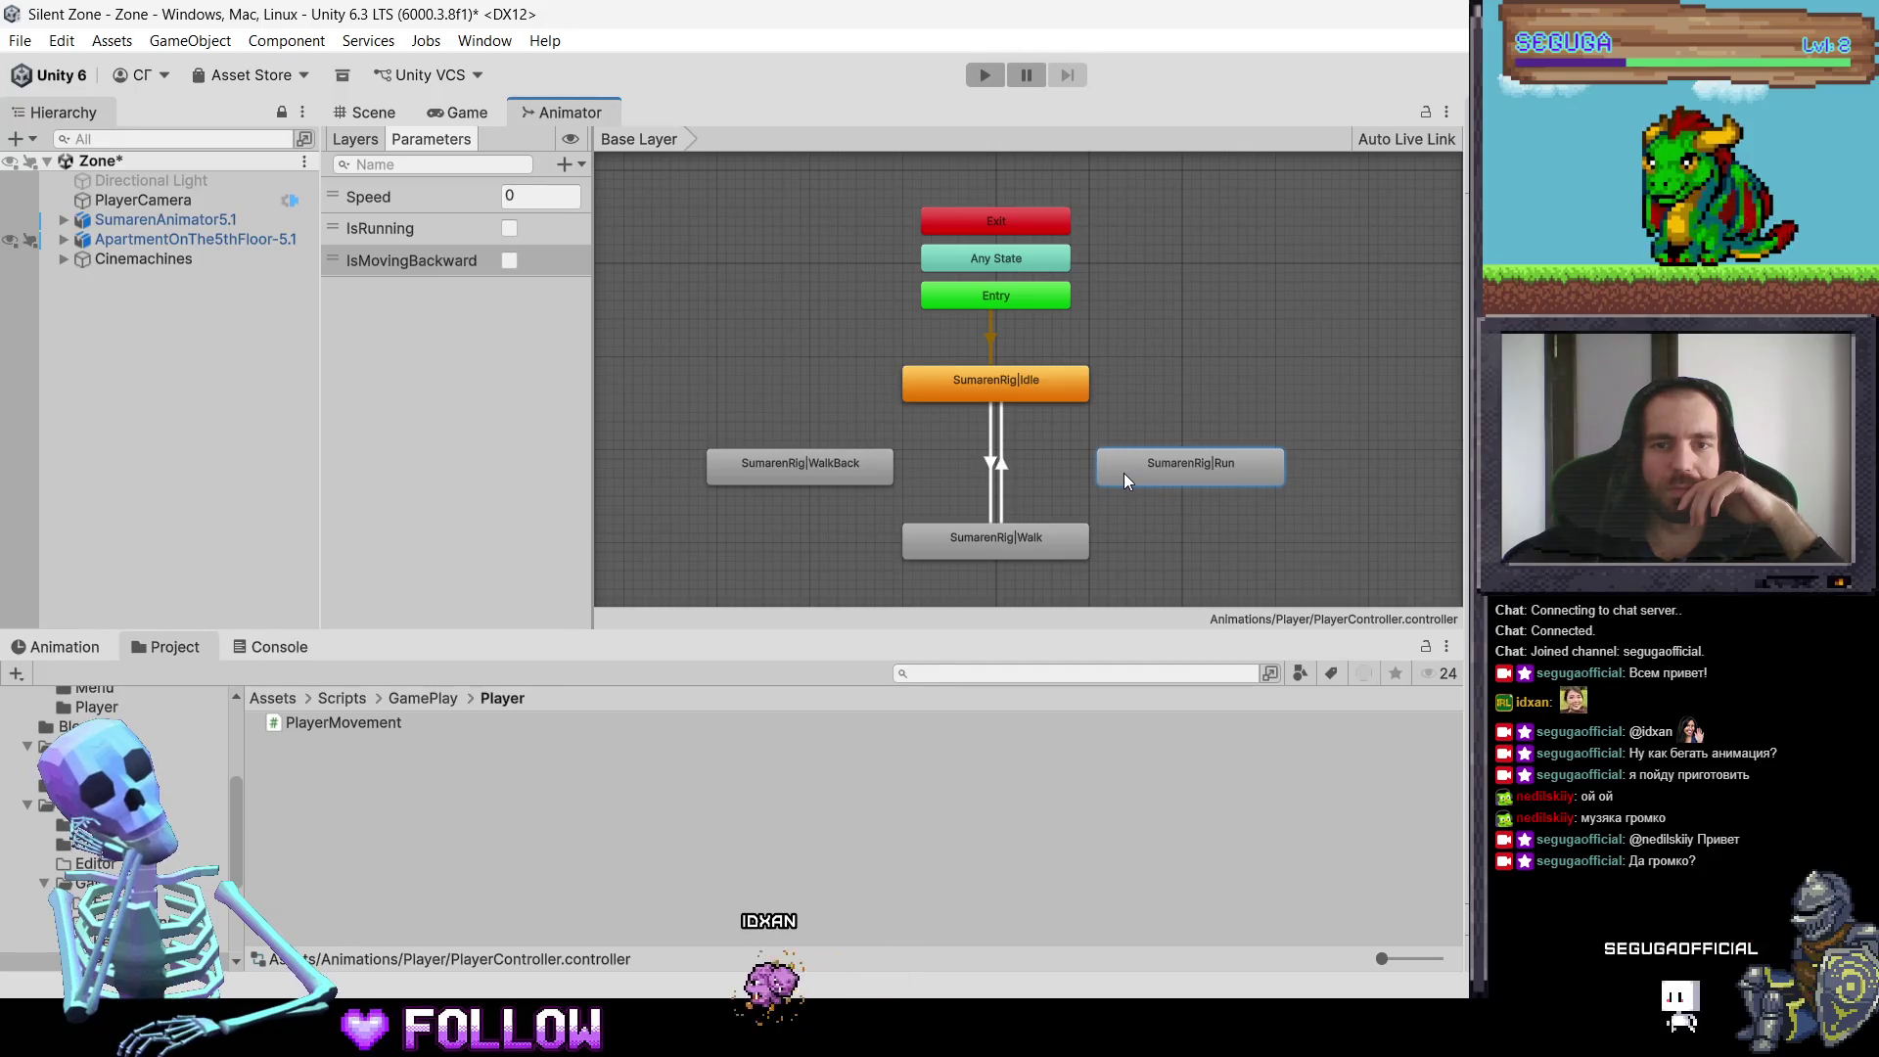
{"action": "left_click", "coordinate": [901, 371]}
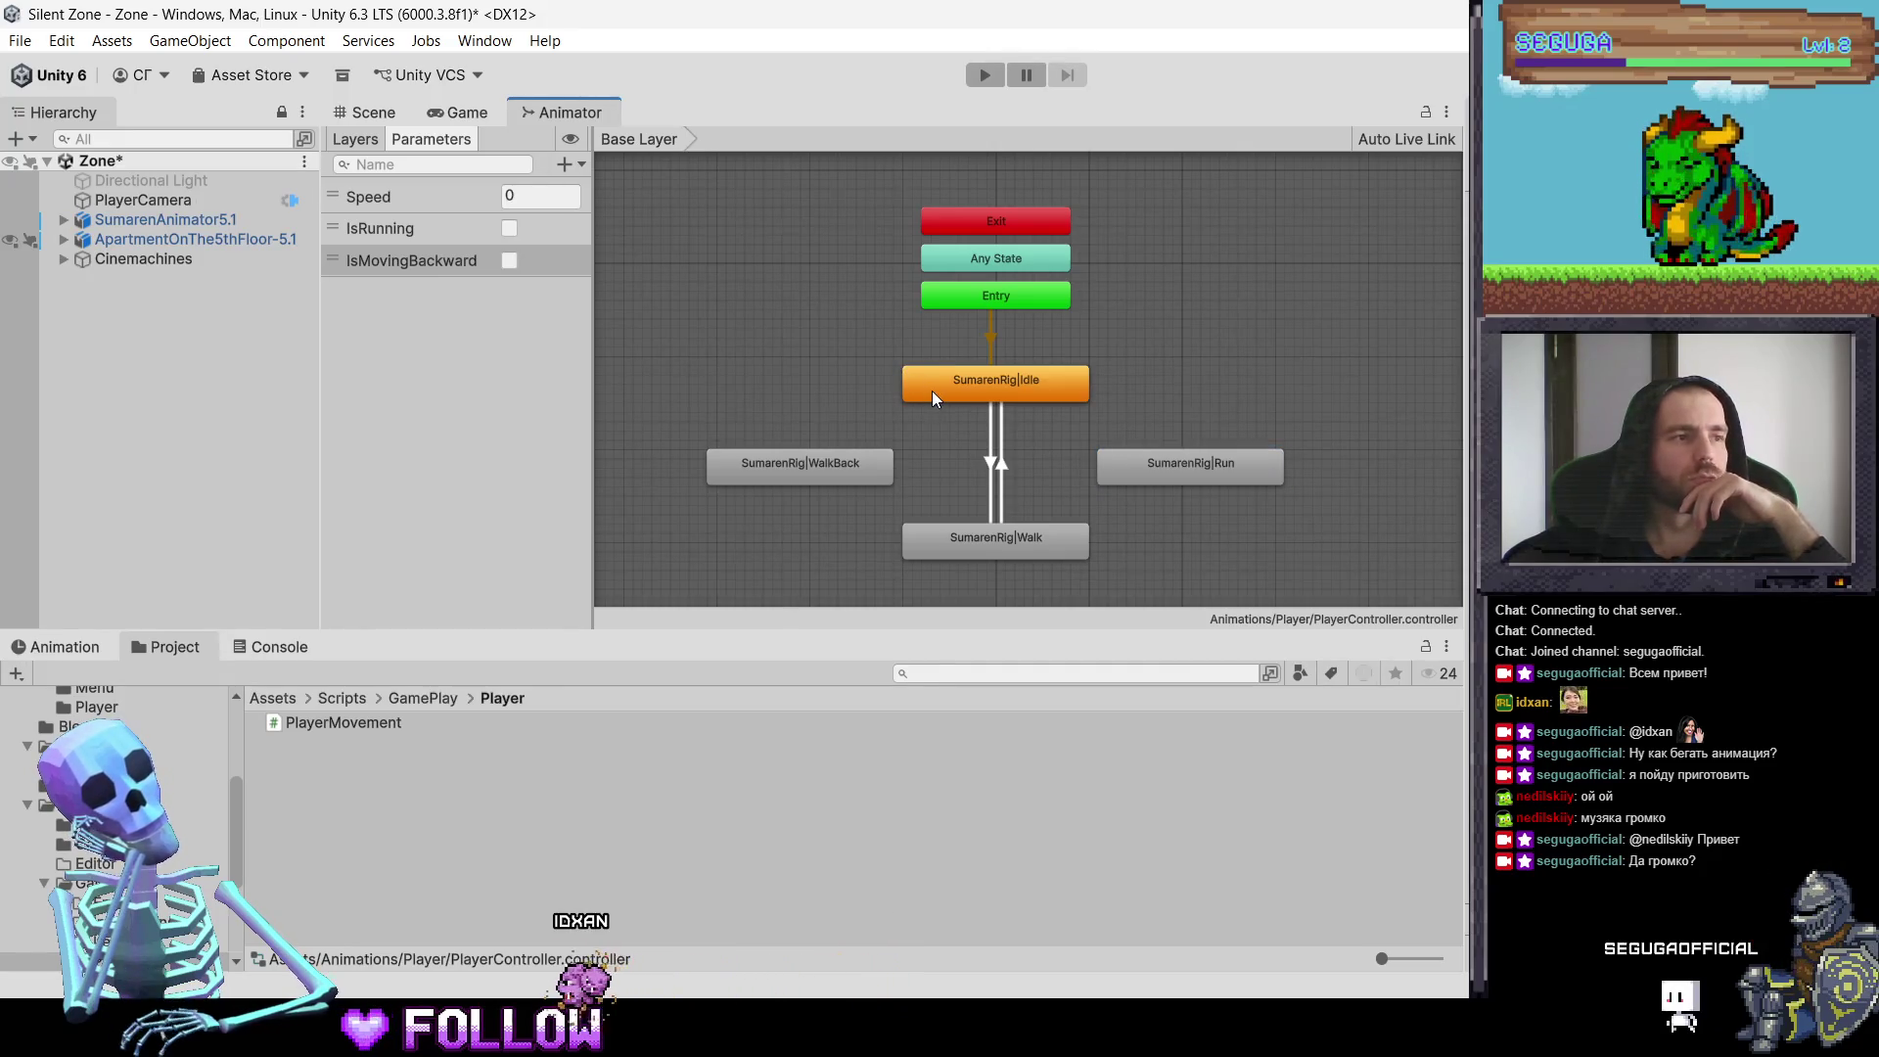
Step: Create a transition from Idle to WalkBack
{"action": "left_click", "coordinate": [933, 392]}
{"action": "right_click", "coordinate": [931, 391]}
{"action": "left_click", "coordinate": [954, 406]}
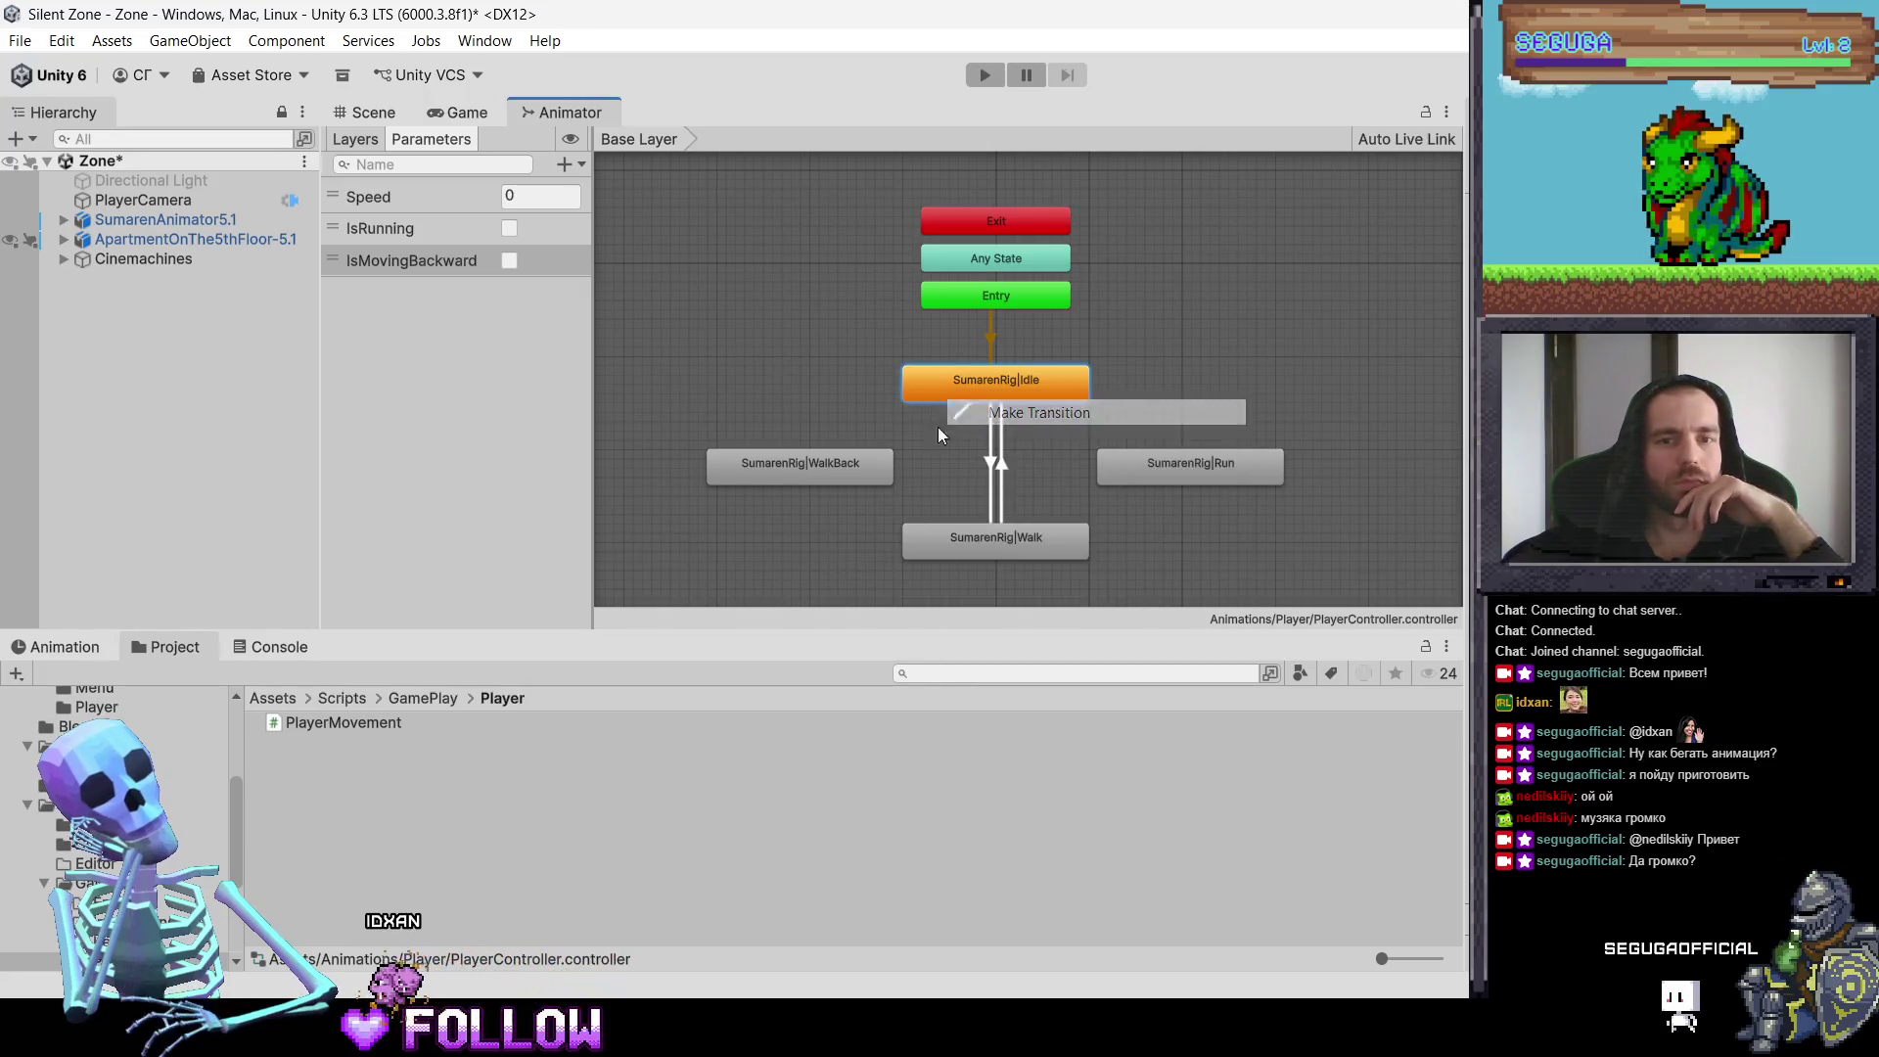
{"action": "left_click", "coordinate": [852, 458]}
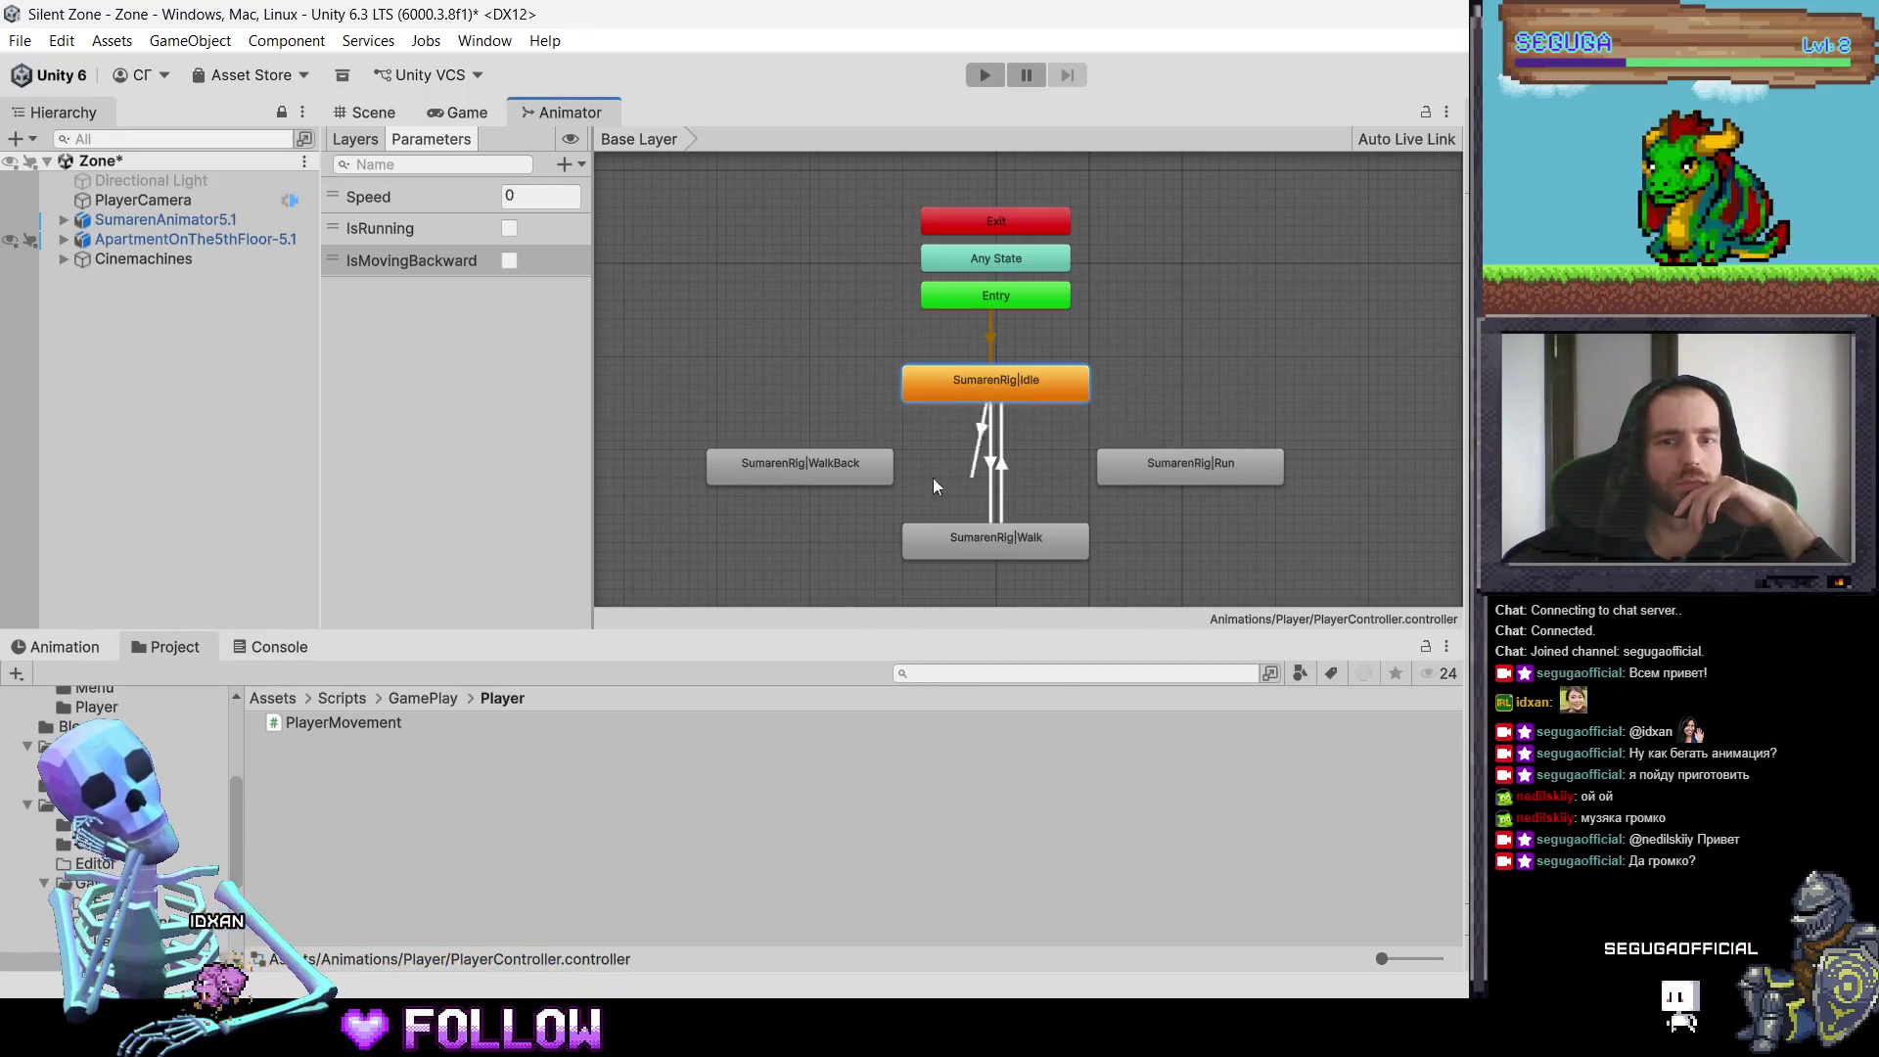
{"action": "left_click", "coordinate": [836, 470]}
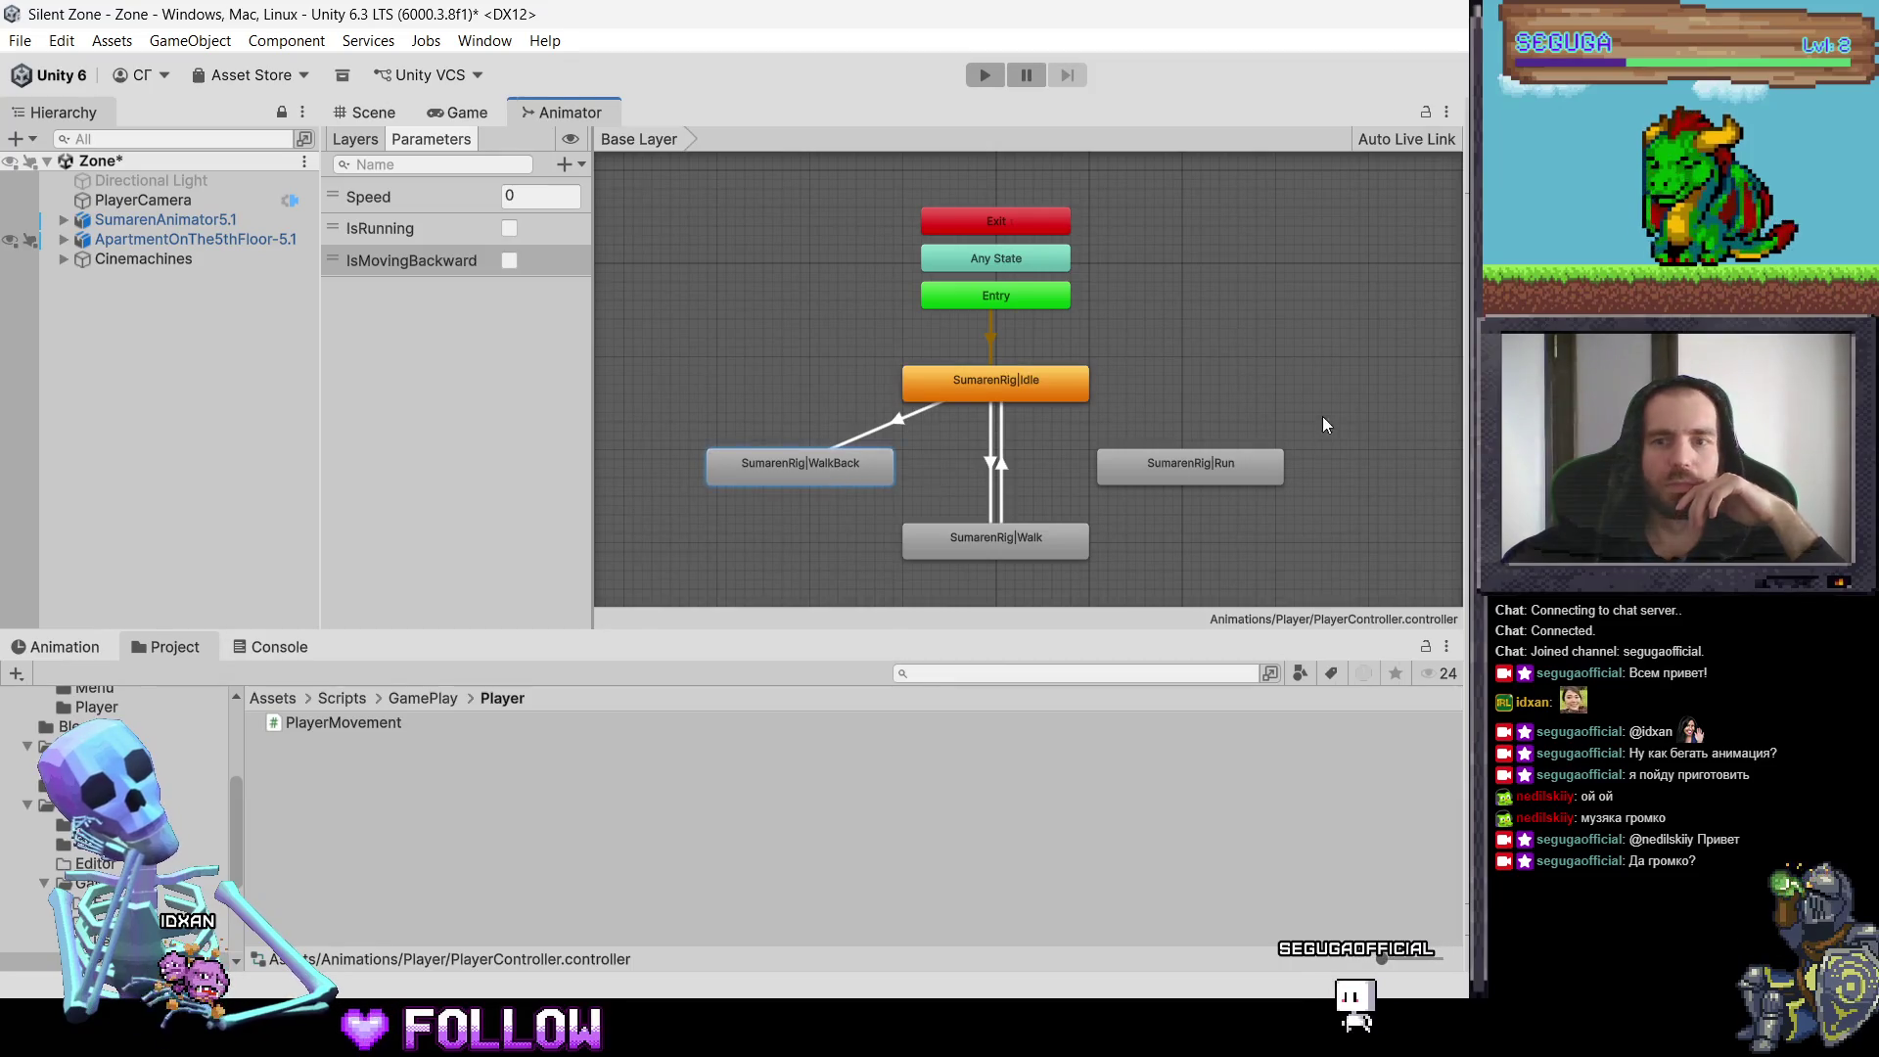
{"action": "left_click", "coordinate": [1026, 382]}
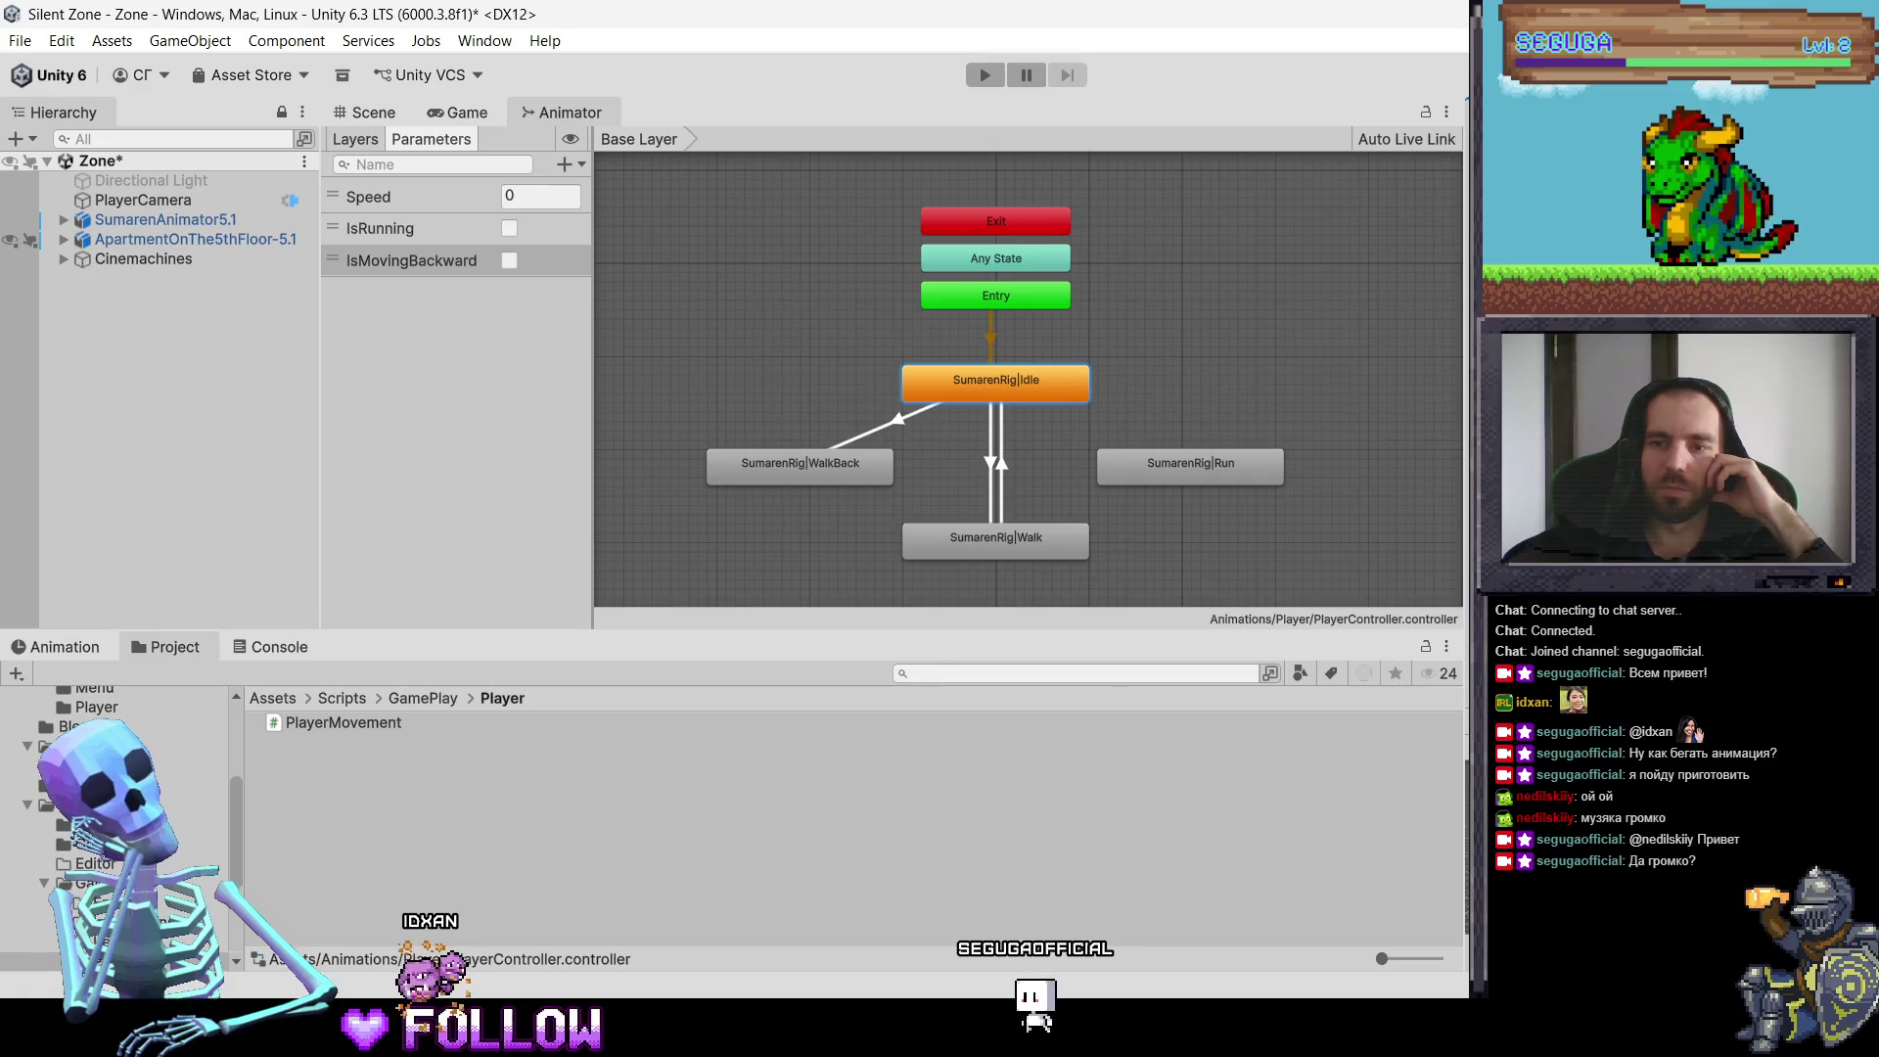
Step: Add a transition from Idle to Run and widen the Inspector beside the graph
{"action": "right_click", "coordinate": [1071, 386]}
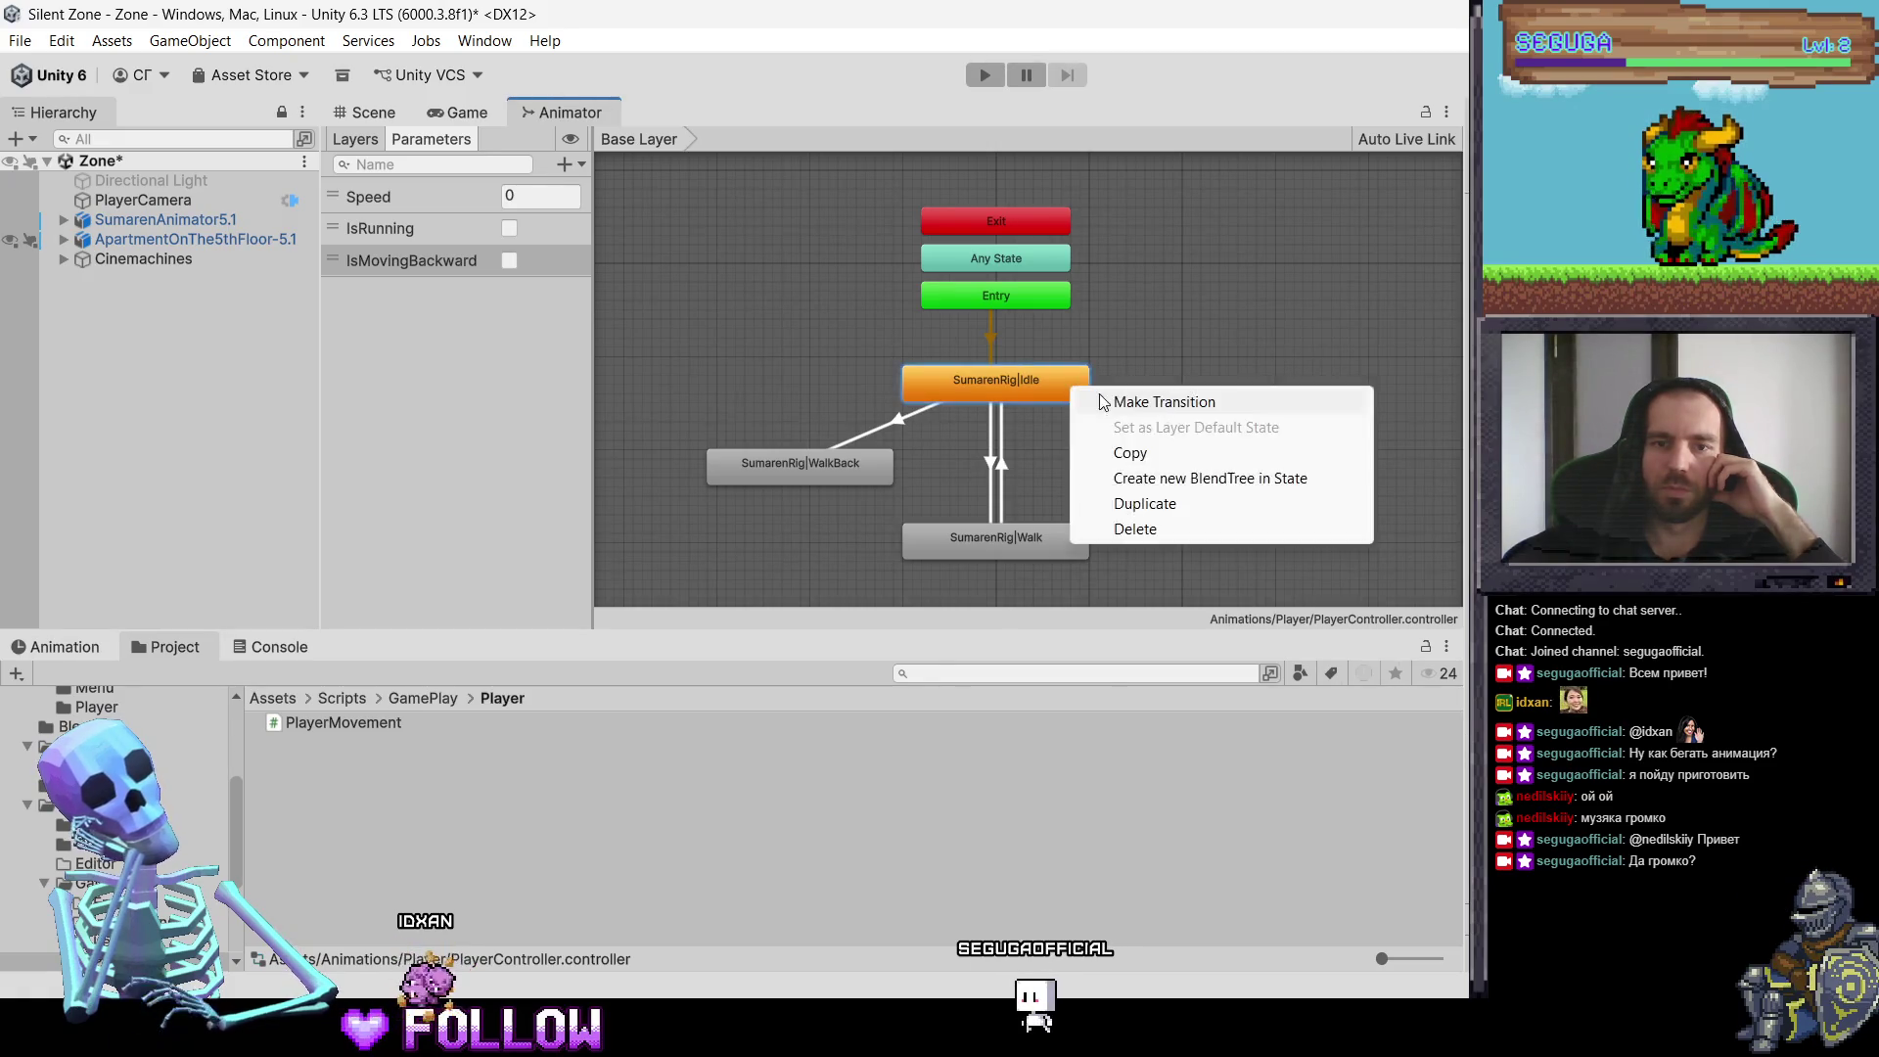
{"action": "left_click", "coordinate": [1111, 396]}
{"action": "left_click", "coordinate": [1142, 471]}
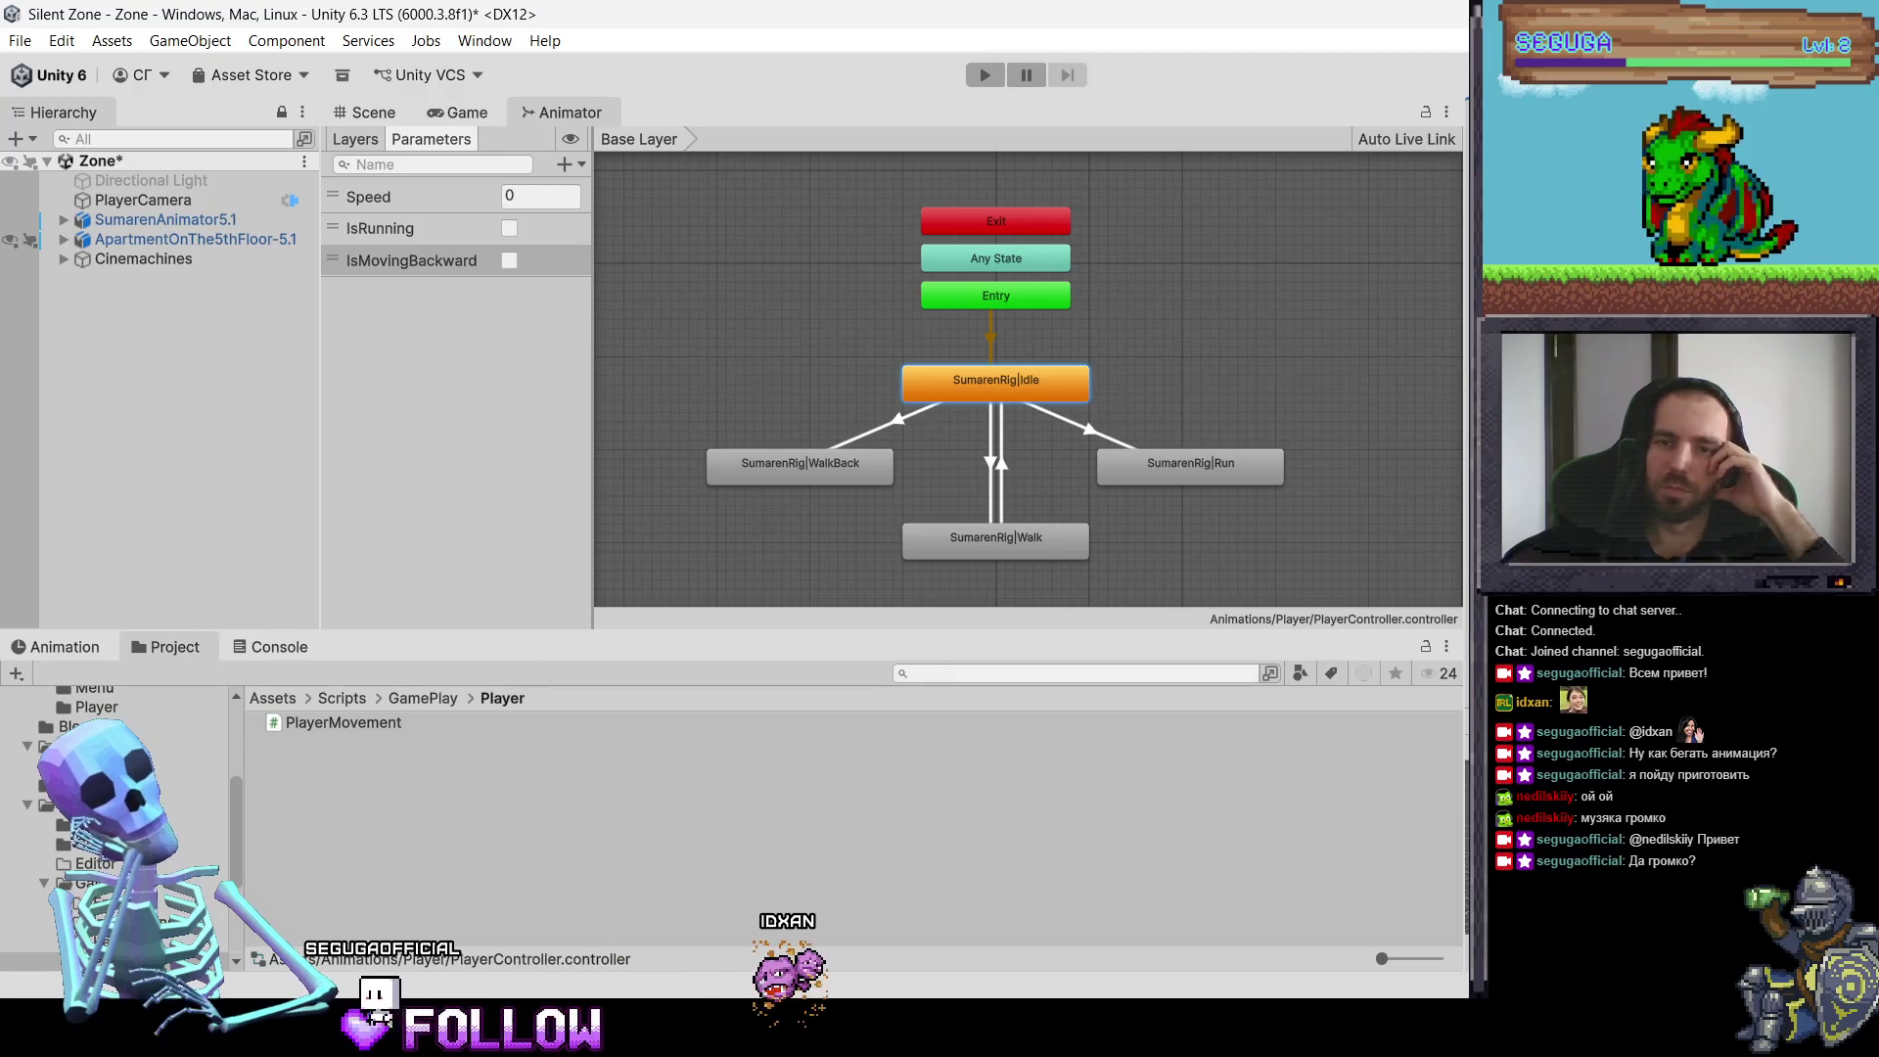
{"action": "left_click_drag", "start_coordinate": [1460, 224], "coordinate": [1406, 230]}
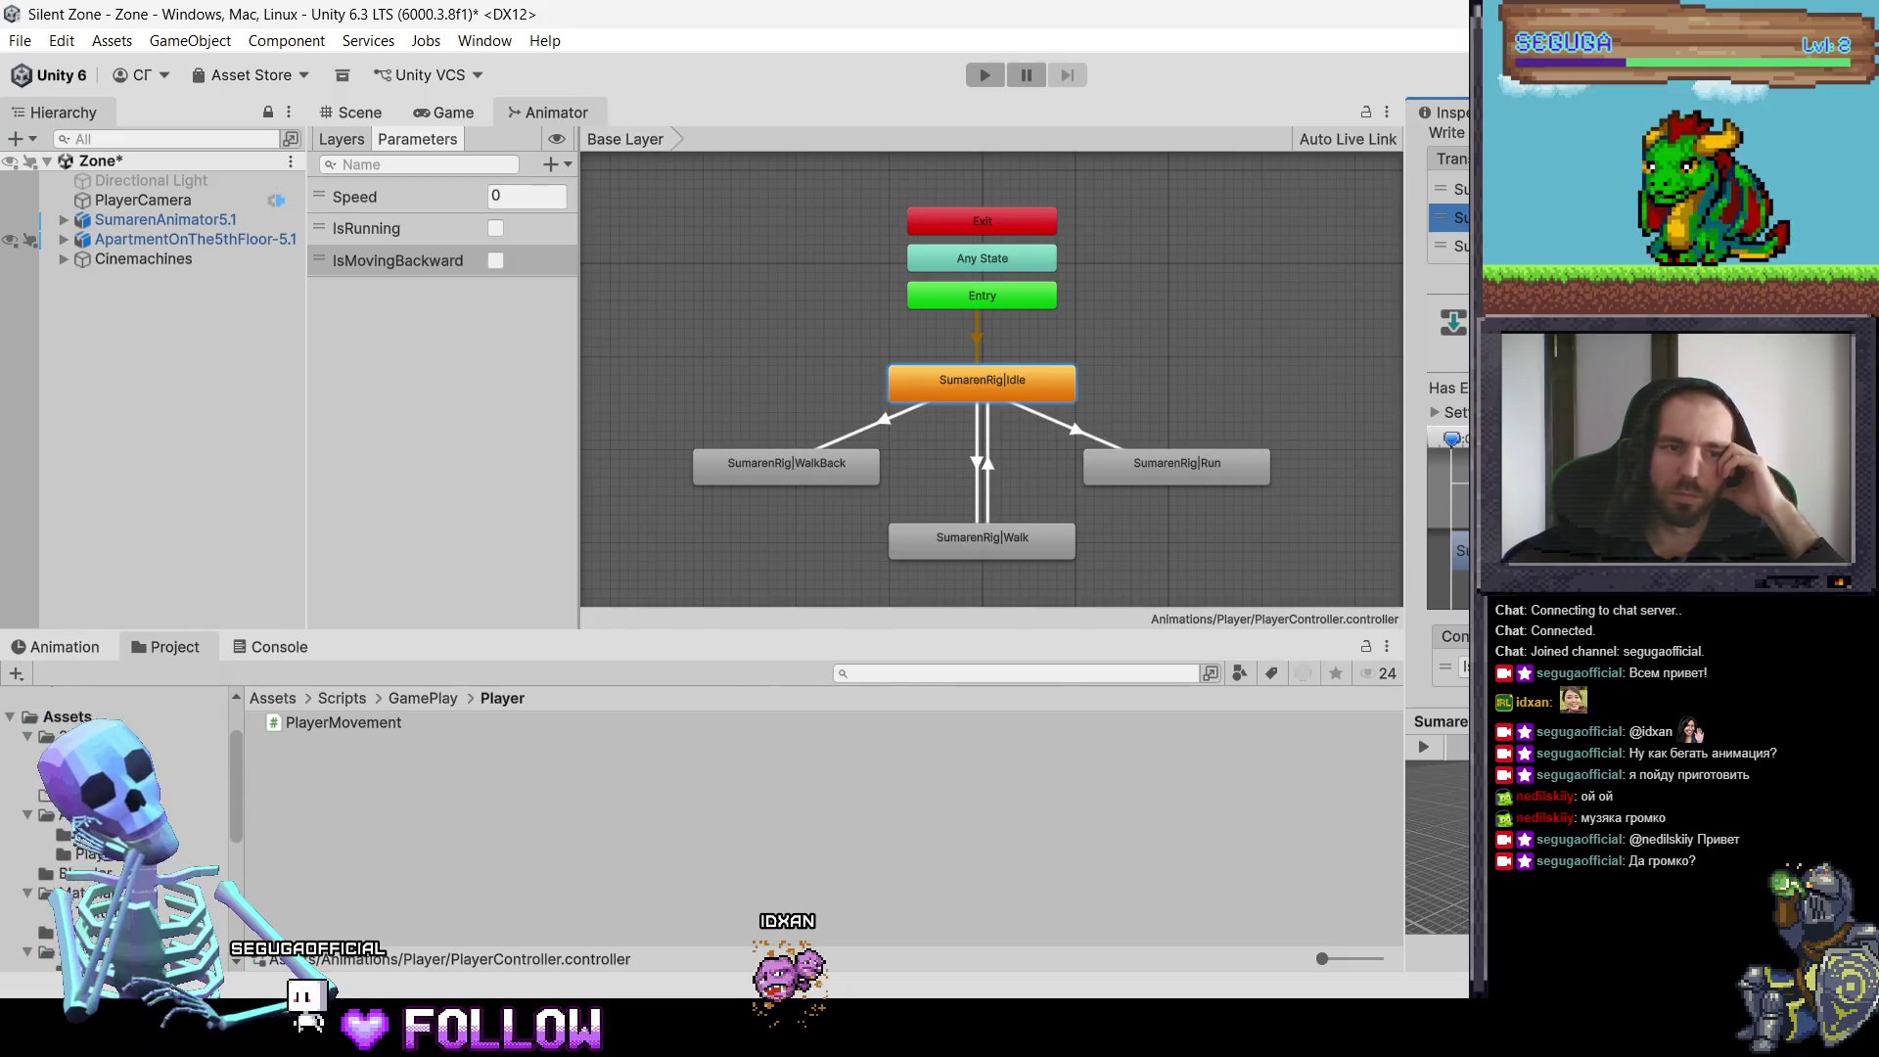
Step: Select the SumarenAnimator5.1 model in Assets > 3D > Player
{"action": "left_click", "coordinate": [61, 814]}
{"action": "left_click", "coordinate": [88, 851]}
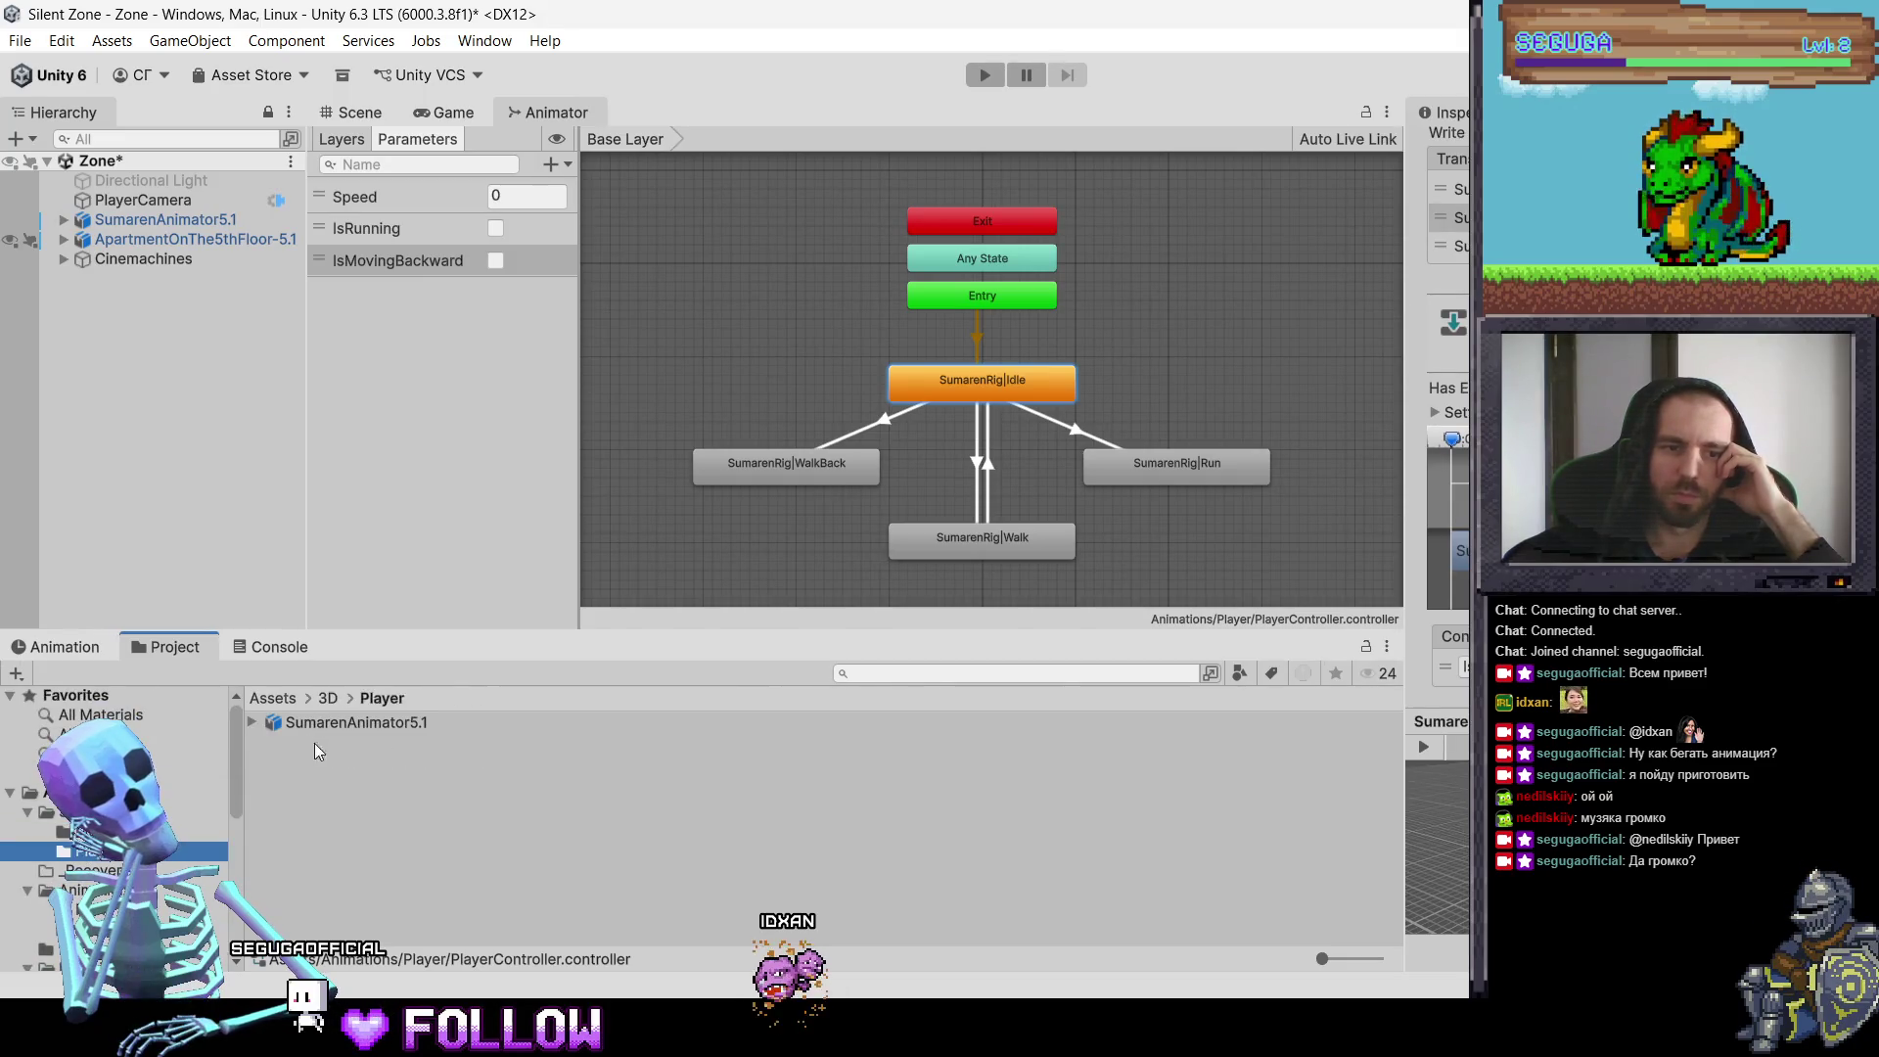
{"action": "left_click", "coordinate": [267, 726]}
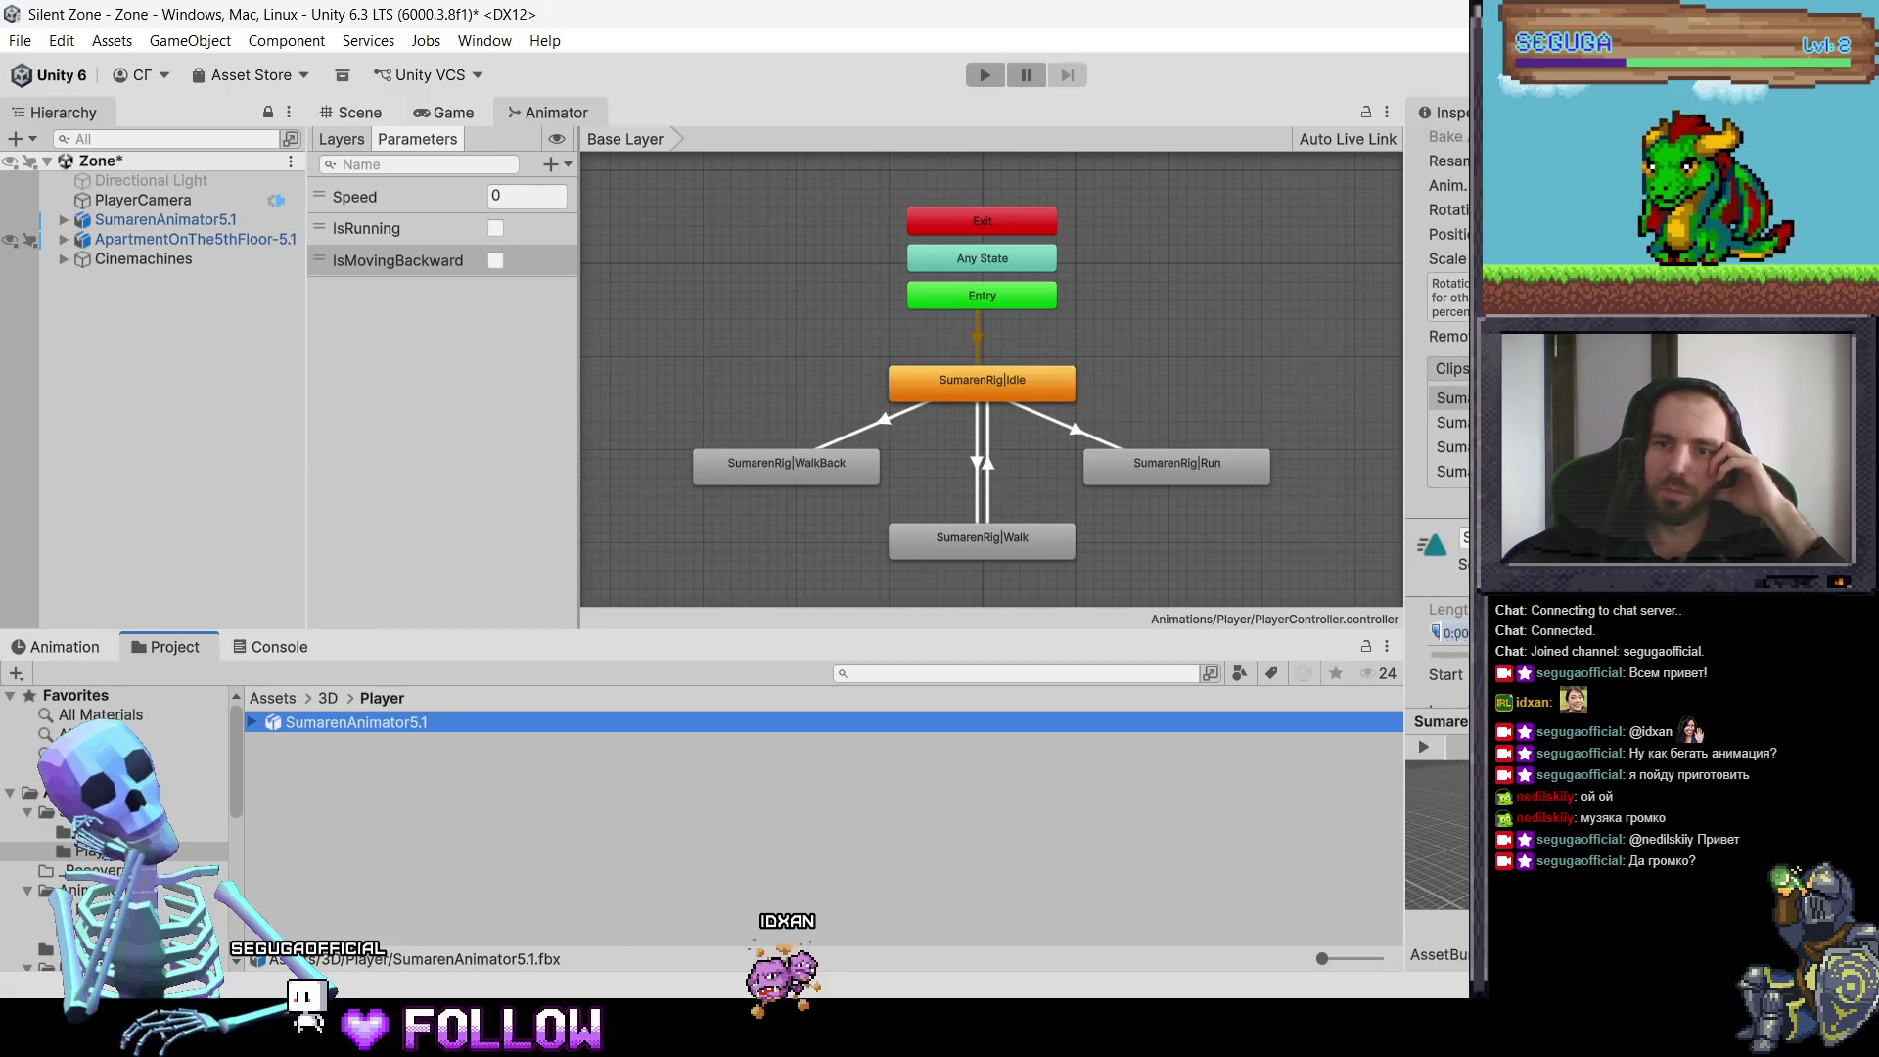
Step: Name the model's animation clips Idle, Run and Walk in its import settings
{"action": "left_click", "coordinate": [1384, 549]}
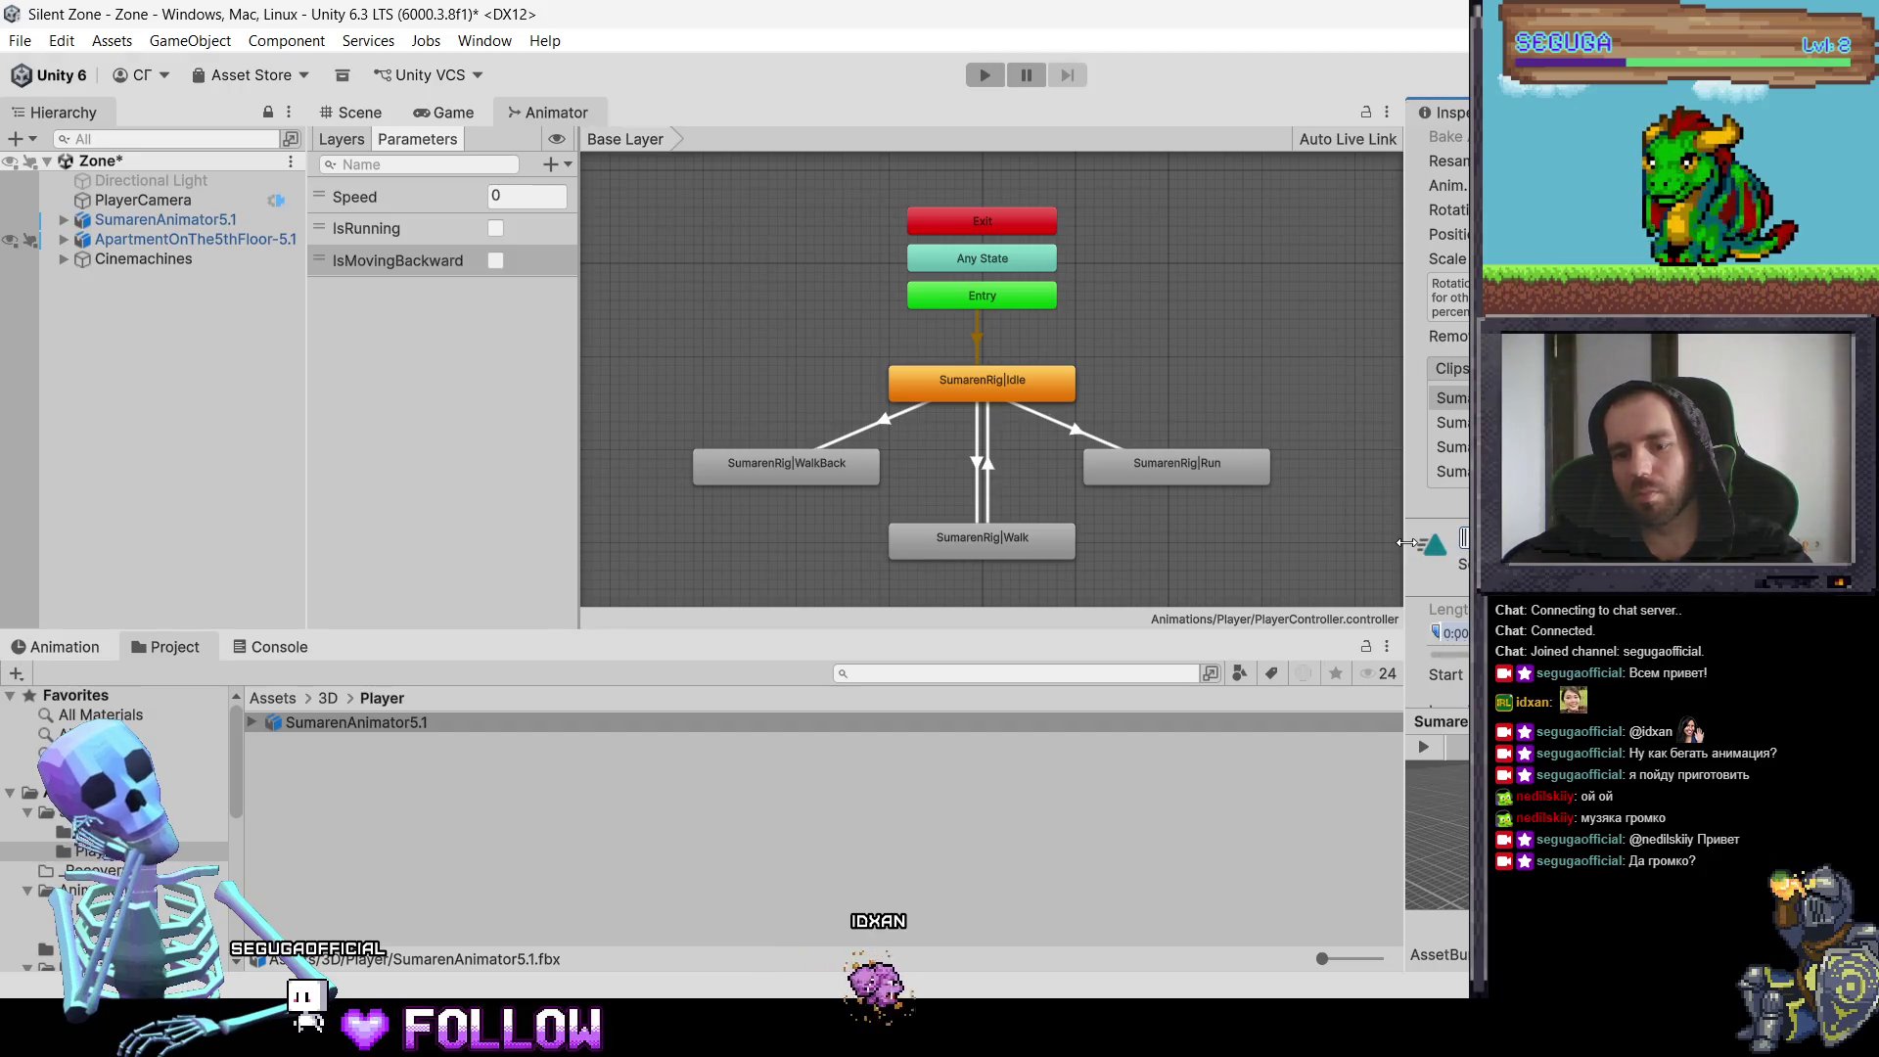
{"action": "left_click", "coordinate": [1452, 422]}
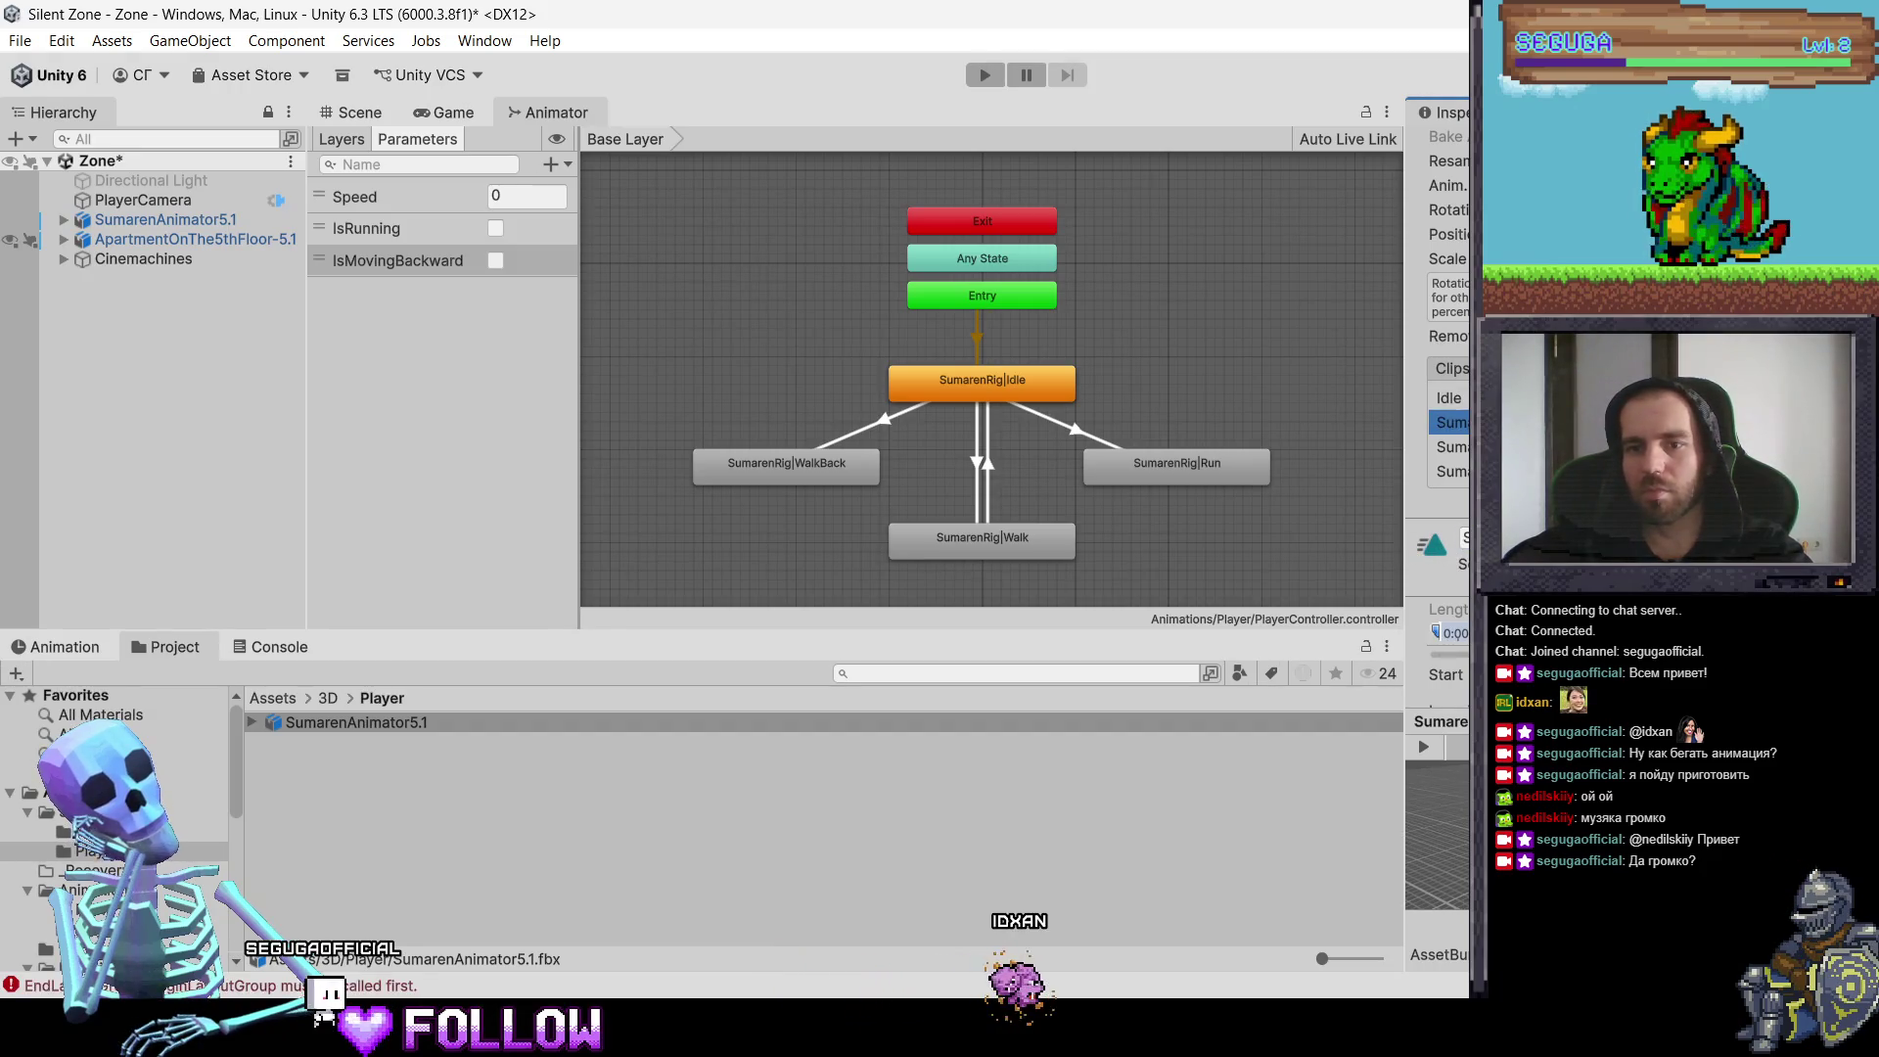
{"action": "left_click", "coordinate": [1464, 537]}
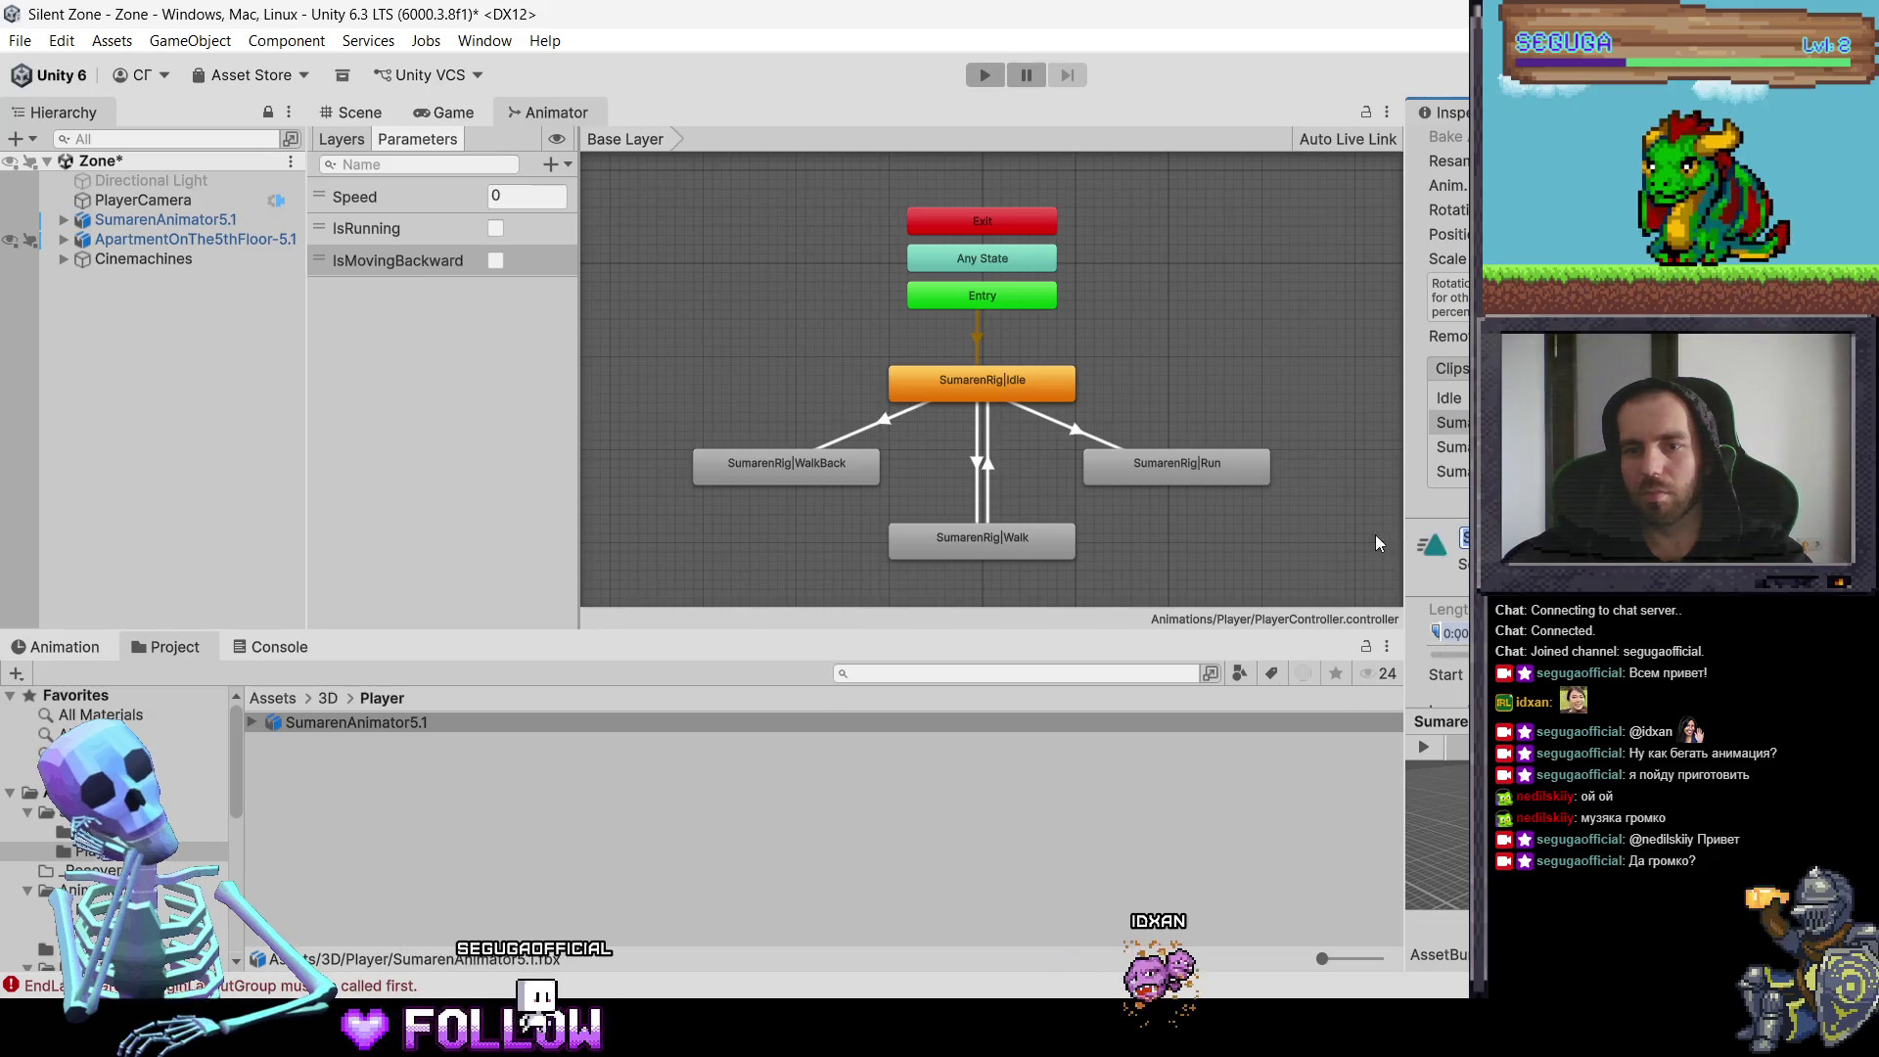
{"action": "left_click", "coordinate": [1452, 446]}
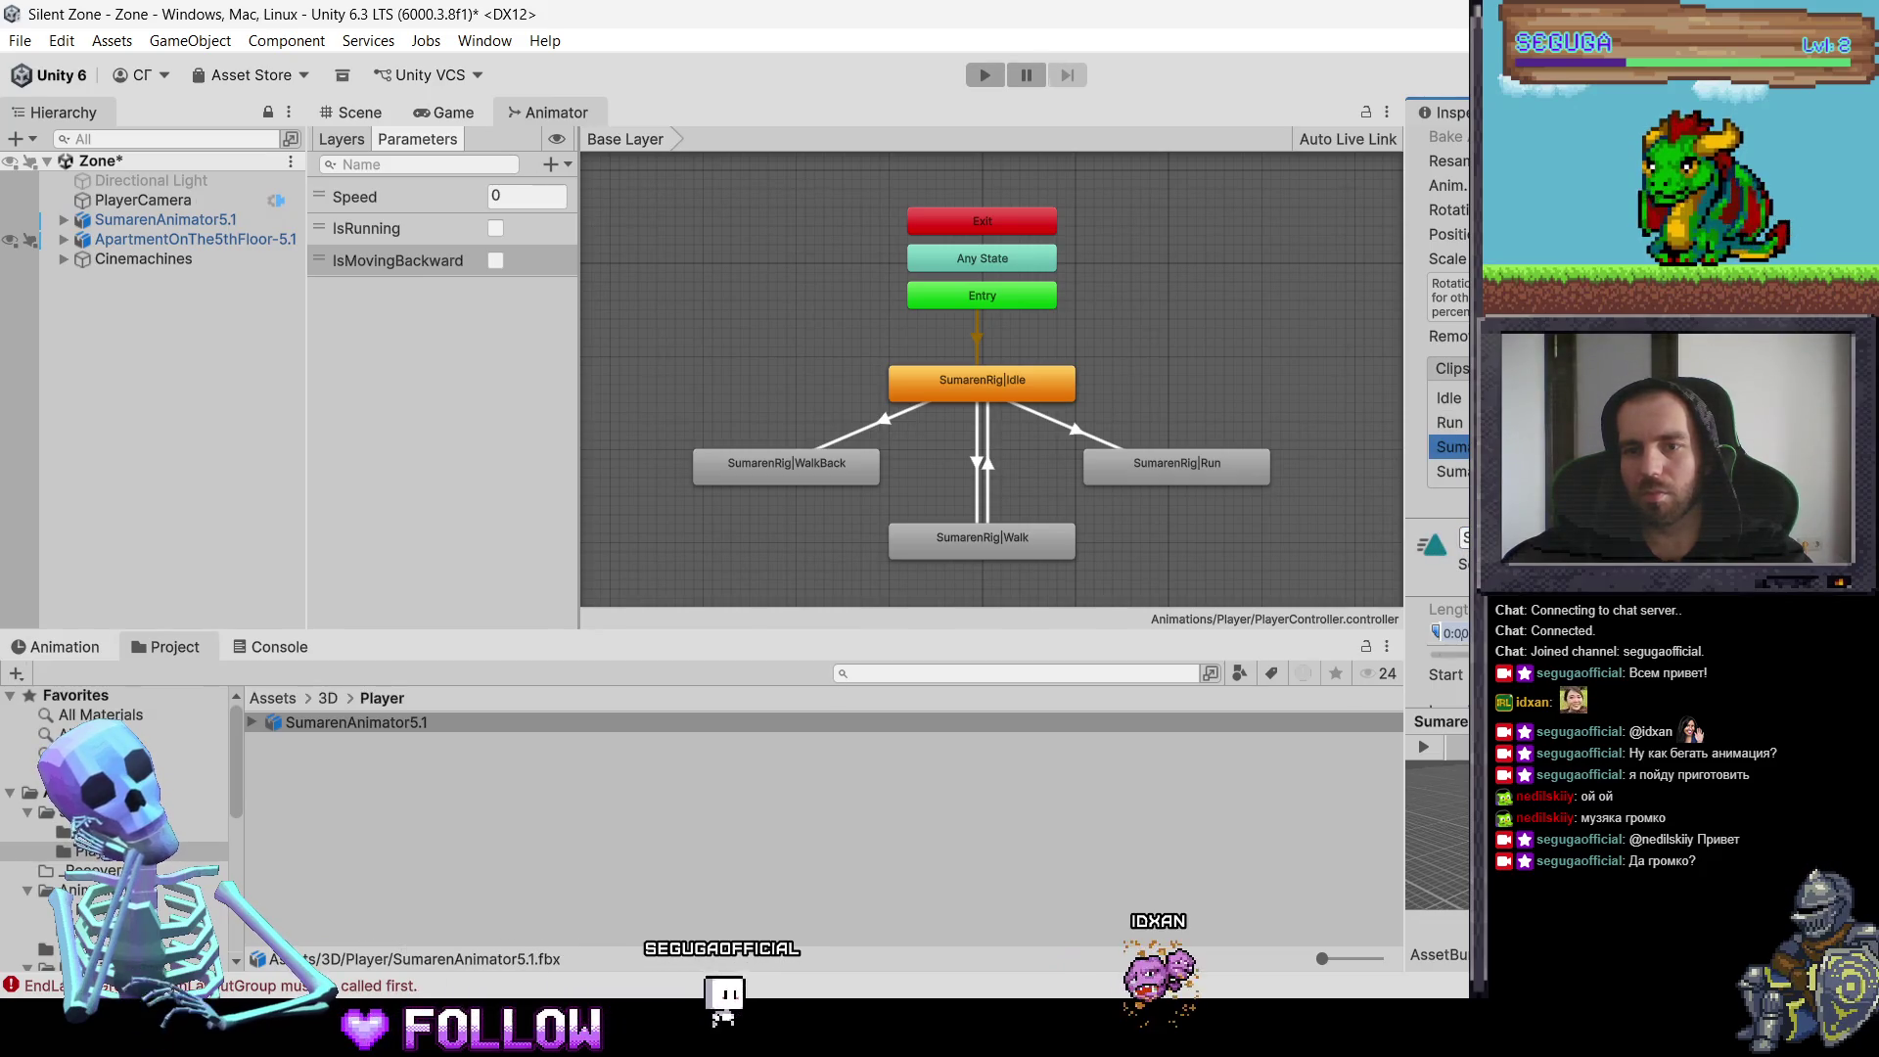
{"action": "type", "text": "W"}
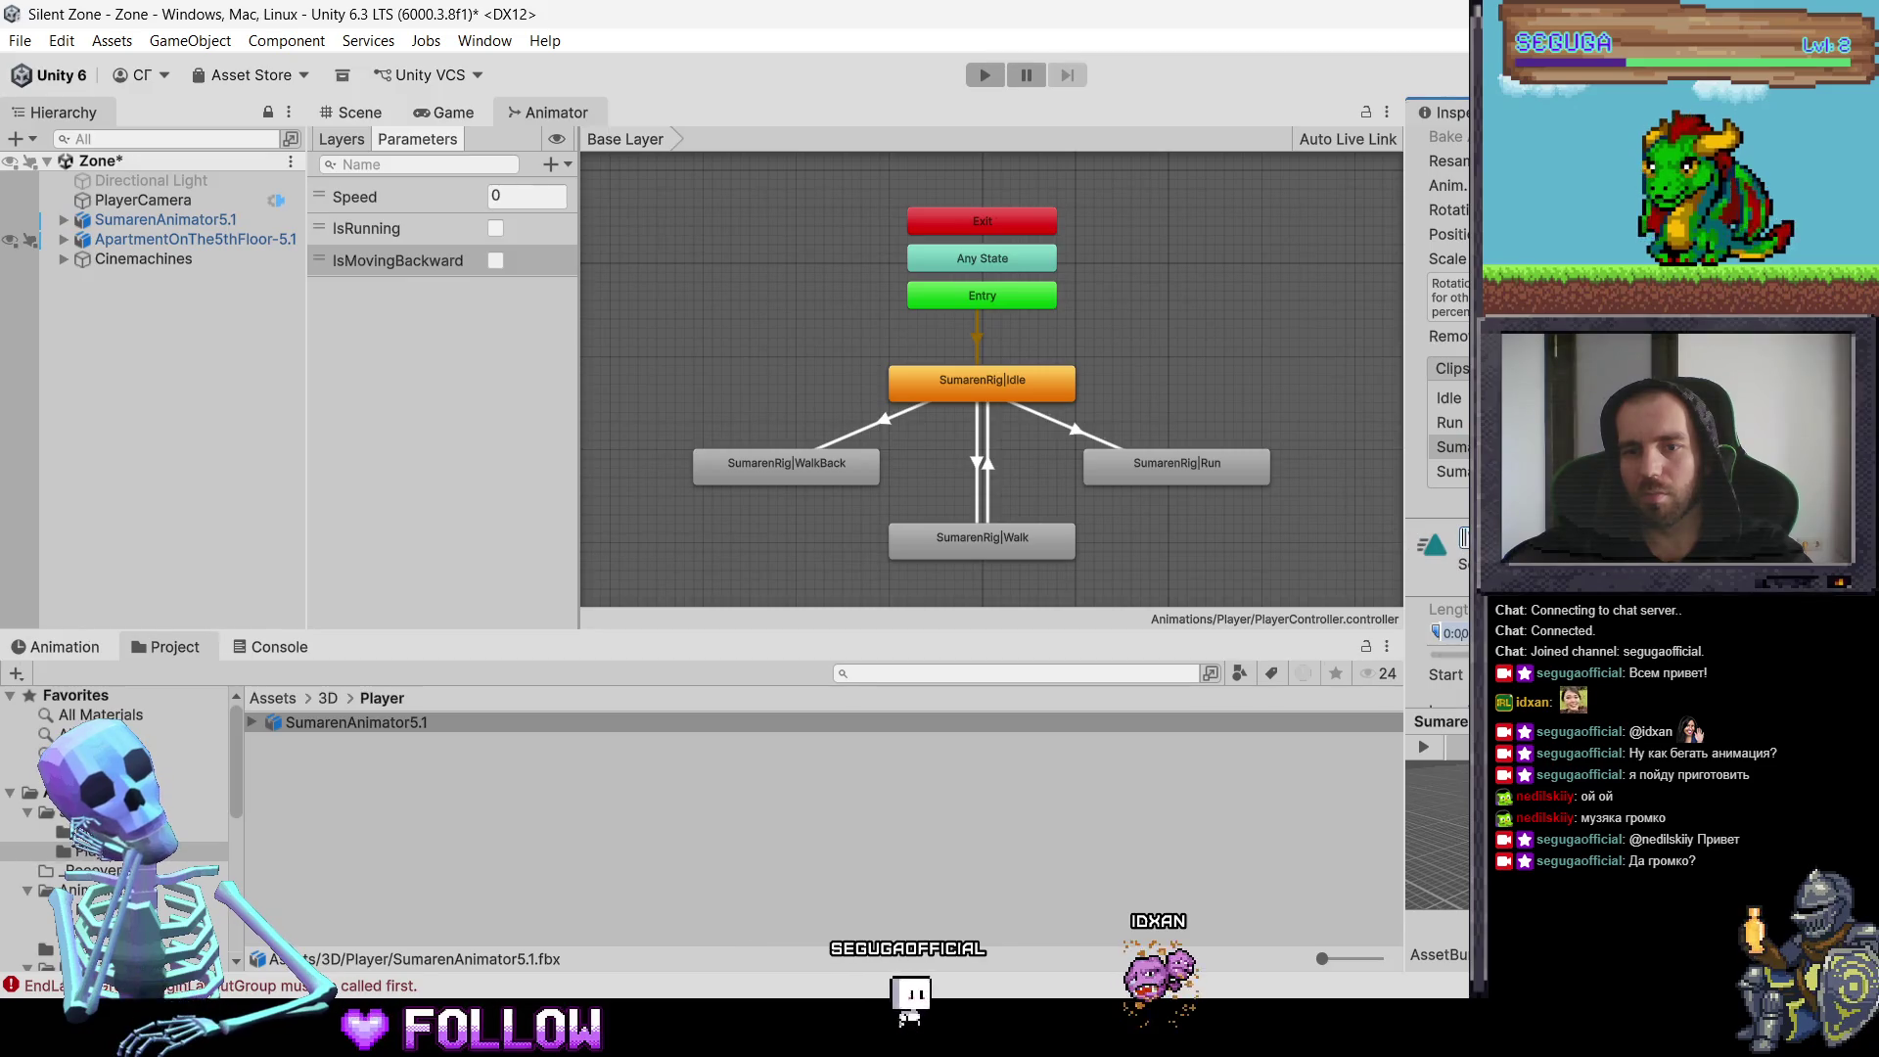
{"action": "left_click", "coordinate": [1451, 470]}
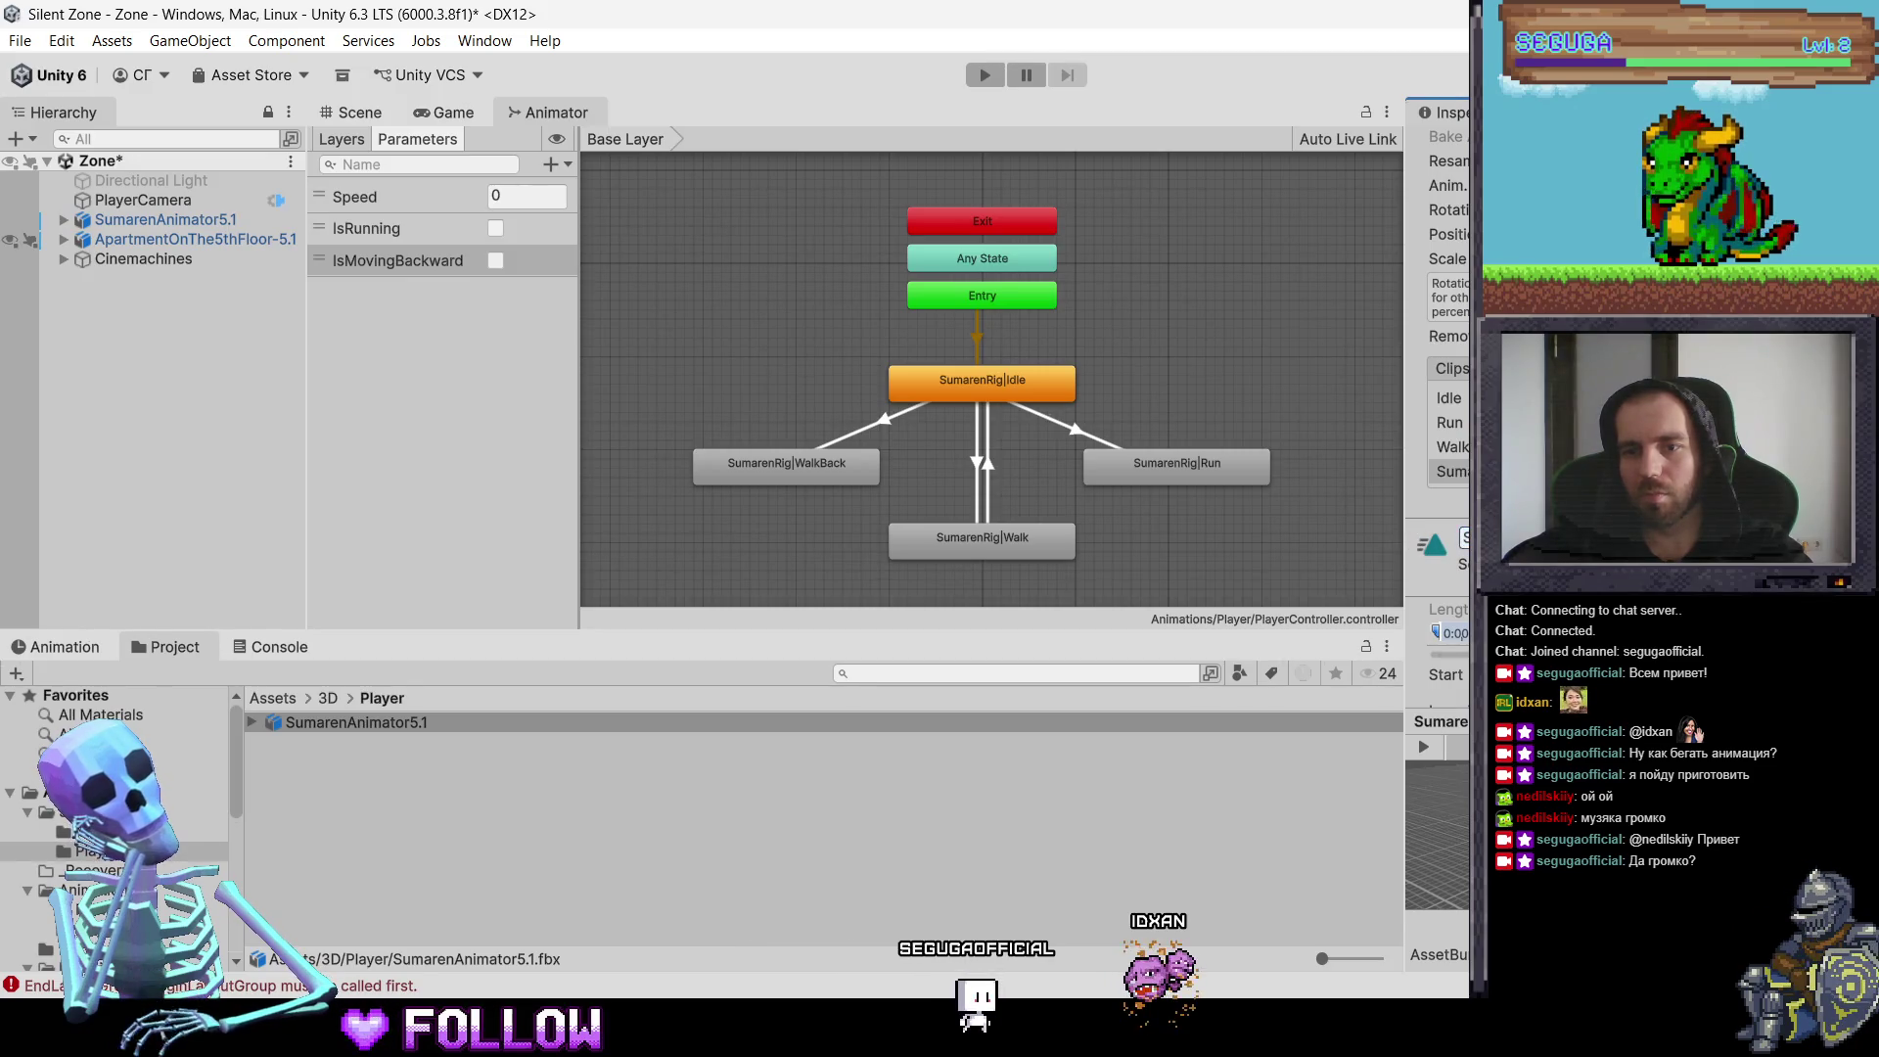
{"action": "scroll", "coordinate": [1439, 440], "scroll_direction": "down", "scroll_amount": 8}
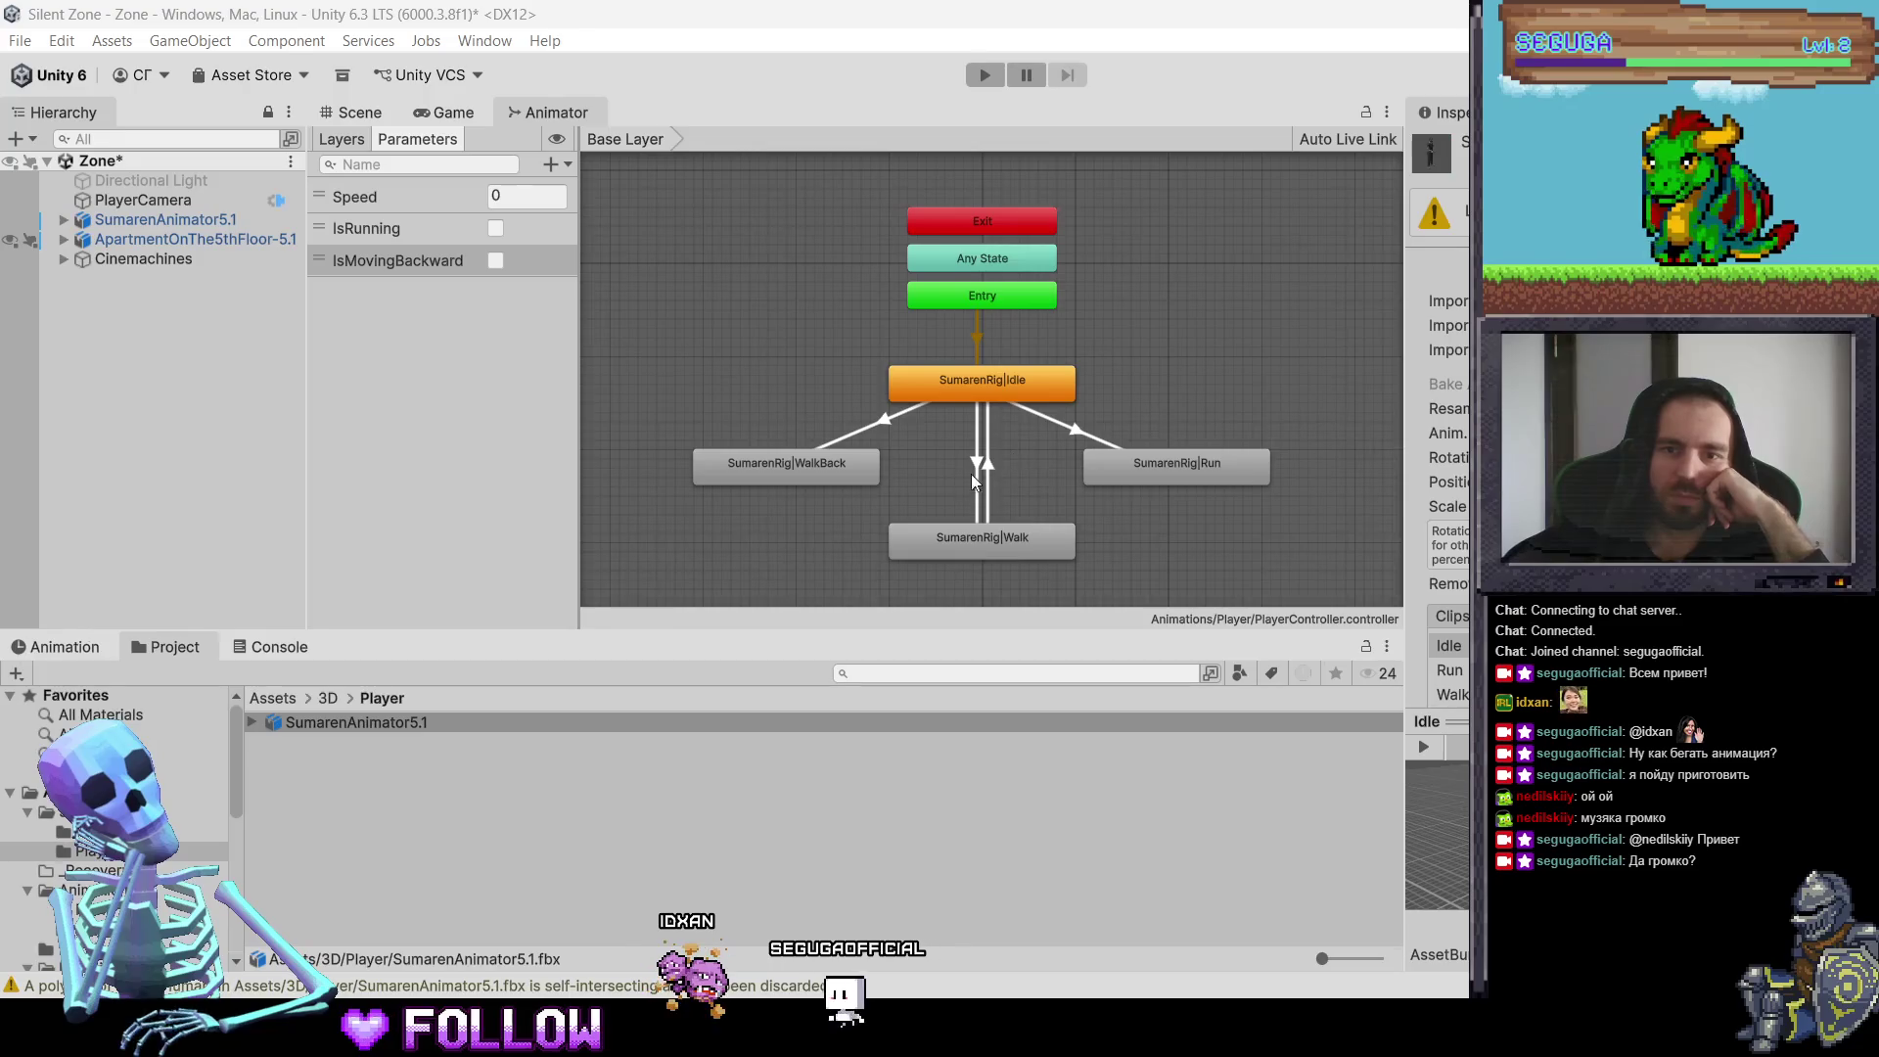
Step: Shorten the state names to WalkBack, Run, Walk and Idle, dropping the SumarenRig| prefix
{"action": "left_click", "coordinate": [801, 470]}
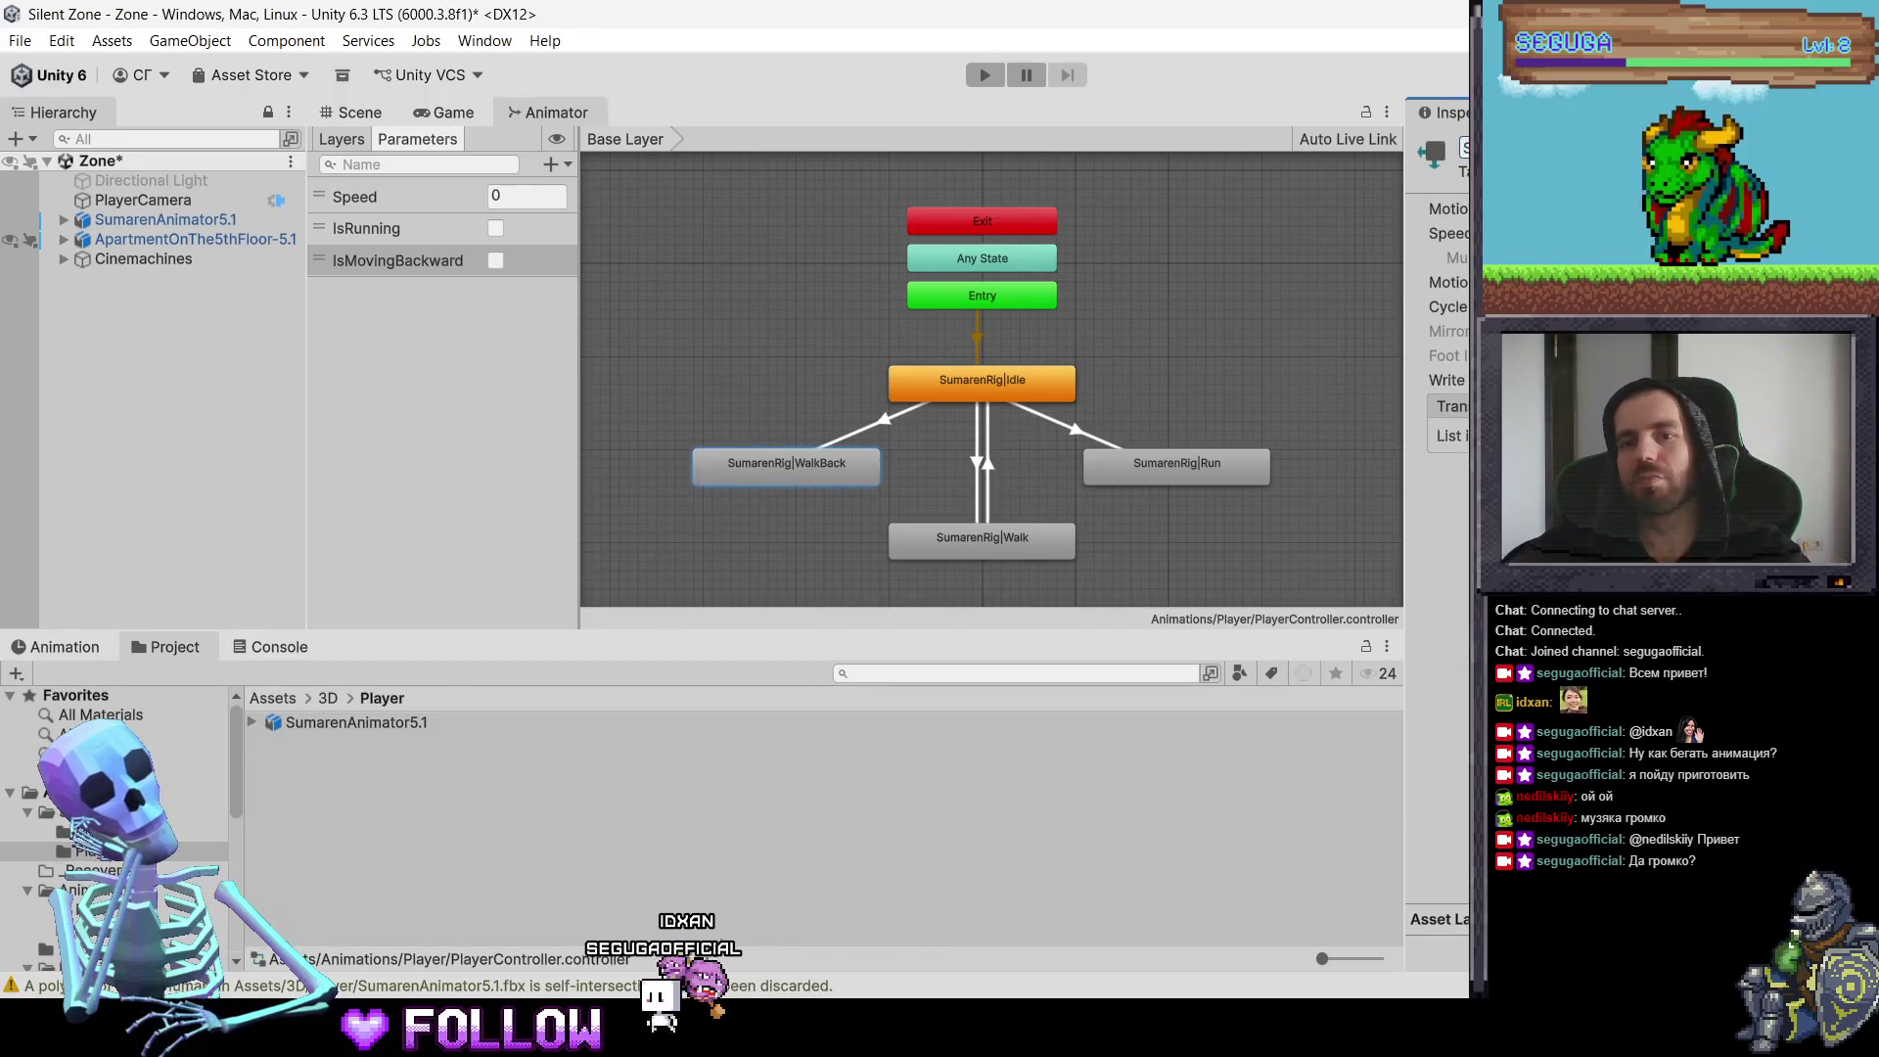
{"action": "type", "text": "WalkBack"}
{"action": "key", "text": "Return"}
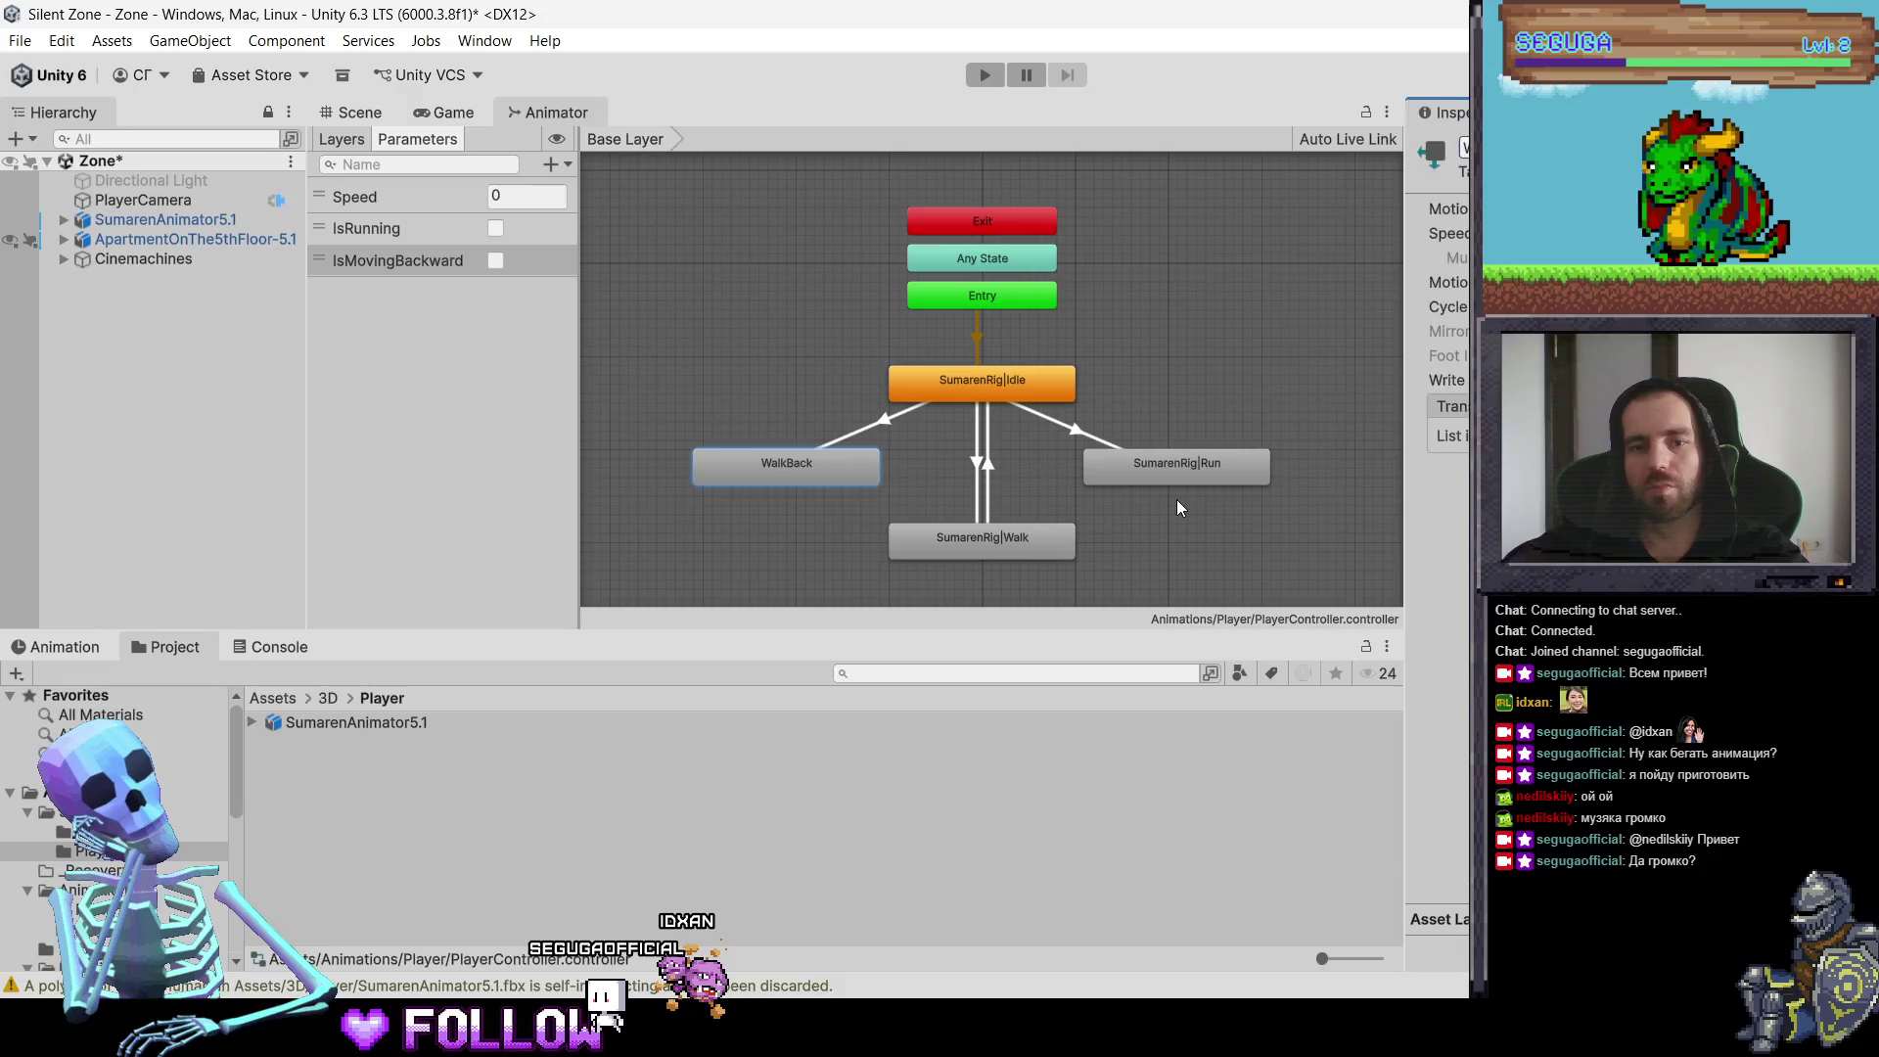
{"action": "left_click", "coordinate": [1178, 474]}
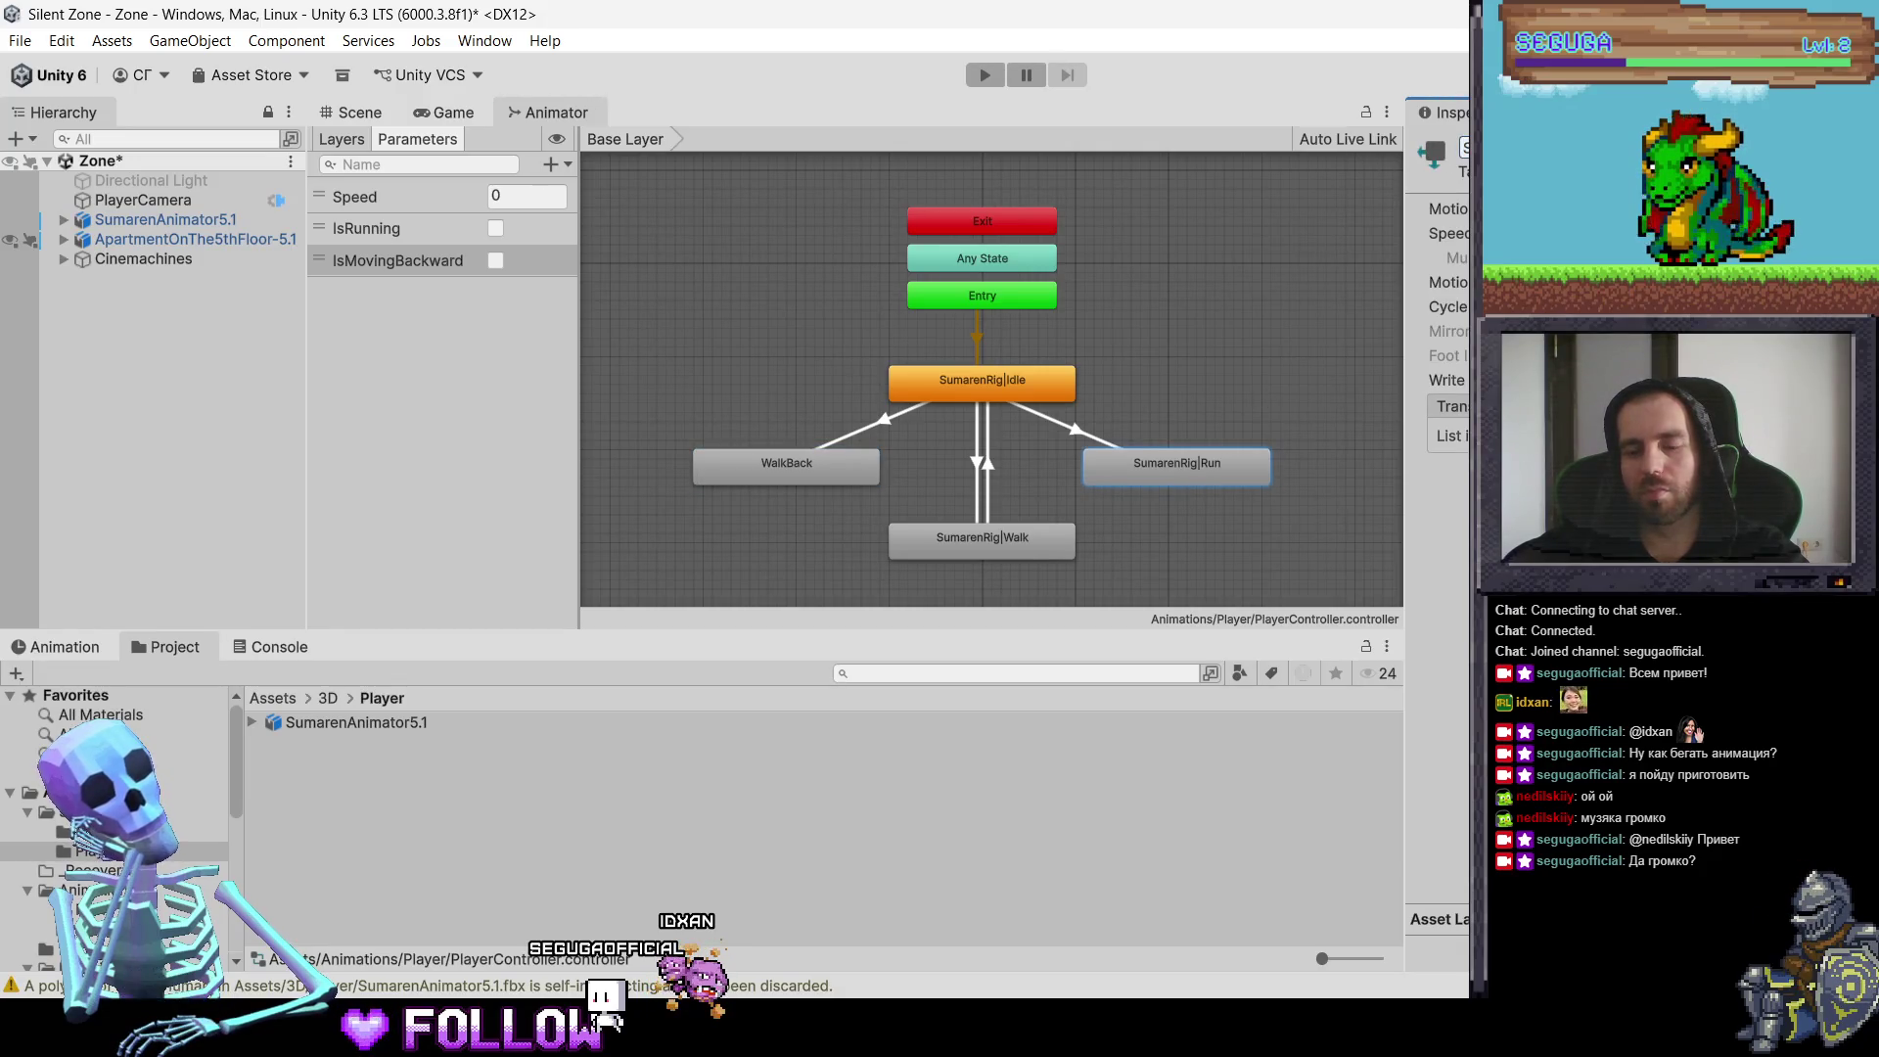
{"action": "key", "text": "Return"}
{"action": "left_click", "coordinate": [988, 553]}
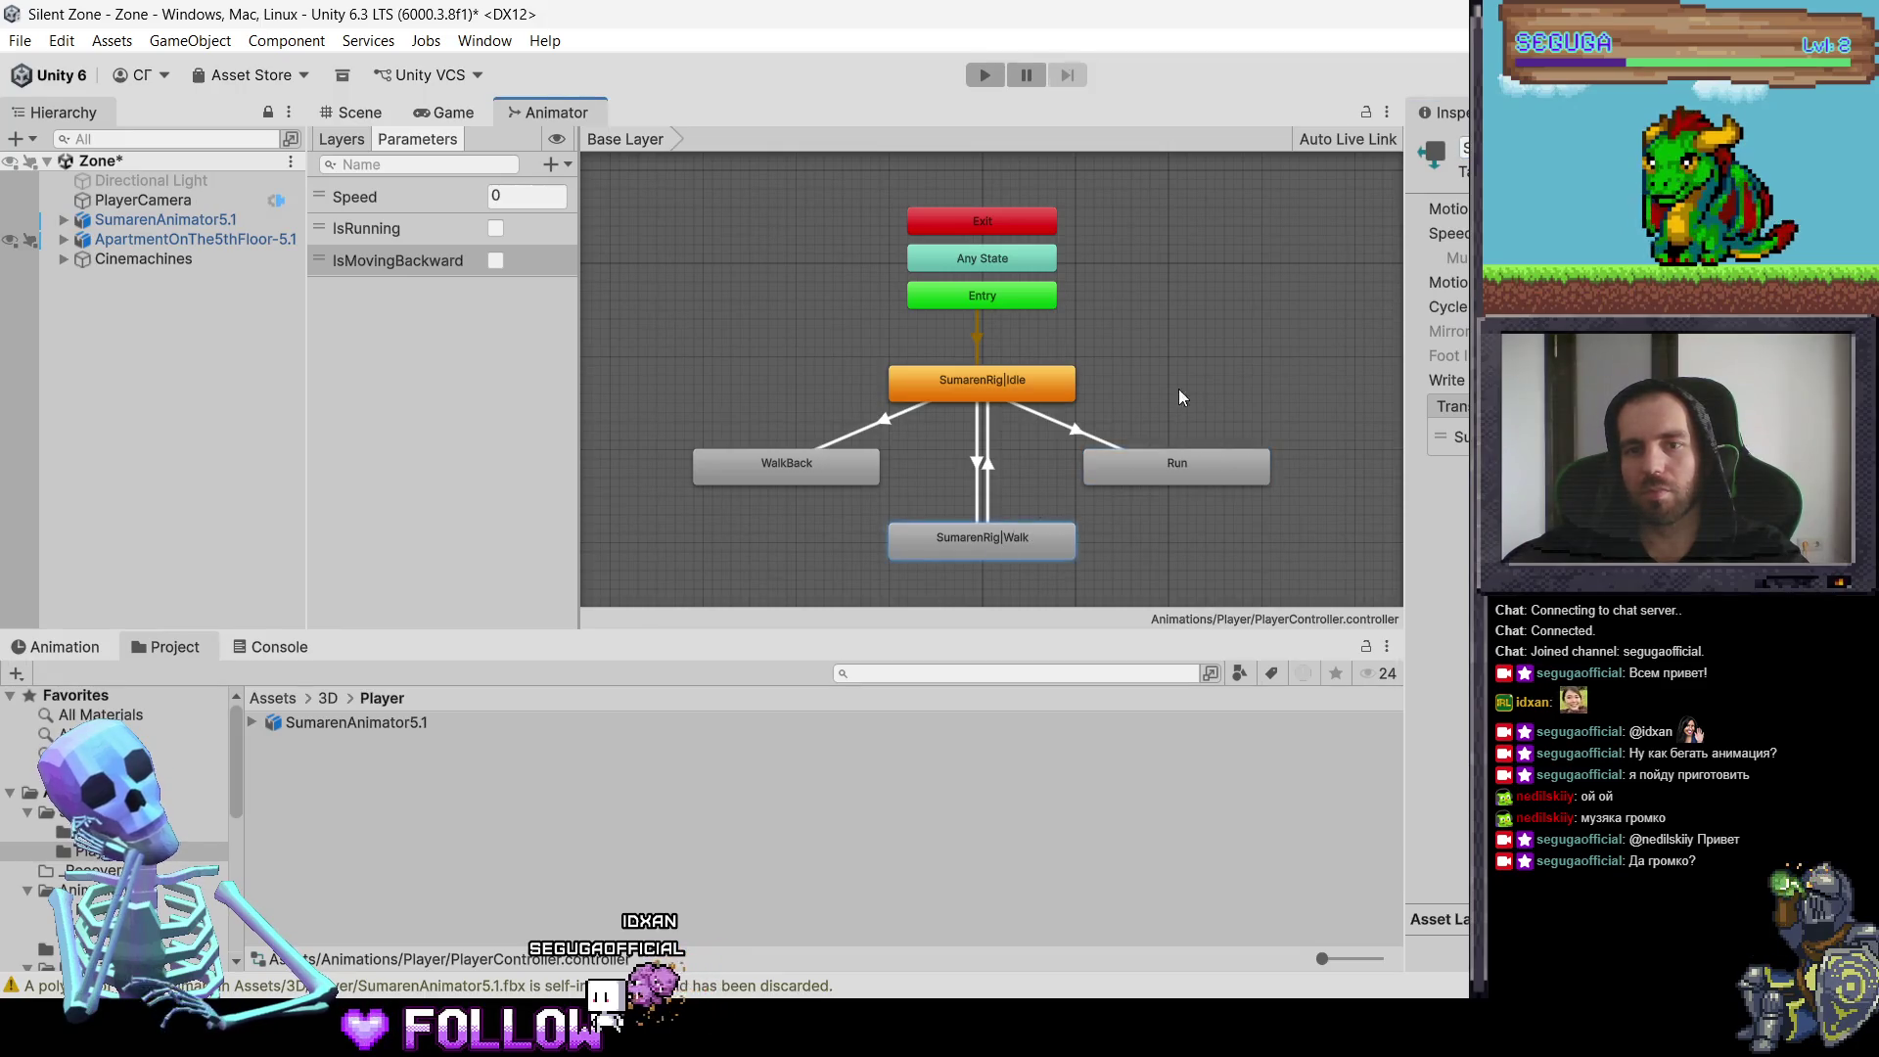
{"action": "left_click", "coordinate": [983, 373]}
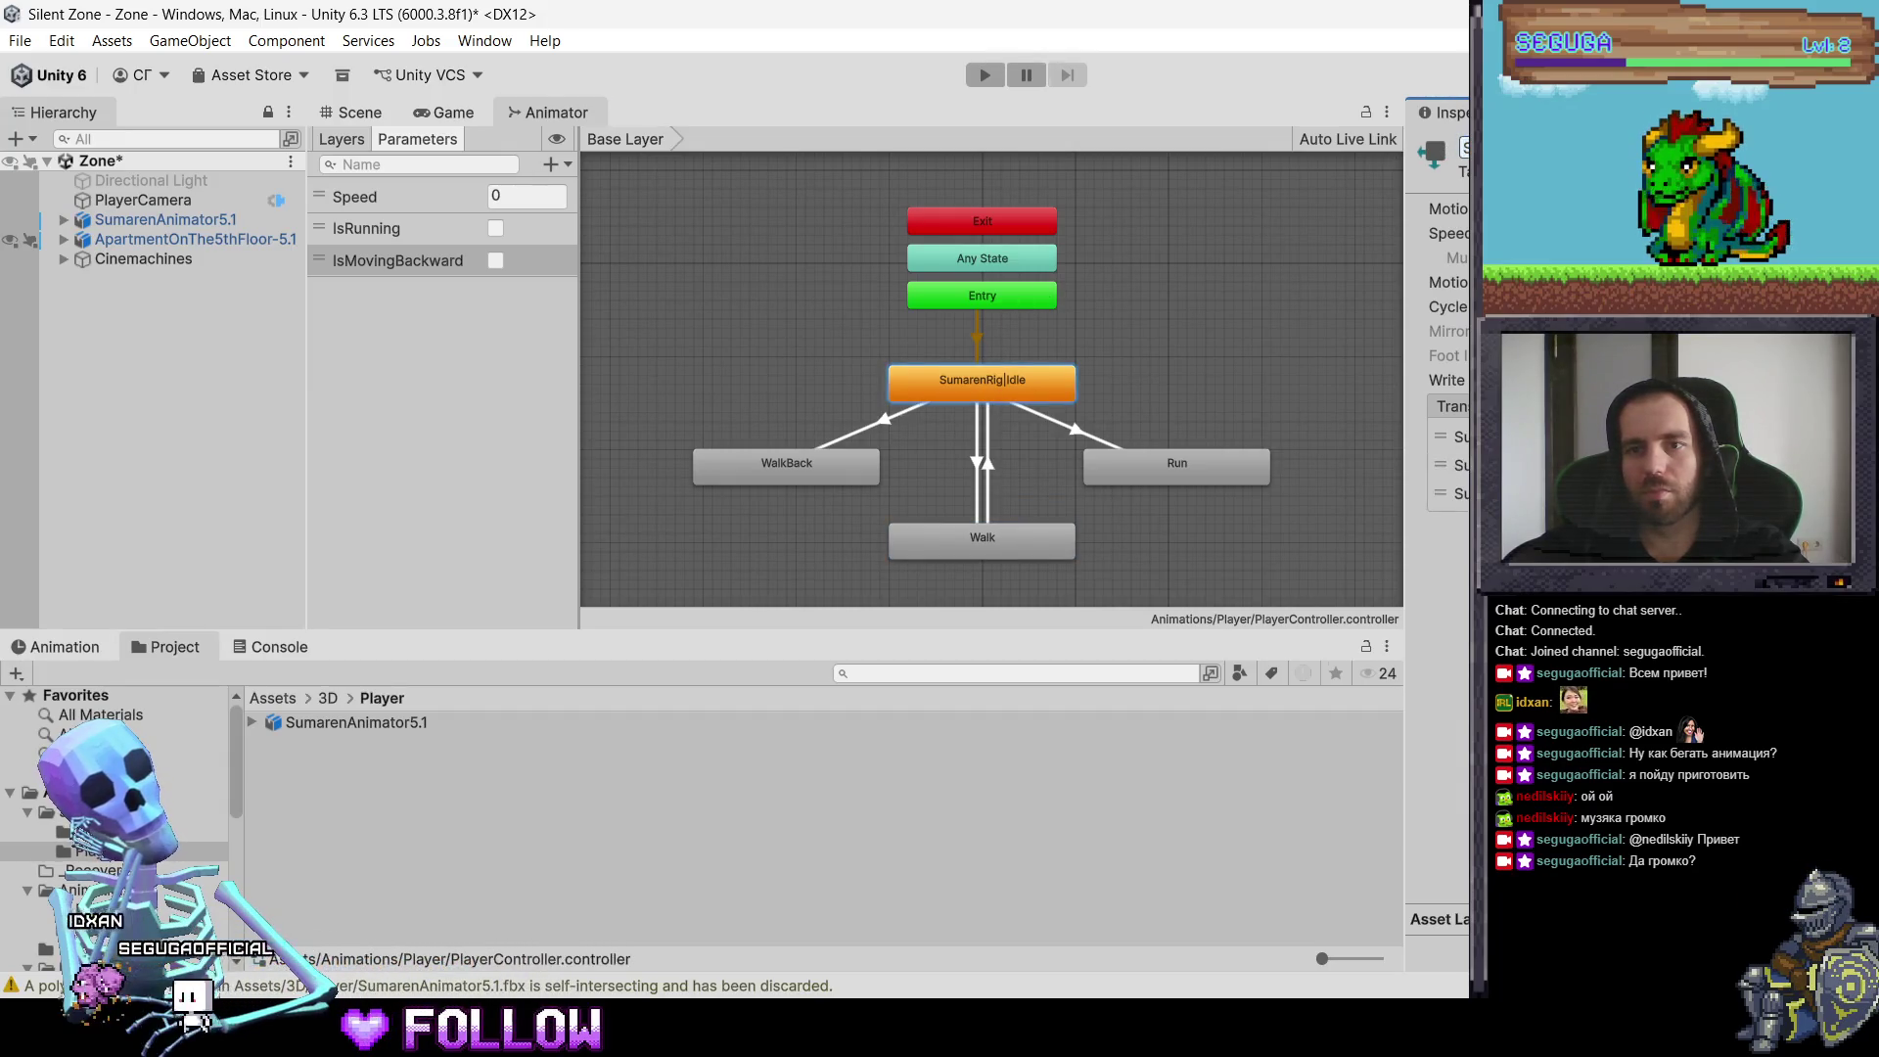
{"action": "key", "text": "BackSpace"}
{"action": "key", "text": "Return"}
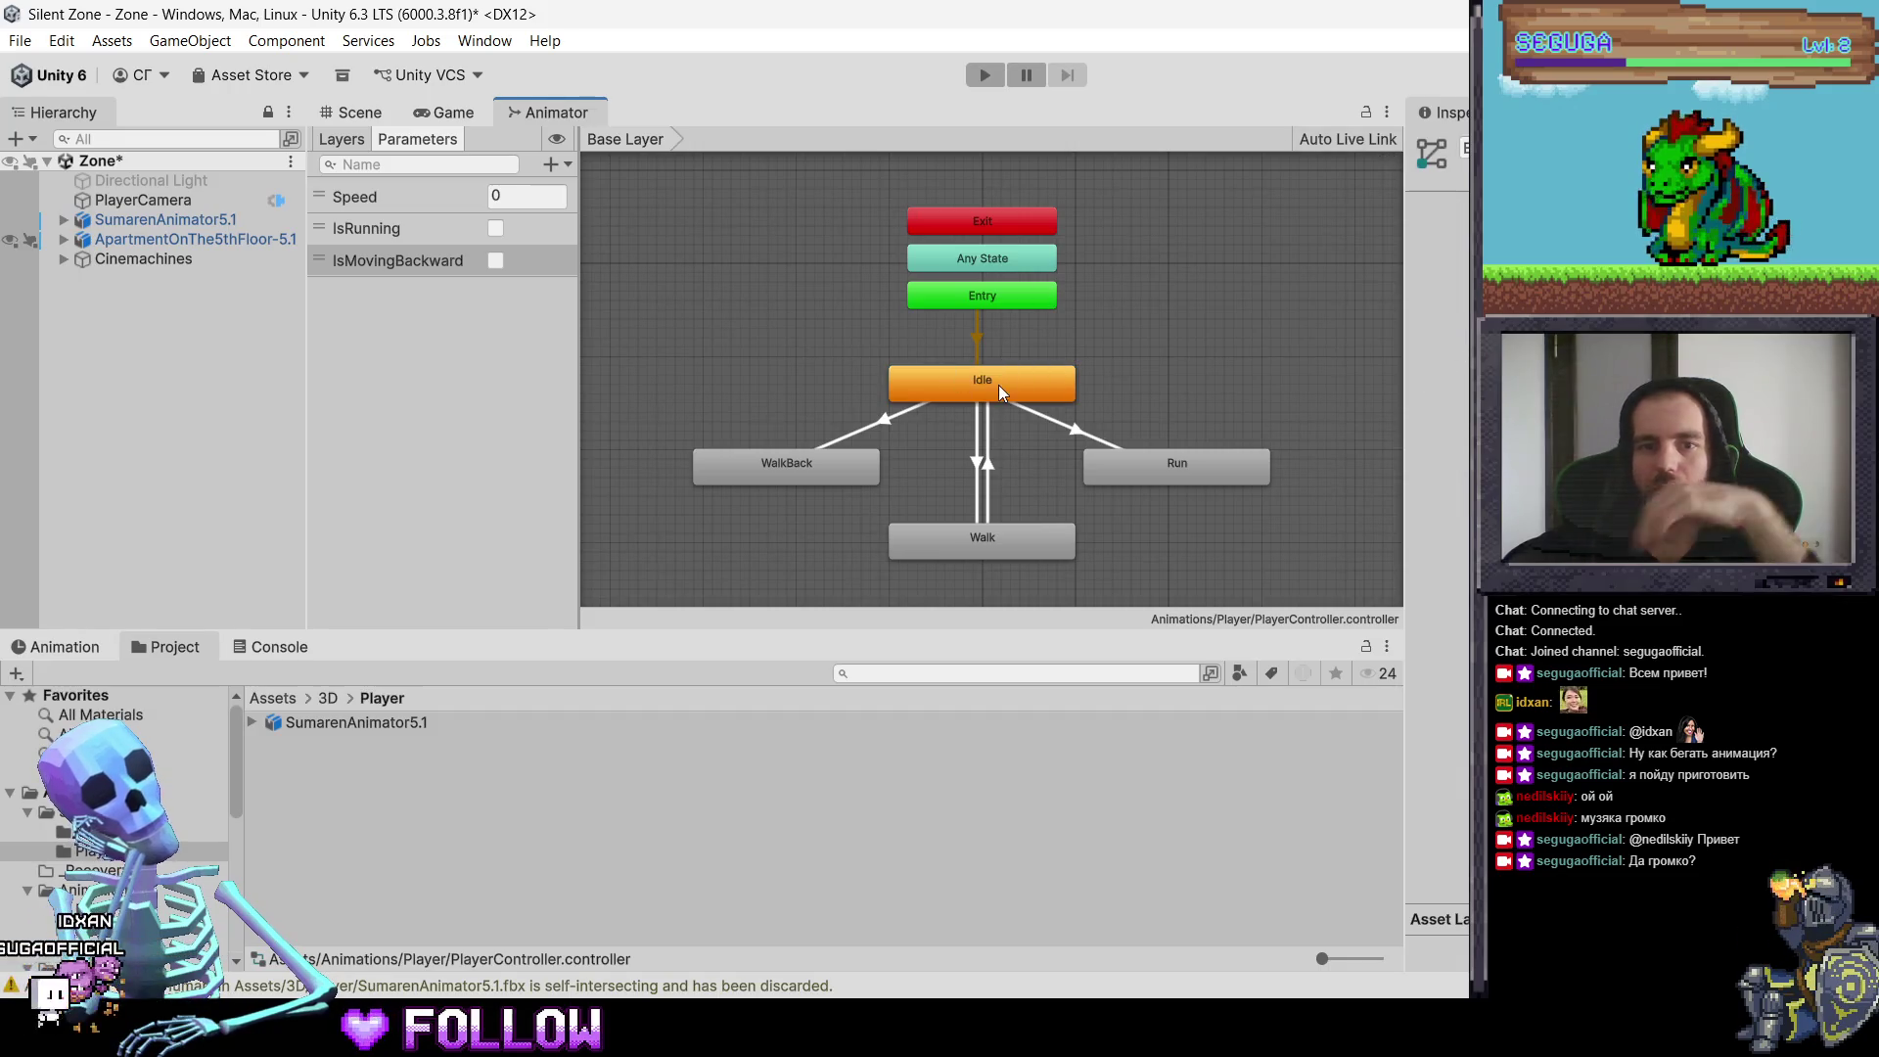
Step: Review the Idle state's three outgoing transitions in the Inspector
{"action": "left_click", "coordinate": [1142, 460]}
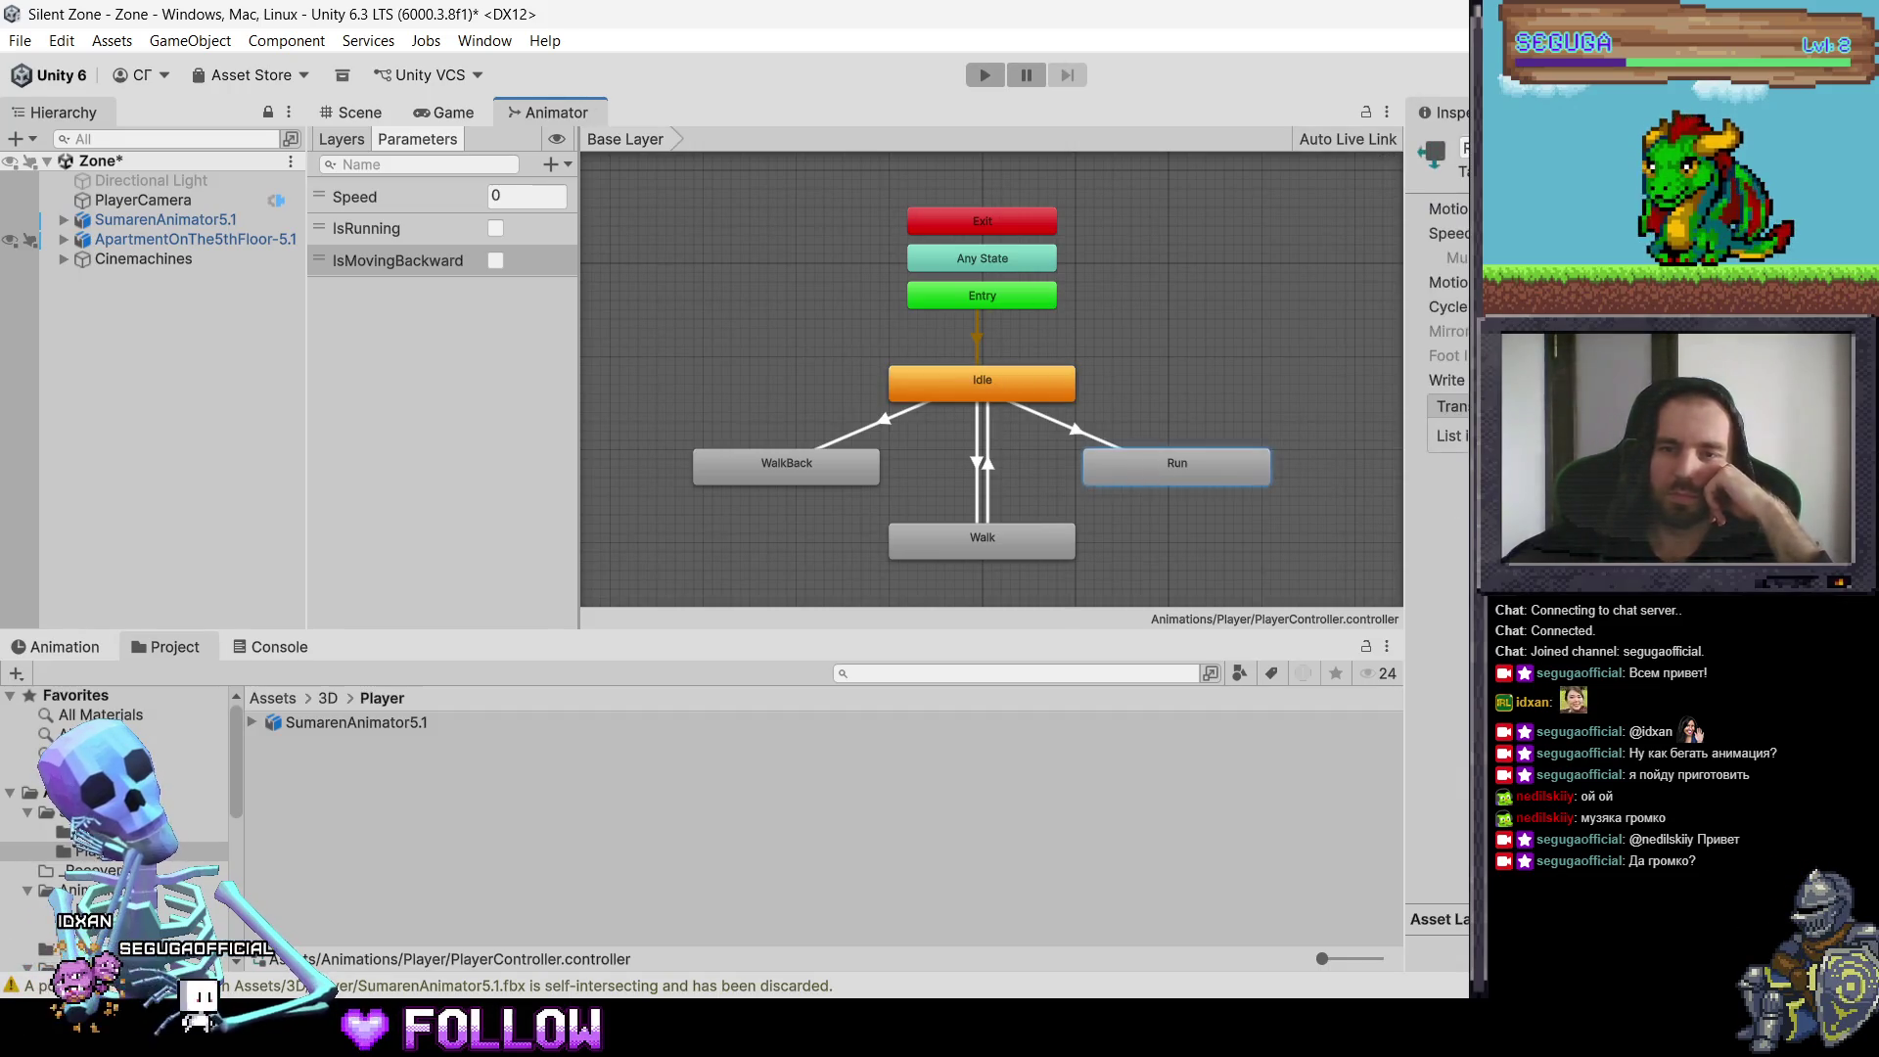
{"action": "left_click", "coordinate": [1012, 386]}
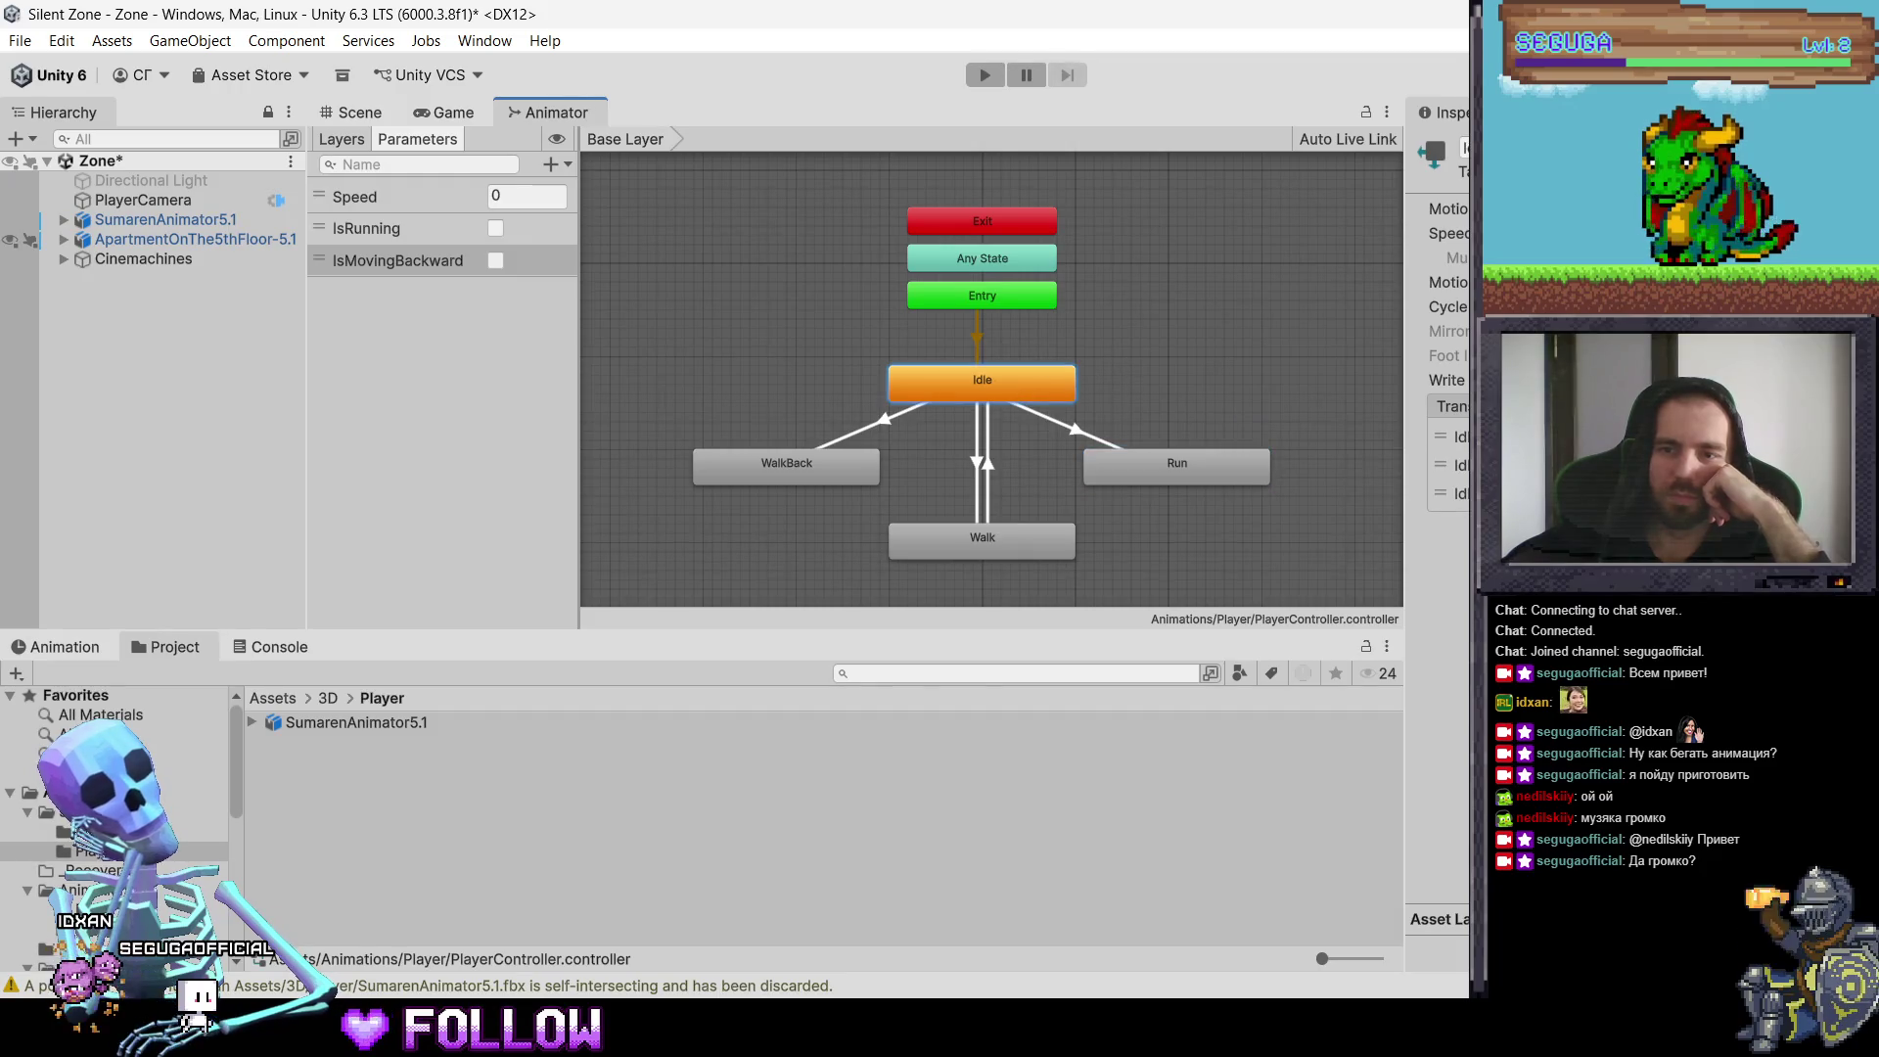
{"action": "scroll", "coordinate": [1439, 490], "scroll_direction": "down", "scroll_amount": 3}
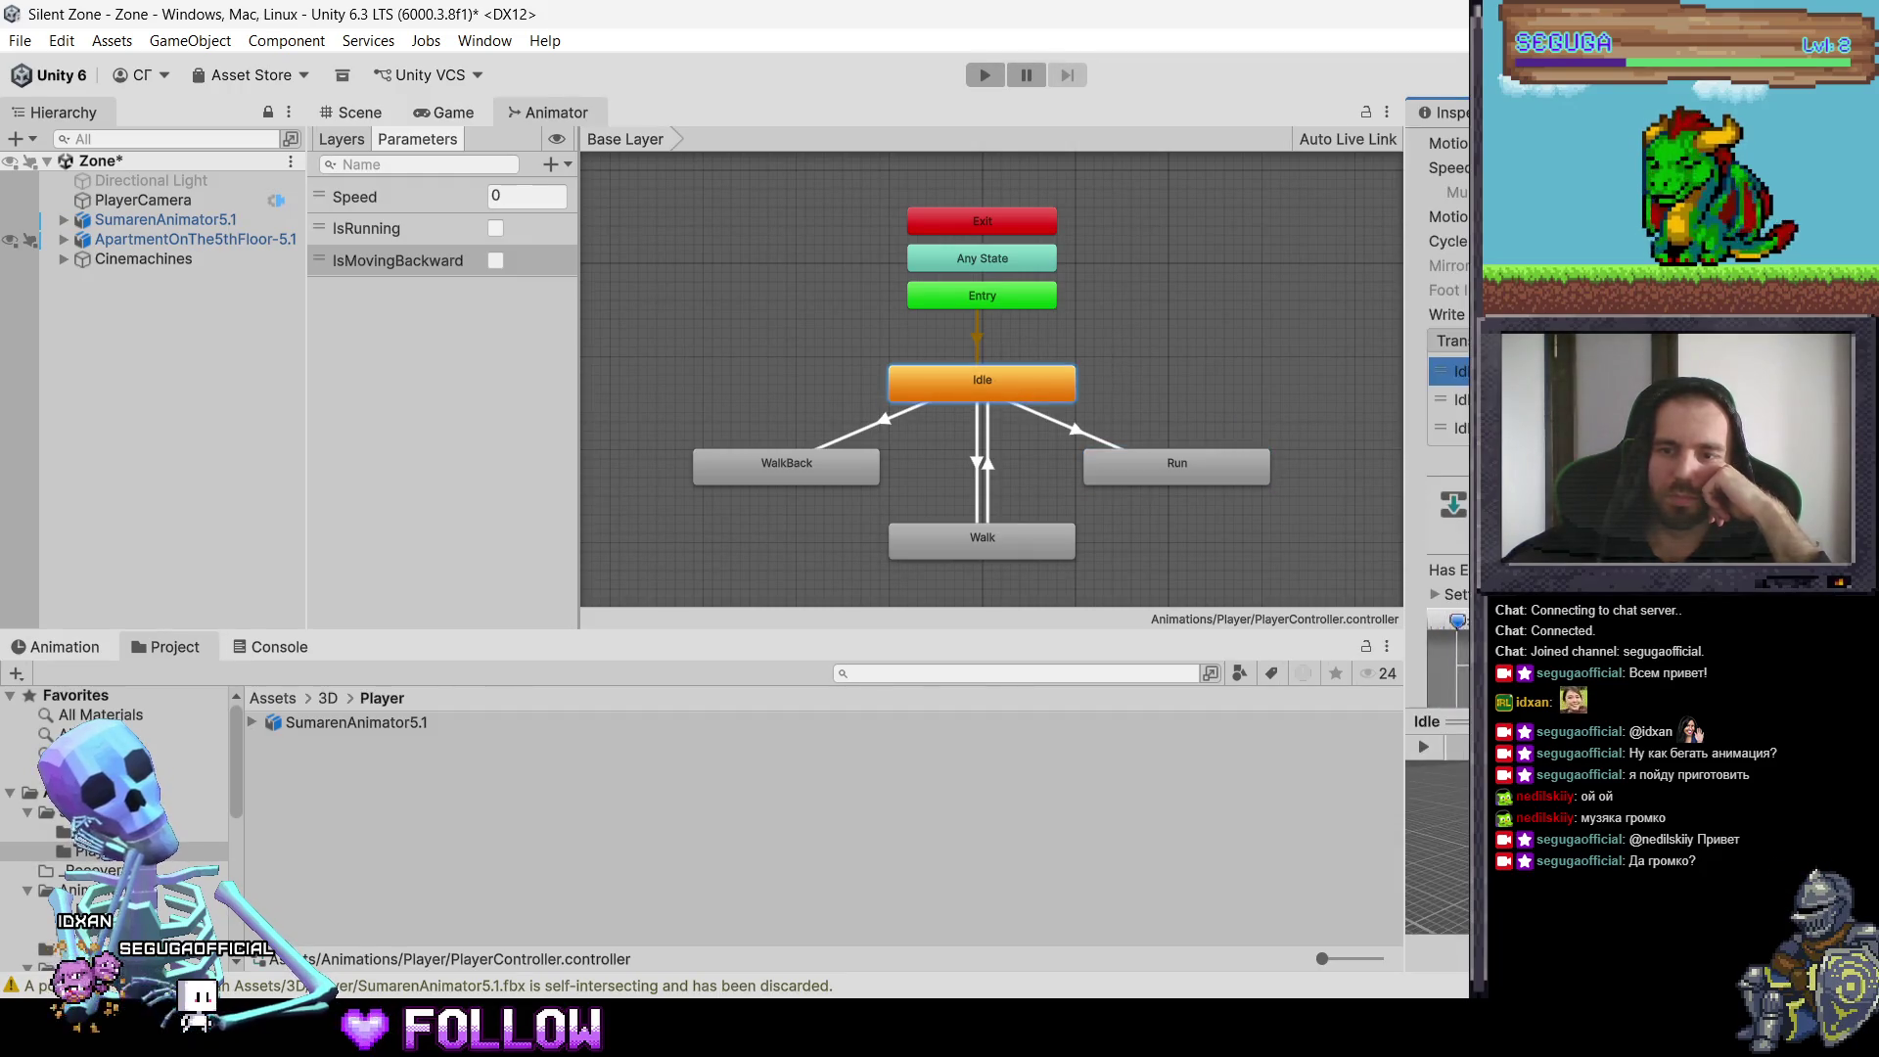
{"action": "scroll", "coordinate": [1439, 391], "scroll_direction": "down", "scroll_amount": 2}
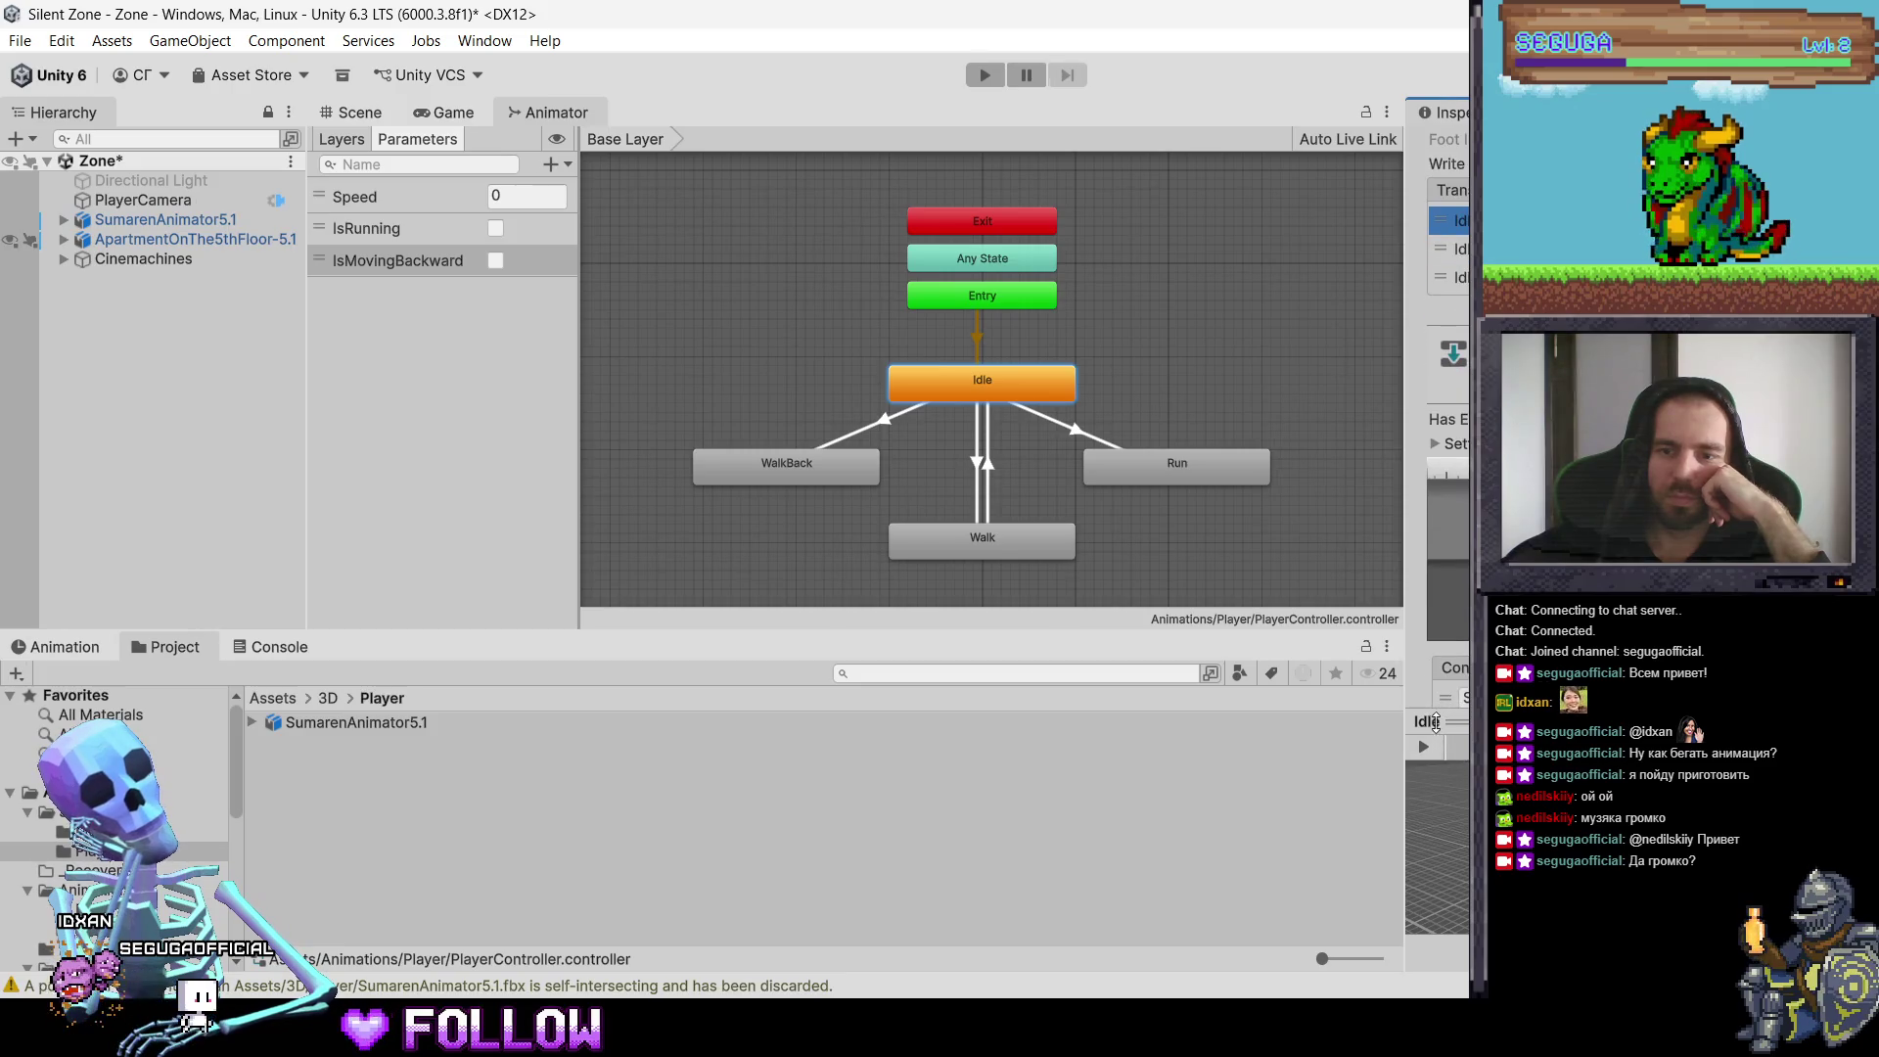
{"action": "left_click_drag", "start_coordinate": [1435, 721], "coordinate": [1435, 954]}
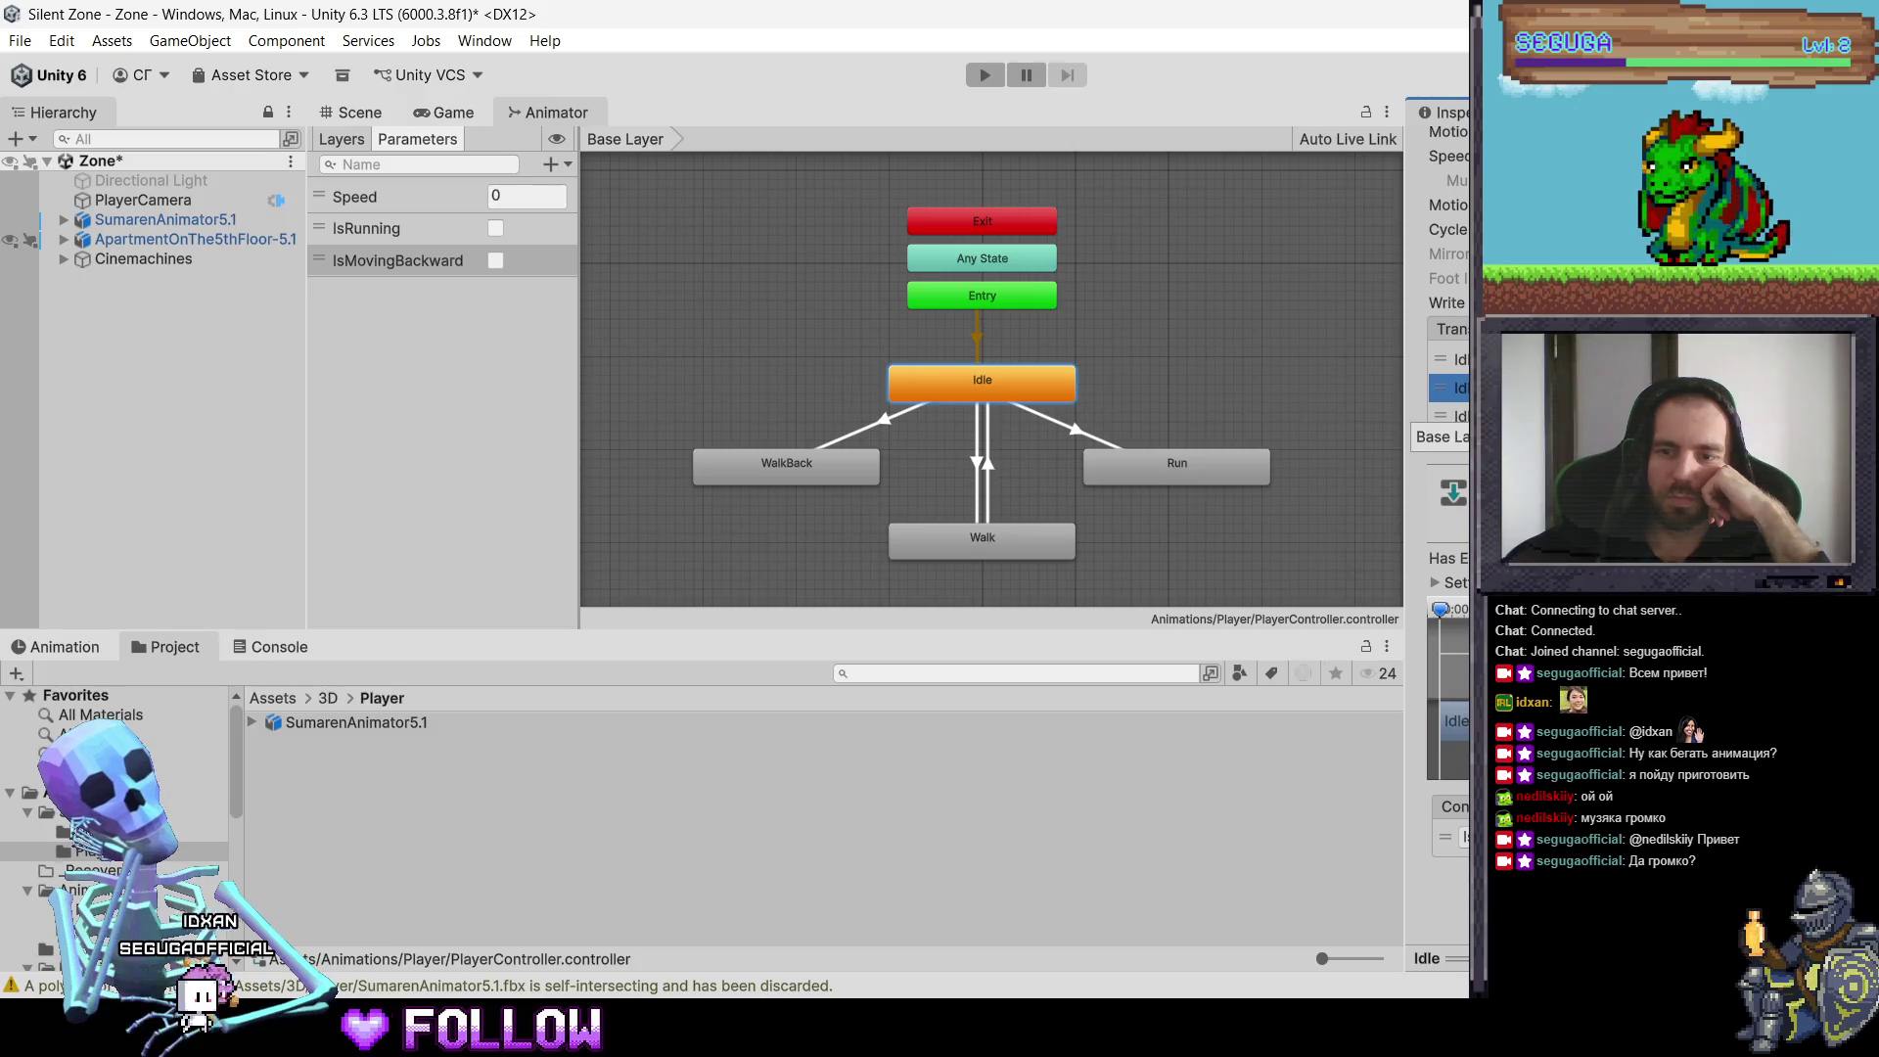
{"action": "left_click", "coordinate": [1454, 416]}
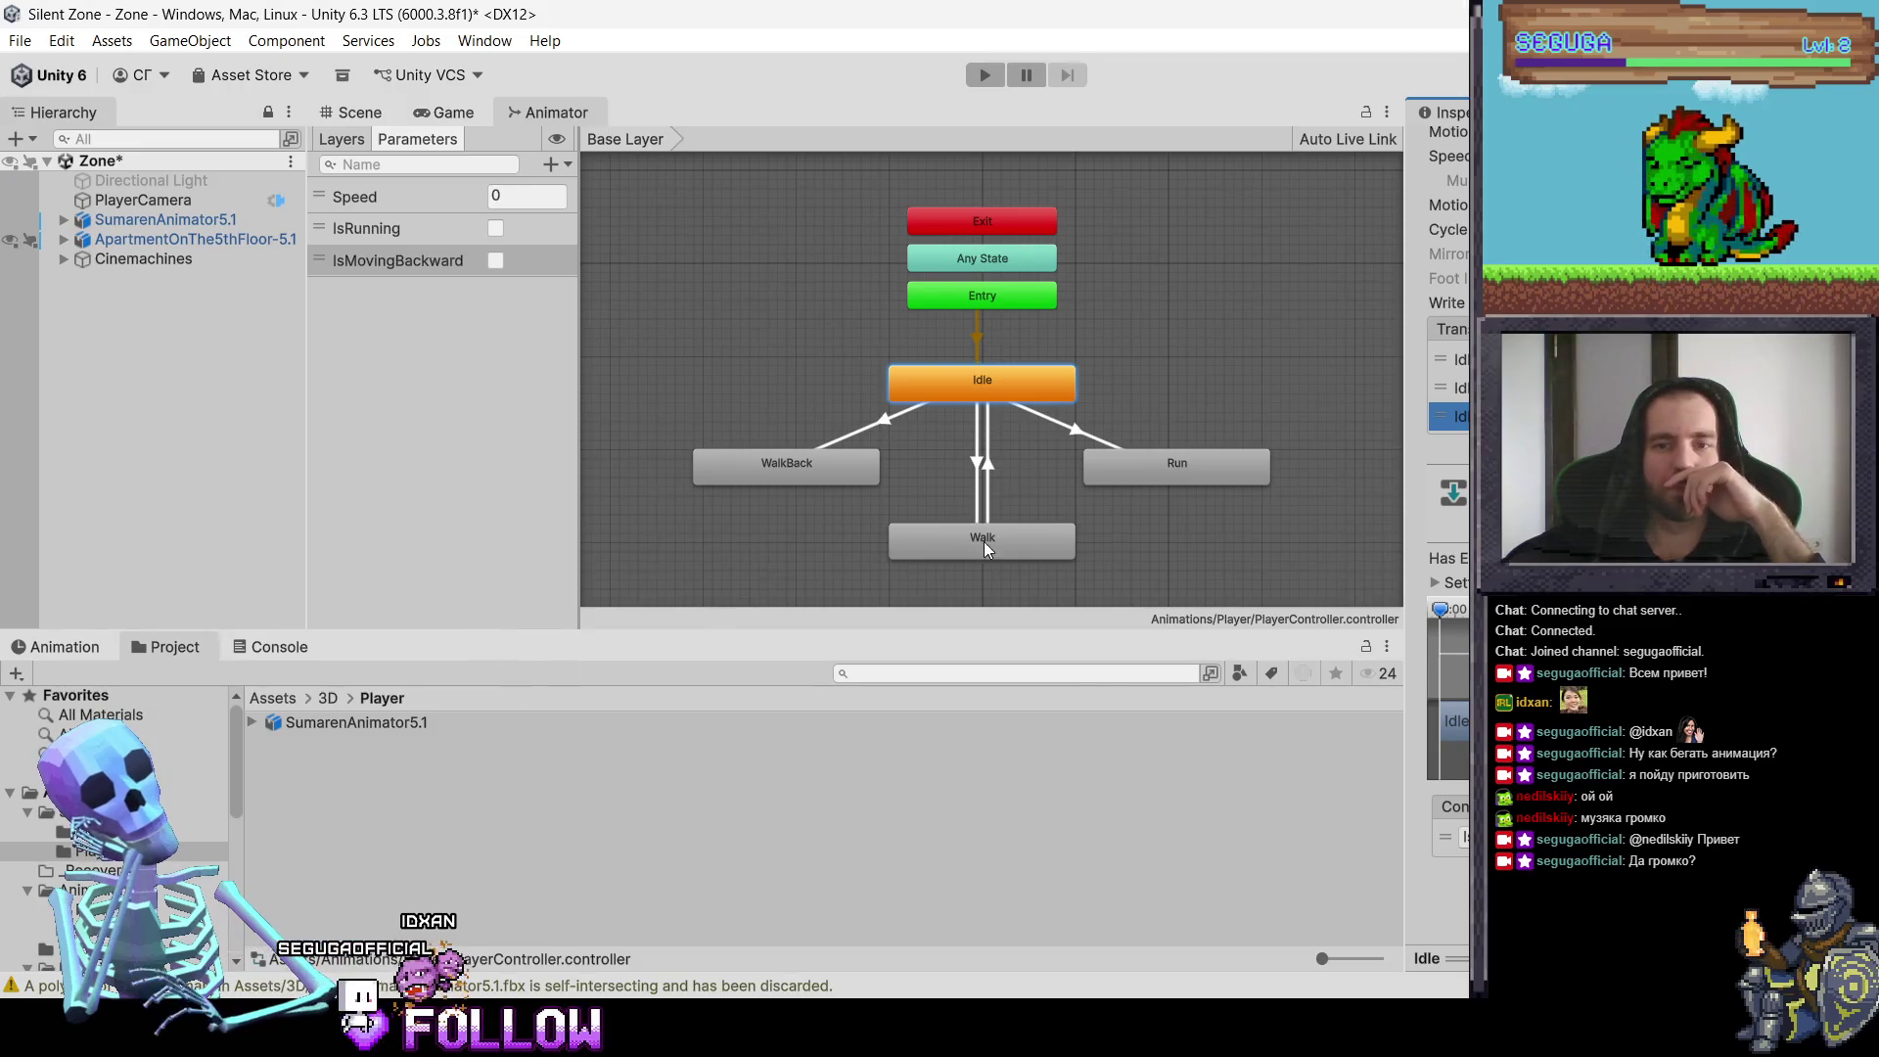
Step: Create a transition from Walk to Run and review its settings
{"action": "right_click", "coordinate": [1038, 546]}
{"action": "left_click", "coordinate": [1125, 559]}
{"action": "left_click", "coordinate": [1164, 472]}
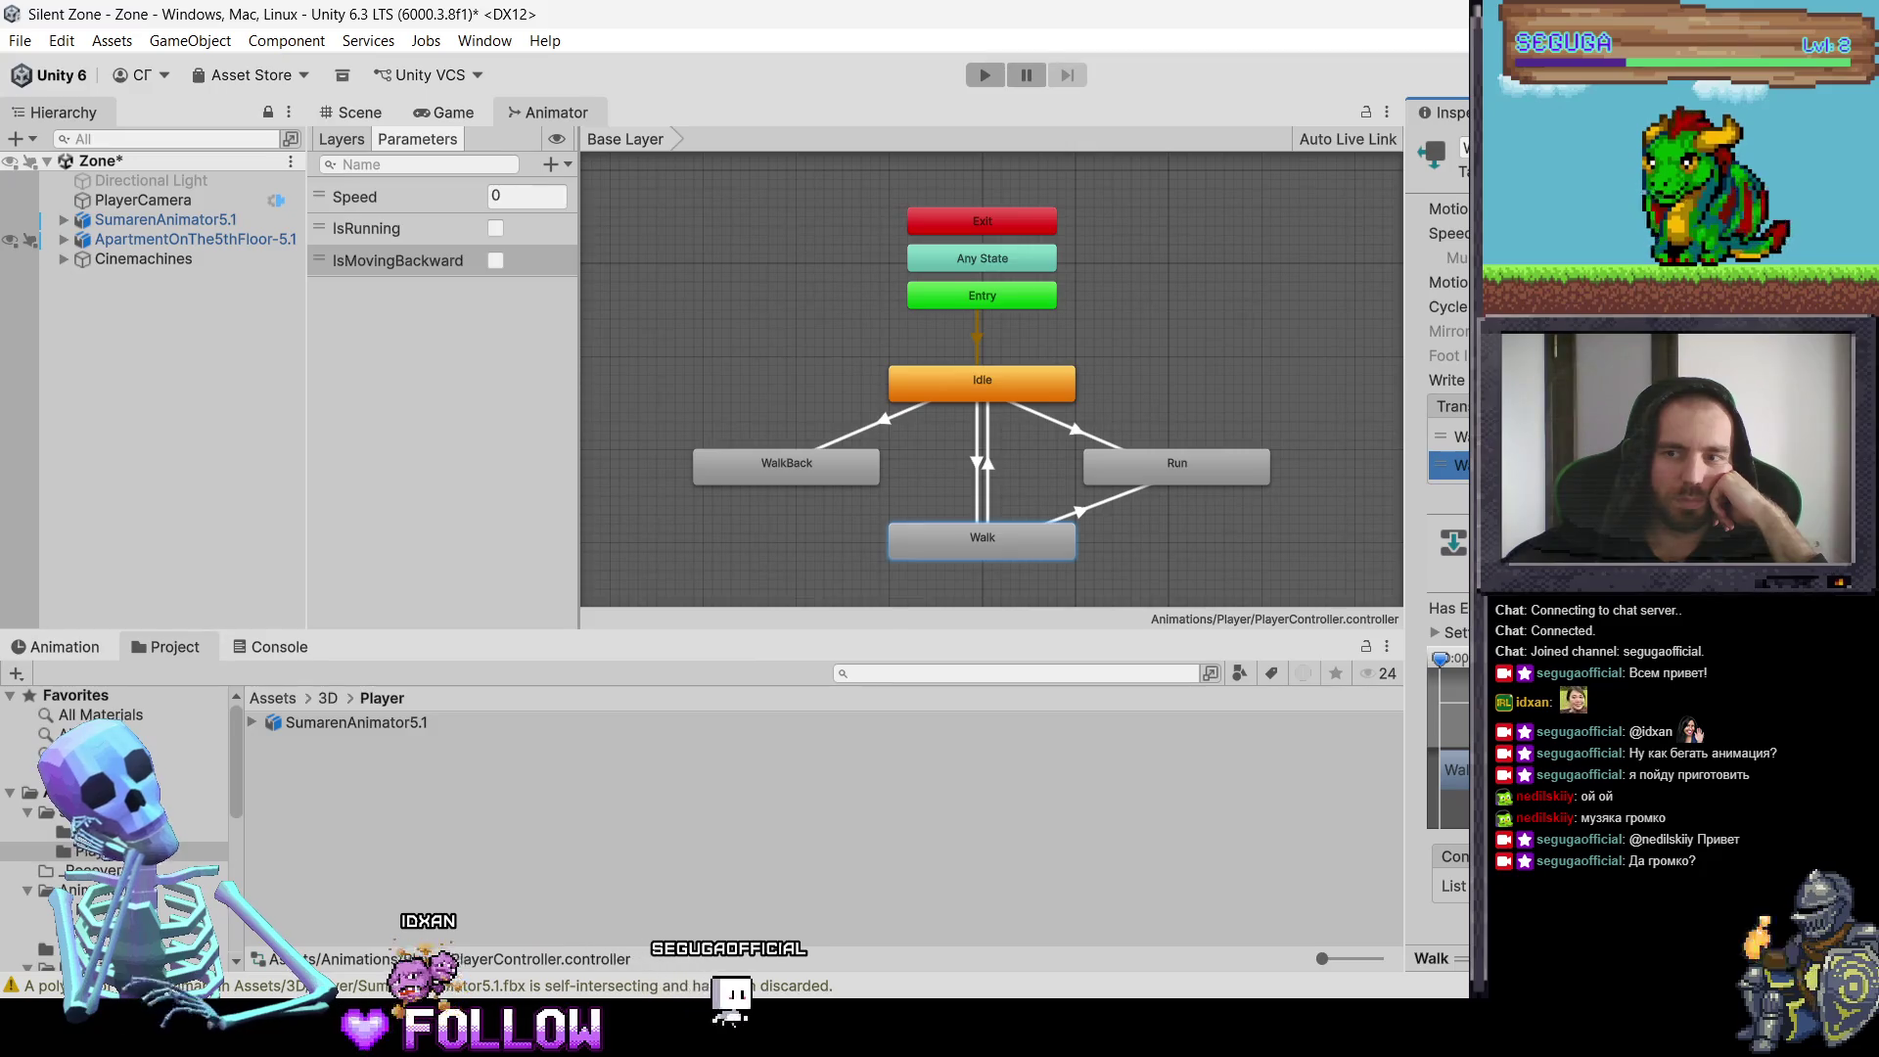
{"action": "scroll", "coordinate": [1439, 489], "scroll_direction": "down", "scroll_amount": 2}
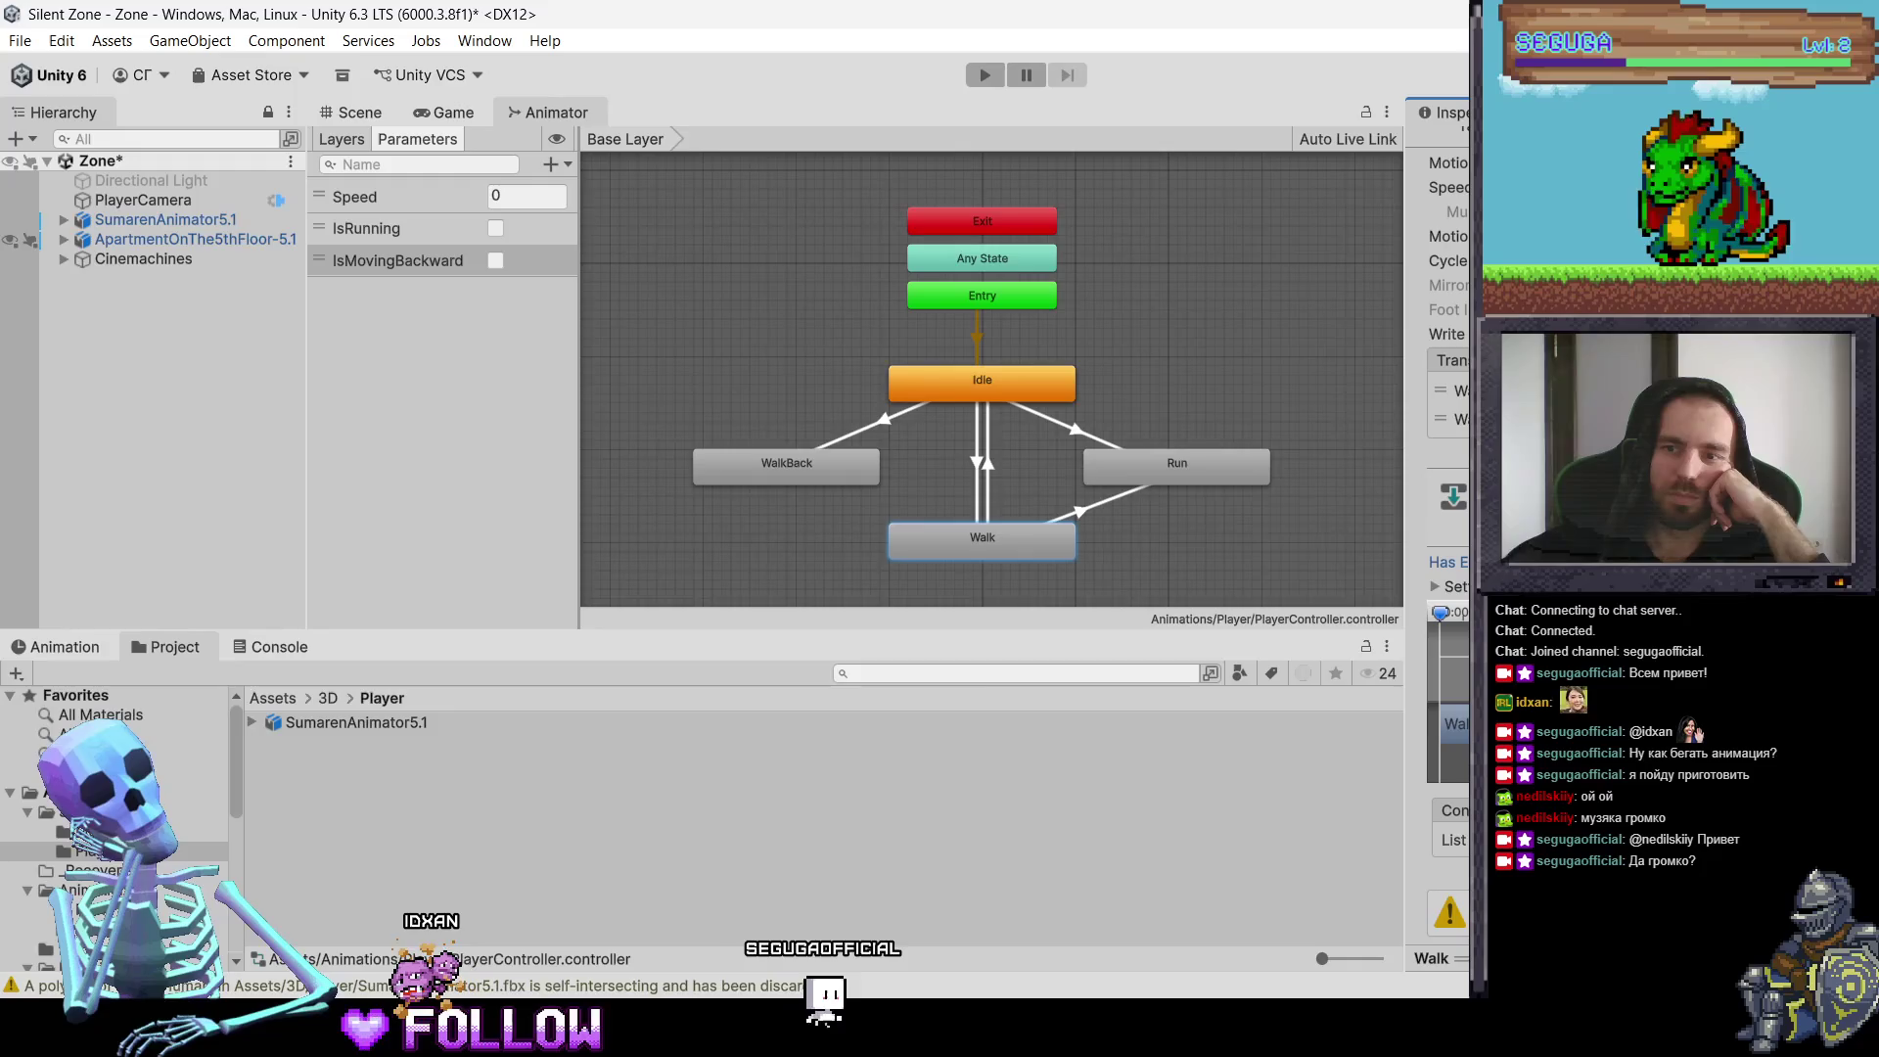
{"action": "scroll", "coordinate": [1449, 489], "scroll_direction": "down", "scroll_amount": 2}
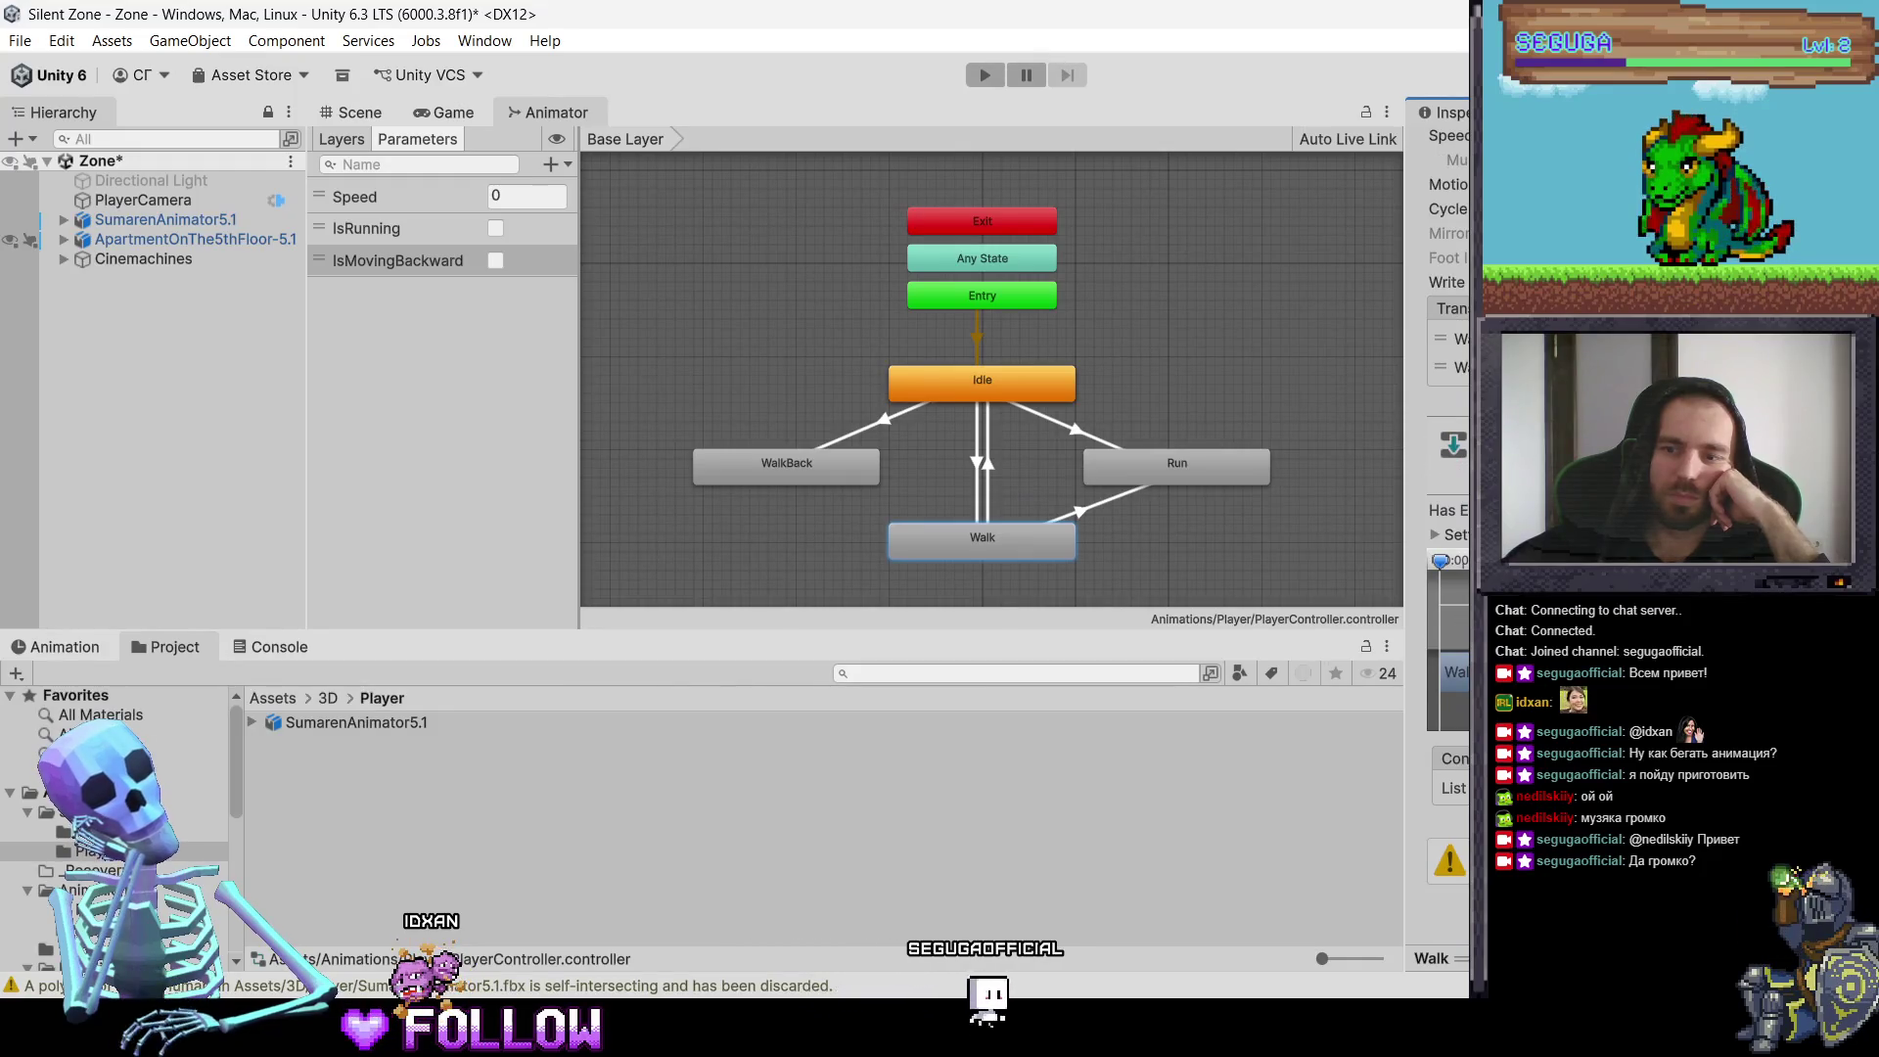
{"action": "scroll", "coordinate": [1449, 489], "scroll_direction": "up", "scroll_amount": 2}
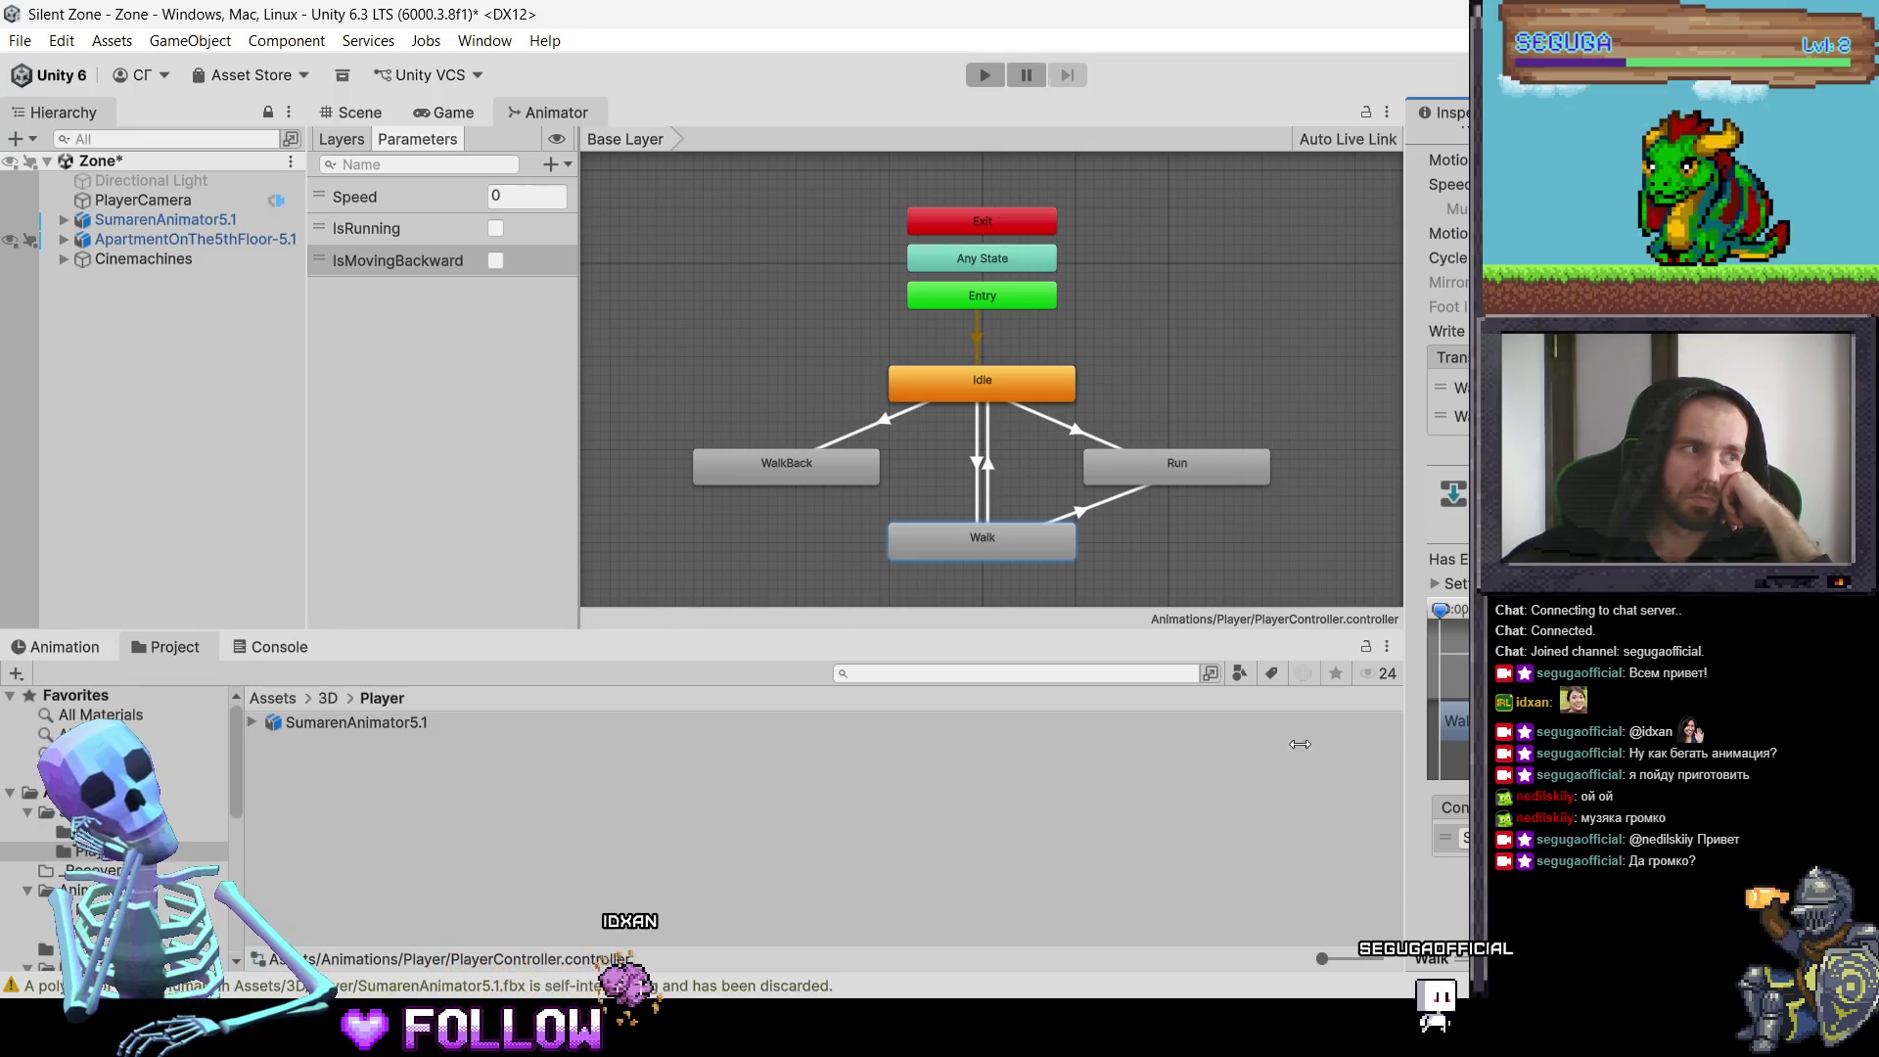
Step: Add a transition from Walk to WalkBack and select its condition in the Inspector
{"action": "right_click", "coordinate": [948, 550]}
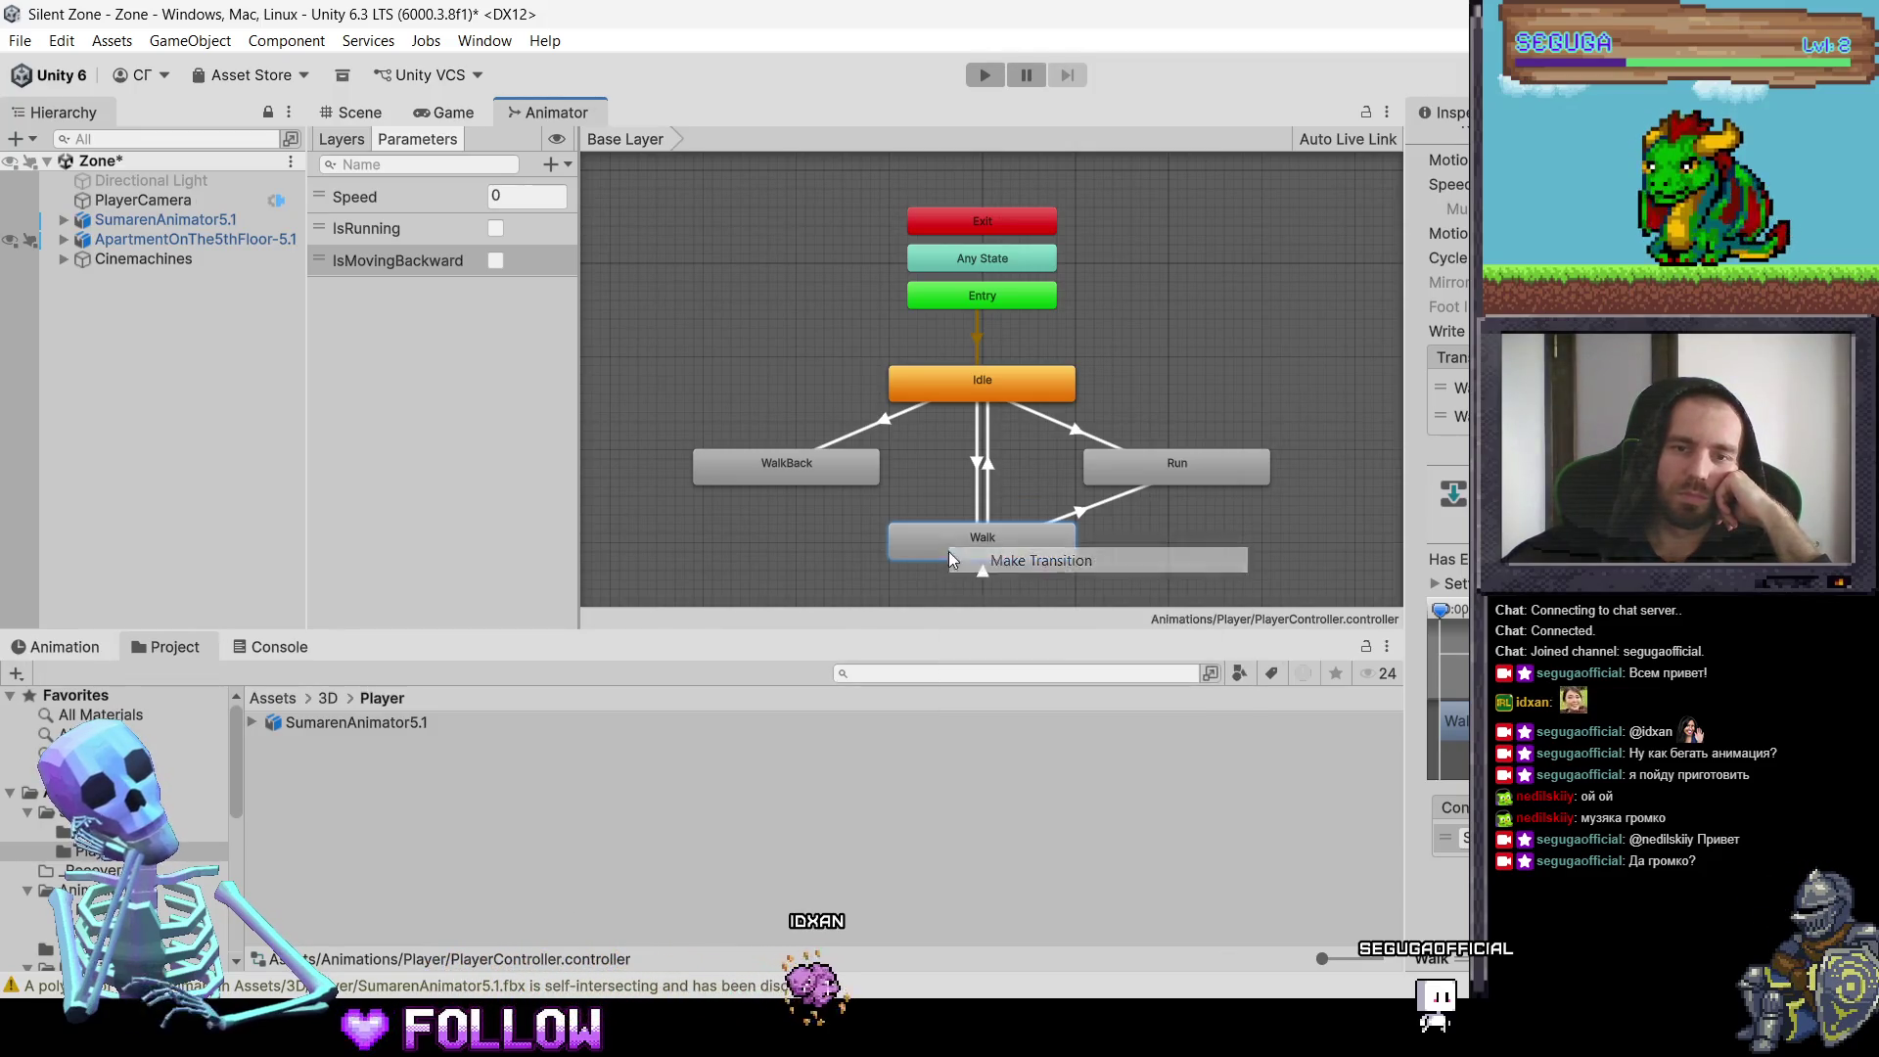
{"action": "left_click", "coordinate": [969, 560]}
{"action": "left_click", "coordinate": [843, 484]}
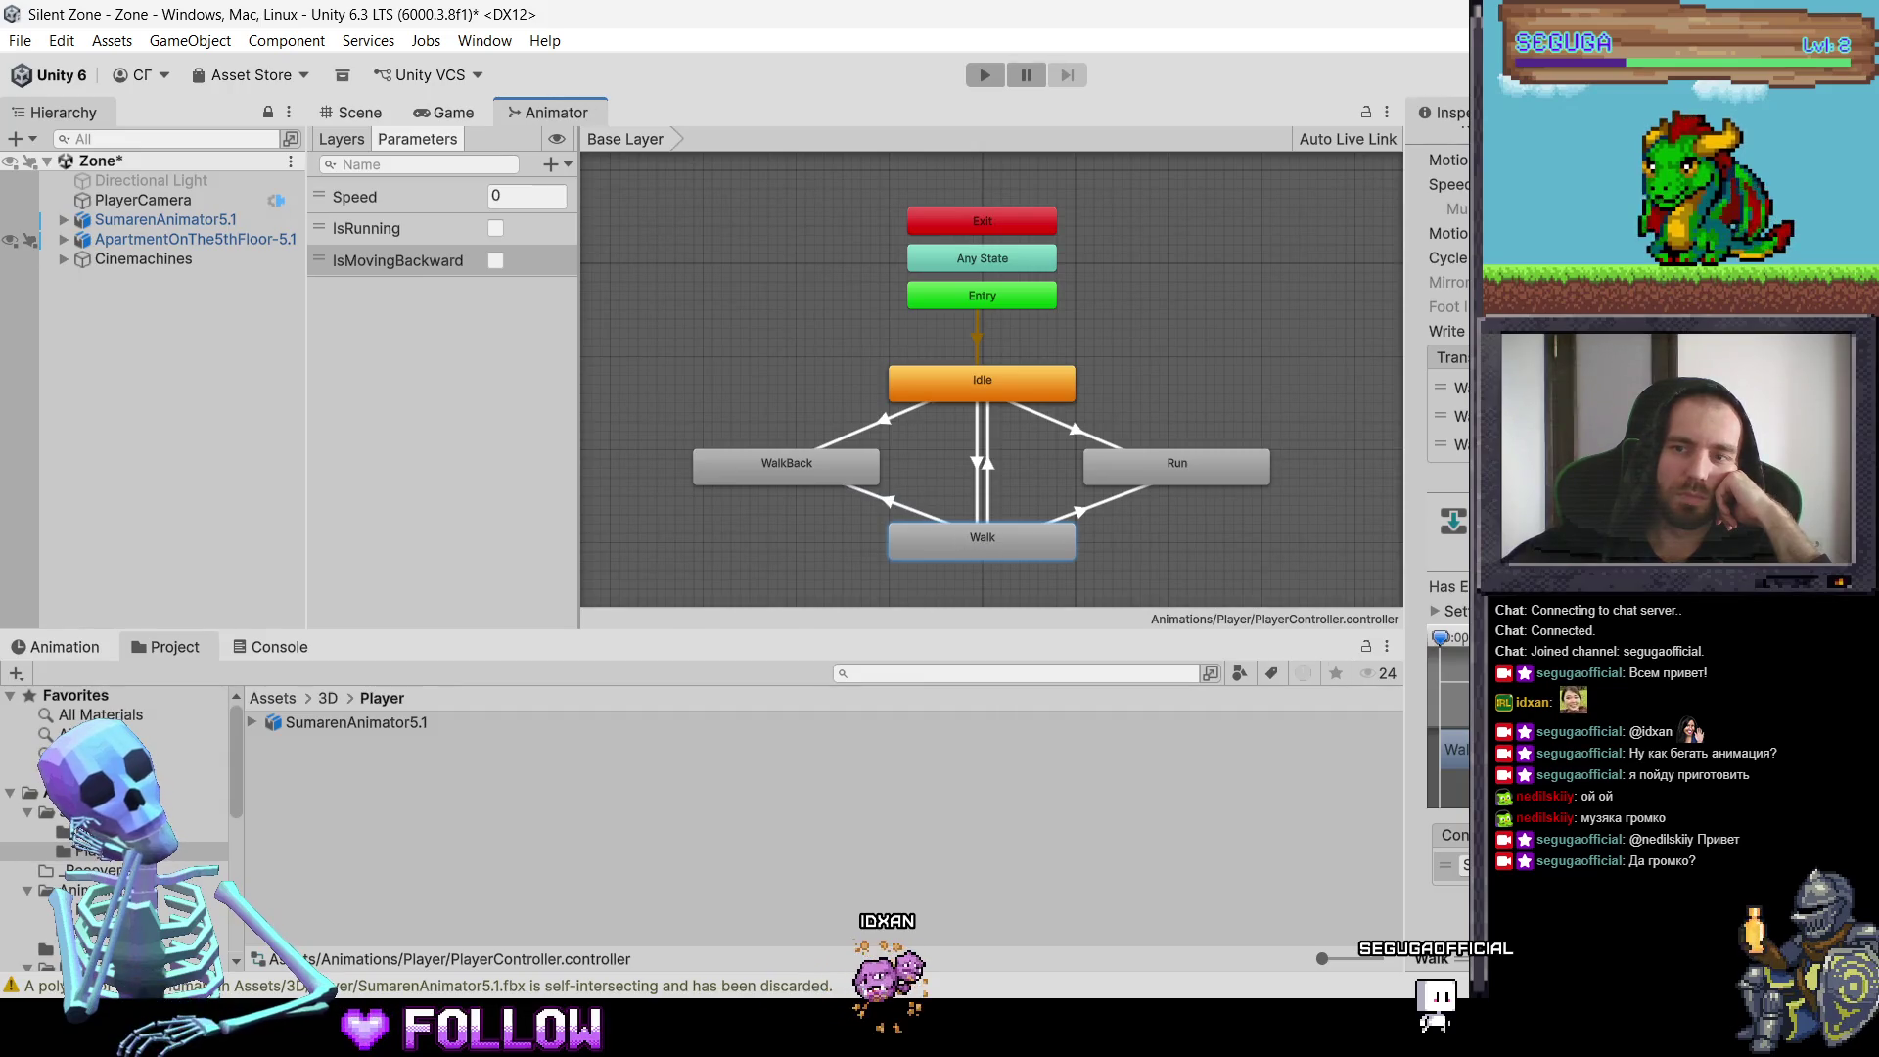
{"action": "left_click", "coordinate": [1449, 444]}
{"action": "scroll", "coordinate": [1438, 441], "scroll_direction": "down", "scroll_amount": 1}
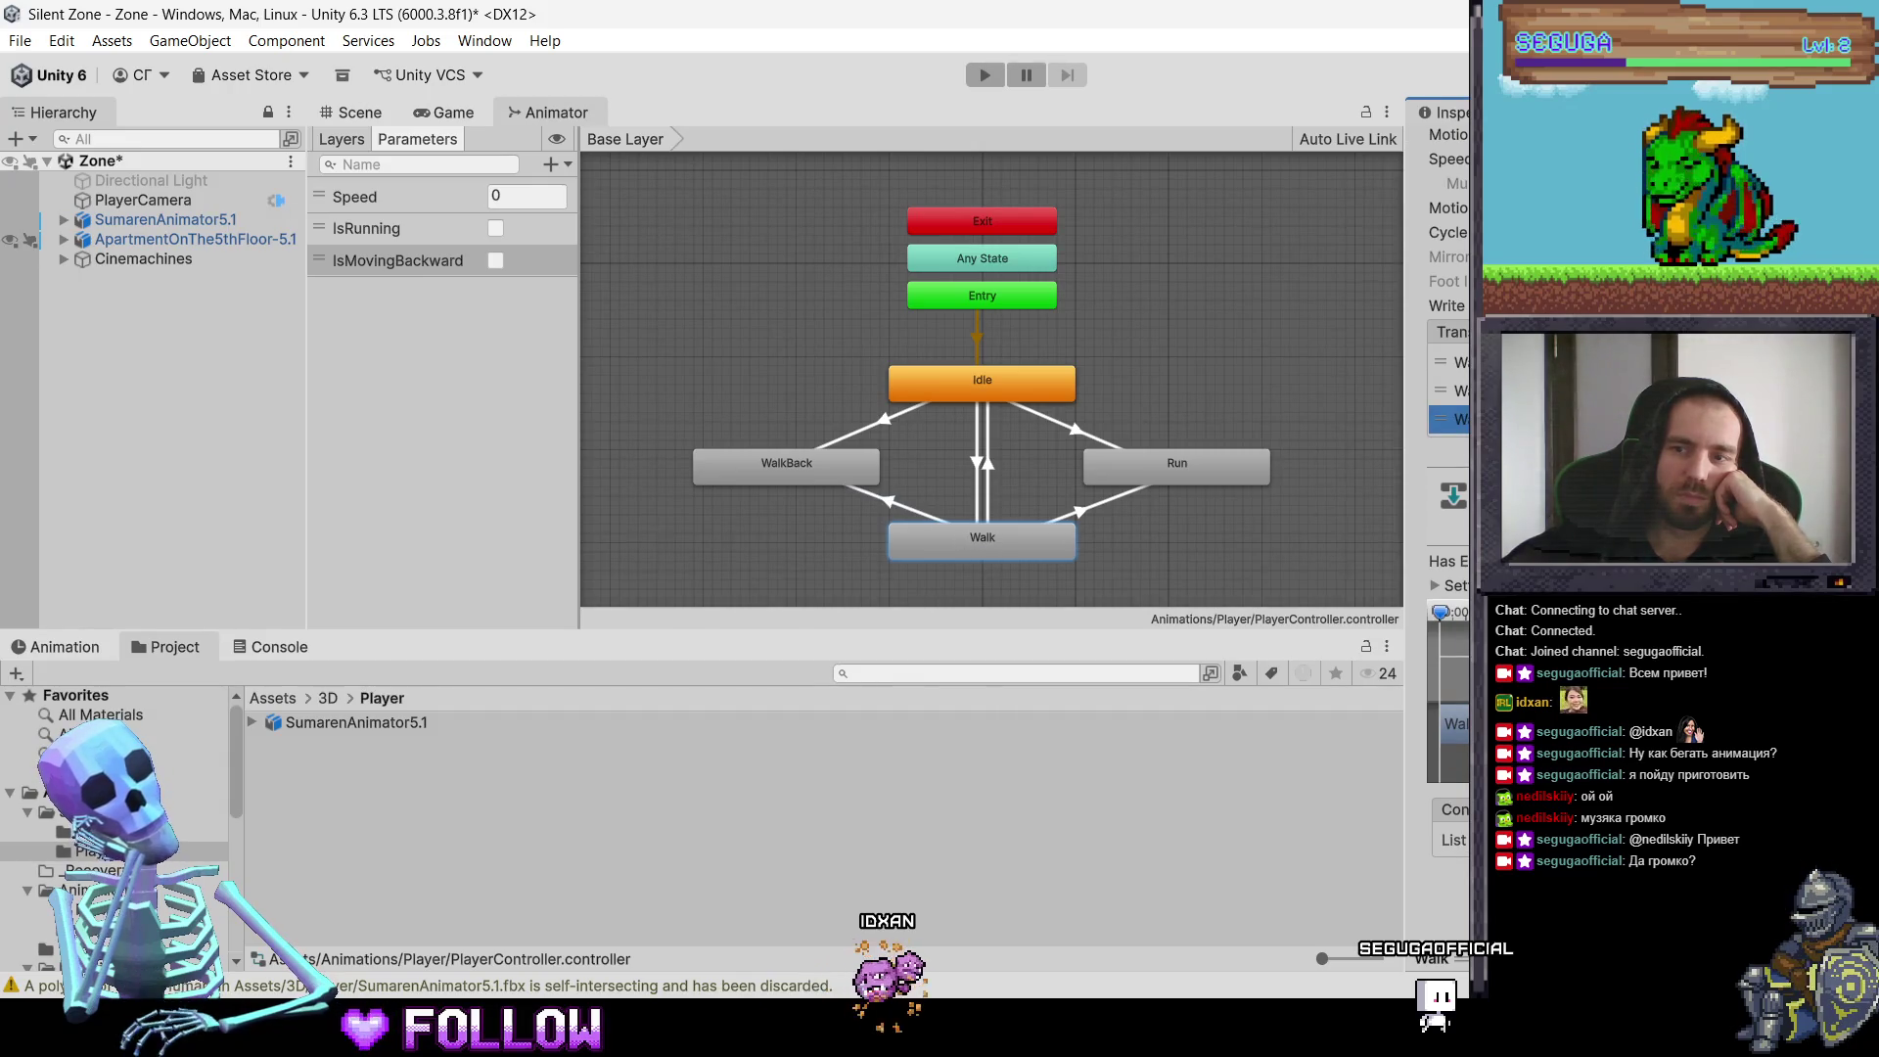
{"action": "scroll", "coordinate": [1439, 440], "scroll_direction": "down", "scroll_amount": 2}
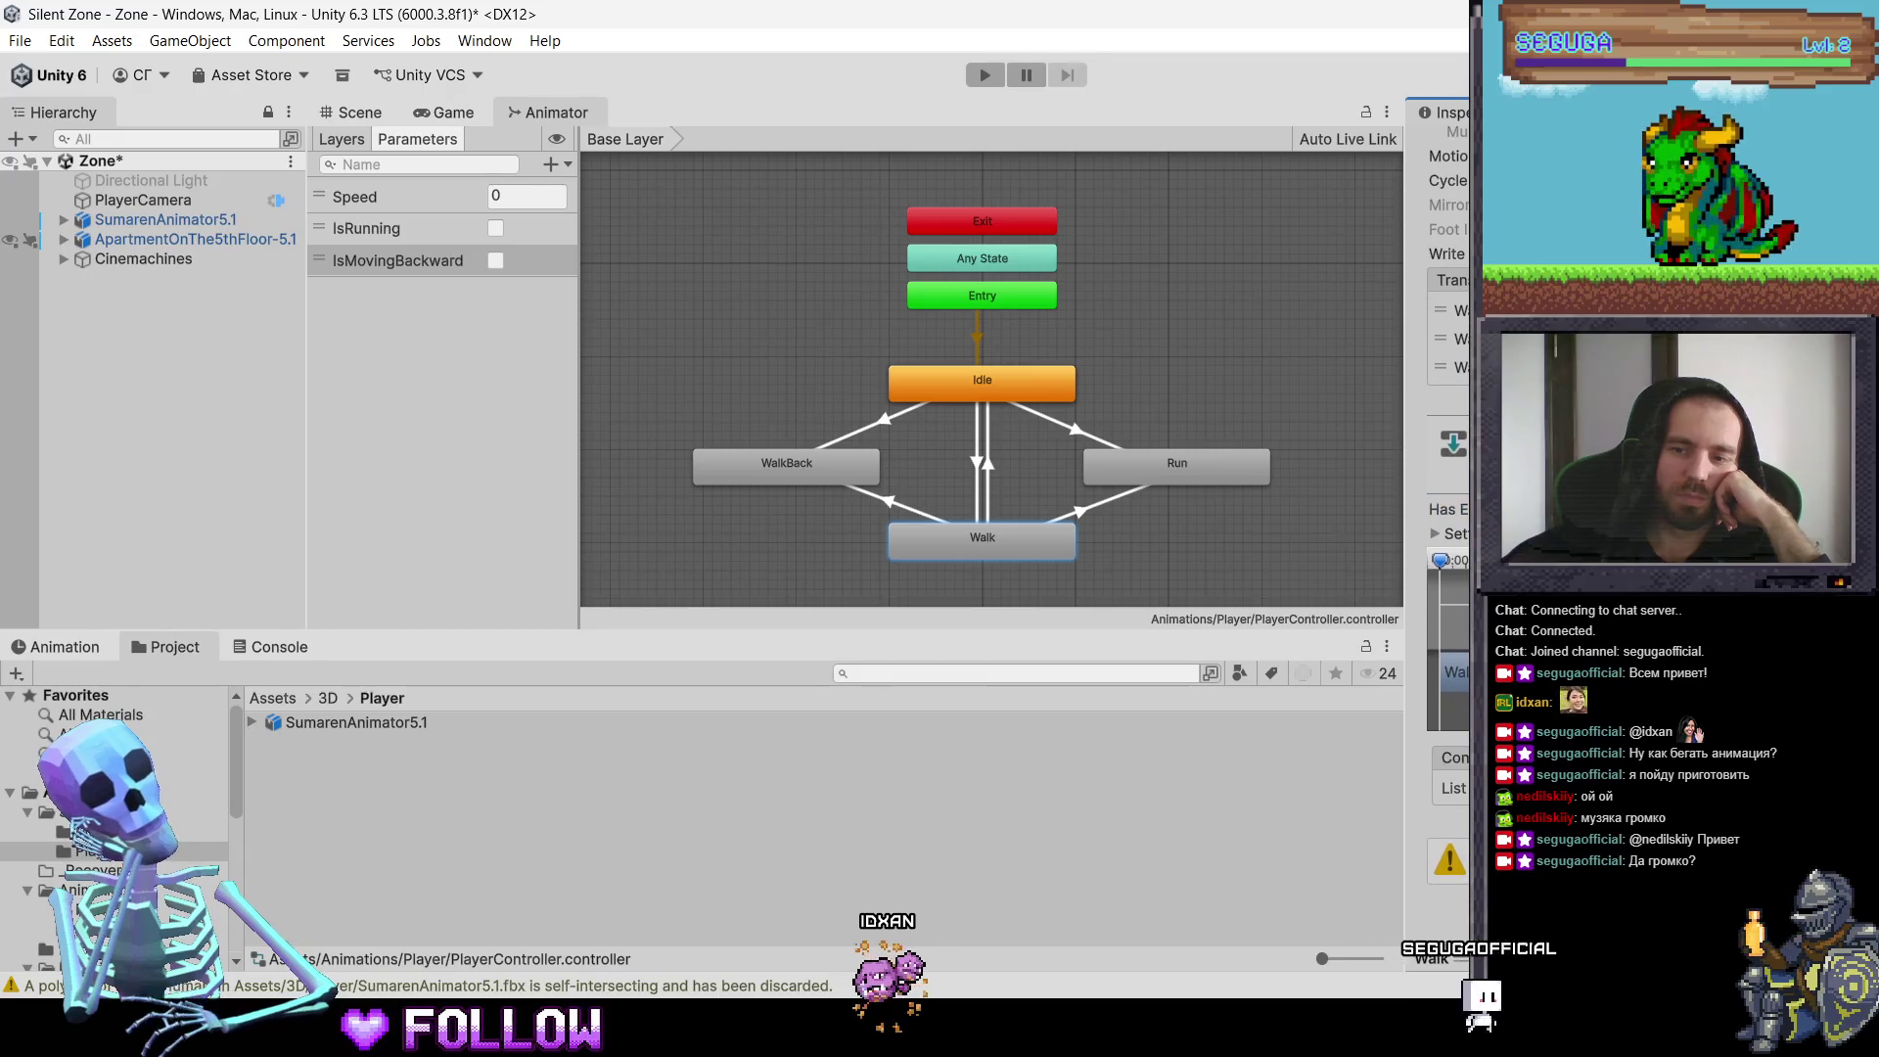
{"action": "scroll", "coordinate": [1438, 441], "scroll_direction": "up", "scroll_amount": 2}
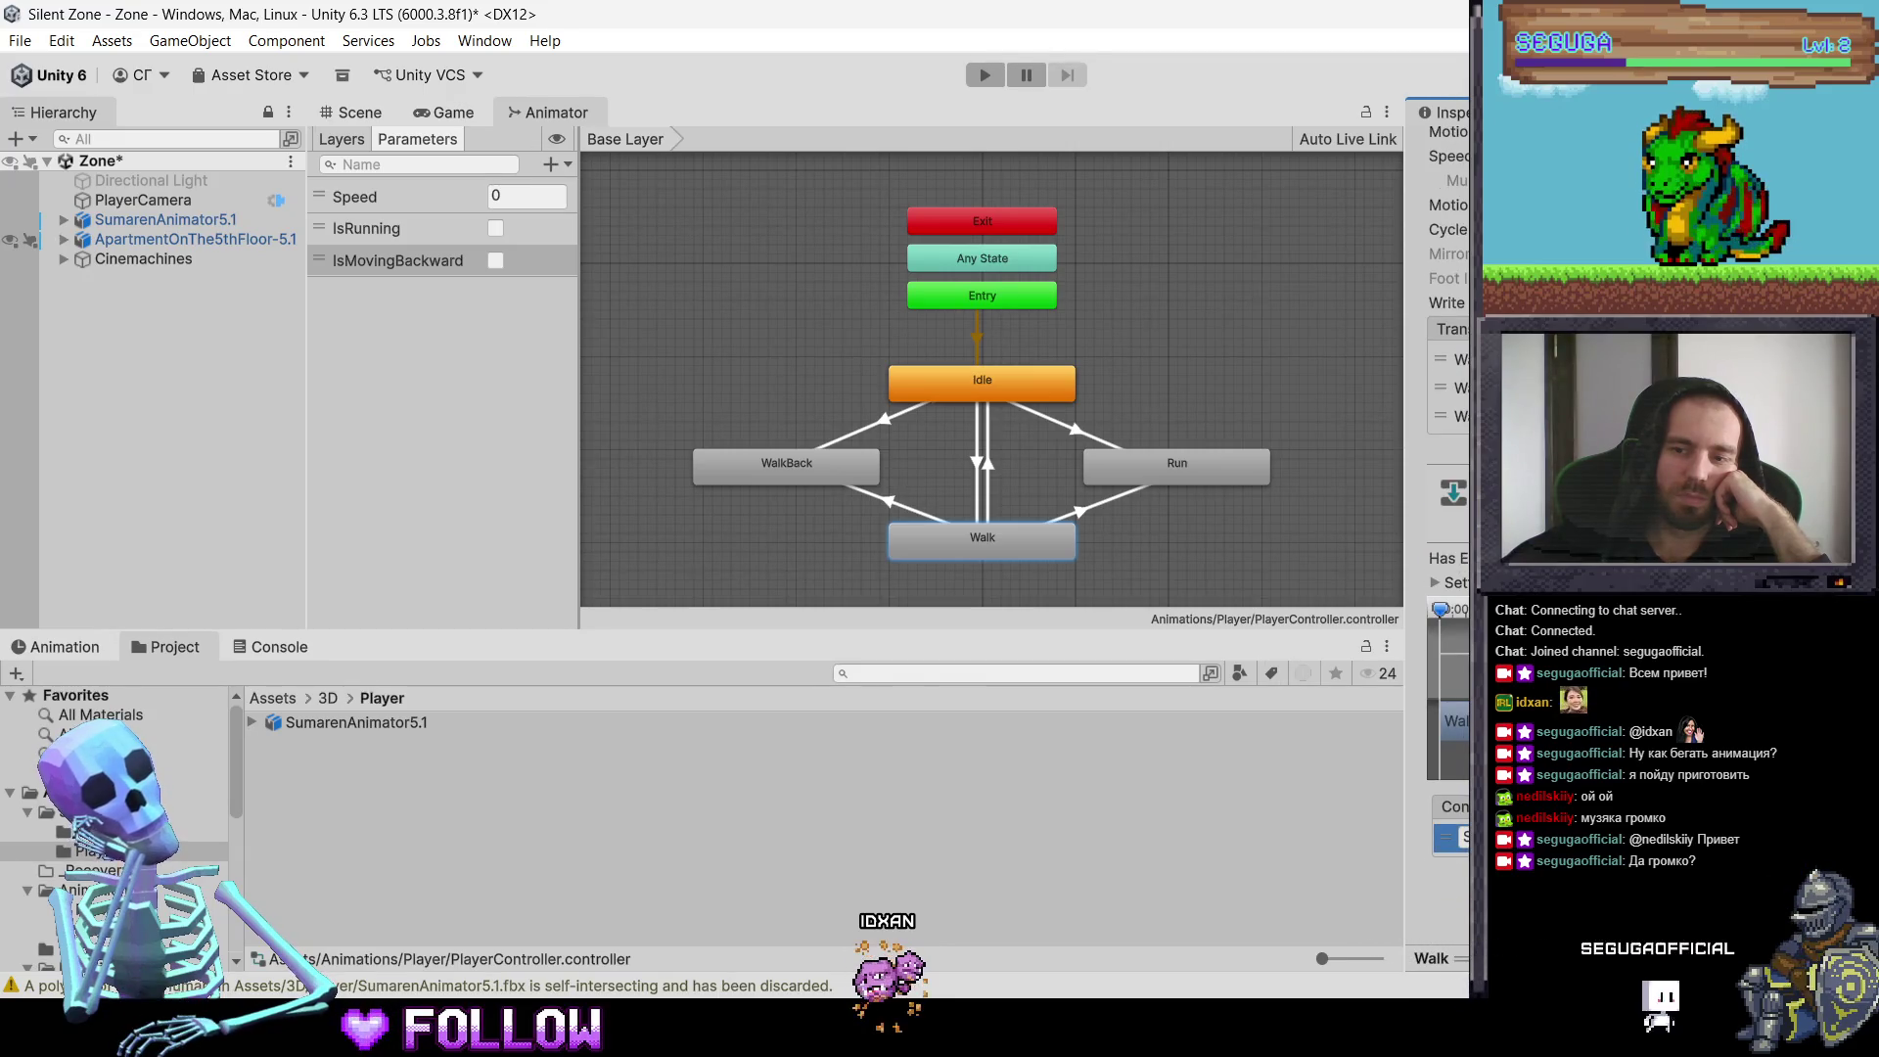
{"action": "left_click", "coordinate": [1448, 839]}
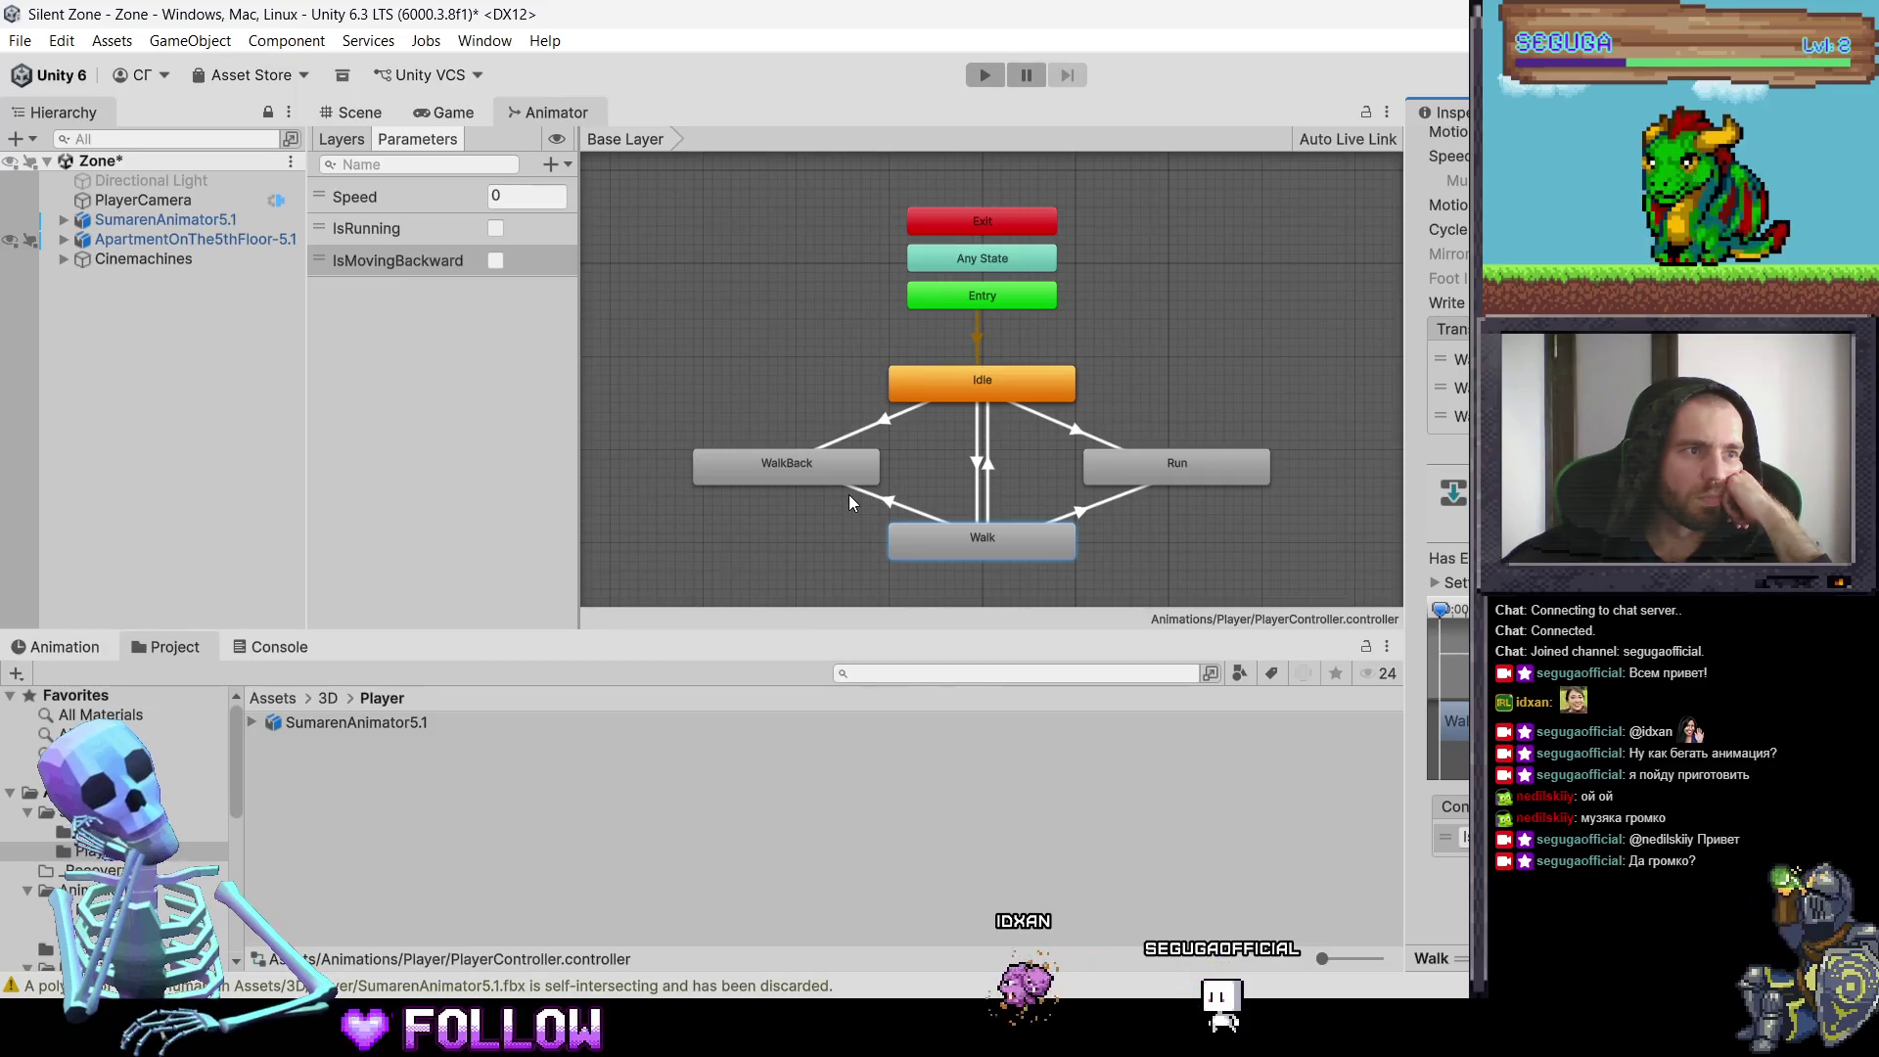
{"action": "right_click", "coordinate": [1044, 536]}
{"action": "left_click", "coordinate": [1196, 473]}
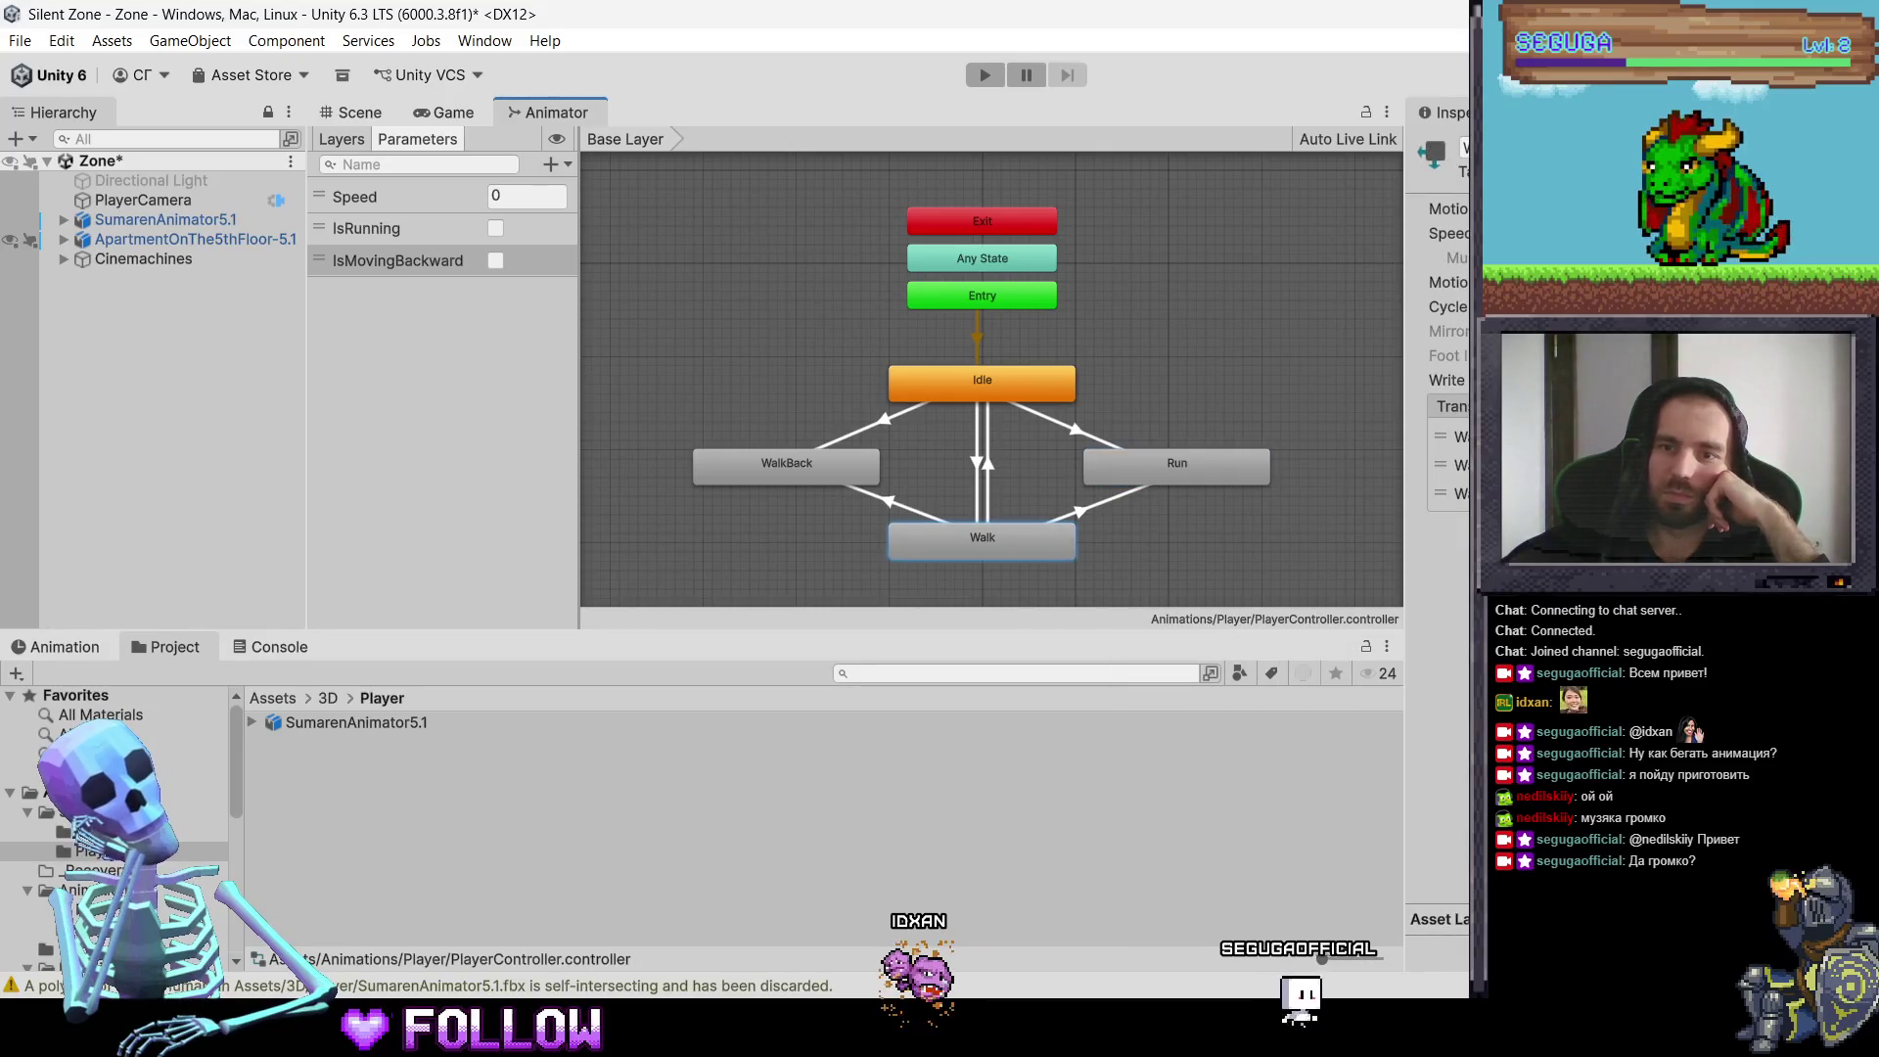
{"action": "left_click", "coordinate": [1448, 465]}
{"action": "scroll", "coordinate": [1449, 441], "scroll_direction": "down", "scroll_amount": 2}
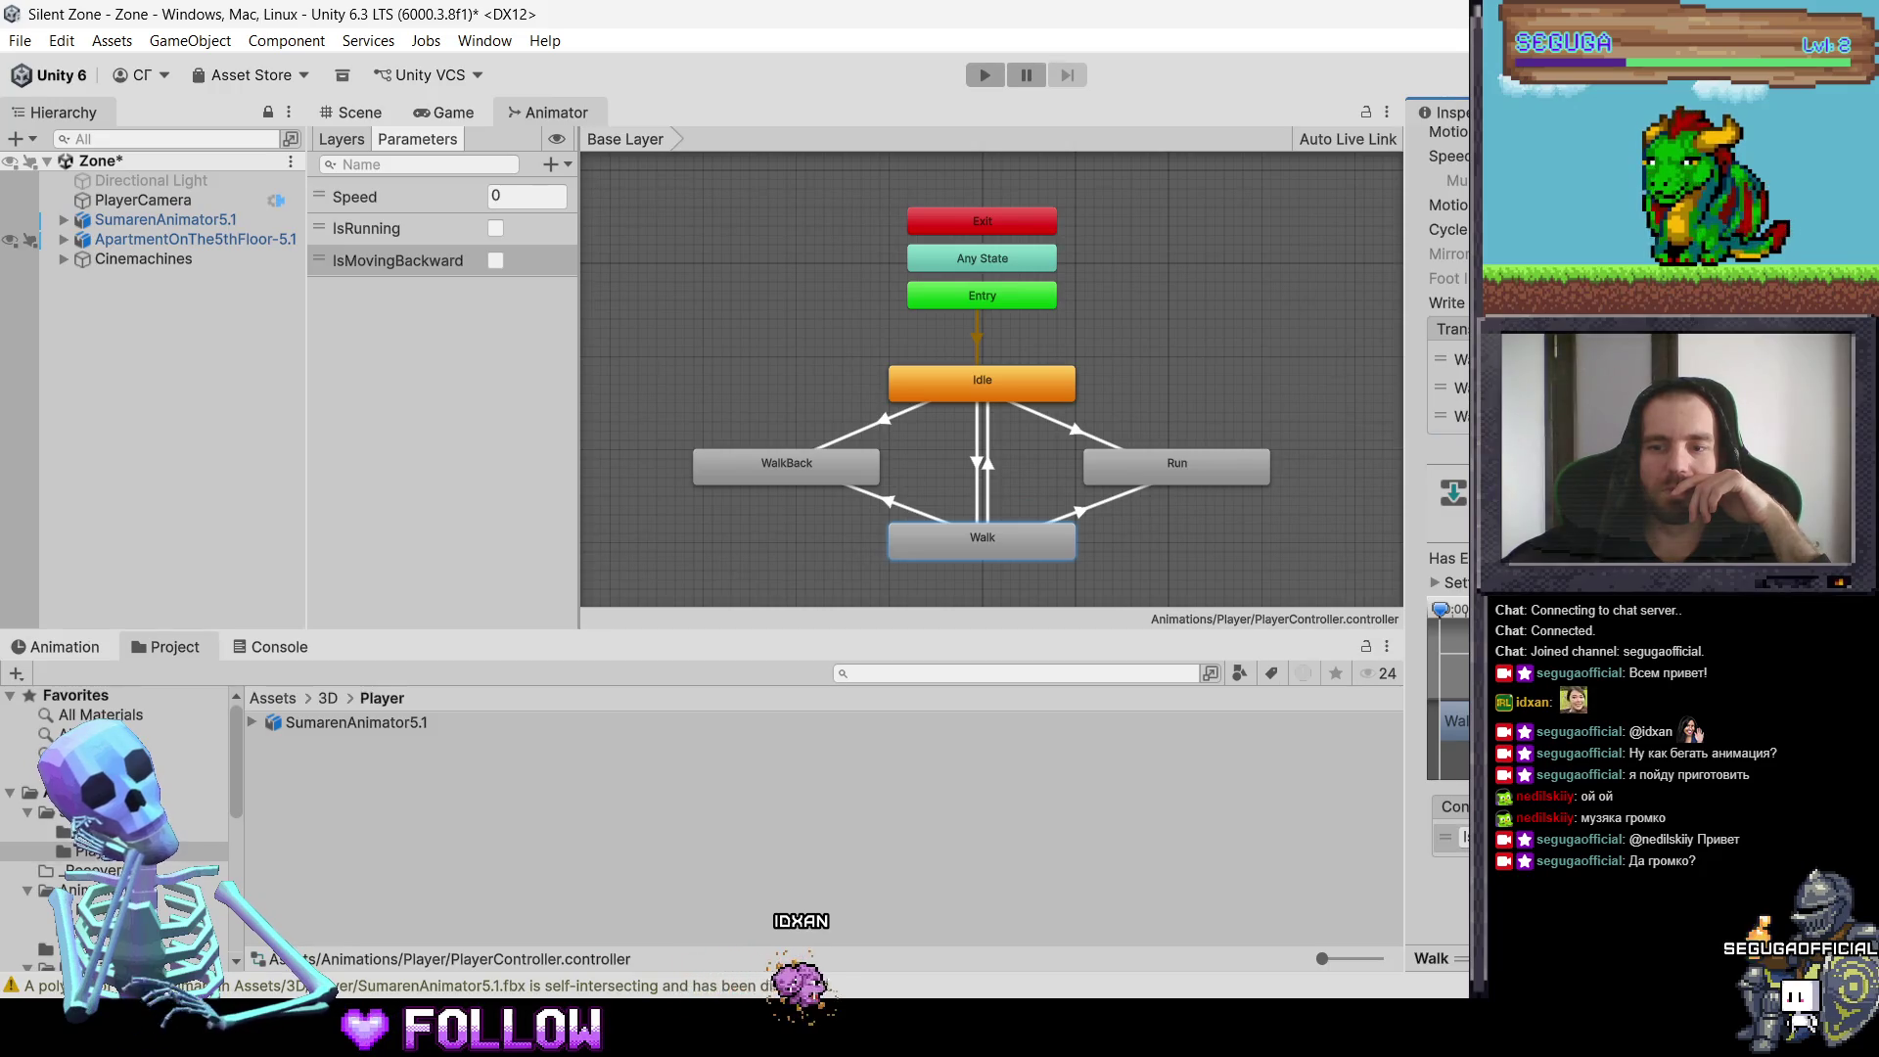
{"action": "left_click", "coordinate": [963, 558]}
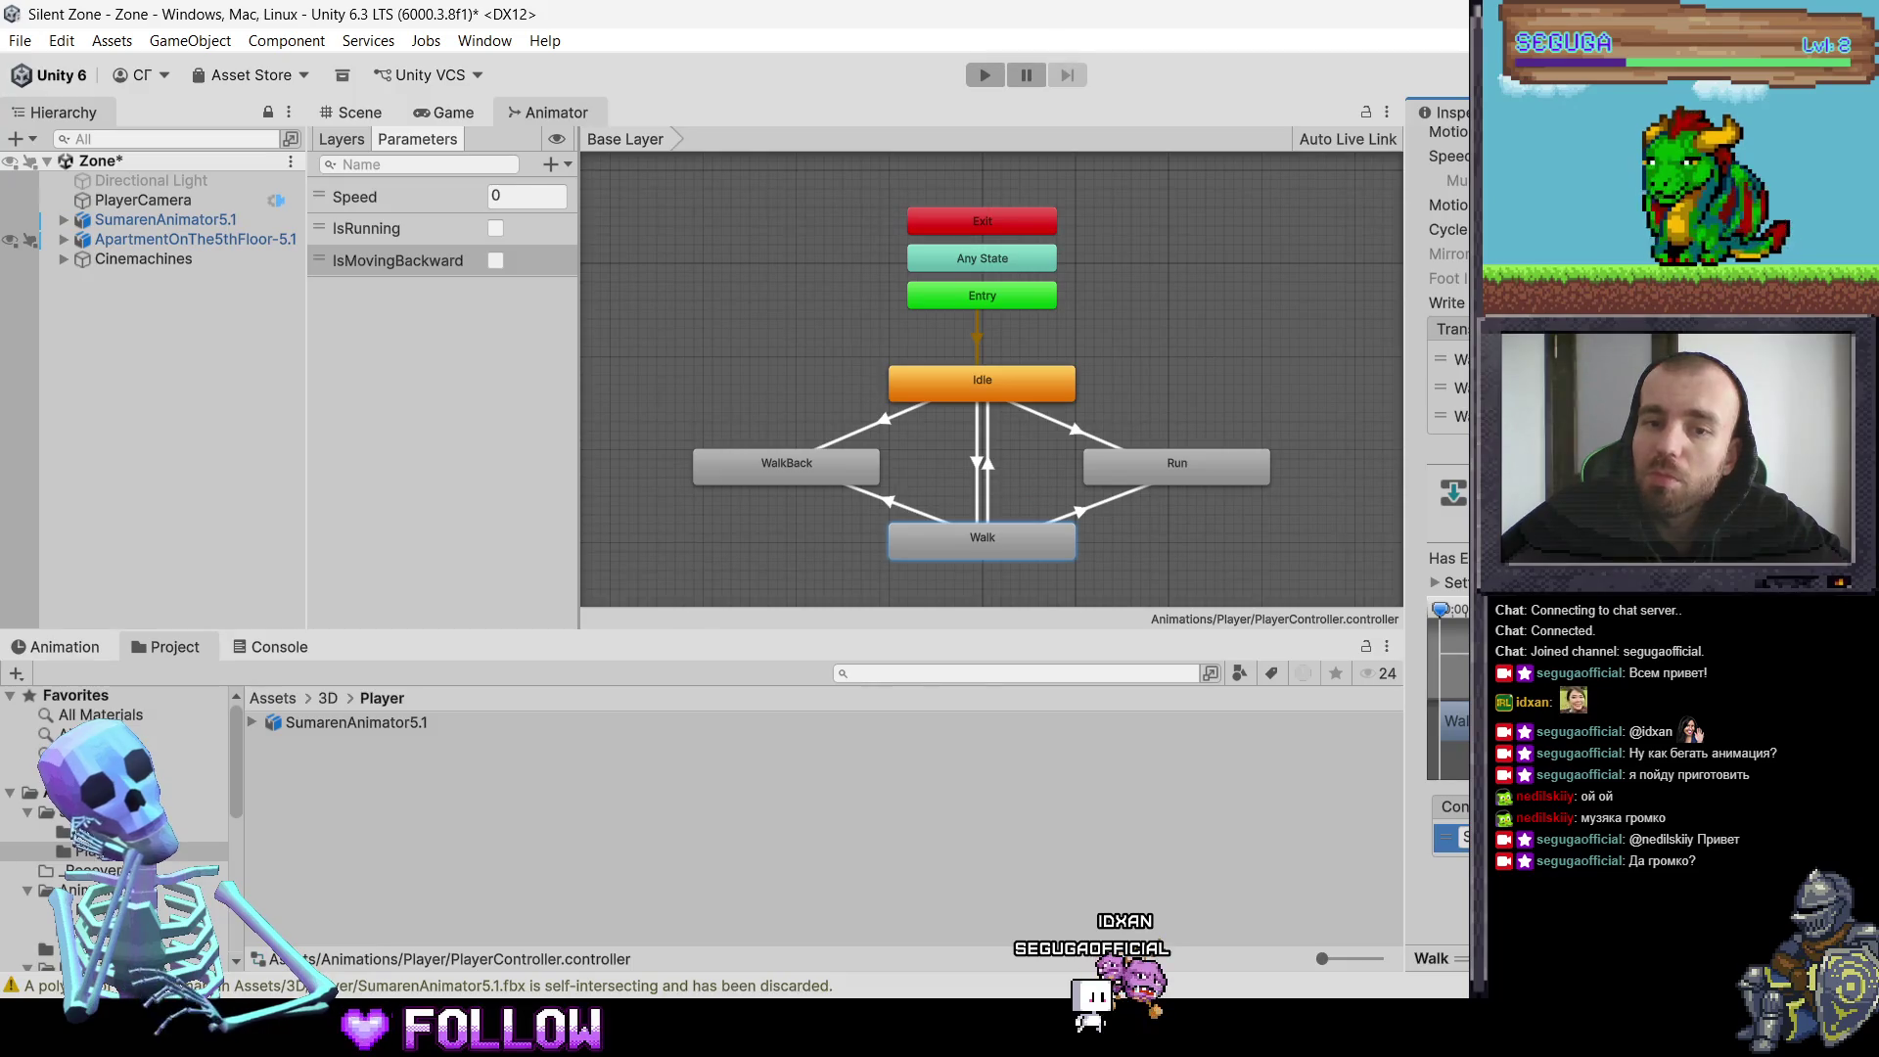
{"action": "left_click", "coordinate": [996, 392]}
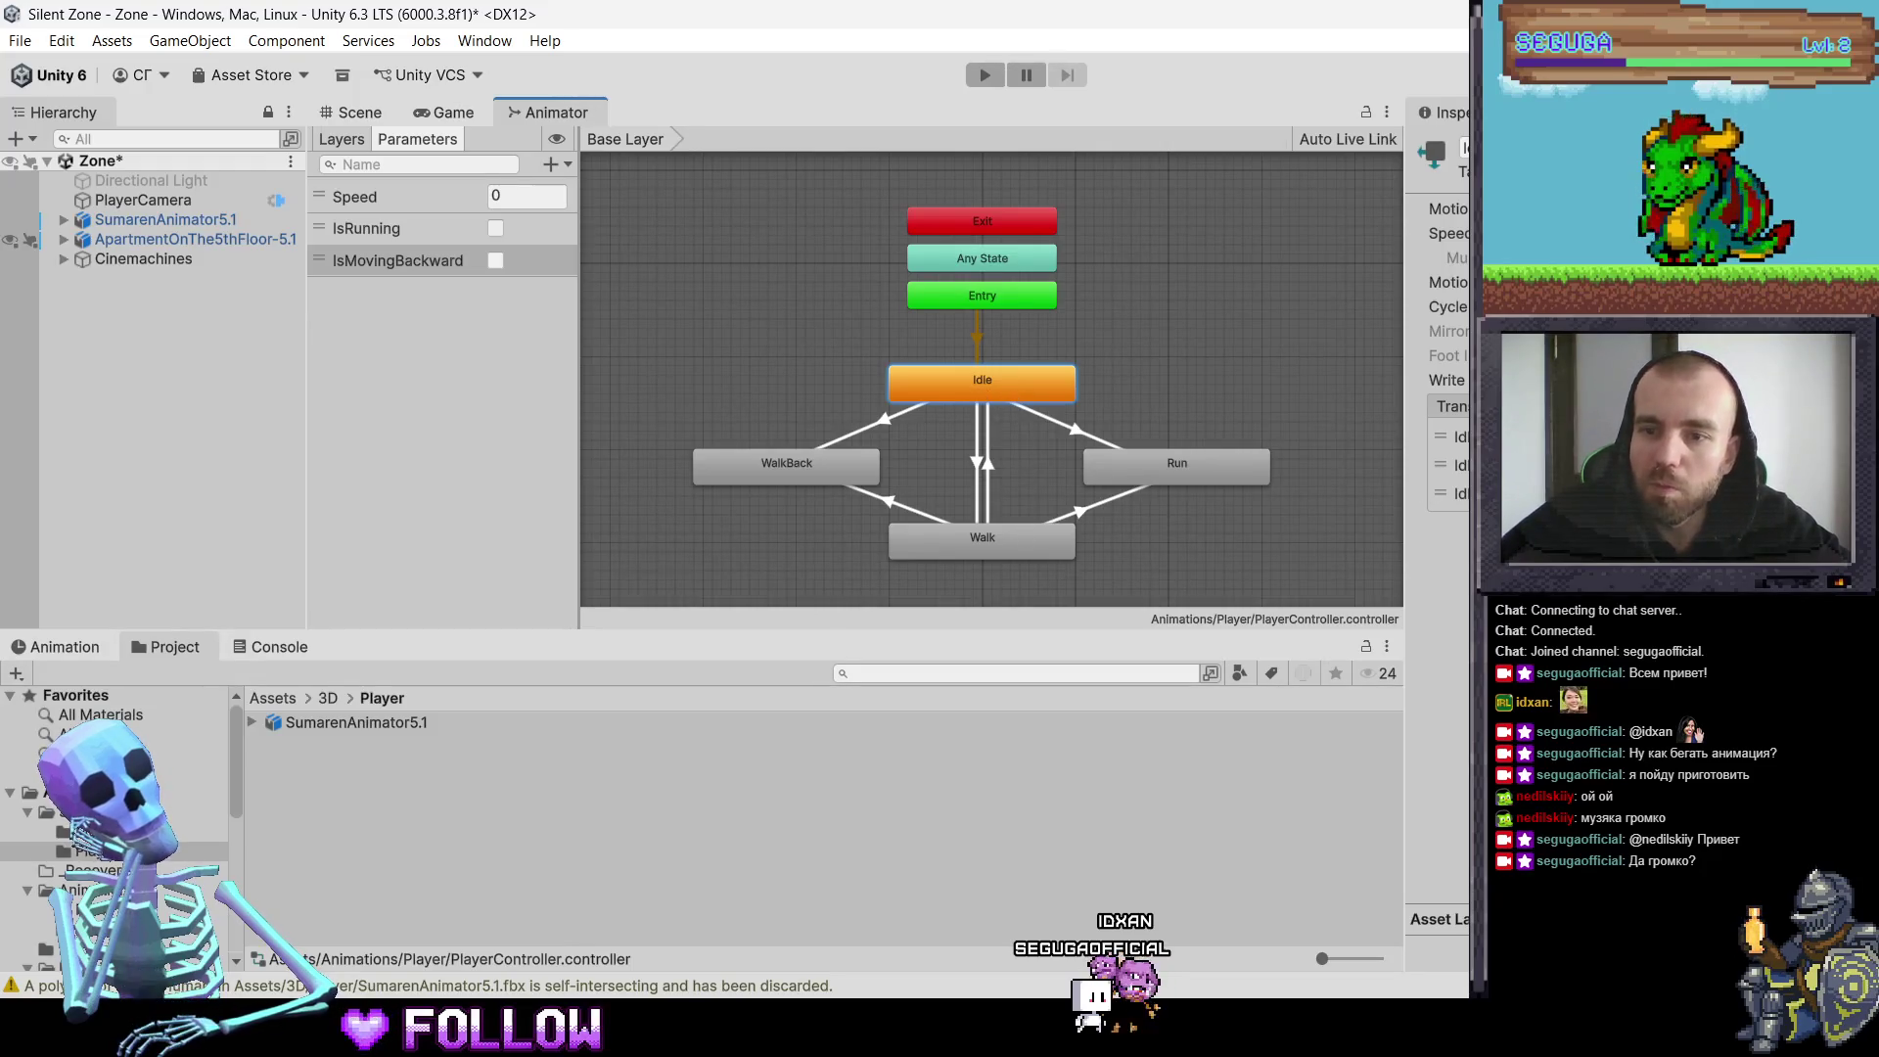
Step: Add second and third conditions to the Idle state's first transition
{"action": "left_click", "coordinate": [1459, 436]}
{"action": "scroll", "coordinate": [1449, 392], "scroll_direction": "down", "scroll_amount": 2}
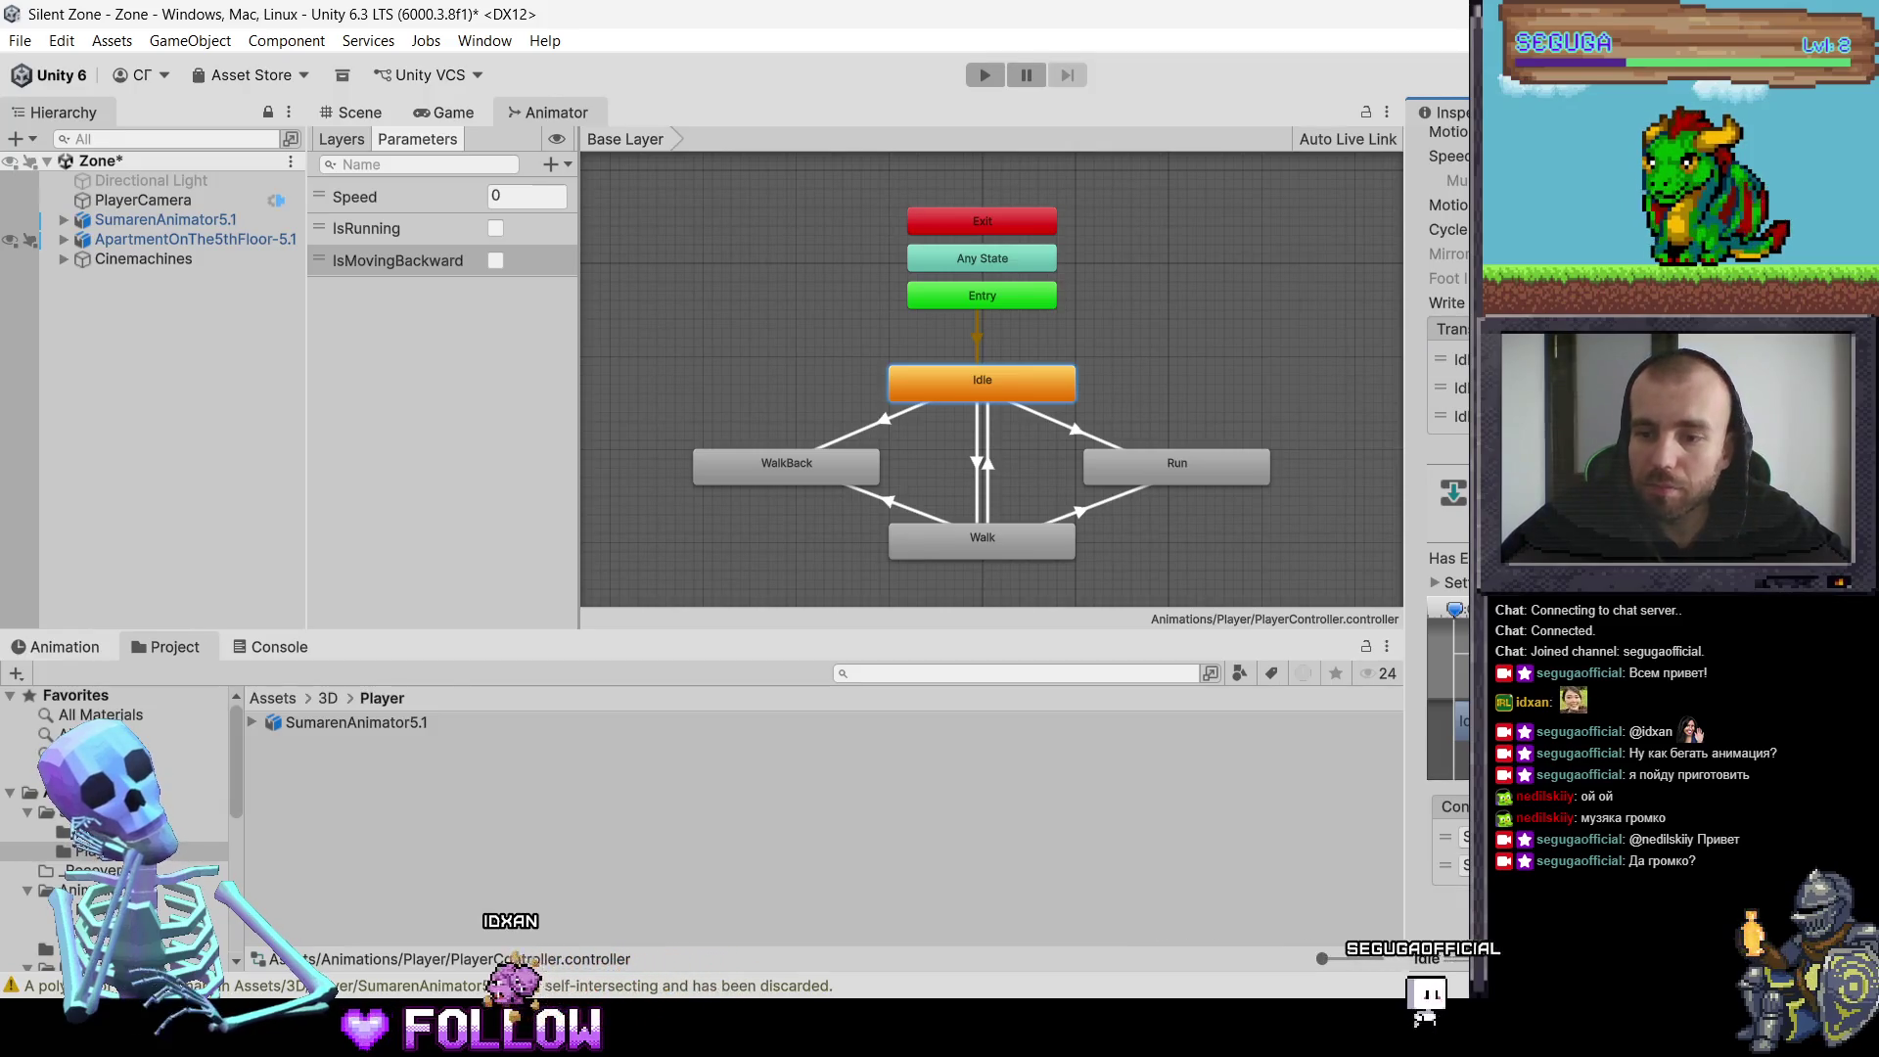
{"action": "left_click", "coordinate": [1805, 893]}
{"action": "left_click", "coordinate": [1465, 865]}
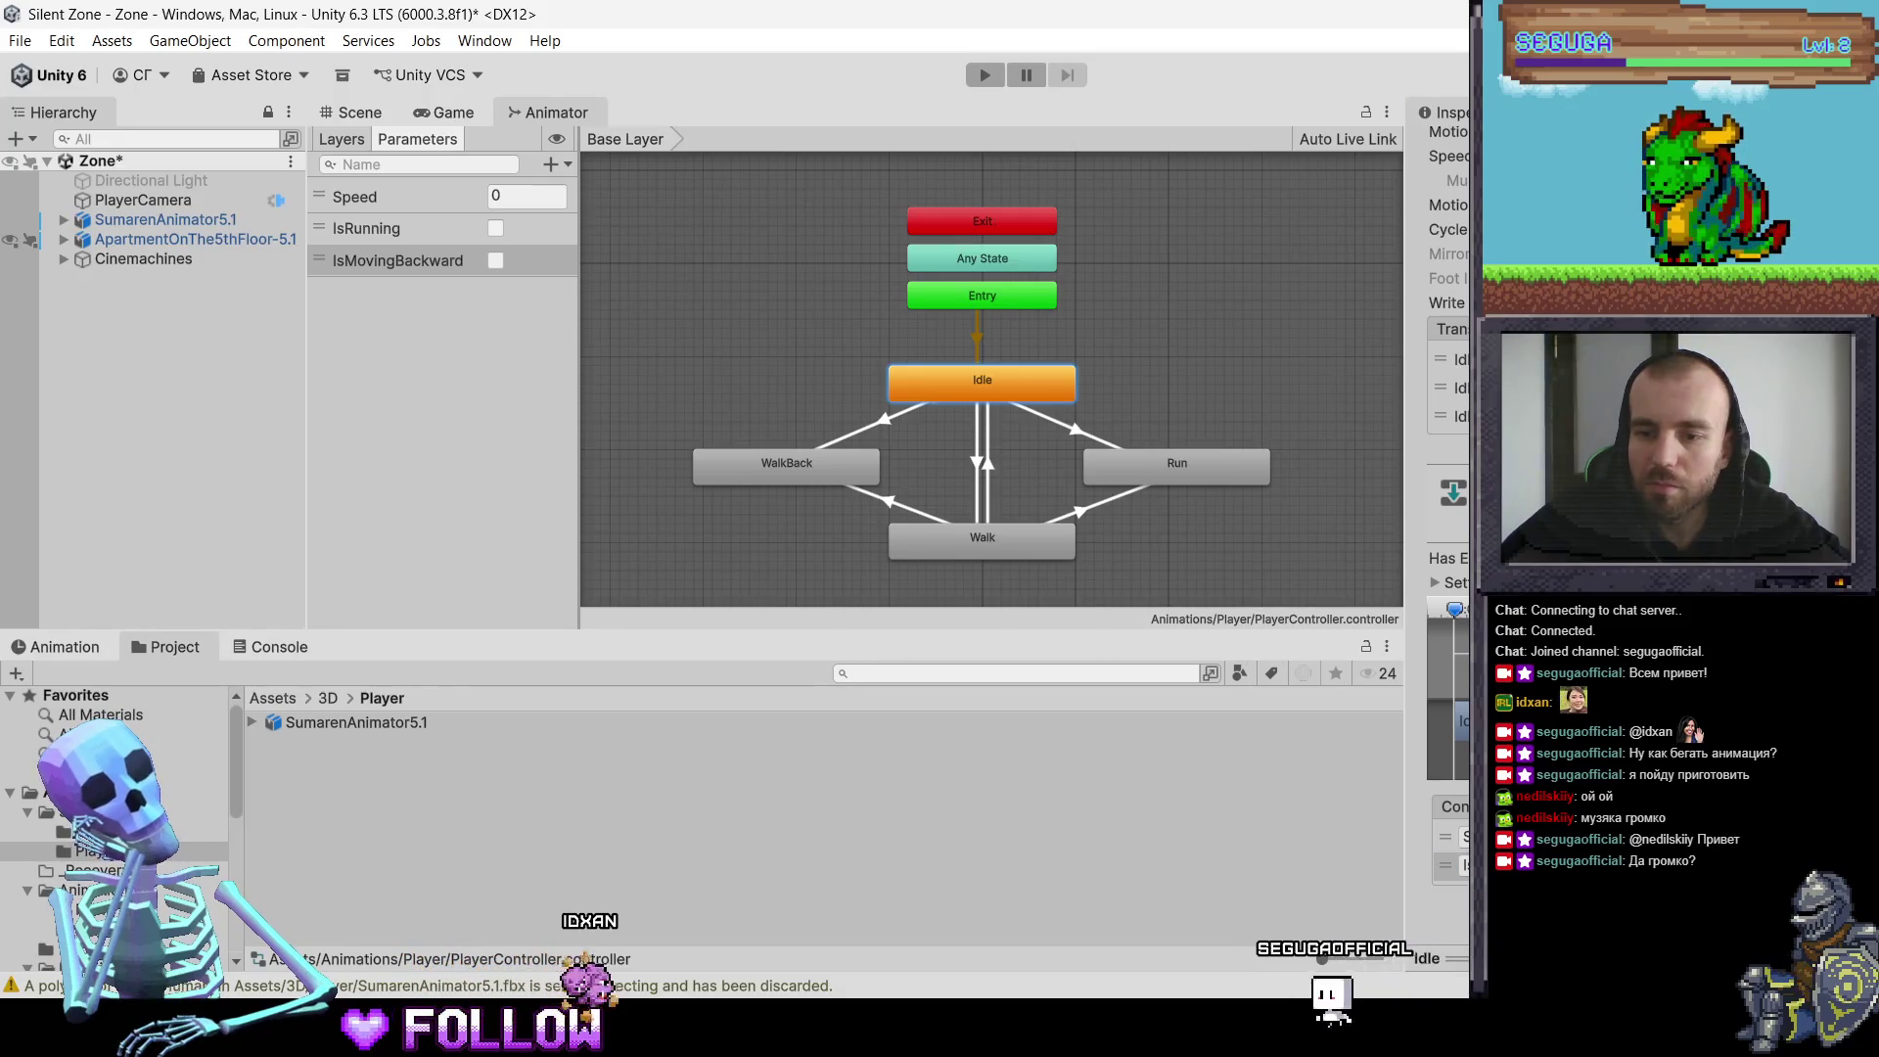
{"action": "left_click", "coordinate": [1453, 865]}
{"action": "left_click", "coordinate": [1840, 918]}
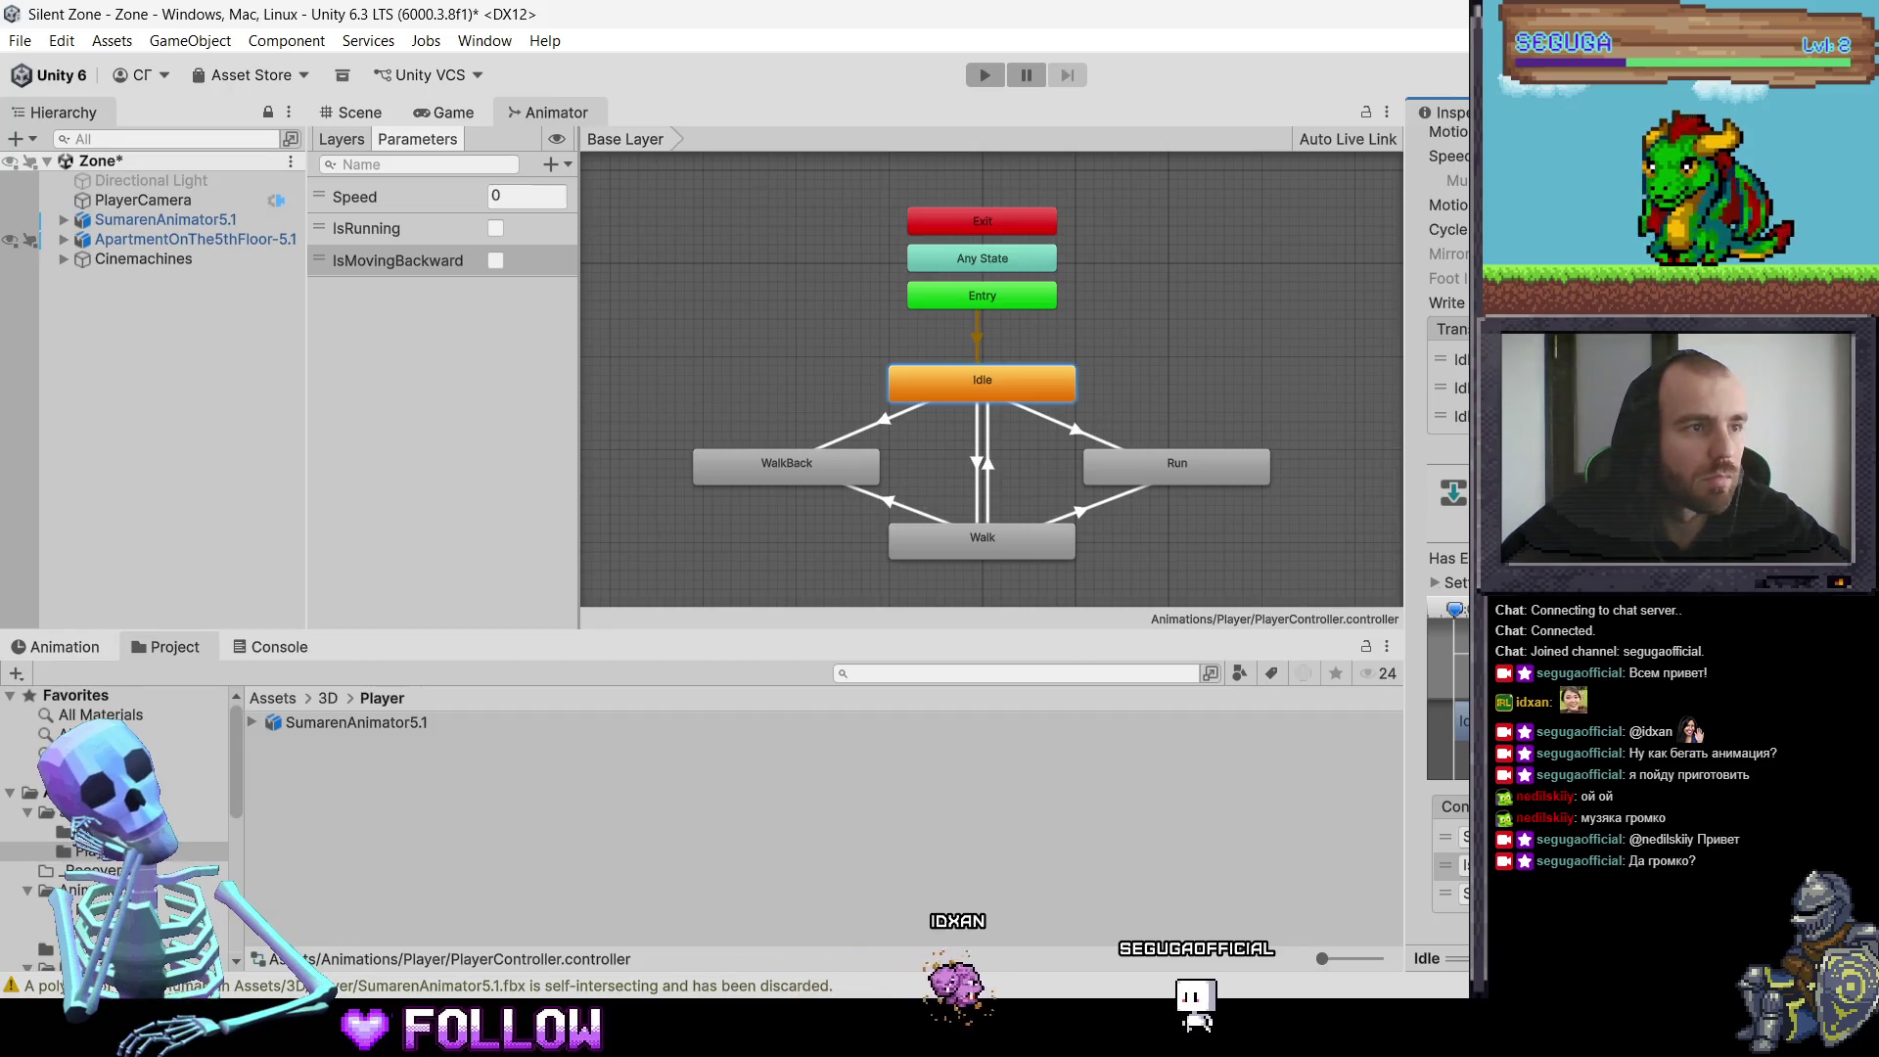
{"action": "left_click", "coordinate": [1457, 892]}
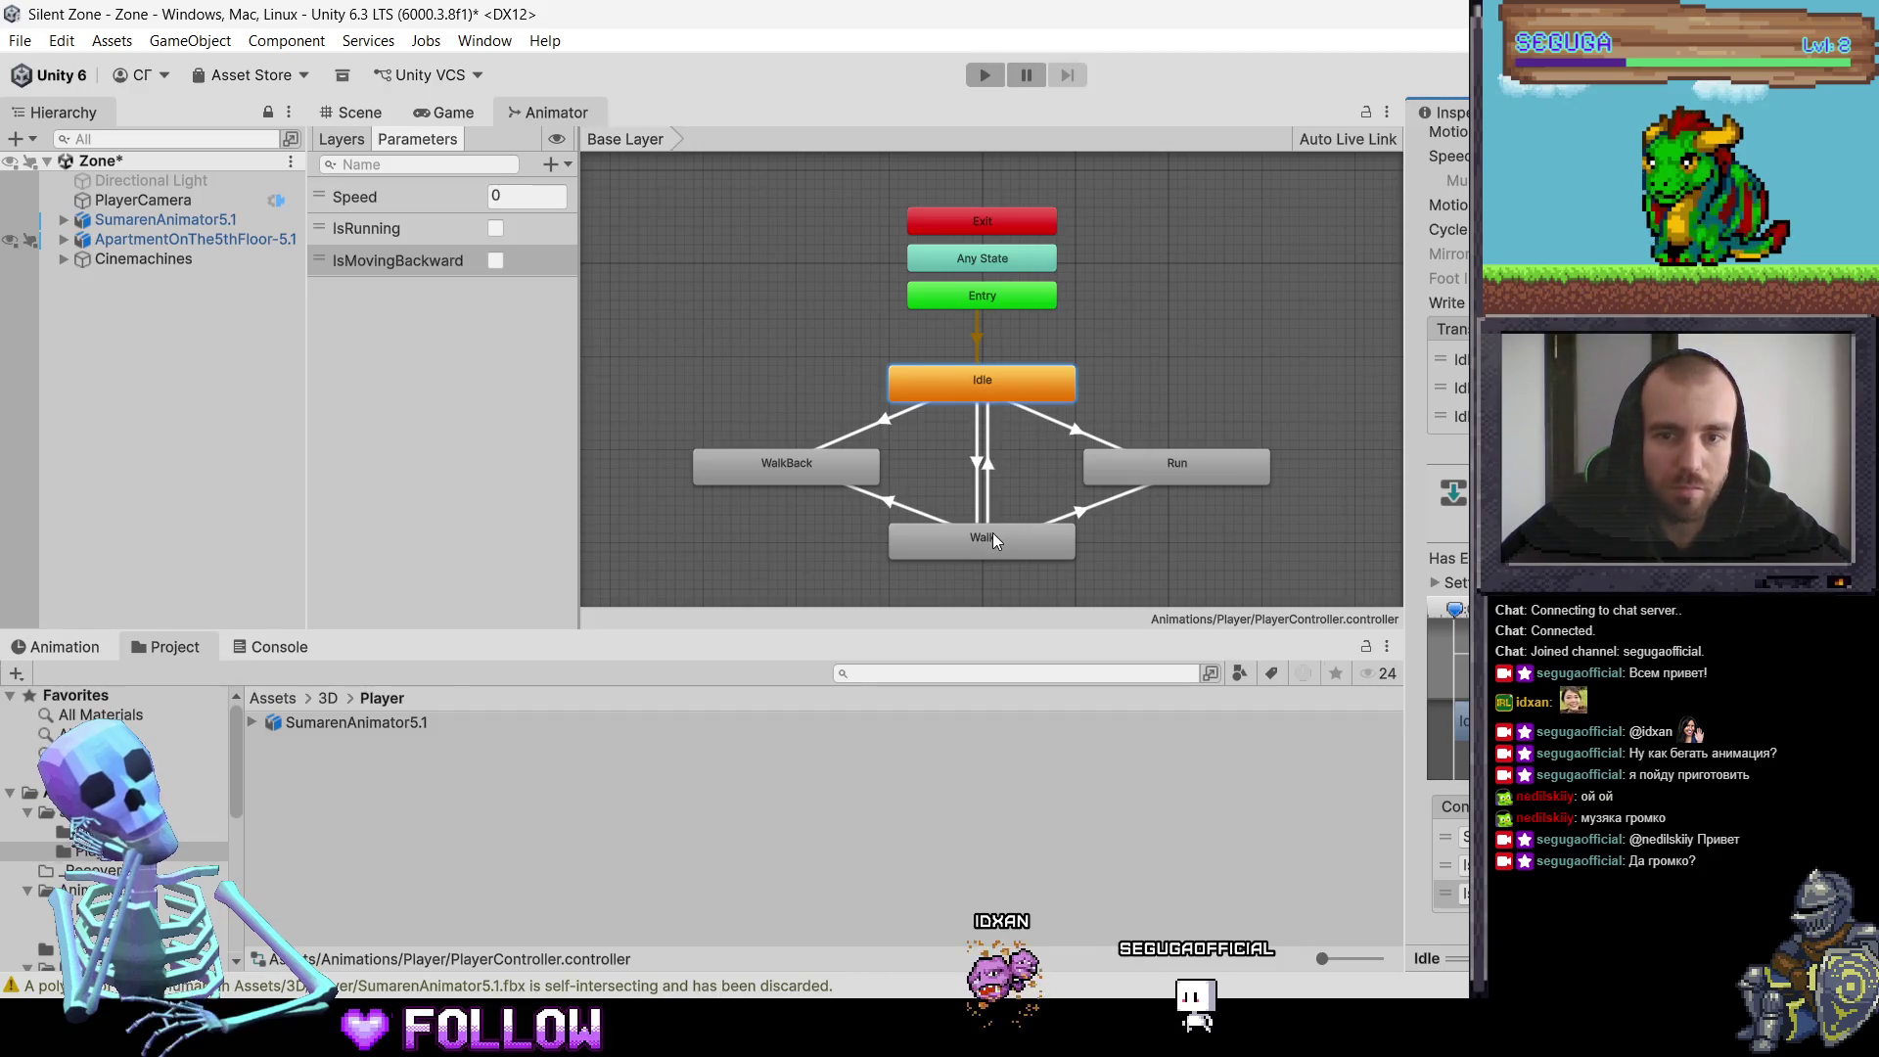
Step: Switch the condition of Idle's second transition to the Speed parameter
{"action": "left_click", "coordinate": [1454, 360]}
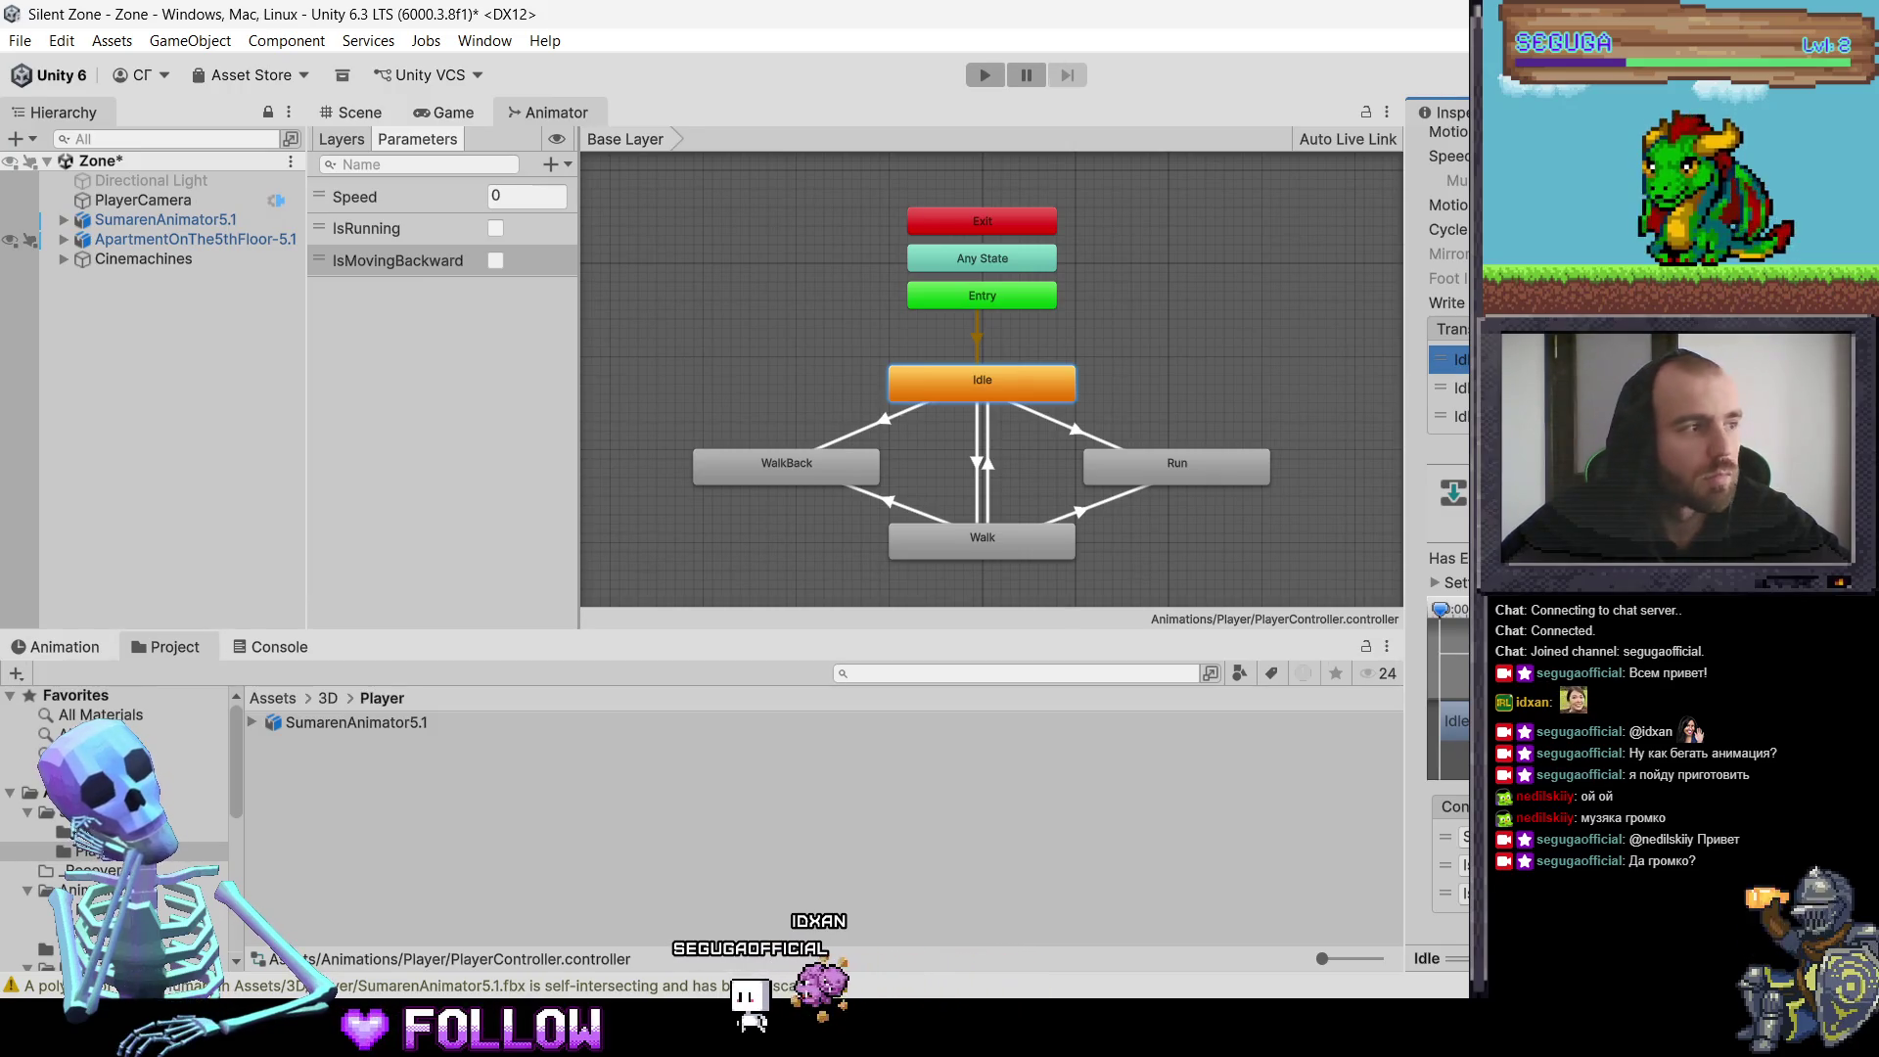
{"action": "left_click", "coordinate": [1453, 385]}
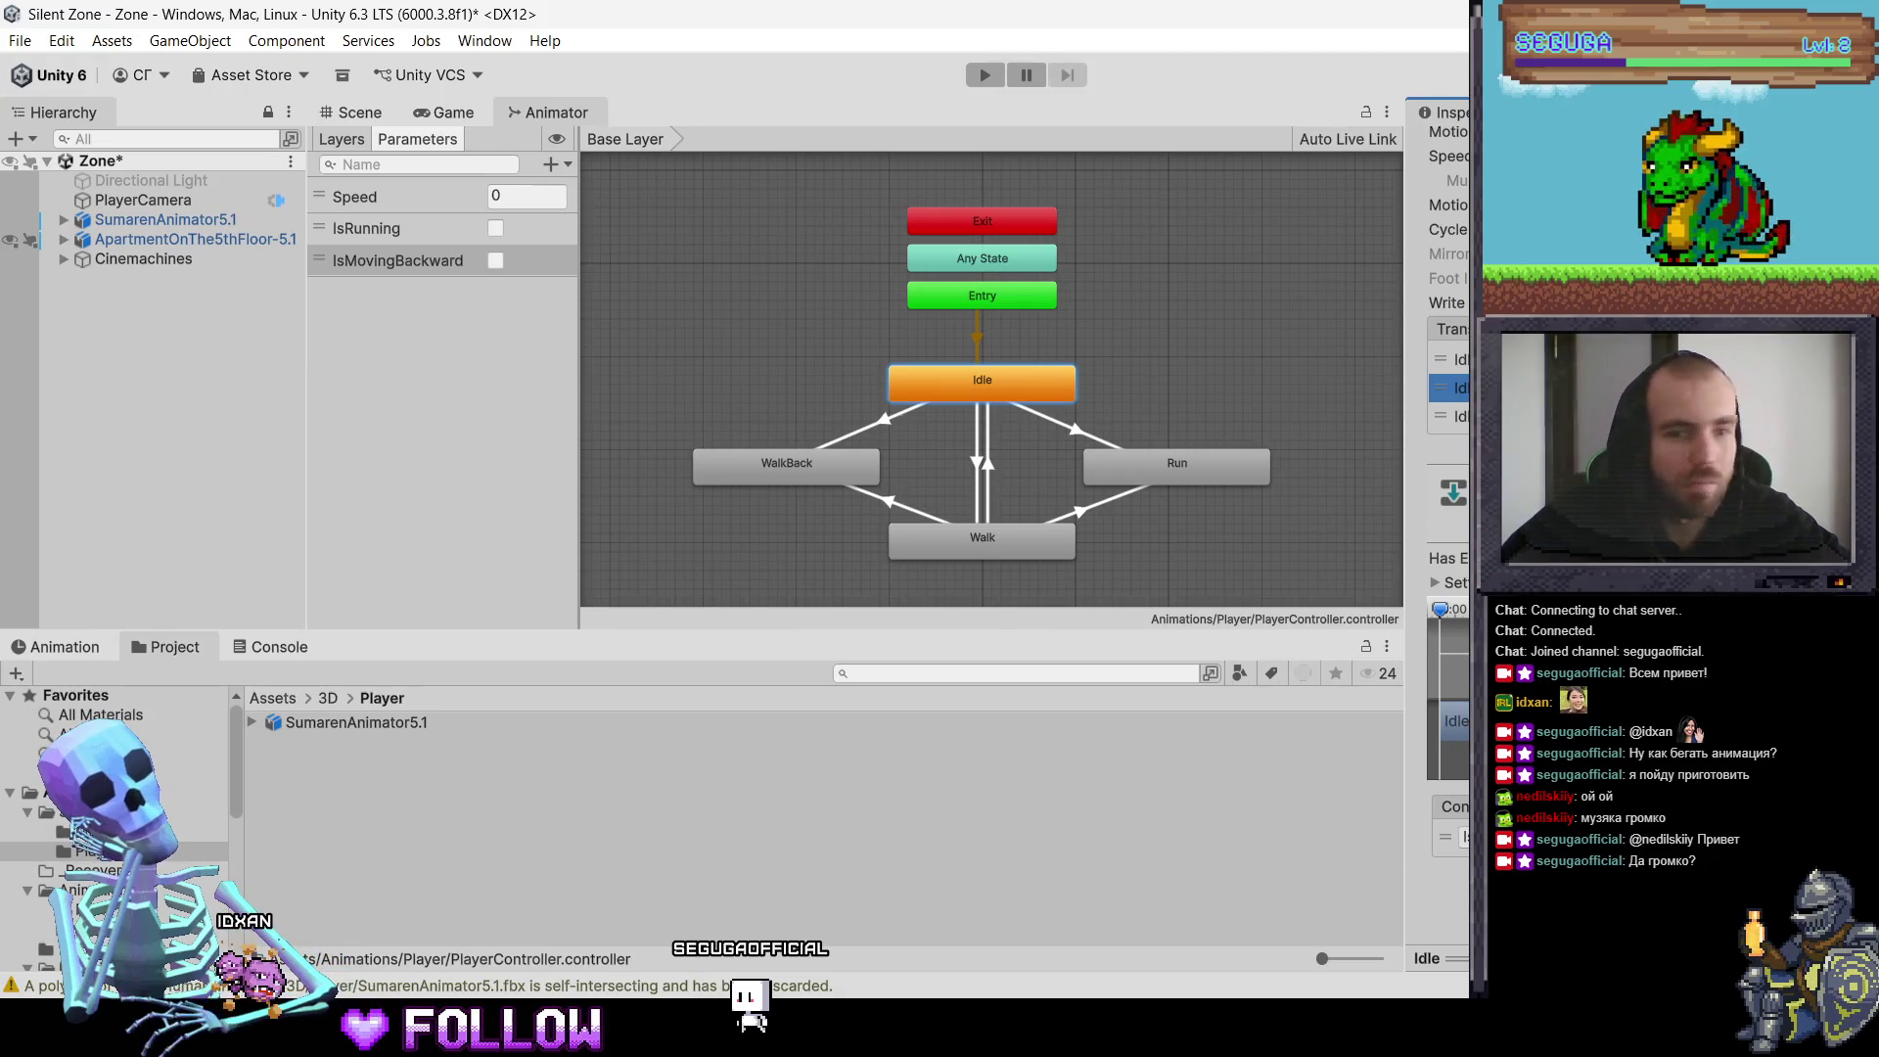
{"action": "left_click", "coordinate": [1459, 837]}
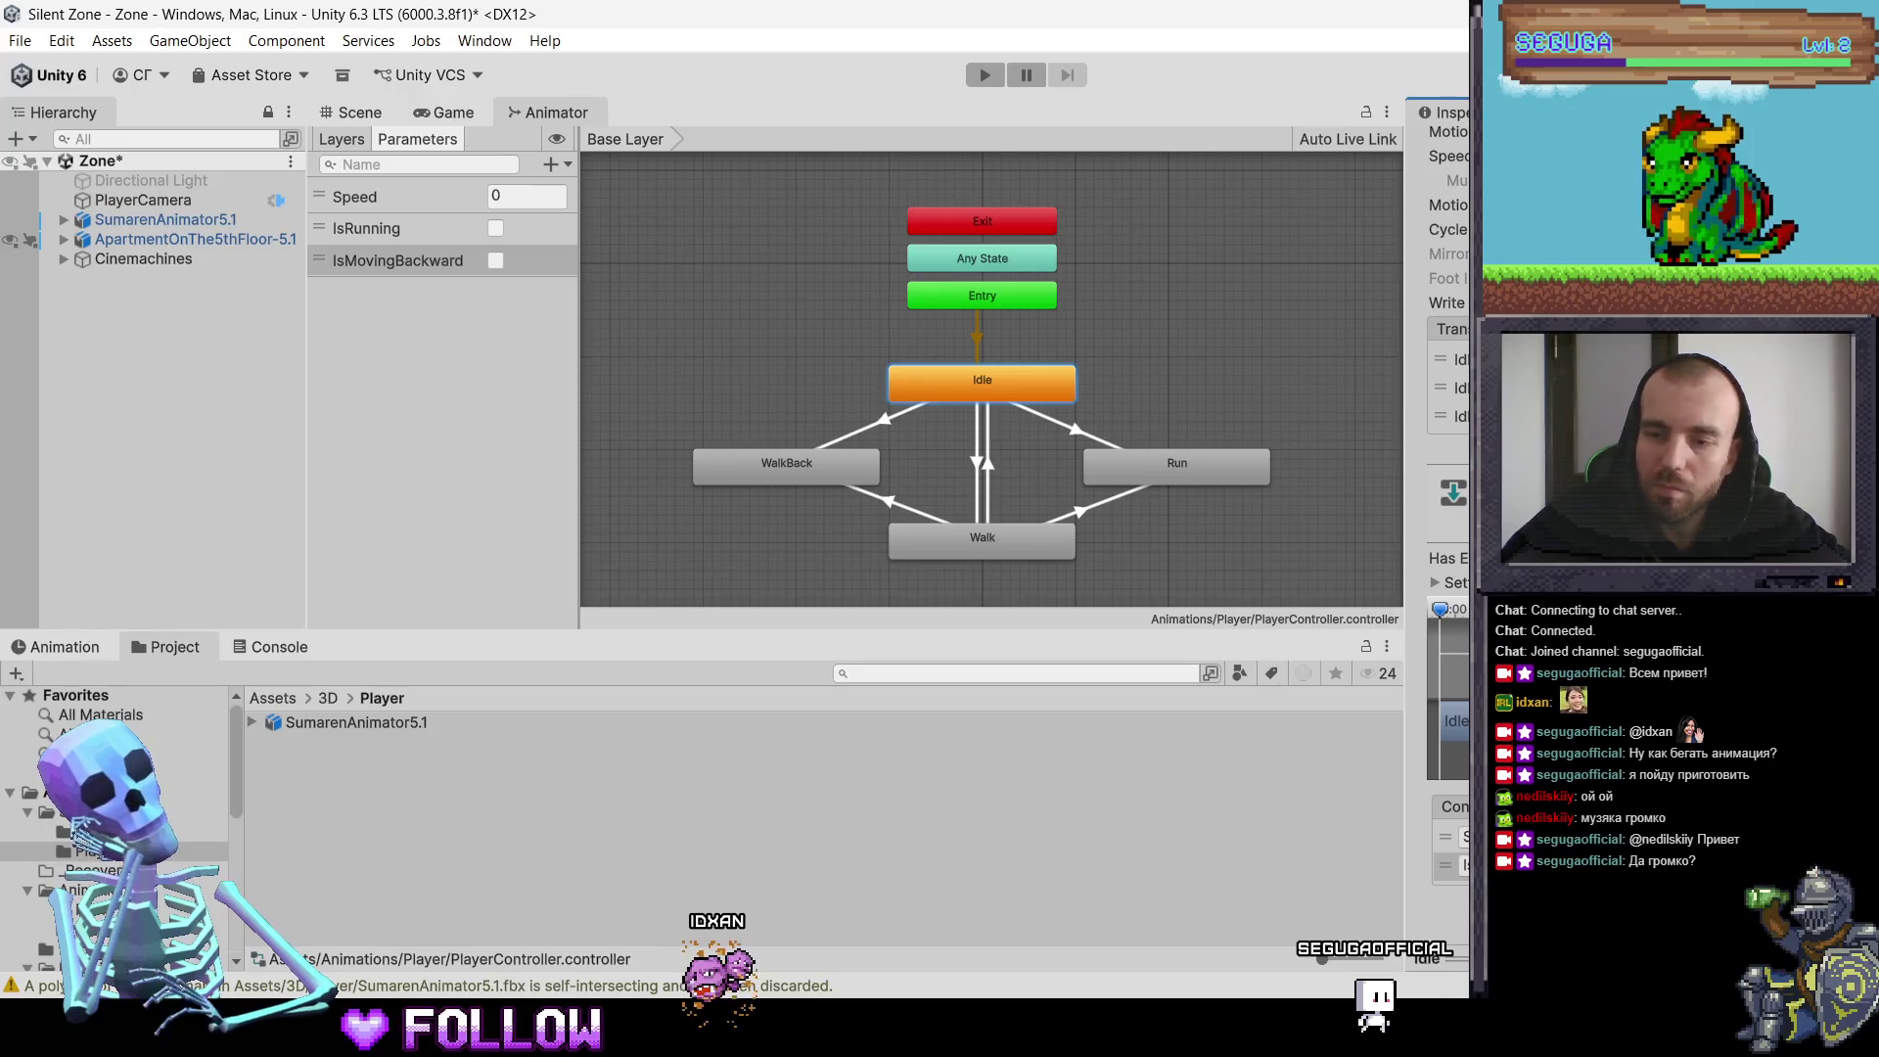
{"action": "left_click", "coordinate": [1465, 893]}
{"action": "left_click", "coordinate": [1458, 894]}
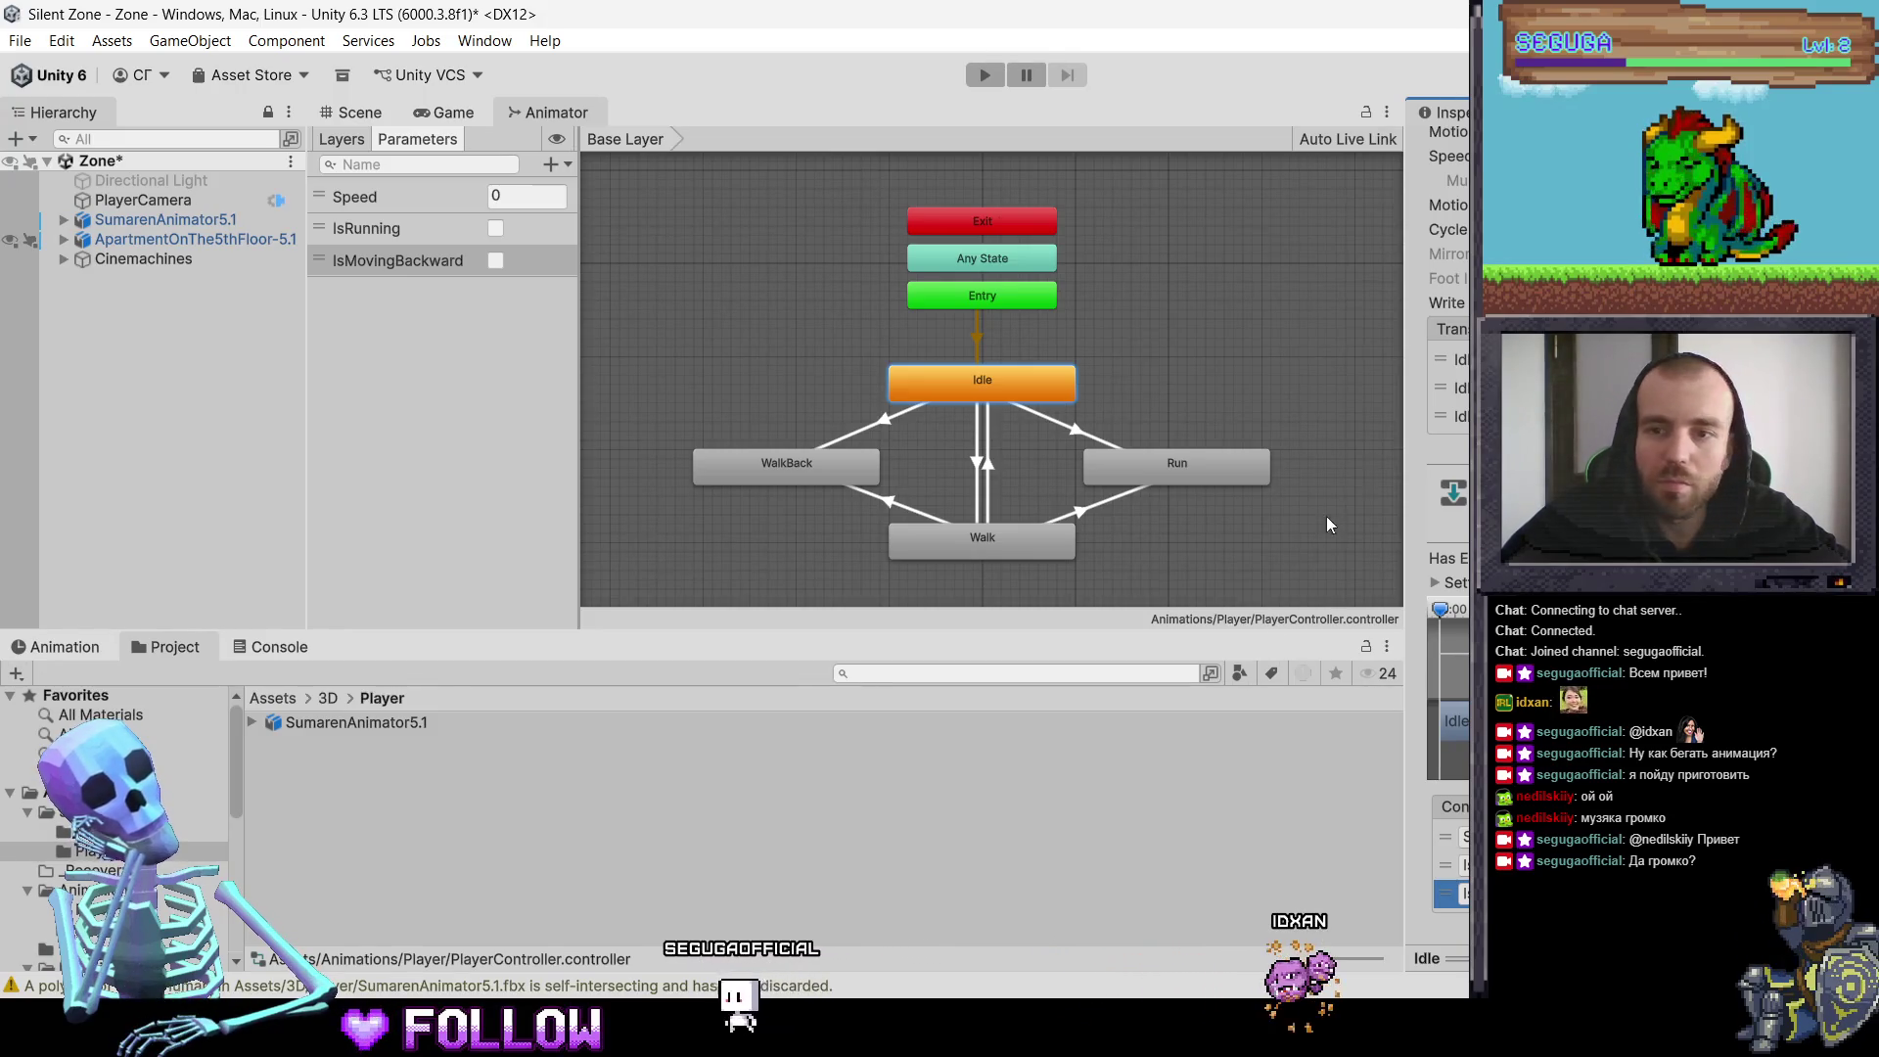
{"action": "left_click", "coordinate": [1458, 416]}
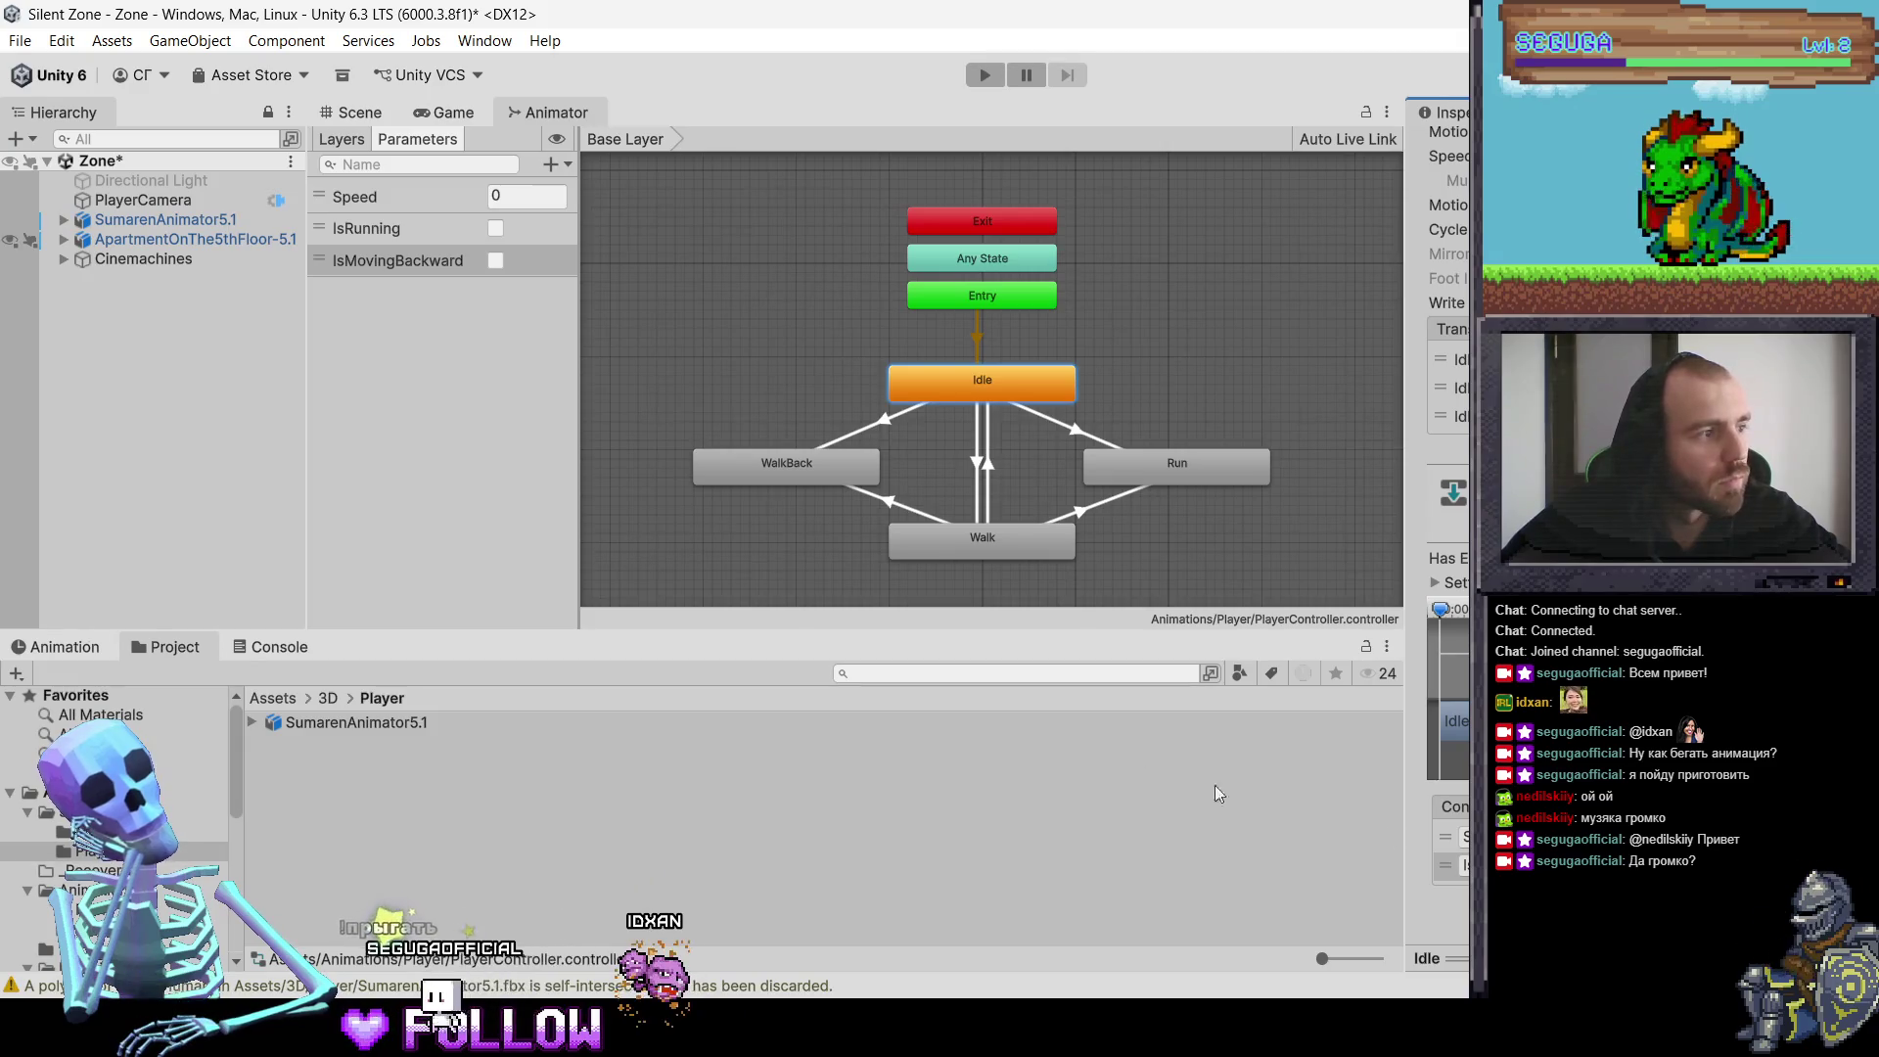
{"action": "left_click", "coordinate": [1031, 560]}
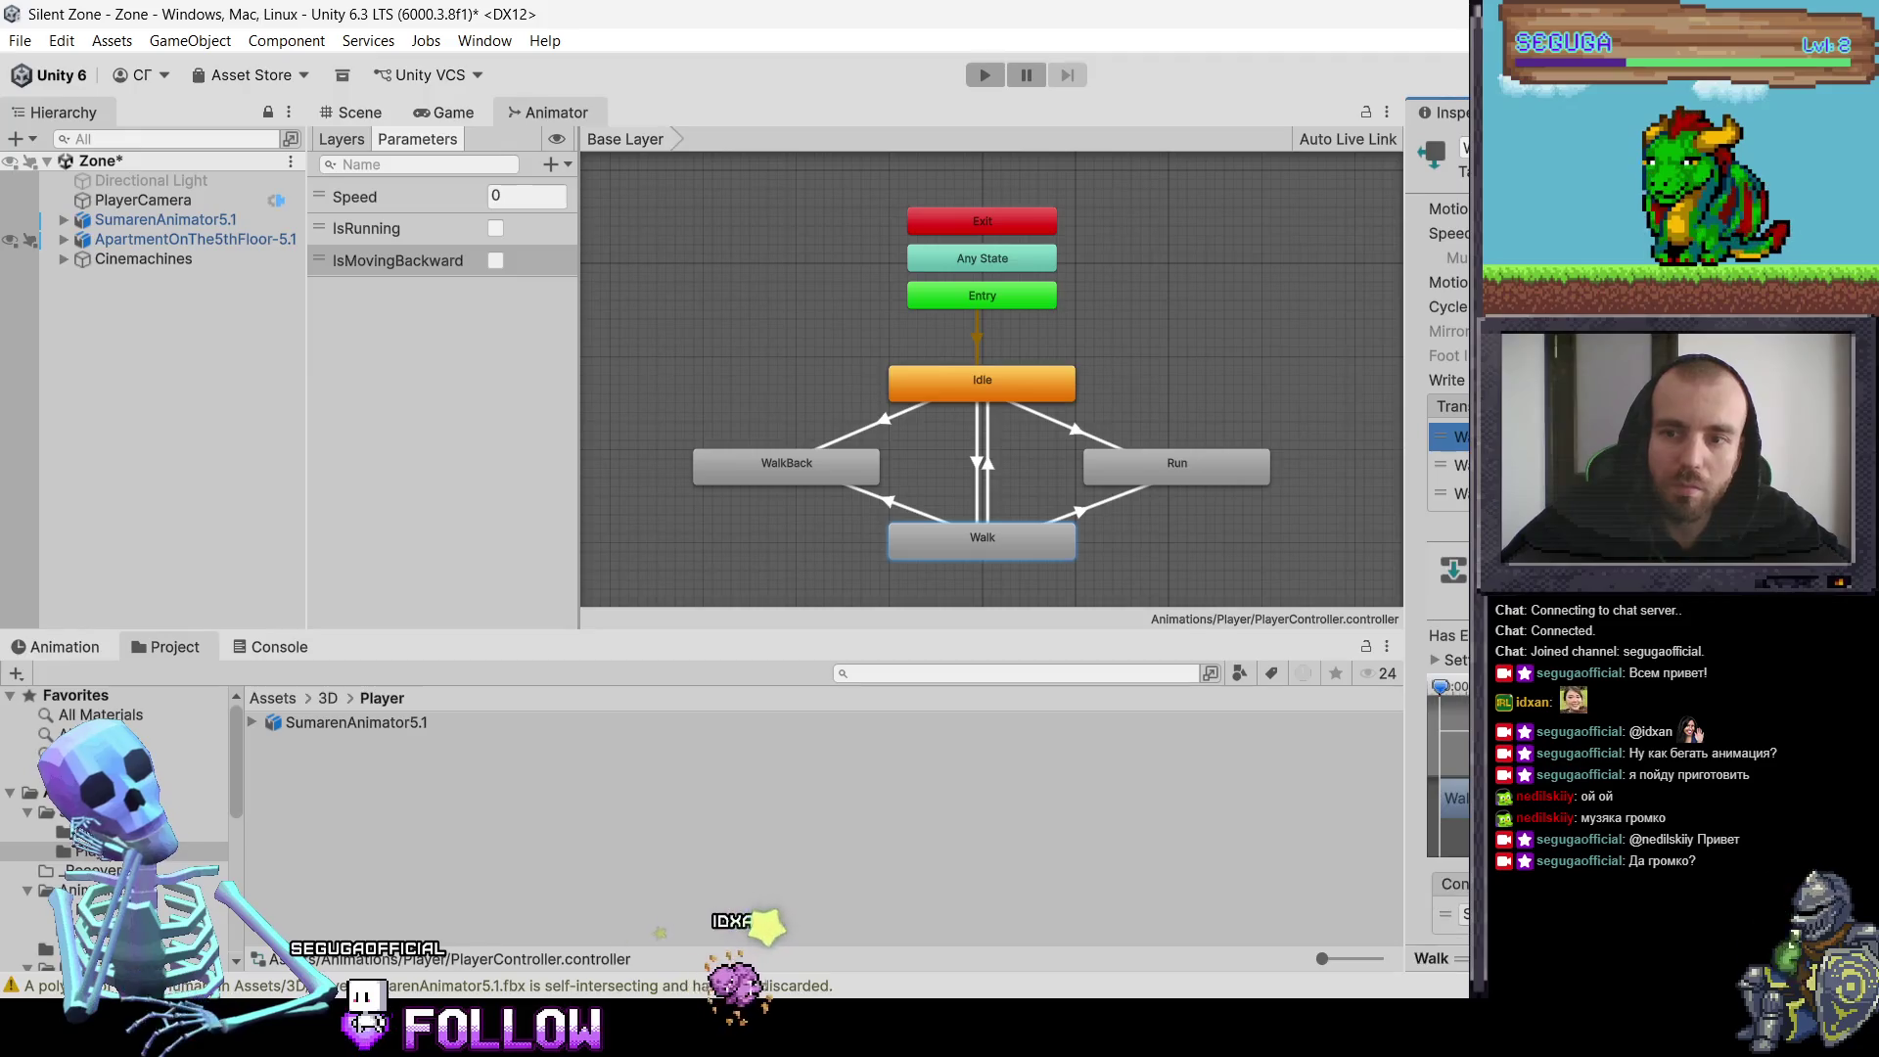
{"action": "scroll", "coordinate": [1448, 436], "scroll_direction": "down", "scroll_amount": 2}
{"action": "left_click", "coordinate": [1448, 359]}
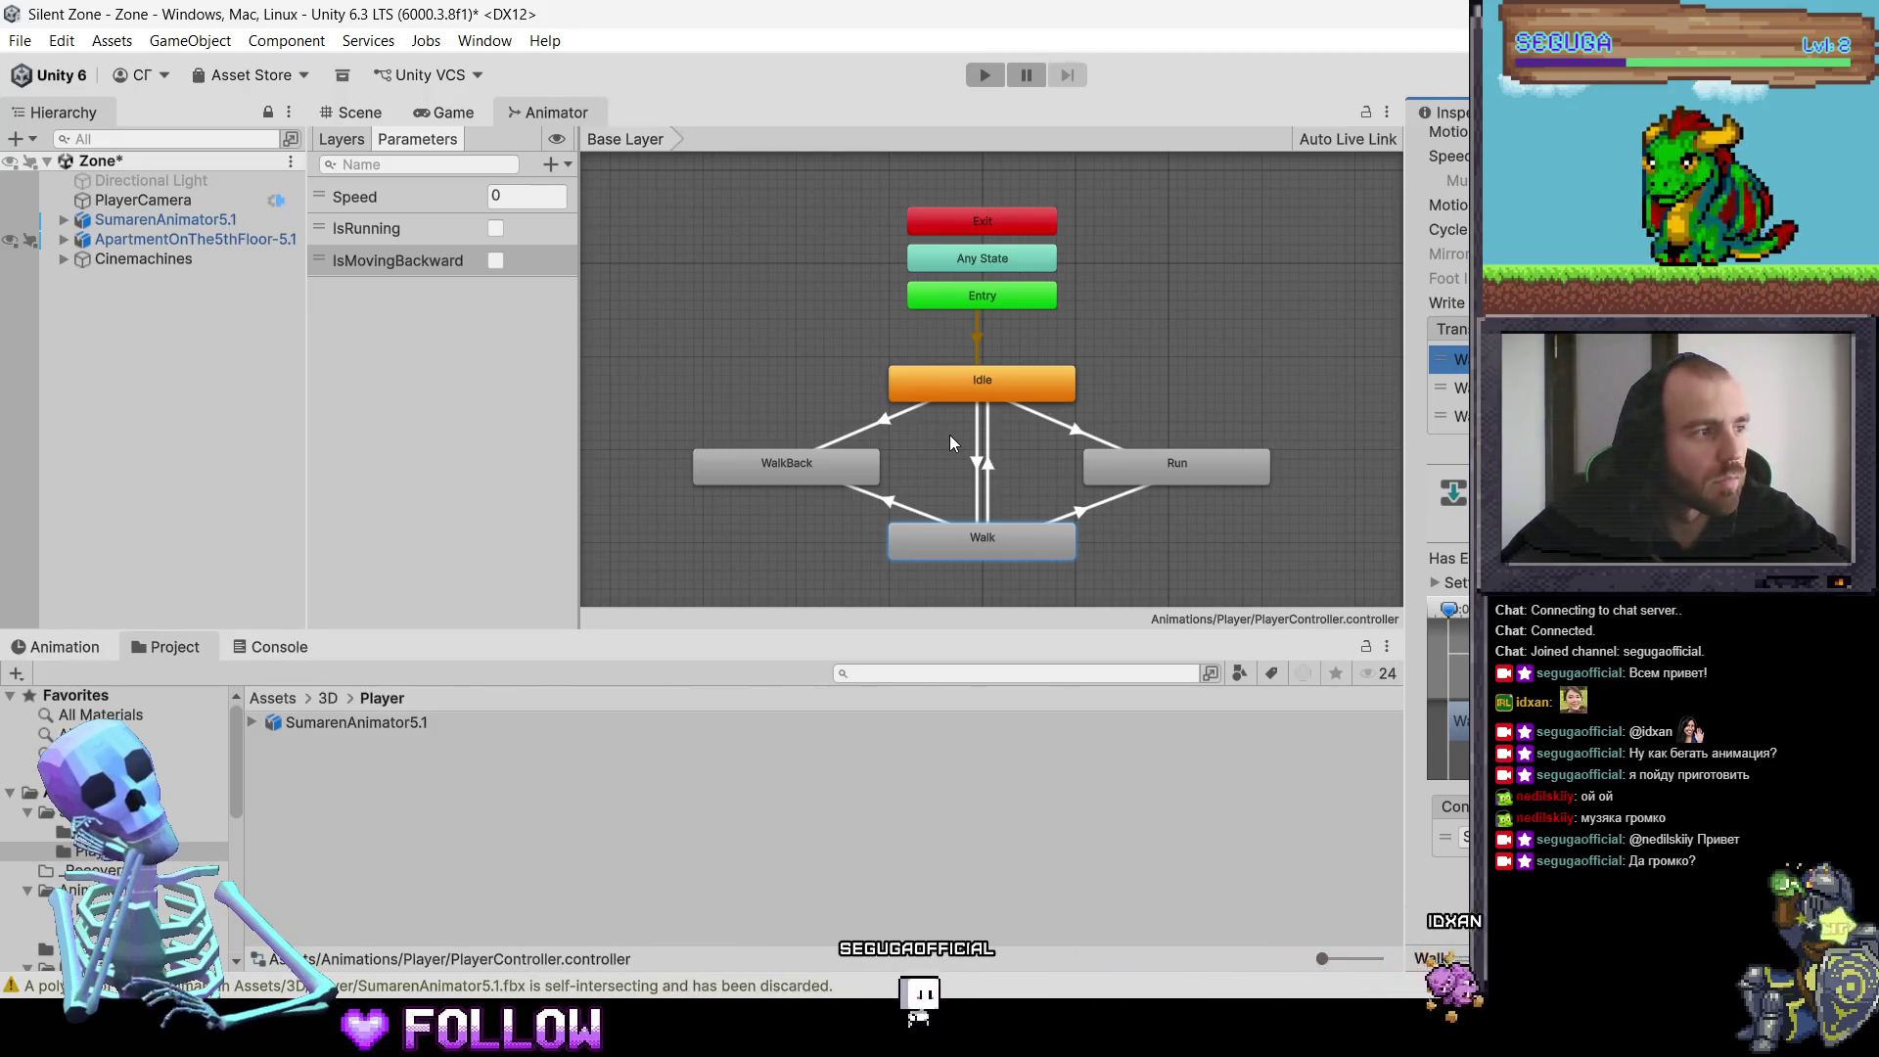
{"action": "left_click", "coordinate": [1448, 387]}
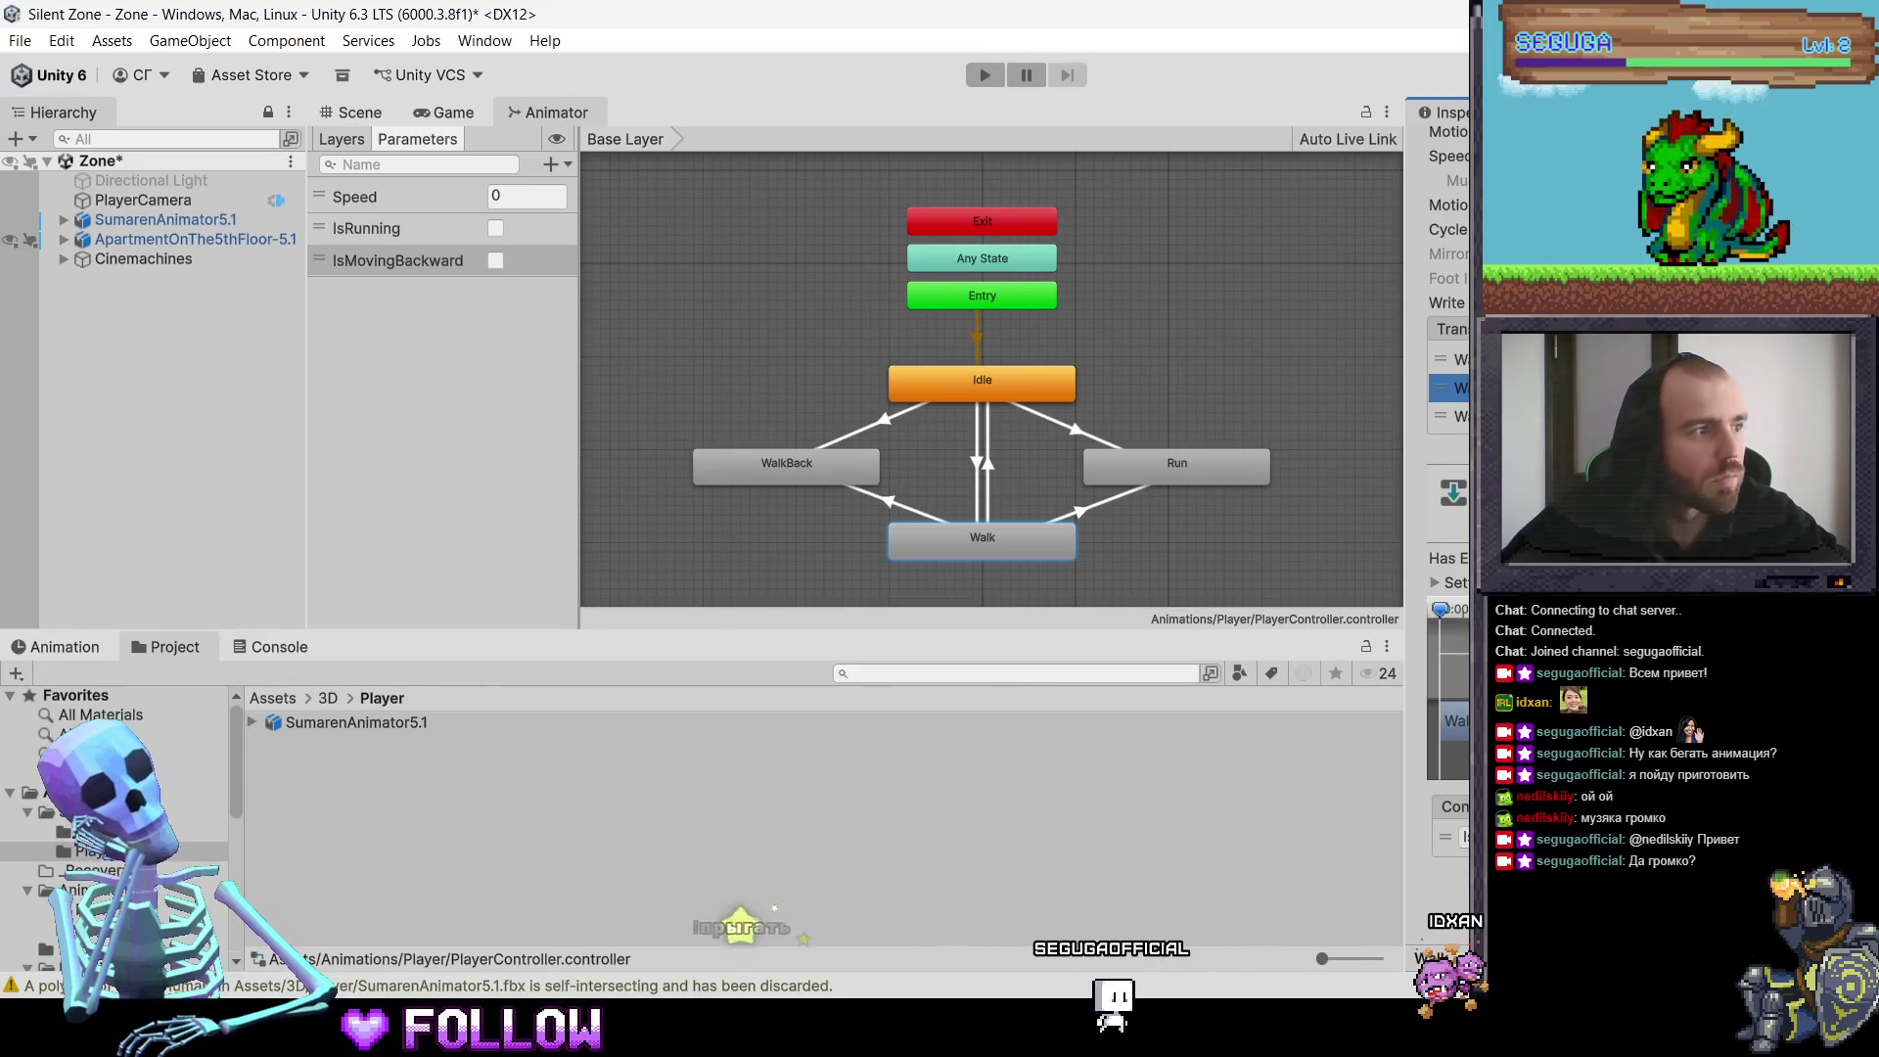
{"action": "left_click", "coordinate": [1448, 416]}
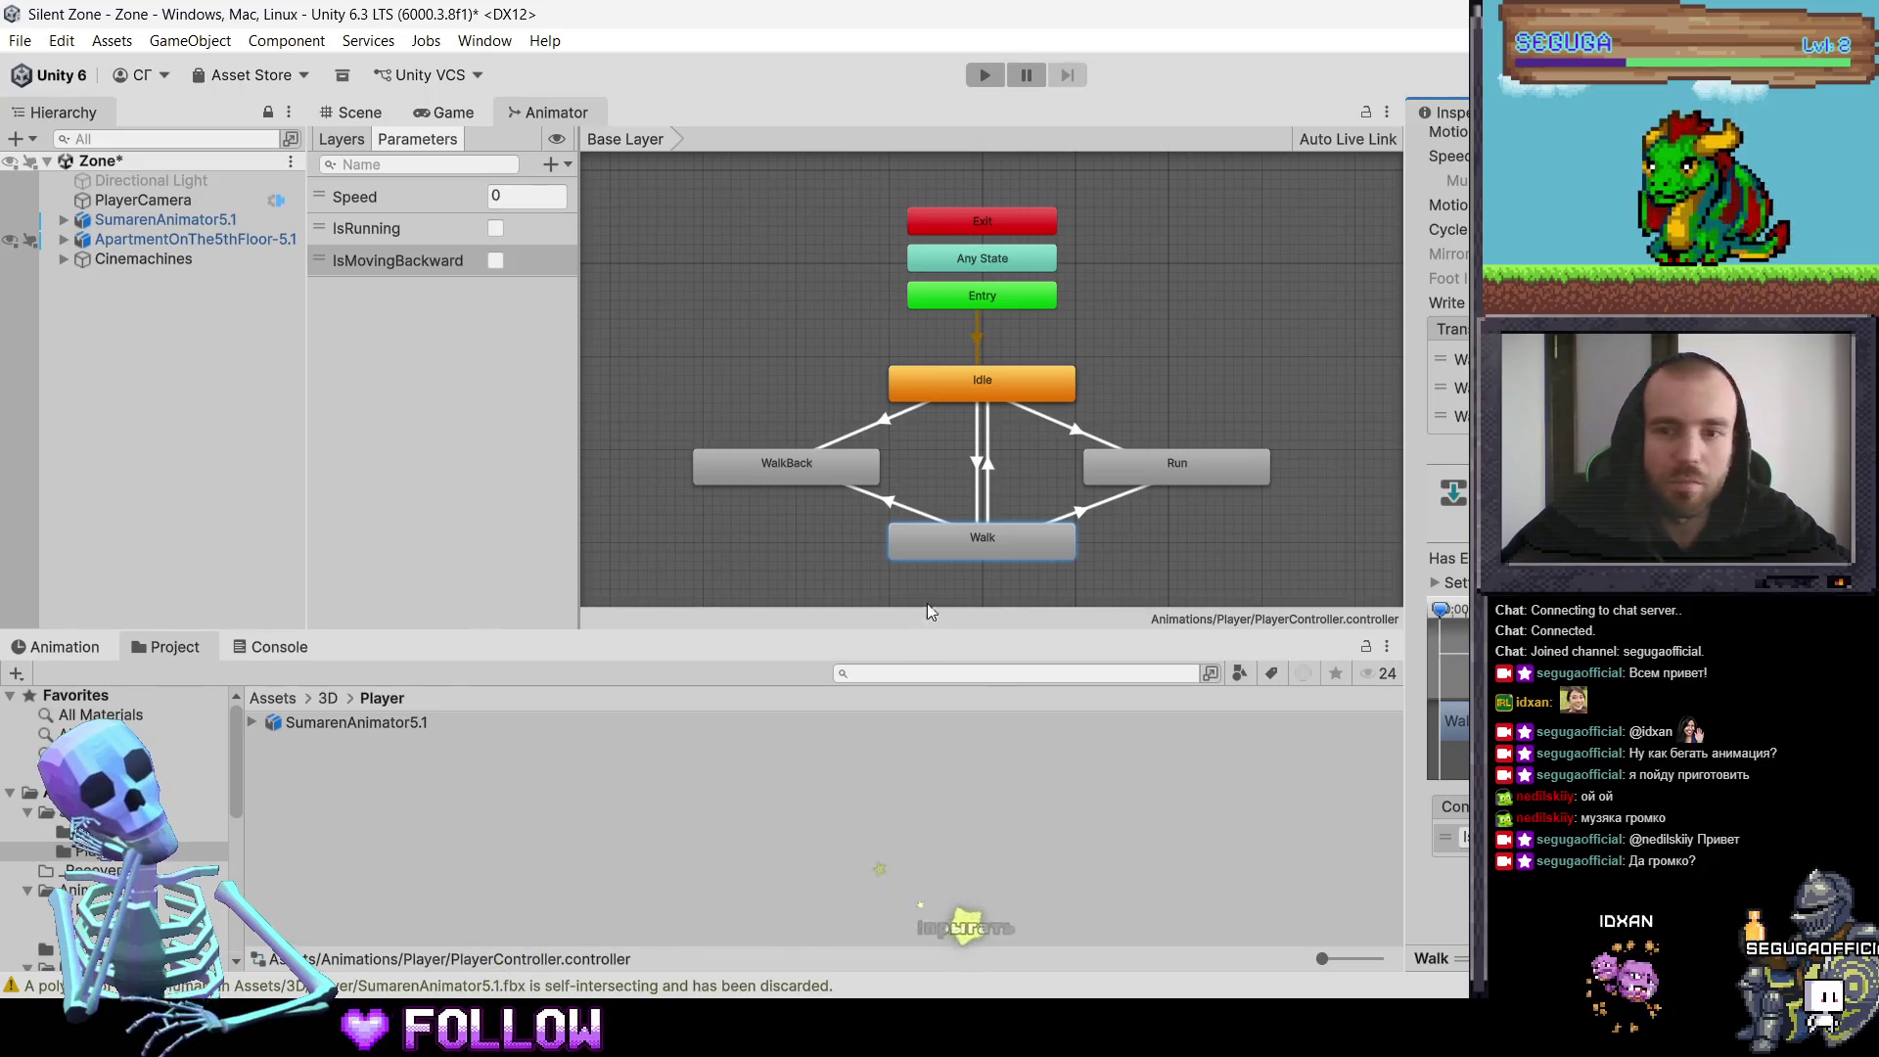
{"action": "left_click", "coordinate": [1143, 477]}
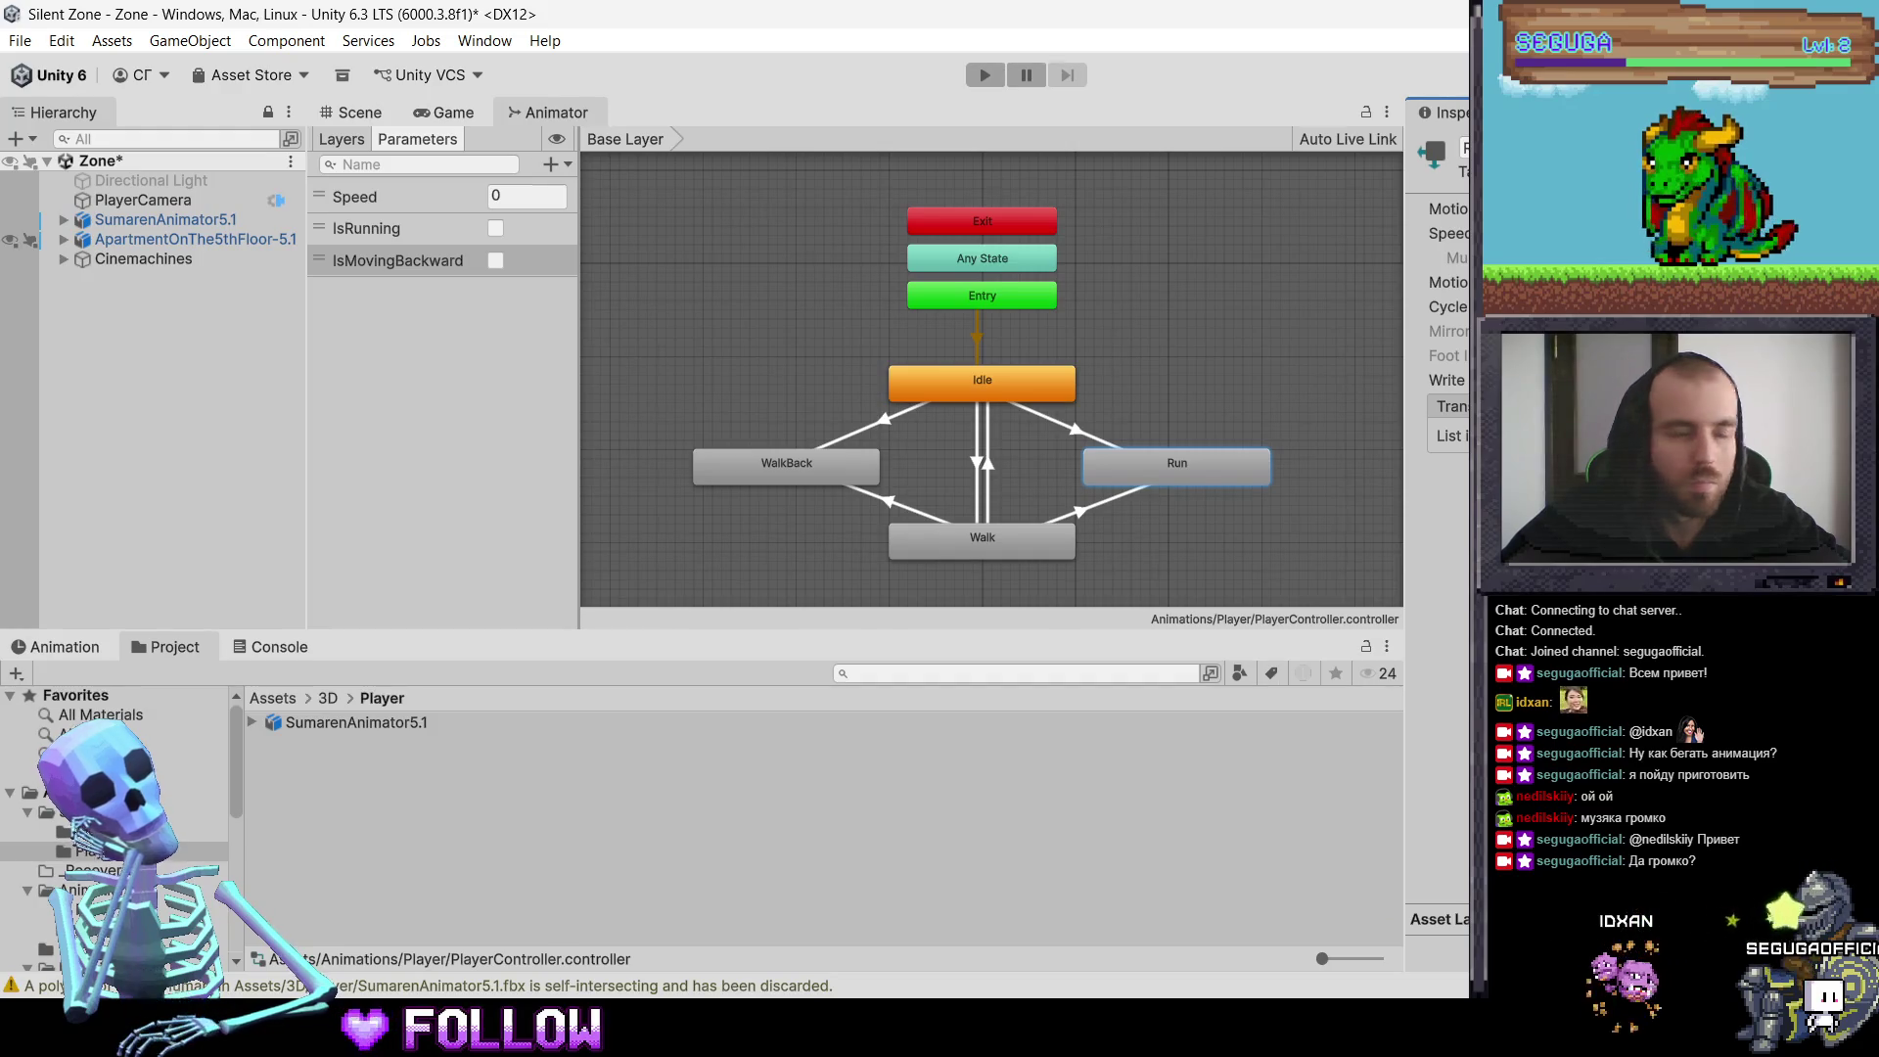
{"action": "right_click", "coordinate": [1171, 475]}
Step: Create a transition from Run back to Idle and select it in the Inspector
{"action": "left_click", "coordinate": [1204, 489]}
{"action": "left_click", "coordinate": [1064, 392]}
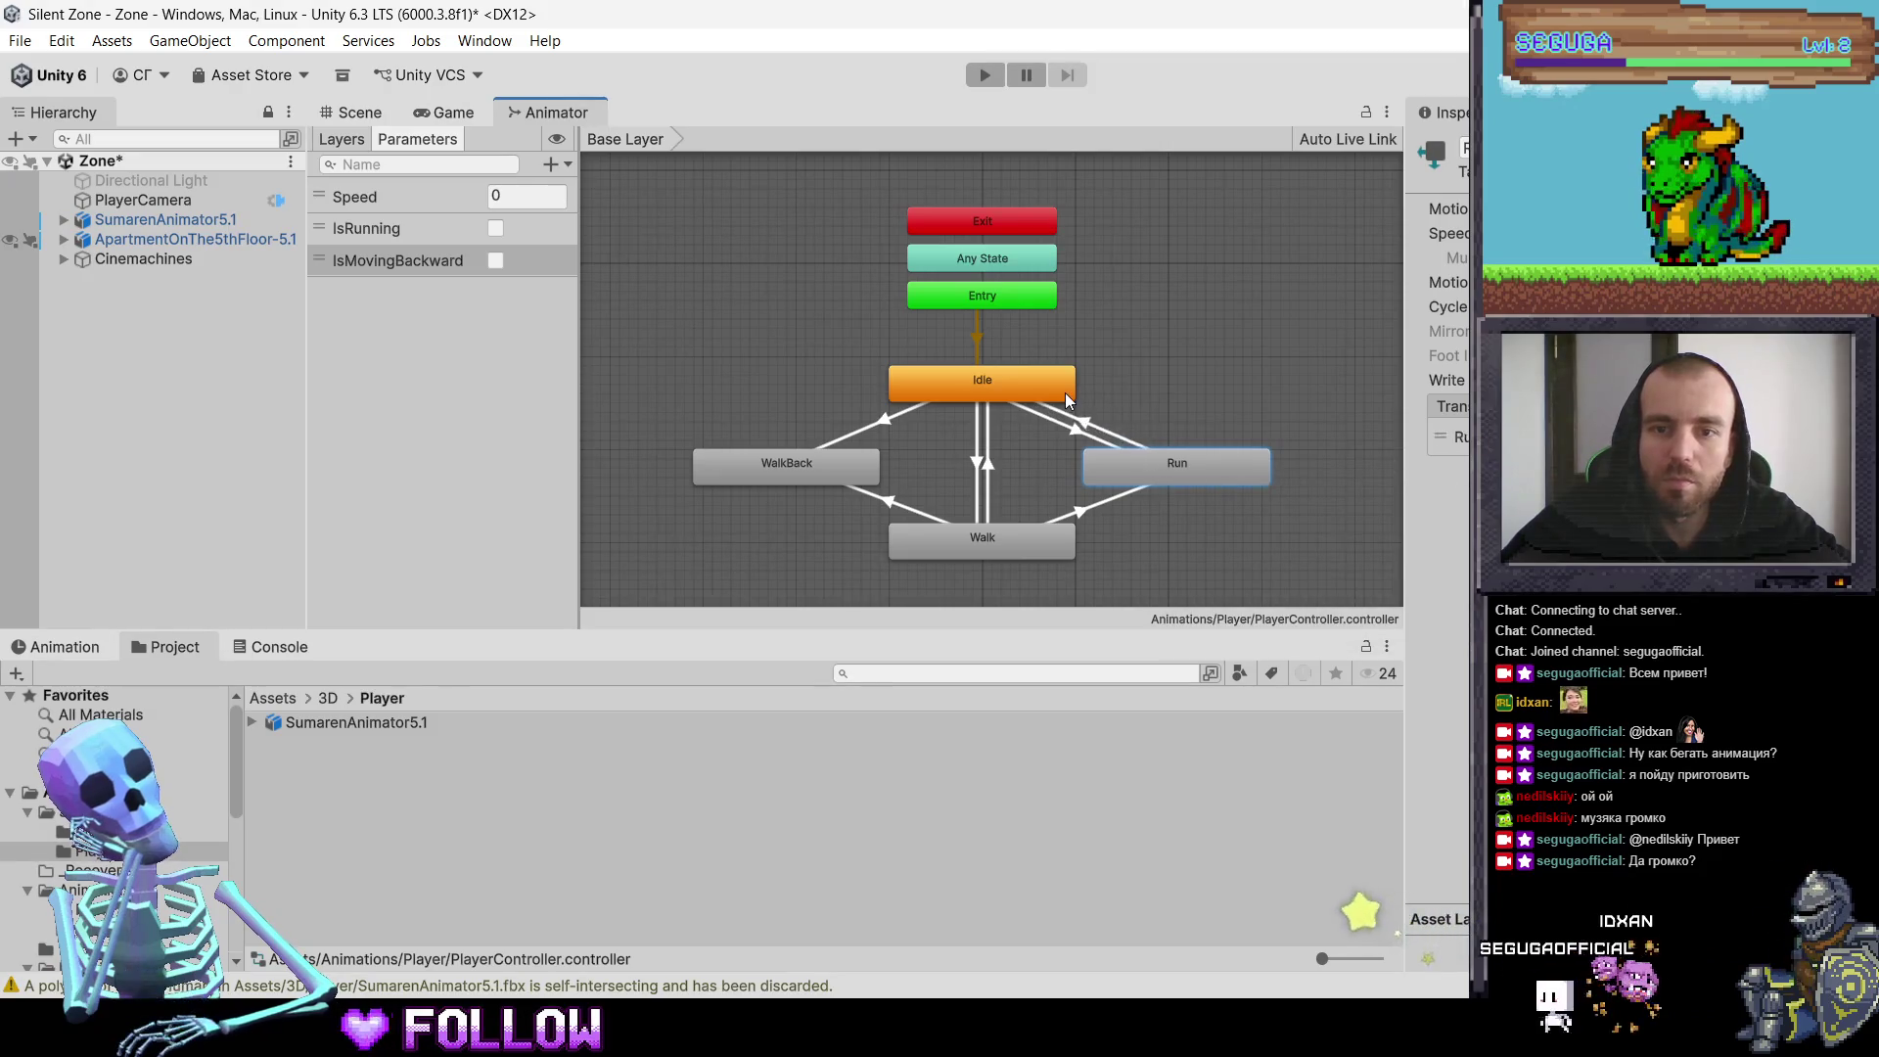
{"action": "left_click", "coordinate": [1458, 437]}
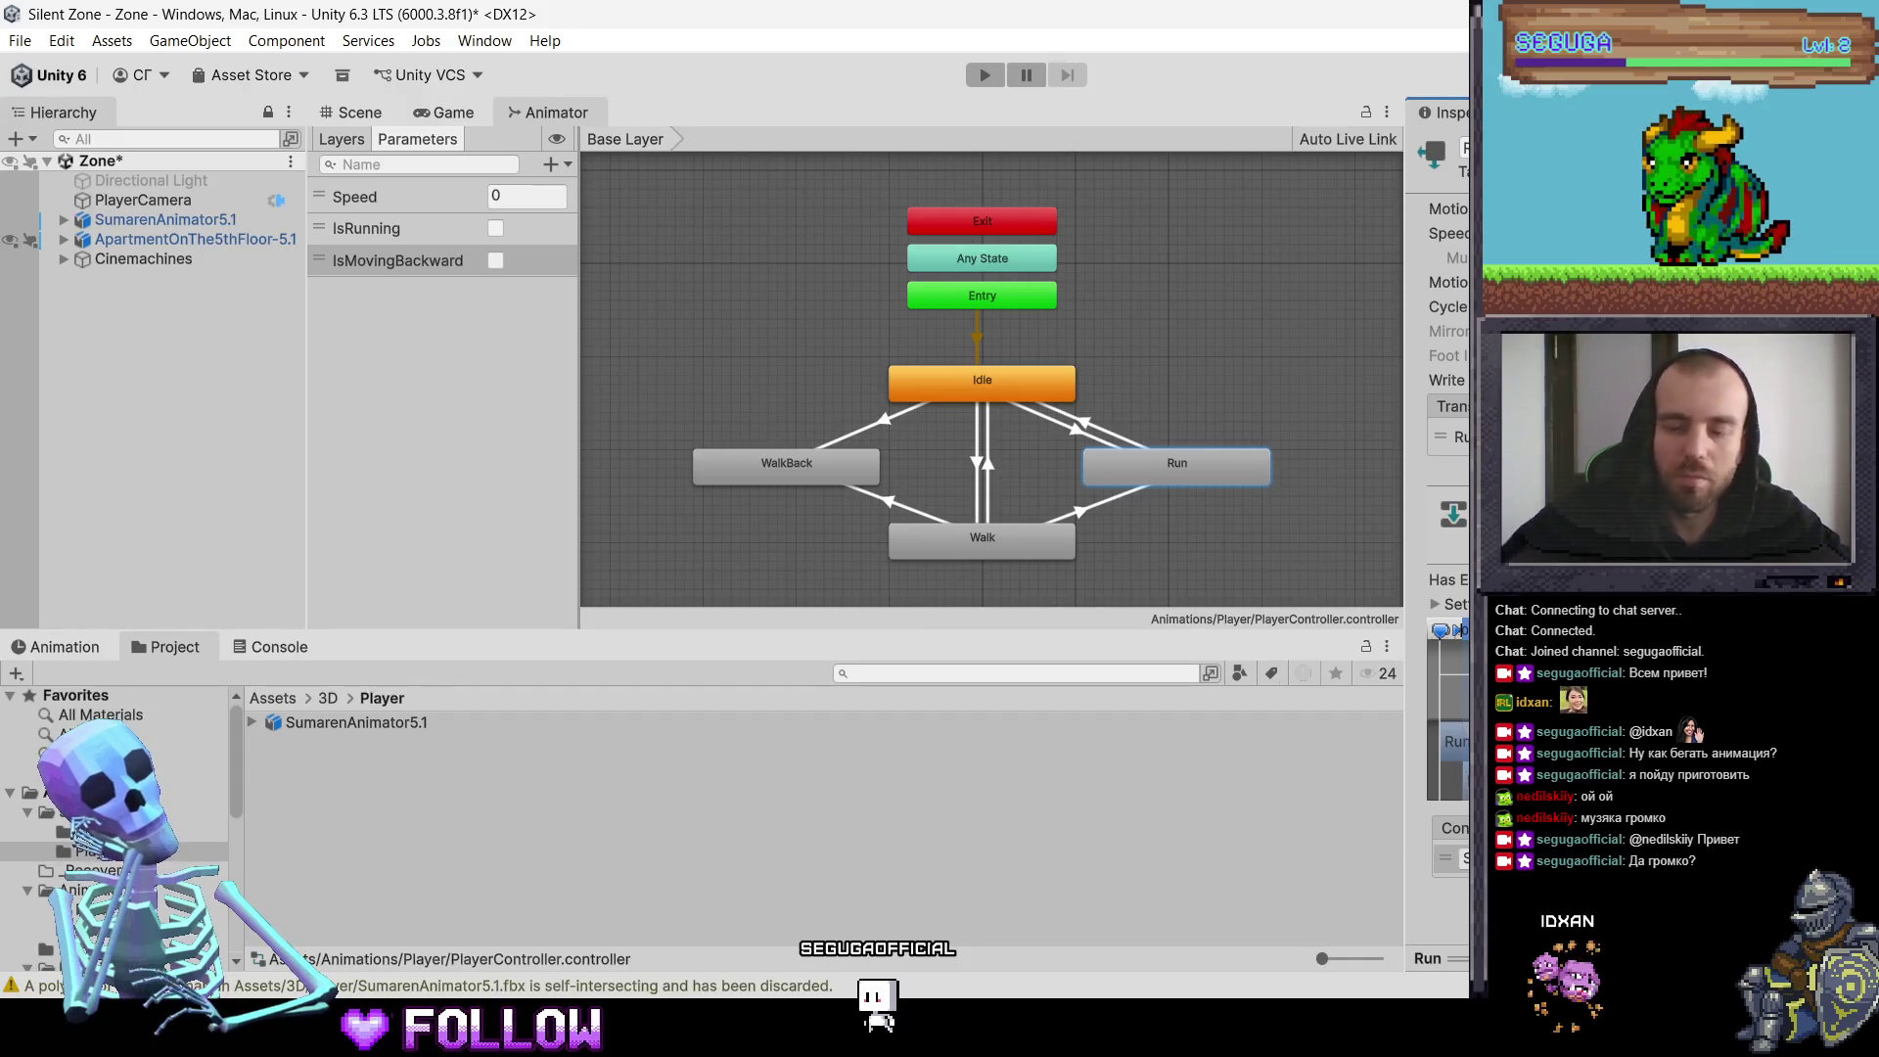
{"action": "right_click", "coordinate": [1194, 474]}
Step: Add a transition from Run to Walk and review Run's outgoing transitions
{"action": "left_click", "coordinate": [1224, 485]}
{"action": "left_click", "coordinate": [1004, 536]}
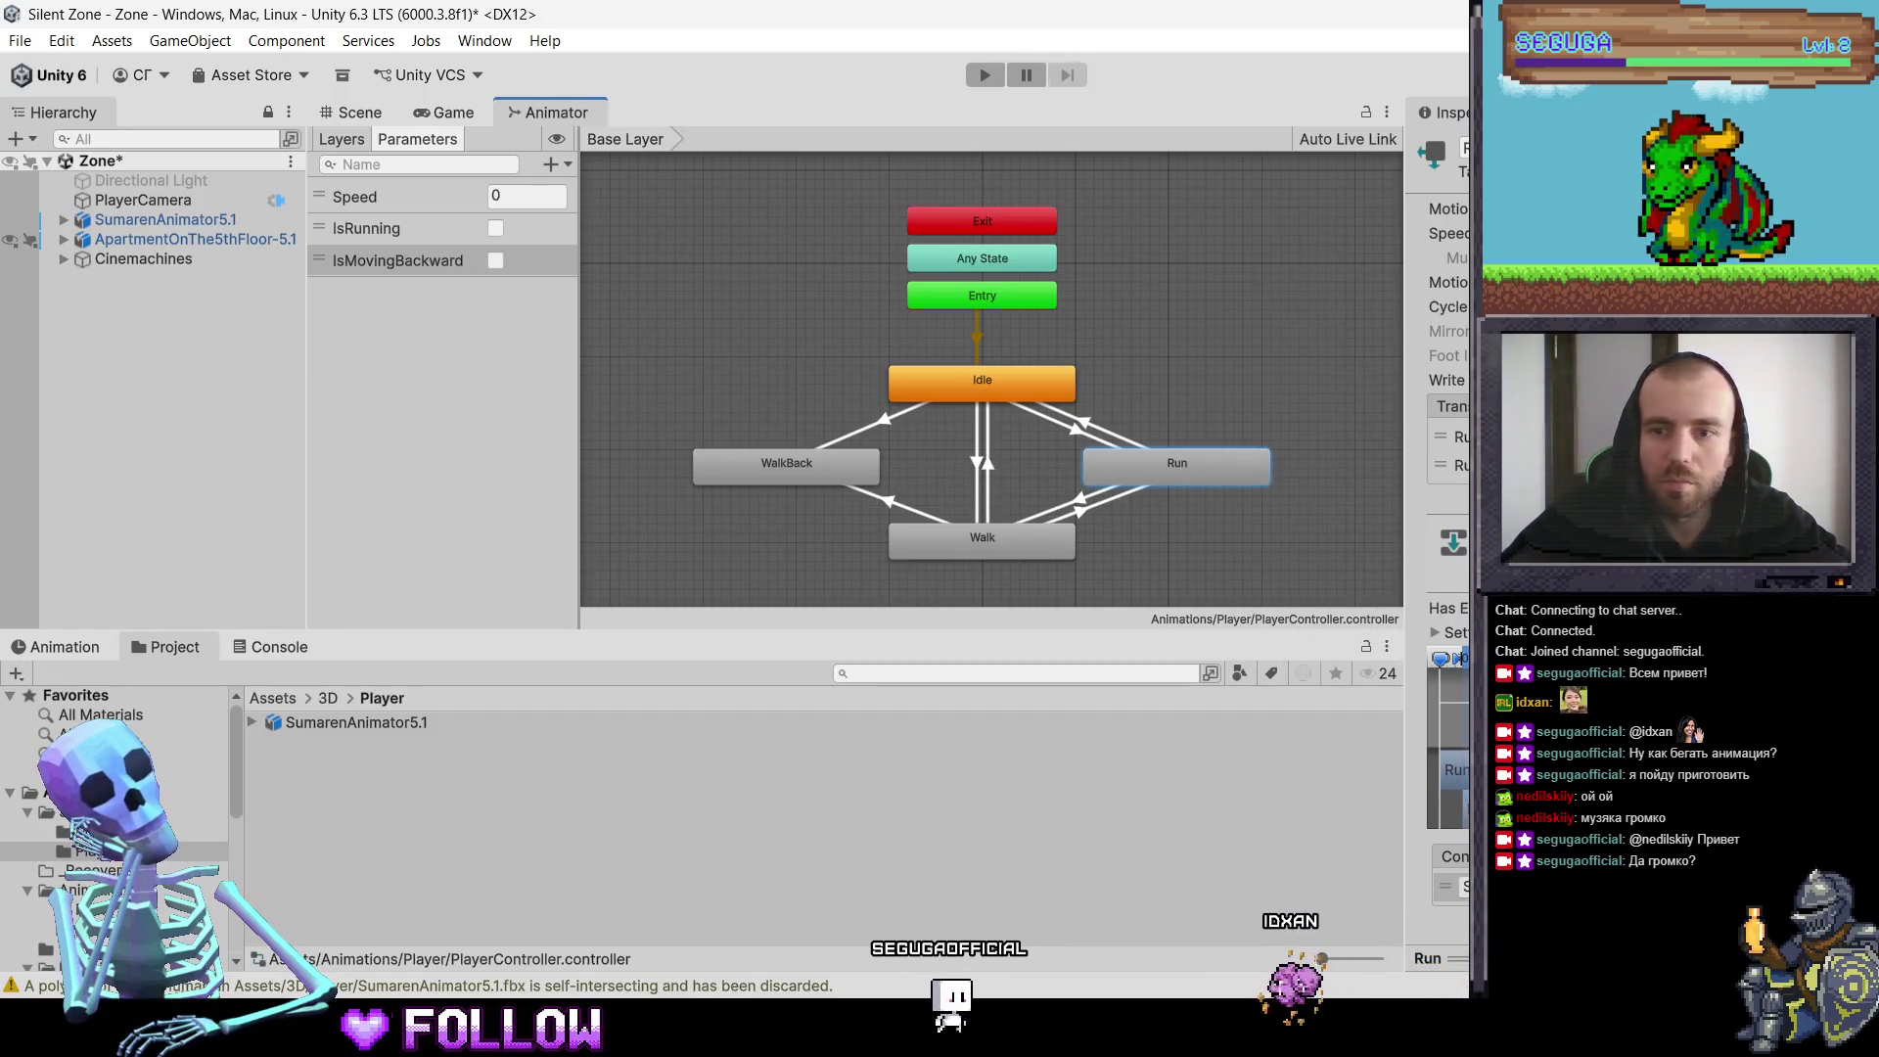
{"action": "left_click", "coordinate": [1454, 436]}
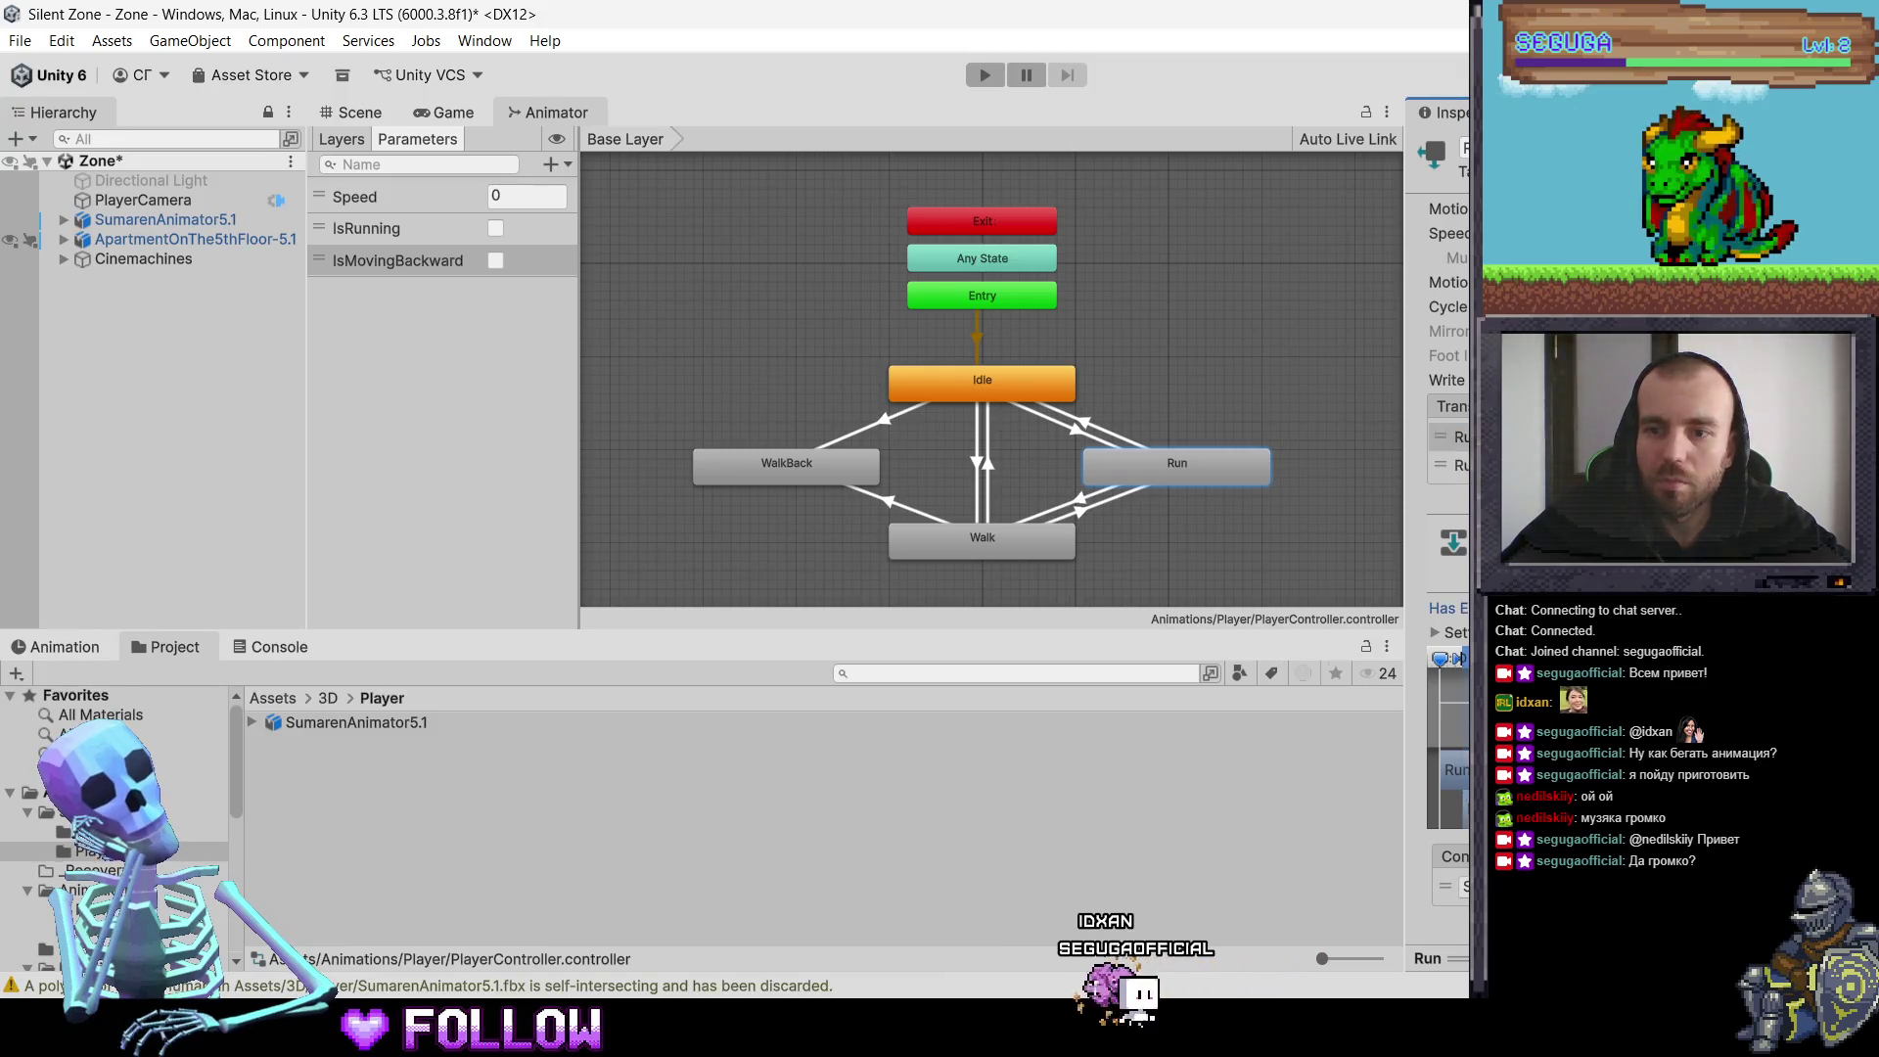
{"action": "scroll", "coordinate": [1449, 489], "scroll_direction": "down", "scroll_amount": 1}
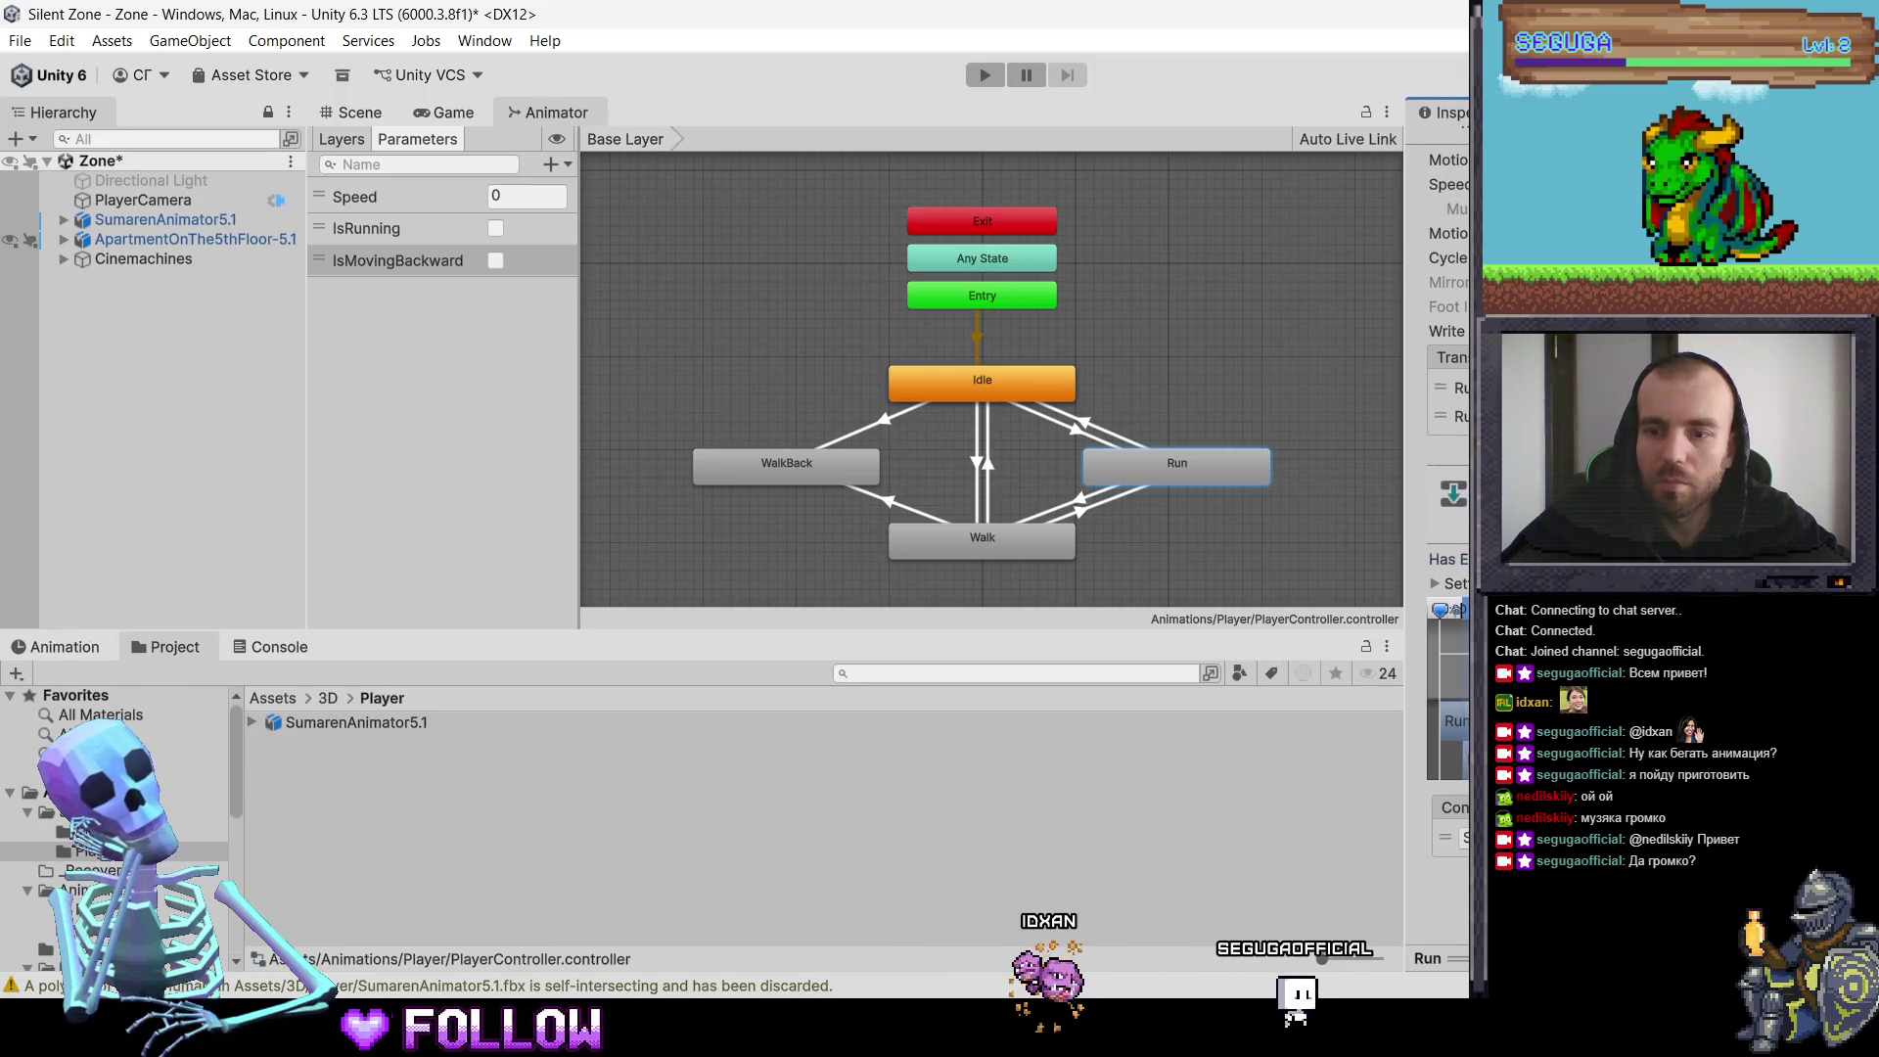
{"action": "left_click", "coordinate": [1454, 419]}
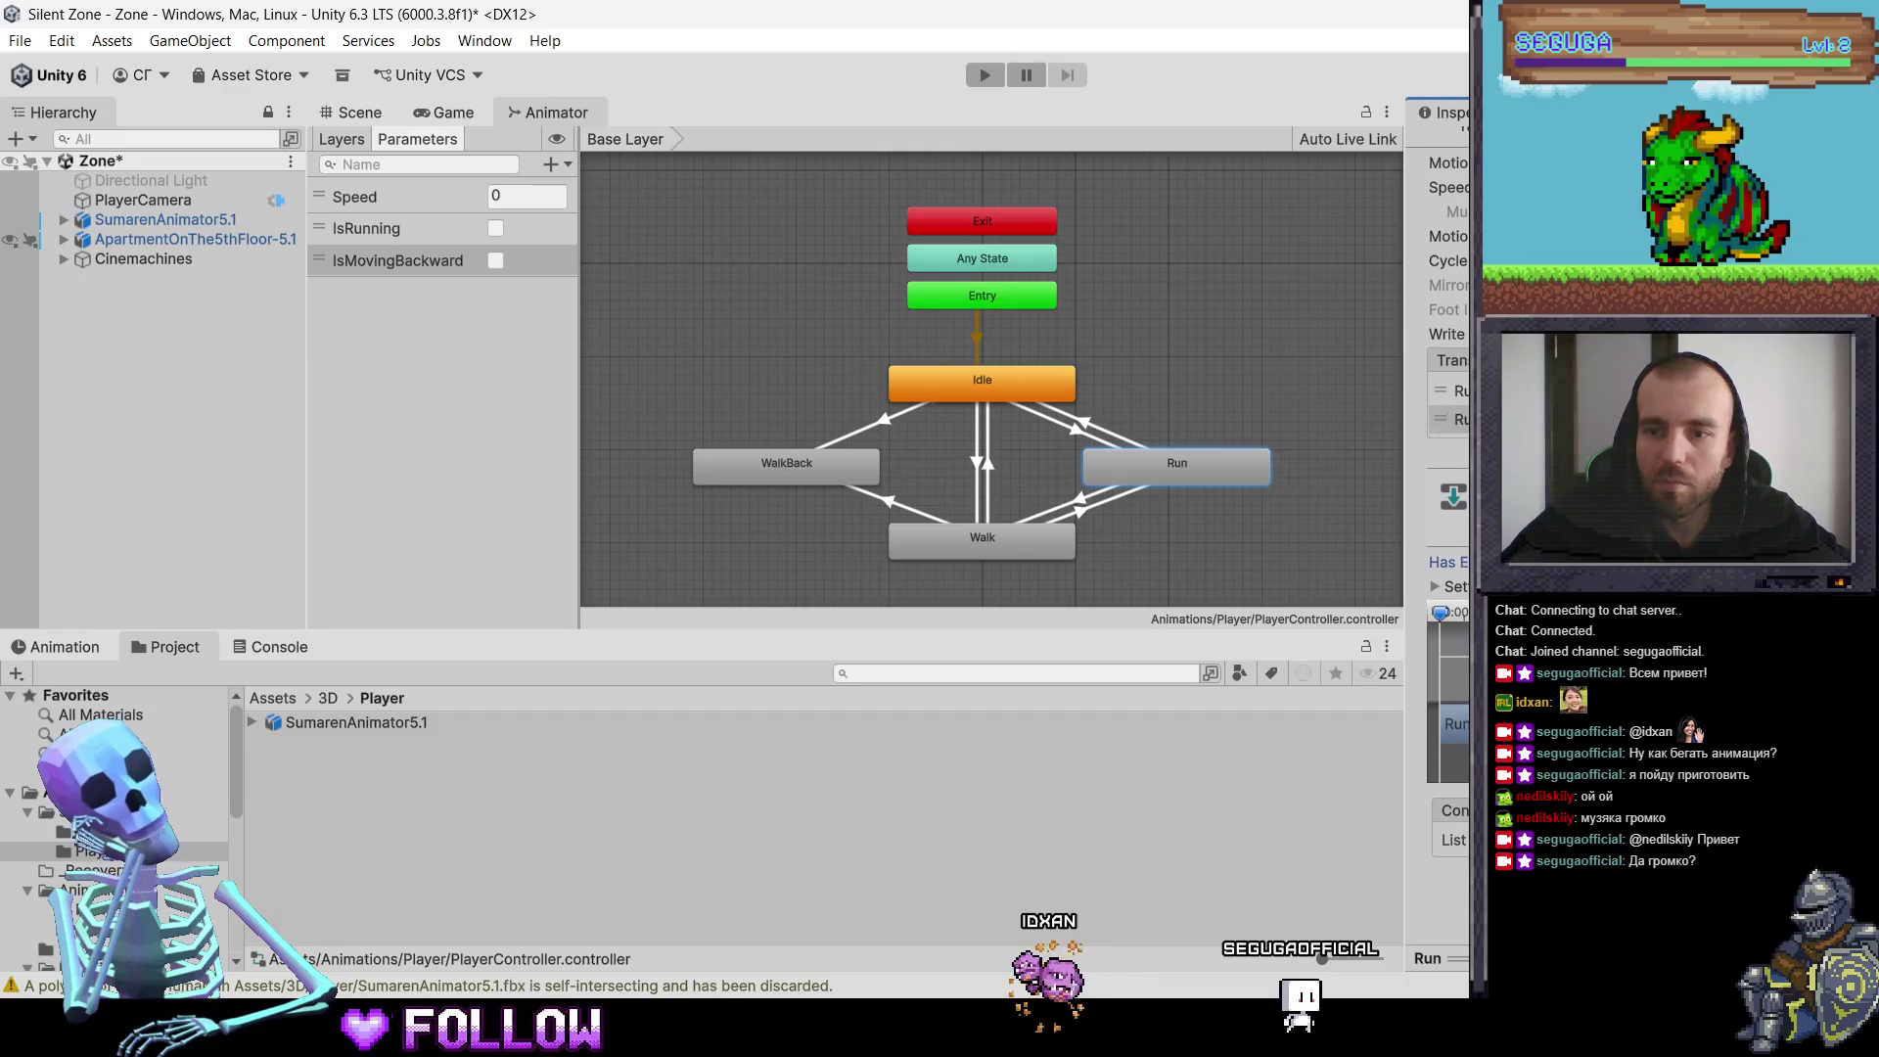
{"action": "scroll", "coordinate": [1444, 489], "scroll_direction": "down", "scroll_amount": 1}
{"action": "scroll", "coordinate": [1443, 490], "scroll_direction": "up", "scroll_amount": 1}
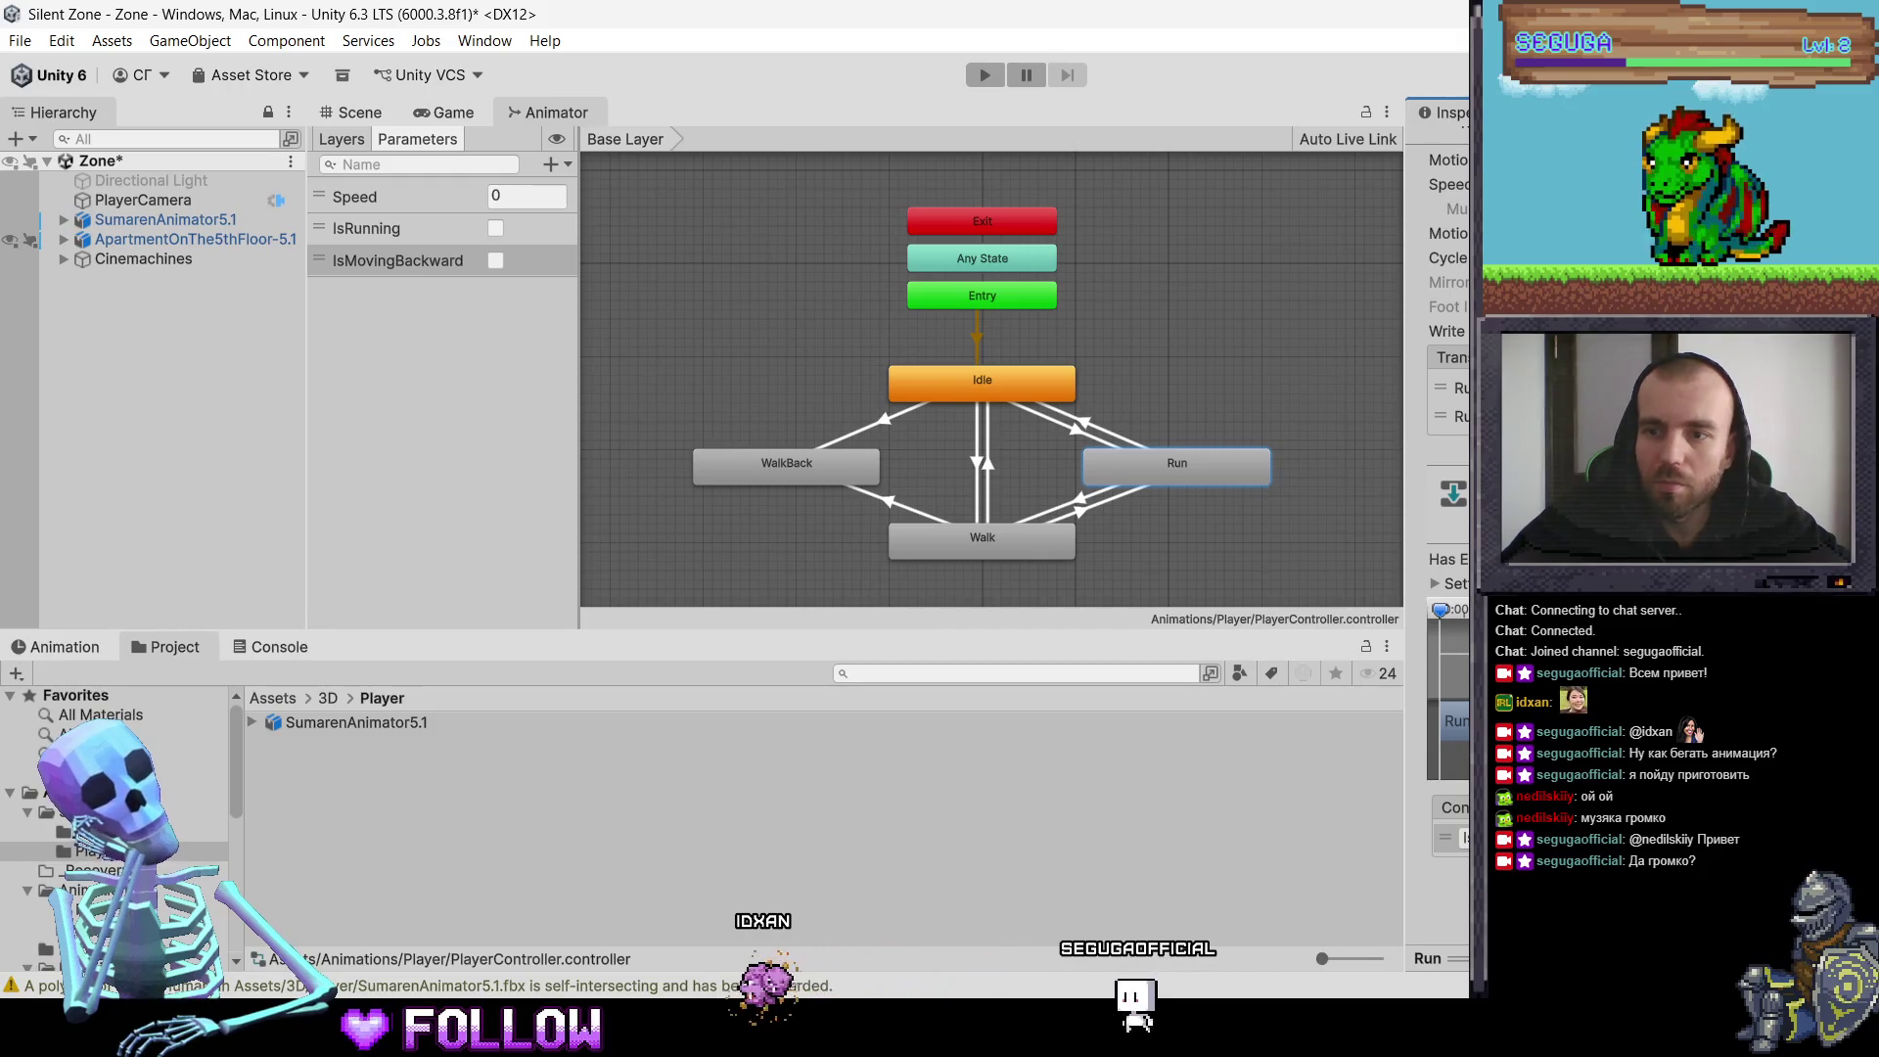
Step: Add a transition from Run to WalkBack, then select the Walk state
{"action": "right_click", "coordinate": [1167, 470]}
{"action": "left_click", "coordinate": [1223, 485]}
{"action": "left_click", "coordinate": [837, 458]}
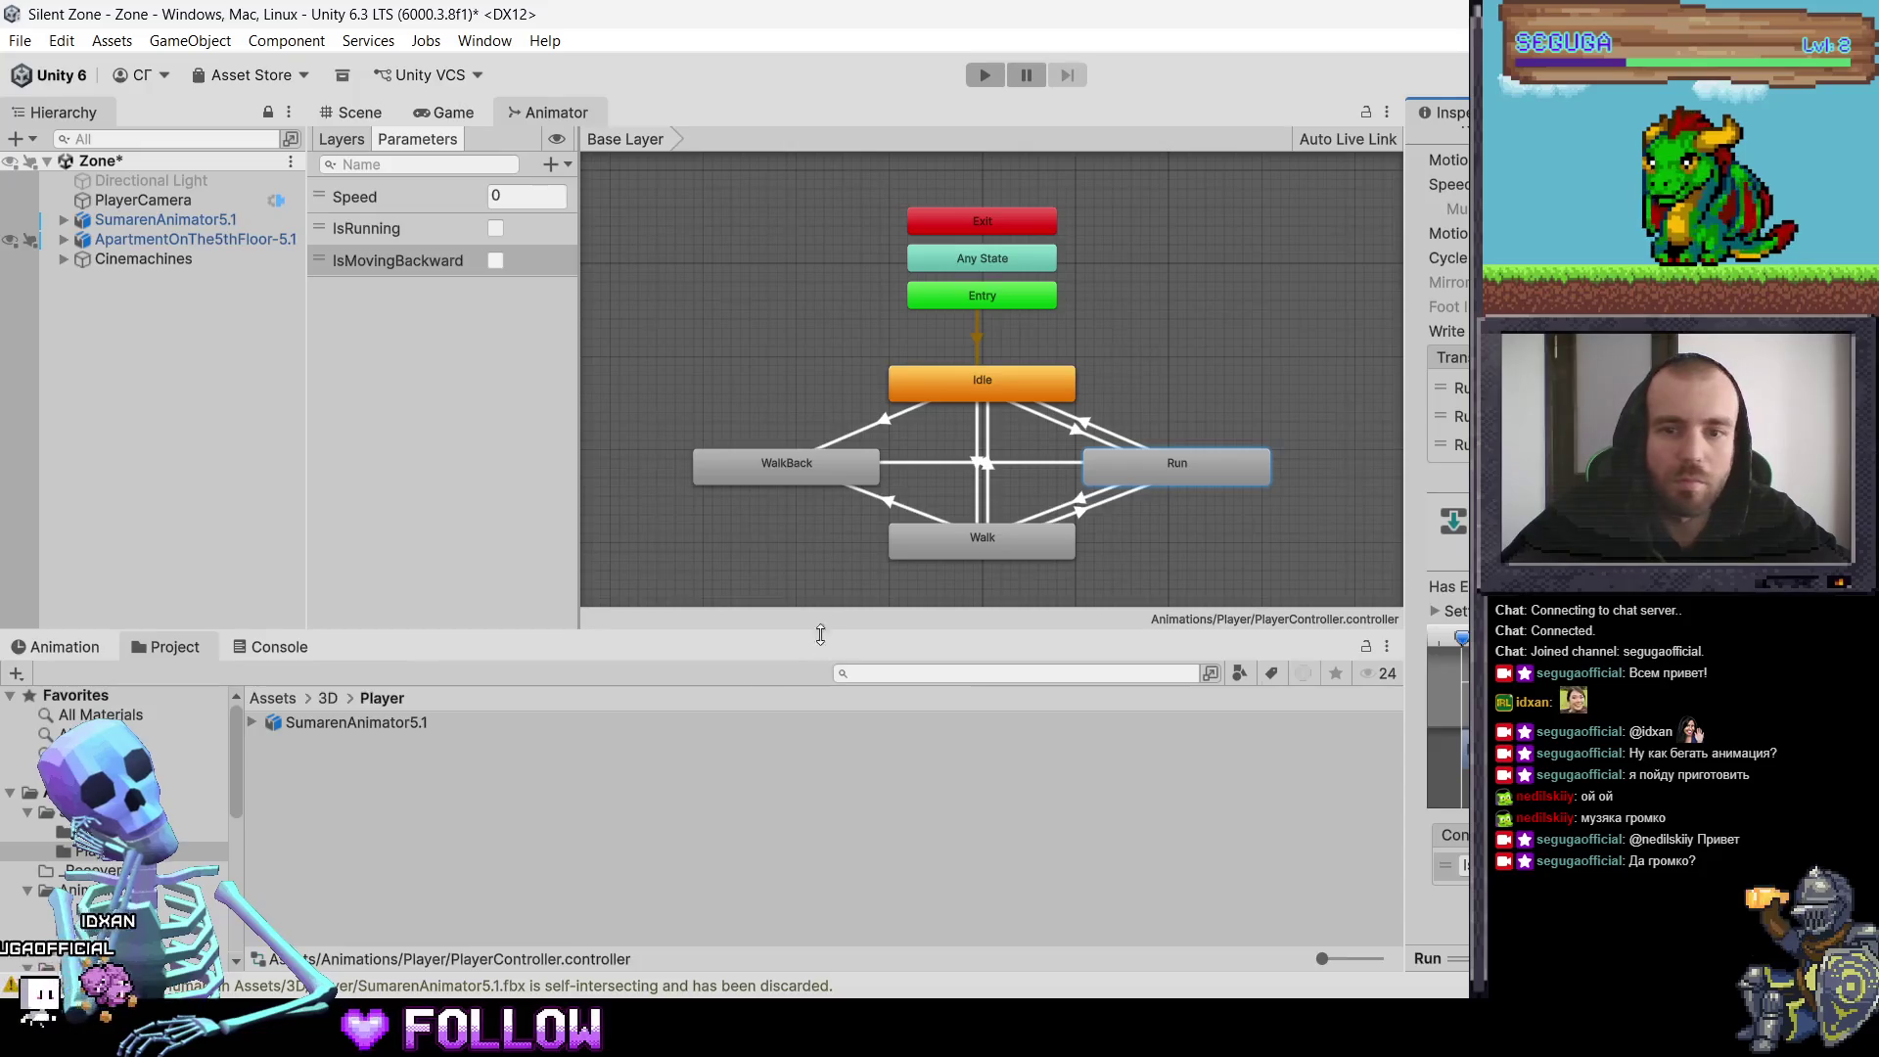
{"action": "left_click", "coordinate": [974, 548]}
{"action": "right_click", "coordinate": [973, 544]}
{"action": "left_click", "coordinate": [918, 550]}
{"action": "left_click", "coordinate": [1453, 437]}
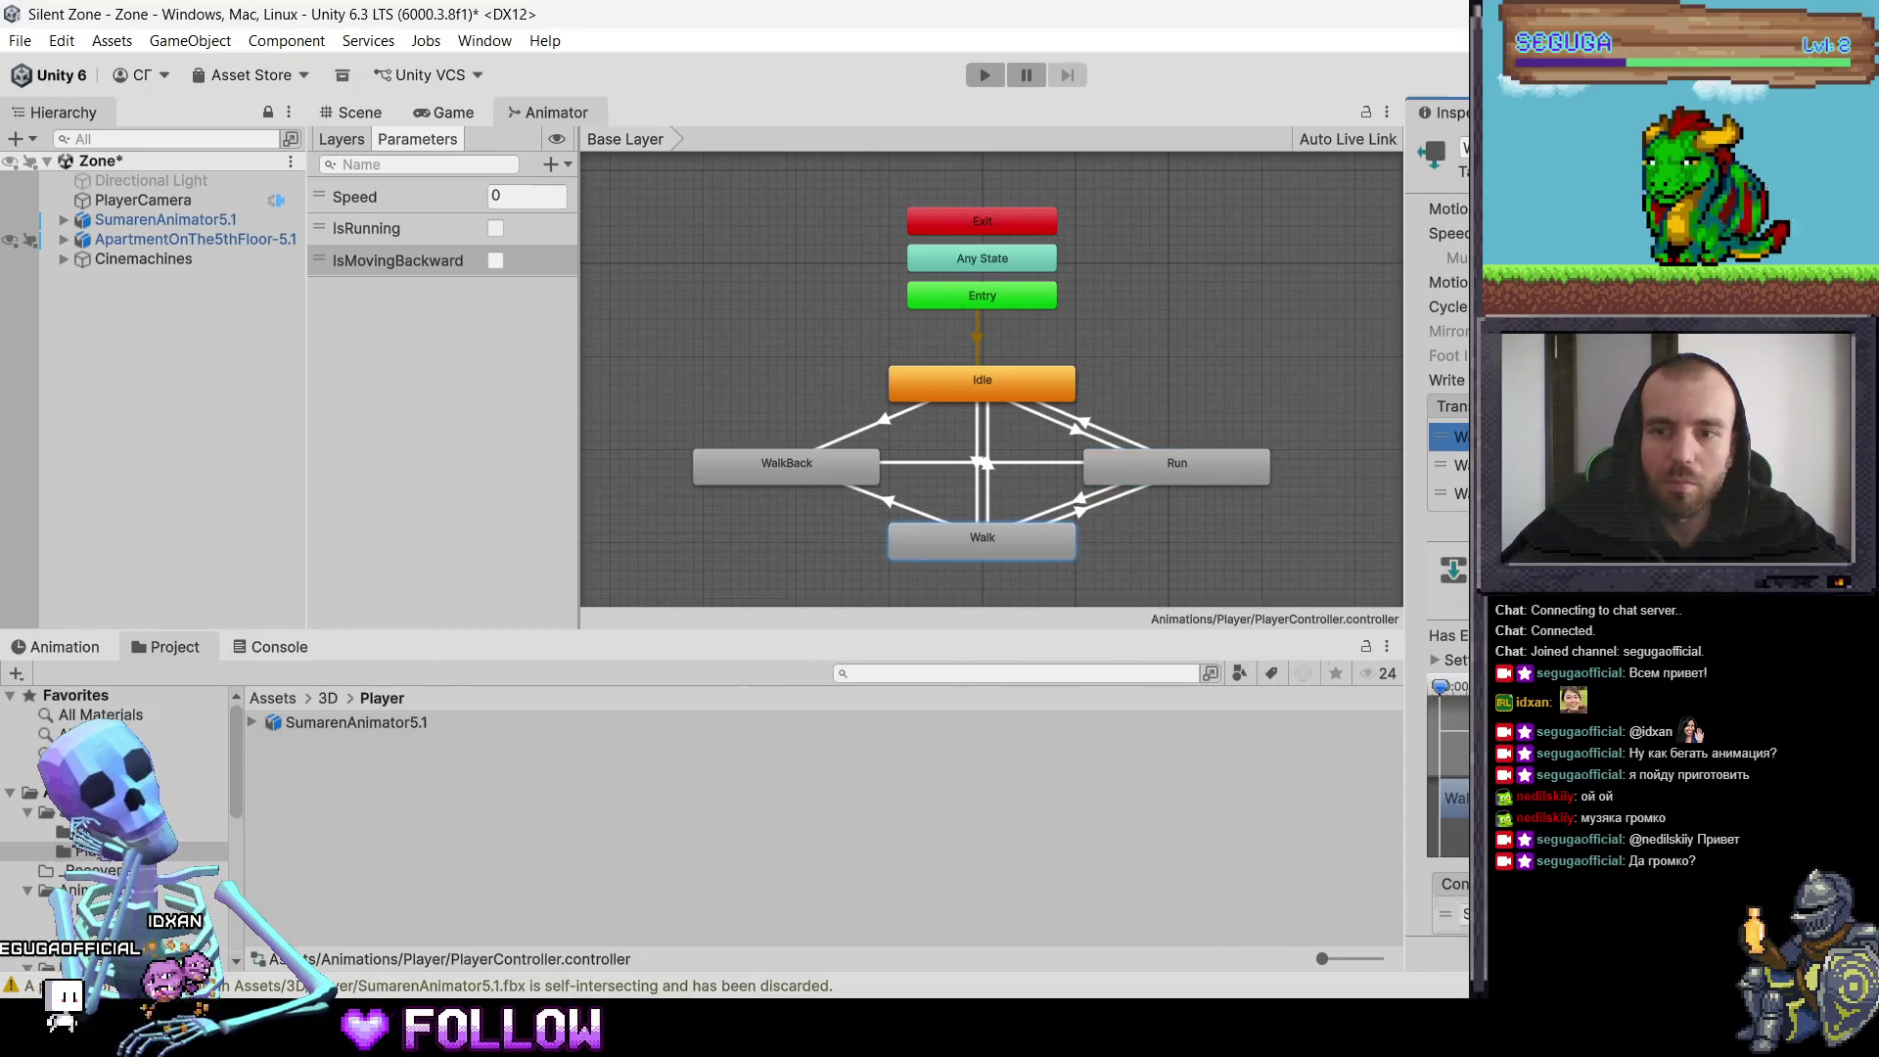
{"action": "scroll", "coordinate": [1436, 489], "scroll_direction": "down", "scroll_amount": 2}
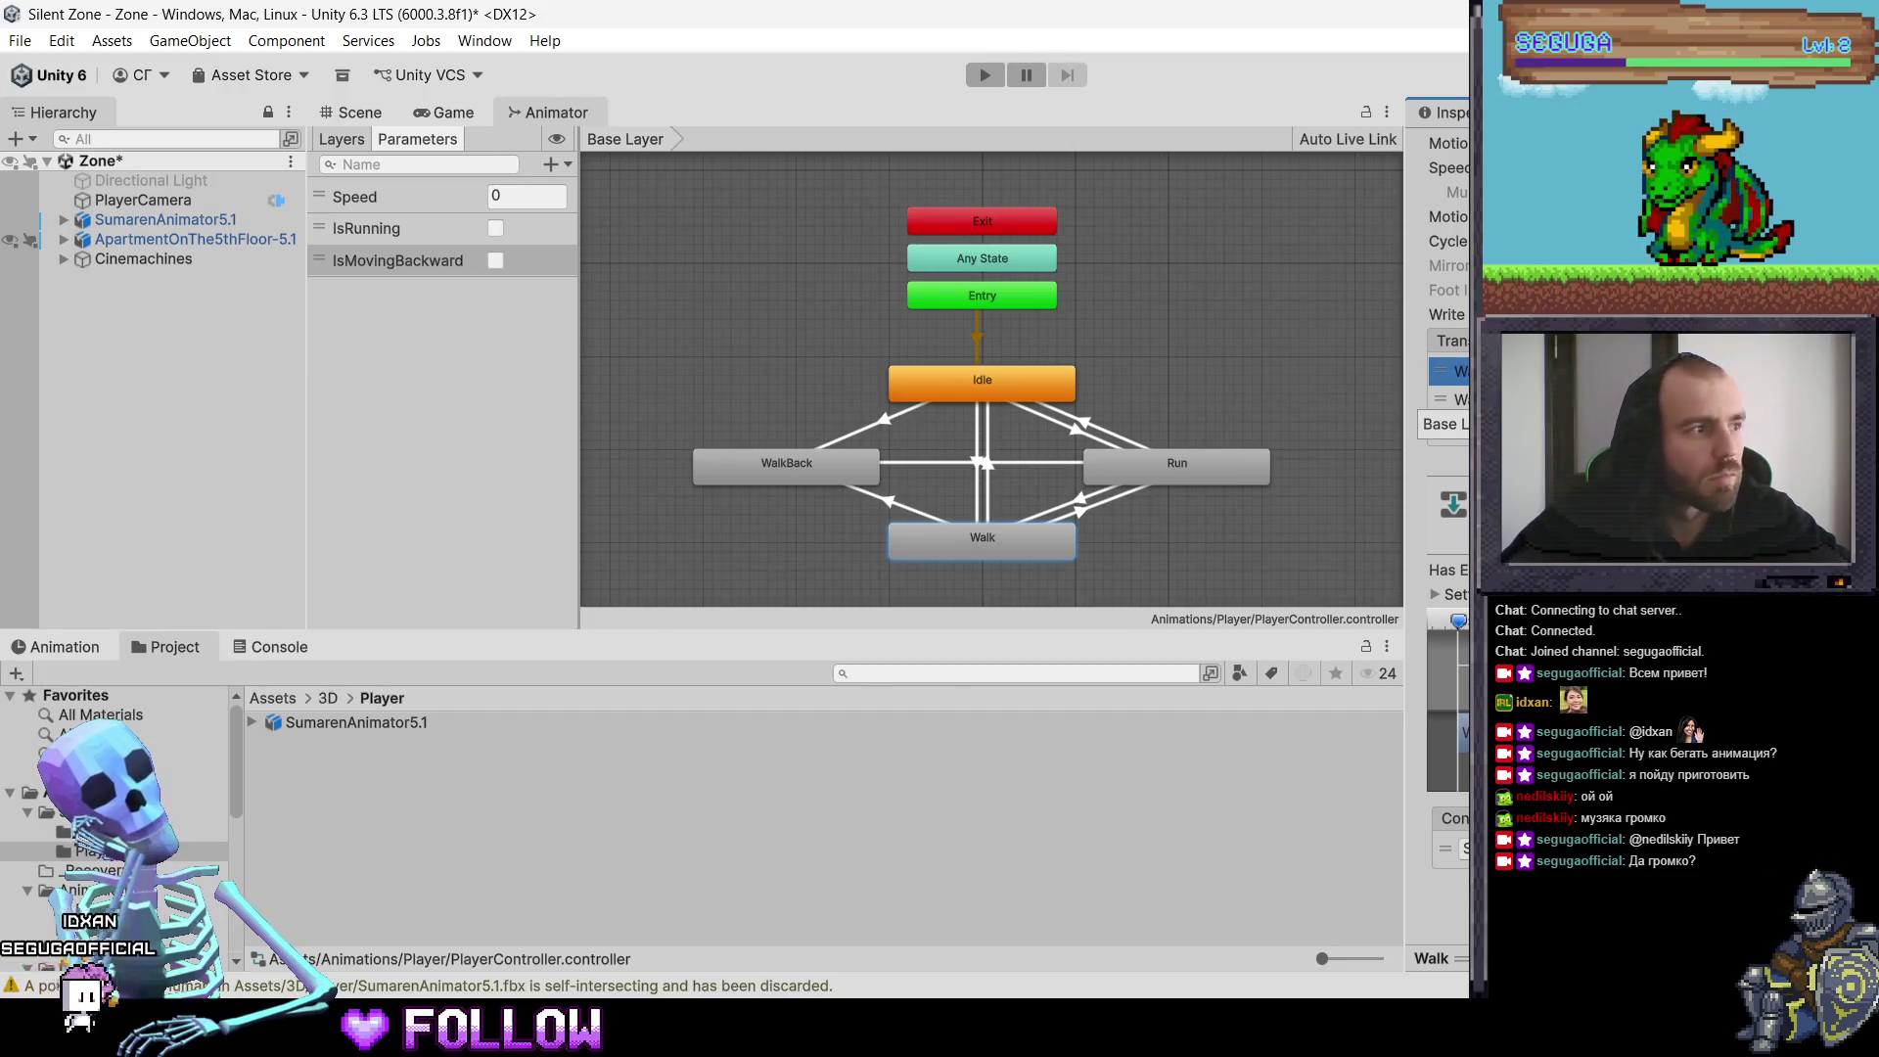
{"action": "left_click", "coordinate": [849, 477]}
{"action": "right_click", "coordinate": [877, 466]}
Step: Make a WalkBack-to-Idle transition and add one condition to it
{"action": "left_click", "coordinate": [920, 477]}
{"action": "left_click", "coordinate": [966, 395]}
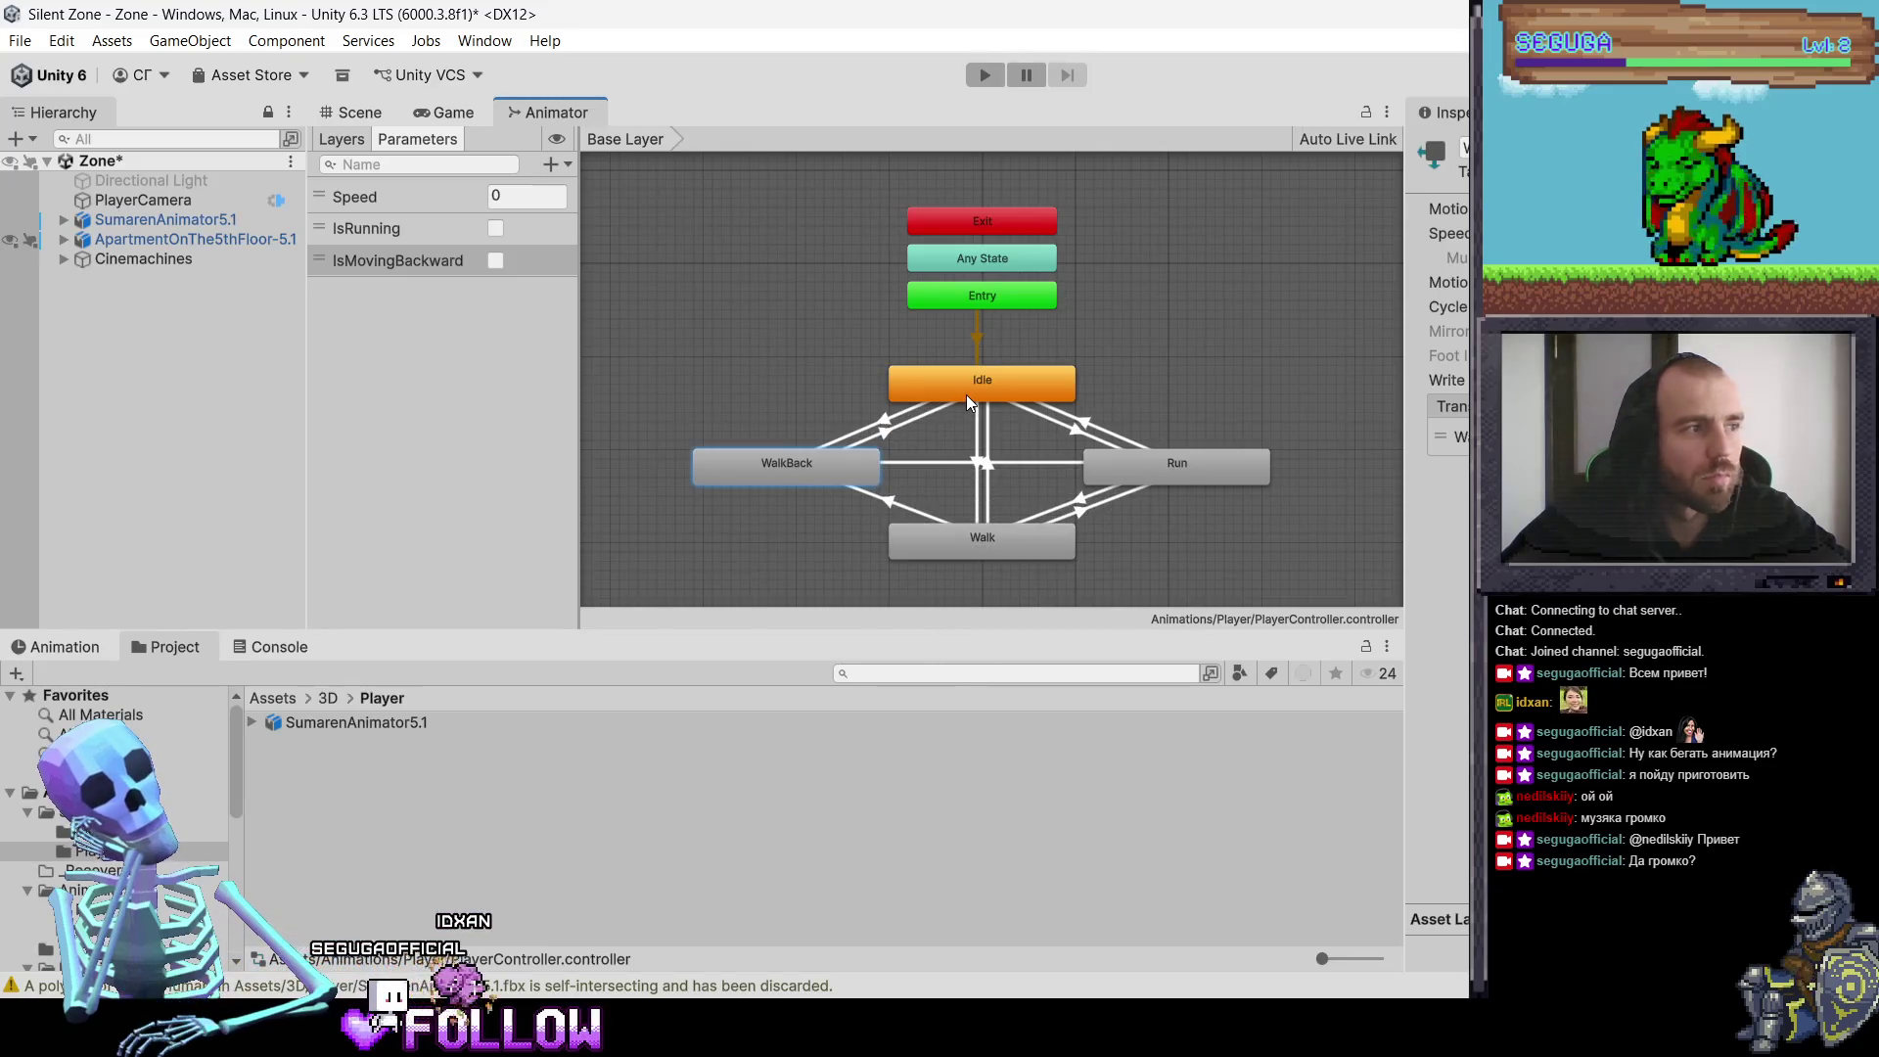
{"action": "left_click", "coordinate": [1454, 437]}
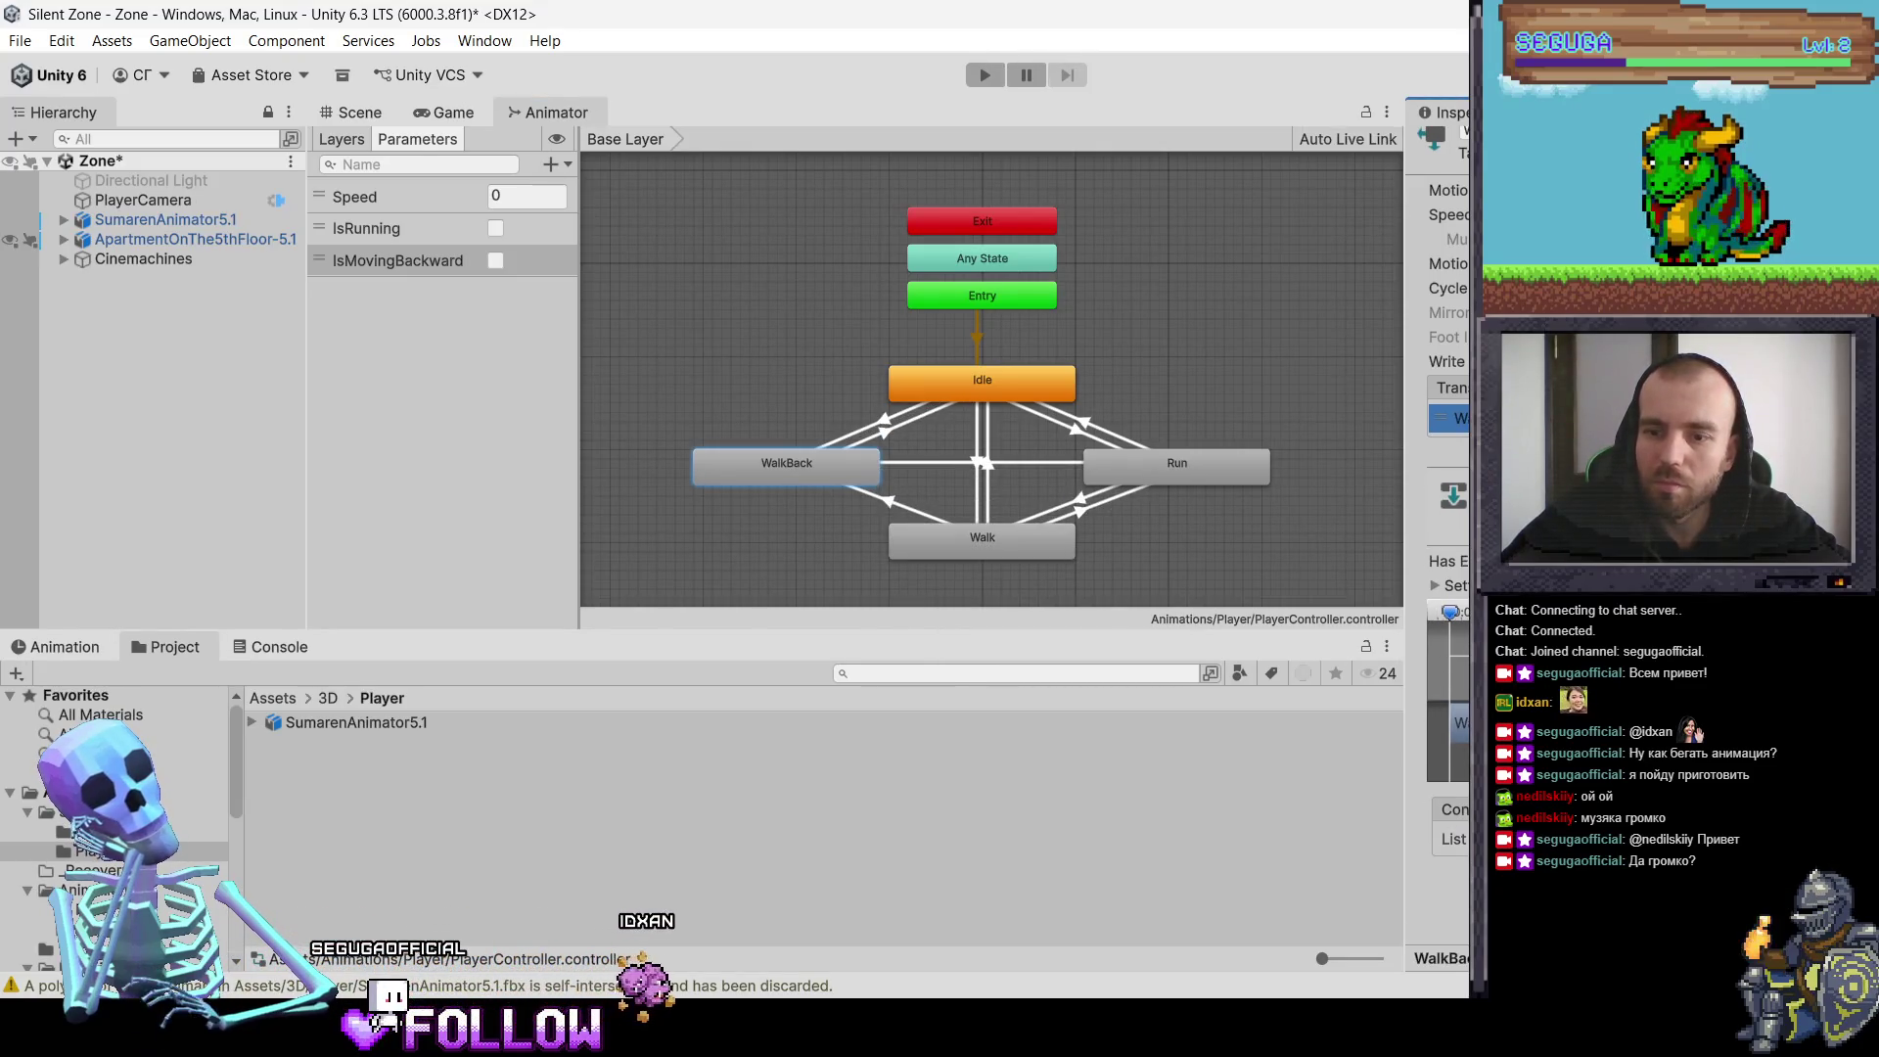
{"action": "left_click", "coordinate": [1840, 866]}
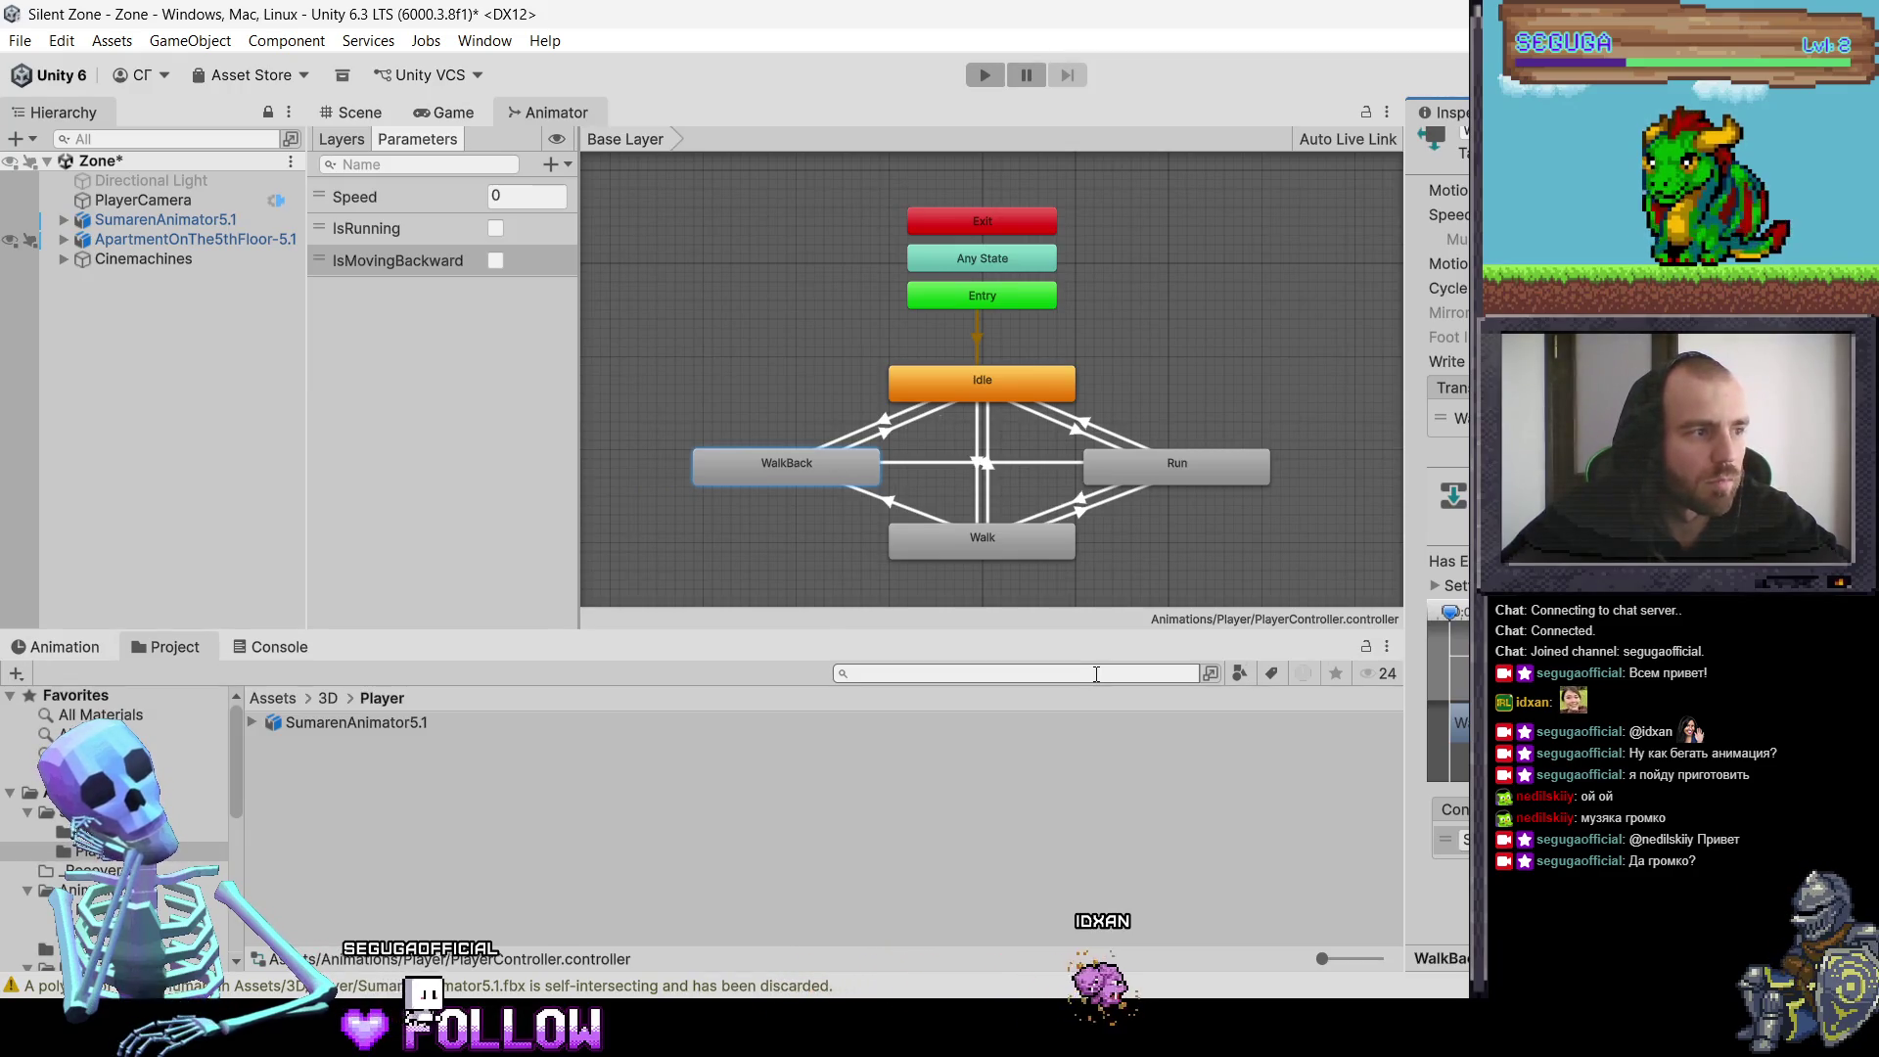
Step: Begin another transition out of the WalkBack state
{"action": "right_click", "coordinate": [842, 467]}
{"action": "left_click", "coordinate": [908, 520]}
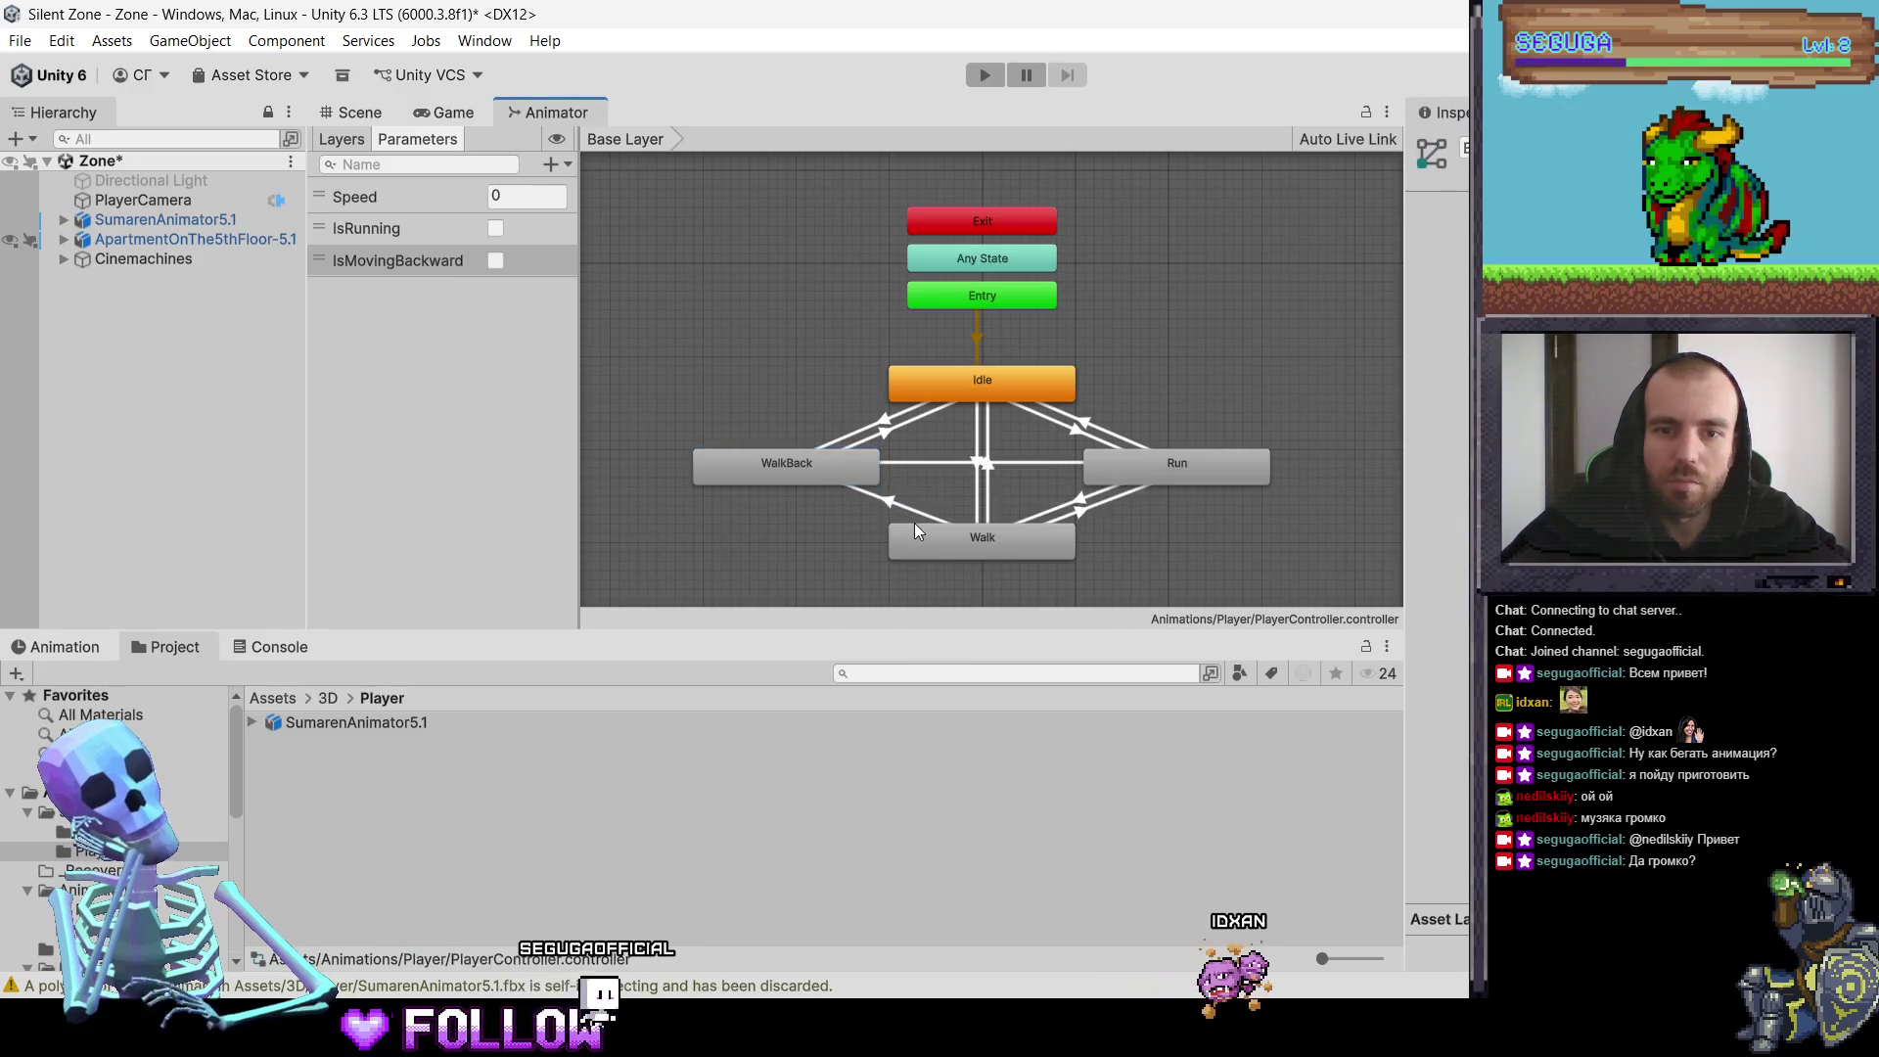
{"action": "right_click", "coordinate": [832, 466]}
{"action": "left_click", "coordinate": [906, 482]}
Step: Connect WalkBack's new transition to Walk and check Walk's transitions
{"action": "left_click", "coordinate": [930, 540]}
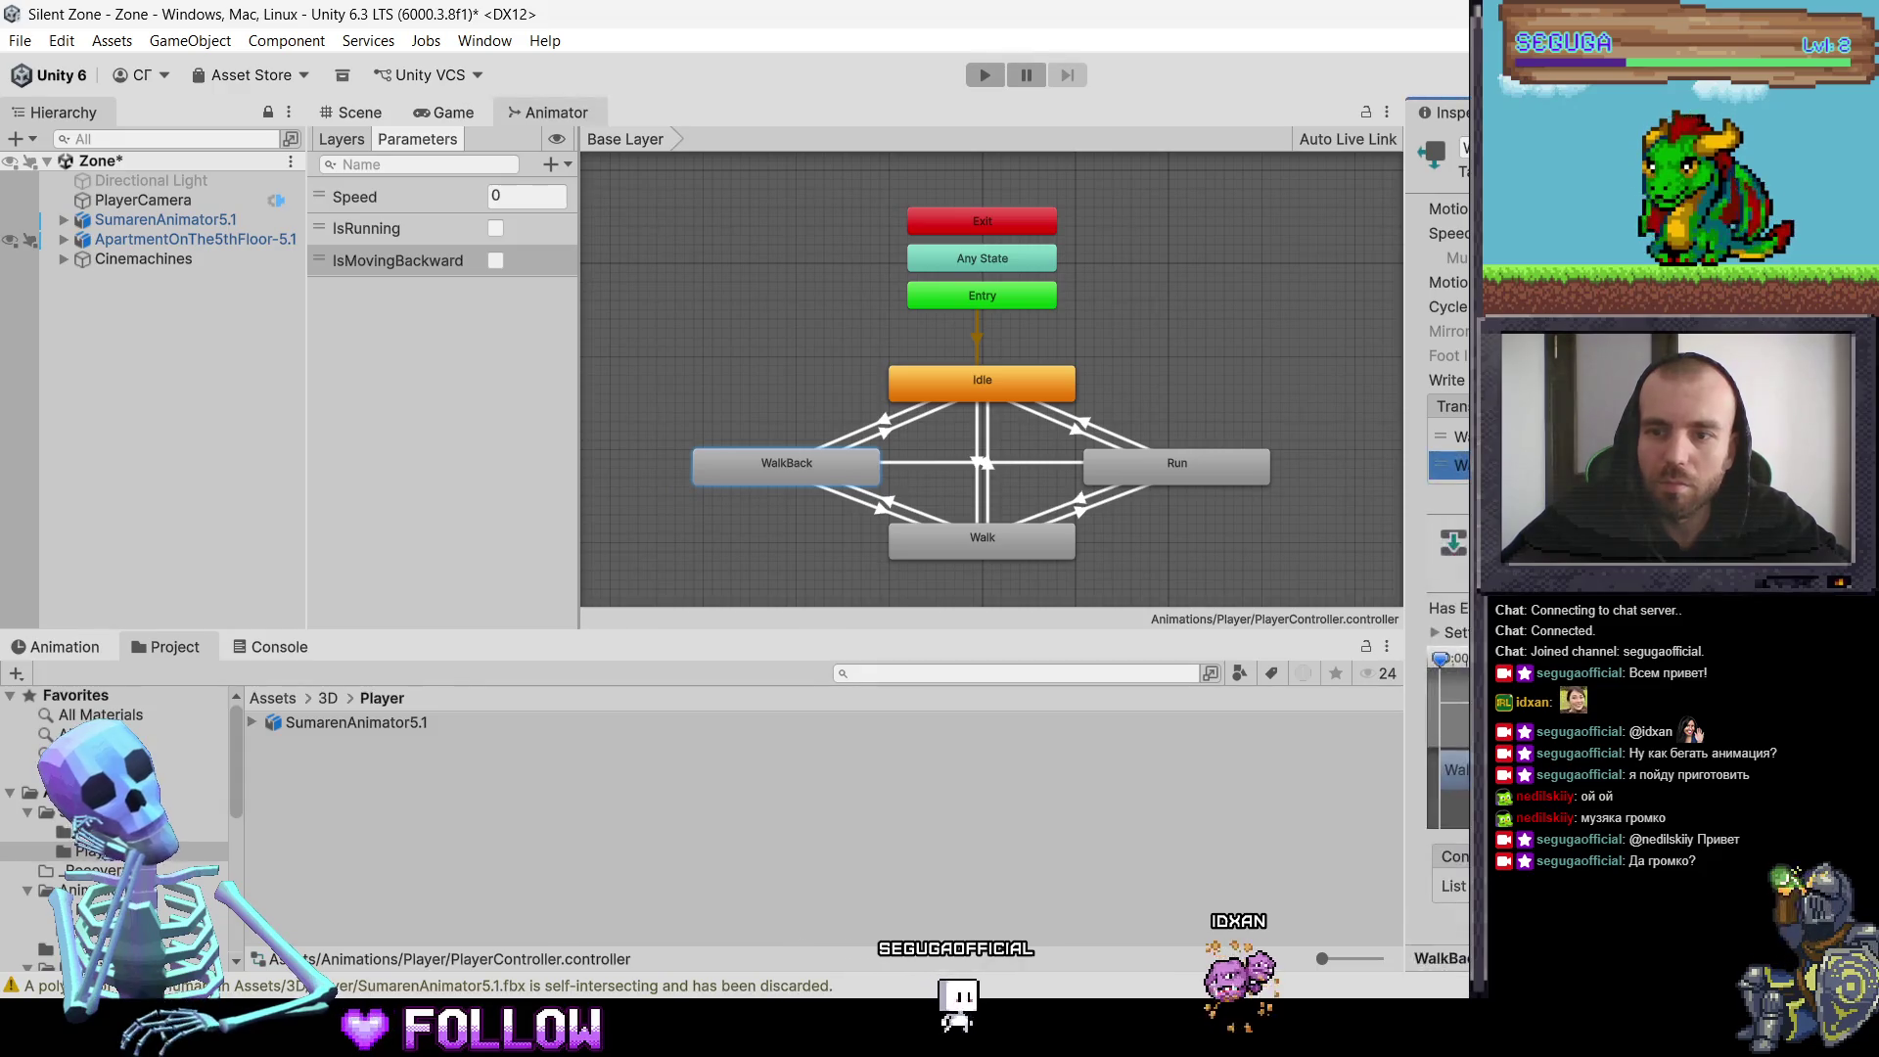
{"action": "scroll", "coordinate": [1448, 588], "scroll_direction": "down", "scroll_amount": 1}
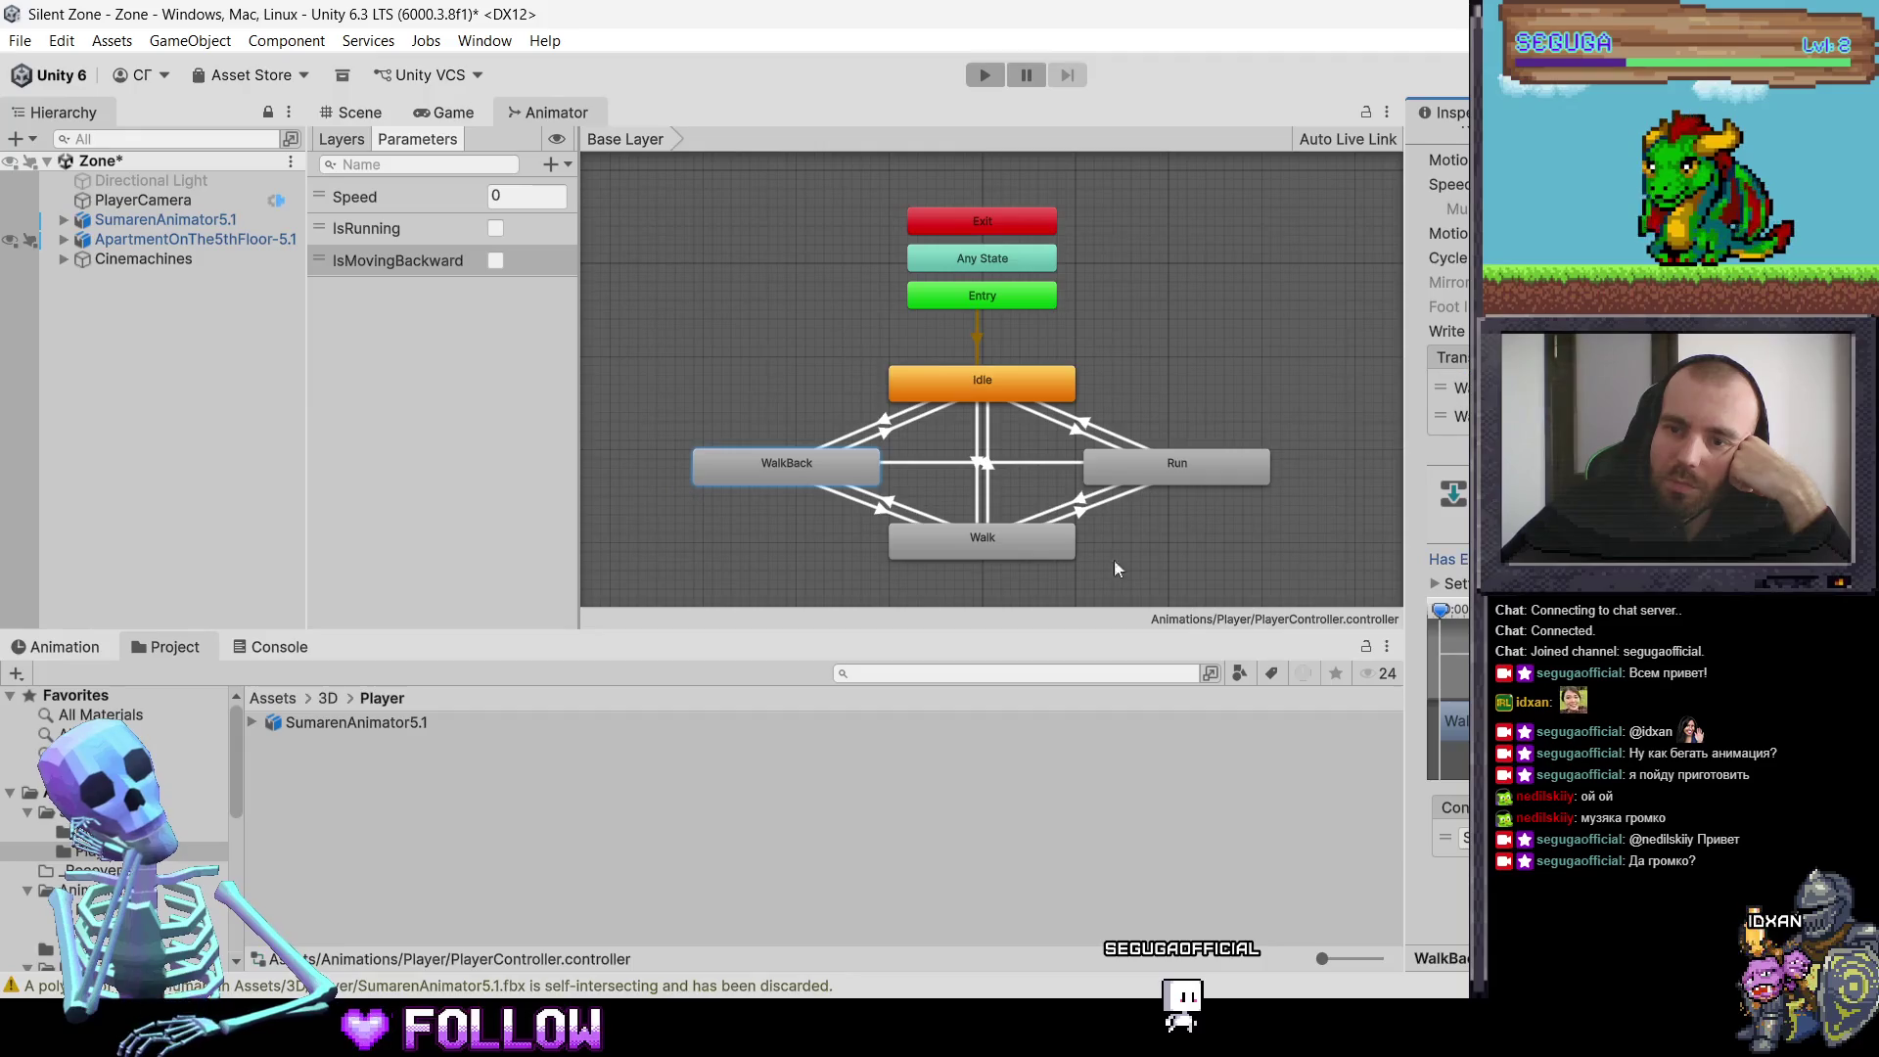
{"action": "left_click", "coordinate": [1024, 533]}
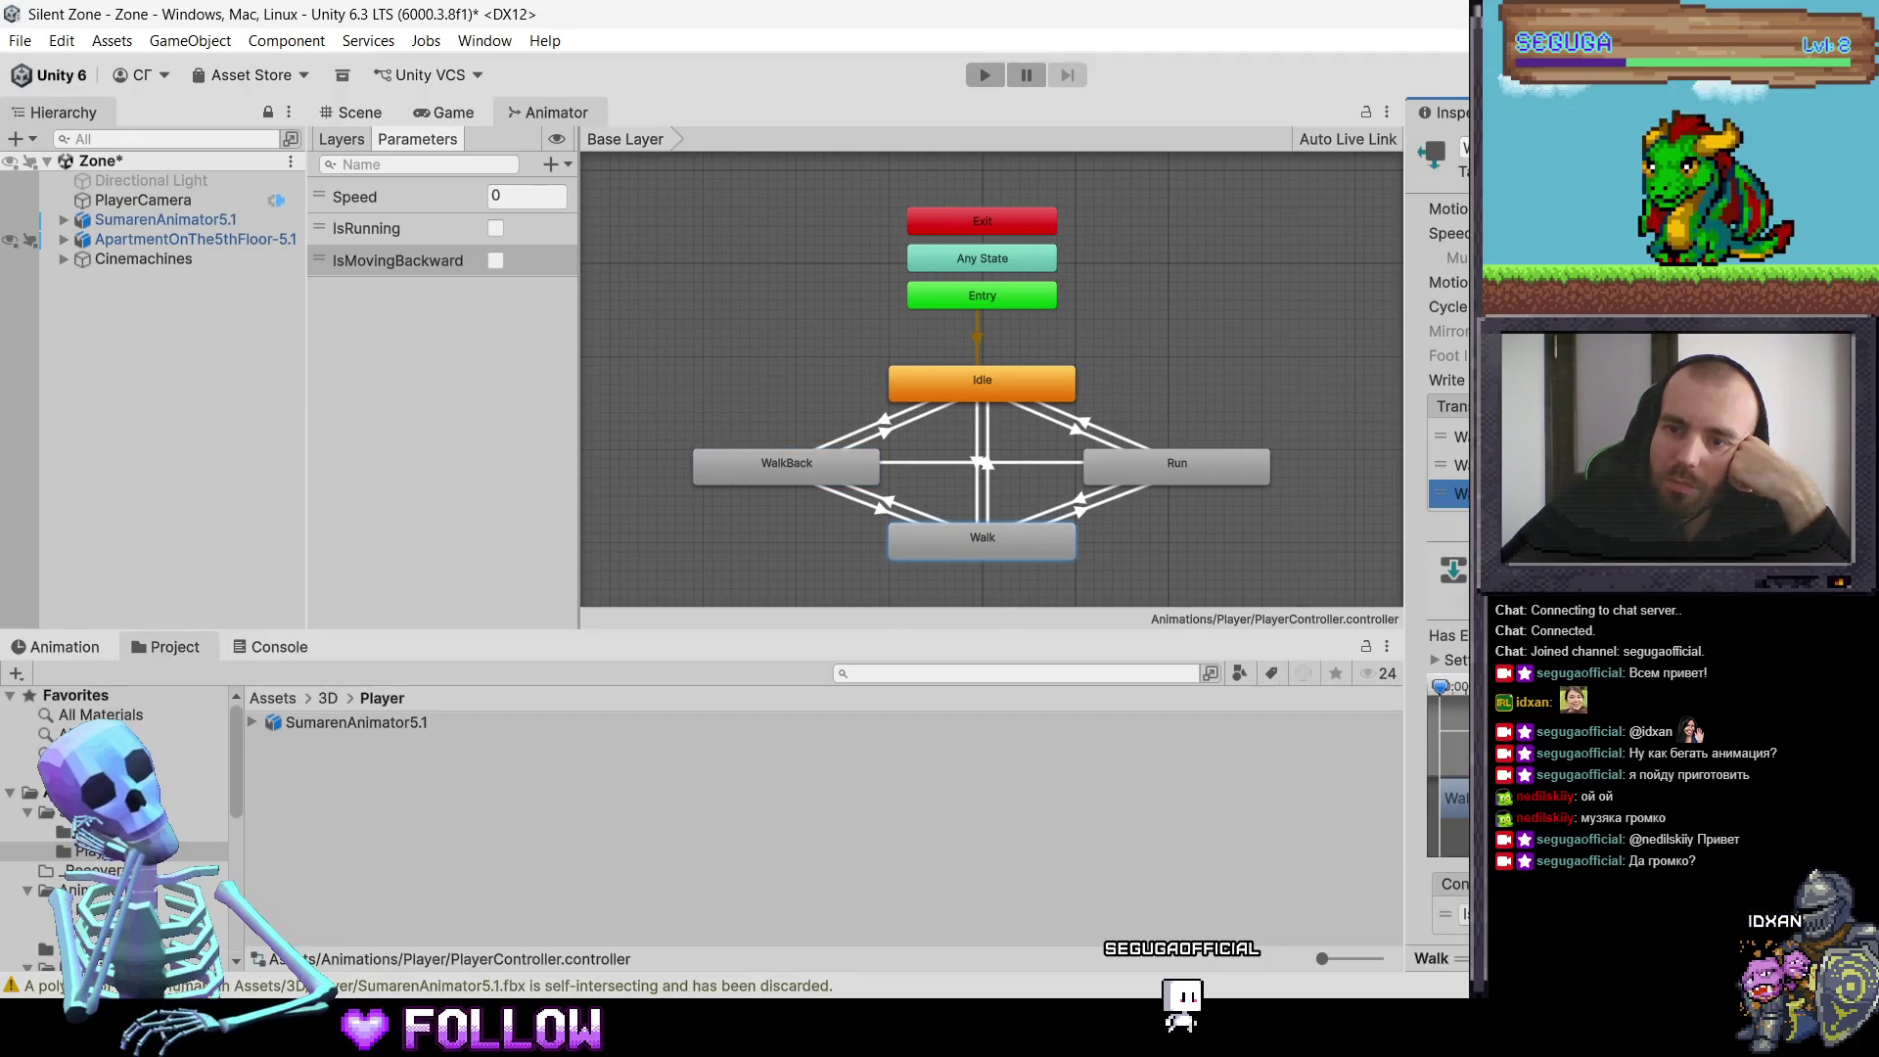
Step: Review the Run and Idle transitions, deselect all, and return to PlayerMovement.cs in VS Code
{"action": "left_click", "coordinate": [1241, 464]}
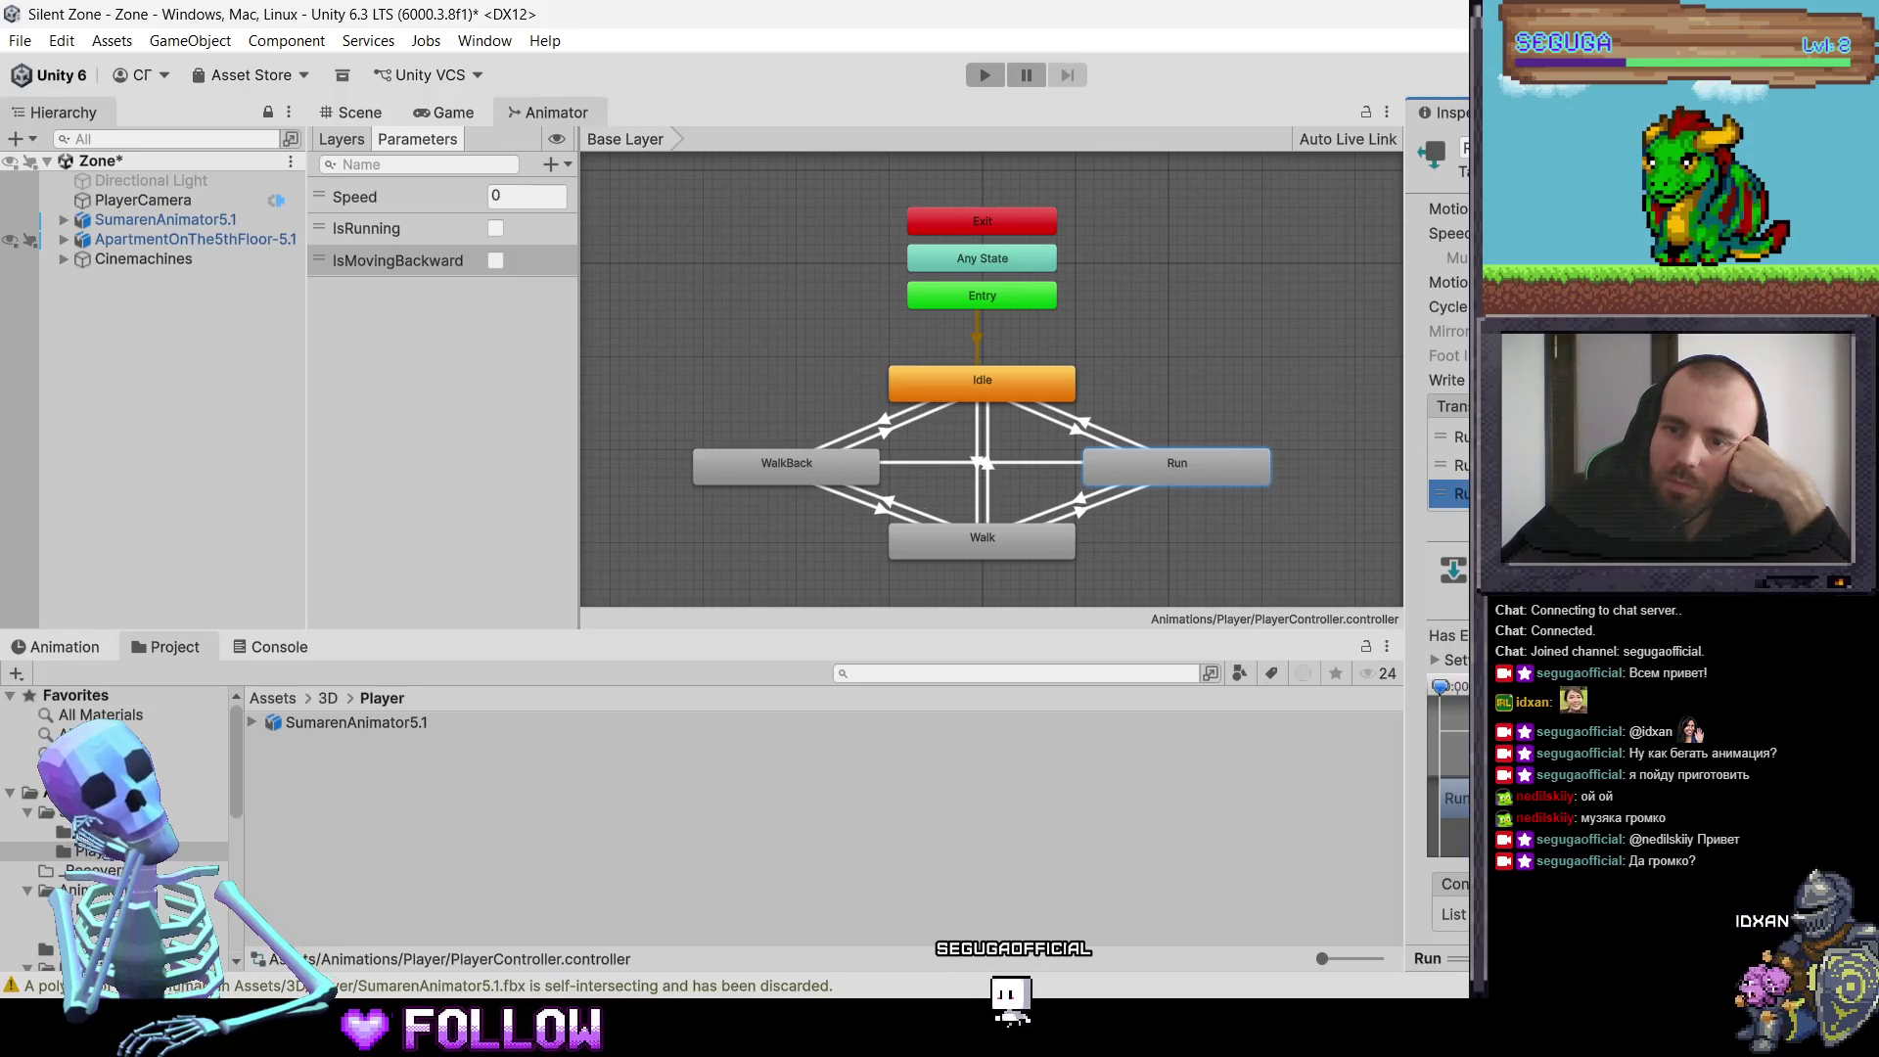
{"action": "left_click", "coordinate": [1029, 398]}
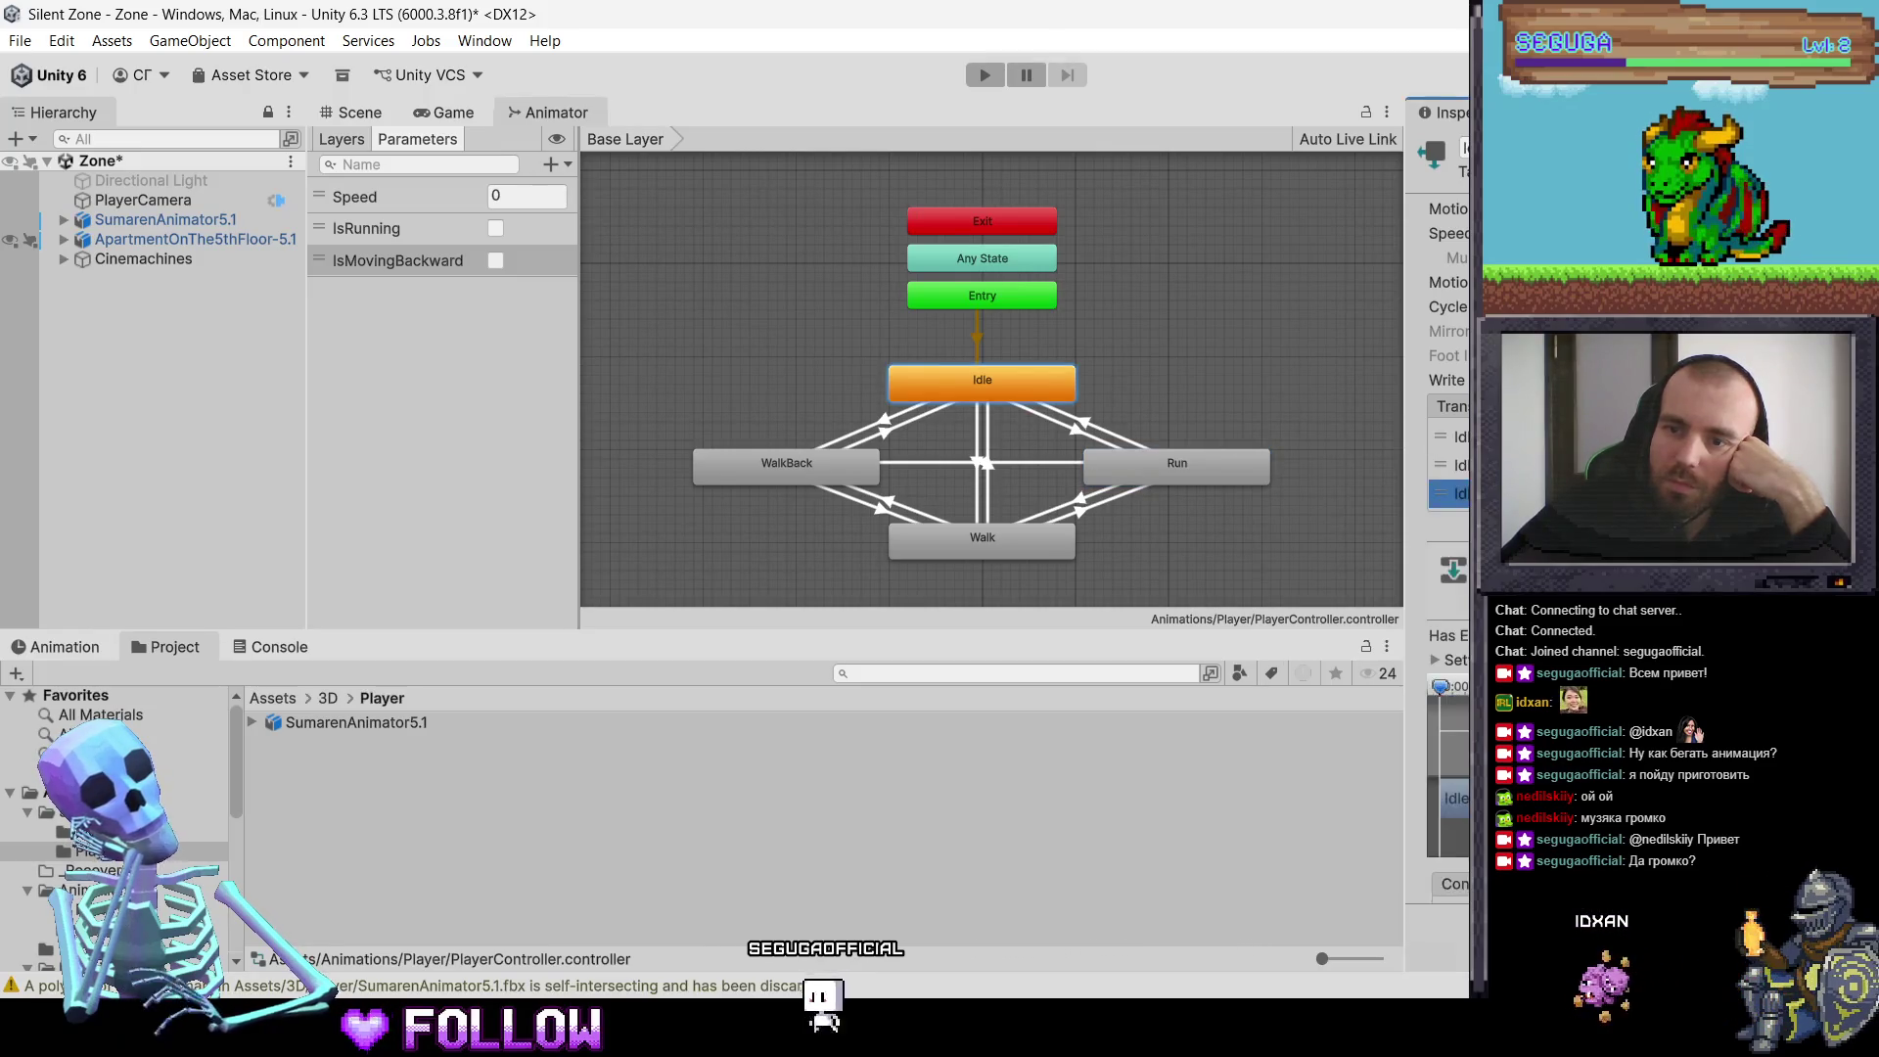
{"action": "left_click", "coordinate": [1234, 366]}
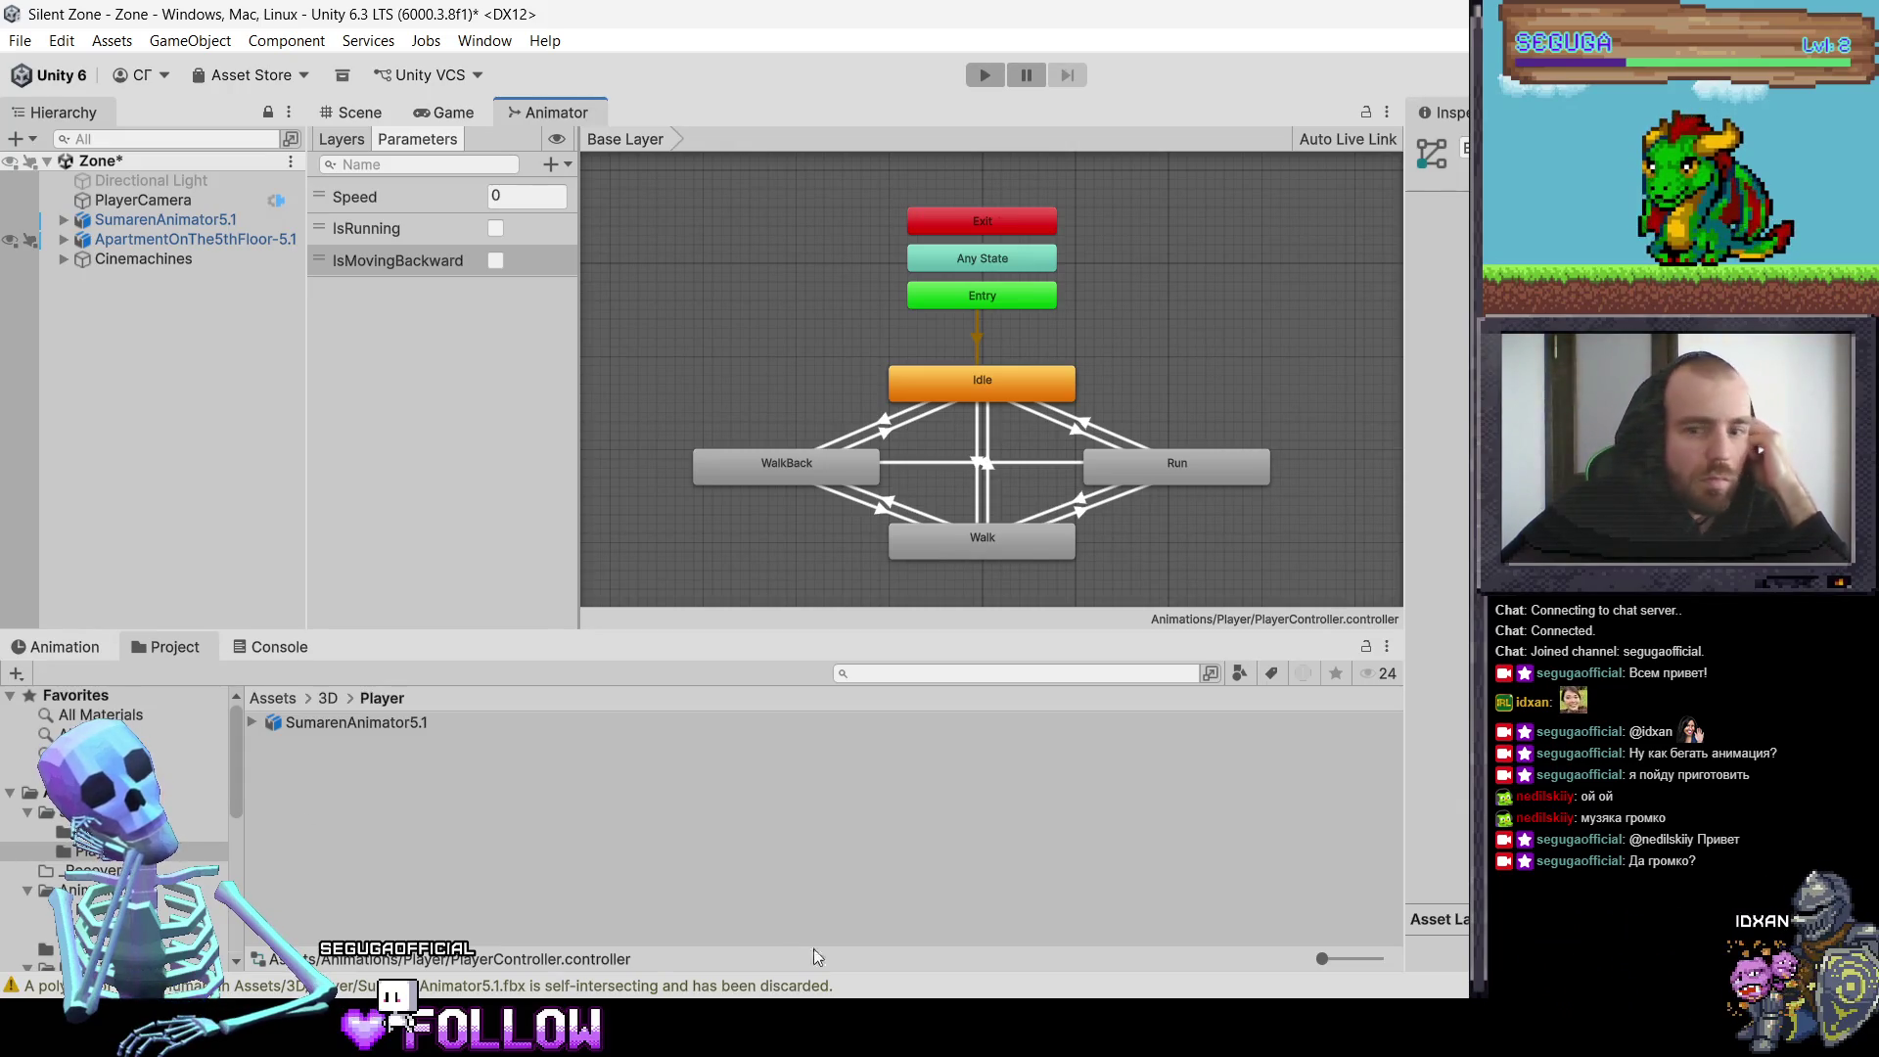
{"action": "key", "text": "alt+Tab"}
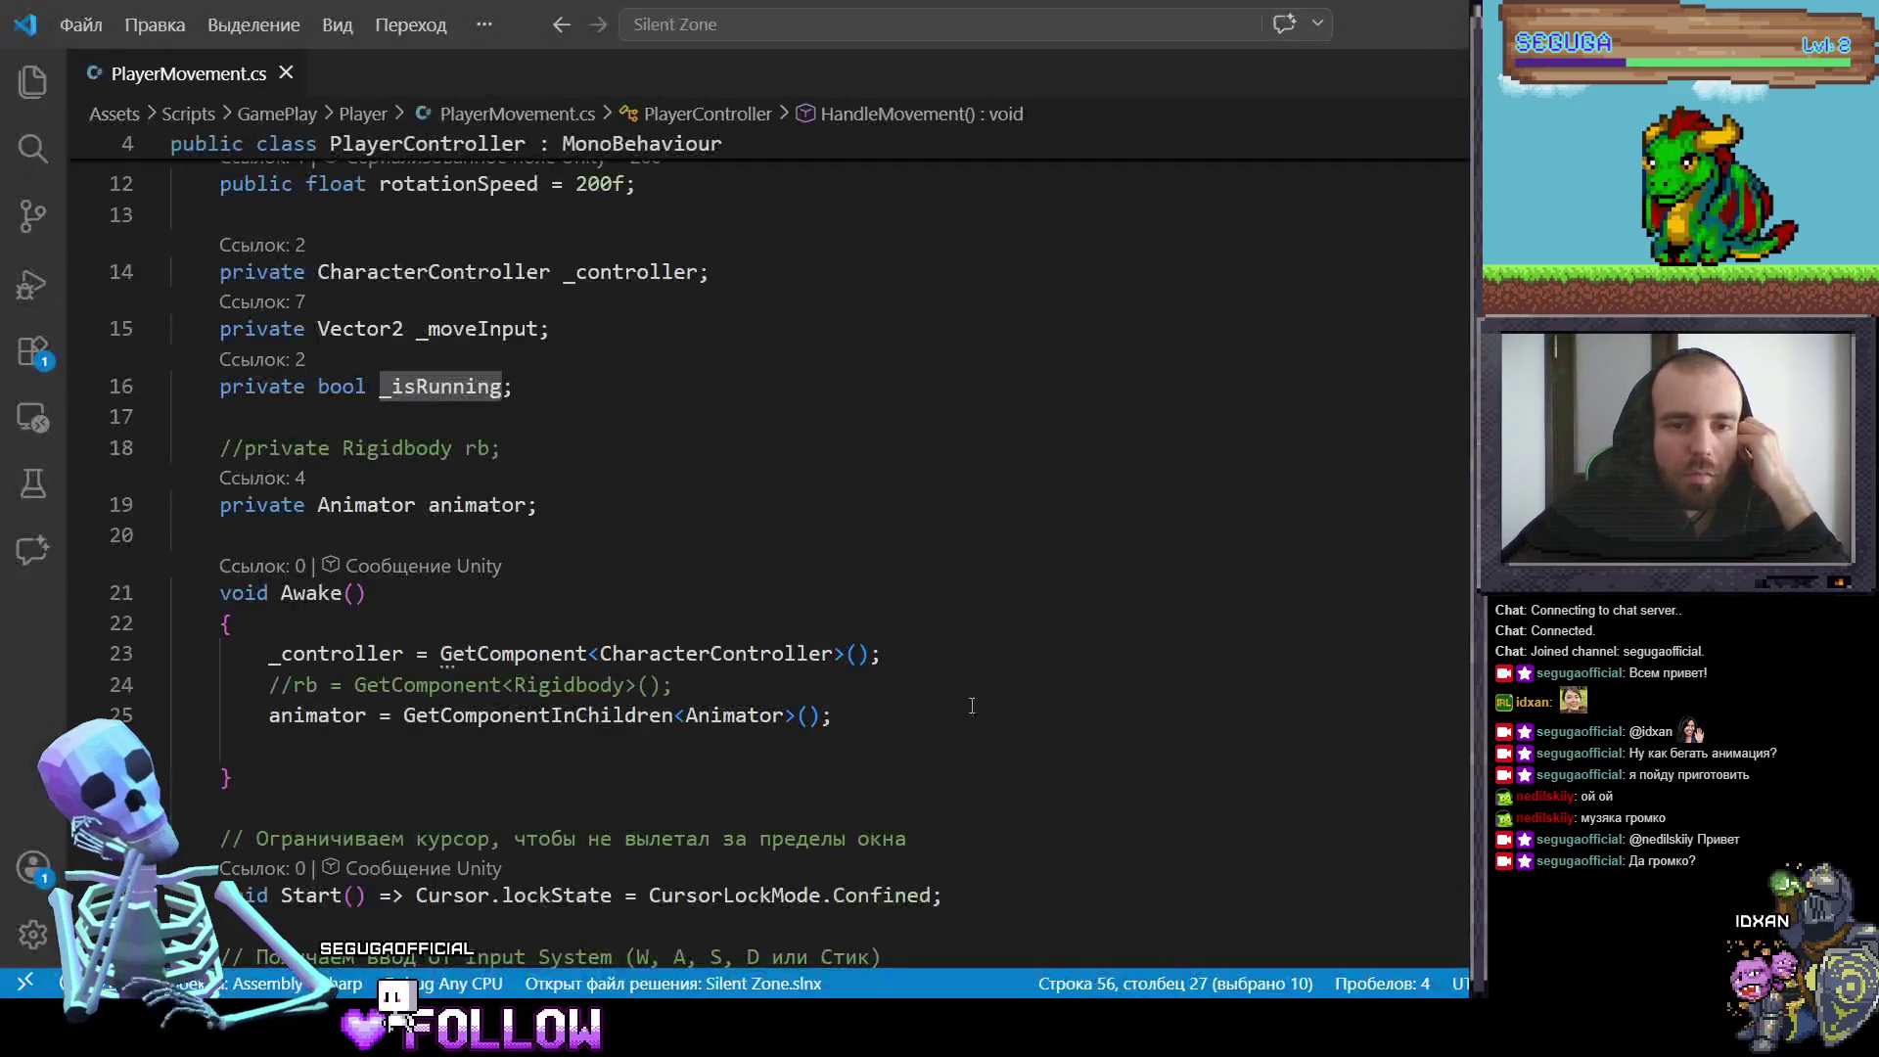
Step: Change the forward check on line 54 to _moveInput.y > 0.1f, accepting Copilot's fix
{"action": "left_click", "coordinate": [1088, 631]}
{"action": "scroll", "coordinate": [1087, 636], "scroll_direction": "up", "scroll_amount": 4}
{"action": "scroll", "coordinate": [1096, 636], "scroll_direction": "down", "scroll_amount": 5}
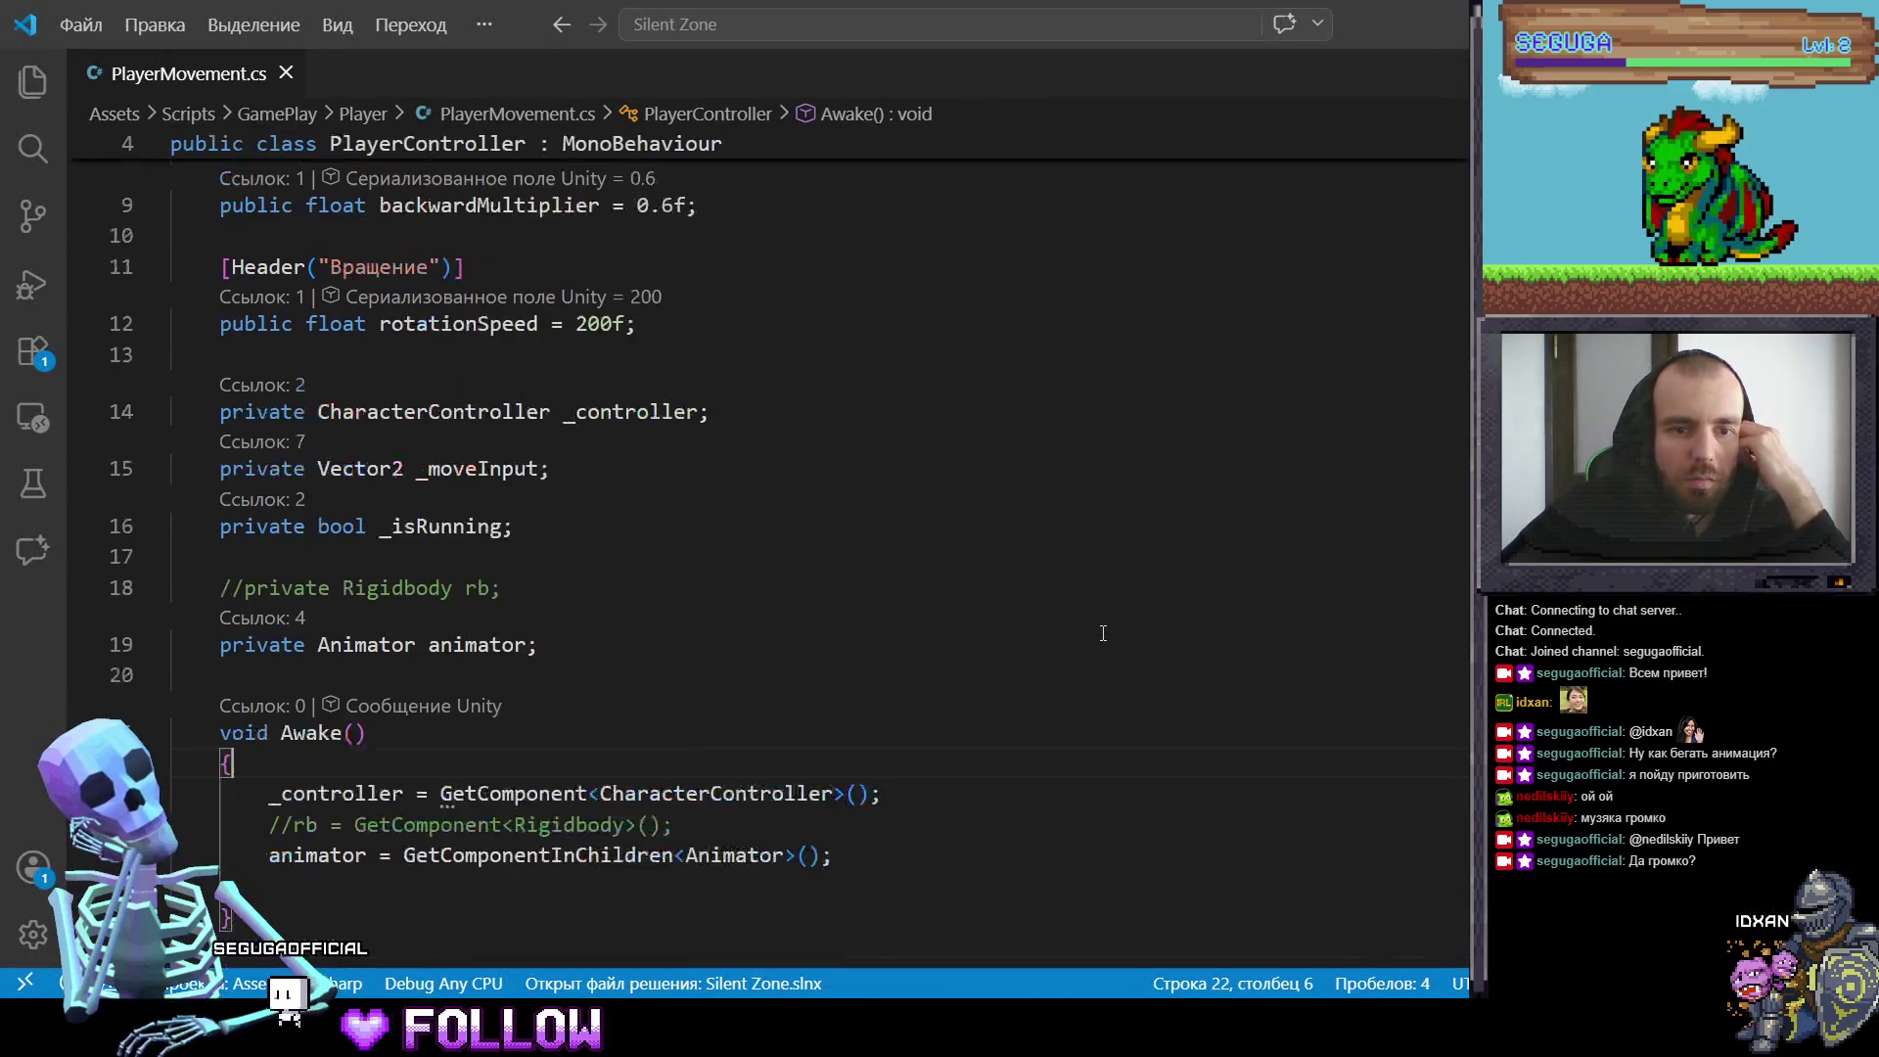
{"action": "scroll", "coordinate": [1103, 635], "scroll_direction": "down", "scroll_amount": 8}
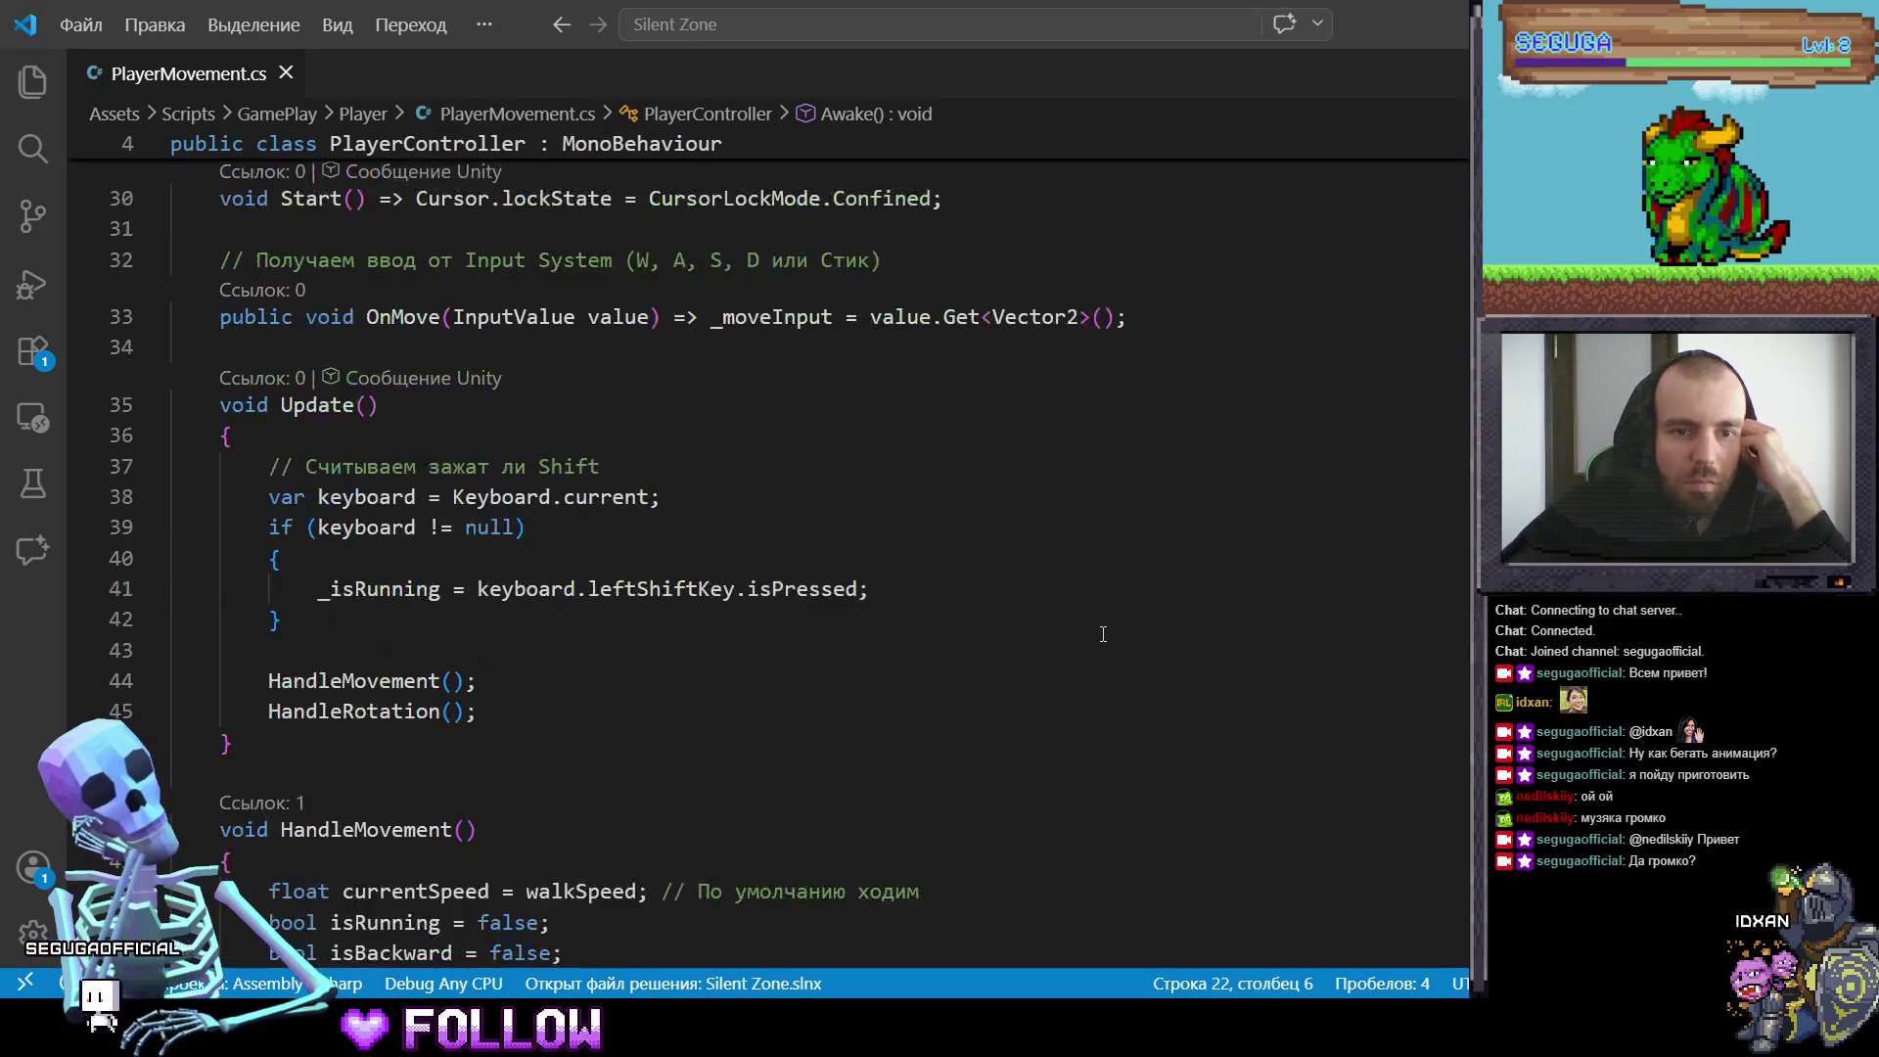
{"action": "scroll", "coordinate": [1103, 634], "scroll_direction": "down", "scroll_amount": 3}
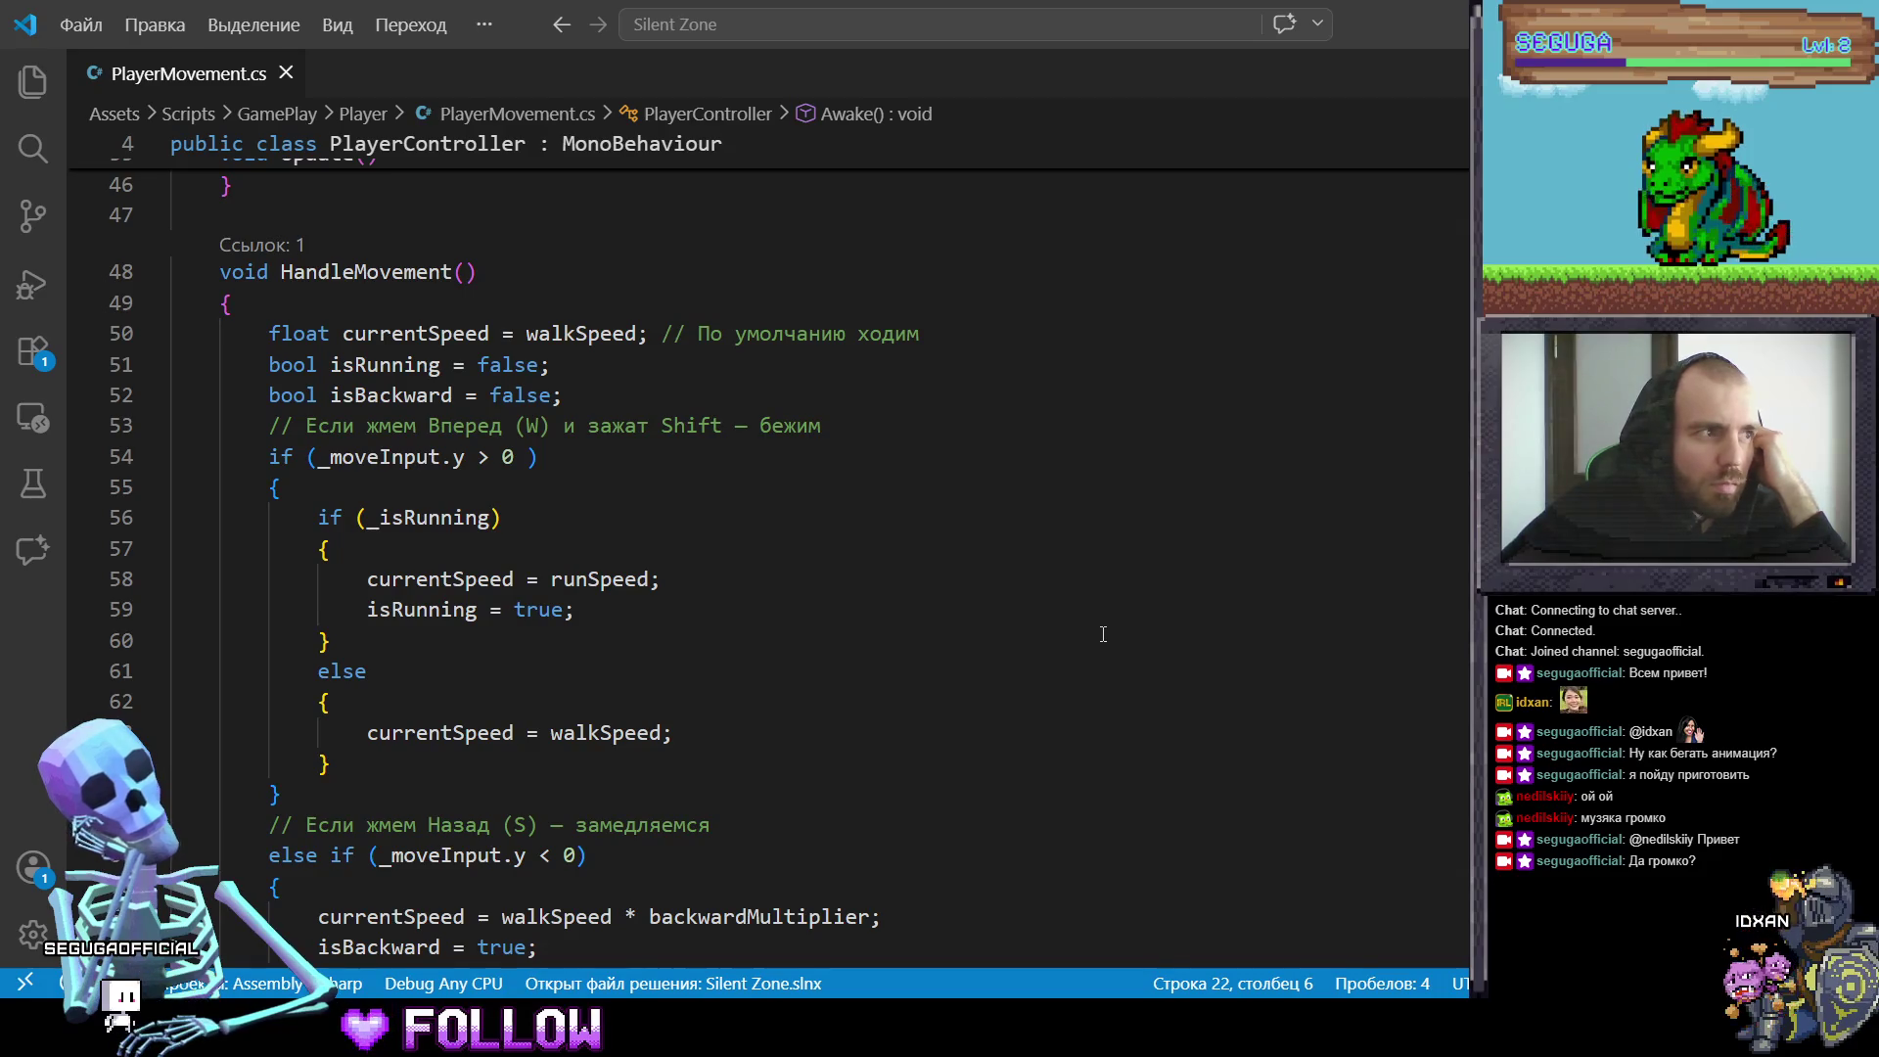
{"action": "left_click", "coordinate": [517, 456]}
{"action": "type", "text": ",1"}
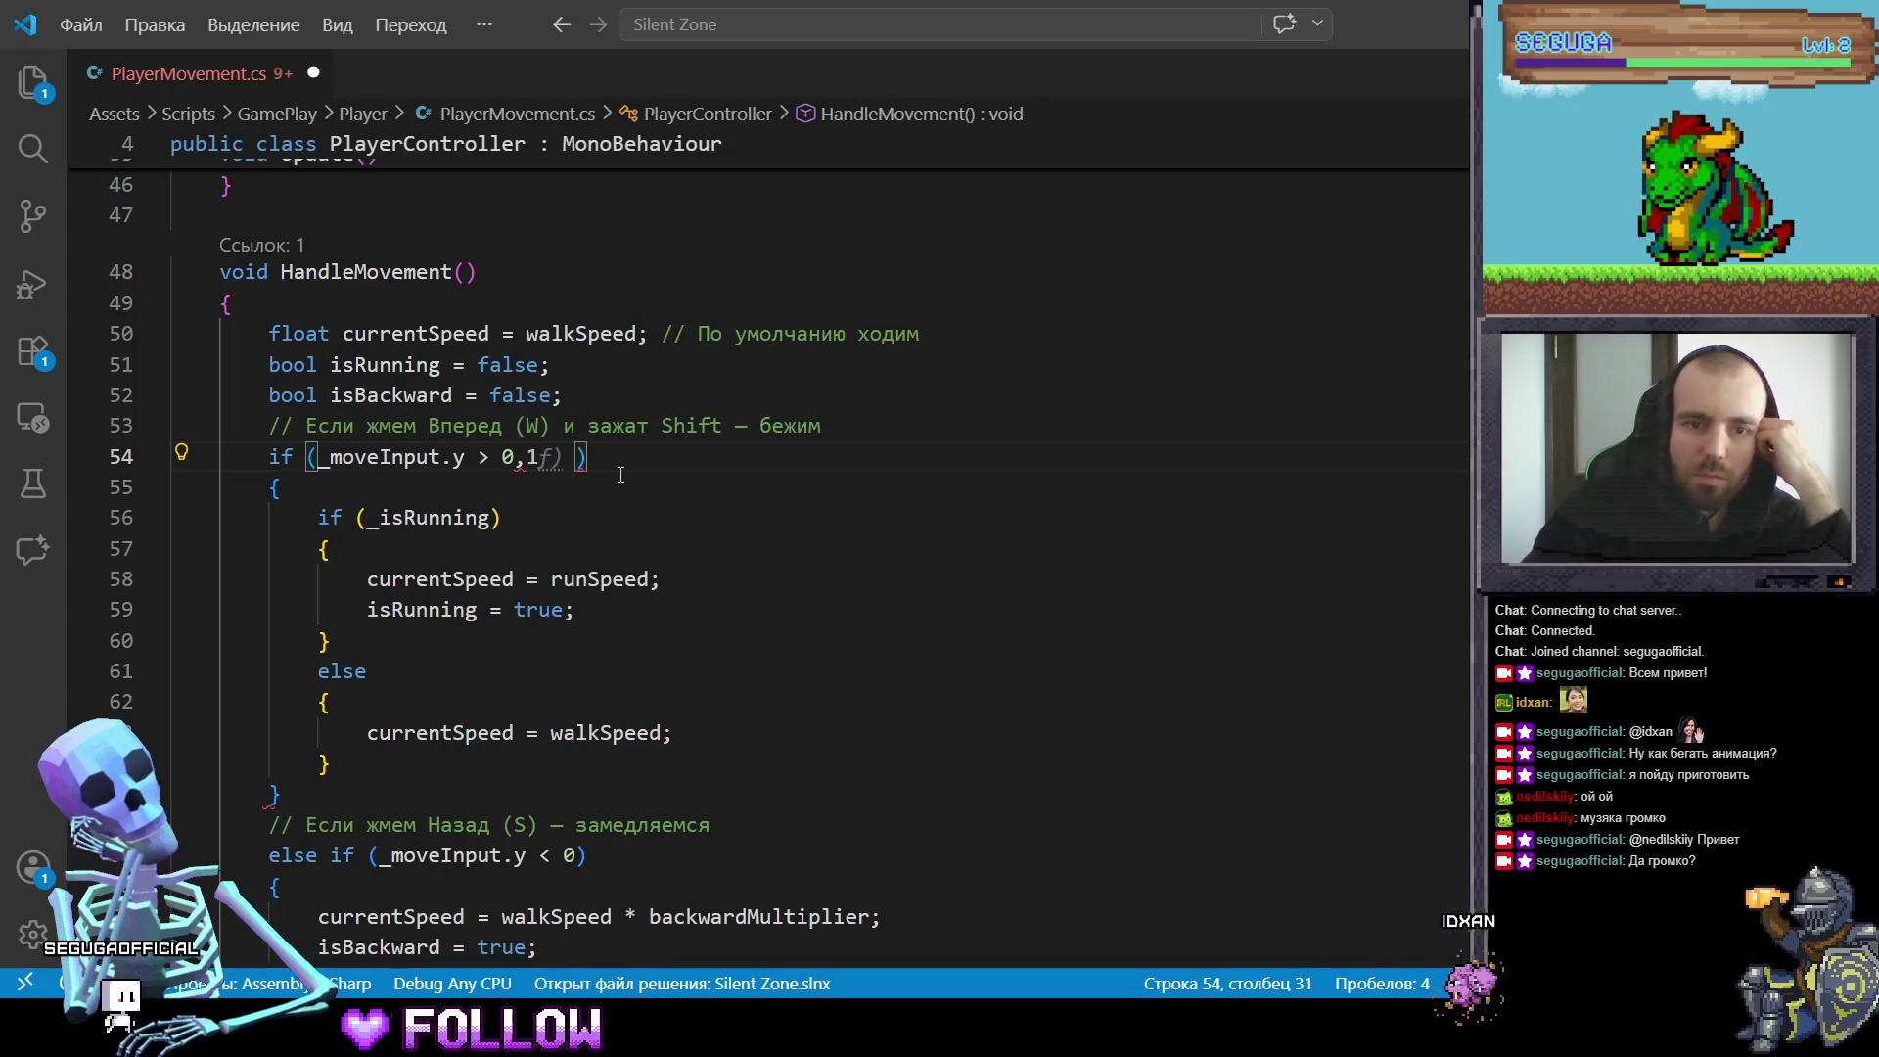
{"action": "type", "text": "a"}
{"action": "key", "text": "BackSpace"}
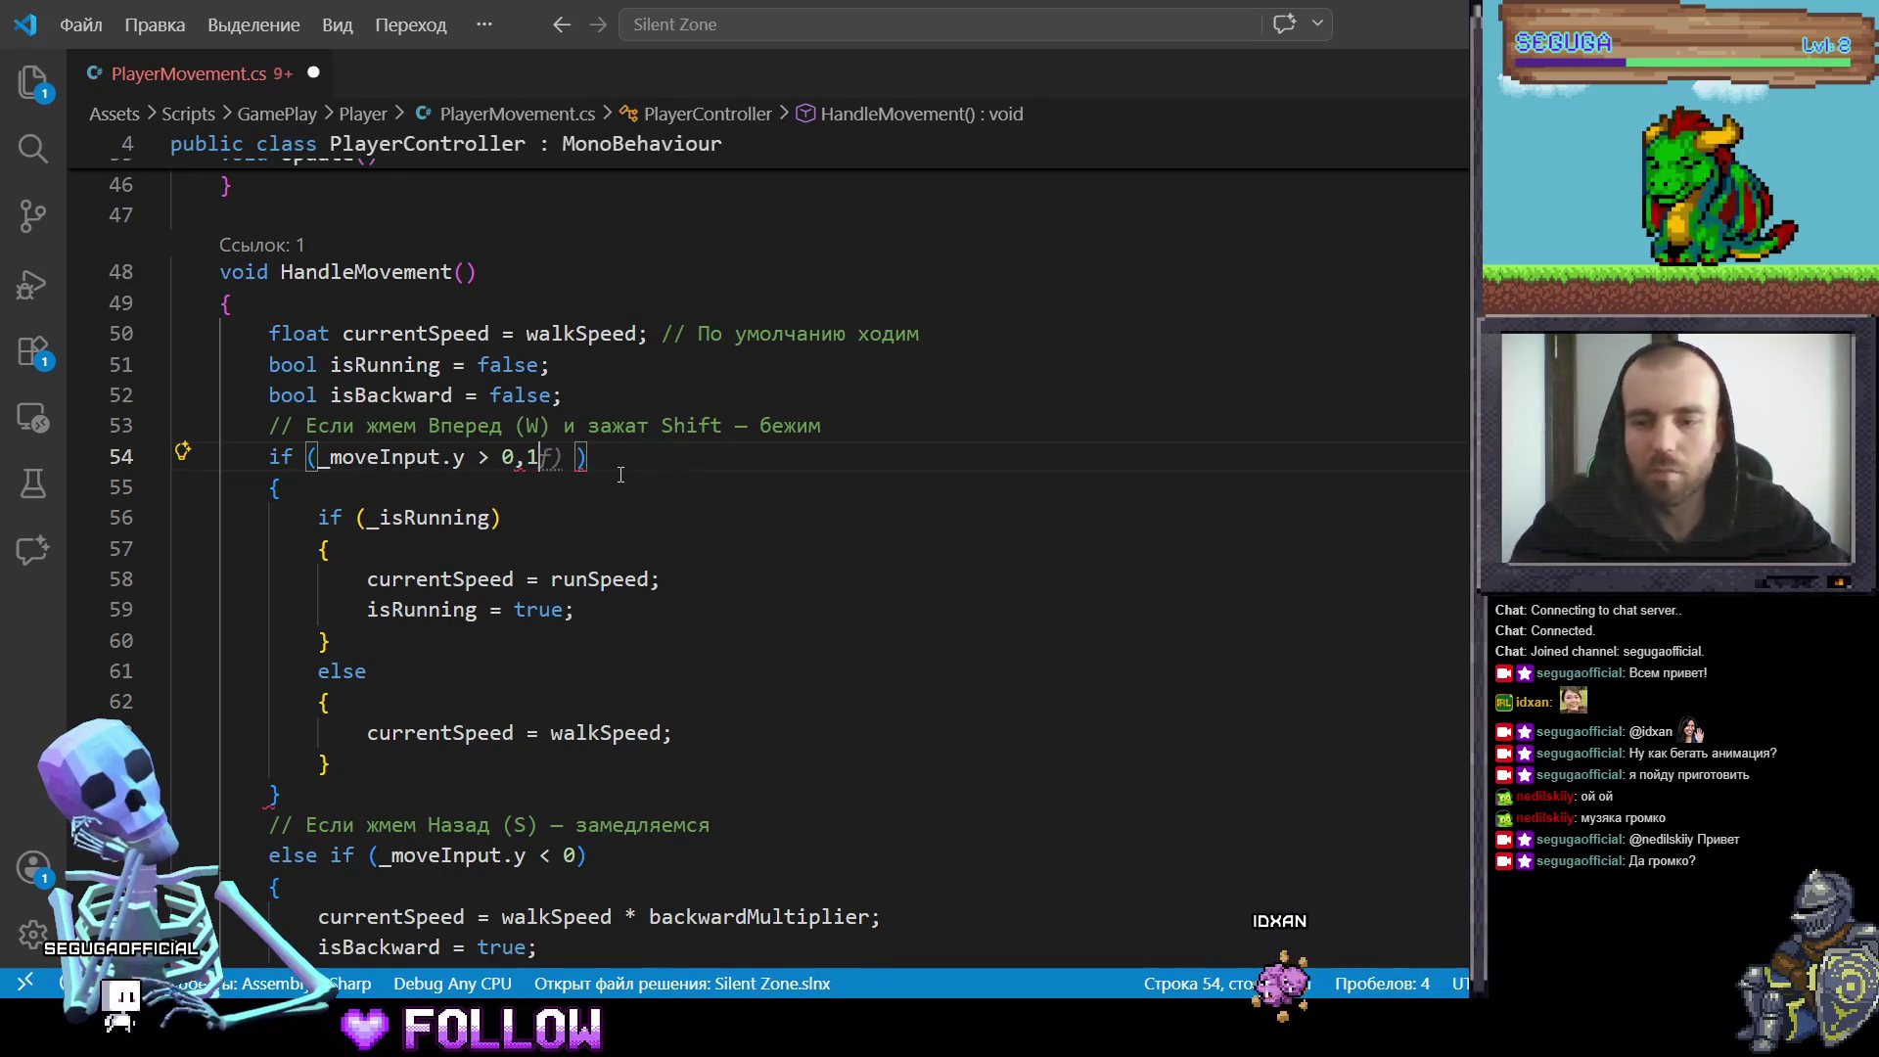
{"action": "type", "text": "f"}
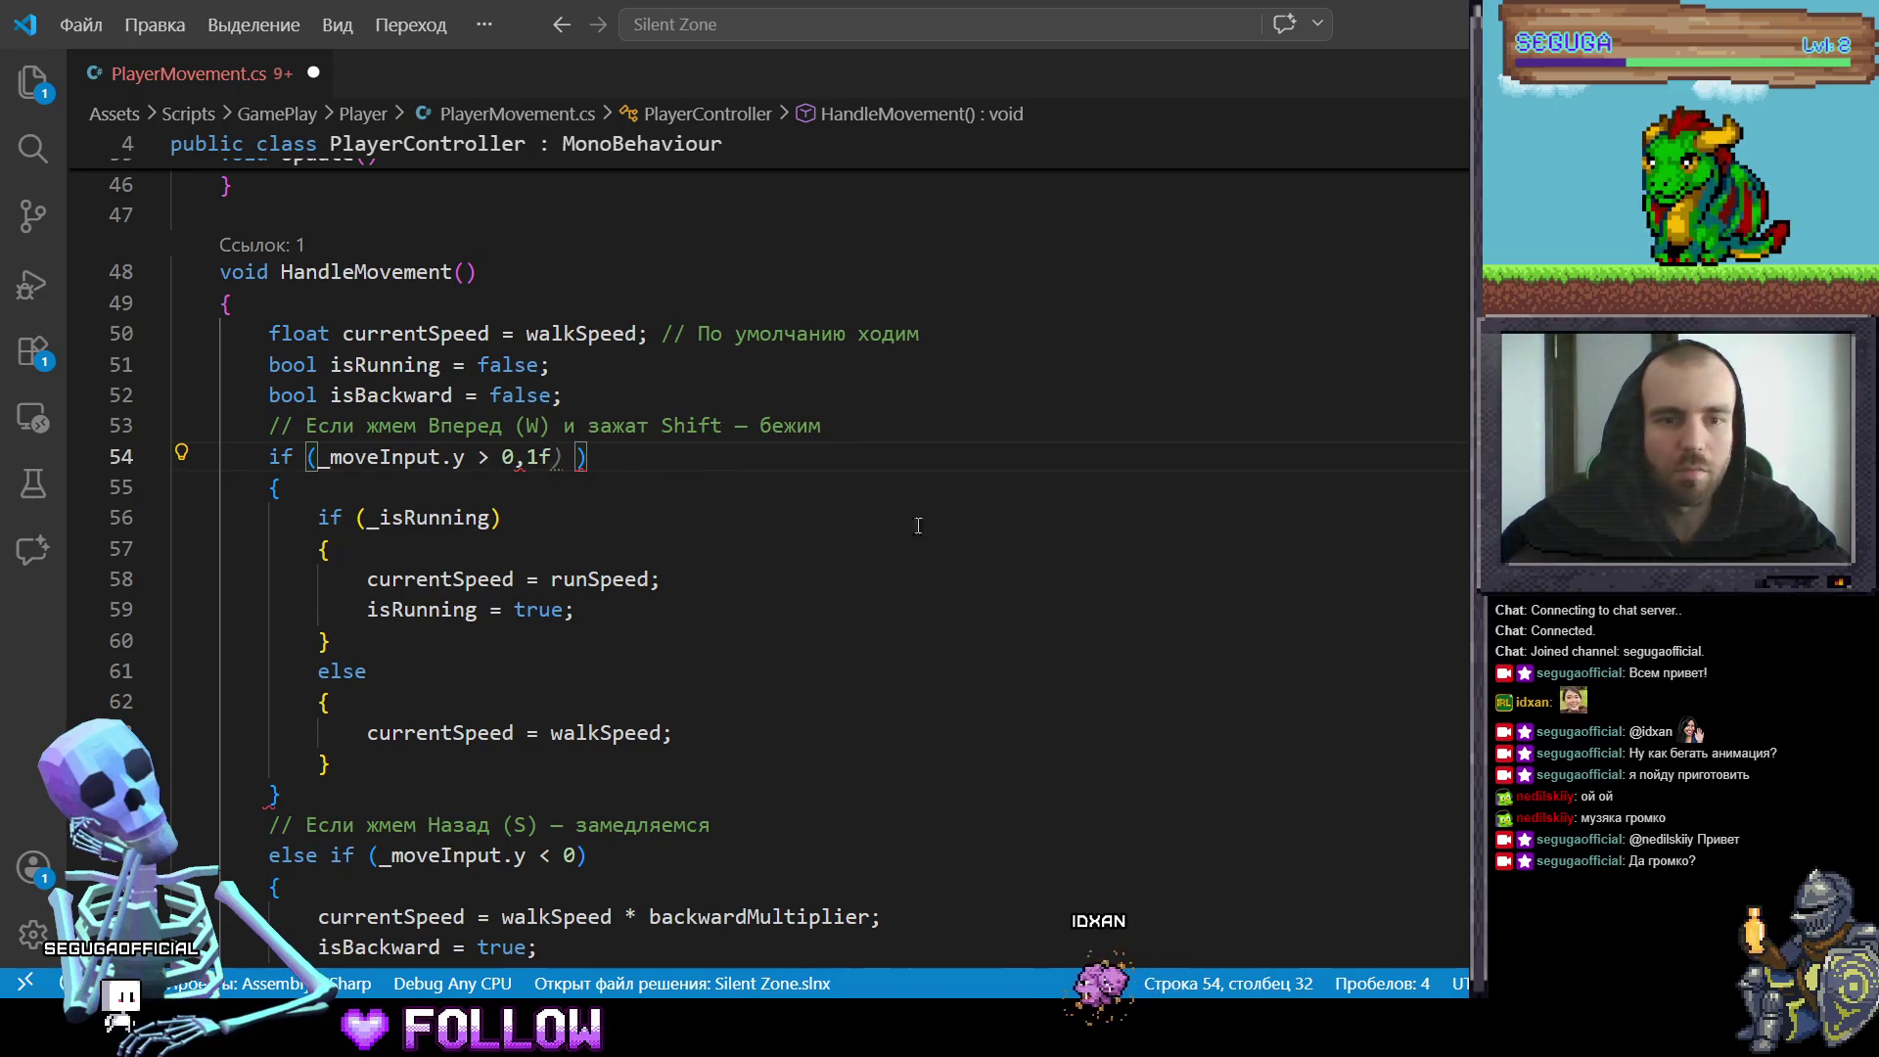
{"action": "left_click", "coordinate": [877, 587]}
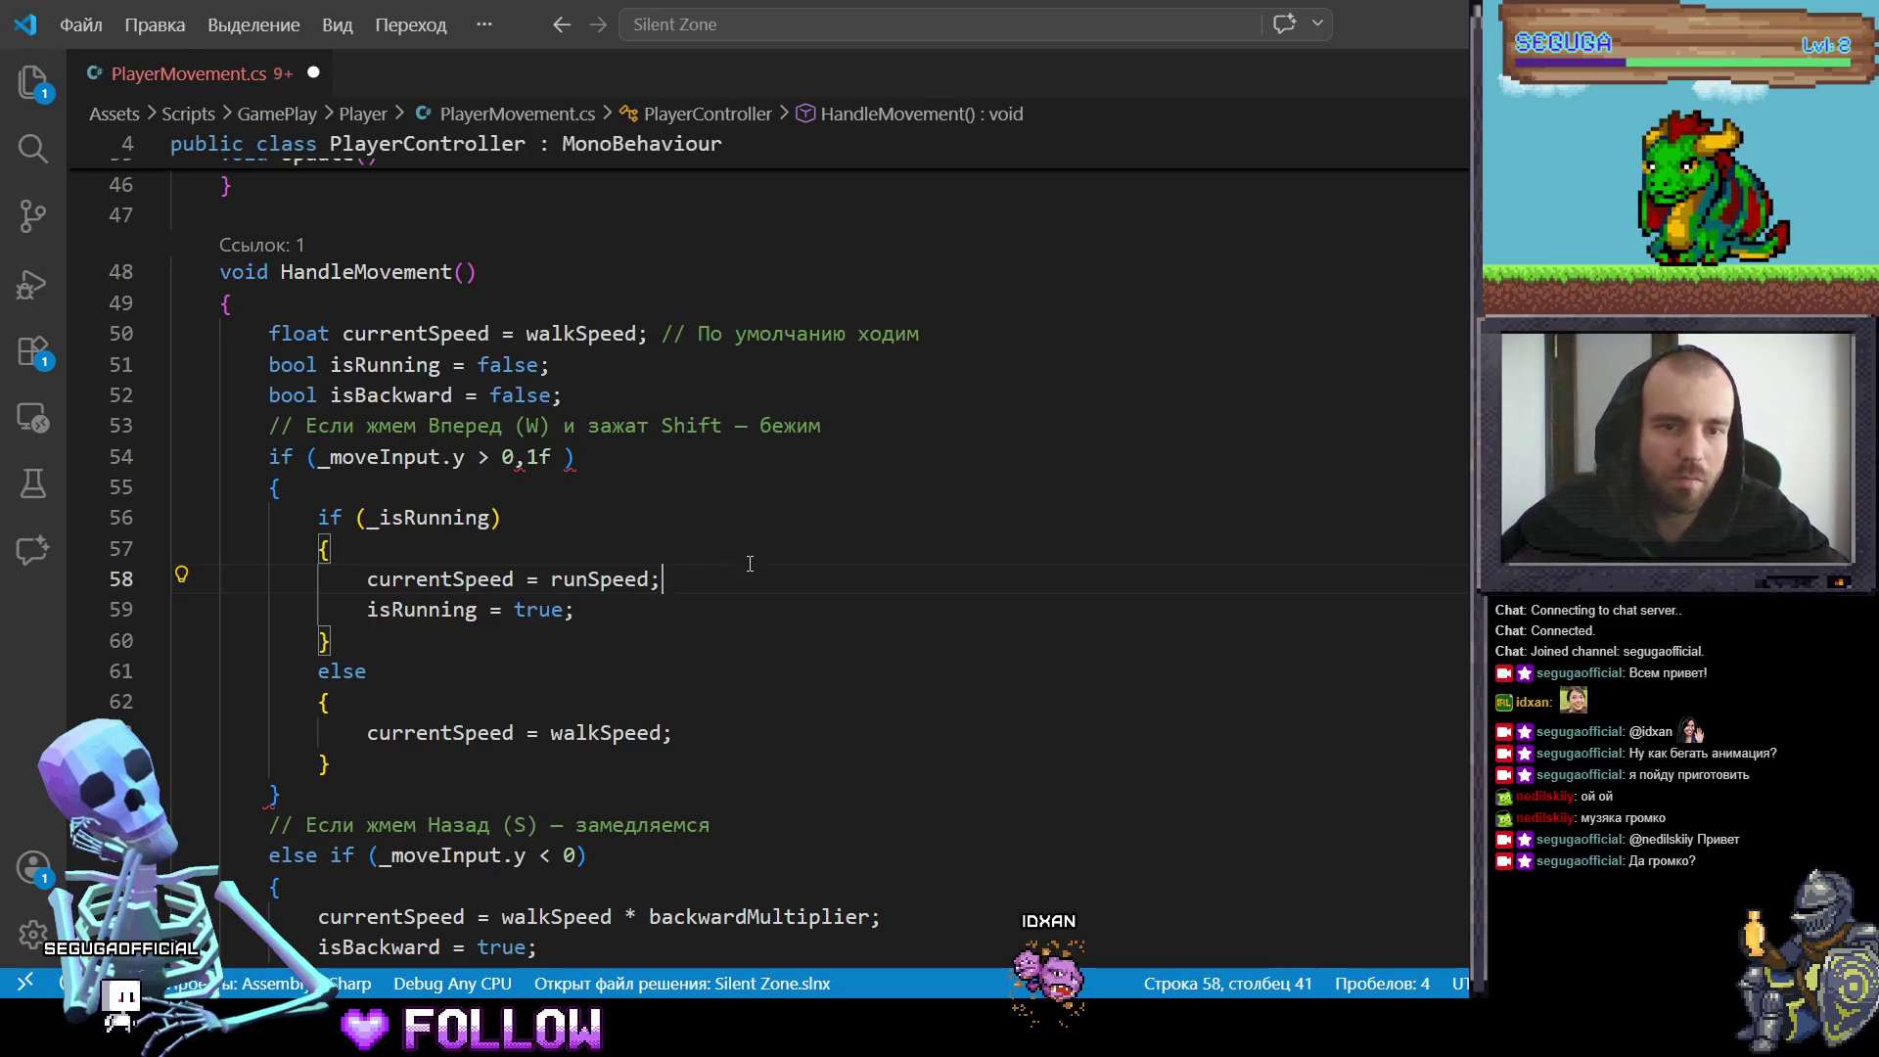
{"action": "key", "text": "Tab"}
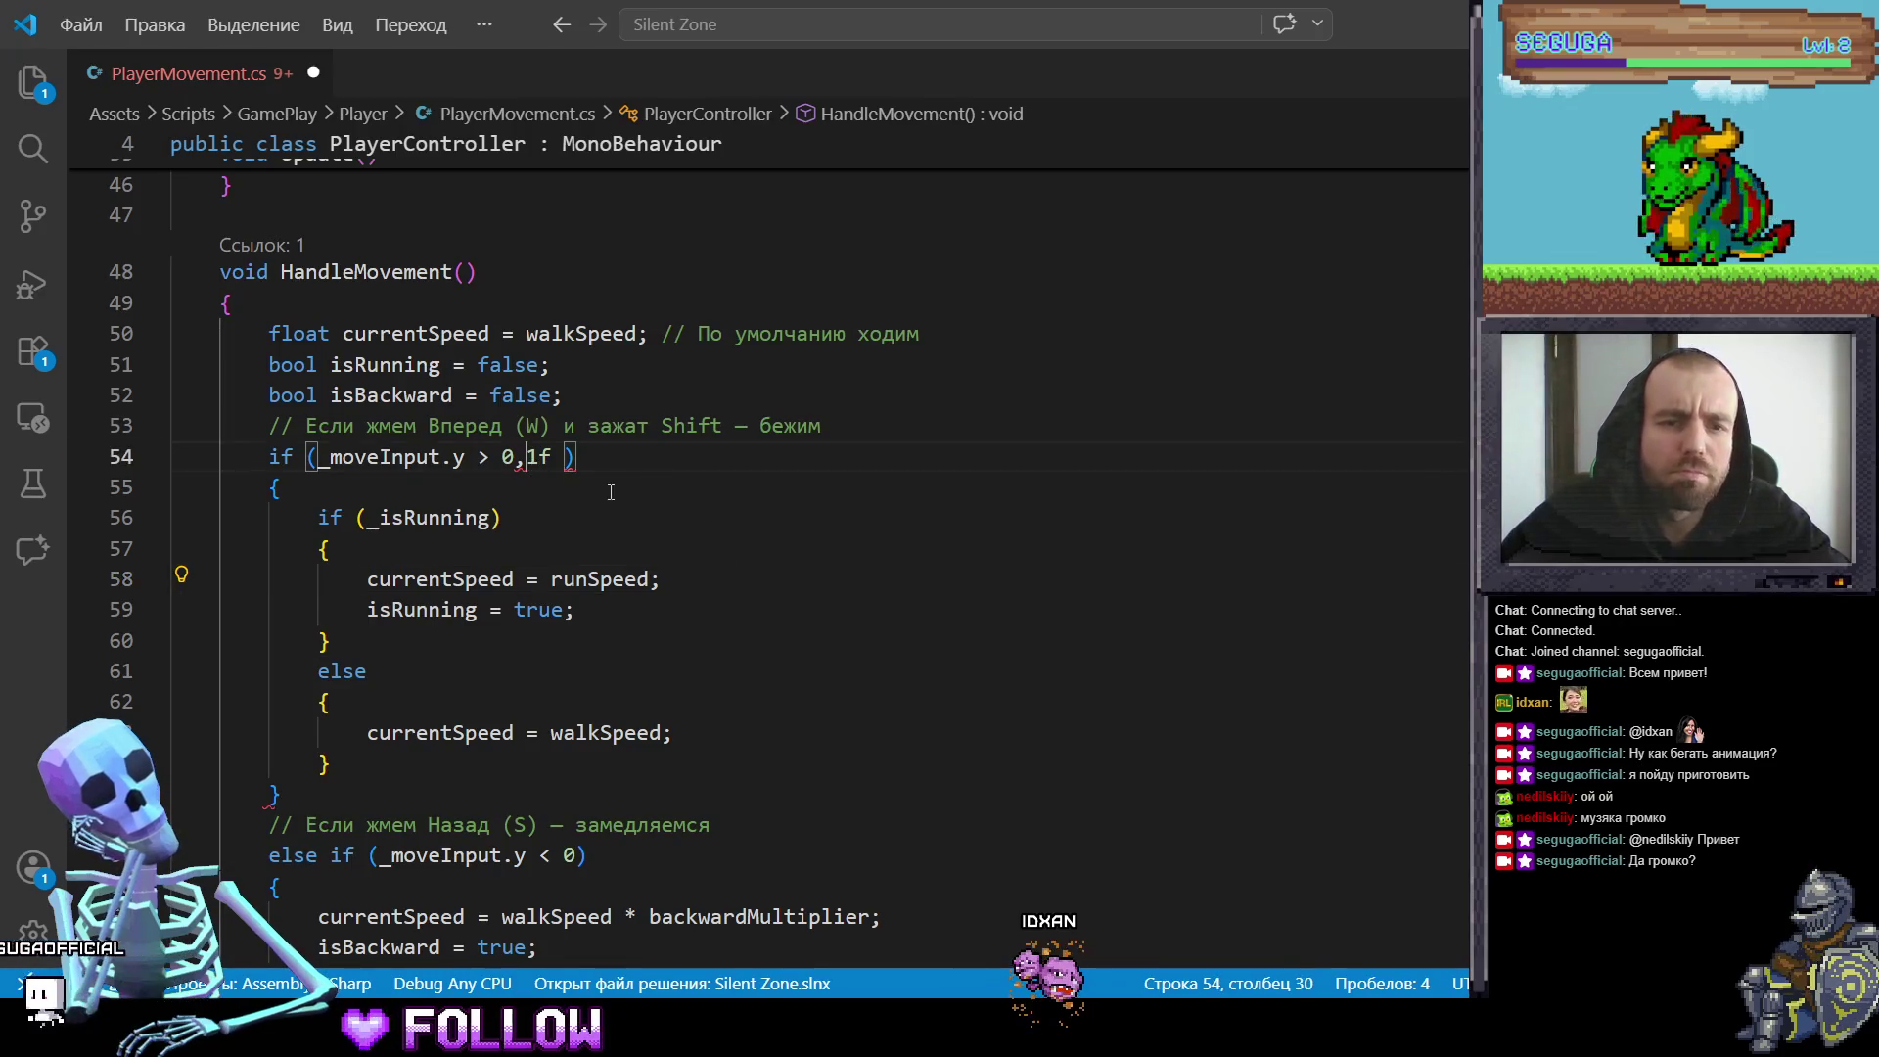
{"action": "key", "text": "Tab"}
{"action": "left_click", "coordinate": [801, 625]}
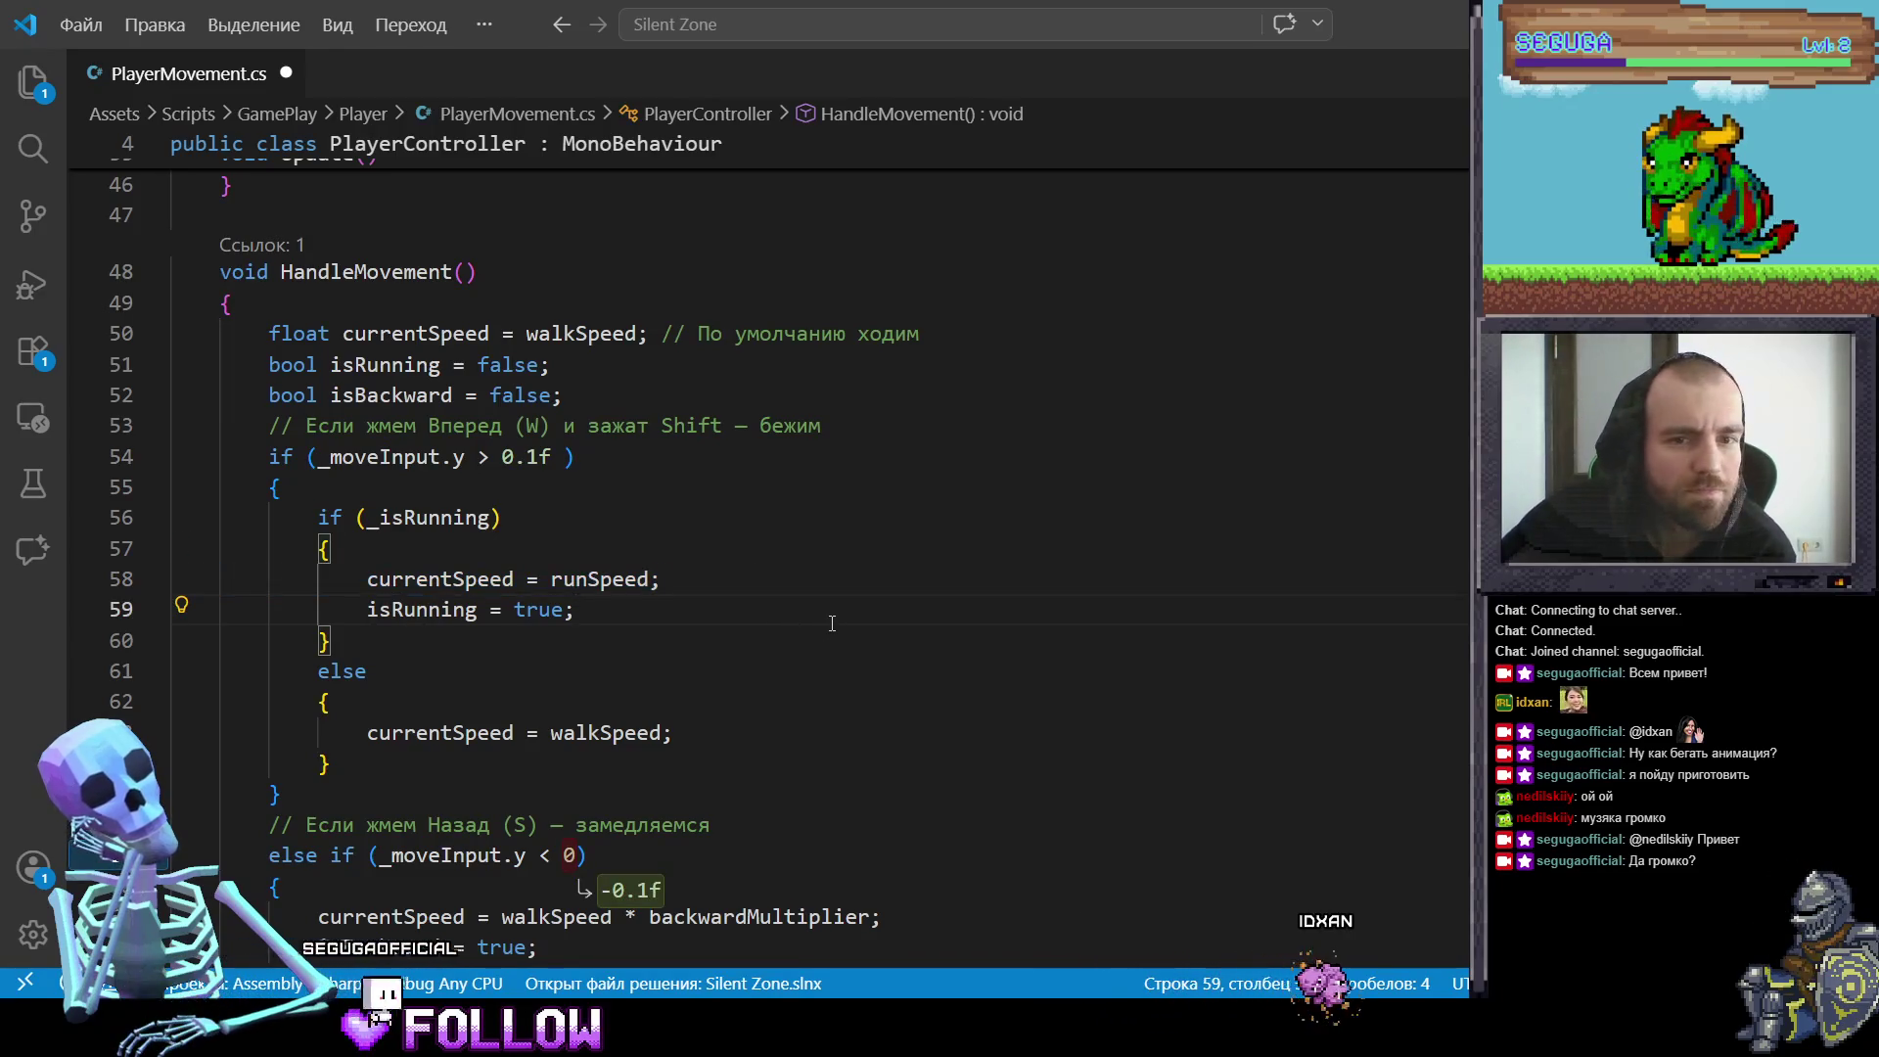
Step: Wrap the else block setting currentSpeed to walkSpeed in /* */
{"action": "scroll", "coordinate": [822, 624], "scroll_direction": "down", "scroll_amount": 2}
{"action": "scroll", "coordinate": [832, 623], "scroll_direction": "down", "scroll_amount": 2}
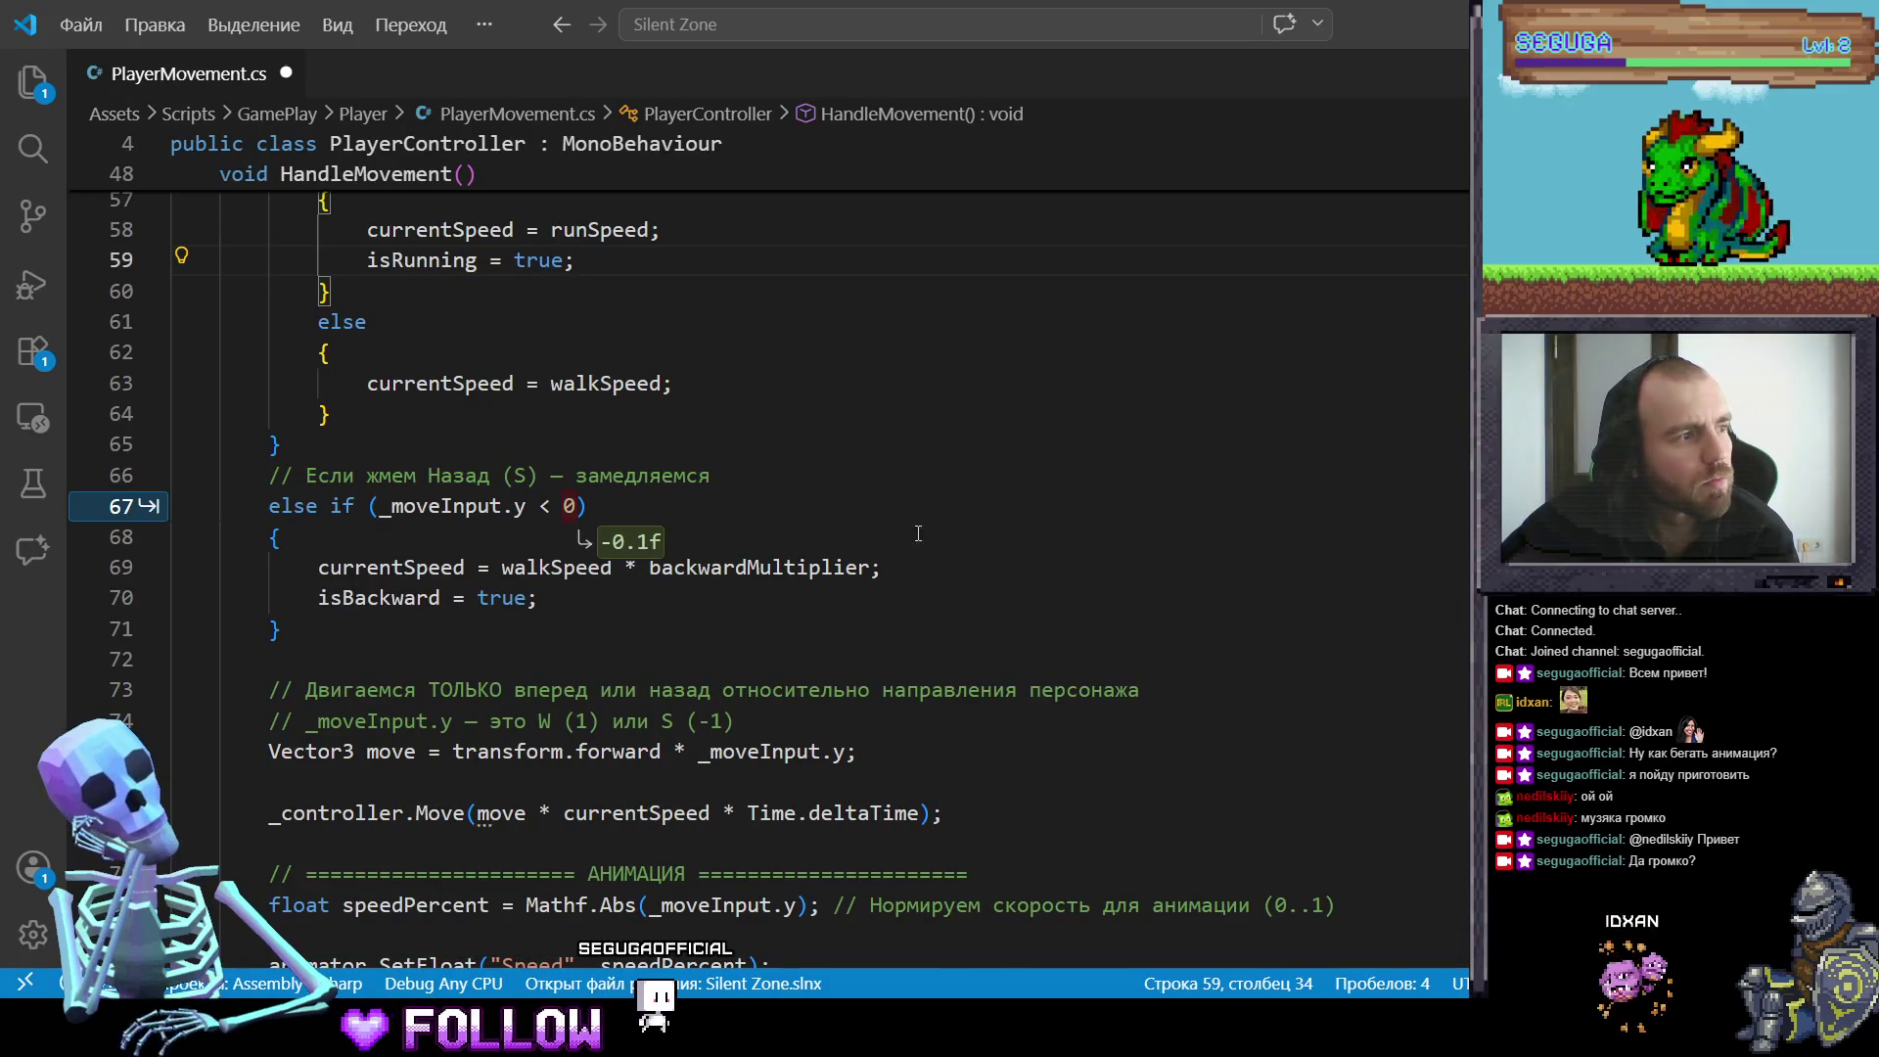
{"action": "scroll", "coordinate": [685, 490], "scroll_direction": "up", "scroll_amount": 1}
{"action": "left_click", "coordinate": [490, 449]}
{"action": "scroll", "coordinate": [440, 469], "scroll_direction": "up", "scroll_amount": 1}
{"action": "left_click", "coordinate": [459, 554]}
{"action": "scroll", "coordinate": [459, 558], "scroll_direction": "up", "scroll_amount": 1}
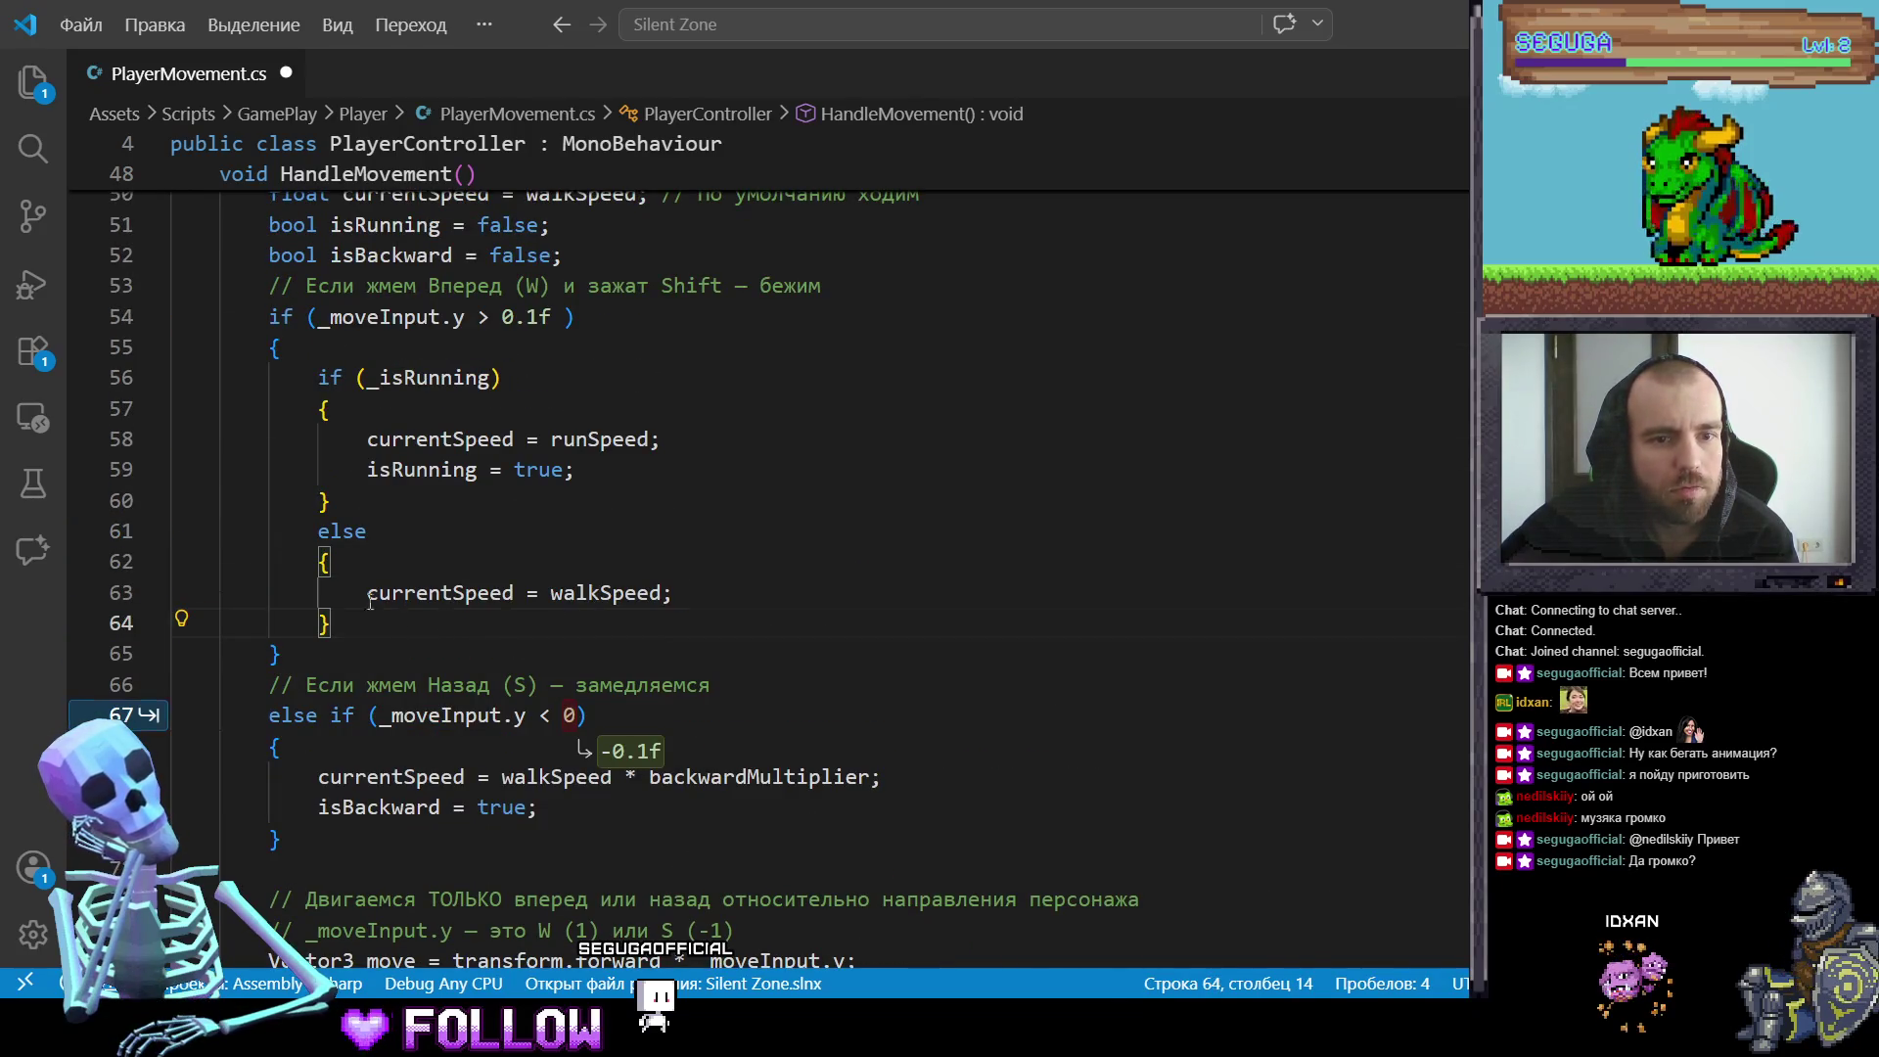
{"action": "left_click", "coordinate": [318, 531], "text": "shift"}
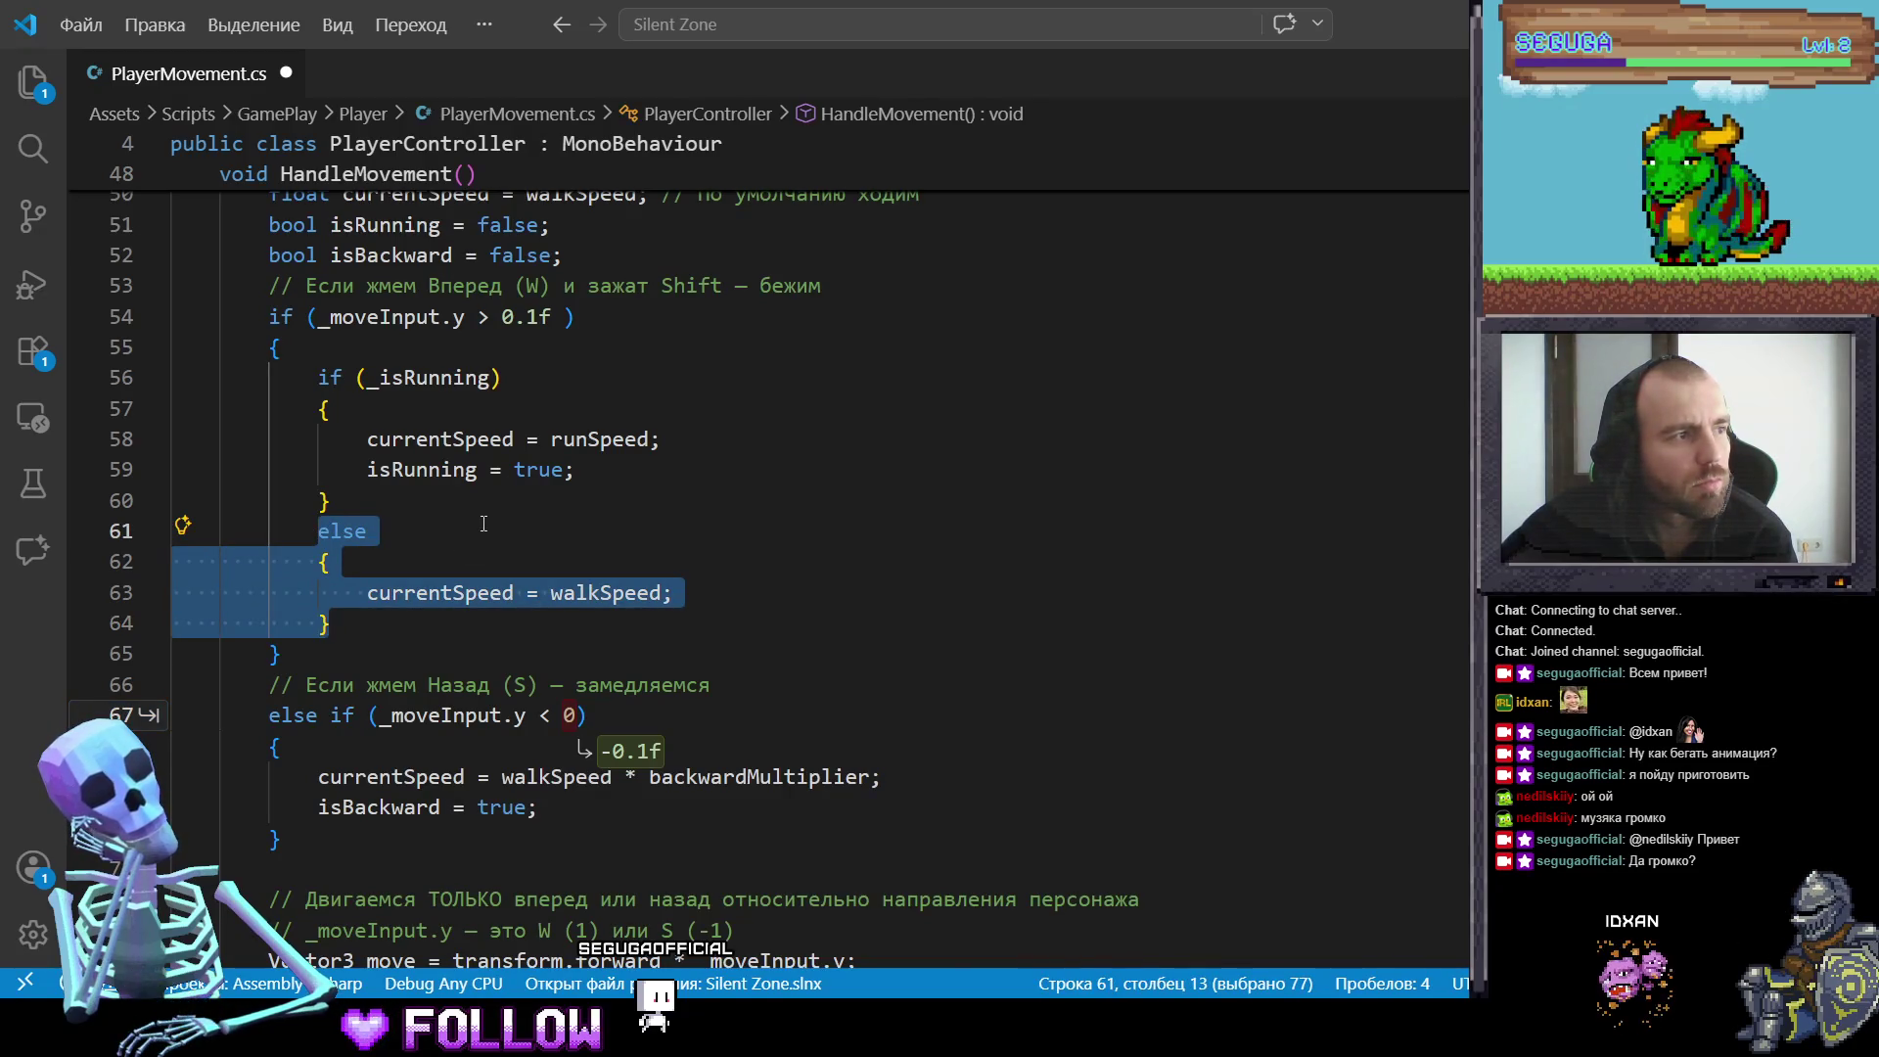
{"action": "left_click", "coordinate": [434, 490]}
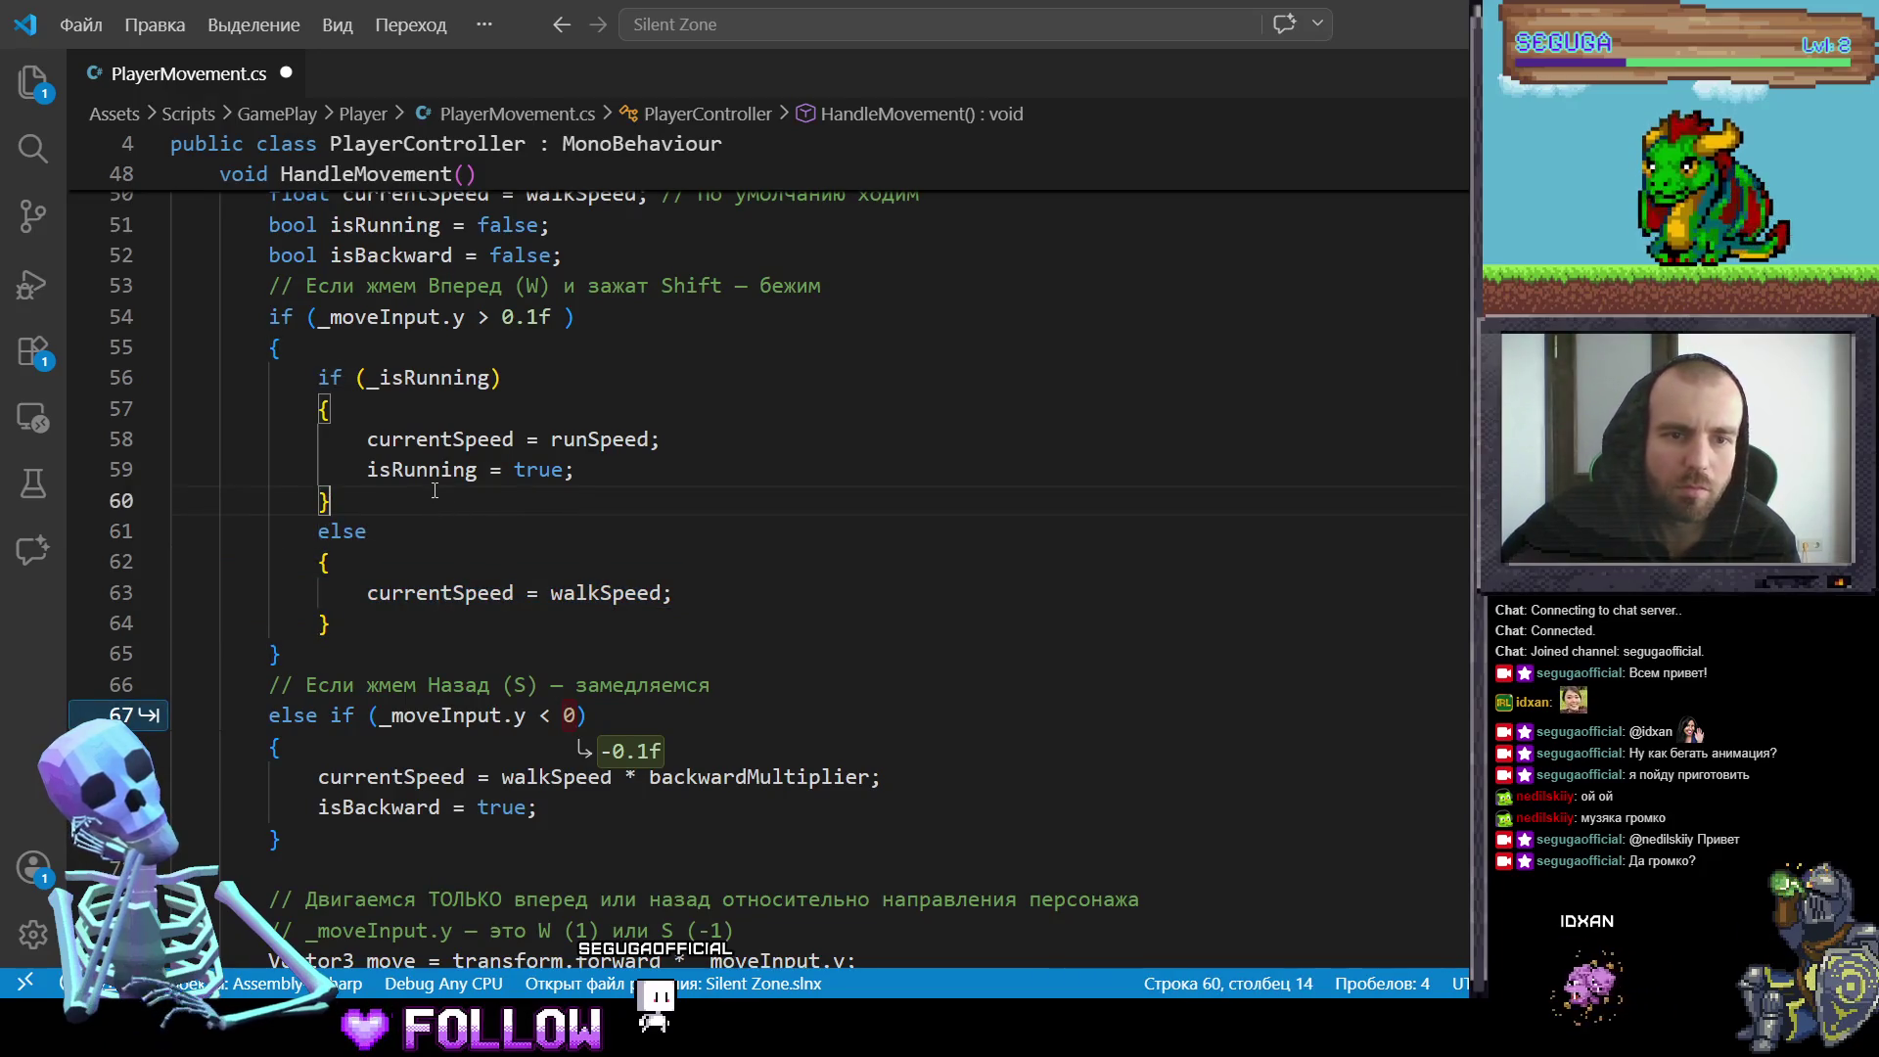
{"action": "type", "text": "/*"}
{"action": "left_click", "coordinate": [408, 627]}
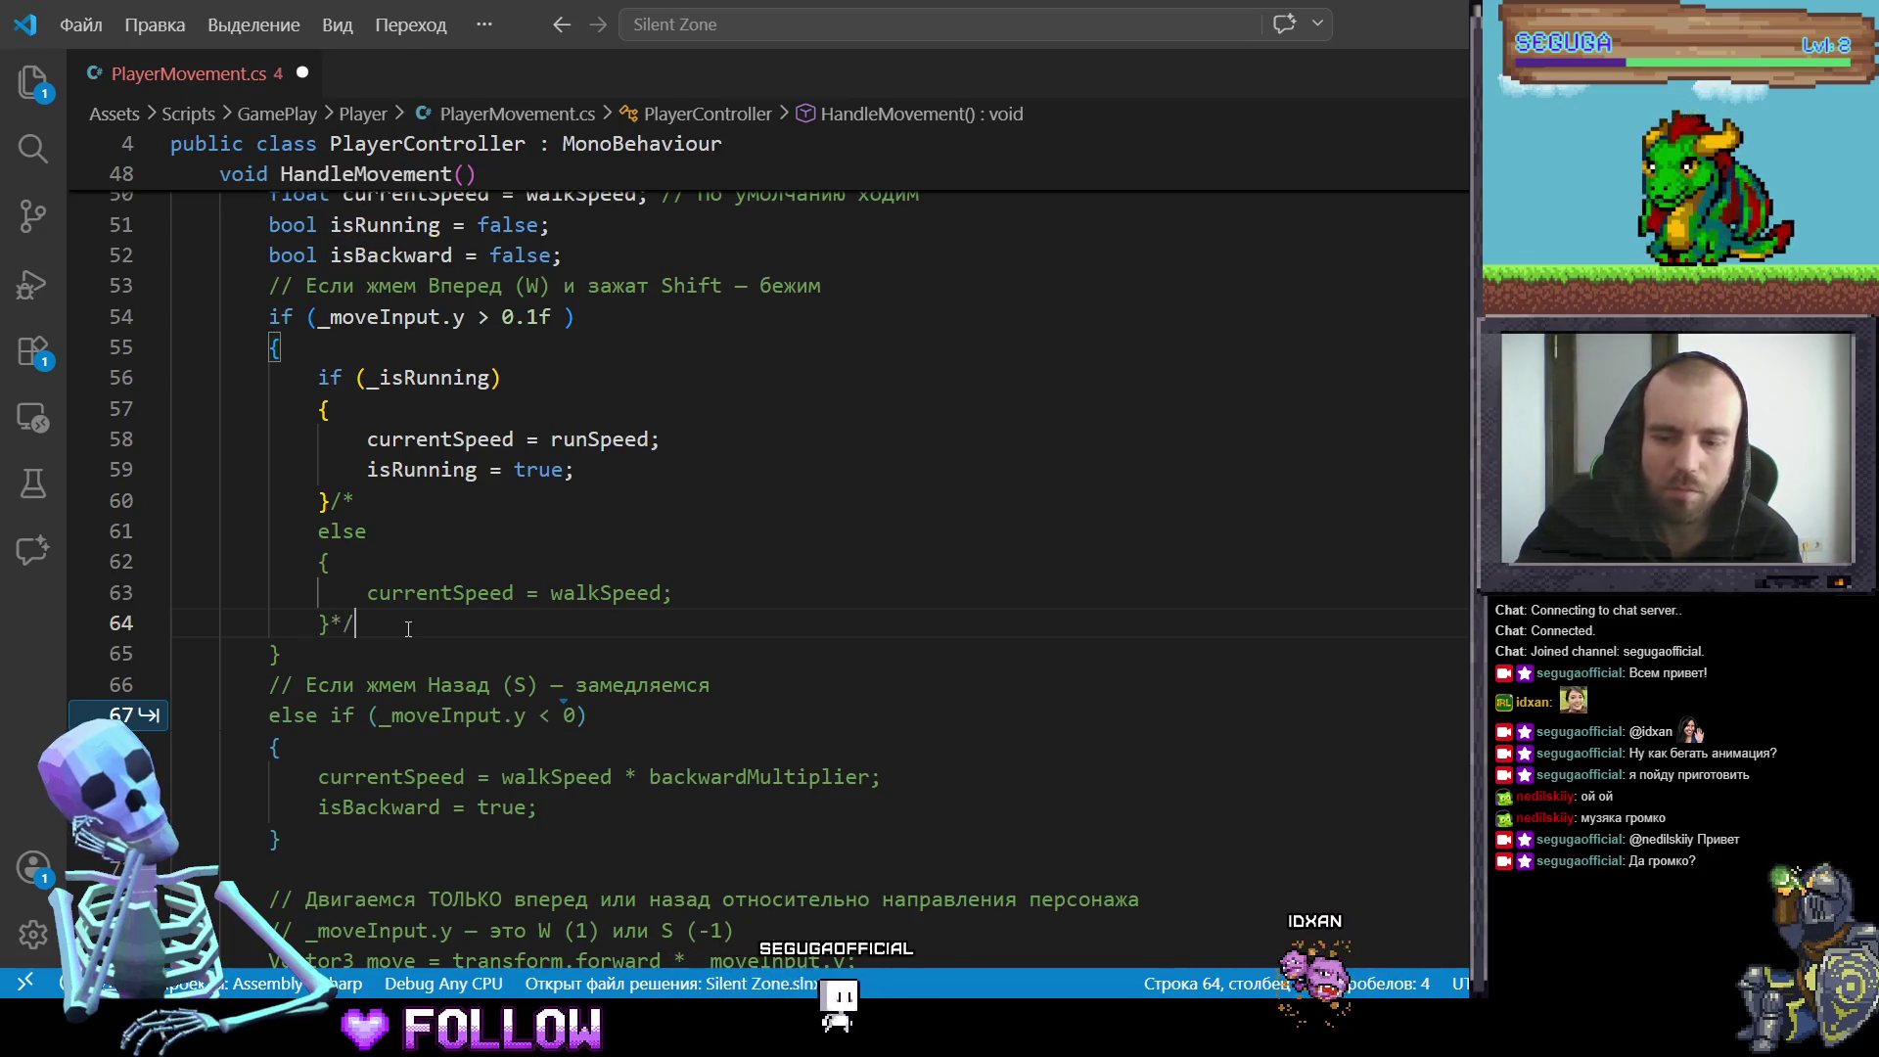
{"action": "type", "text": "*/"}
Step: Put the comment markers on their own lines and return to the Unity Animator
{"action": "scroll", "coordinate": [582, 649], "scroll_direction": "down", "scroll_amount": 2}
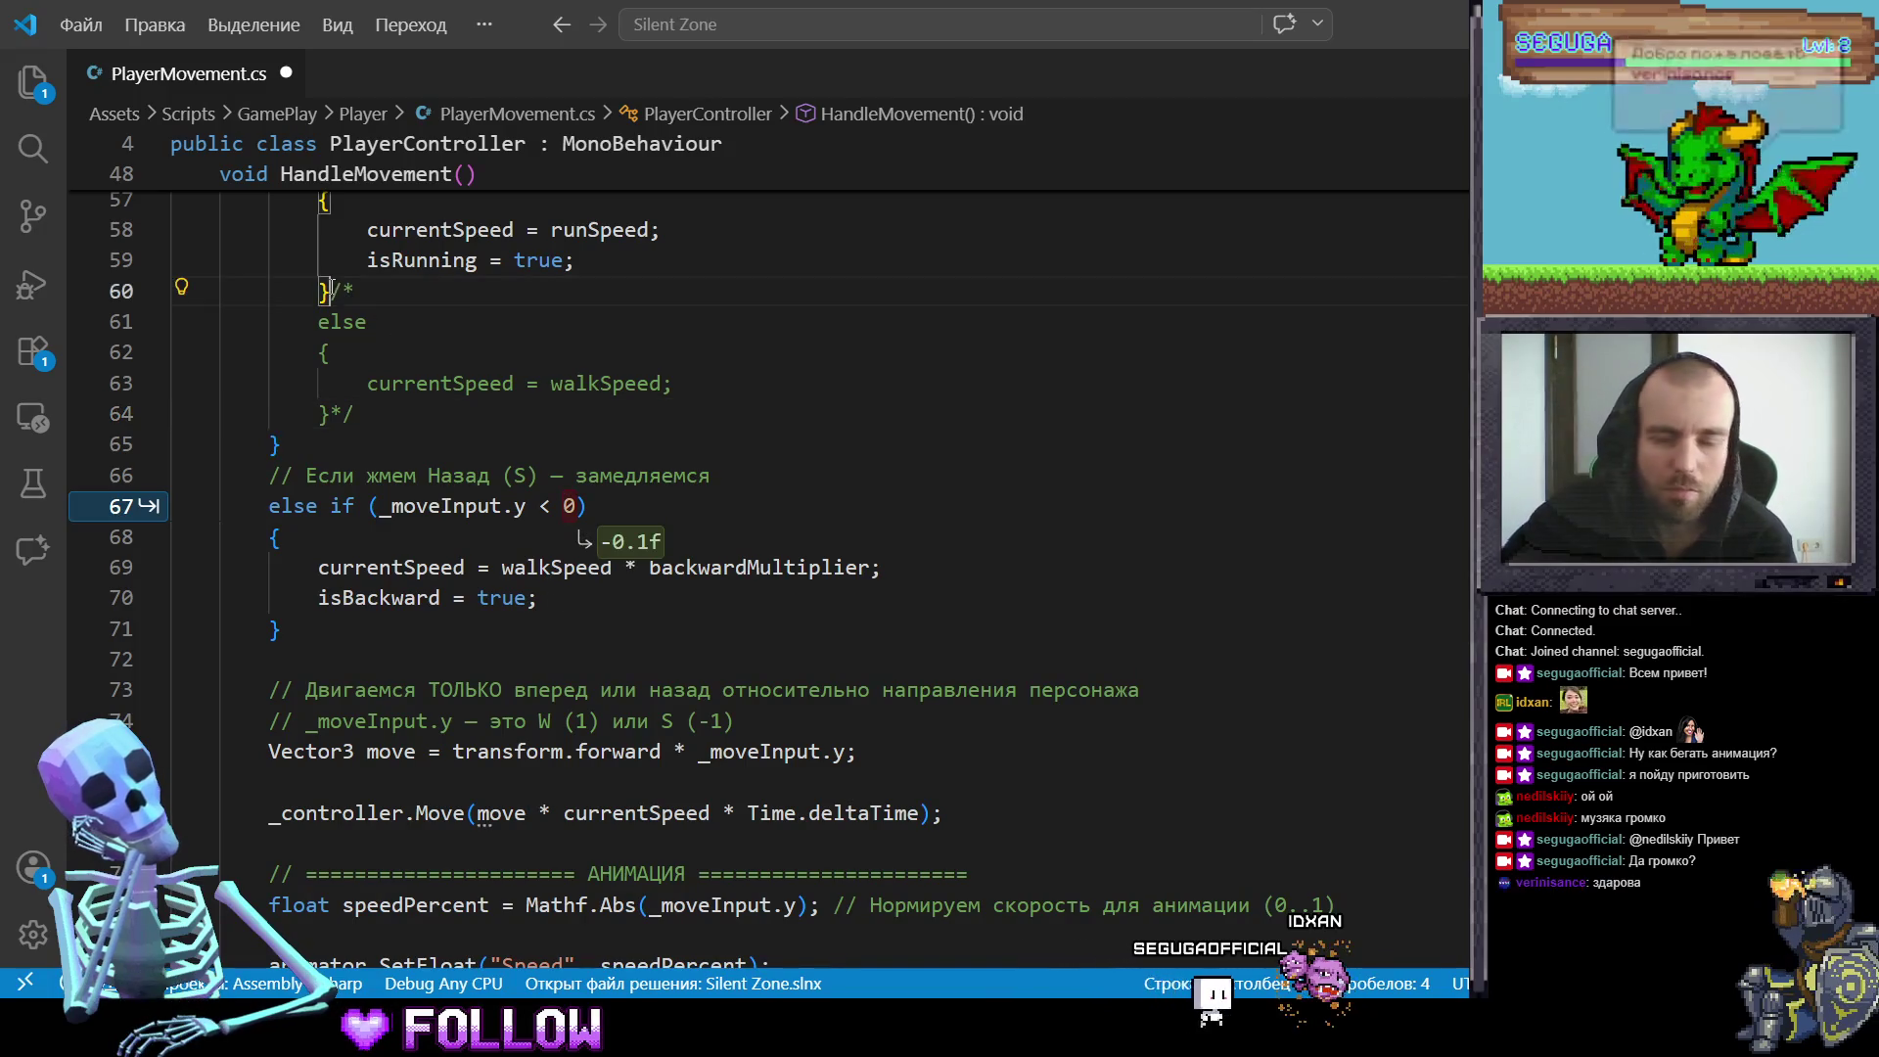
{"action": "key", "text": "Tab"}
{"action": "key", "text": "Return"}
{"action": "key", "text": "Down"}
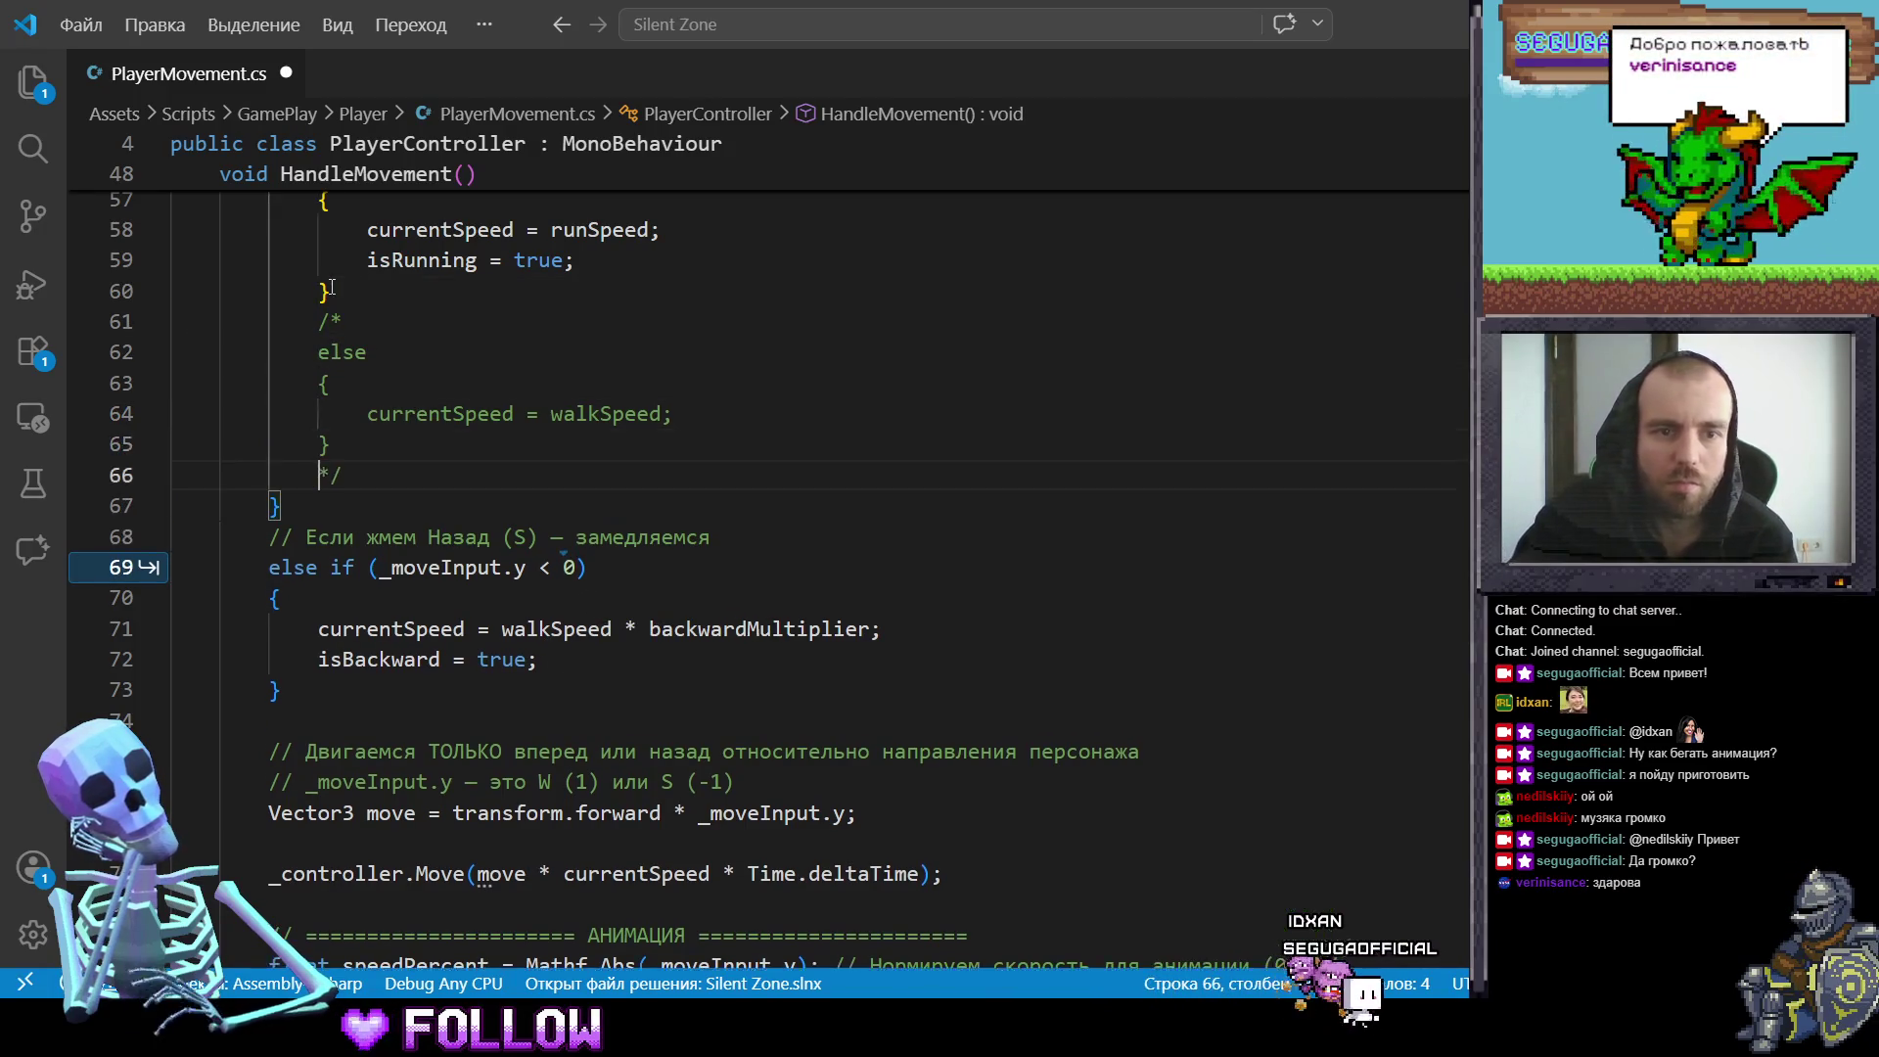
{"action": "scroll", "coordinate": [737, 513], "scroll_direction": "down", "scroll_amount": 2}
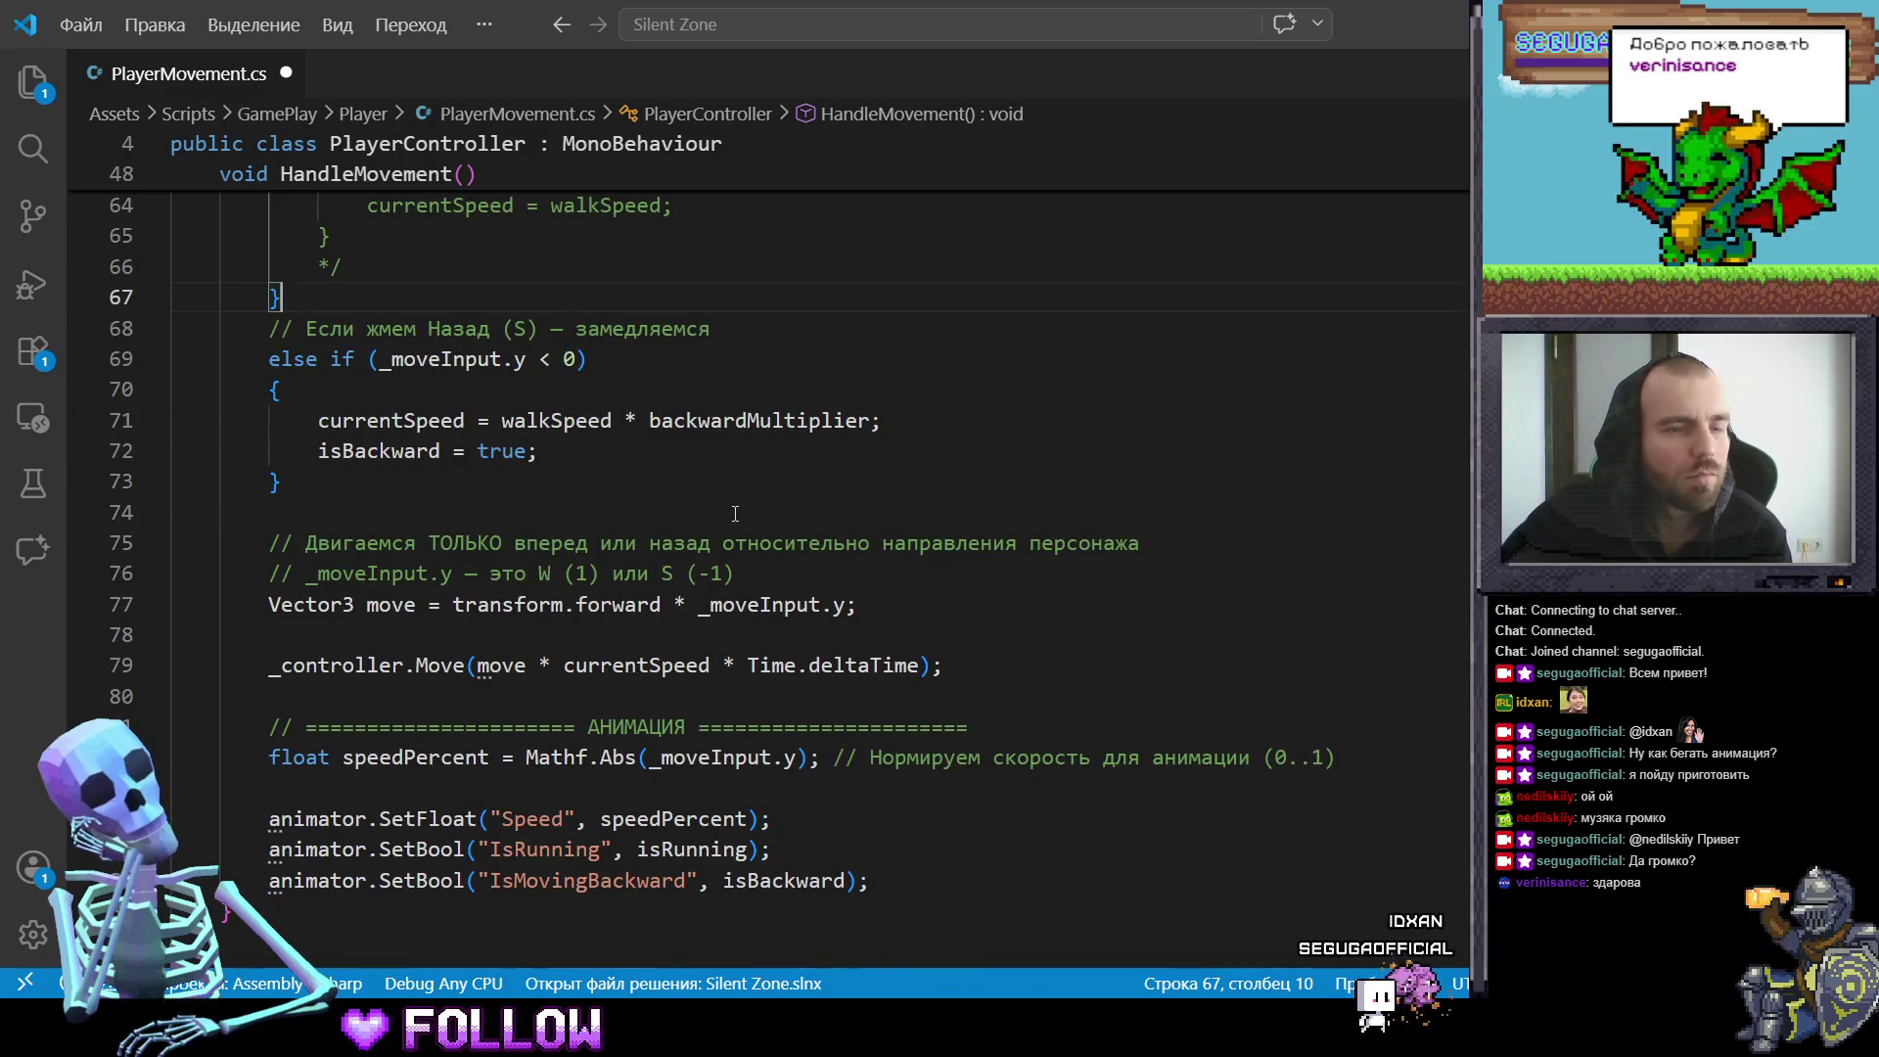
{"action": "scroll", "coordinate": [701, 491], "scroll_direction": "down", "scroll_amount": 2}
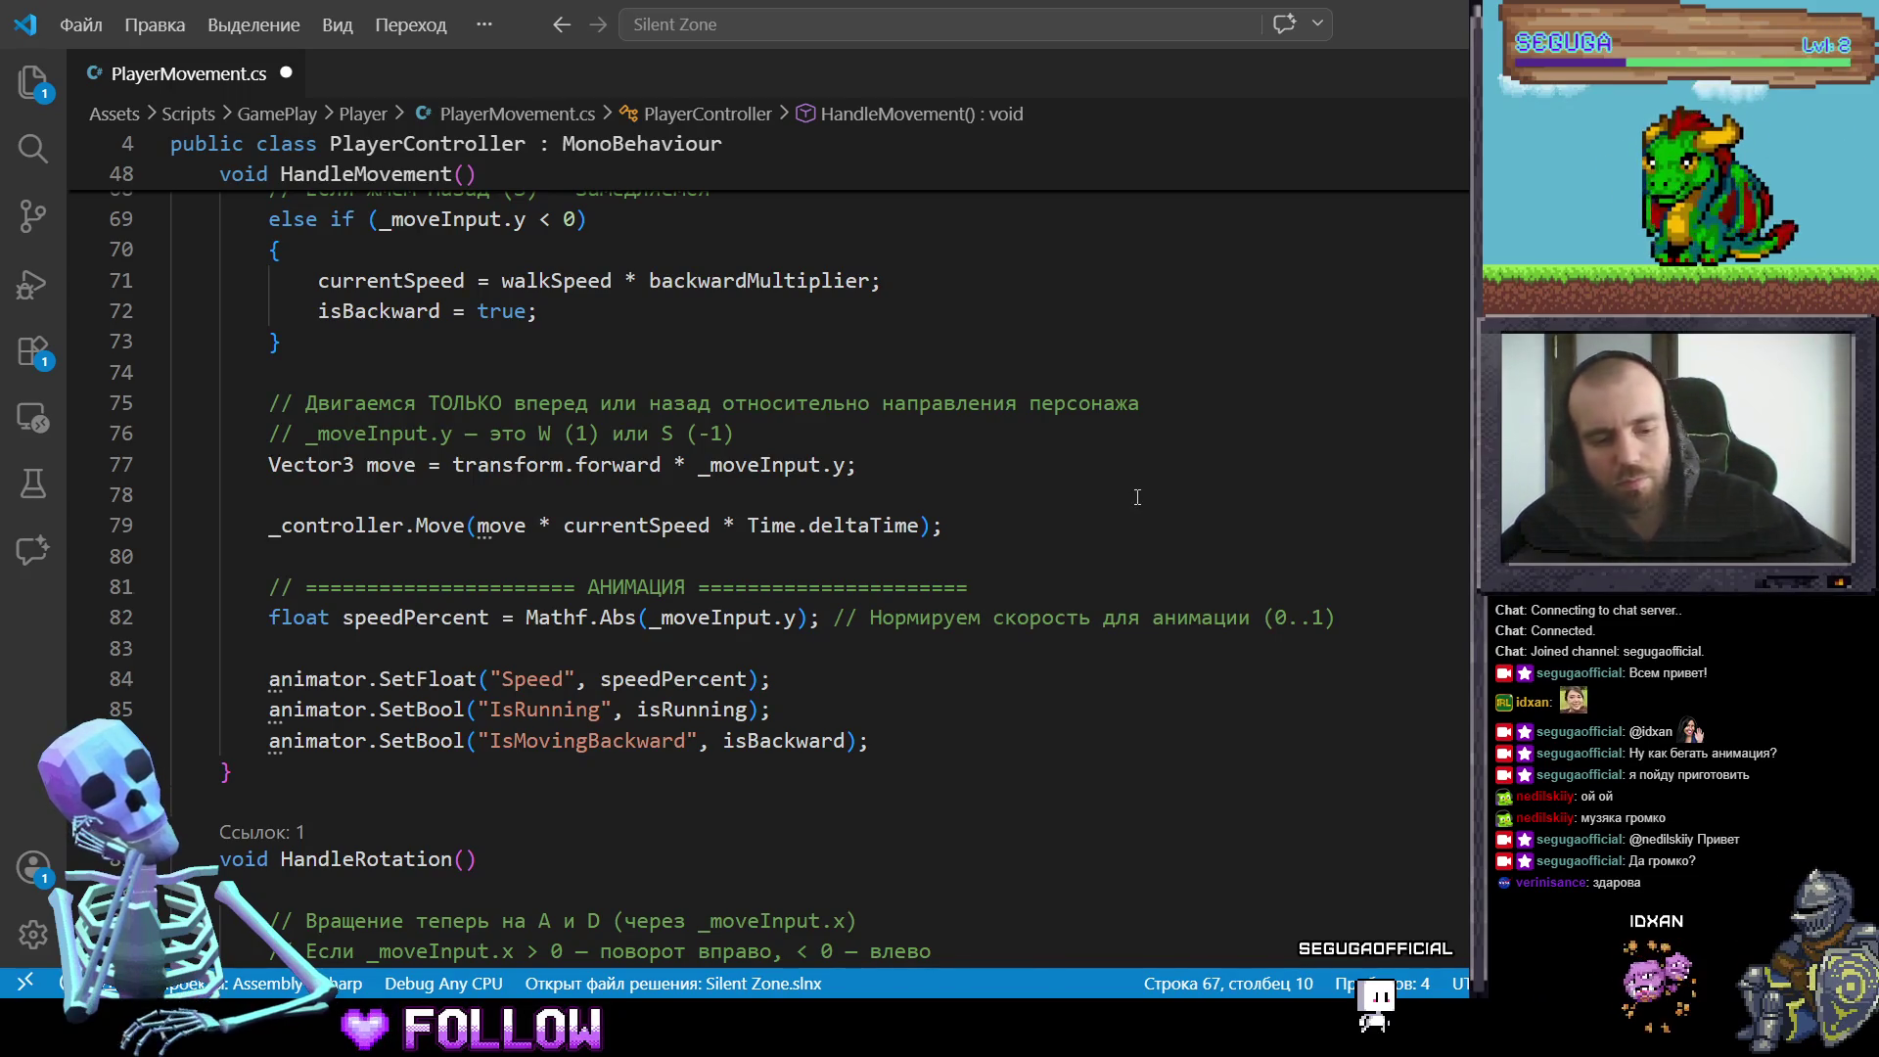
{"action": "key", "text": "alt+Tab"}
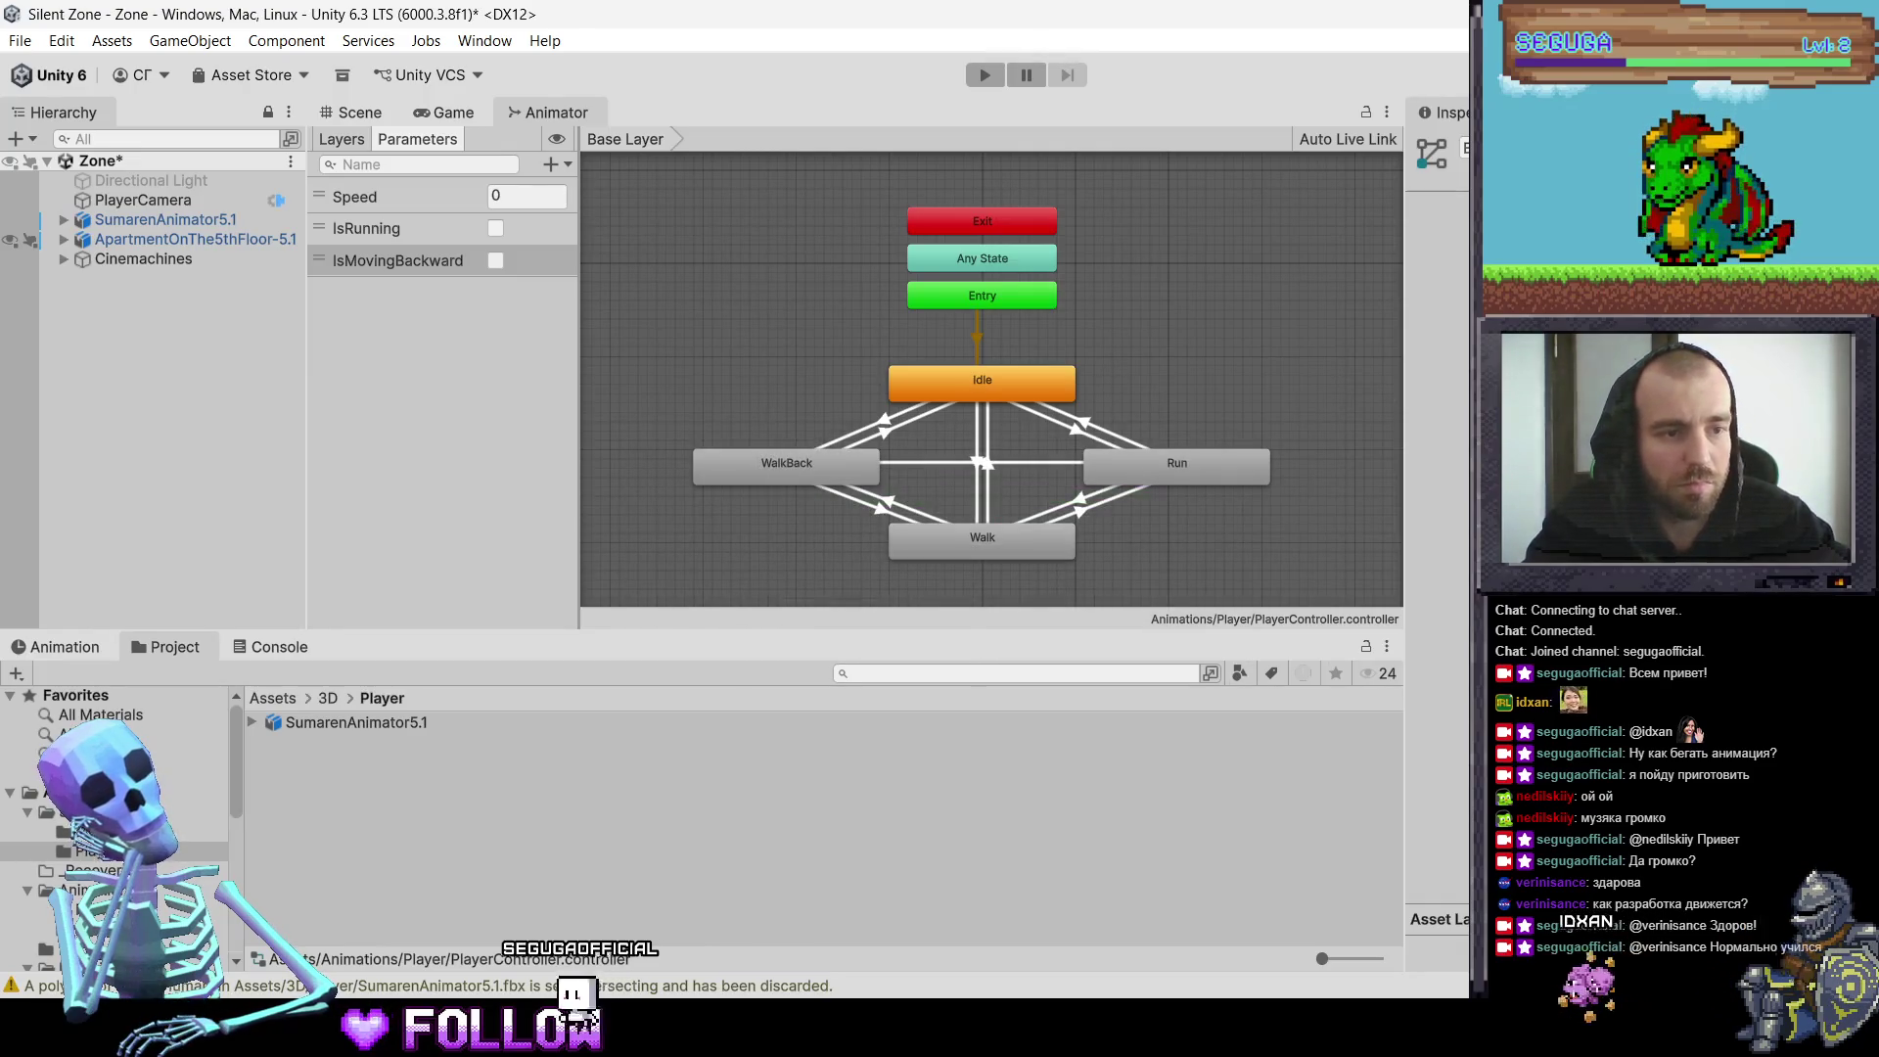
Step: Narrow the Animator's Parameters panel and start Play mode
{"action": "left_click_drag", "start_coordinate": [579, 391], "coordinate": [496, 392]}
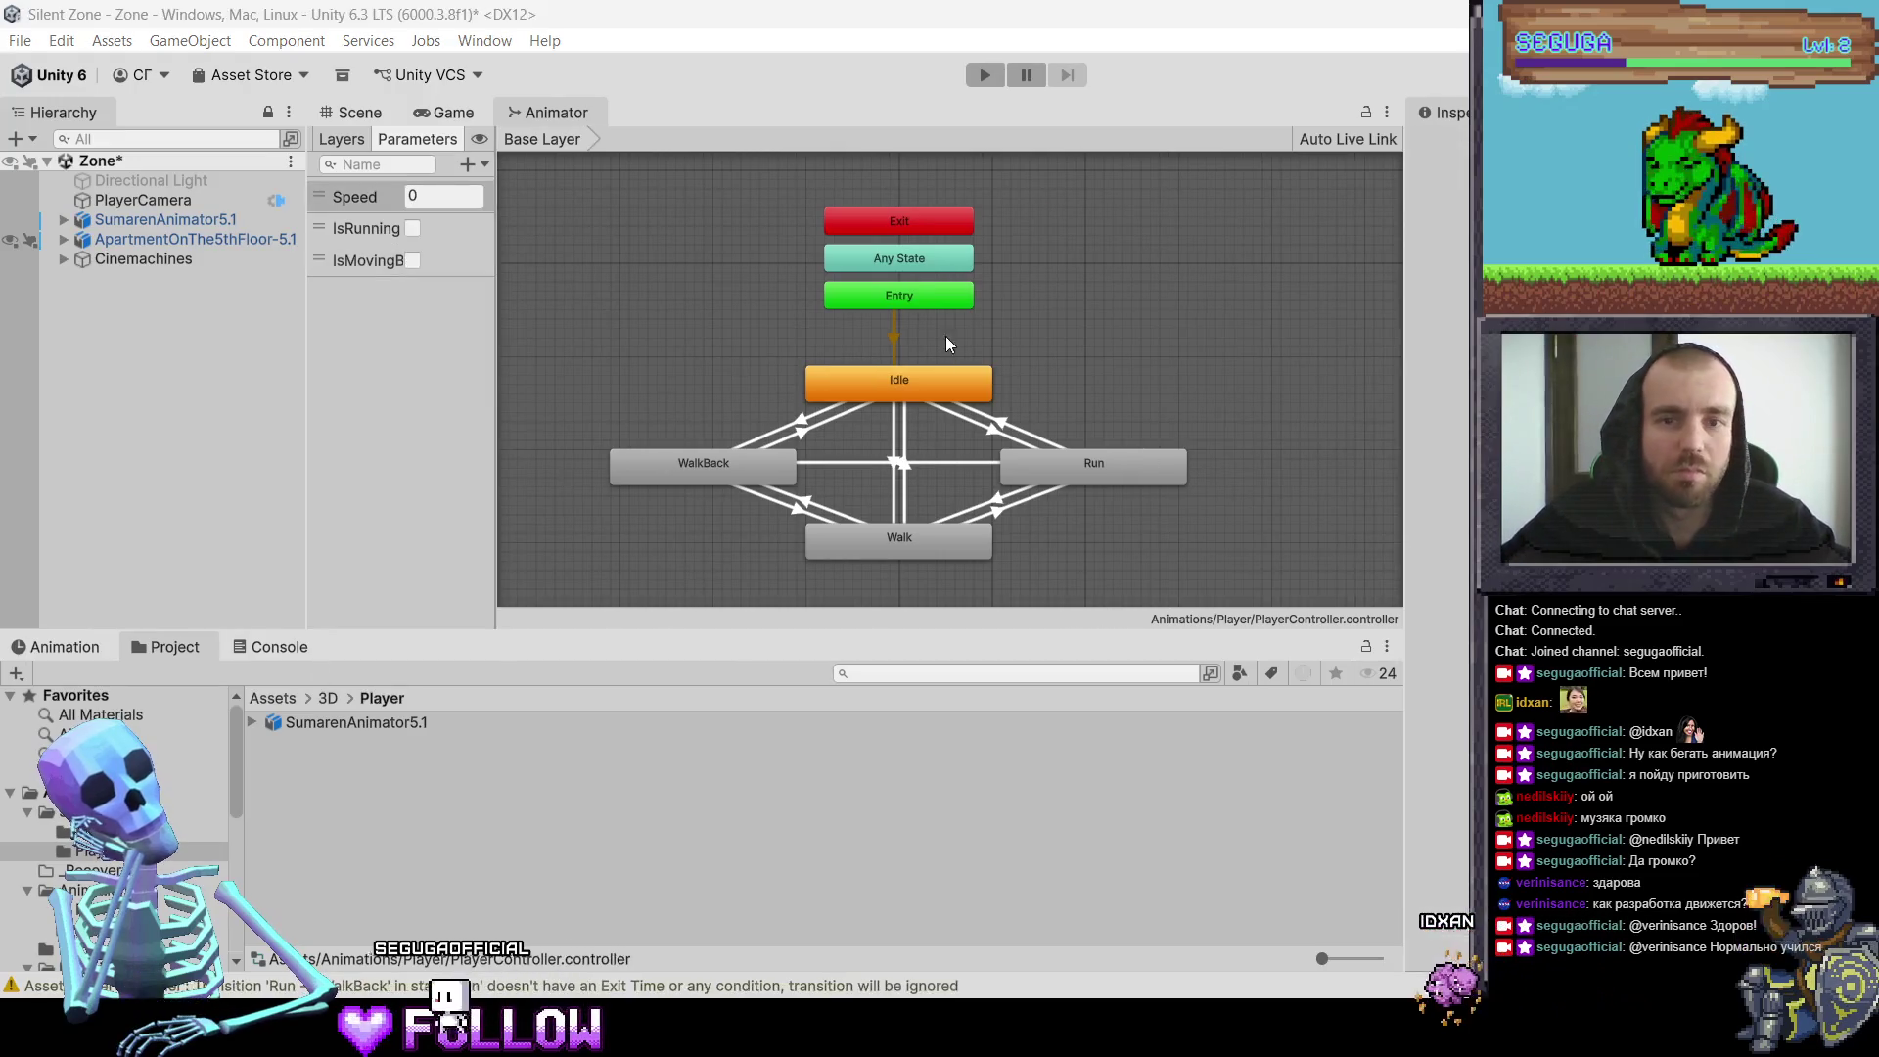
{"action": "left_click", "coordinate": [979, 75]}
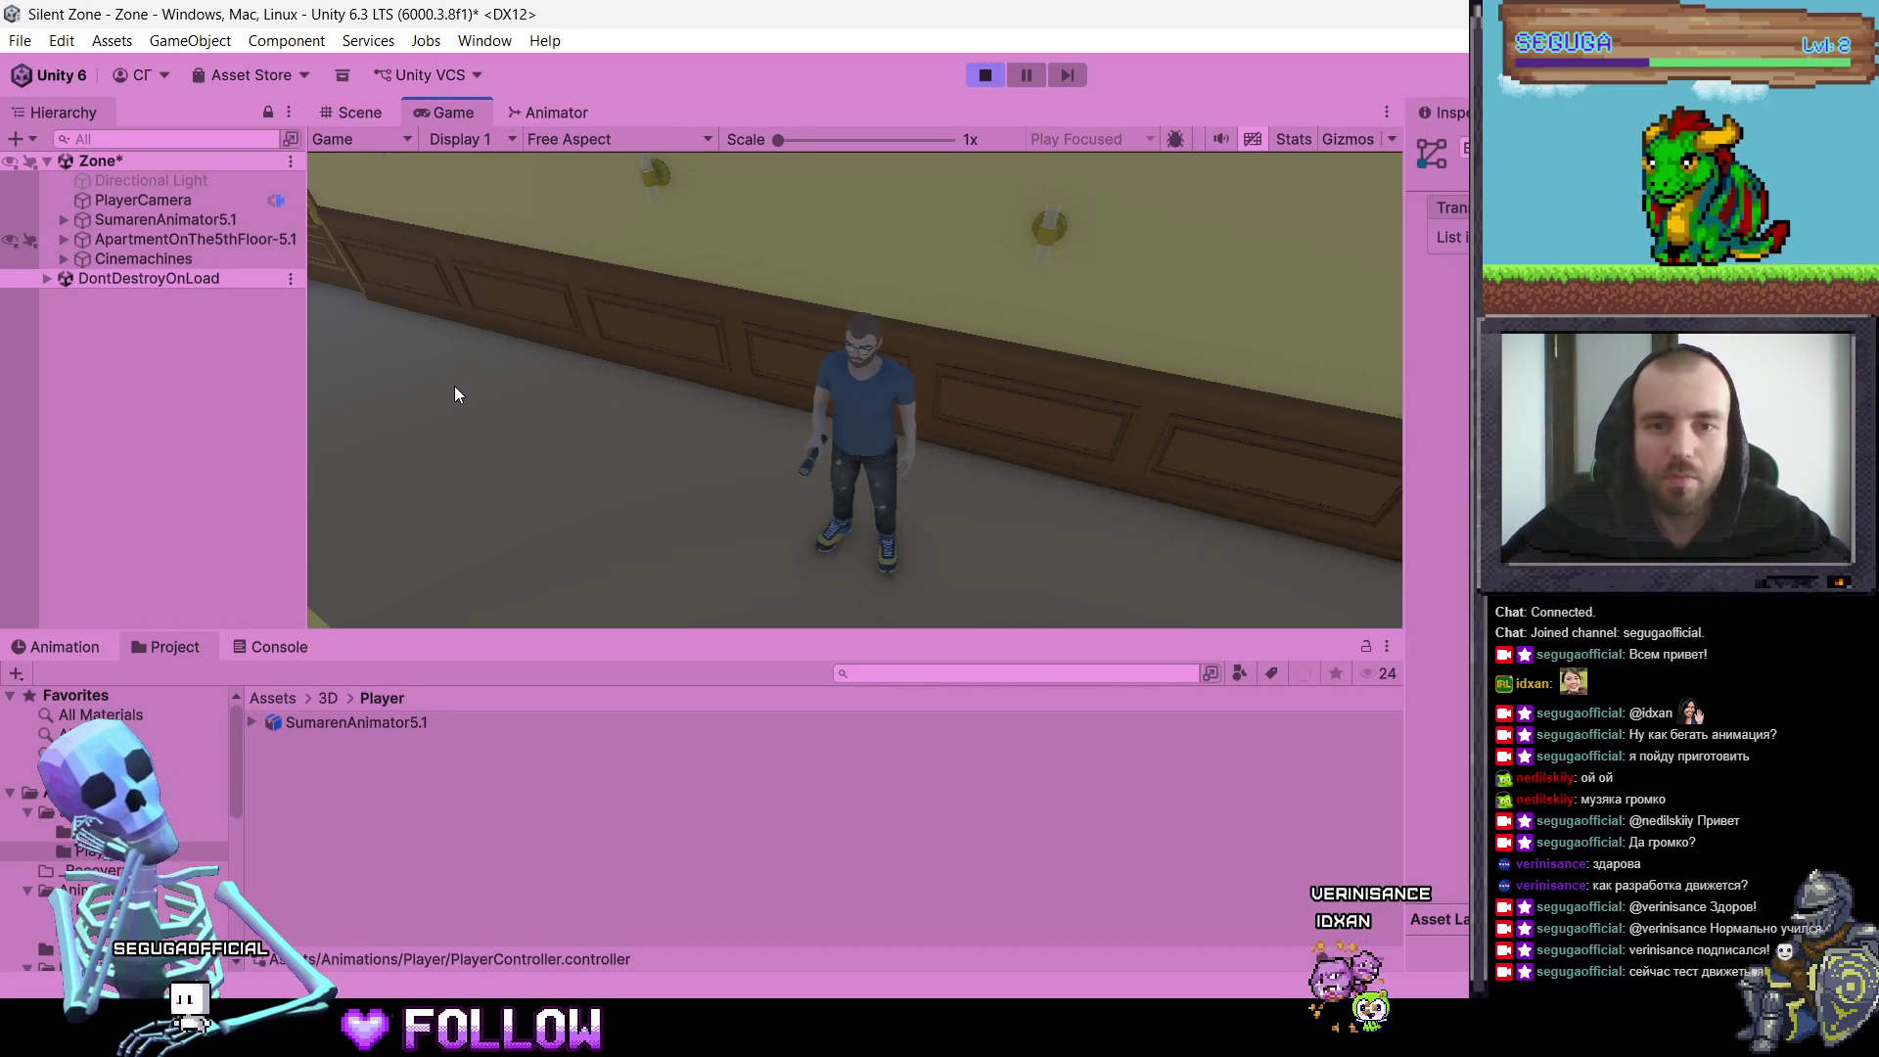
Step: Walk and run the character down the corridor and back using W and S
{"action": "key", "text": "w"}
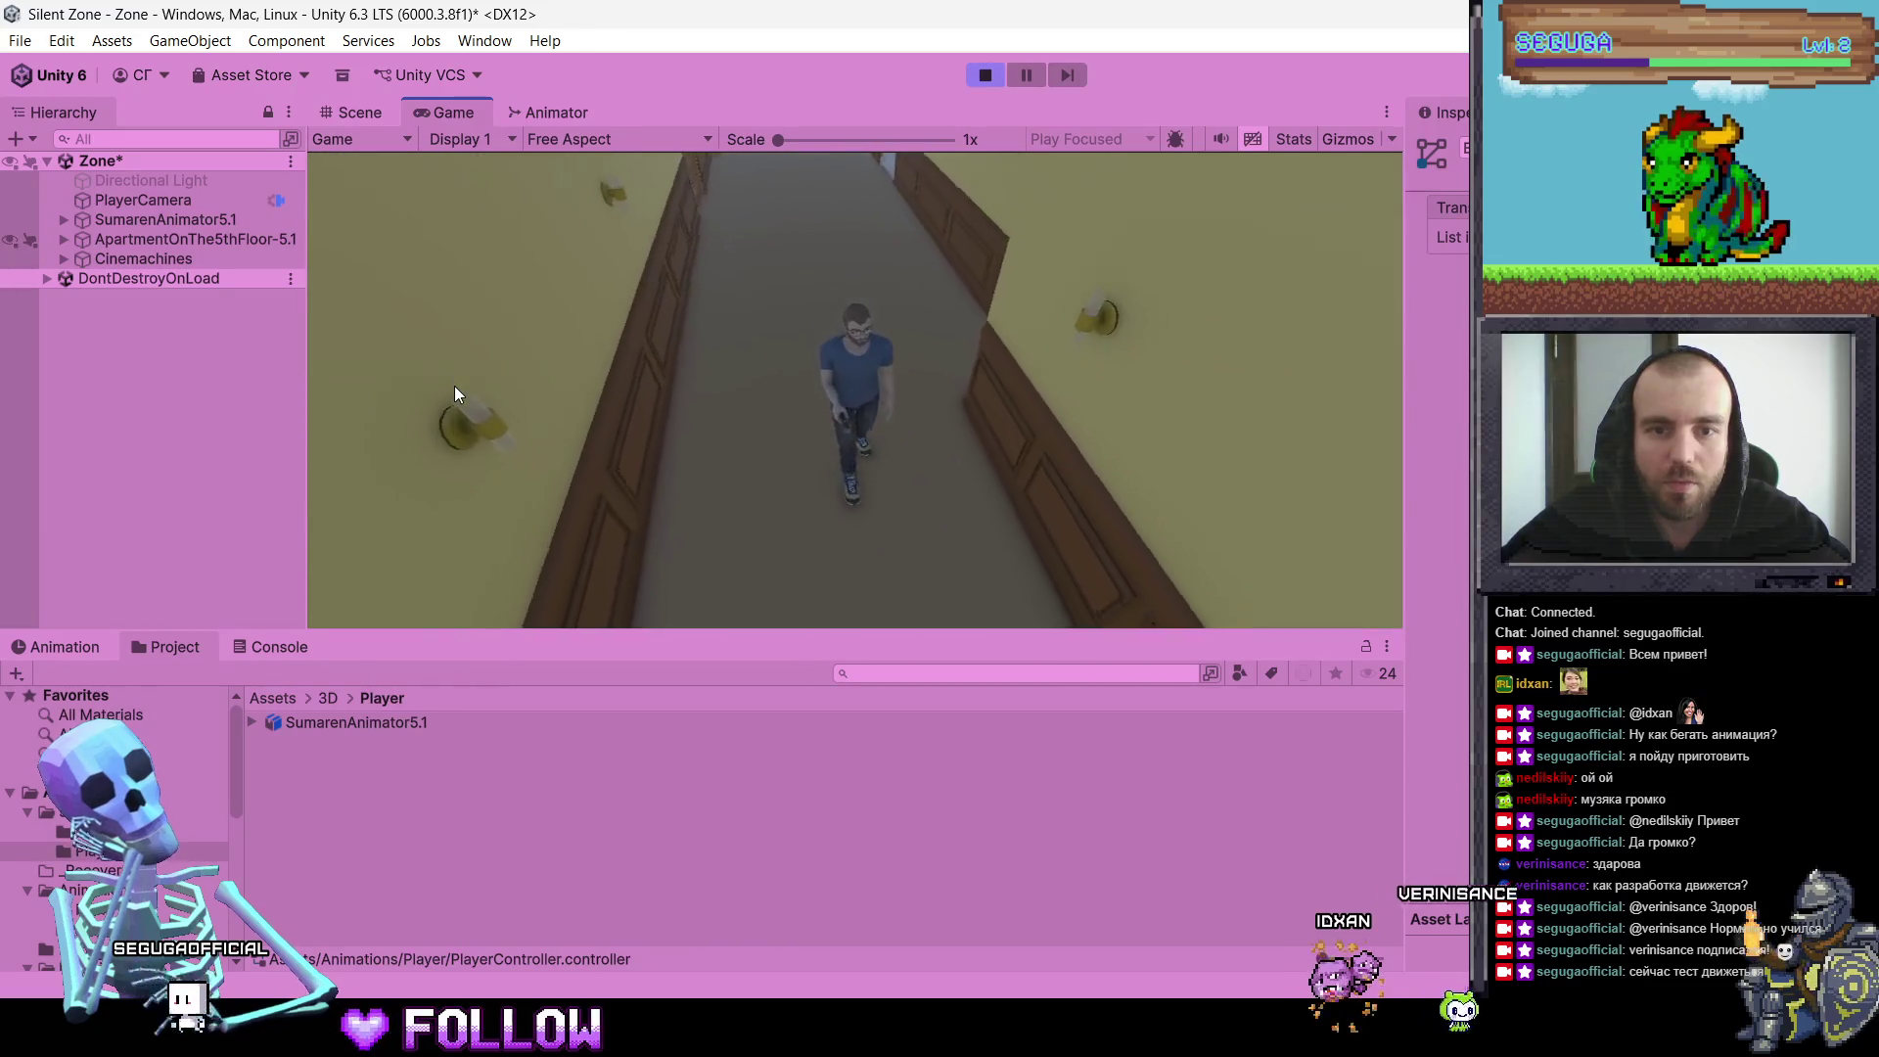
{"action": "key", "text": "w"}
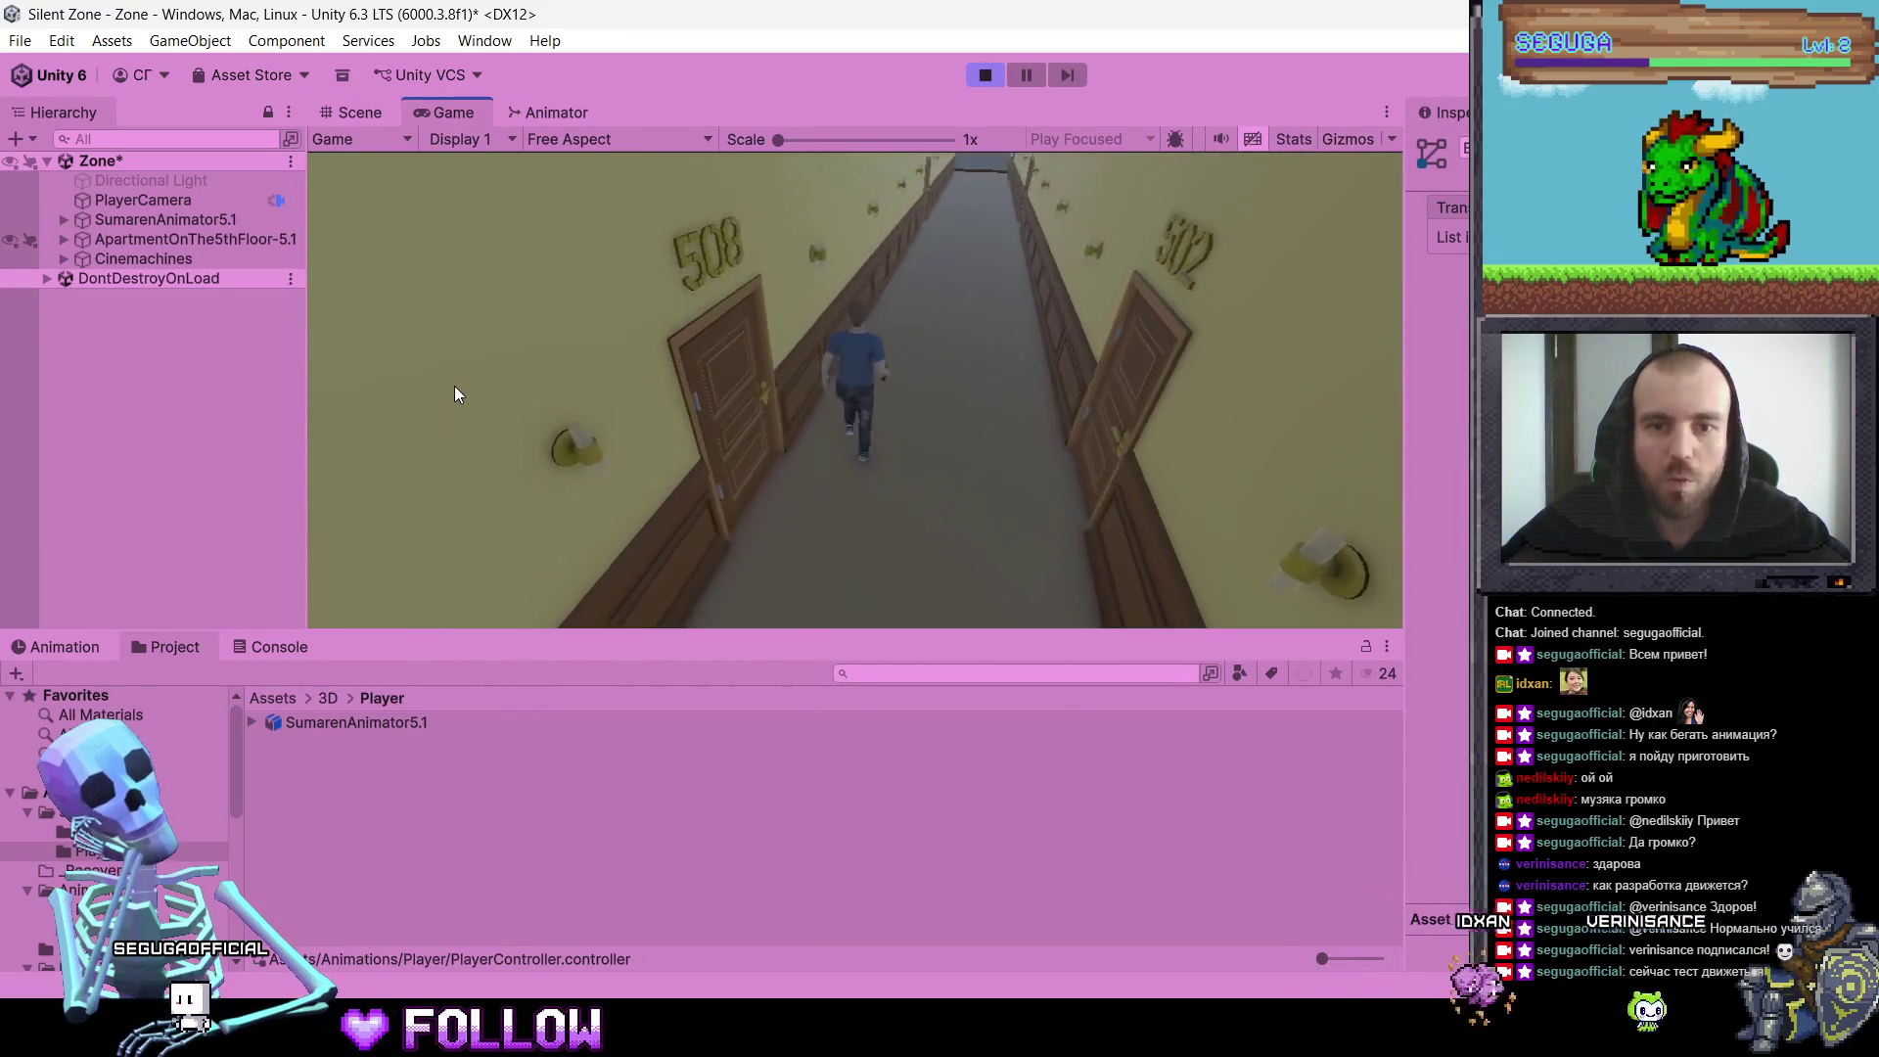
{"action": "key", "text": "s"}
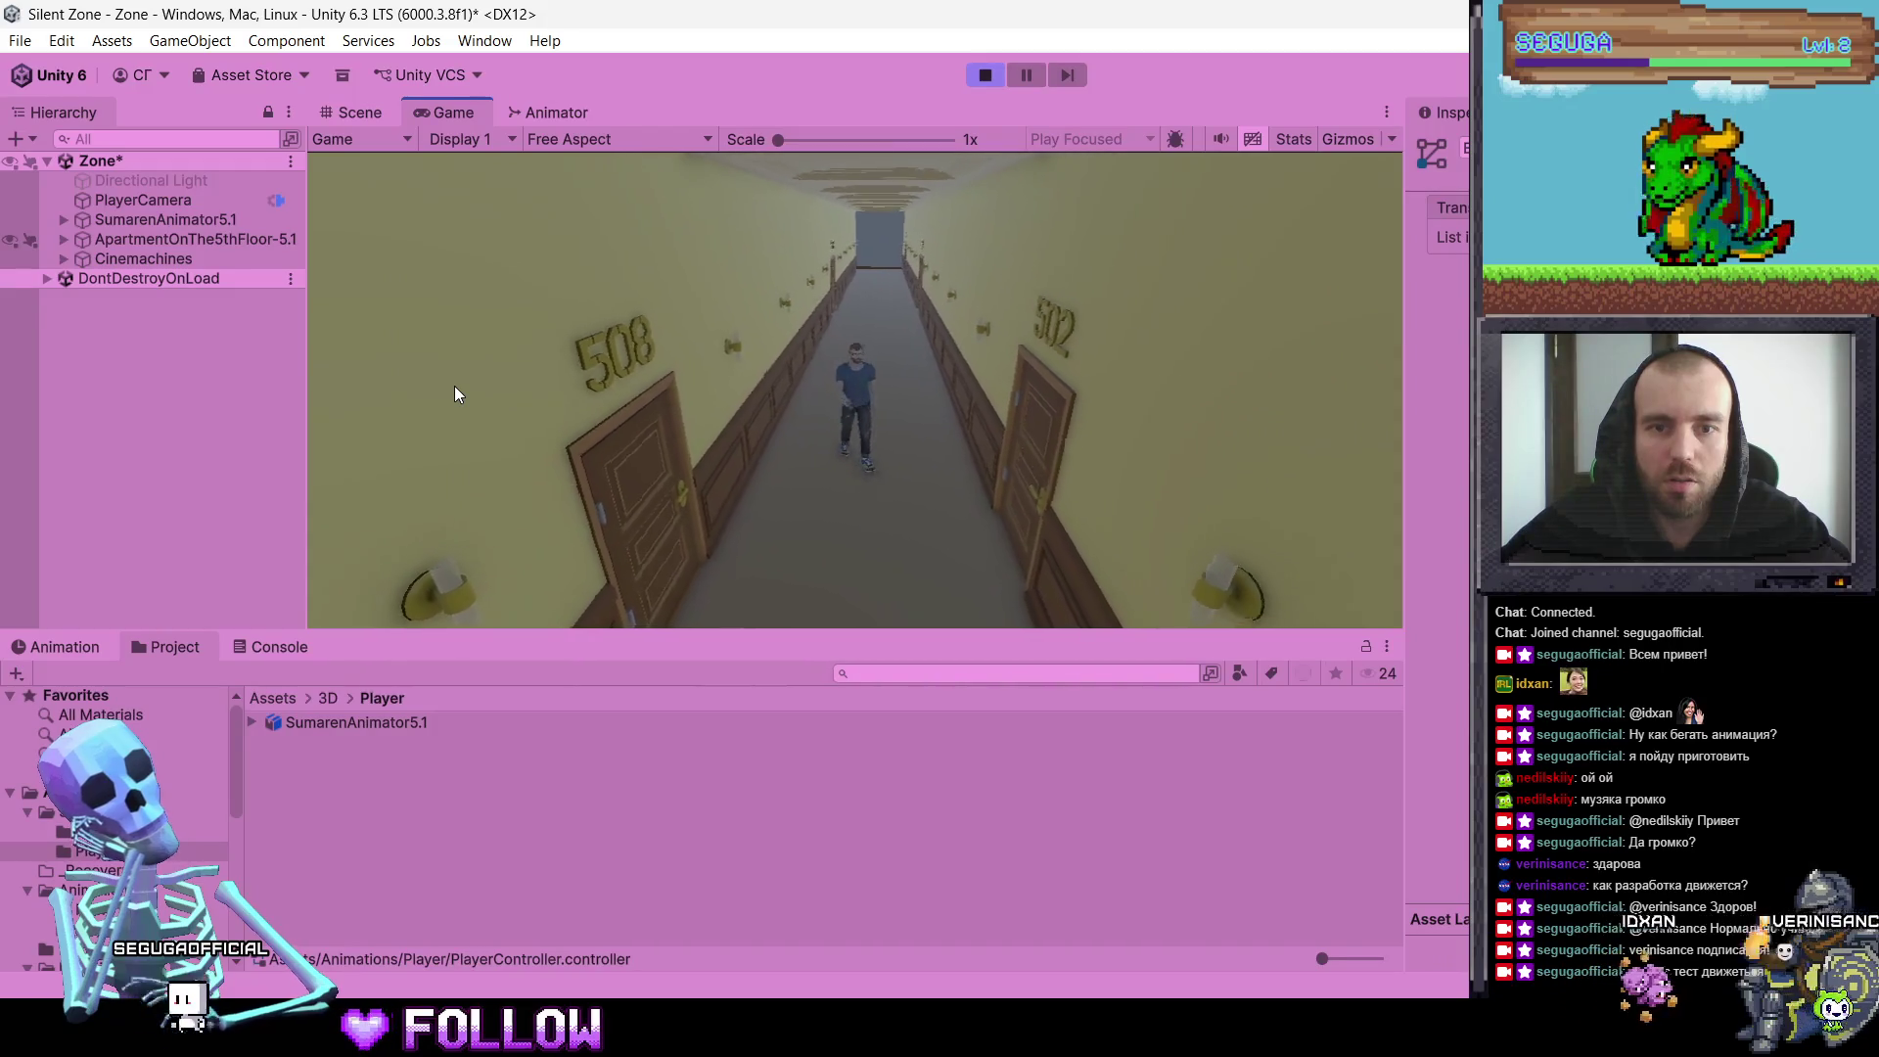
{"action": "key", "text": "w"}
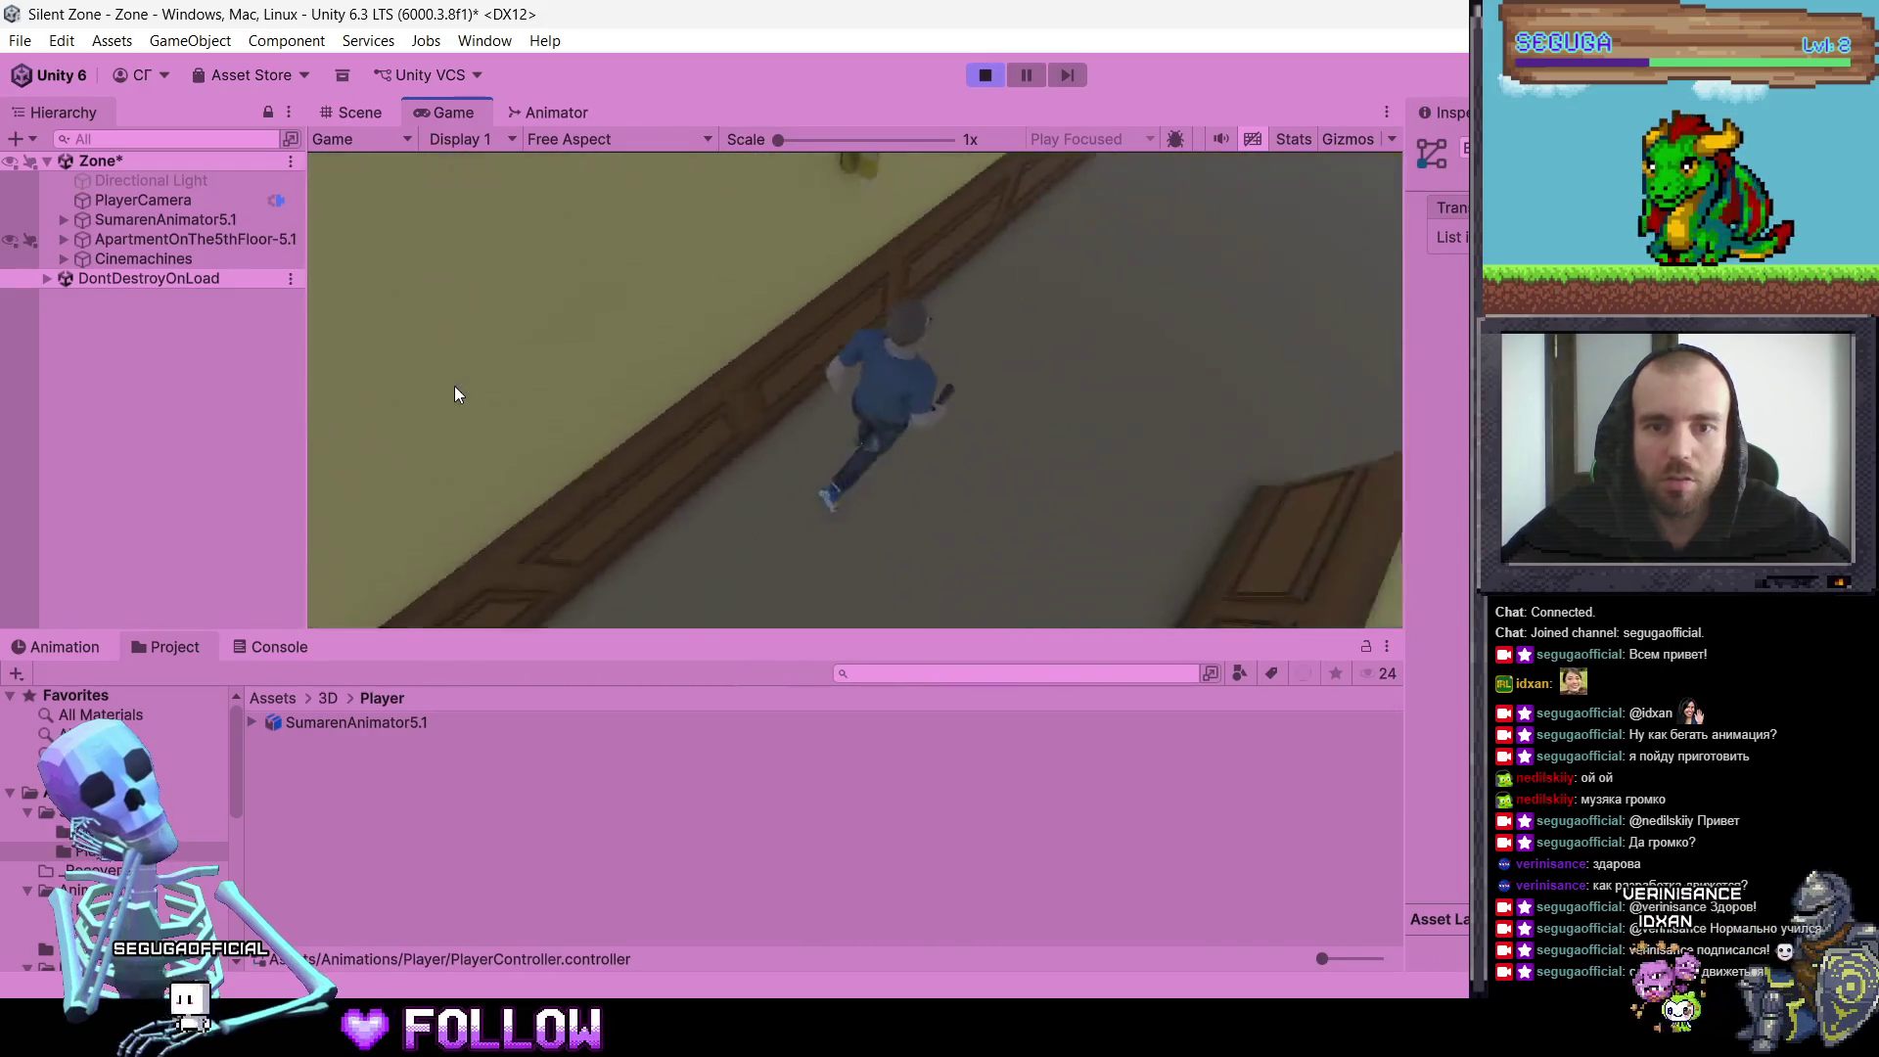
Step: Turn sideways with A, move back toward door 503, then stop Play and select PlayerCamera
{"action": "key", "text": "a"}
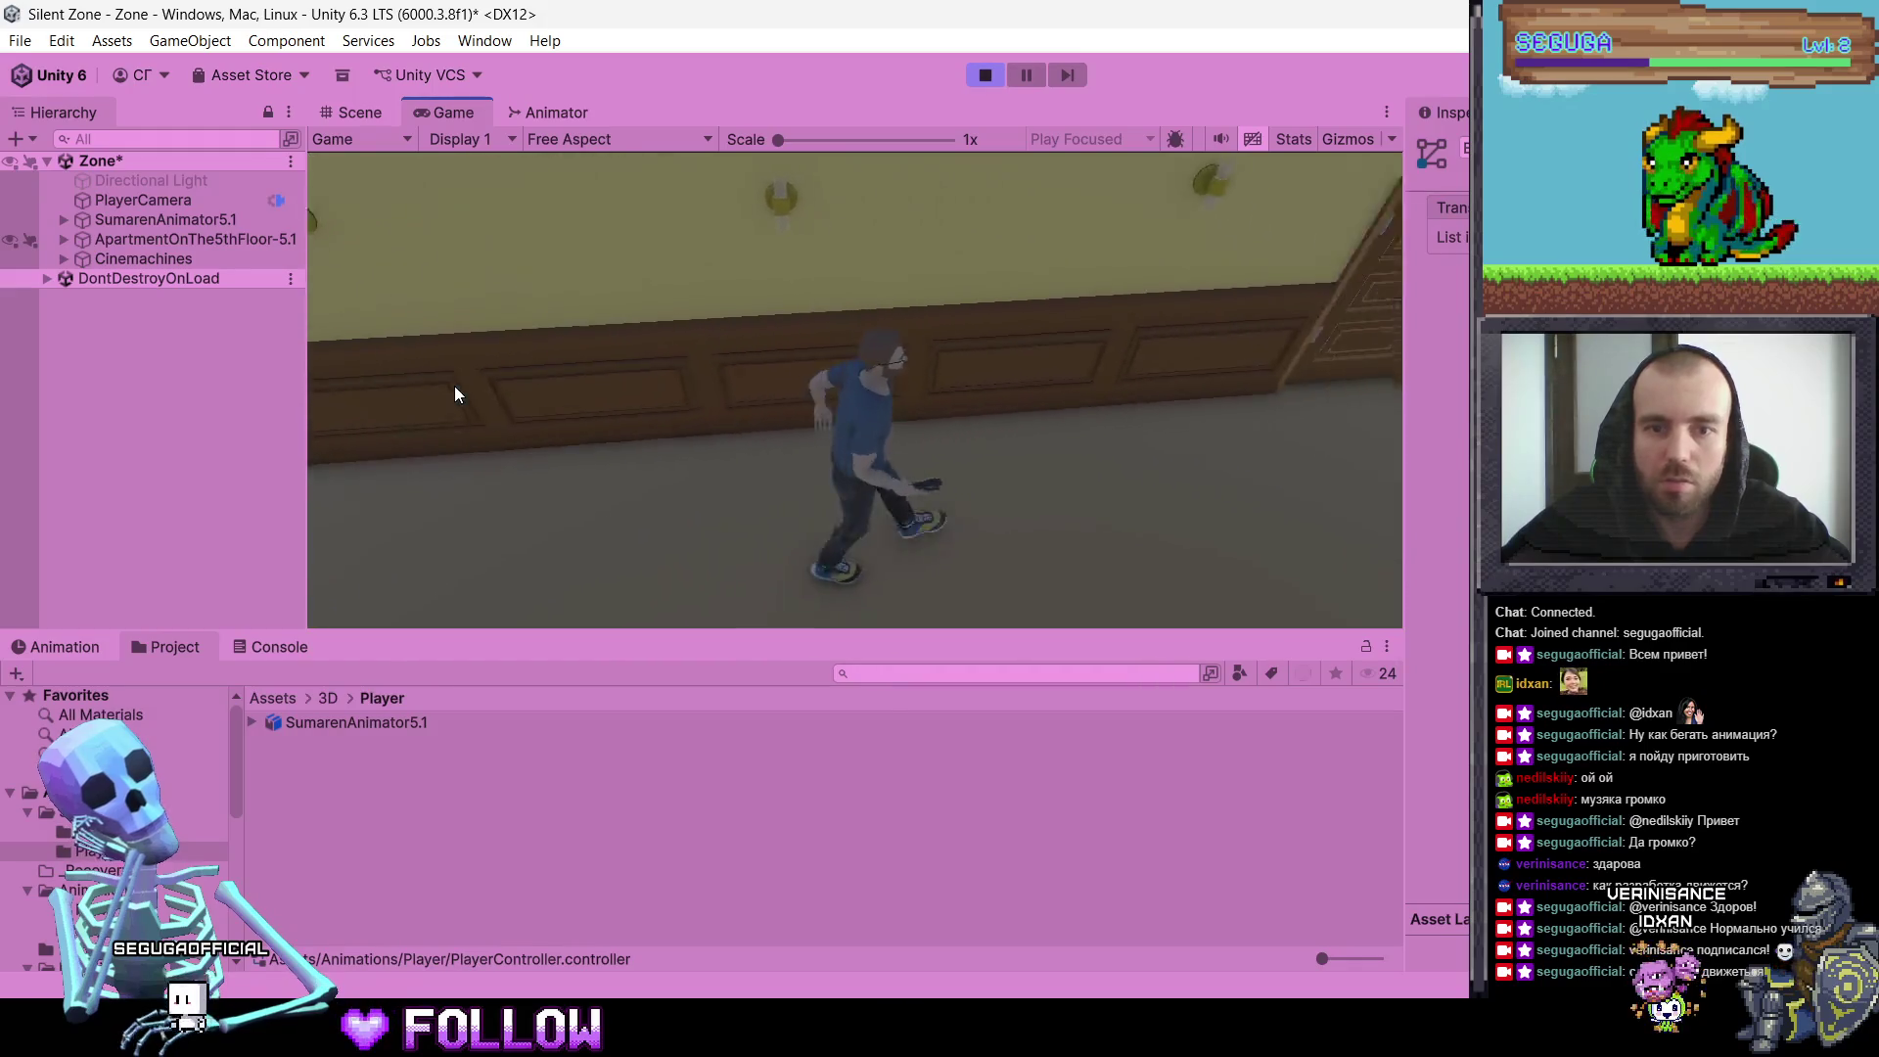
{"action": "key", "text": "w"}
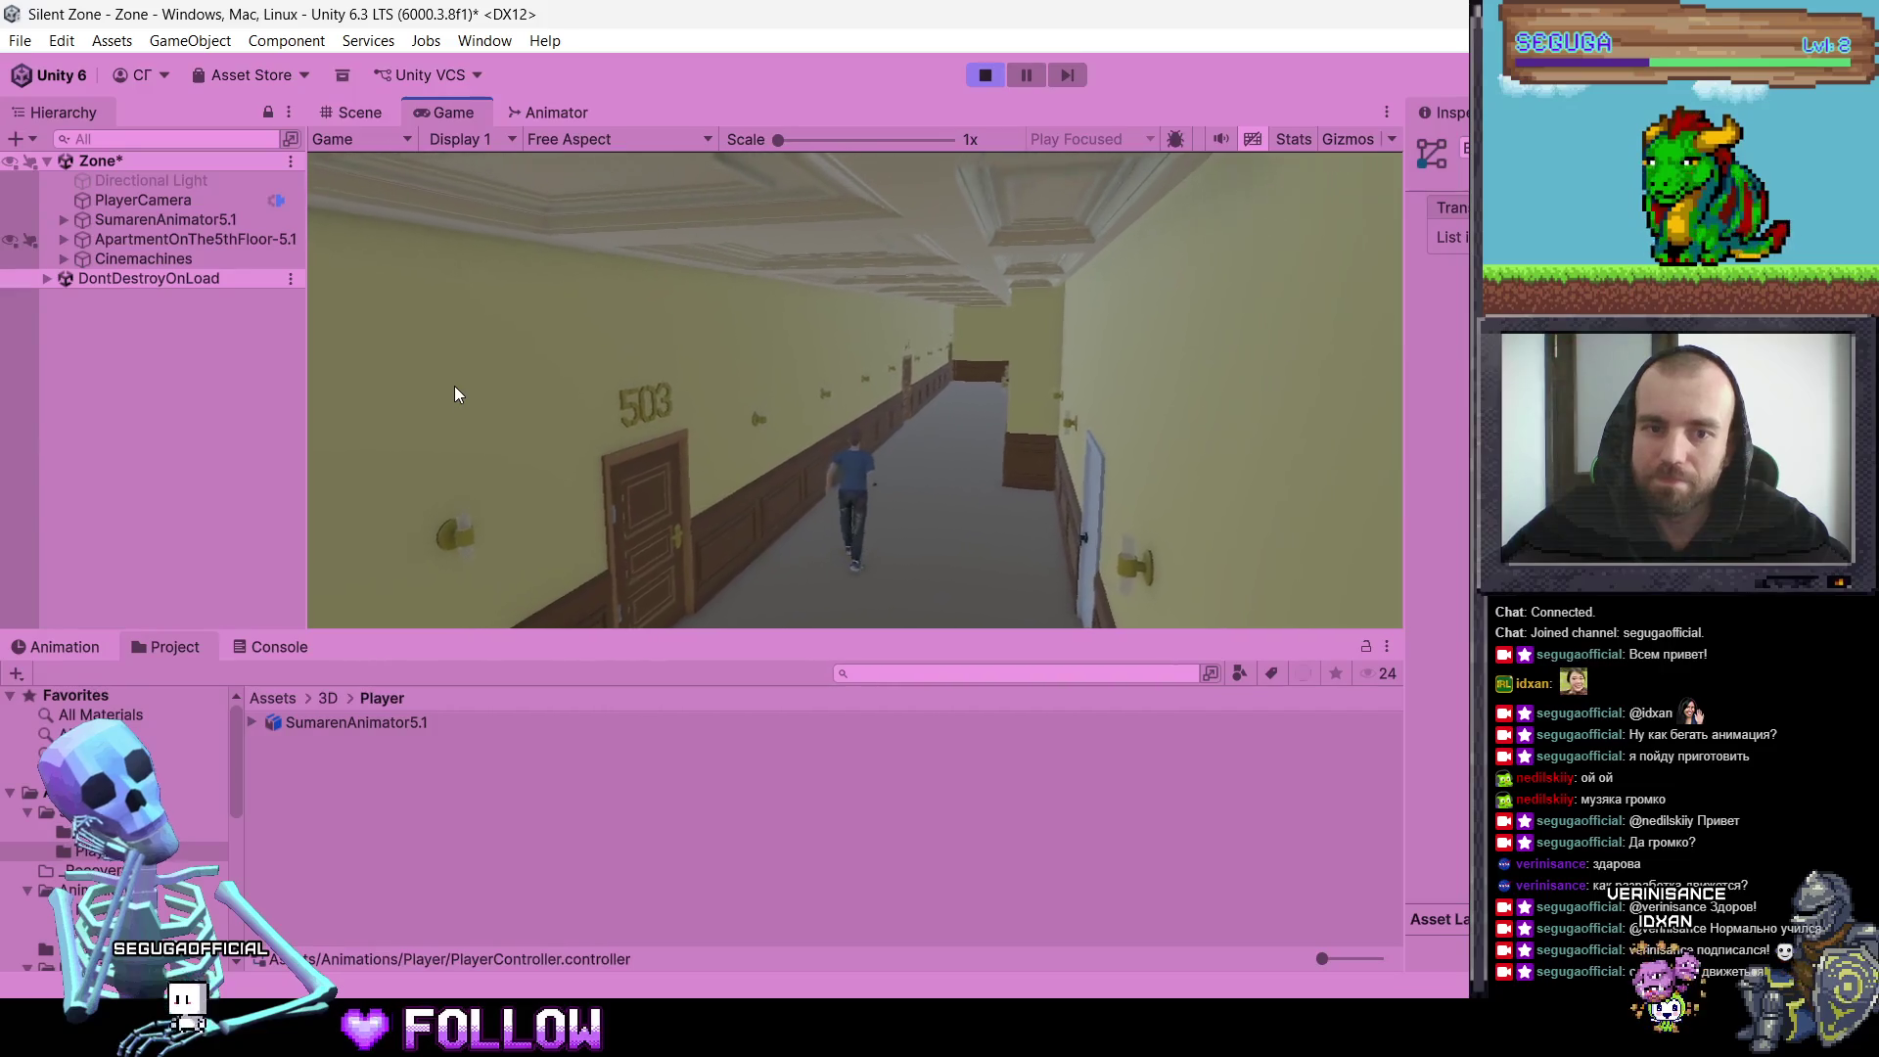
{"action": "key", "text": "s"}
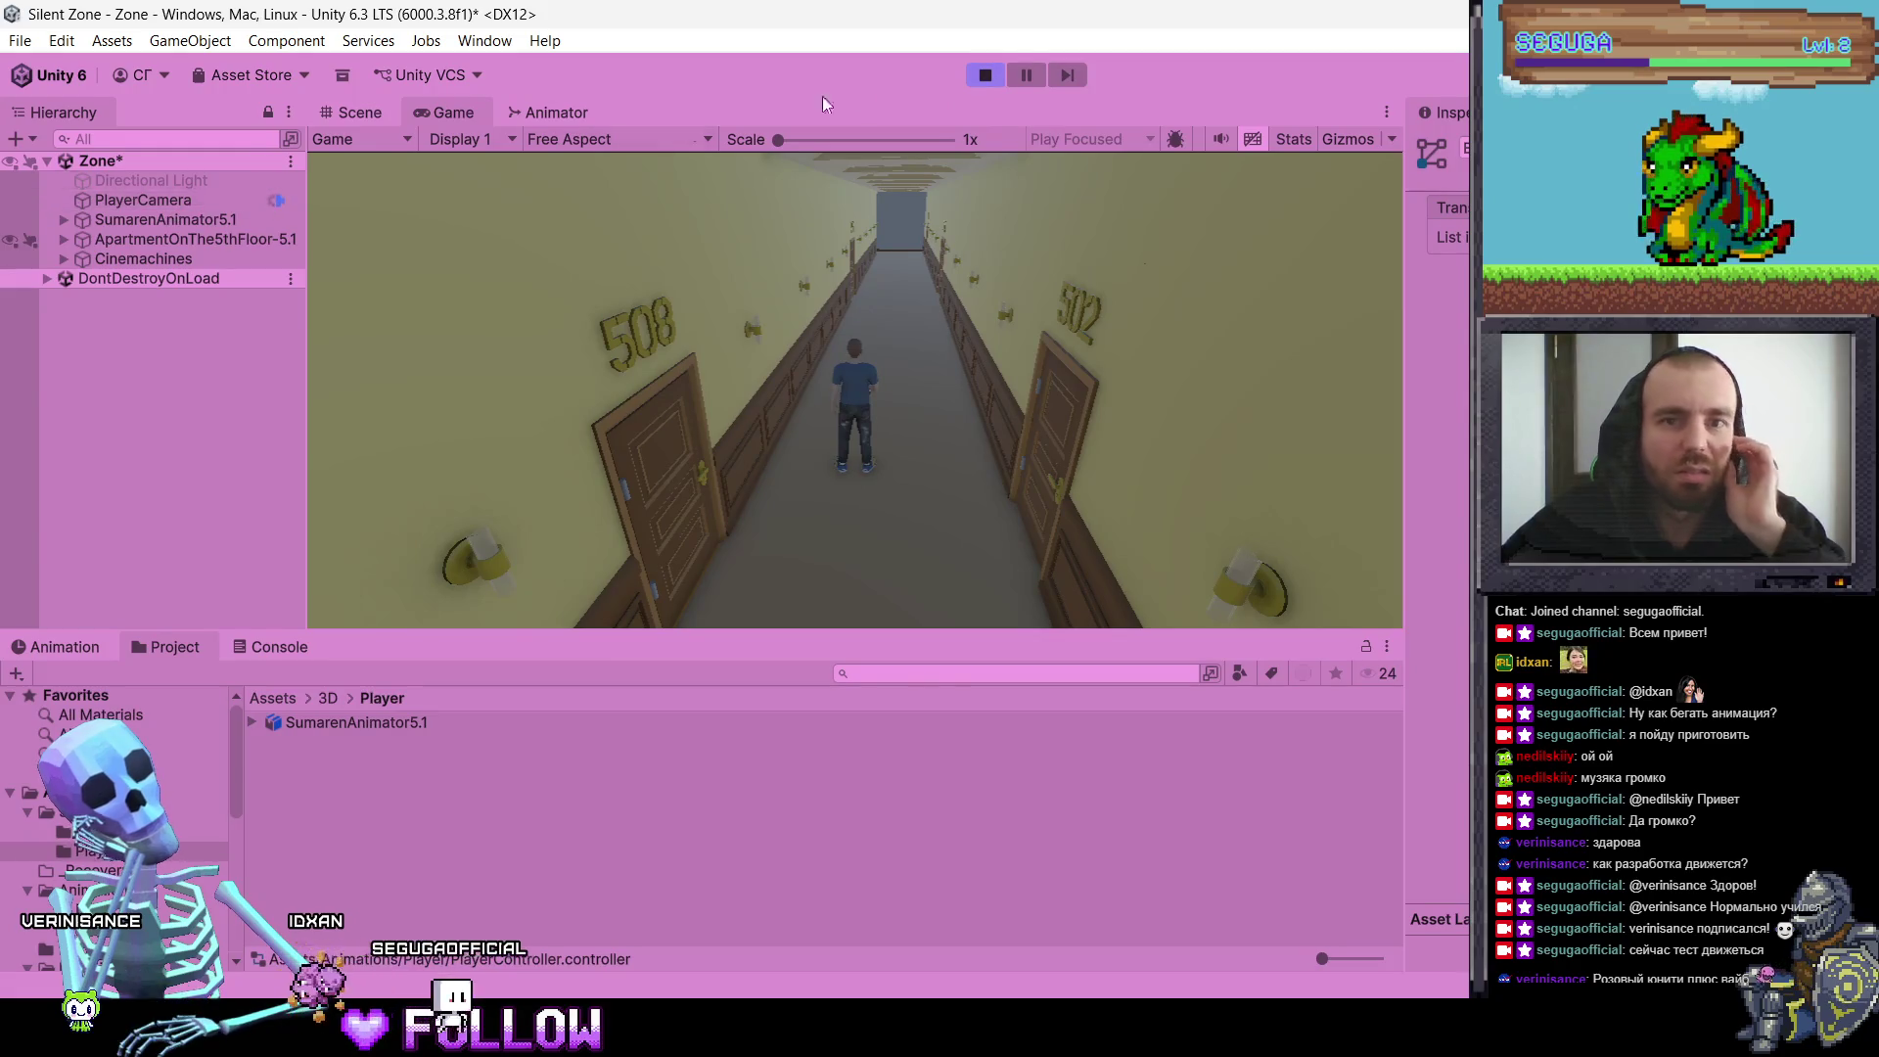
{"action": "left_click", "coordinate": [983, 79]}
{"action": "left_click", "coordinate": [155, 198]}
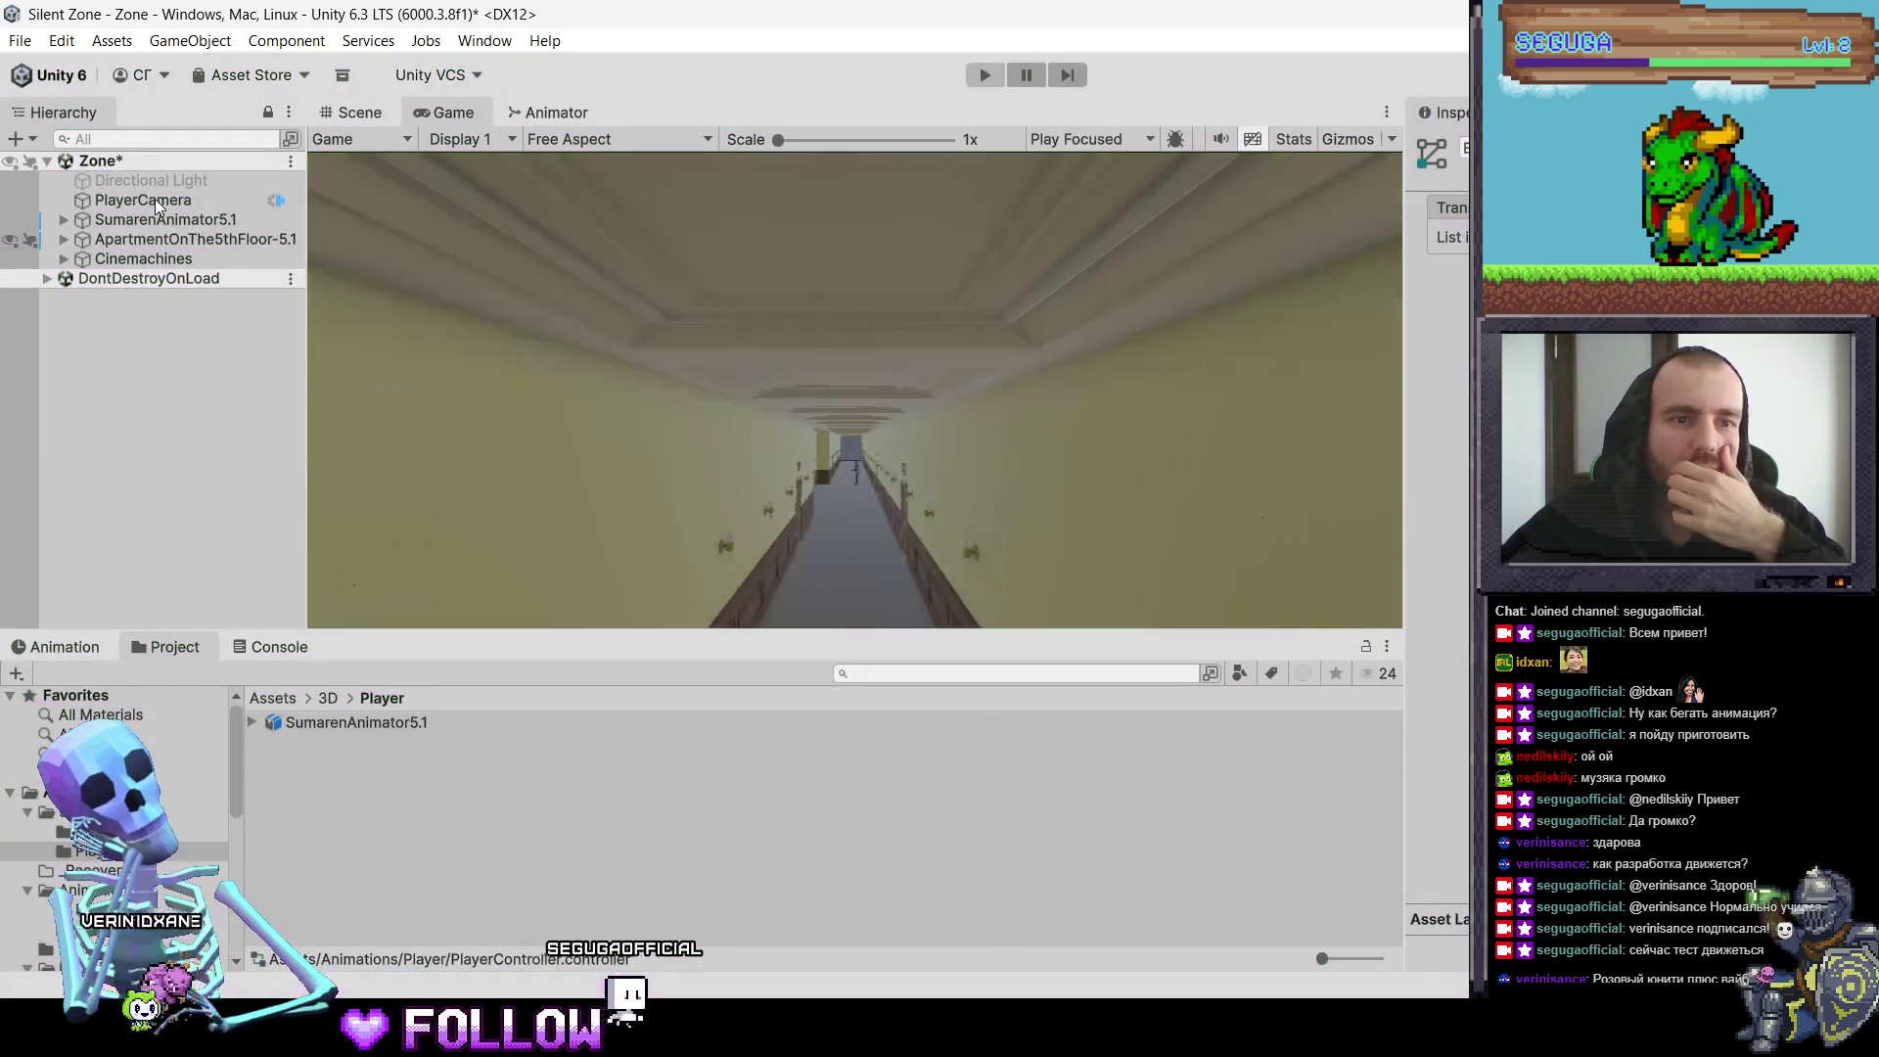
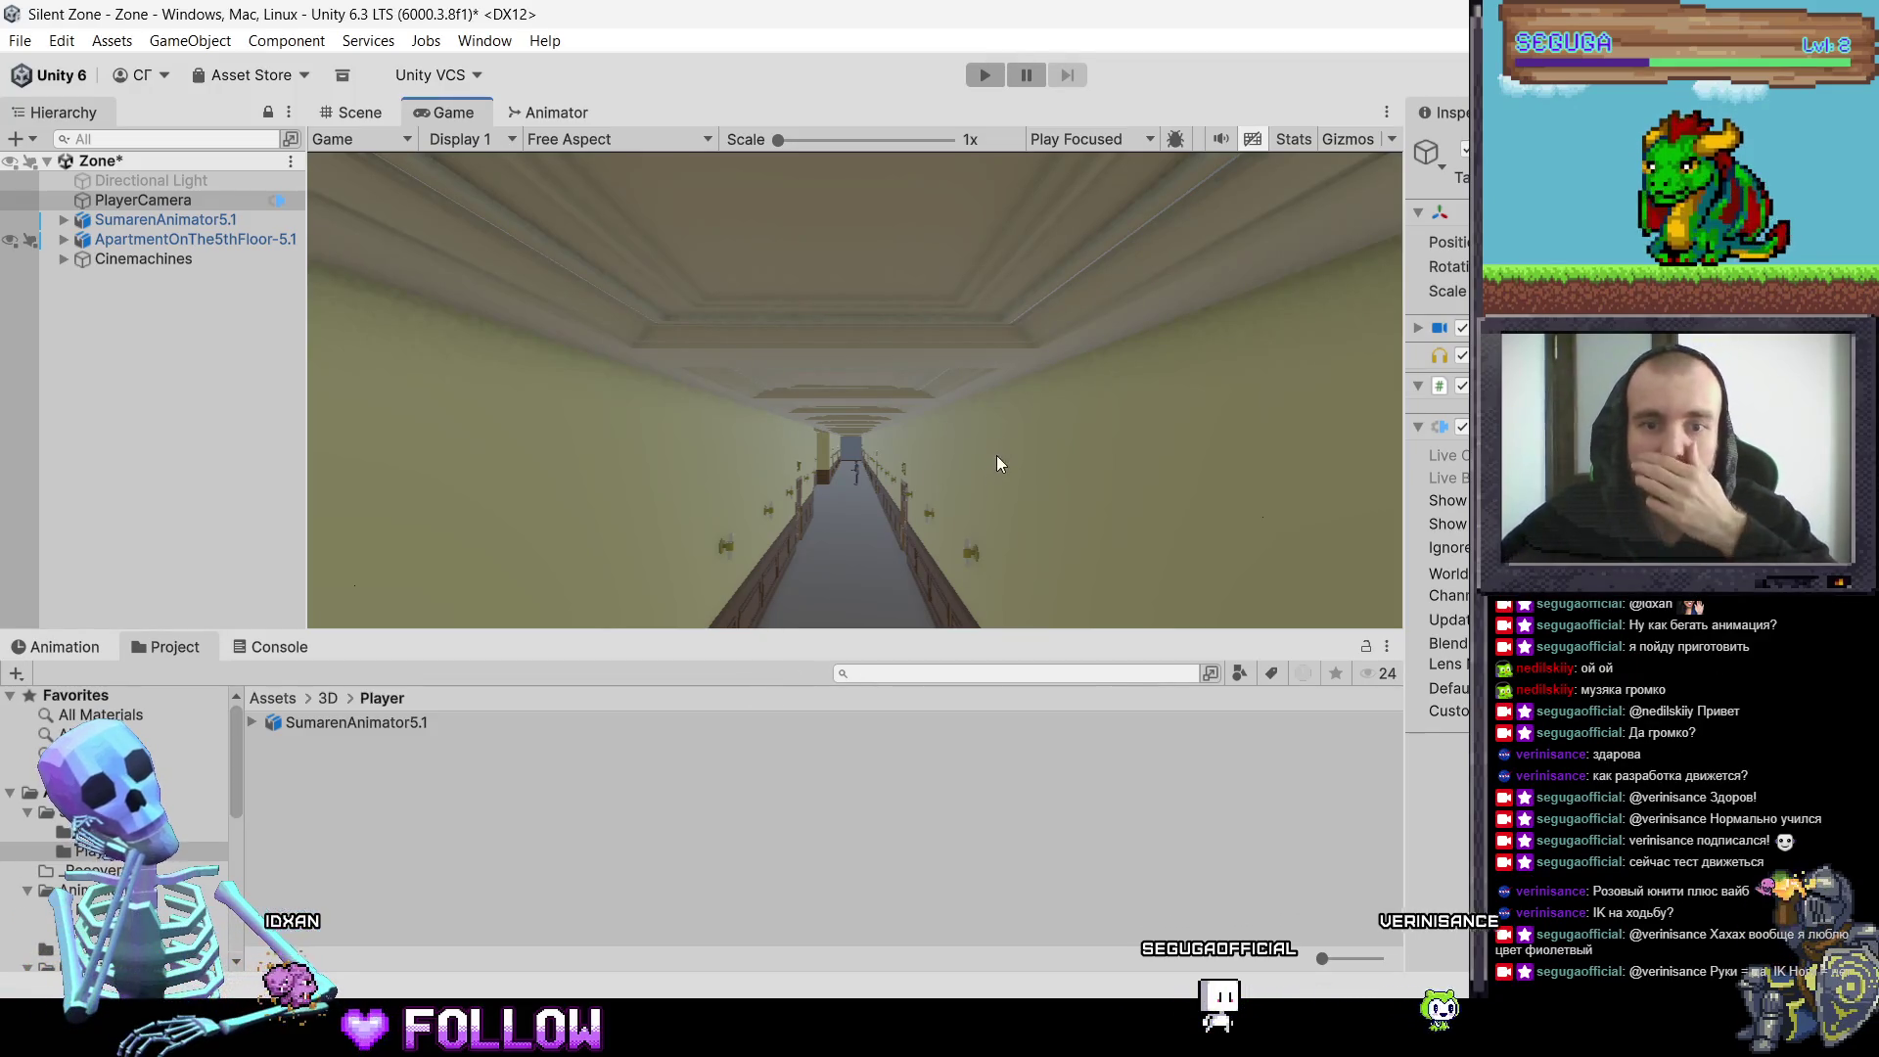
Step: Select PlayerCamera, then SumarenAnimator5.1, and enter Play mode to test movement
{"action": "left_click", "coordinate": [169, 204]}
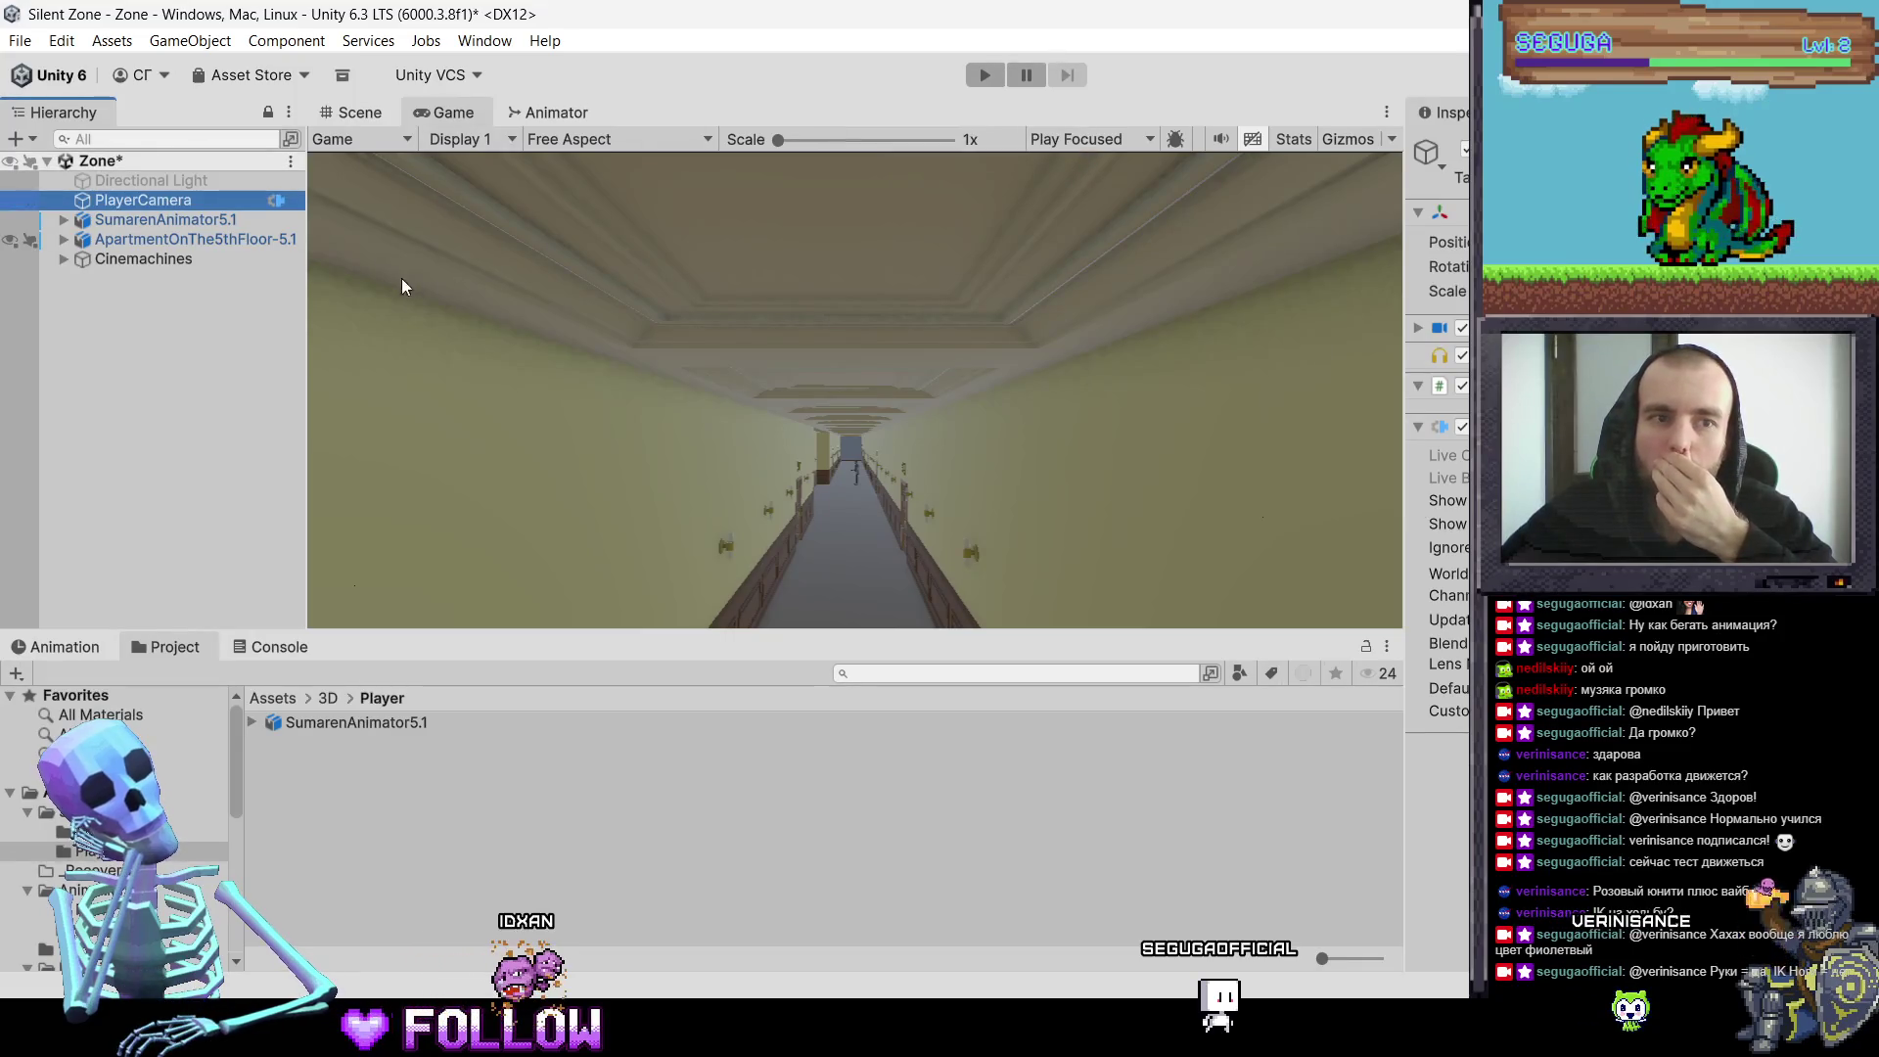
{"action": "left_click", "coordinate": [156, 219]}
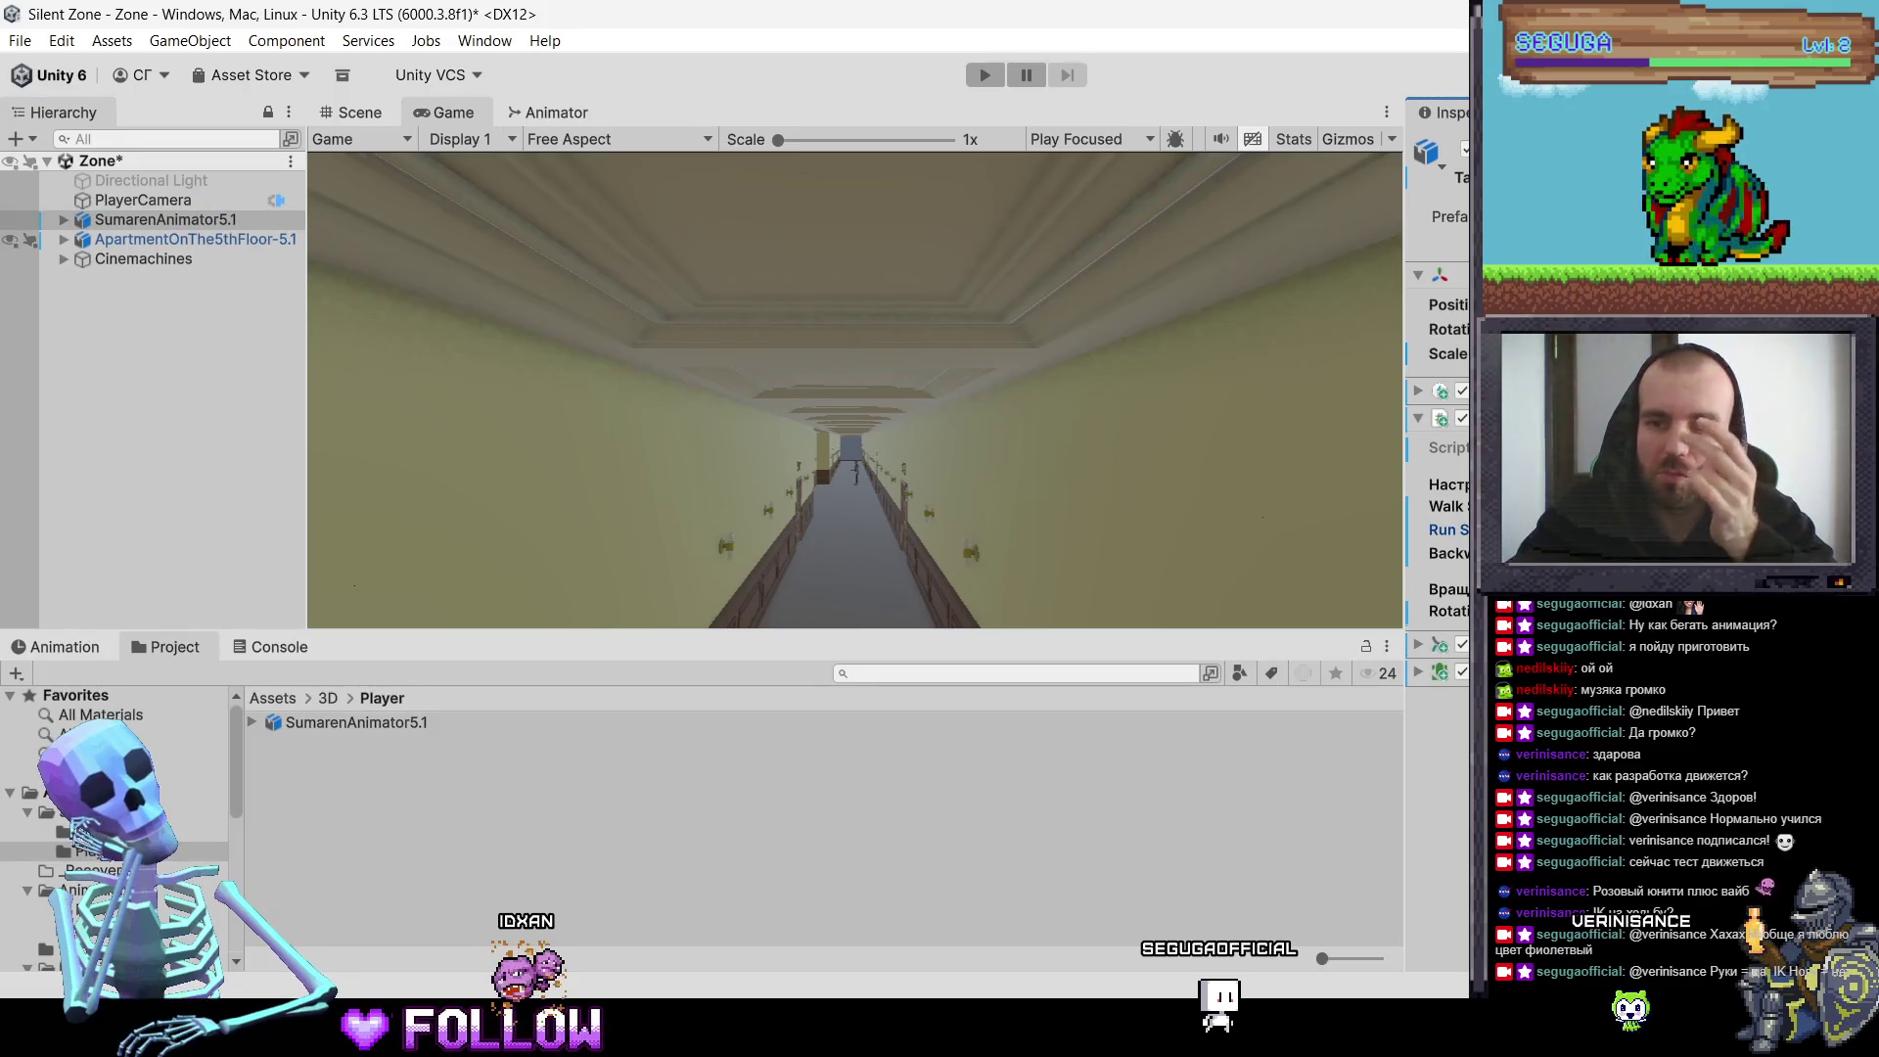
{"action": "left_click", "coordinate": [984, 76]}
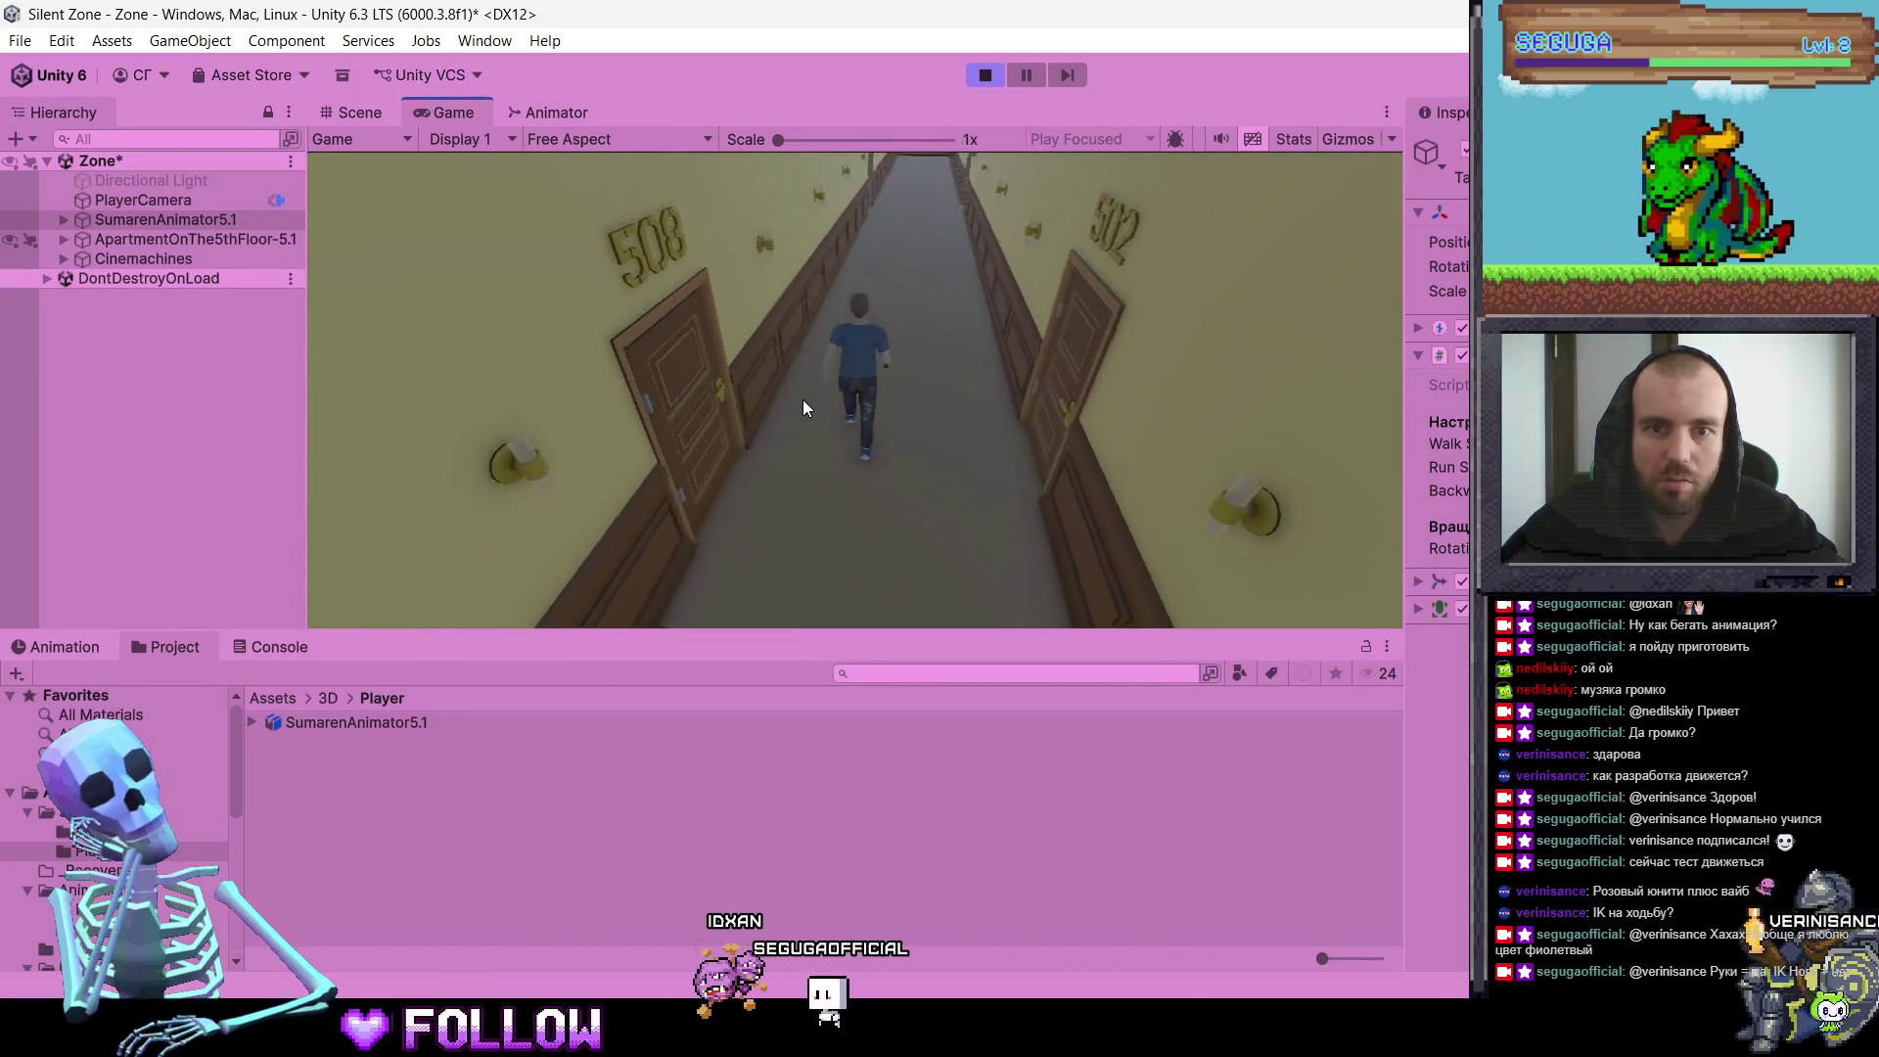
Step: Restart Play mode, test-walk the character with W and S, then switch to PlayerMovement.cs
{"action": "left_click", "coordinate": [984, 76]}
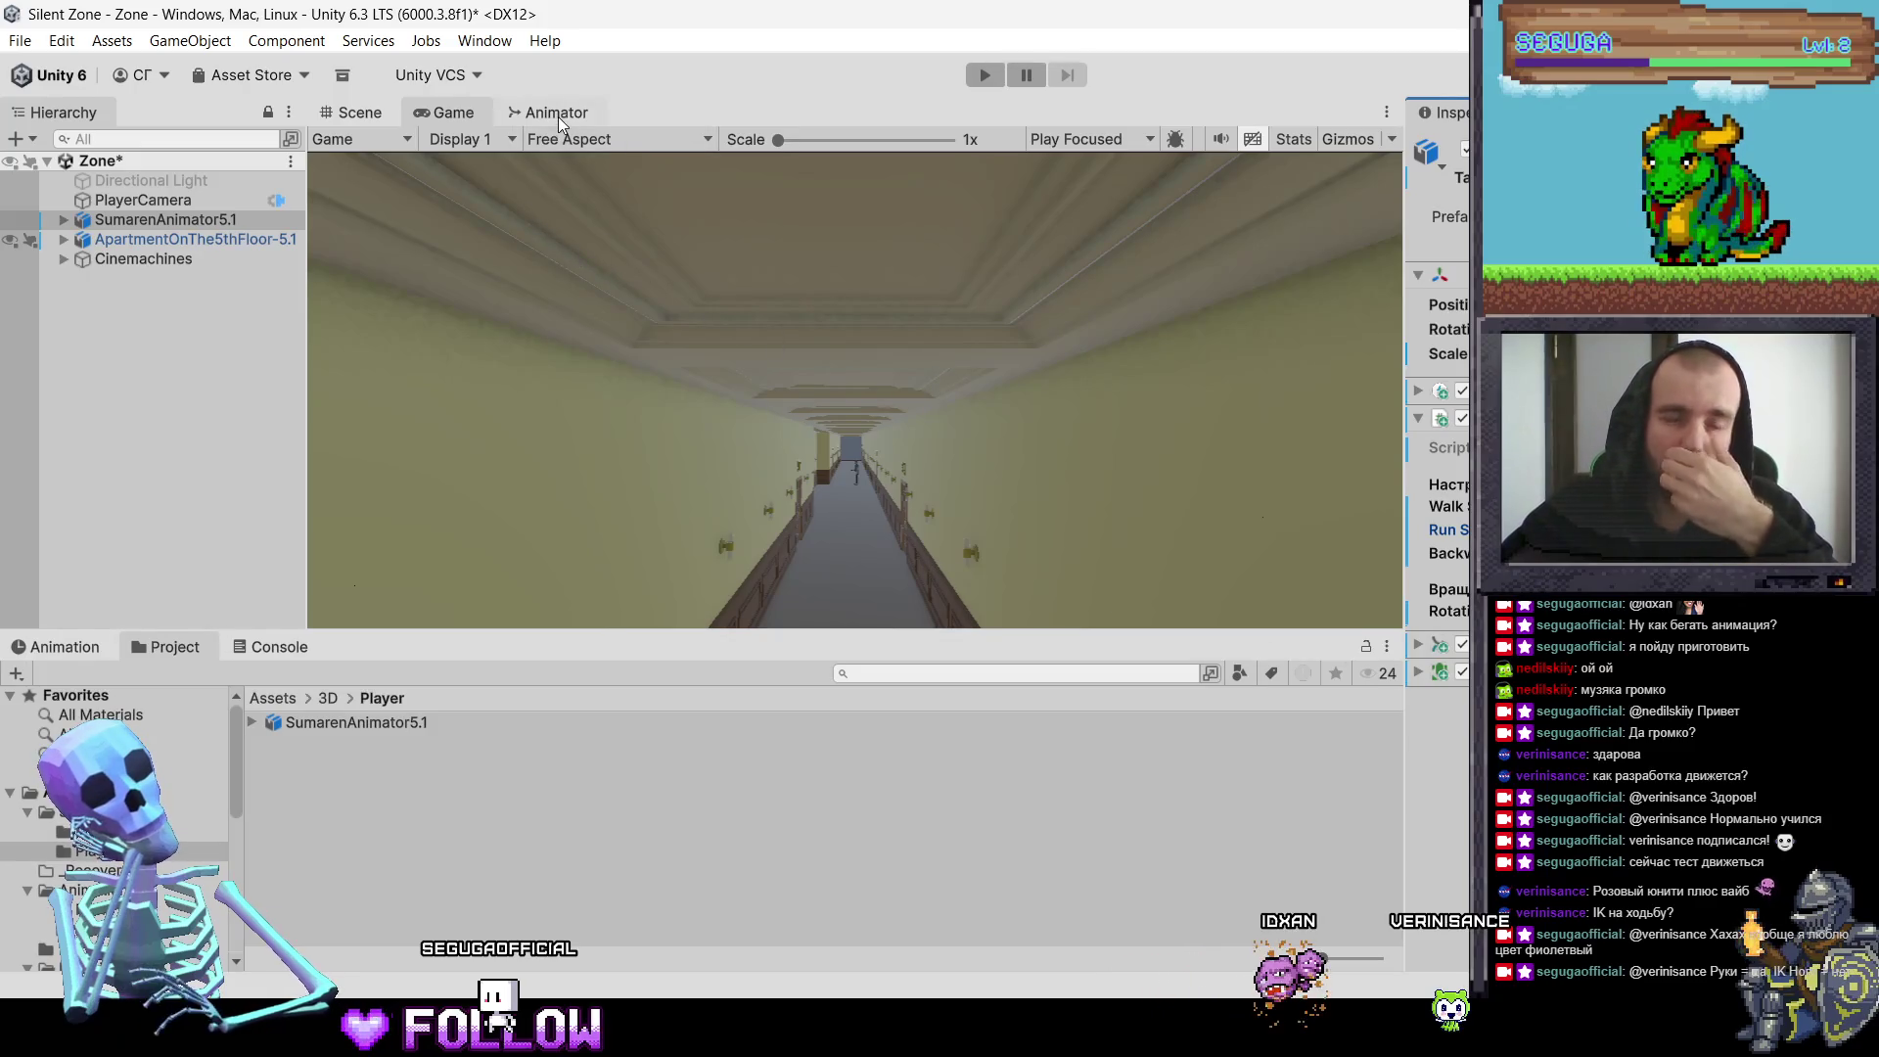
{"action": "left_click", "coordinate": [988, 76]}
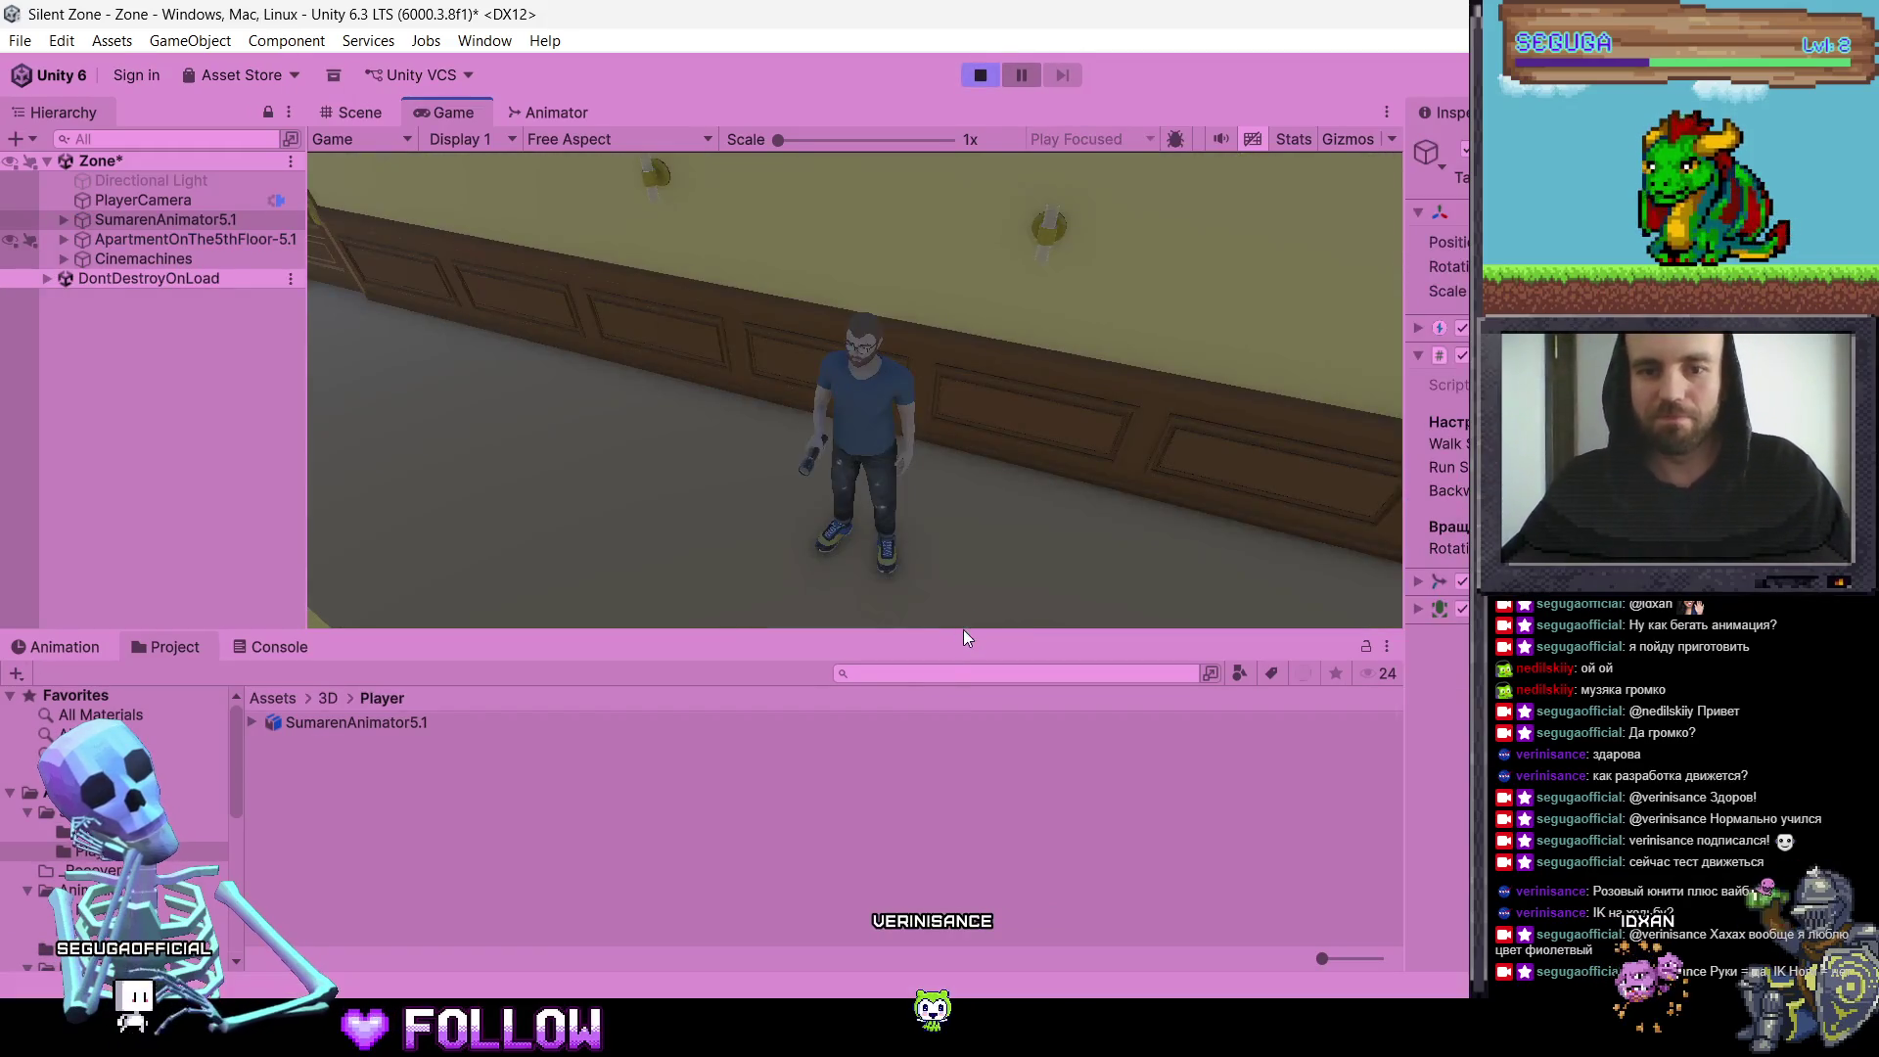
{"action": "left_click_drag", "start_coordinate": [963, 629], "coordinate": [963, 624]}
{"action": "key", "text": "w"}
{"action": "key", "text": "w"}
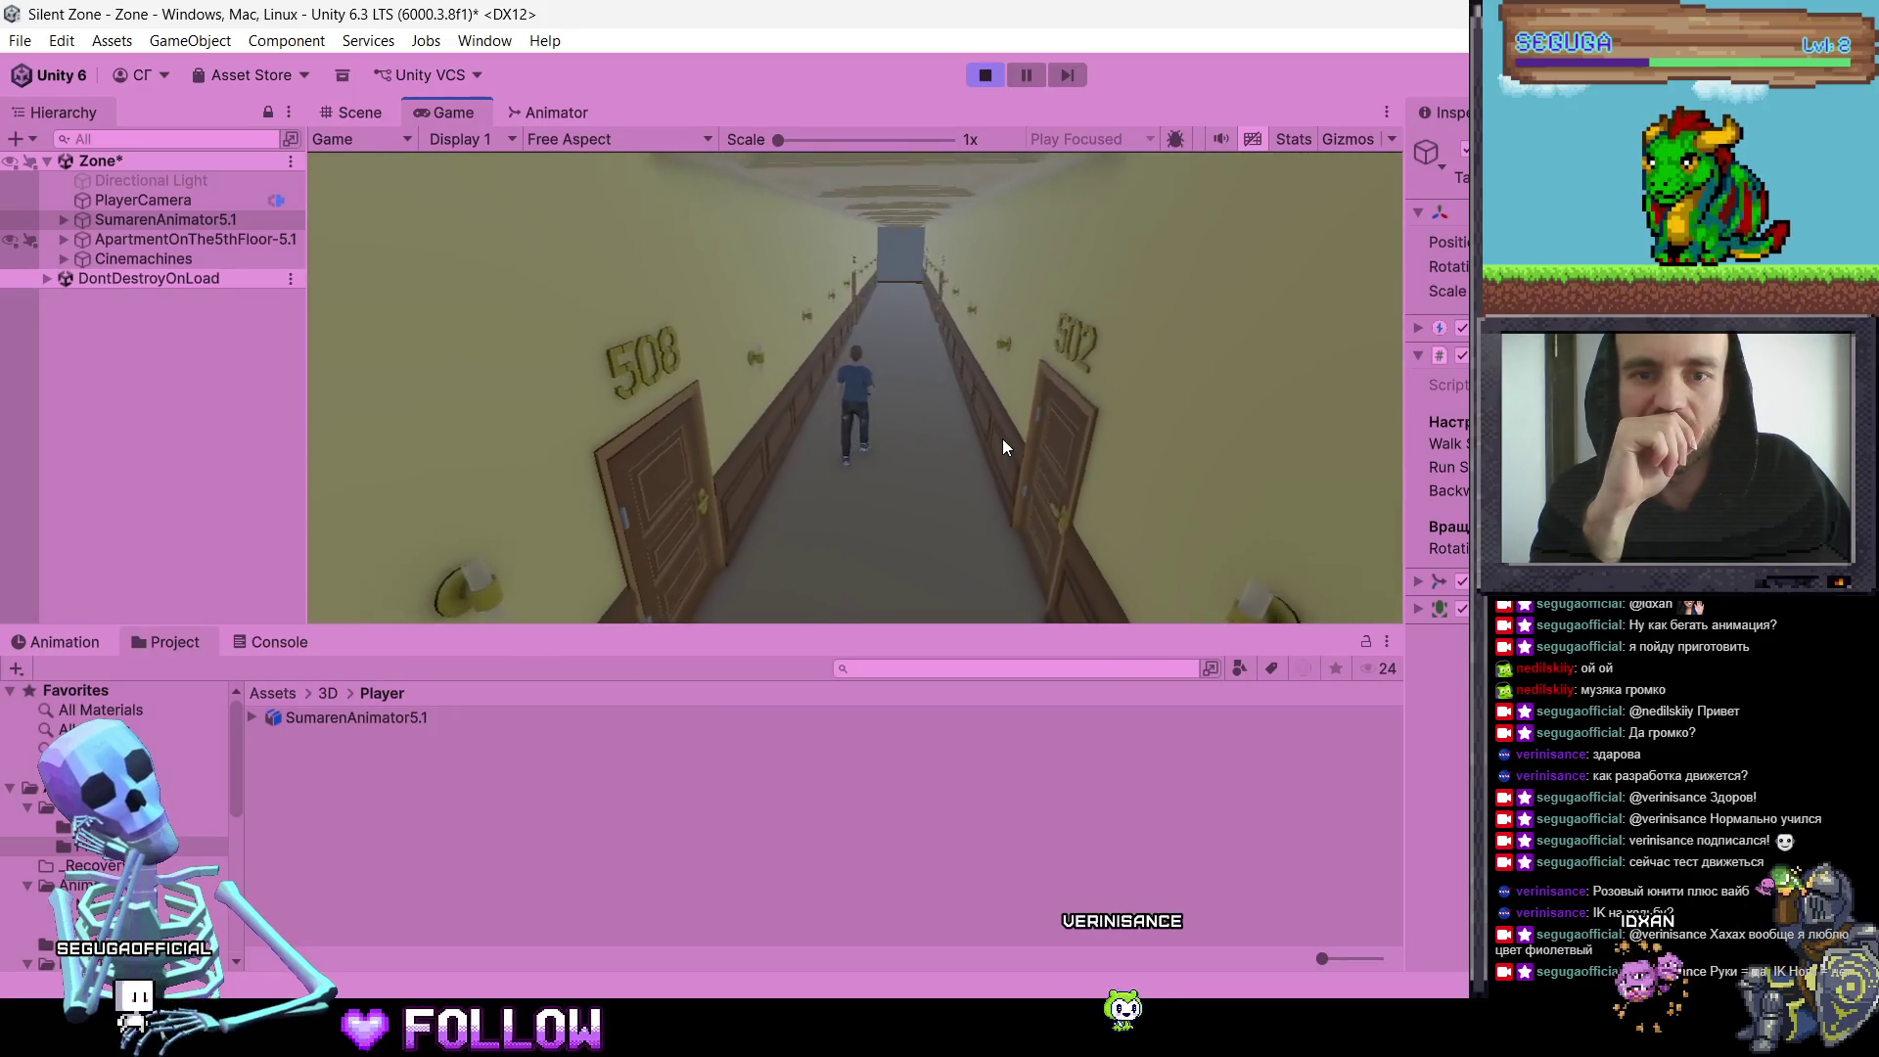
{"action": "key", "text": "s"}
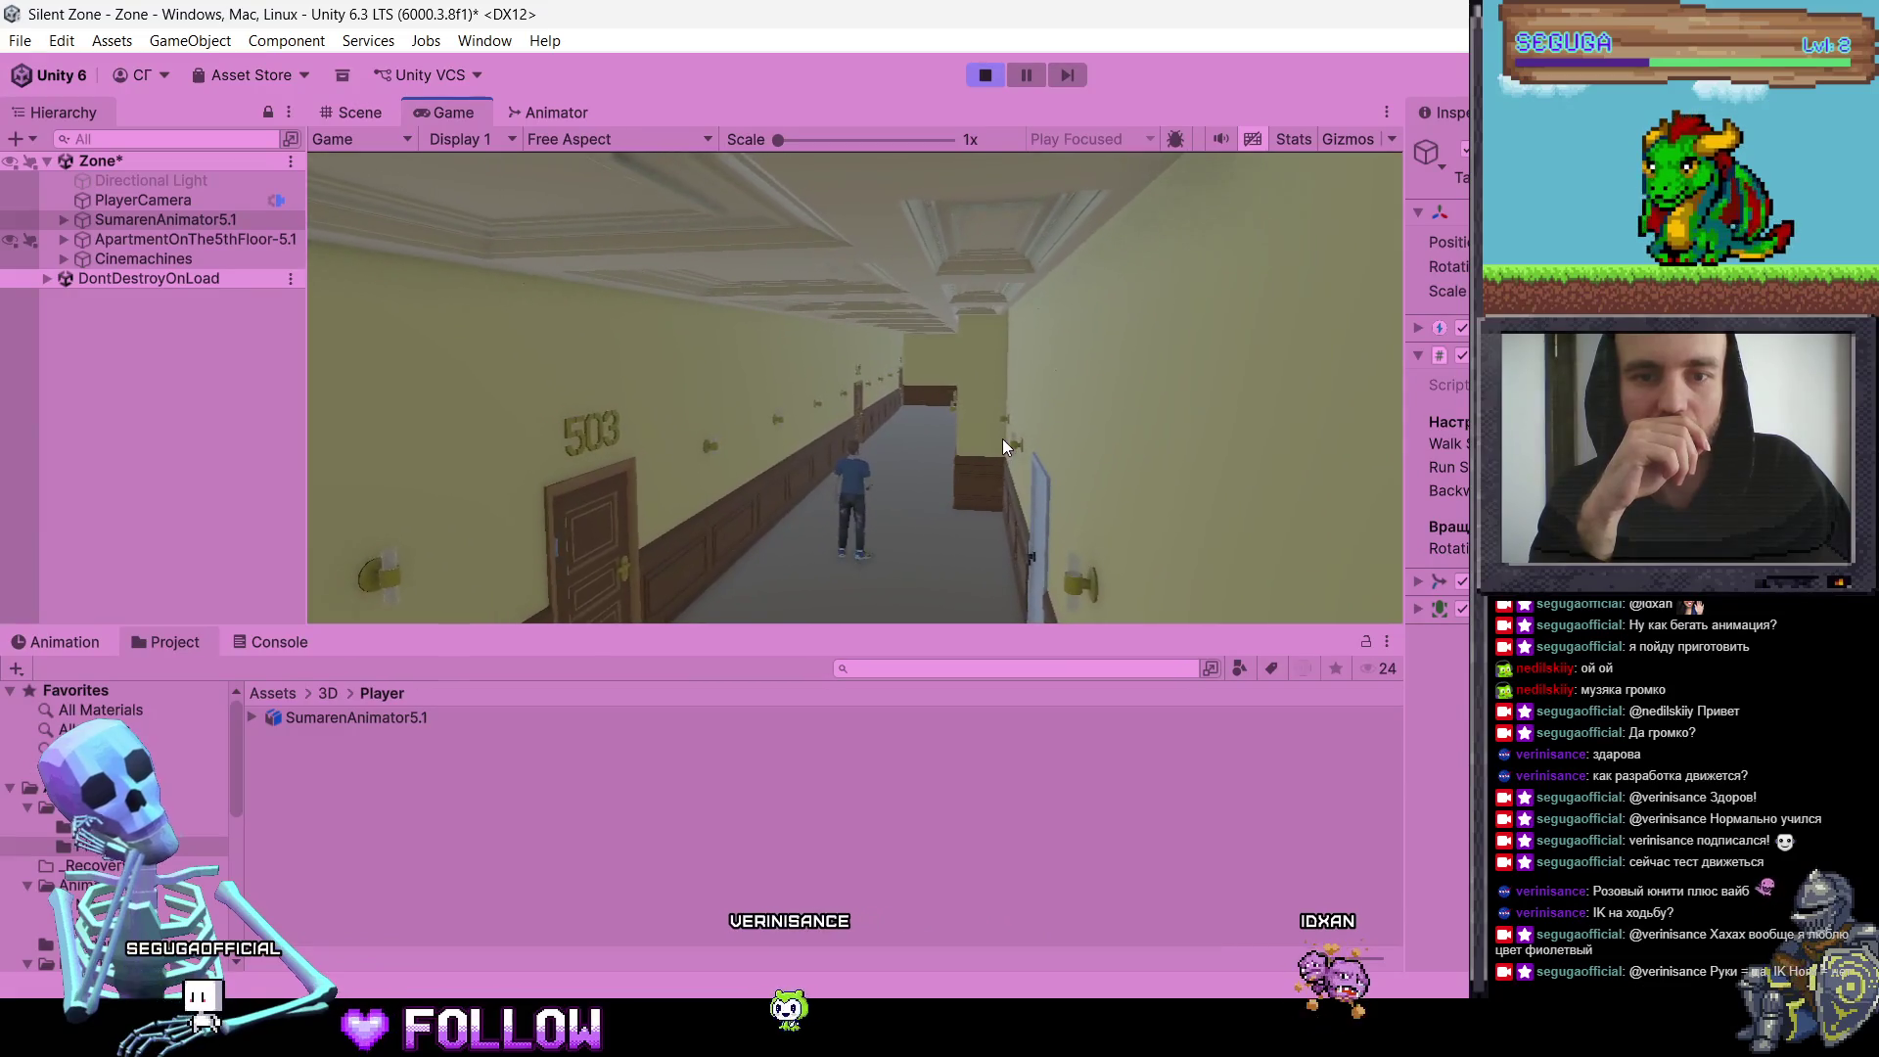
{"action": "key", "text": "alt+Tab"}
{"action": "scroll", "coordinate": [529, 576], "scroll_direction": "up", "scroll_amount": 5}
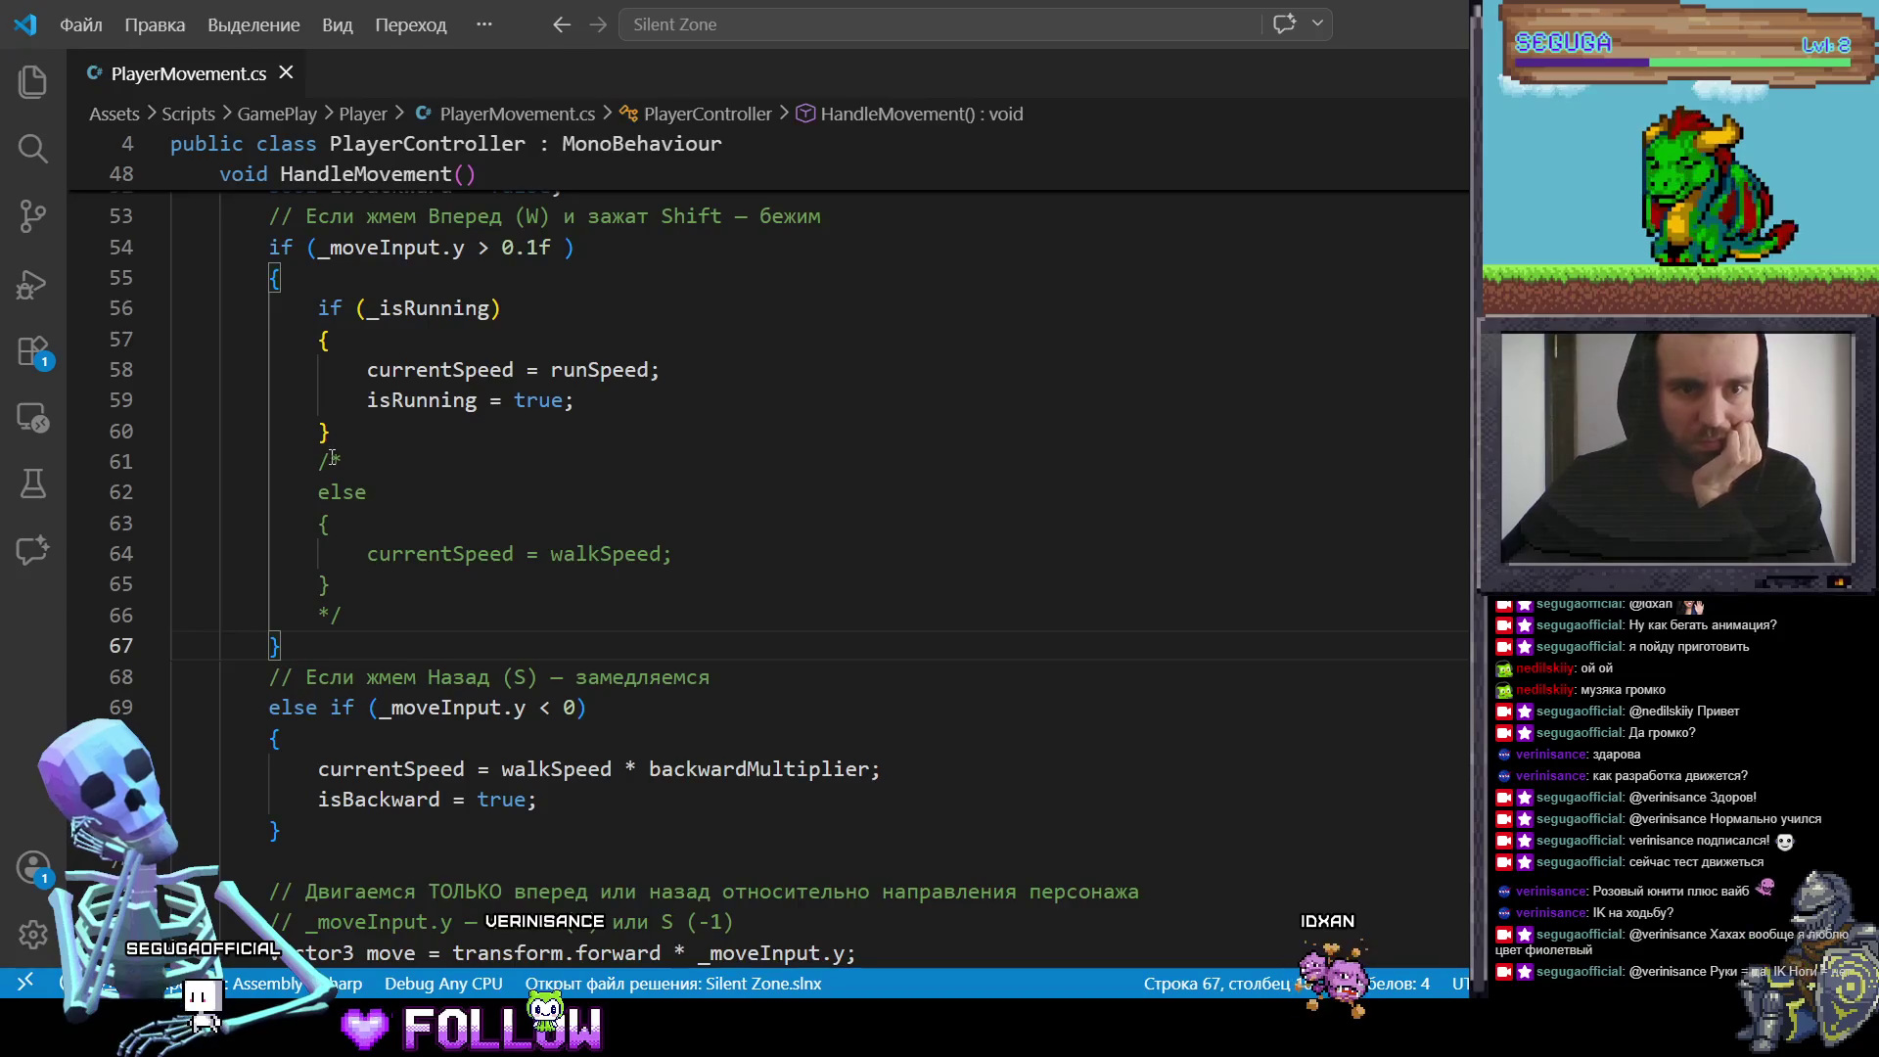
Step: Remove the /* */ around HandleMovement's walkSpeed else branch and save PlayerMovement.cs
{"action": "scroll", "coordinate": [403, 536], "scroll_direction": "up", "scroll_amount": 2}
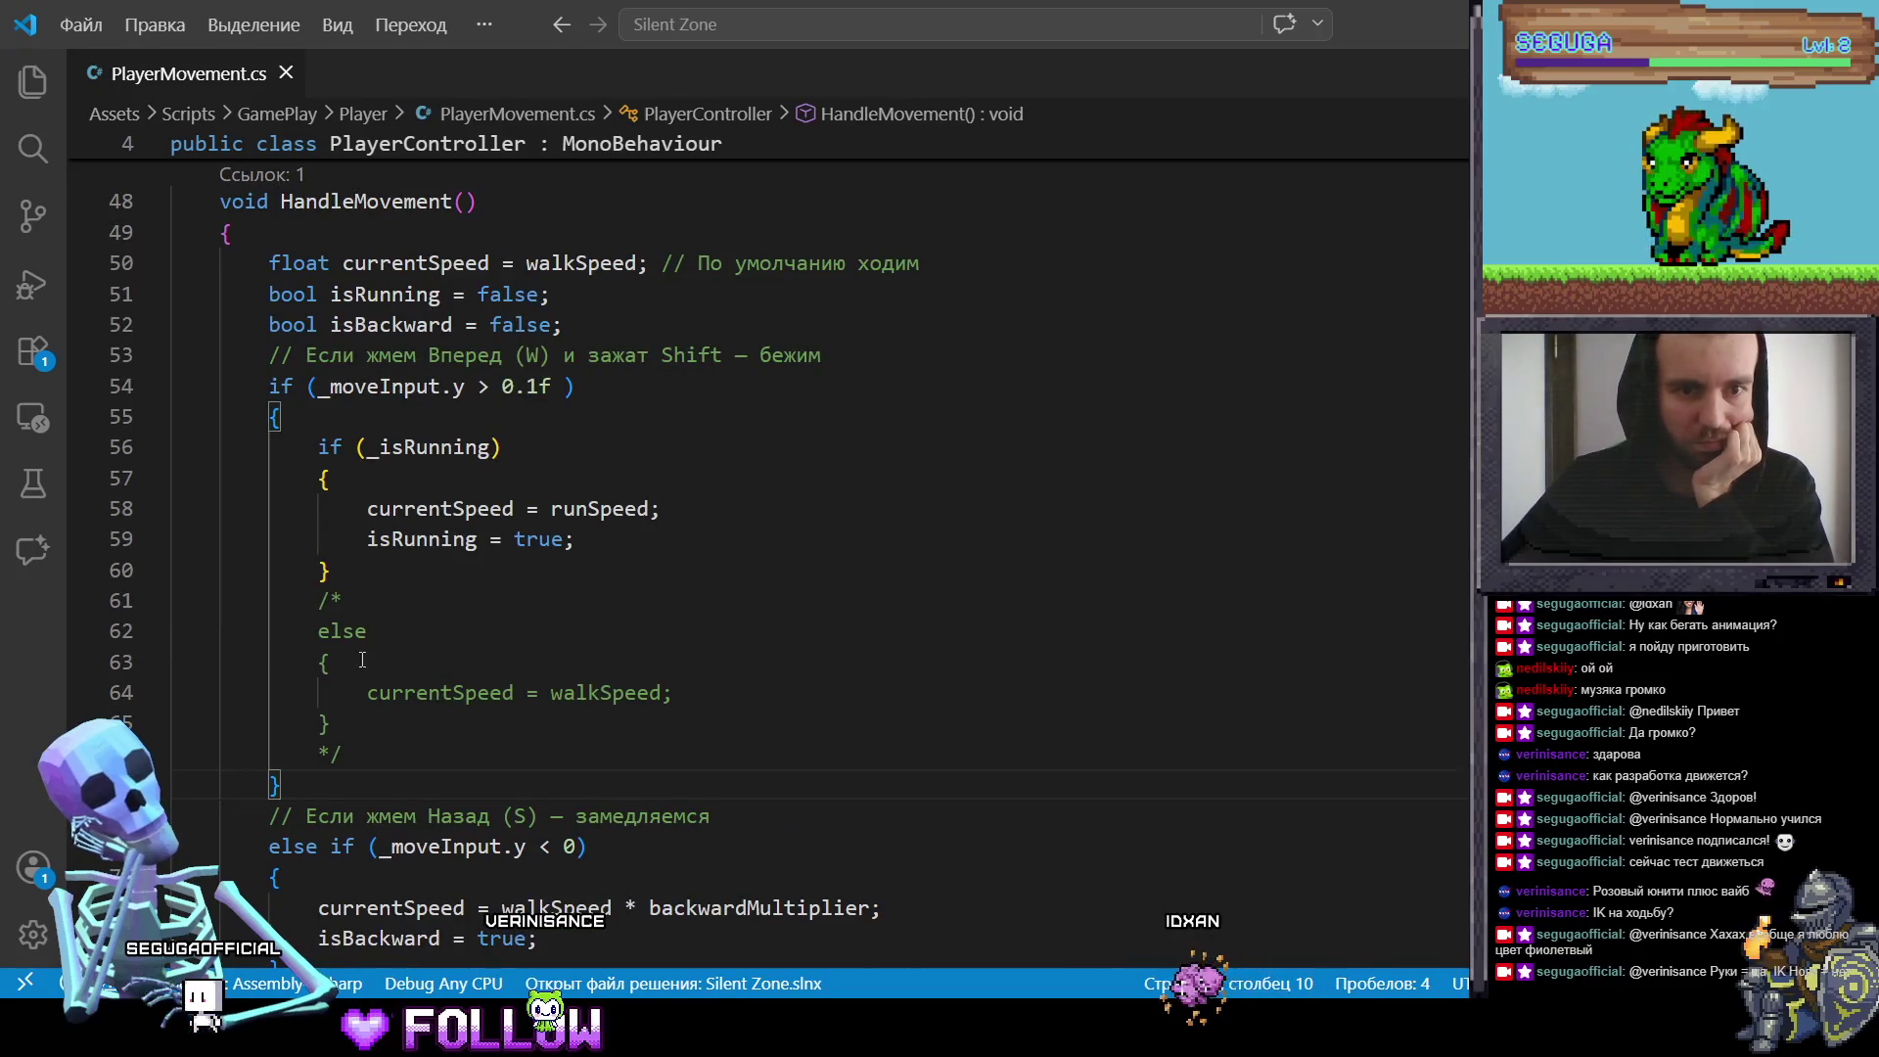
{"action": "left_click", "coordinate": [356, 603]}
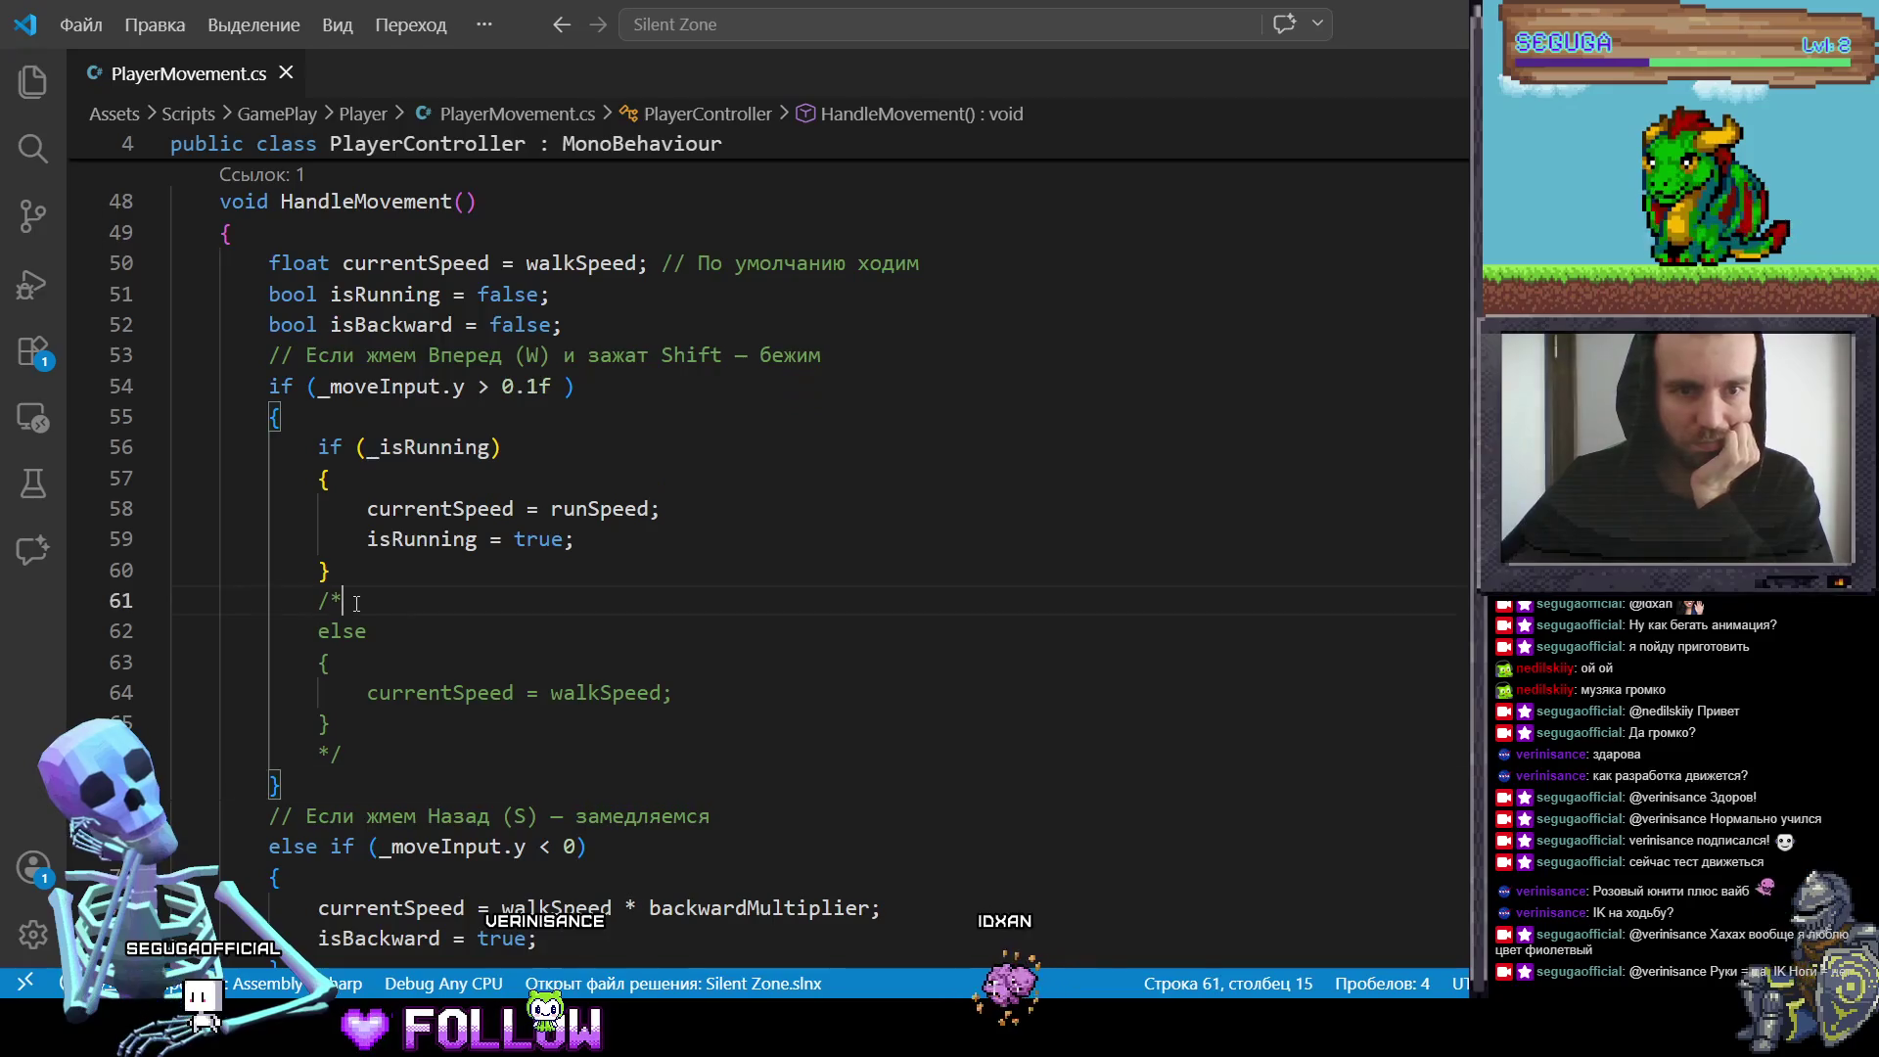
{"action": "key", "text": "BackSpace"}
{"action": "key", "text": "BackSpace"}
{"action": "left_click", "coordinate": [359, 753]}
{"action": "key", "text": "BackSpace"}
{"action": "key", "text": "BackSpace"}
{"action": "key", "text": "BackSpace"}
{"action": "key", "text": "ctrl+s"}
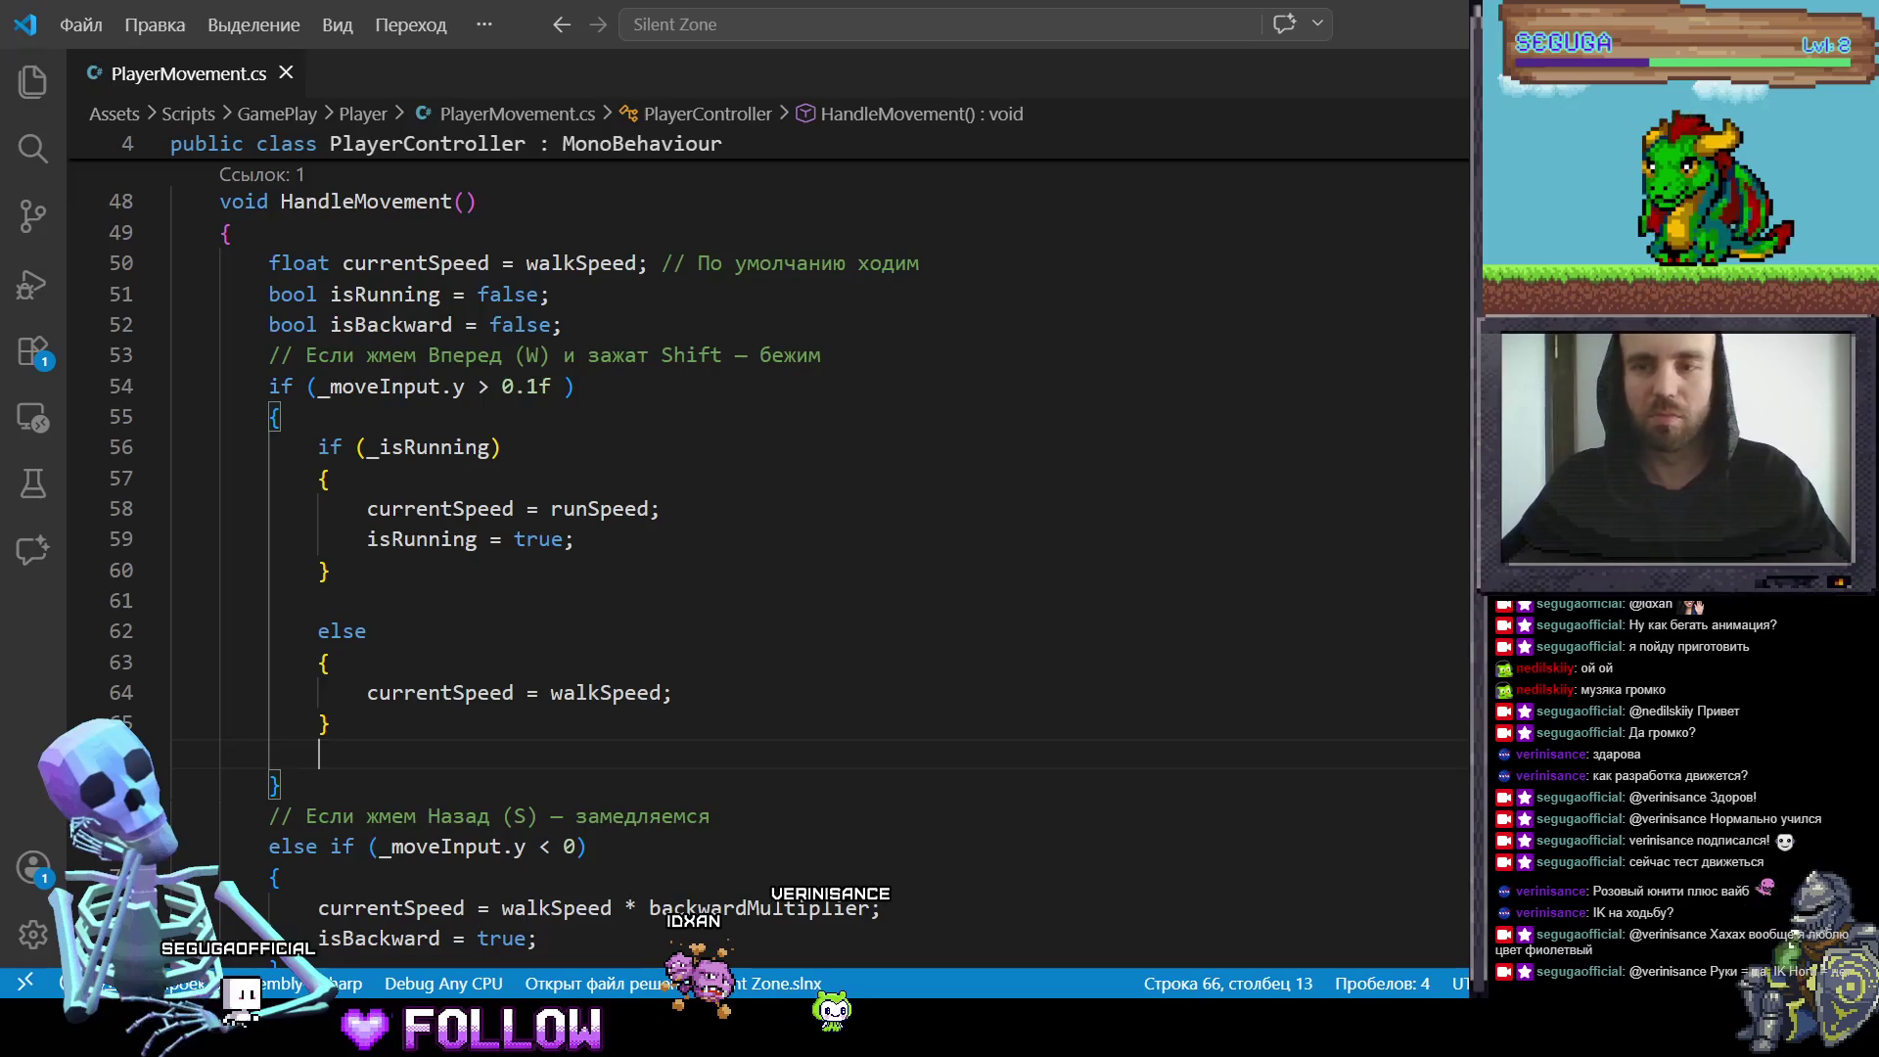
{"action": "key", "text": "alt+Tab"}
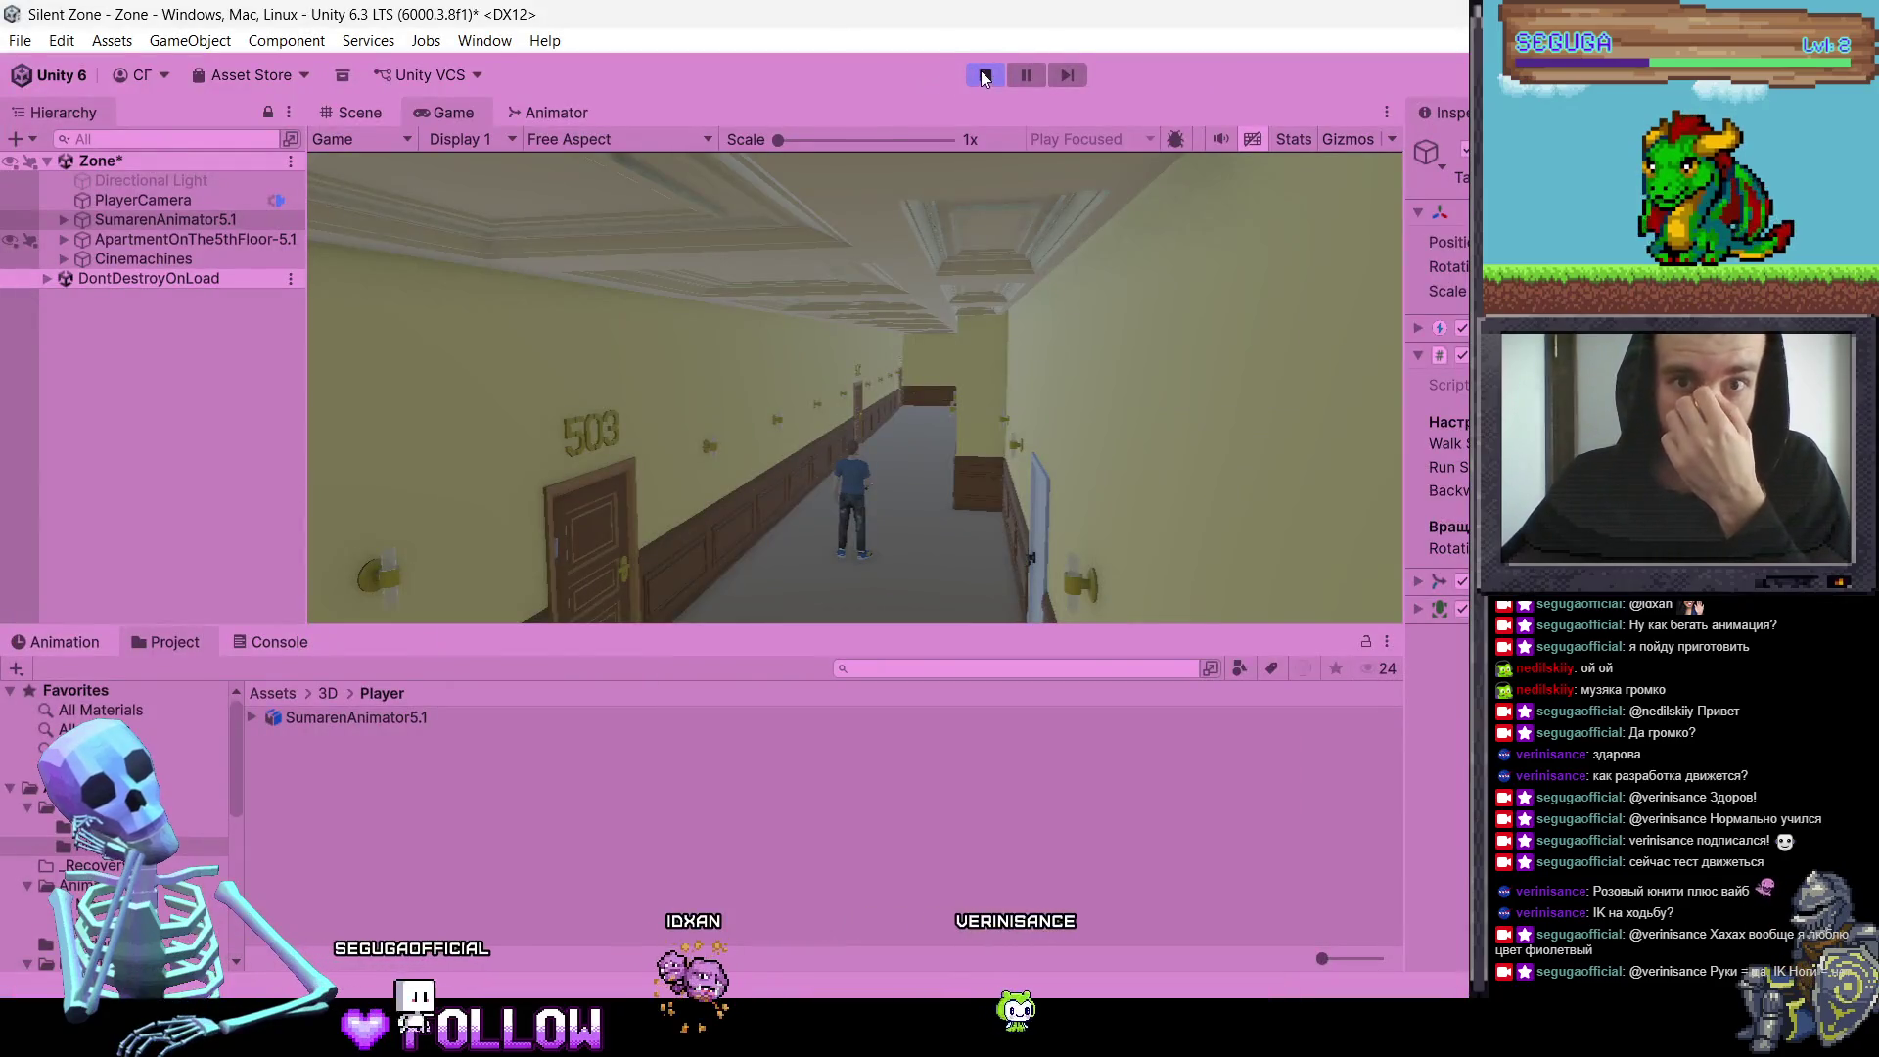
Step: Restart Play mode with the updated script and test walking and running with W
{"action": "key", "text": "ctrl+p"}
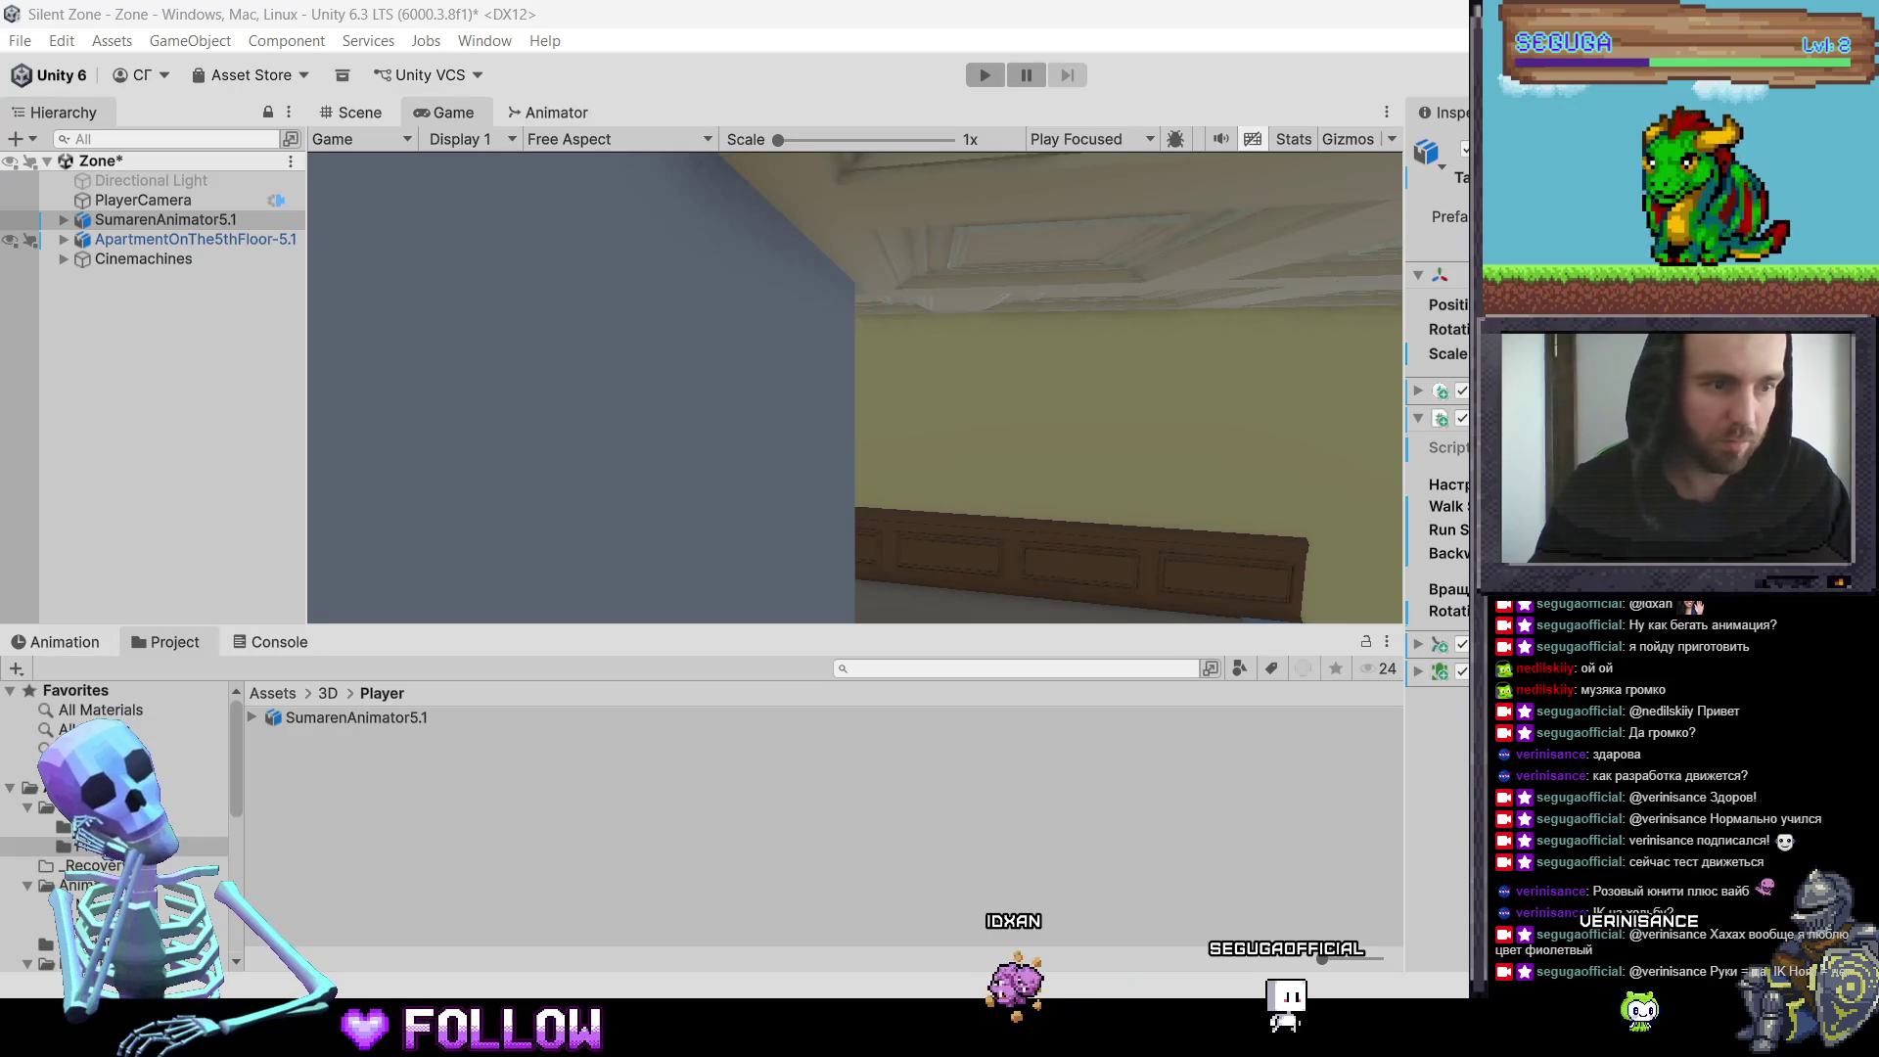
{"action": "left_click", "coordinate": [986, 75]}
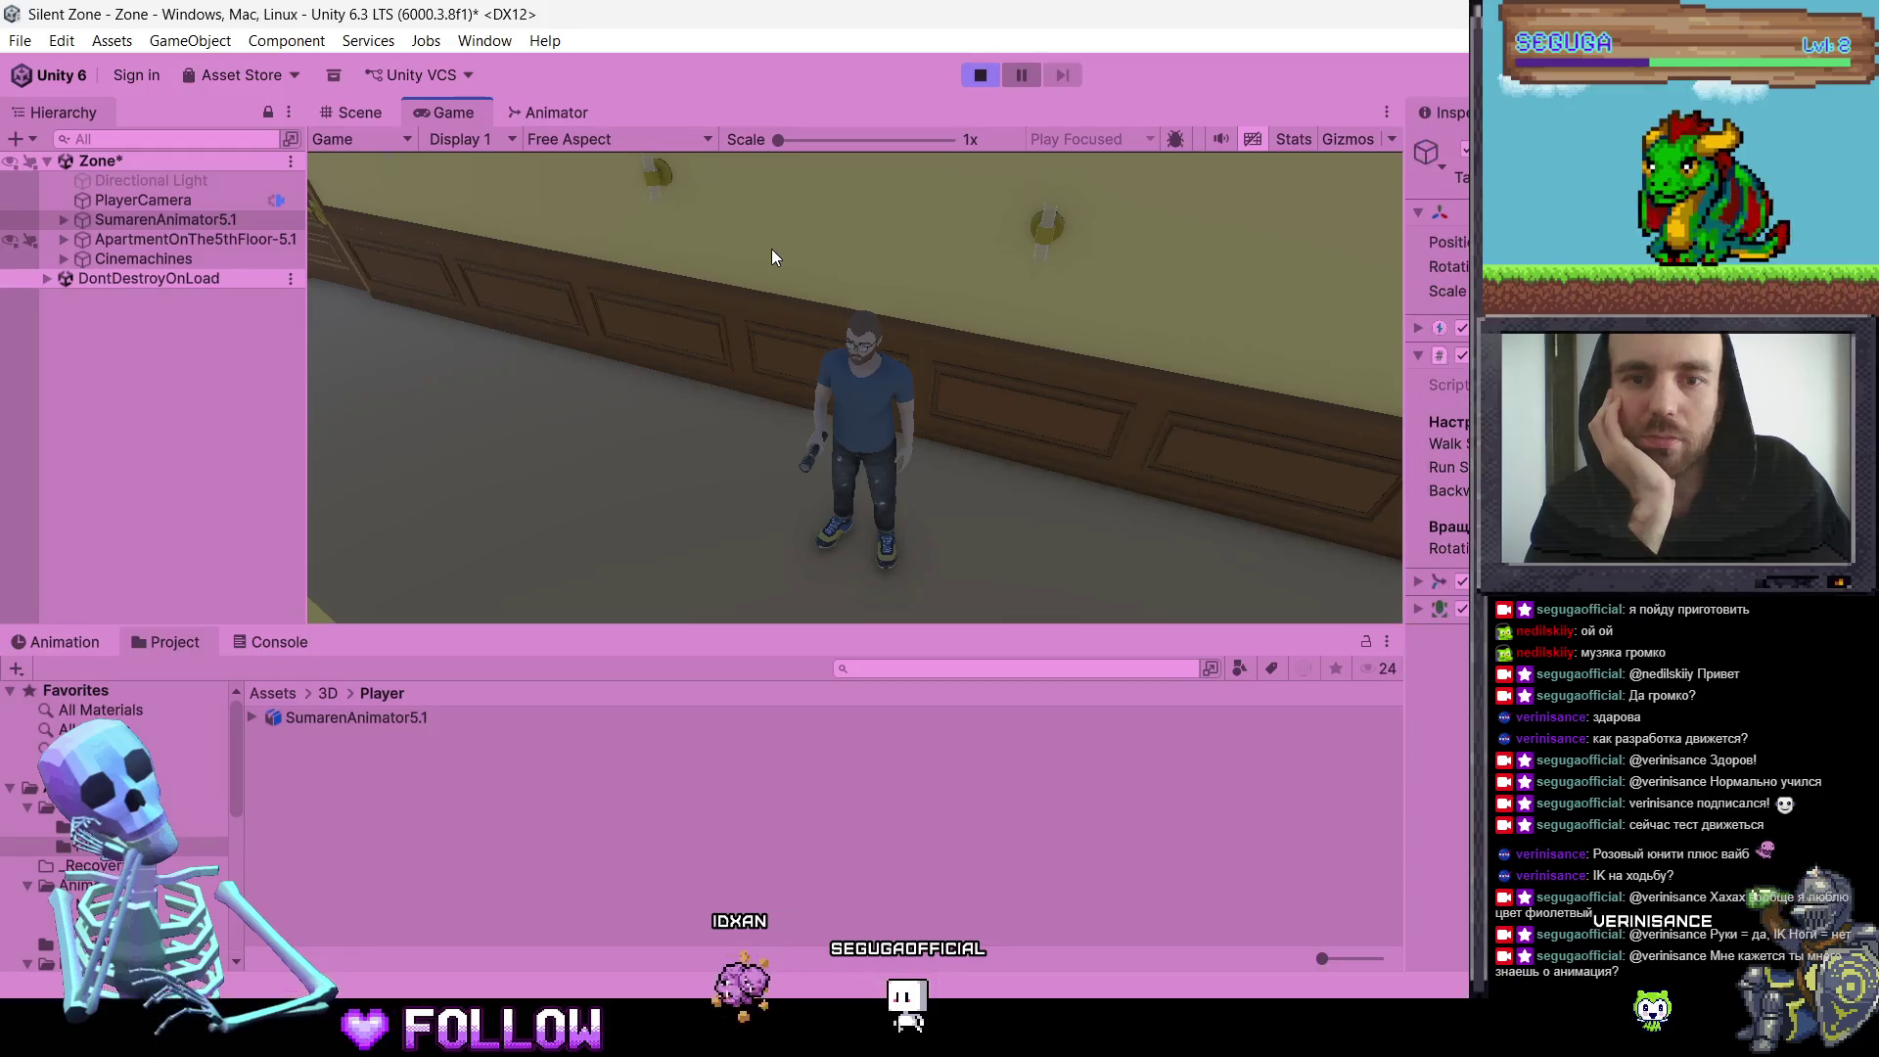
{"action": "key", "text": "w"}
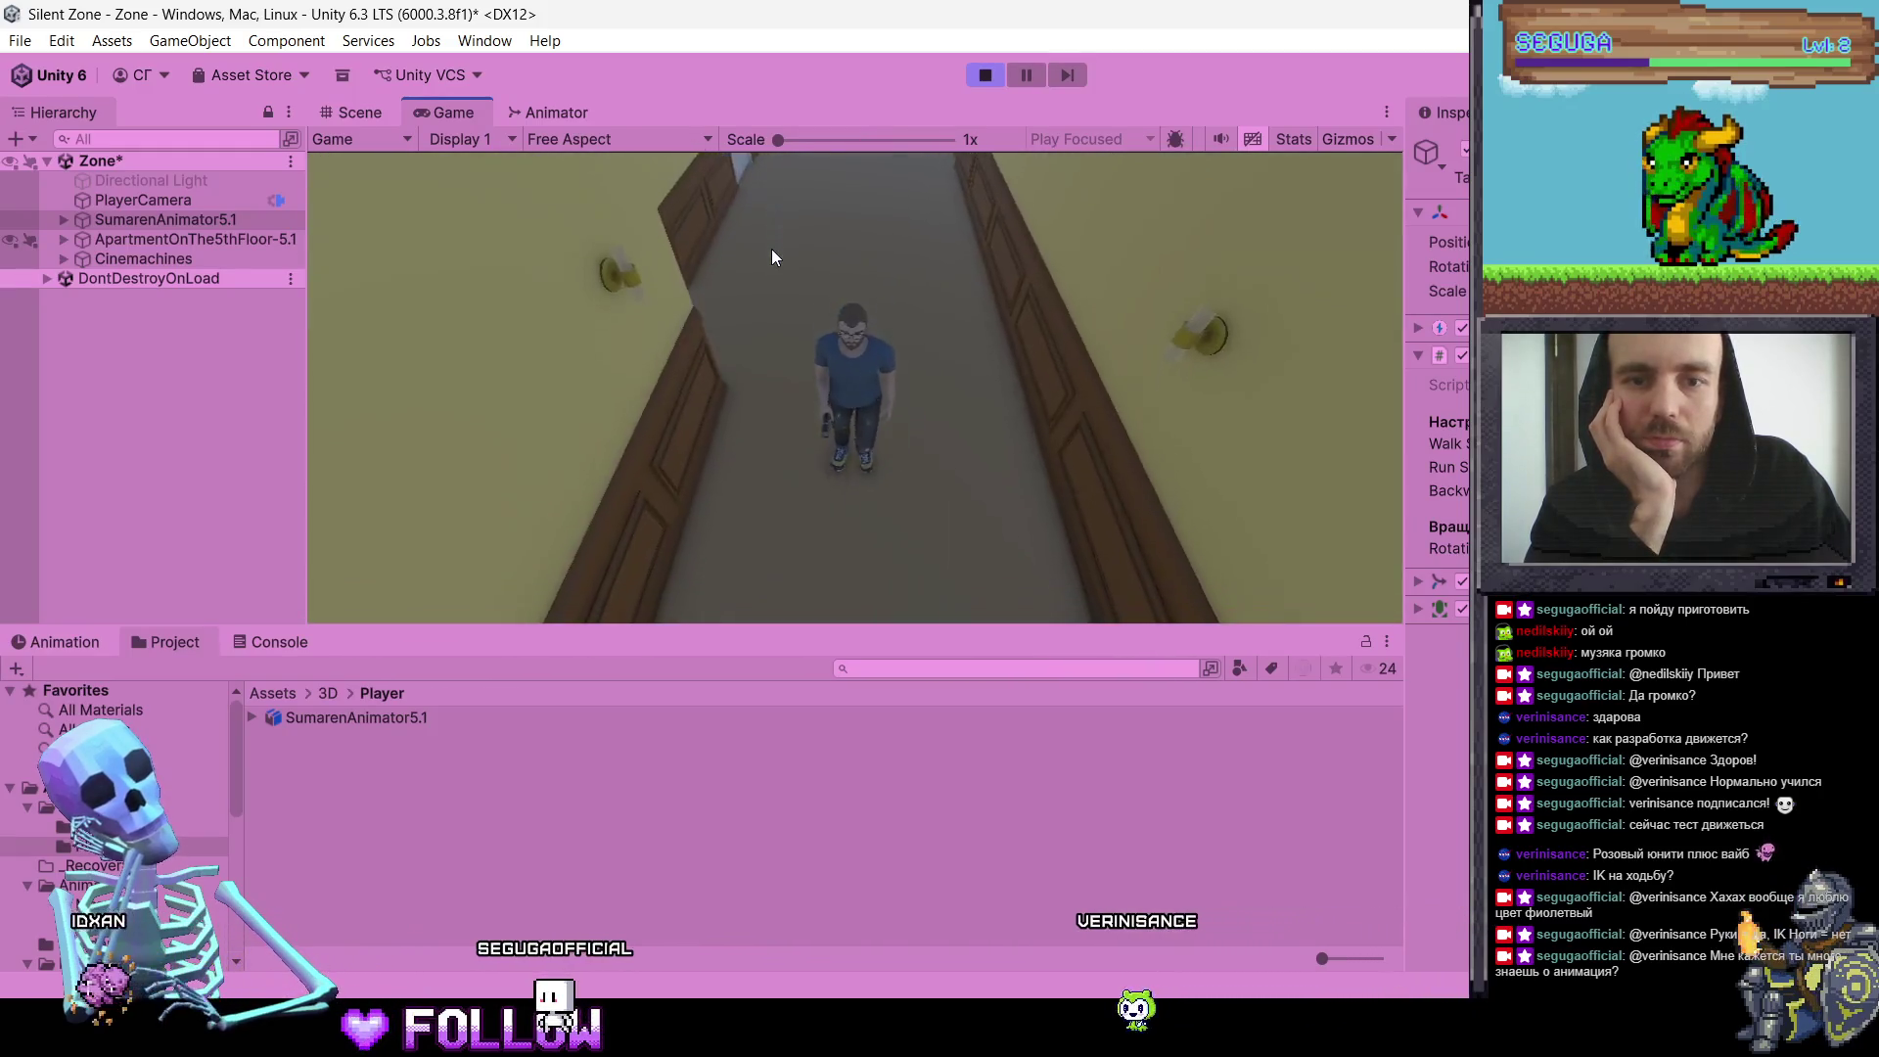
{"action": "key", "text": "w"}
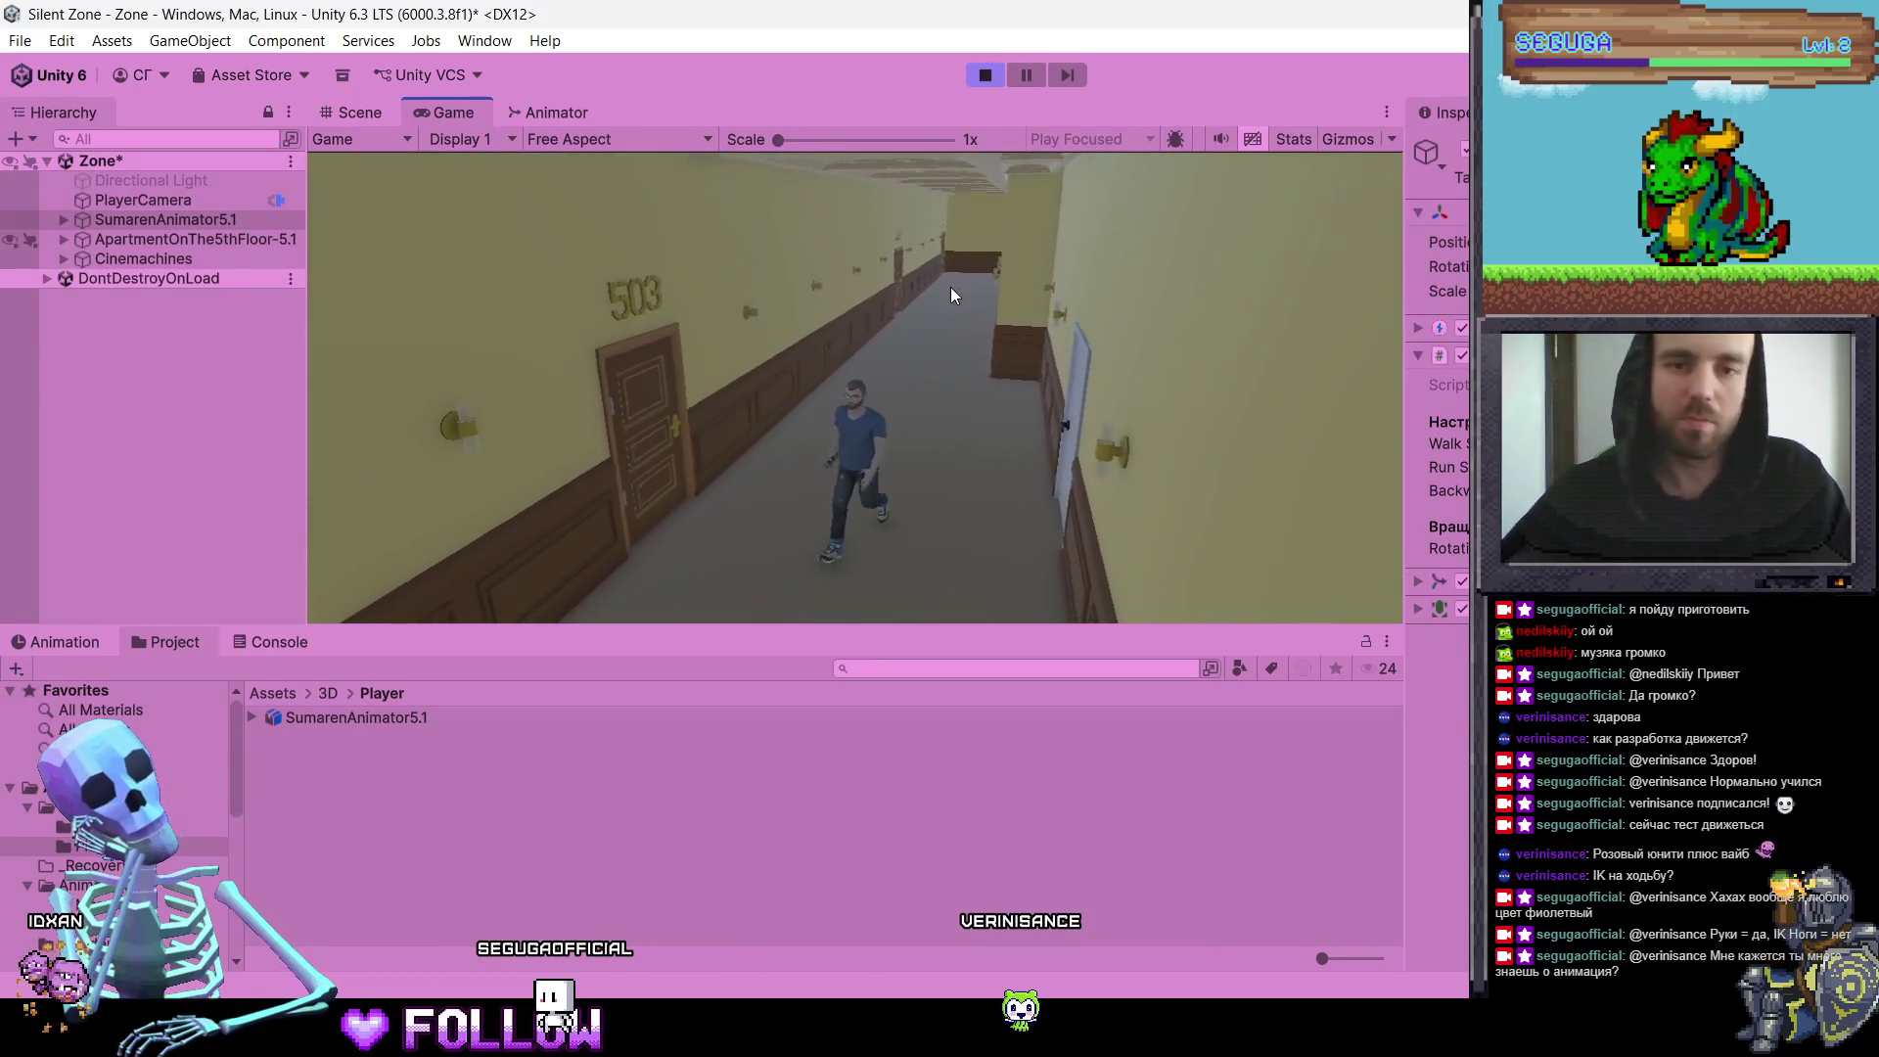
{"action": "left_click", "coordinate": [548, 121]}
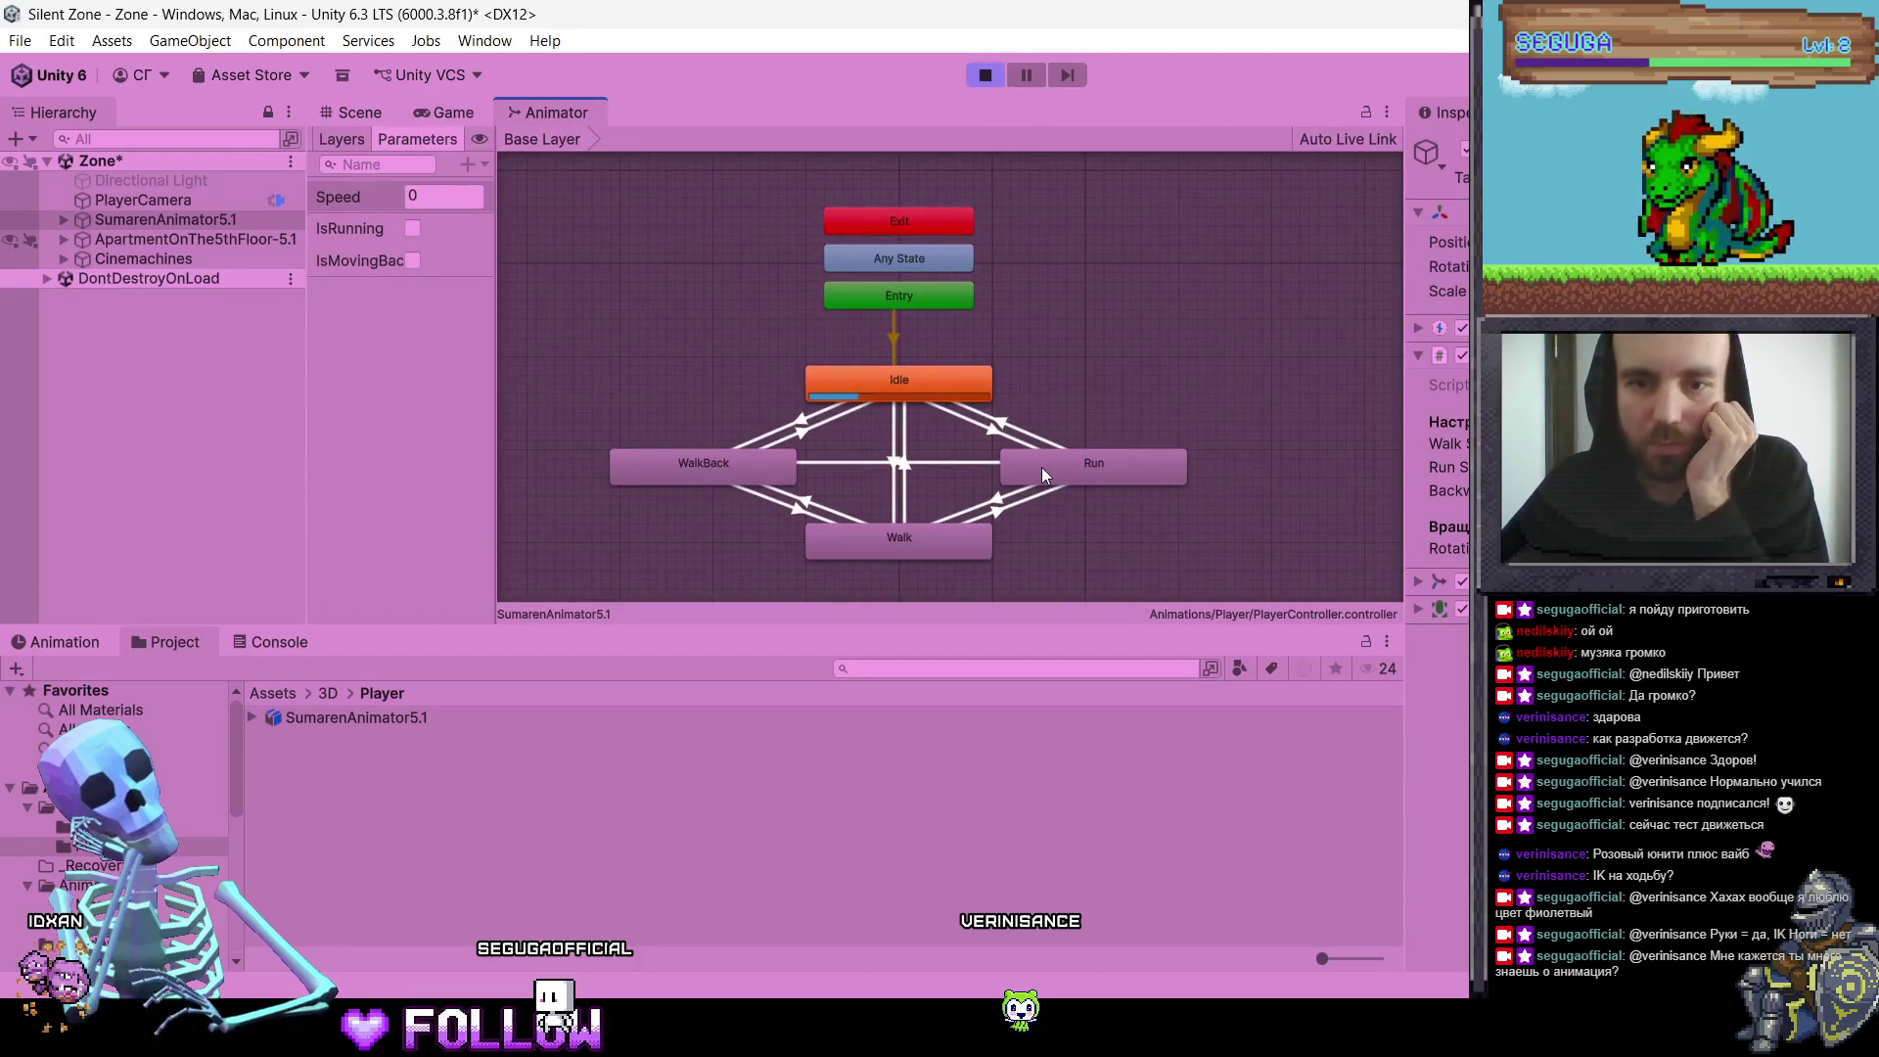
Step: Pause the game and select the Run state in the Animator
{"action": "left_click", "coordinate": [463, 120]}
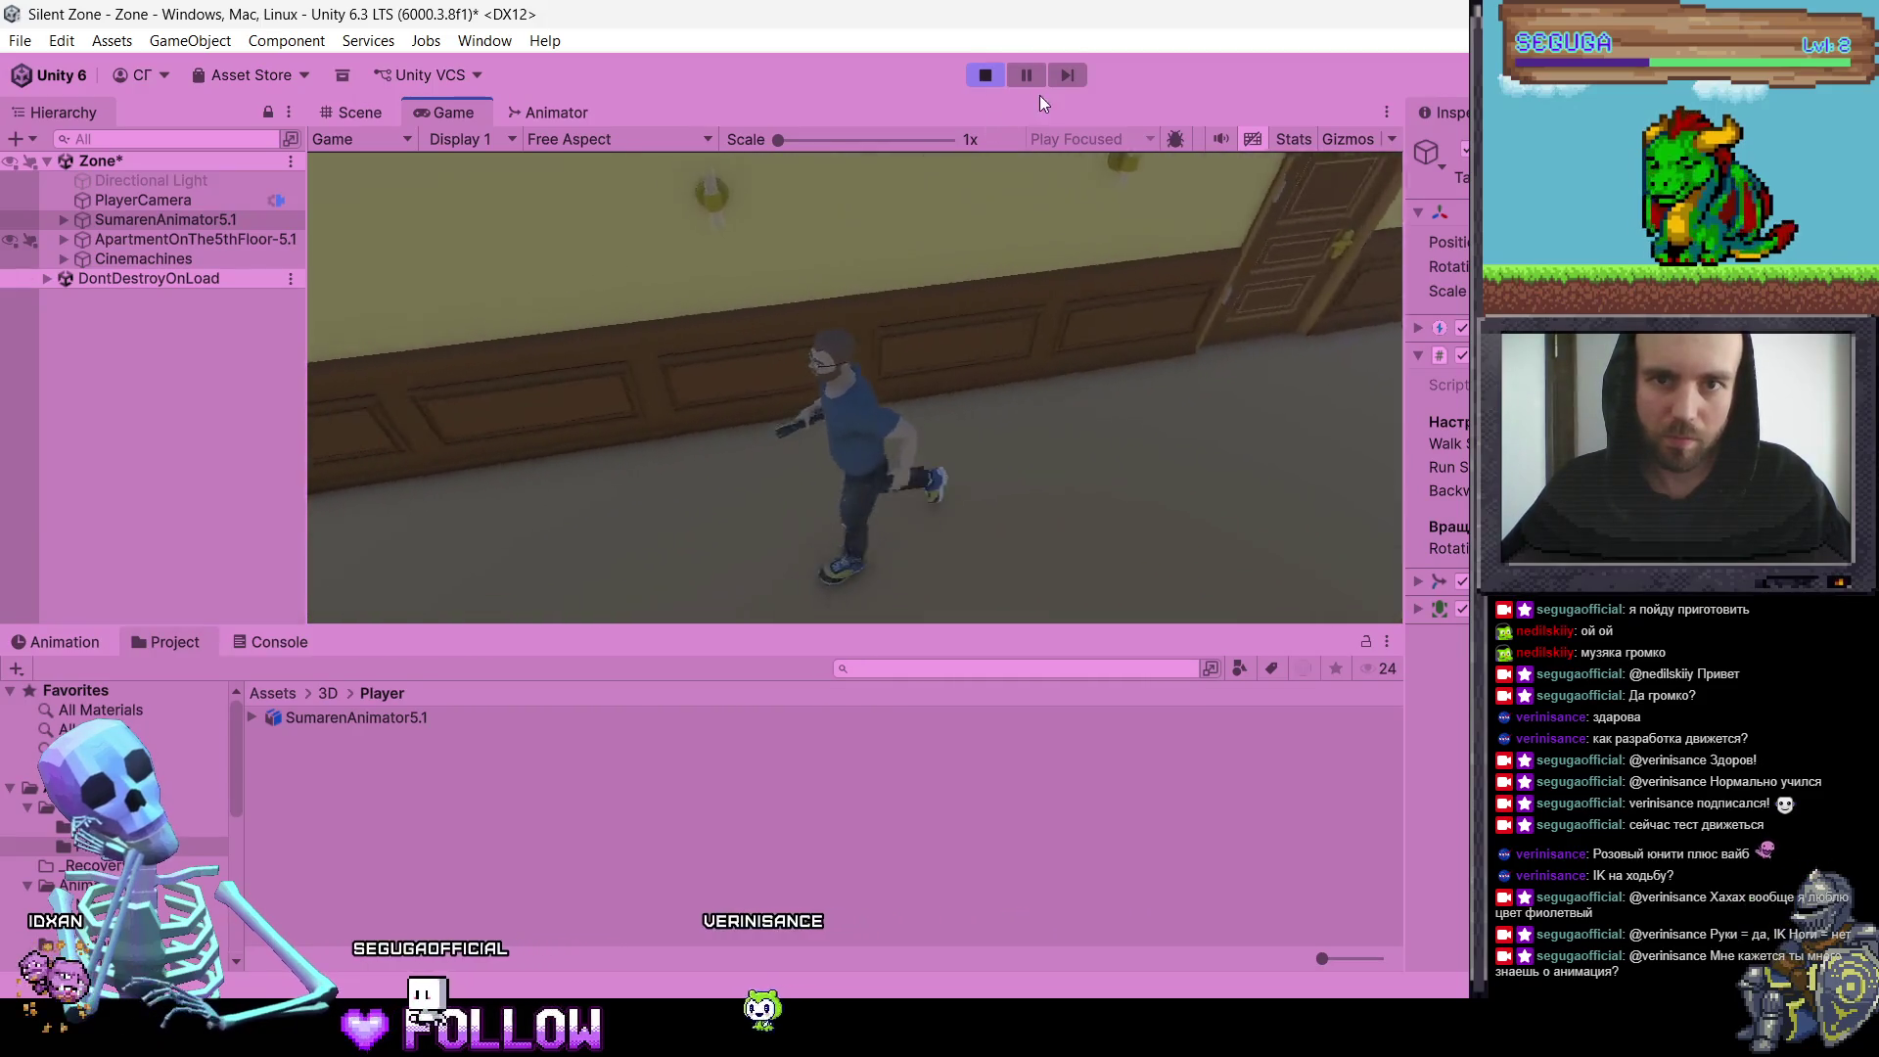
{"action": "left_click", "coordinate": [1028, 75]}
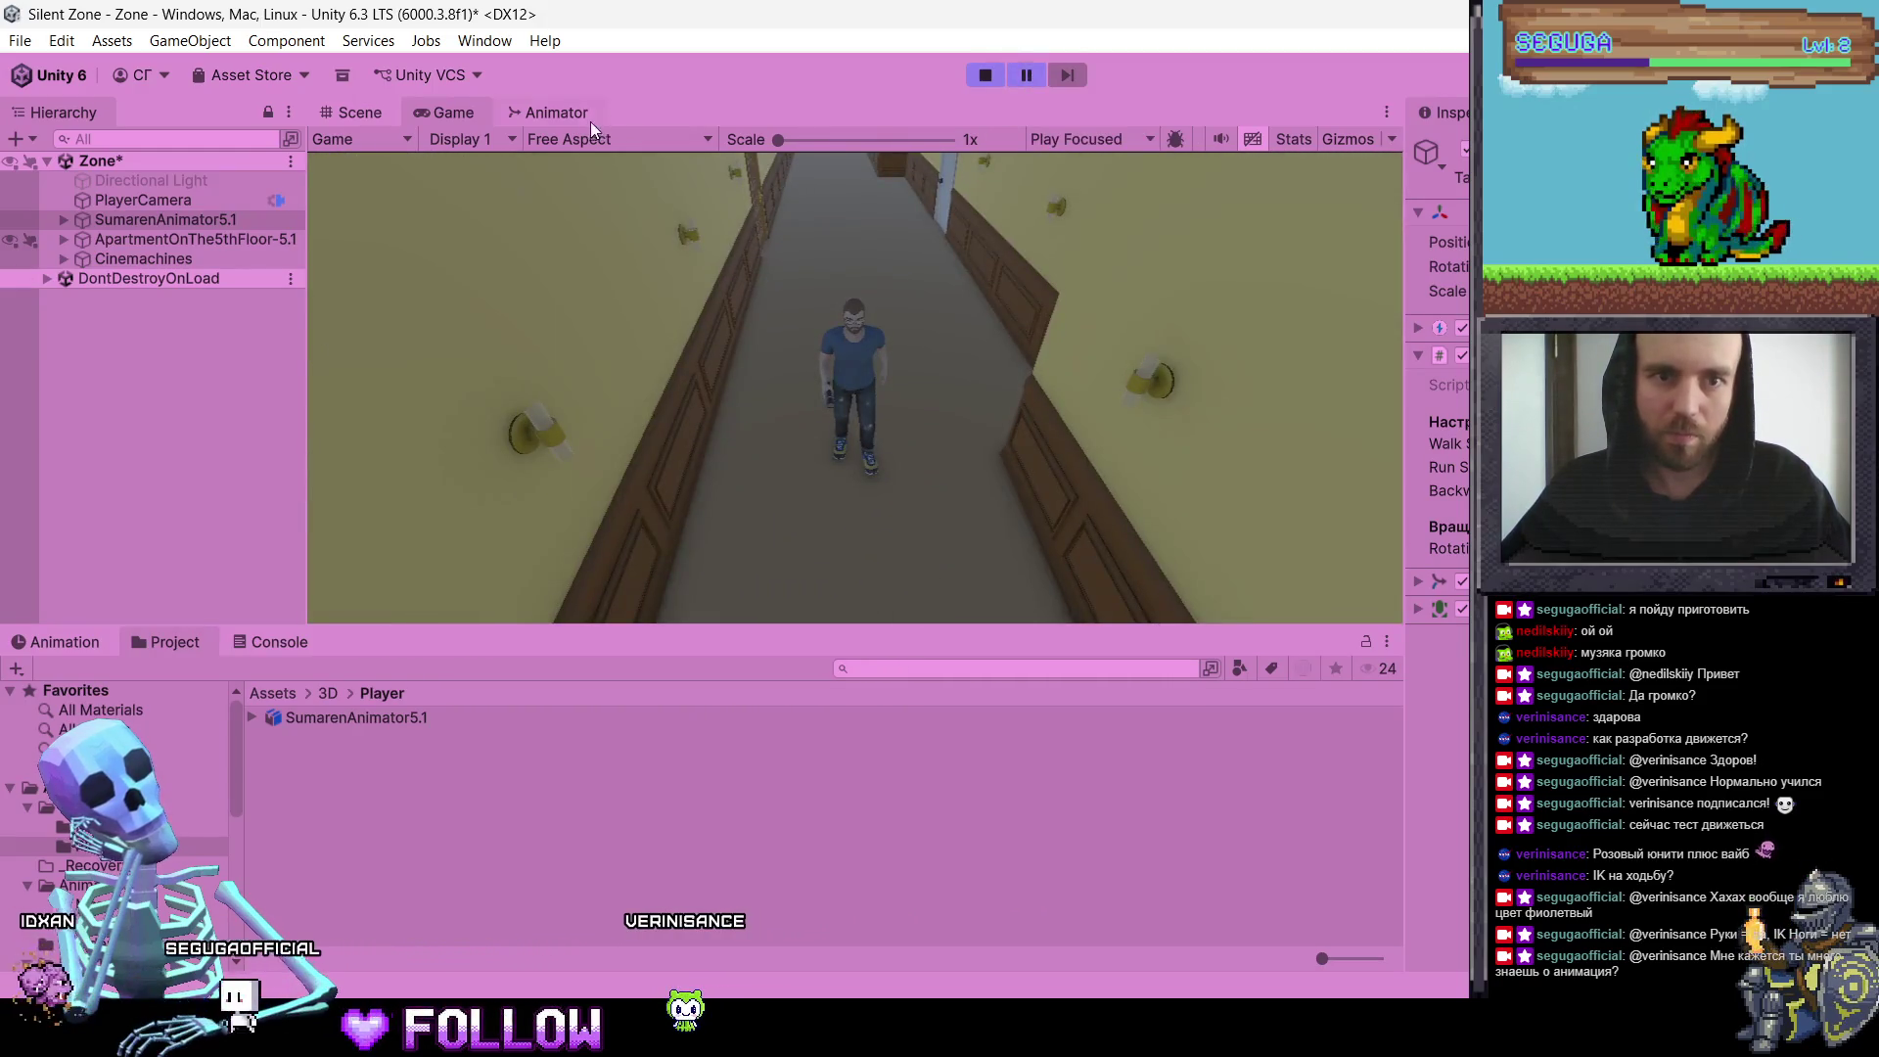
{"action": "left_click", "coordinate": [577, 114]}
{"action": "left_click", "coordinate": [1088, 467]}
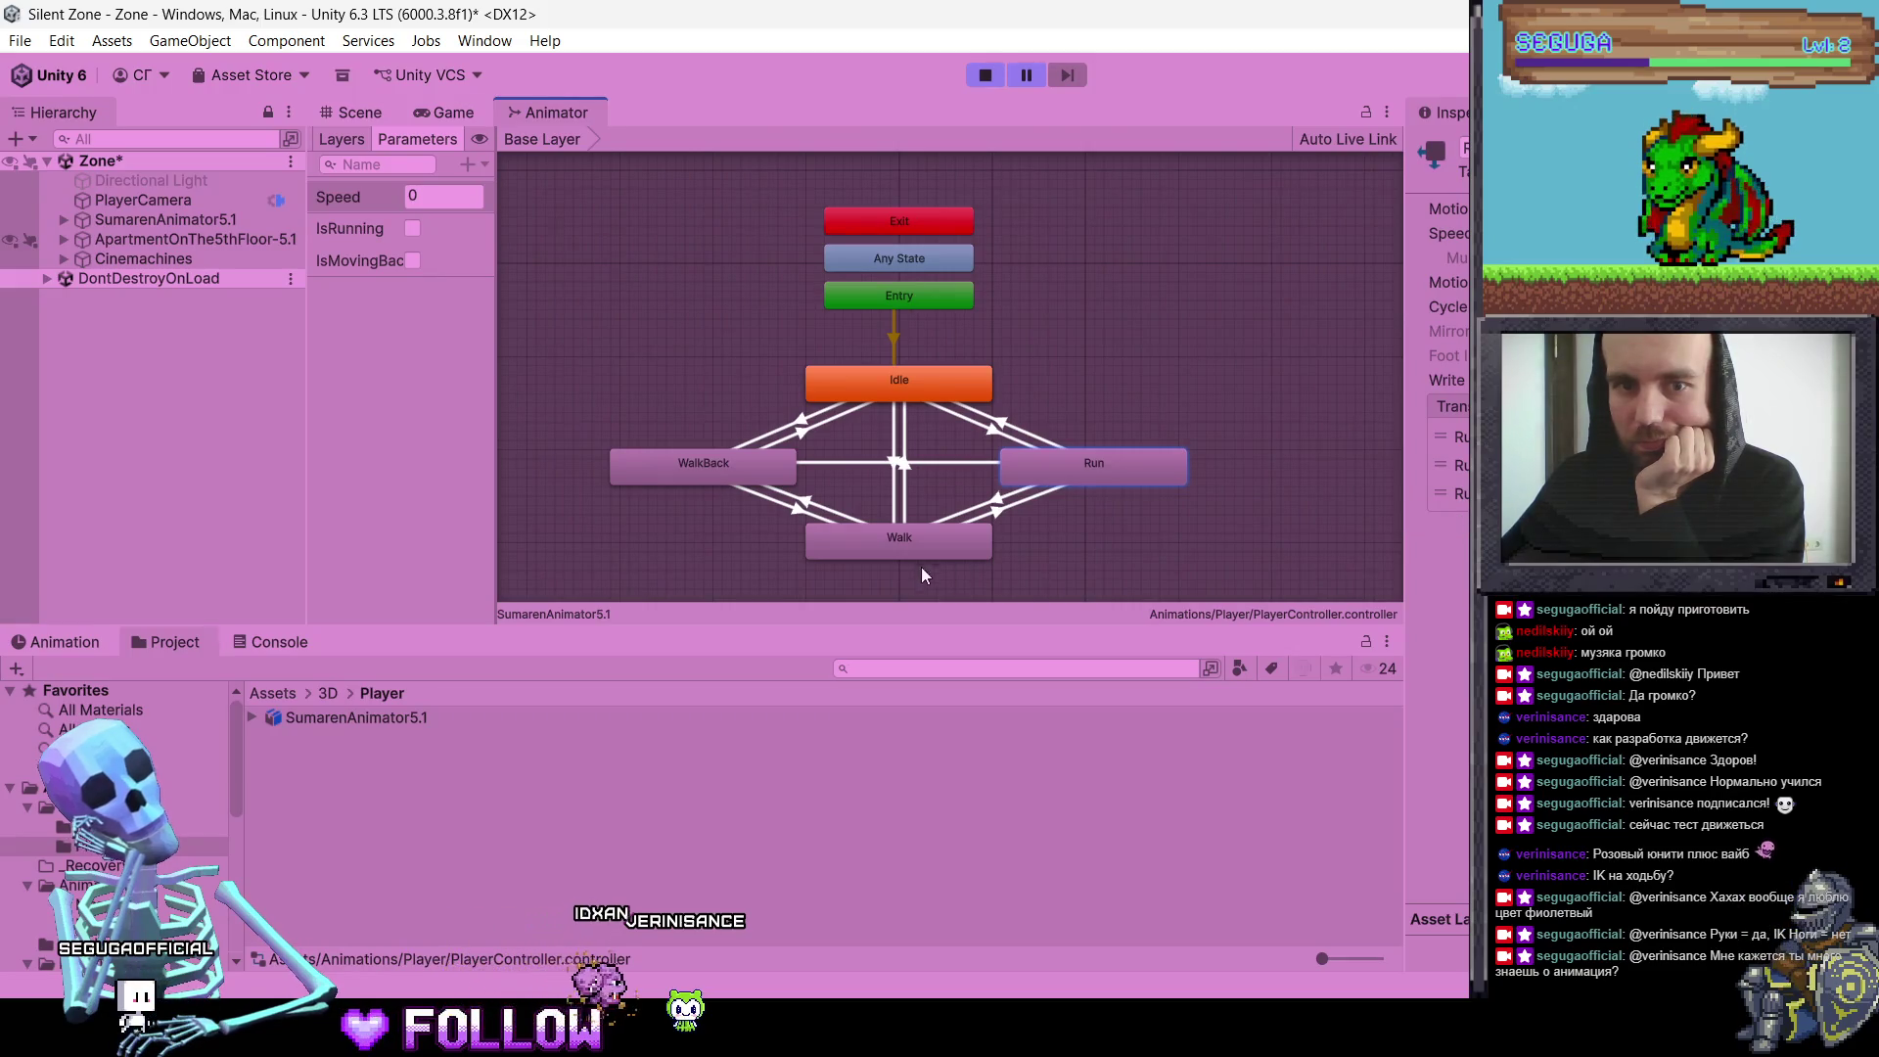
Step: Inspect the Run state's second and third transitions, then return to the Game view
{"action": "left_click", "coordinate": [1454, 464]}
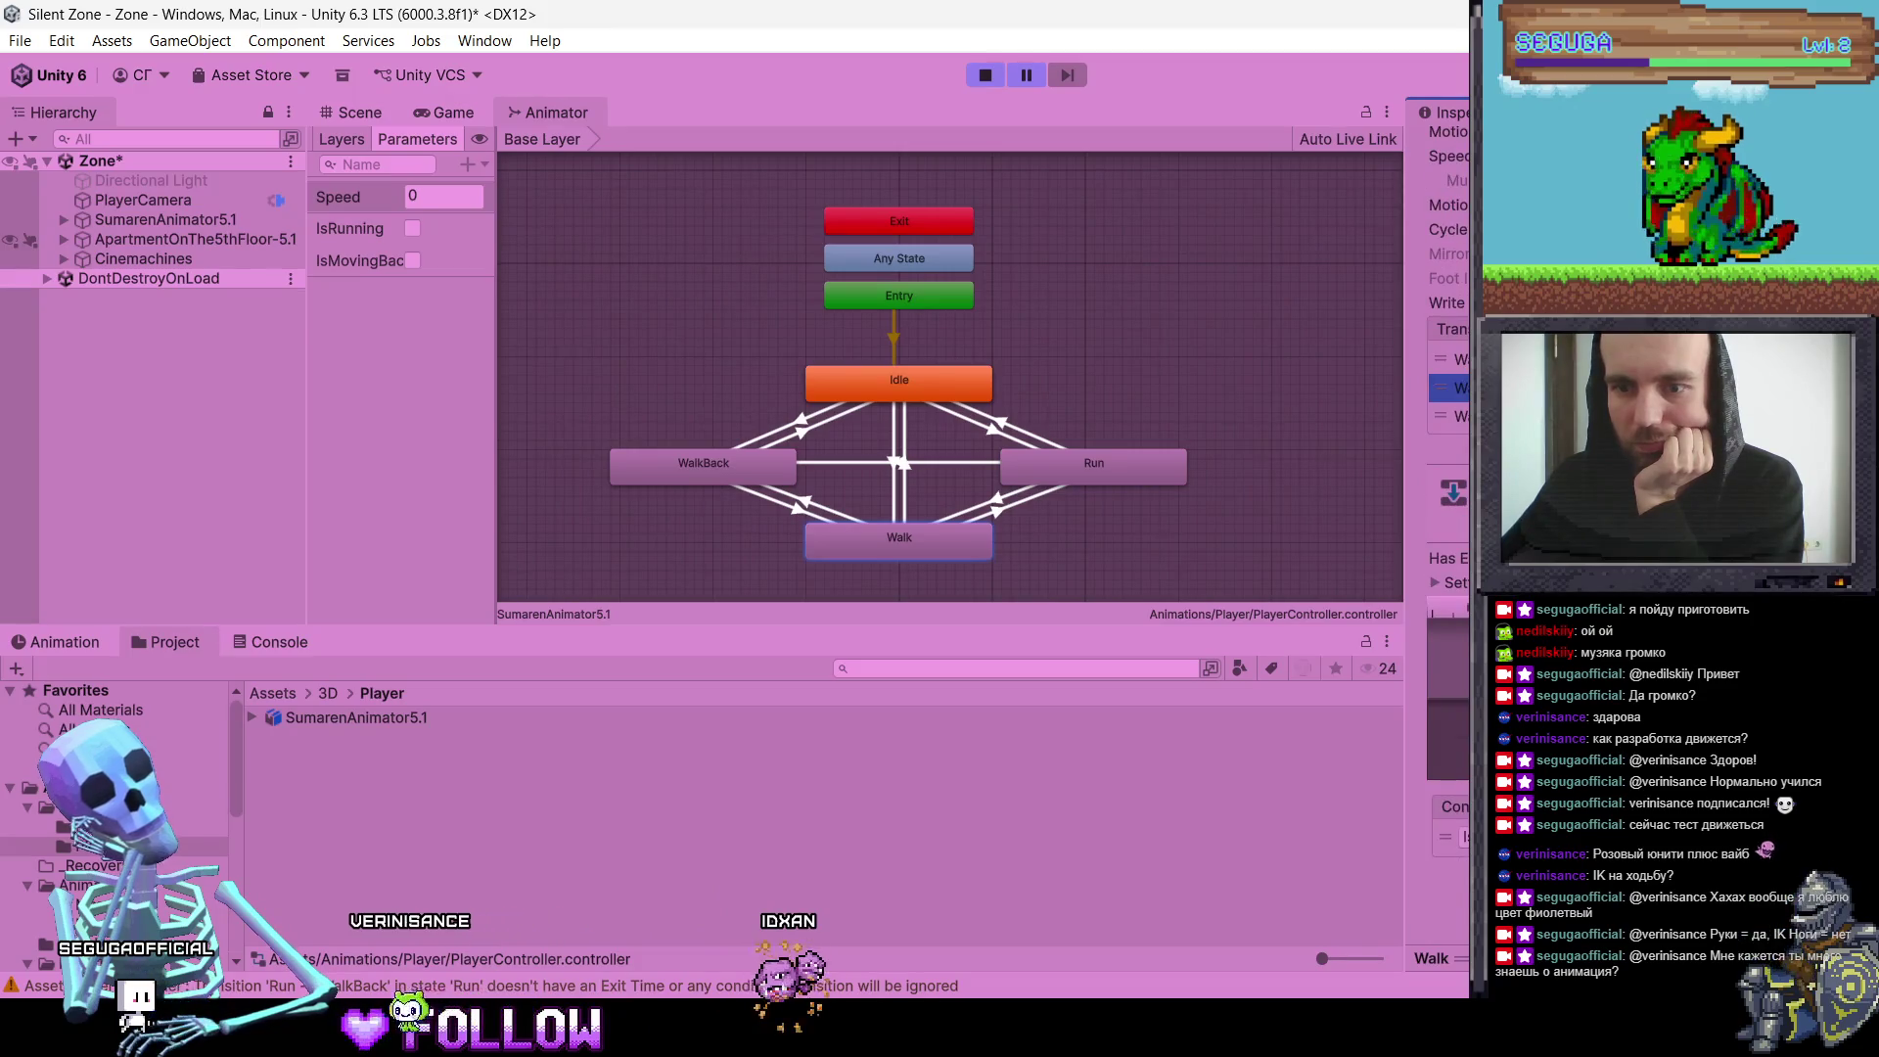
{"action": "left_click", "coordinate": [1044, 464]}
{"action": "left_click", "coordinate": [1454, 493]}
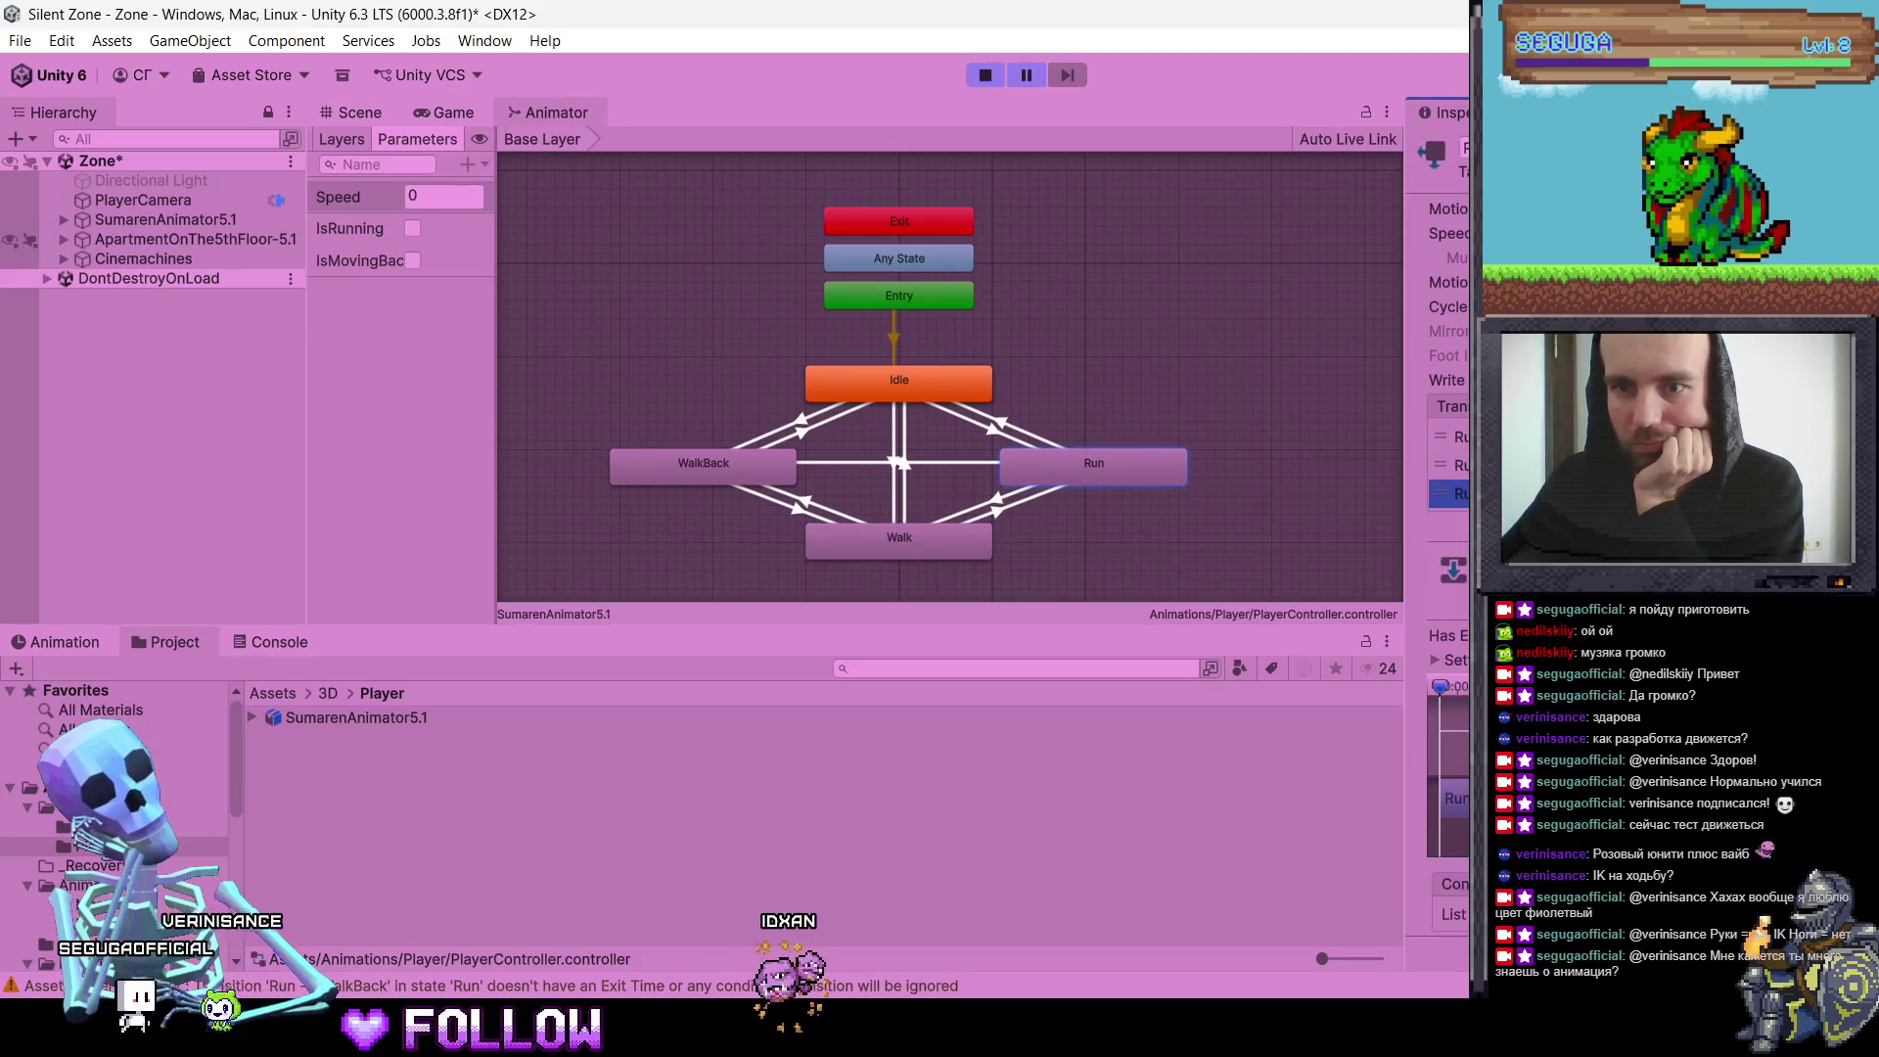
{"action": "left_click", "coordinate": [1454, 465]}
{"action": "scroll", "coordinate": [1439, 489], "scroll_direction": "down", "scroll_amount": 2}
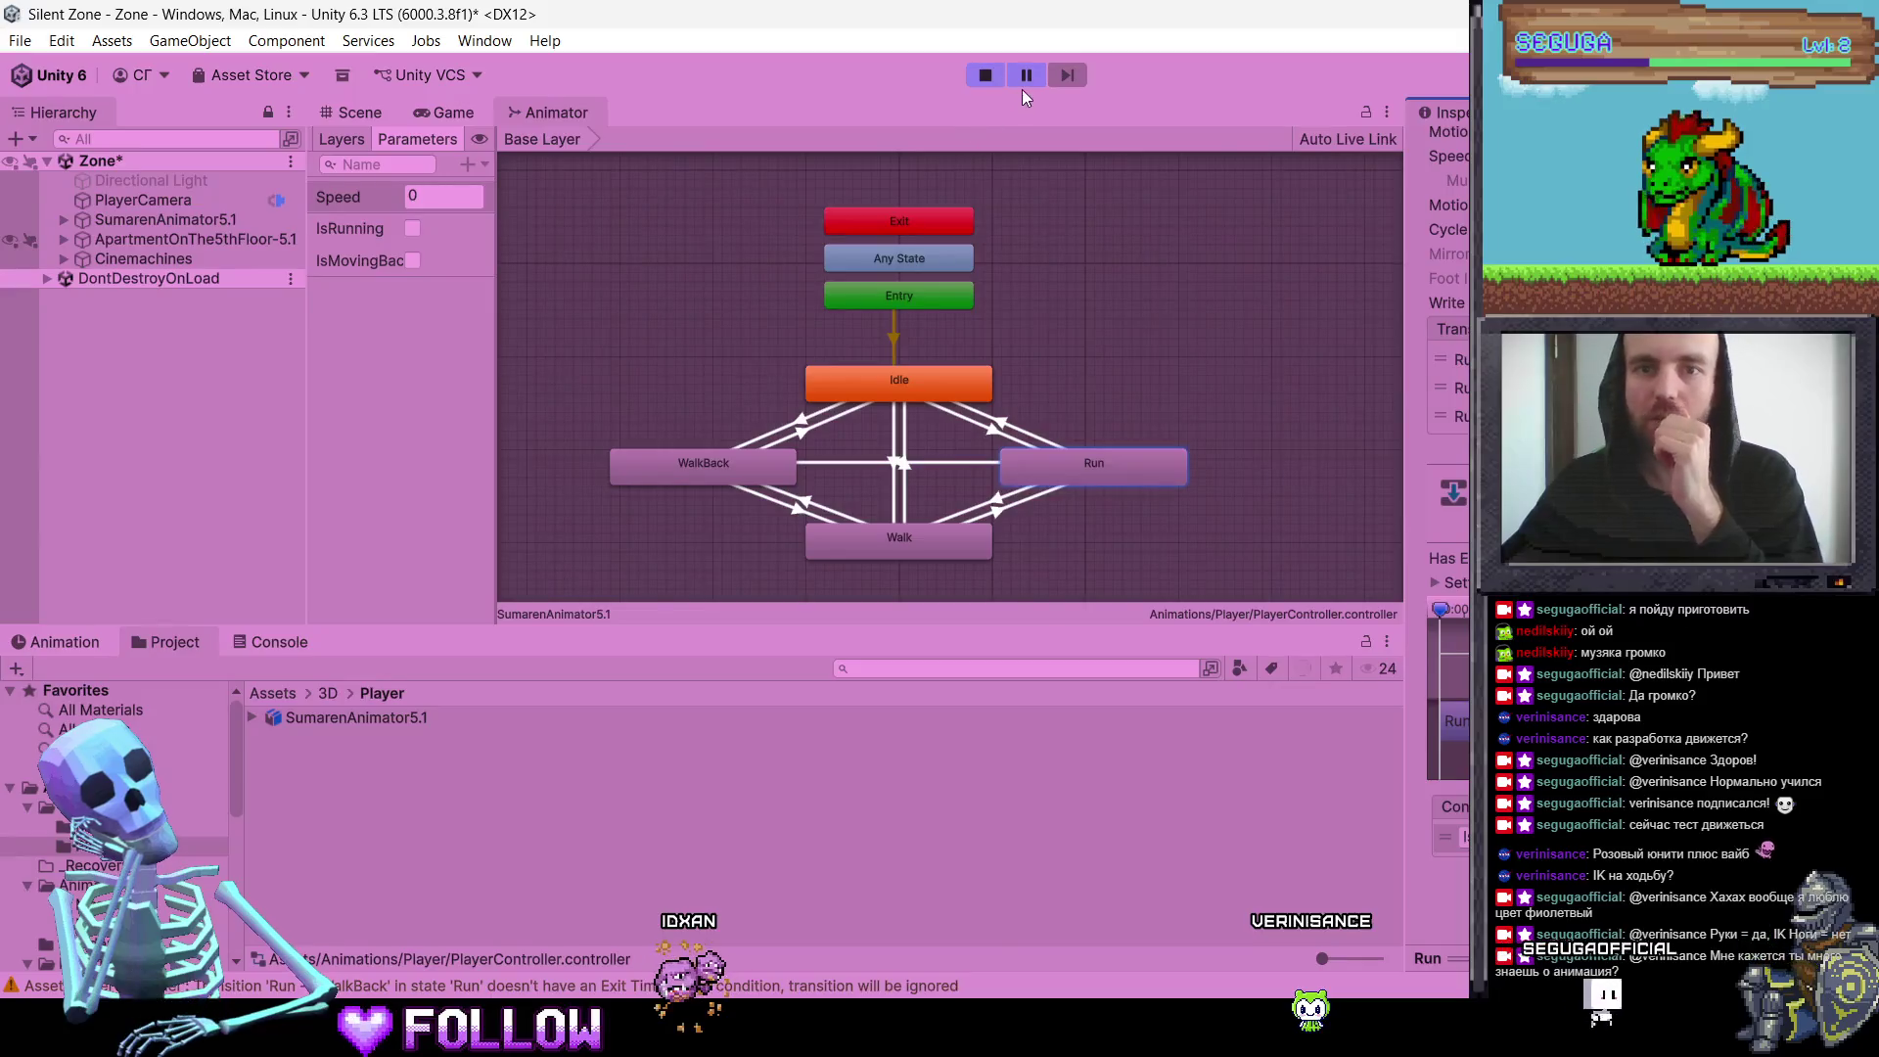
{"action": "left_click", "coordinate": [472, 121]}
{"action": "left_click", "coordinate": [932, 308]}
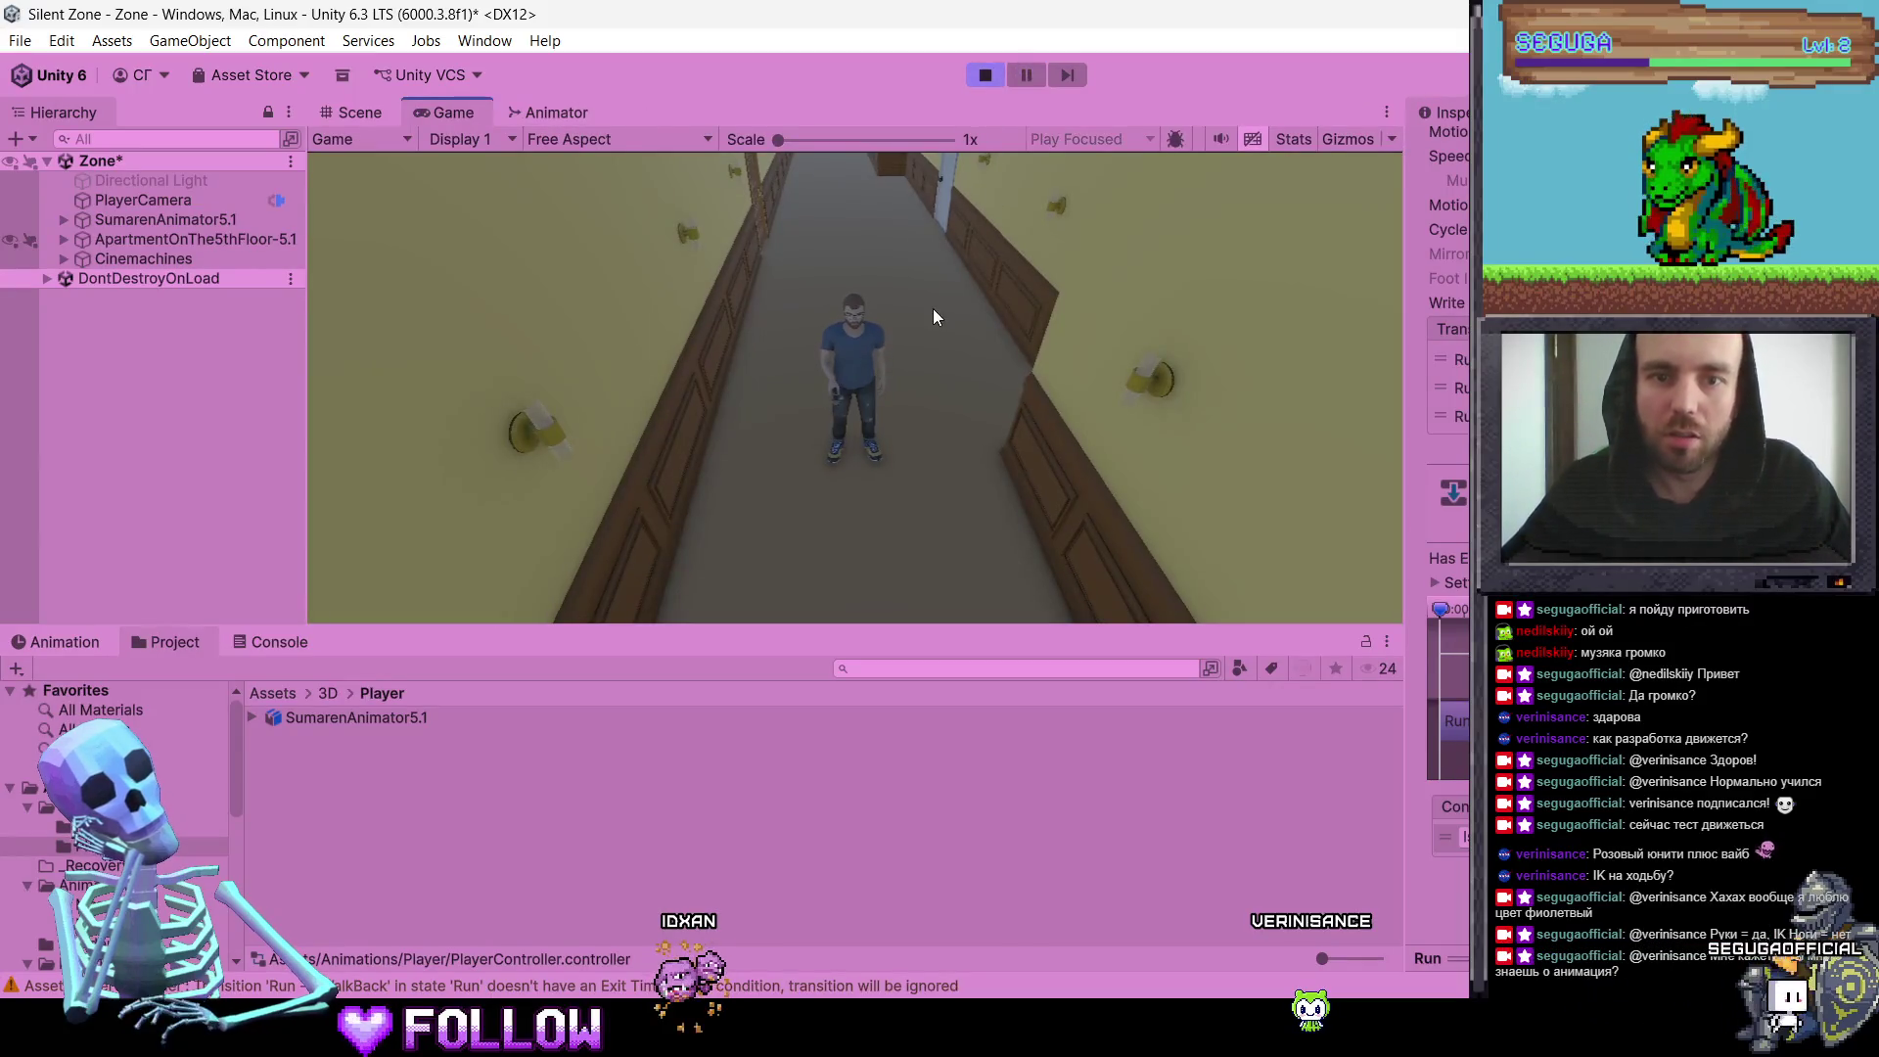
Step: Walk the character past door 503 with W and A, then stop Play mode
{"action": "key", "text": "w"}
{"action": "key", "text": "a"}
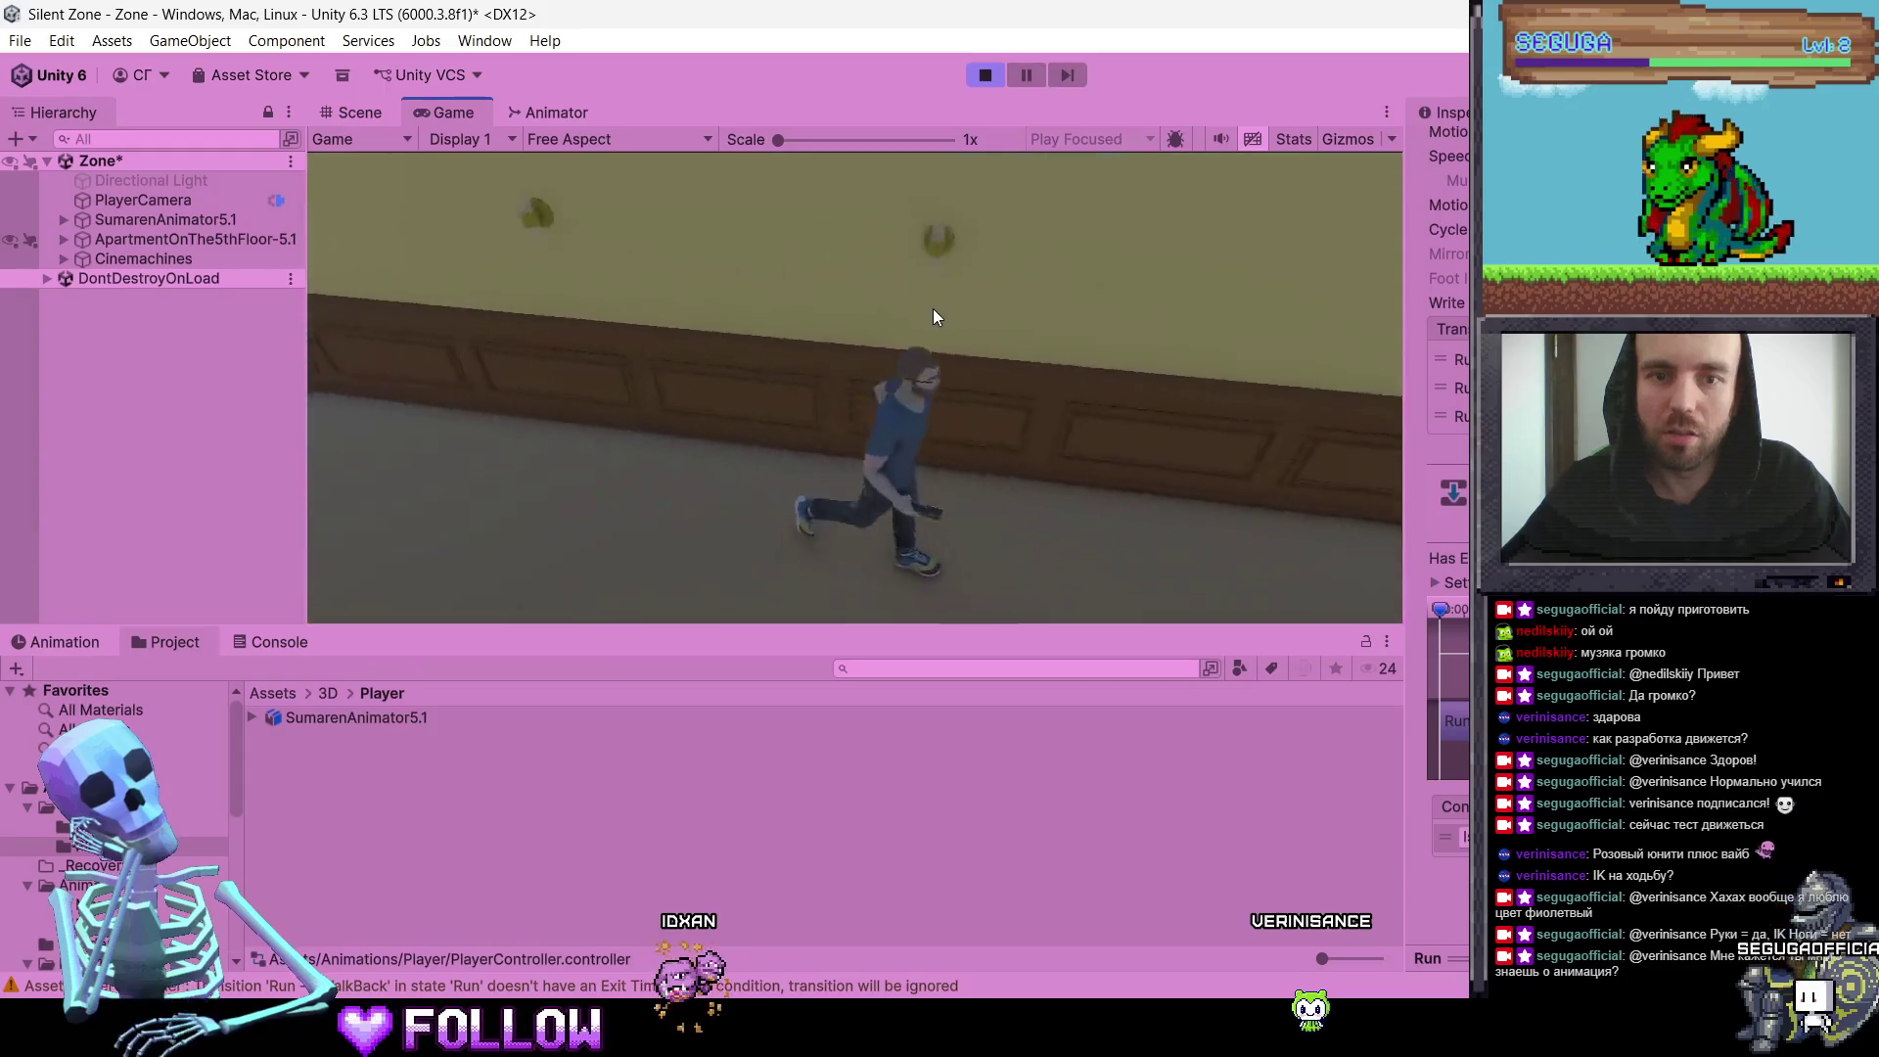
{"action": "key", "text": "w"}
{"action": "key", "text": "w"}
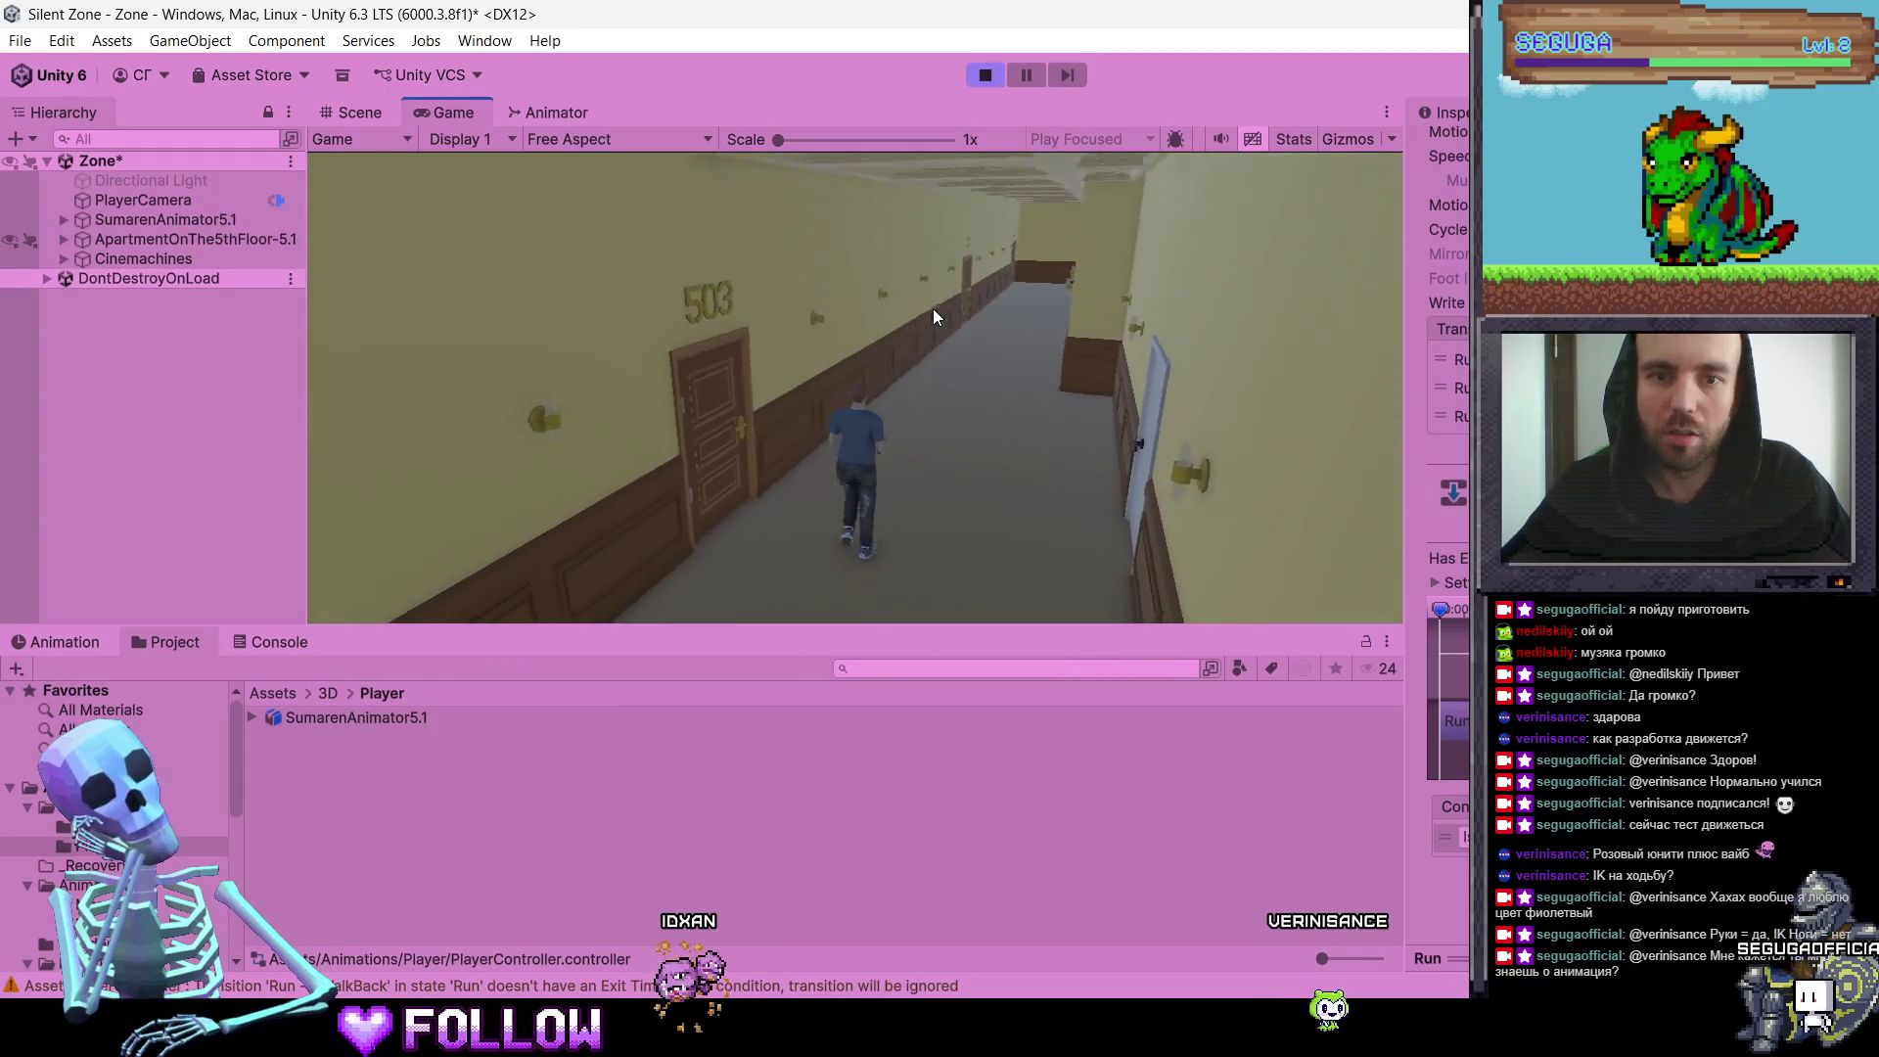
{"action": "left_click", "coordinate": [984, 75]}
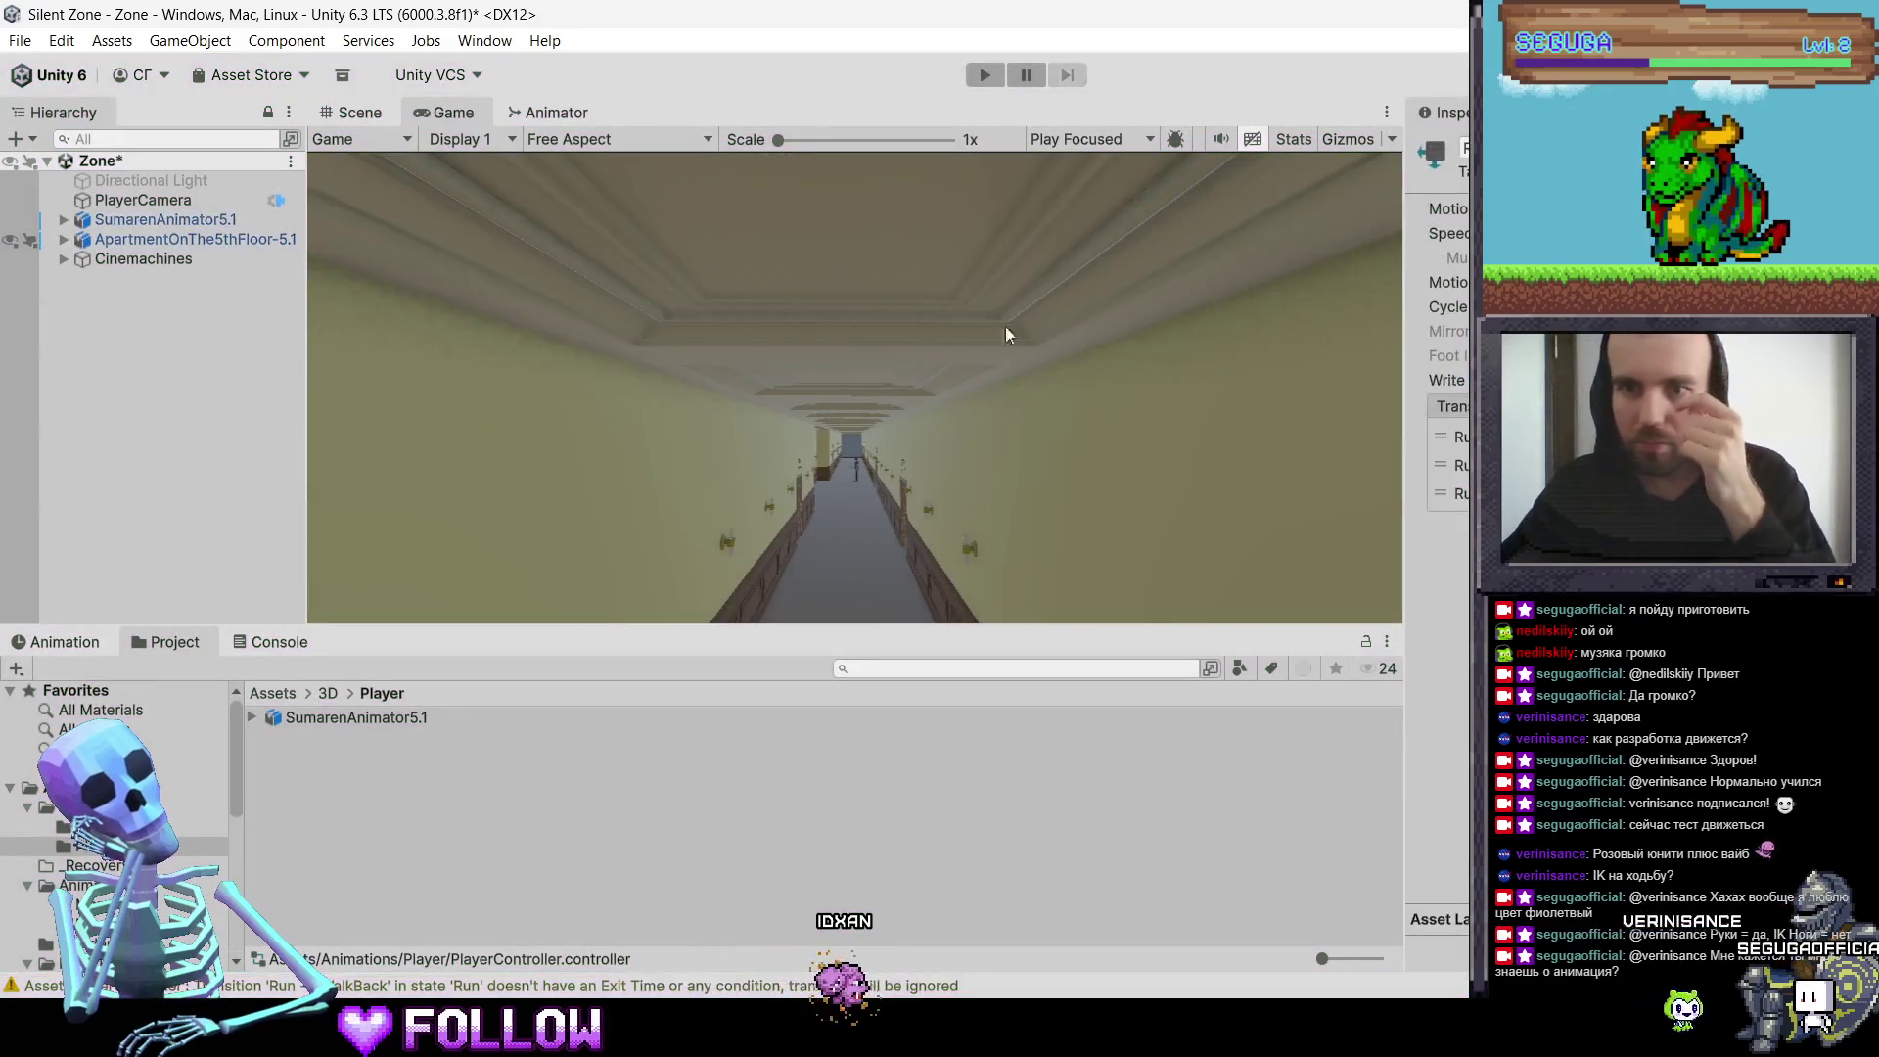
Step: Check the Run state's second transition, open the Animator, and restart Play mode
{"action": "left_click", "coordinate": [1454, 465]}
{"action": "scroll", "coordinate": [1448, 489], "scroll_direction": "down", "scroll_amount": 2}
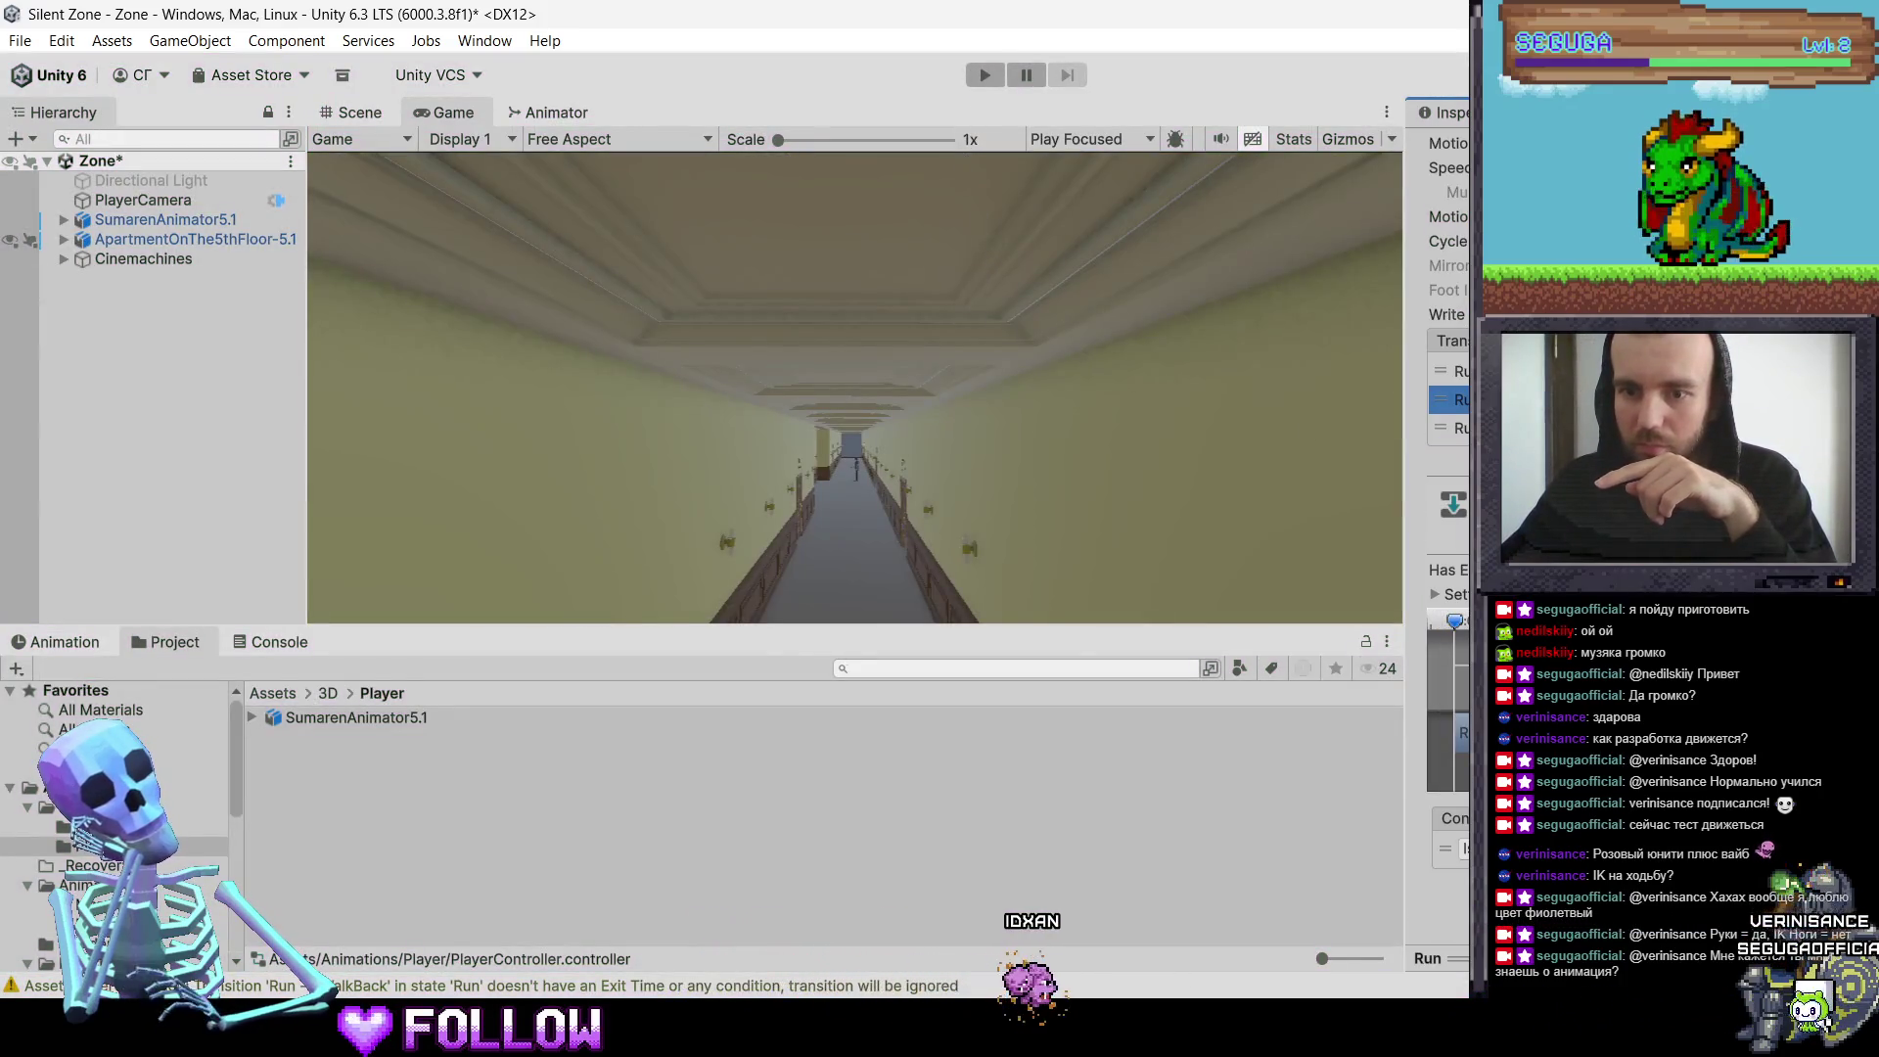
{"action": "left_click", "coordinate": [556, 115]}
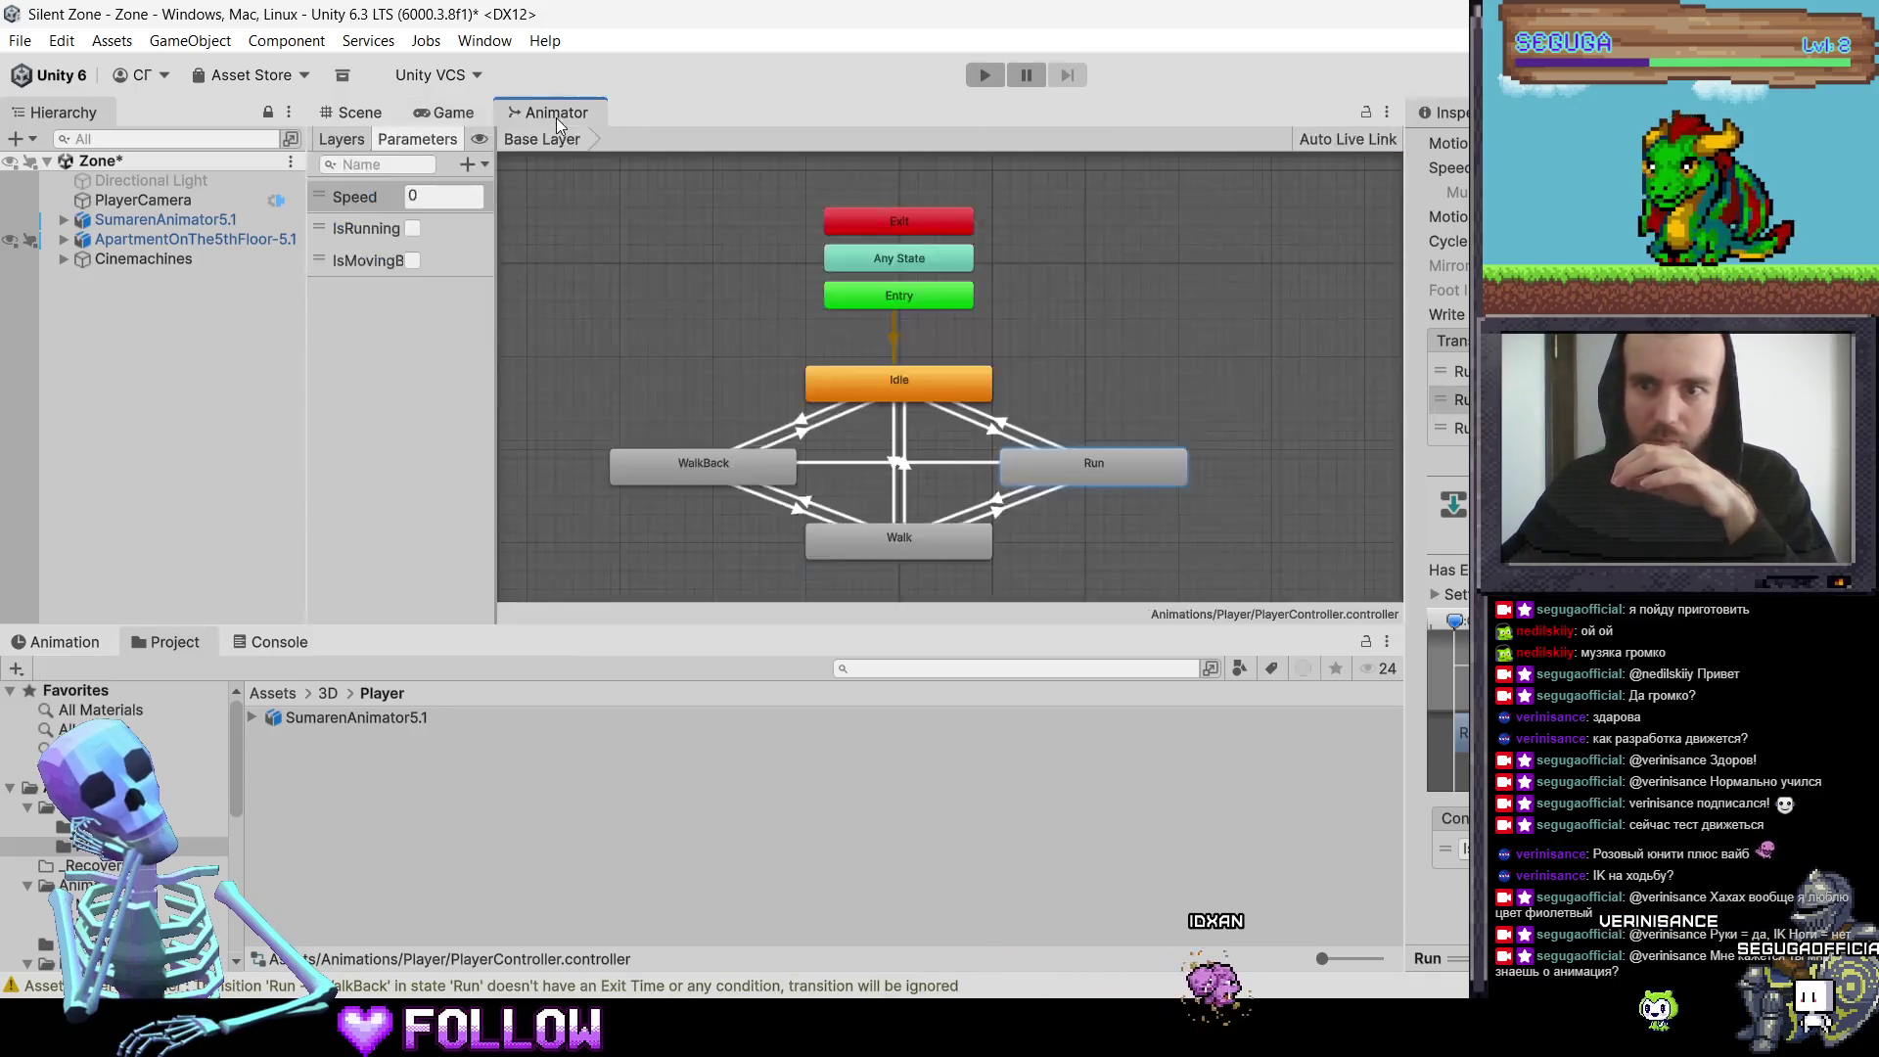
{"action": "left_click", "coordinate": [984, 75]}
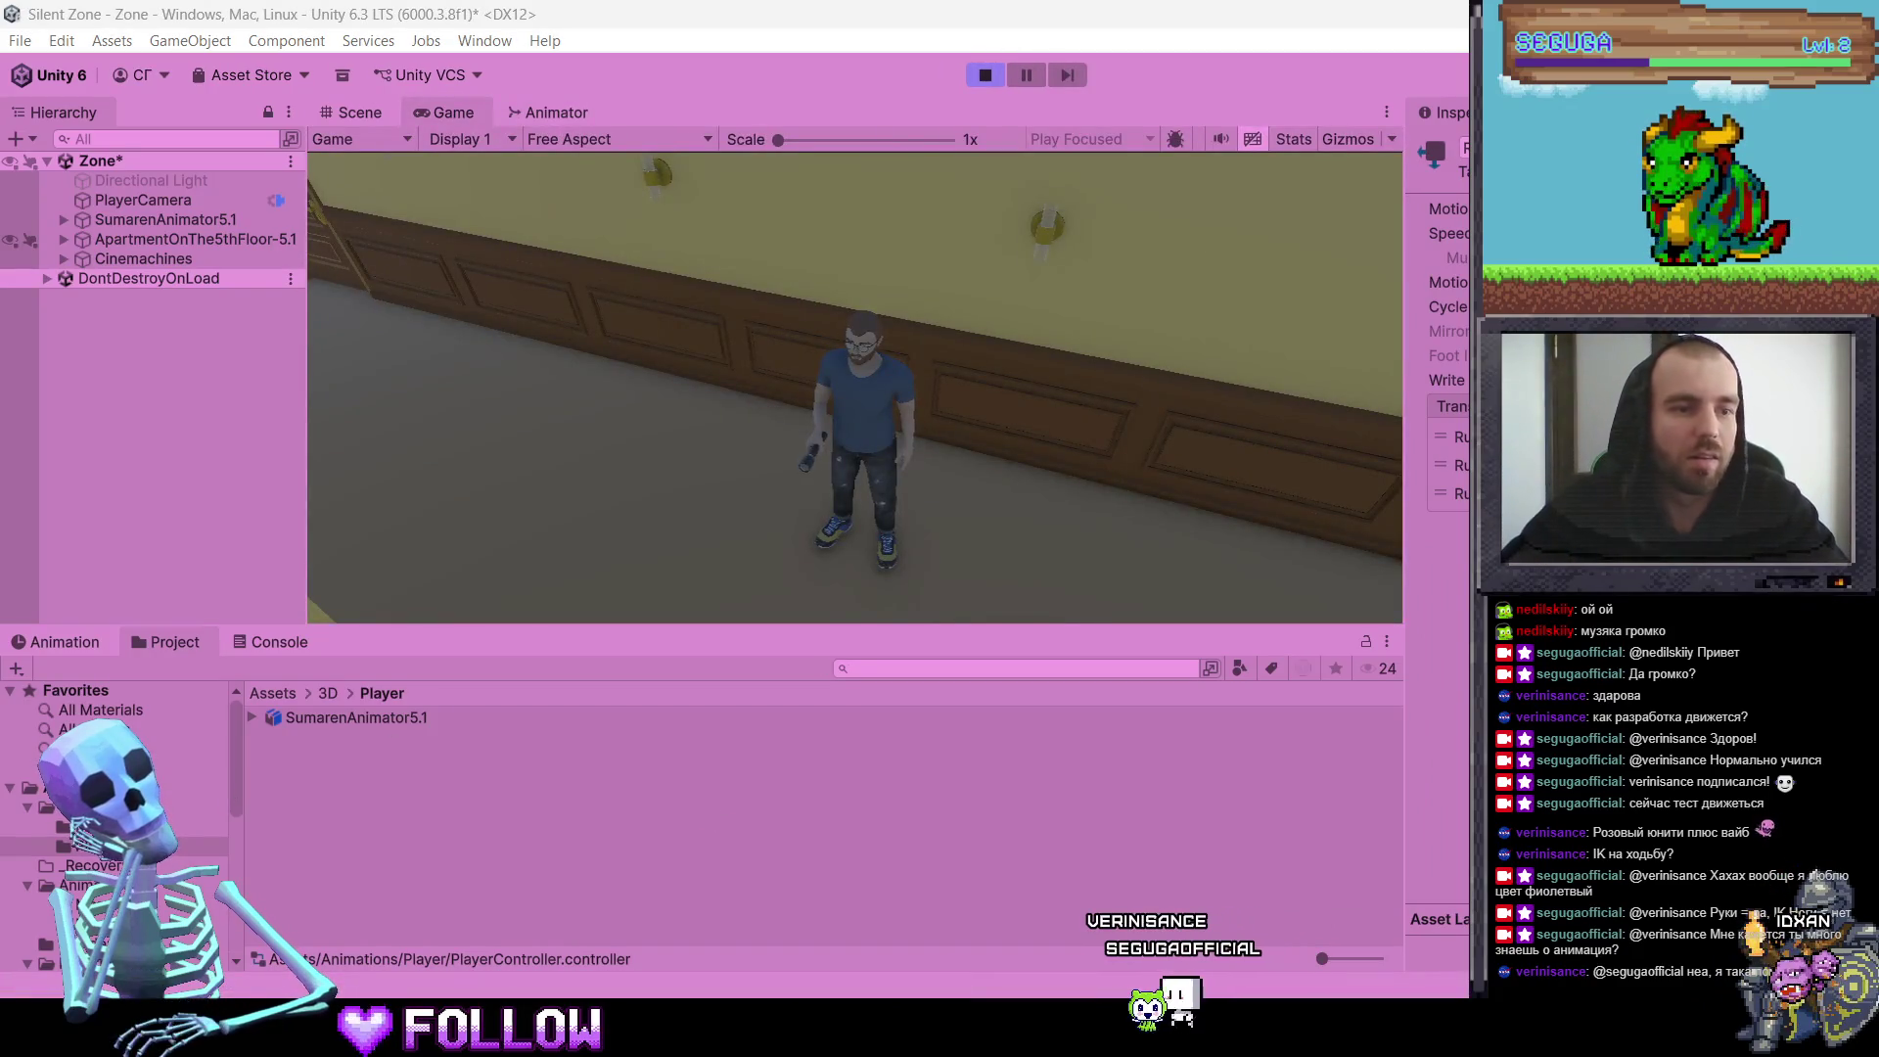
Step: Test-walk and run the character through the corridor toward room 503 with WASD
{"action": "key", "text": "w"}
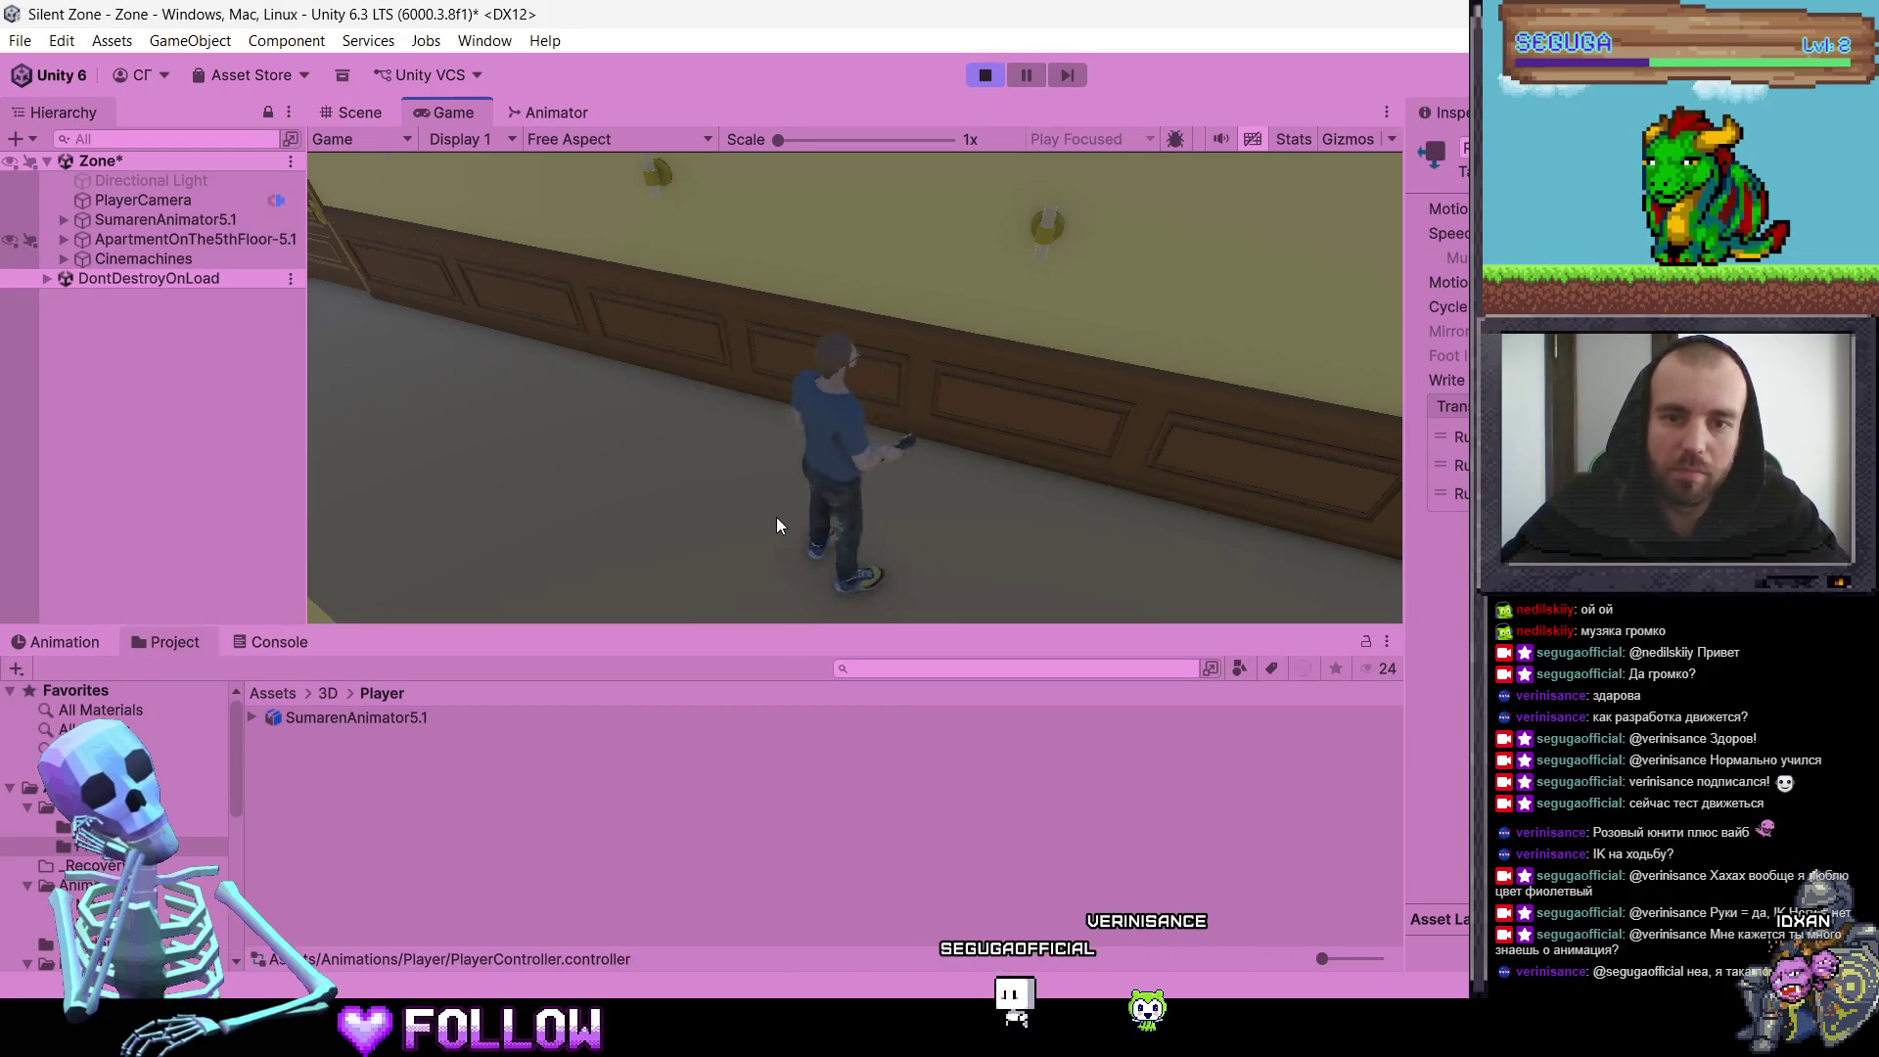
{"action": "key", "text": "d"}
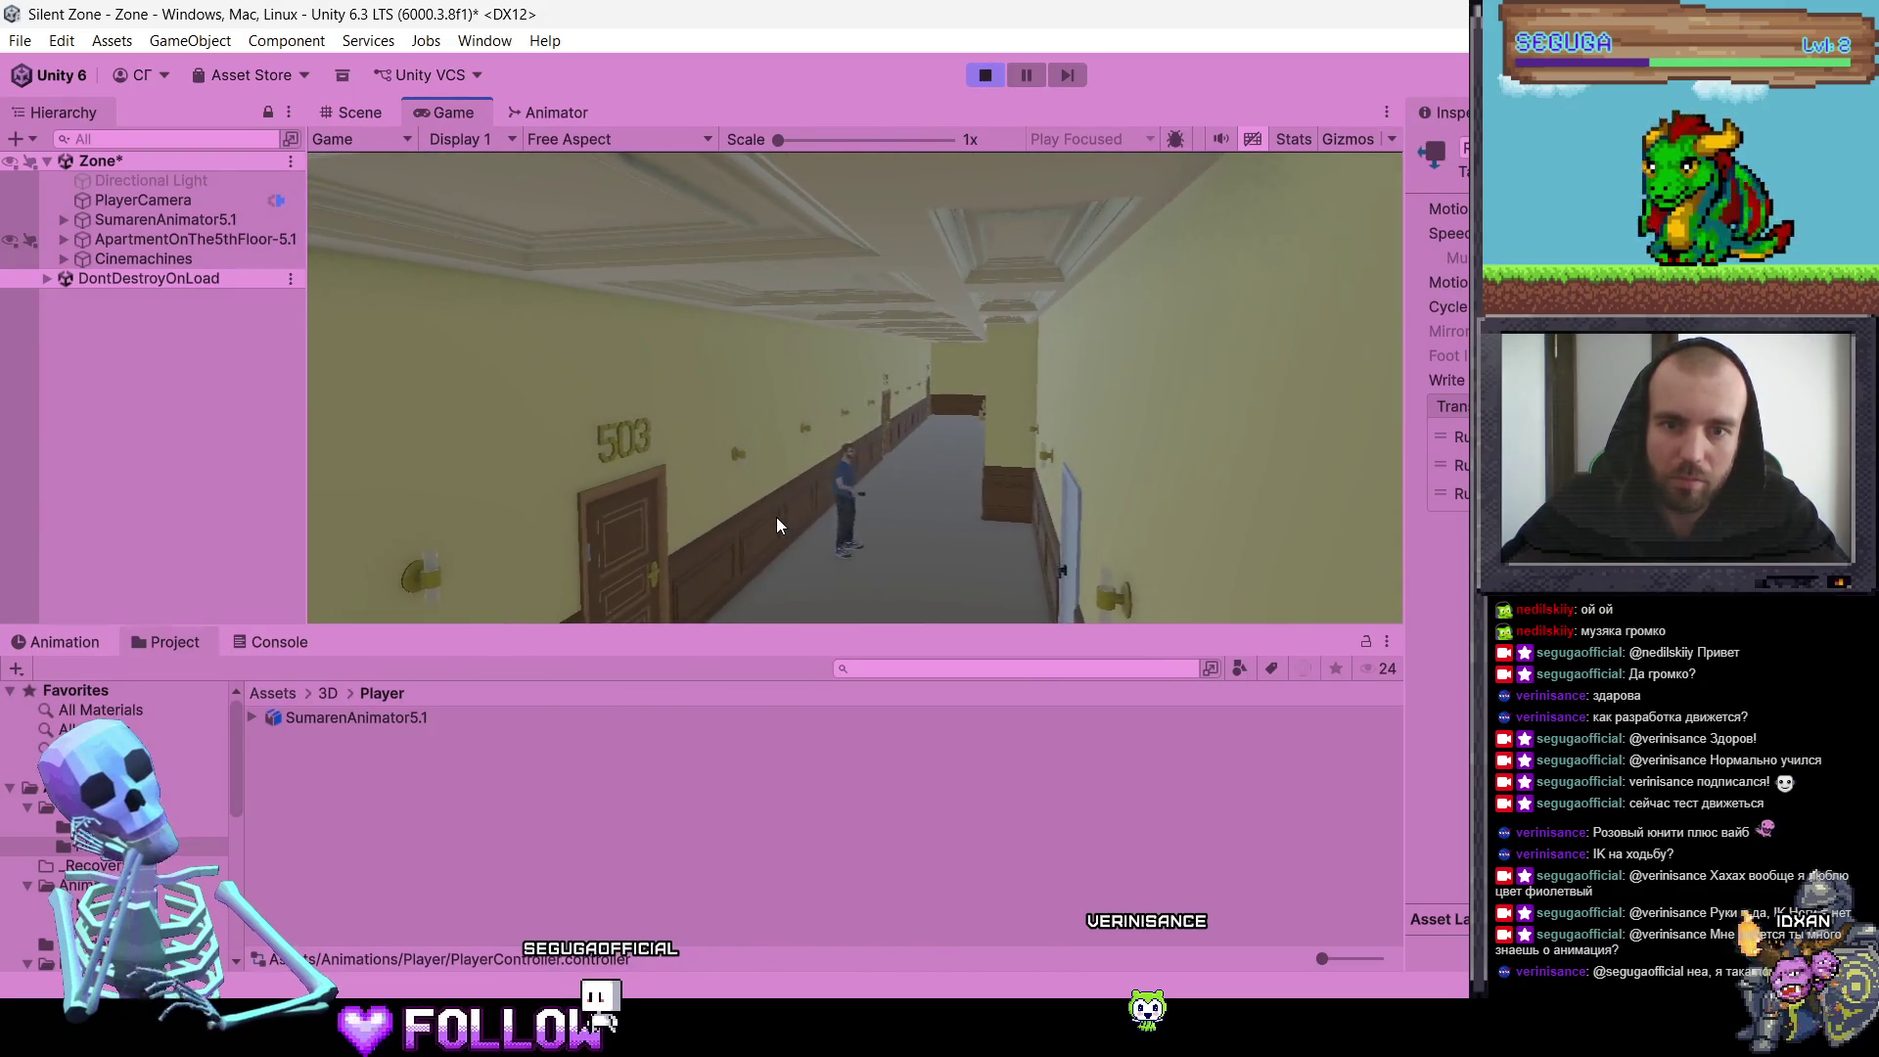
{"action": "key", "text": "s"}
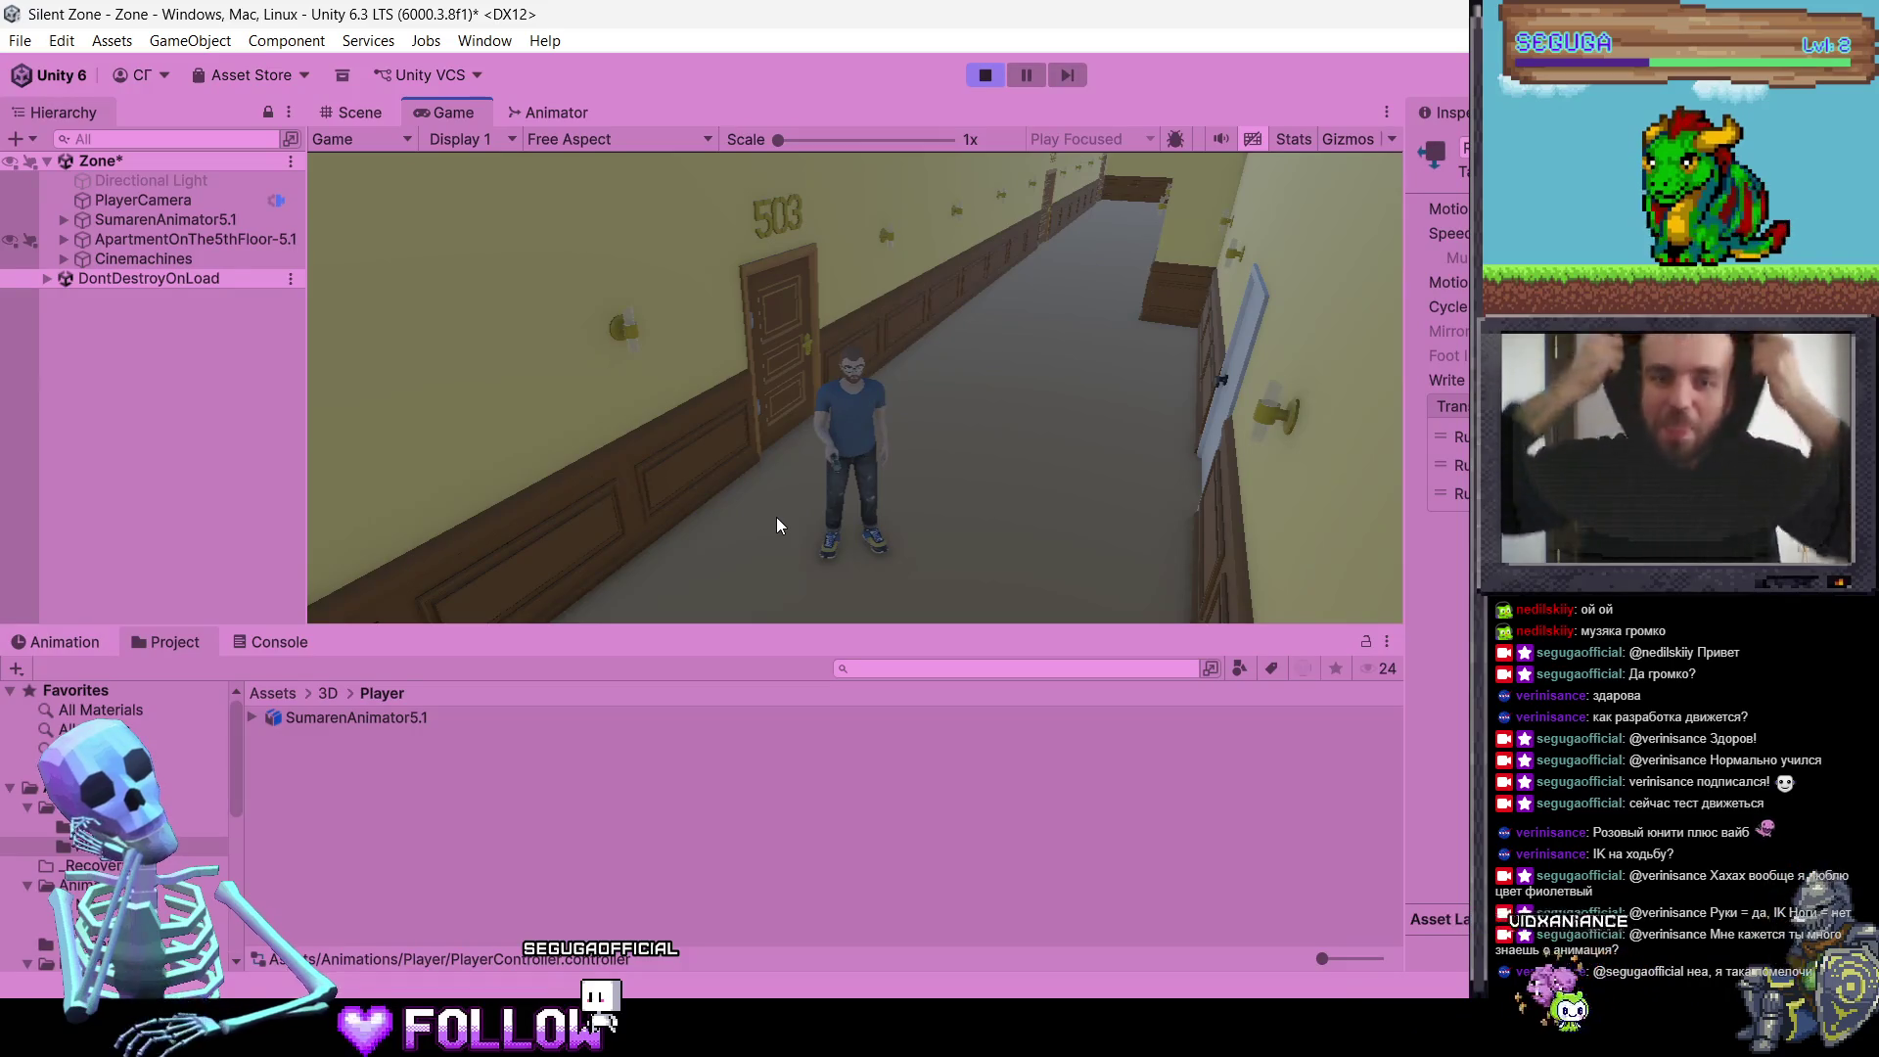
{"action": "key", "text": "a"}
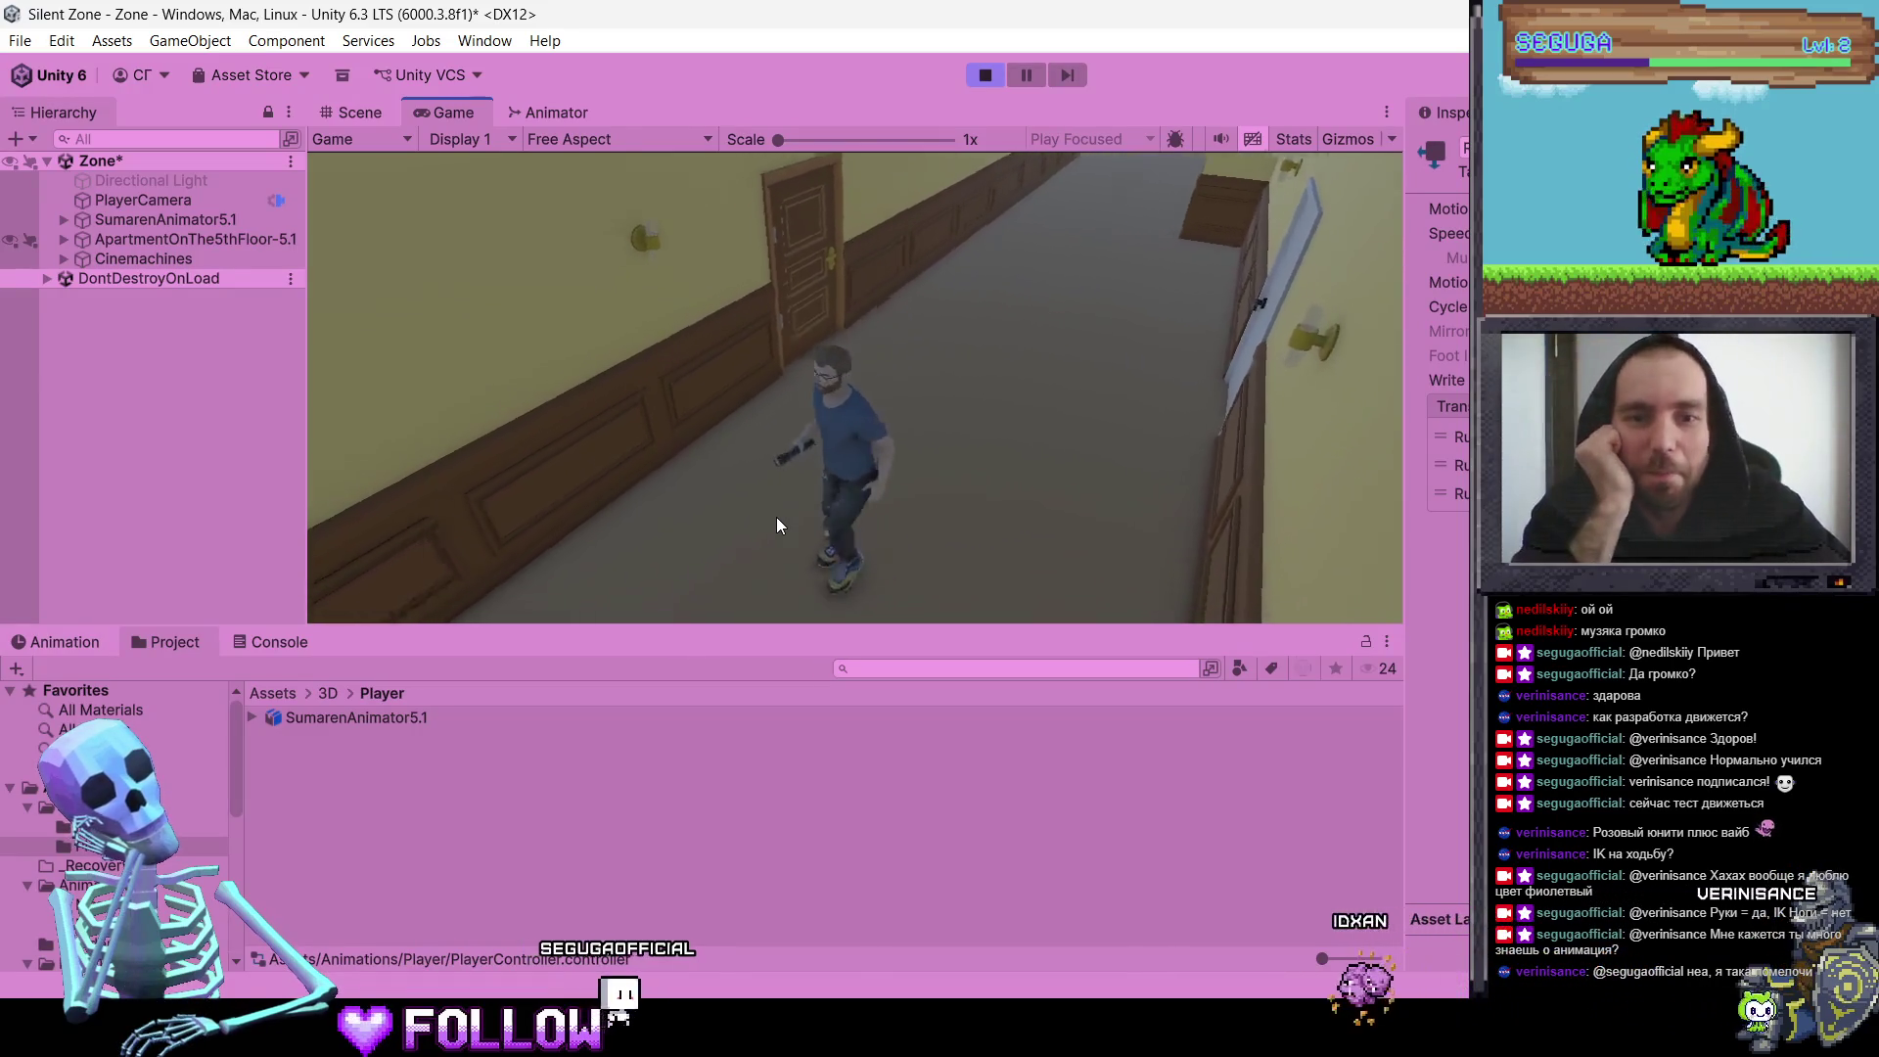
{"action": "key", "text": "w"}
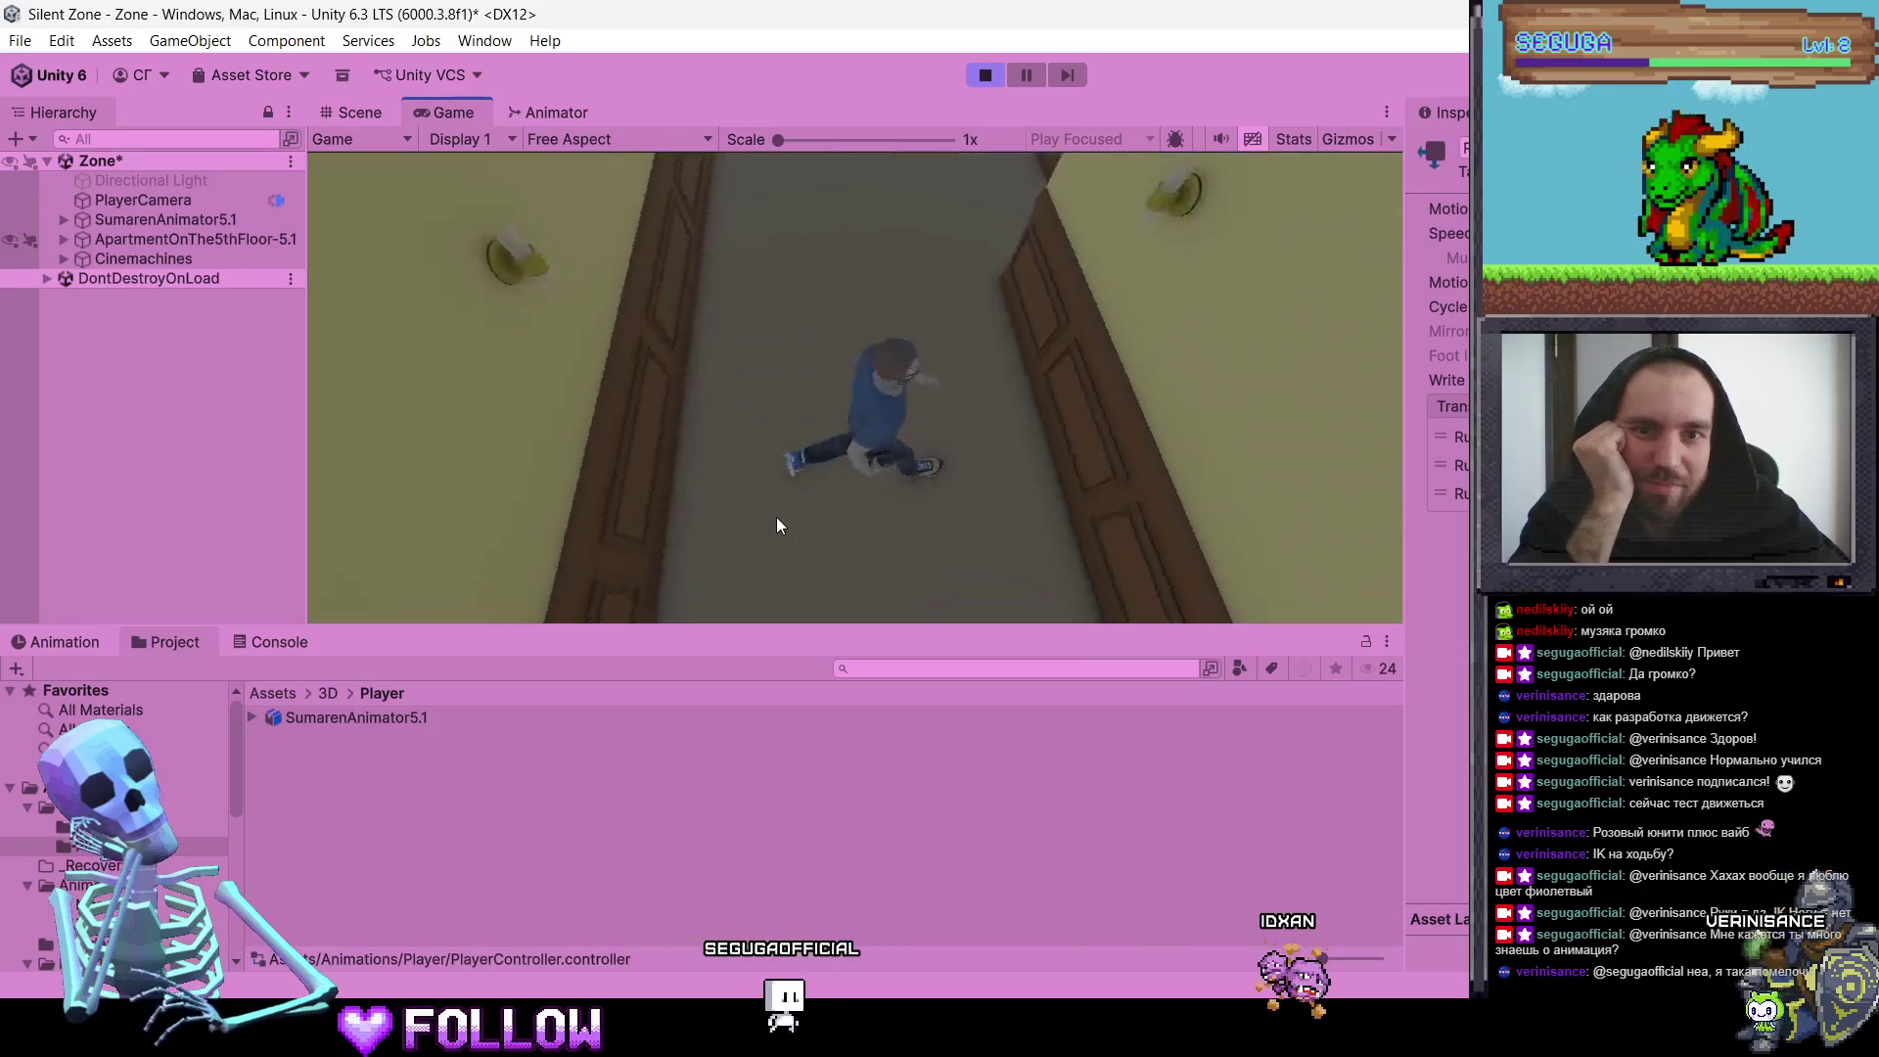
{"action": "key", "text": "w"}
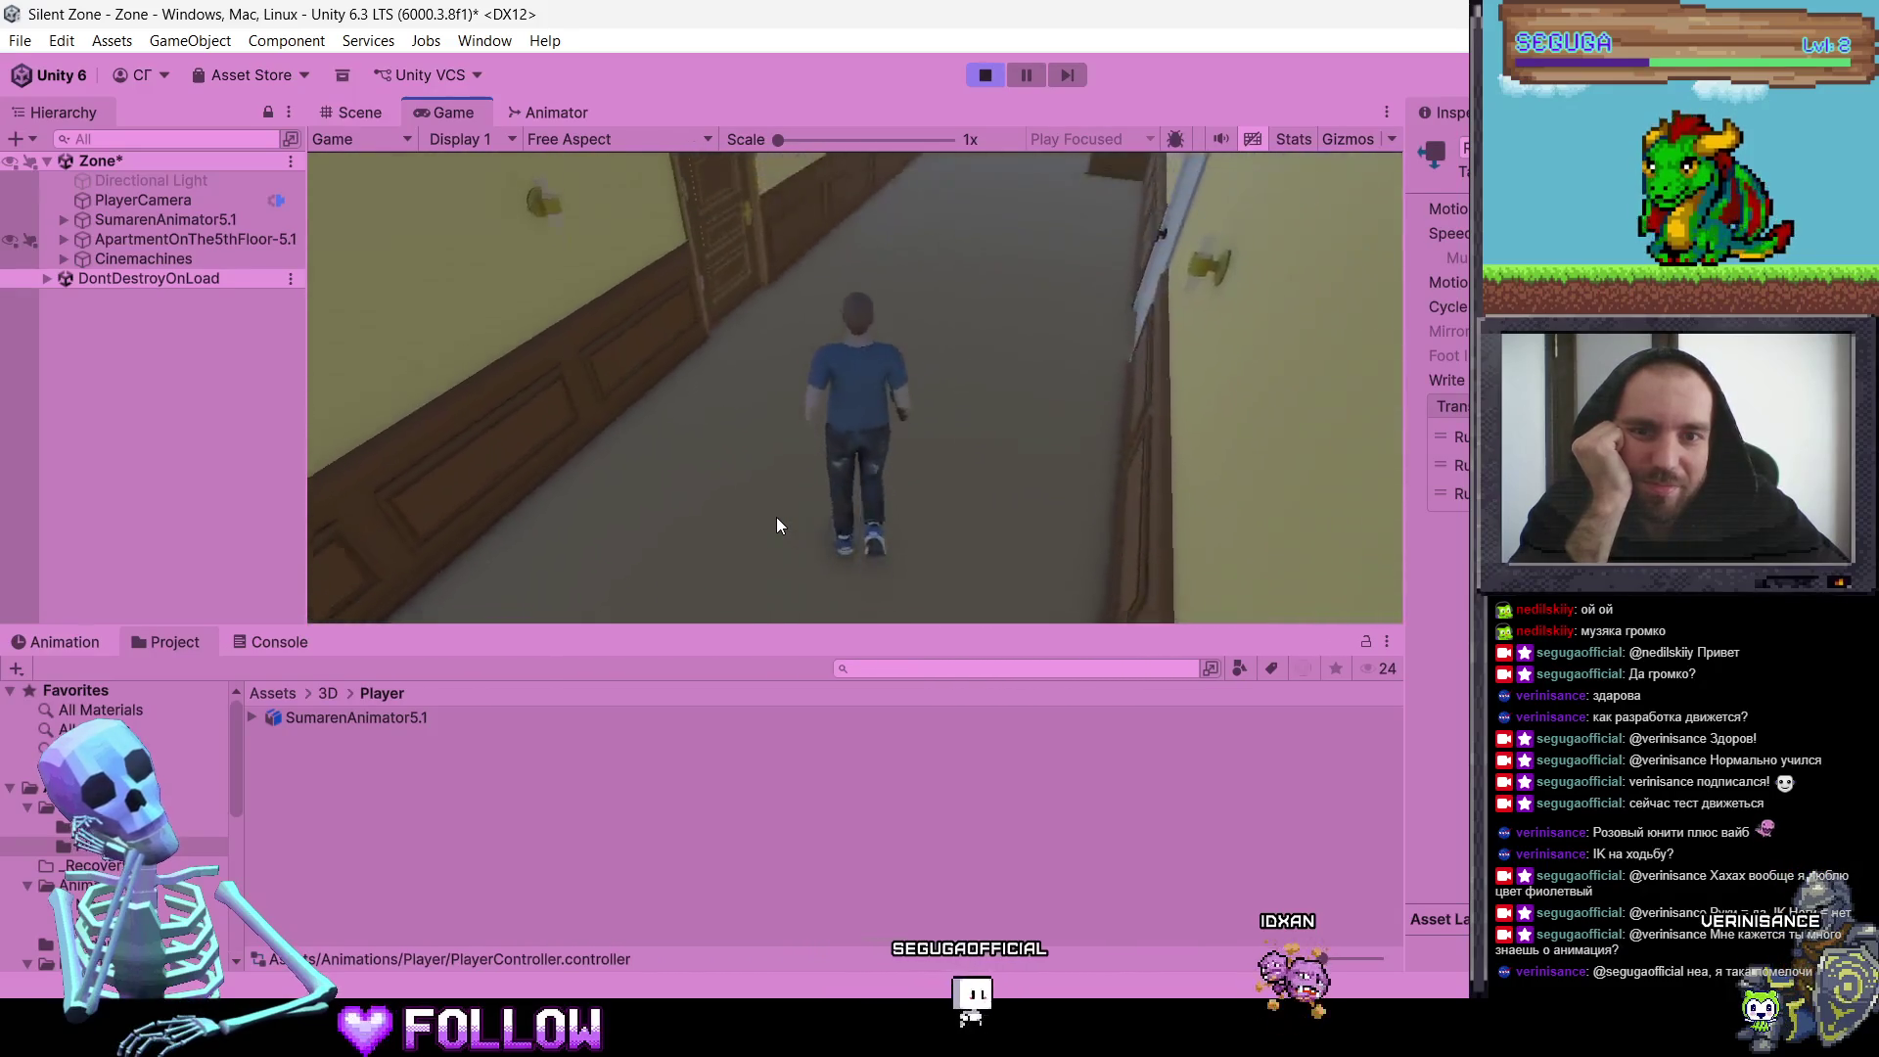
{"action": "key", "text": "s"}
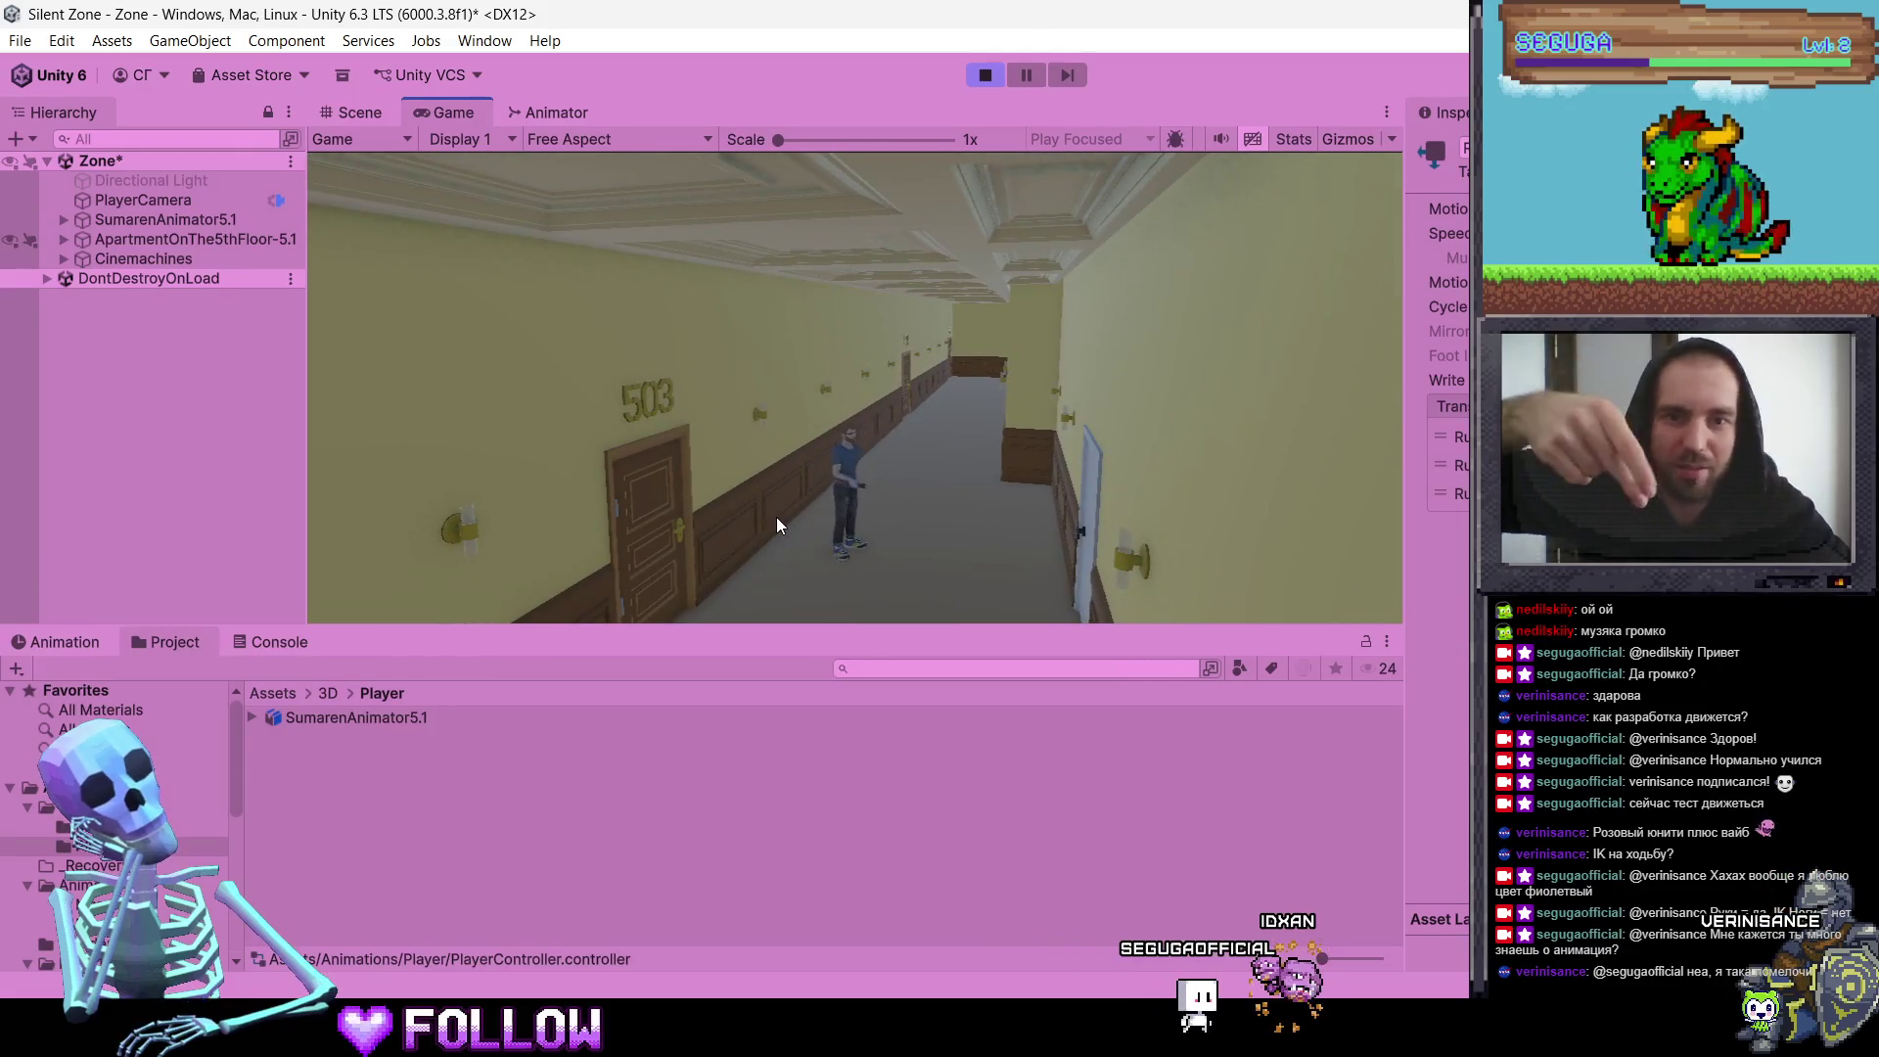
{"action": "key", "text": "w"}
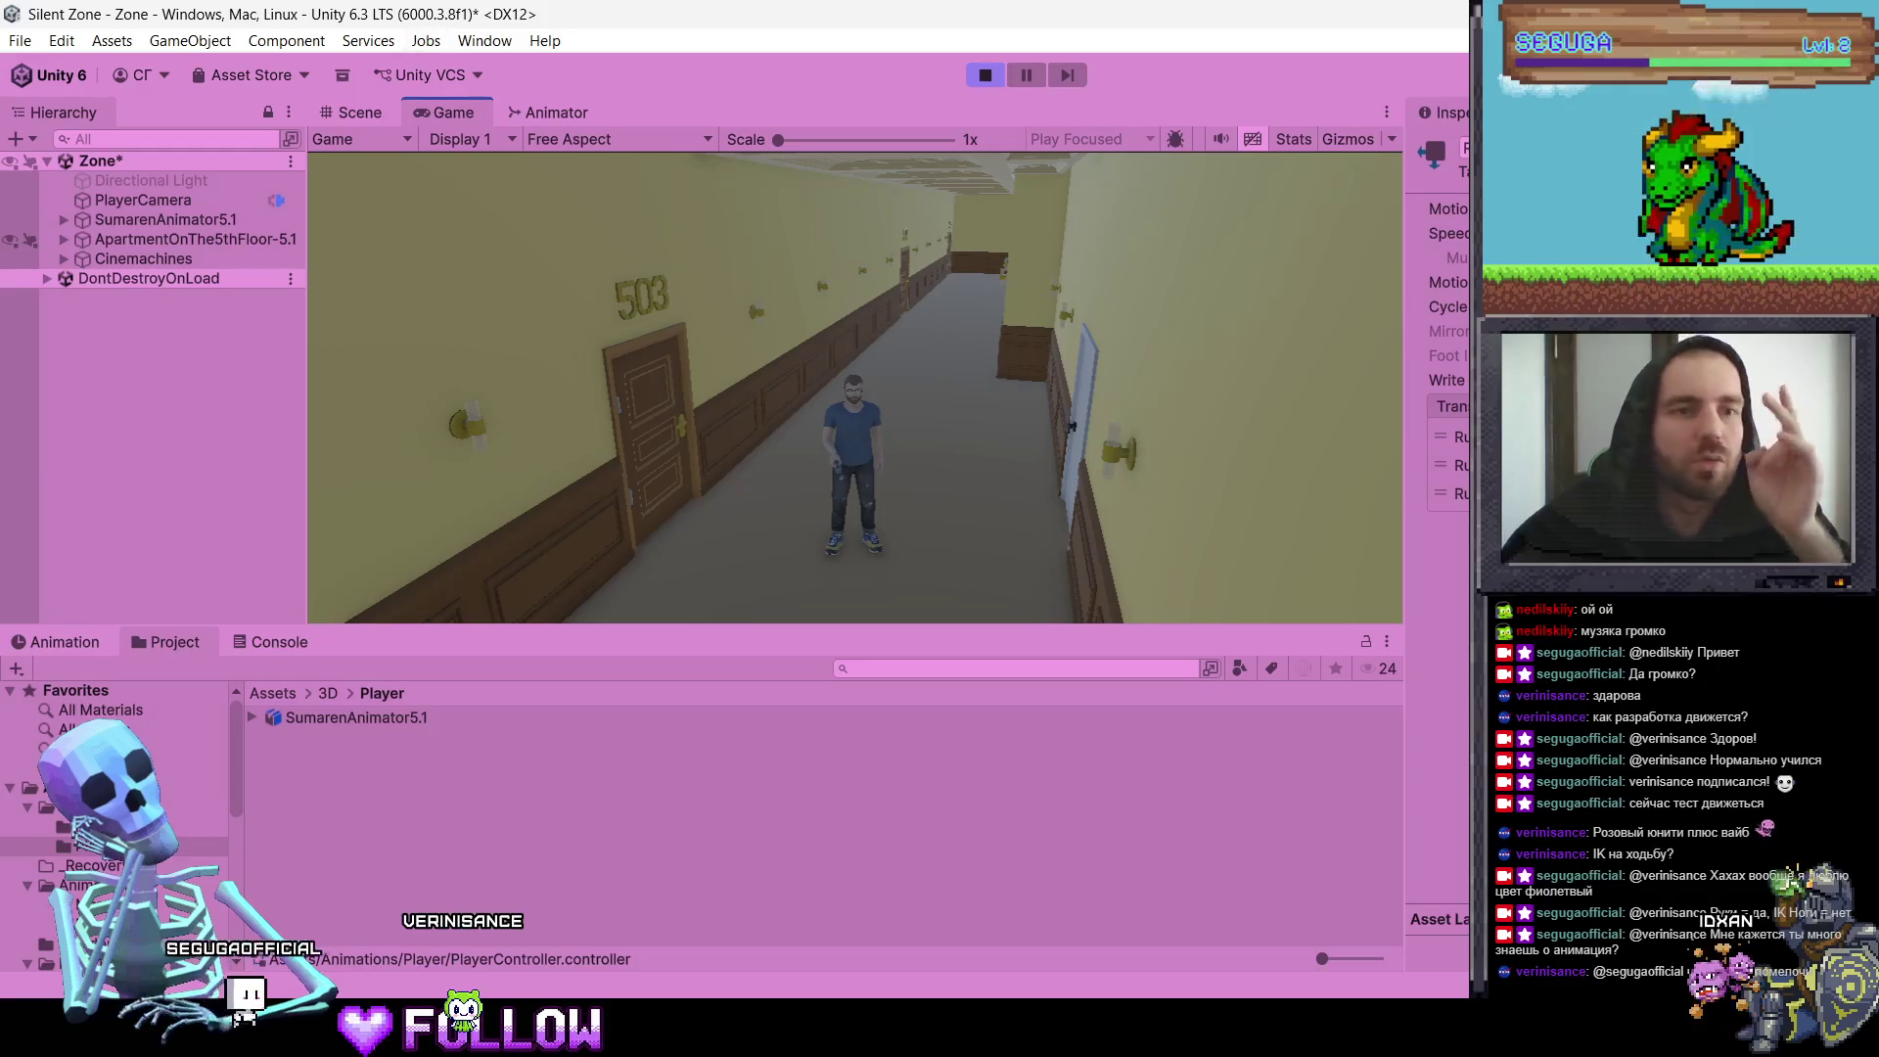
Step: Select SumarenAnimator5.1 and inspect the WalkBack state in the Animator, then return to Game
{"action": "left_click", "coordinate": [170, 221]}
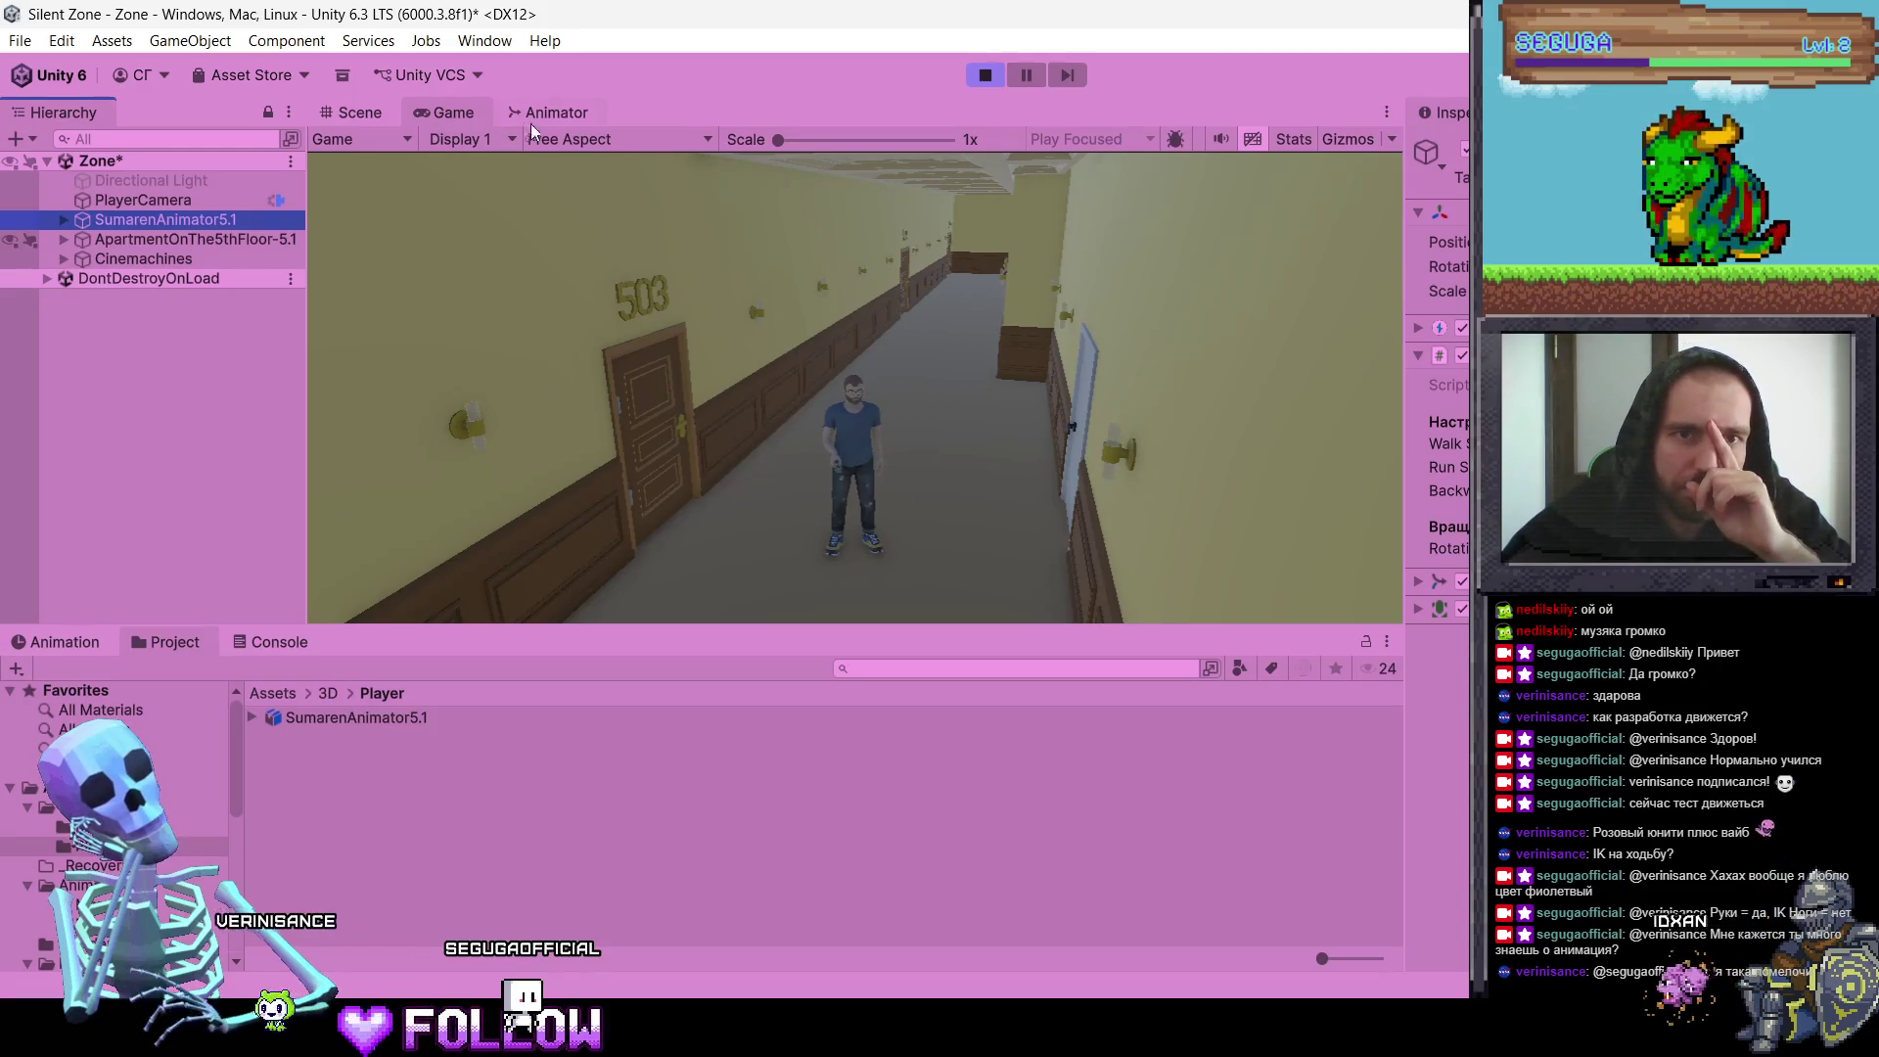
{"action": "left_click", "coordinate": [553, 113]}
{"action": "left_click", "coordinate": [742, 476]}
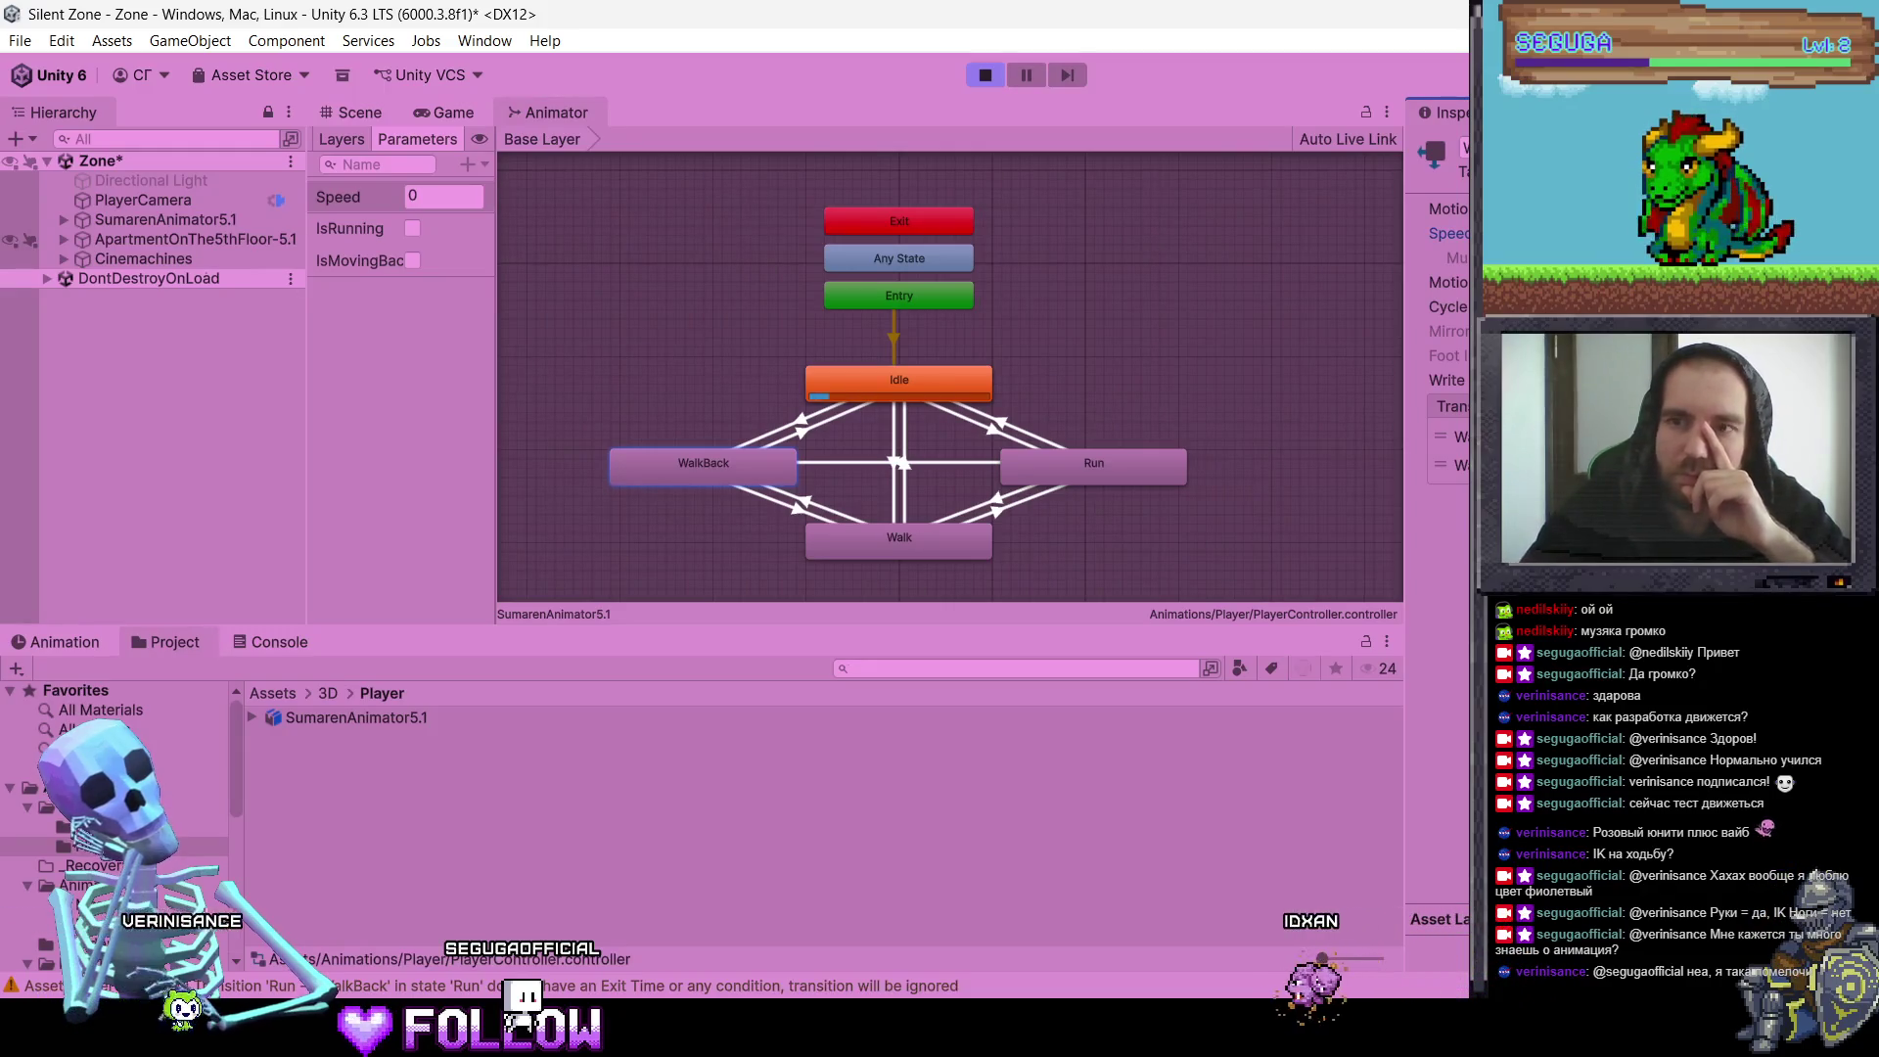
{"action": "left_click", "coordinate": [419, 116]}
Step: Walk the character down the corridor again, stop Play mode, and minimize Unity
{"action": "key", "text": "w"}
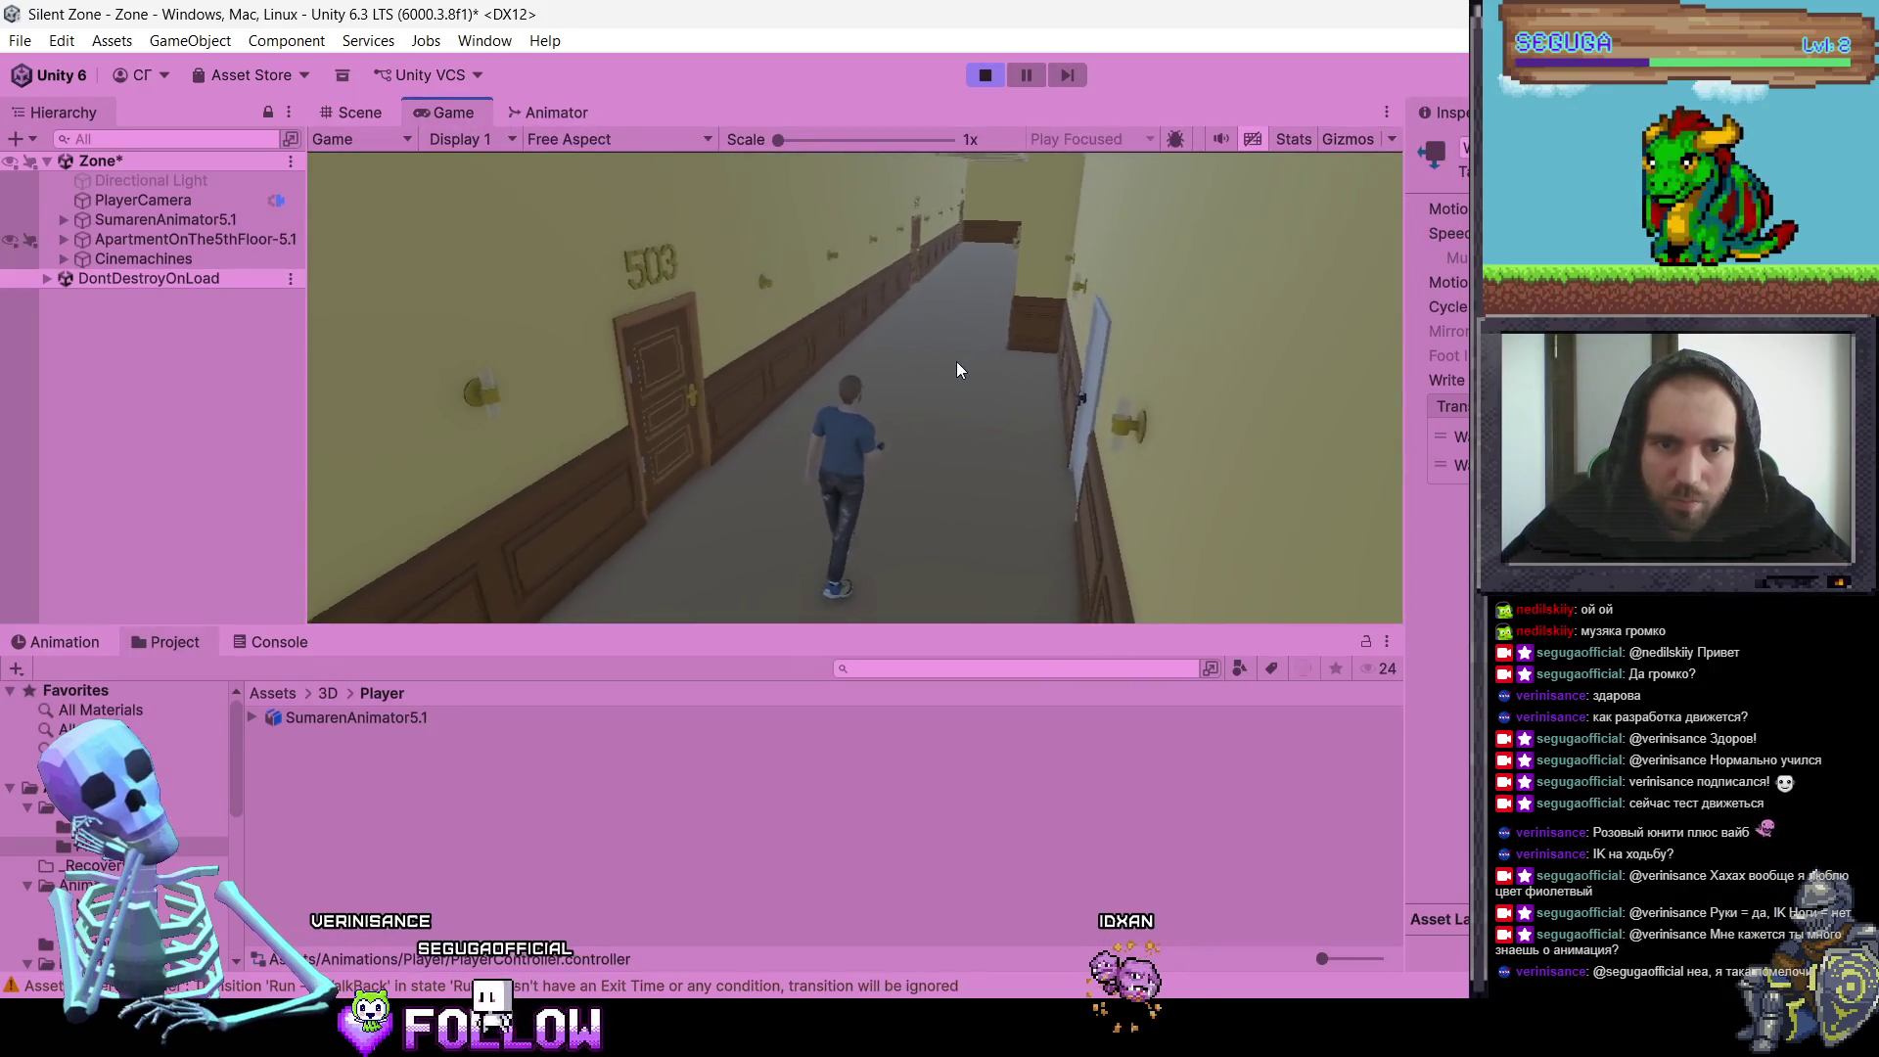
{"action": "key", "text": "a"}
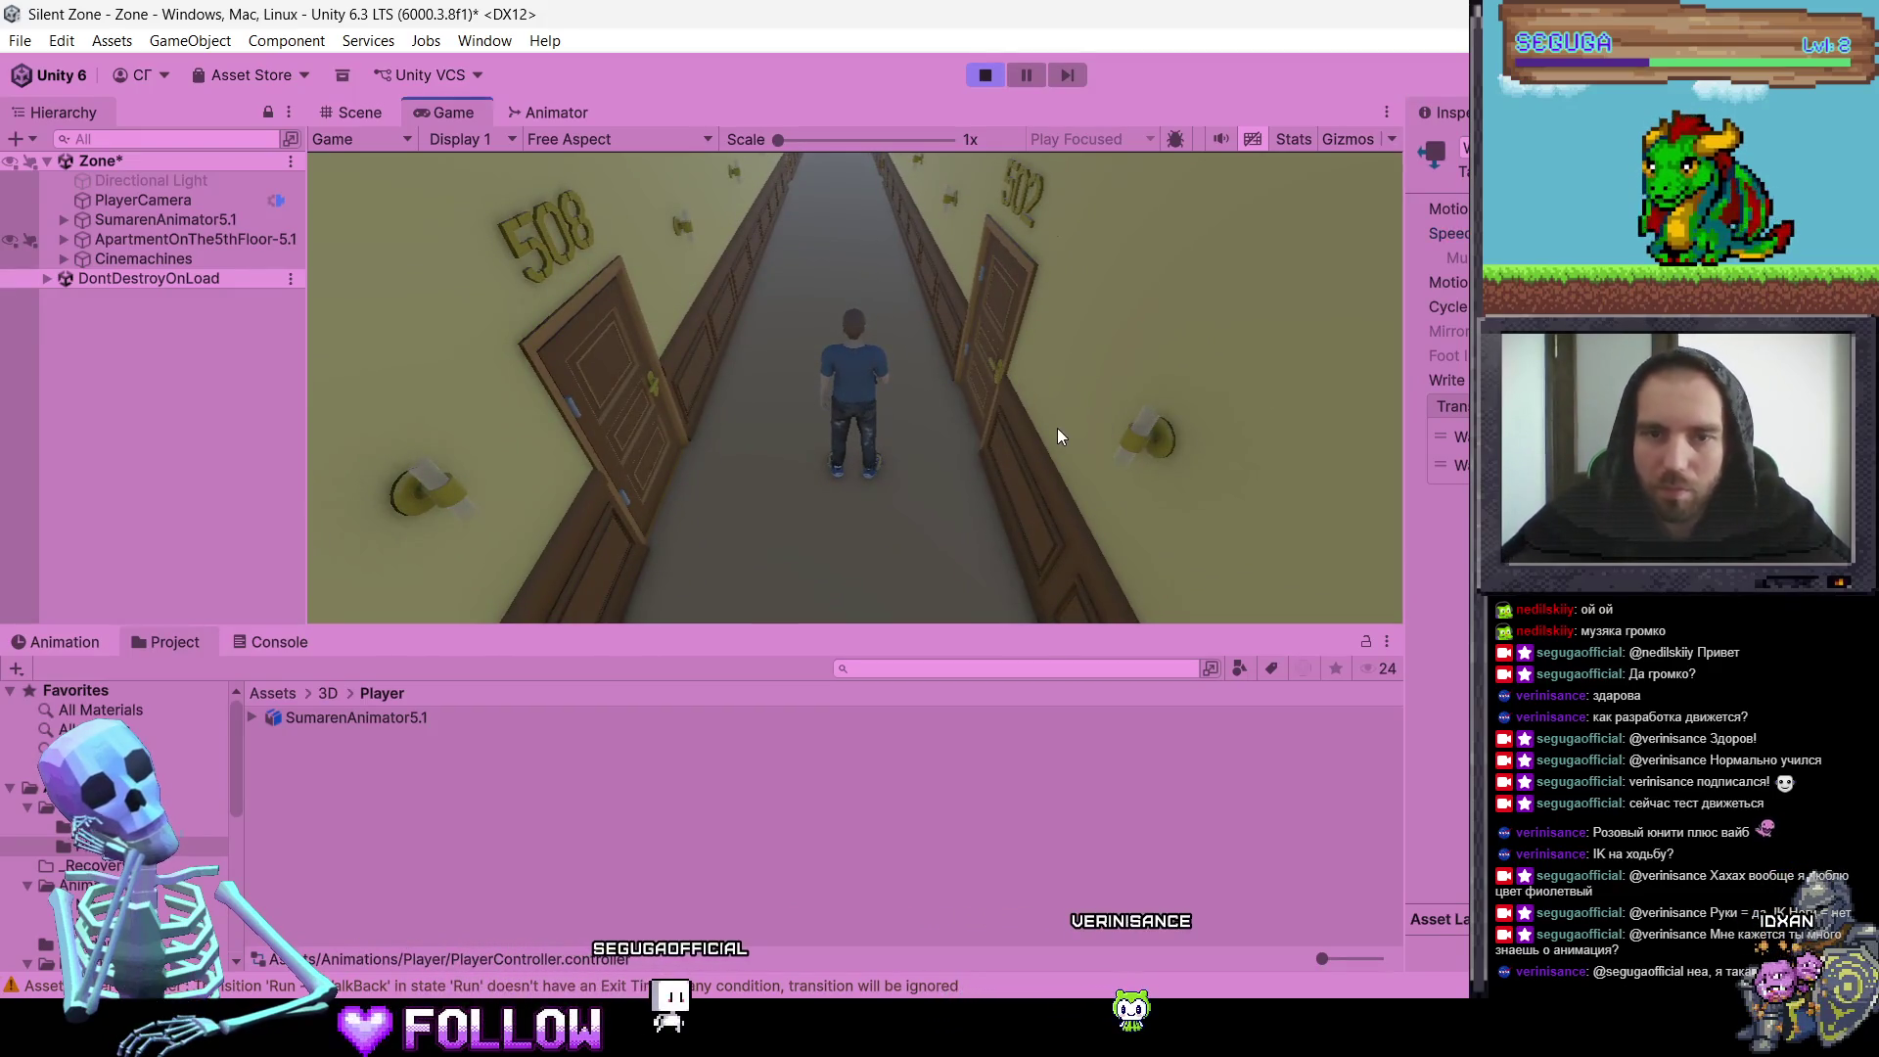
{"action": "key", "text": "w"}
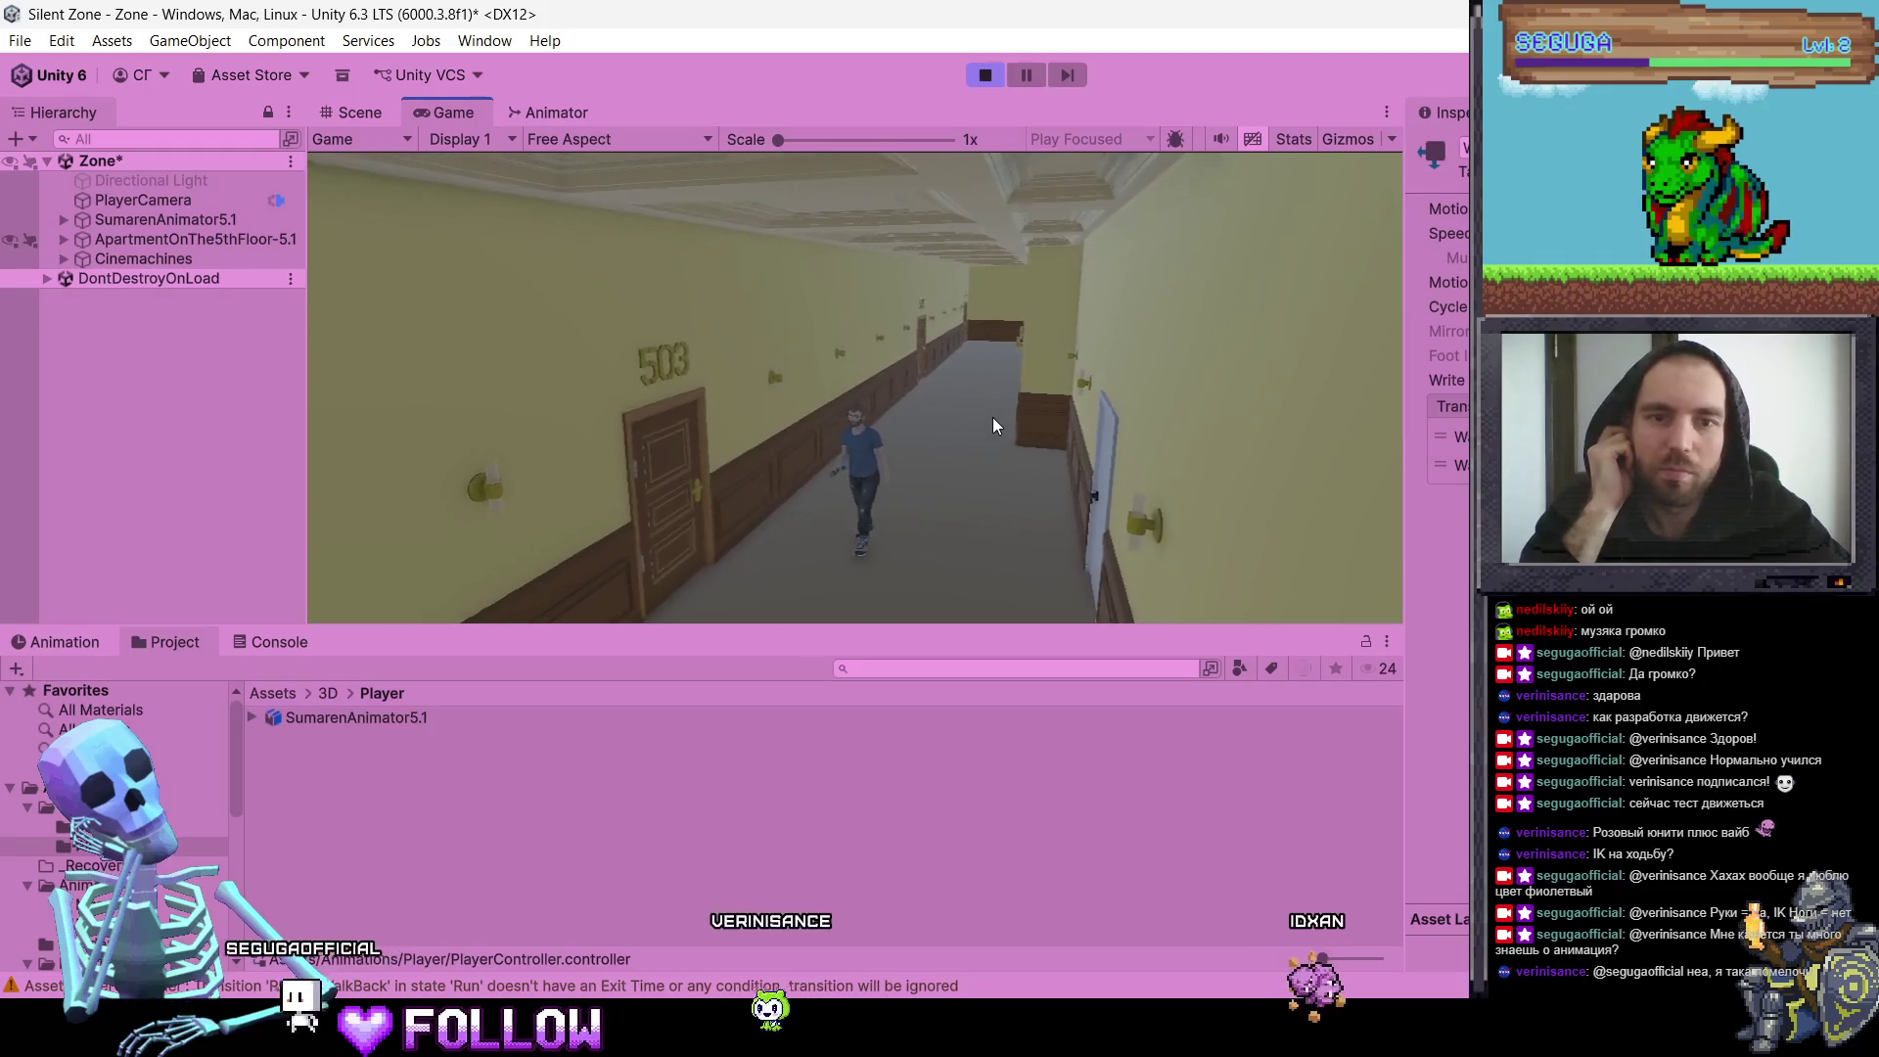
{"action": "left_click", "coordinate": [986, 75]}
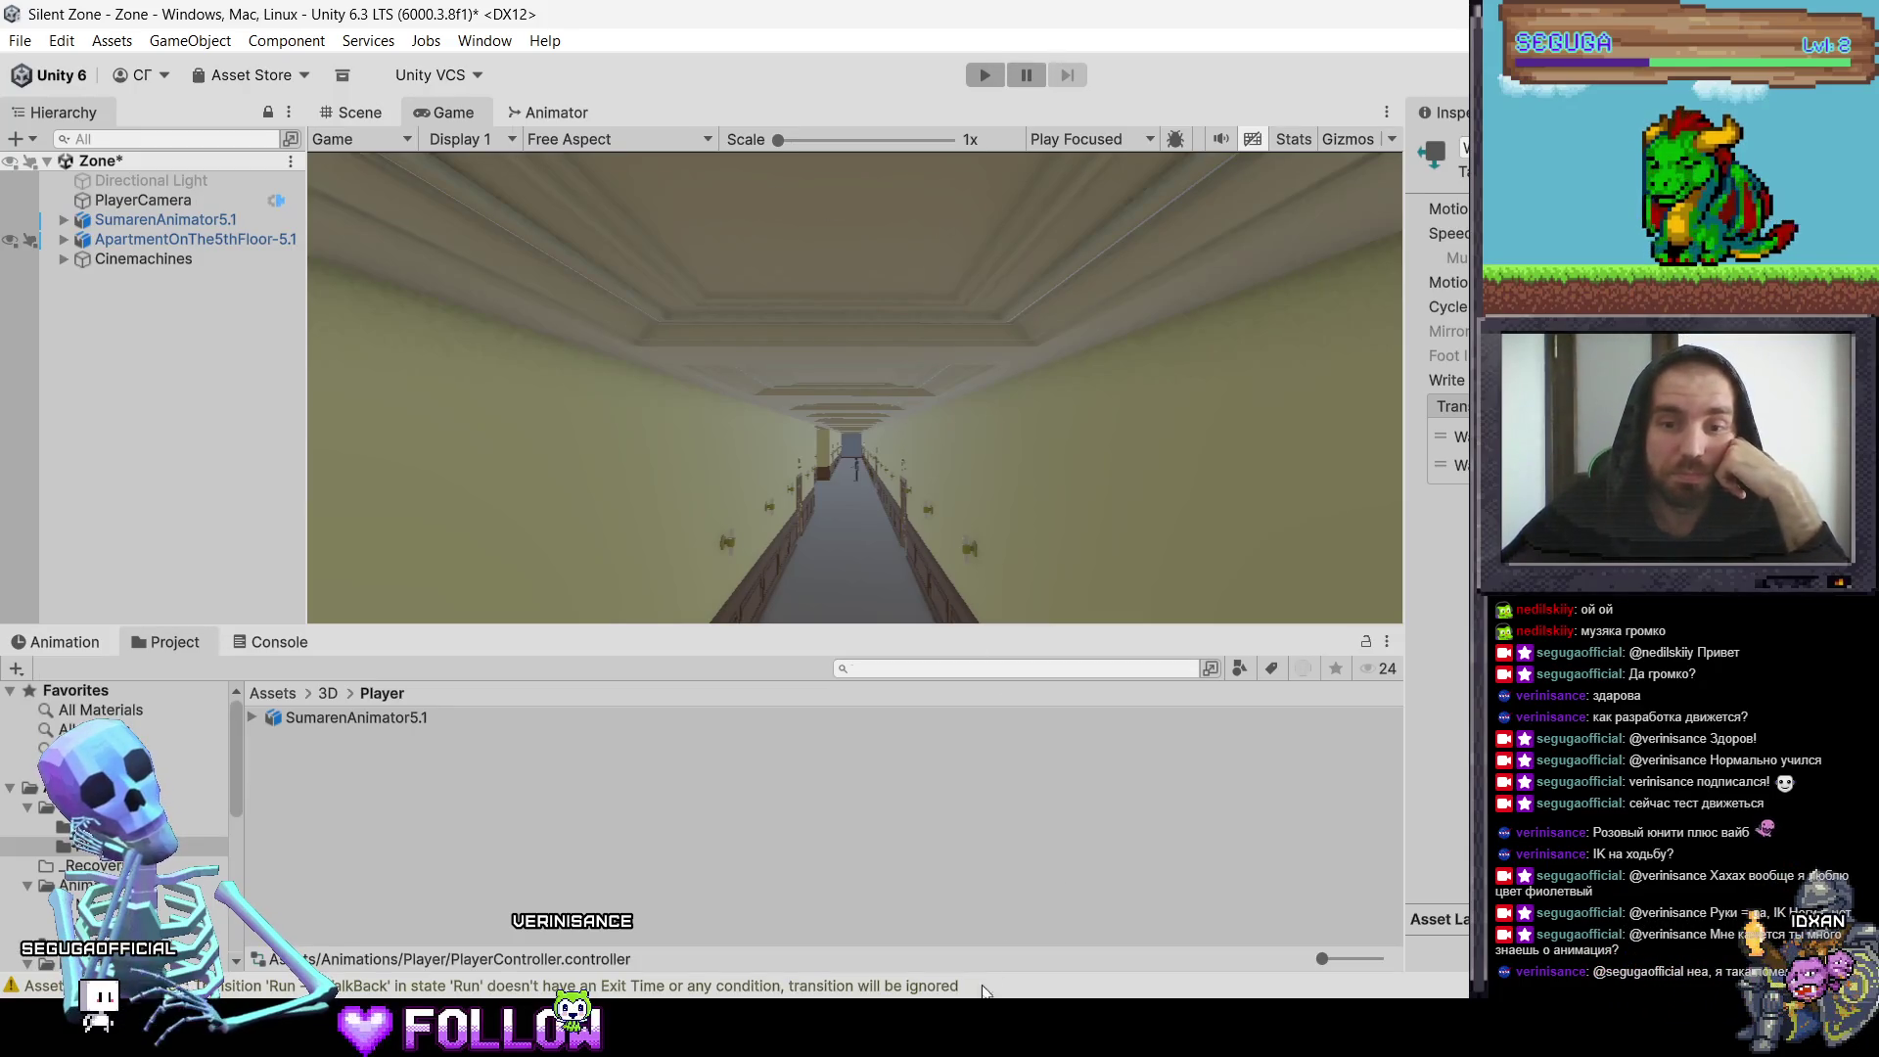
{"action": "left_click", "coordinate": [984, 1019]}
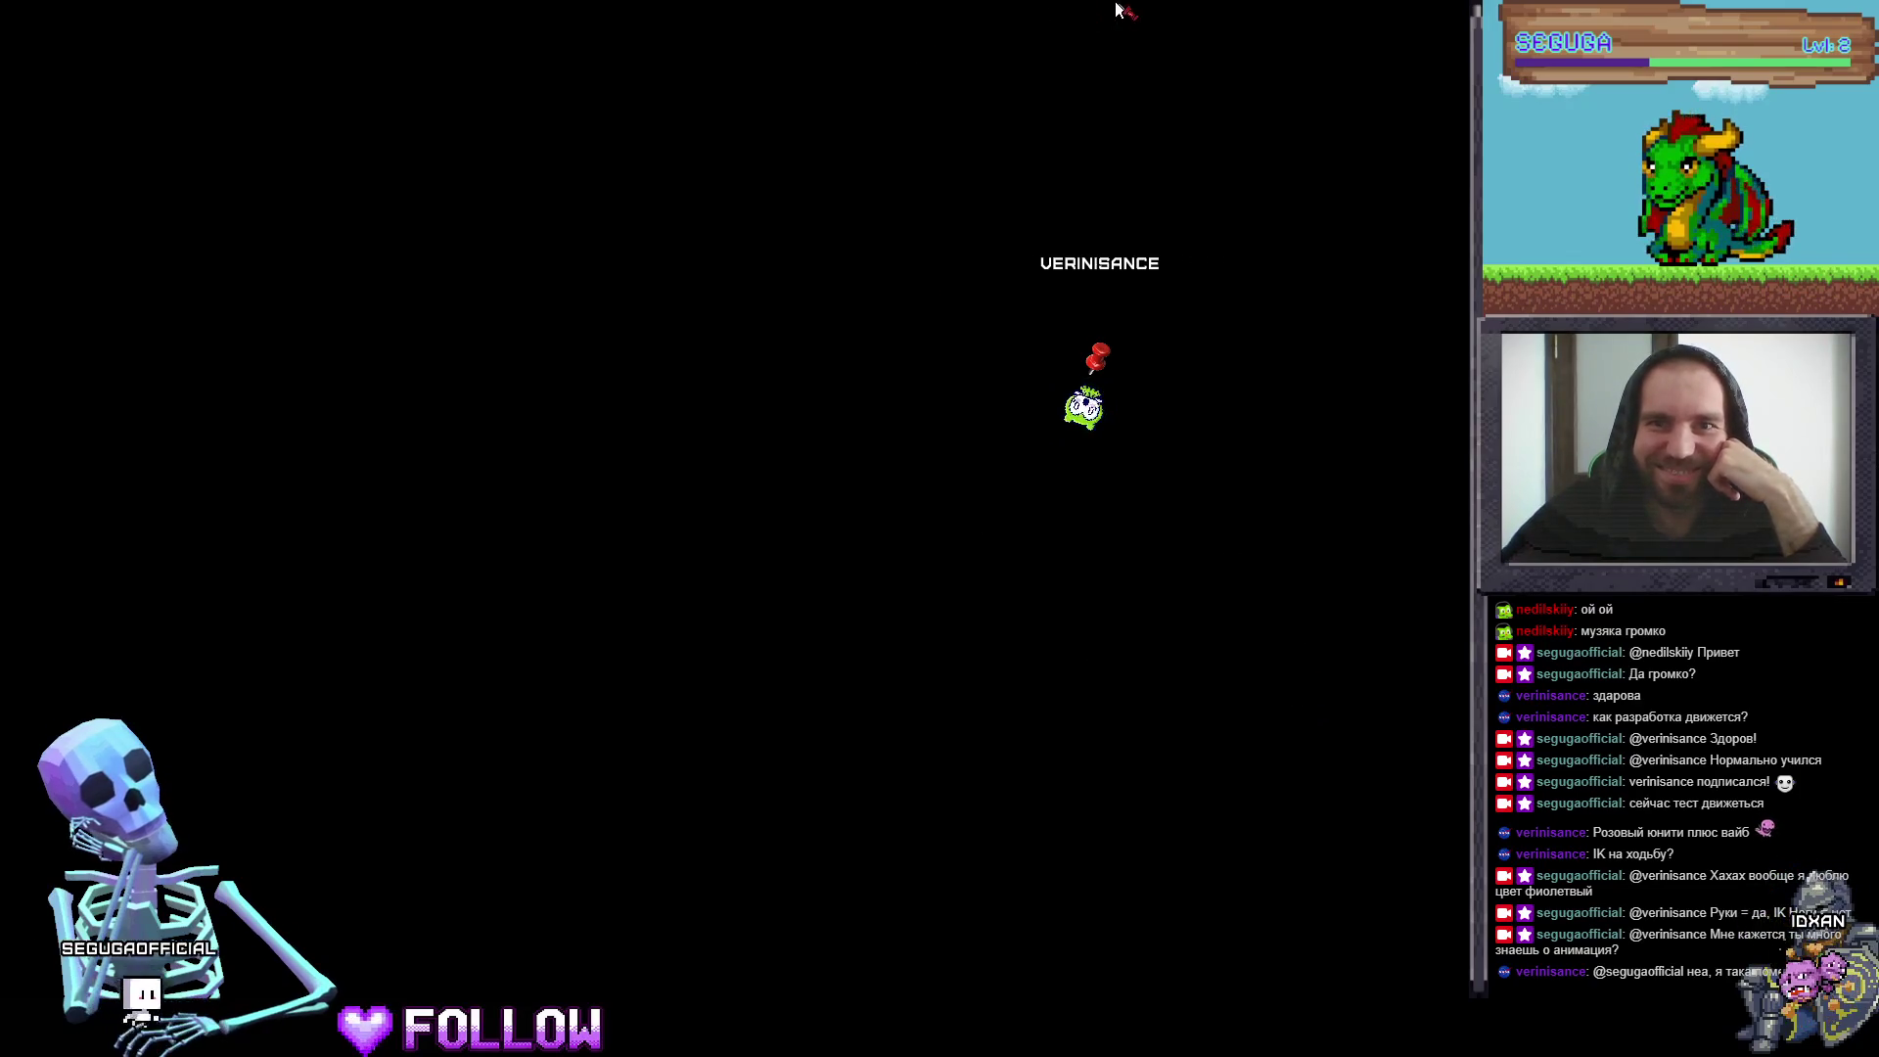
Step: Fling the viewers' avatars and drop two bombs on the stream overlay, then restore Unity
{"action": "mouse_move", "coordinate": [1161, 59]}
{"action": "mouse_move", "coordinate": [1098, 358]}
{"action": "left_mouse_down"}
{"action": "mouse_move", "coordinate": [1204, 525]}
{"action": "mouse_move", "coordinate": [1562, 507]}
{"action": "left_mouse_up"}
{"action": "mouse_move", "coordinate": [1053, 404]}
{"action": "left_mouse_down"}
{"action": "mouse_move", "coordinate": [1187, 503]}
{"action": "mouse_move", "coordinate": [1458, 605]}
{"action": "left_mouse_up"}
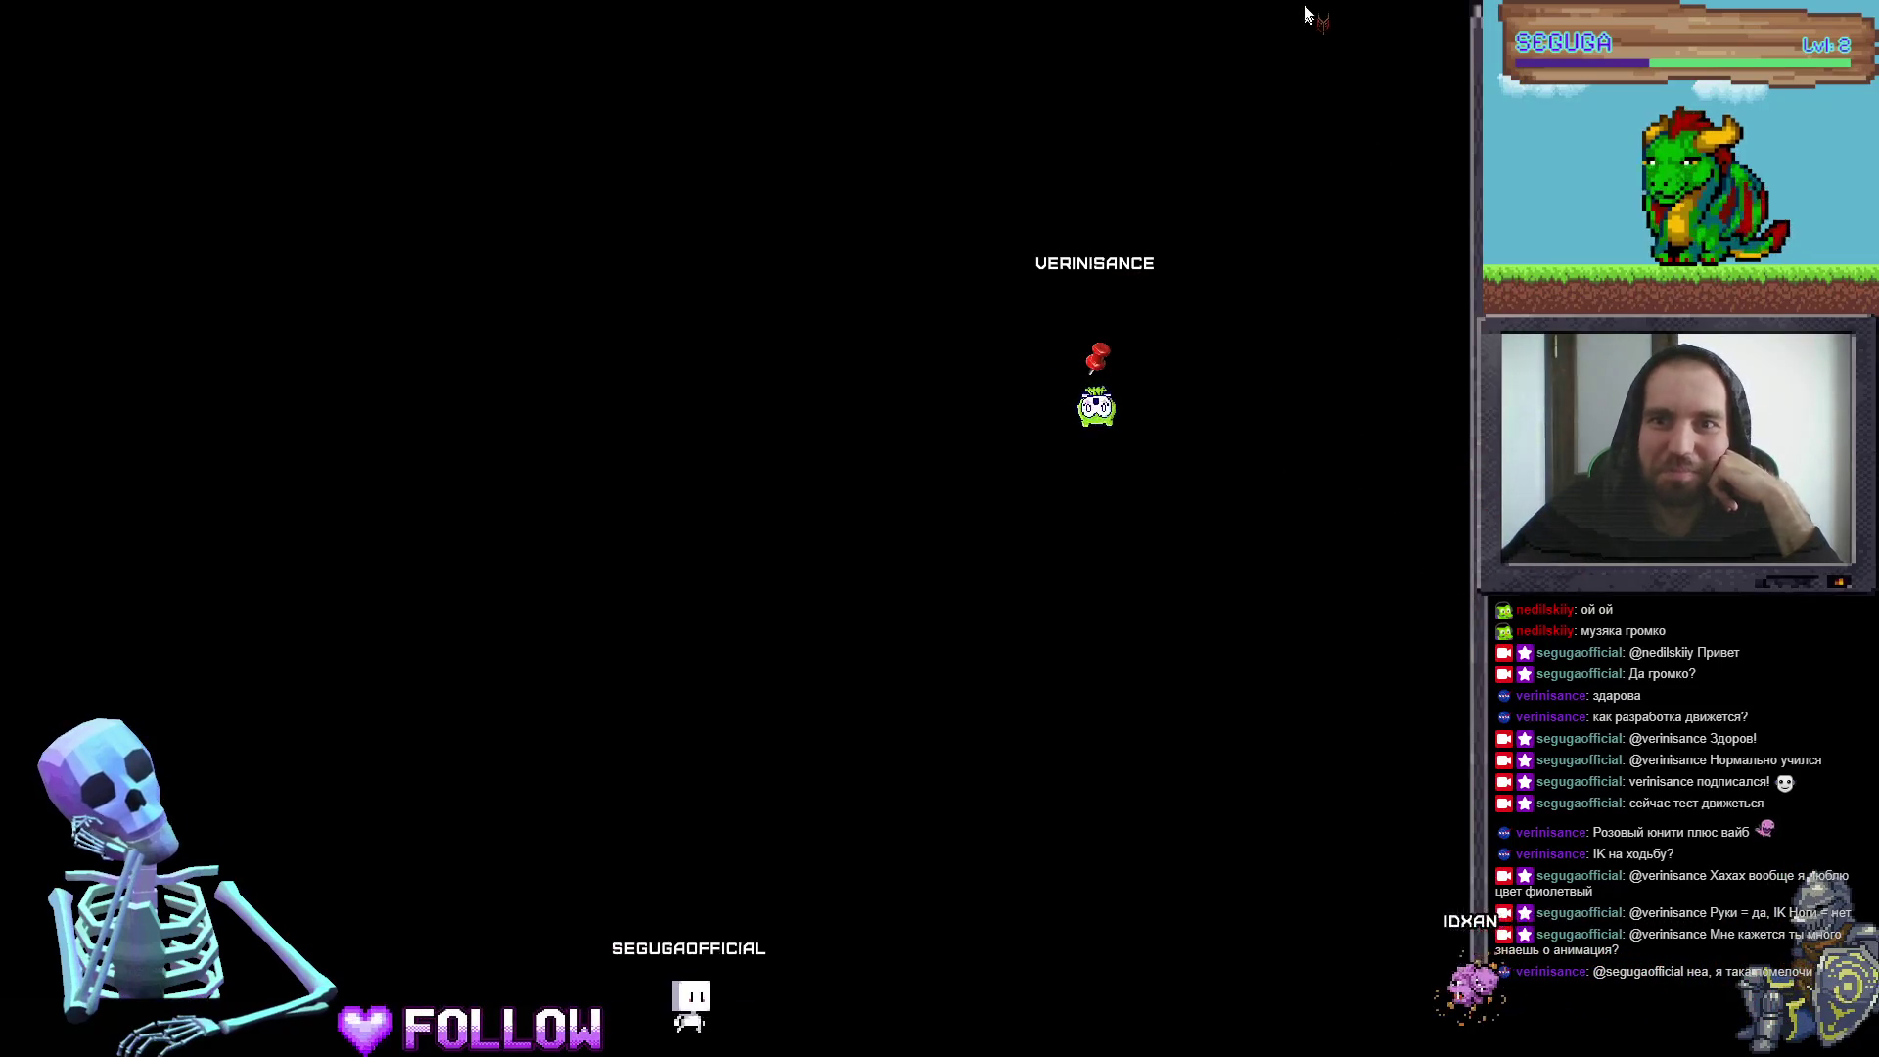
{"action": "mouse_move", "coordinate": [1465, 59]}
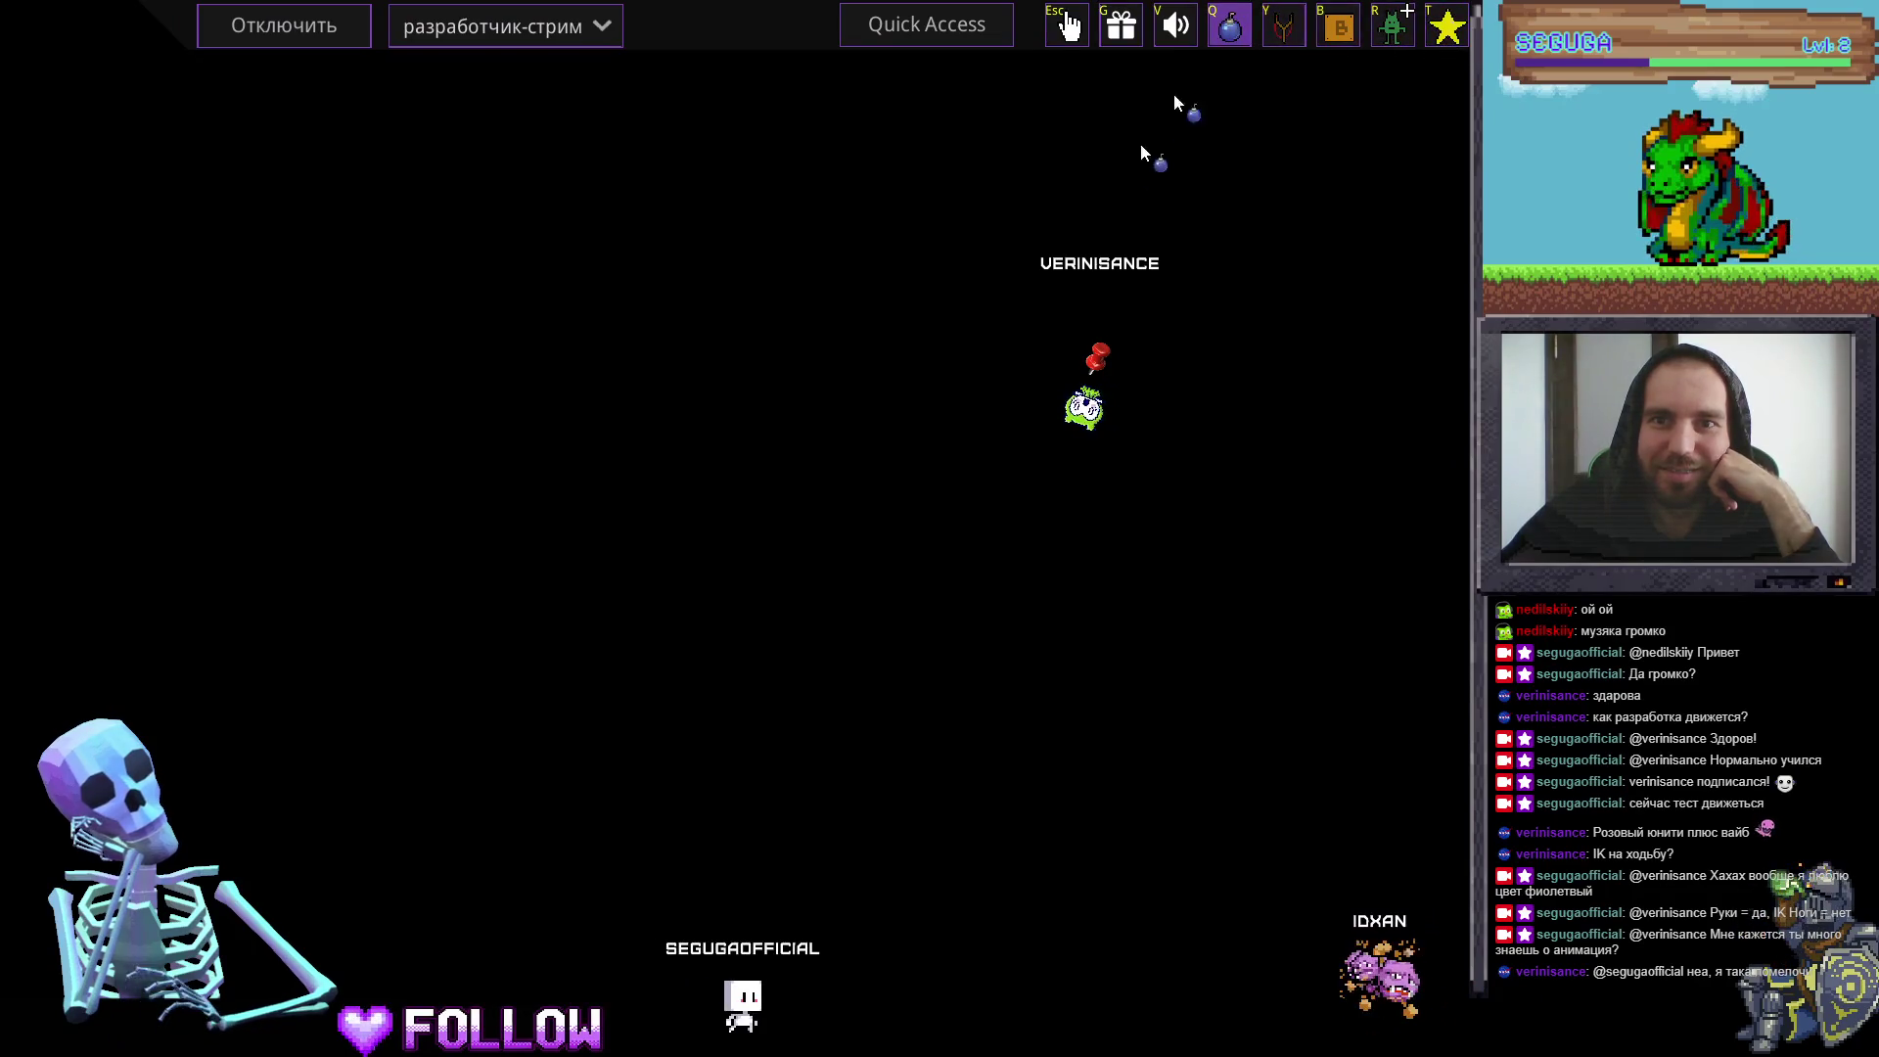
{"action": "left_click", "coordinate": [1102, 161]}
{"action": "mouse_move", "coordinate": [1275, 9]}
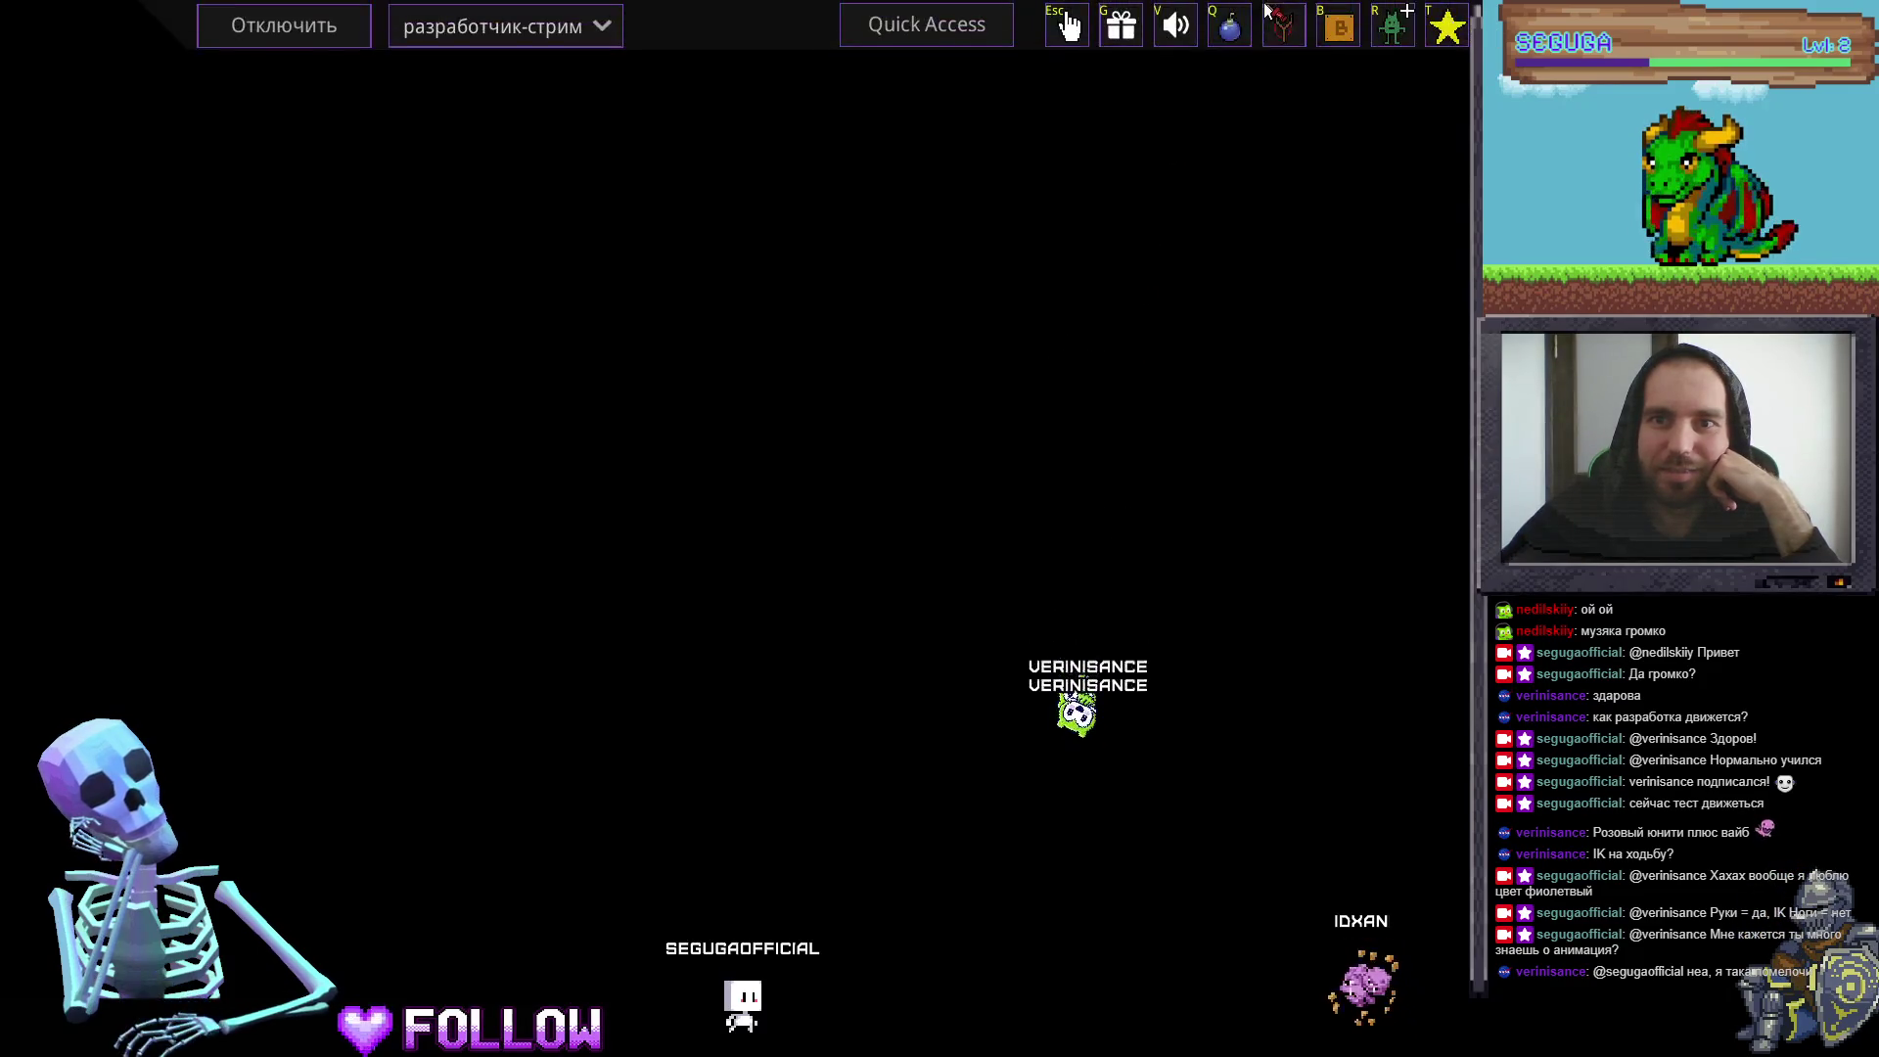
{"action": "left_click", "coordinate": [989, 842]}
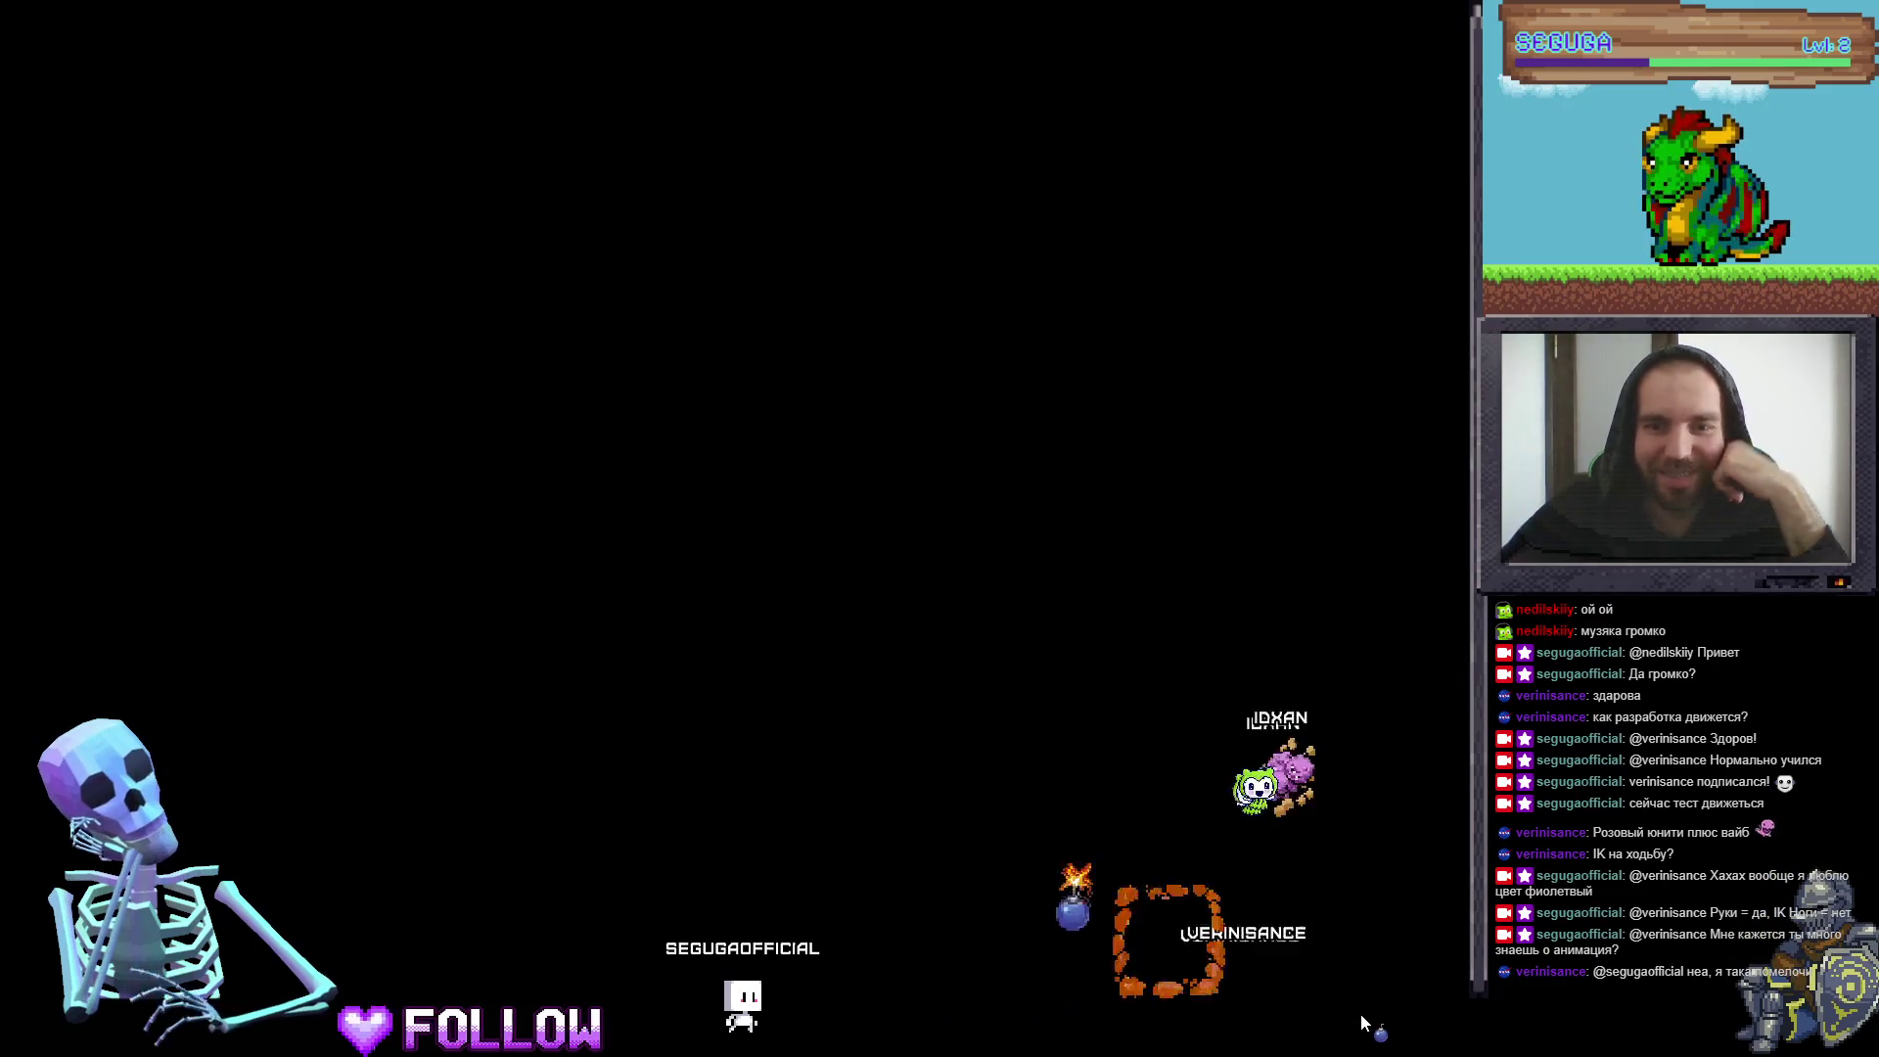
{"action": "mouse_move", "coordinate": [1074, 75]}
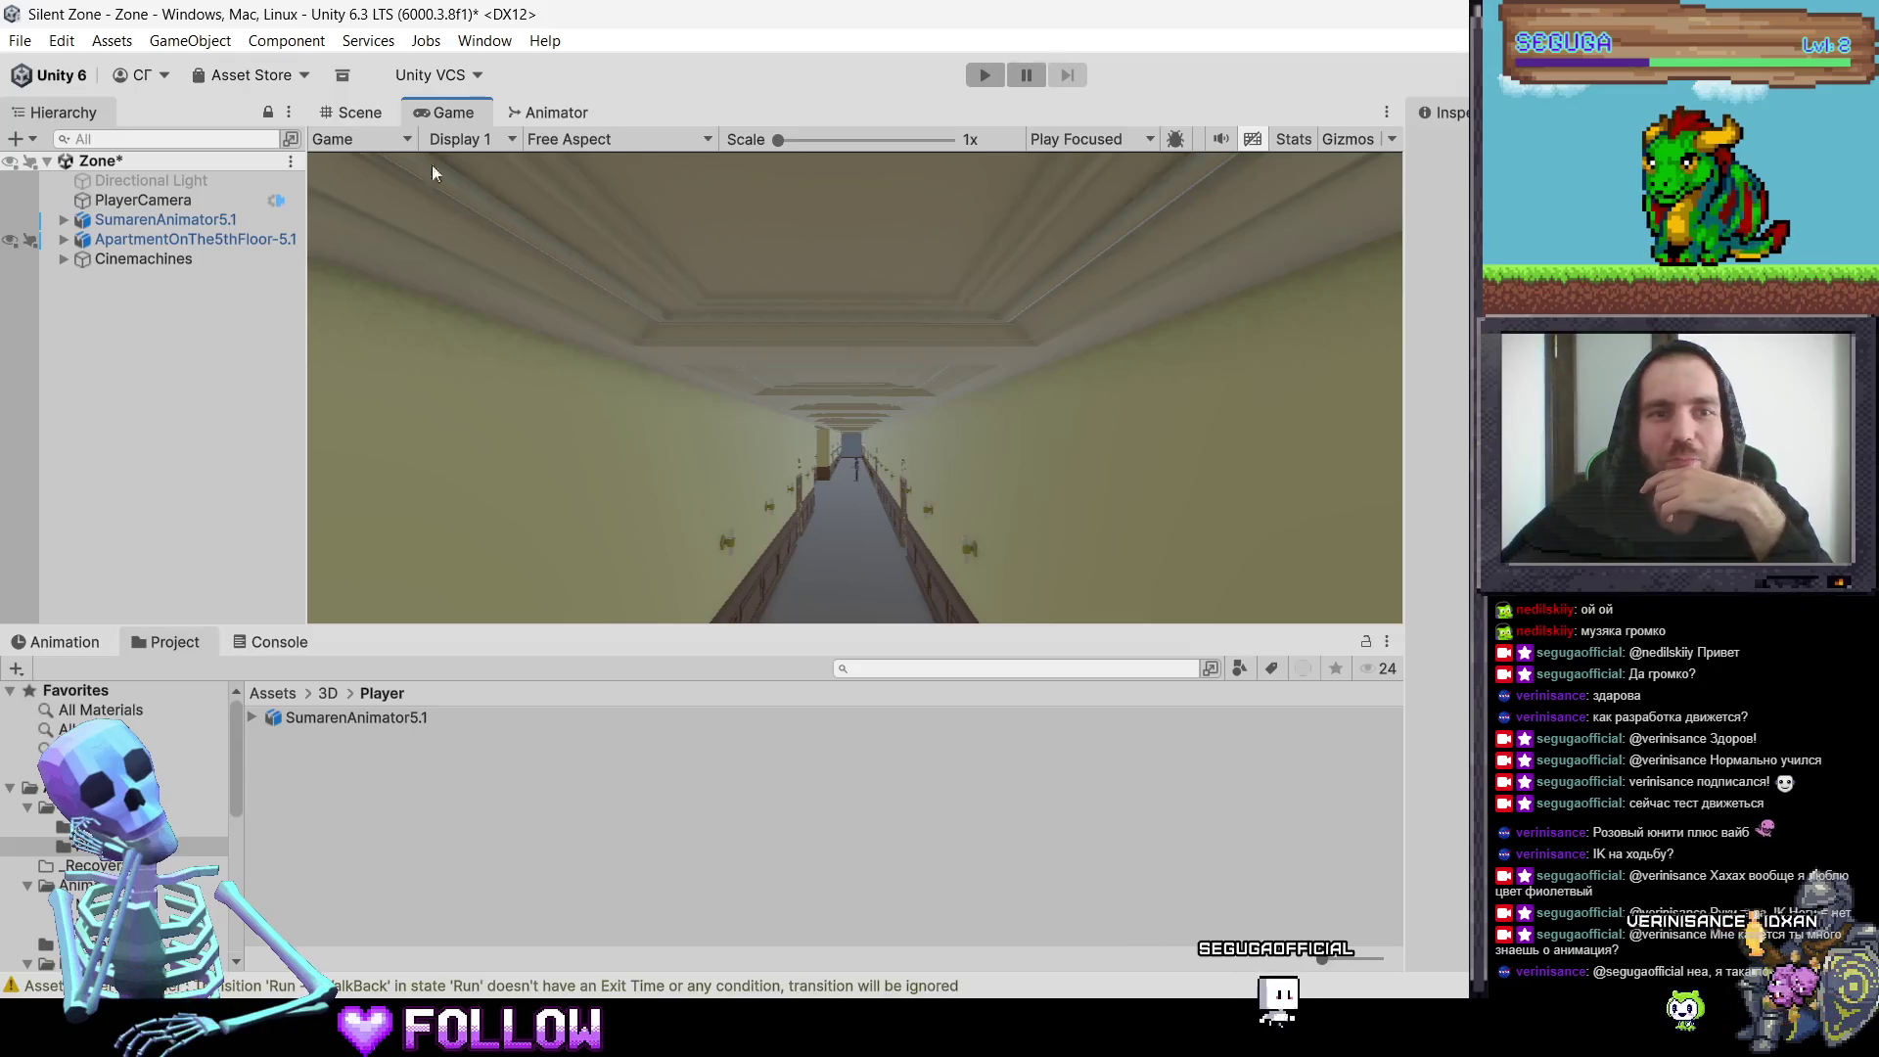
Step: Switch to the Scene view and frame the SumarenAnimator5.1 character
{"action": "left_click", "coordinate": [353, 113]}
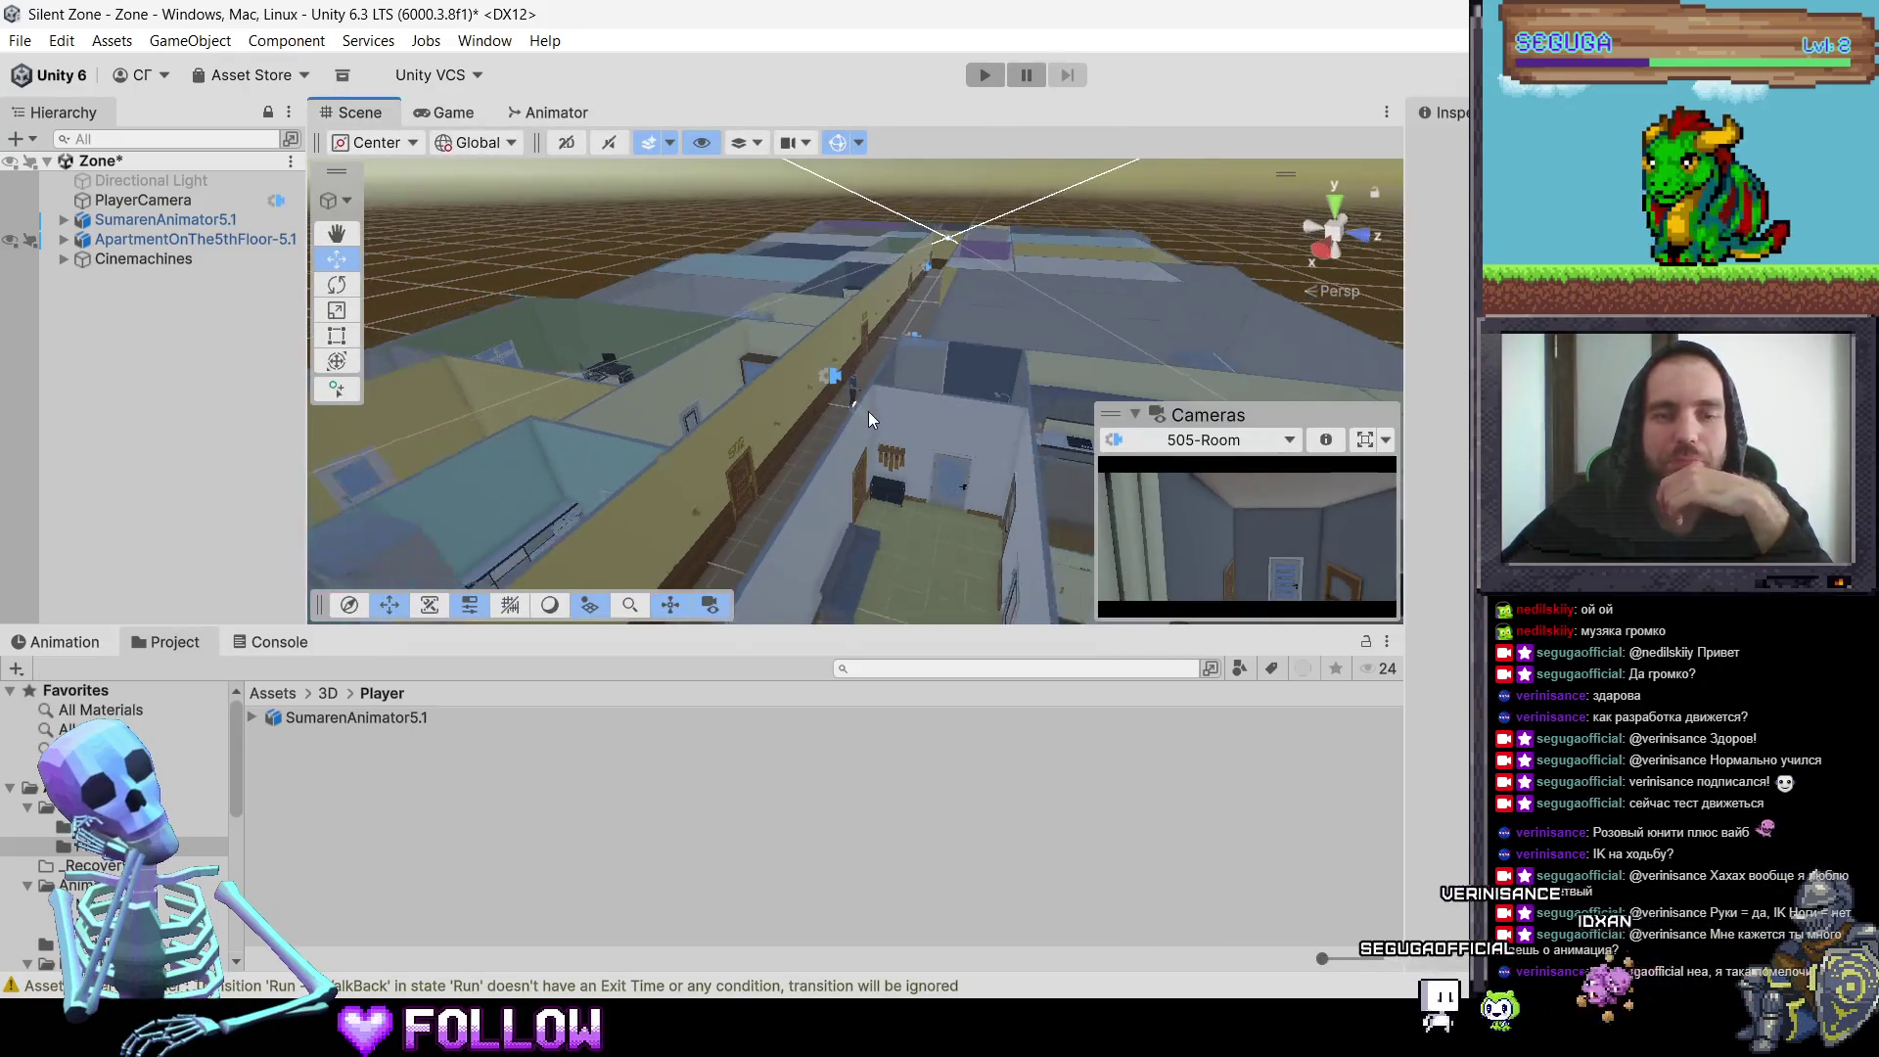
{"action": "scroll", "coordinate": [880, 424], "scroll_direction": "down", "scroll_amount": 3}
{"action": "scroll", "coordinate": [879, 425], "scroll_direction": "up", "scroll_amount": 3}
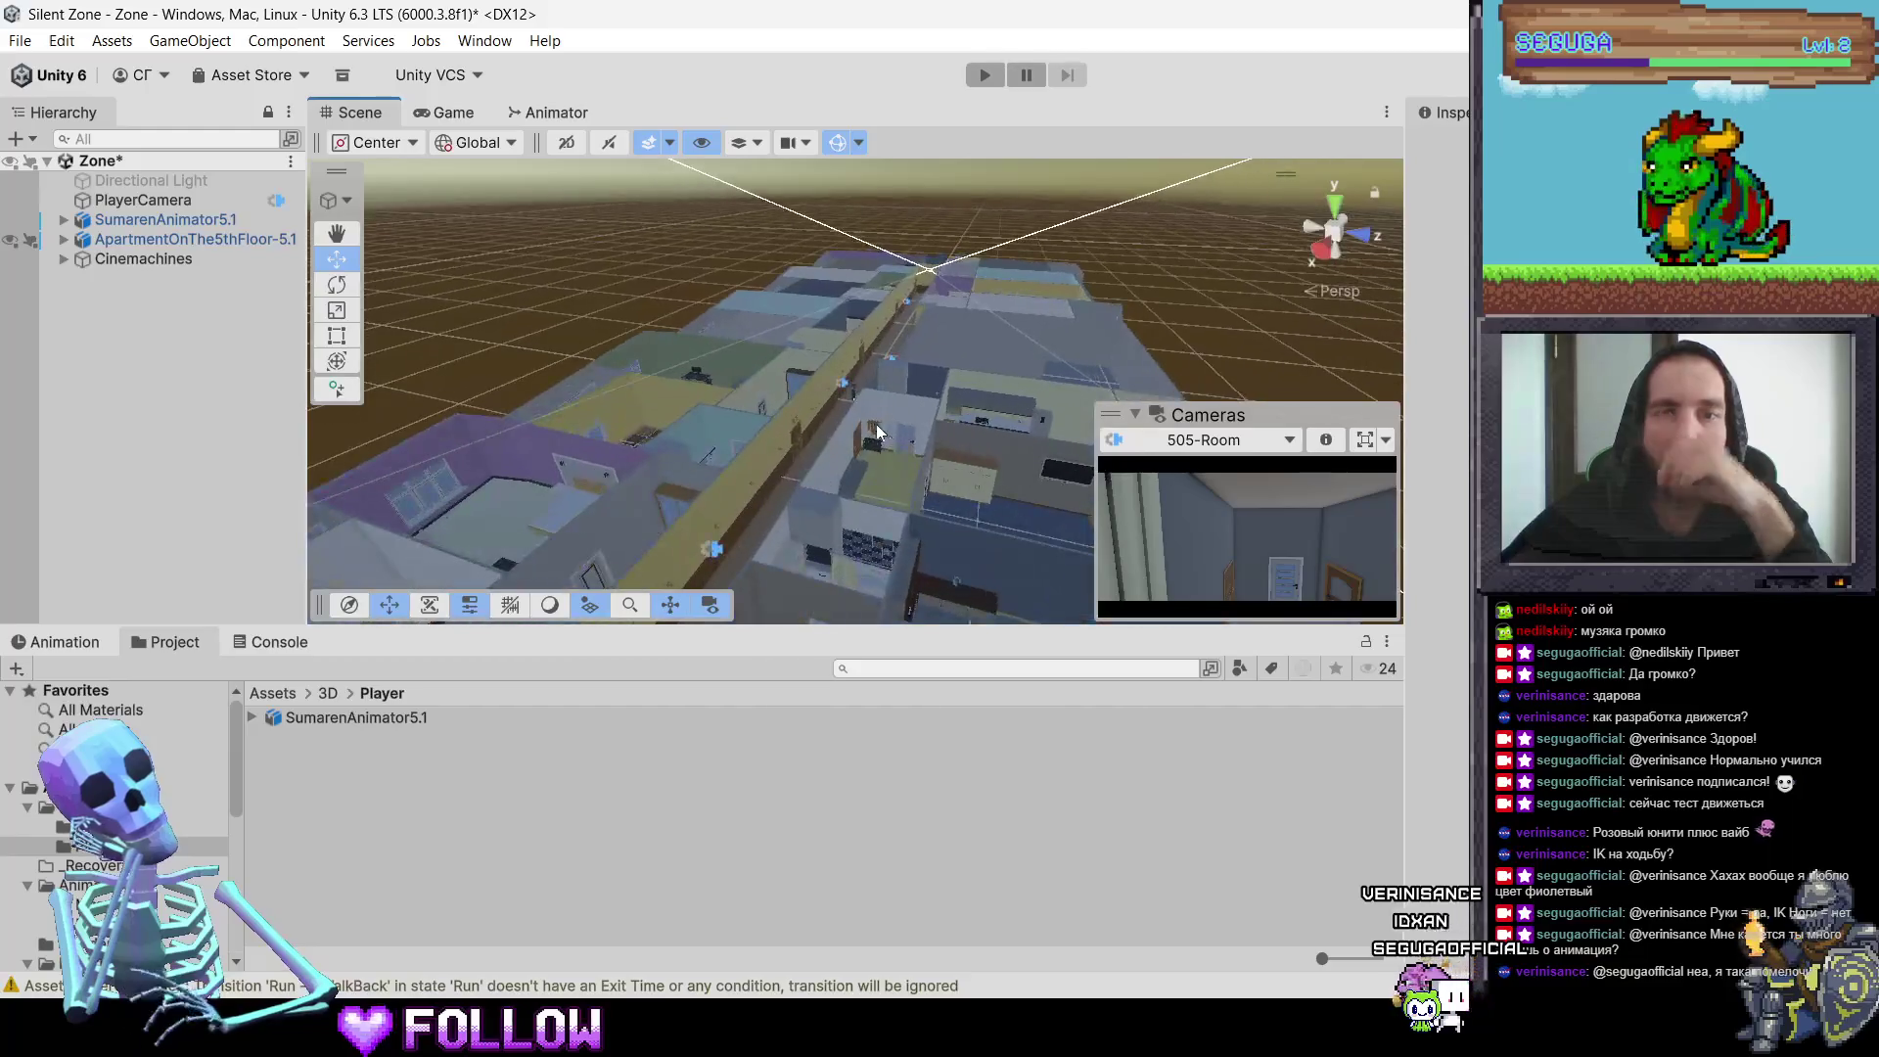
{"action": "scroll", "coordinate": [861, 421], "scroll_direction": "up", "scroll_amount": 3}
{"action": "left_click", "coordinate": [145, 219]}
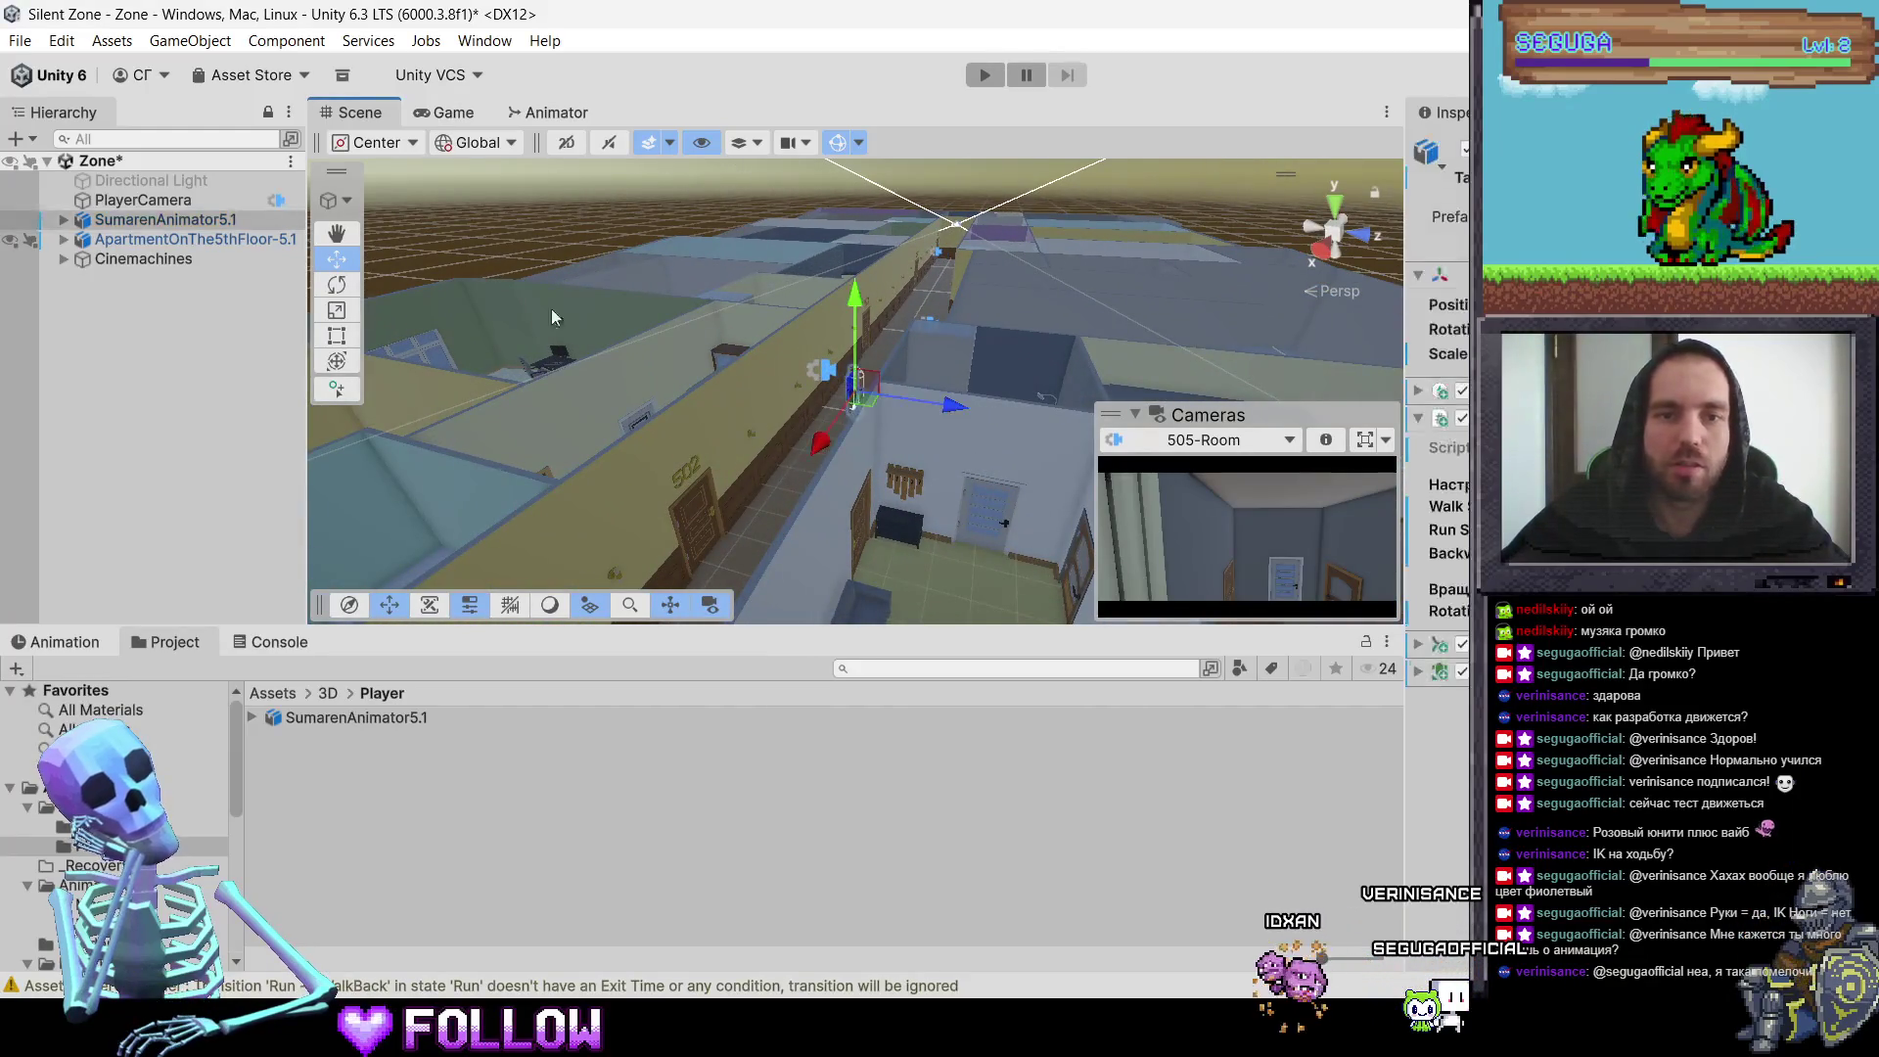
{"action": "double_click", "coordinate": [145, 219]}
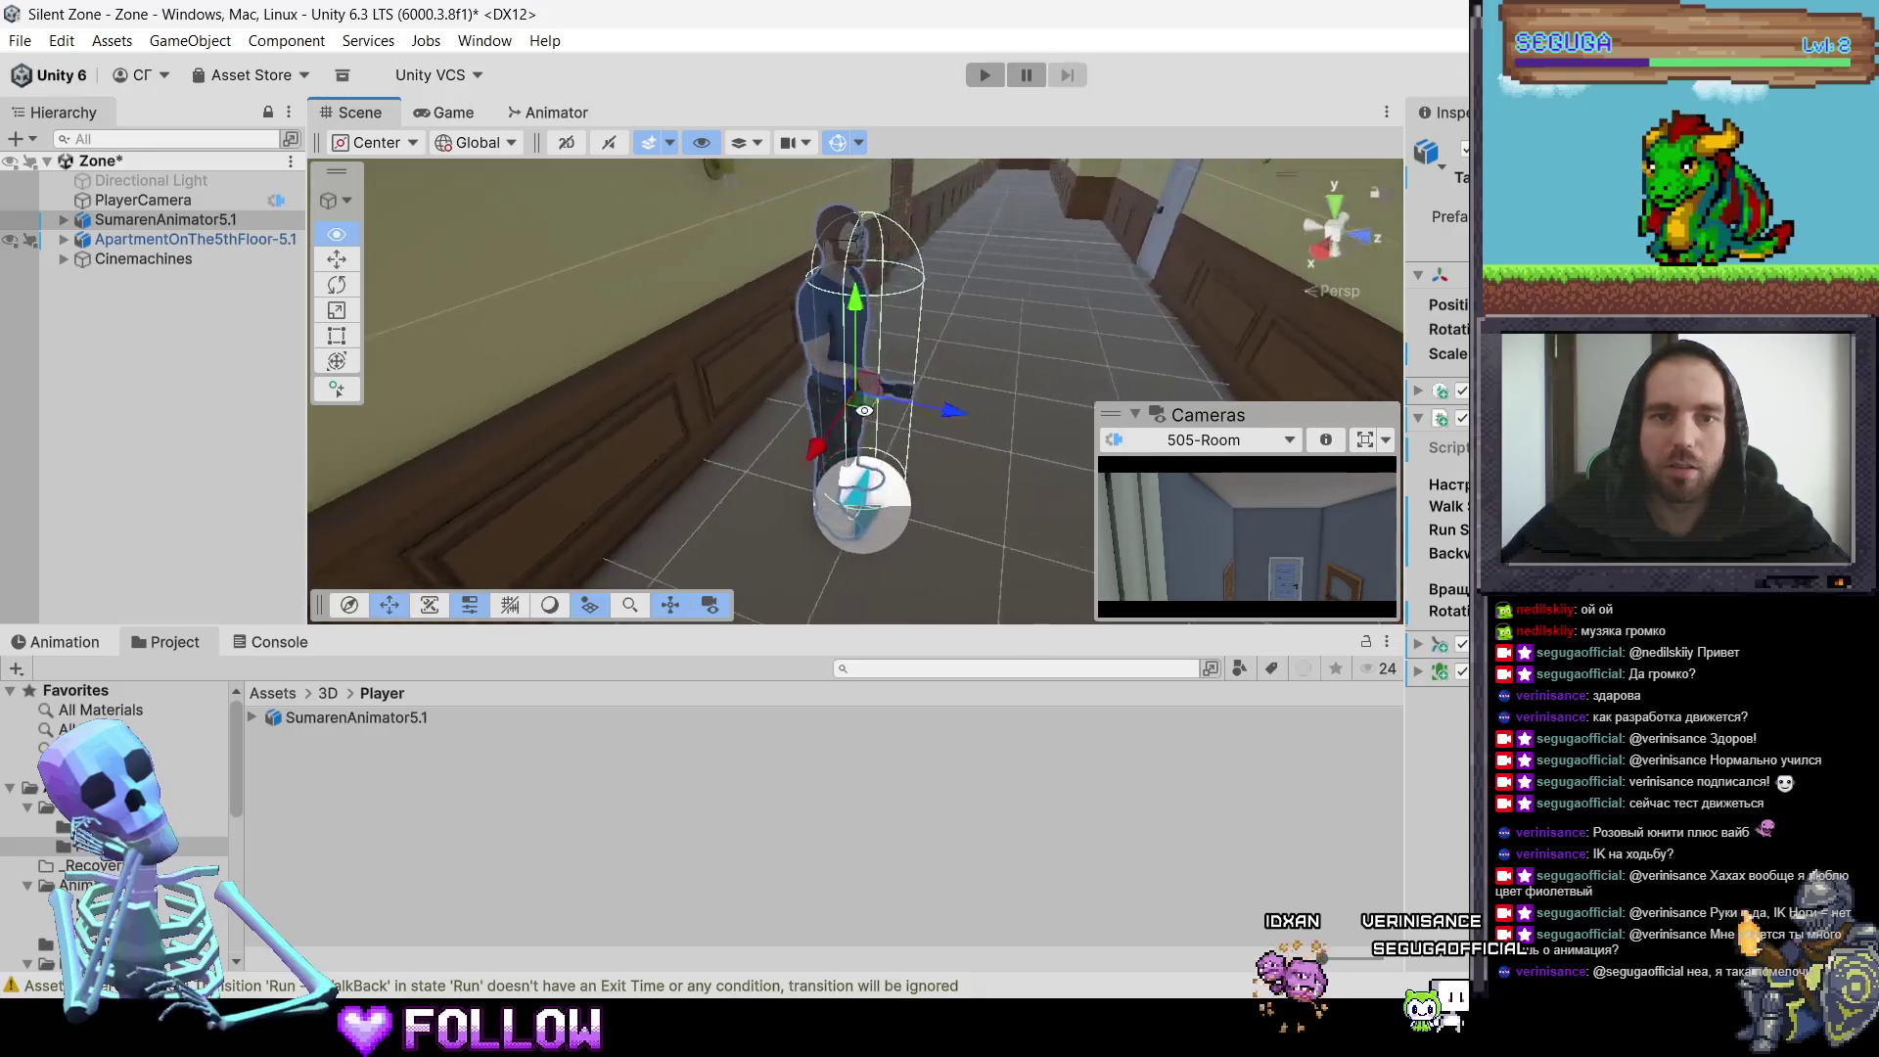
Step: Add a Point Light to the scene, then delete it
{"action": "left_click", "coordinate": [26, 138]}
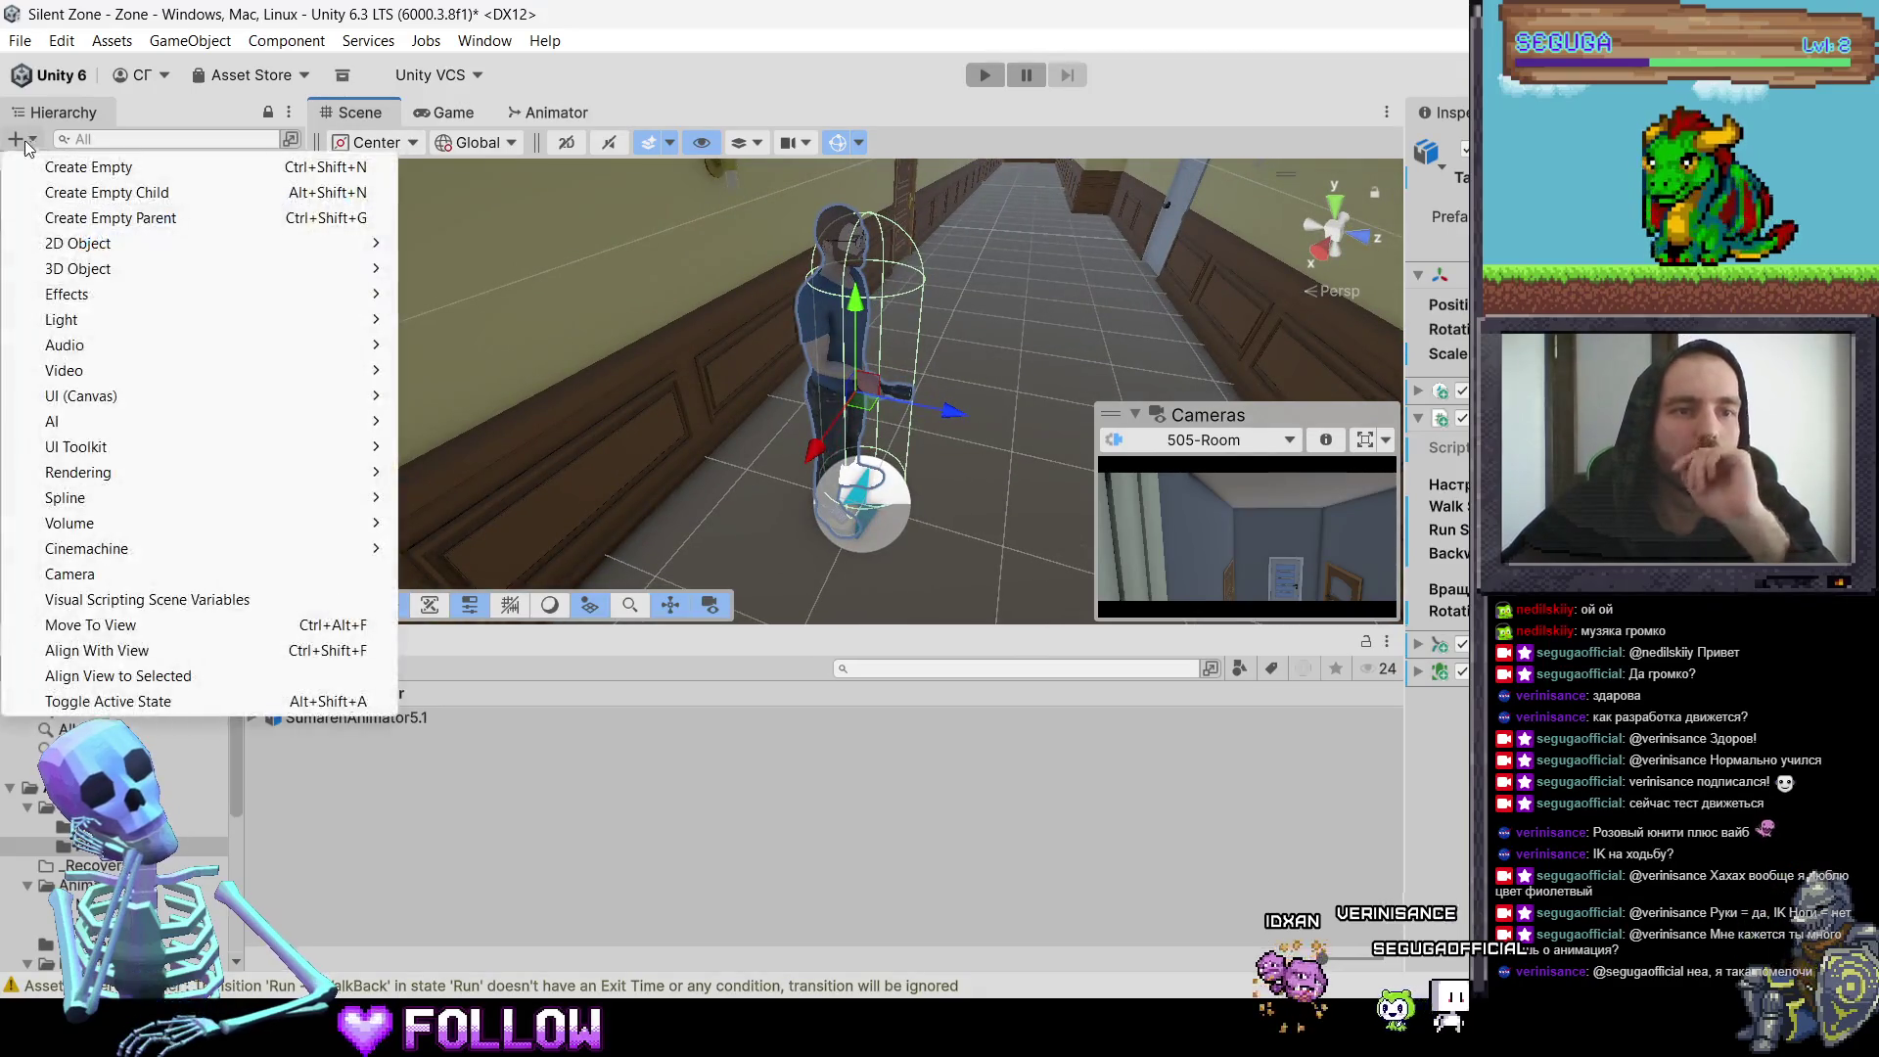
{"action": "mouse_move", "coordinate": [156, 323]}
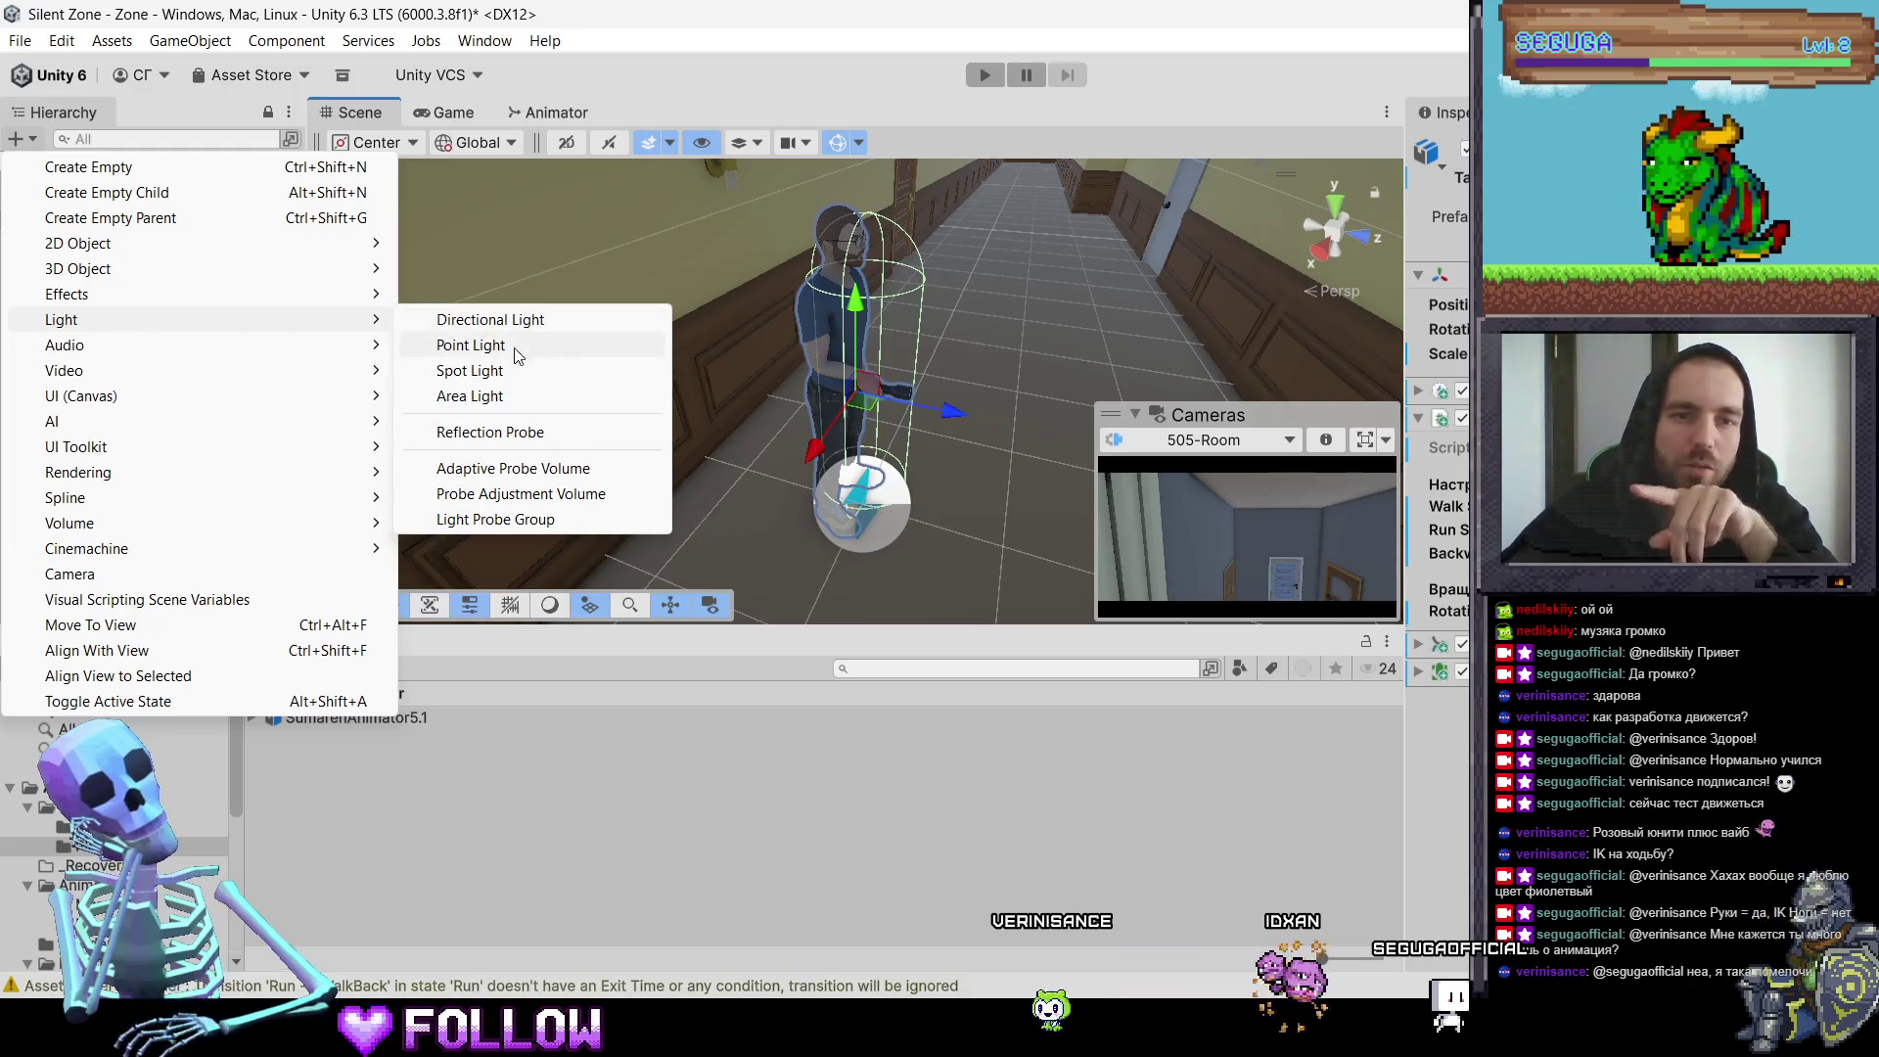
{"action": "left_click", "coordinate": [470, 346]}
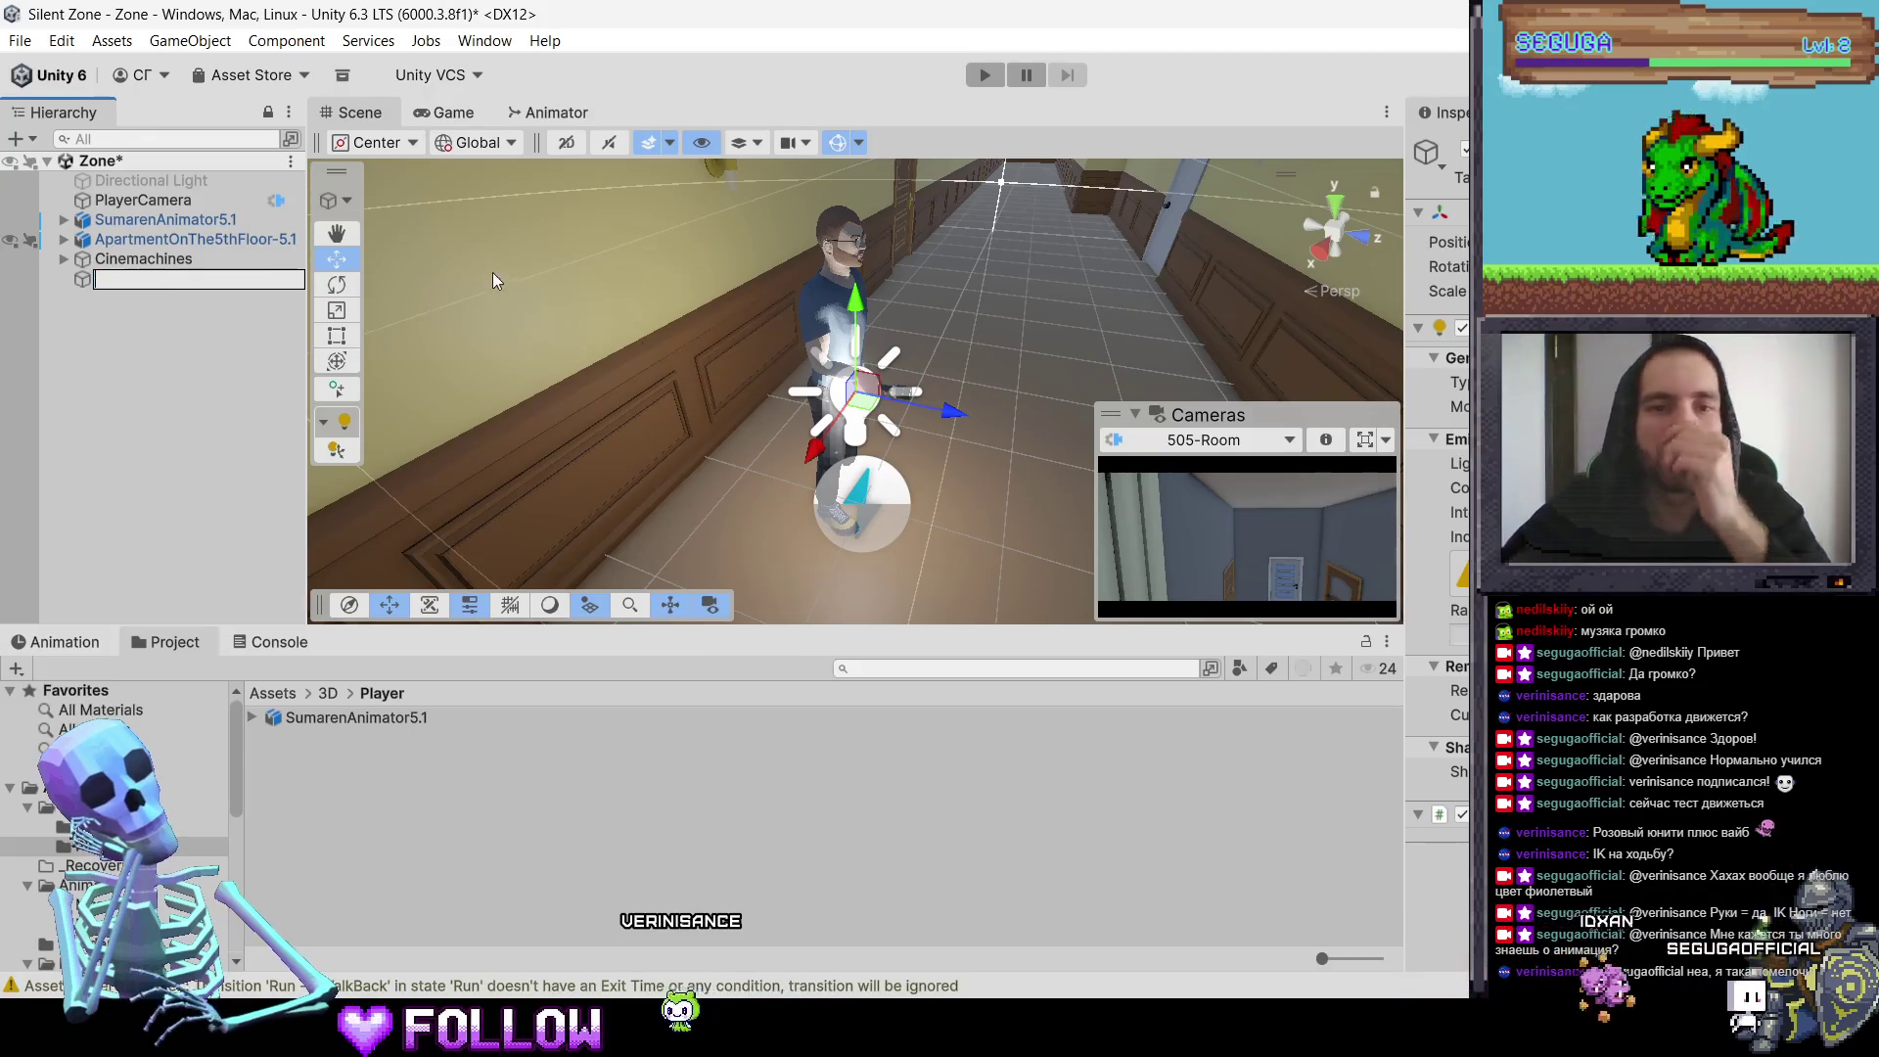
{"action": "left_click", "coordinate": [186, 319]}
{"action": "left_click", "coordinate": [184, 288]}
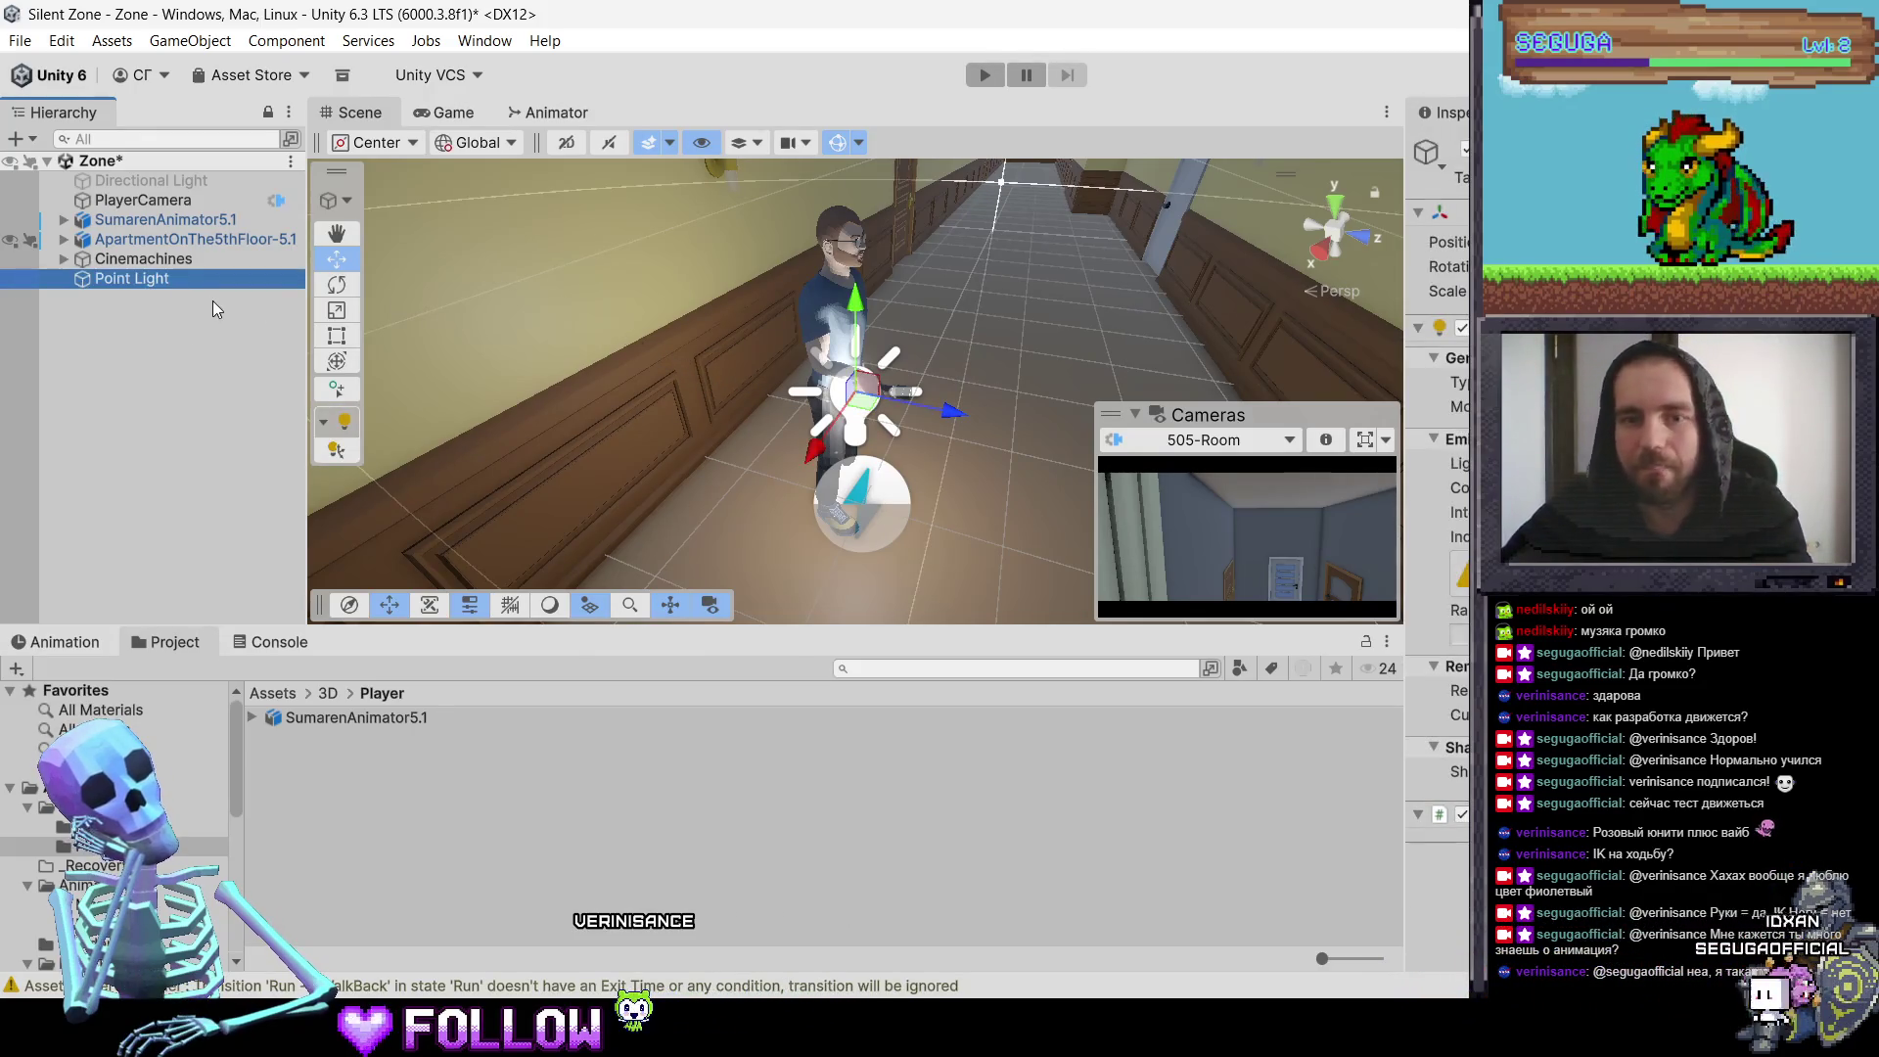
{"action": "key", "text": "Delete"}
Step: Add a spot light and rename it FlashlightLight
{"action": "left_click", "coordinate": [16, 138]}
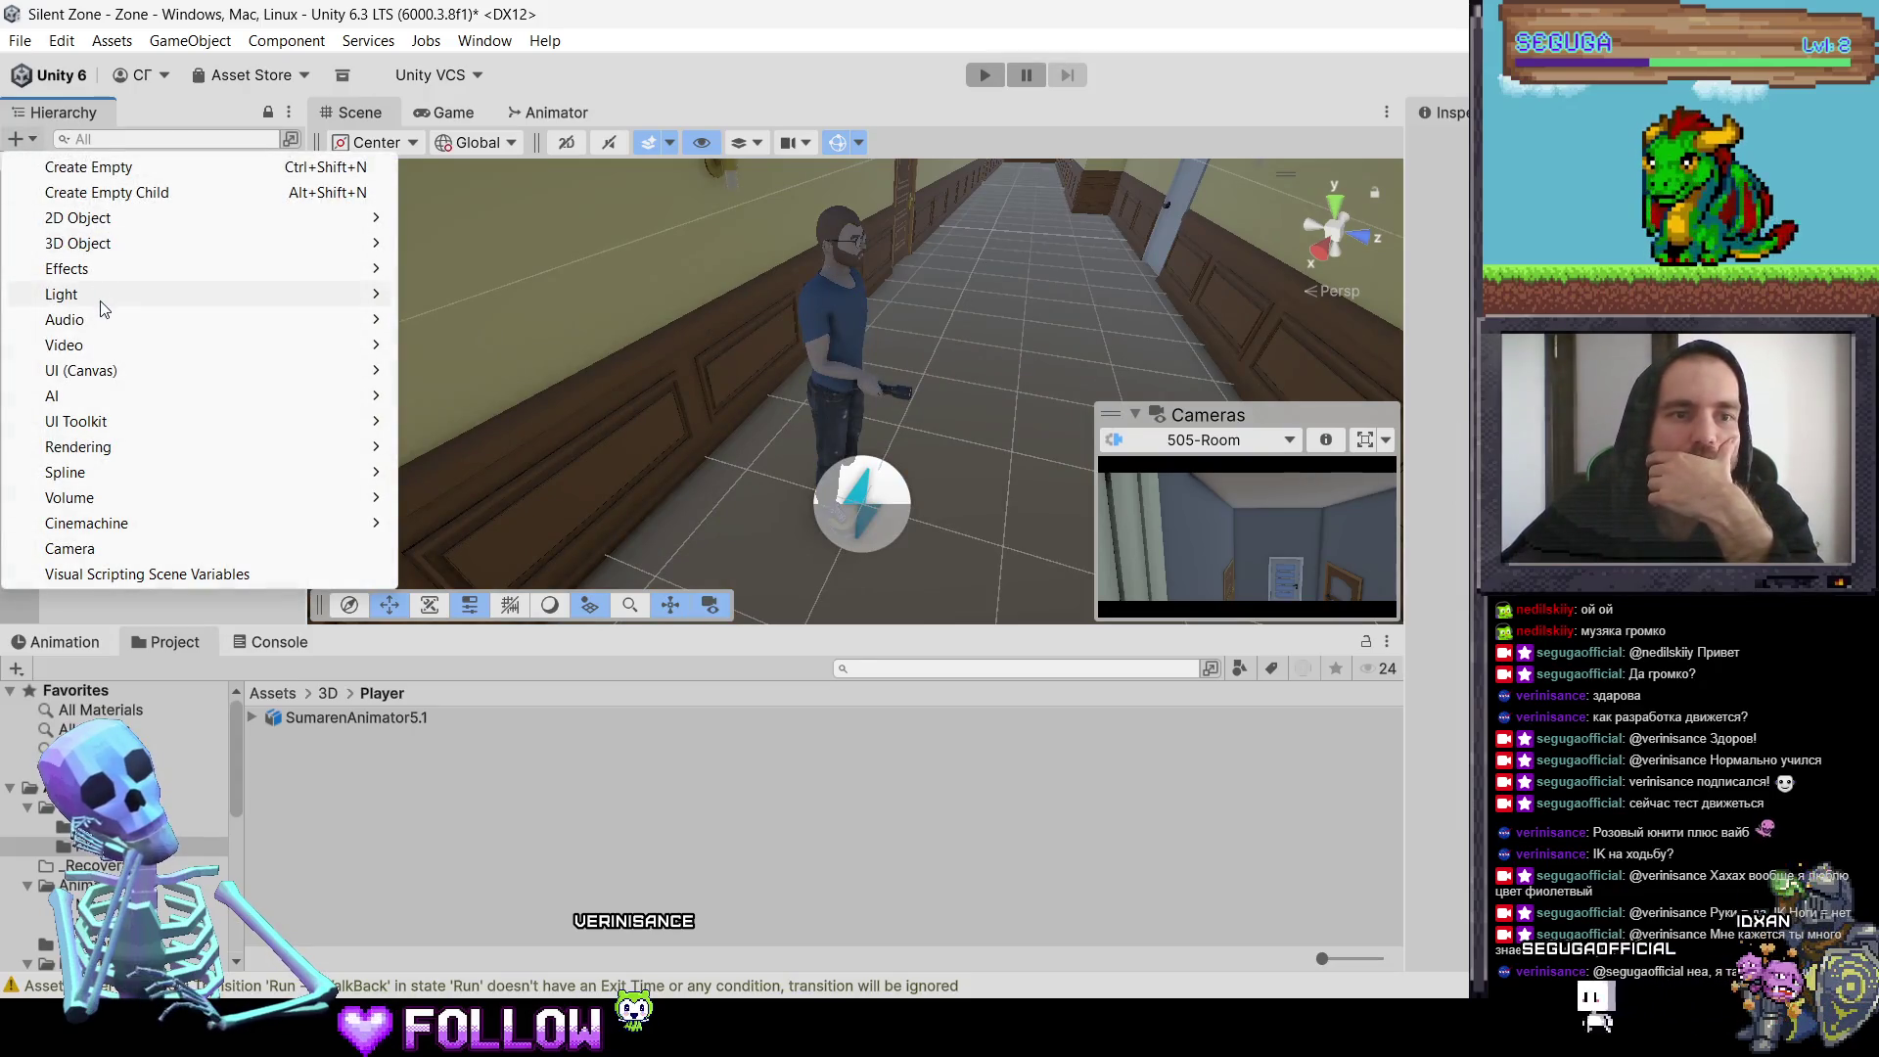
{"action": "mouse_move", "coordinate": [105, 309]}
{"action": "left_click", "coordinate": [541, 357]}
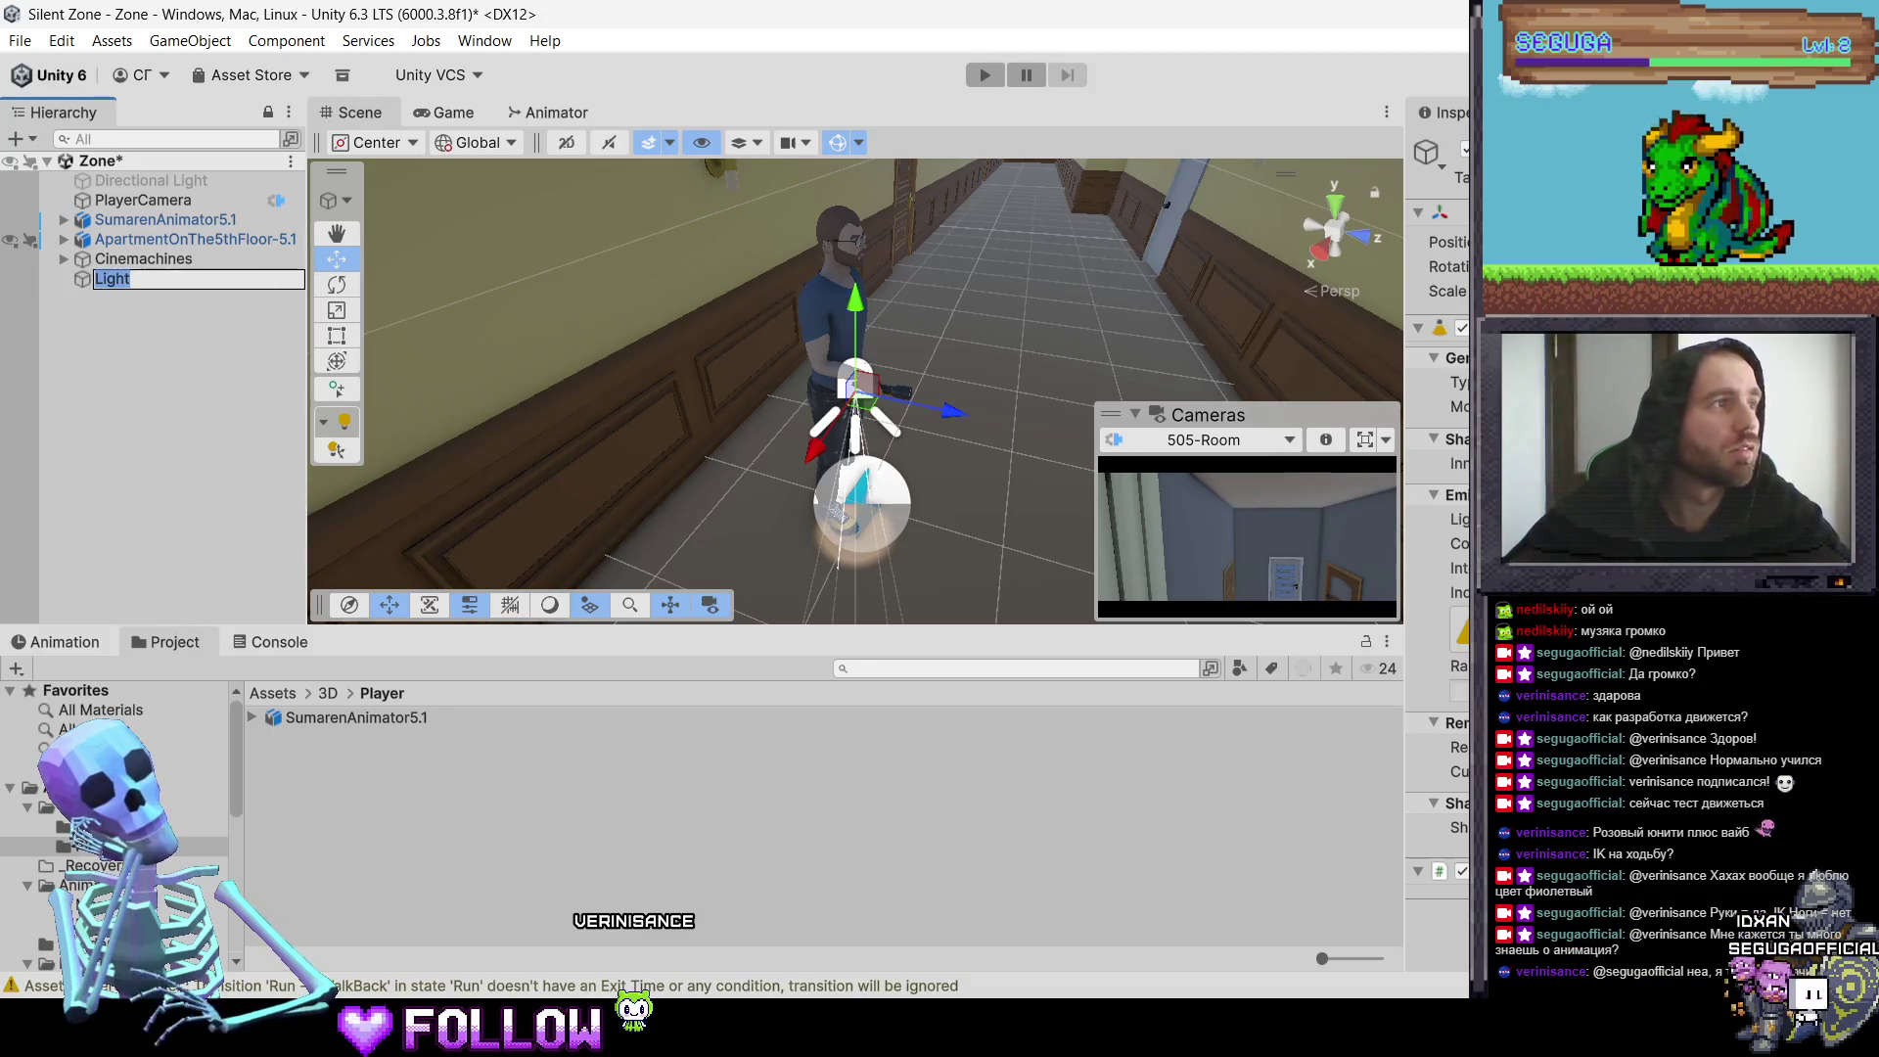
{"action": "key", "text": "Return"}
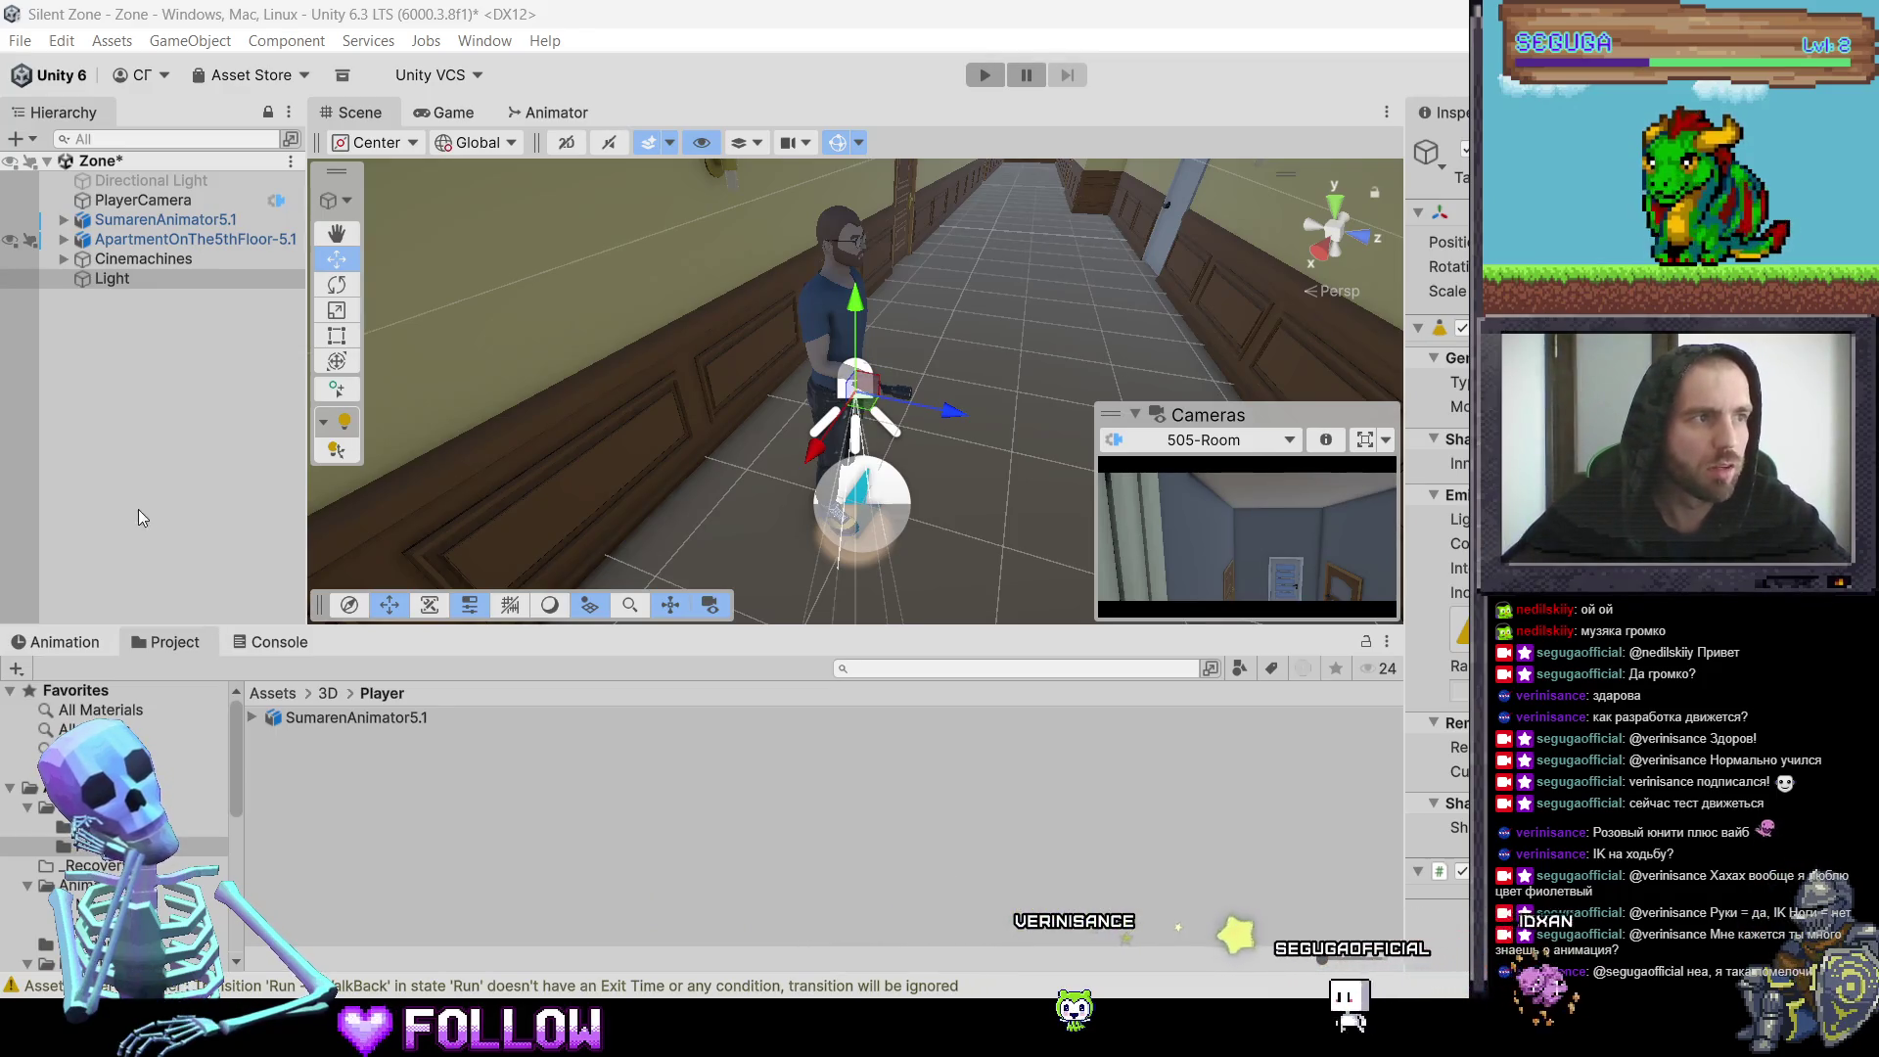
{"action": "left_click", "coordinate": [157, 282]}
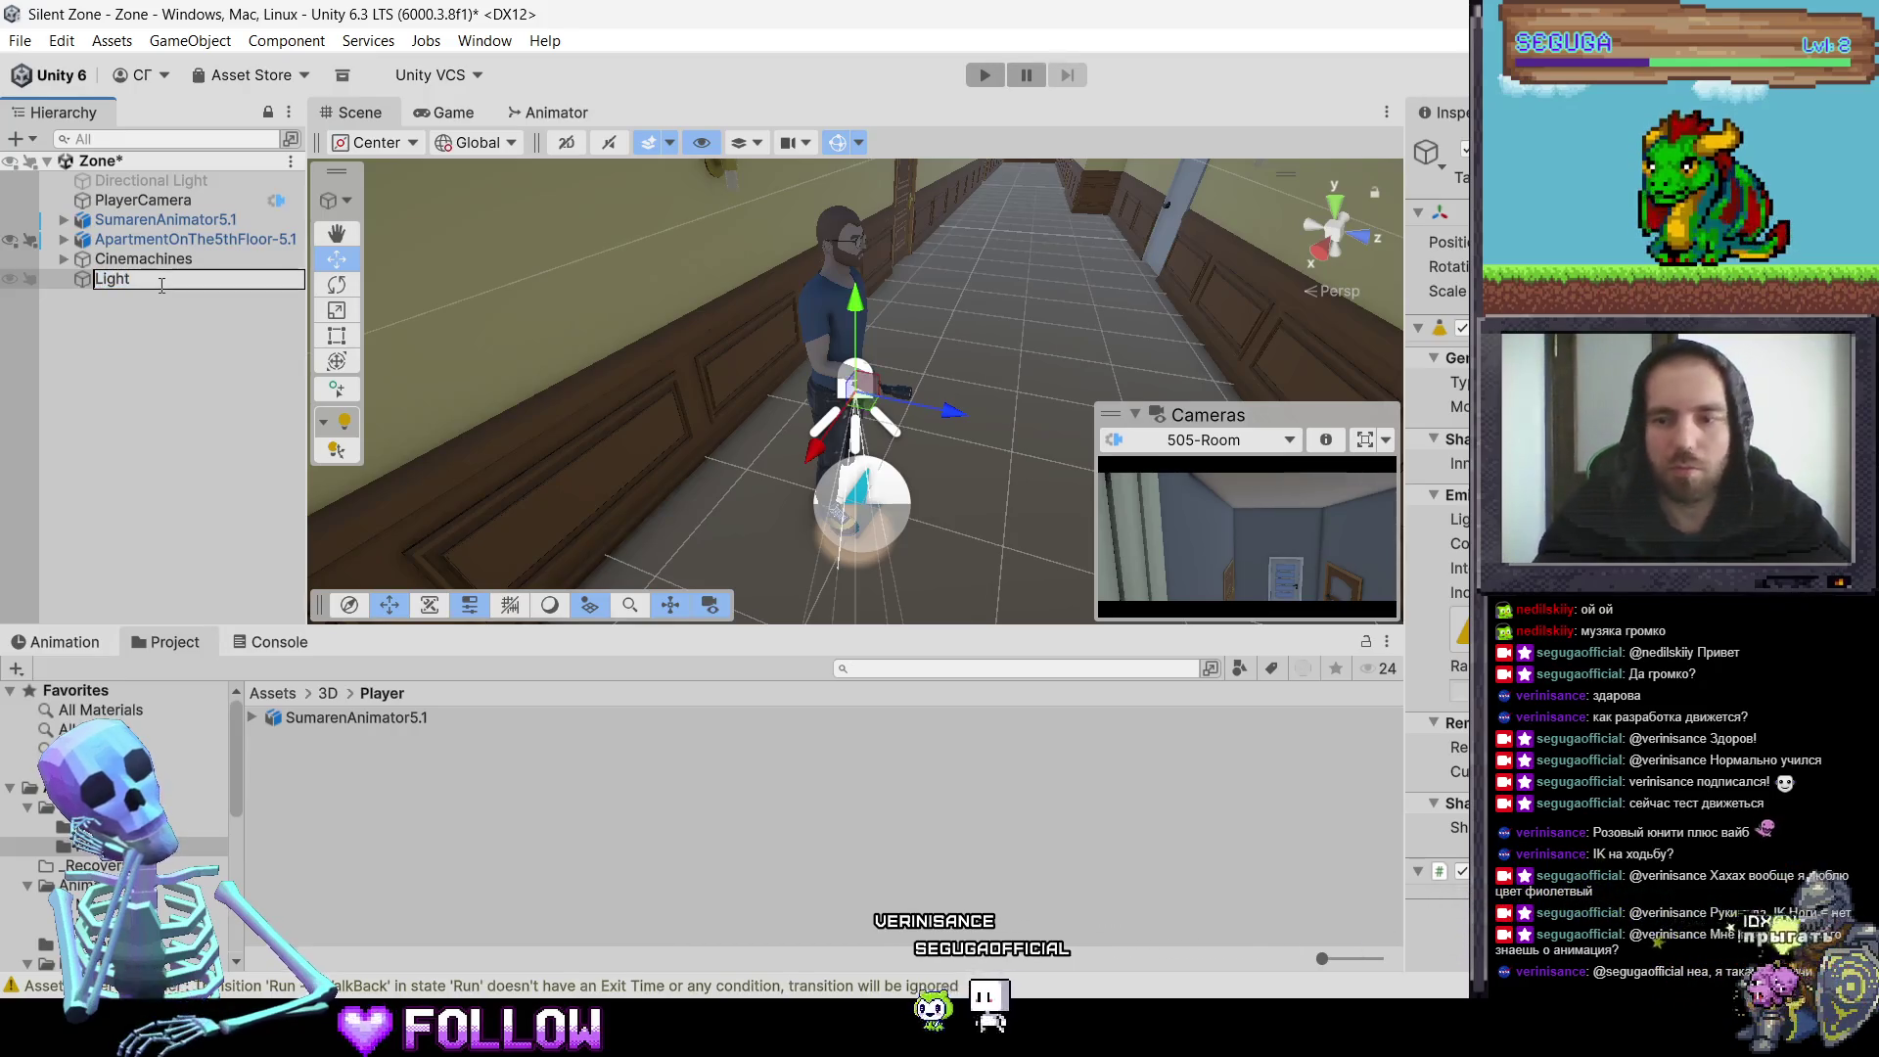
{"action": "type", "text": "Flas"}
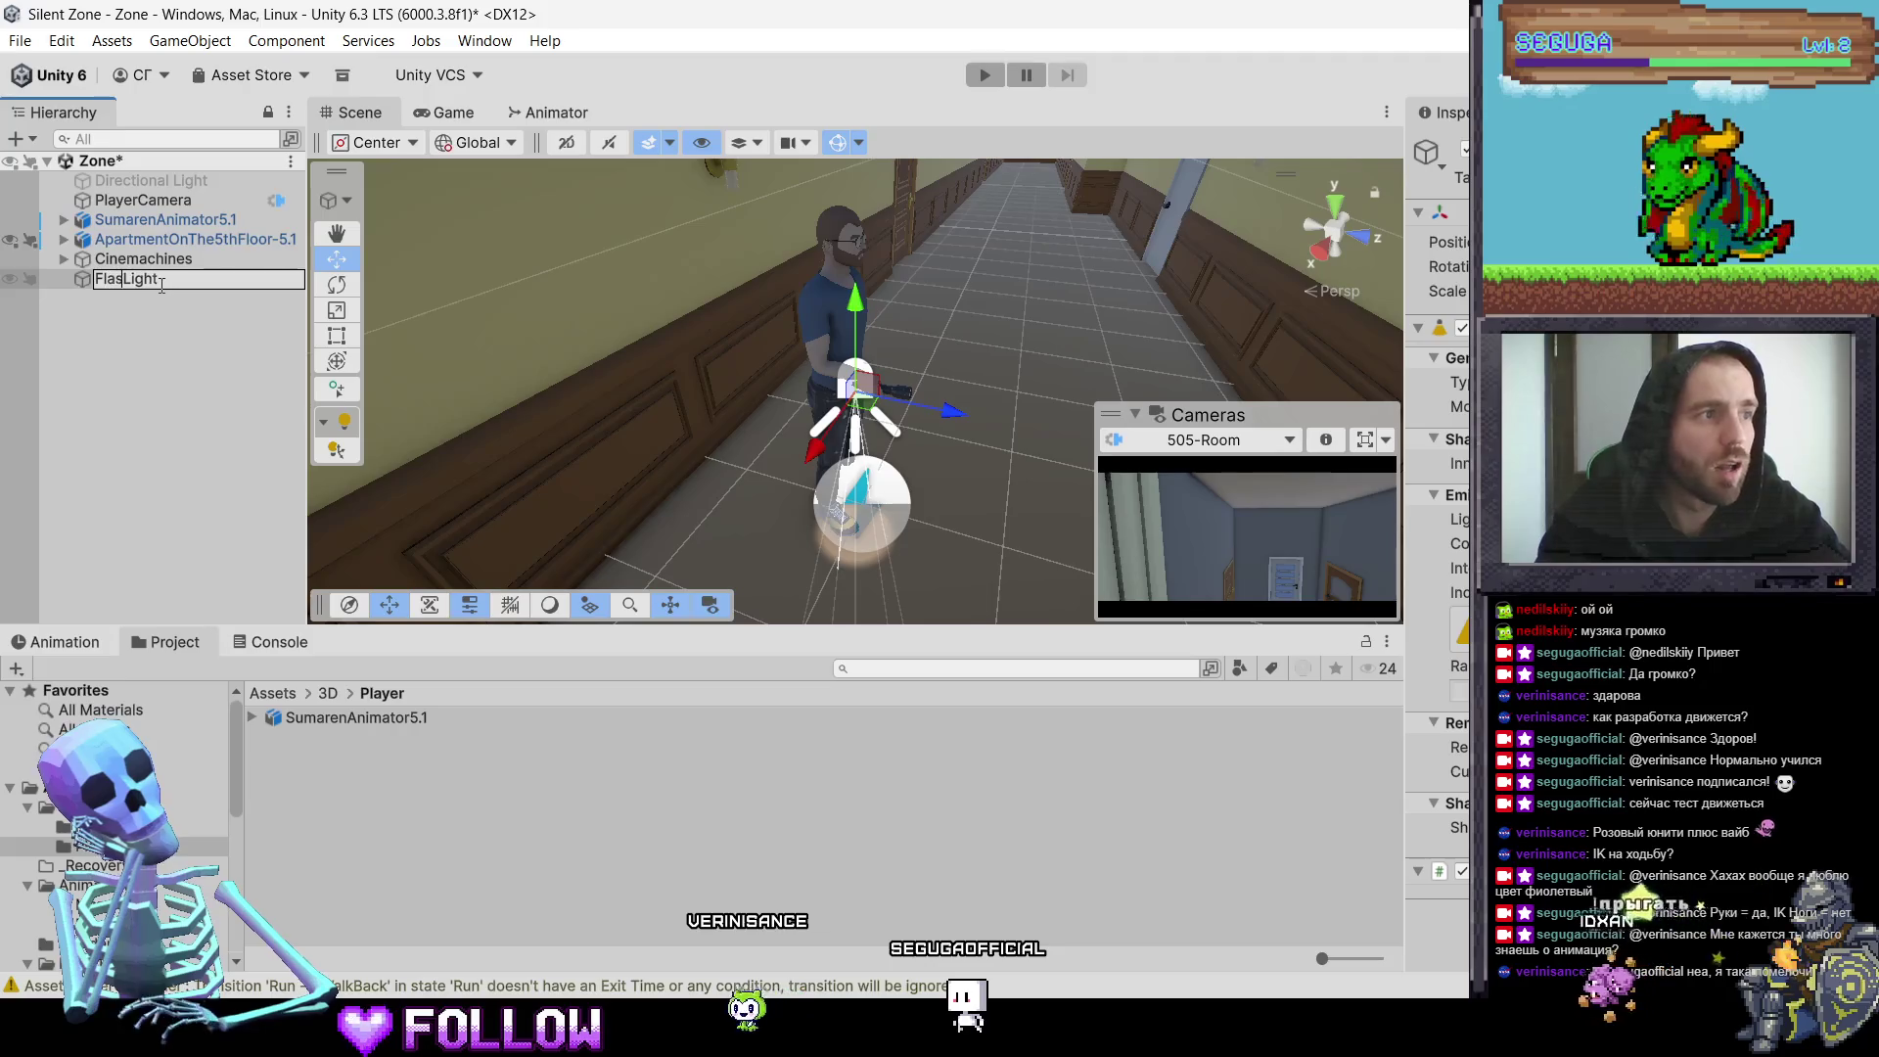
{"action": "type", "text": "hlight"}
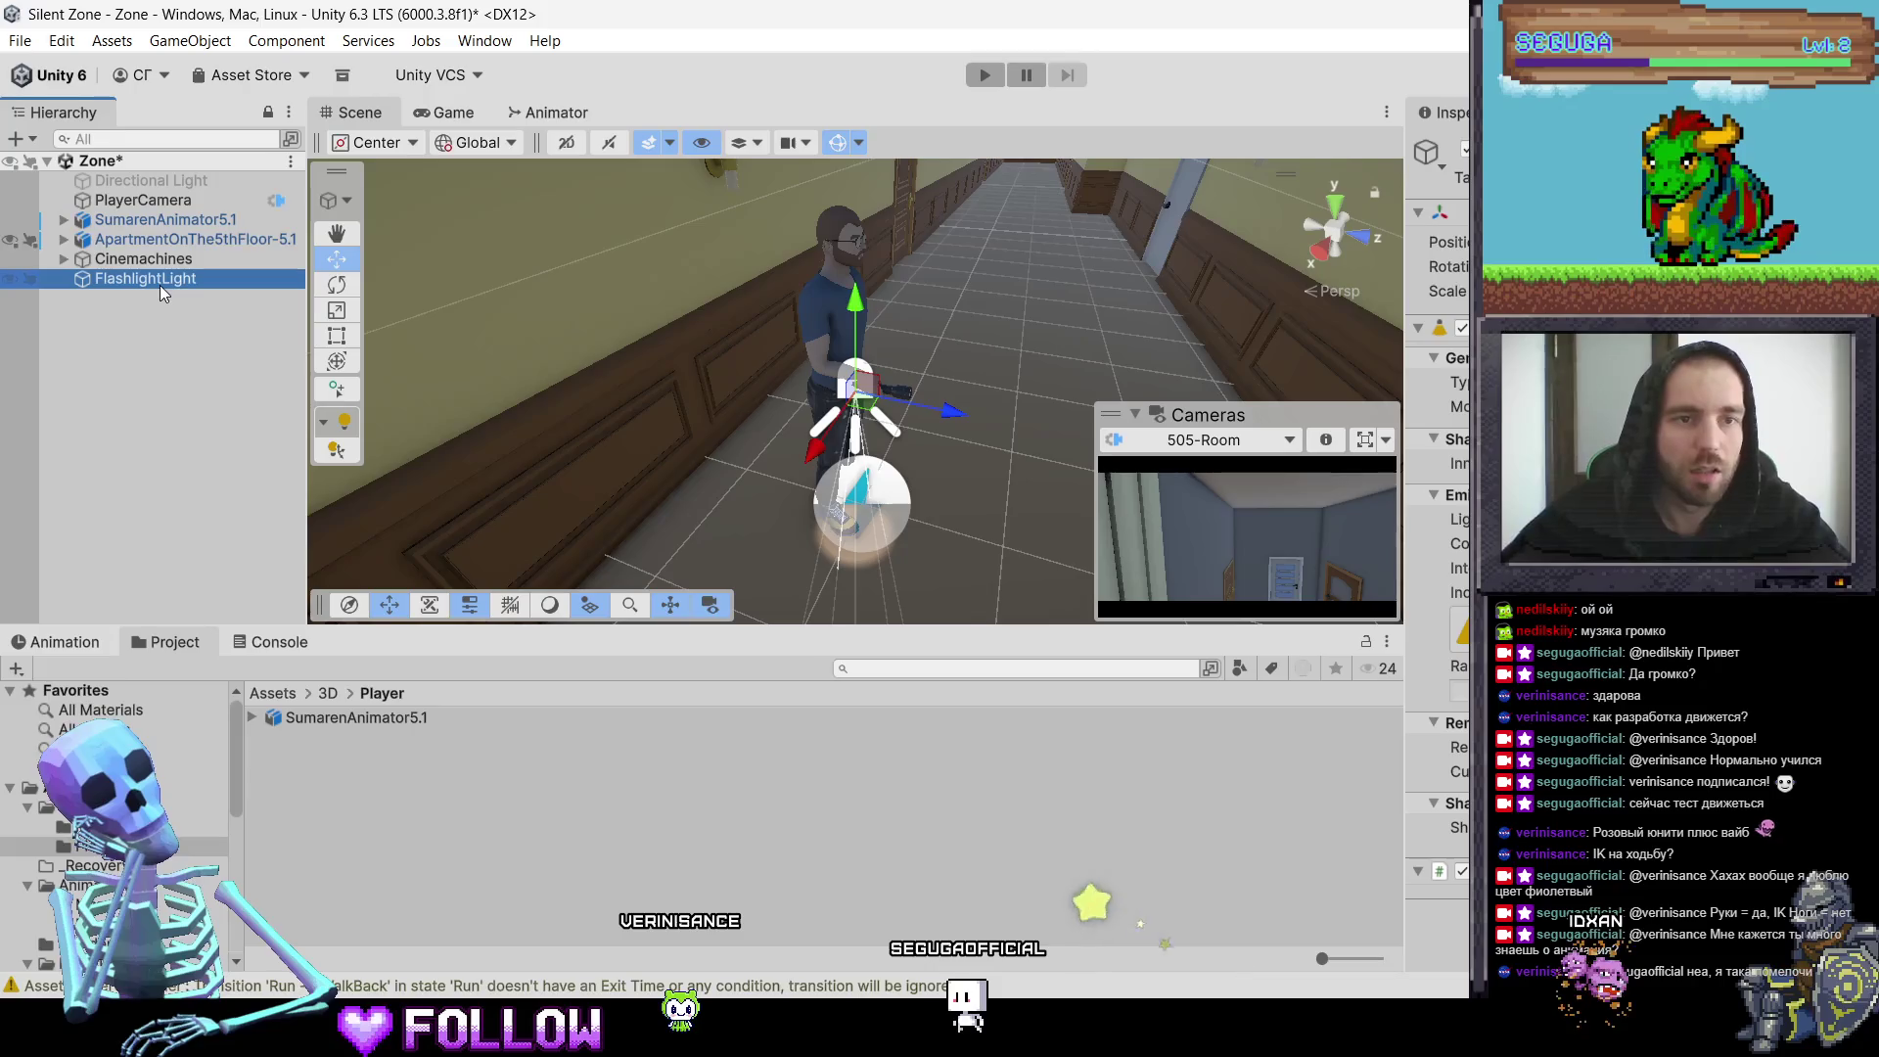
{"action": "left_click", "coordinate": [63, 219]}
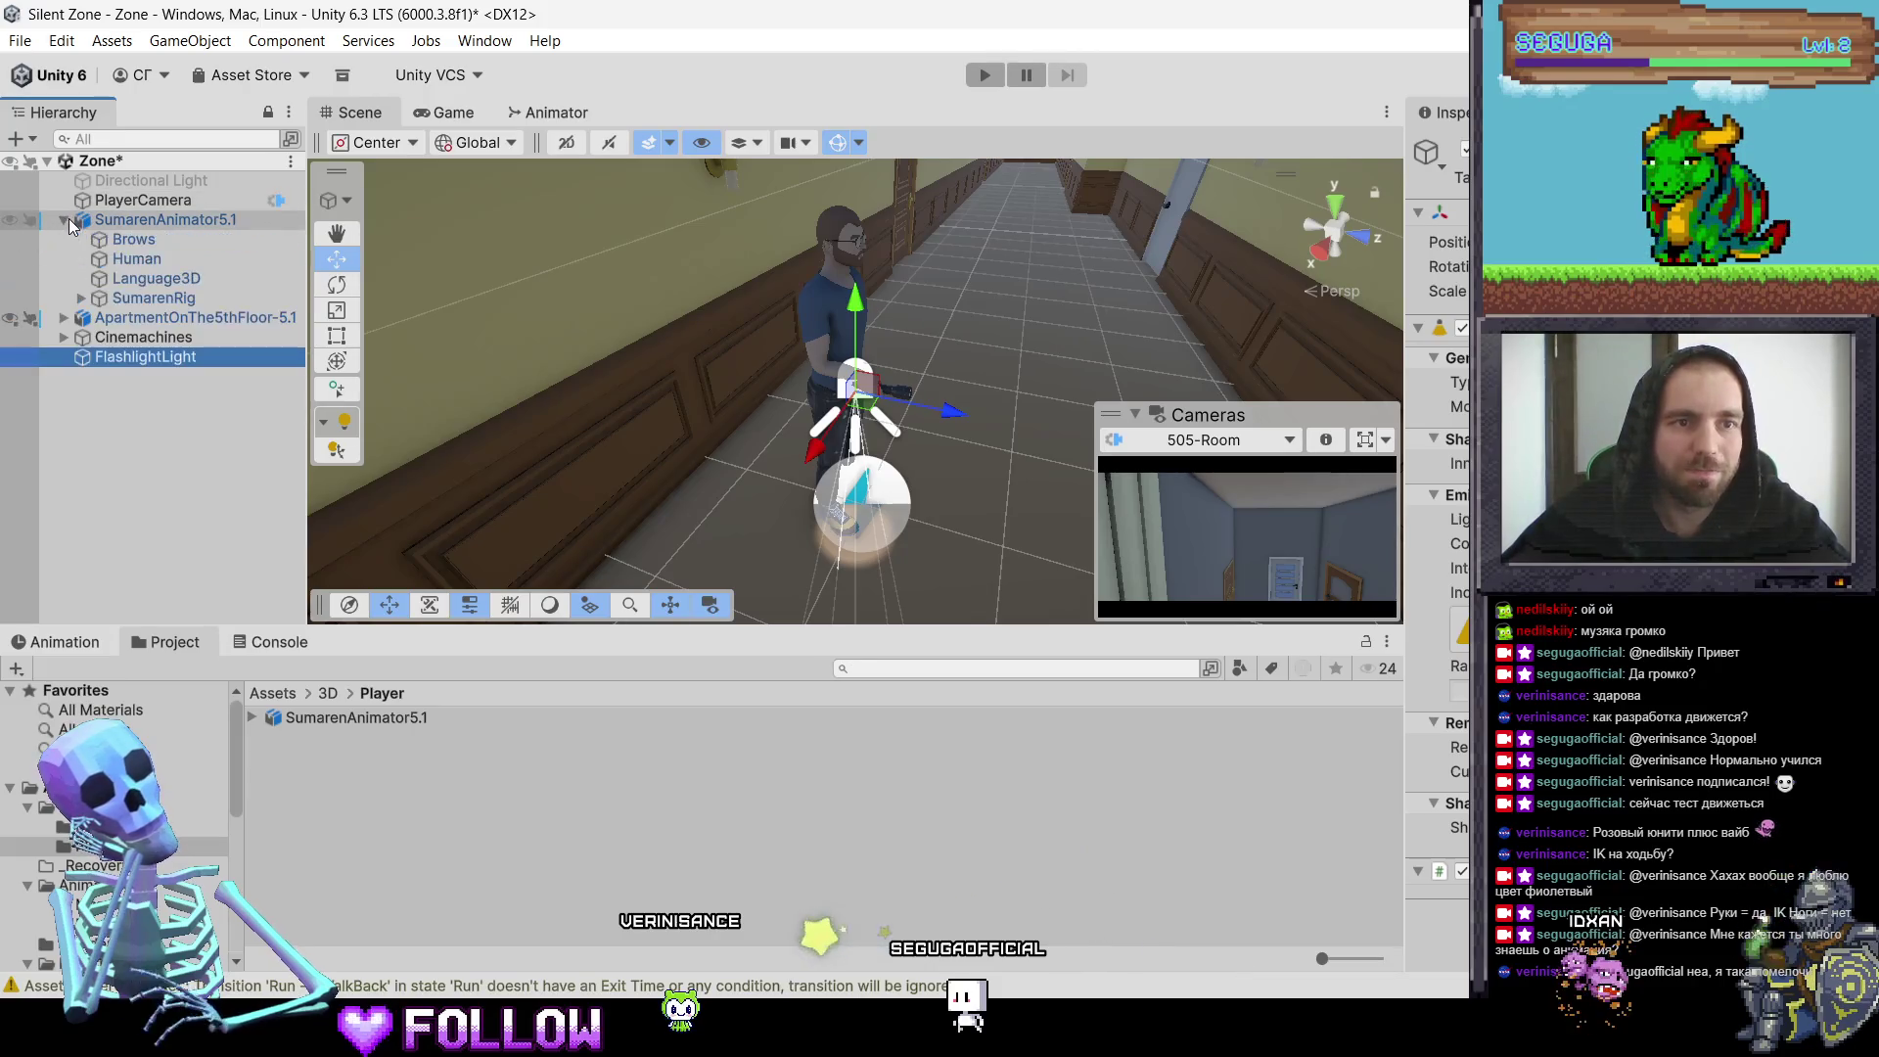
Step: Expand SumarenRig, widen the Hierarchy, and drag FlashlightLight onto Flashlight under ORG-hand.R
{"action": "left_click", "coordinate": [81, 298]}
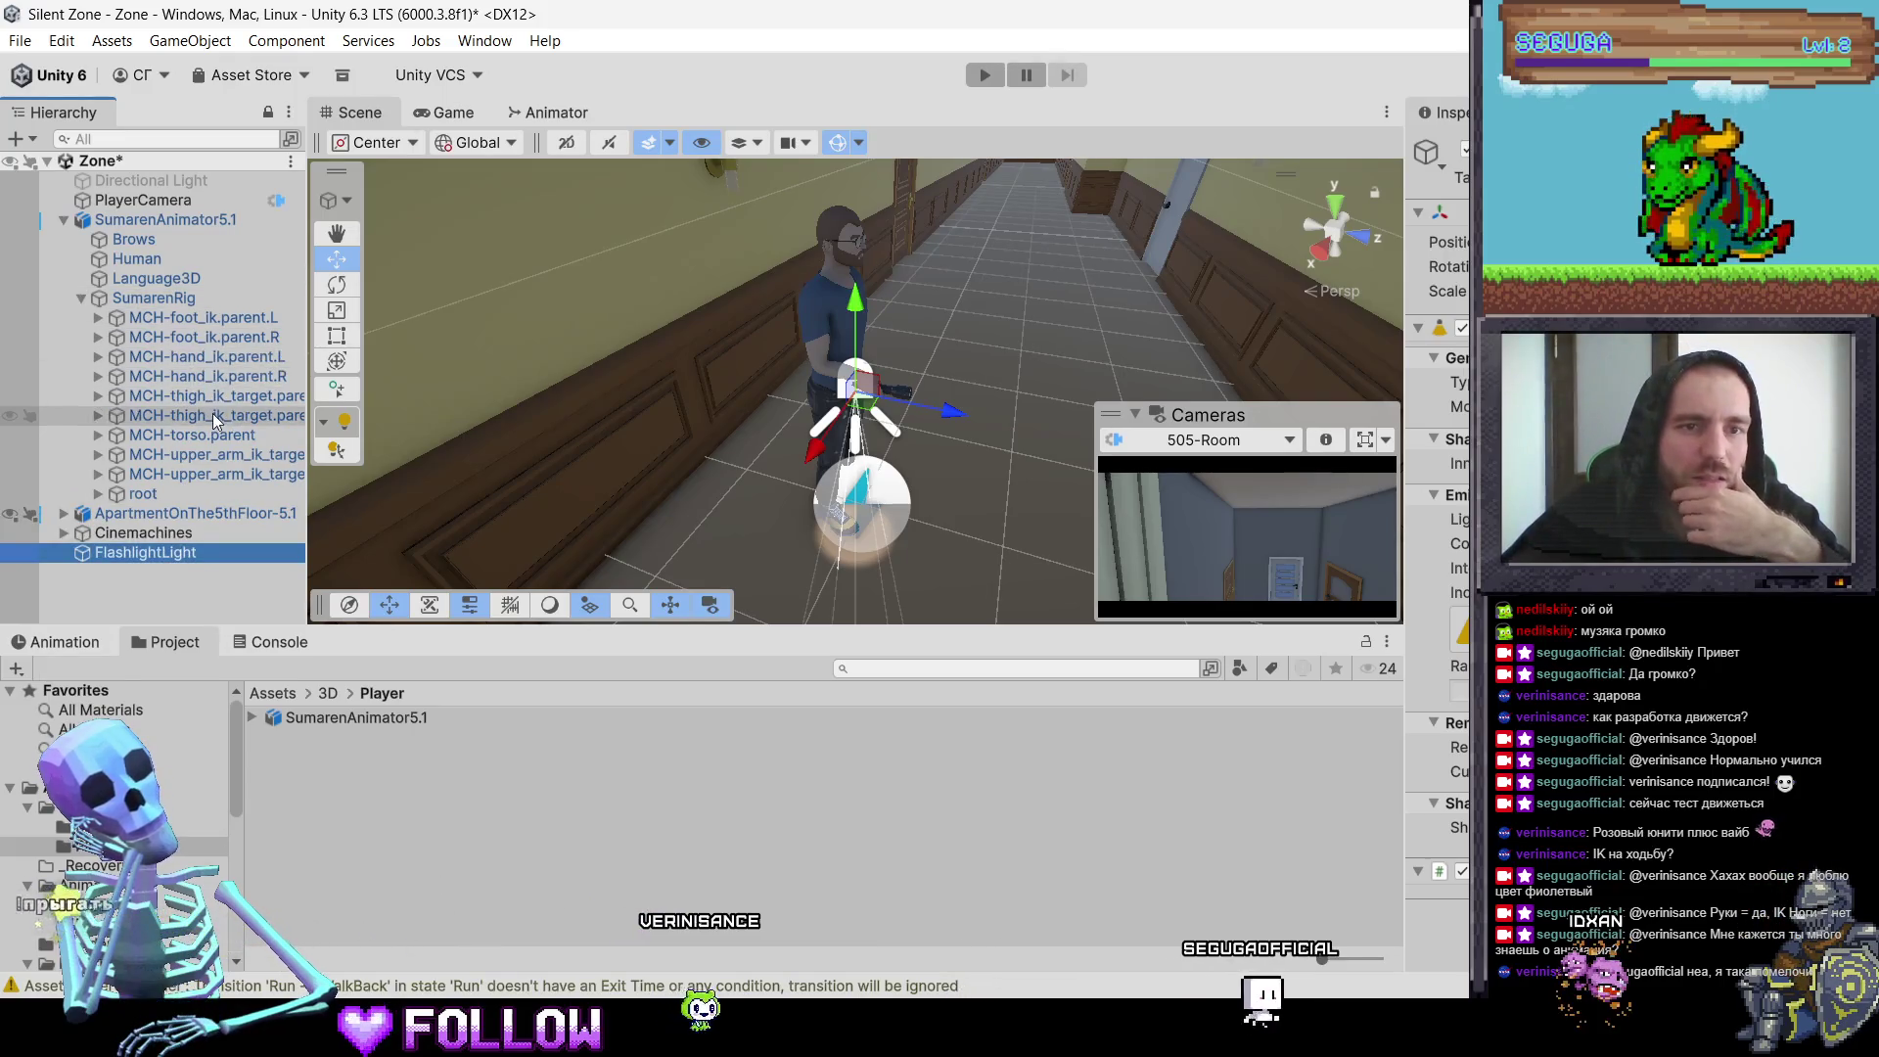
{"action": "left_click", "coordinate": [898, 400]}
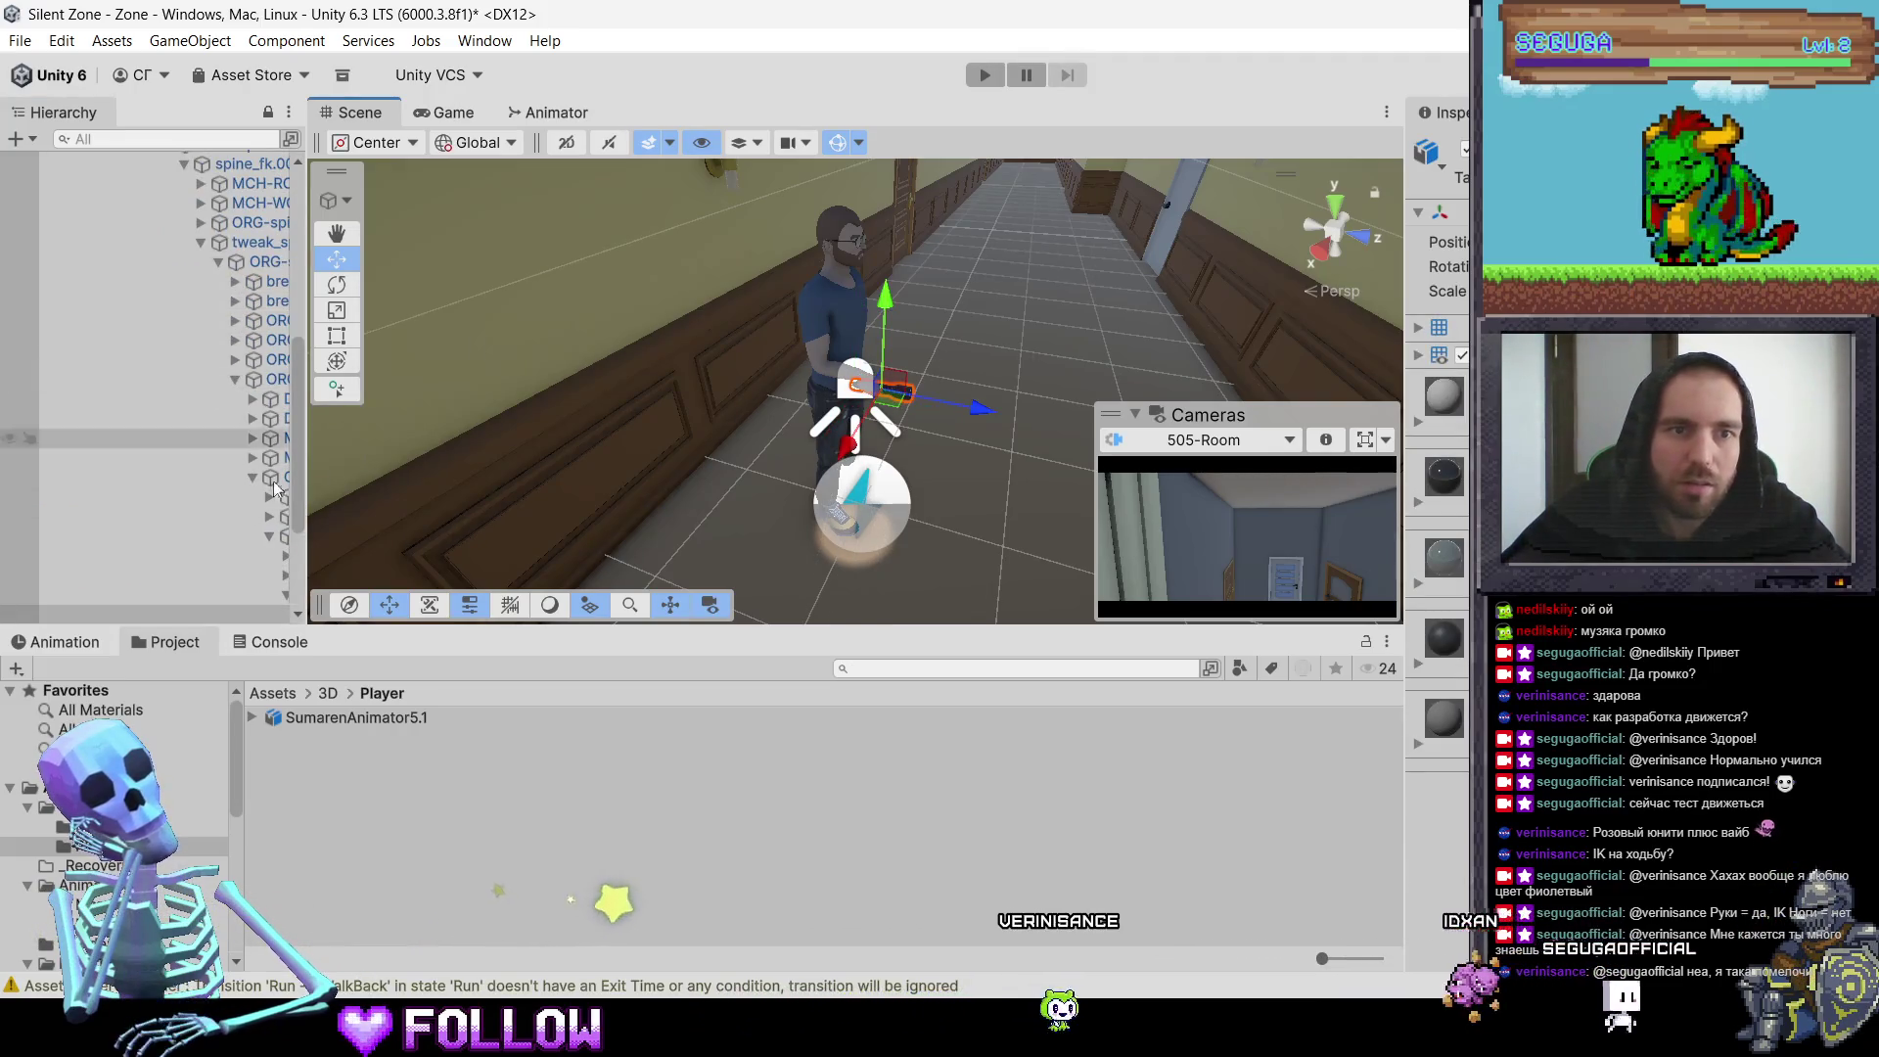
{"action": "left_click_drag", "start_coordinate": [306, 548], "coordinate": [578, 548]}
{"action": "scroll", "coordinate": [407, 469], "scroll_direction": "down", "scroll_amount": 5}
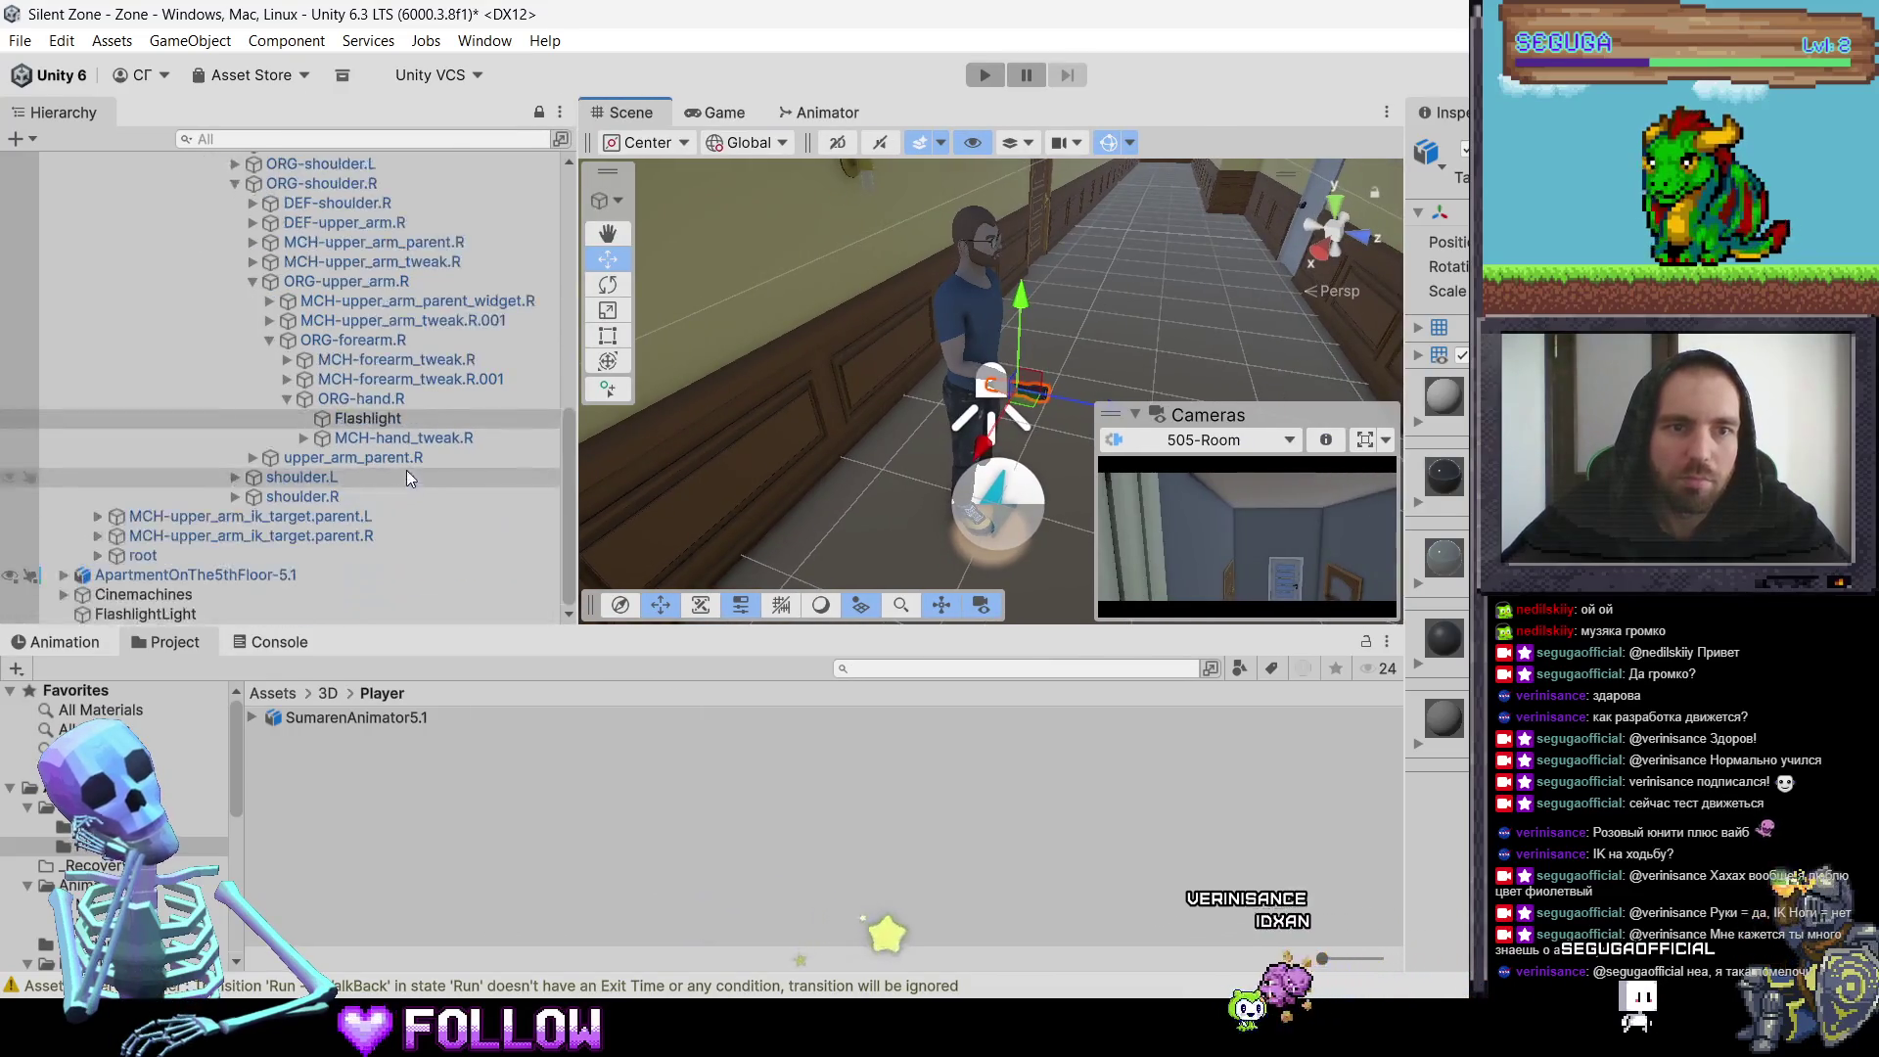
{"action": "left_click_drag", "start_coordinate": [174, 609], "coordinate": [349, 420]}
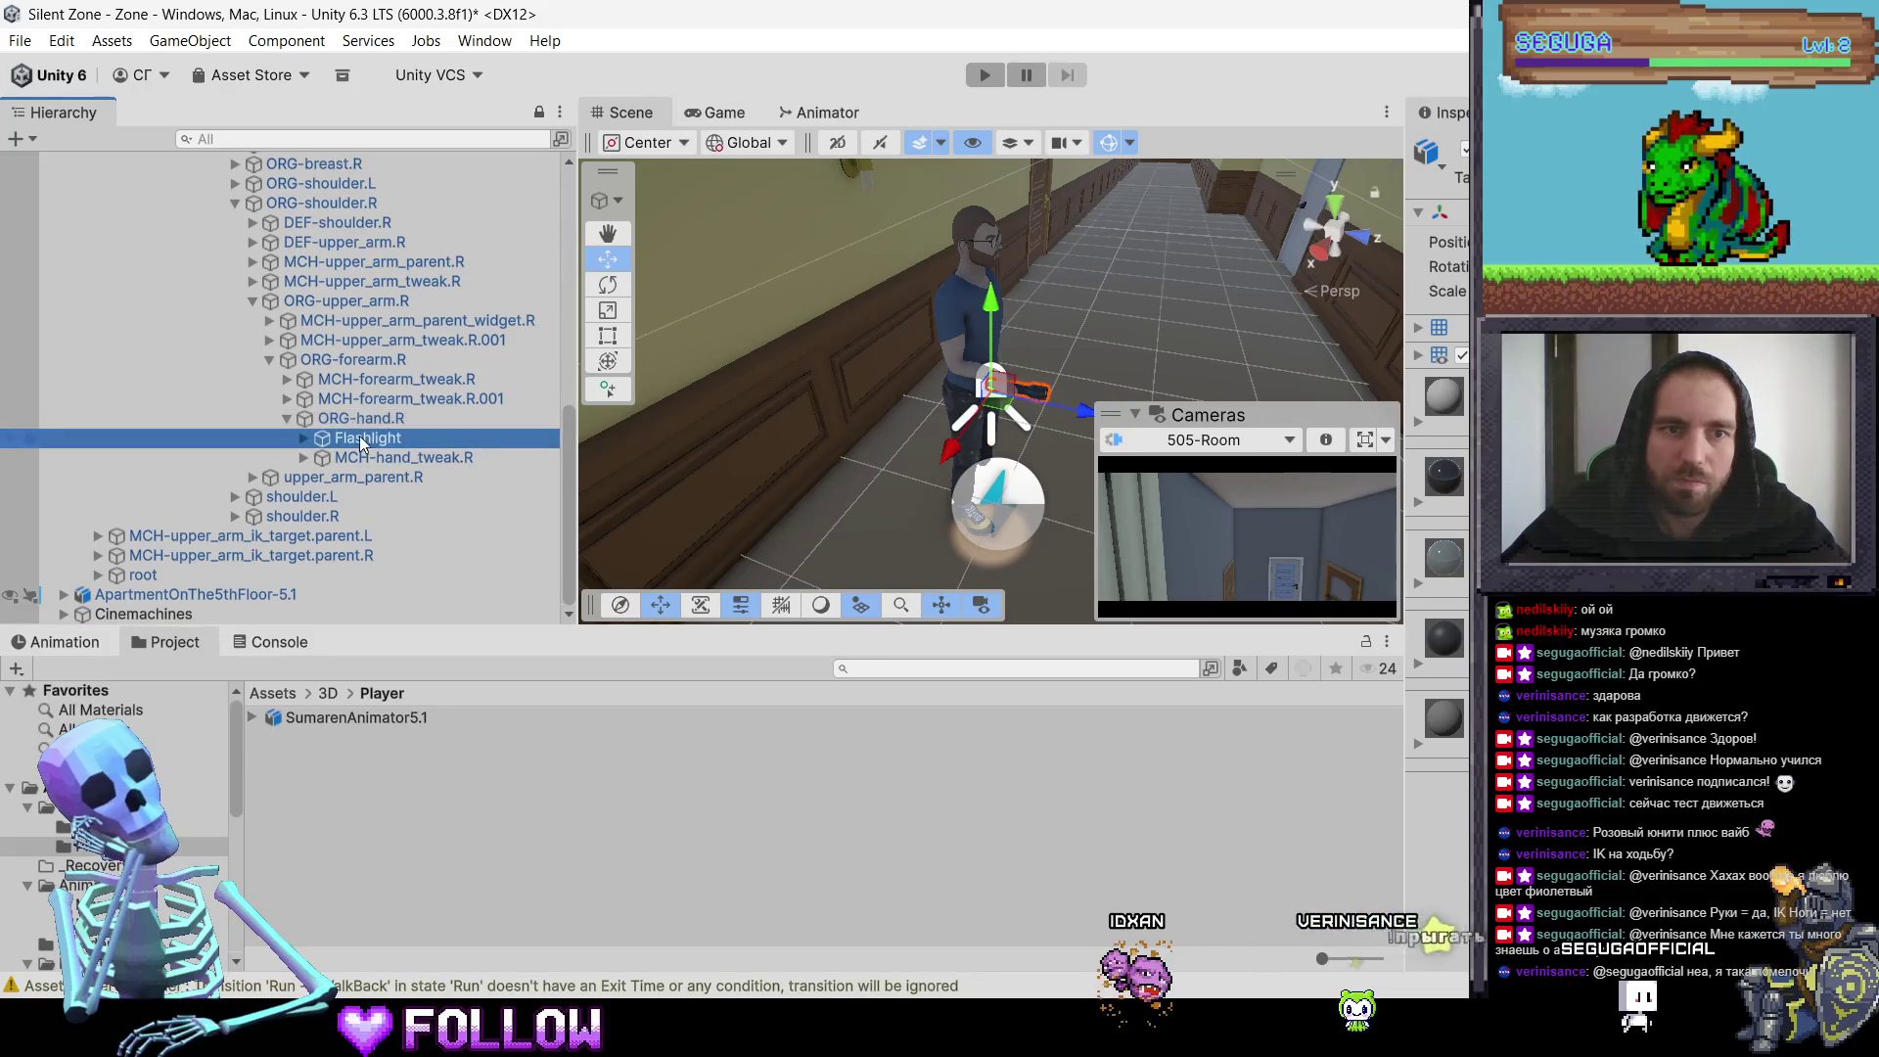
{"action": "left_click", "coordinate": [350, 458]}
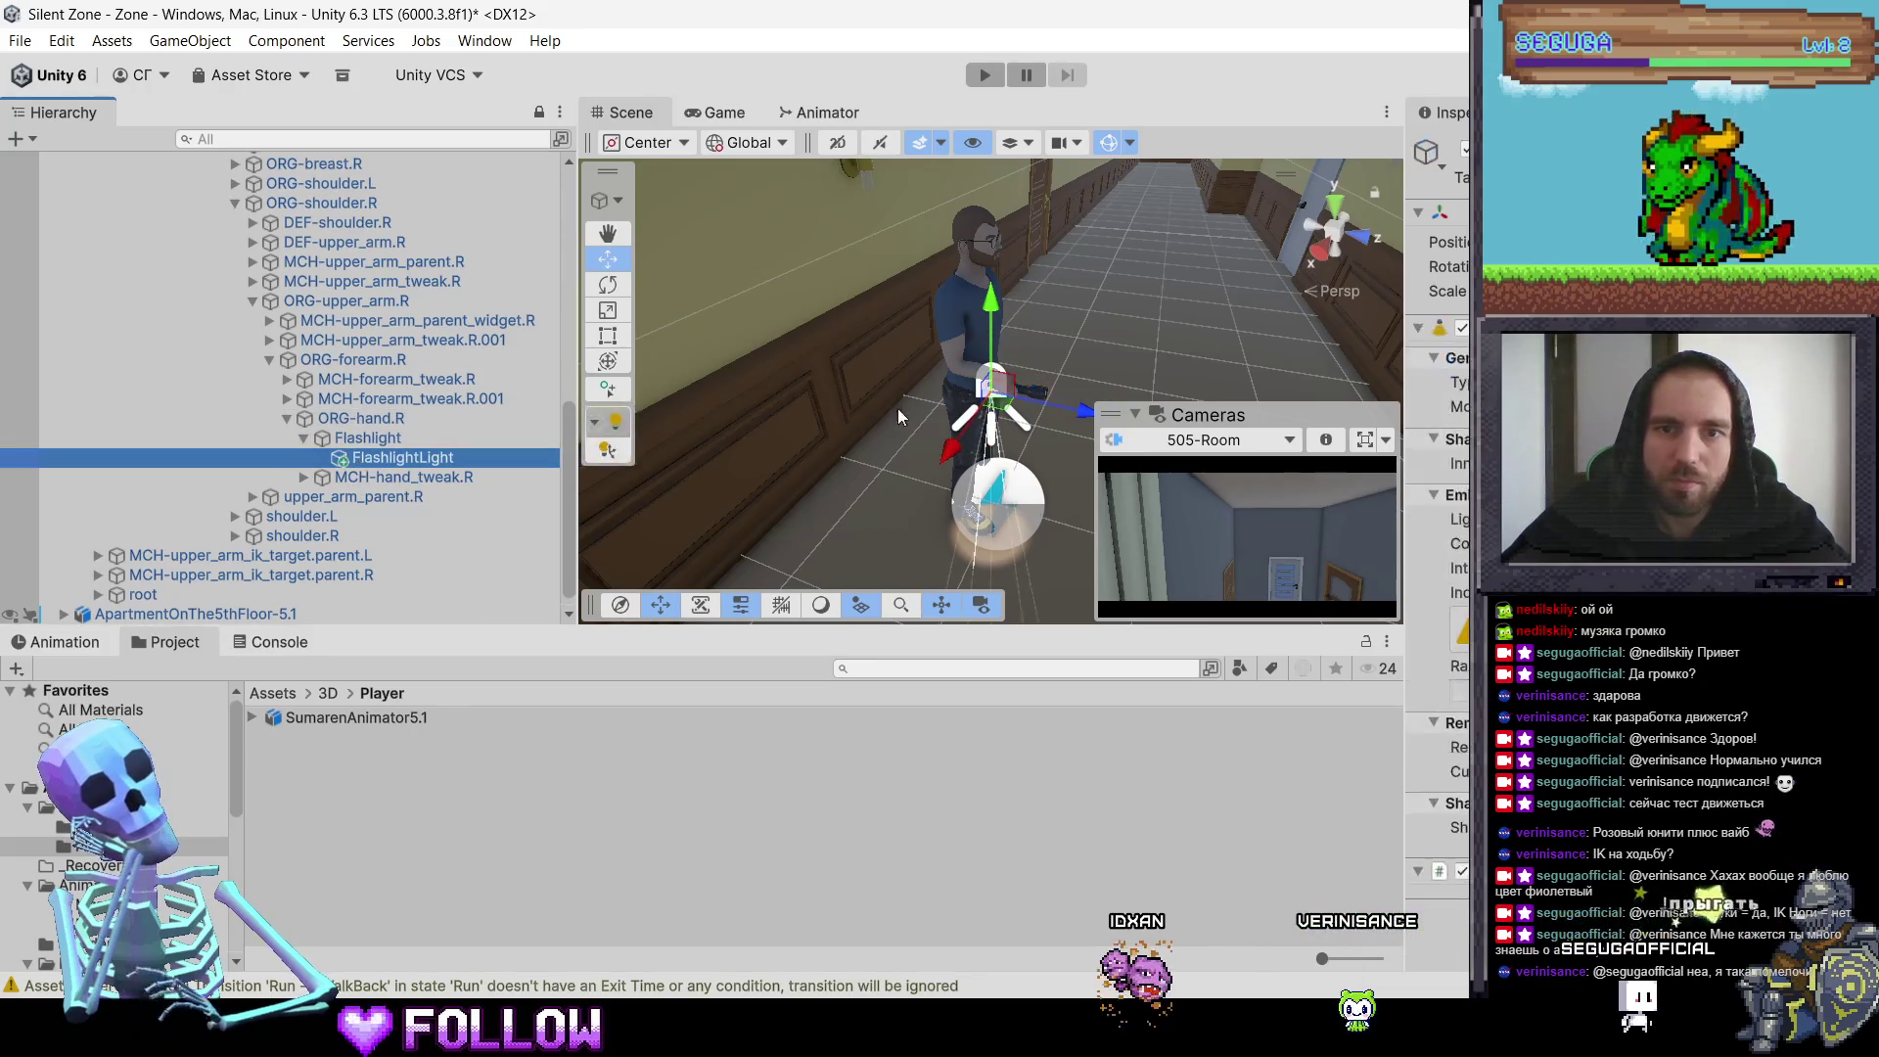
{"action": "left_click", "coordinate": [607, 283]}
Step: Rotate FlashlightLight so its beam aims down the corridor
{"action": "scroll", "coordinate": [862, 313], "scroll_direction": "up", "scroll_amount": 3}
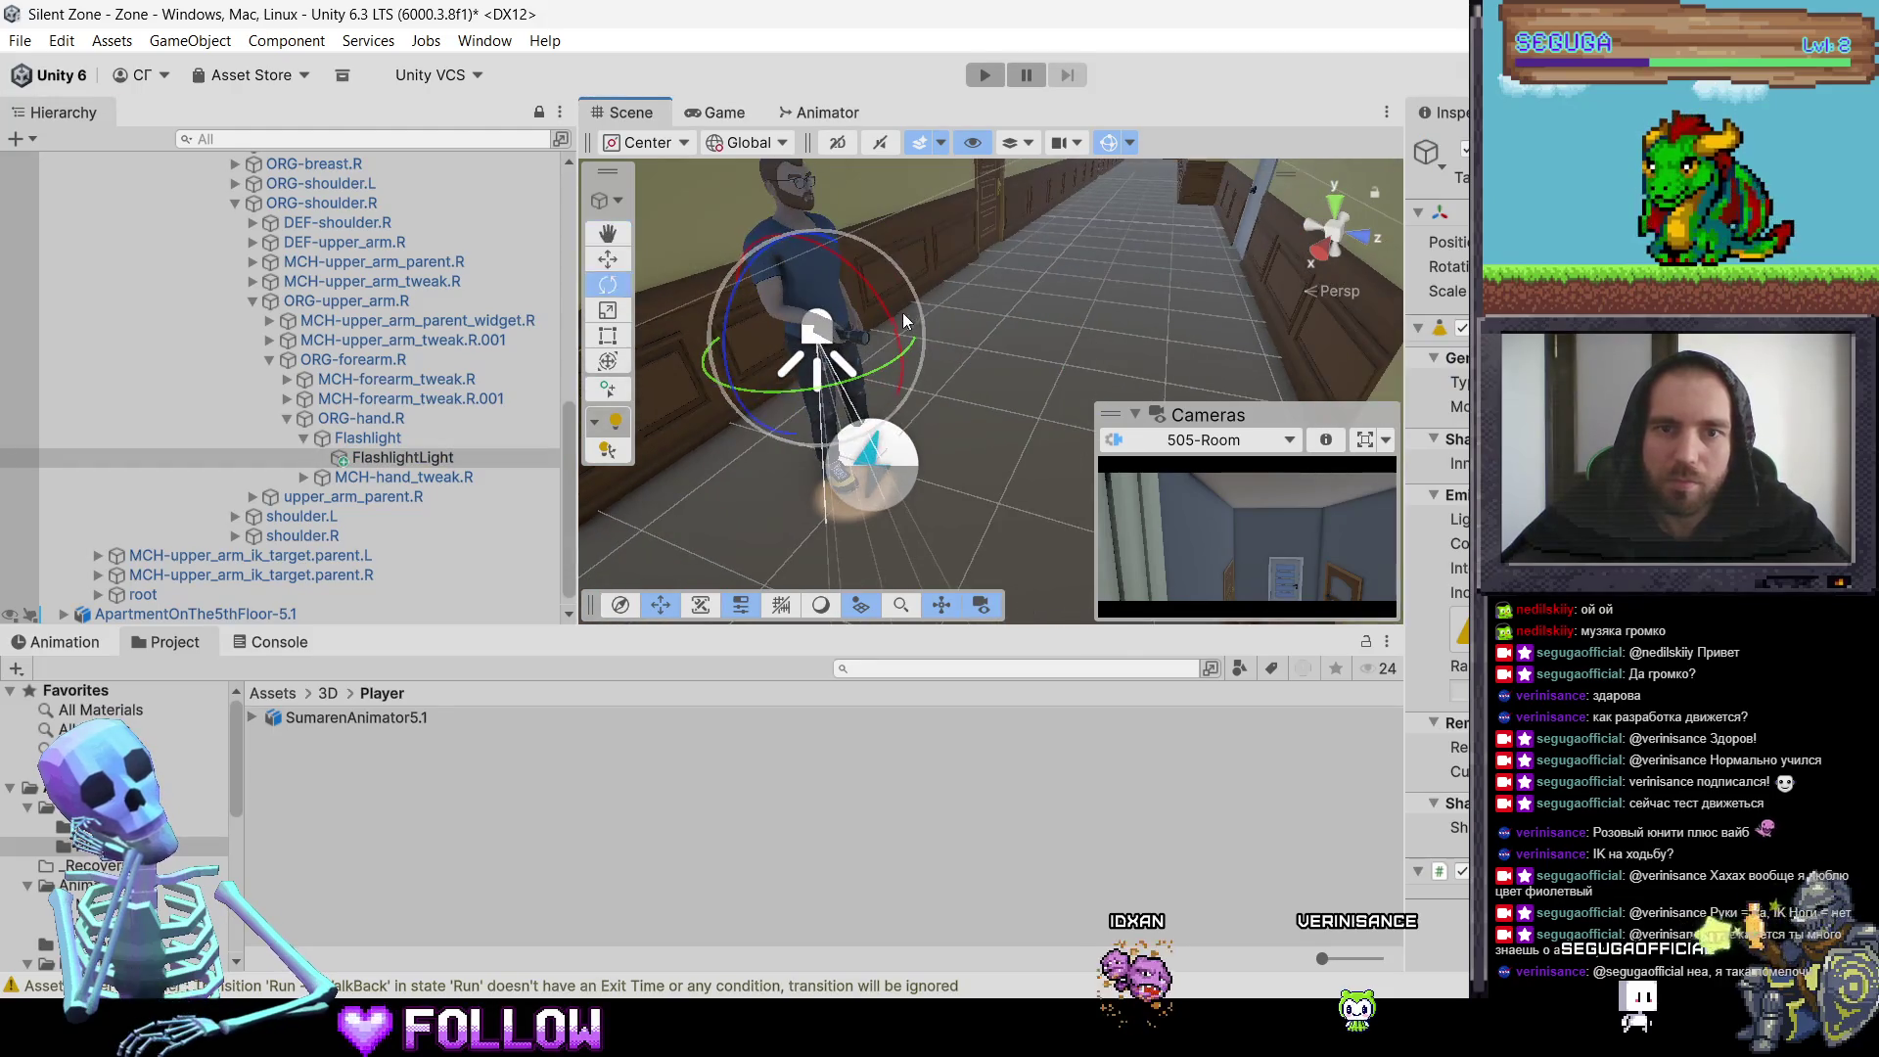
{"action": "mouse_move", "coordinate": [861, 291]}
{"action": "left_mouse_down"}
{"action": "mouse_move", "coordinate": [668, 185]}
{"action": "mouse_move", "coordinate": [532, 155]}
{"action": "mouse_move", "coordinate": [548, 171]}
{"action": "left_mouse_up"}
{"action": "scroll", "coordinate": [920, 356], "scroll_direction": "down", "scroll_amount": 5}
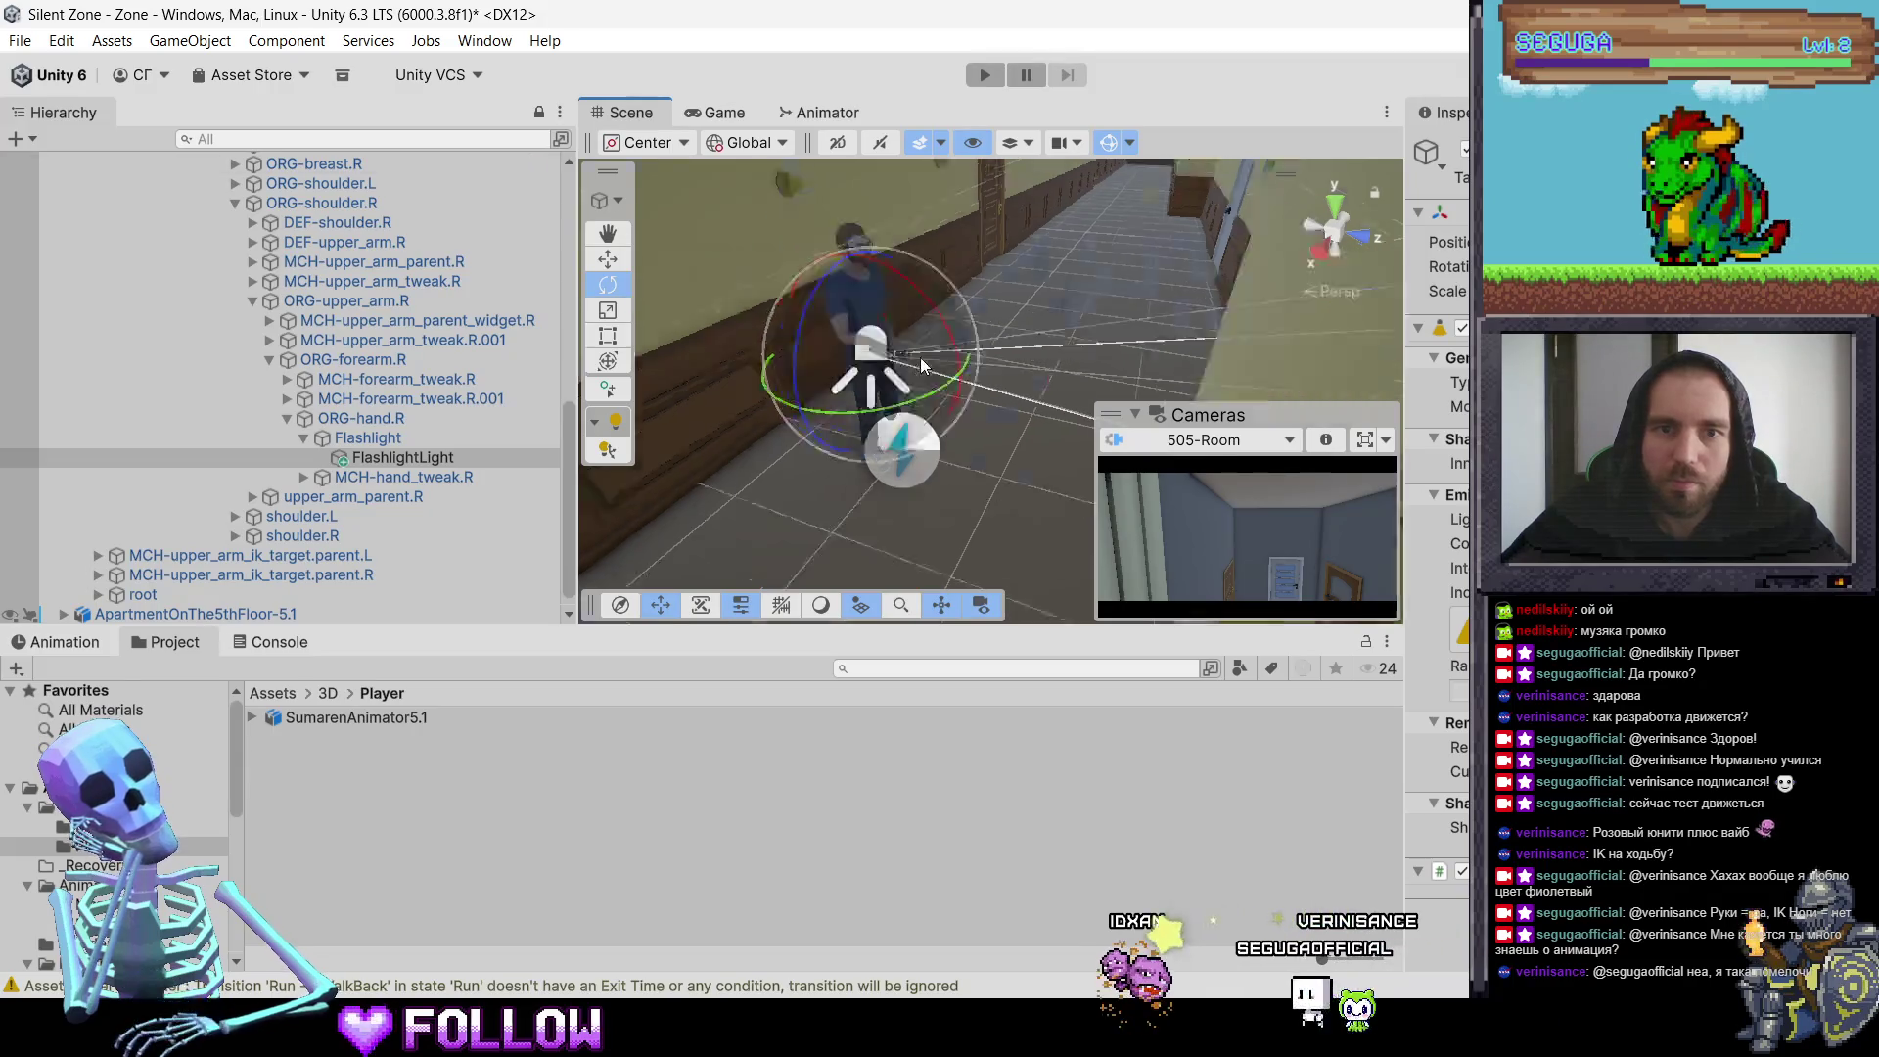
{"action": "scroll", "coordinate": [989, 402], "scroll_direction": "up", "scroll_amount": 5}
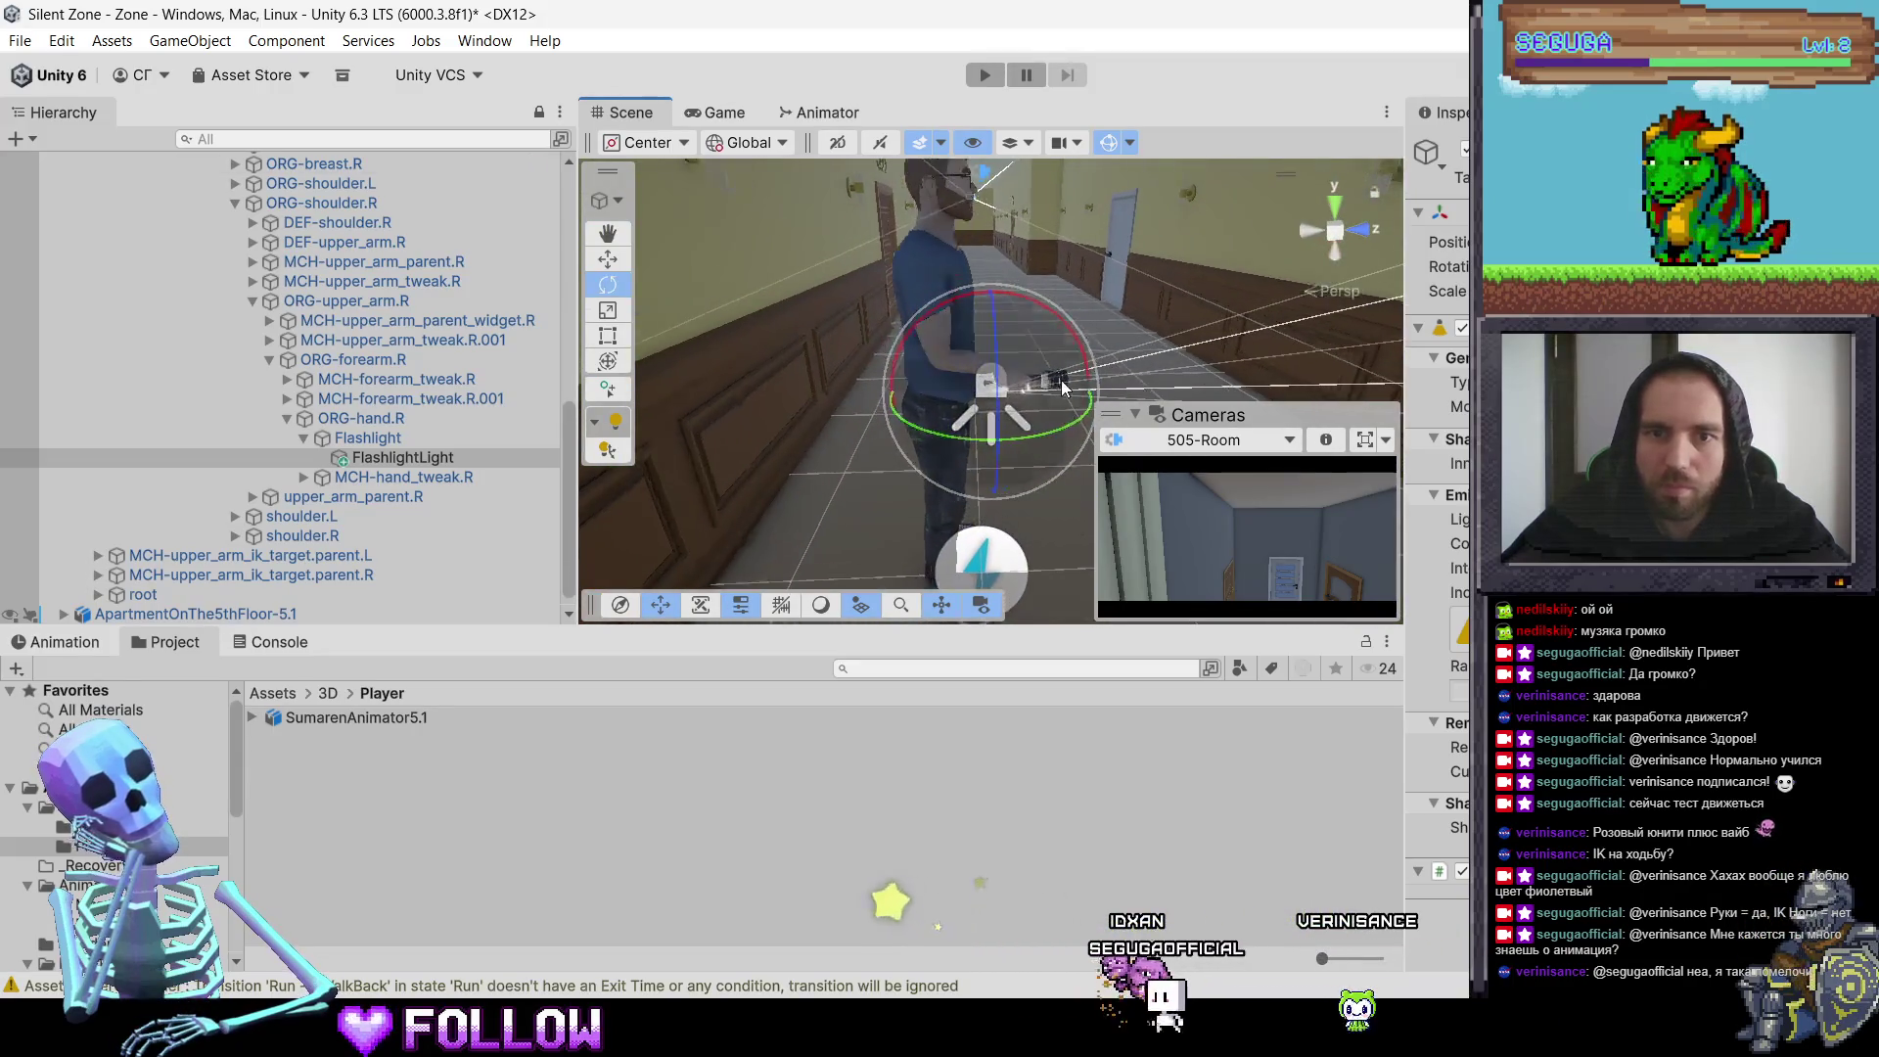
{"action": "left_click_drag", "start_coordinate": [1072, 386], "coordinate": [981, 332]}
Step: Move FlashlightLight along to the flashlight in the character's hand
{"action": "key", "text": "w"}
{"action": "mouse_move", "coordinate": [905, 406]}
{"action": "left_mouse_down"}
{"action": "mouse_move", "coordinate": [1023, 391]}
{"action": "mouse_move", "coordinate": [1038, 409]}
{"action": "mouse_move", "coordinate": [766, 407]}
{"action": "left_mouse_up"}
{"action": "scroll", "coordinate": [1039, 414], "scroll_direction": "down", "scroll_amount": 3}
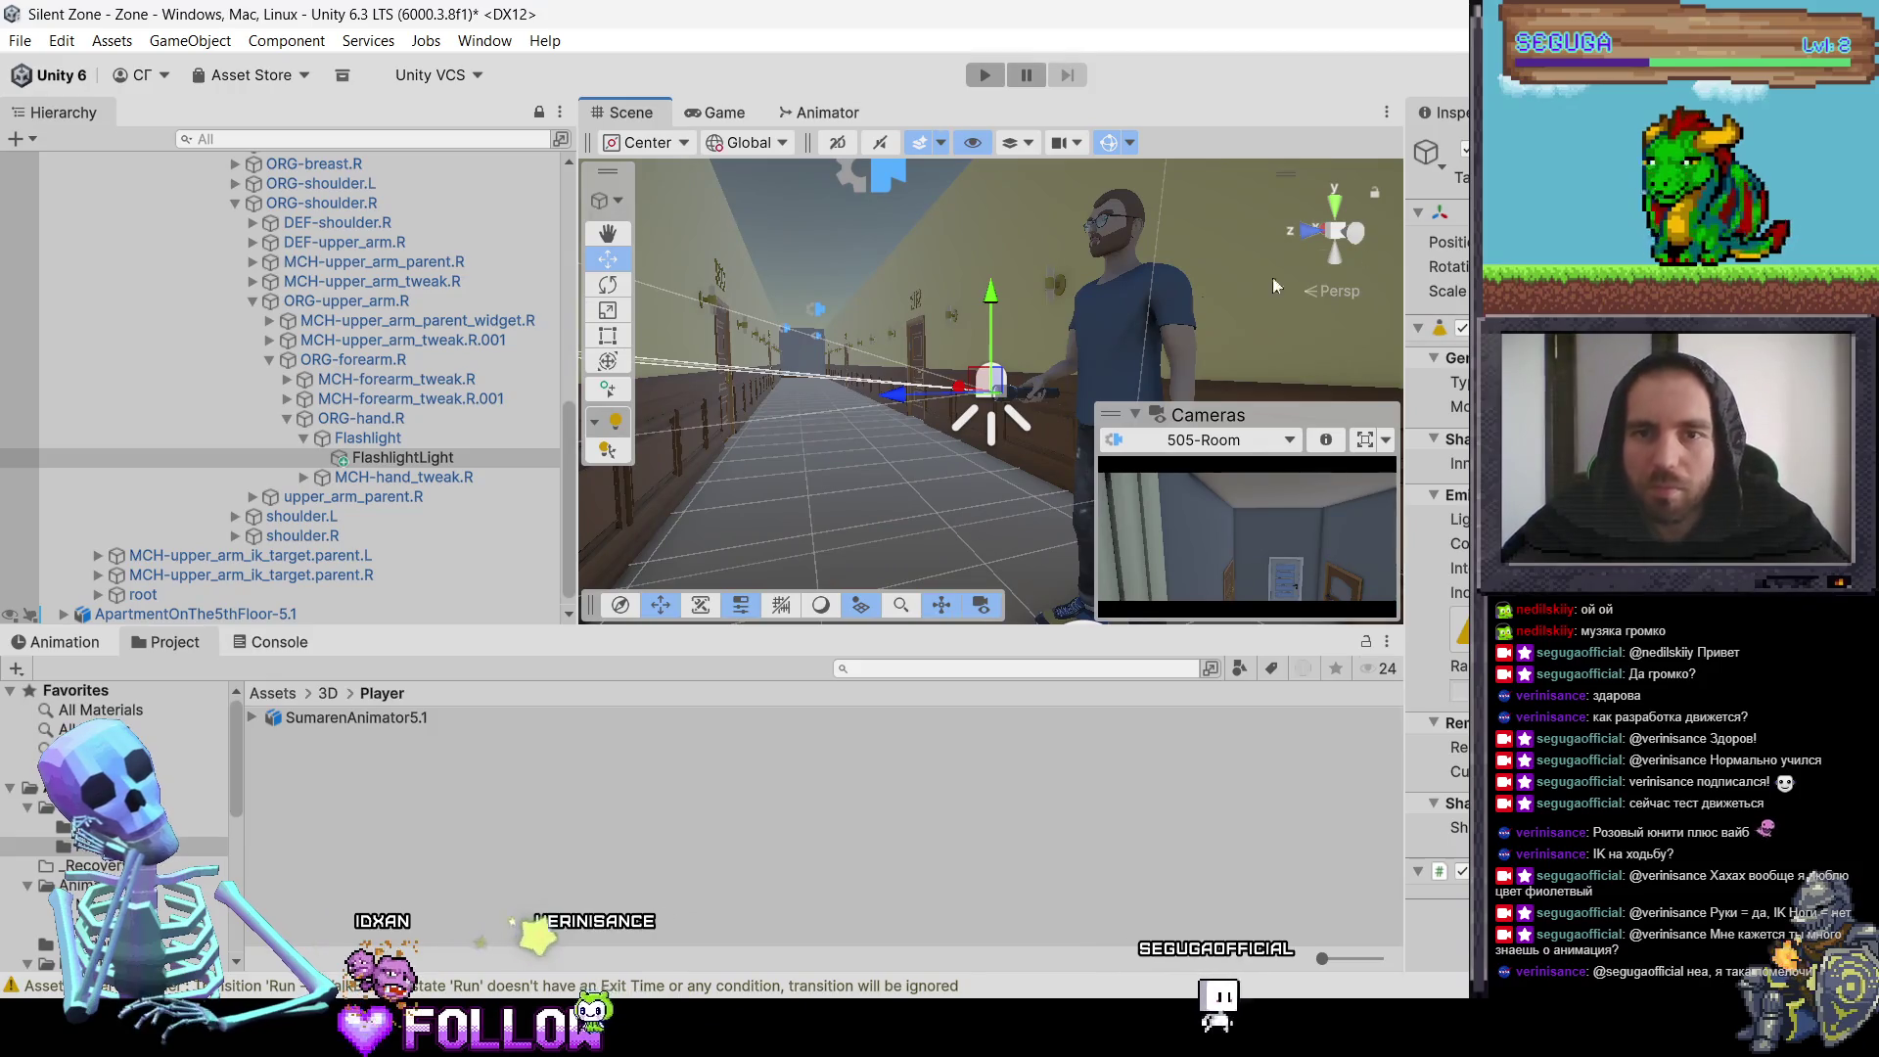
Step: Reselect FlashlightLight and orbit around the character to check the light's placement
{"action": "mouse_move", "coordinate": [1143, 411]}
{"action": "left_mouse_down"}
{"action": "mouse_move", "coordinate": [856, 375]}
{"action": "mouse_move", "coordinate": [1061, 393]}
{"action": "mouse_move", "coordinate": [1120, 361]}
{"action": "mouse_move", "coordinate": [1406, 450]}
{"action": "mouse_move", "coordinate": [1302, 401]}
{"action": "left_mouse_up"}
{"action": "left_click", "coordinate": [1135, 414]}
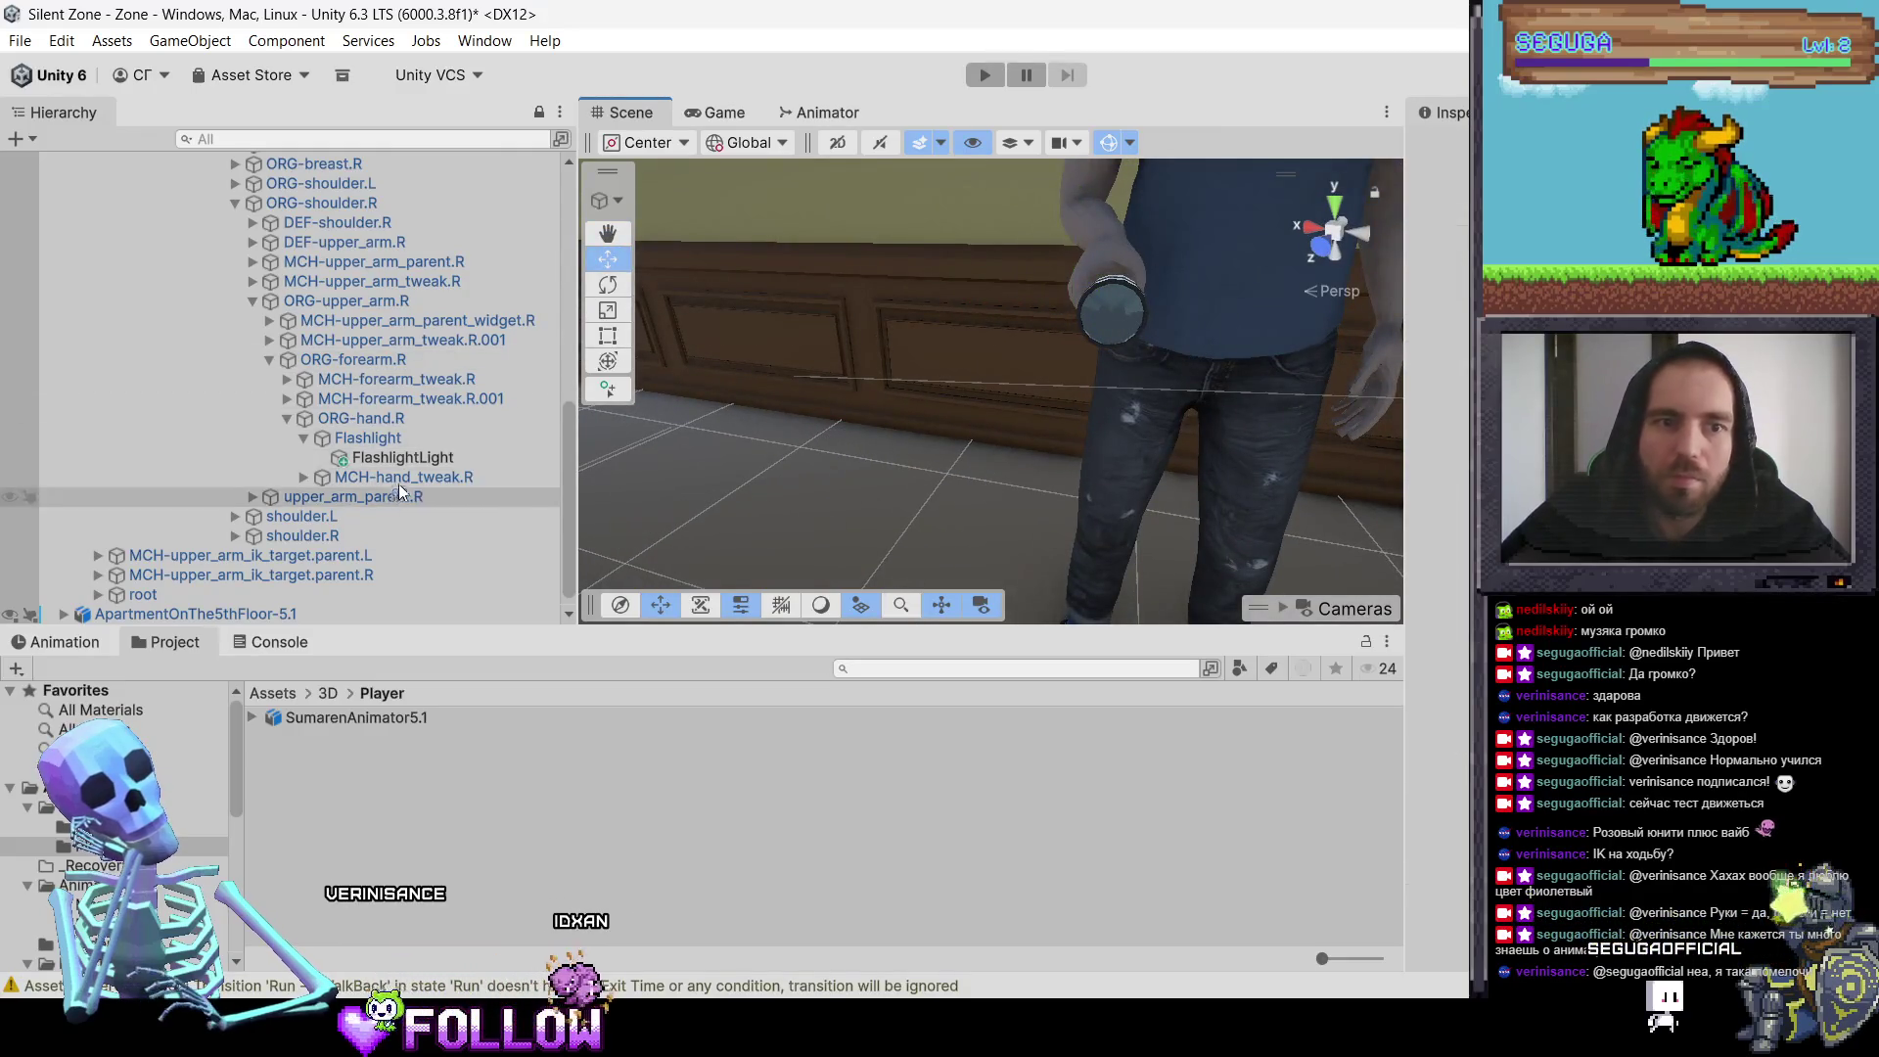
{"action": "left_click", "coordinate": [460, 455]}
{"action": "mouse_move", "coordinate": [983, 307]}
{"action": "left_mouse_down"}
{"action": "mouse_move", "coordinate": [1121, 267]}
{"action": "mouse_move", "coordinate": [798, 360]}
{"action": "mouse_move", "coordinate": [1091, 321]}
{"action": "mouse_move", "coordinate": [1423, 443]}
{"action": "mouse_move", "coordinate": [937, 425]}
{"action": "mouse_move", "coordinate": [1024, 423]}
{"action": "mouse_move", "coordinate": [993, 420]}
{"action": "mouse_move", "coordinate": [1064, 389]}
{"action": "mouse_move", "coordinate": [1181, 388]}
{"action": "mouse_move", "coordinate": [1180, 408]}
{"action": "mouse_move", "coordinate": [1235, 409]}
{"action": "mouse_move", "coordinate": [725, 327]}
{"action": "left_mouse_up"}
{"action": "scroll", "coordinate": [867, 372], "scroll_direction": "down", "scroll_amount": 5}
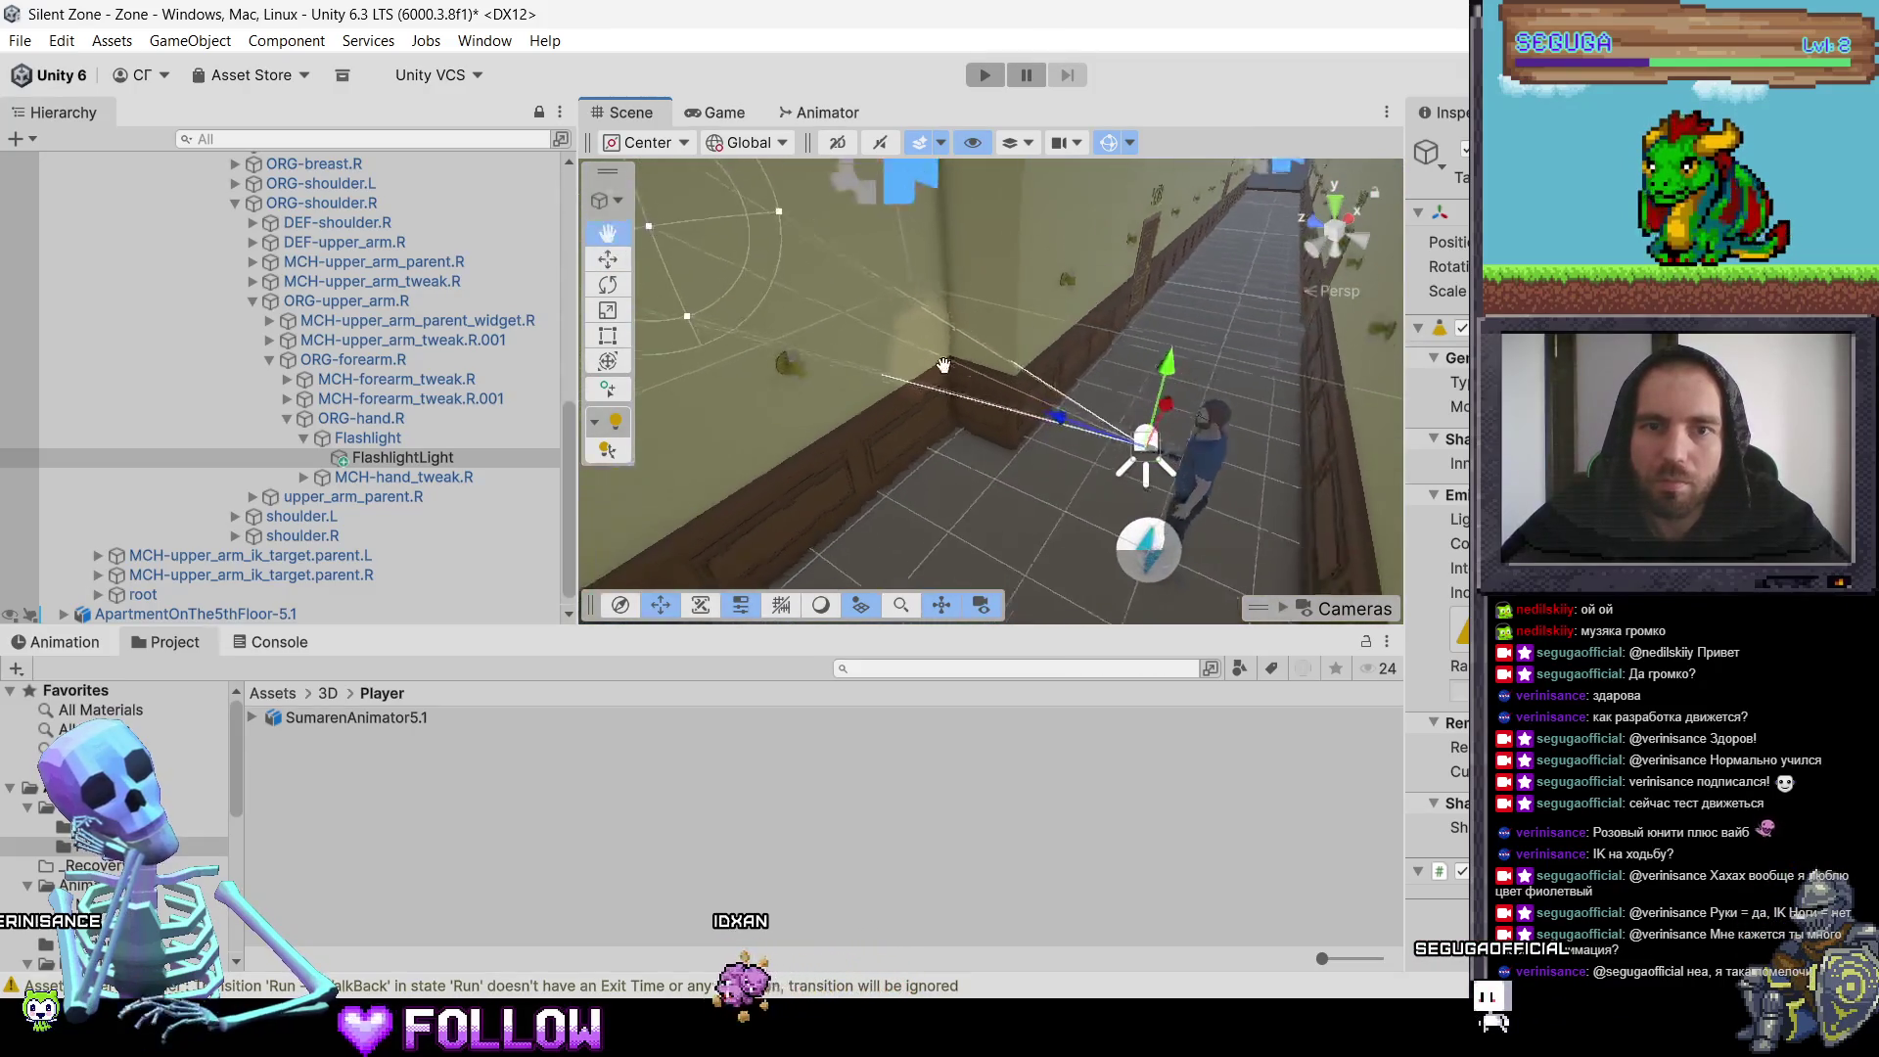
{"action": "scroll", "coordinate": [341, 317], "scroll_direction": "up", "scroll_amount": 10}
{"action": "scroll", "coordinate": [341, 317], "scroll_direction": "up", "scroll_amount": 2}
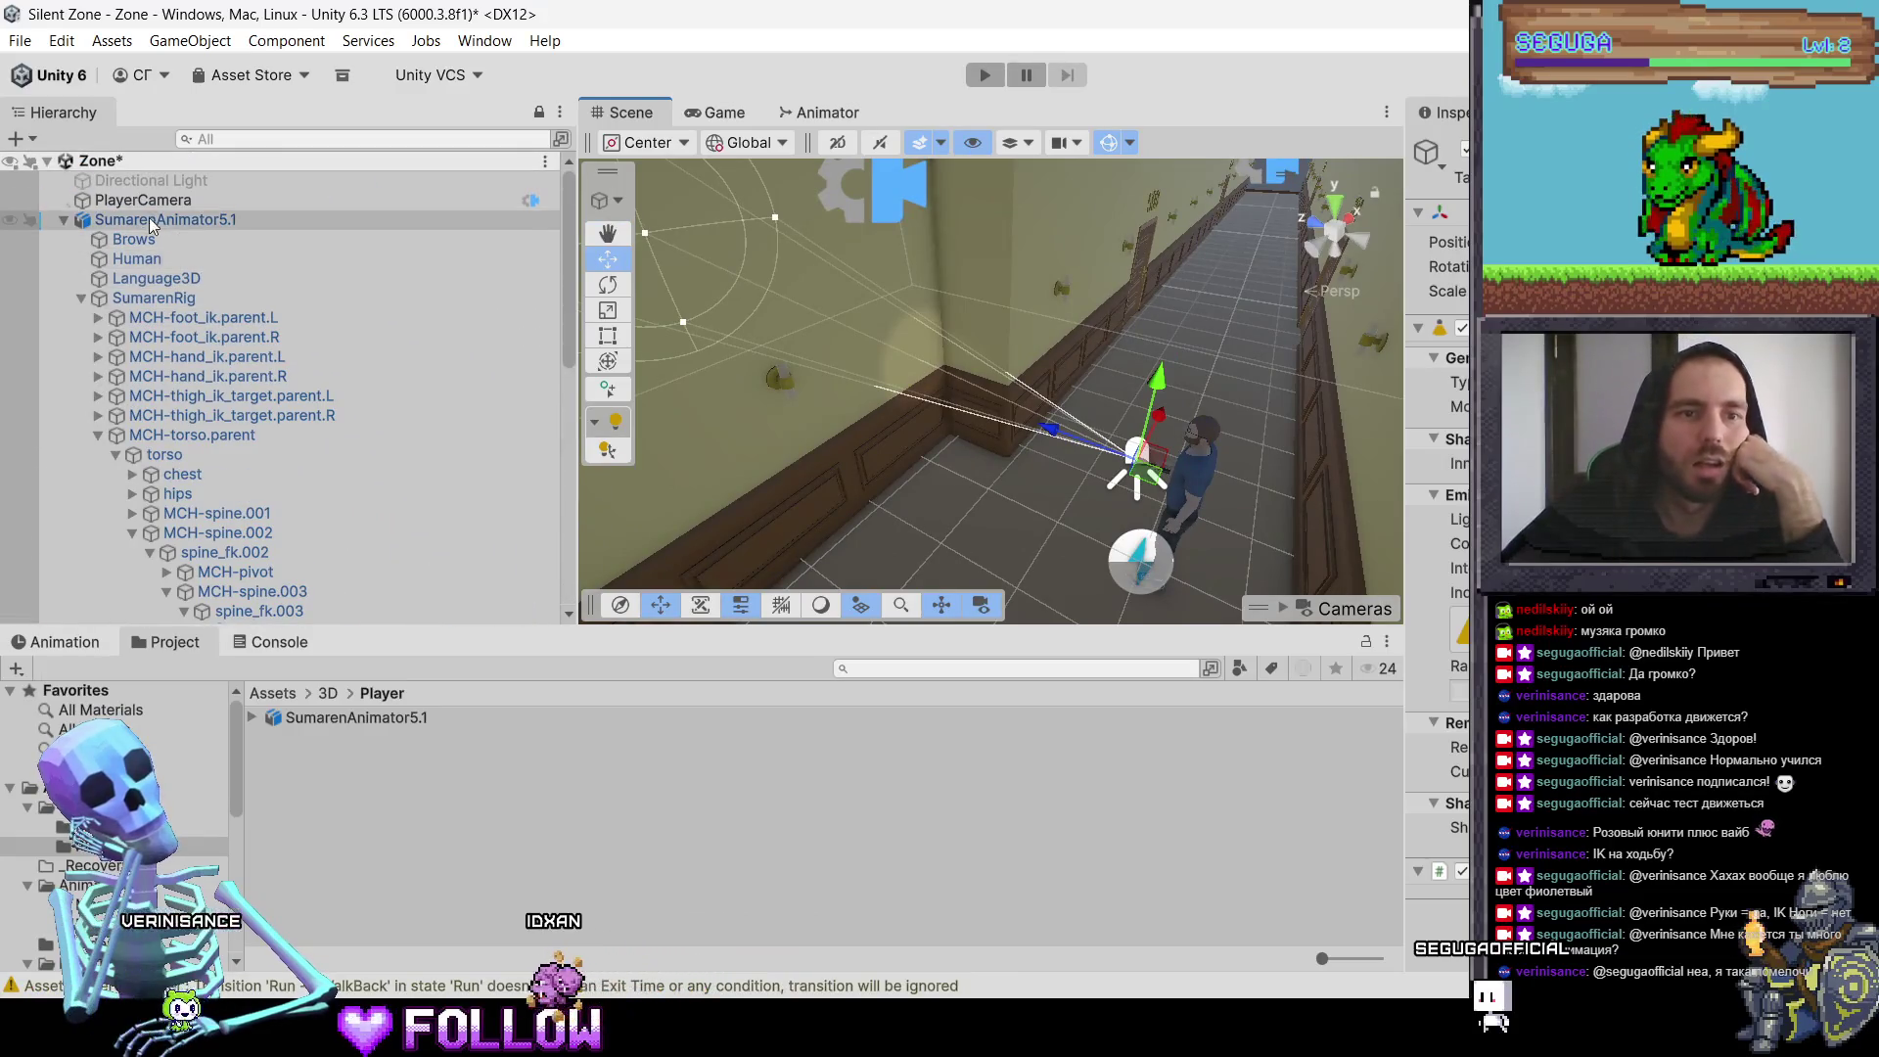
{"action": "left_click", "coordinate": [137, 182]}
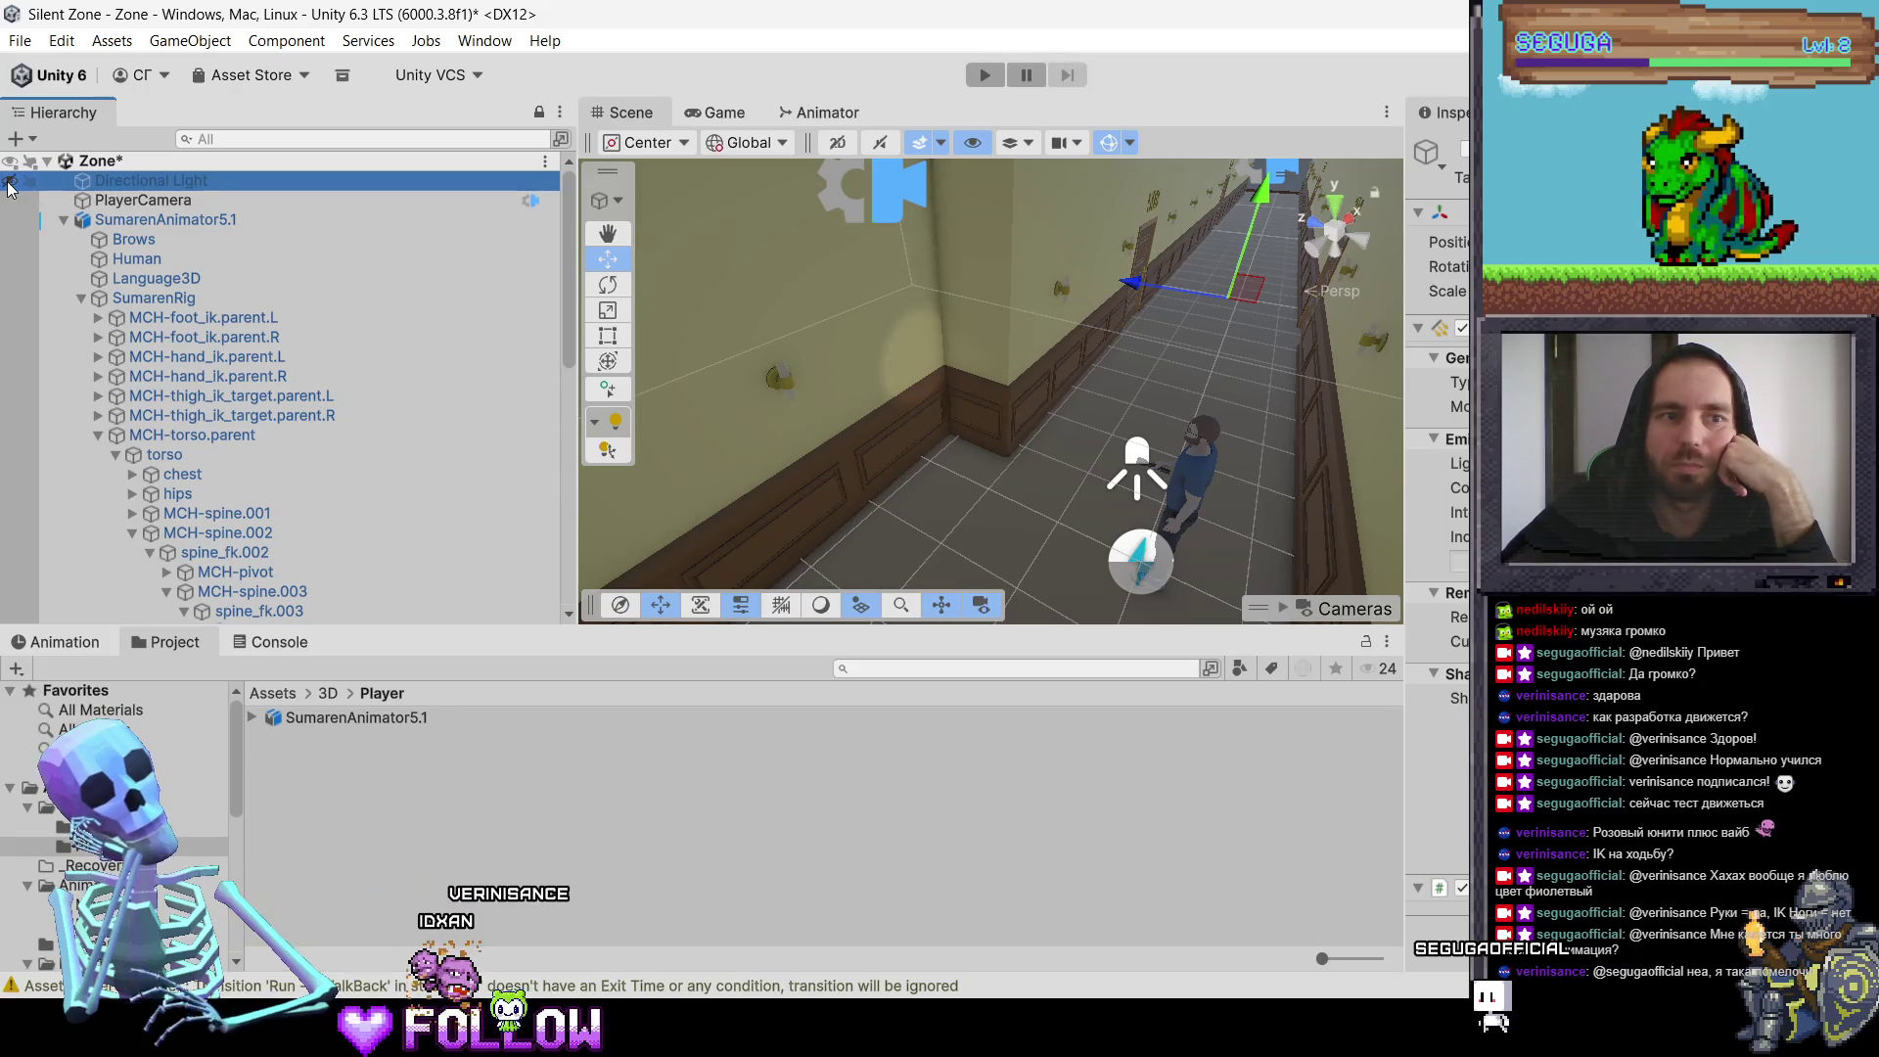
{"action": "left_click", "coordinate": [1436, 157]}
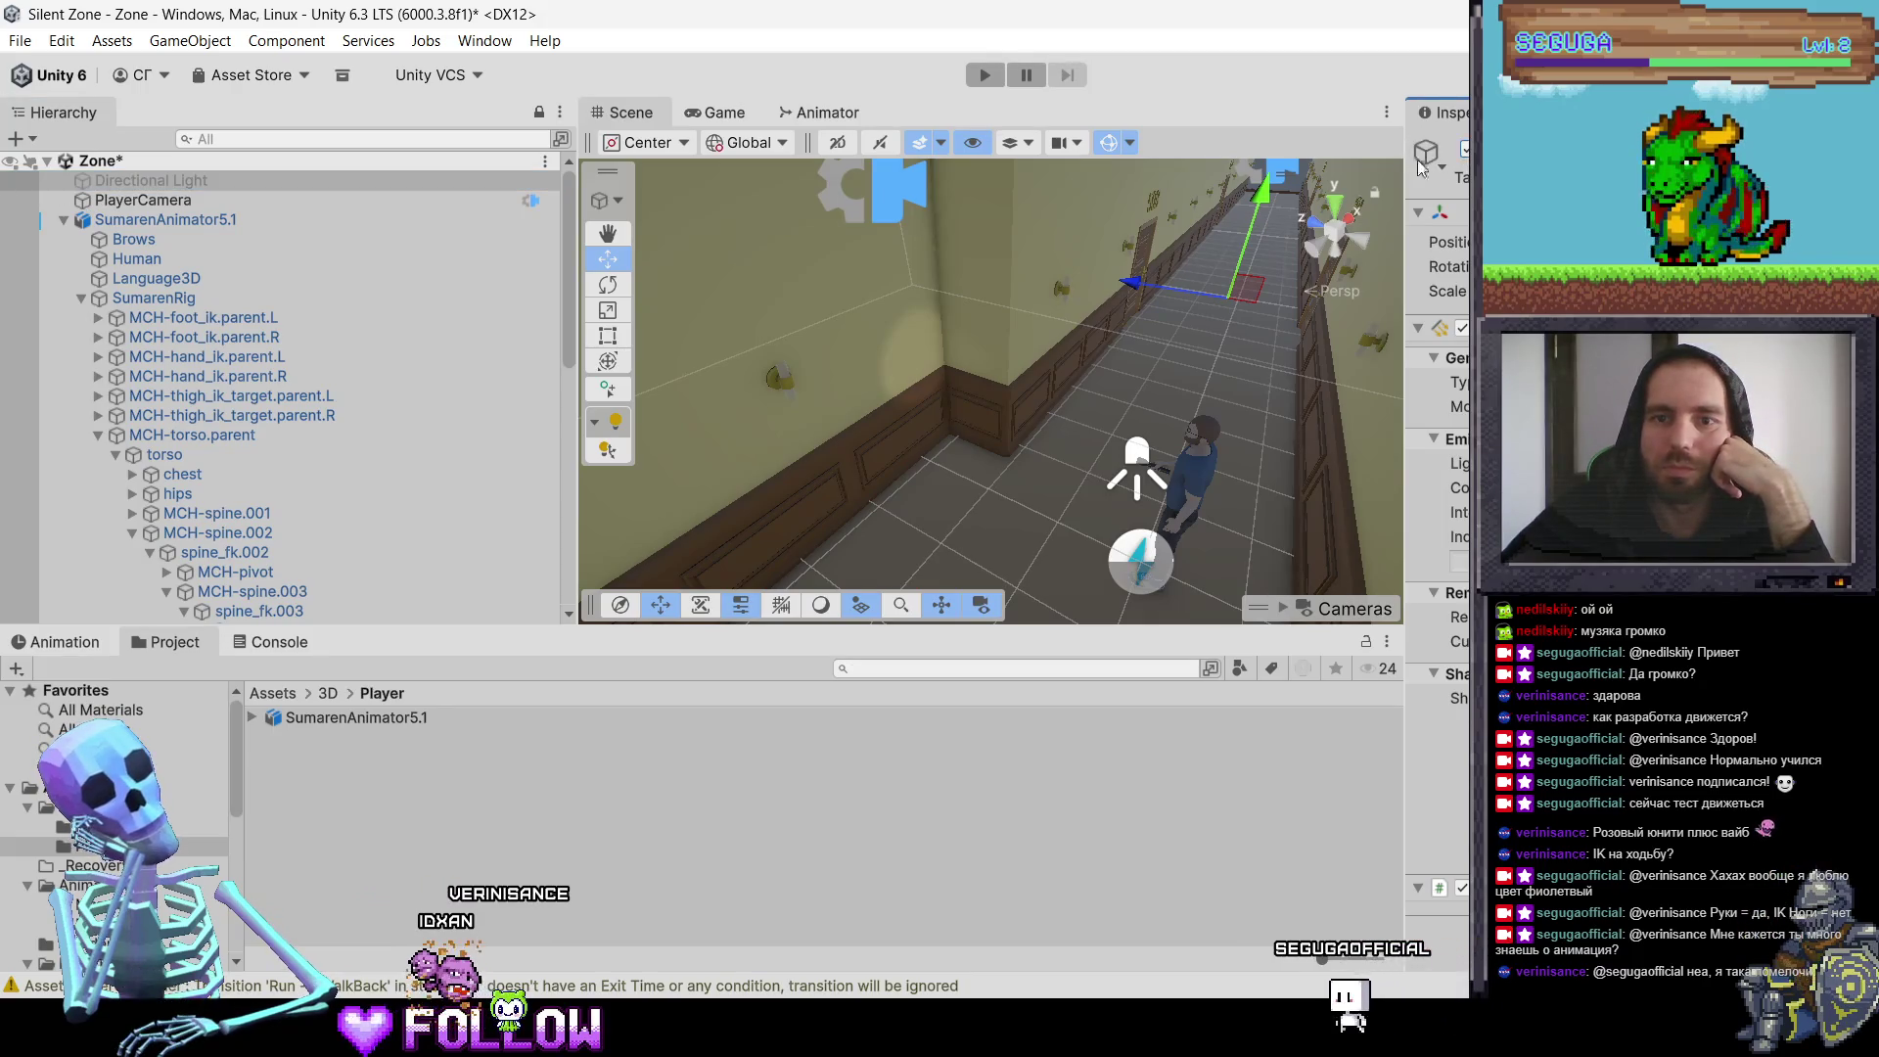
{"action": "left_click", "coordinate": [1464, 149]}
{"action": "left_click", "coordinate": [225, 186]}
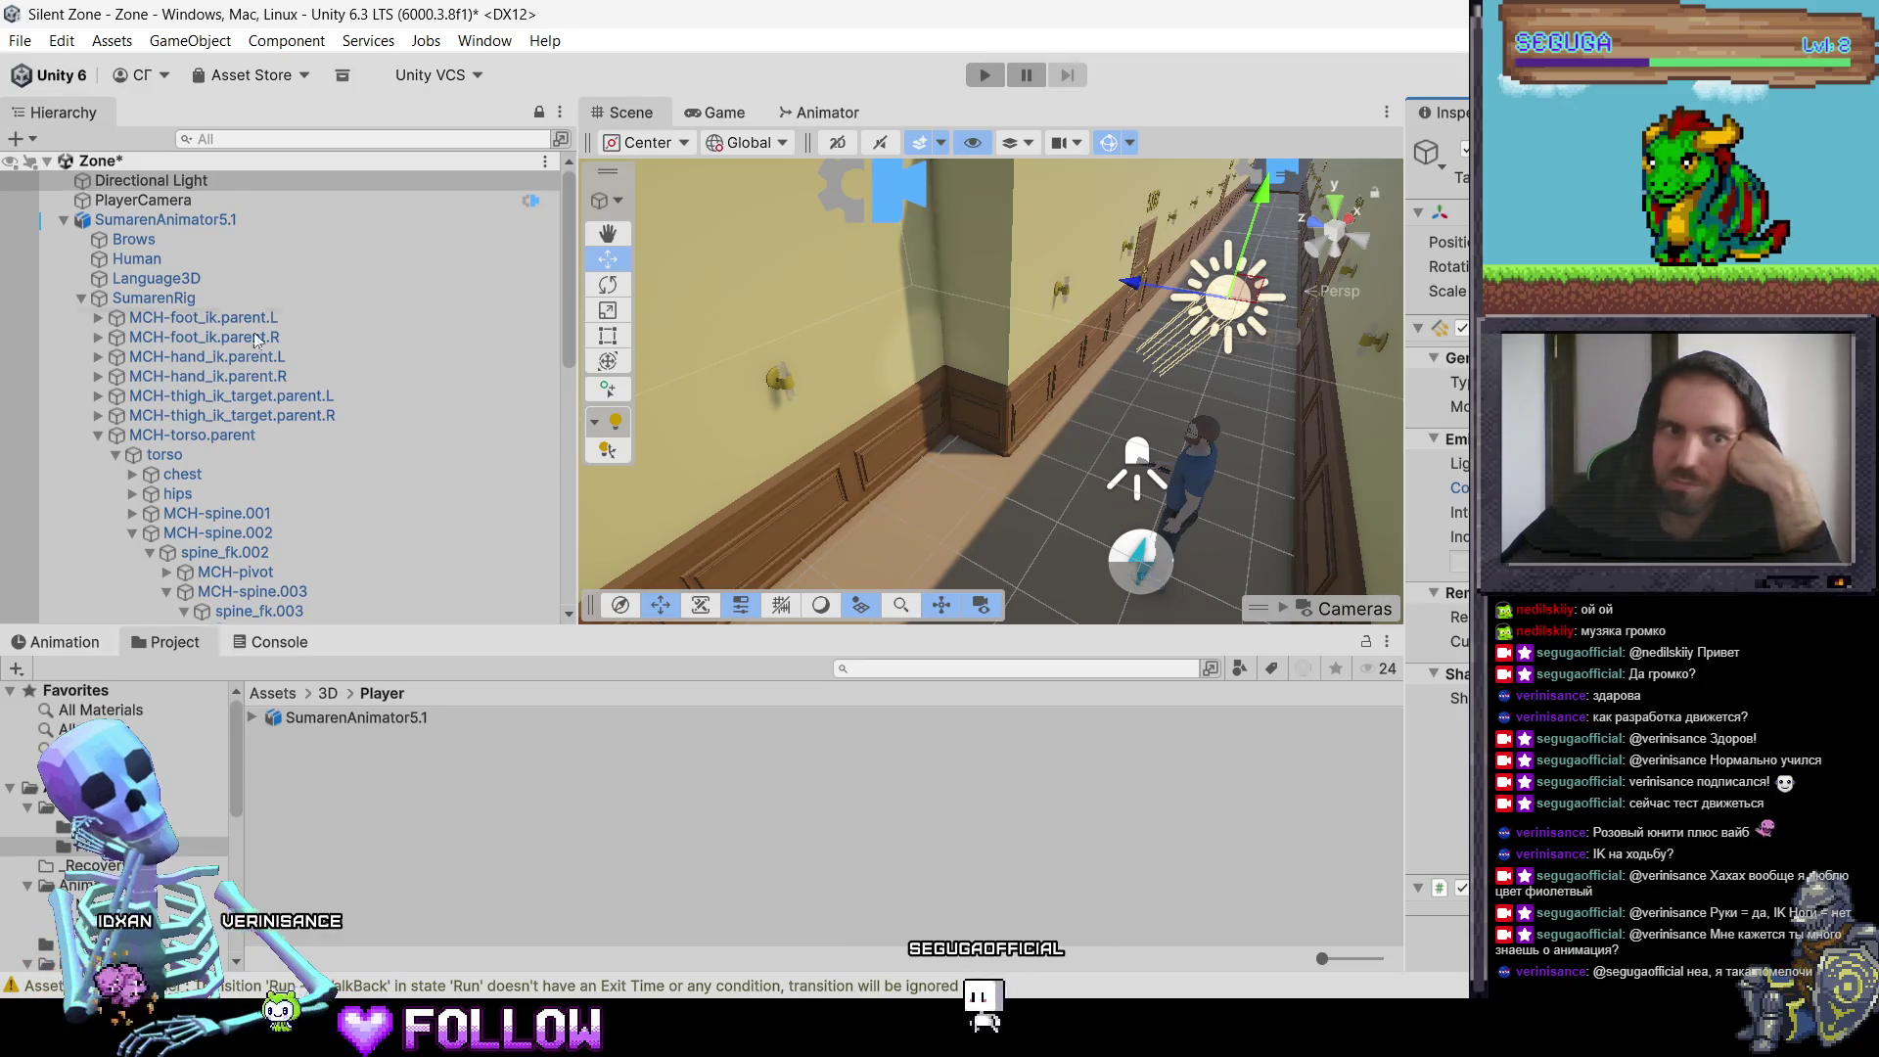
{"action": "left_click", "coordinate": [137, 184]}
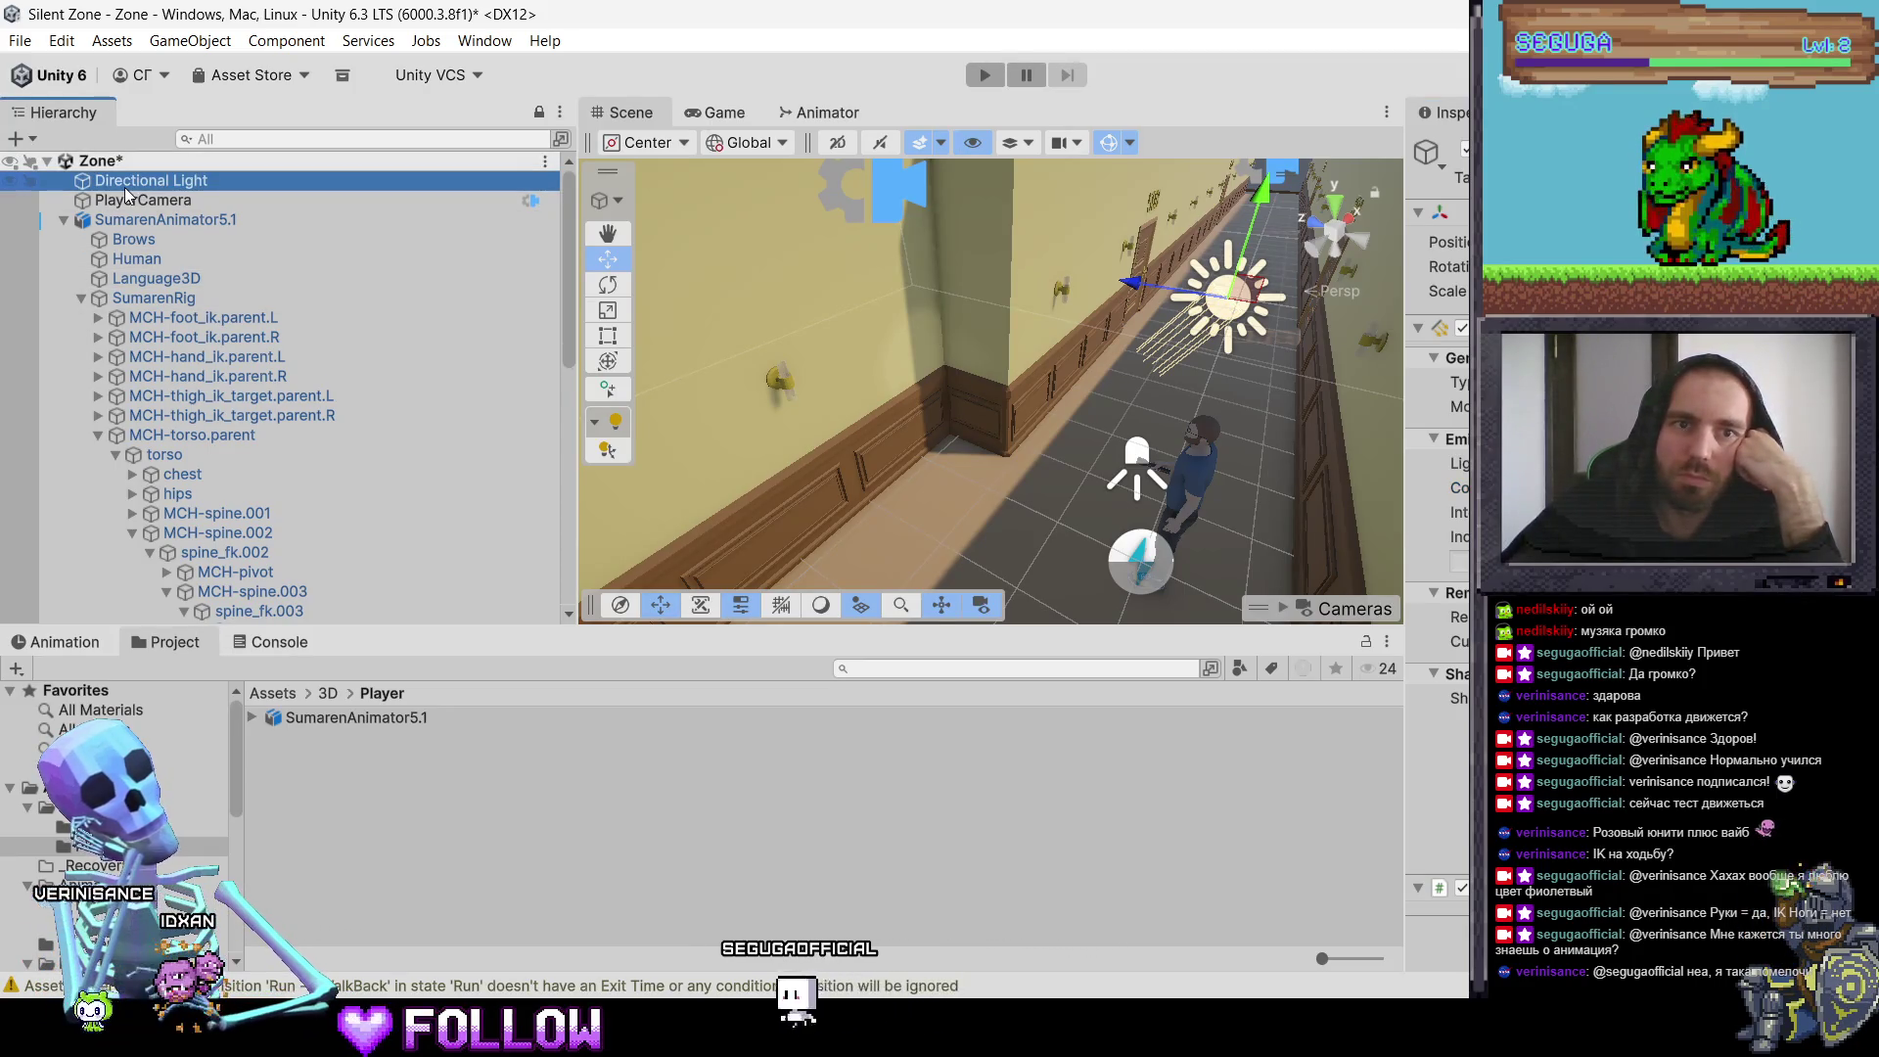
{"action": "left_click", "coordinate": [1463, 331]}
{"action": "left_click", "coordinate": [1462, 330]}
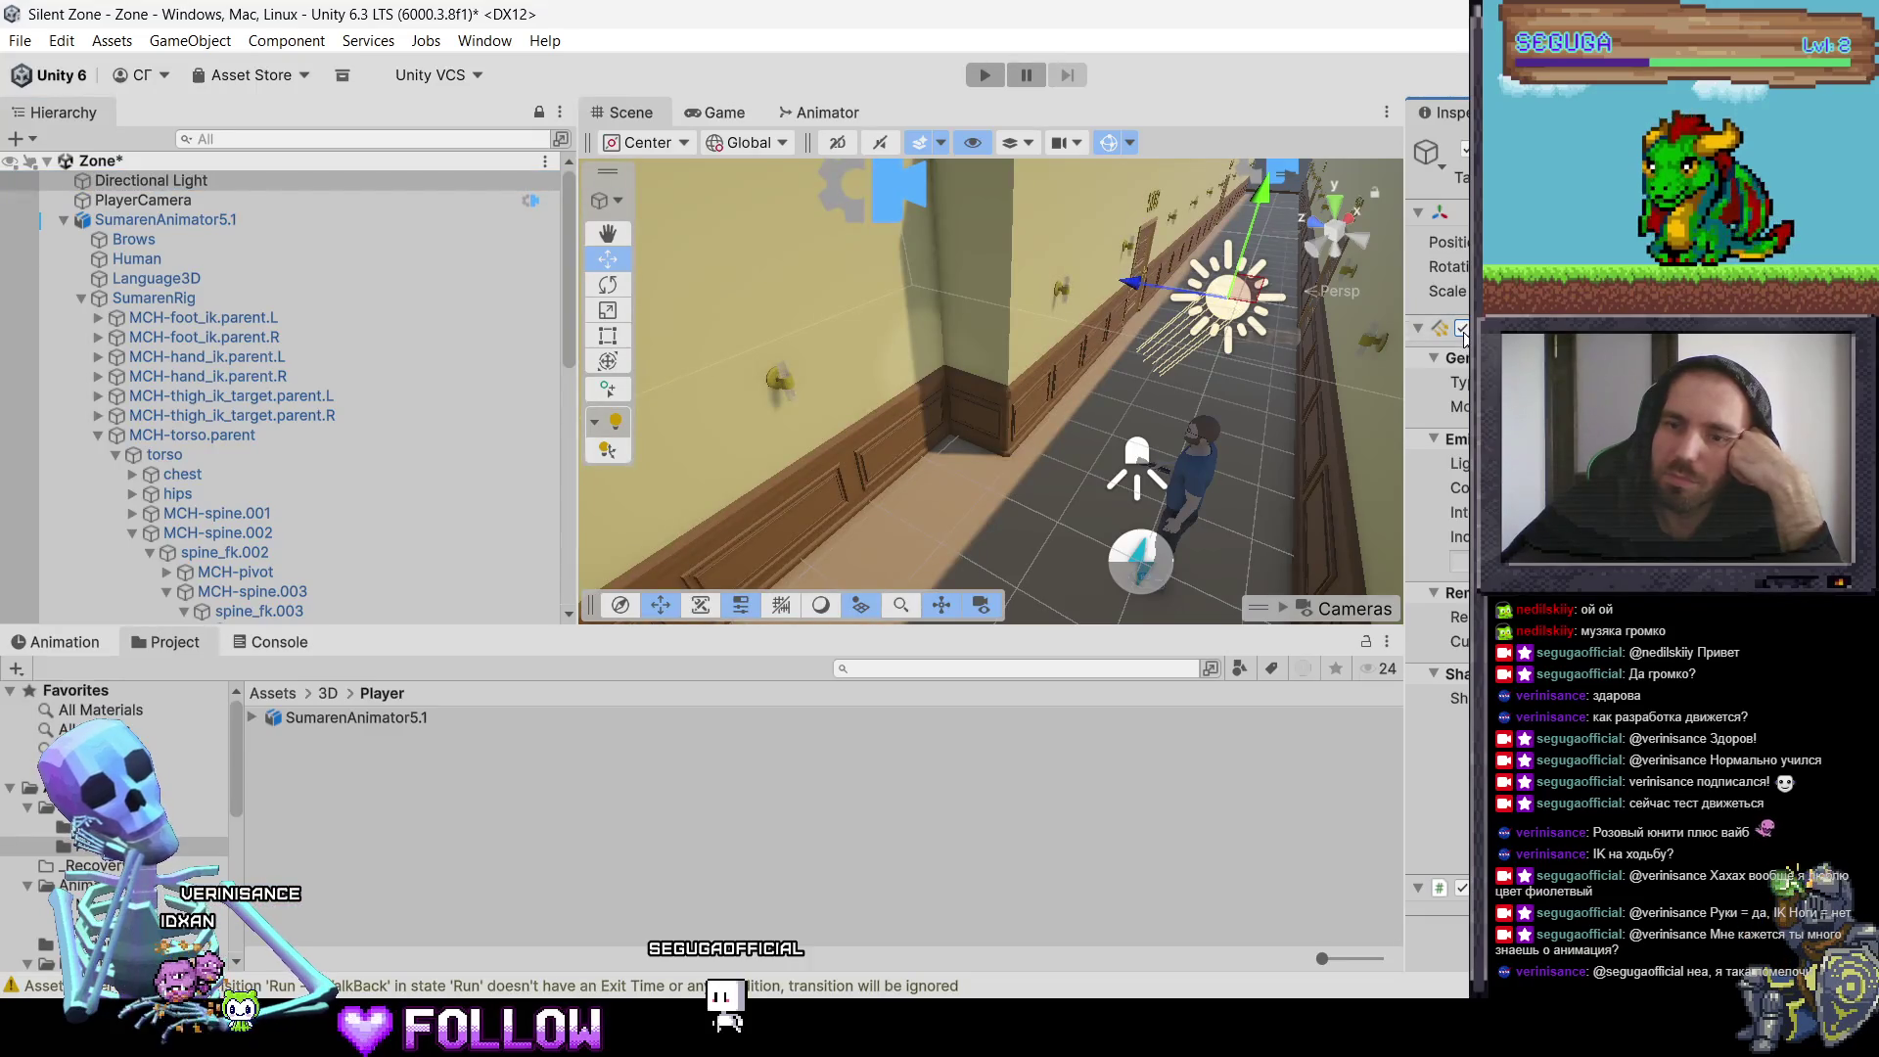
{"action": "left_click", "coordinate": [1462, 331]}
{"action": "left_click", "coordinate": [1463, 331]}
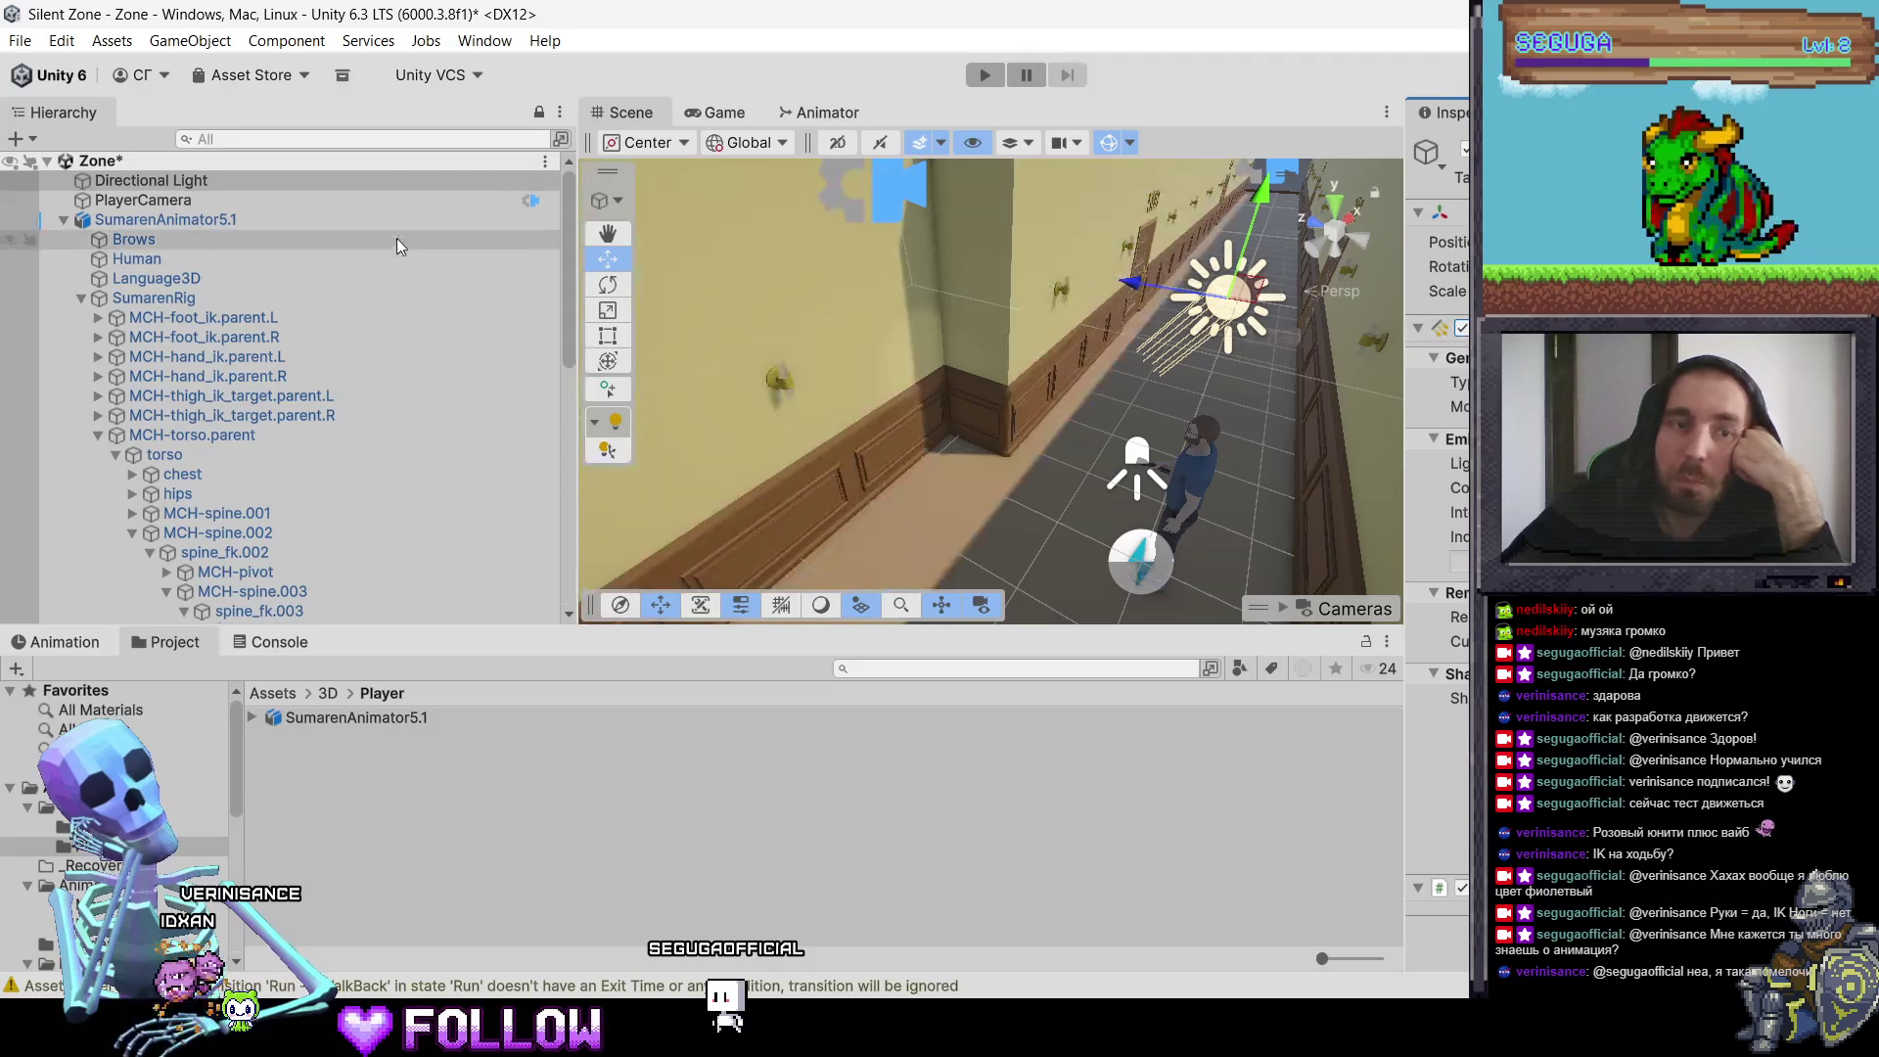
{"action": "left_click", "coordinate": [120, 182]}
{"action": "left_click", "coordinate": [1465, 149]}
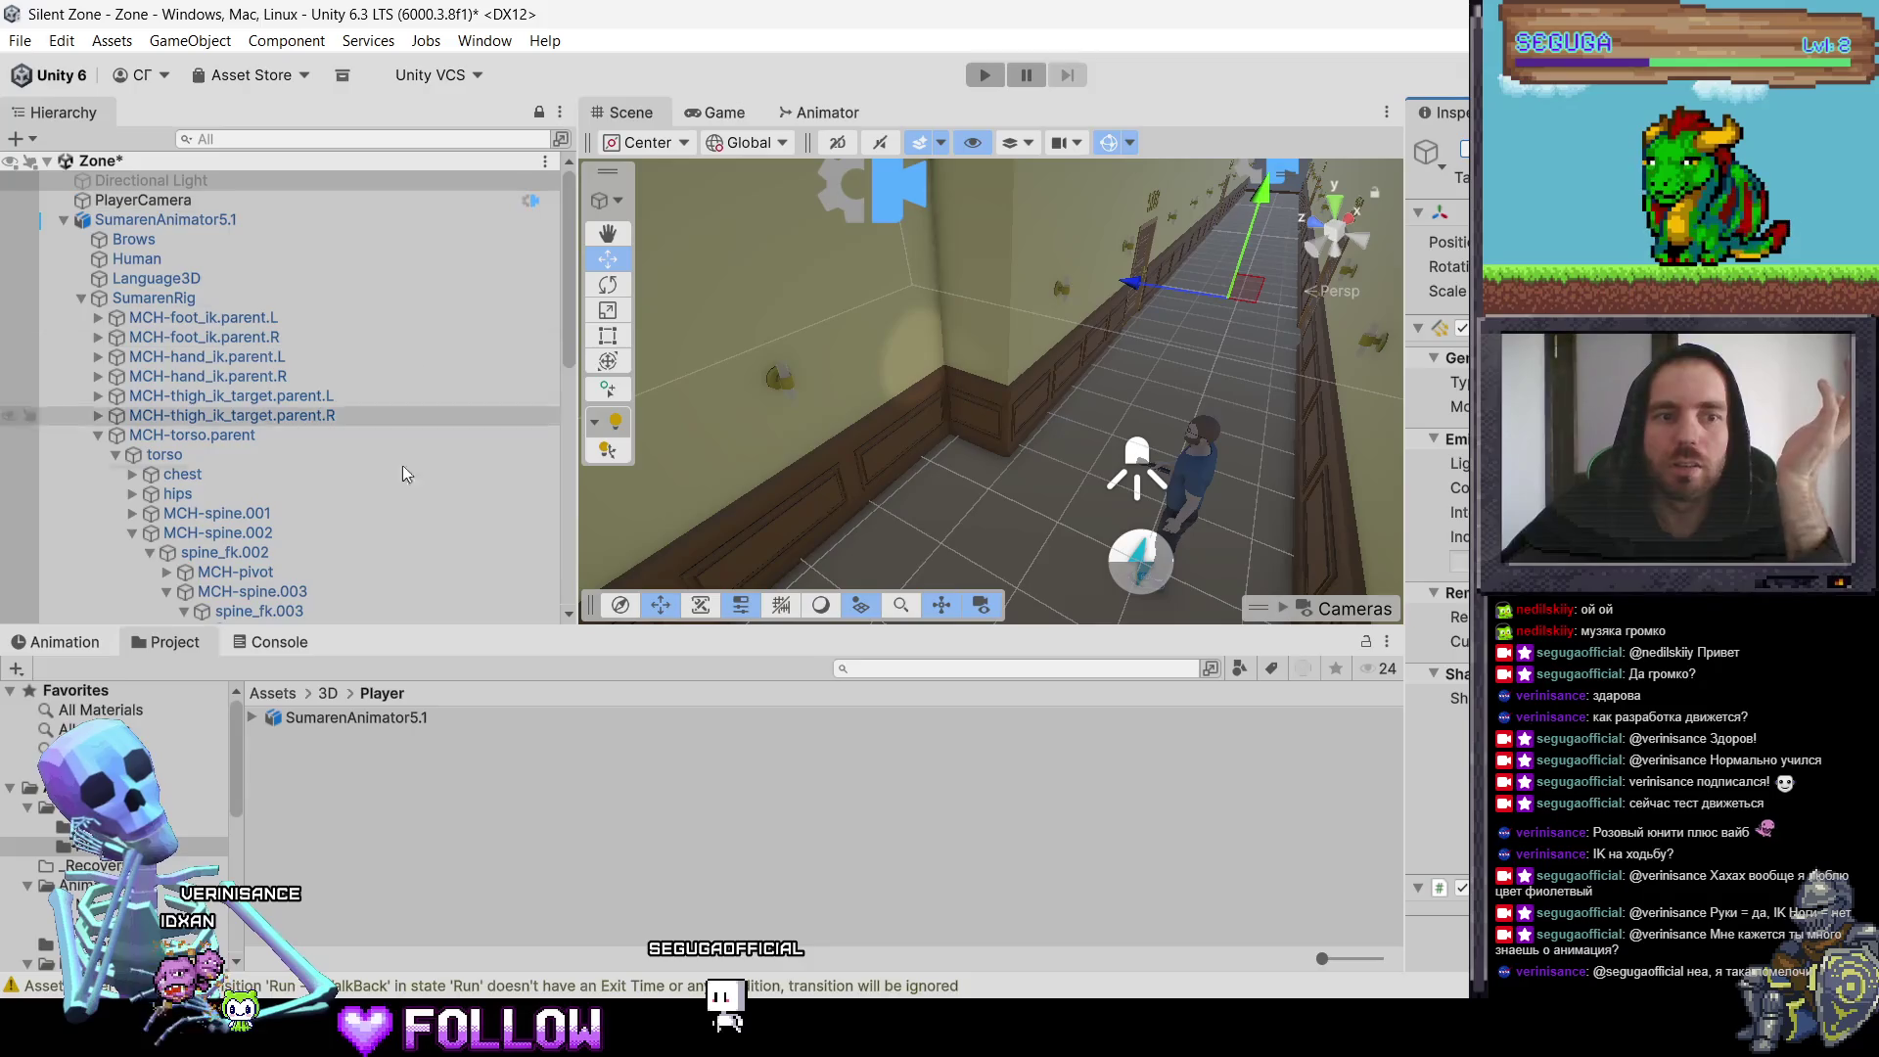
{"action": "scroll", "coordinate": [345, 555], "scroll_direction": "down", "scroll_amount": 10}
{"action": "scroll", "coordinate": [344, 556], "scroll_direction": "up", "scroll_amount": 15}
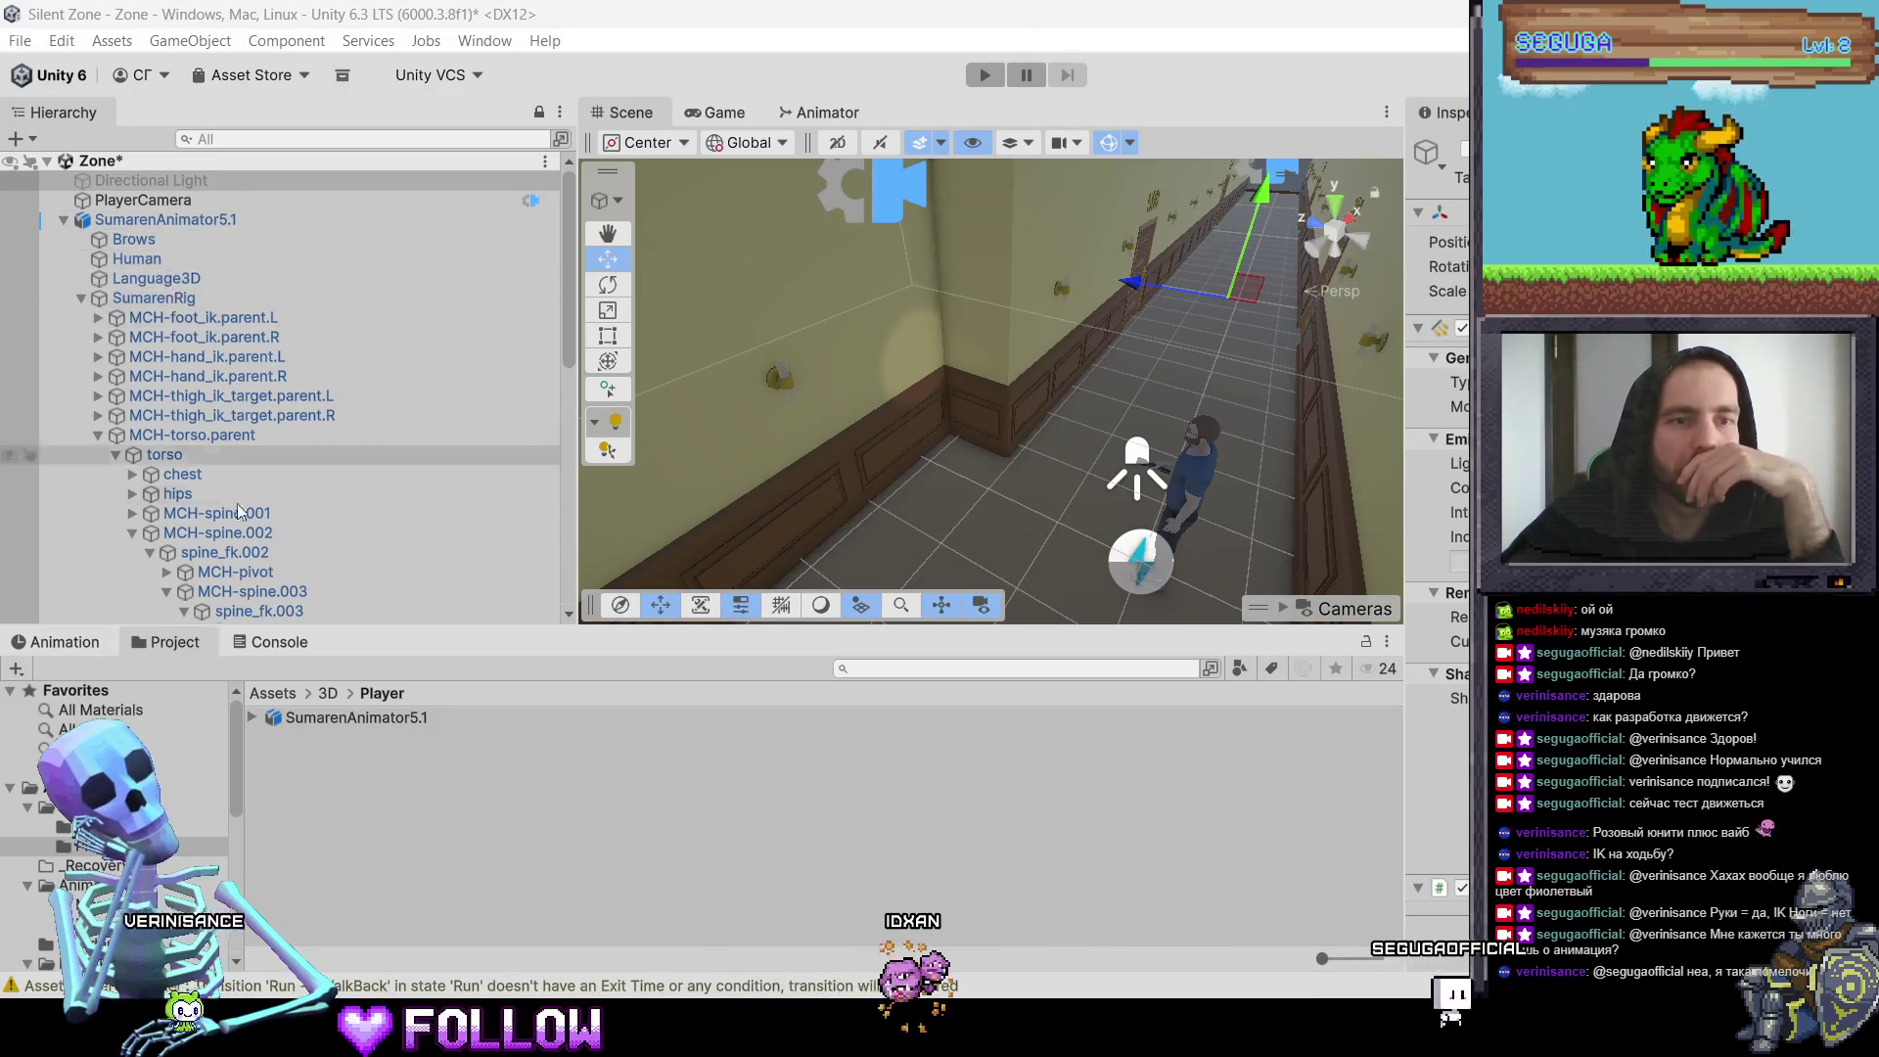
{"action": "scroll", "coordinate": [226, 484], "scroll_direction": "down", "scroll_amount": 10}
Step: Select FlashlightLight and drag its spot angle handle outward to widen the beam
{"action": "left_click", "coordinate": [374, 438]}
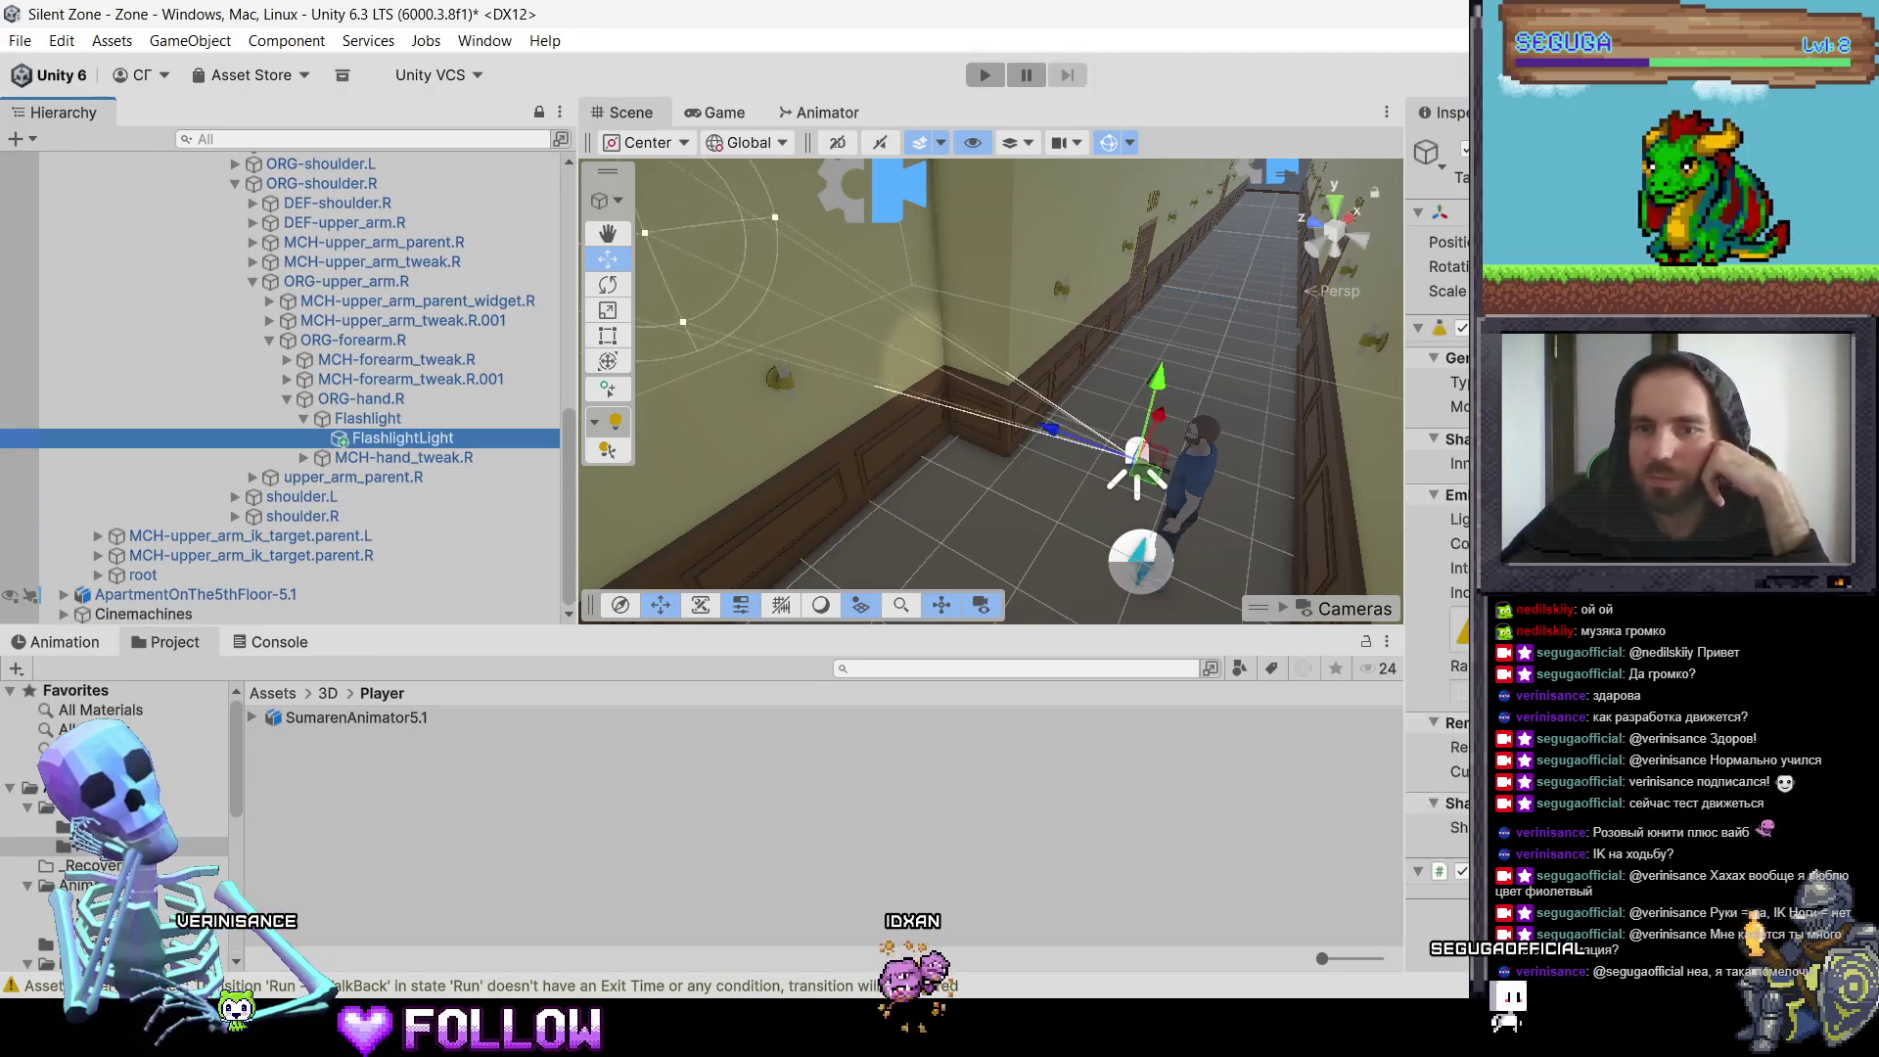
{"action": "left_click_drag", "start_coordinate": [775, 217], "coordinate": [859, 212]}
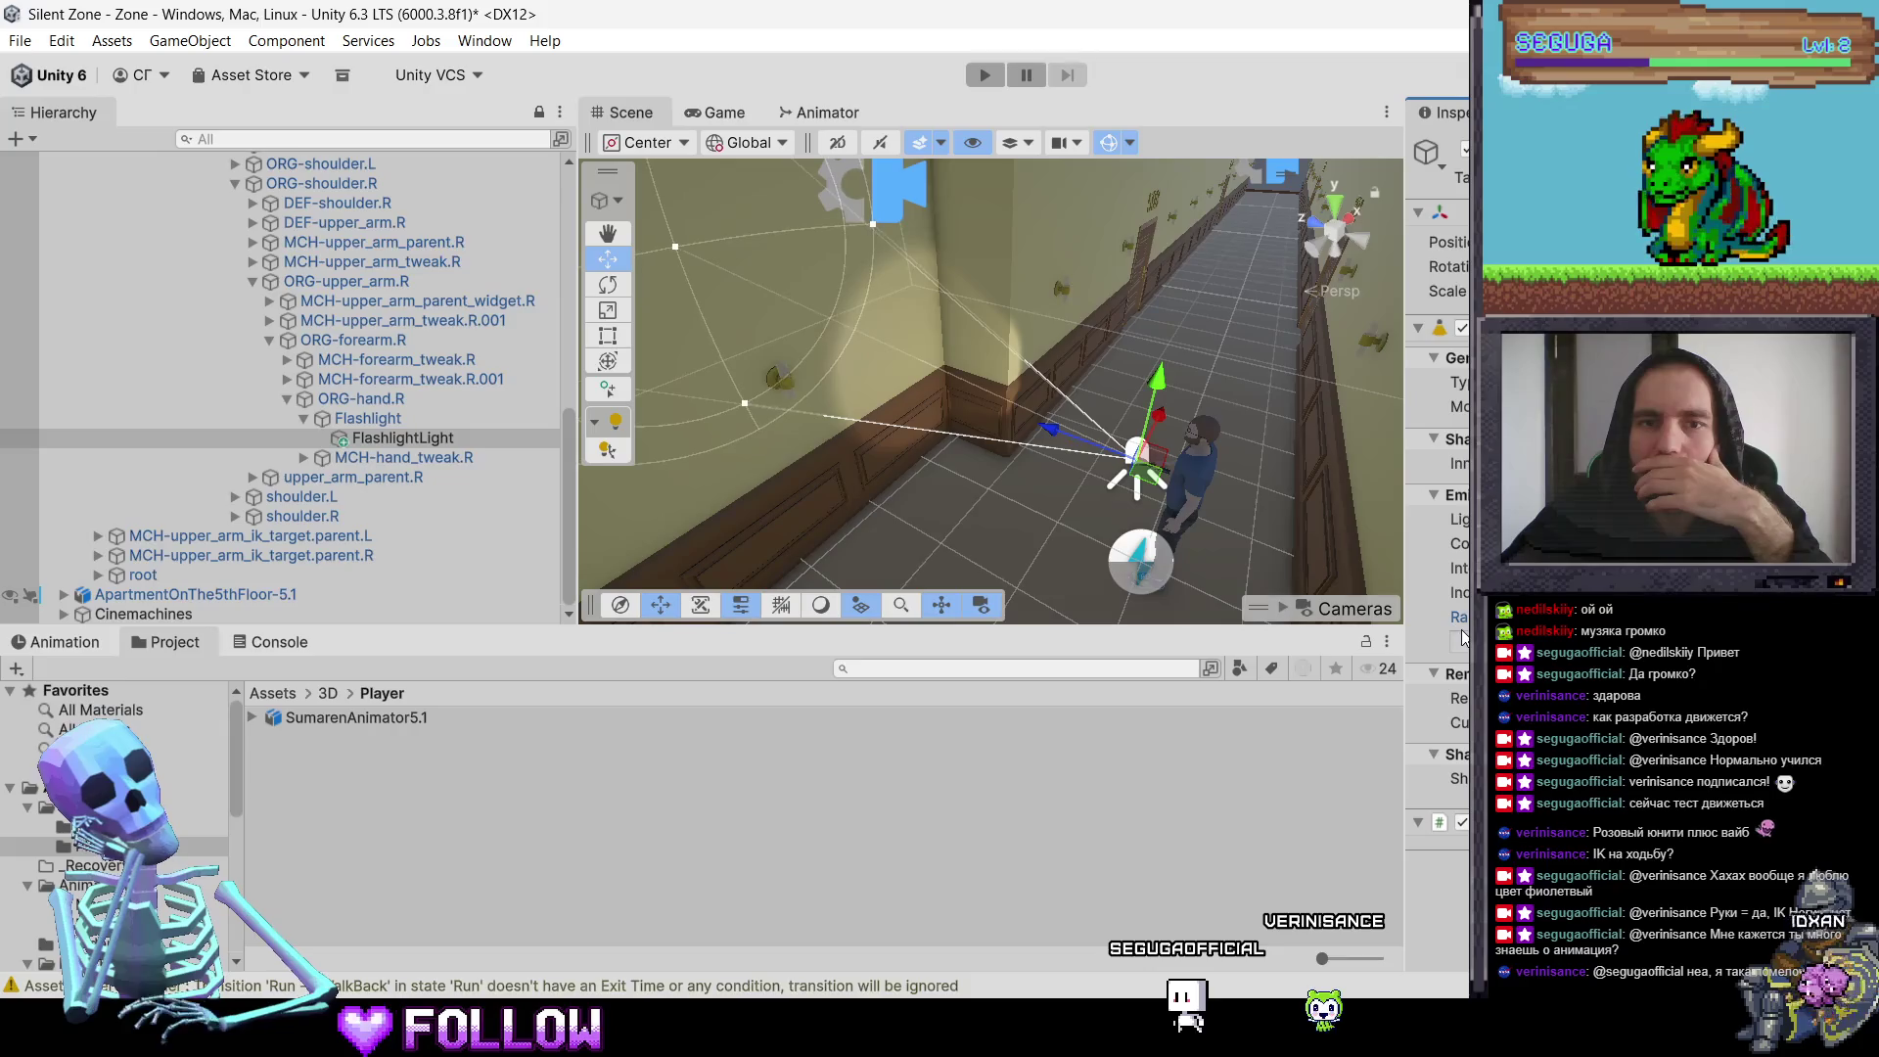
{"action": "scroll", "coordinate": [1038, 482], "scroll_direction": "down", "scroll_amount": 5}
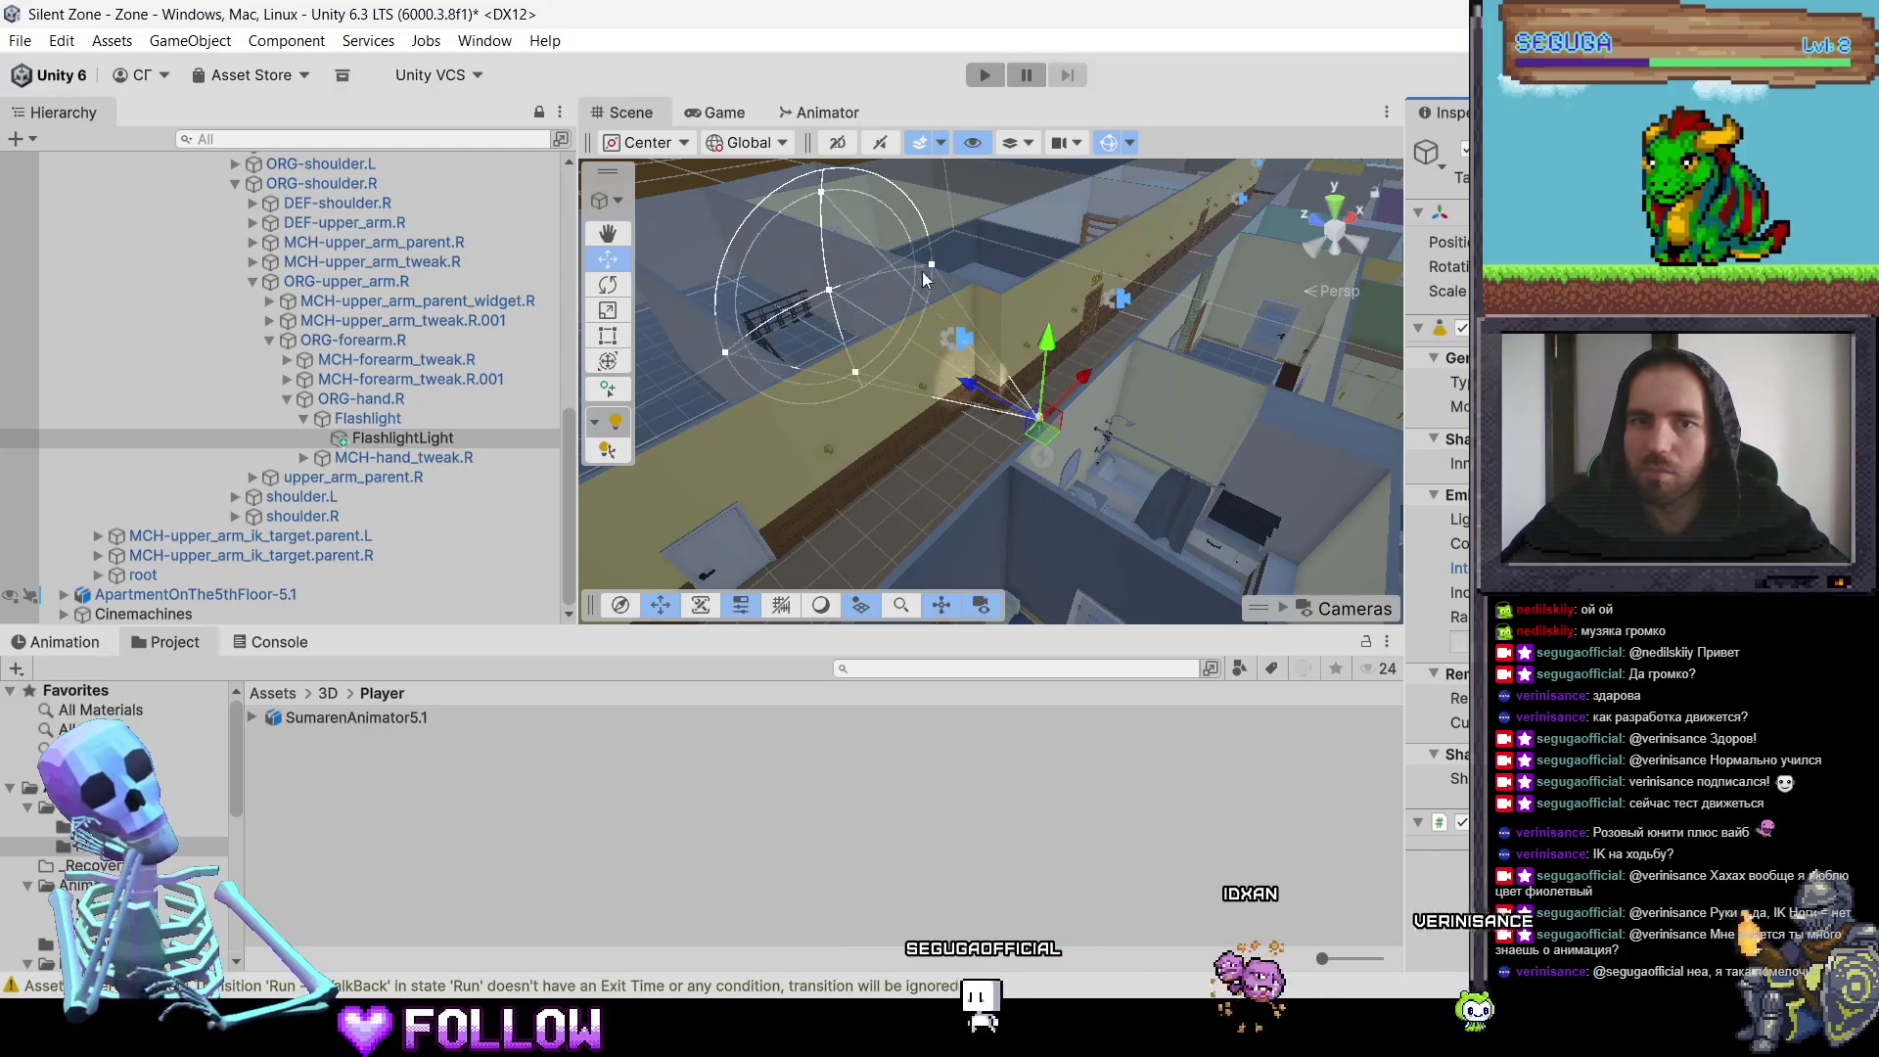
Step: Narrow the flashlight spotlight cone, with outer angle about 19.40 and inner angle 20.65
{"action": "left_click_drag", "start_coordinate": [932, 264], "coordinate": [868, 284]}
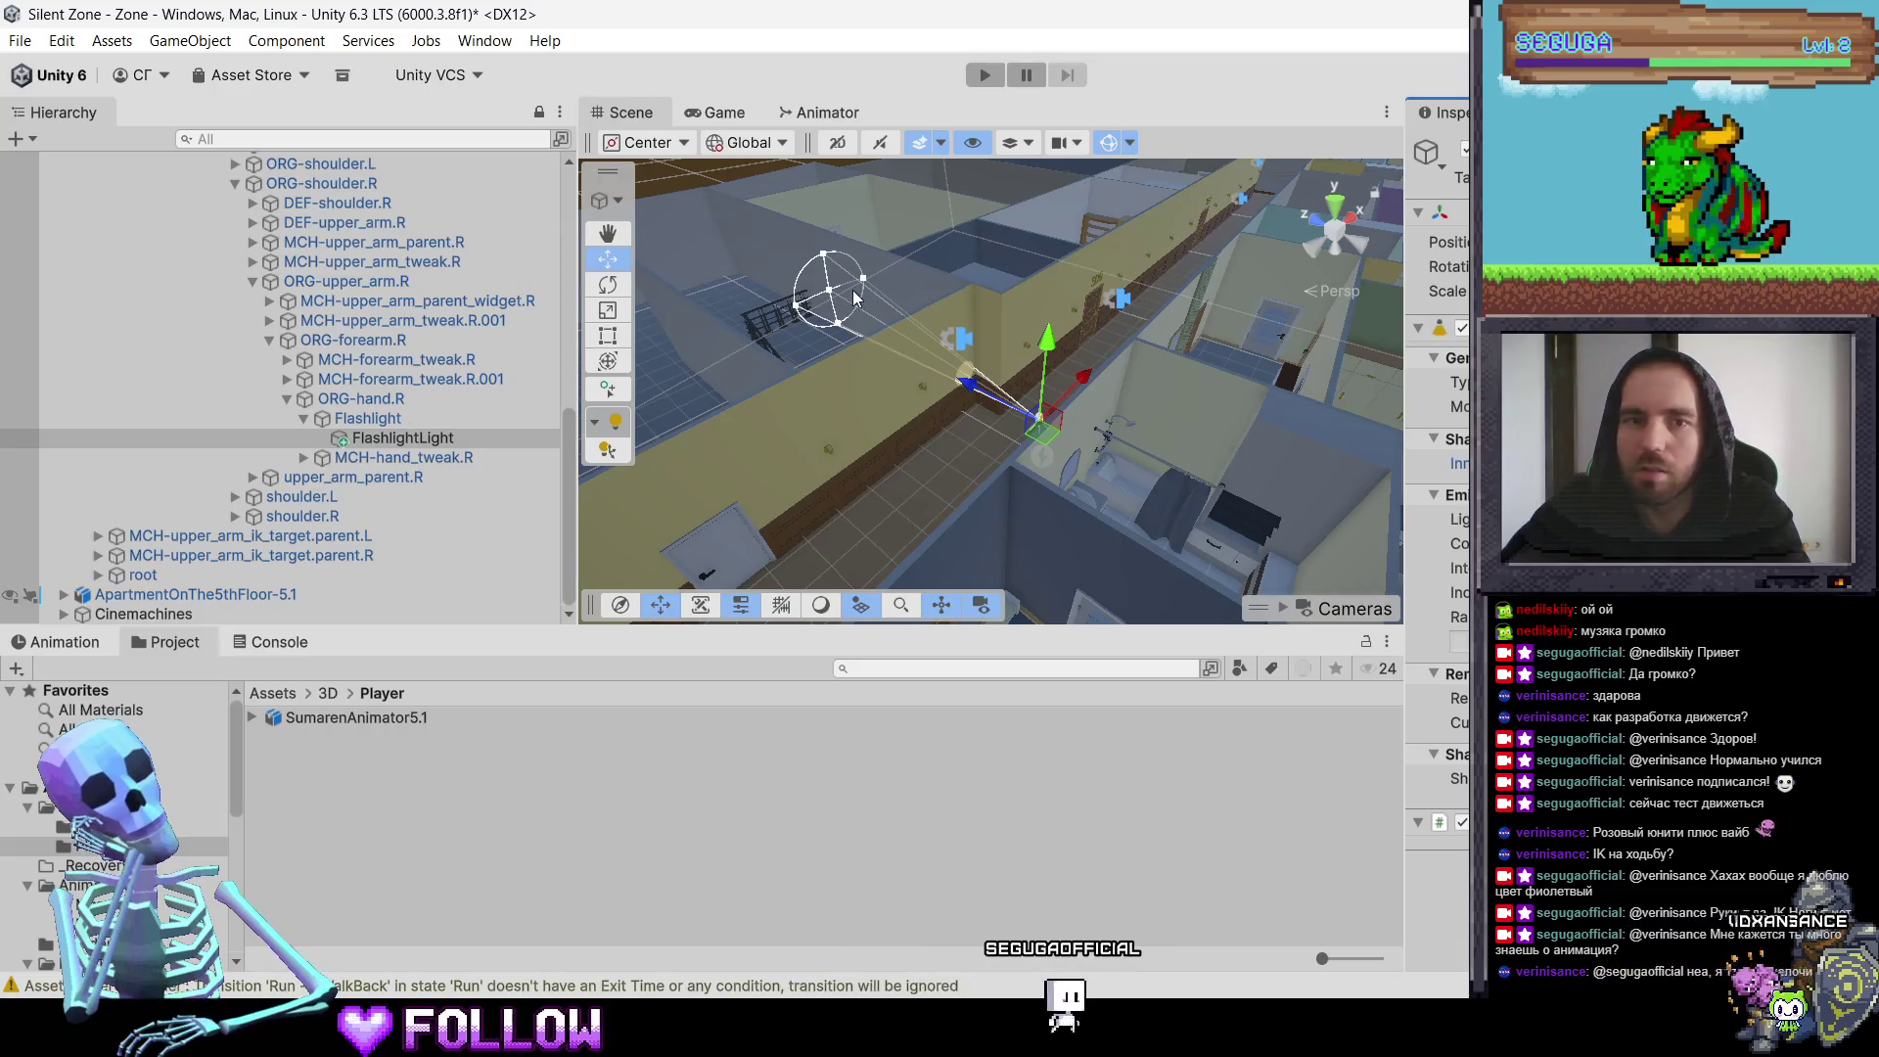
{"action": "left_click_drag", "start_coordinate": [863, 279], "coordinate": [868, 286]}
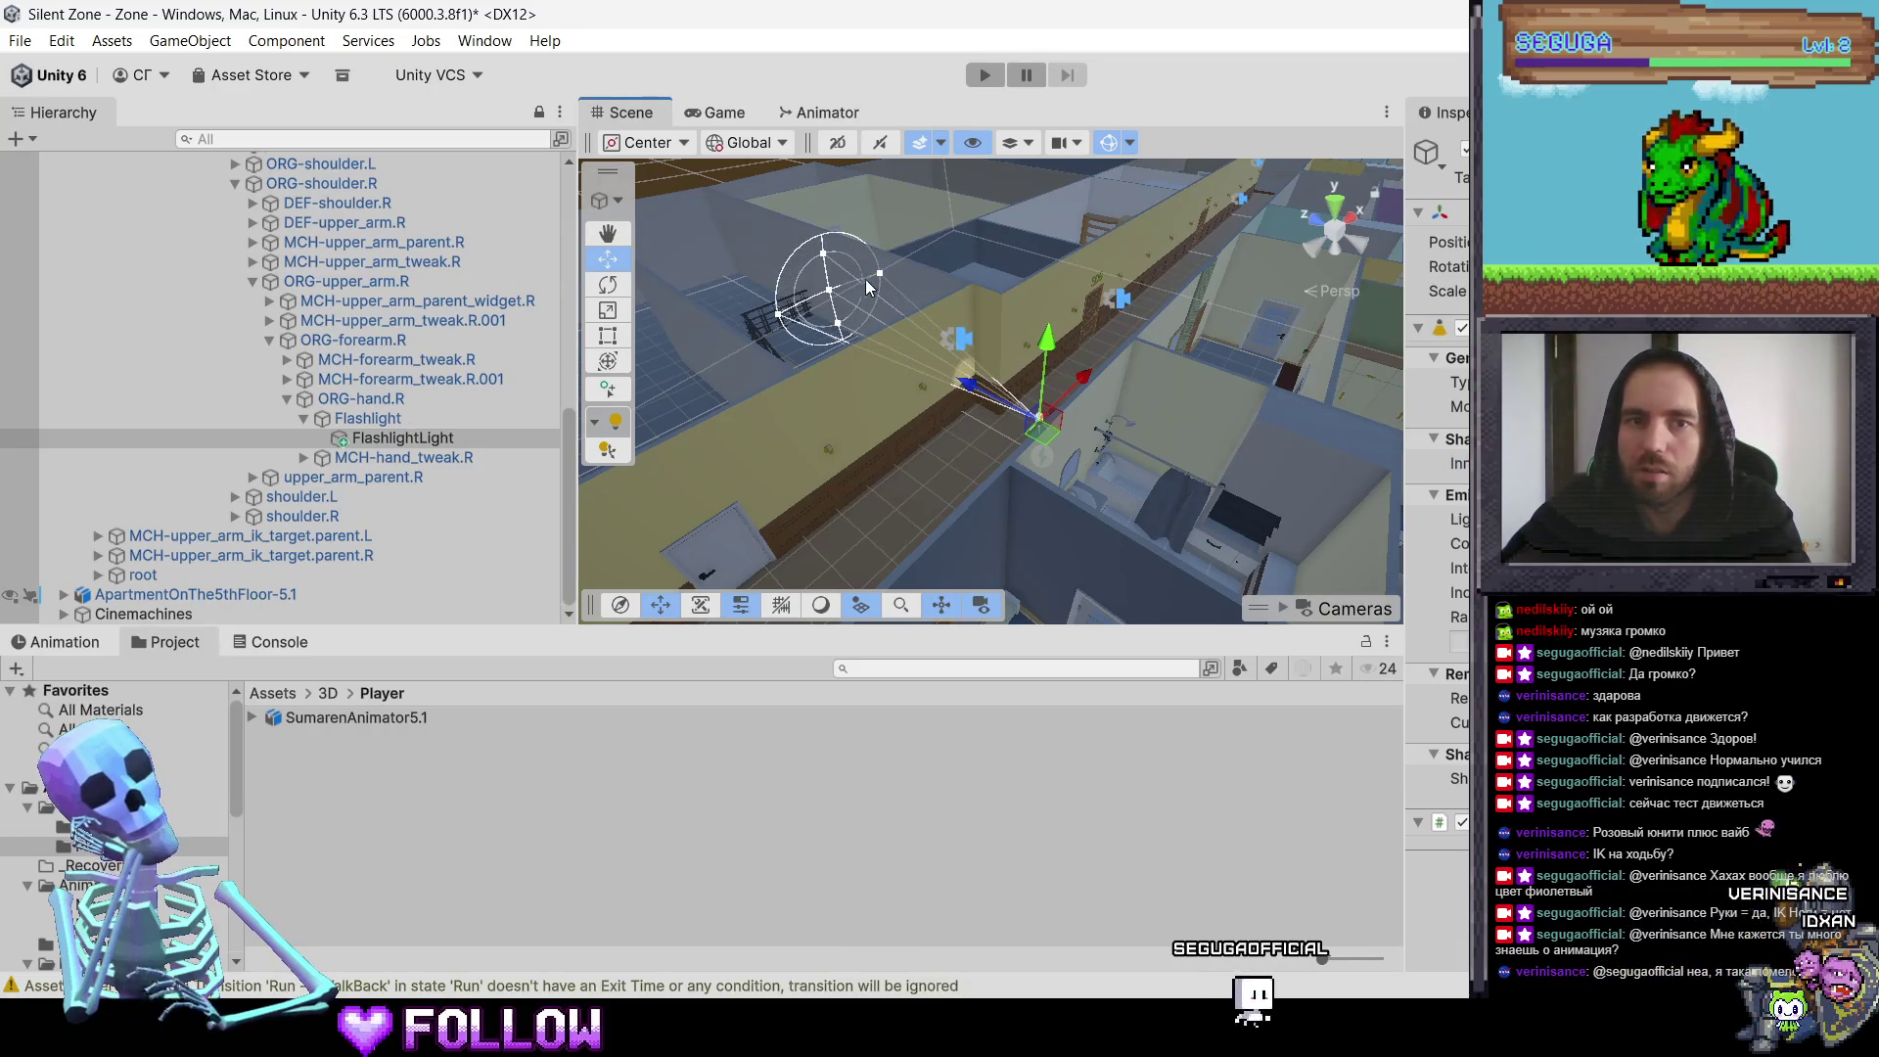
{"action": "left_click", "coordinate": [823, 258]}
{"action": "left_click", "coordinate": [402, 437]}
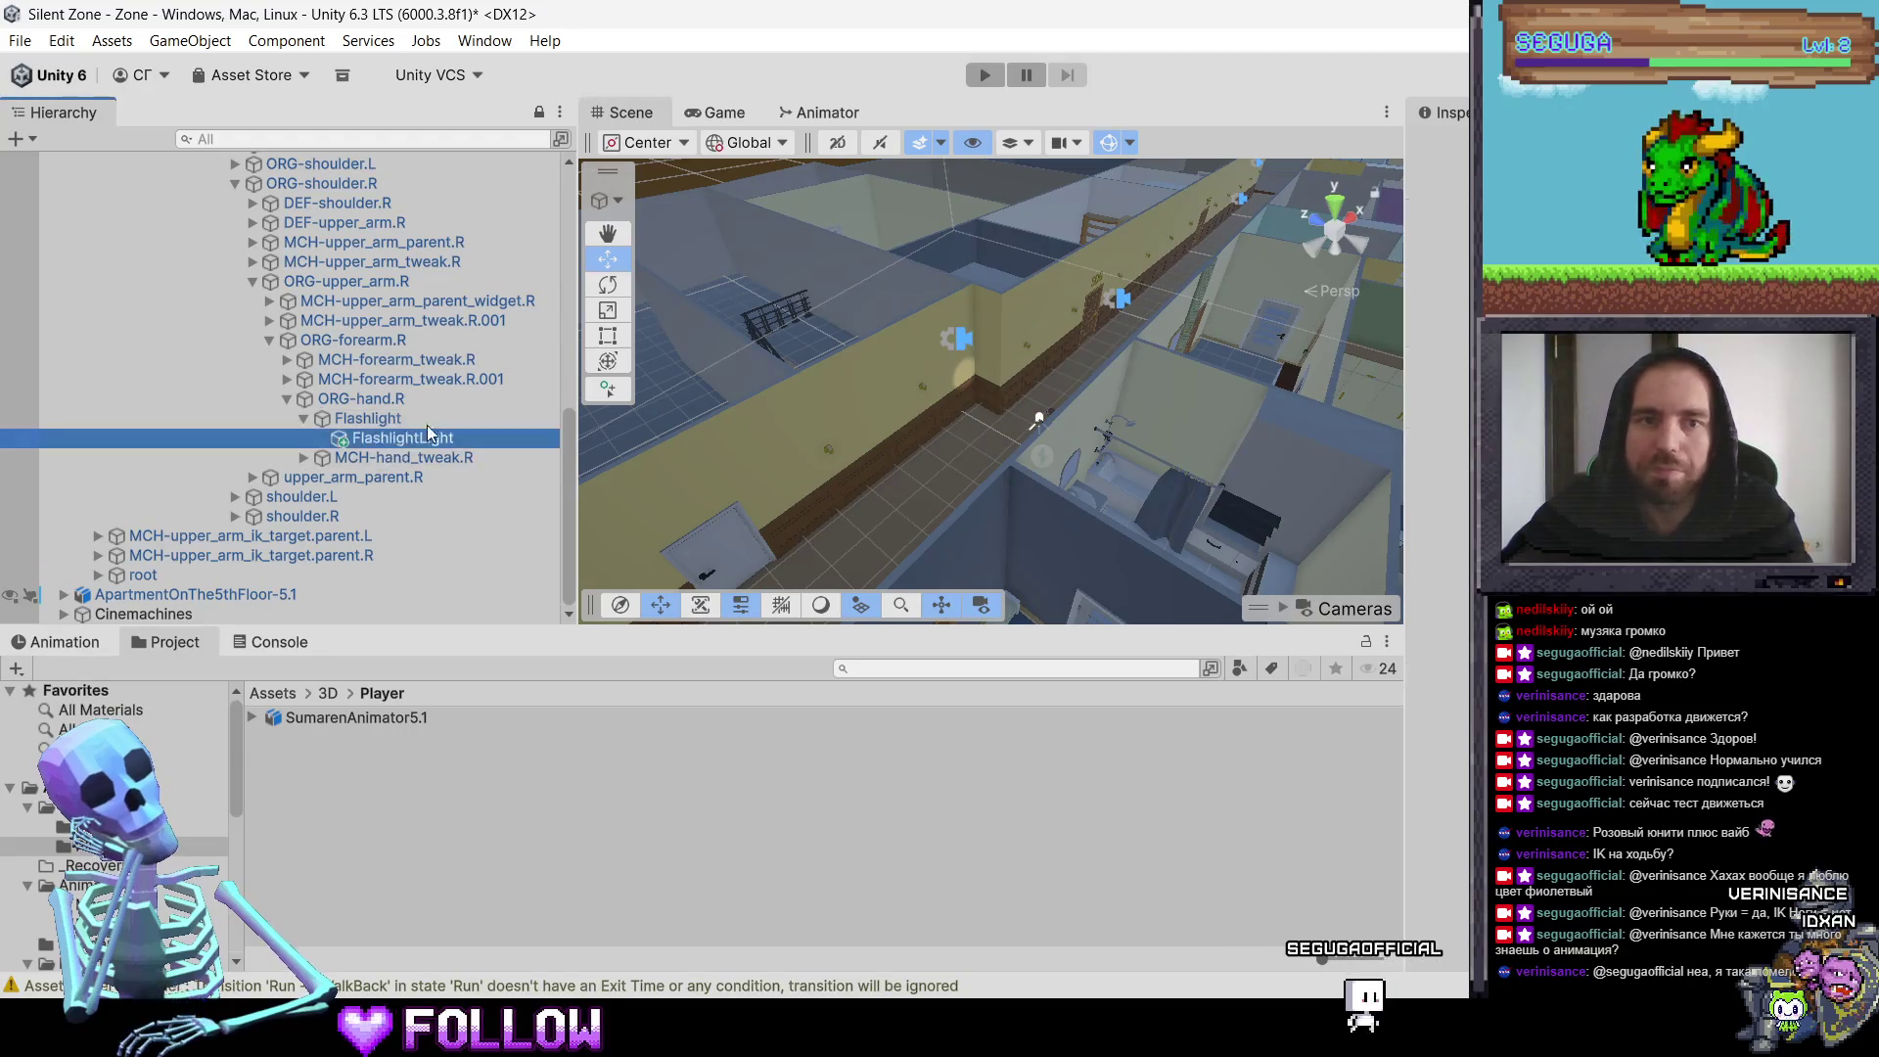
{"action": "left_click_drag", "start_coordinate": [818, 260], "coordinate": [894, 267]}
{"action": "left_click_drag", "start_coordinate": [903, 266], "coordinate": [888, 268]}
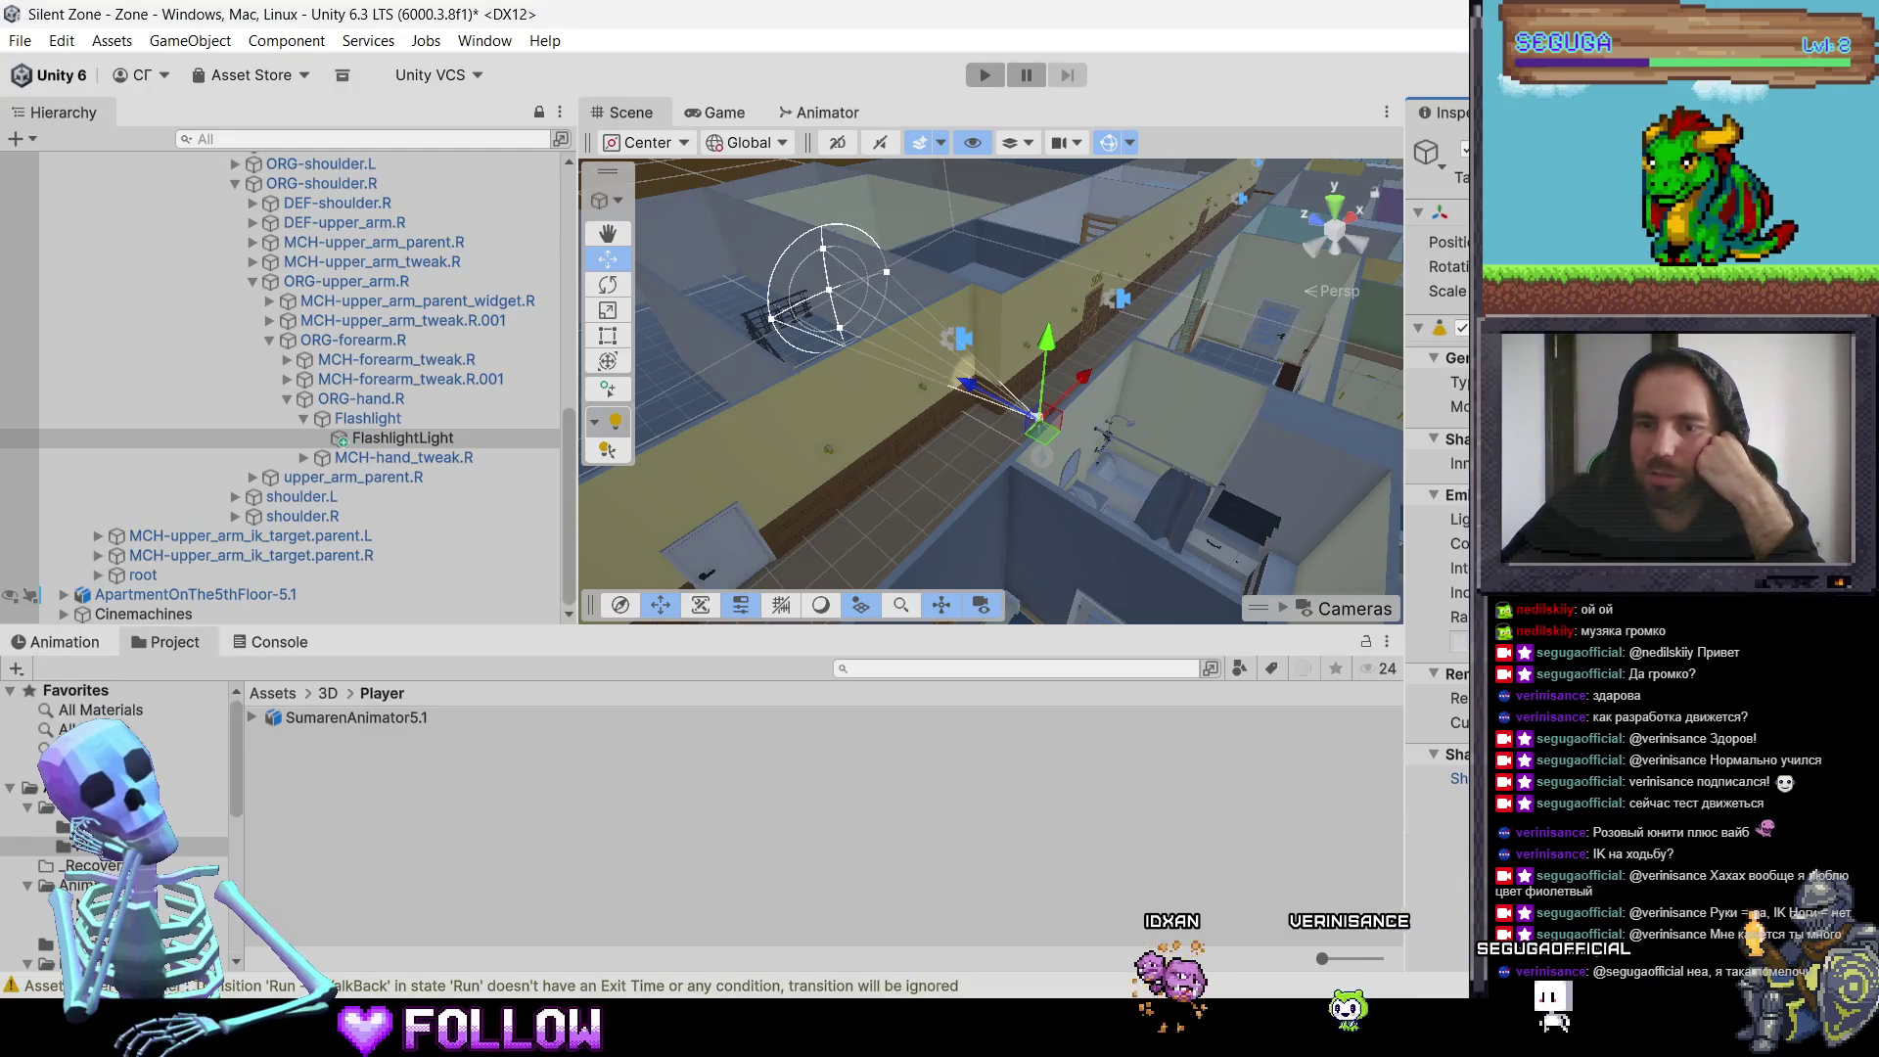
Step: Enter Play mode with Ctrl+P to test the narrowed flashlight beam
{"action": "scroll", "coordinate": [1454, 694], "scroll_direction": "down", "scroll_amount": 3}
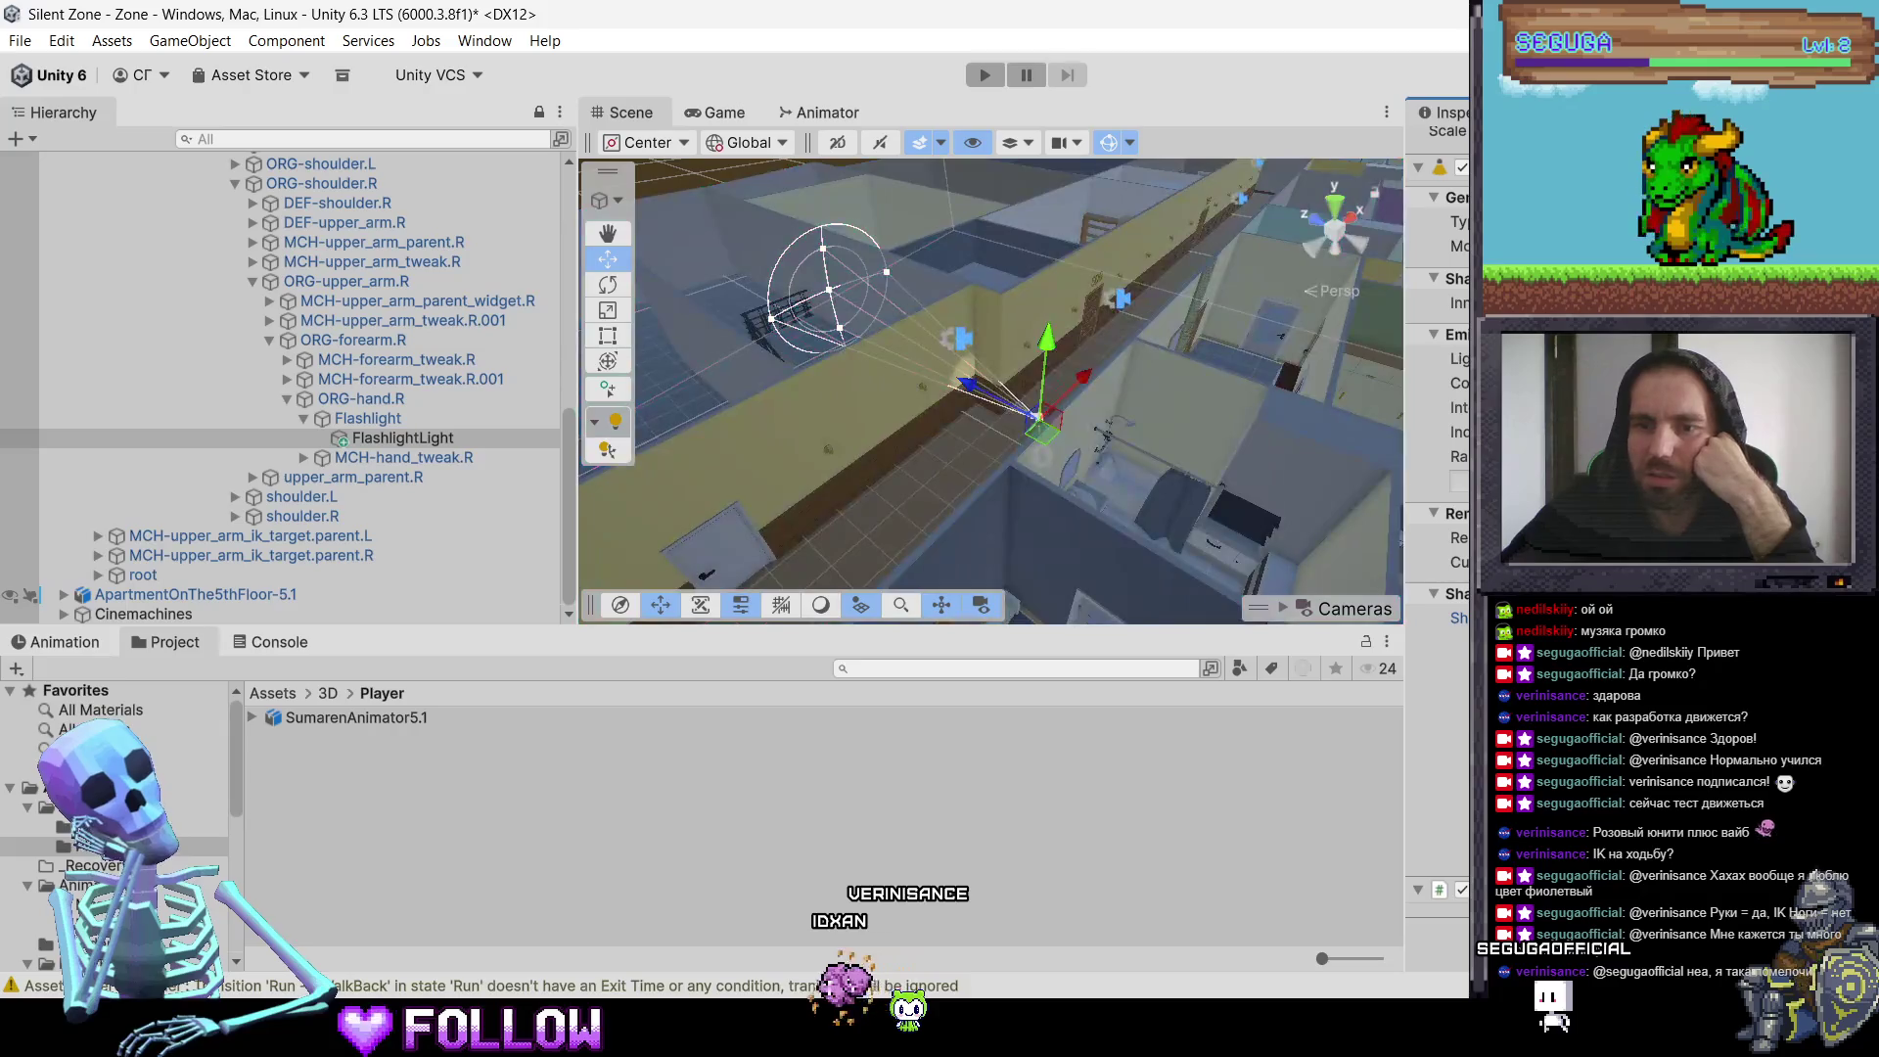
{"action": "scroll", "coordinate": [996, 499], "scroll_direction": "up", "scroll_amount": 3}
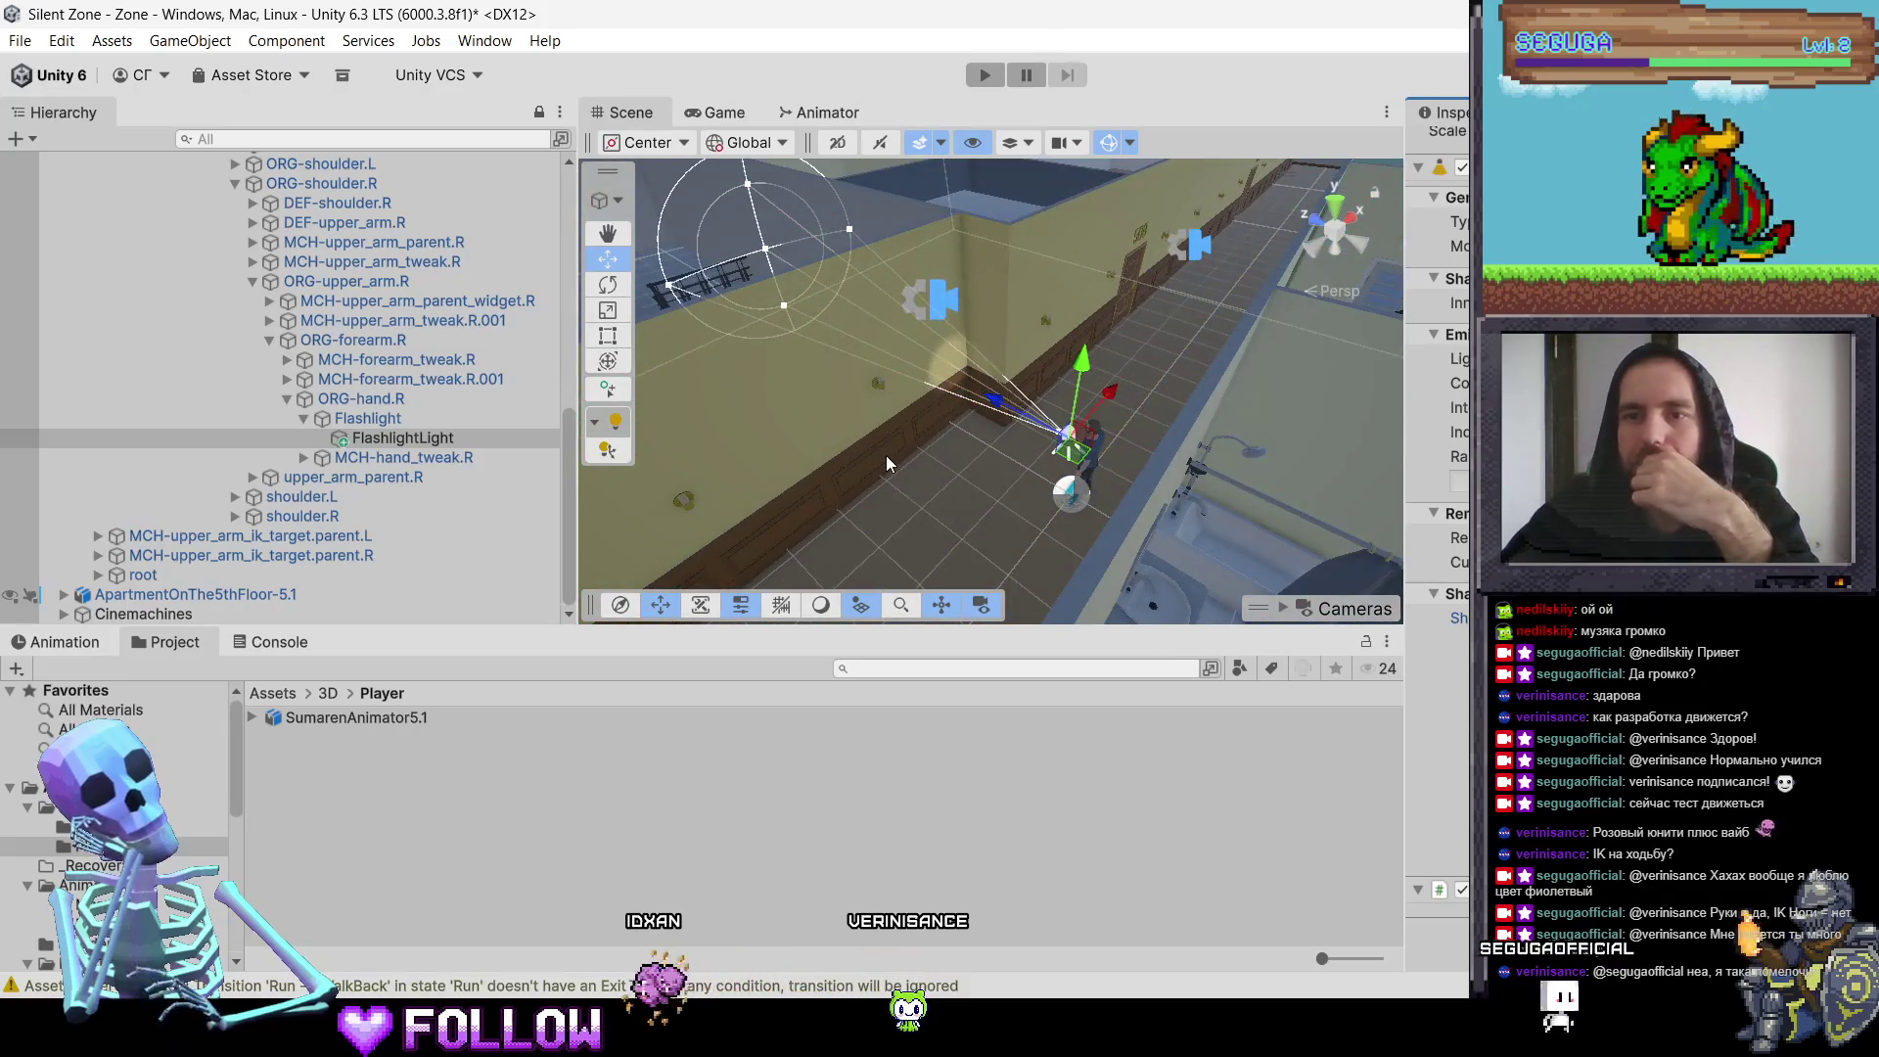
{"action": "key", "text": "ctrl+p"}
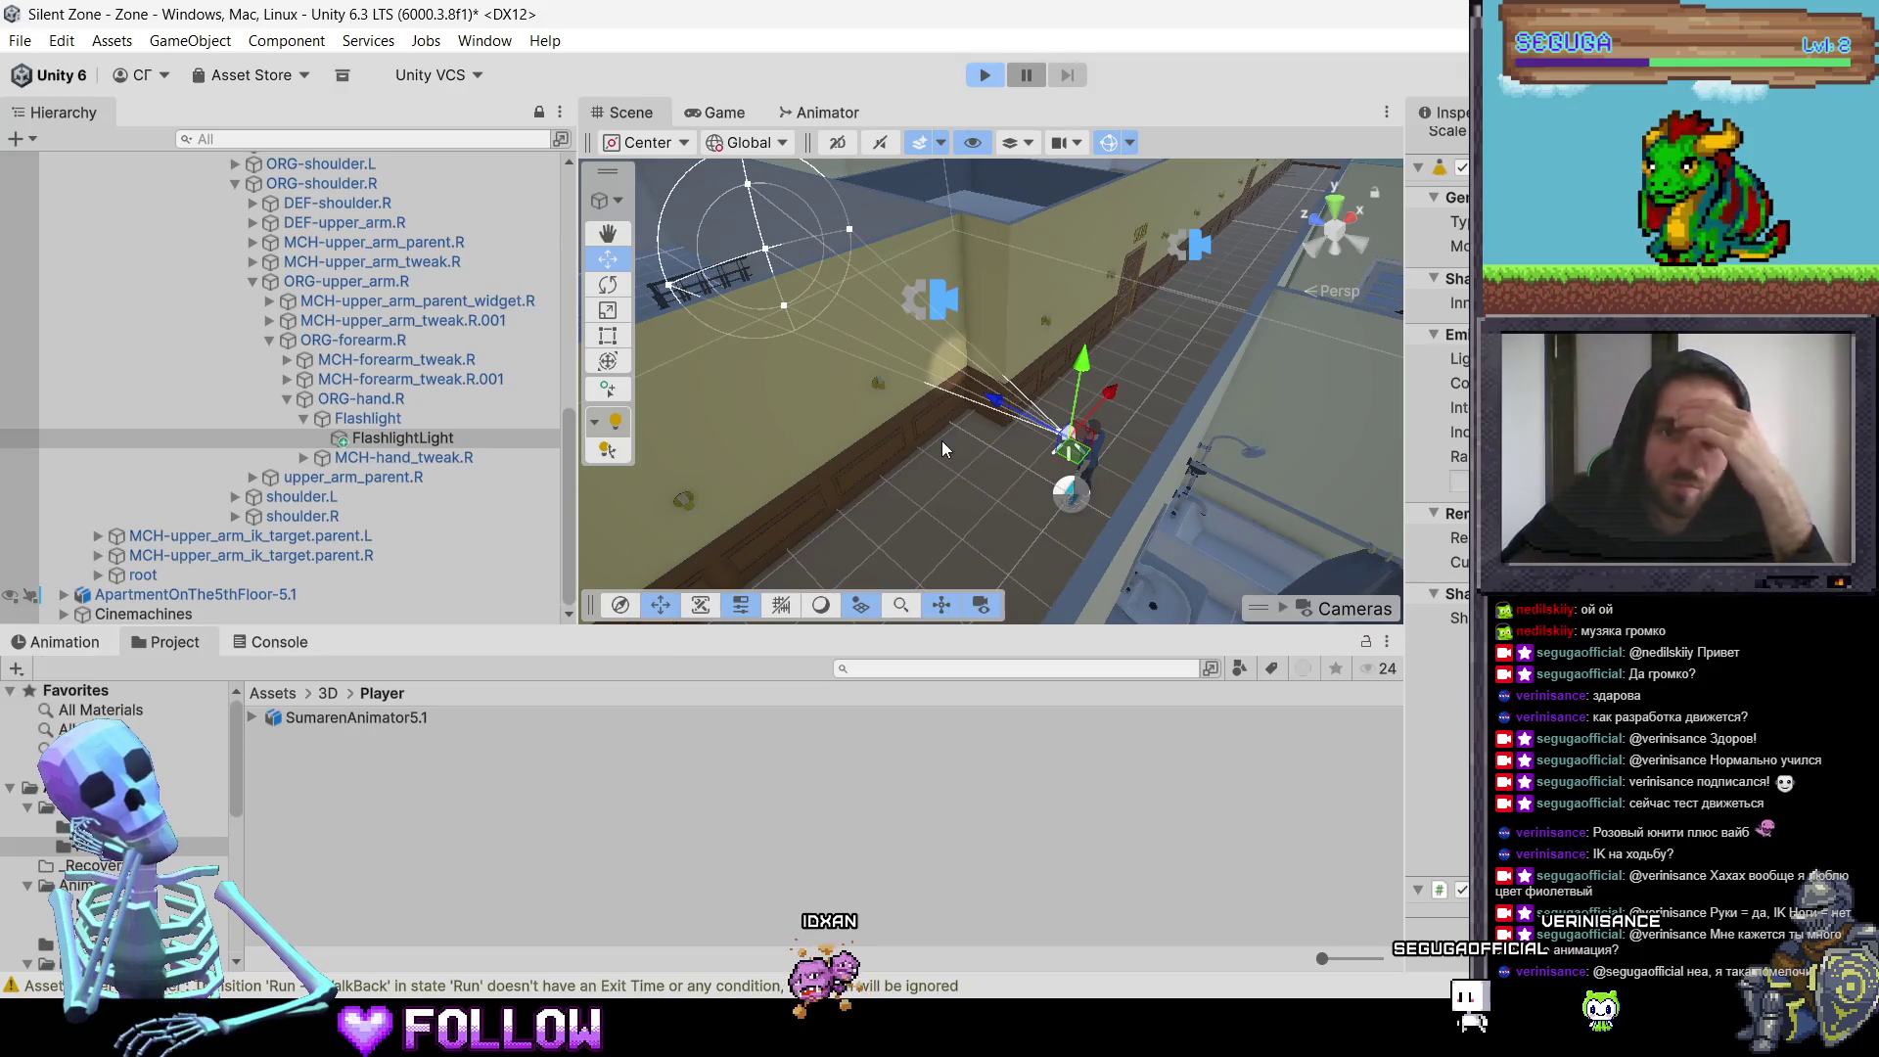
{"action": "key", "text": "ctrl+p"}
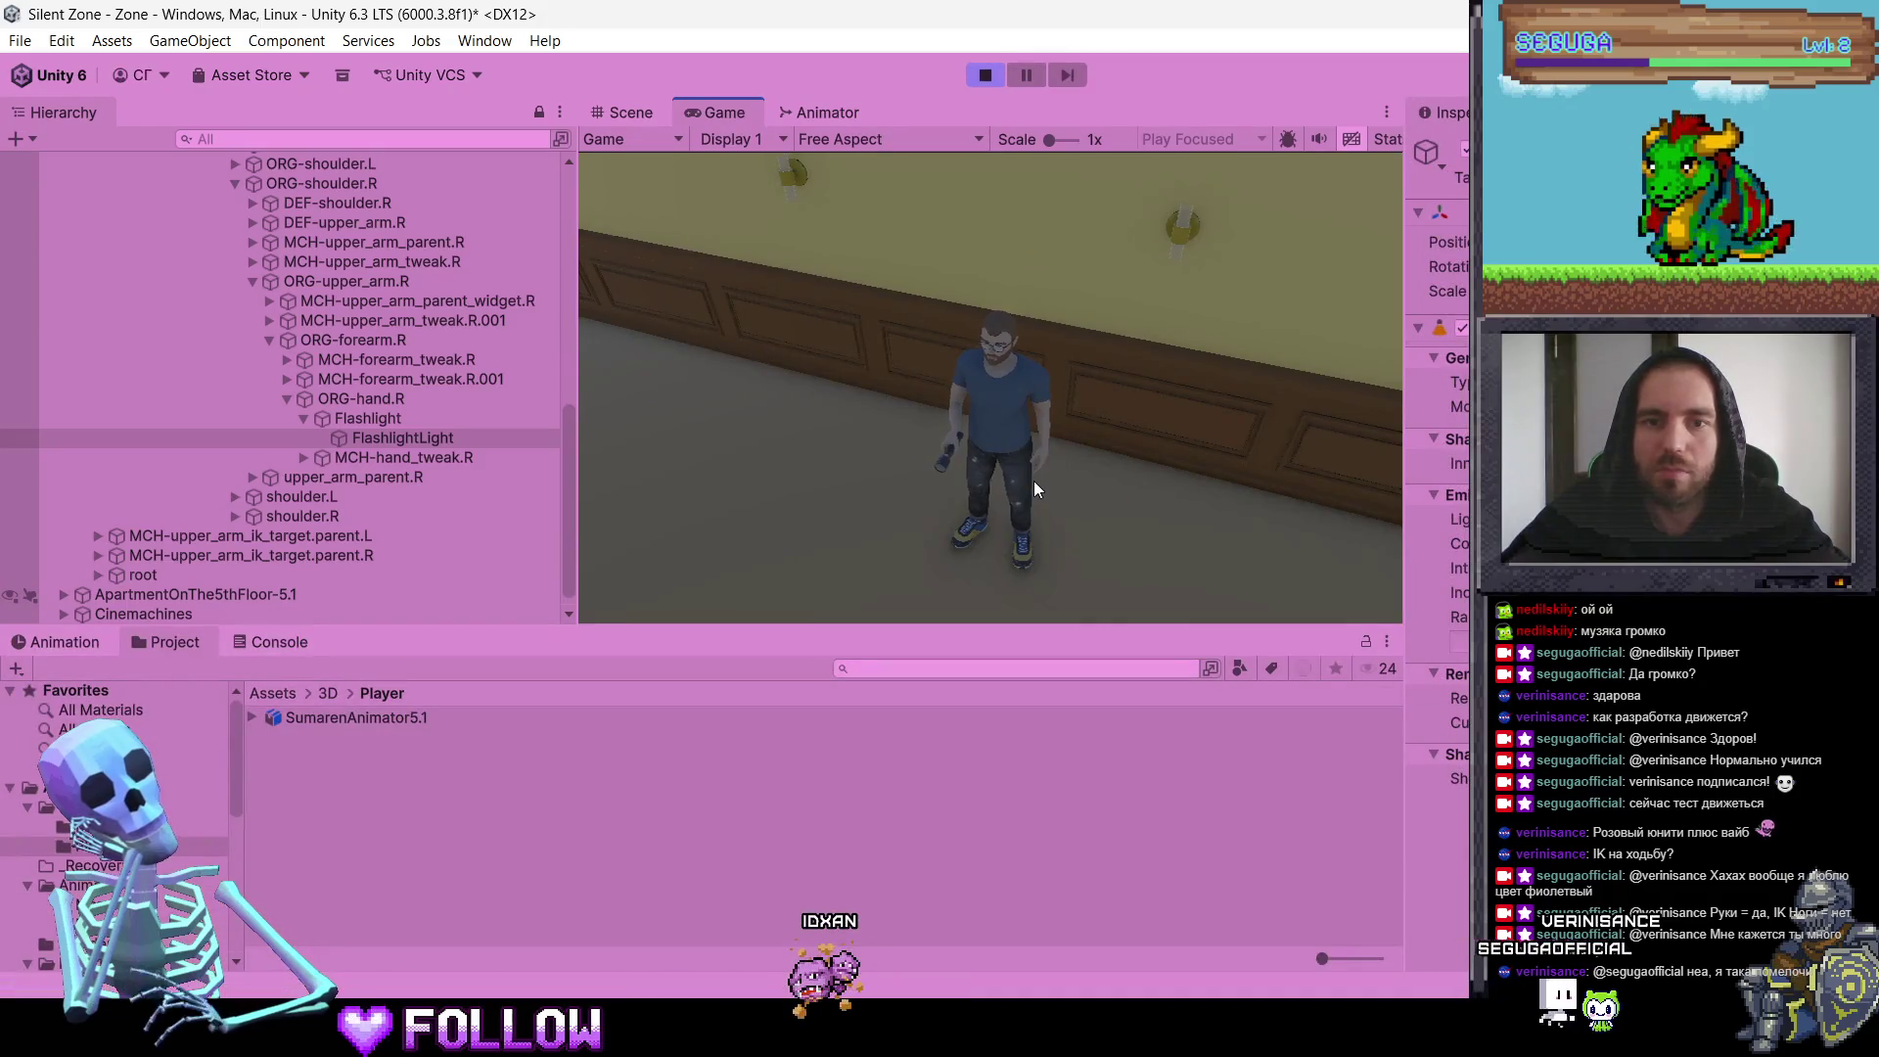
Step: Walk the corridor with WASD, raise the flashlight with F toward door 503, then stop
{"action": "key", "text": "w"}
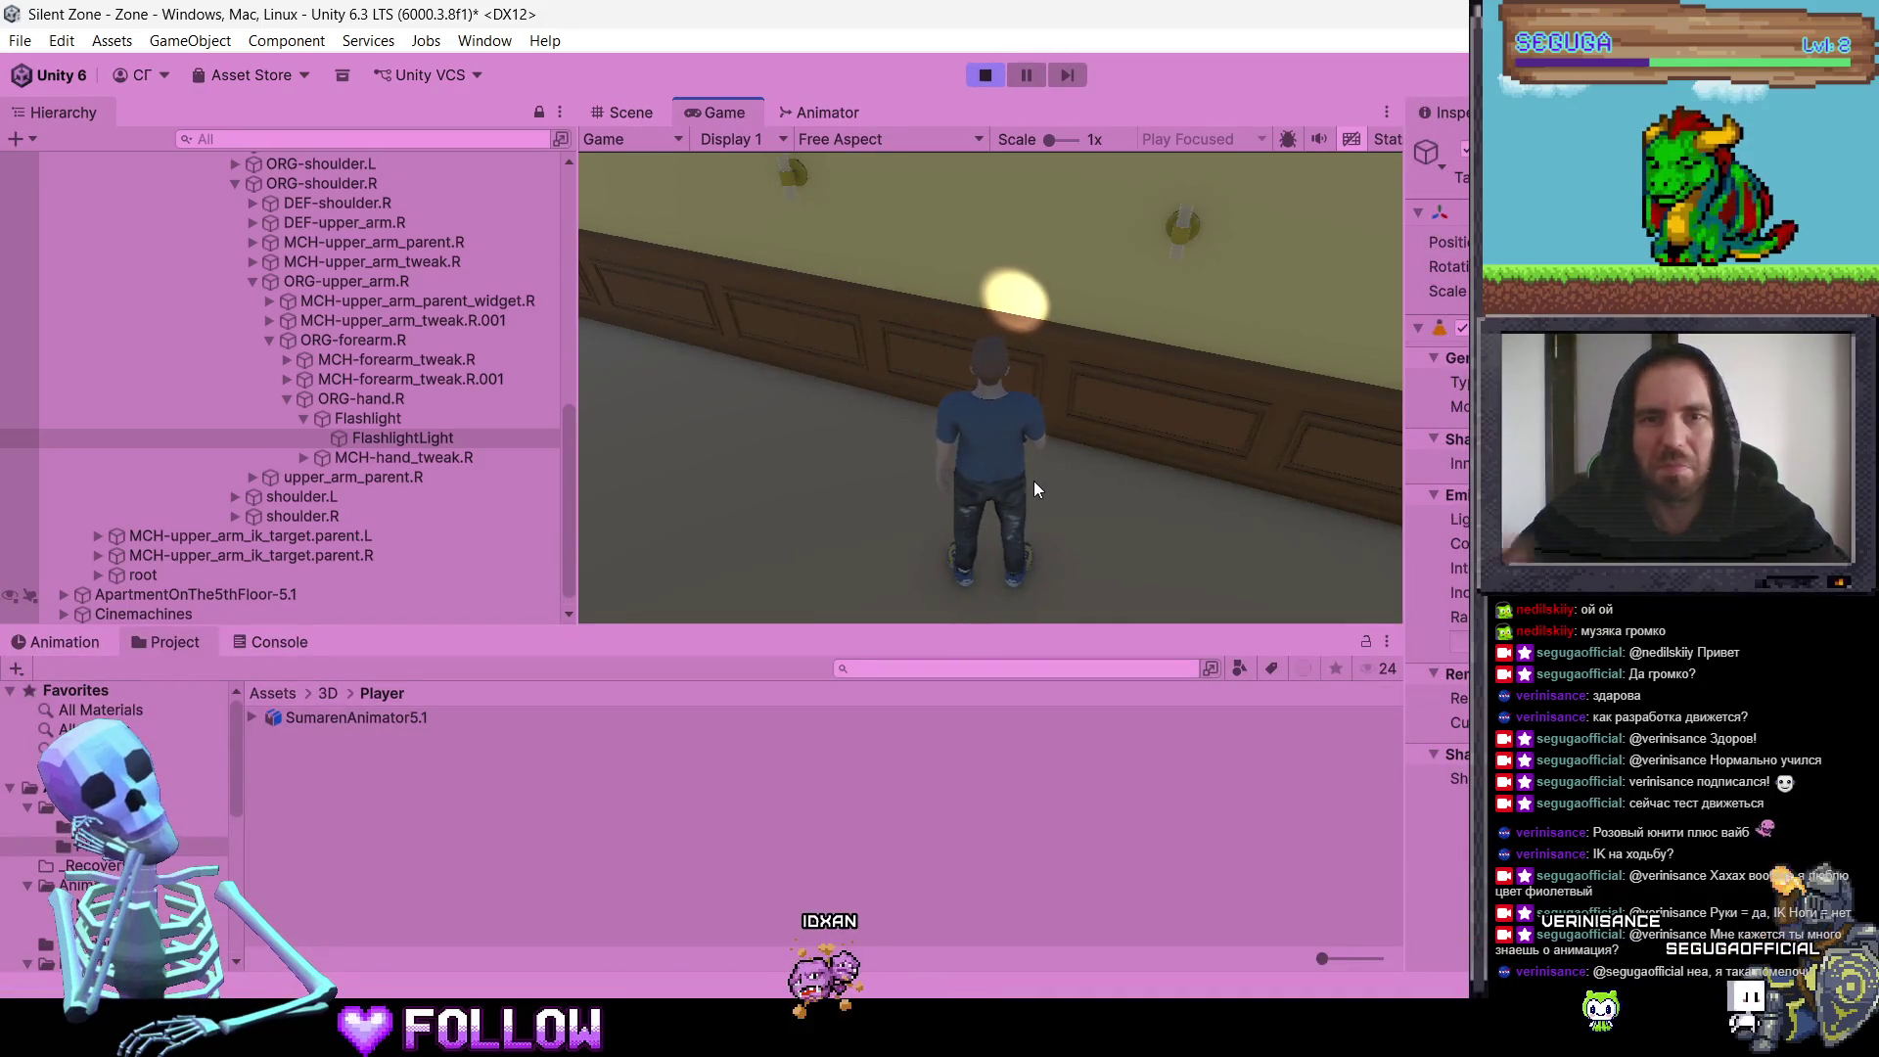
{"action": "key", "text": "a"}
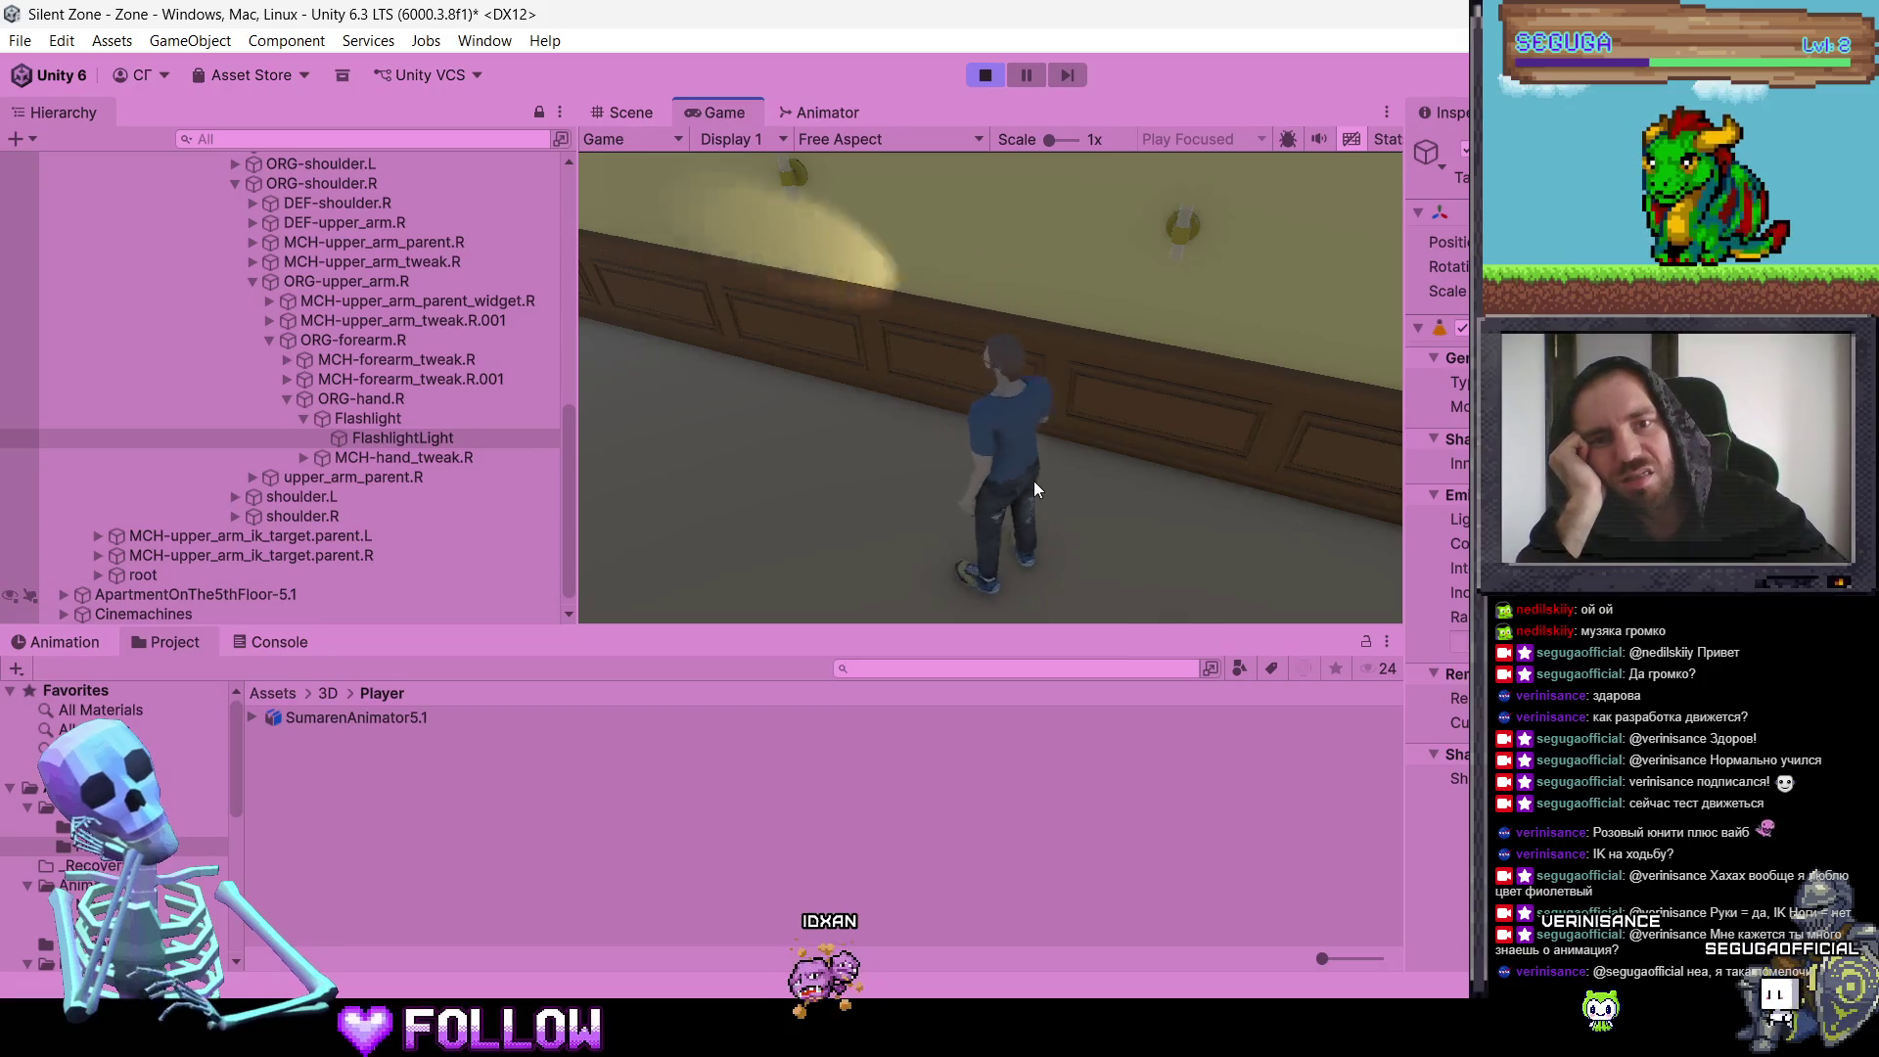
{"action": "key", "text": "w"}
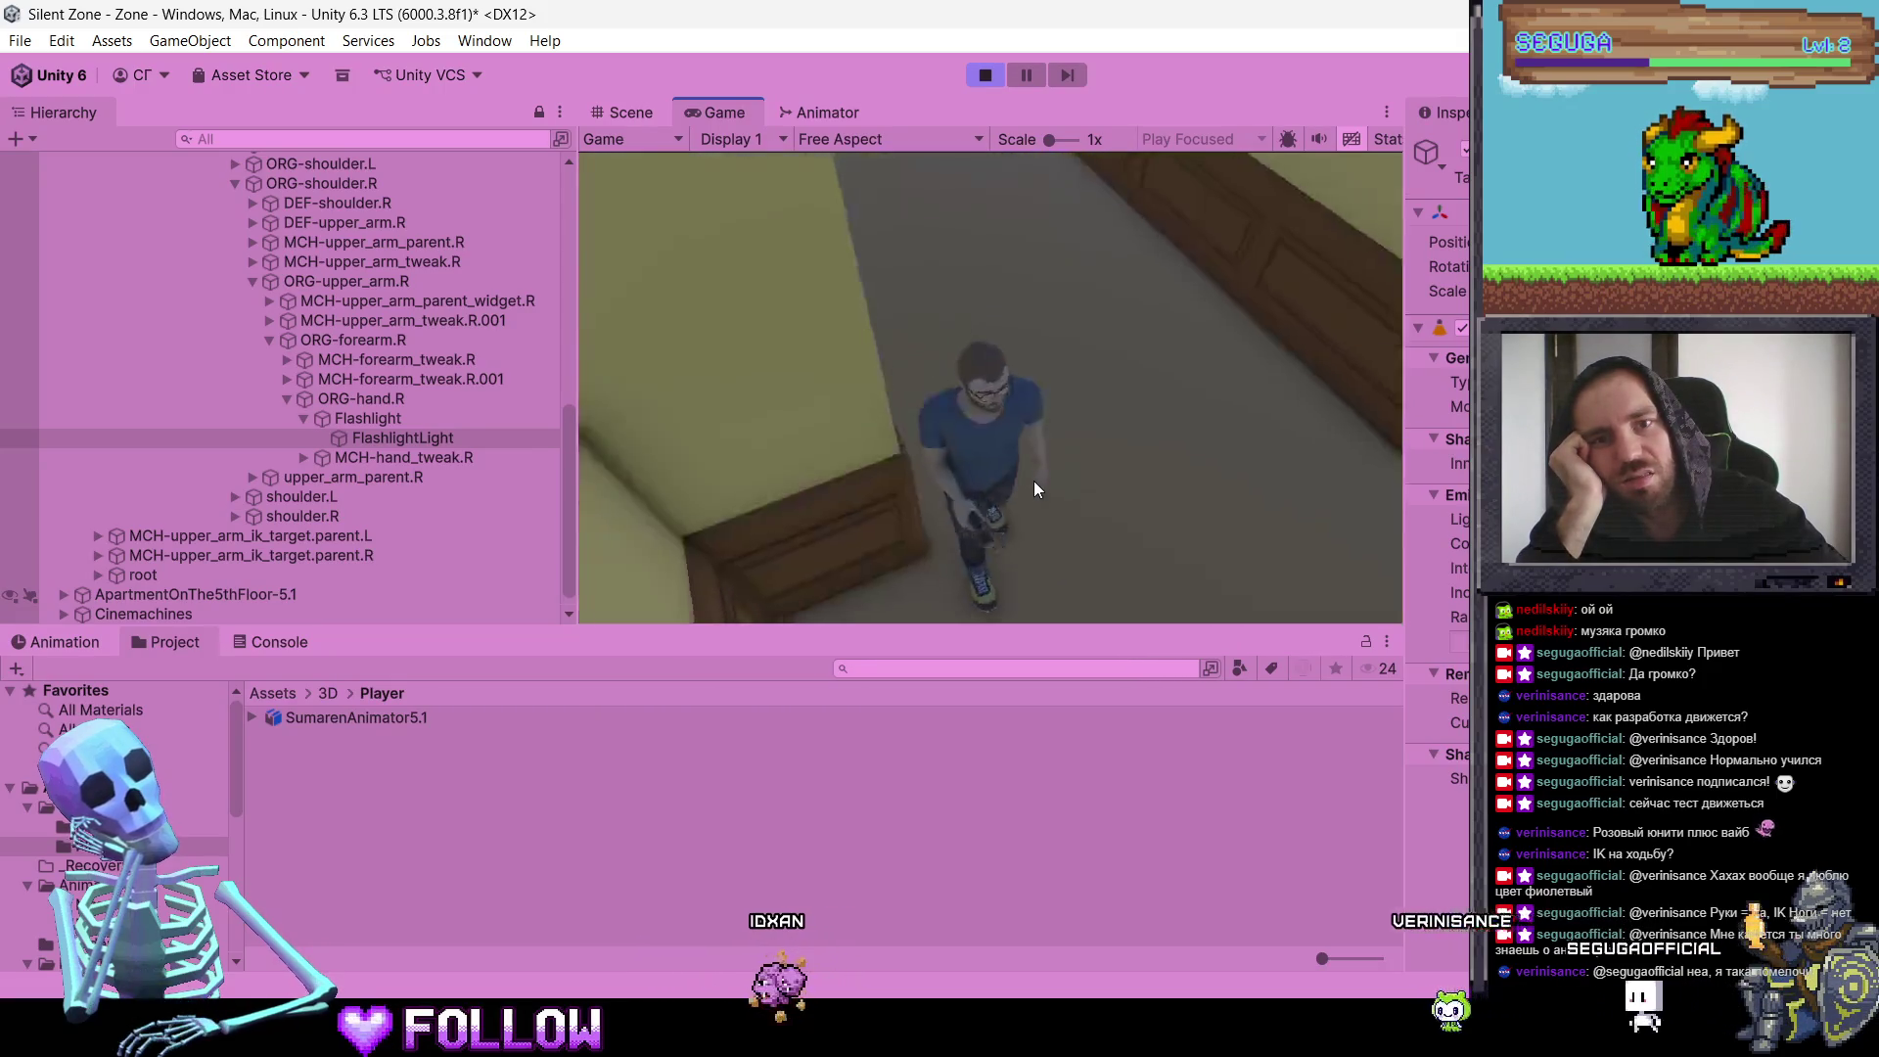
{"action": "key", "text": "w"}
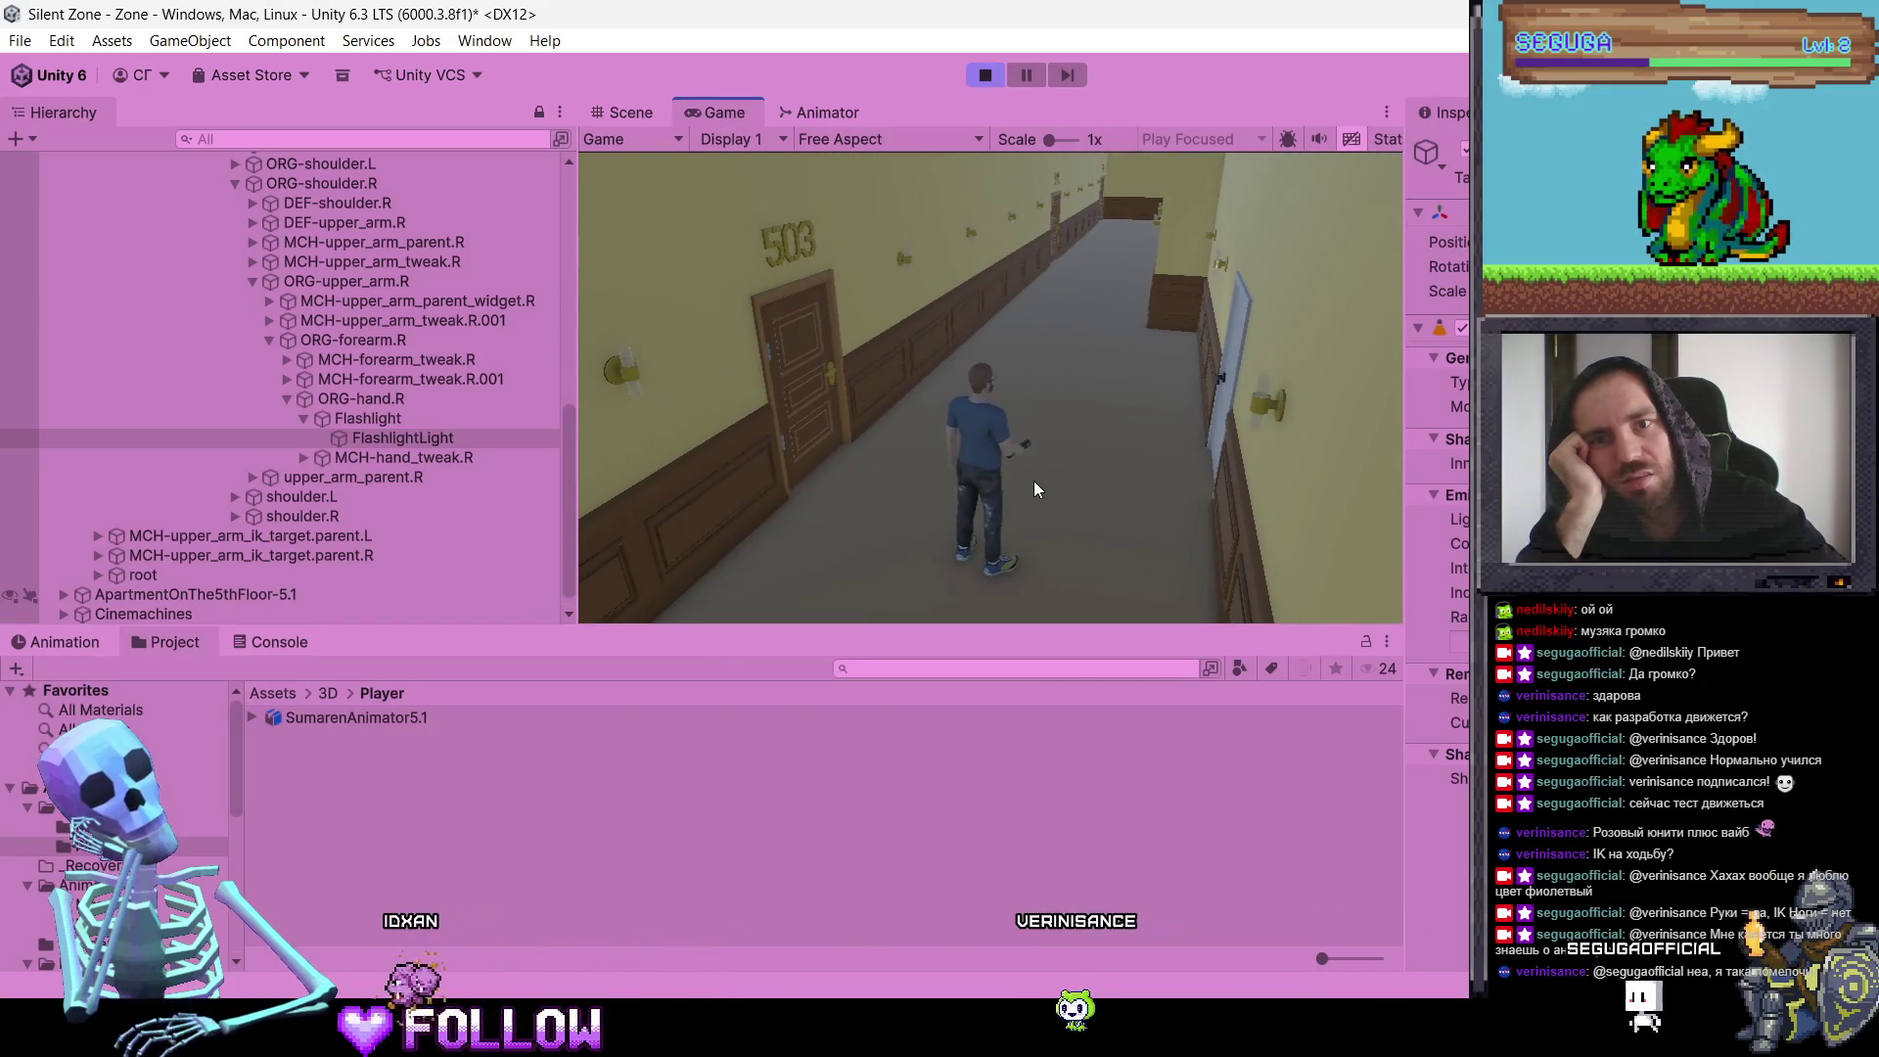
{"action": "key", "text": "f"}
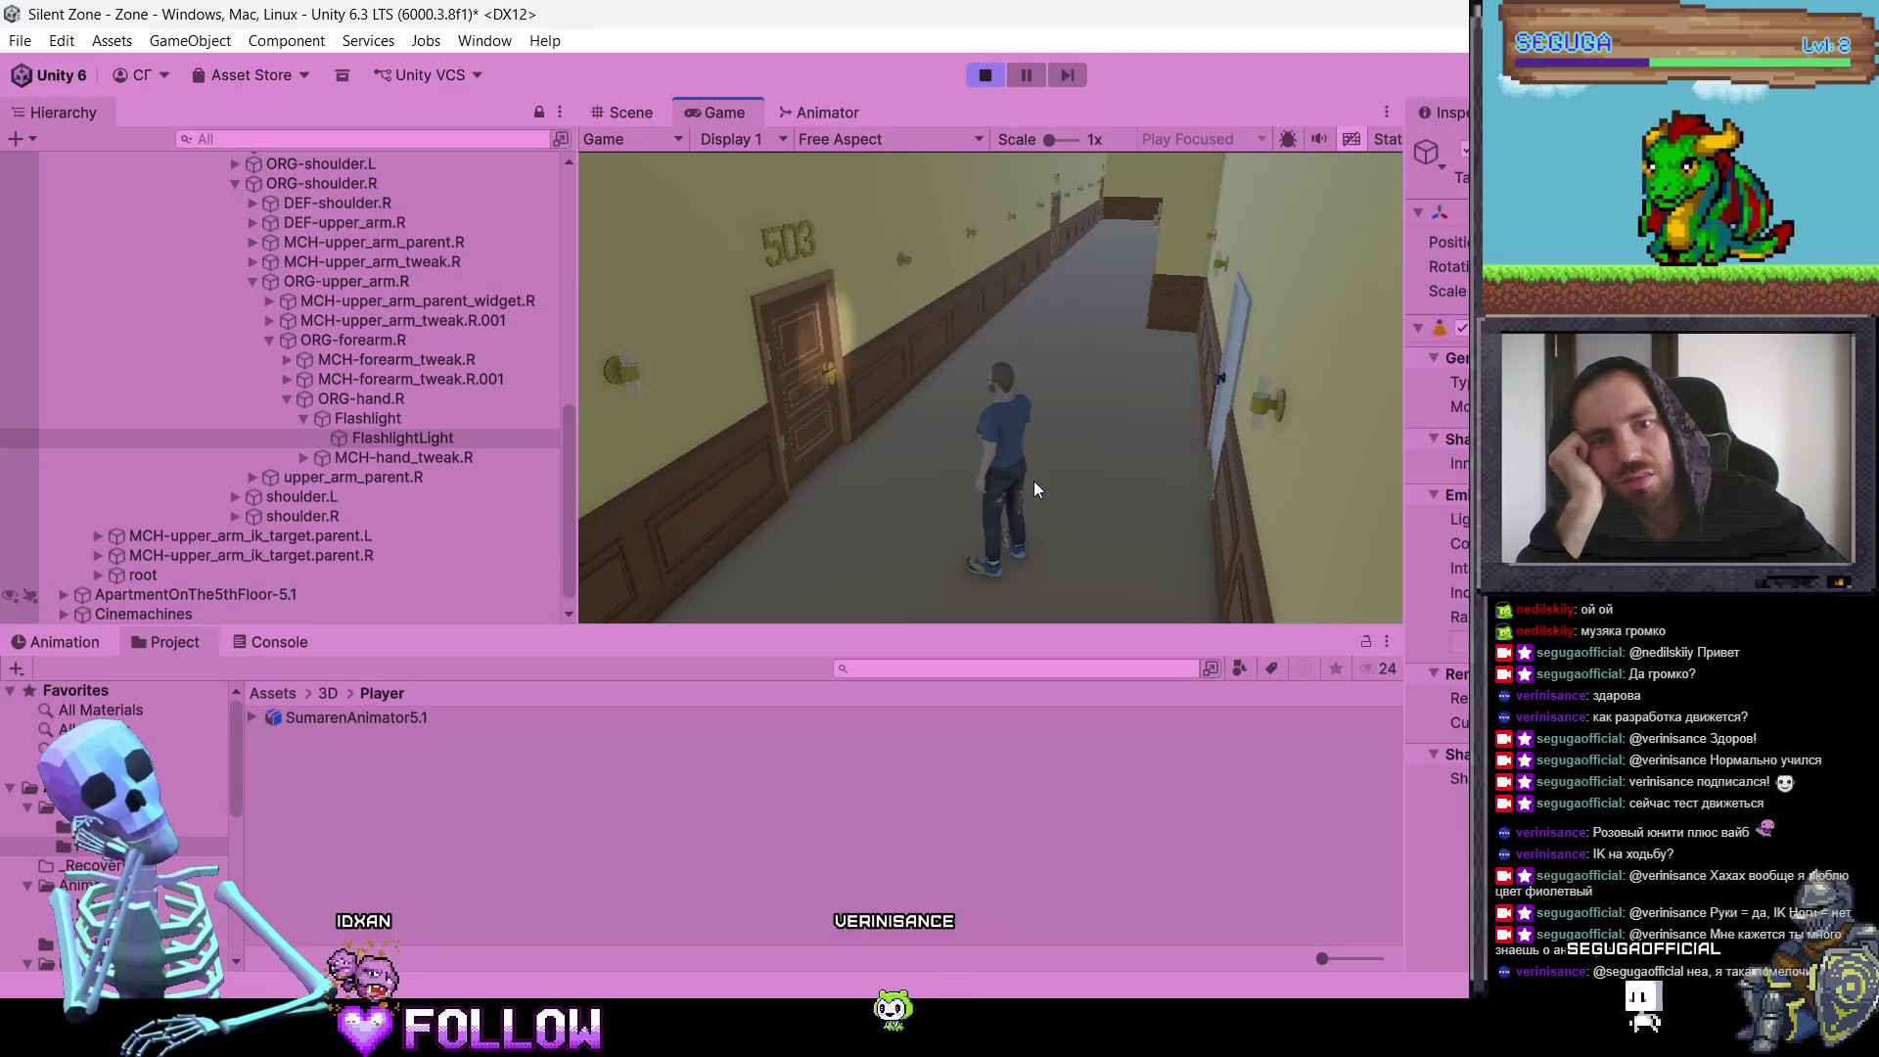
{"action": "key", "text": "f"}
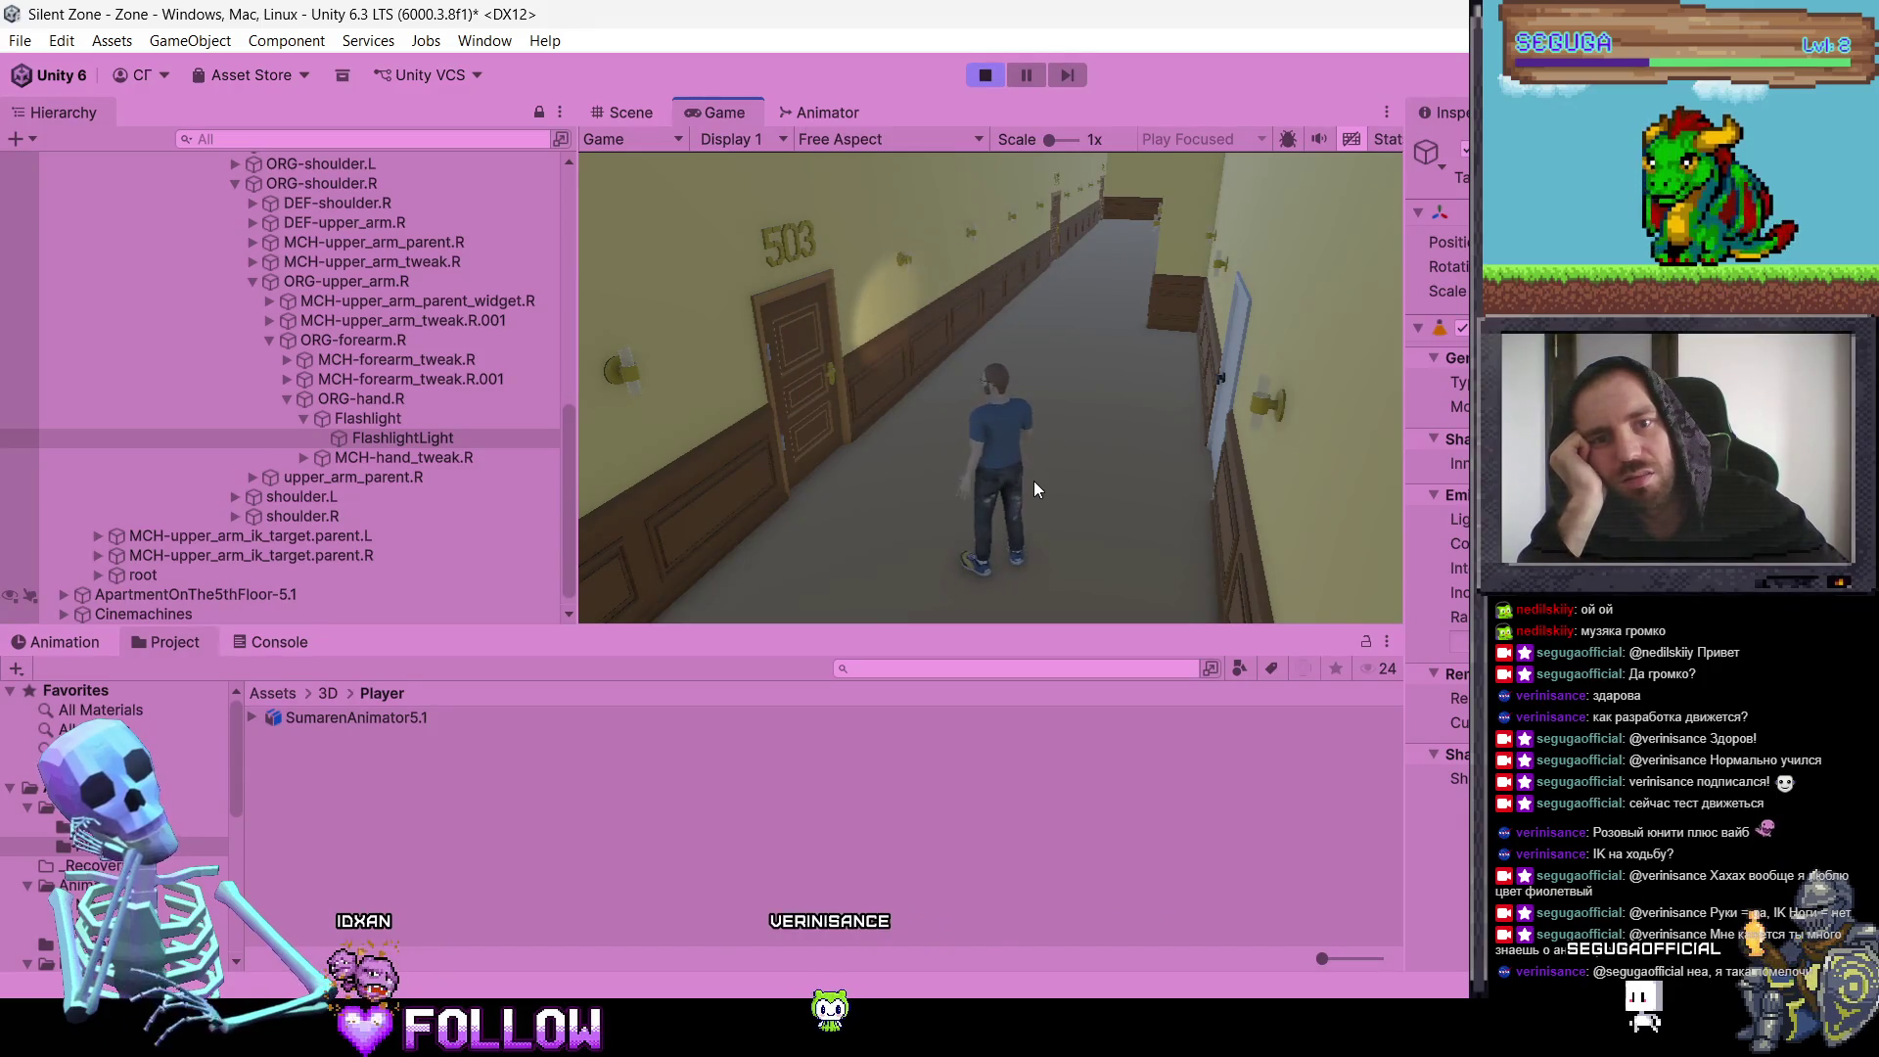
{"action": "key", "text": "a"}
{"action": "key", "text": "w"}
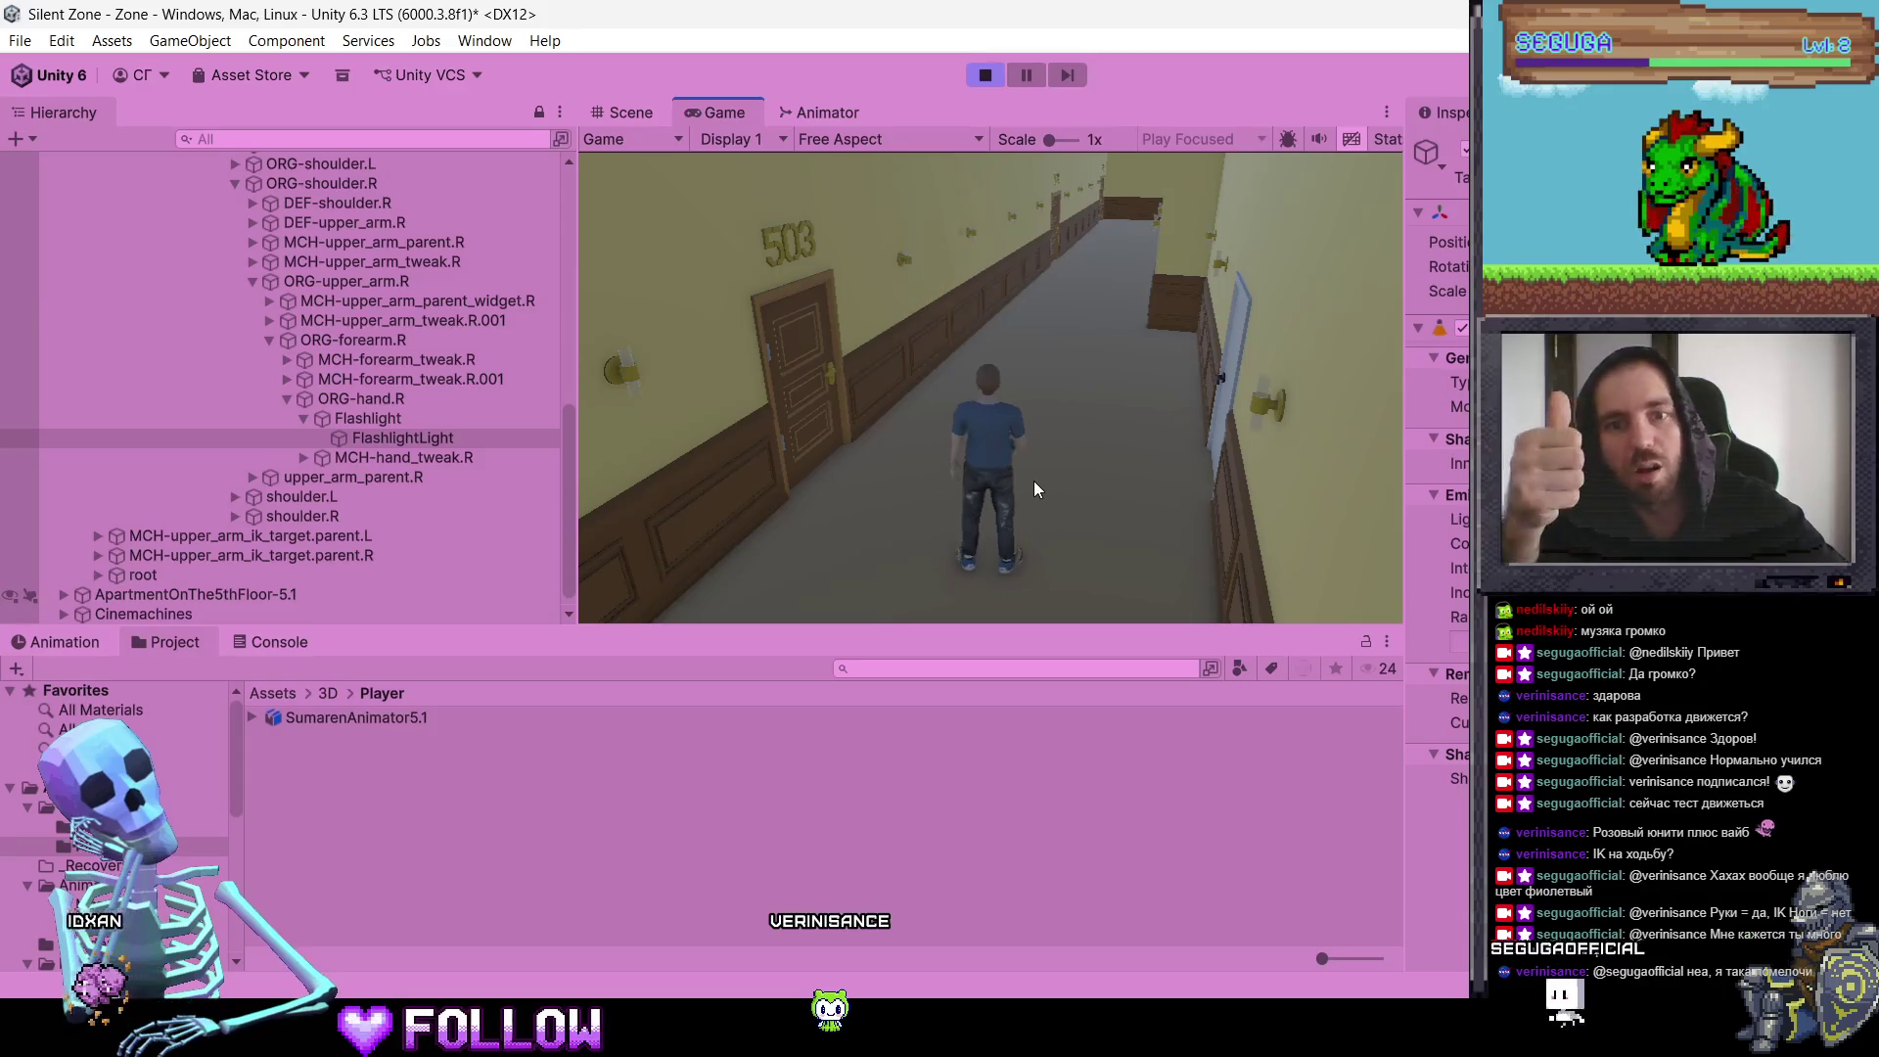
{"action": "key", "text": "s"}
{"action": "key", "text": "a"}
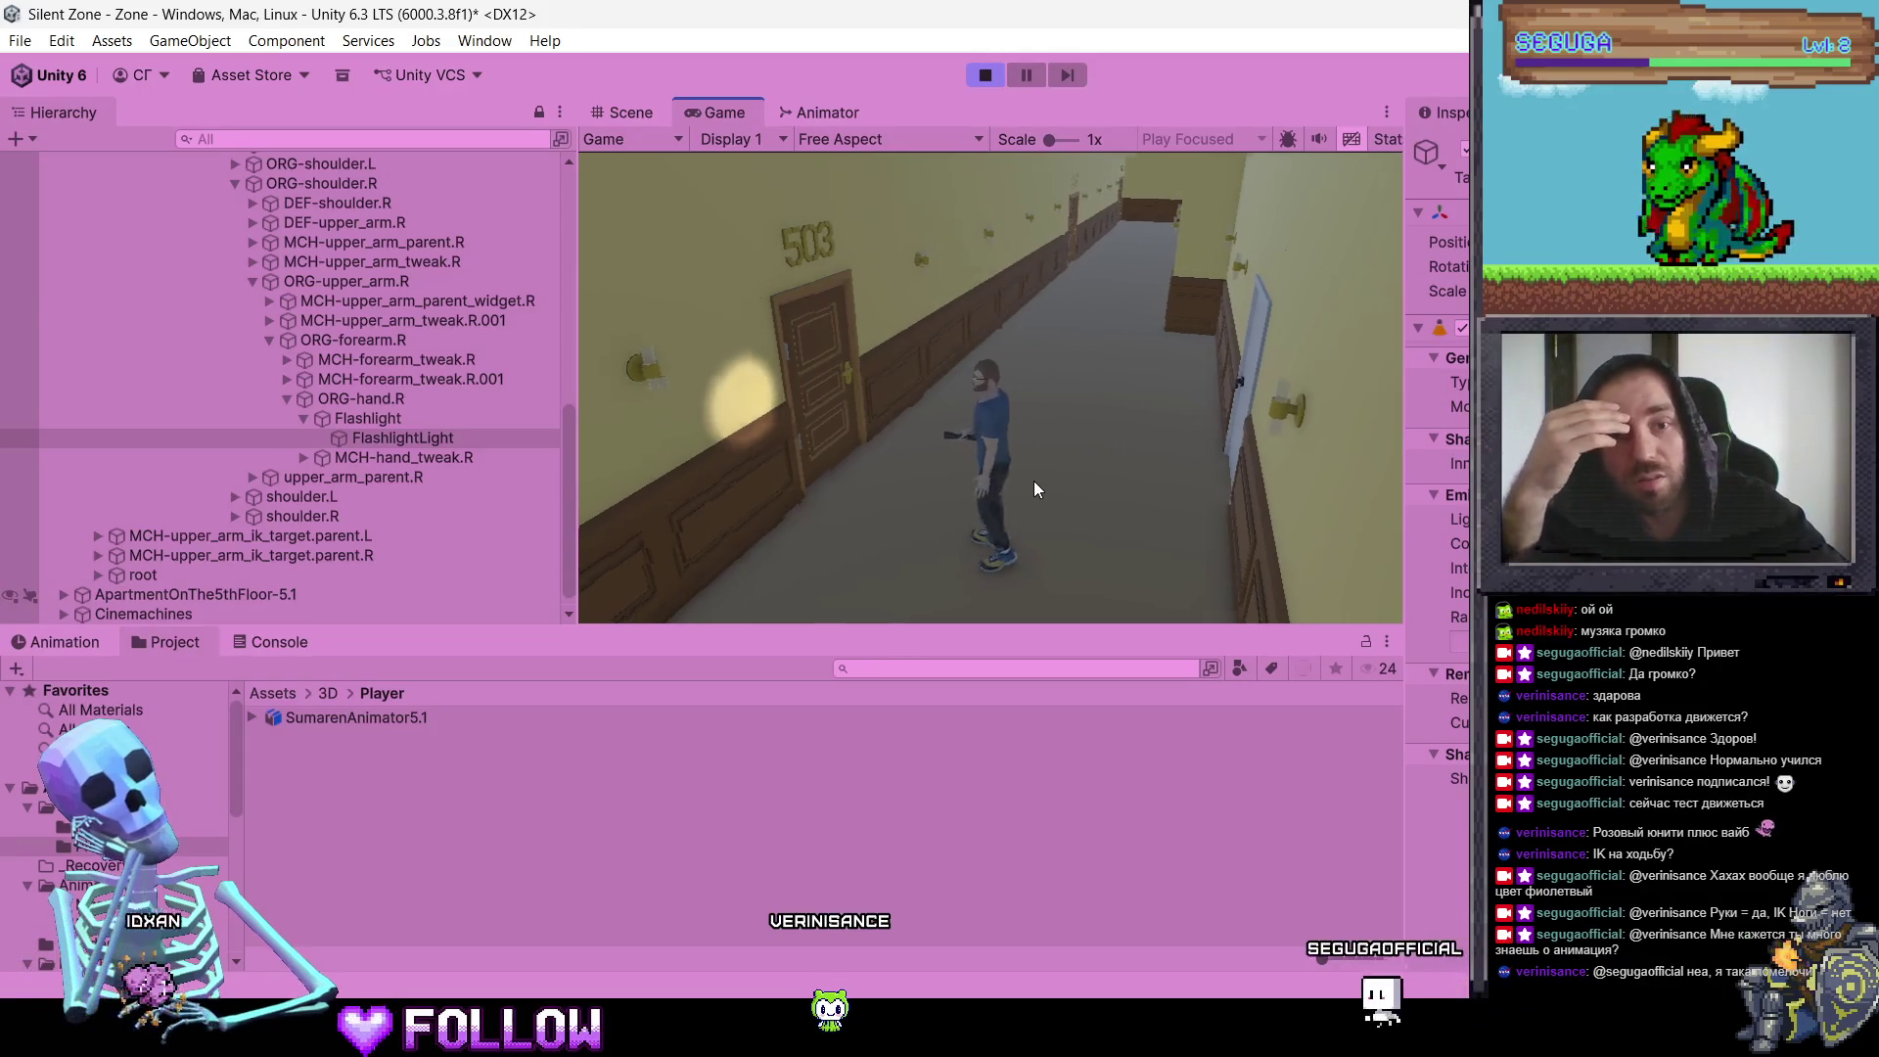
{"action": "key", "text": "d"}
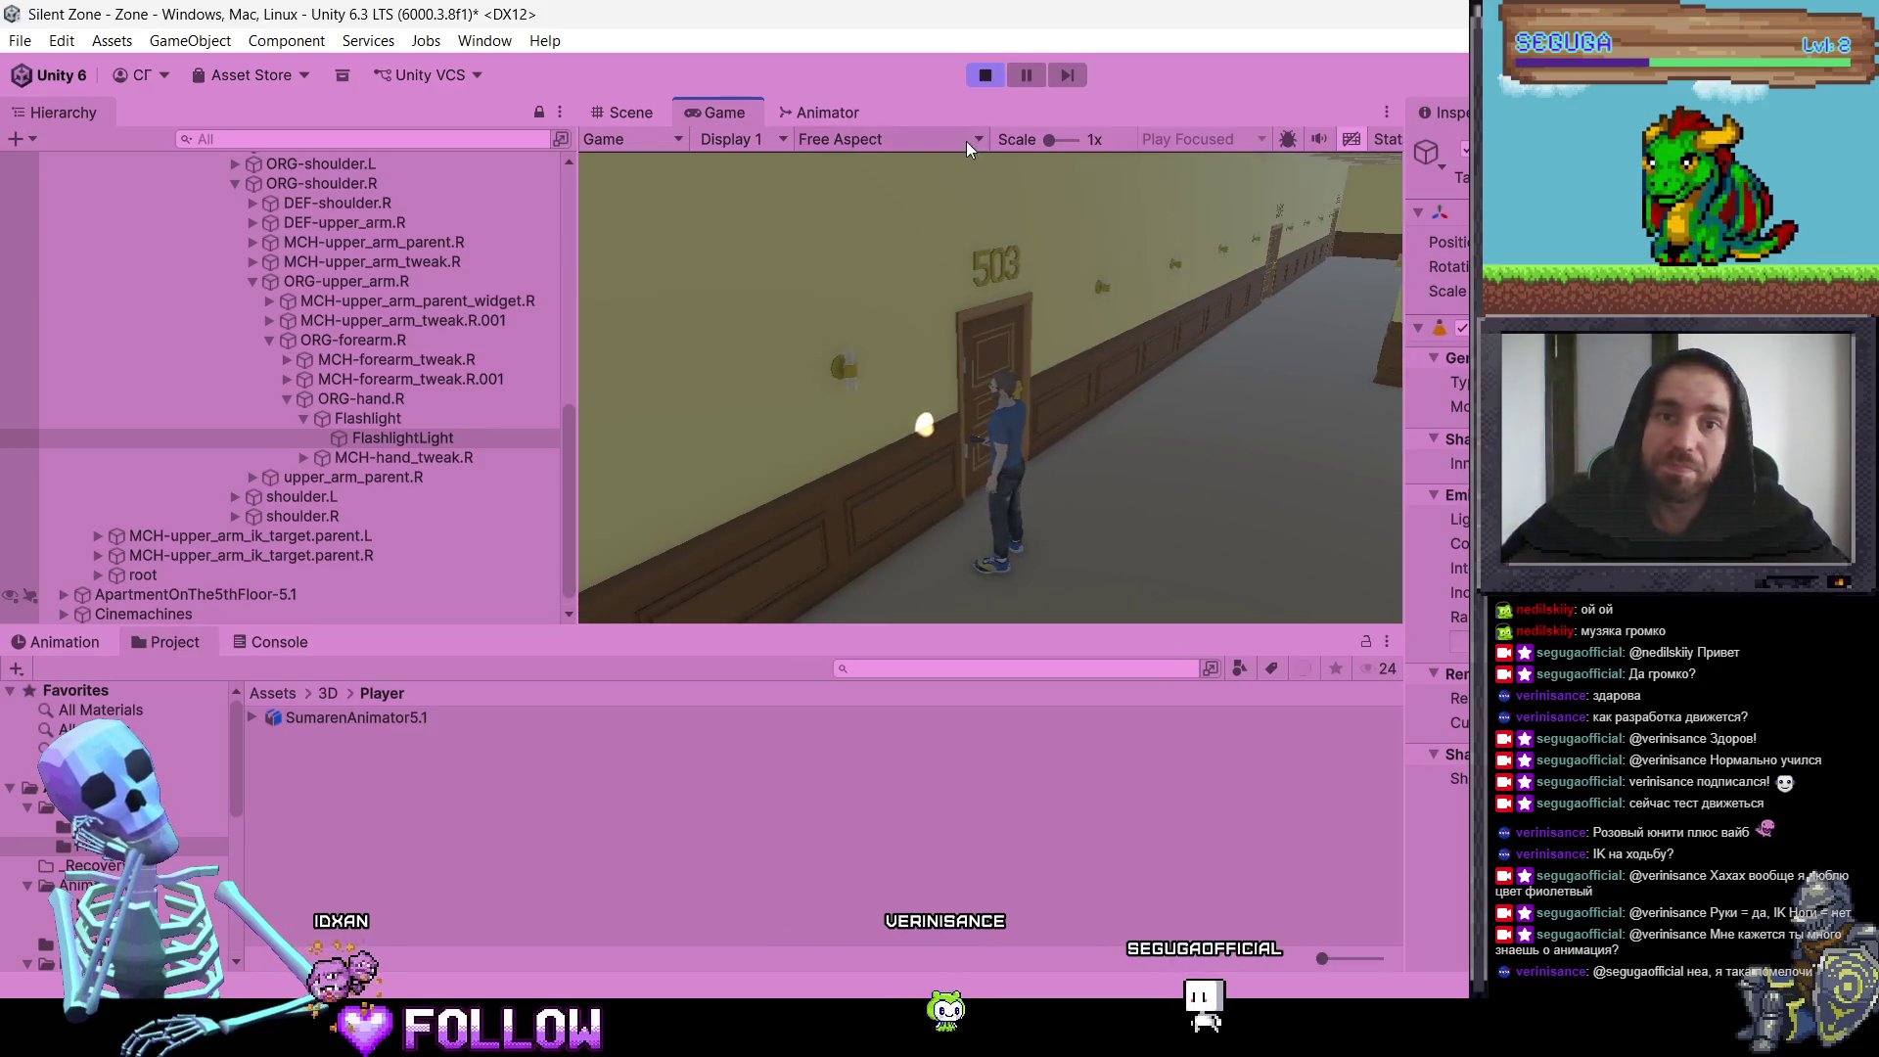
{"action": "left_click", "coordinate": [987, 75]}
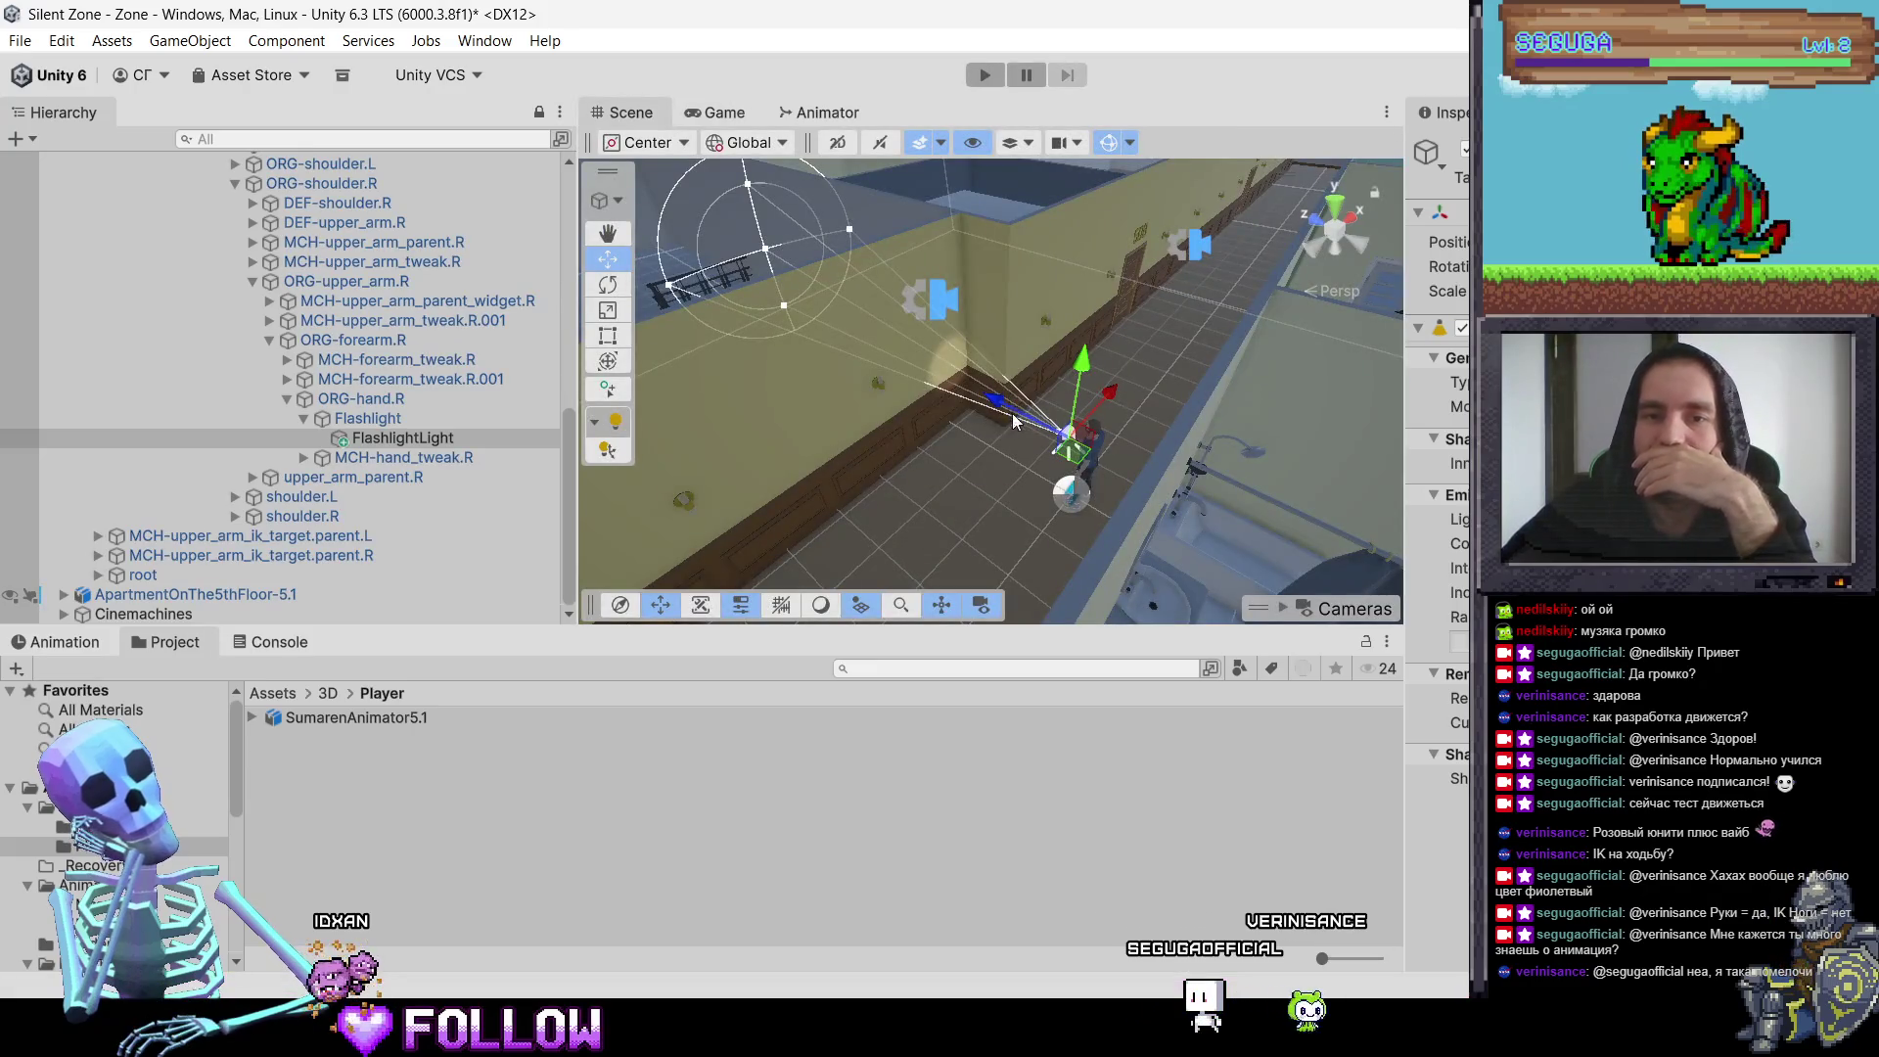
Step: Drag the spotlight Range from 2.19 out to 5.16, then run the game again
{"action": "mouse_move", "coordinate": [770, 260]}
{"action": "left_mouse_down"}
{"action": "mouse_move", "coordinate": [940, 333]}
{"action": "mouse_move", "coordinate": [971, 389]}
{"action": "mouse_move", "coordinate": [947, 375]}
{"action": "left_mouse_up"}
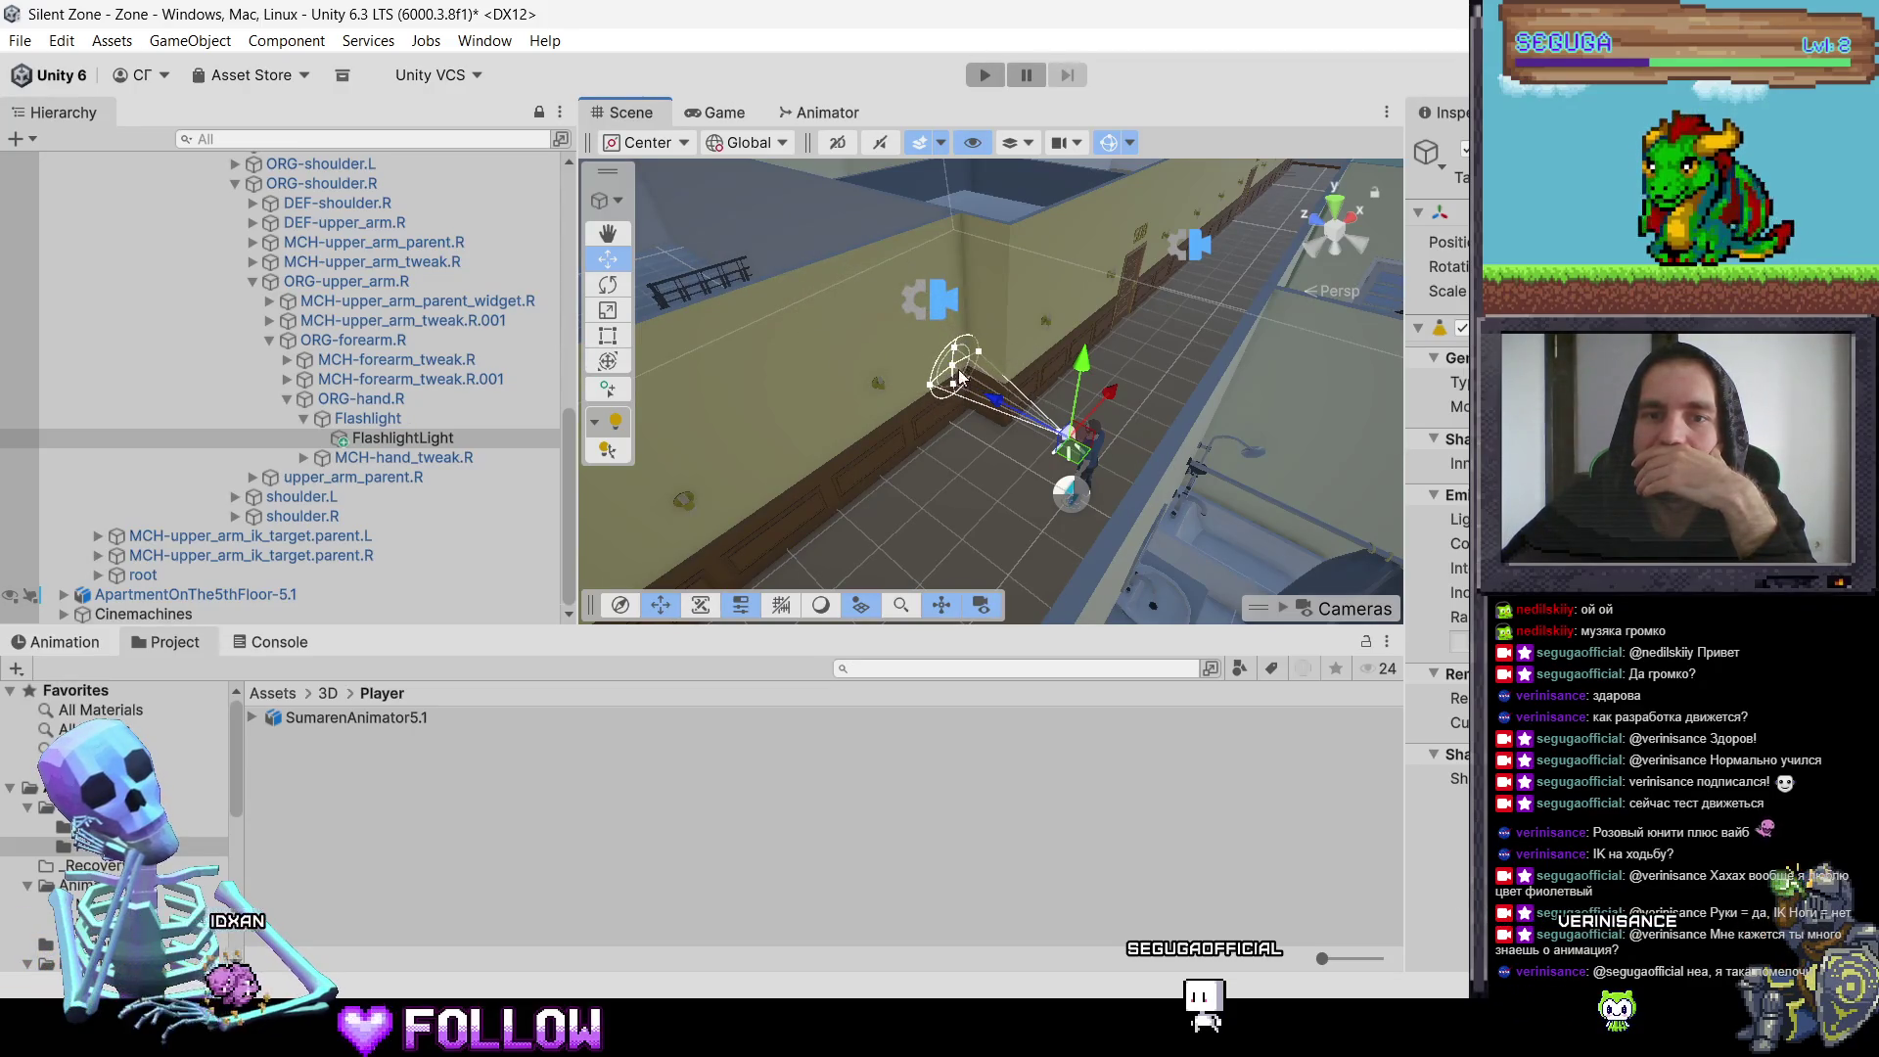
{"action": "mouse_move", "coordinate": [873, 333]}
{"action": "left_mouse_down"}
{"action": "mouse_move", "coordinate": [738, 272]}
{"action": "mouse_move", "coordinate": [775, 302]}
{"action": "mouse_move", "coordinate": [753, 255]}
{"action": "mouse_move", "coordinate": [716, 272]}
{"action": "left_mouse_up"}
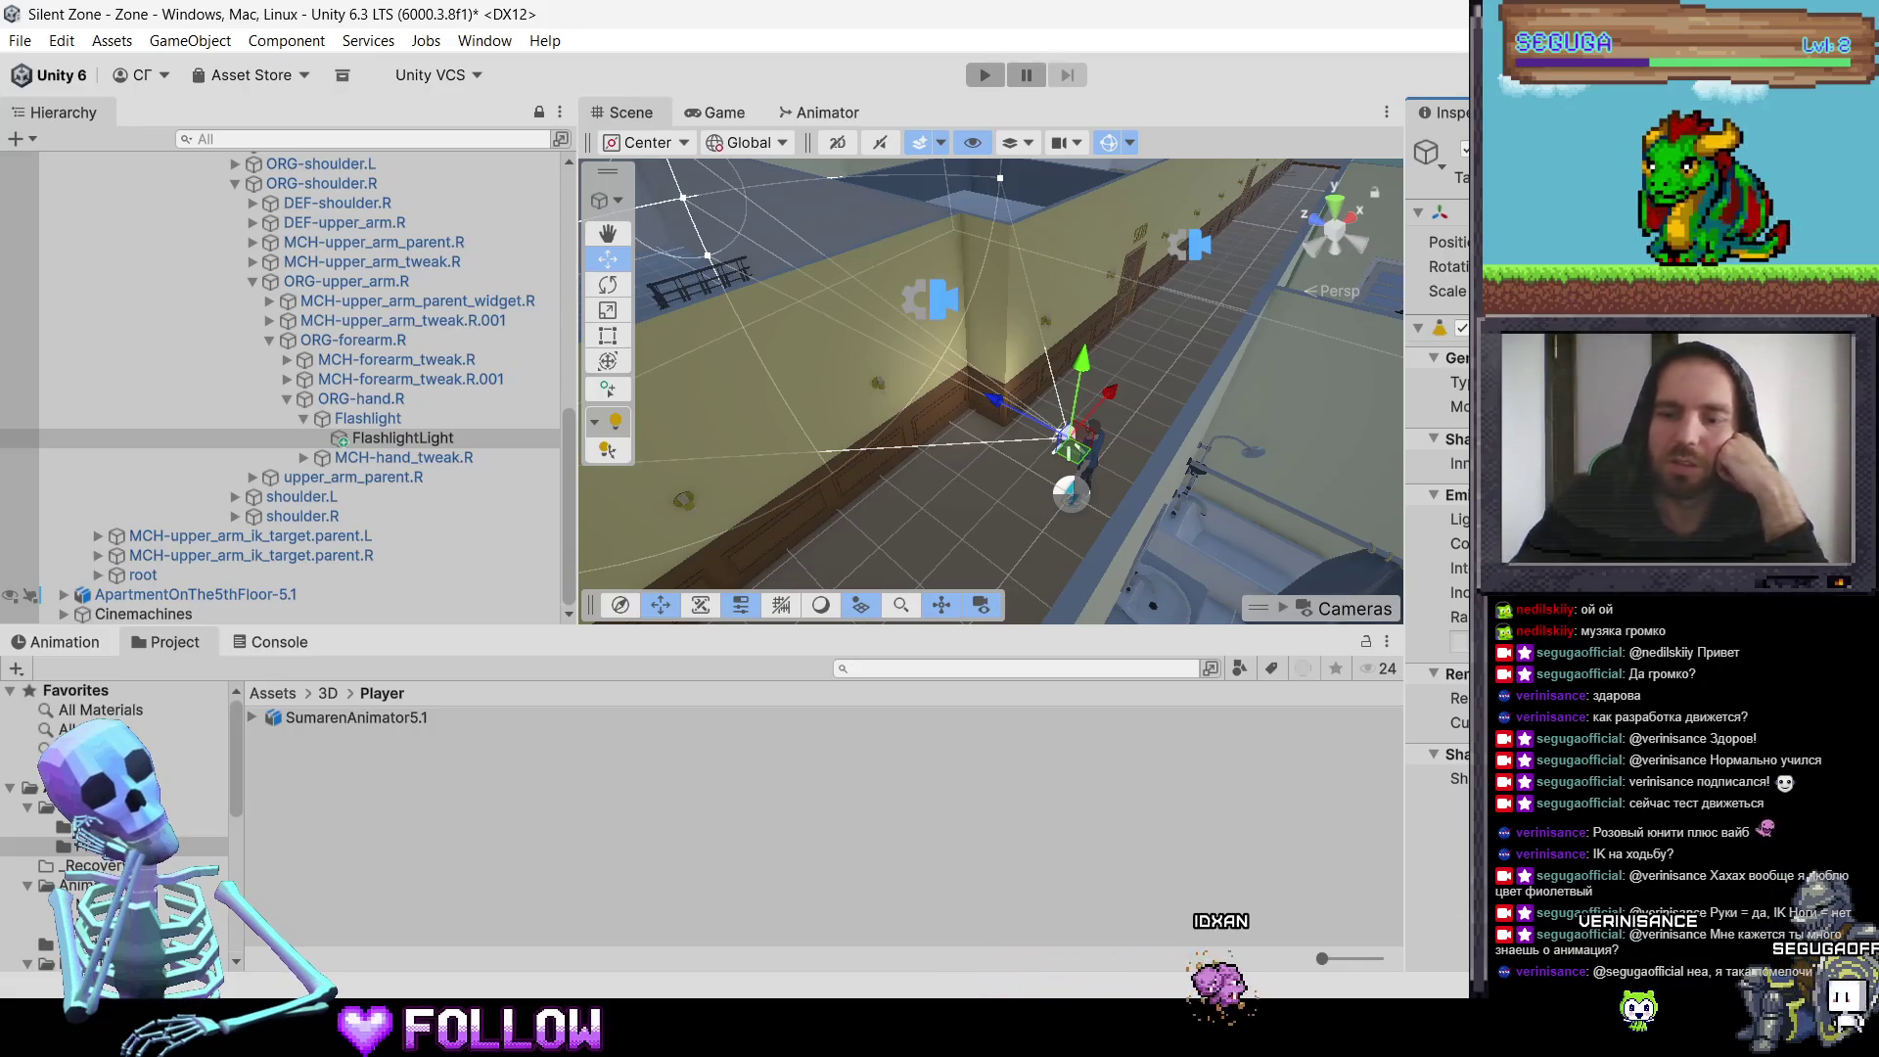
{"action": "left_click", "coordinate": [1060, 76]}
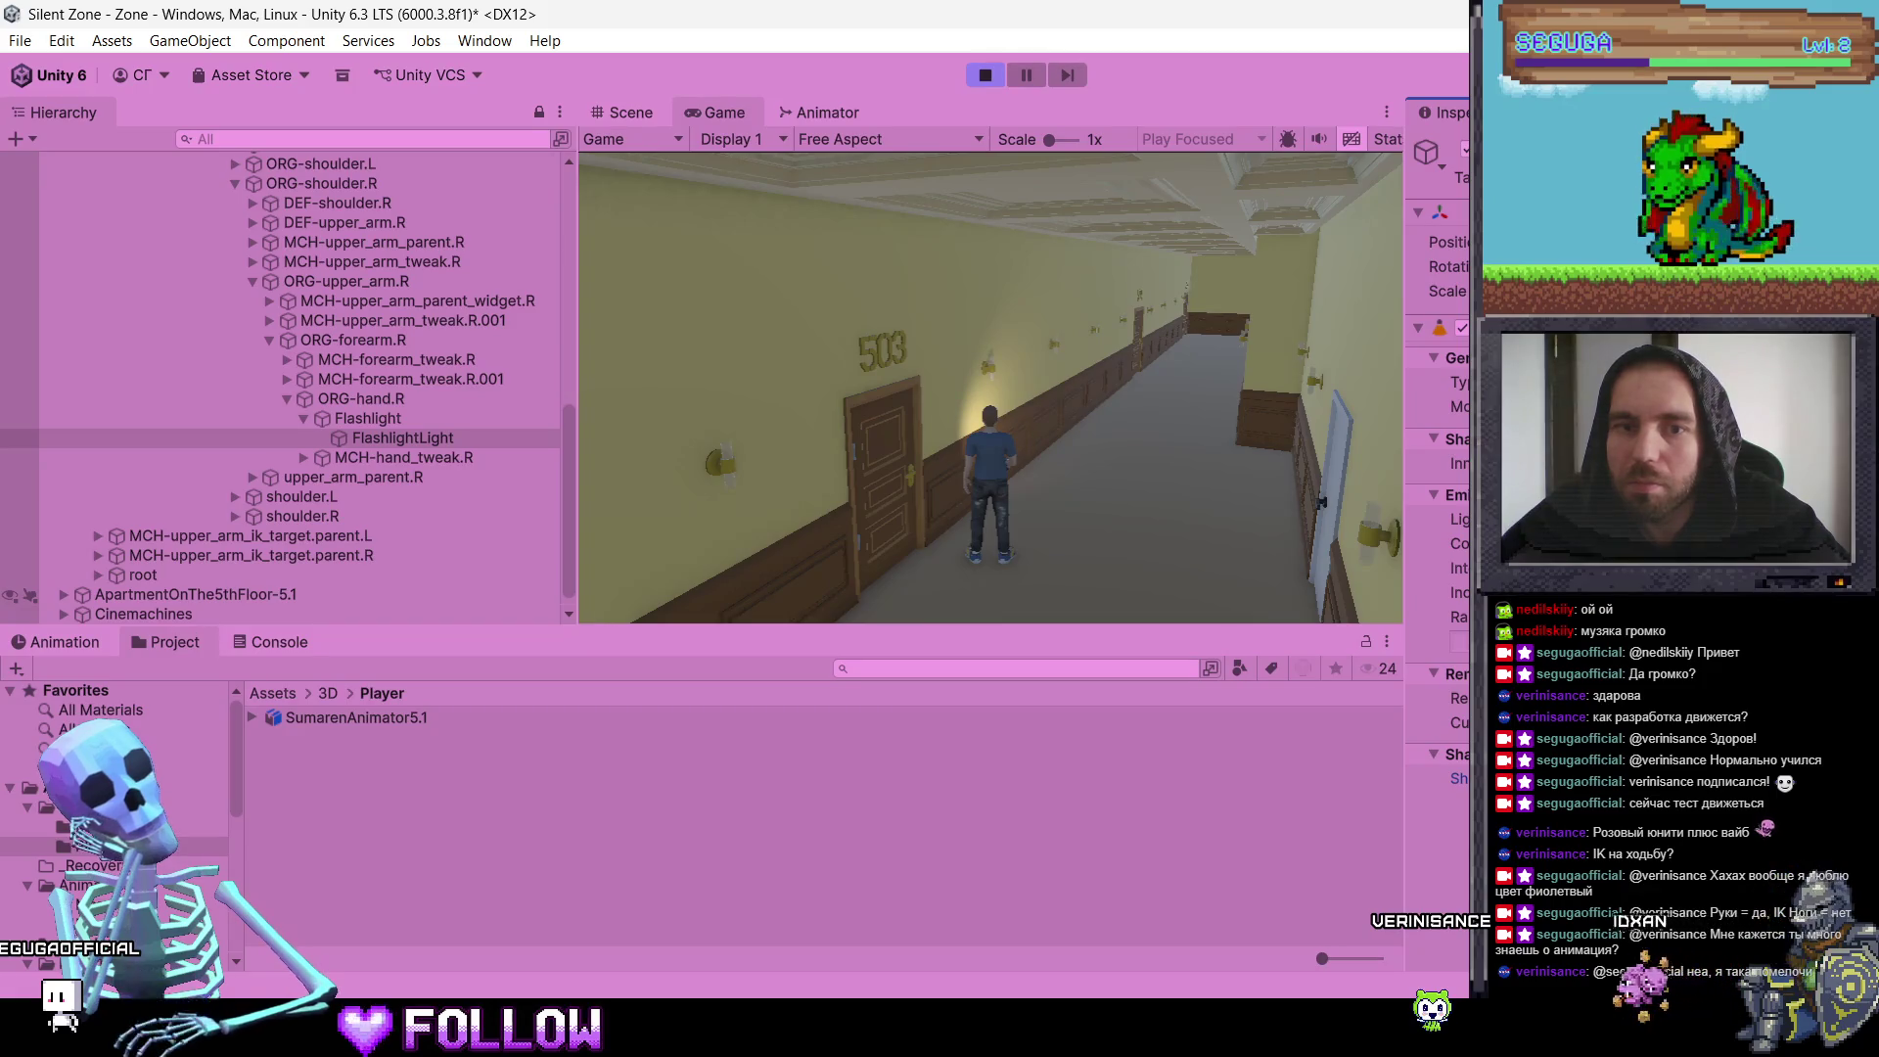
Step: Walk the character down the corridor toward door 503, then stop Play mode
{"action": "key", "text": "w"}
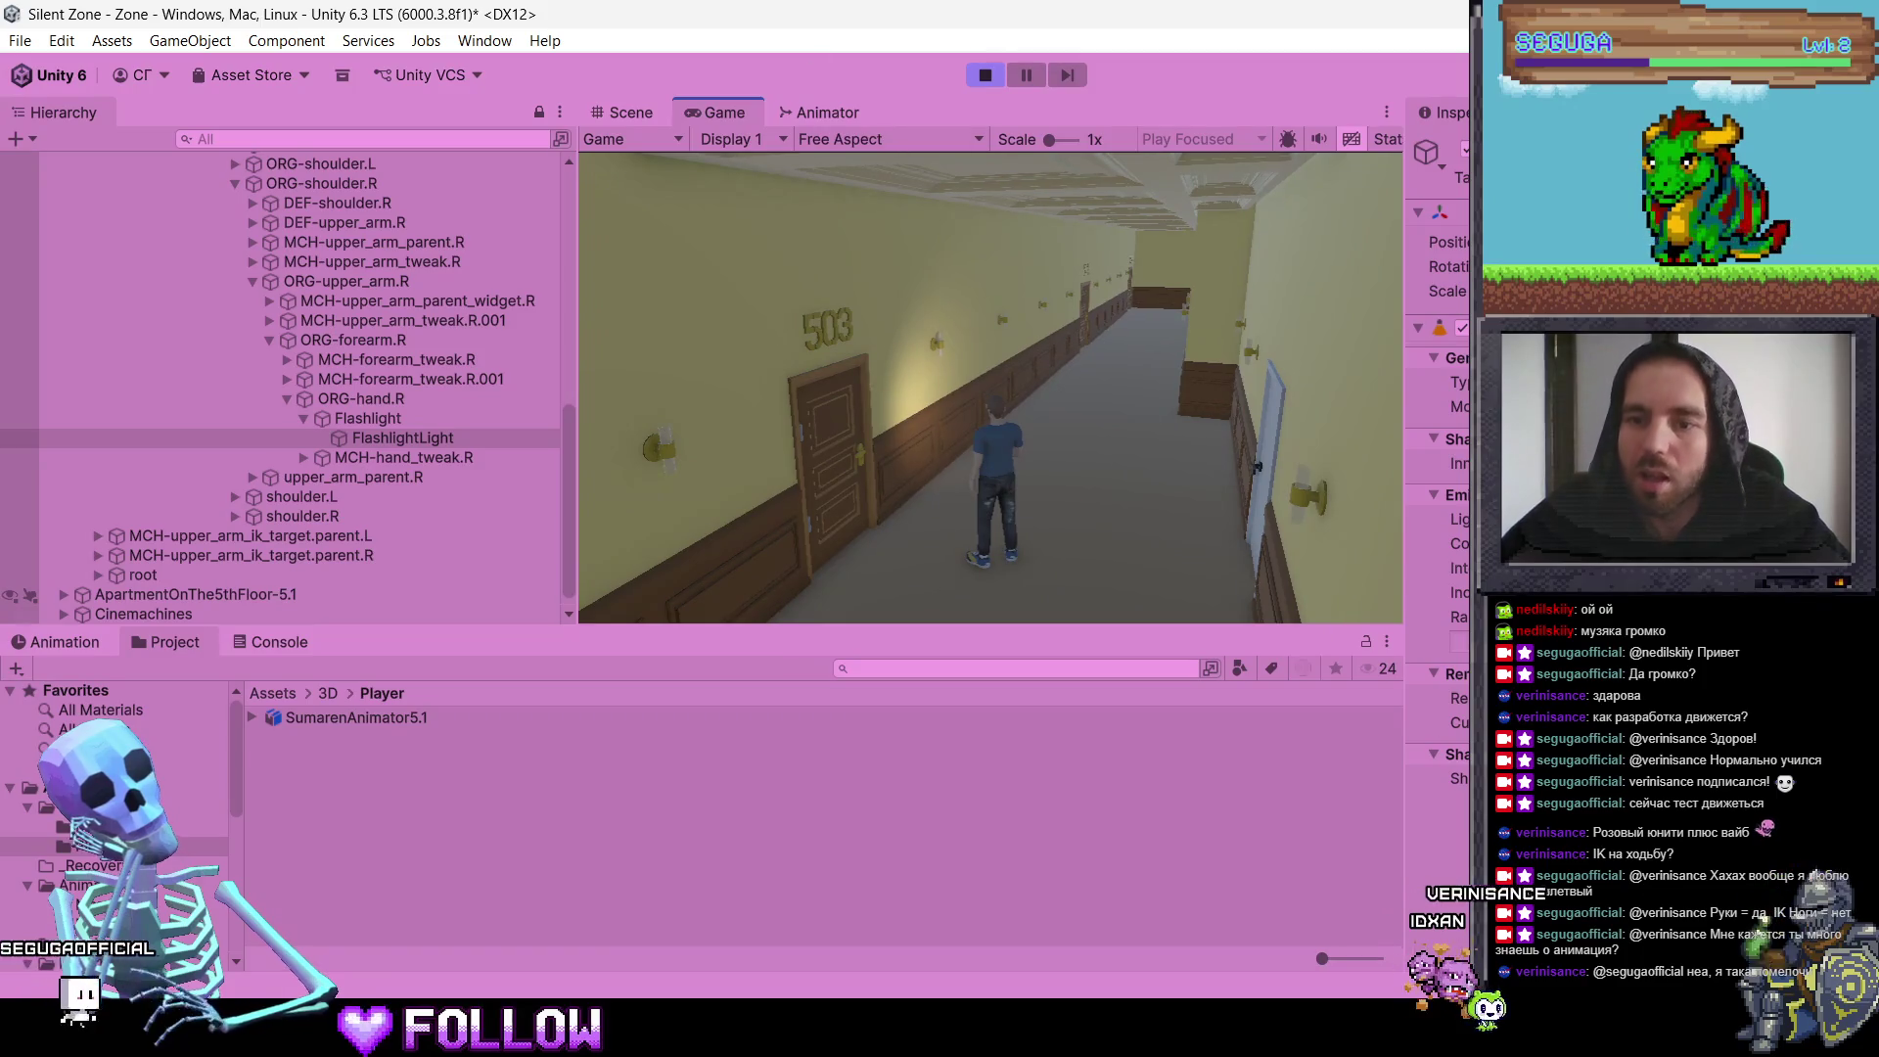
{"action": "key", "text": "w"}
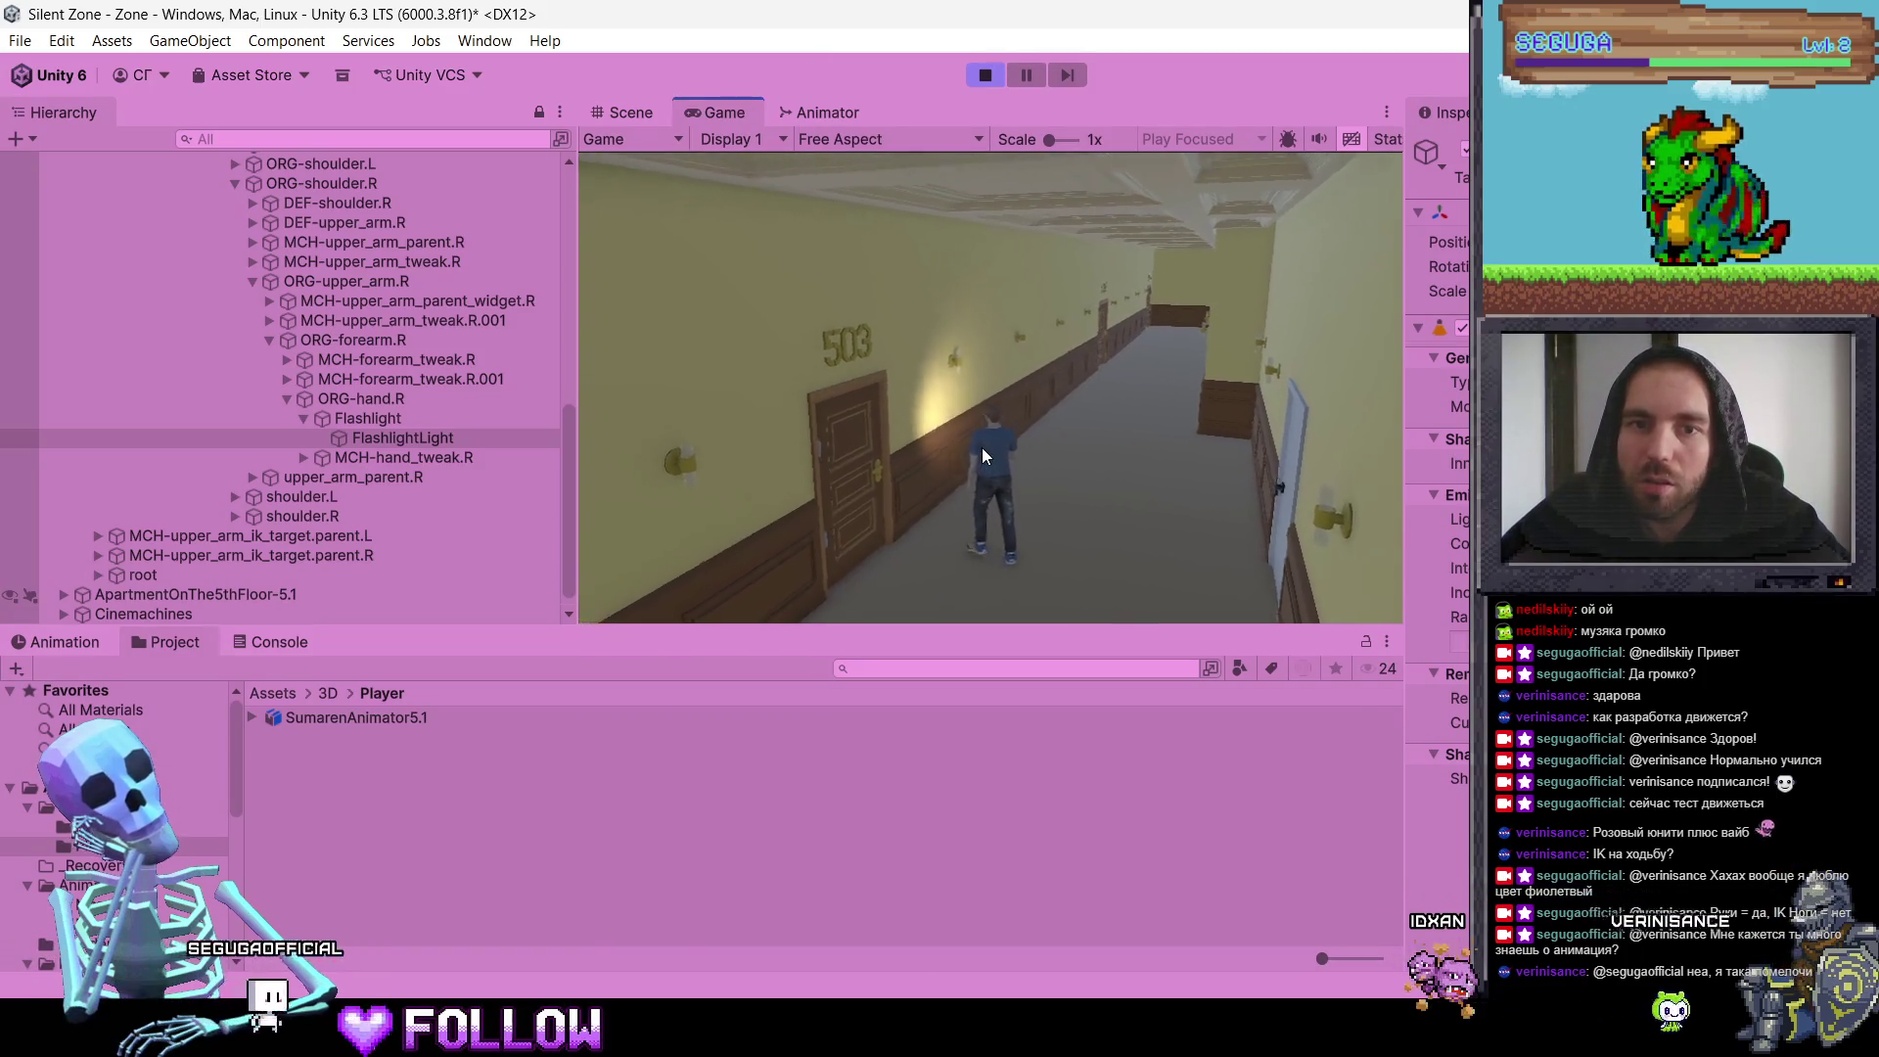
{"action": "key", "text": "s"}
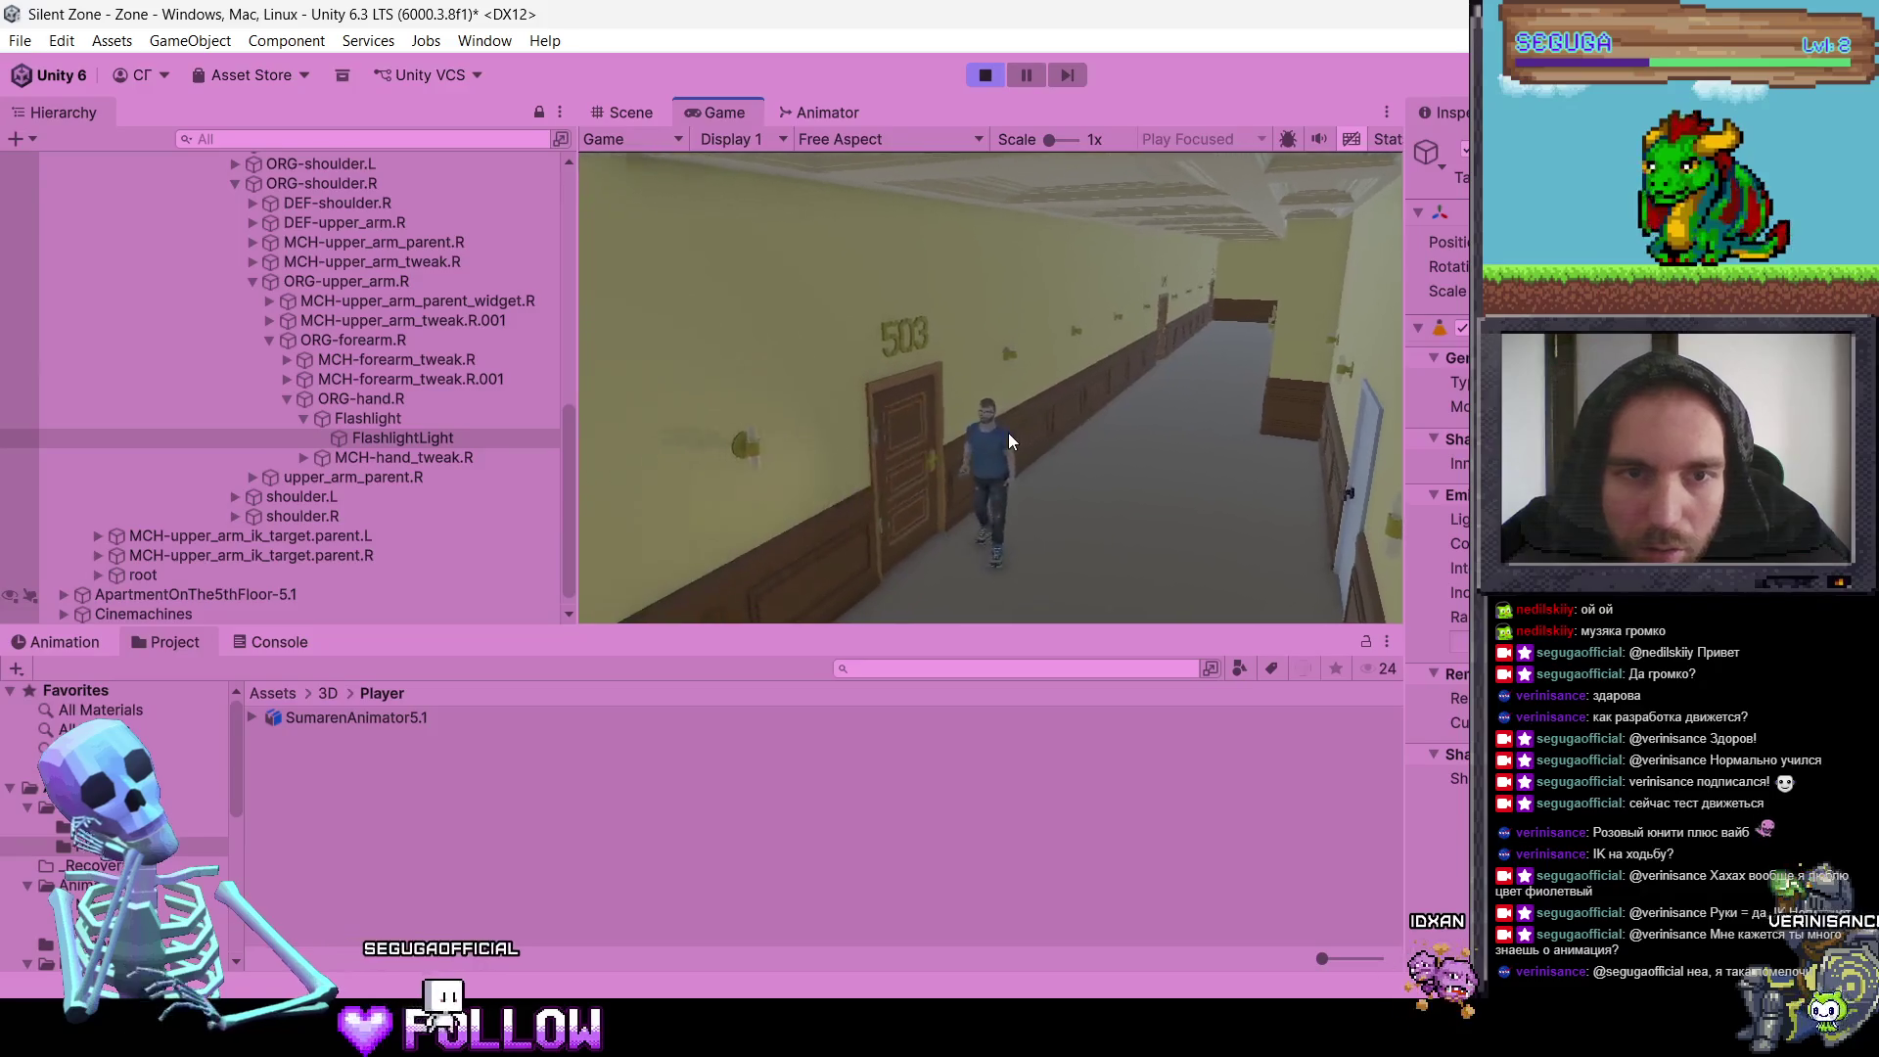
{"action": "key", "text": "a"}
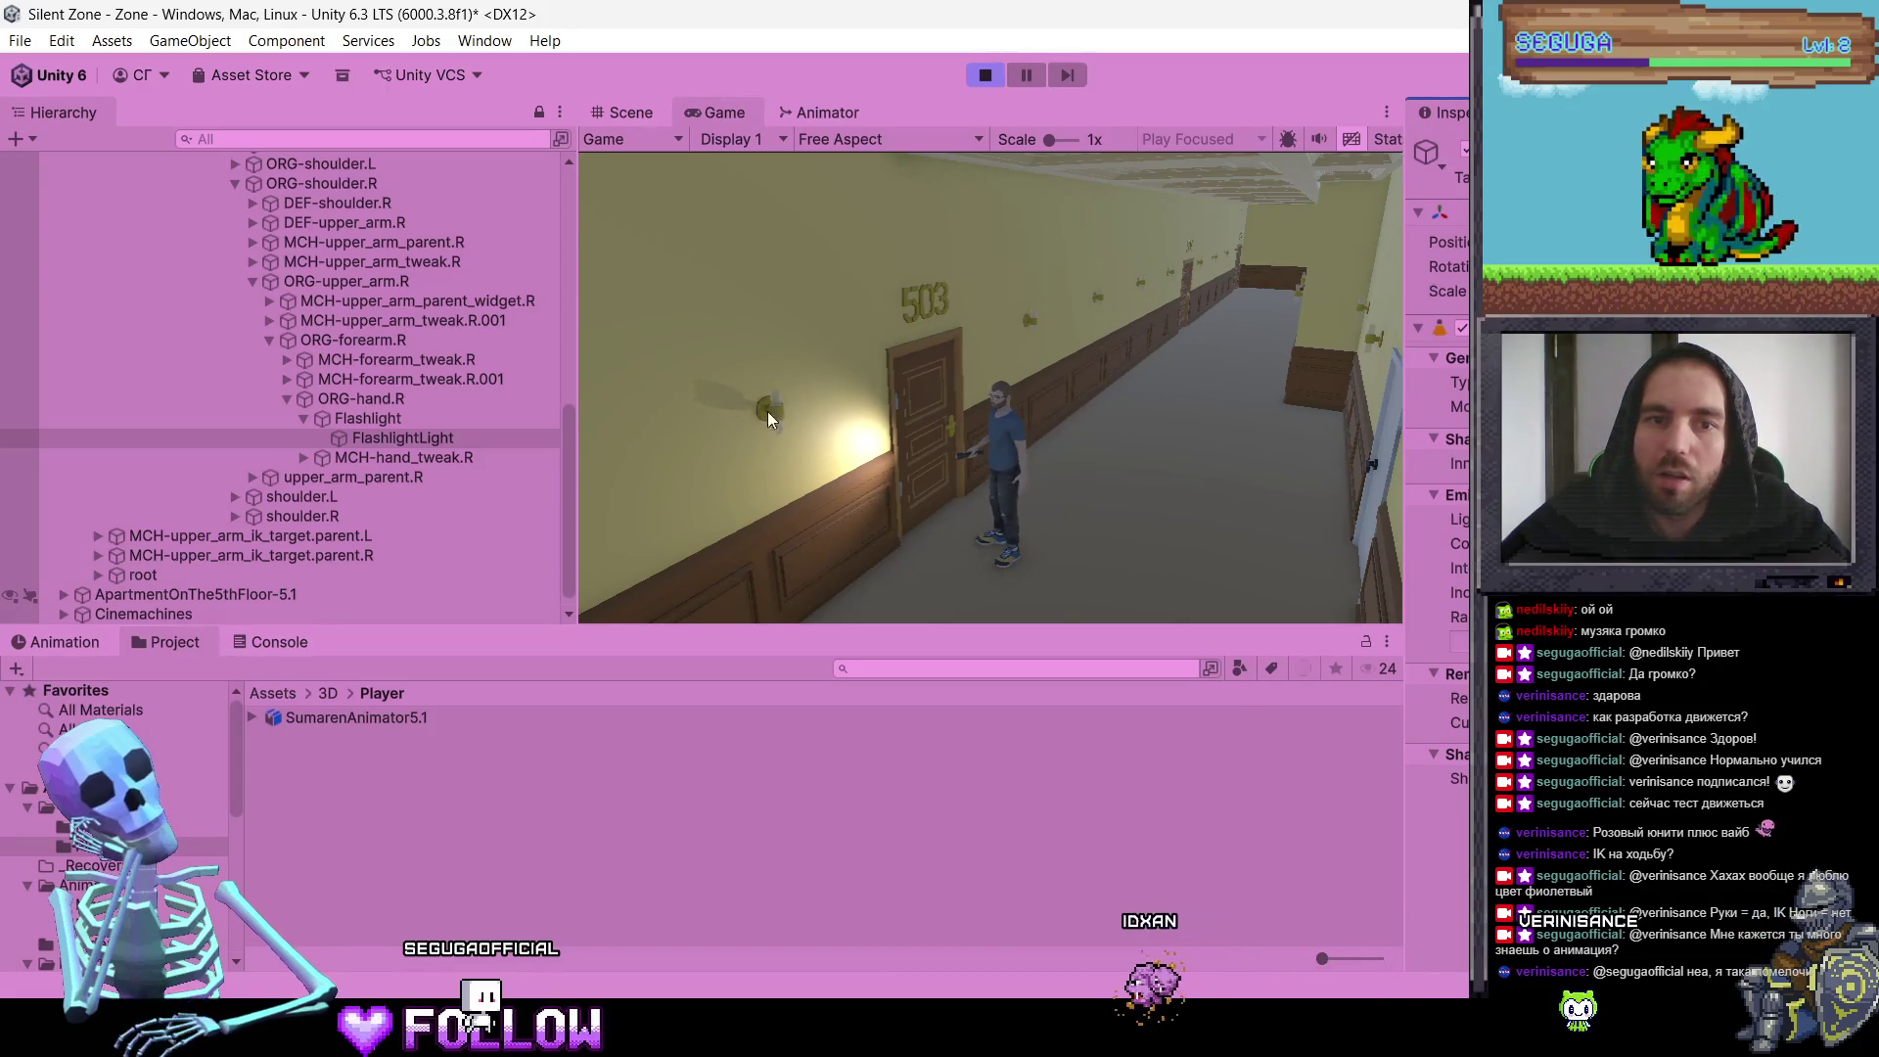
{"action": "scroll", "coordinate": [1437, 538], "scroll_direction": "down", "scroll_amount": 3}
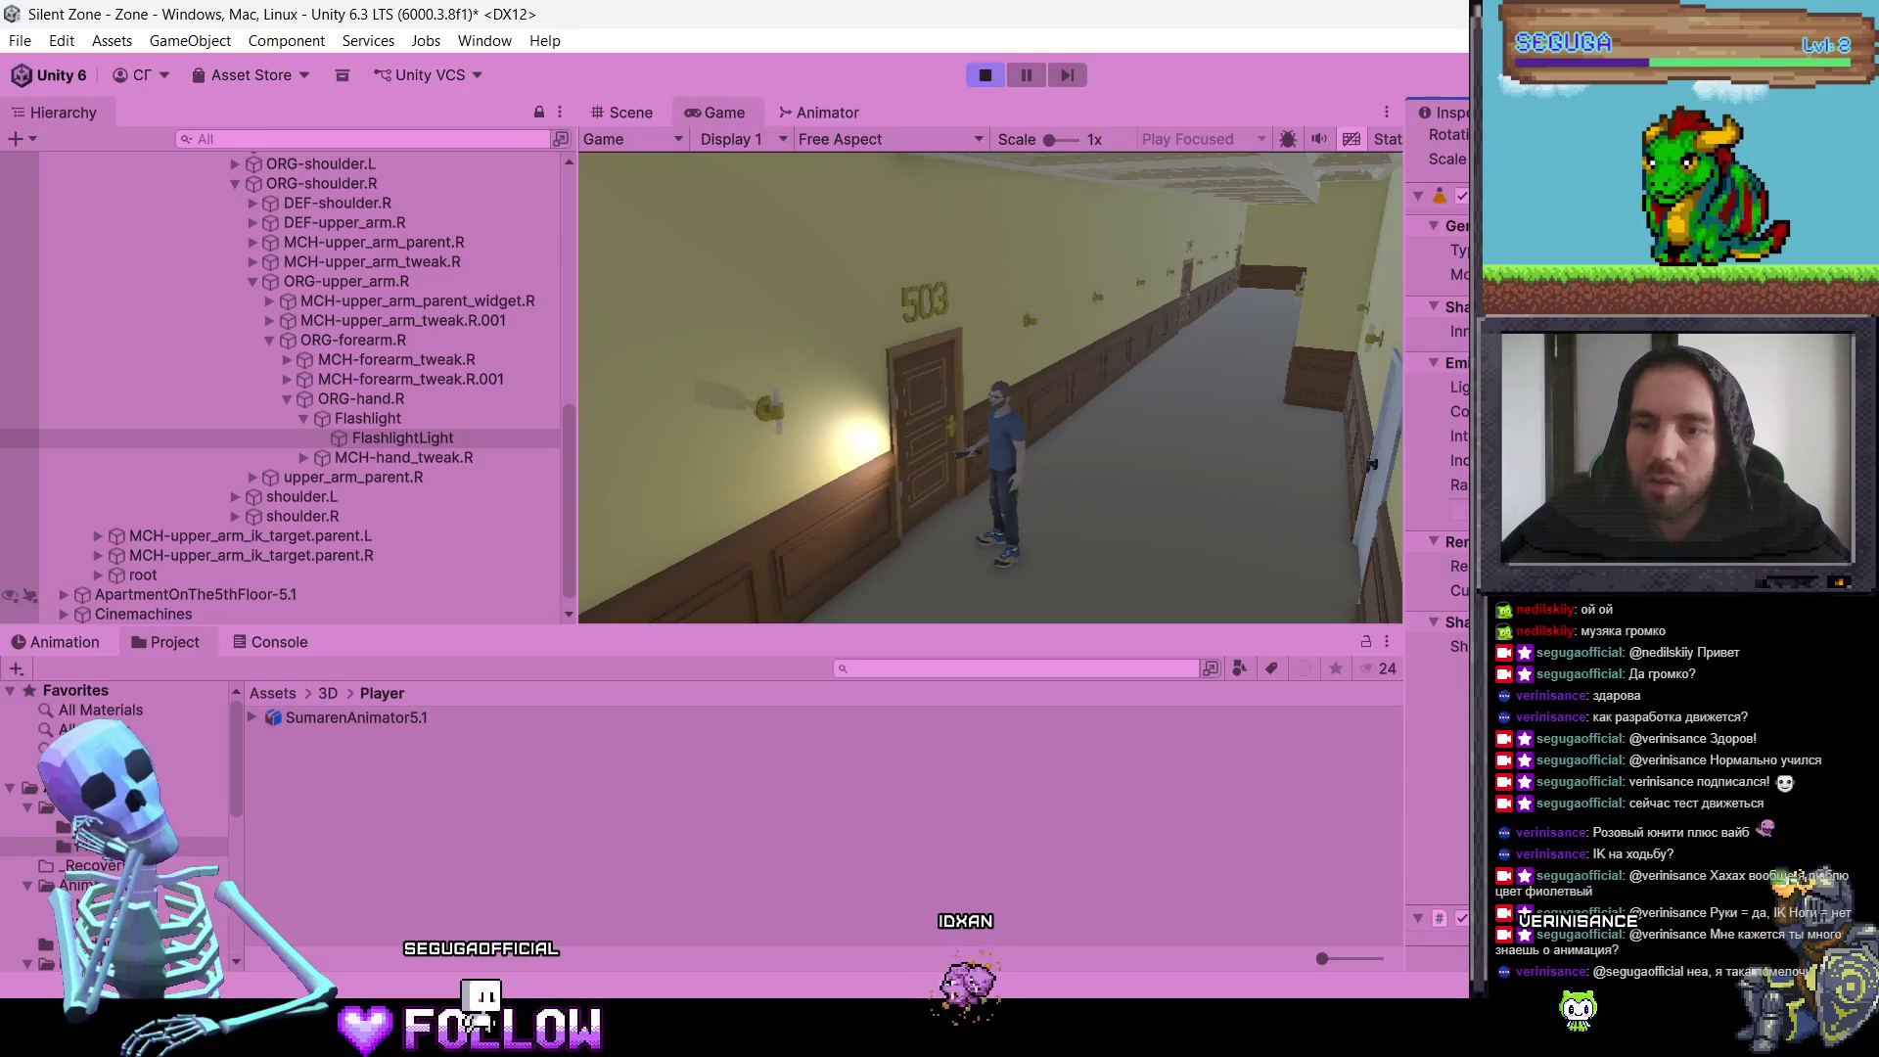
{"action": "left_click", "coordinate": [982, 67]}
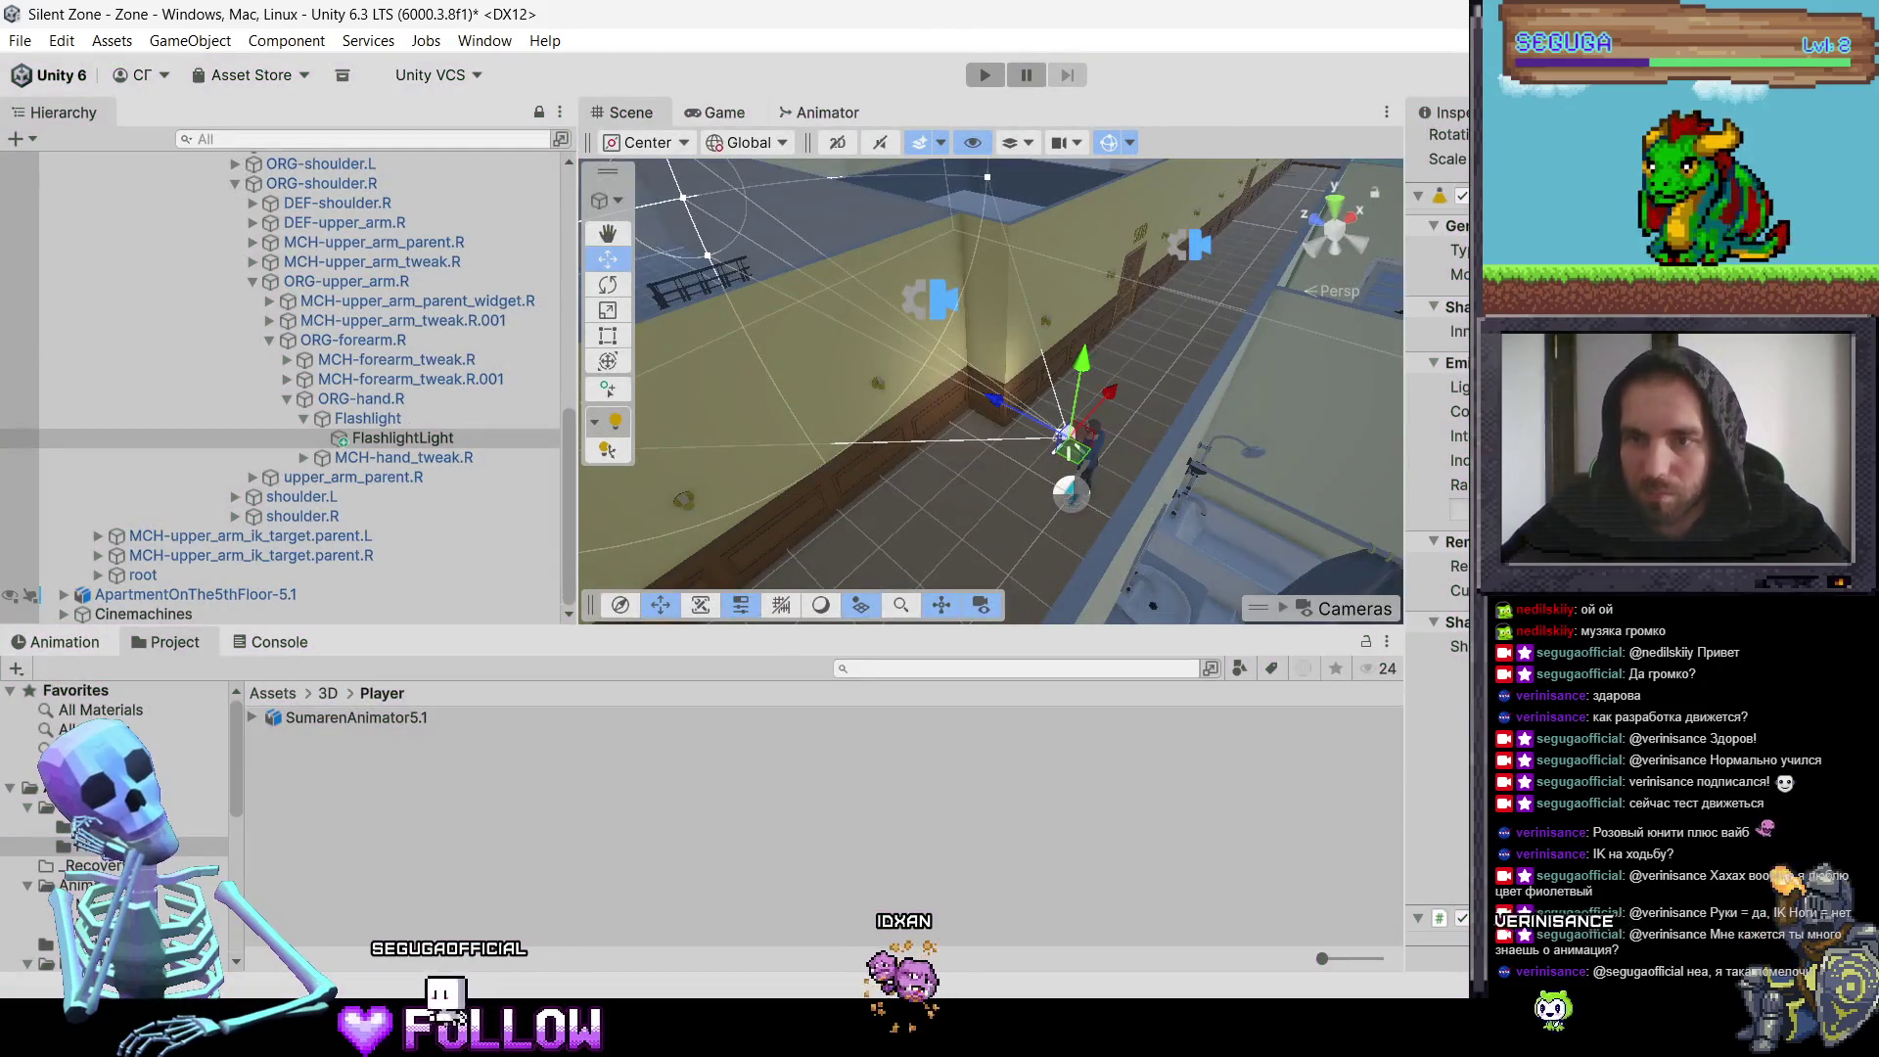
Step: Select FlashlightLight in the Hierarchy
{"action": "scroll", "coordinate": [392, 323], "scroll_direction": "up", "scroll_amount": 15}
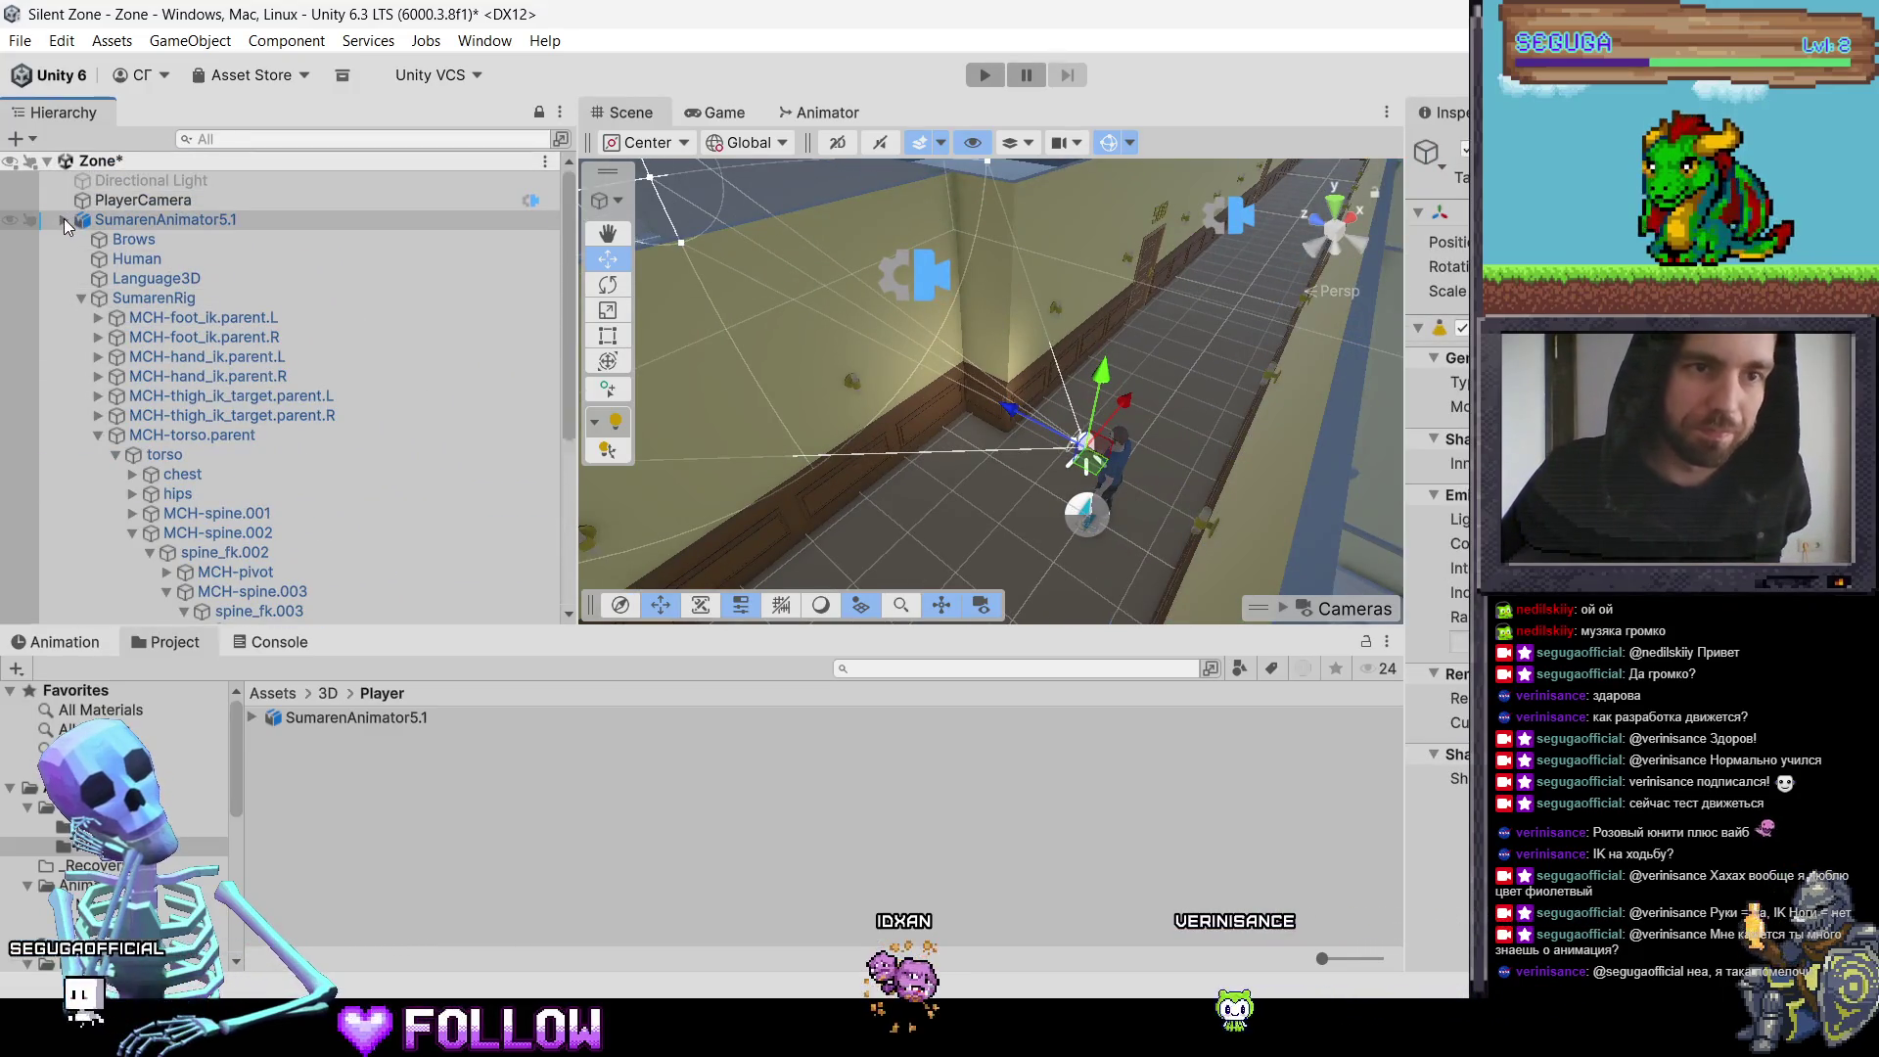
{"action": "scroll", "coordinate": [294, 402], "scroll_direction": "down", "scroll_amount": 20}
{"action": "left_click", "coordinate": [323, 492]}
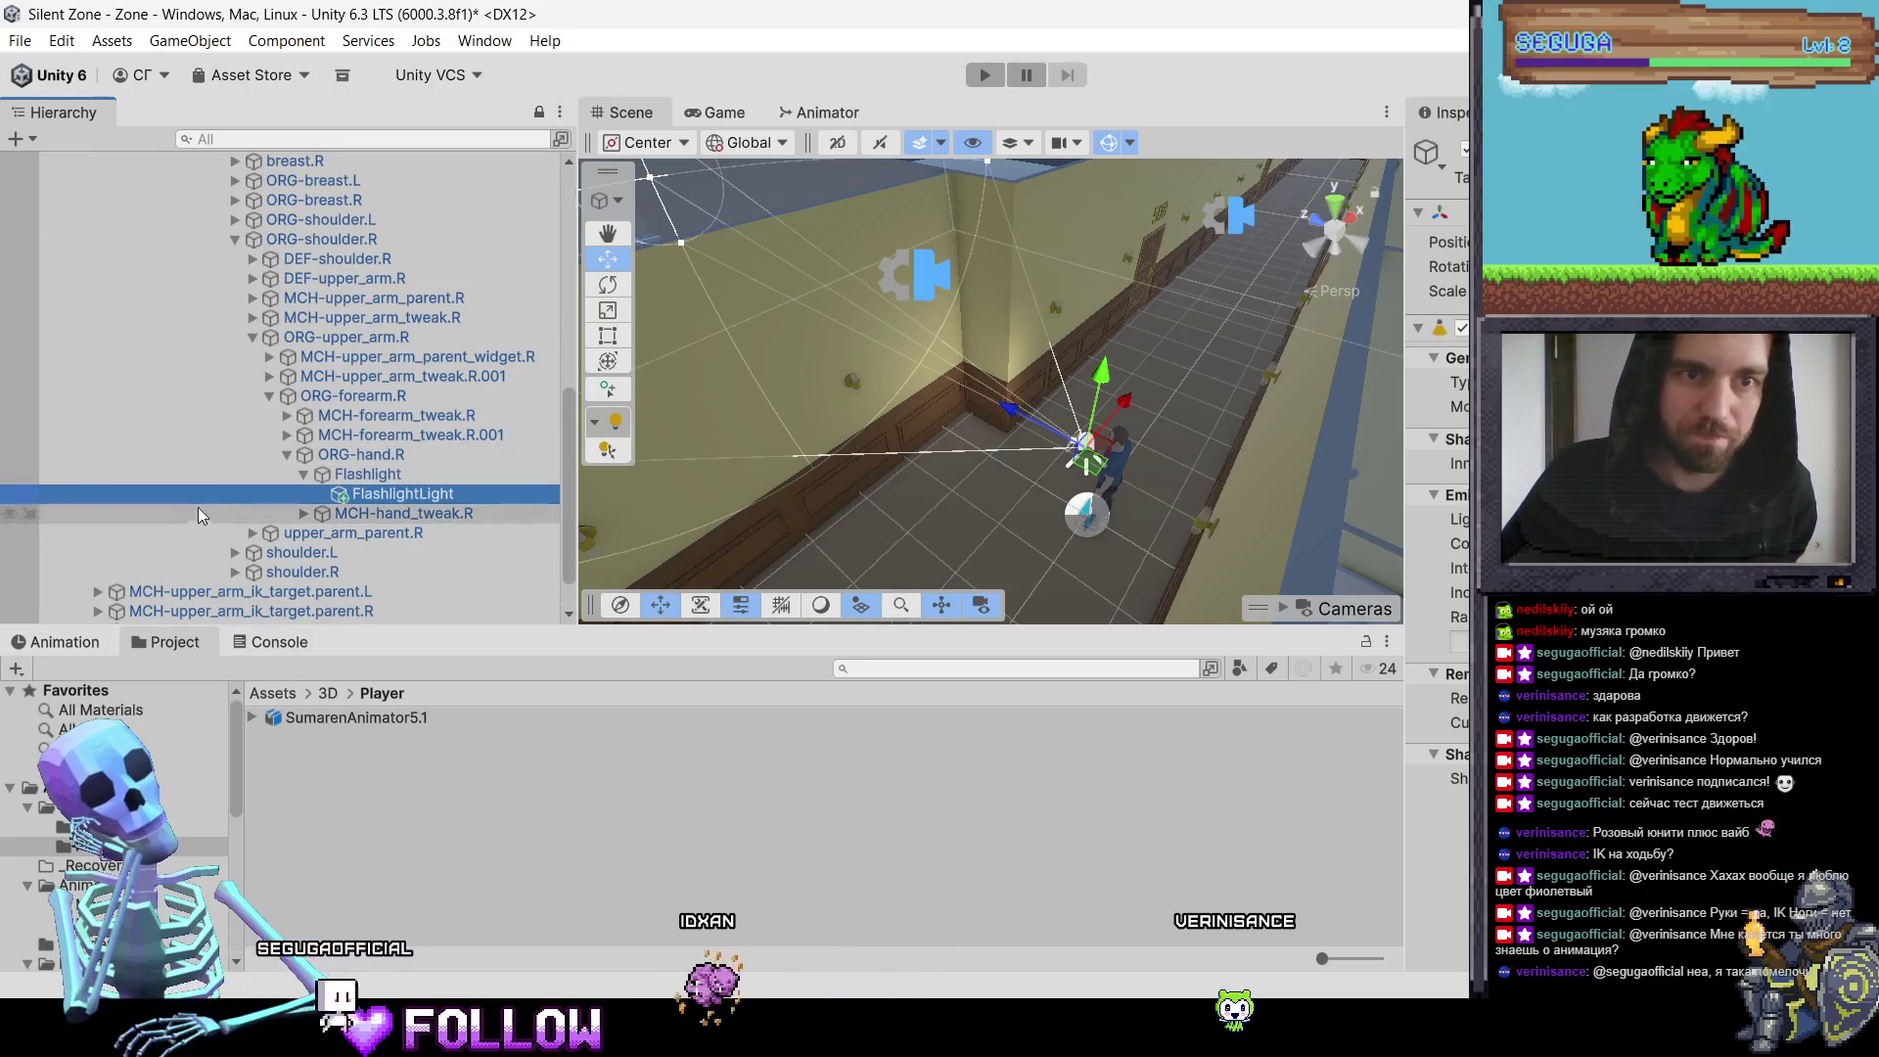
{"action": "scroll", "coordinate": [227, 333], "scroll_direction": "up", "scroll_amount": 3}
Step: Collapse ORG-shoulder.R, torso, MCH-torso.parent and SumarenRig, then select PlayerCamera
{"action": "left_click", "coordinate": [232, 312]}
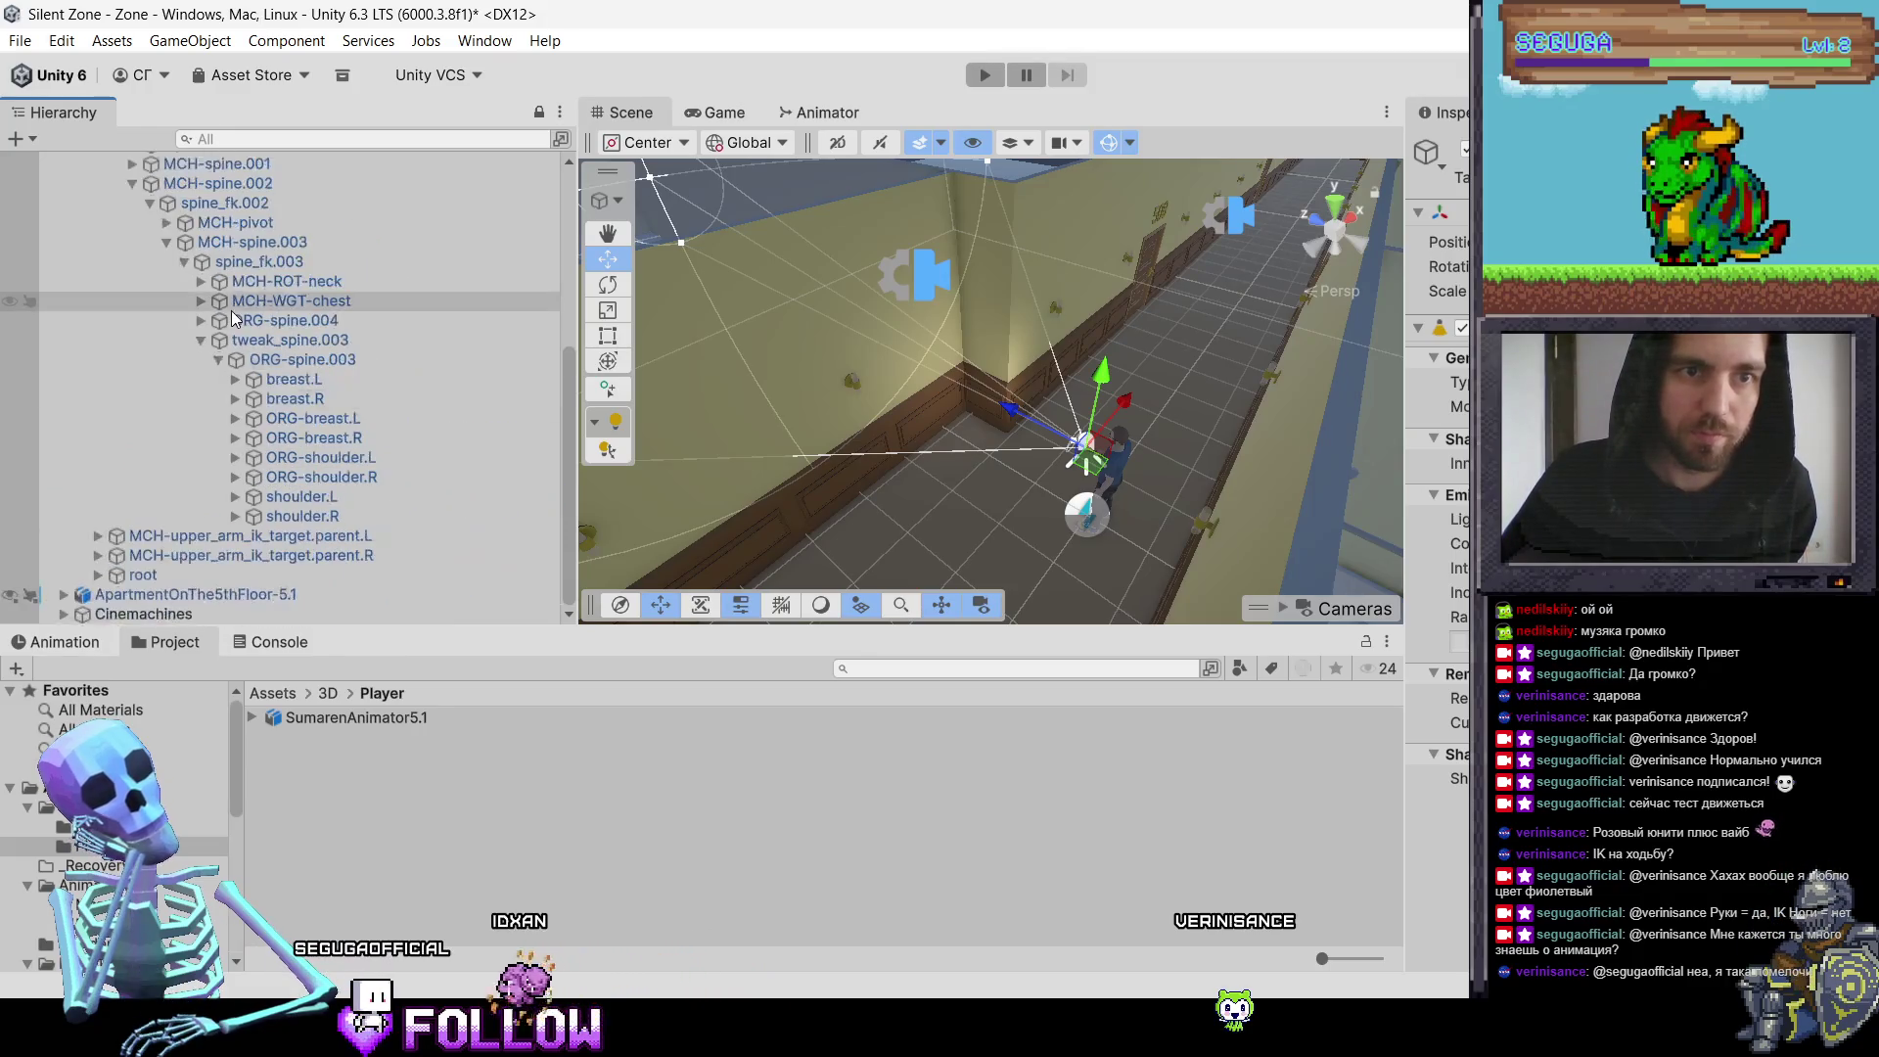
{"action": "left_click", "coordinate": [235, 476]}
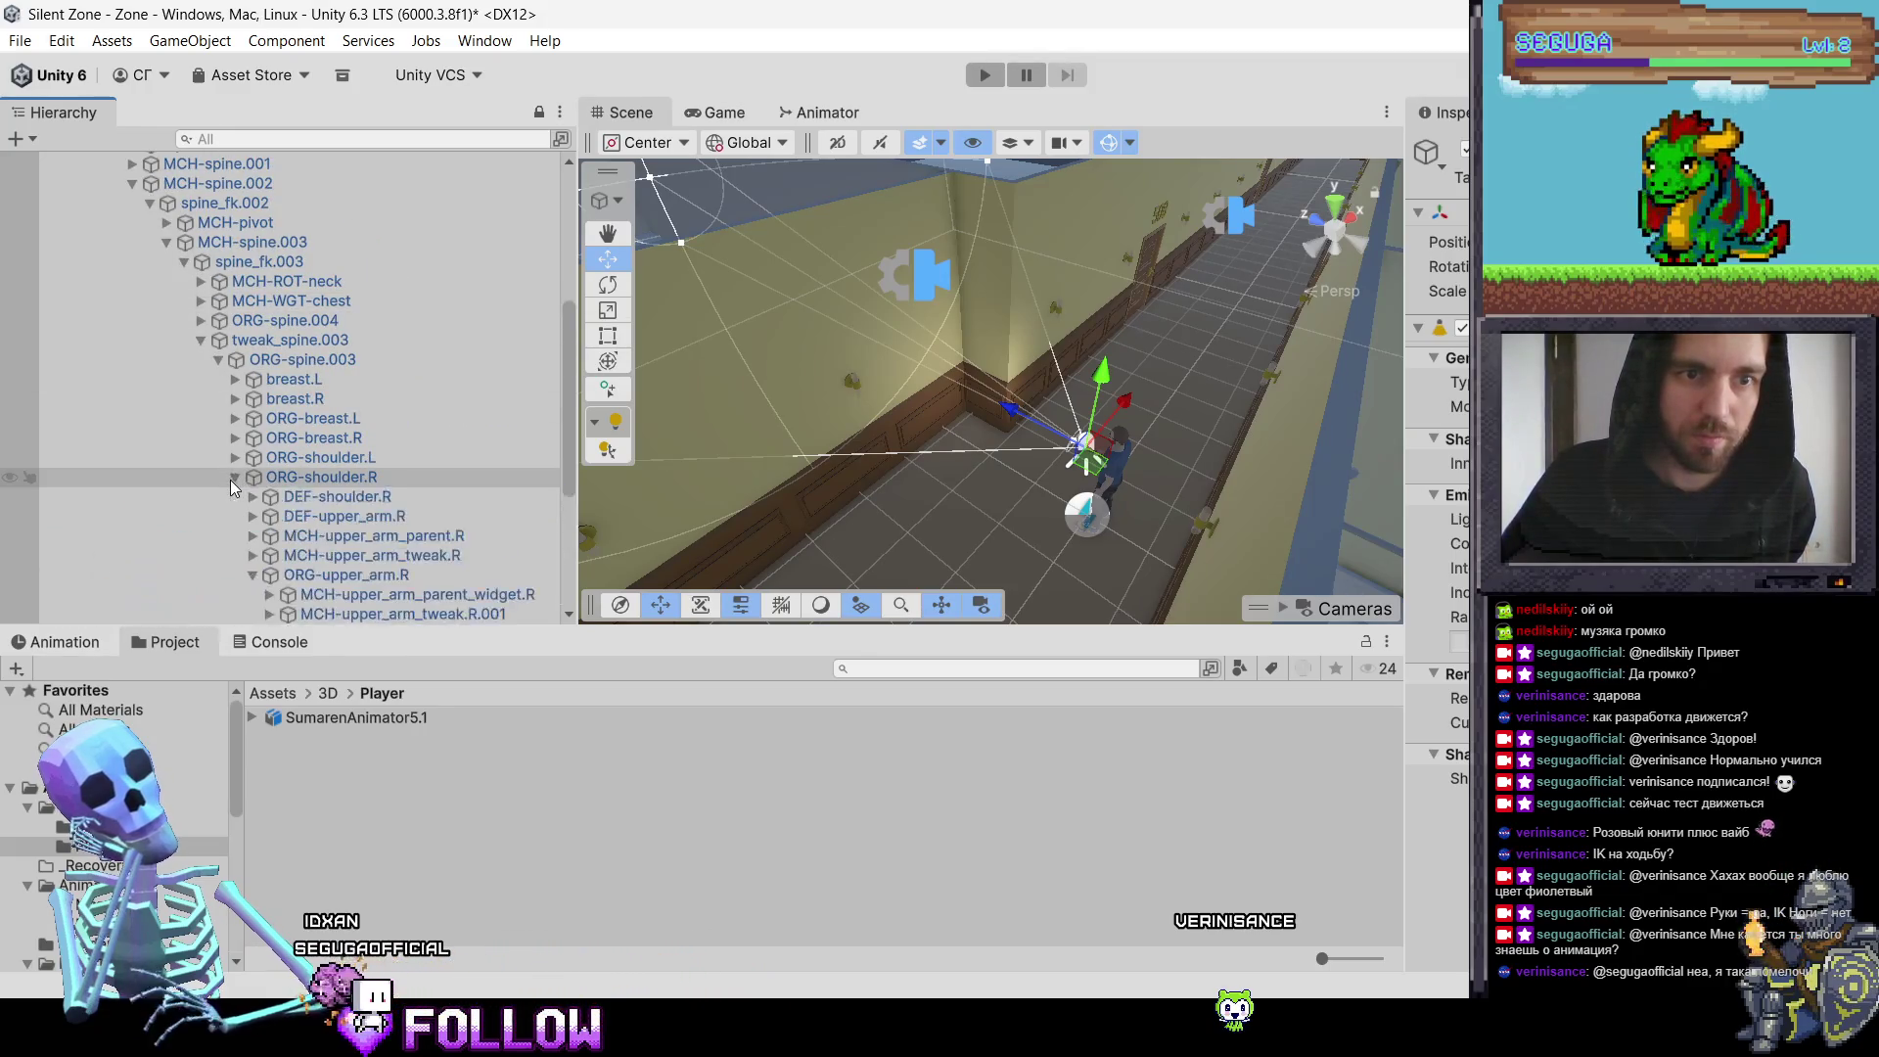
{"action": "scroll", "coordinate": [245, 482], "scroll_direction": "down", "scroll_amount": 3}
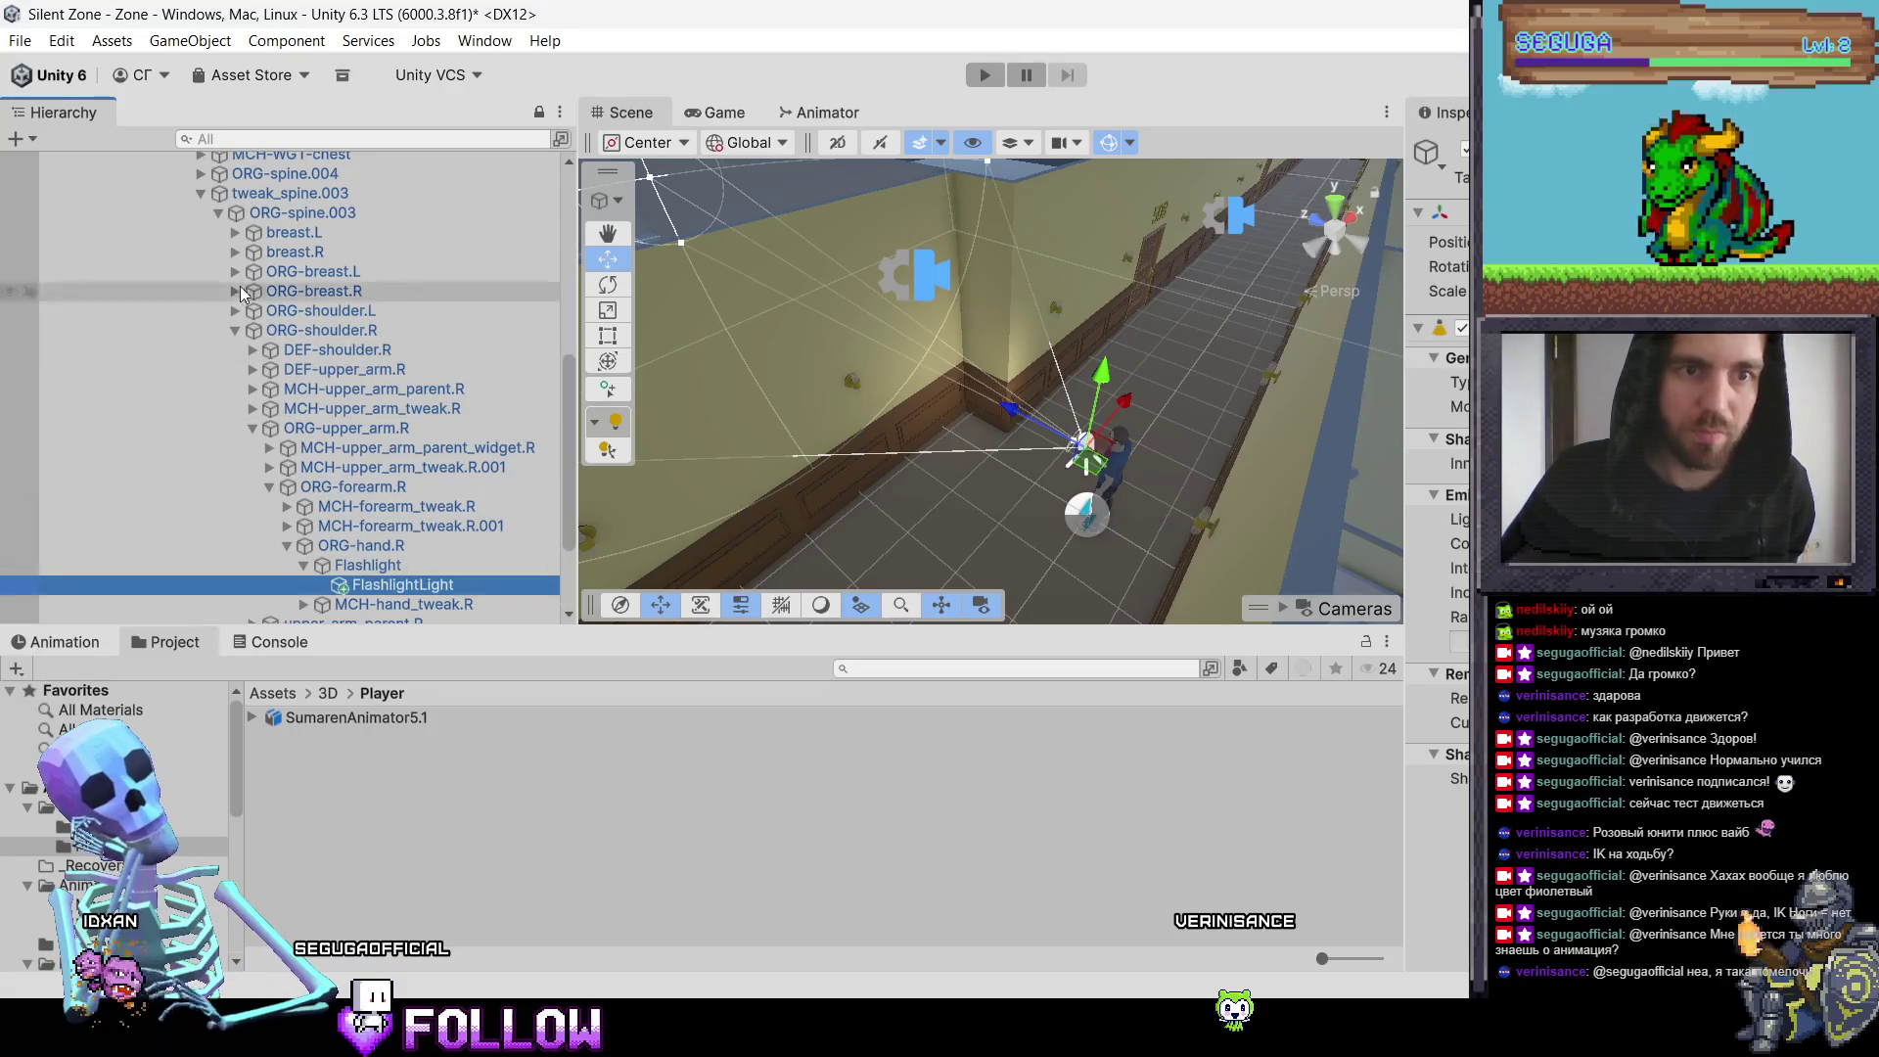
{"action": "left_click", "coordinate": [235, 333]}
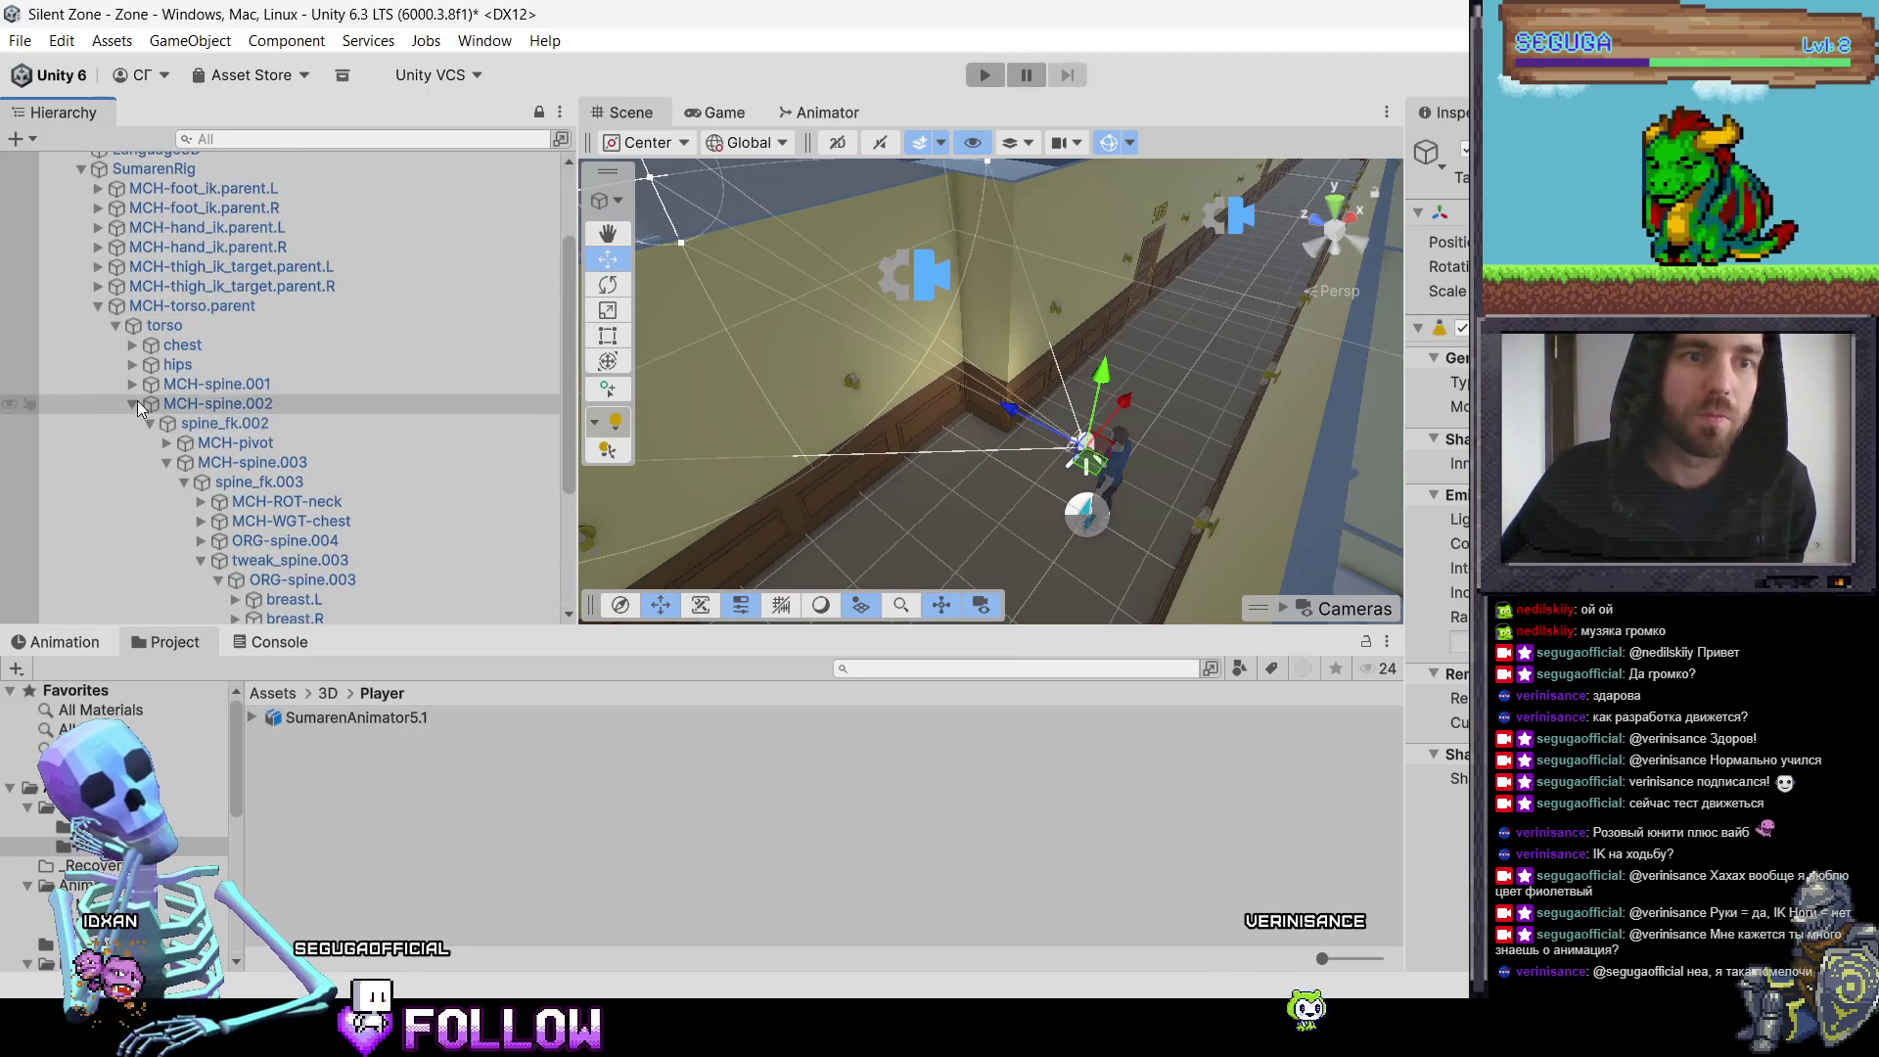
{"action": "scroll", "coordinate": [135, 401], "scroll_direction": "up", "scroll_amount": 2}
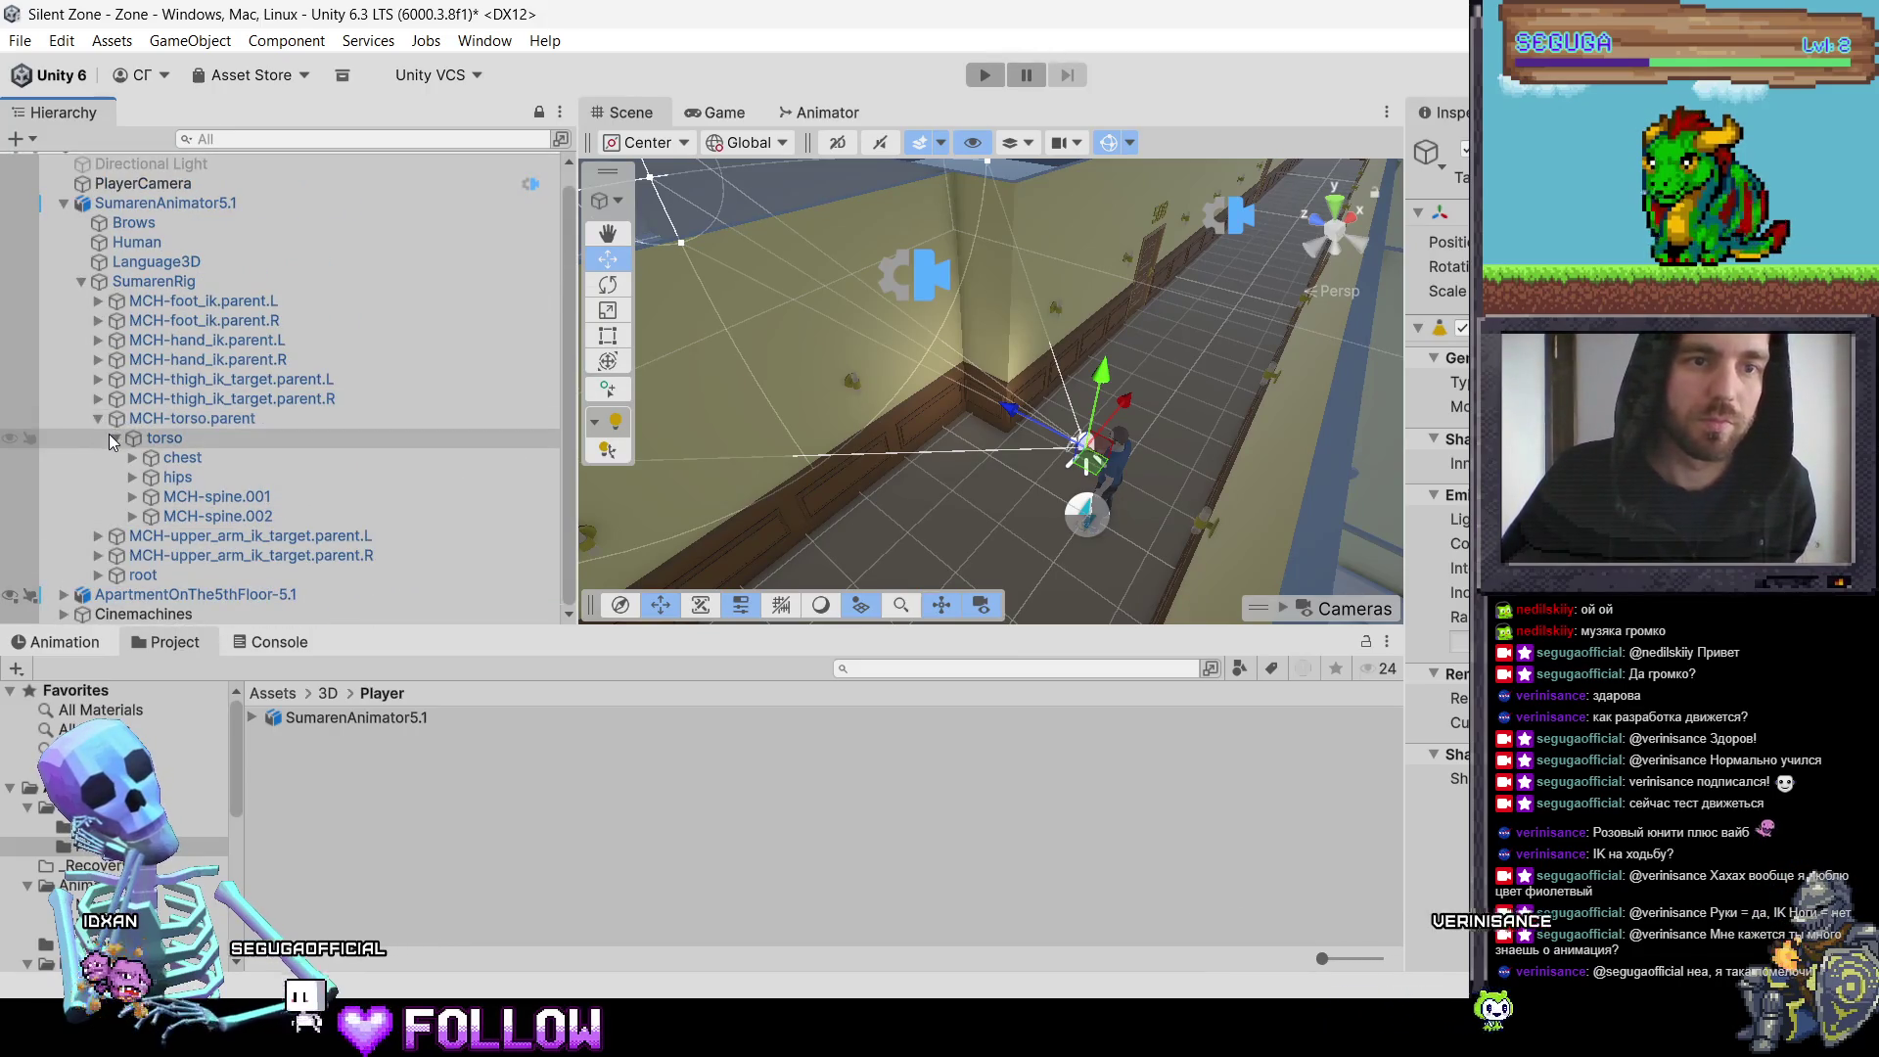
{"action": "left_click", "coordinate": [114, 439]}
{"action": "left_click", "coordinate": [97, 433]}
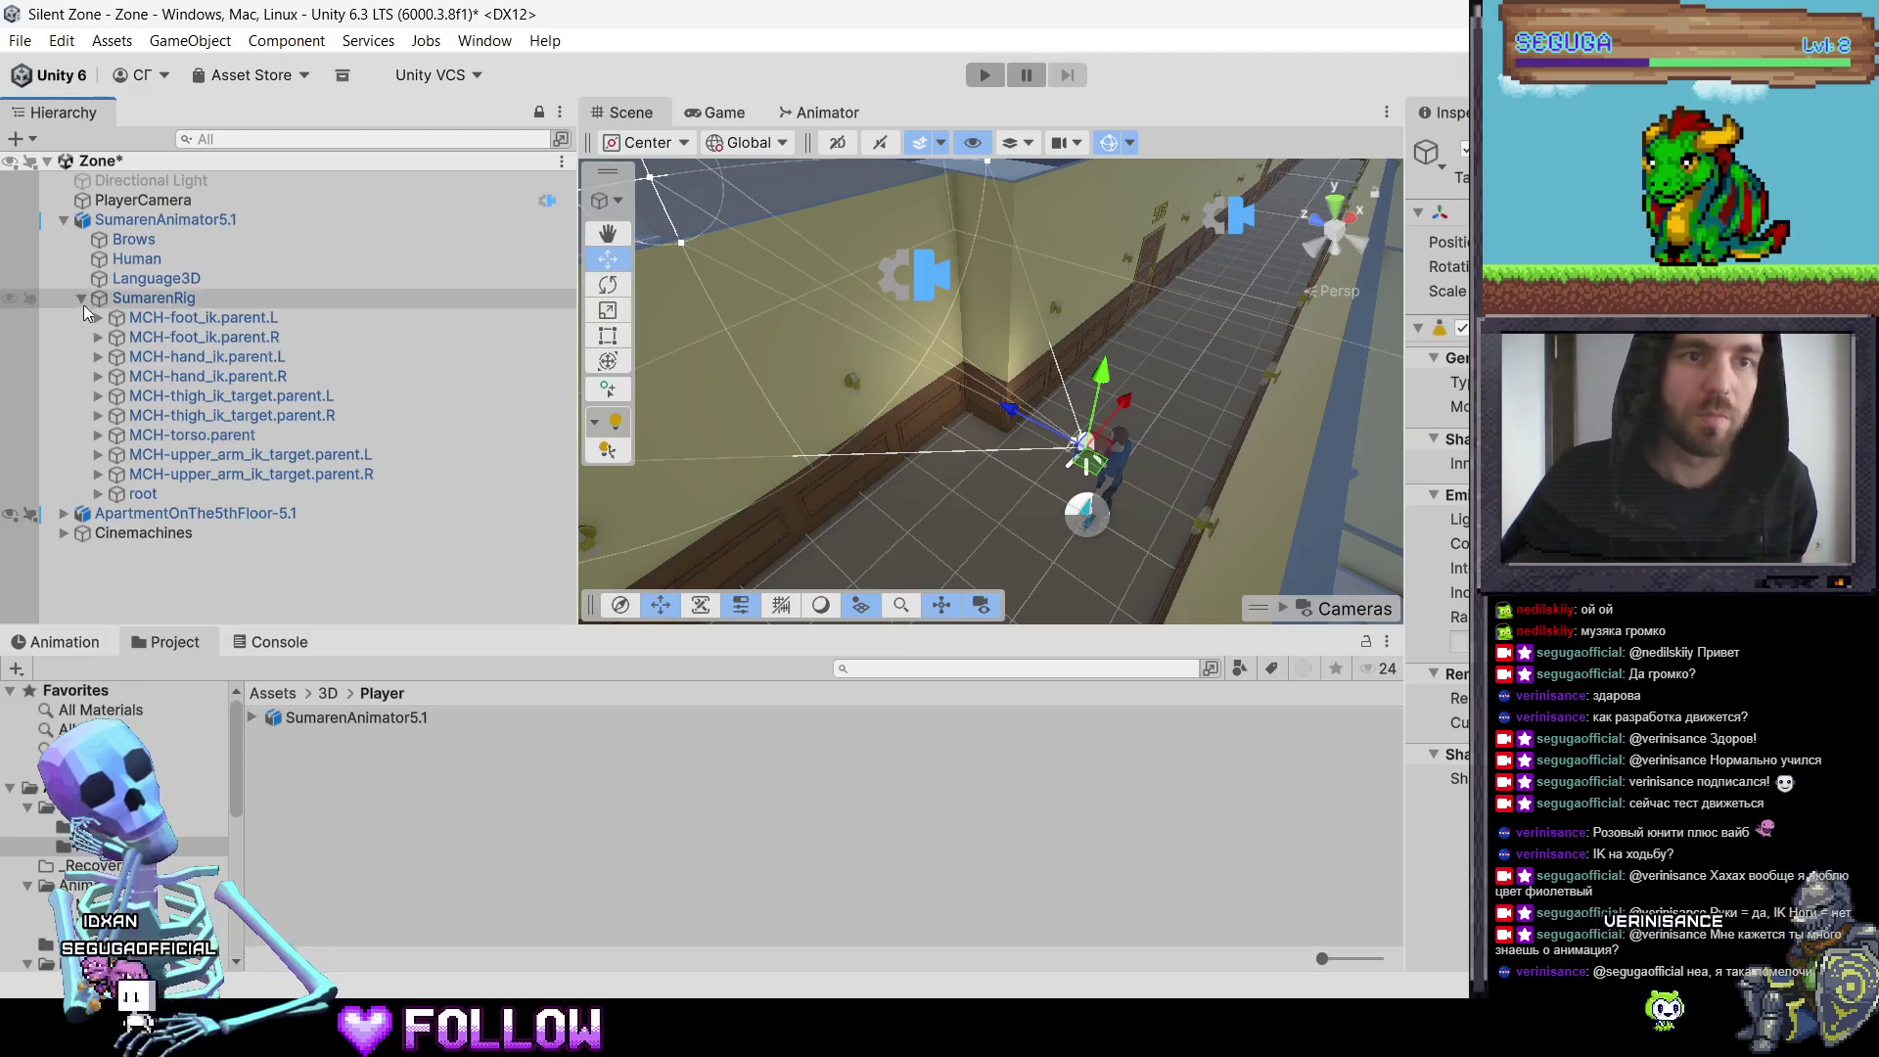
{"action": "left_click", "coordinate": [80, 300]}
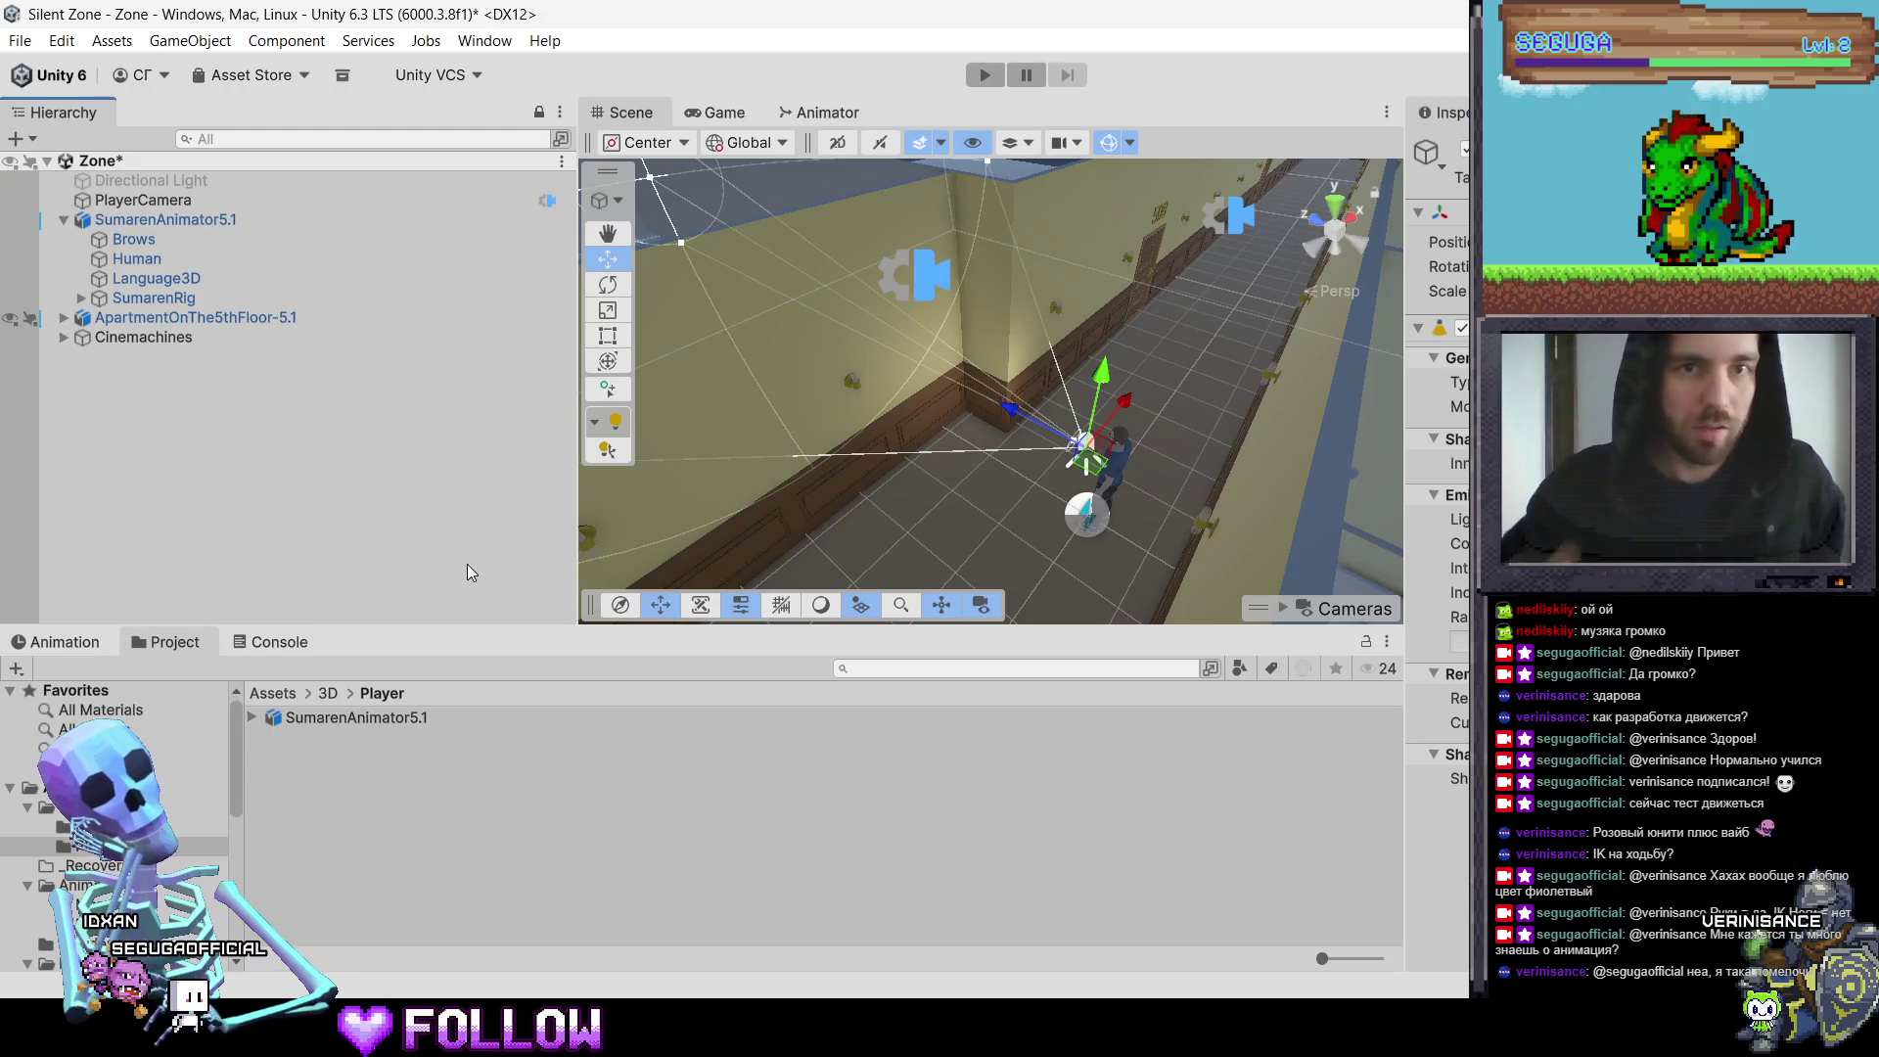
{"action": "left_click", "coordinate": [243, 206]}
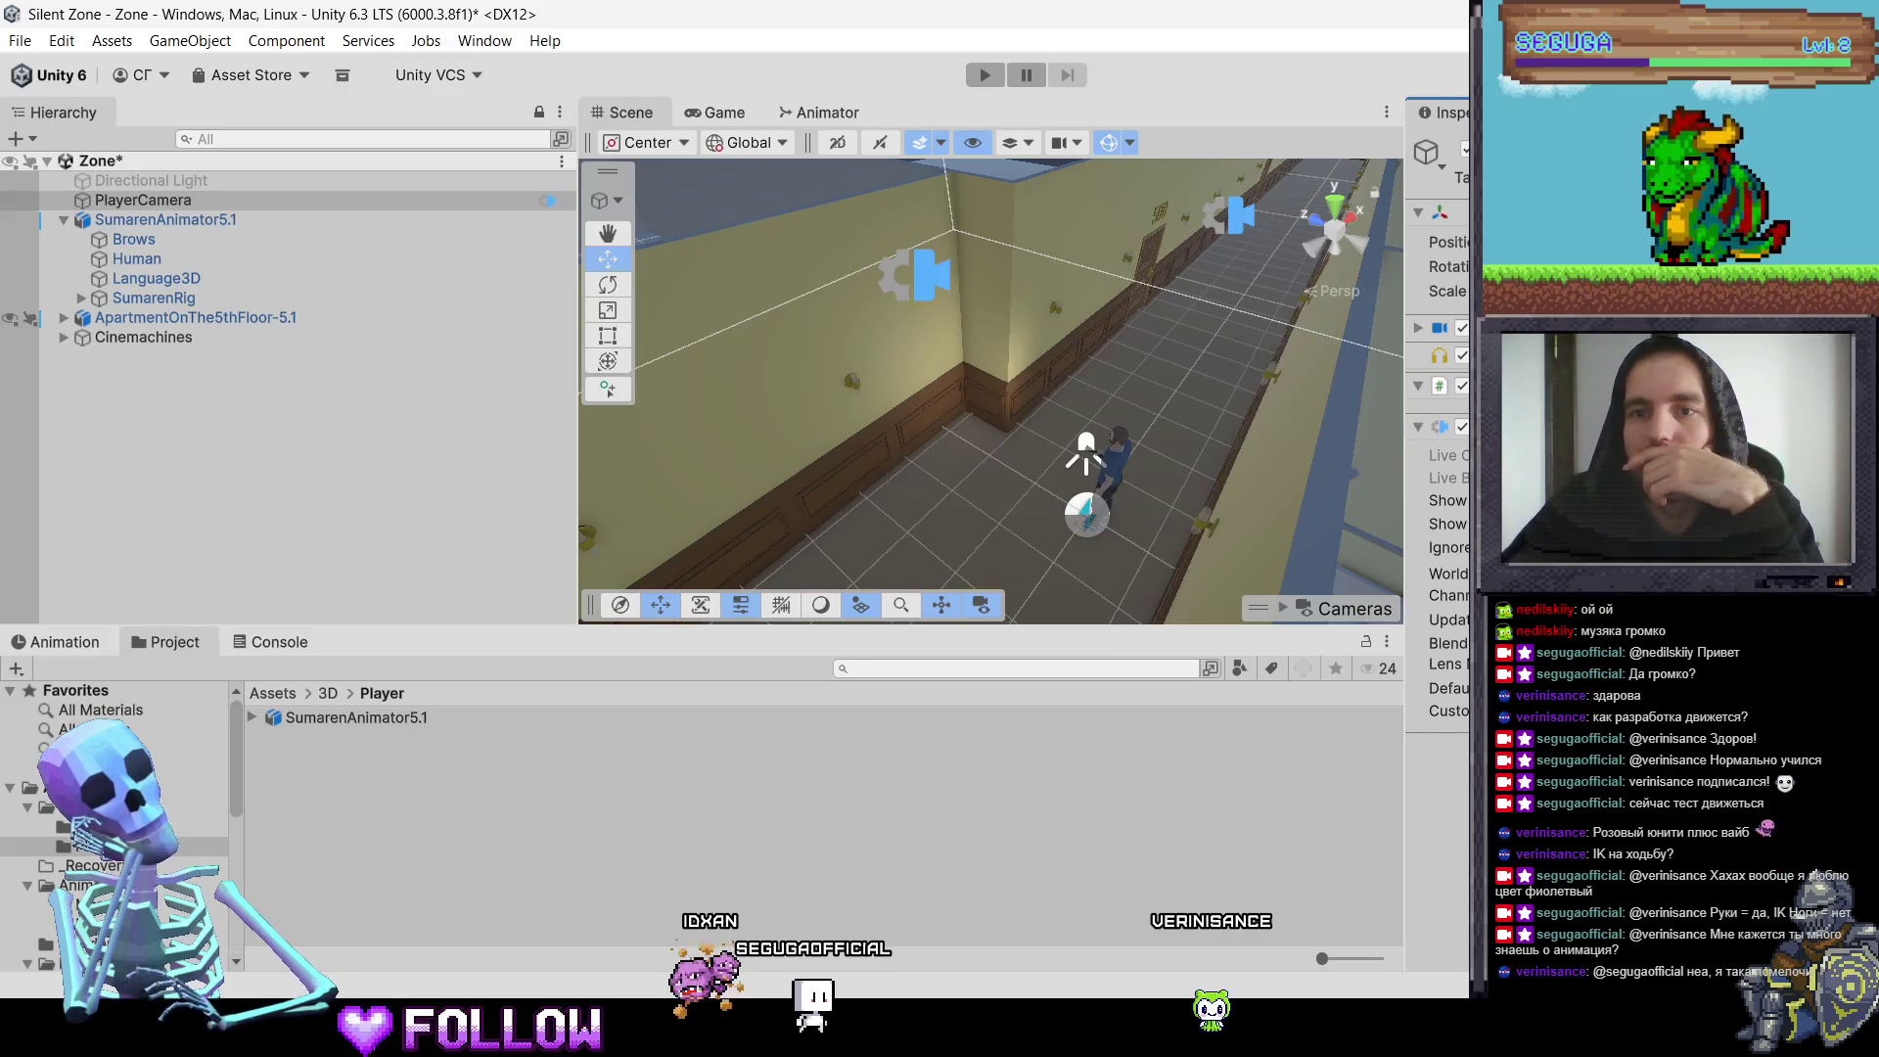
Step: Expand PlayerCamera's Camera component, review its rendering settings, then select Directional Light
{"action": "left_click", "coordinate": [1419, 332]}
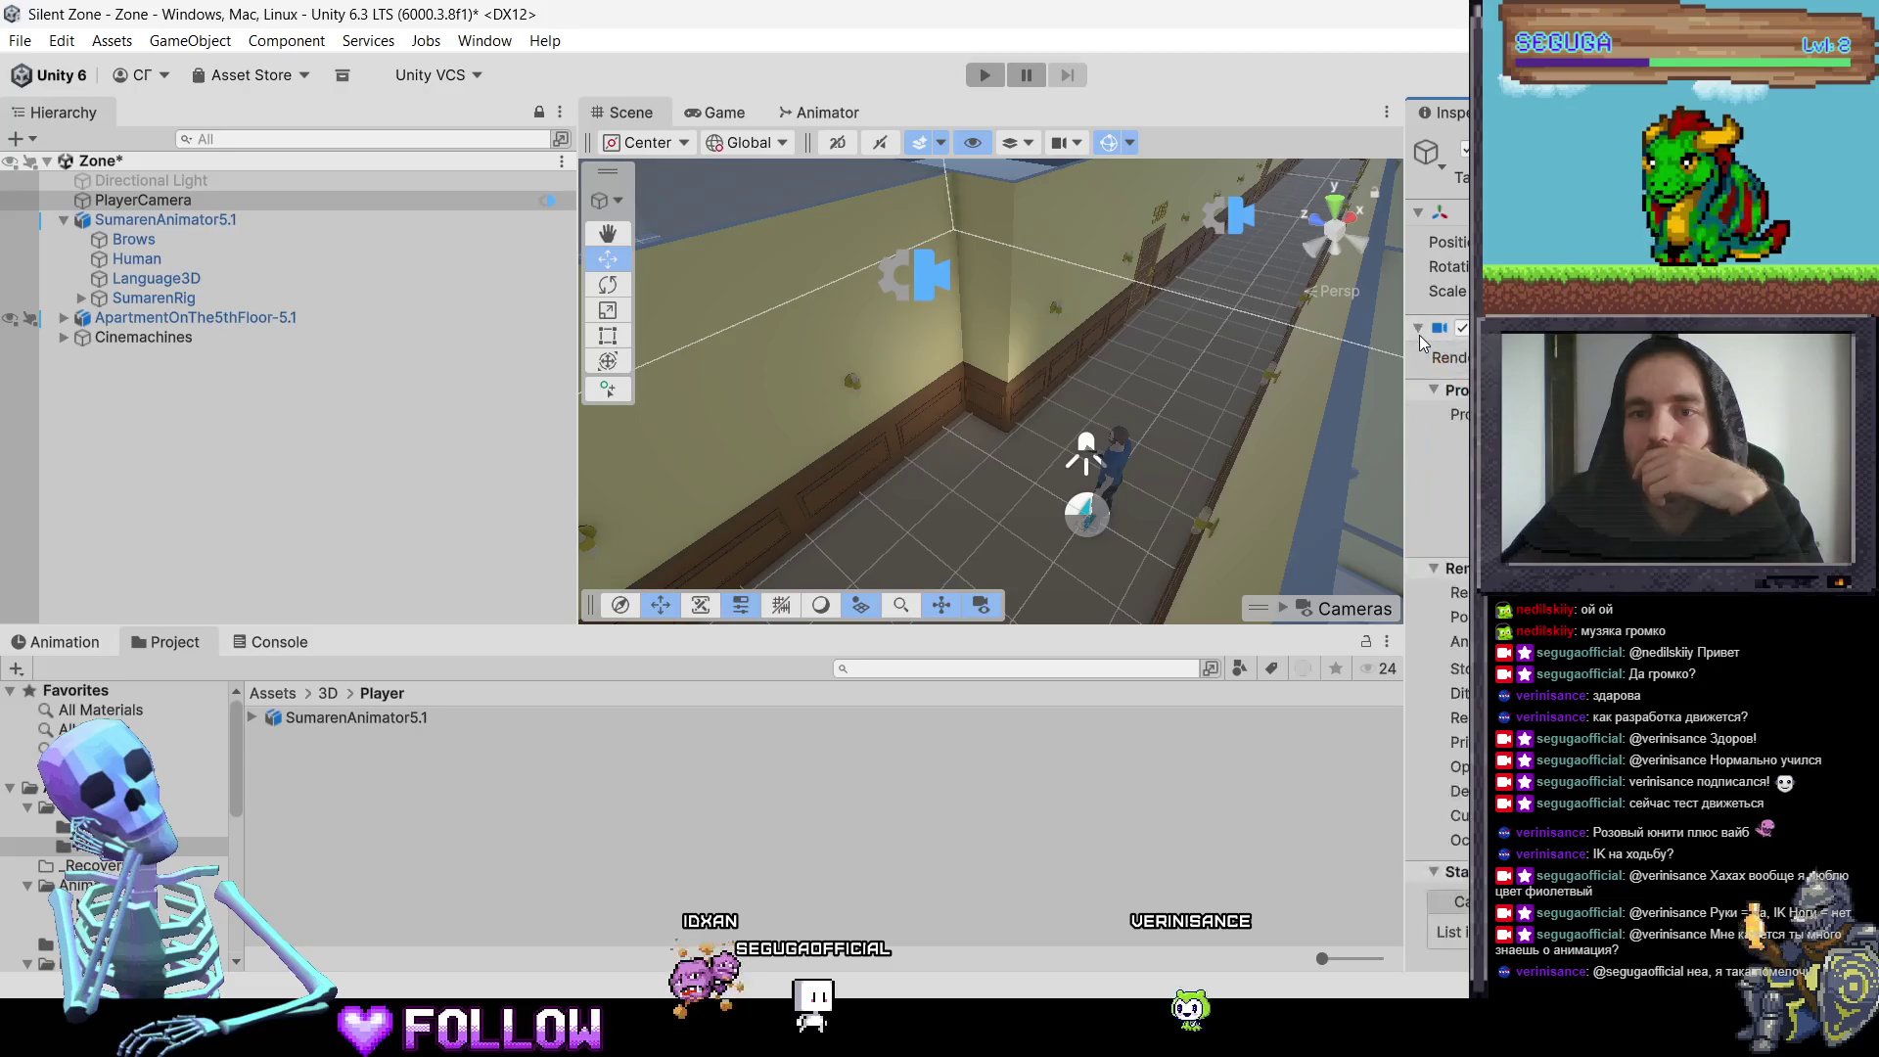
{"action": "scroll", "coordinate": [1437, 587], "scroll_direction": "down", "scroll_amount": 10}
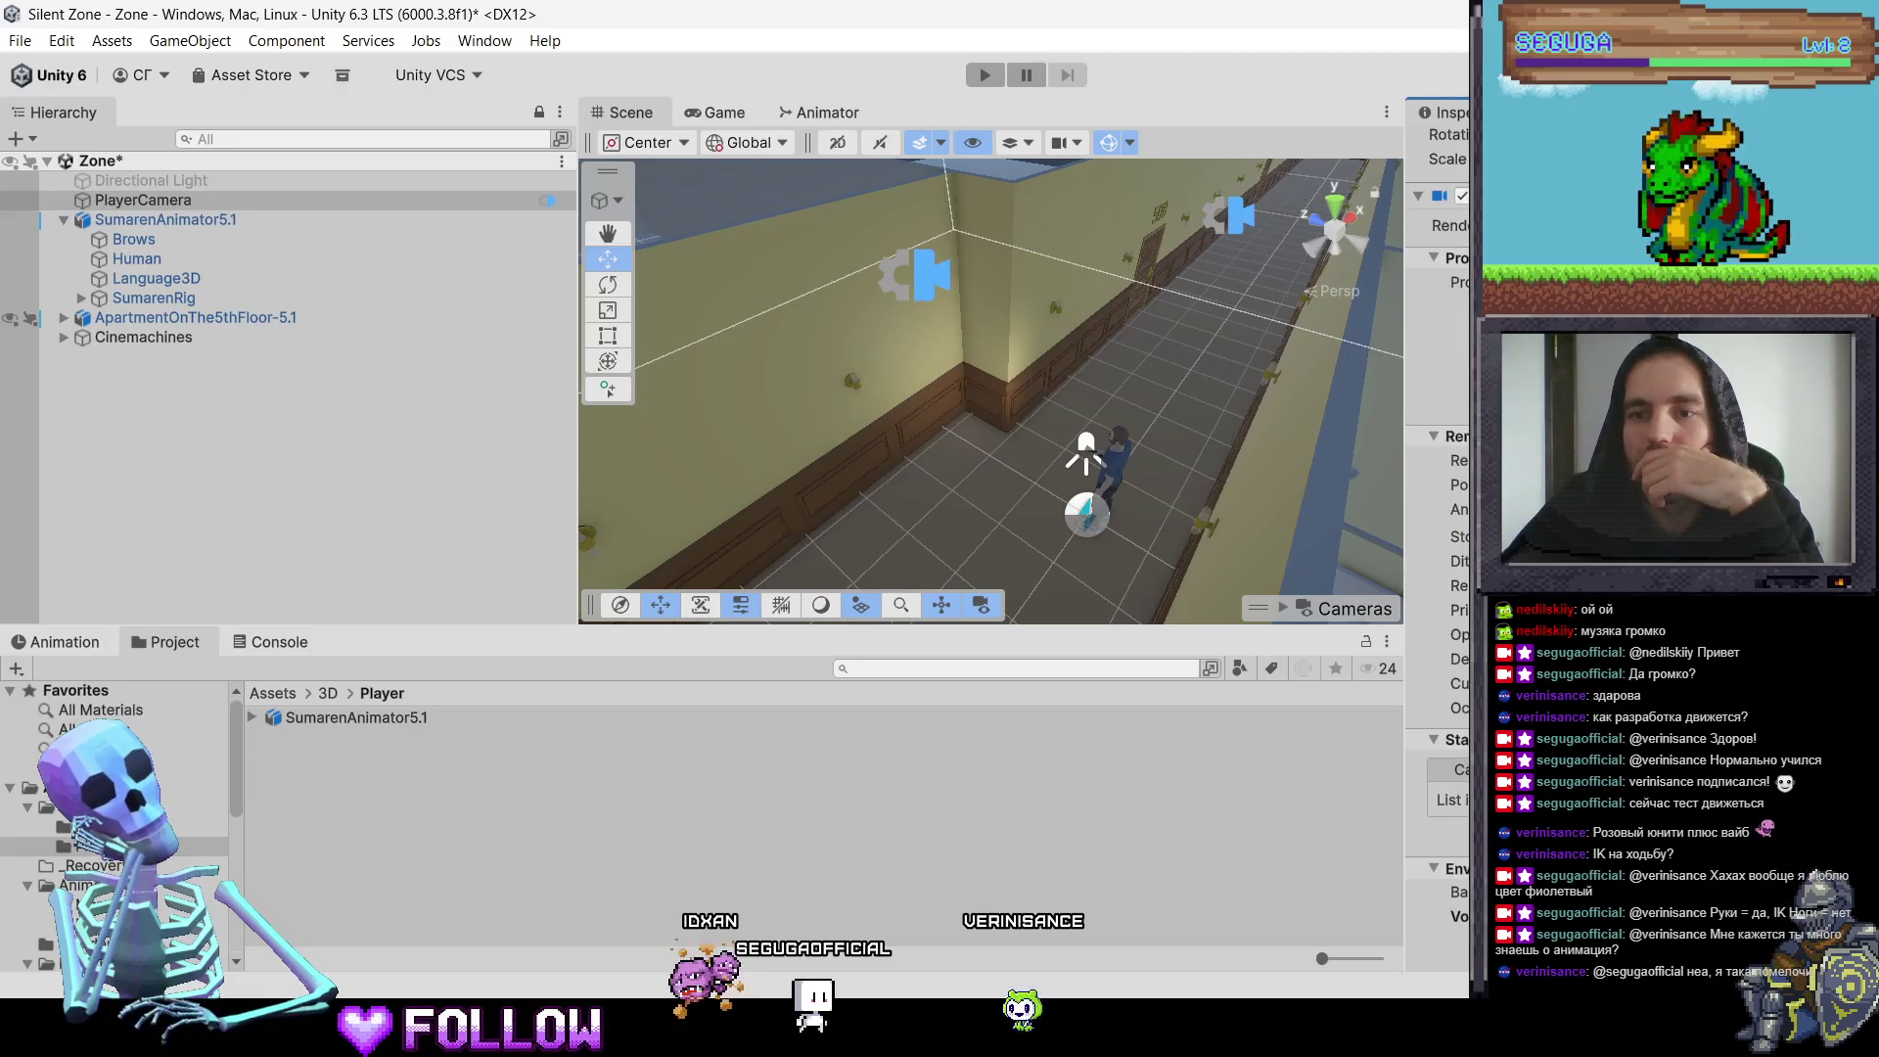
{"action": "scroll", "coordinate": [1436, 587], "scroll_direction": "down", "scroll_amount": 4}
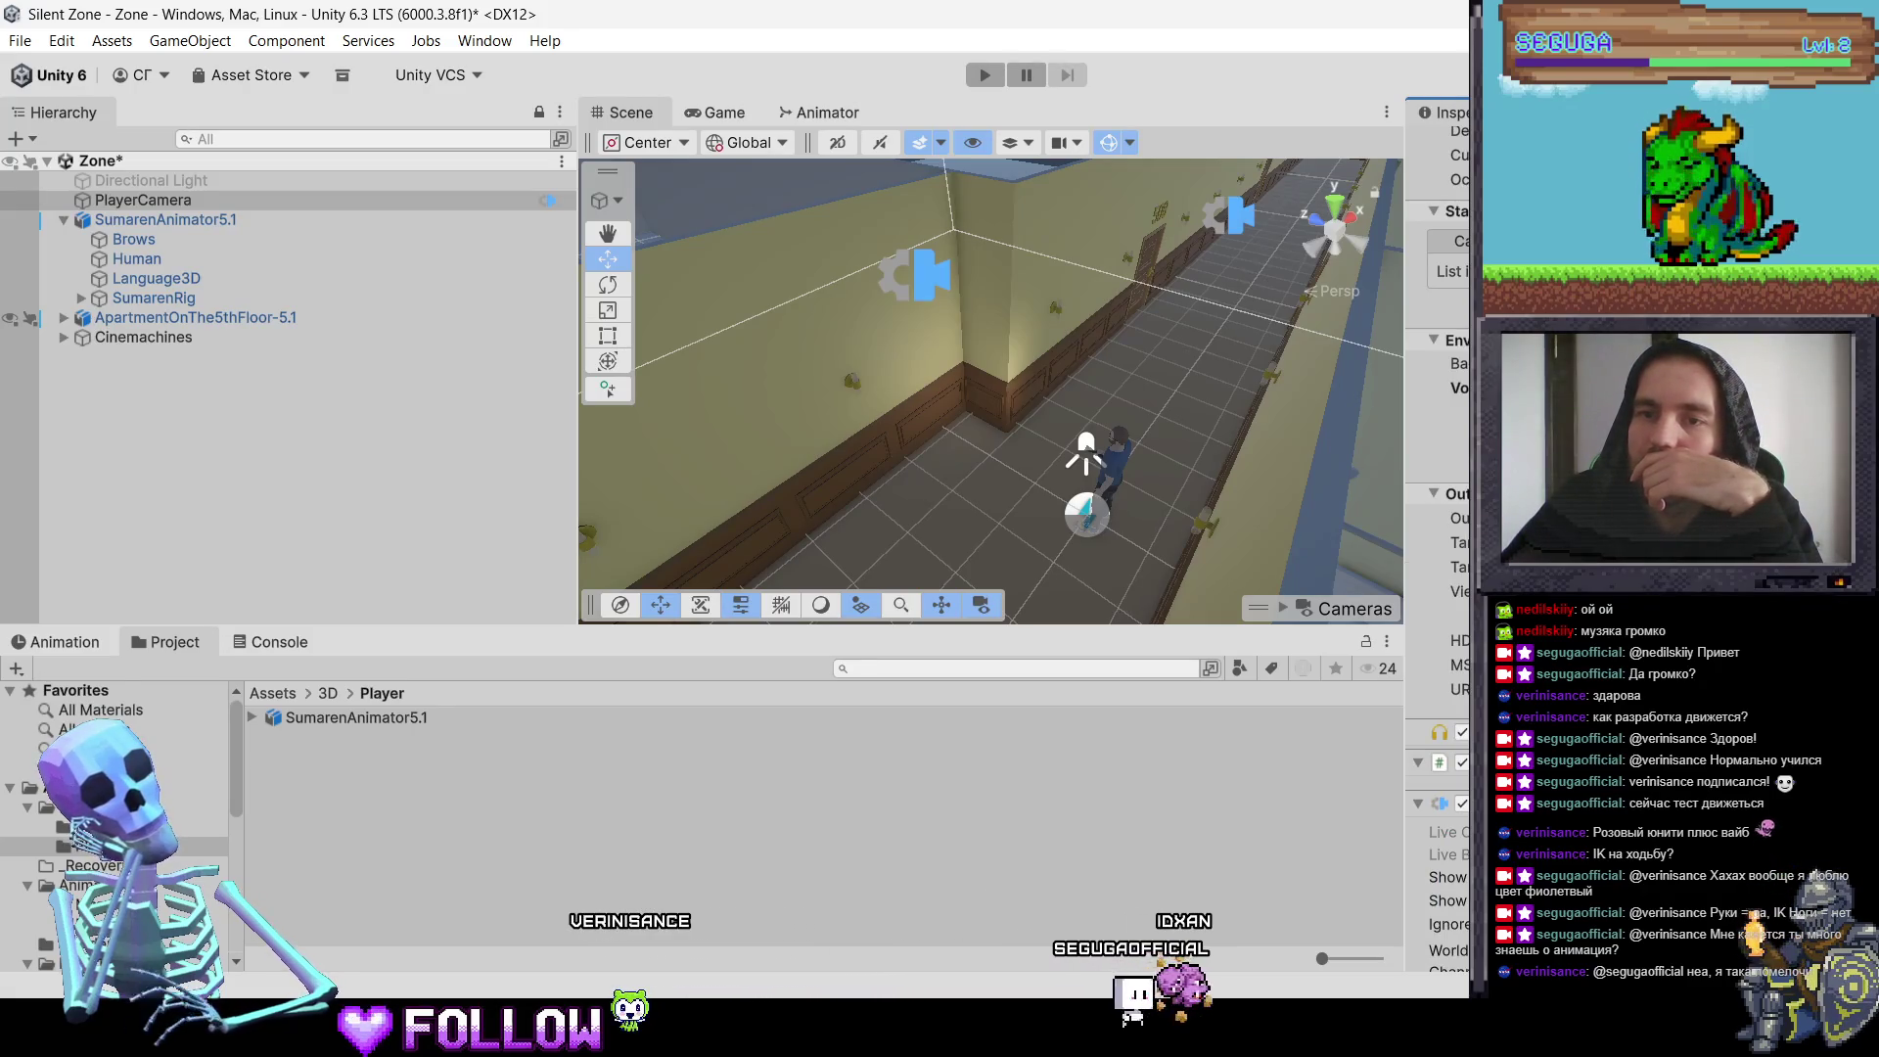
{"action": "scroll", "coordinate": [1437, 587], "scroll_direction": "up", "scroll_amount": 7}
{"action": "scroll", "coordinate": [1437, 587], "scroll_direction": "up", "scroll_amount": 7}
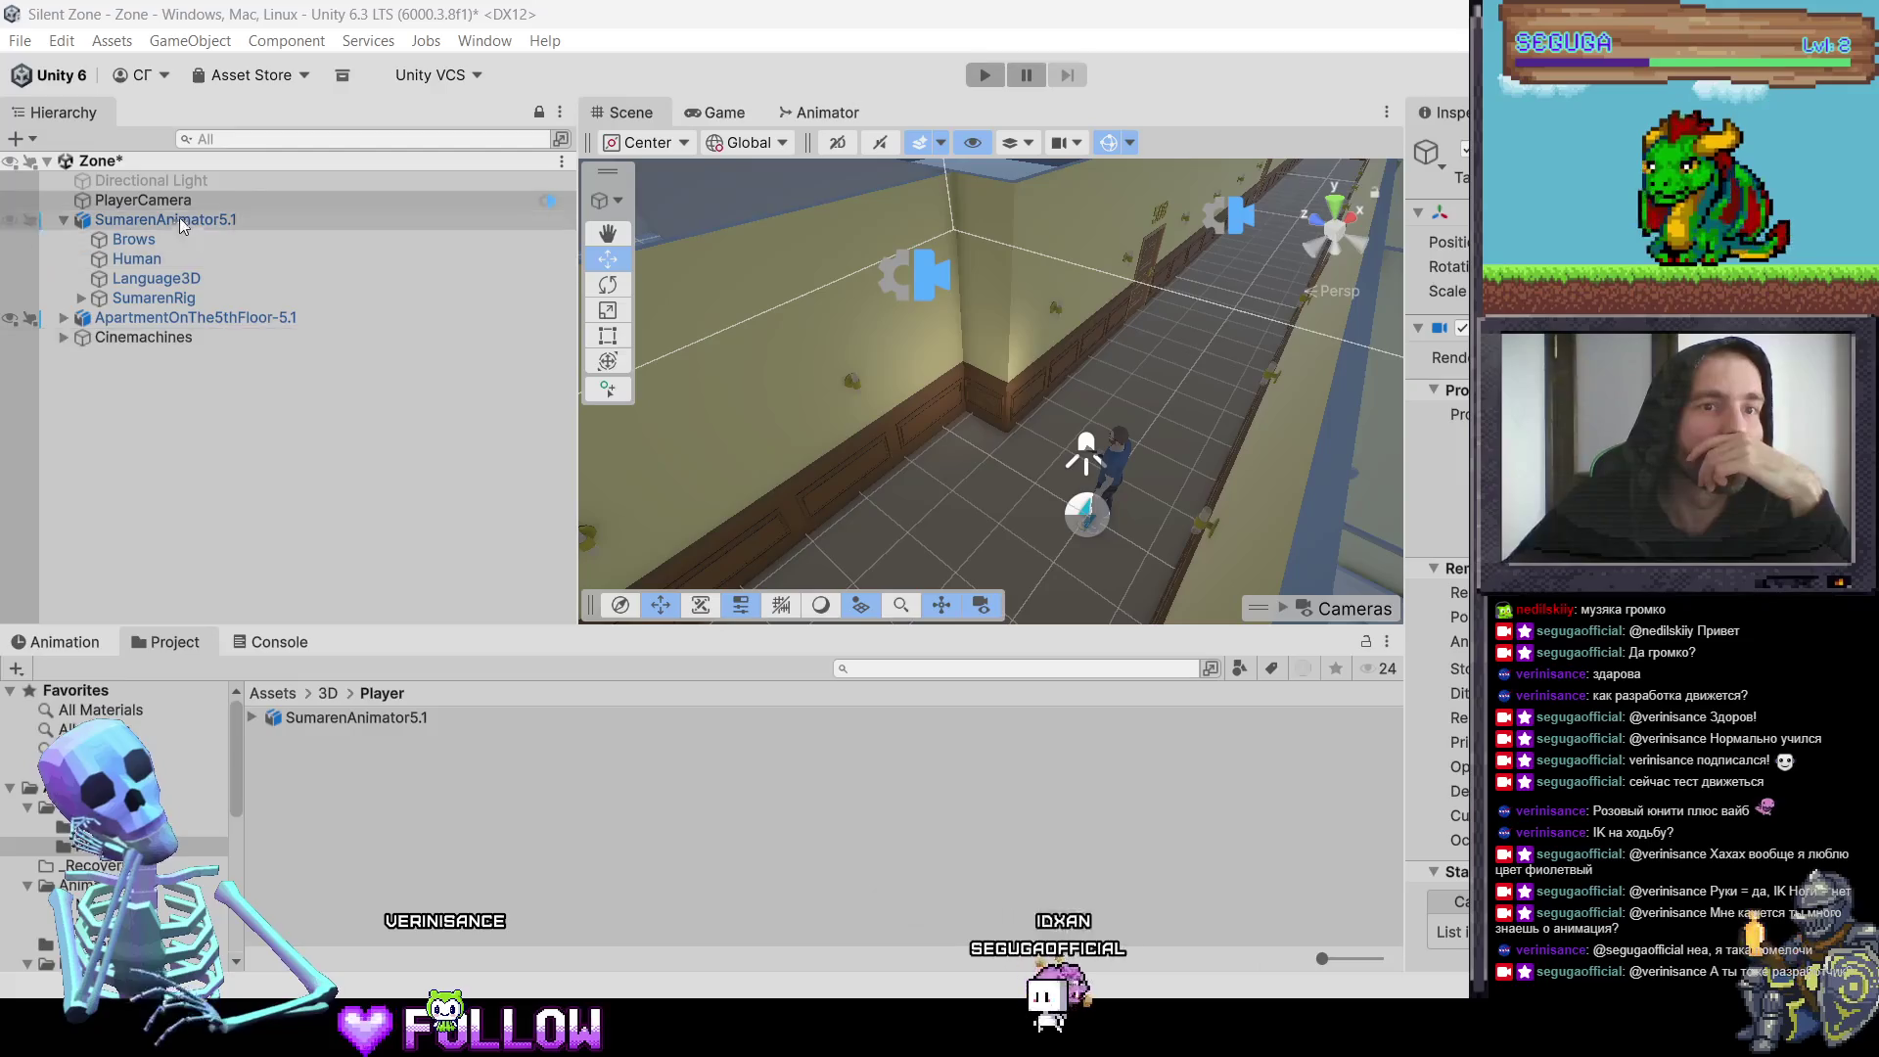
{"action": "left_click", "coordinate": [160, 182]}
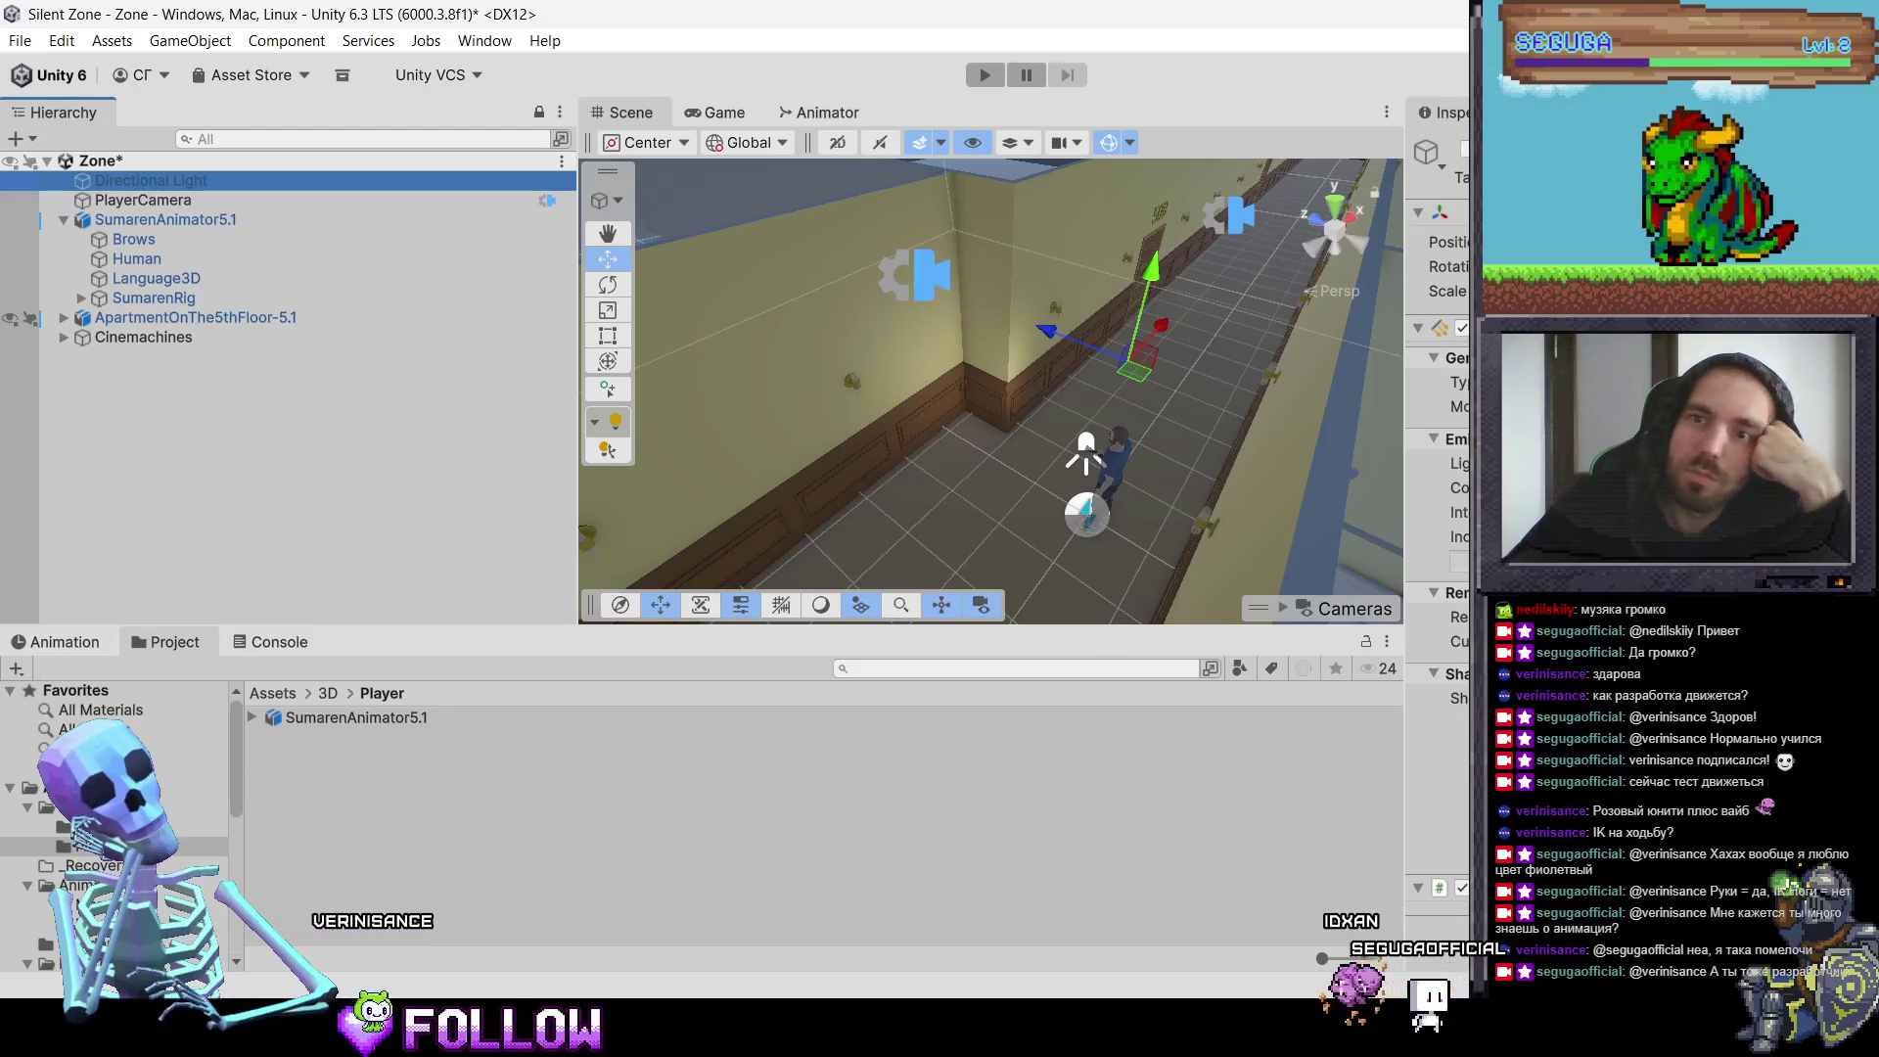
Step: Enable the Directional Light and drag its Intensity value lower
{"action": "left_click", "coordinate": [1458, 512]}
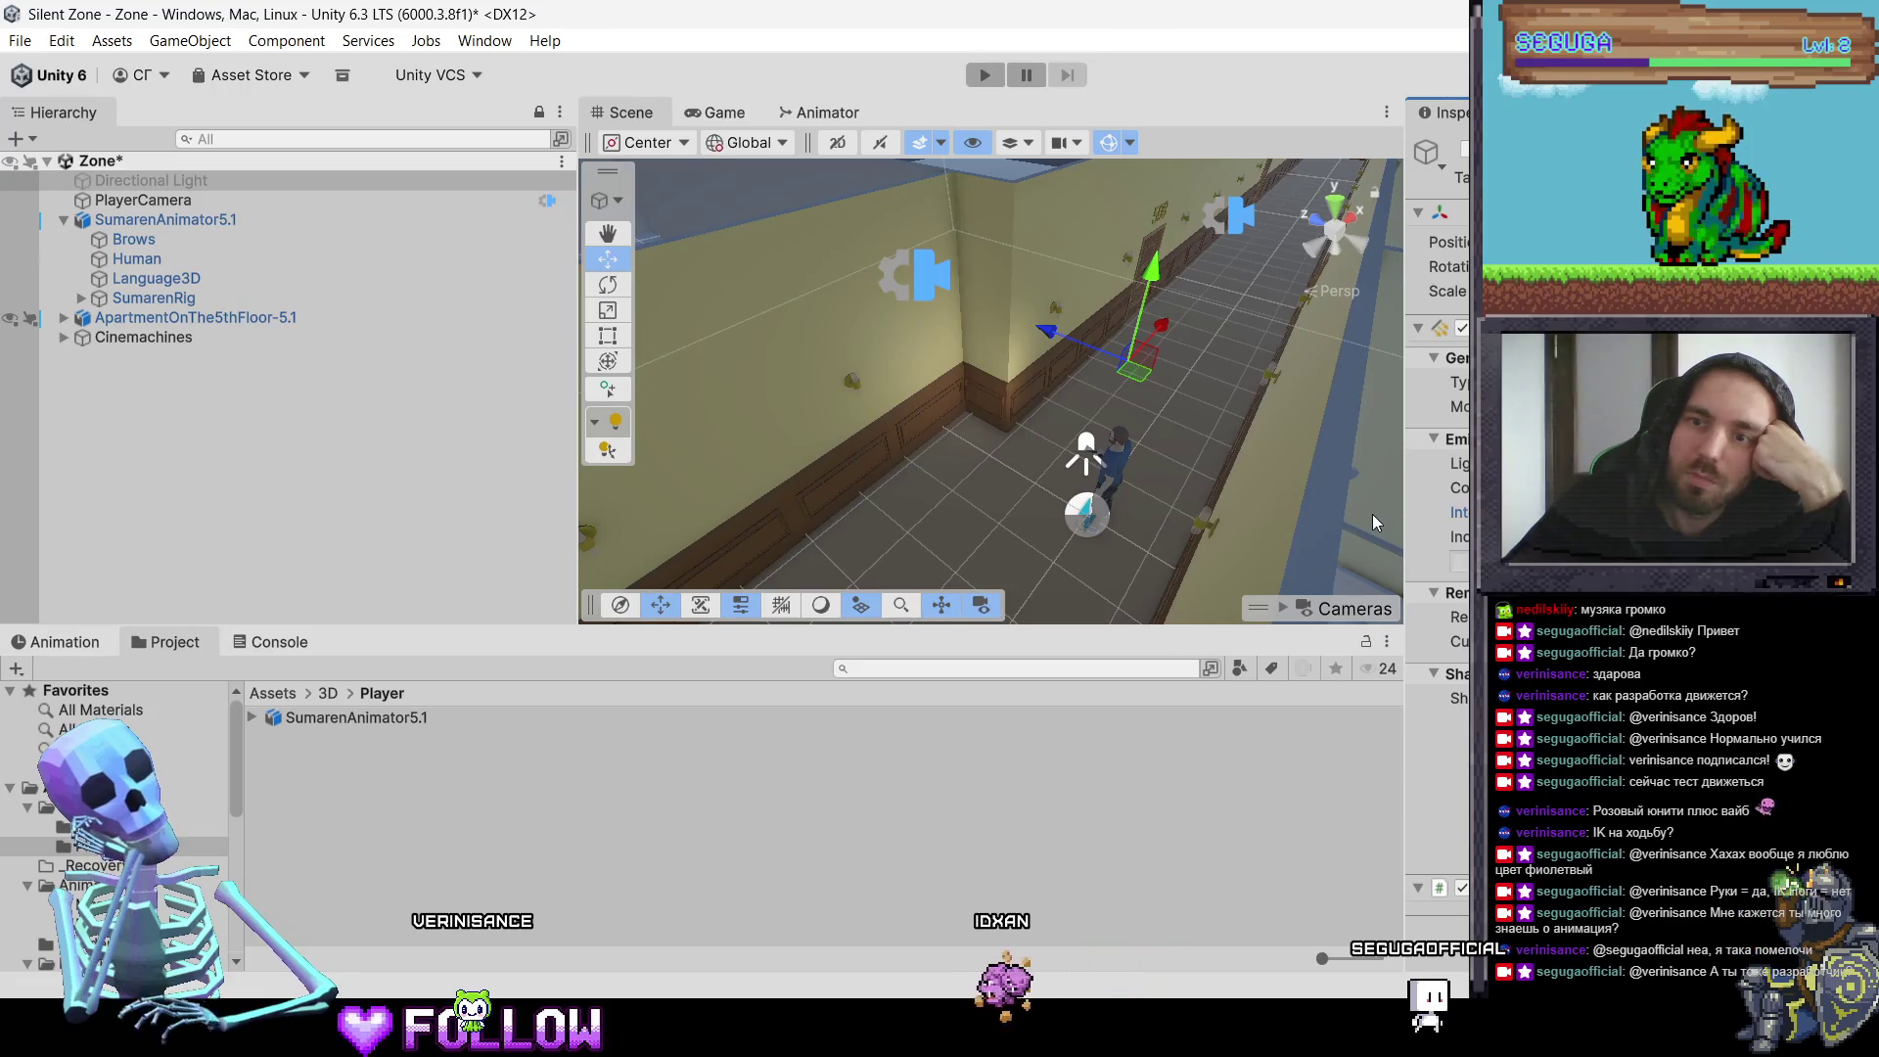
{"action": "left_click", "coordinate": [1463, 149]}
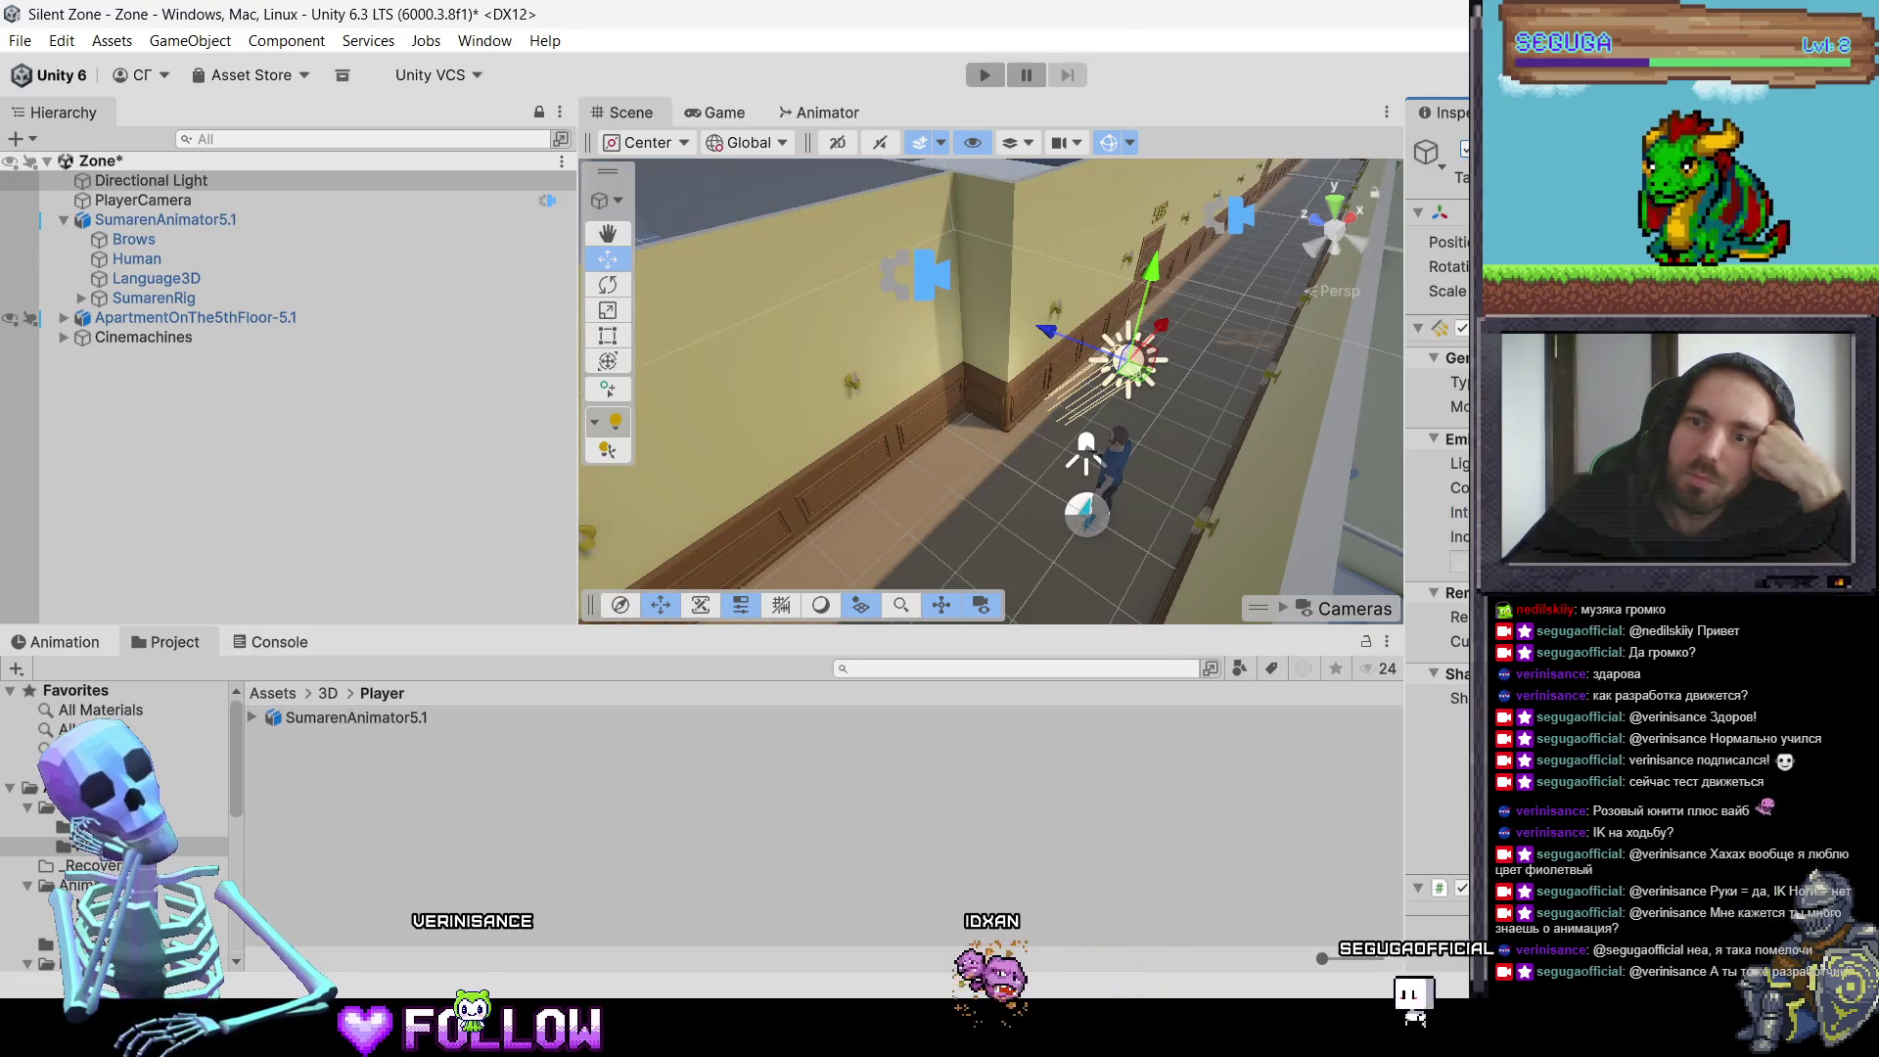
{"action": "mouse_move", "coordinate": [1457, 513]}
{"action": "left_mouse_down"}
{"action": "mouse_move", "coordinate": [1407, 526]}
{"action": "mouse_move", "coordinate": [1456, 534]}
{"action": "mouse_move", "coordinate": [1341, 521]}
{"action": "mouse_move", "coordinate": [1384, 525]}
{"action": "left_mouse_up"}
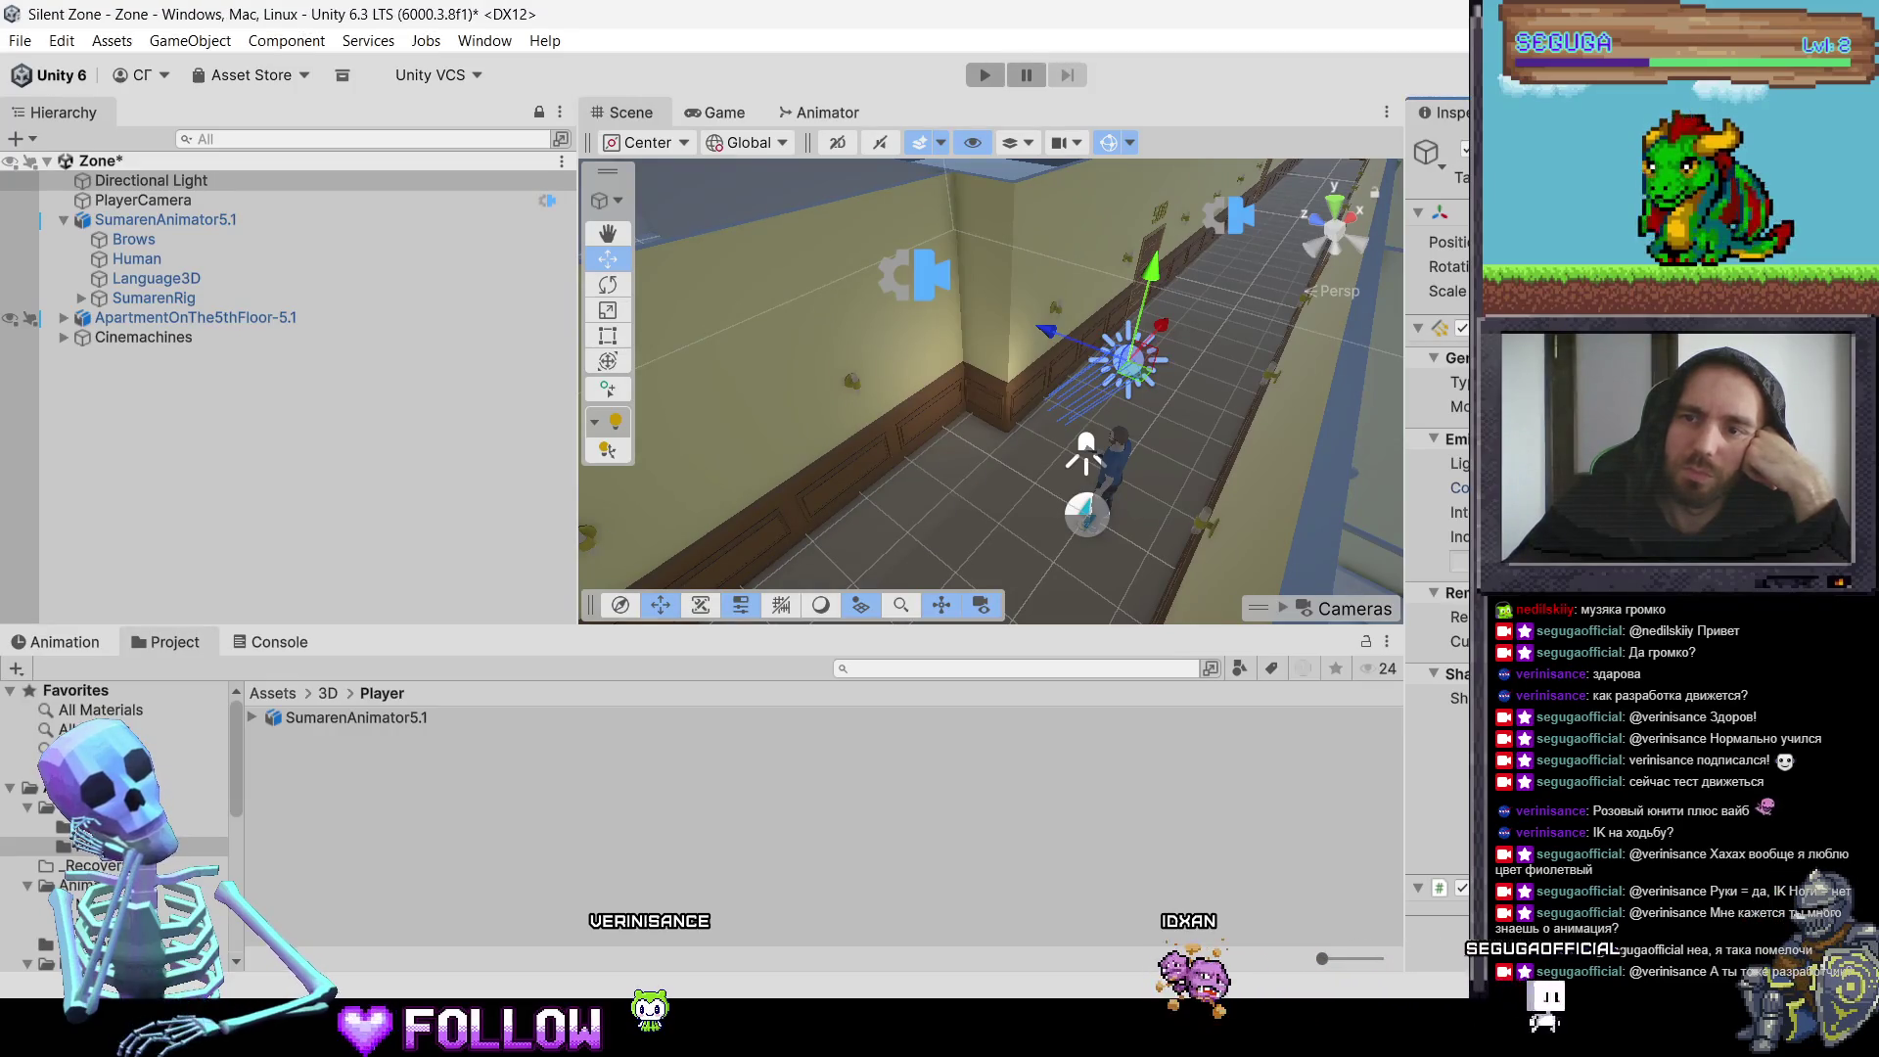
{"action": "left_click", "coordinate": [1458, 512]}
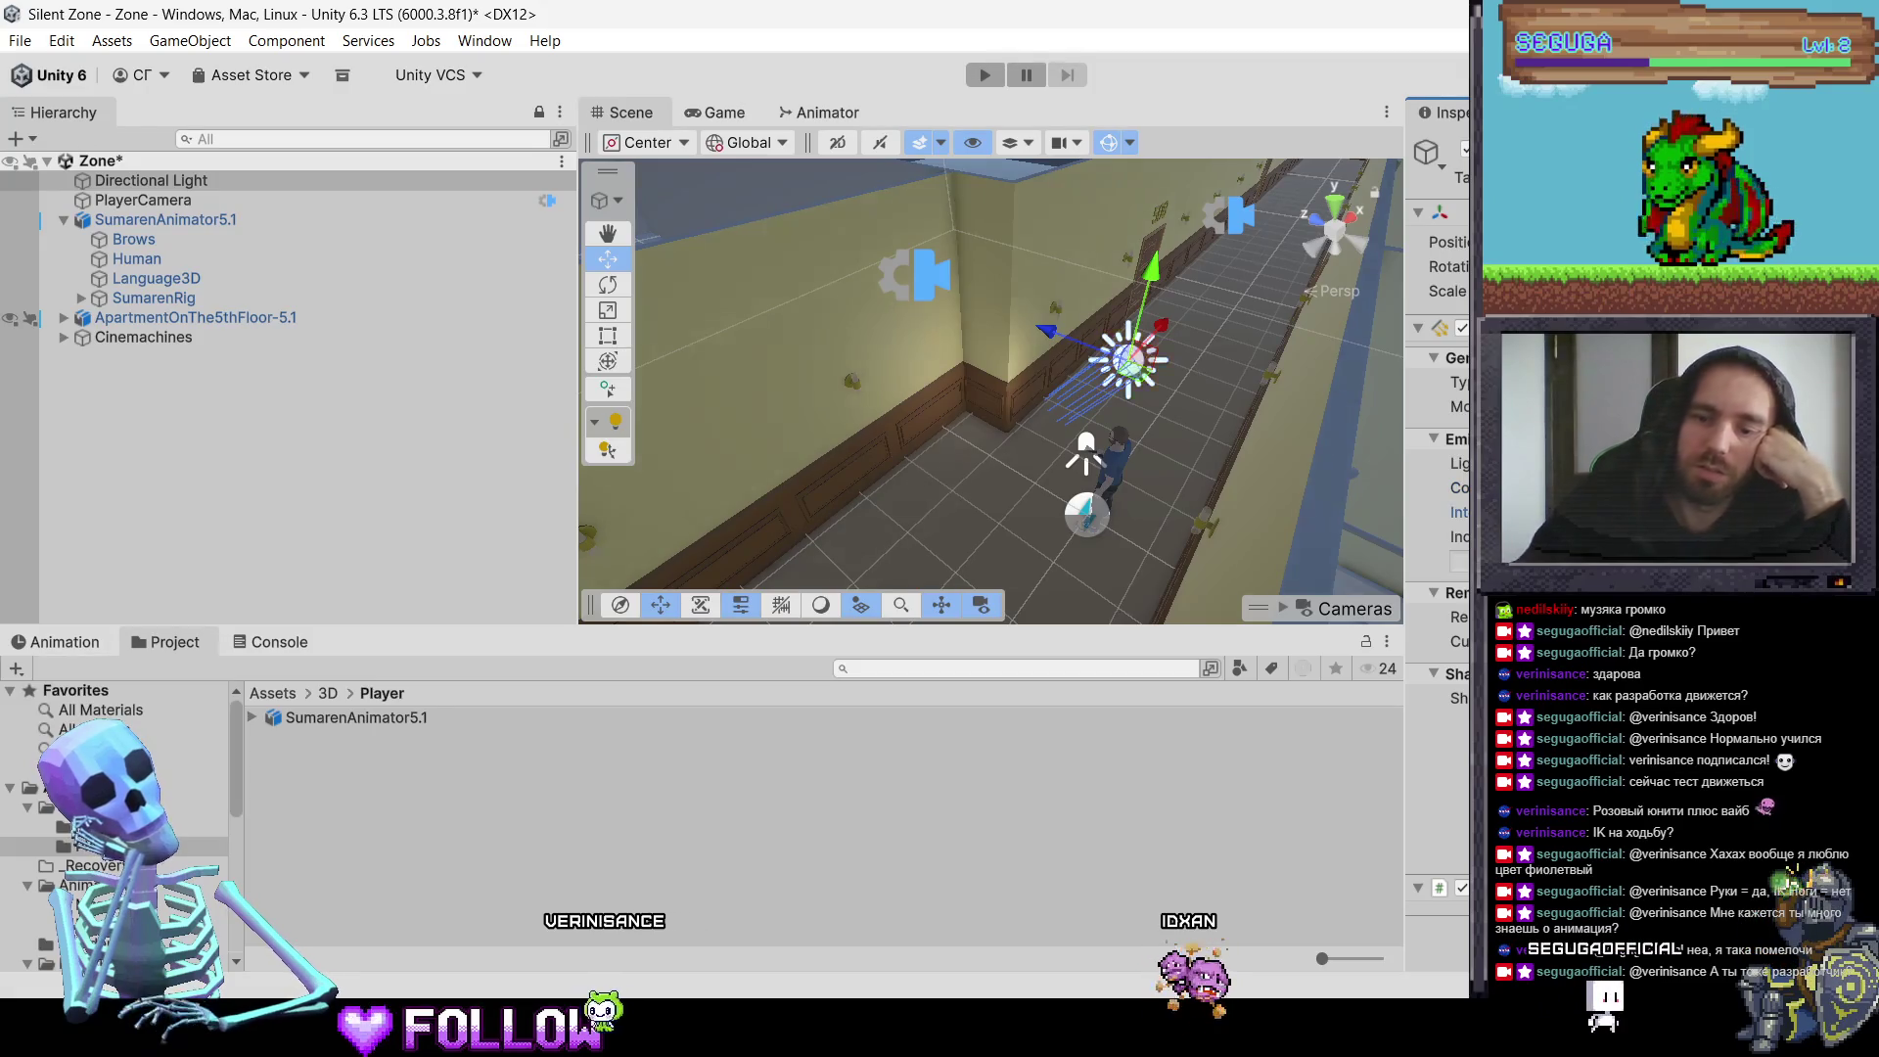
Step: Select the apartment model, reselect Directional Light, and open the Window menu
{"action": "left_click", "coordinate": [1200, 476]}
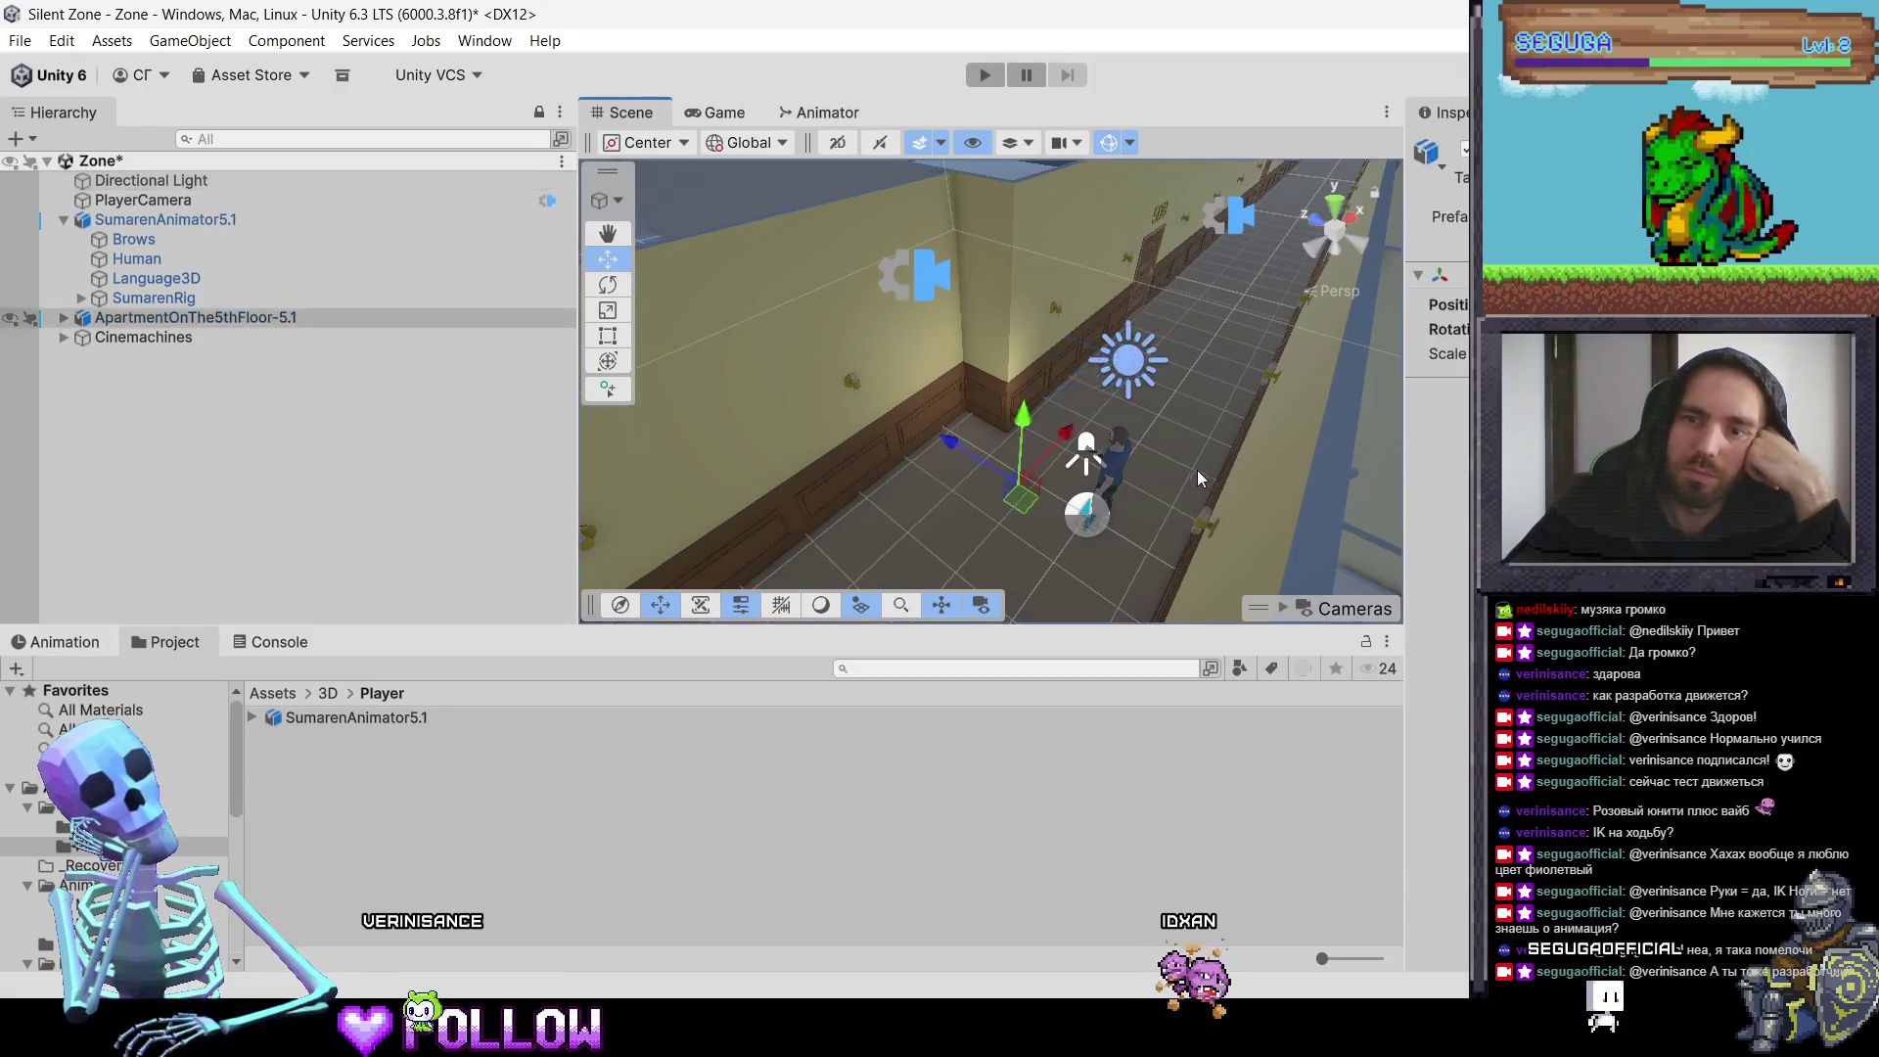
{"action": "left_click", "coordinate": [215, 182]}
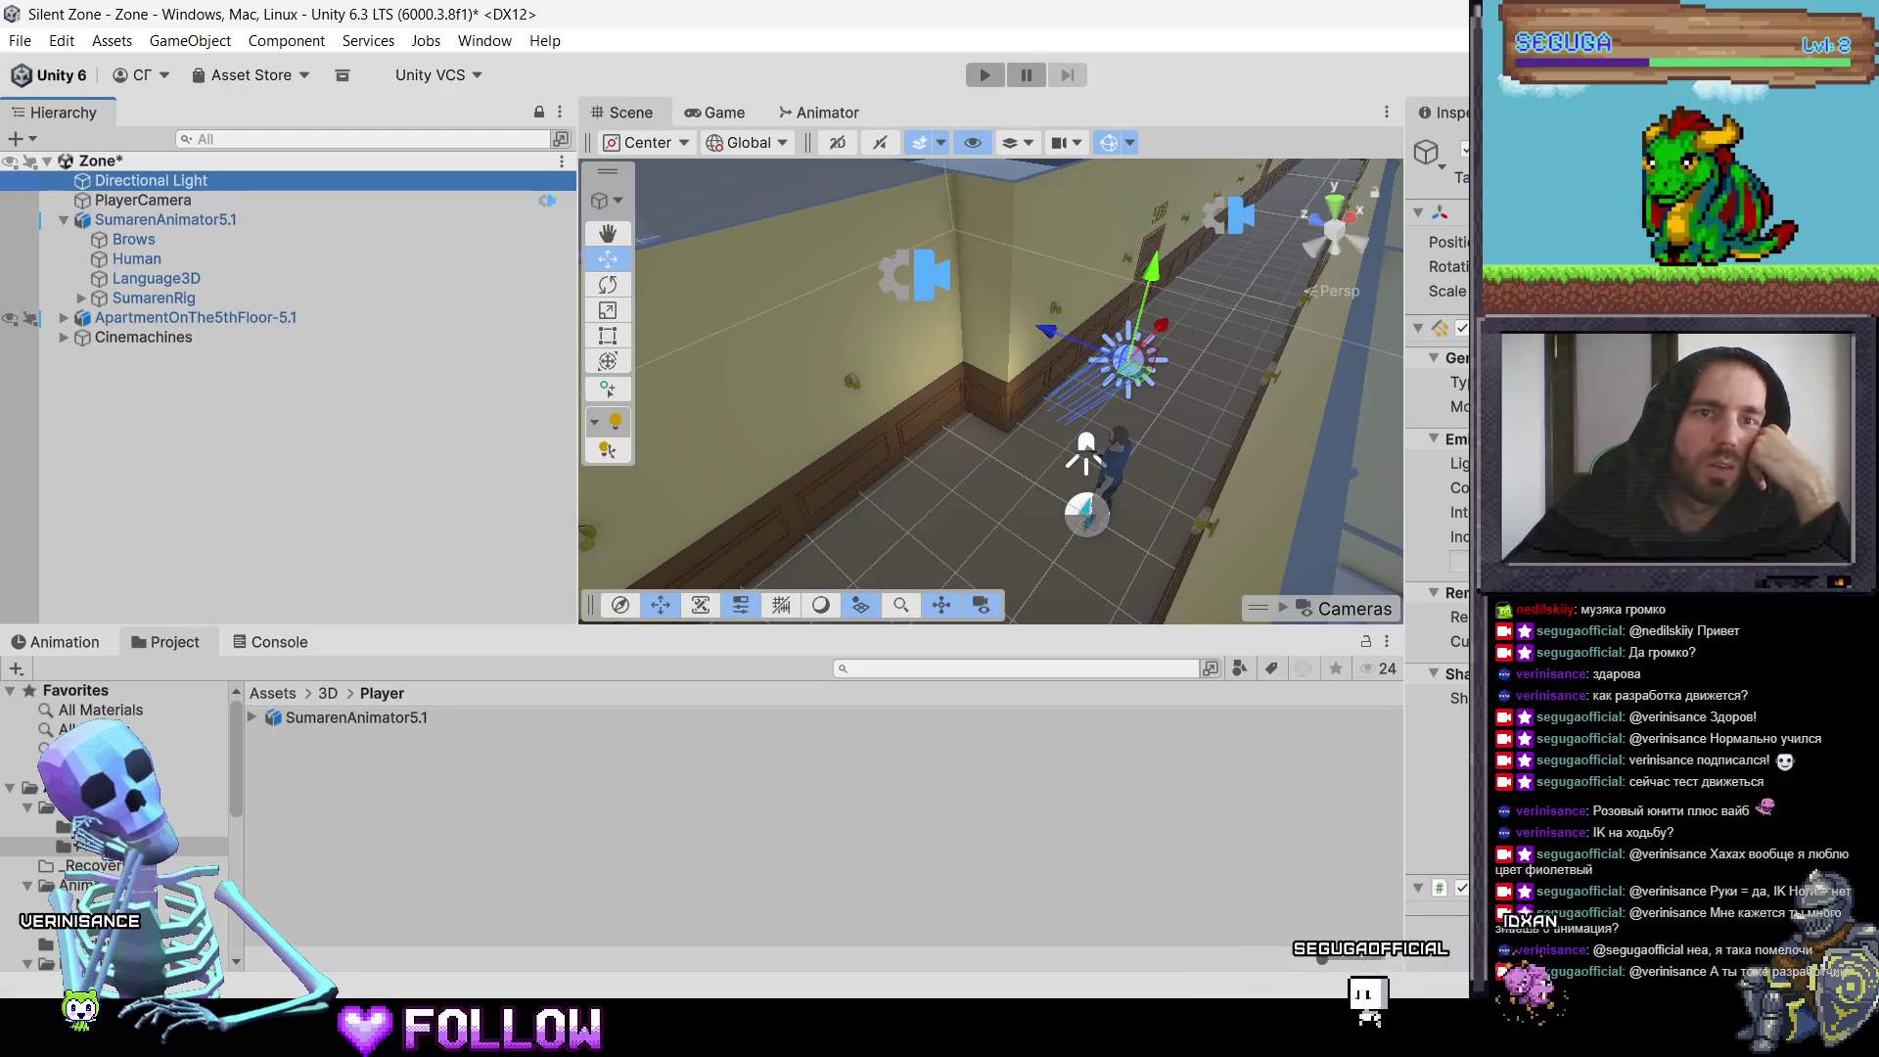
{"action": "left_click", "coordinate": [478, 41]}
{"action": "mouse_move", "coordinate": [564, 382]}
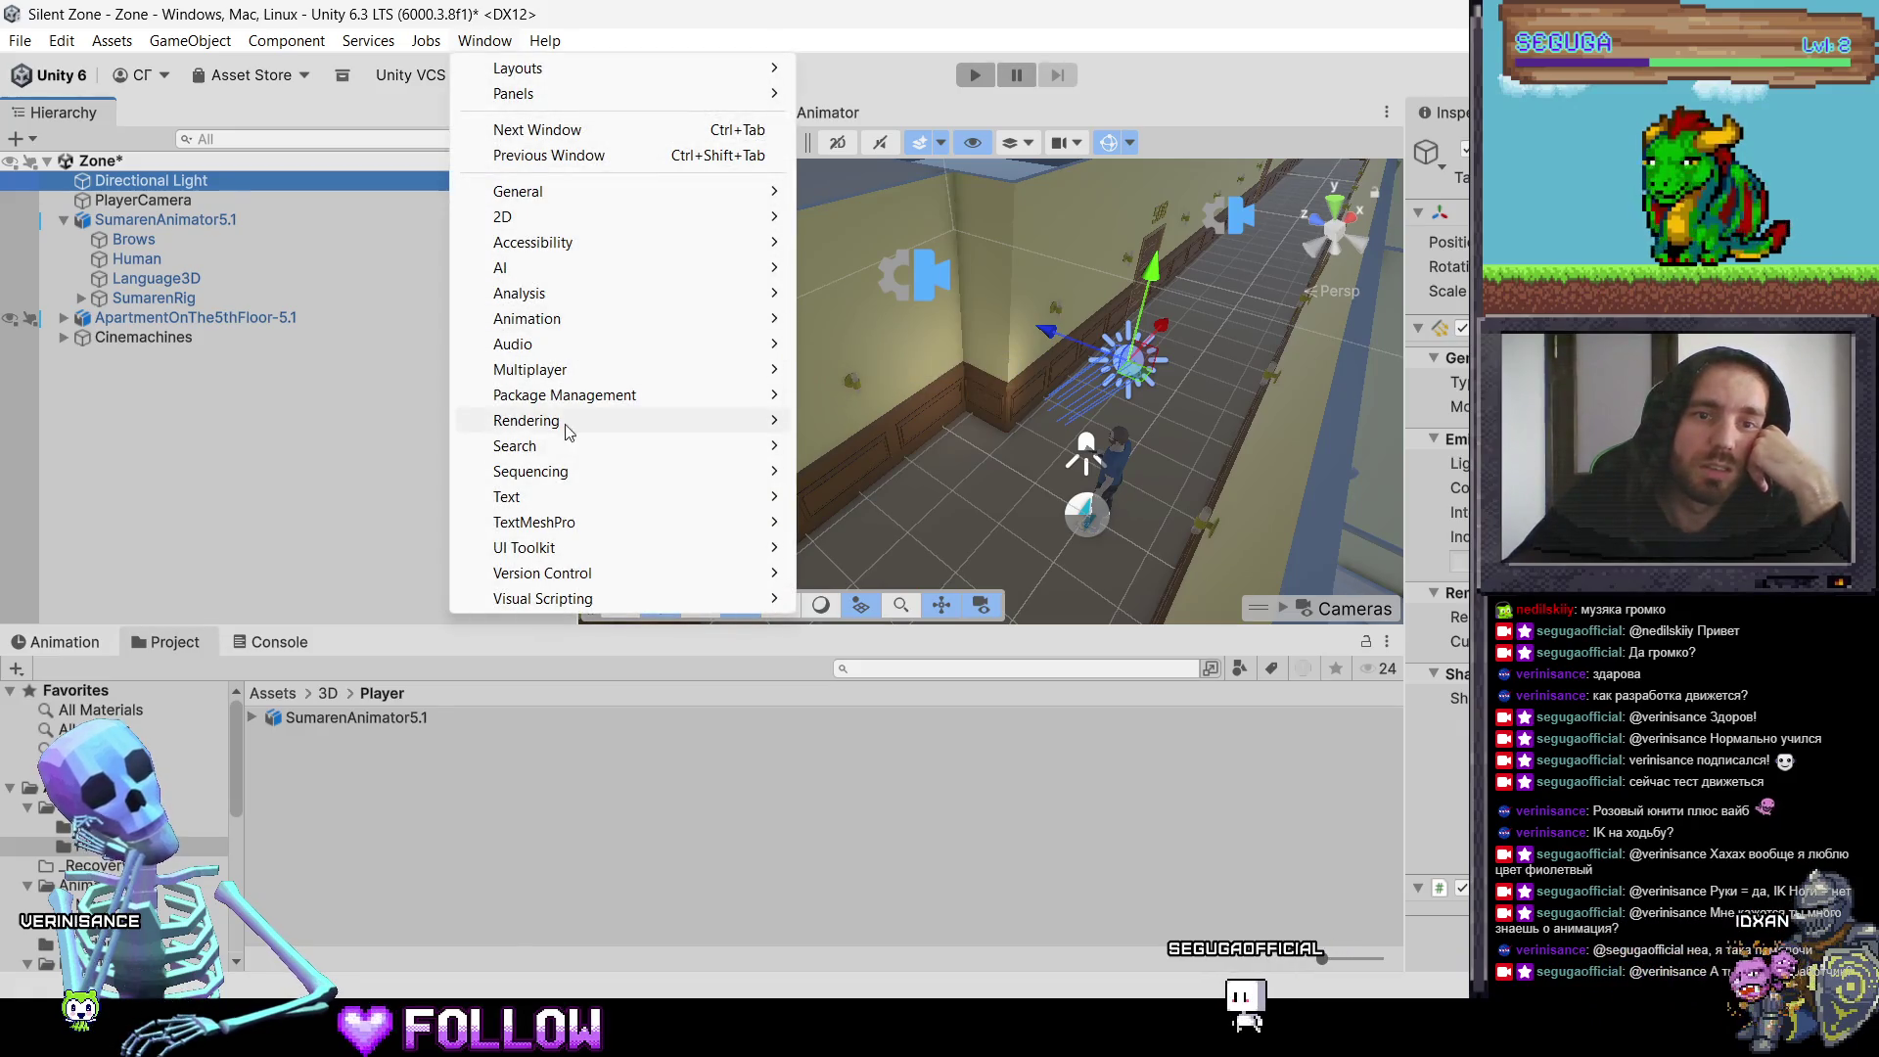
Step: Open the Lighting window from Rendering, move it left, and make it wider and taller
{"action": "mouse_move", "coordinate": [538, 431]}
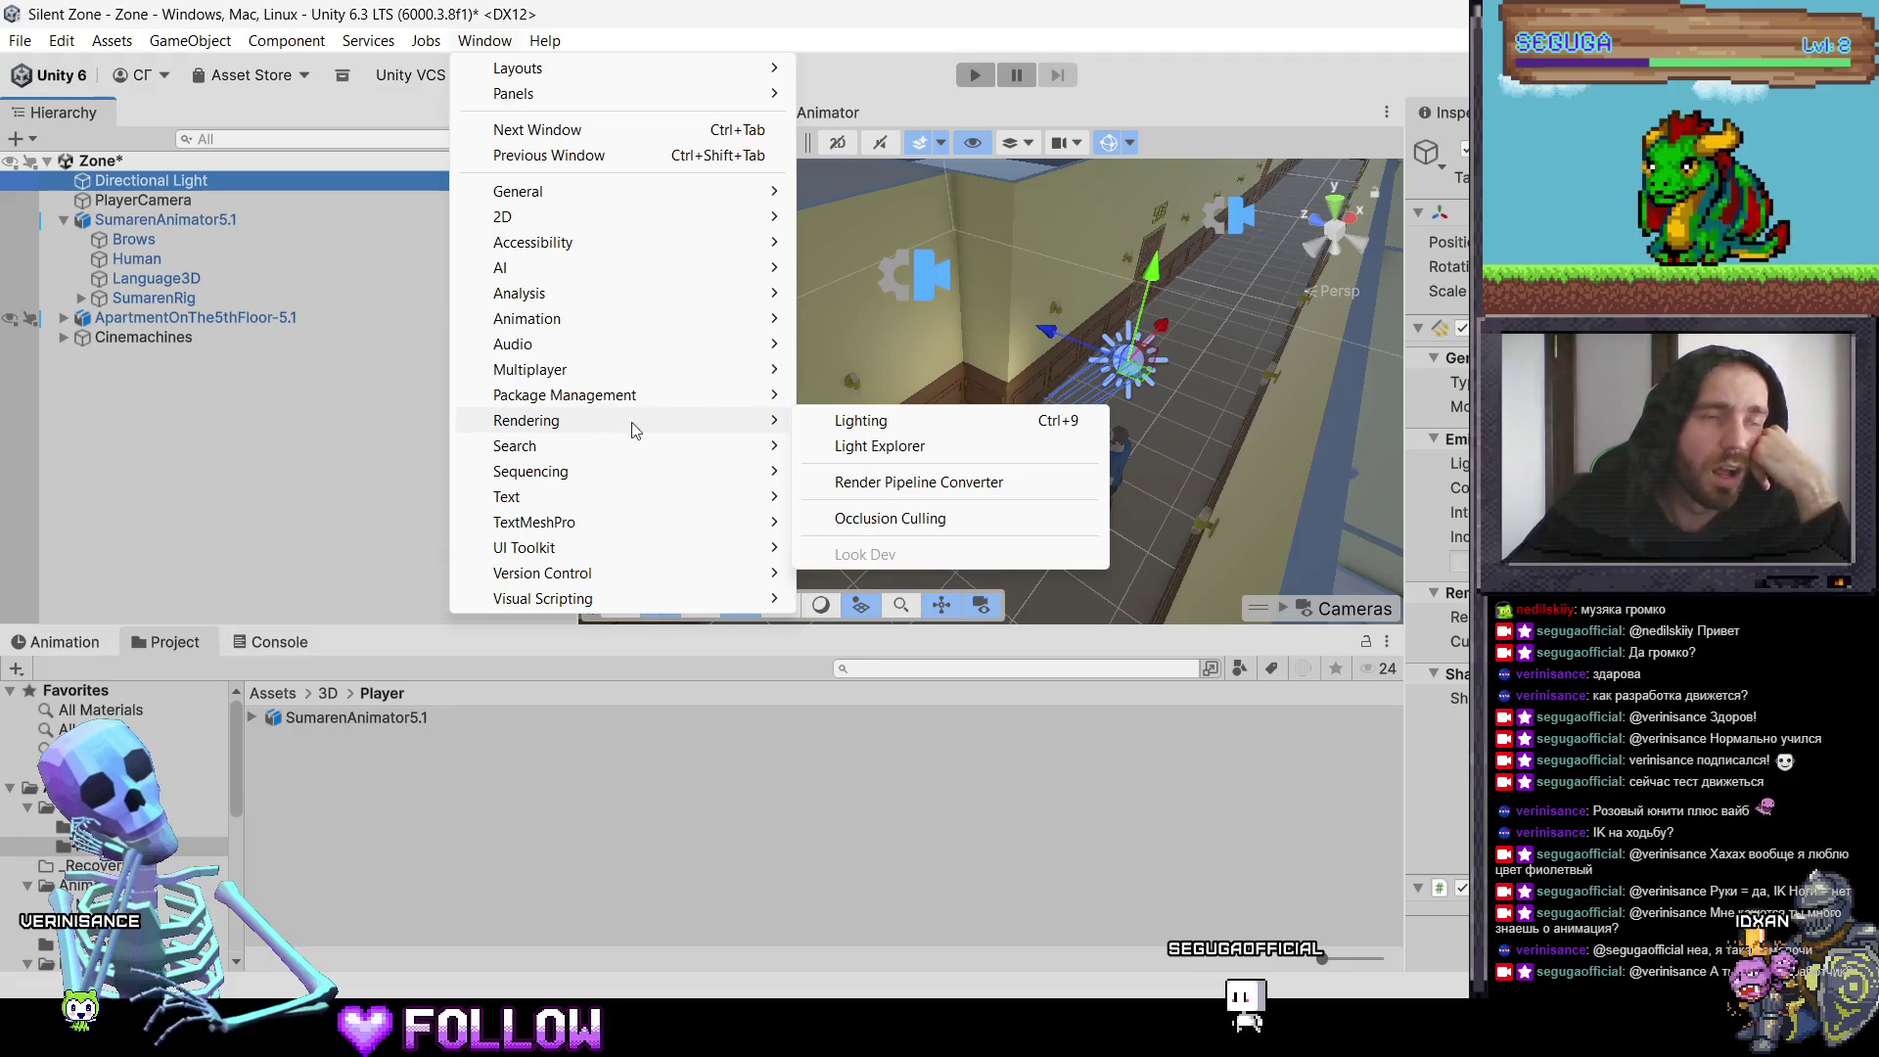
{"action": "left_click", "coordinate": [893, 429]}
{"action": "mouse_move", "coordinate": [1065, 276]}
{"action": "left_mouse_down"}
{"action": "mouse_move", "coordinate": [550, 101]}
{"action": "mouse_move", "coordinate": [386, 101]}
{"action": "left_mouse_up"}
{"action": "left_click_drag", "start_coordinate": [692, 783], "coordinate": [870, 783]}
{"action": "left_click_drag", "start_coordinate": [761, 839], "coordinate": [737, 896]}
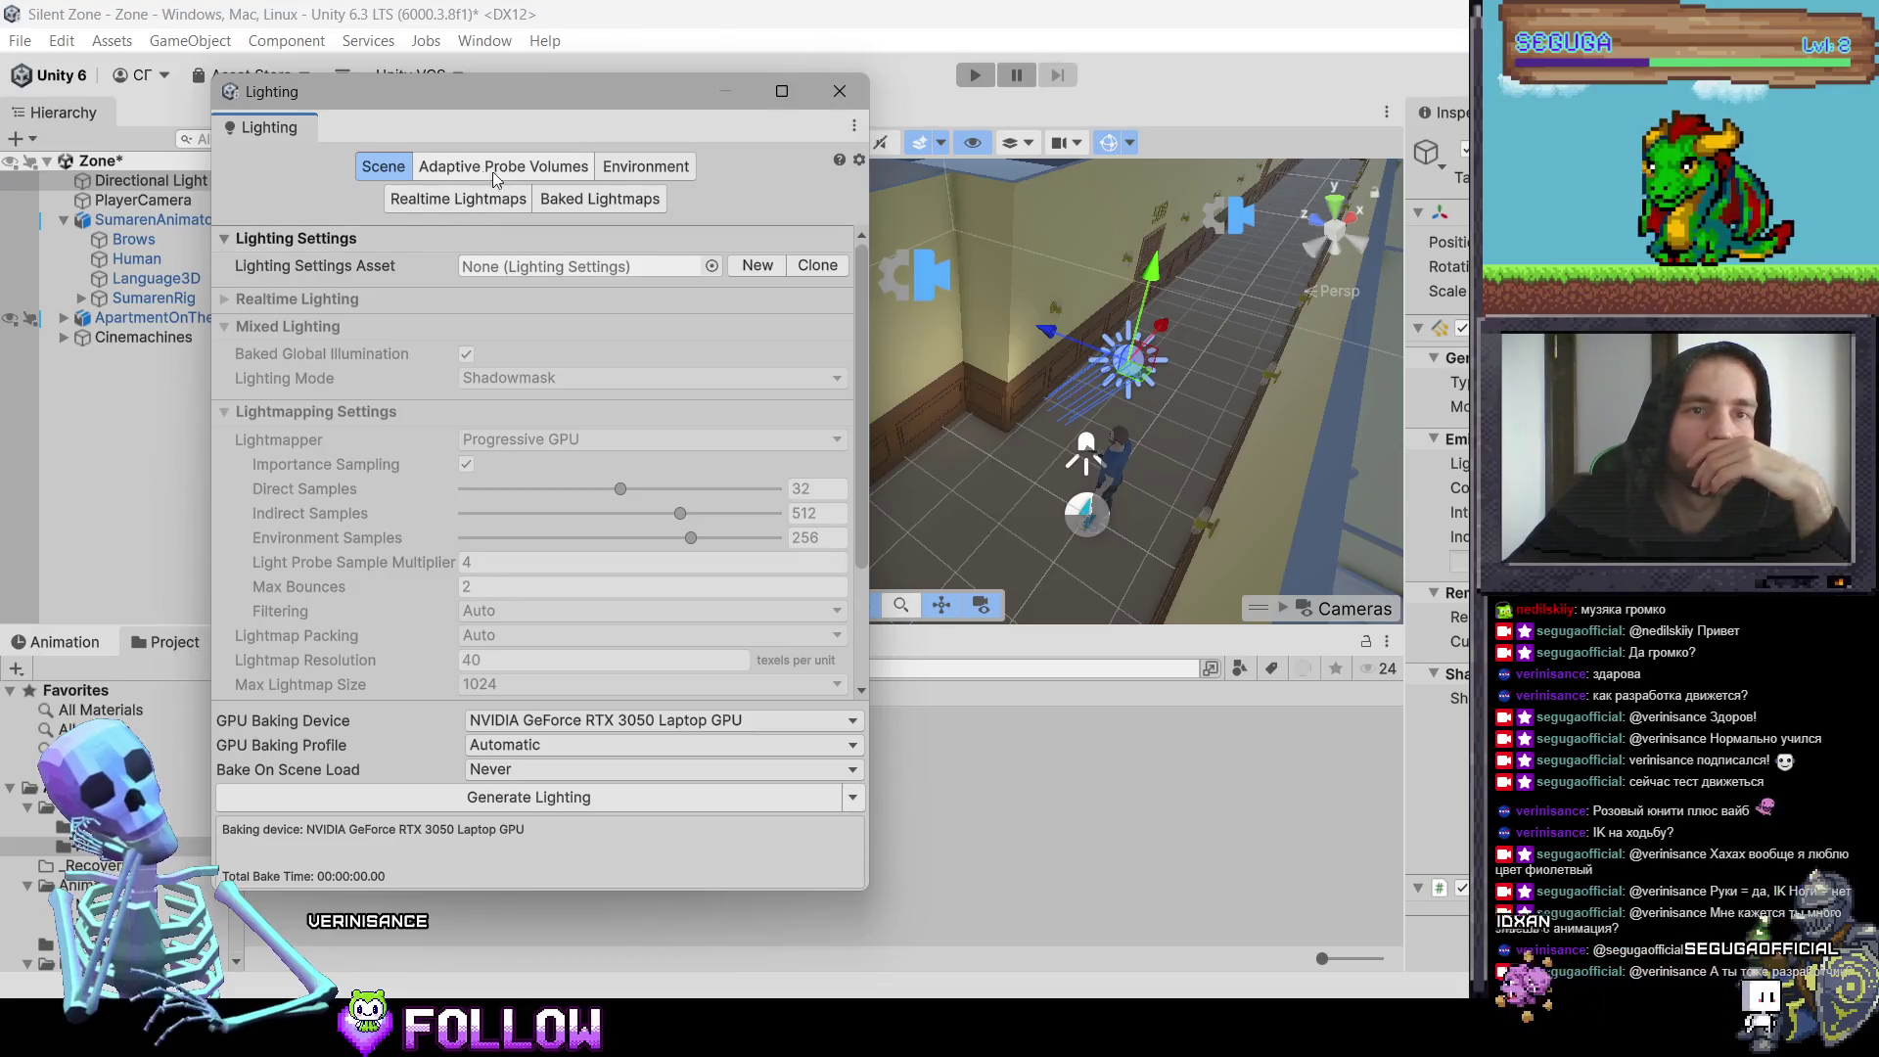
Step: Show the Environment settings and open the Skybox Material picker on Default-Skybox
{"action": "left_click", "coordinate": [643, 169]}
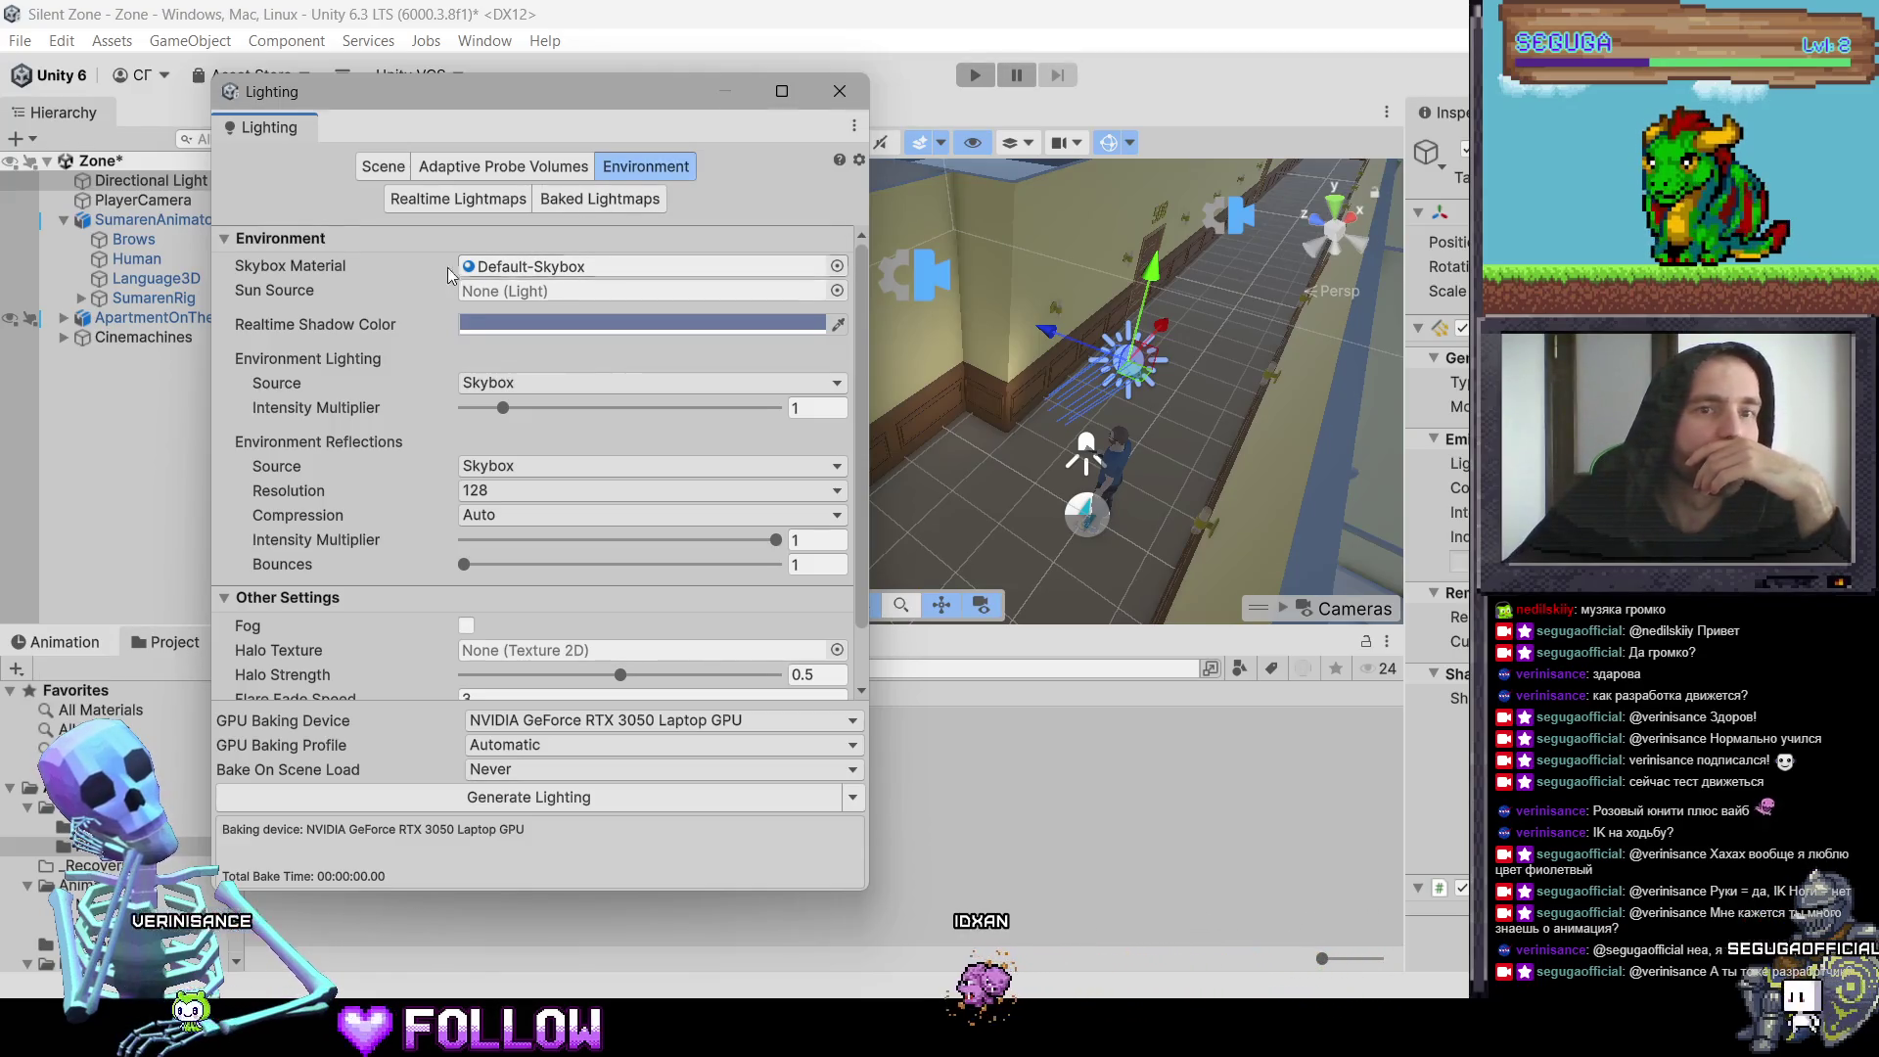
{"action": "mouse_move", "coordinate": [348, 266]}
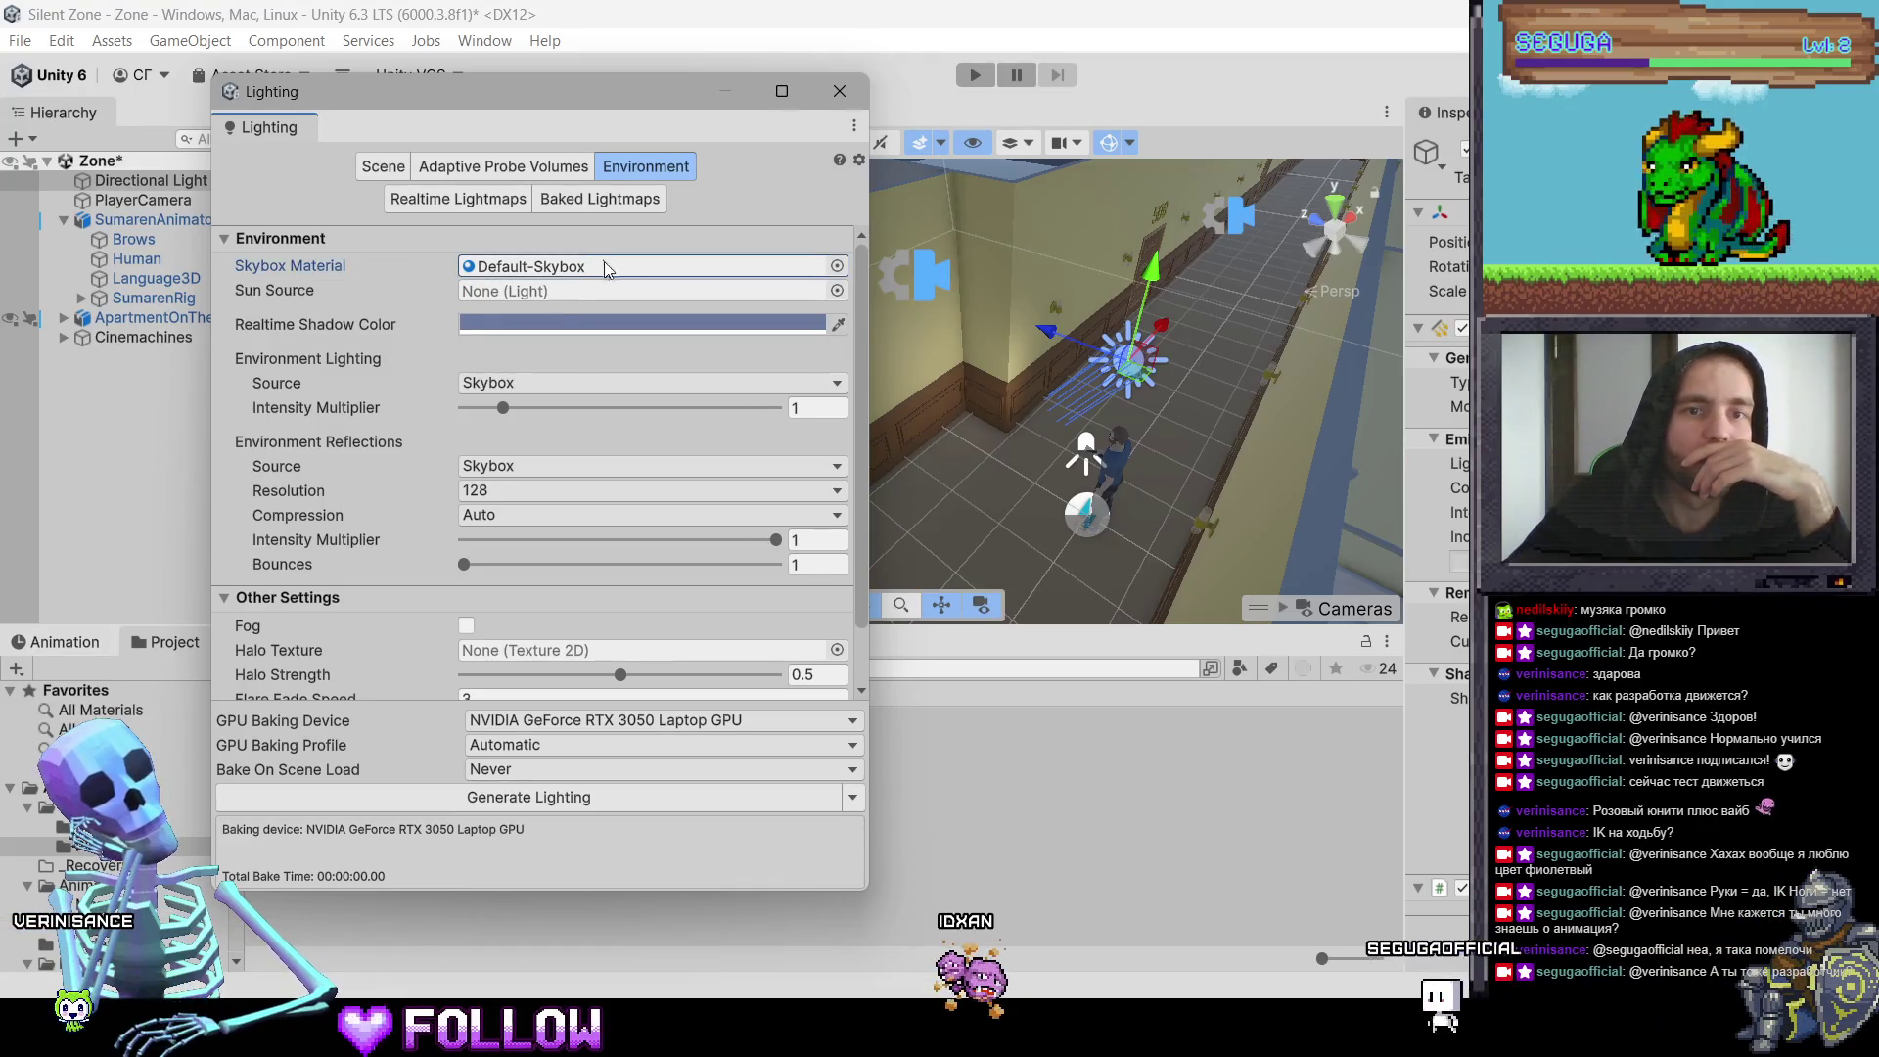
{"action": "left_click", "coordinate": [837, 267]}
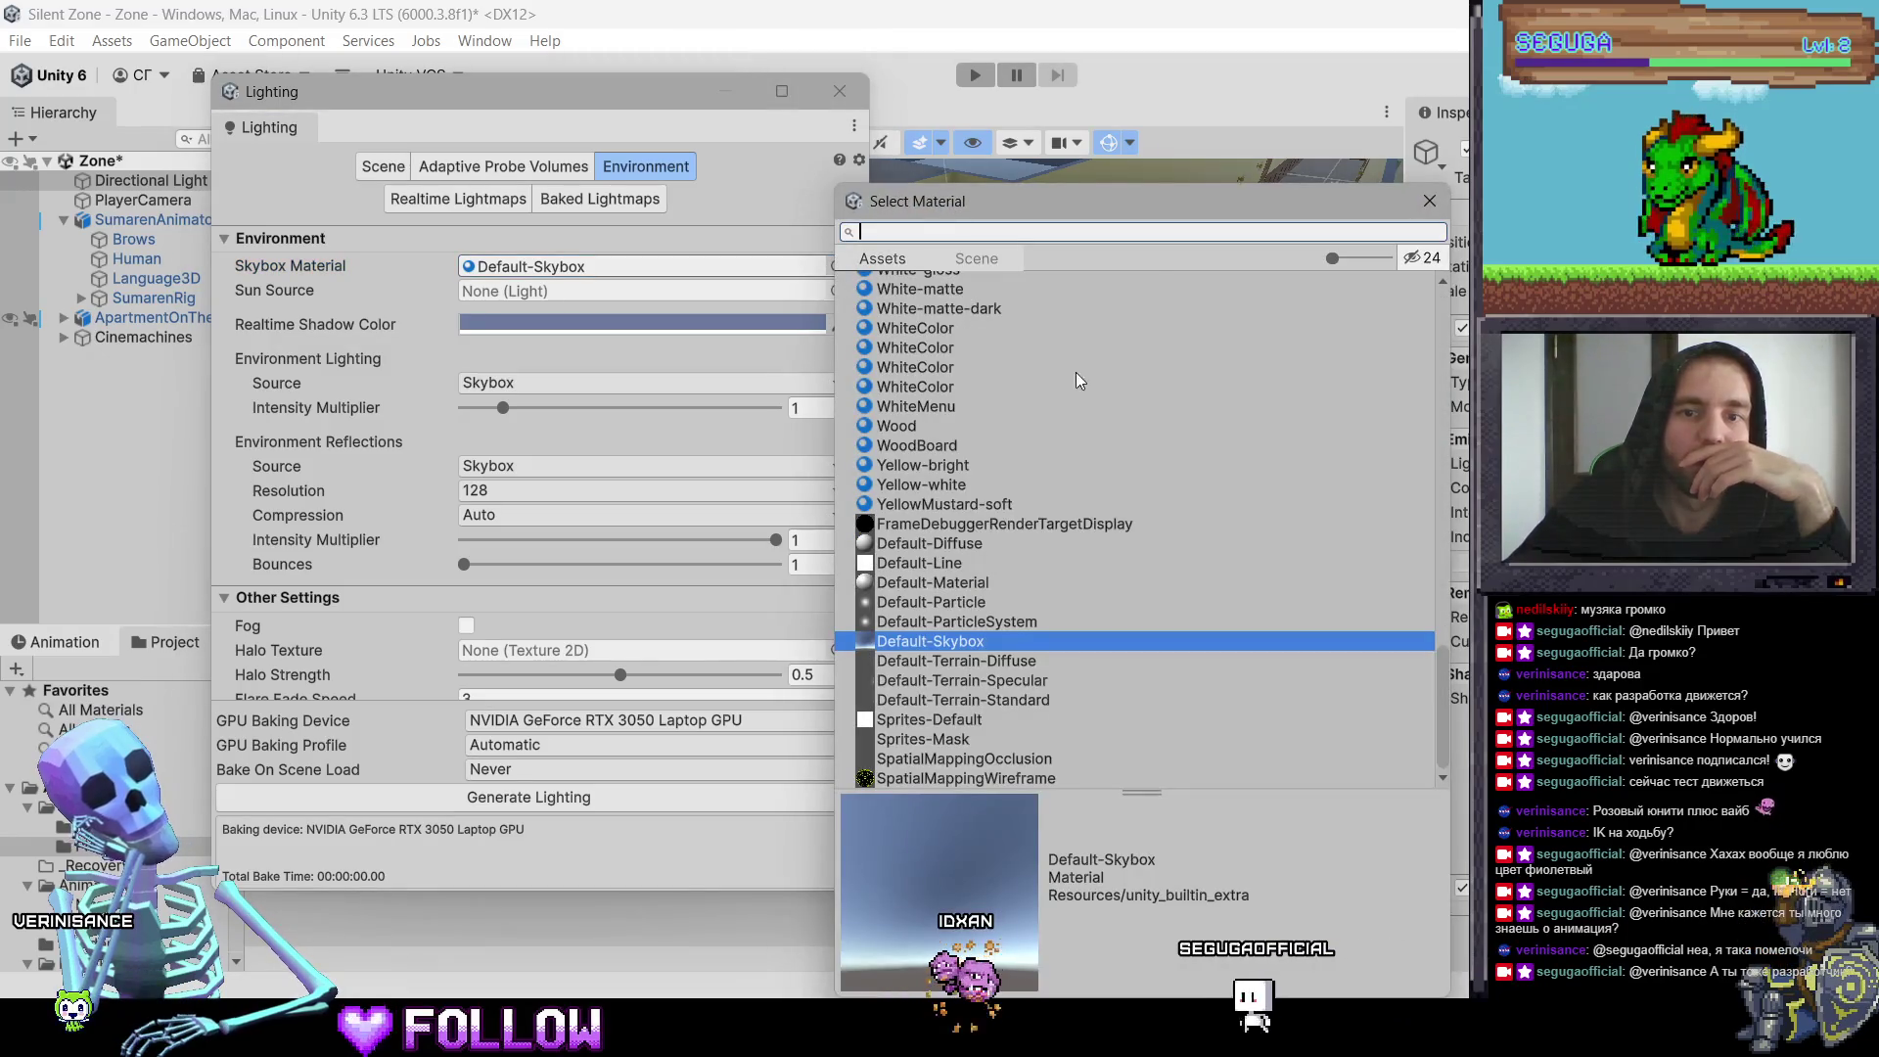
Step: Try Default-Terrain-Diffuse and Default-Terrain-Standard as the skybox, then revert to Default-Skybox
{"action": "left_click_drag", "start_coordinate": [1134, 202], "coordinate": [880, 78]}
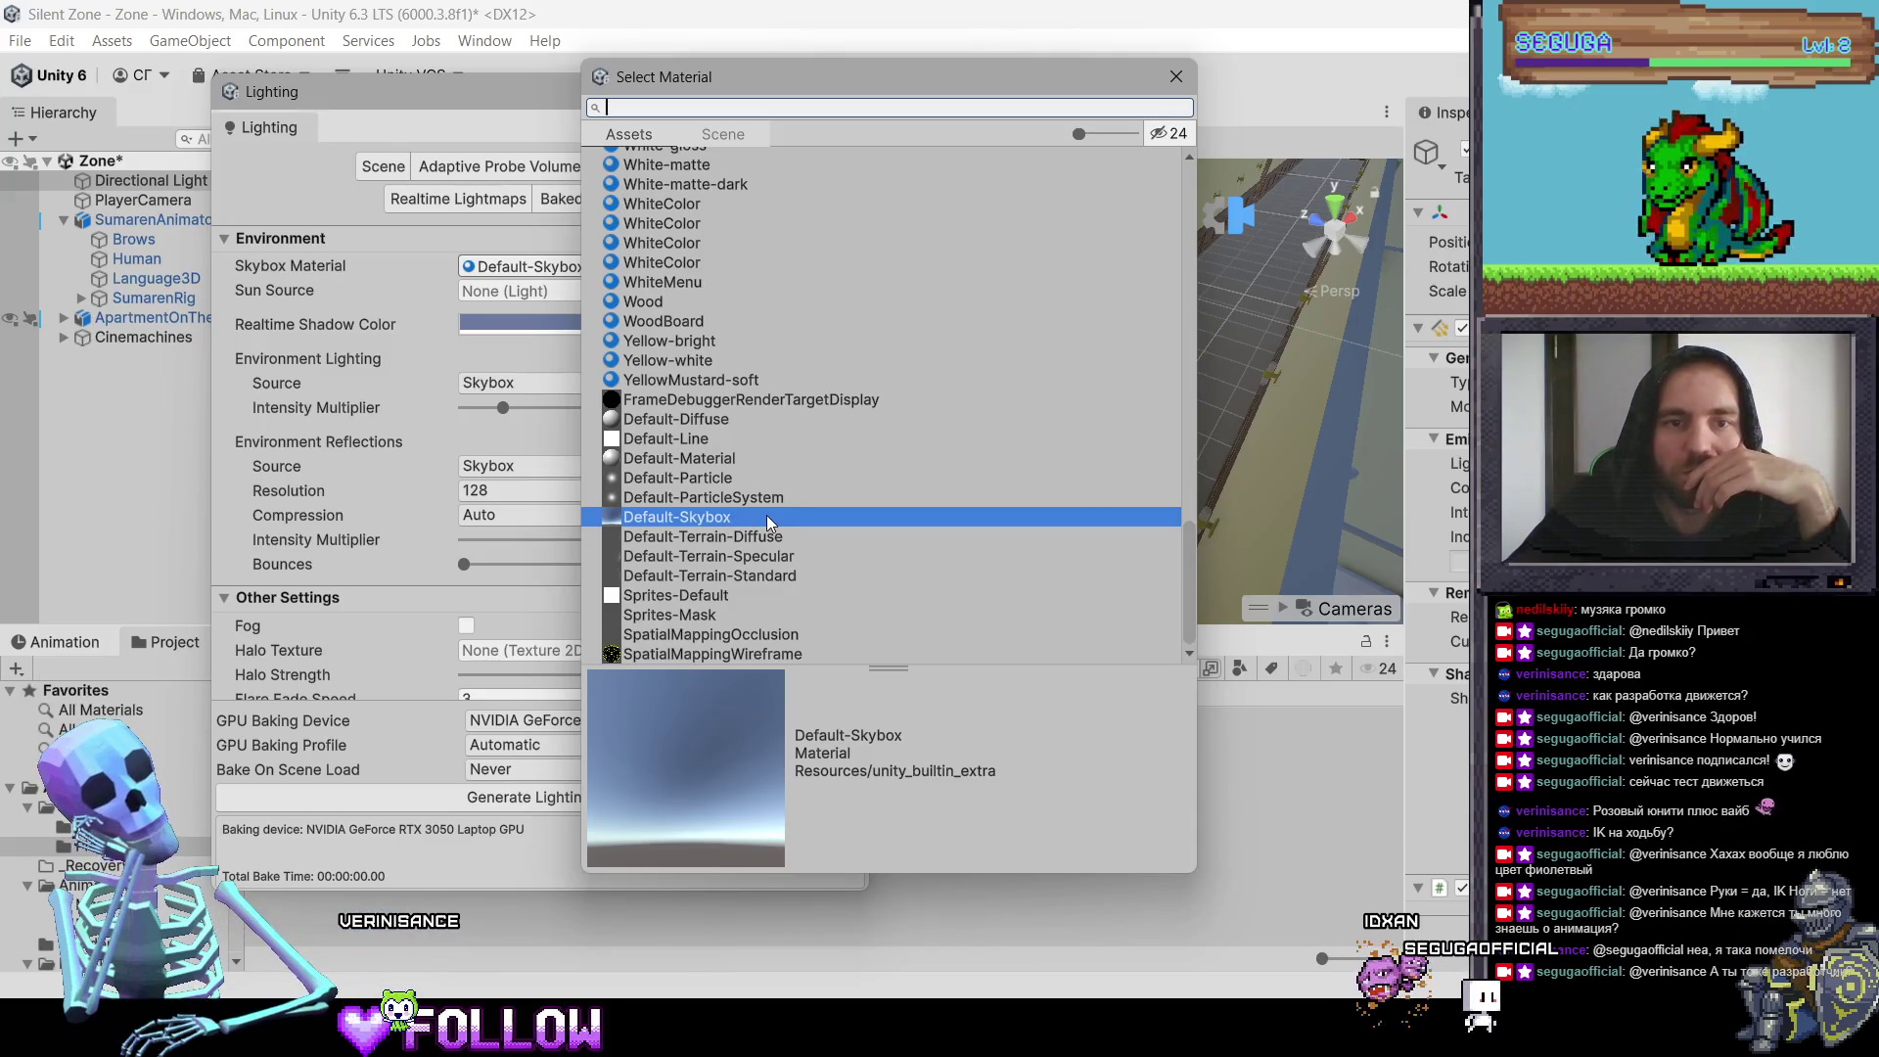
{"action": "left_click", "coordinate": [766, 536]}
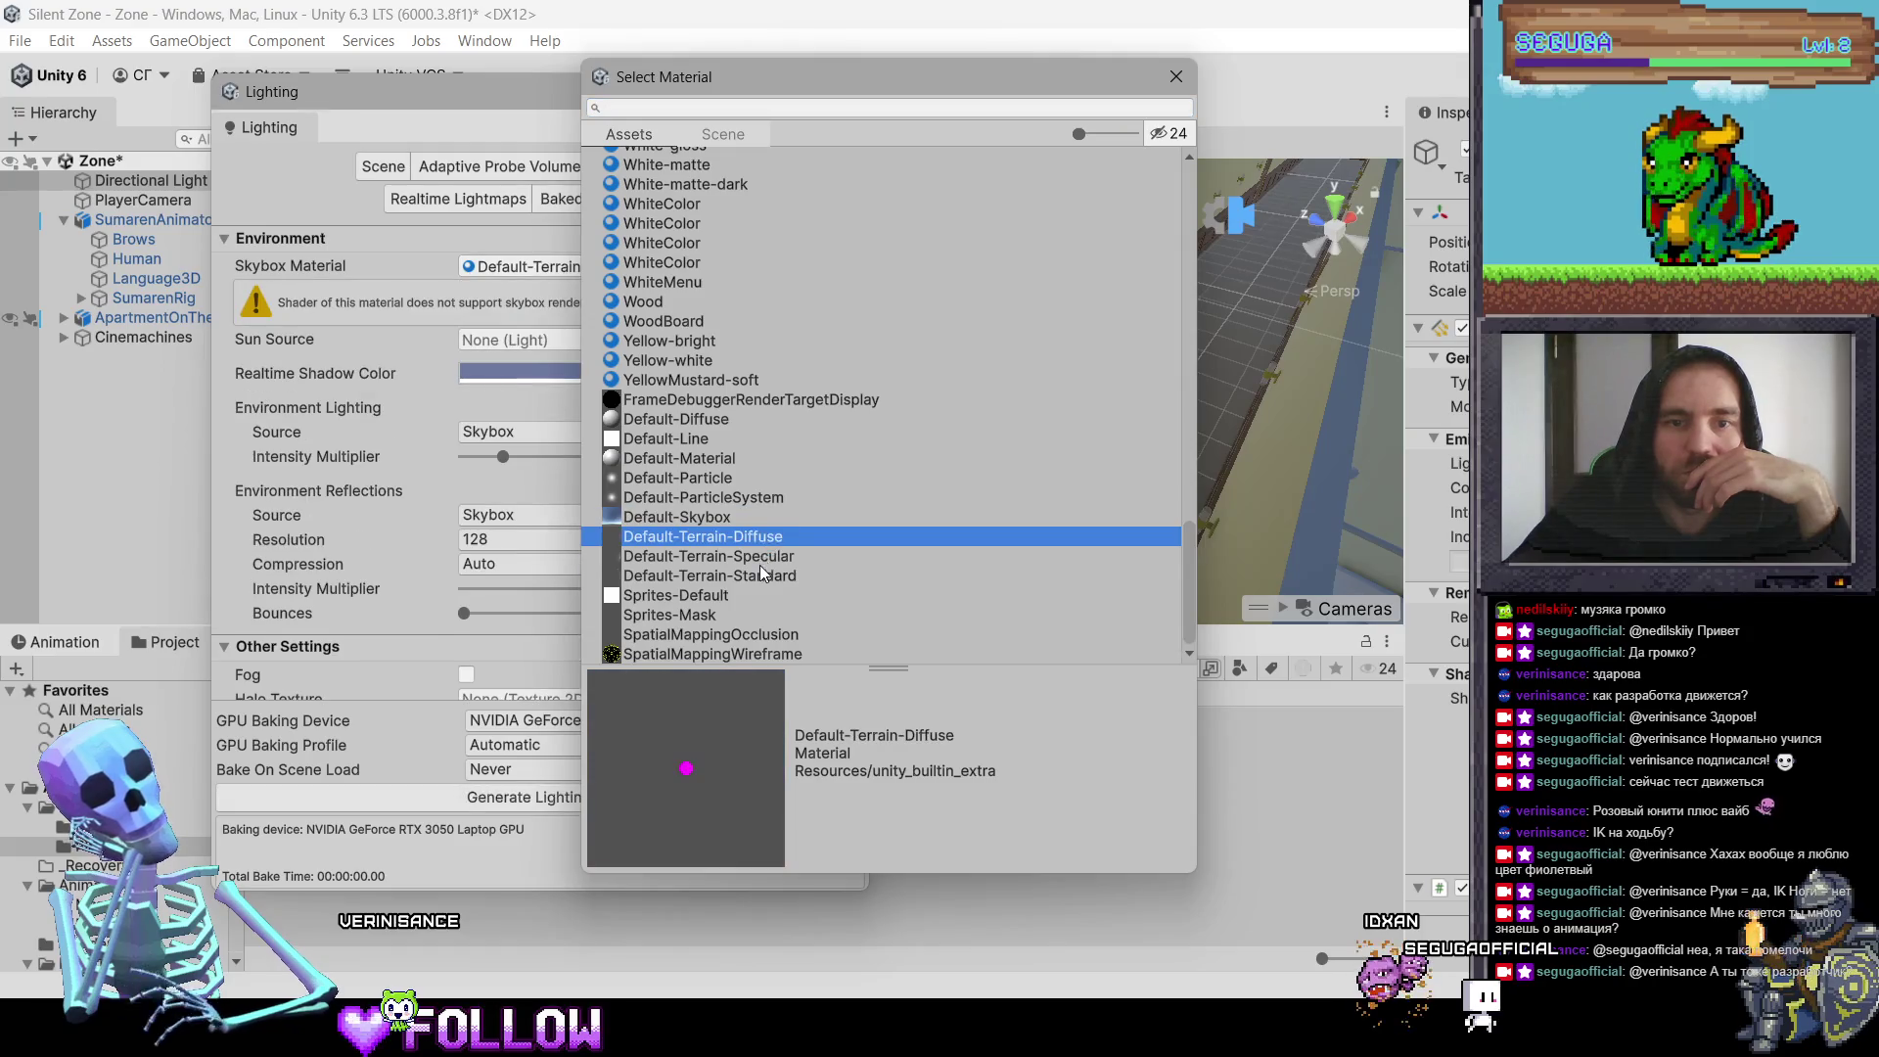
{"action": "left_click", "coordinate": [762, 575]}
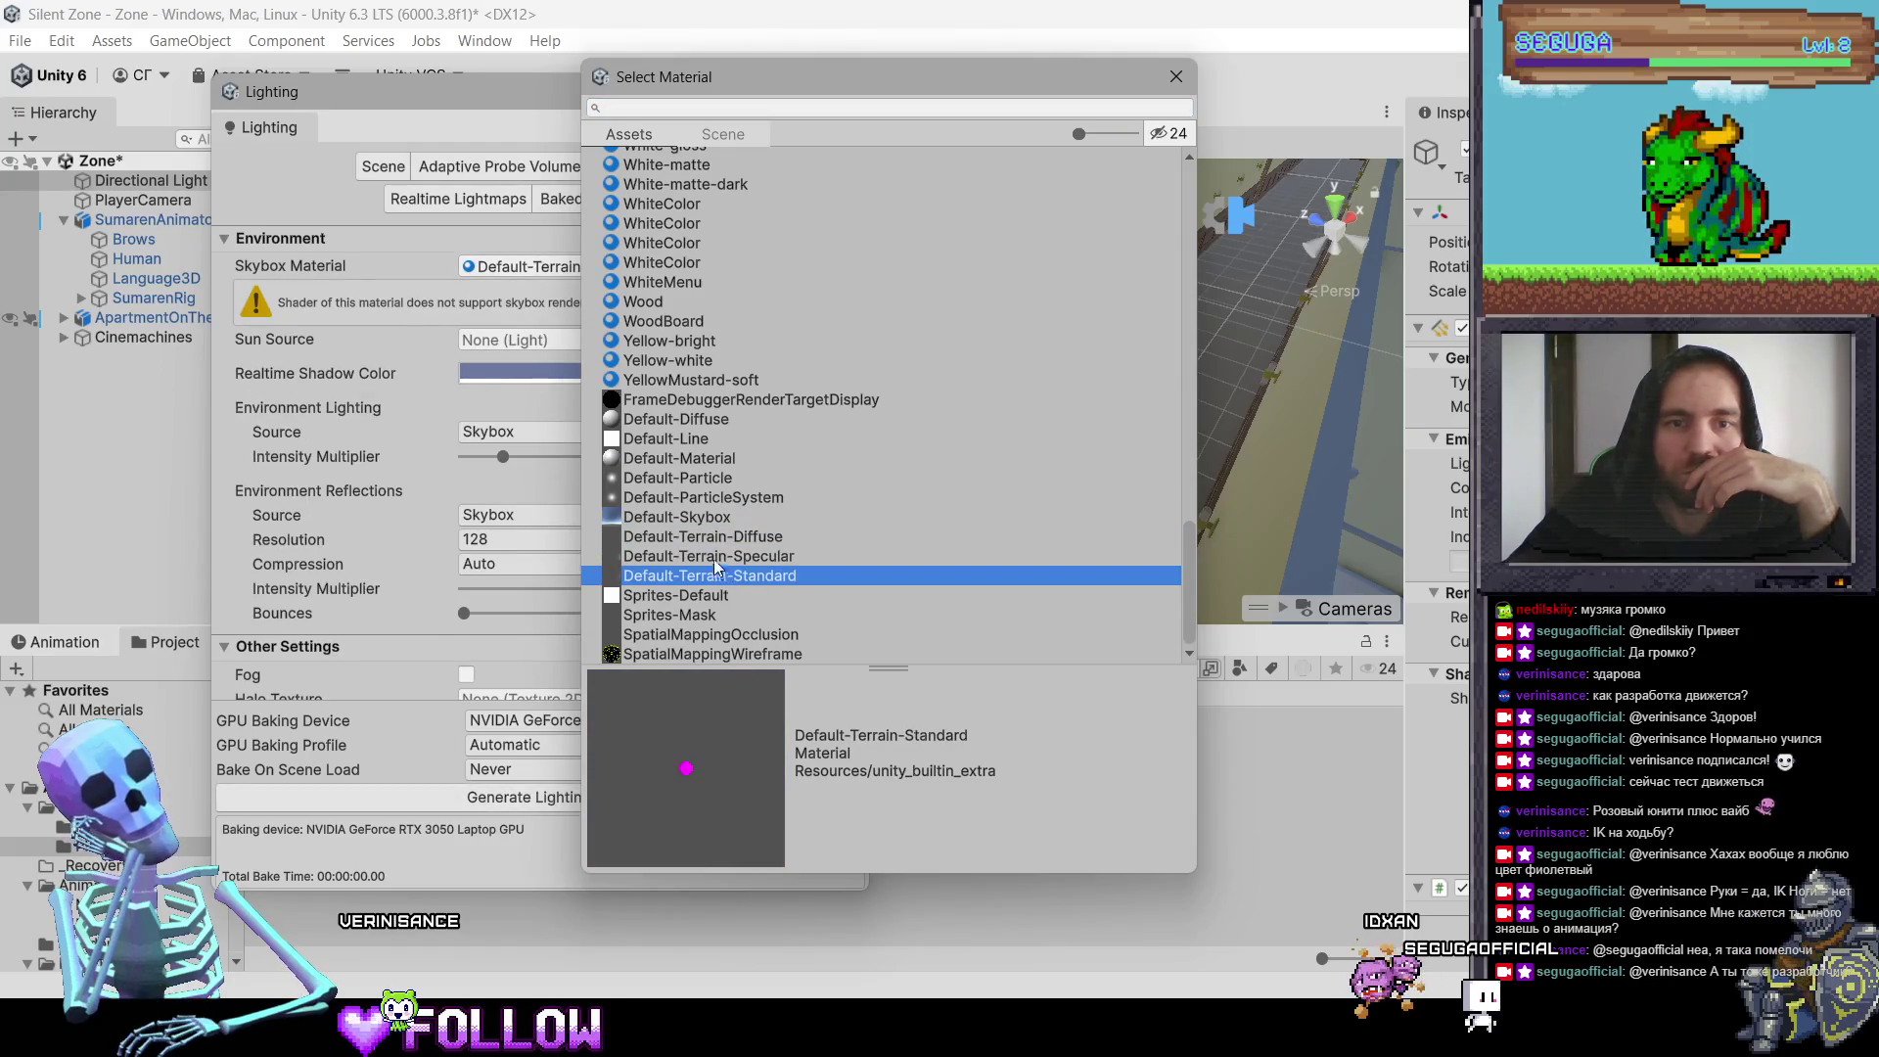
{"action": "left_click", "coordinate": [716, 518]}
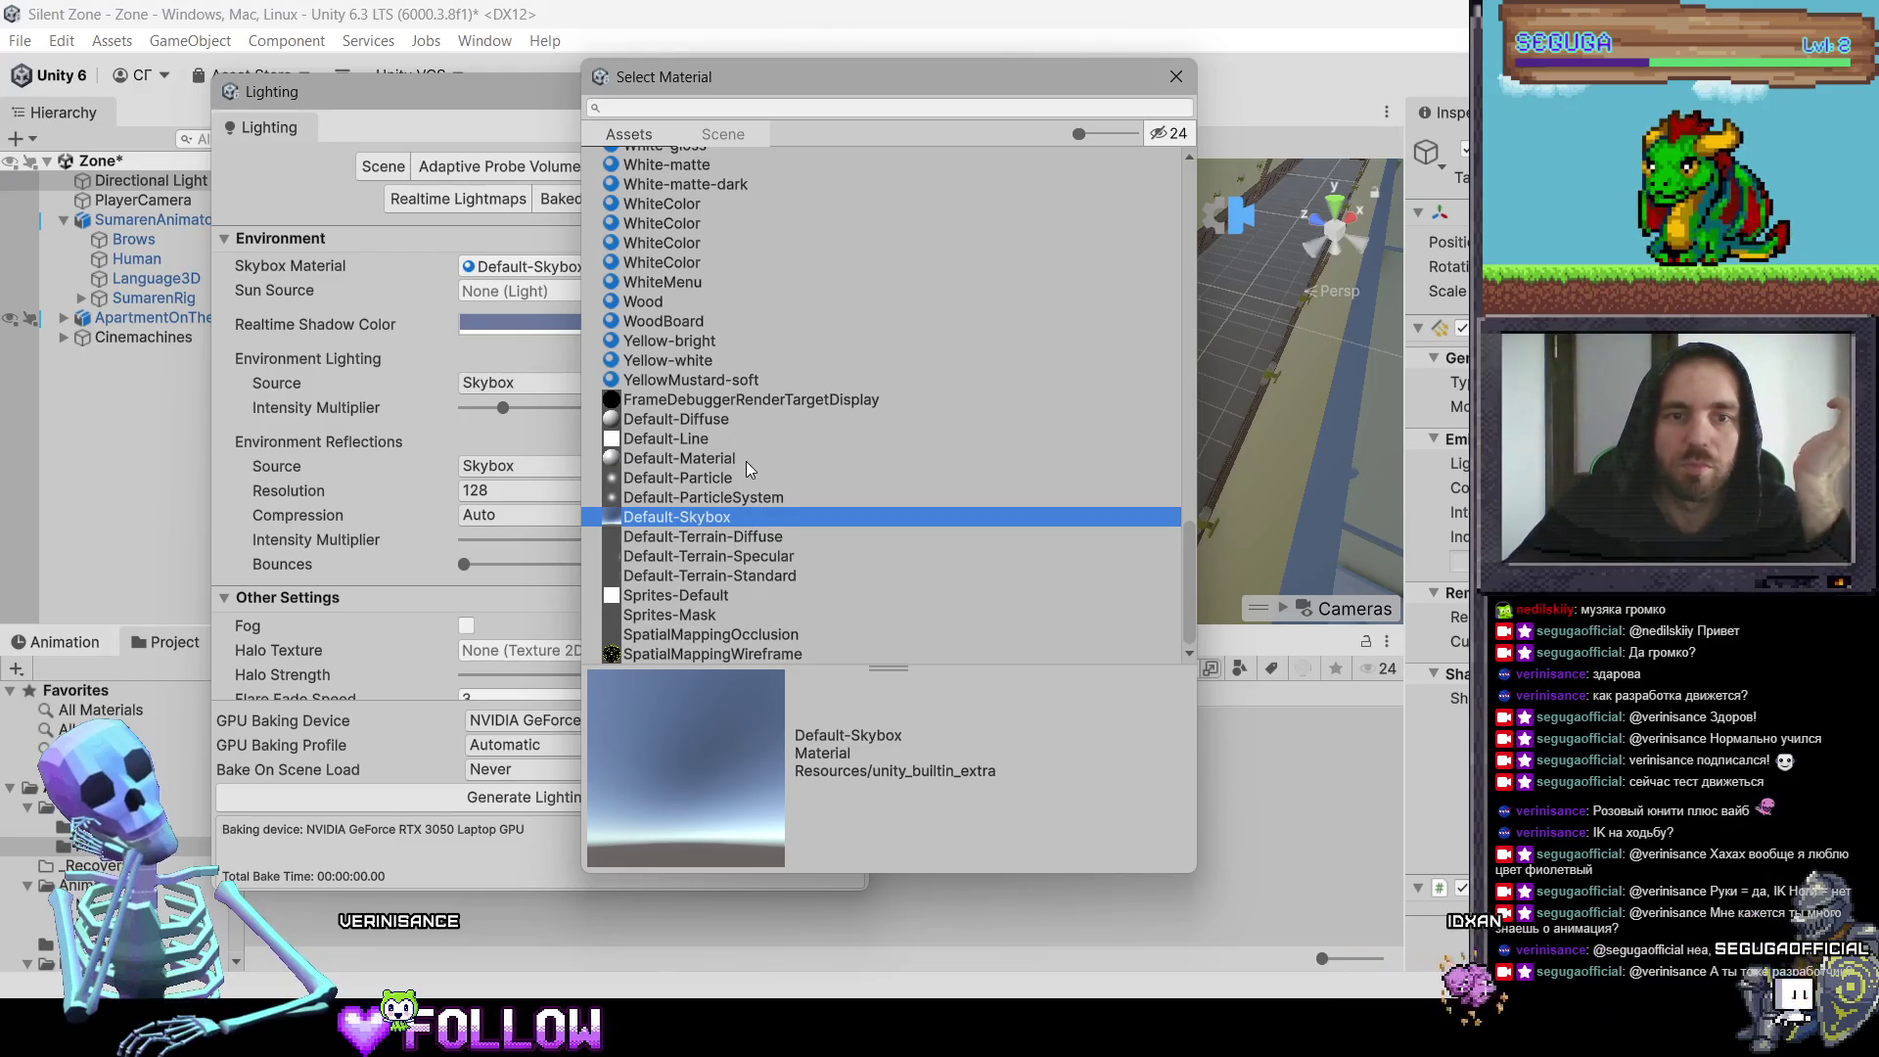
{"action": "scroll", "coordinate": [746, 463], "scroll_direction": "up", "scroll_amount": 4}
{"action": "scroll", "coordinate": [746, 461], "scroll_direction": "up", "scroll_amount": 15}
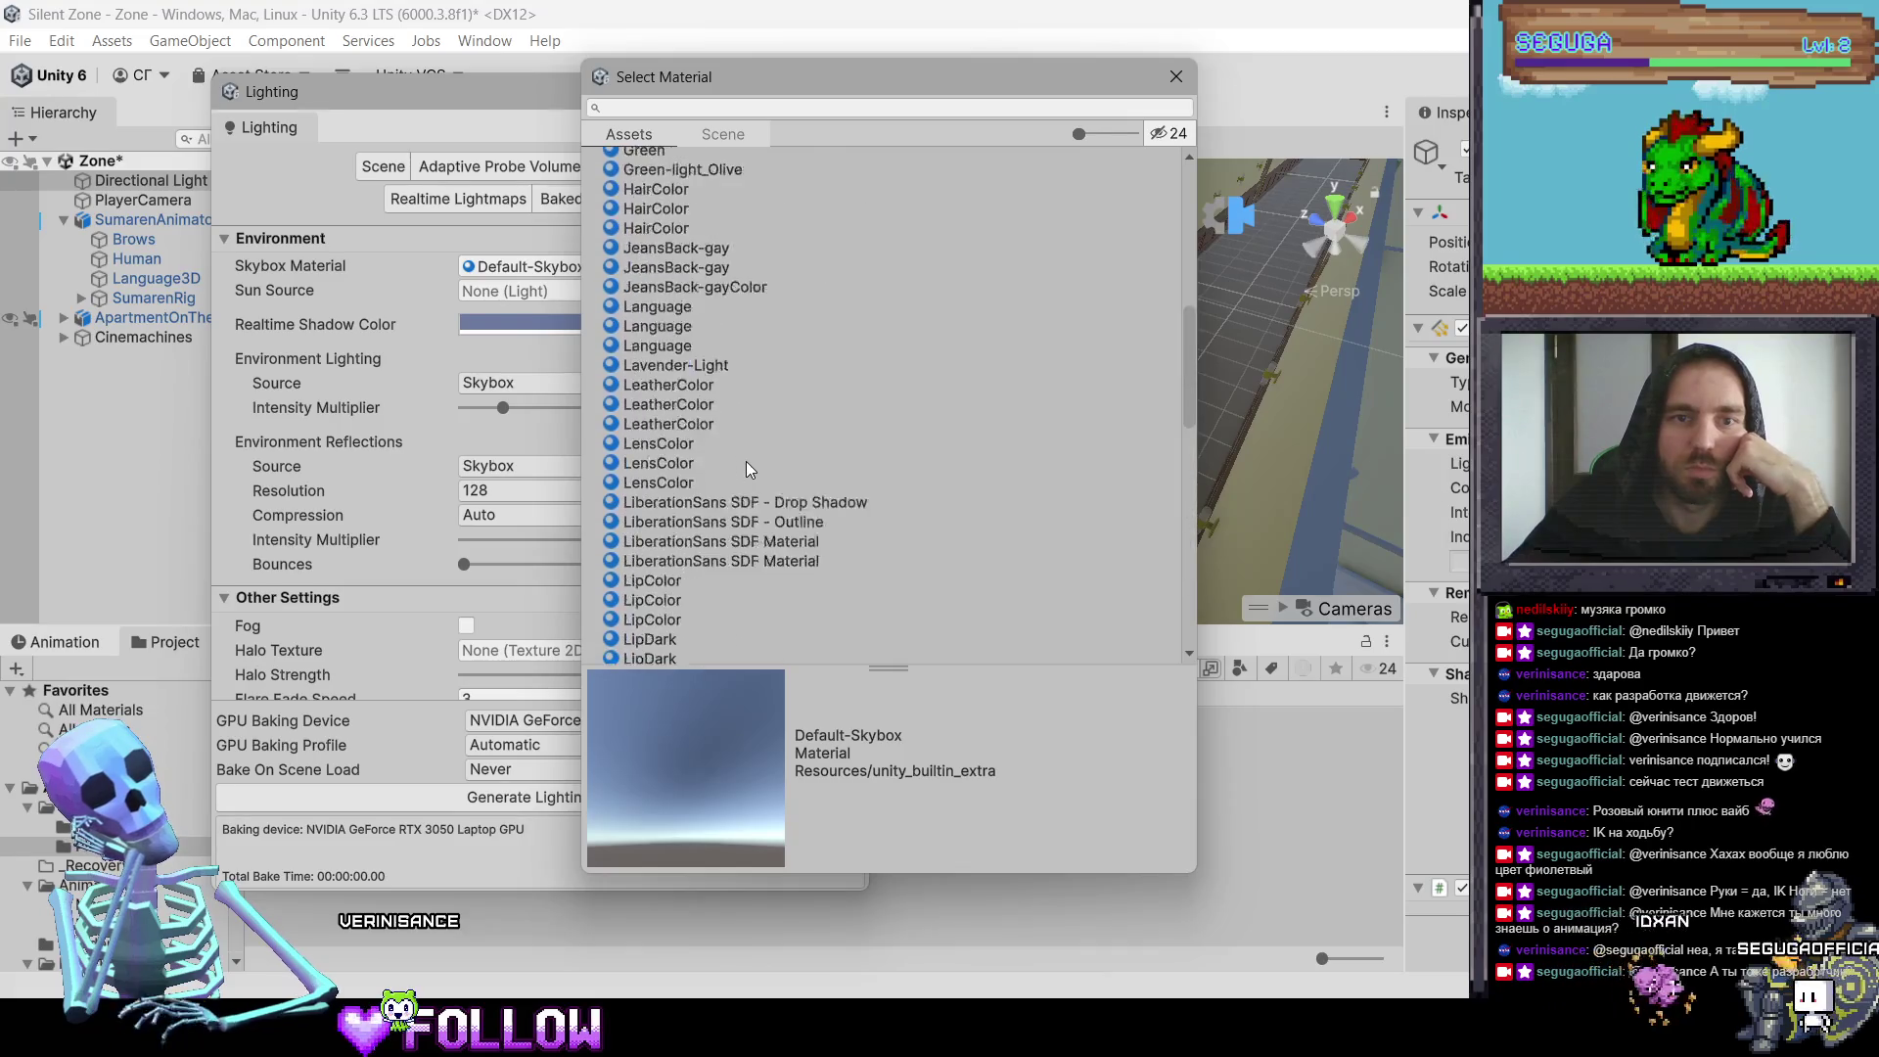
{"action": "scroll", "coordinate": [820, 497], "scroll_direction": "down", "scroll_amount": 15}
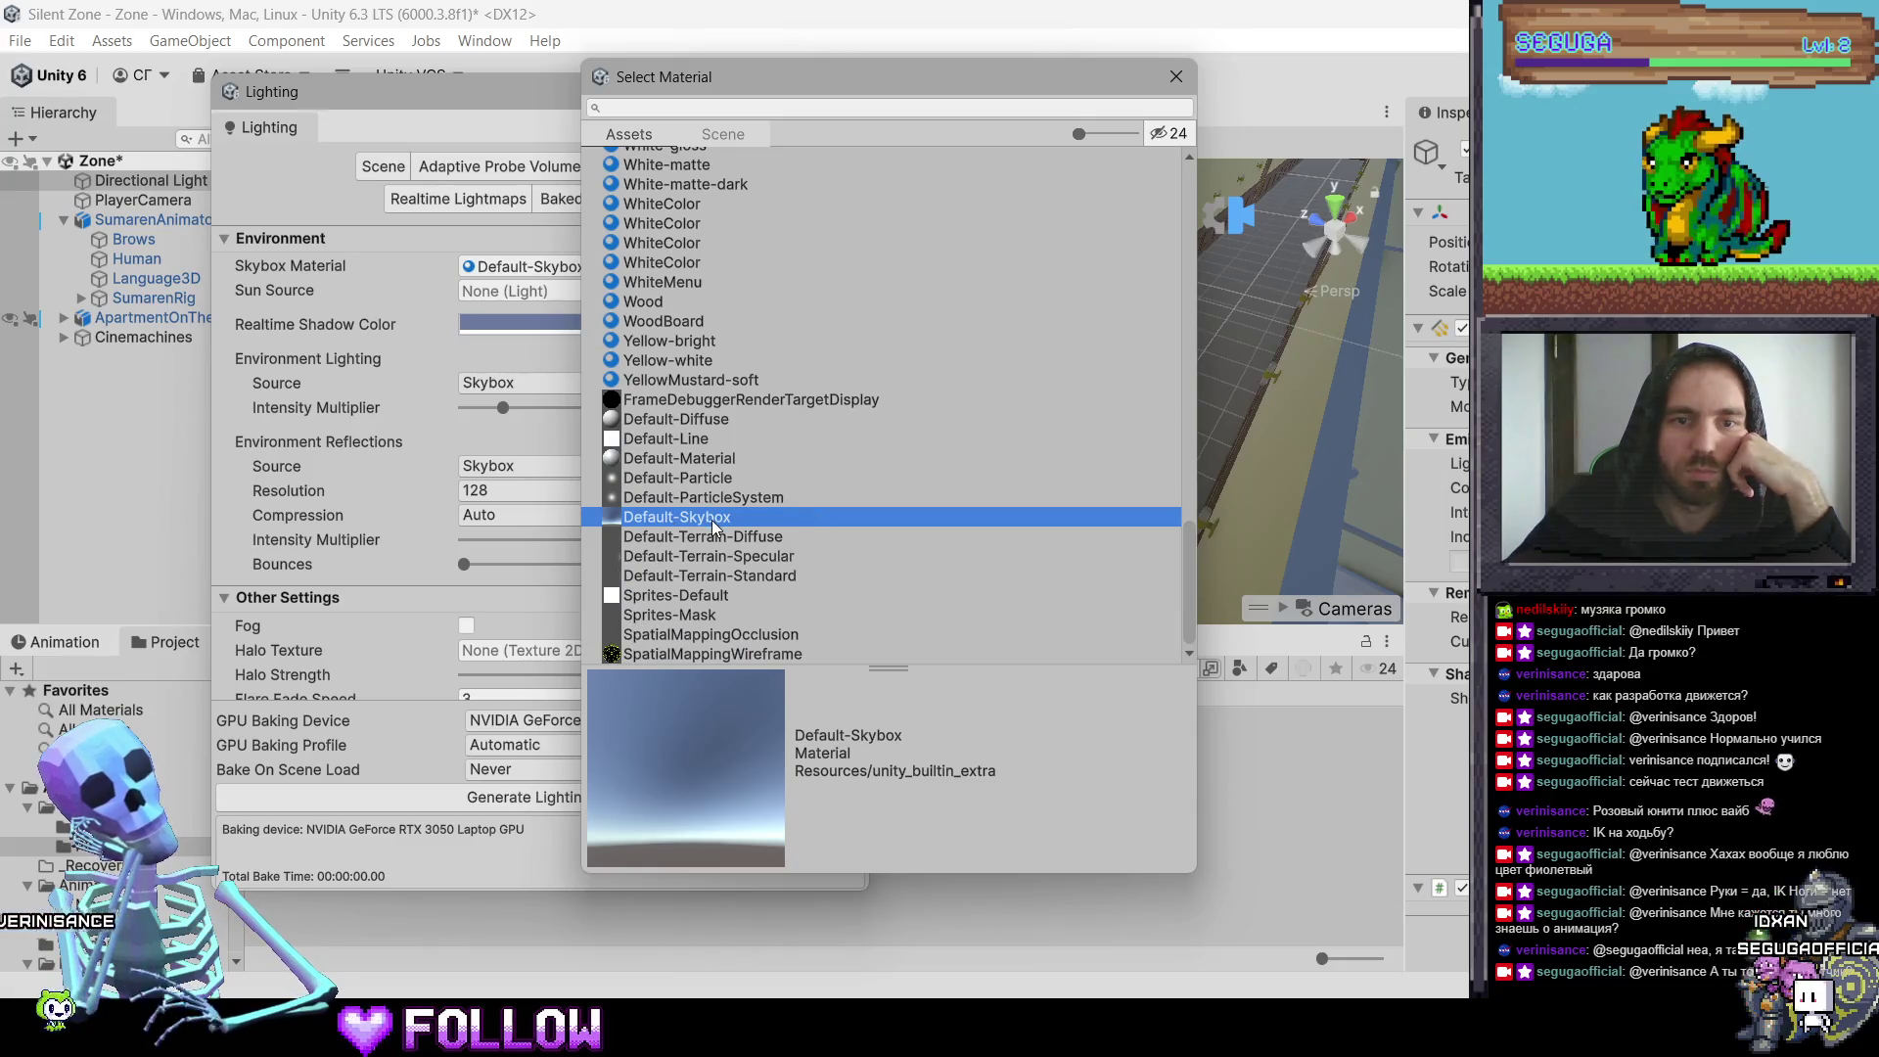
Step: Preview Terrain, Sprites-Default, Default-Particle, Default-Diffuse and FrameDebuggerRenderTargetDisplay materials as the skybox
{"action": "left_click", "coordinate": [779, 543]}
{"action": "left_click", "coordinate": [775, 556]}
{"action": "left_click", "coordinate": [773, 576]}
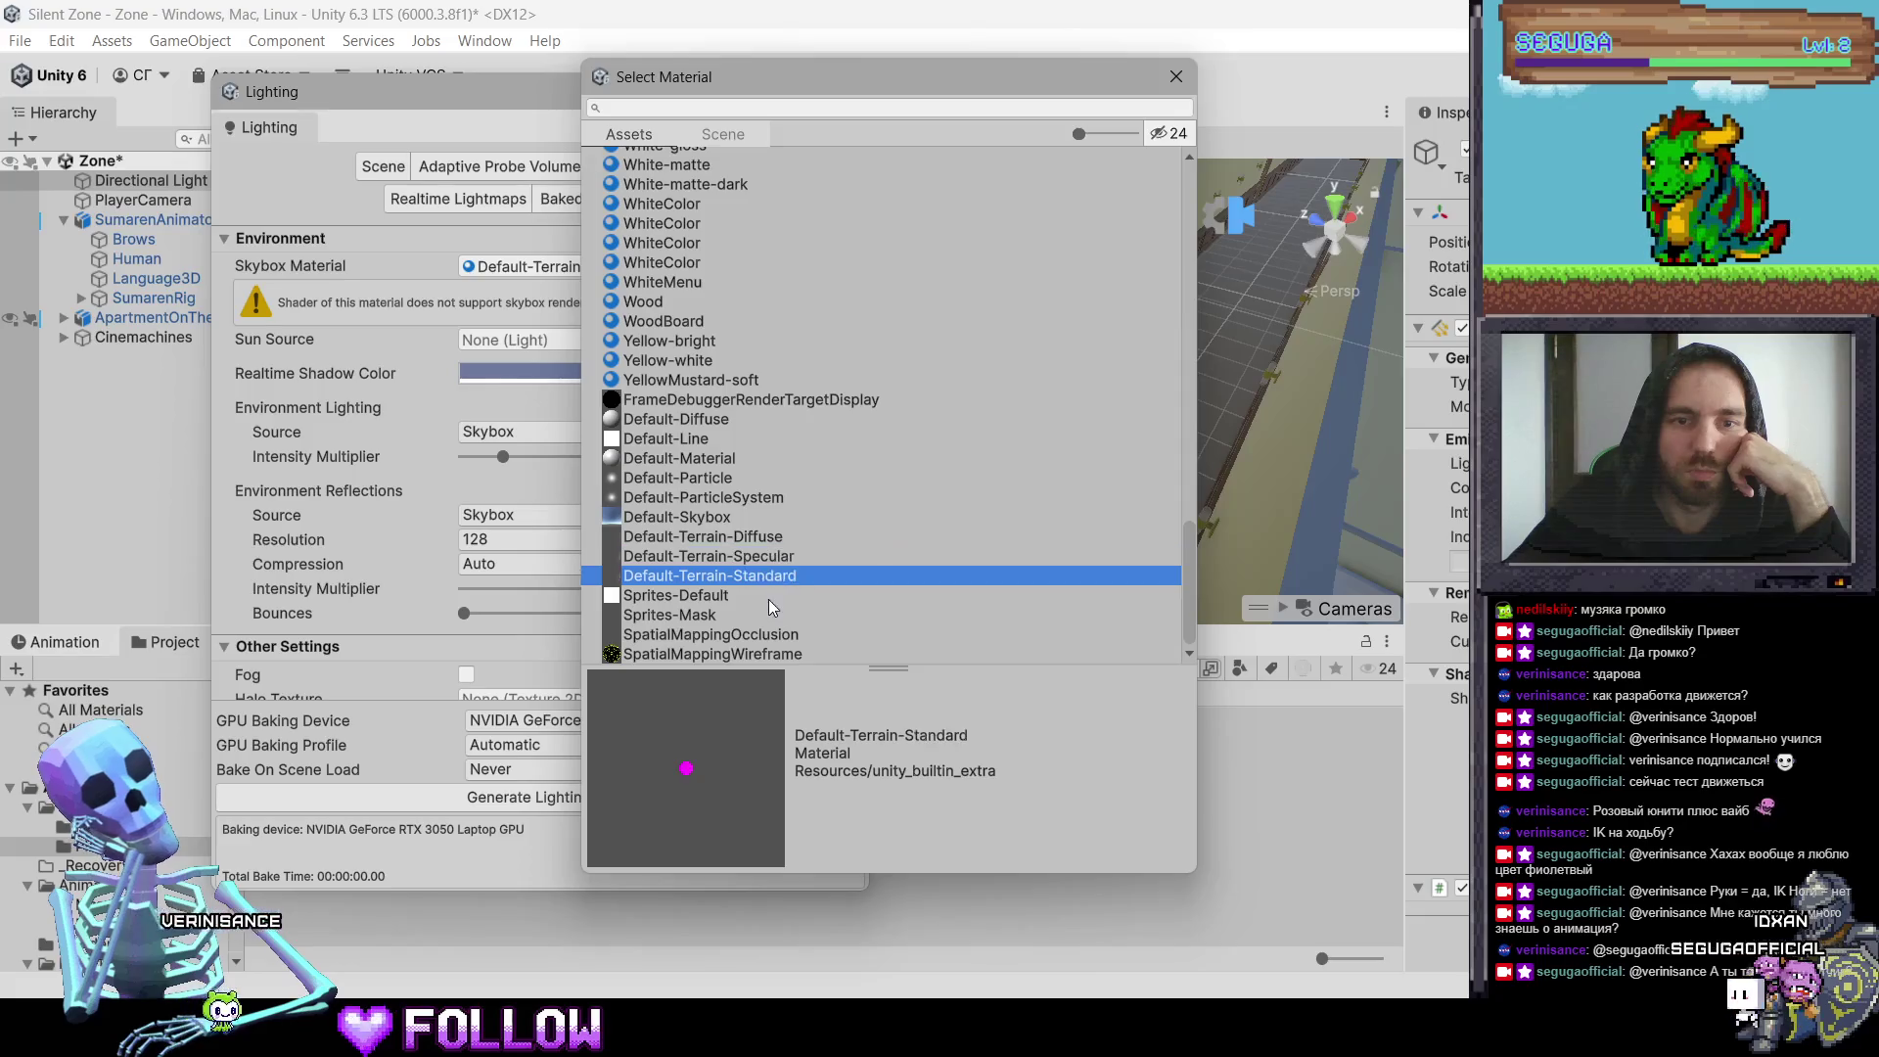
{"action": "left_click", "coordinate": [771, 596]}
{"action": "mouse_move", "coordinate": [767, 613]}
{"action": "left_mouse_down"}
{"action": "mouse_move", "coordinate": [773, 642]}
{"action": "mouse_move", "coordinate": [711, 416]}
{"action": "left_mouse_up"}
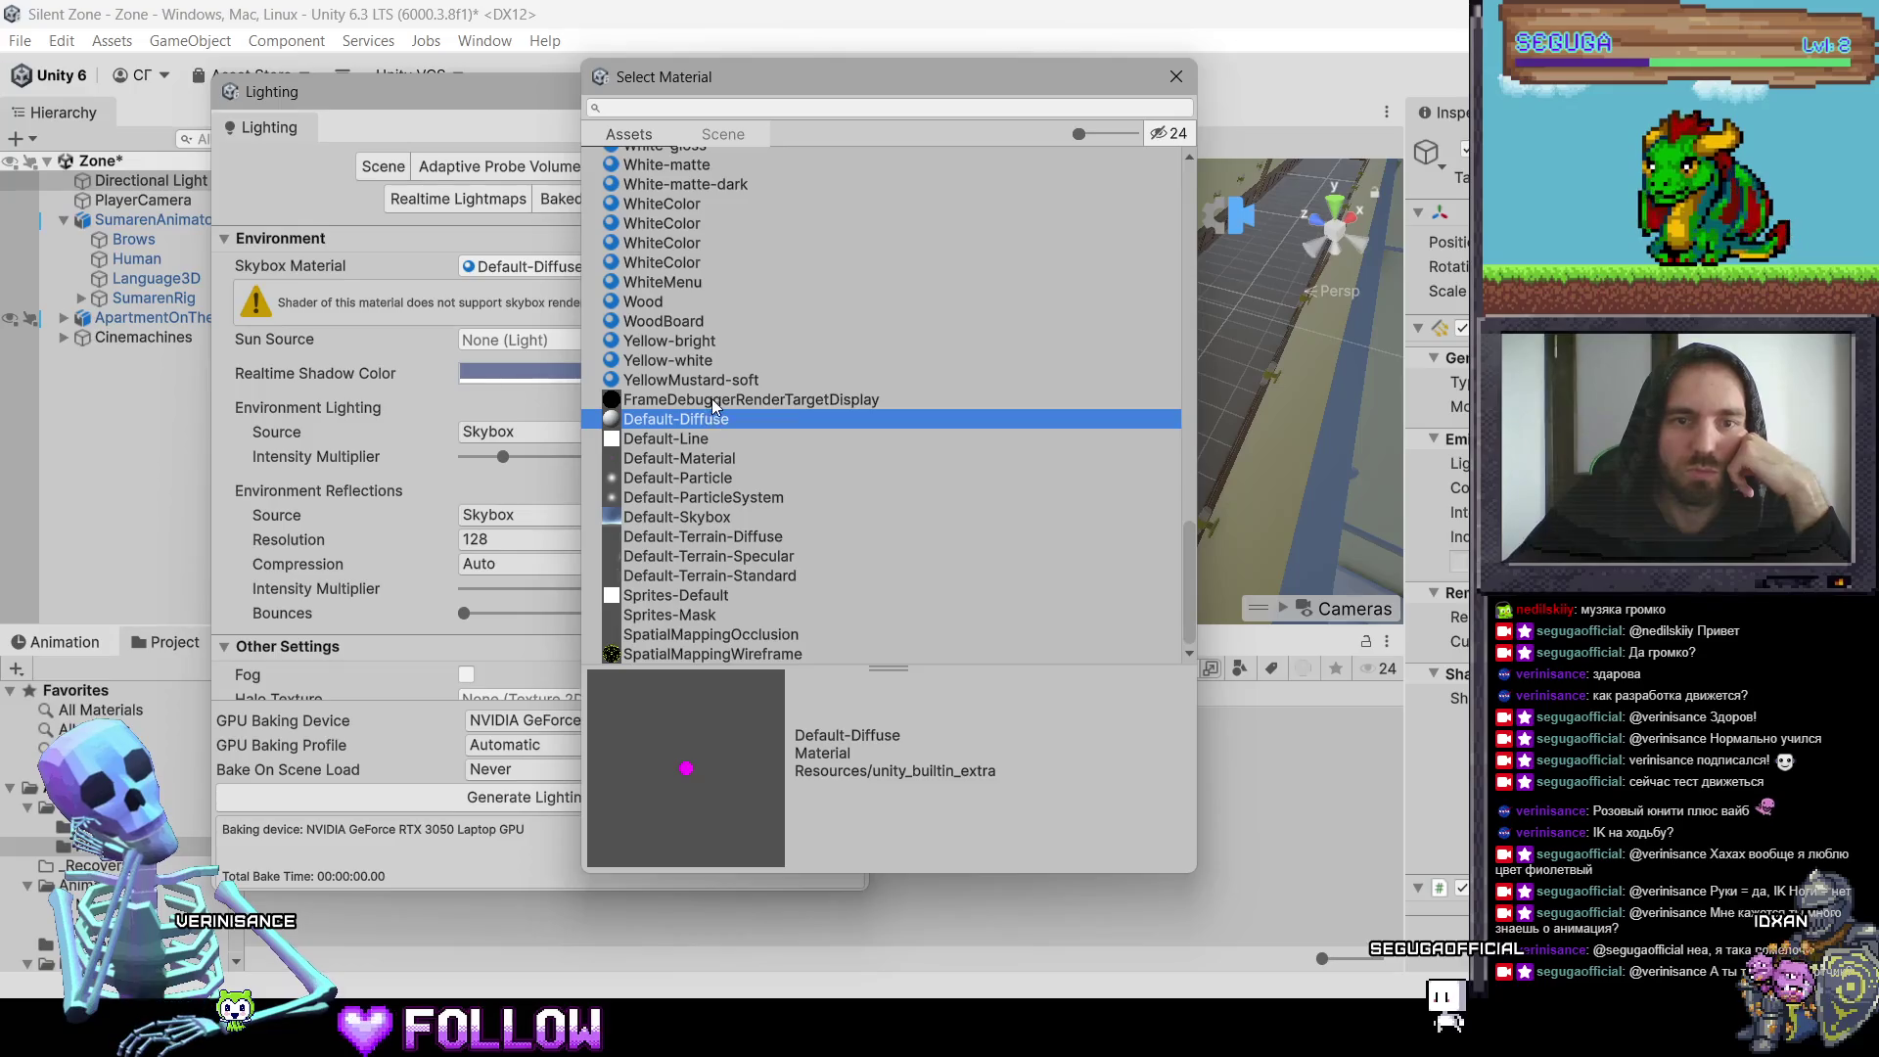
{"action": "left_click", "coordinate": [713, 401]}
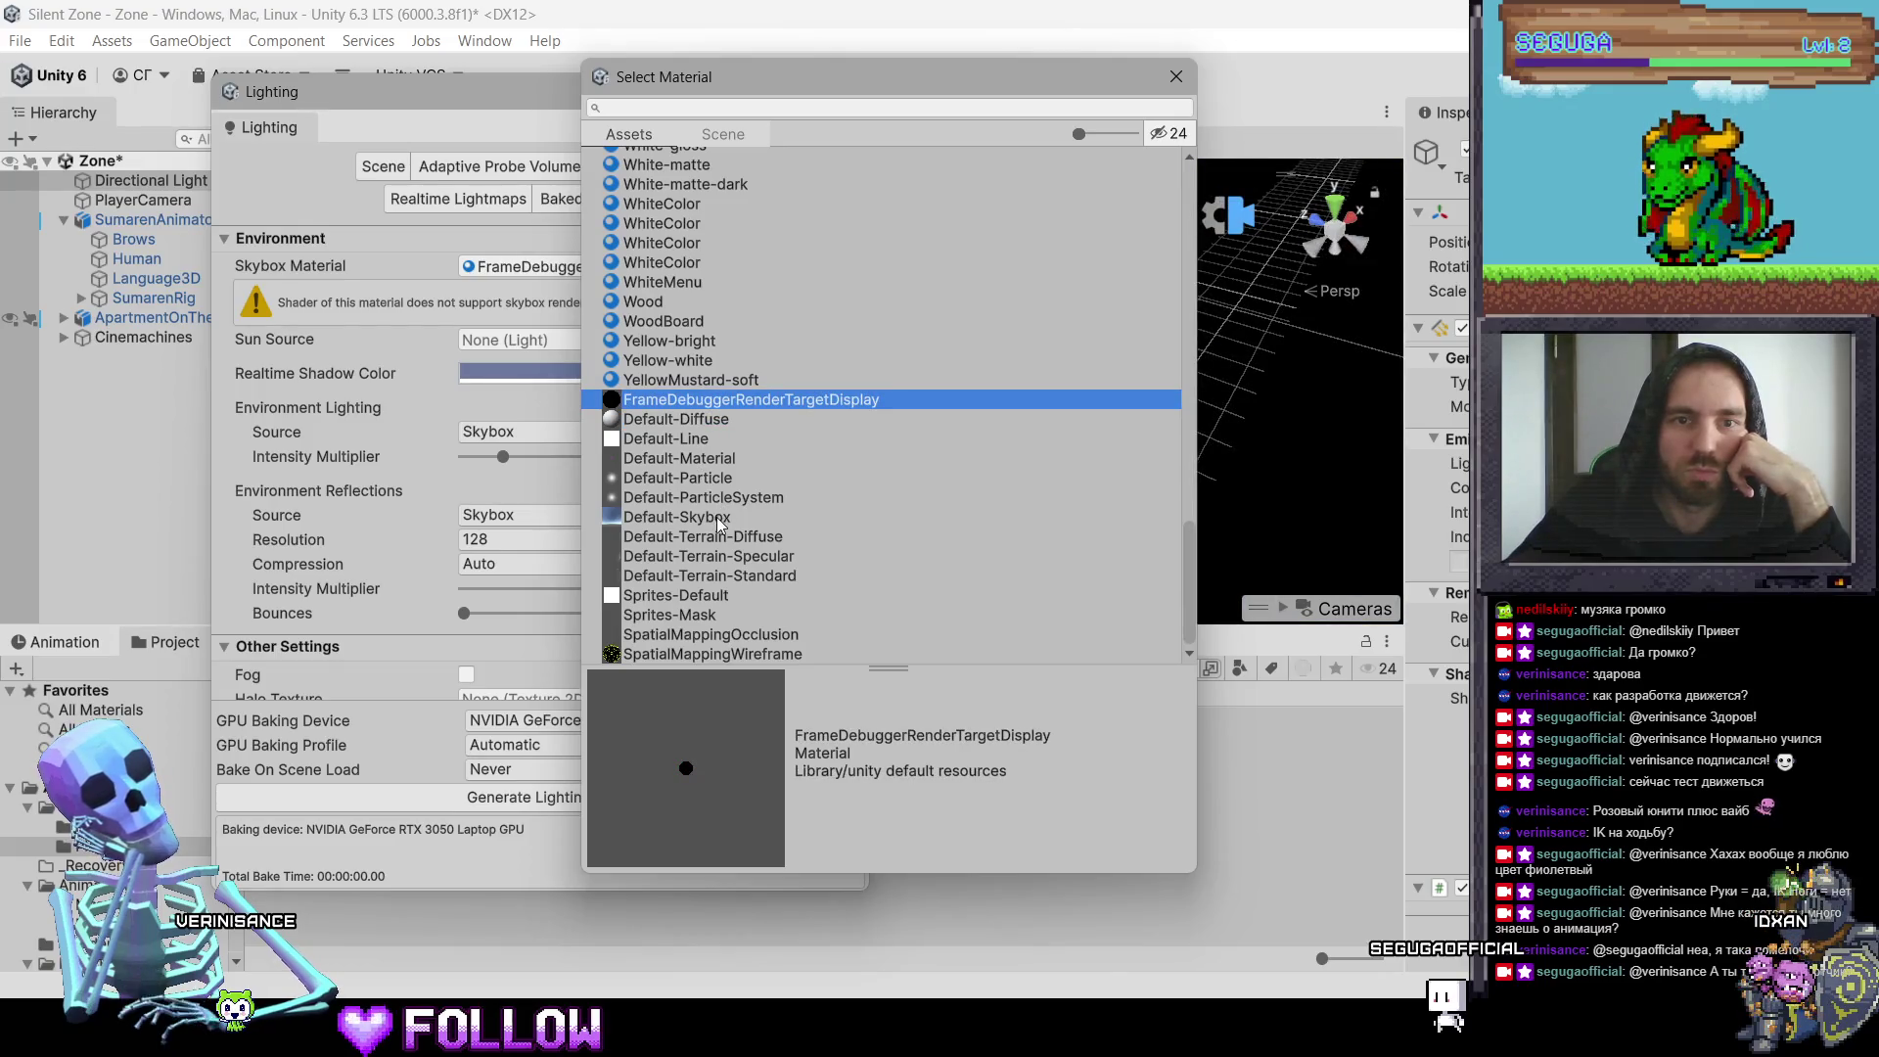
{"action": "left_click", "coordinate": [678, 417]}
{"action": "left_click", "coordinate": [698, 402]}
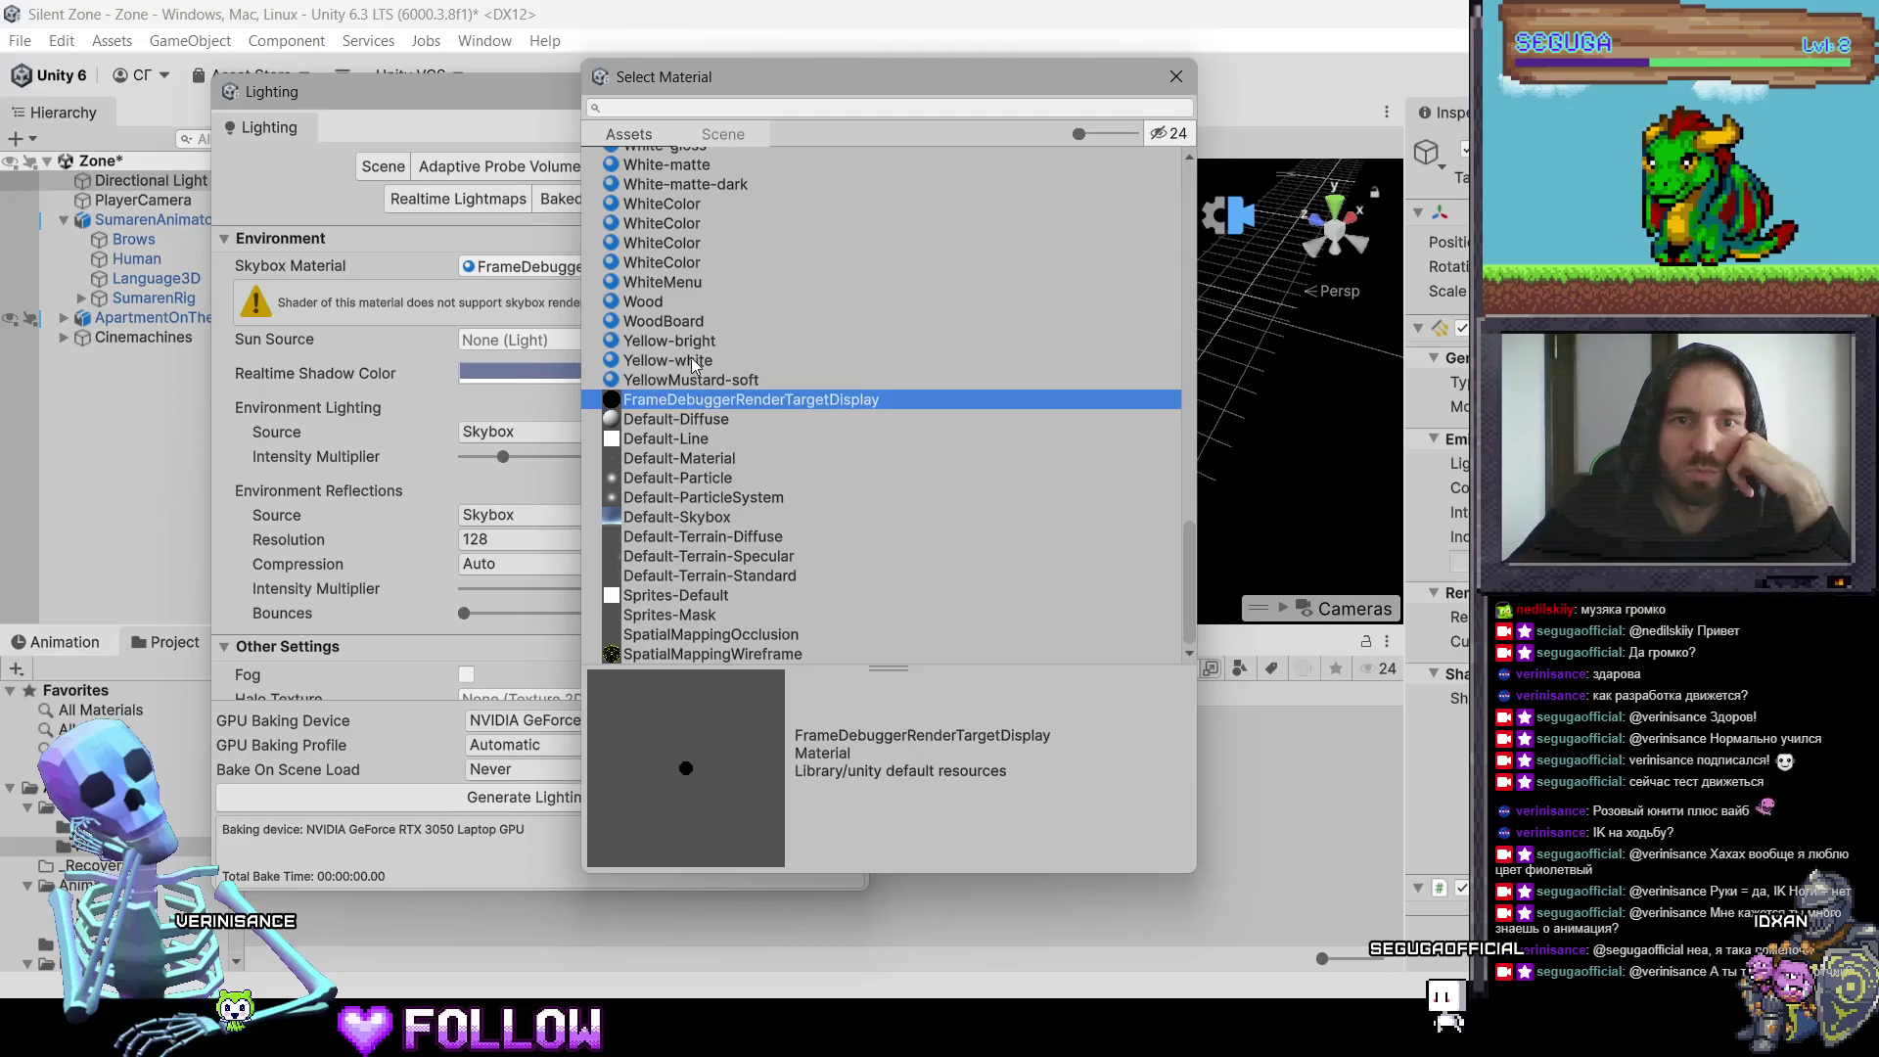
{"action": "left_click", "coordinate": [692, 360]}
{"action": "left_click", "coordinate": [685, 301]}
{"action": "left_click", "coordinate": [679, 245]}
{"action": "left_click", "coordinate": [714, 419]}
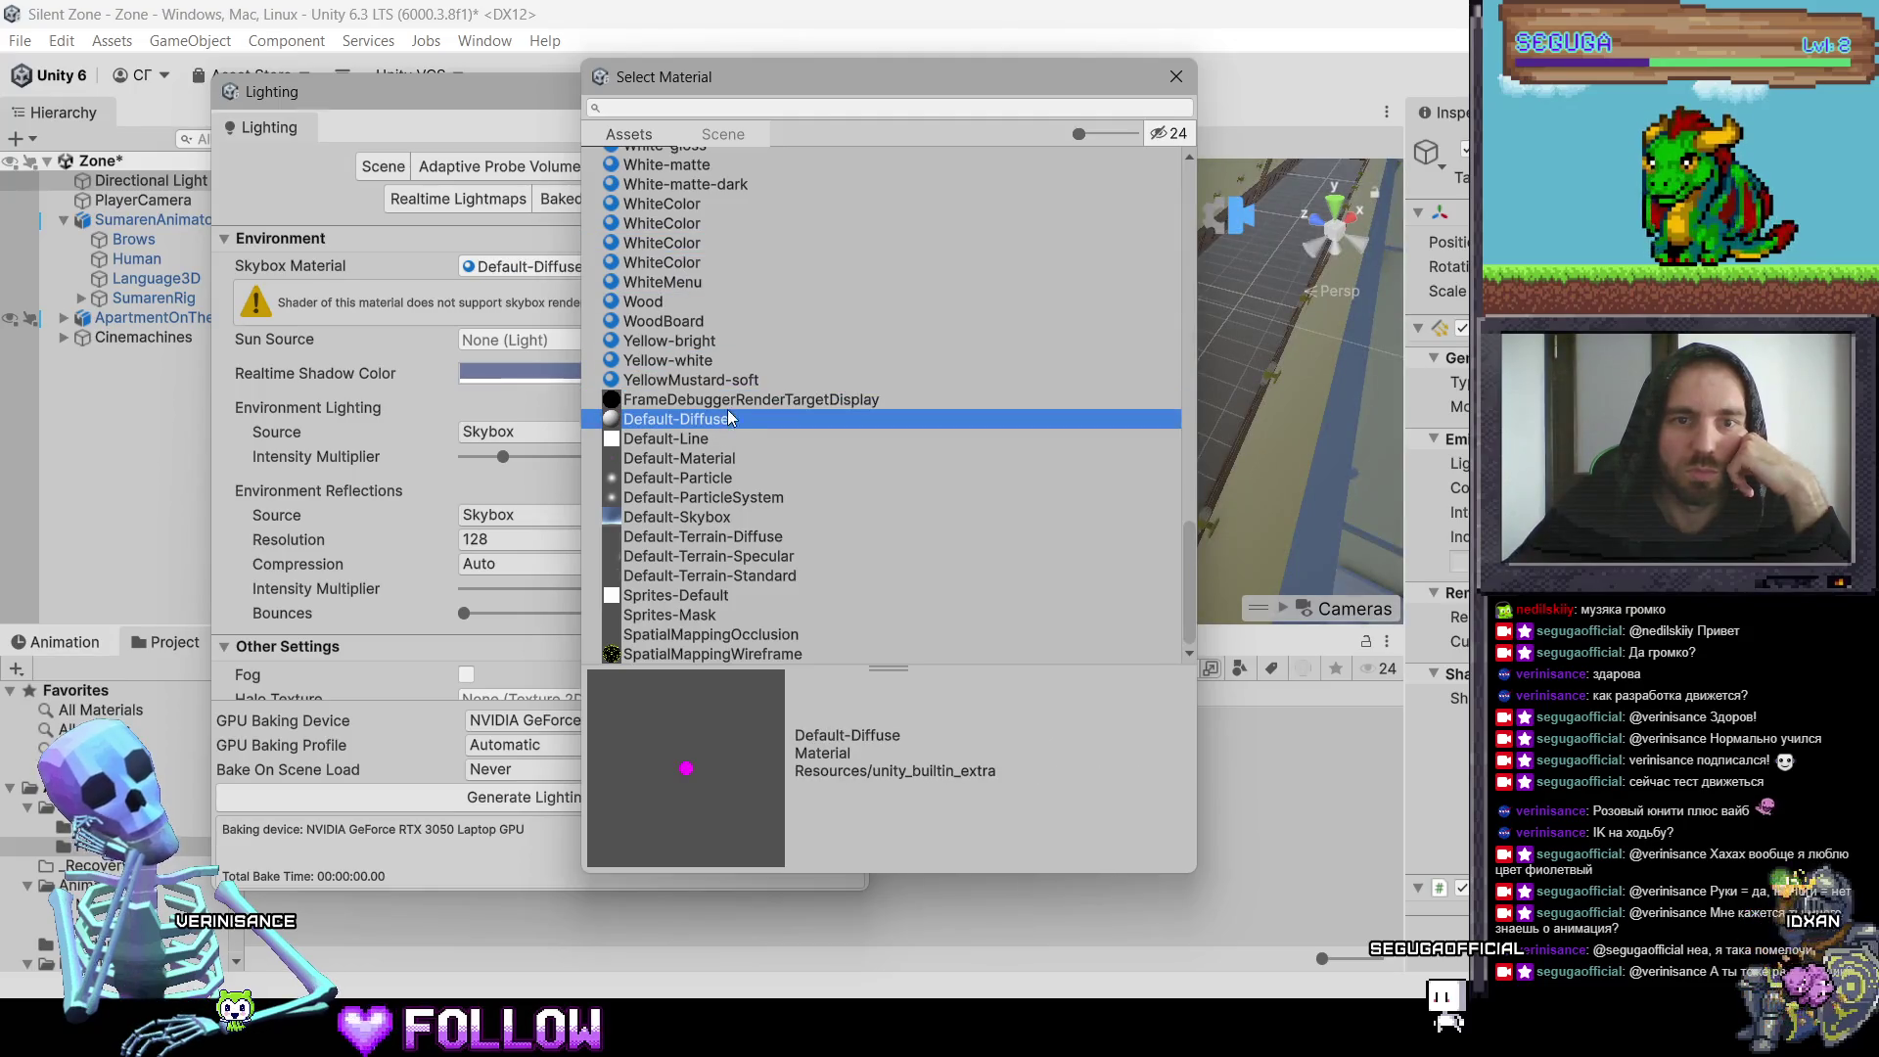
{"action": "left_click", "coordinate": [728, 402]}
Step: Settle on Default-Skybox as the skybox material and close the picker
{"action": "mouse_move", "coordinate": [901, 76]}
{"action": "left_mouse_down"}
{"action": "mouse_move", "coordinate": [519, 178]}
{"action": "mouse_move", "coordinate": [360, 266]}
{"action": "mouse_move", "coordinate": [771, 64]}
{"action": "mouse_move", "coordinate": [719, 92]}
{"action": "left_mouse_up"}
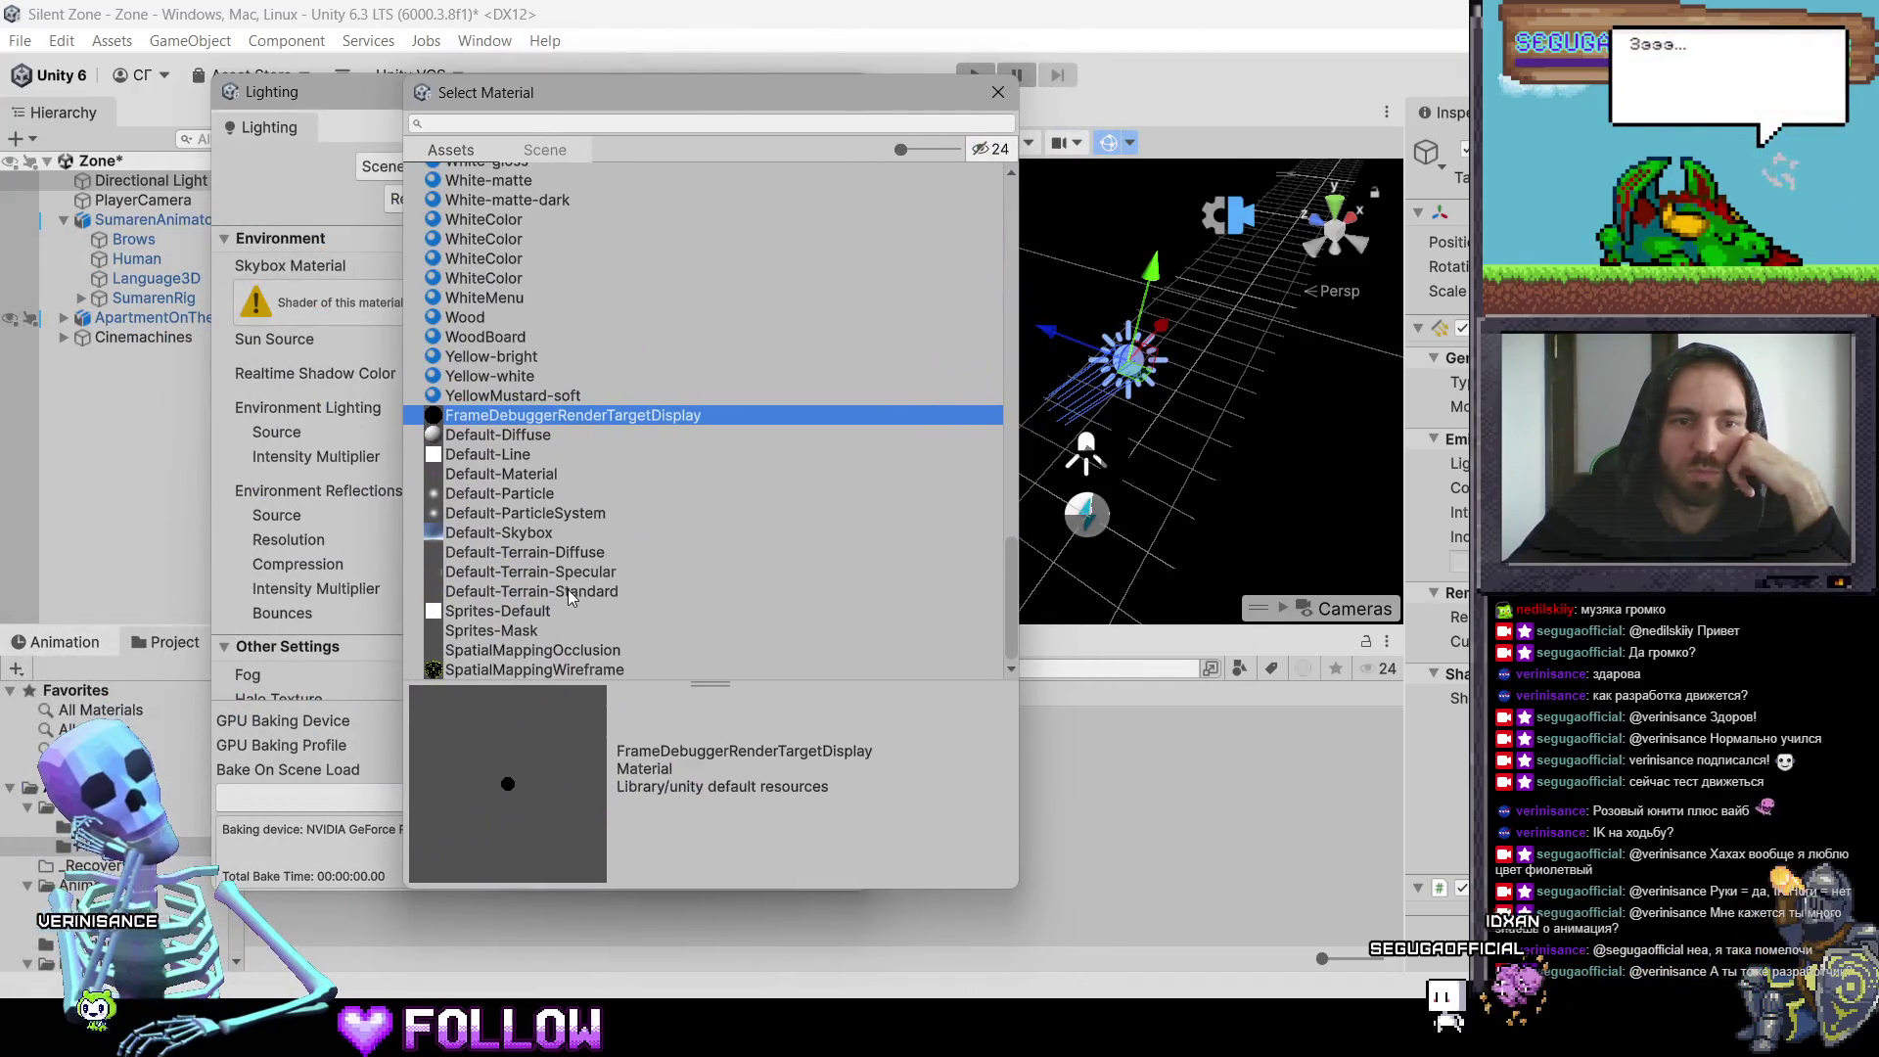
{"action": "left_click", "coordinate": [525, 532]}
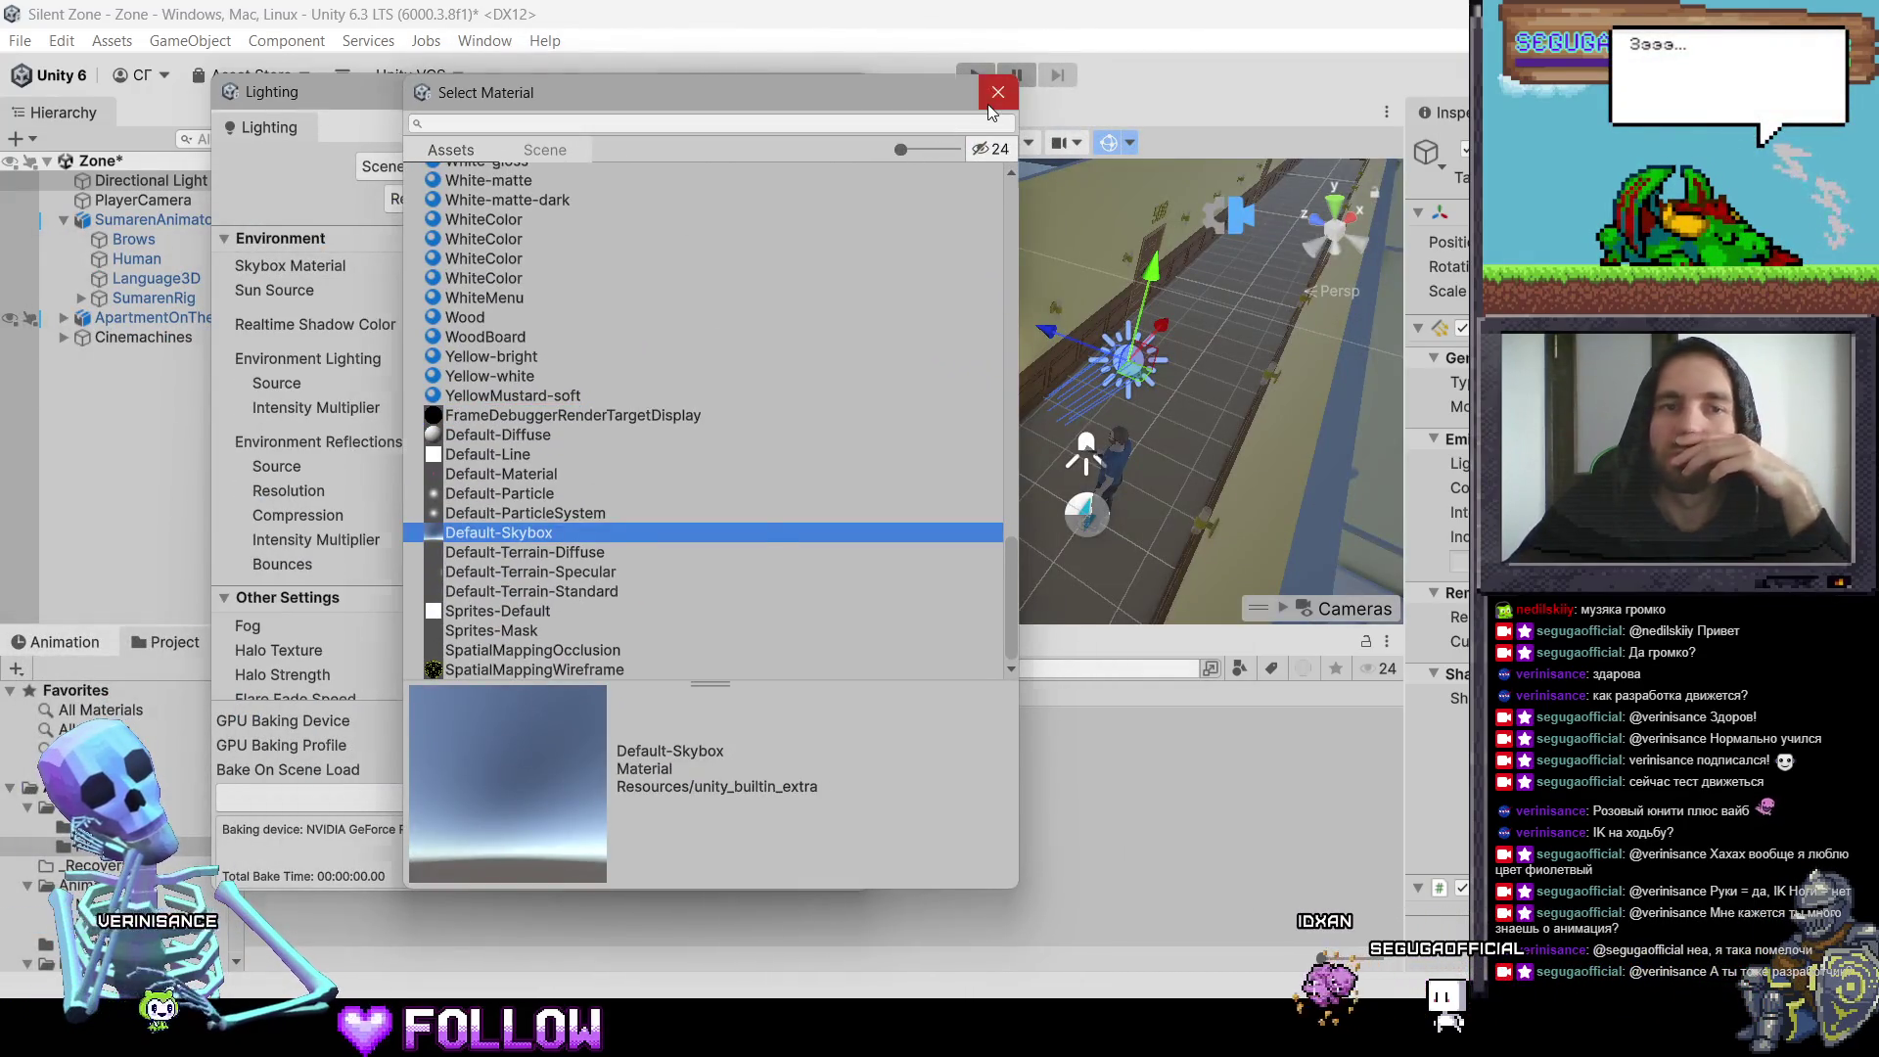
{"action": "left_click", "coordinate": [999, 92]}
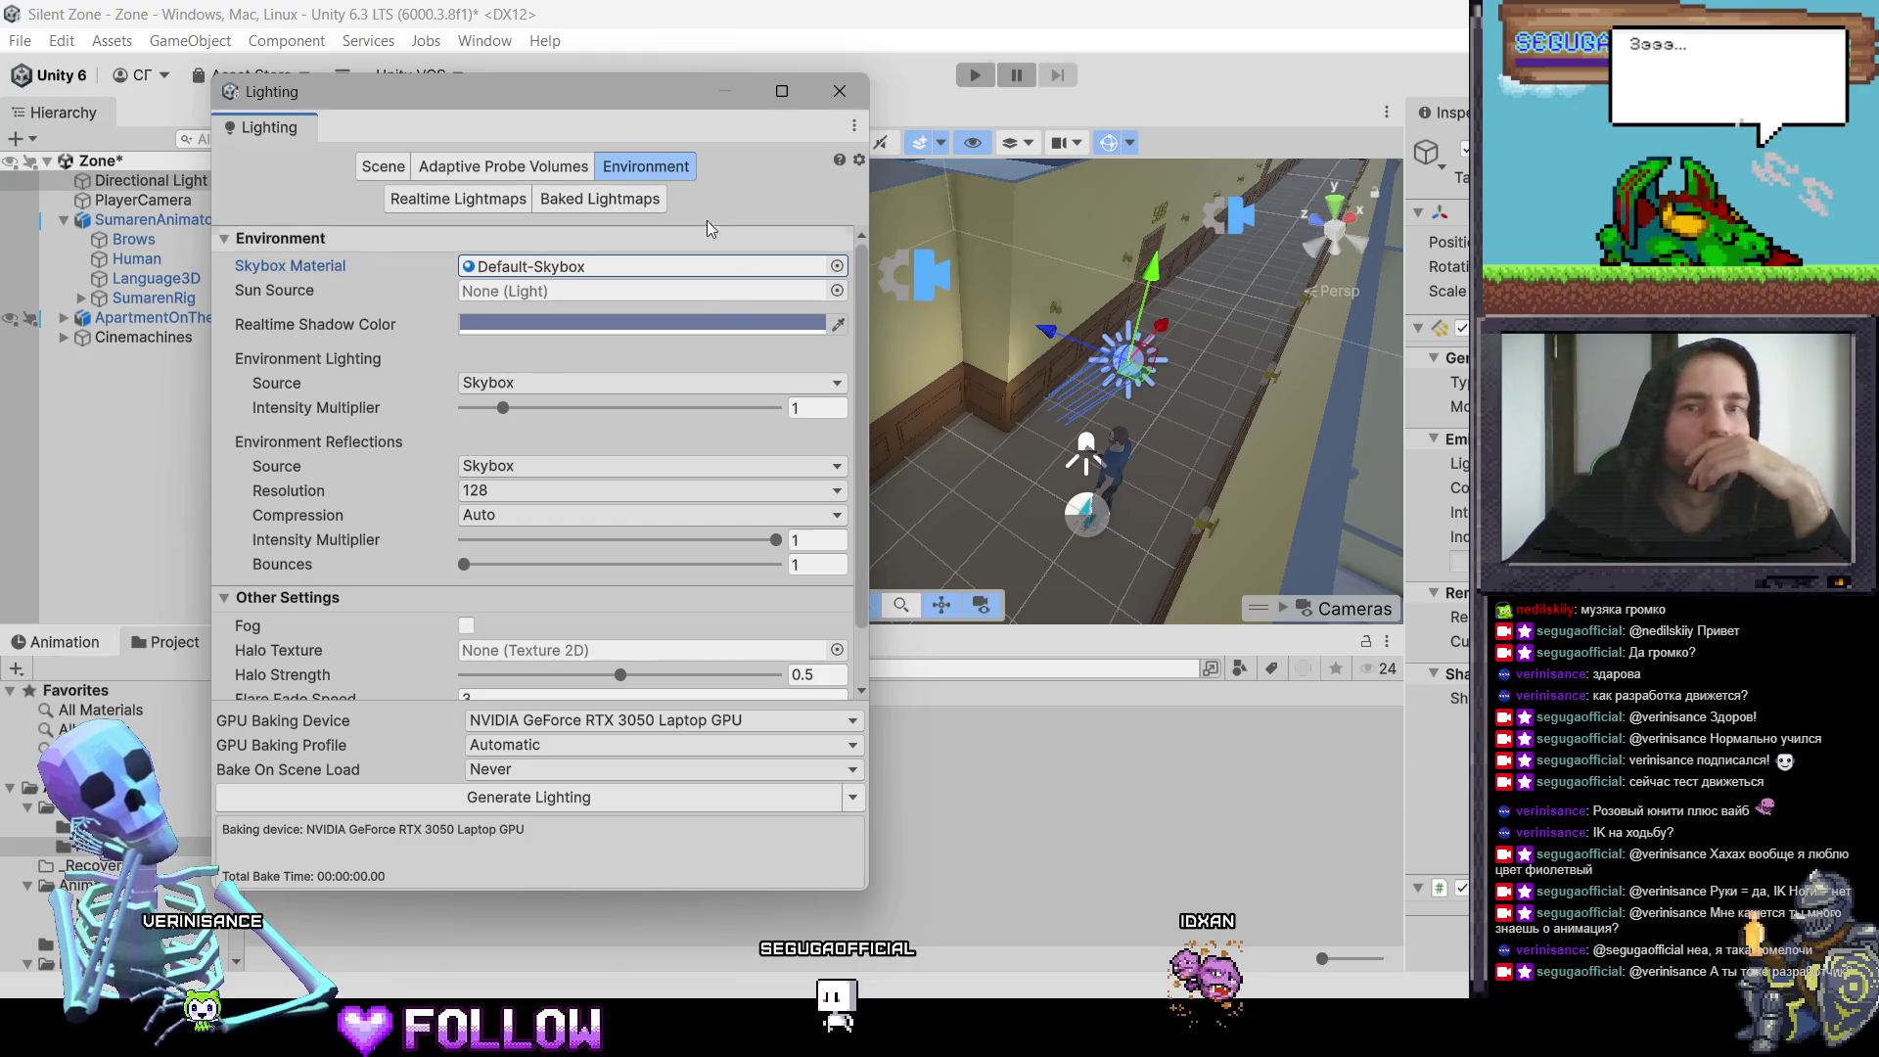
Step: Close the Lighting window and reveal the project folder in Explorer from the Assets menu
{"action": "left_click", "coordinate": [837, 94]}
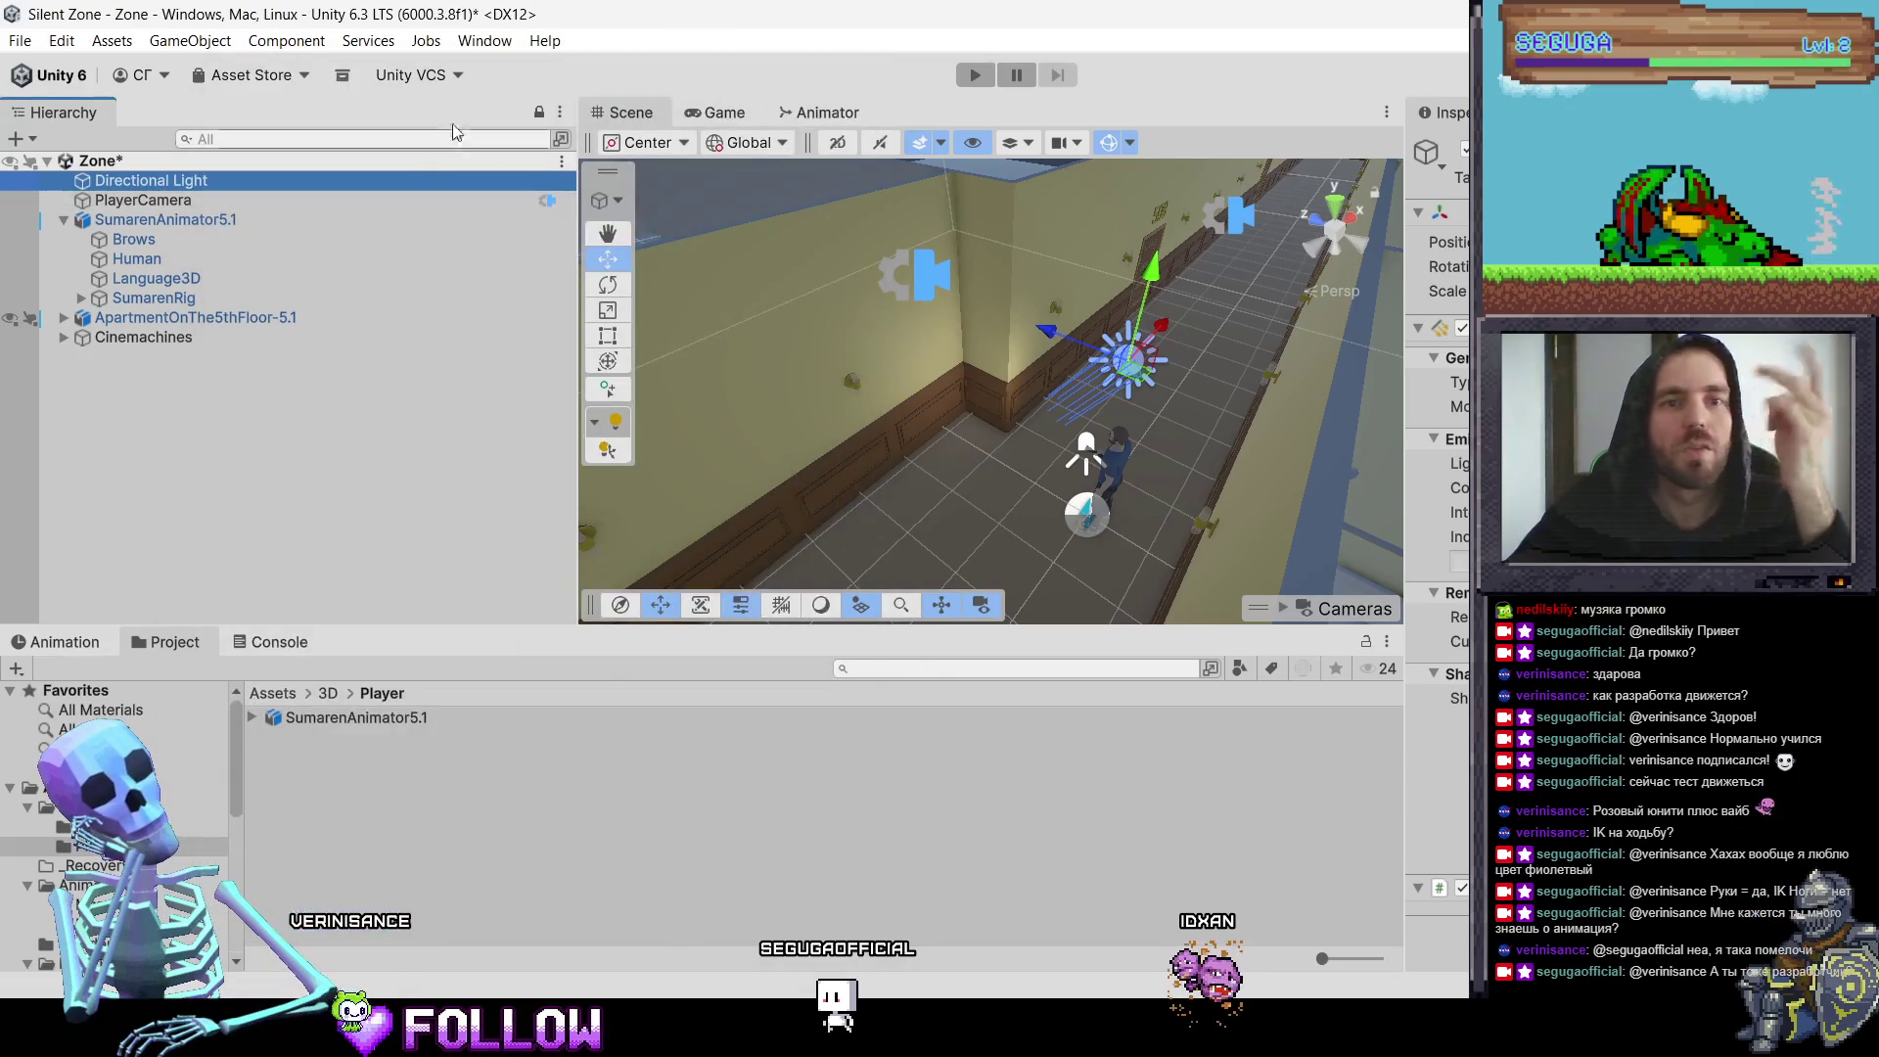
{"action": "left_click", "coordinate": [112, 40]}
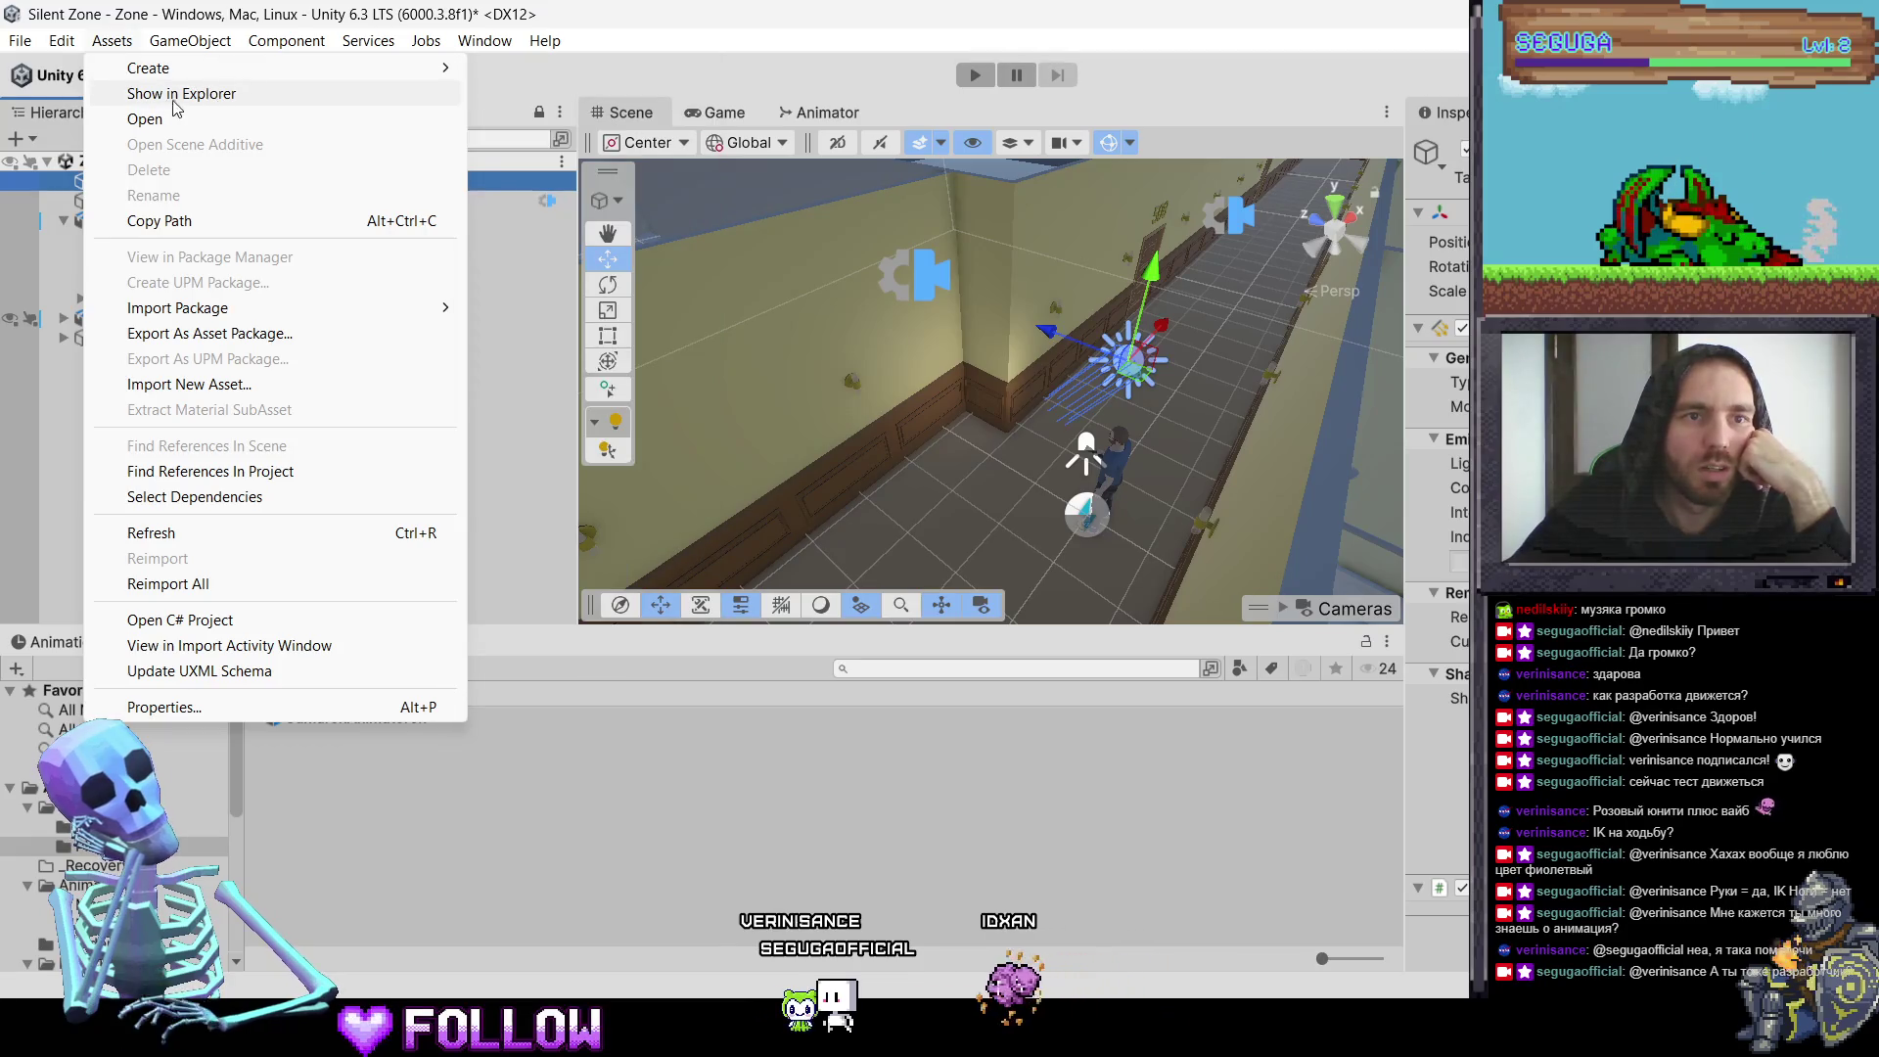
{"action": "left_click", "coordinate": [235, 98]}
{"action": "left_click", "coordinate": [112, 40]}
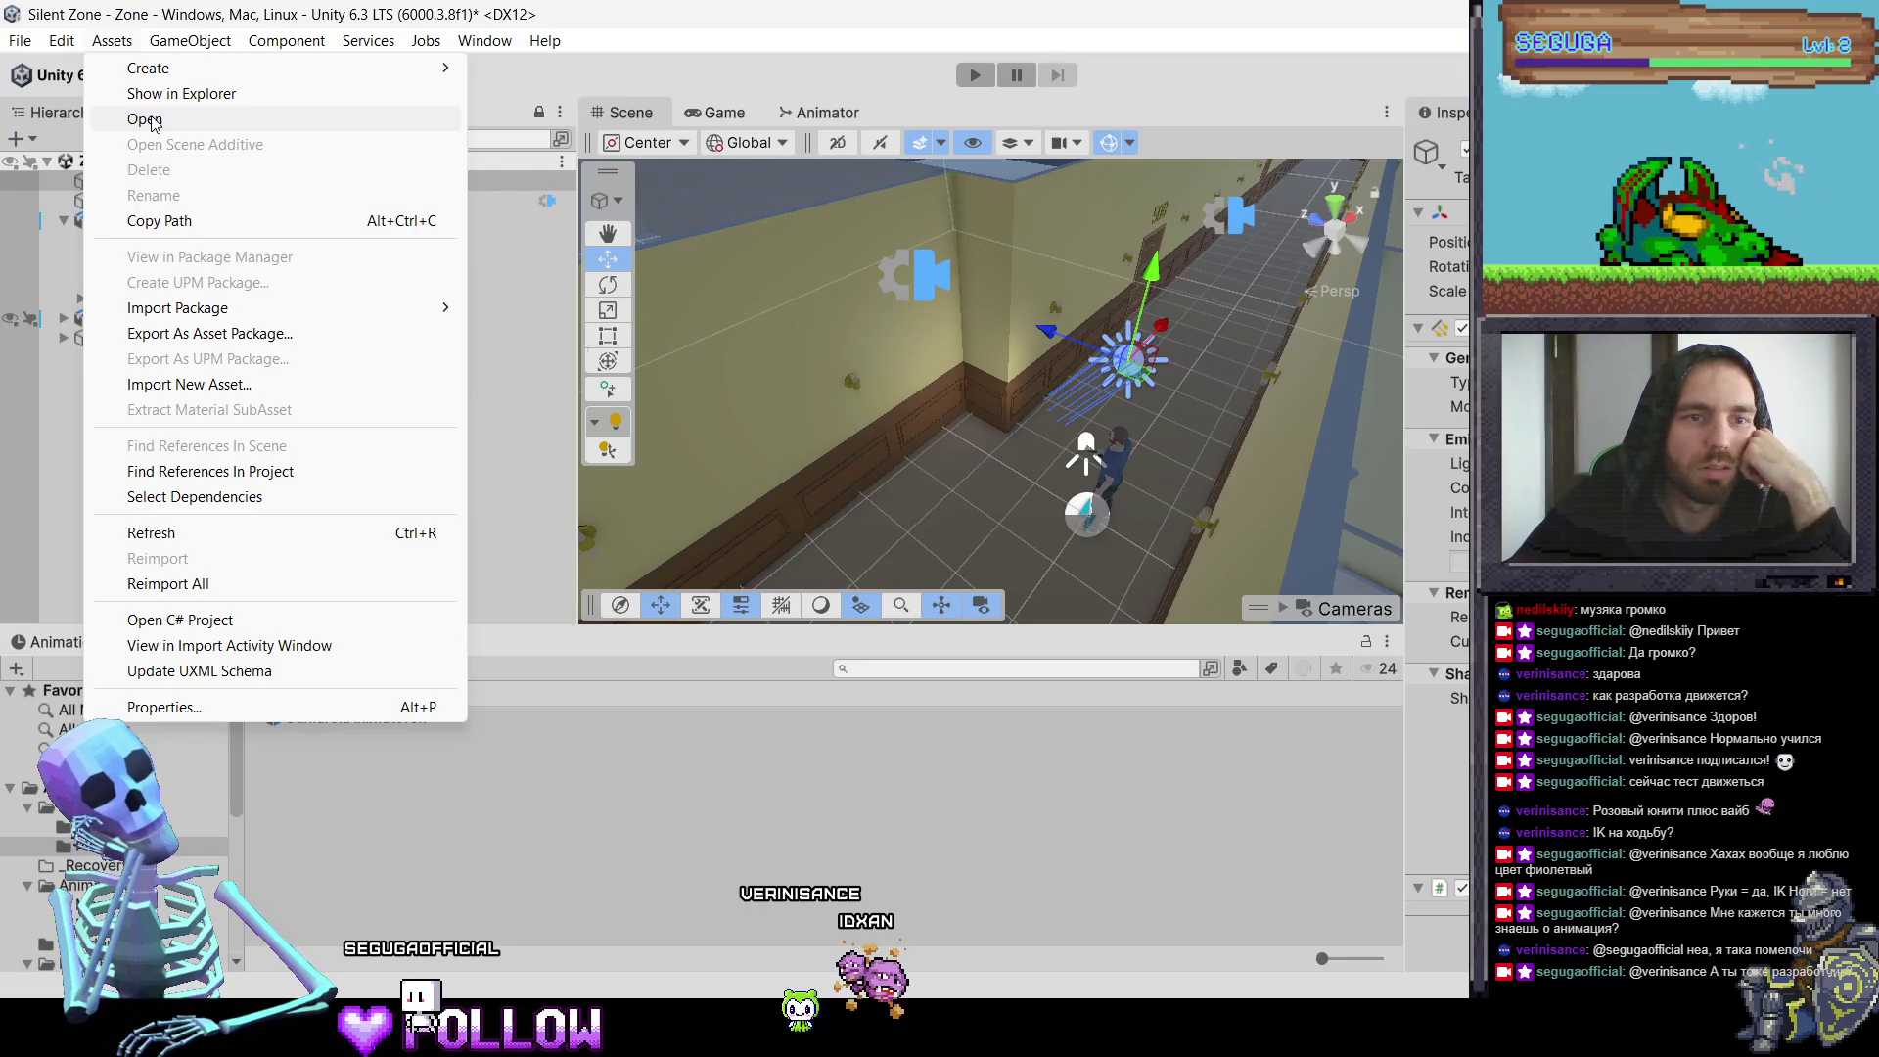
{"action": "left_click", "coordinate": [147, 119]}
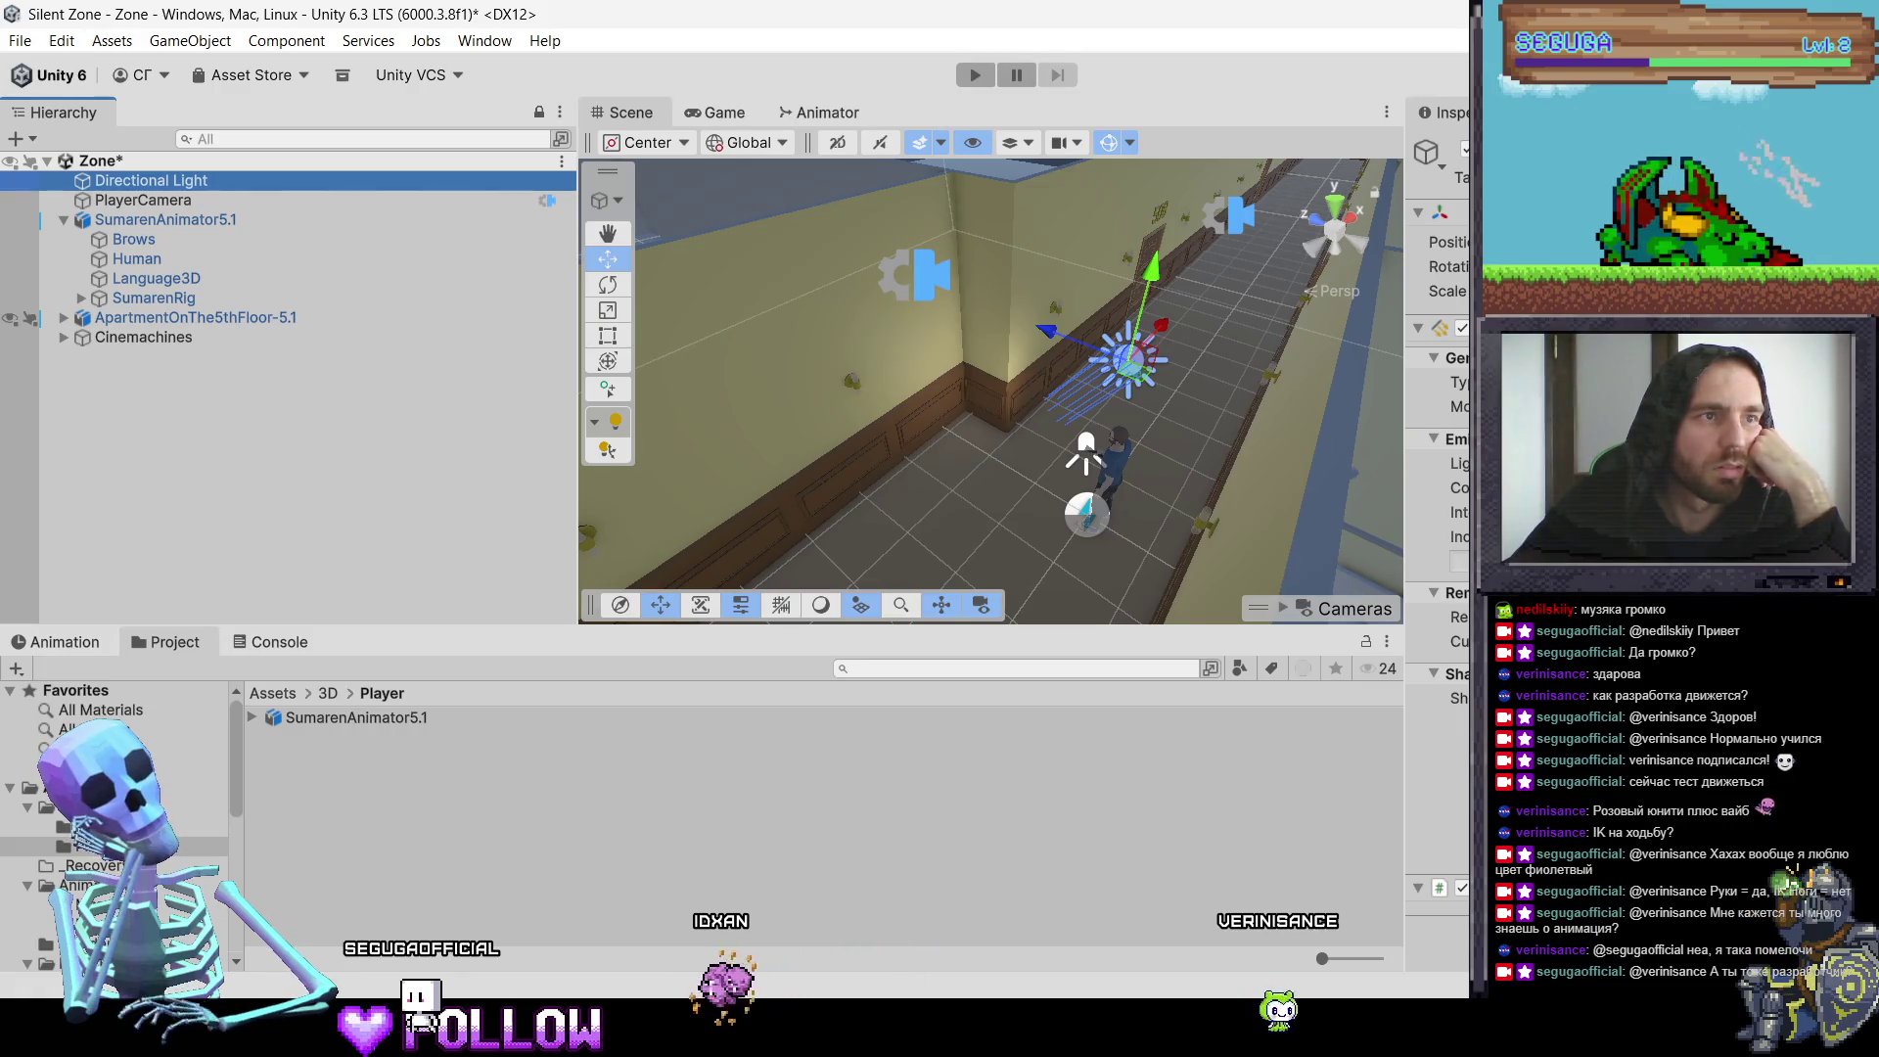
Step: Look through the Assets menu again without choosing anything, then bring up the web browser
{"action": "left_click", "coordinate": [122, 44]}
{"action": "mouse_move", "coordinate": [147, 67]}
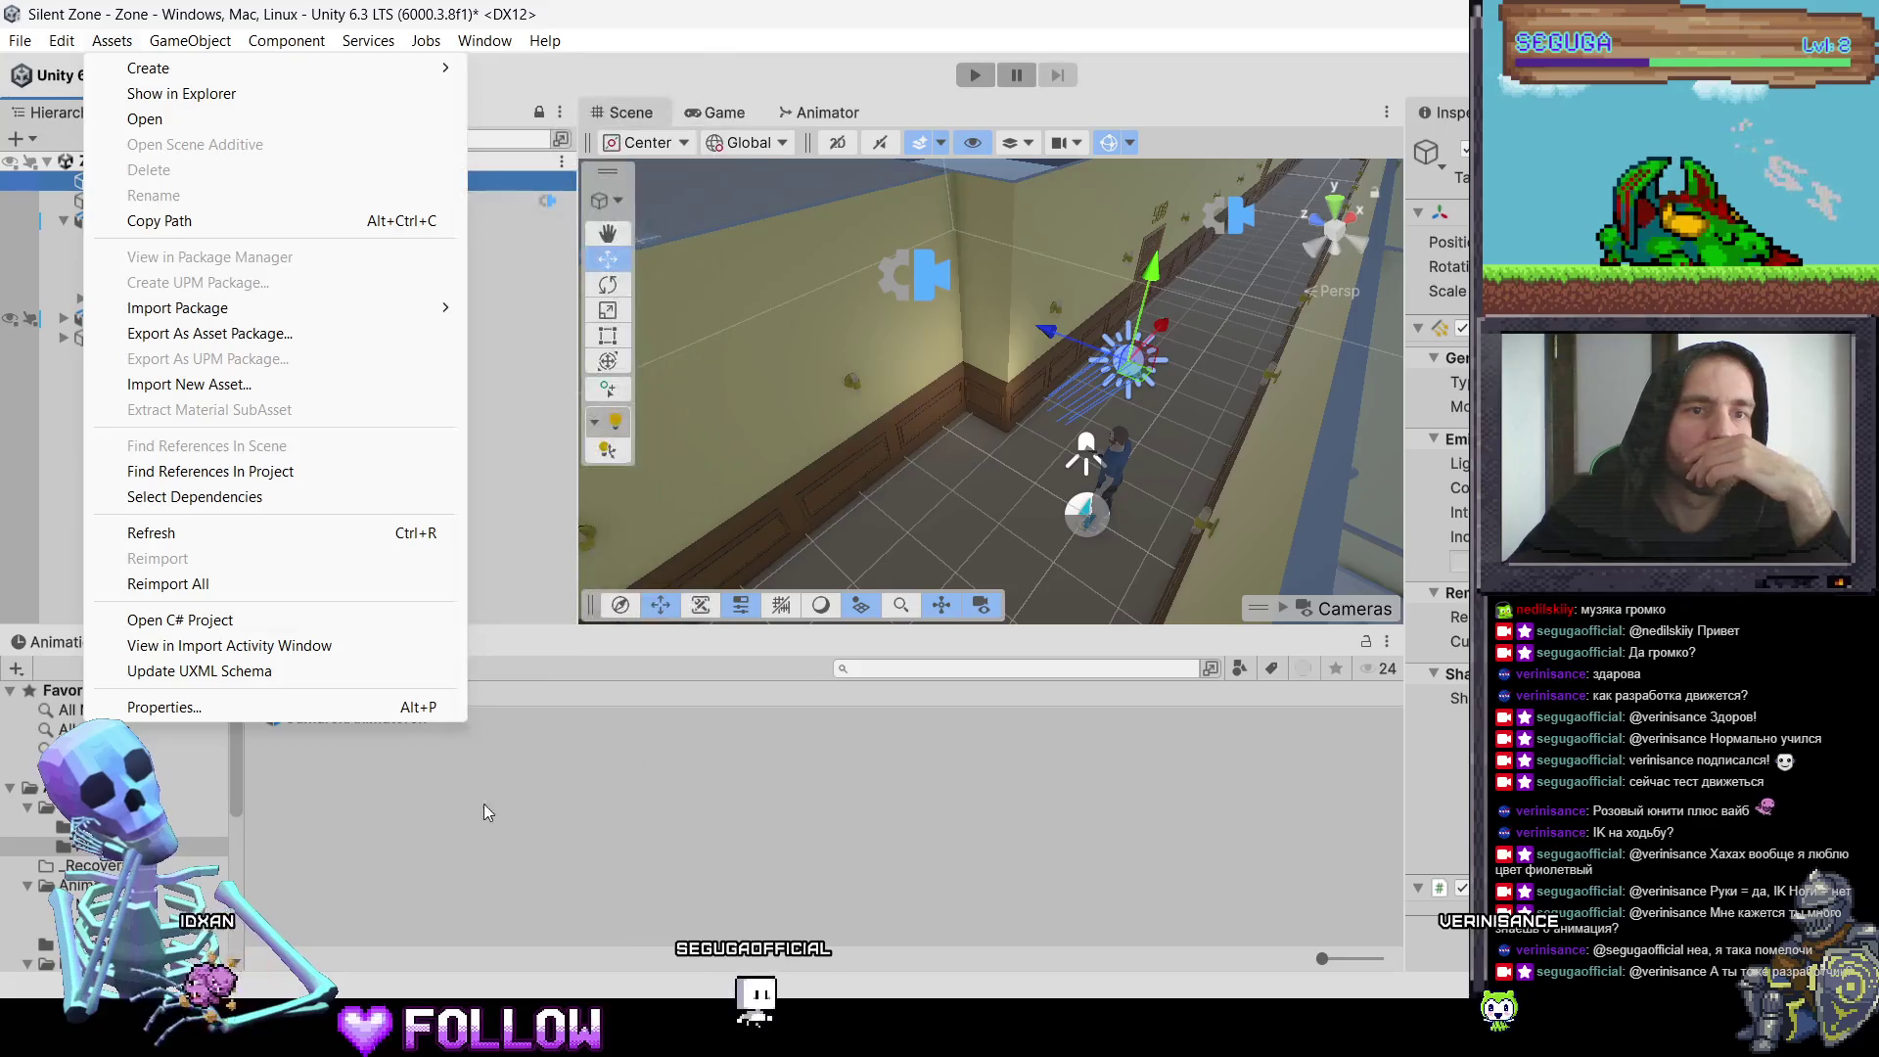
{"action": "left_click", "coordinate": [505, 818]}
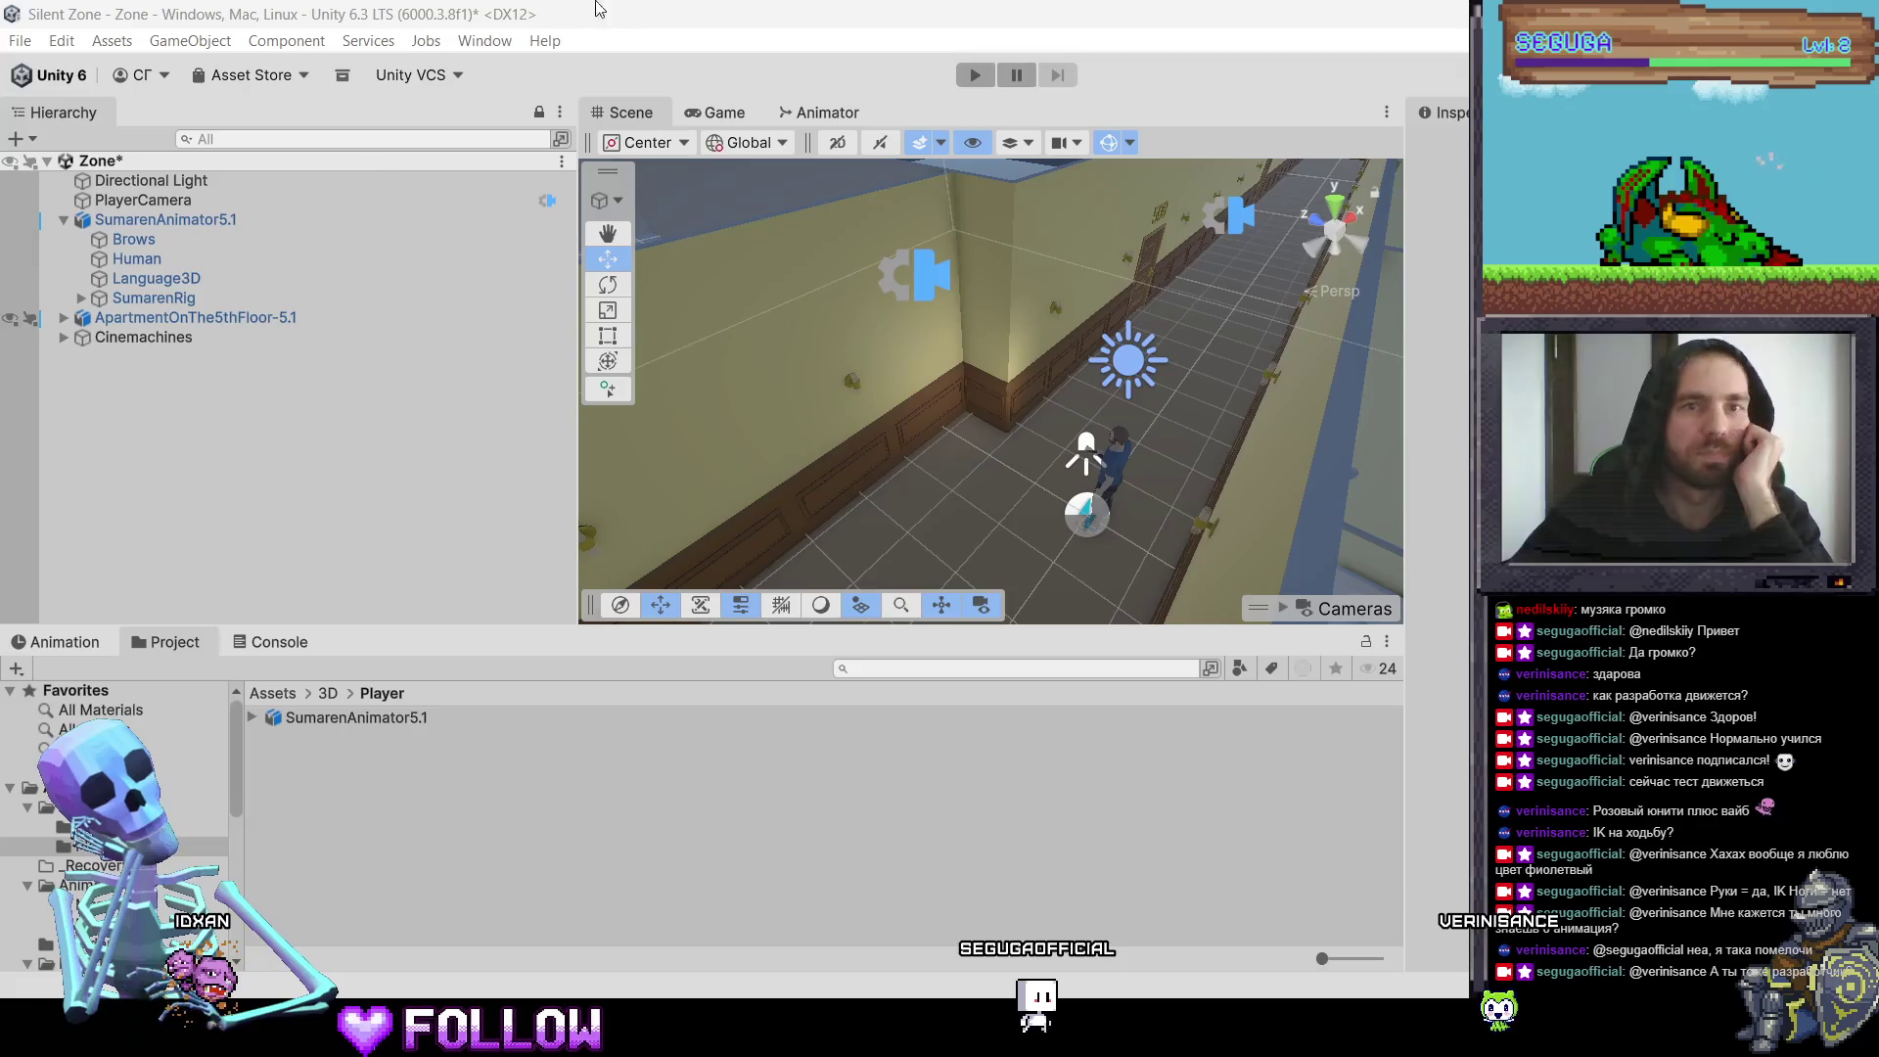
{"action": "key", "text": "super+1"}
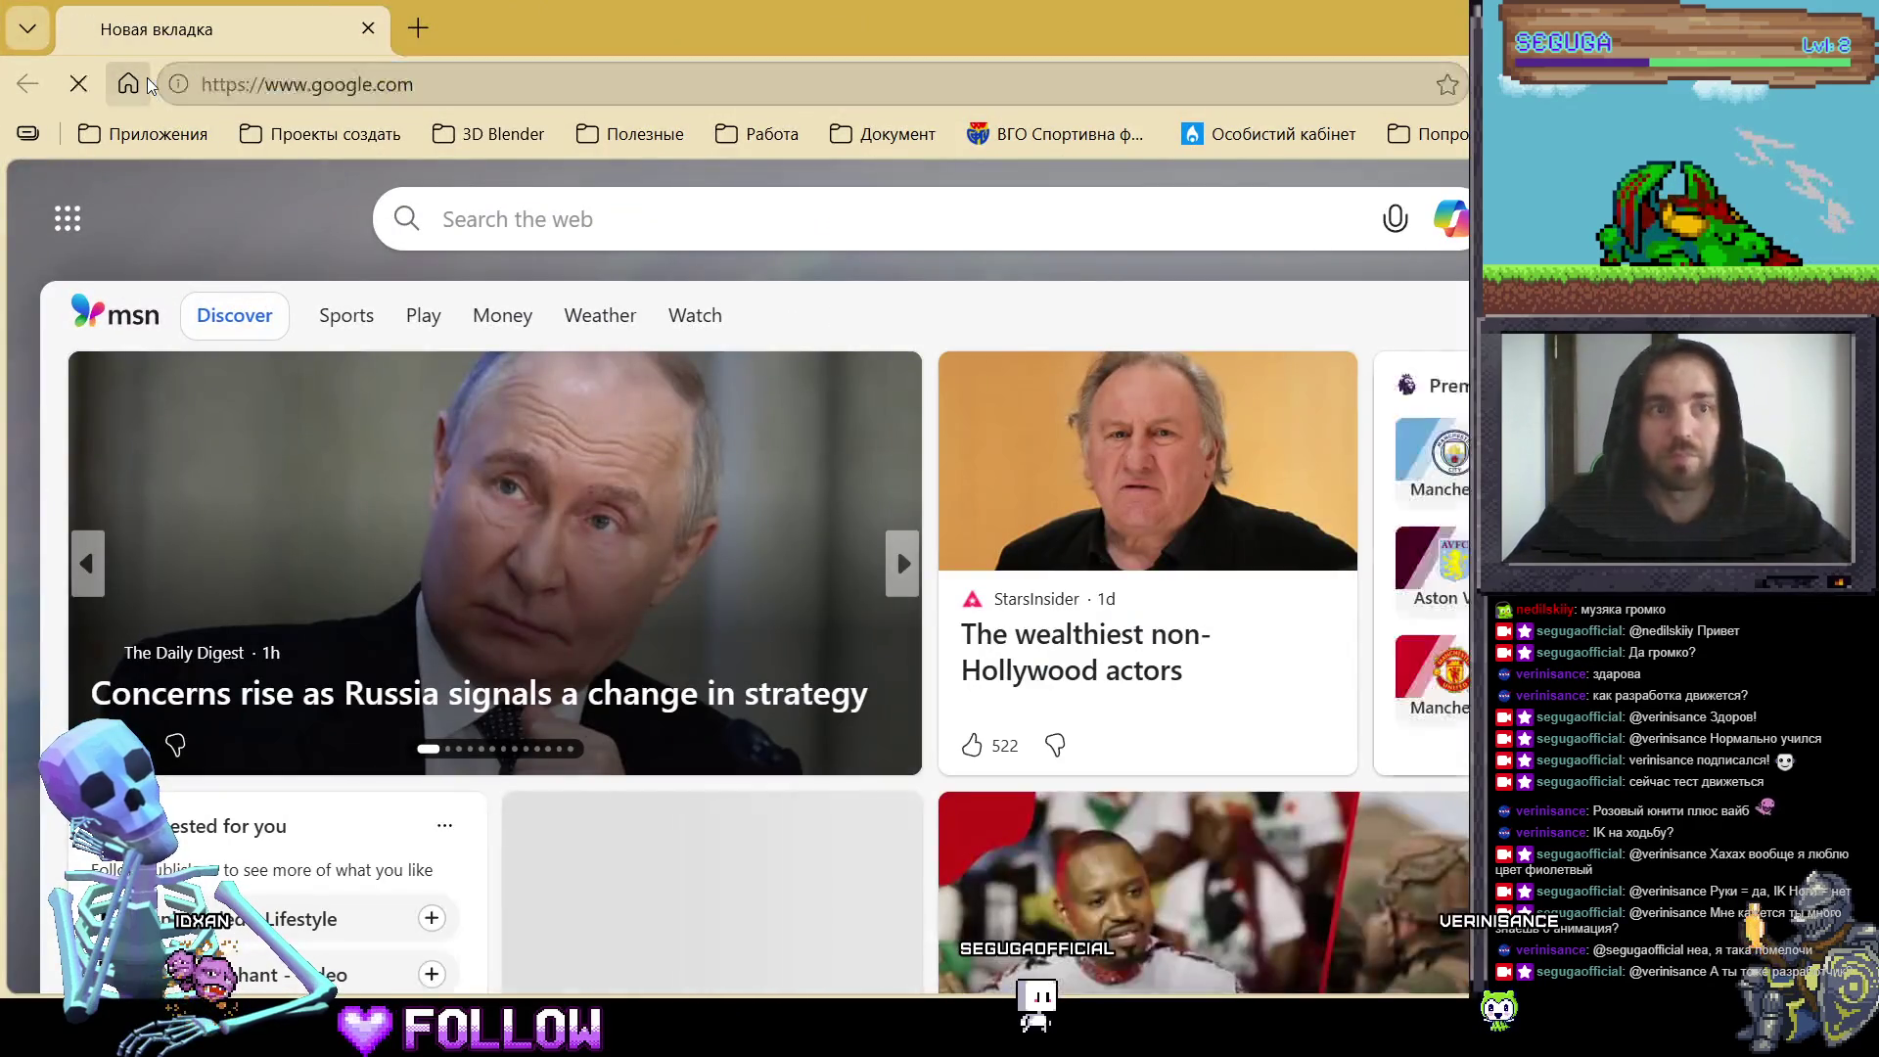
Step: Search Google for 'unity asset store' and open the official Unity Asset Store site
{"action": "left_click", "coordinate": [147, 83]}
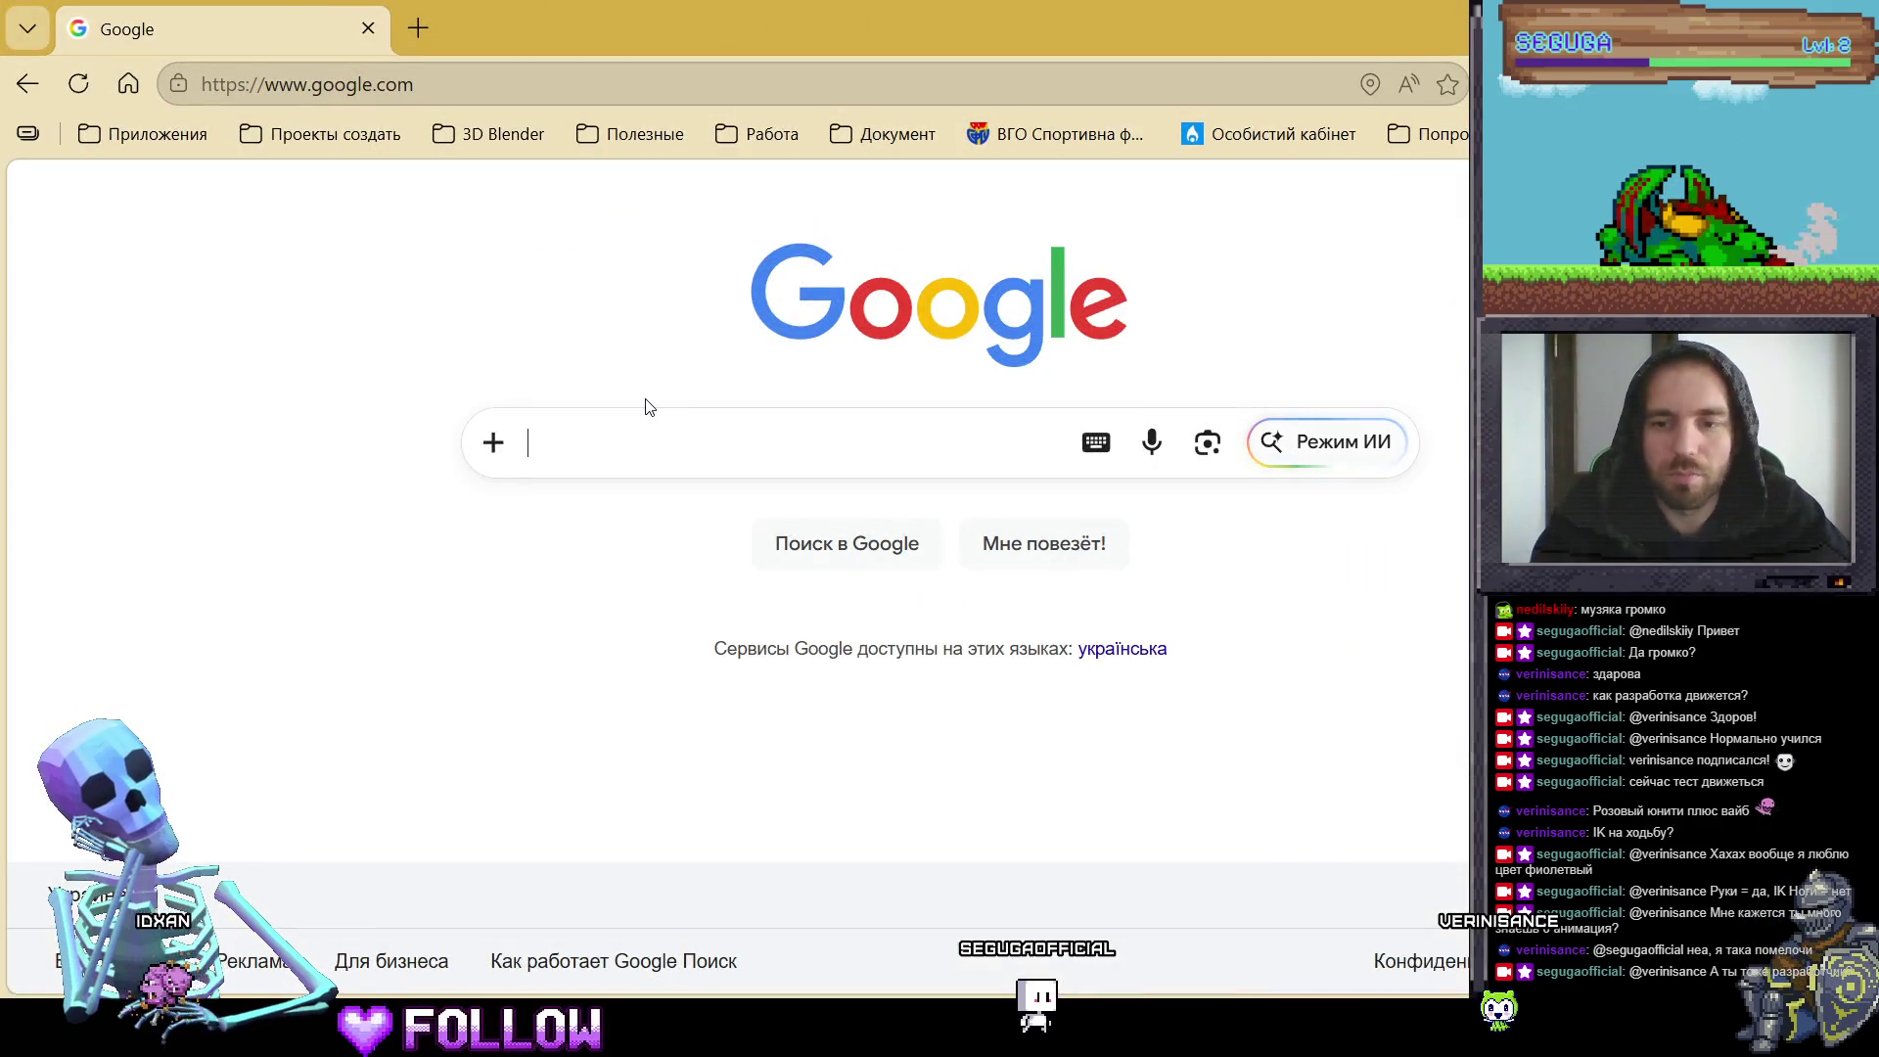
{"action": "type", "text": "Unity "}
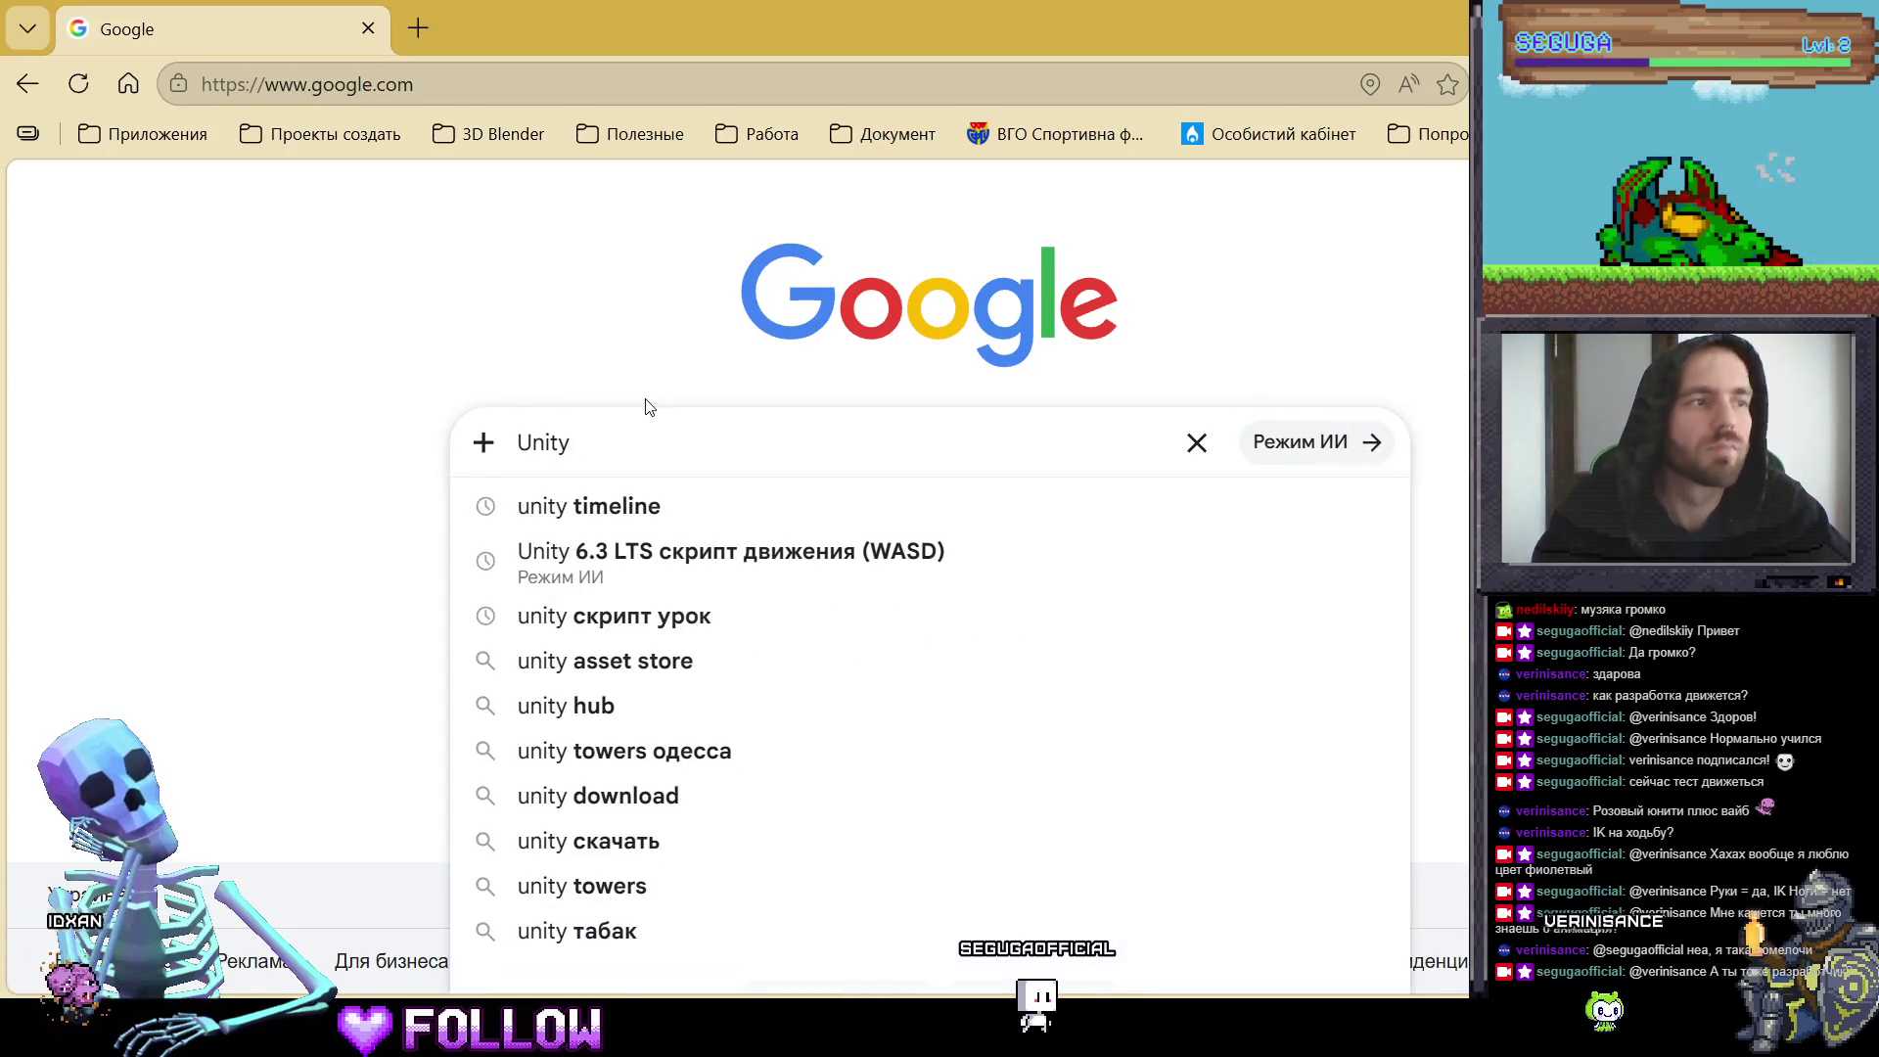
{"action": "type", "text": "Asse"}
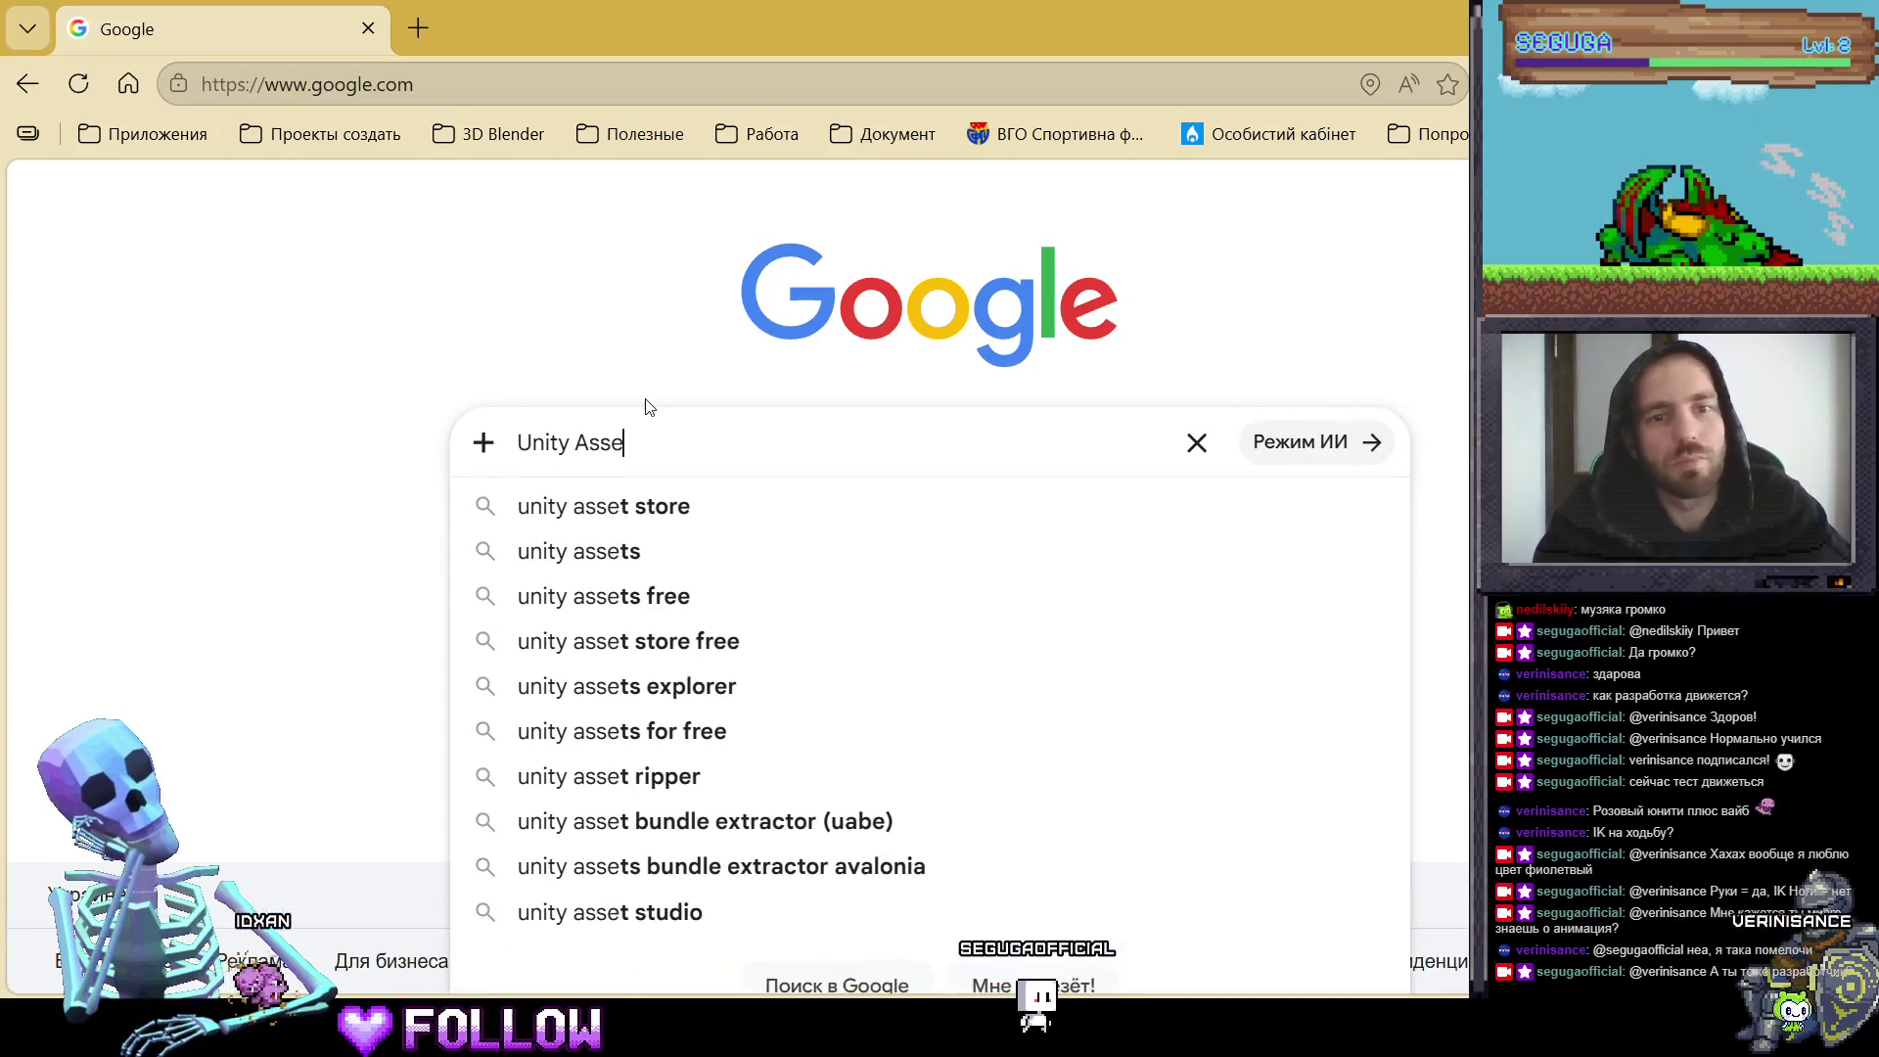
{"action": "key", "text": "Down"}
{"action": "key", "text": "Return"}
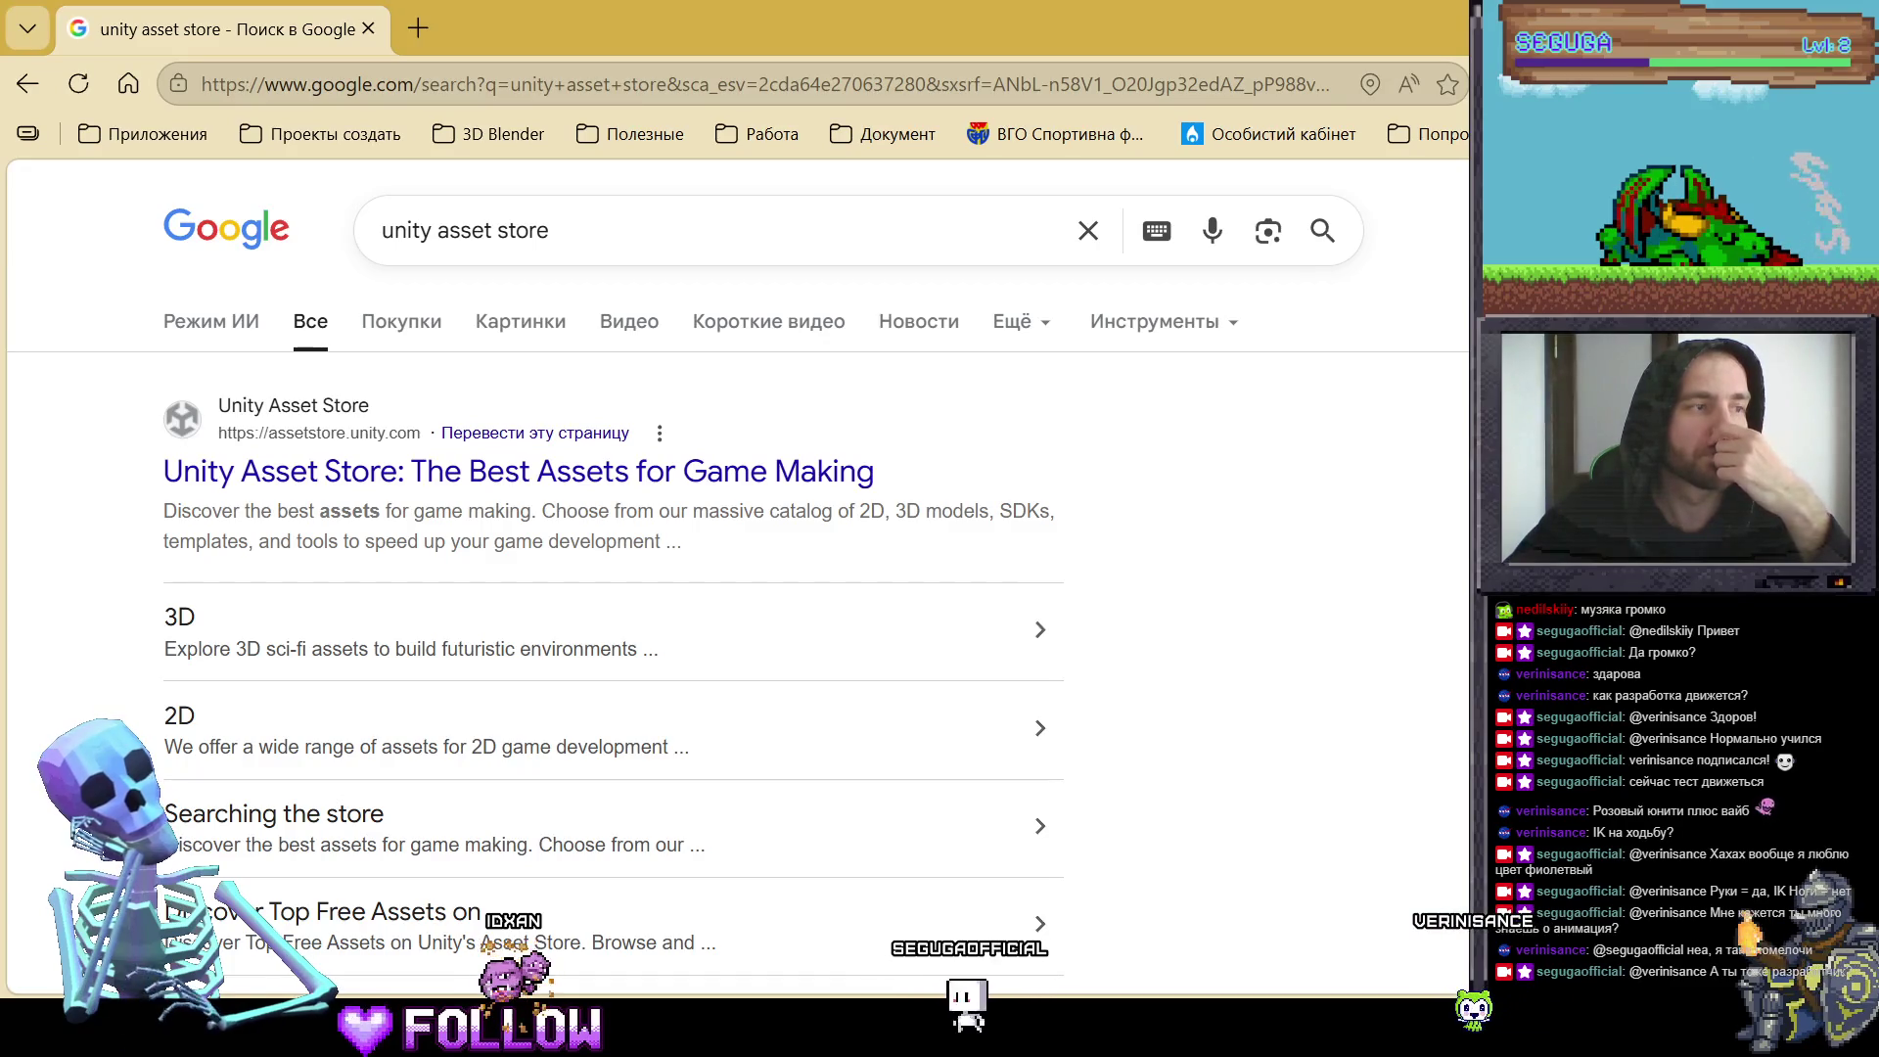
{"action": "left_click", "coordinate": [394, 476]}
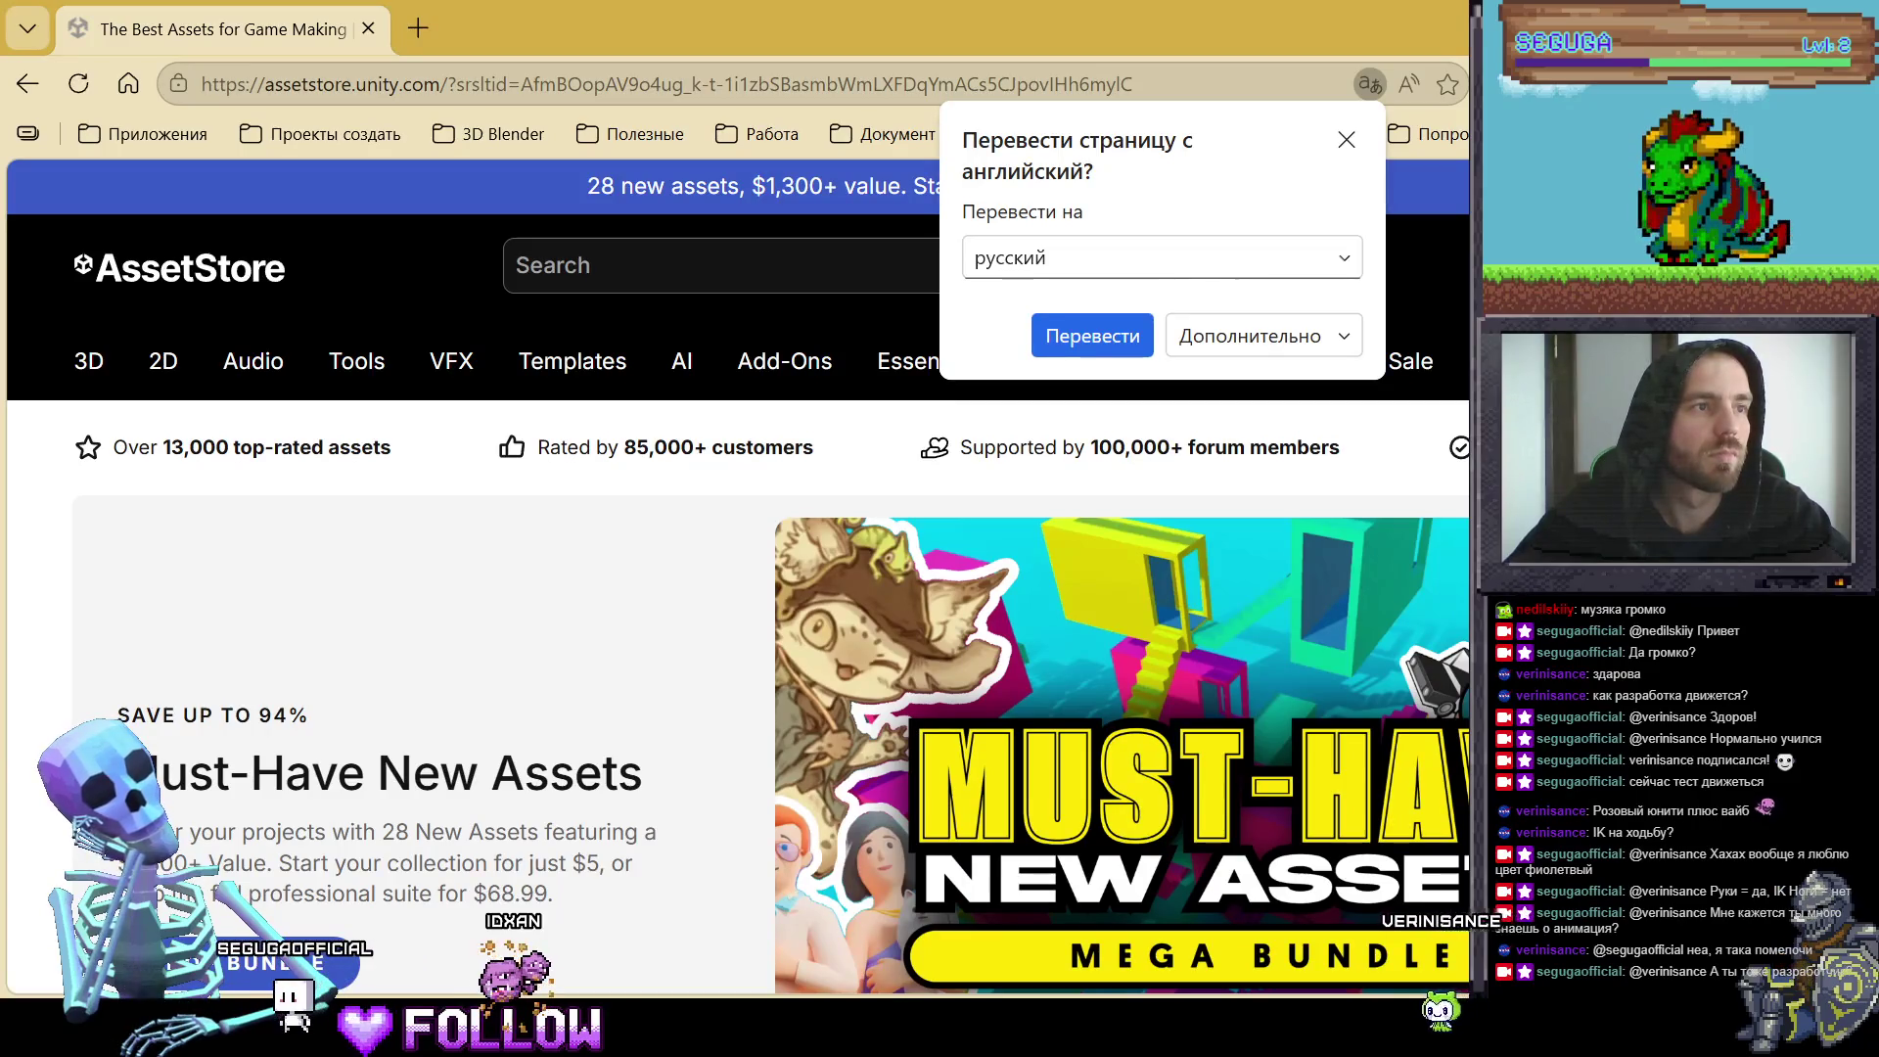
Step: Dismiss the translation offer, search the store for 'night skybox', and scroll the 421 results
{"action": "left_click", "coordinate": [684, 276]}
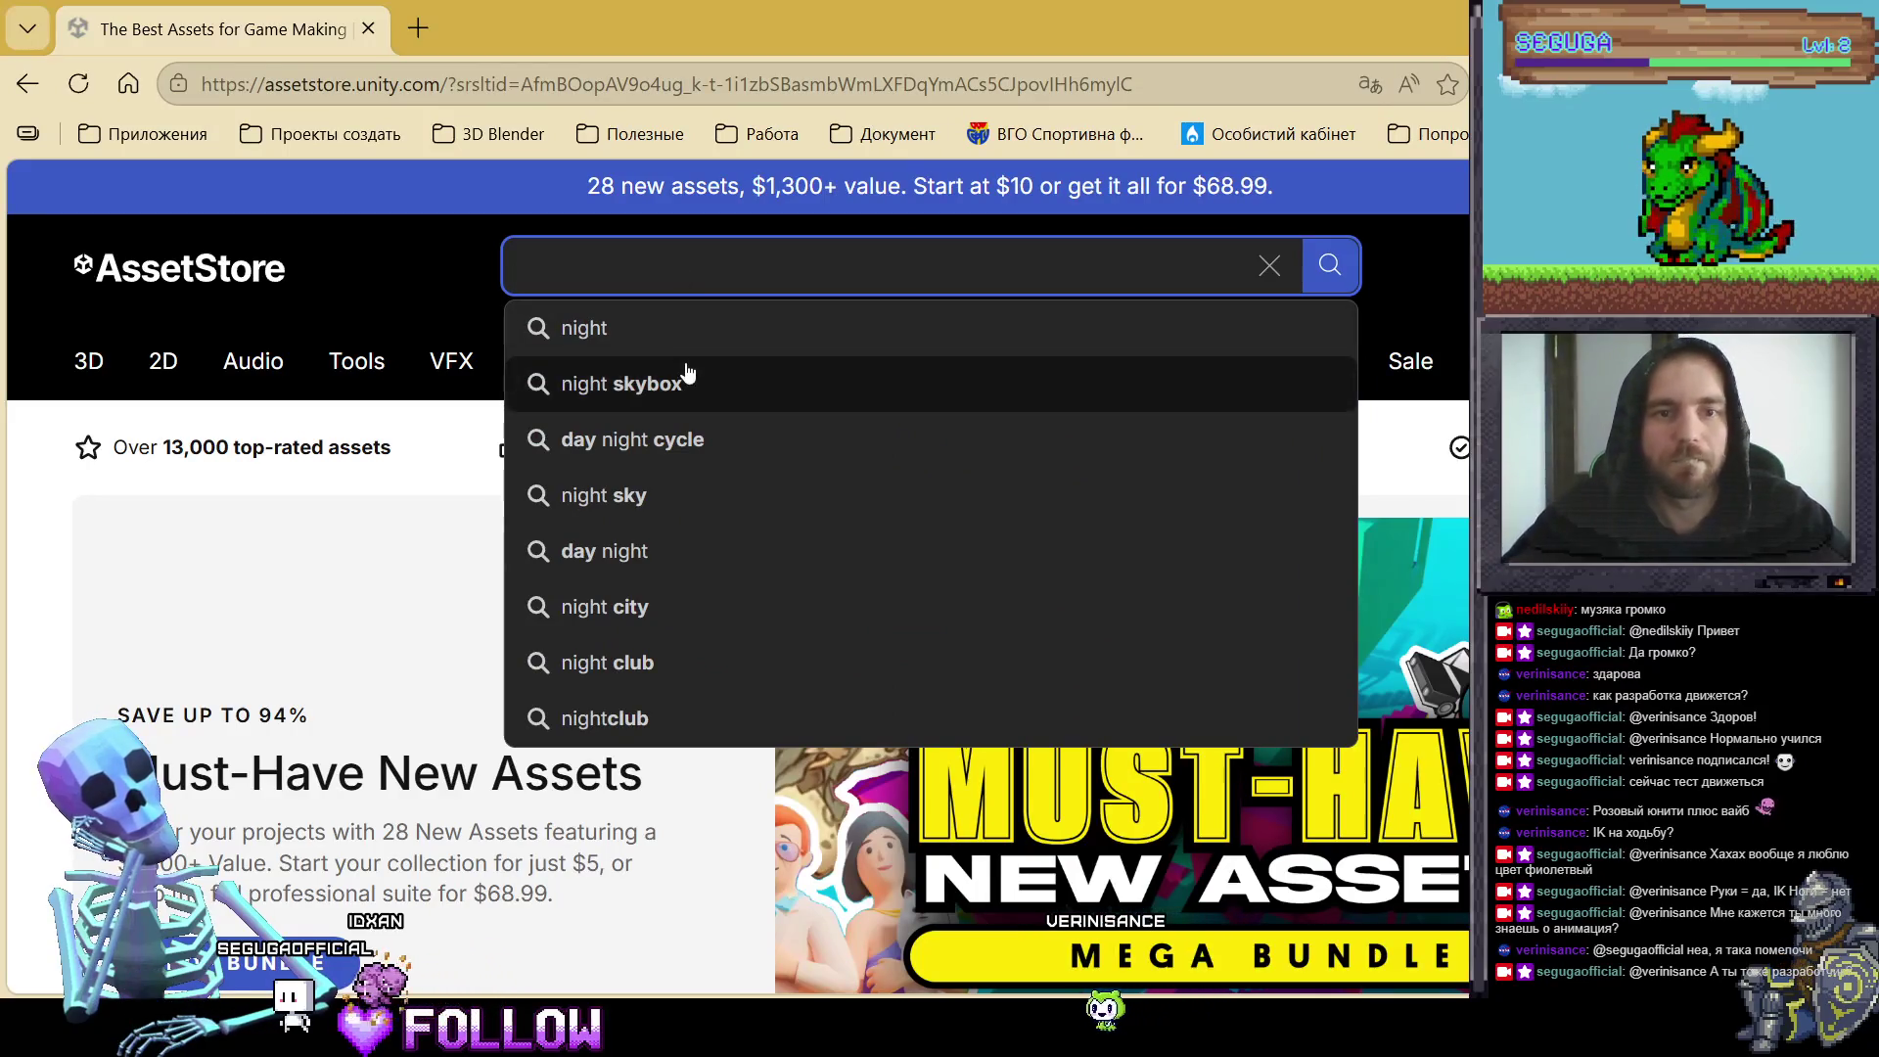
{"action": "left_click", "coordinate": [688, 378]}
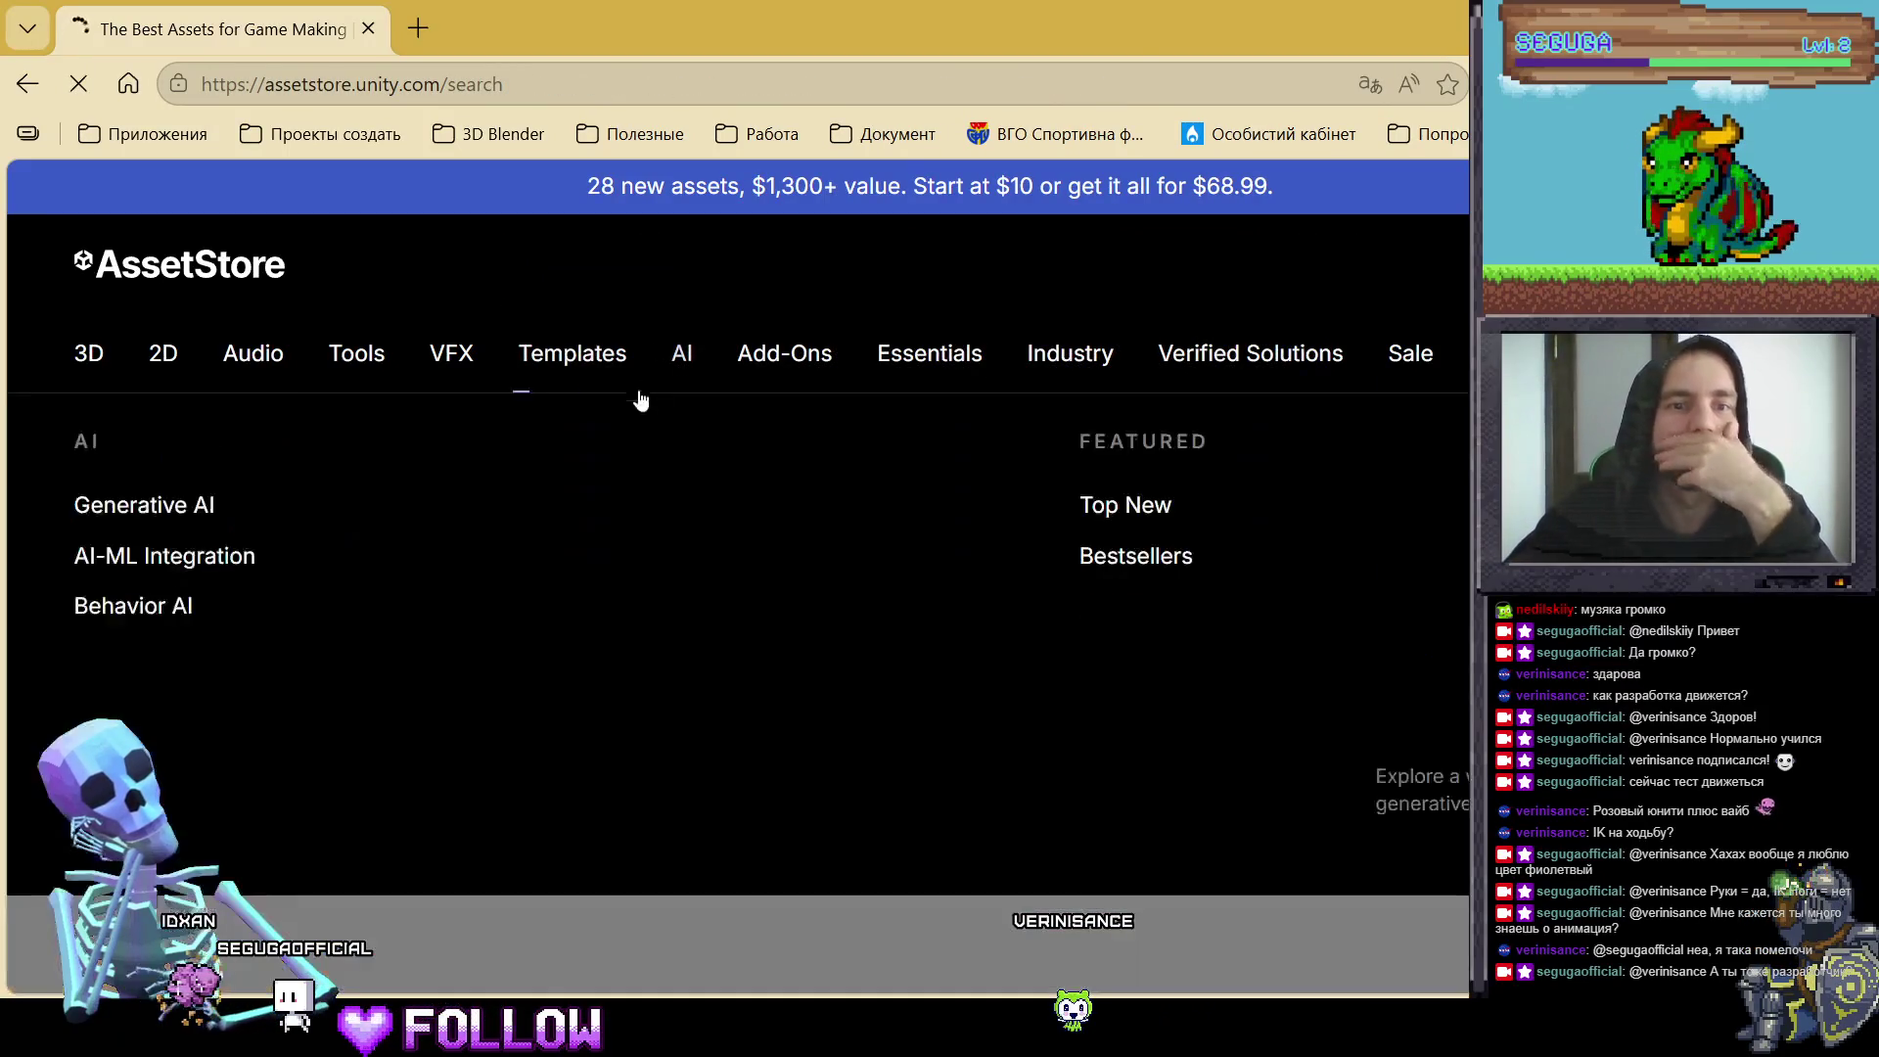
{"action": "mouse_move", "coordinate": [652, 415]}
{"action": "scroll", "coordinate": [669, 546], "scroll_direction": "down", "scroll_amount": 5}
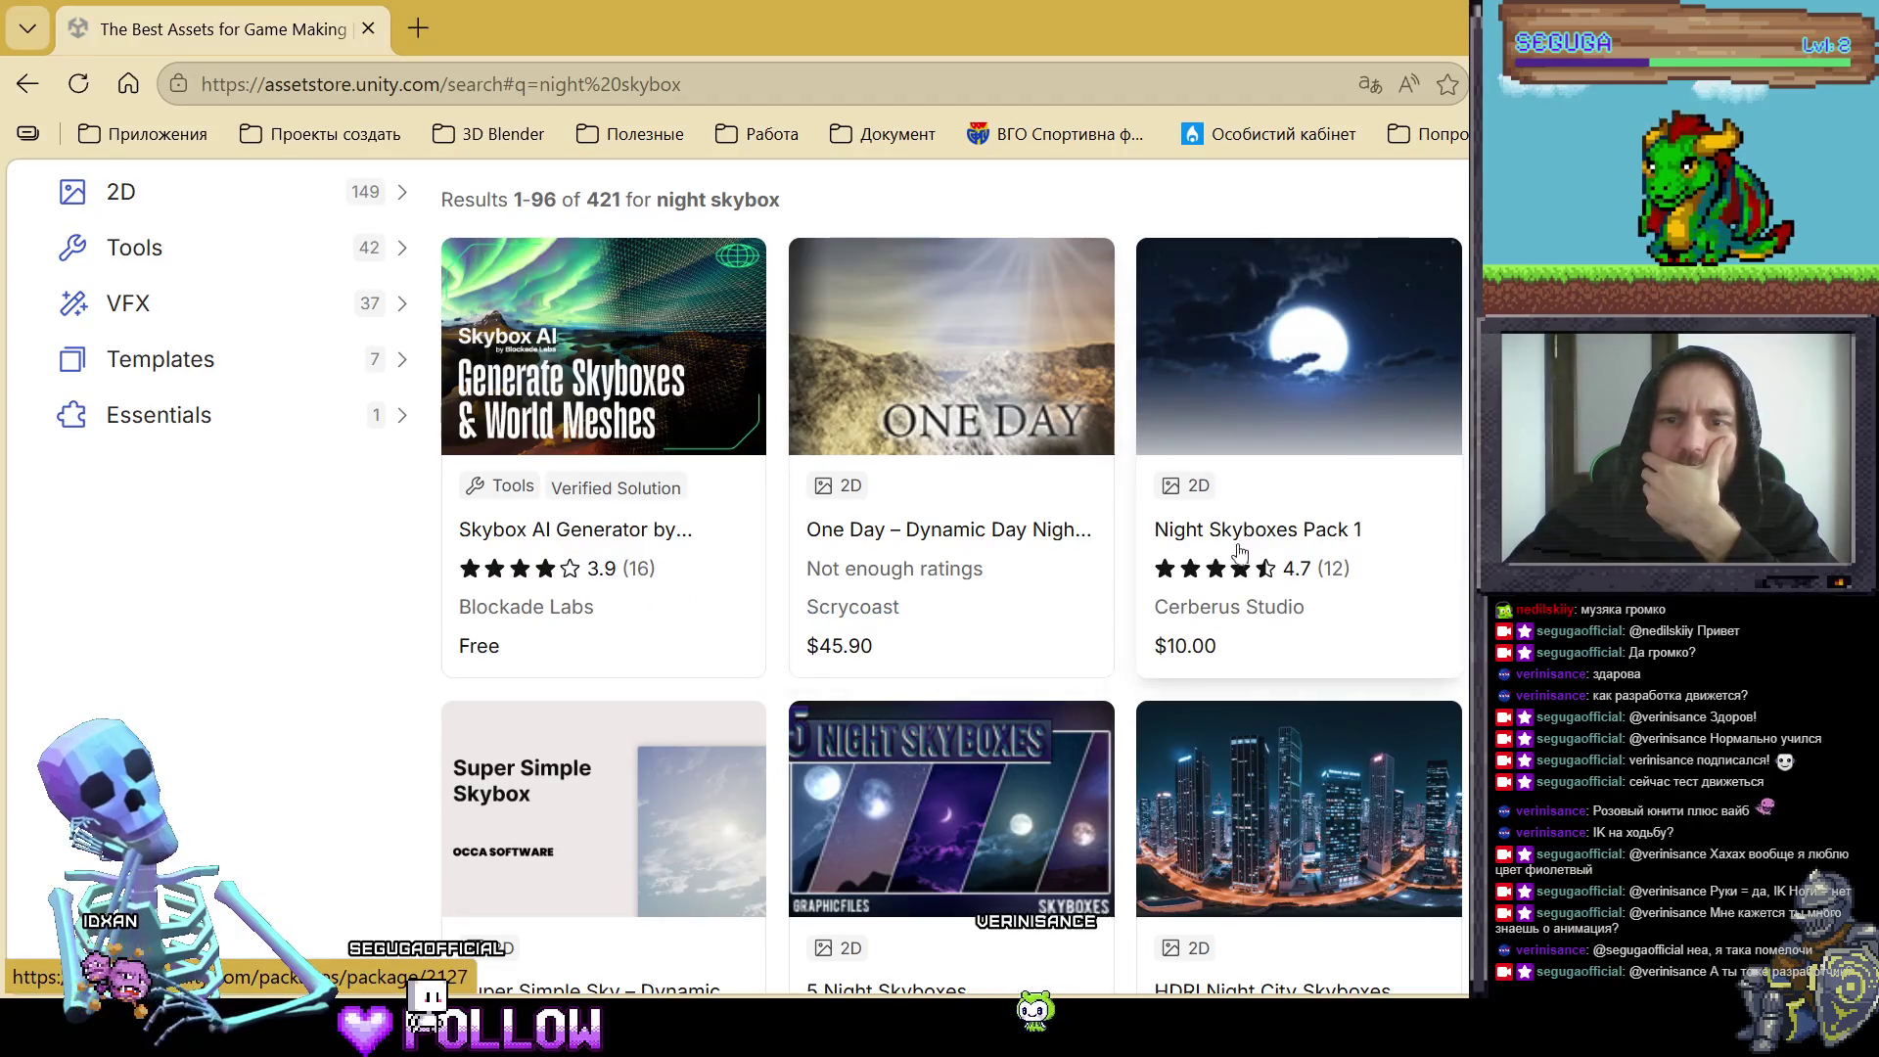
{"action": "scroll", "coordinate": [1390, 581], "scroll_direction": "down", "scroll_amount": 4}
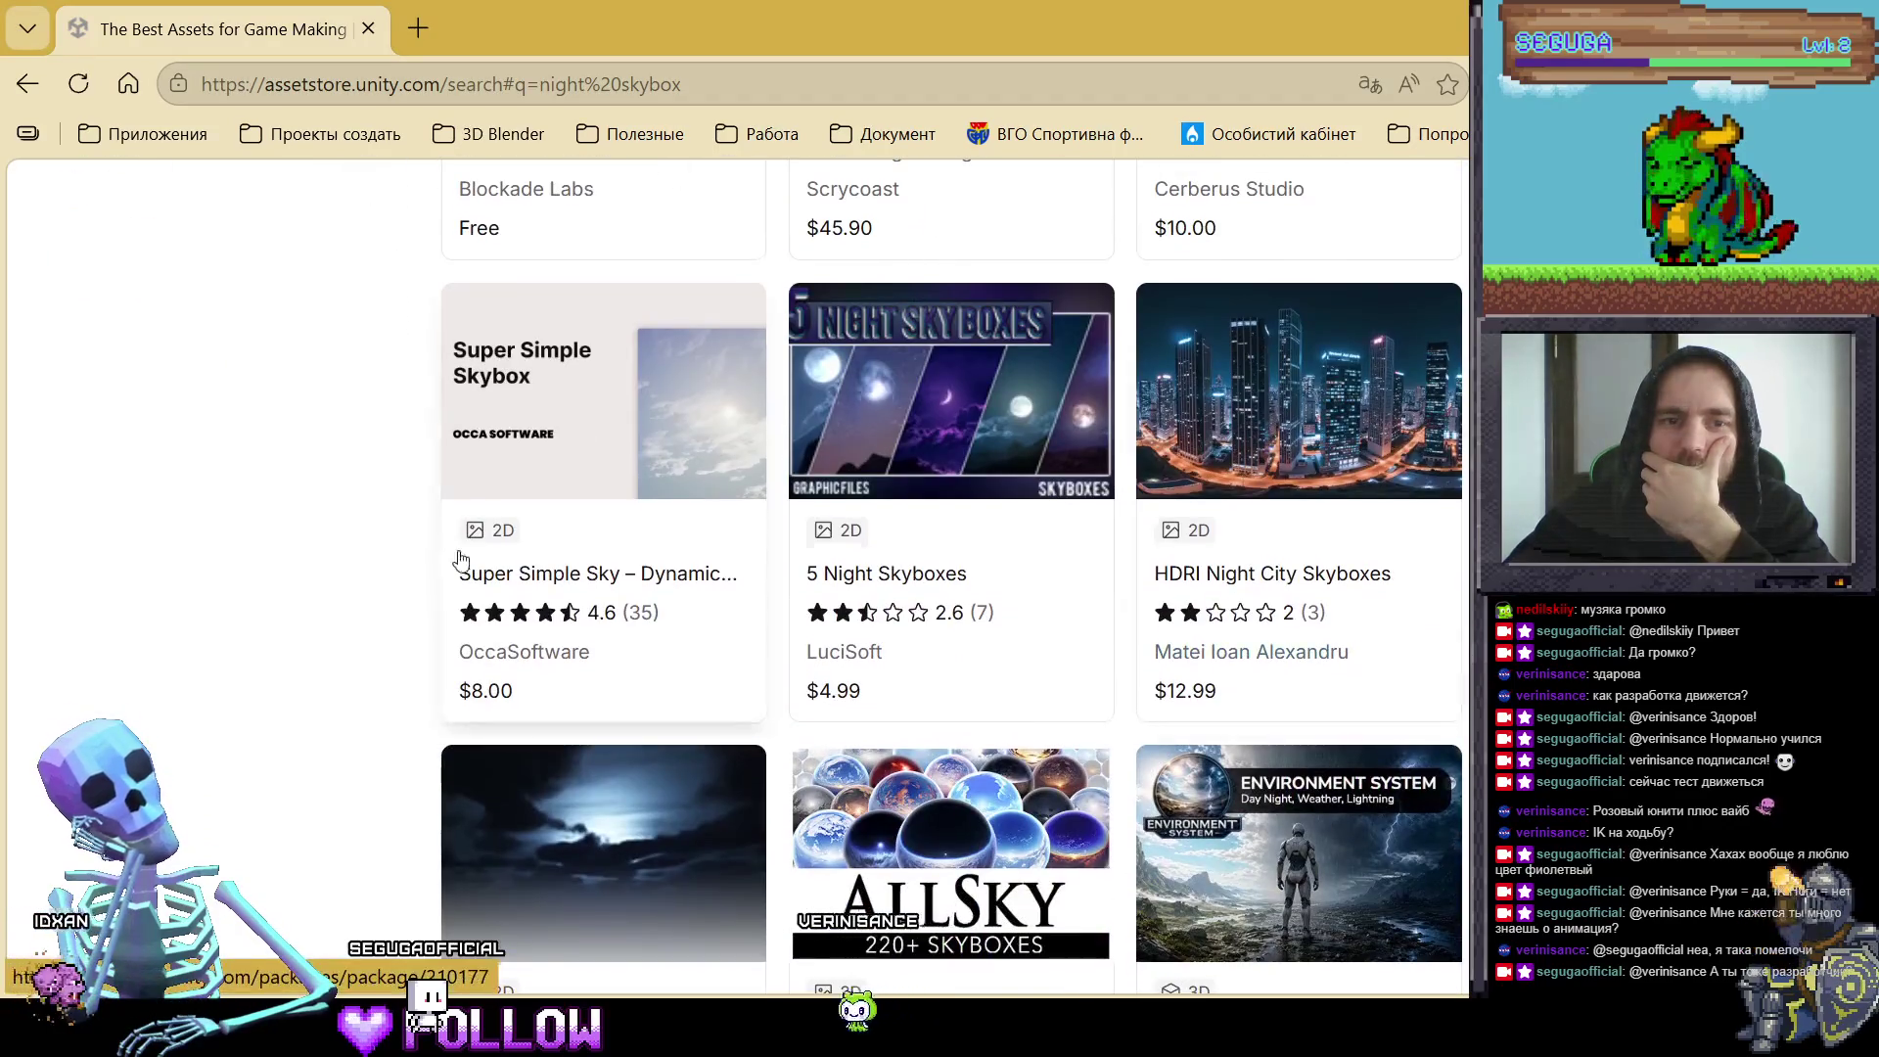
{"action": "scroll", "coordinate": [460, 549], "scroll_direction": "up", "scroll_amount": 10}
{"action": "scroll", "coordinate": [461, 558], "scroll_direction": "down", "scroll_amount": 5}
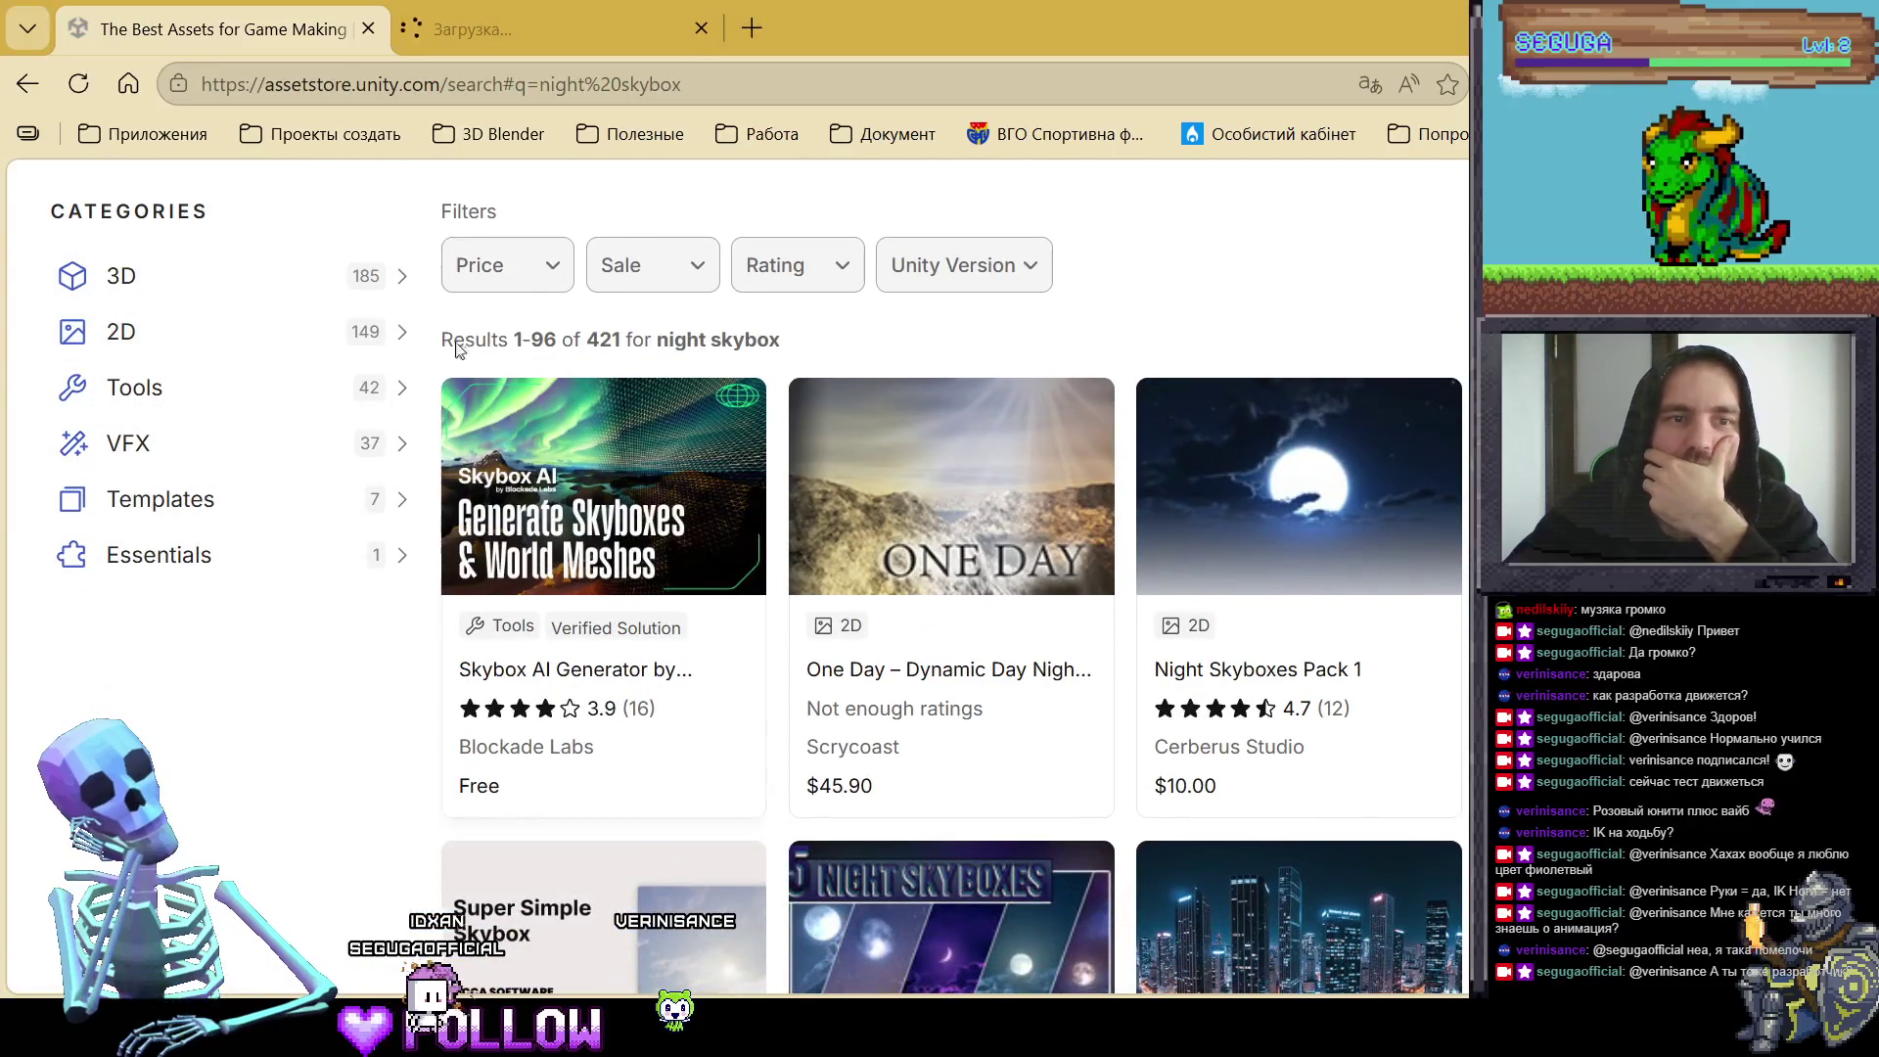
{"action": "left_click", "coordinate": [524, 278]}
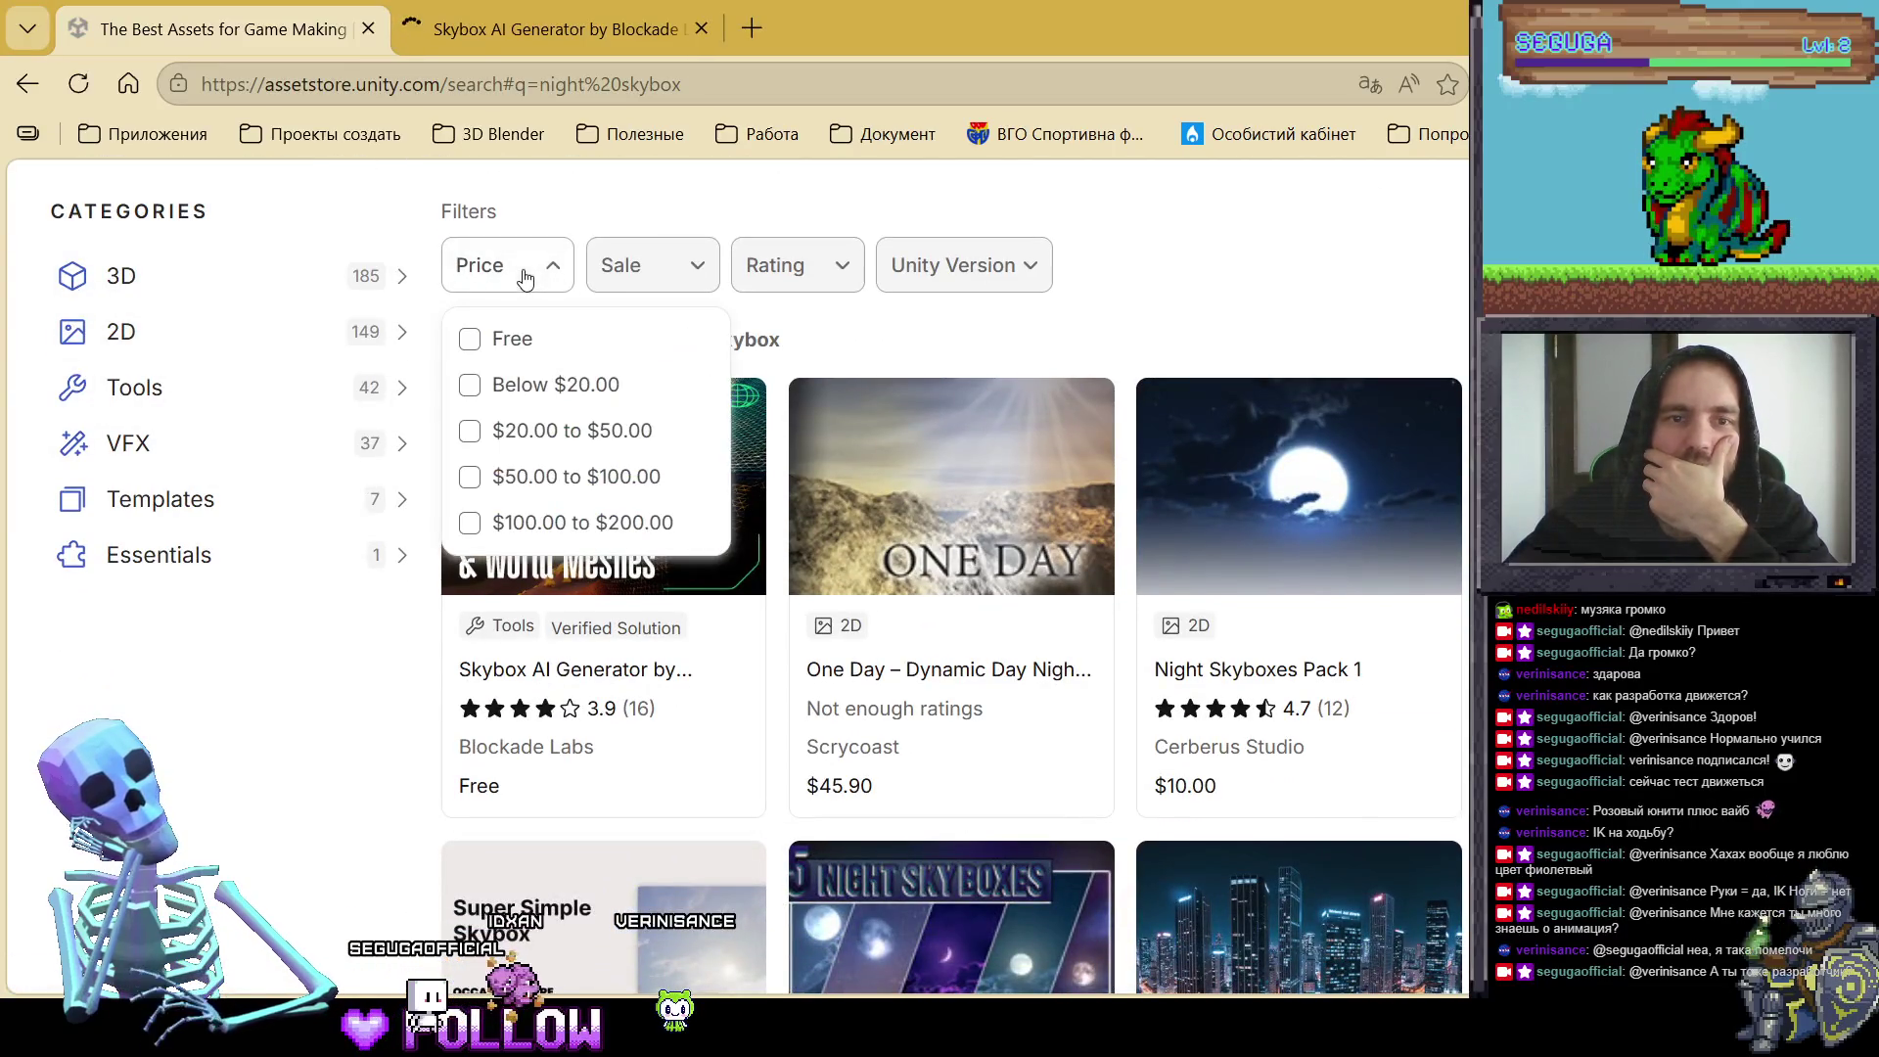
Step: Limit the night skybox results to free assets and scroll through them
{"action": "left_click", "coordinate": [469, 339]}
{"action": "left_click", "coordinate": [1198, 268]}
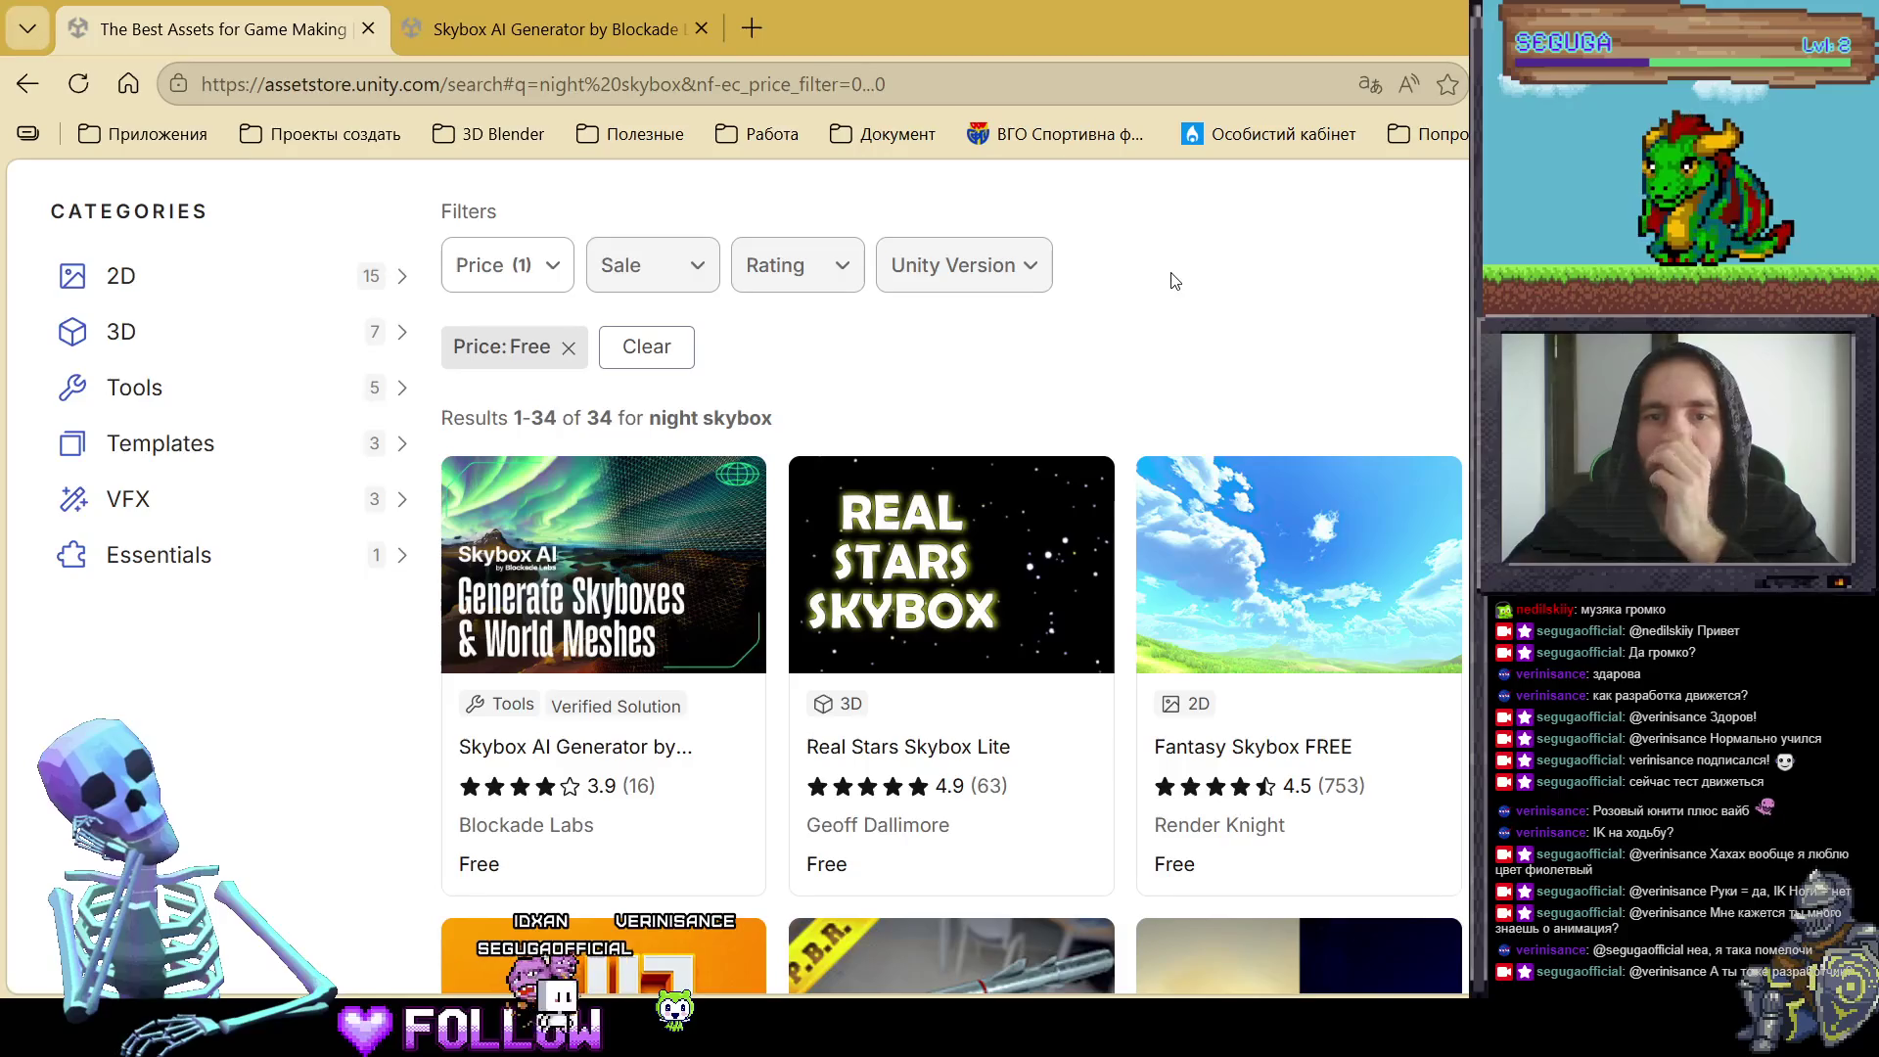
{"action": "scroll", "coordinate": [1126, 343], "scroll_direction": "down", "scroll_amount": 5}
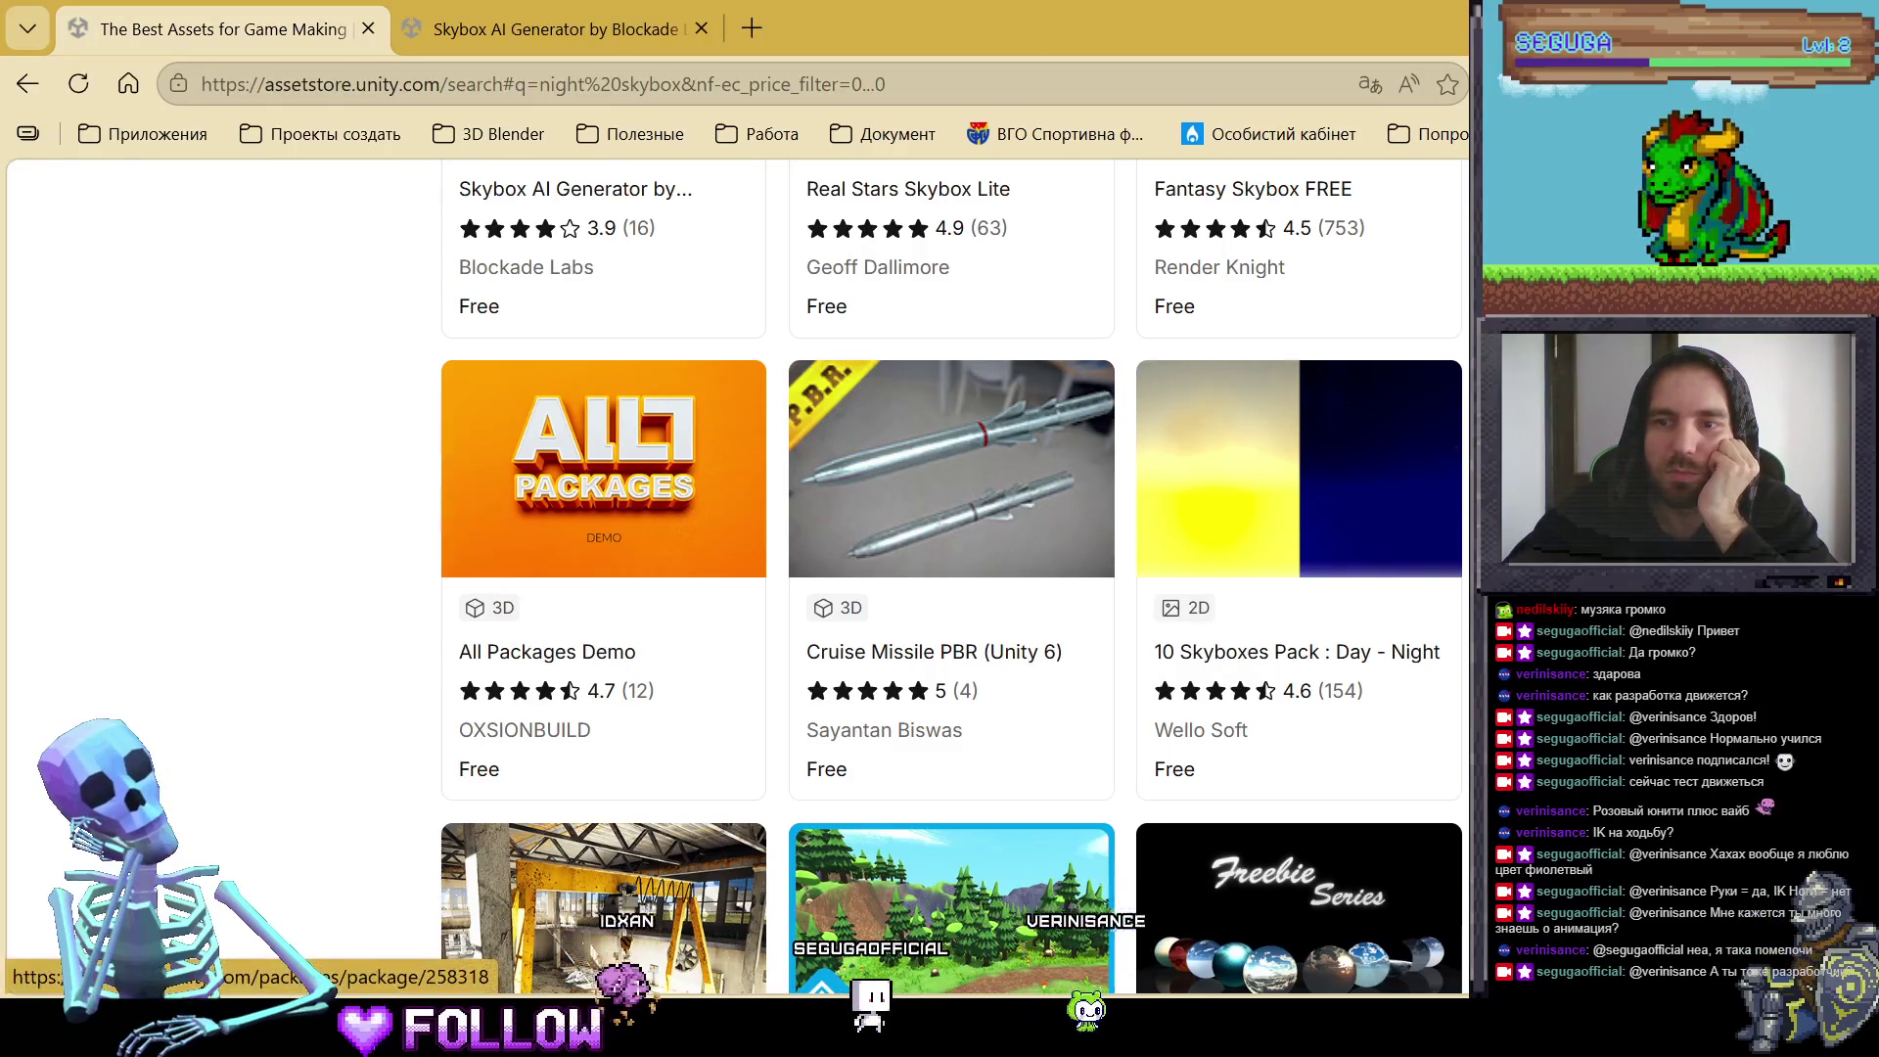
{"action": "scroll", "coordinate": [949, 587], "scroll_direction": "down", "scroll_amount": 4}
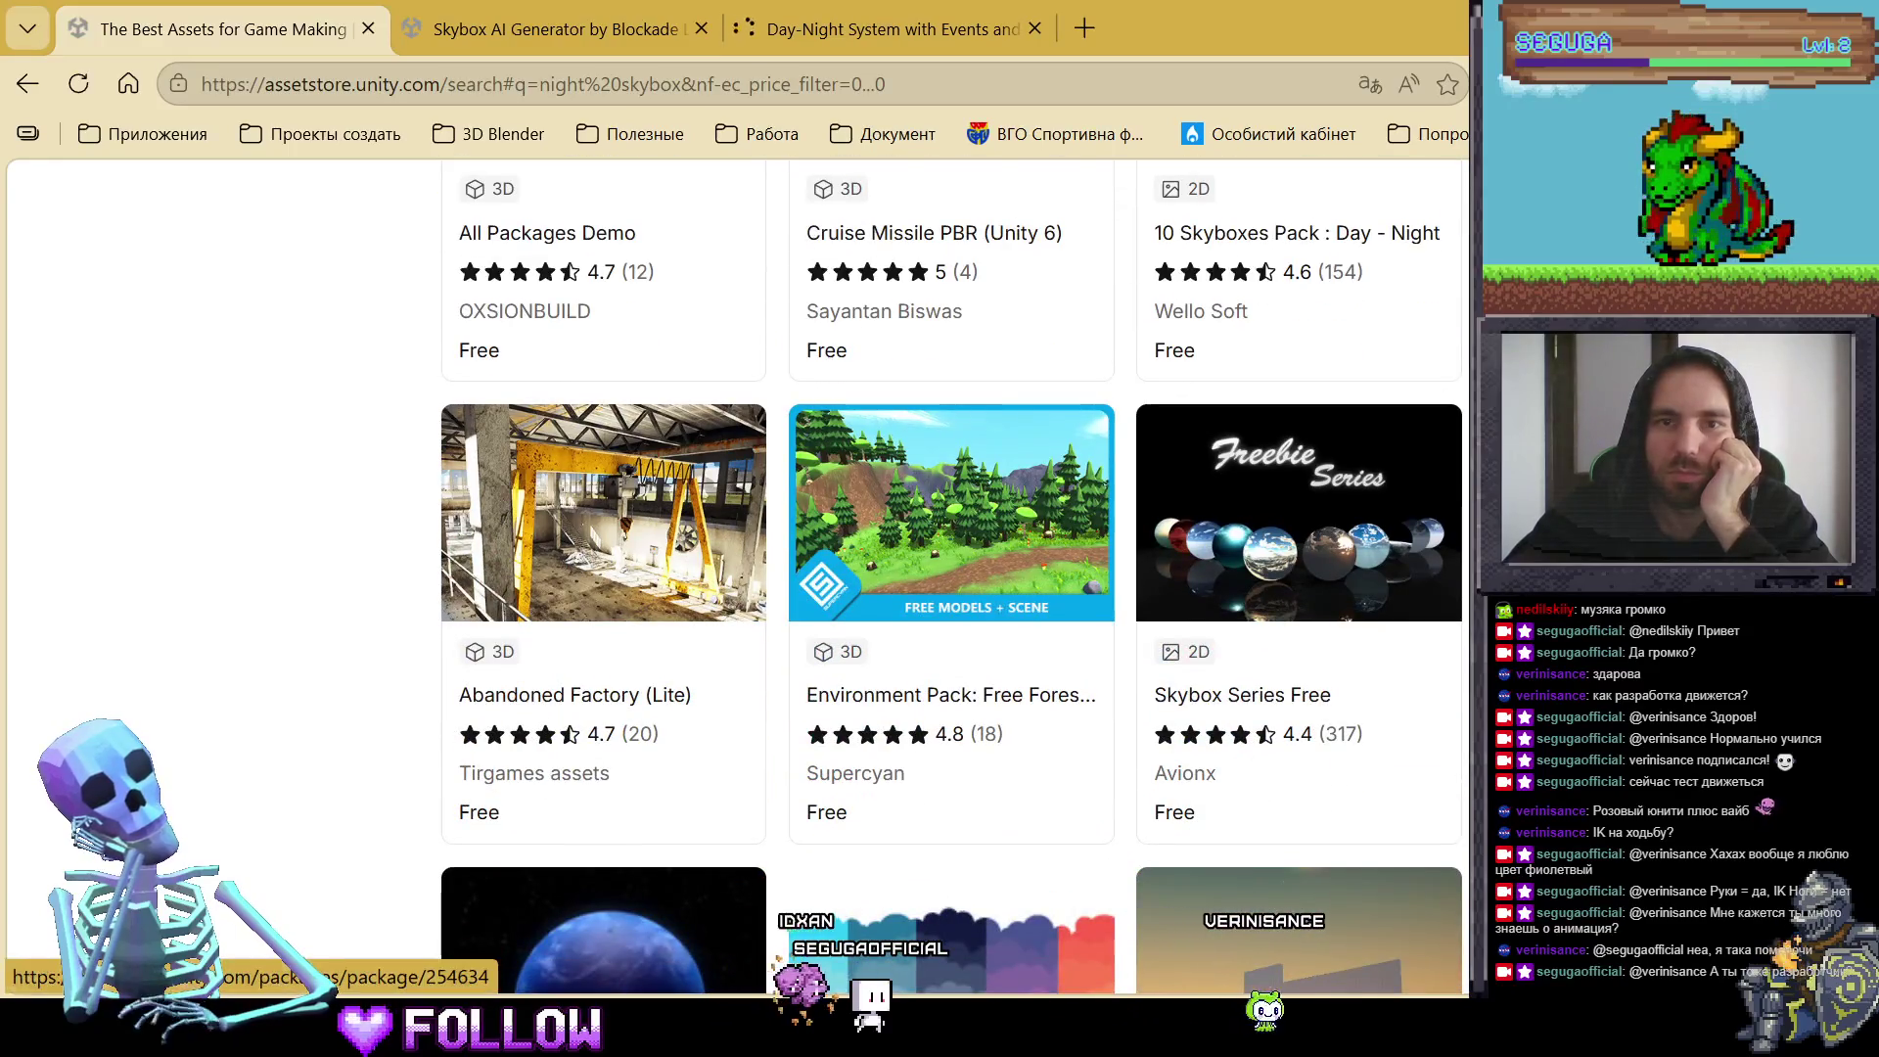
{"action": "scroll", "coordinate": [530, 525], "scroll_direction": "up", "scroll_amount": 4}
{"action": "scroll", "coordinate": [529, 526], "scroll_direction": "down", "scroll_amount": 4}
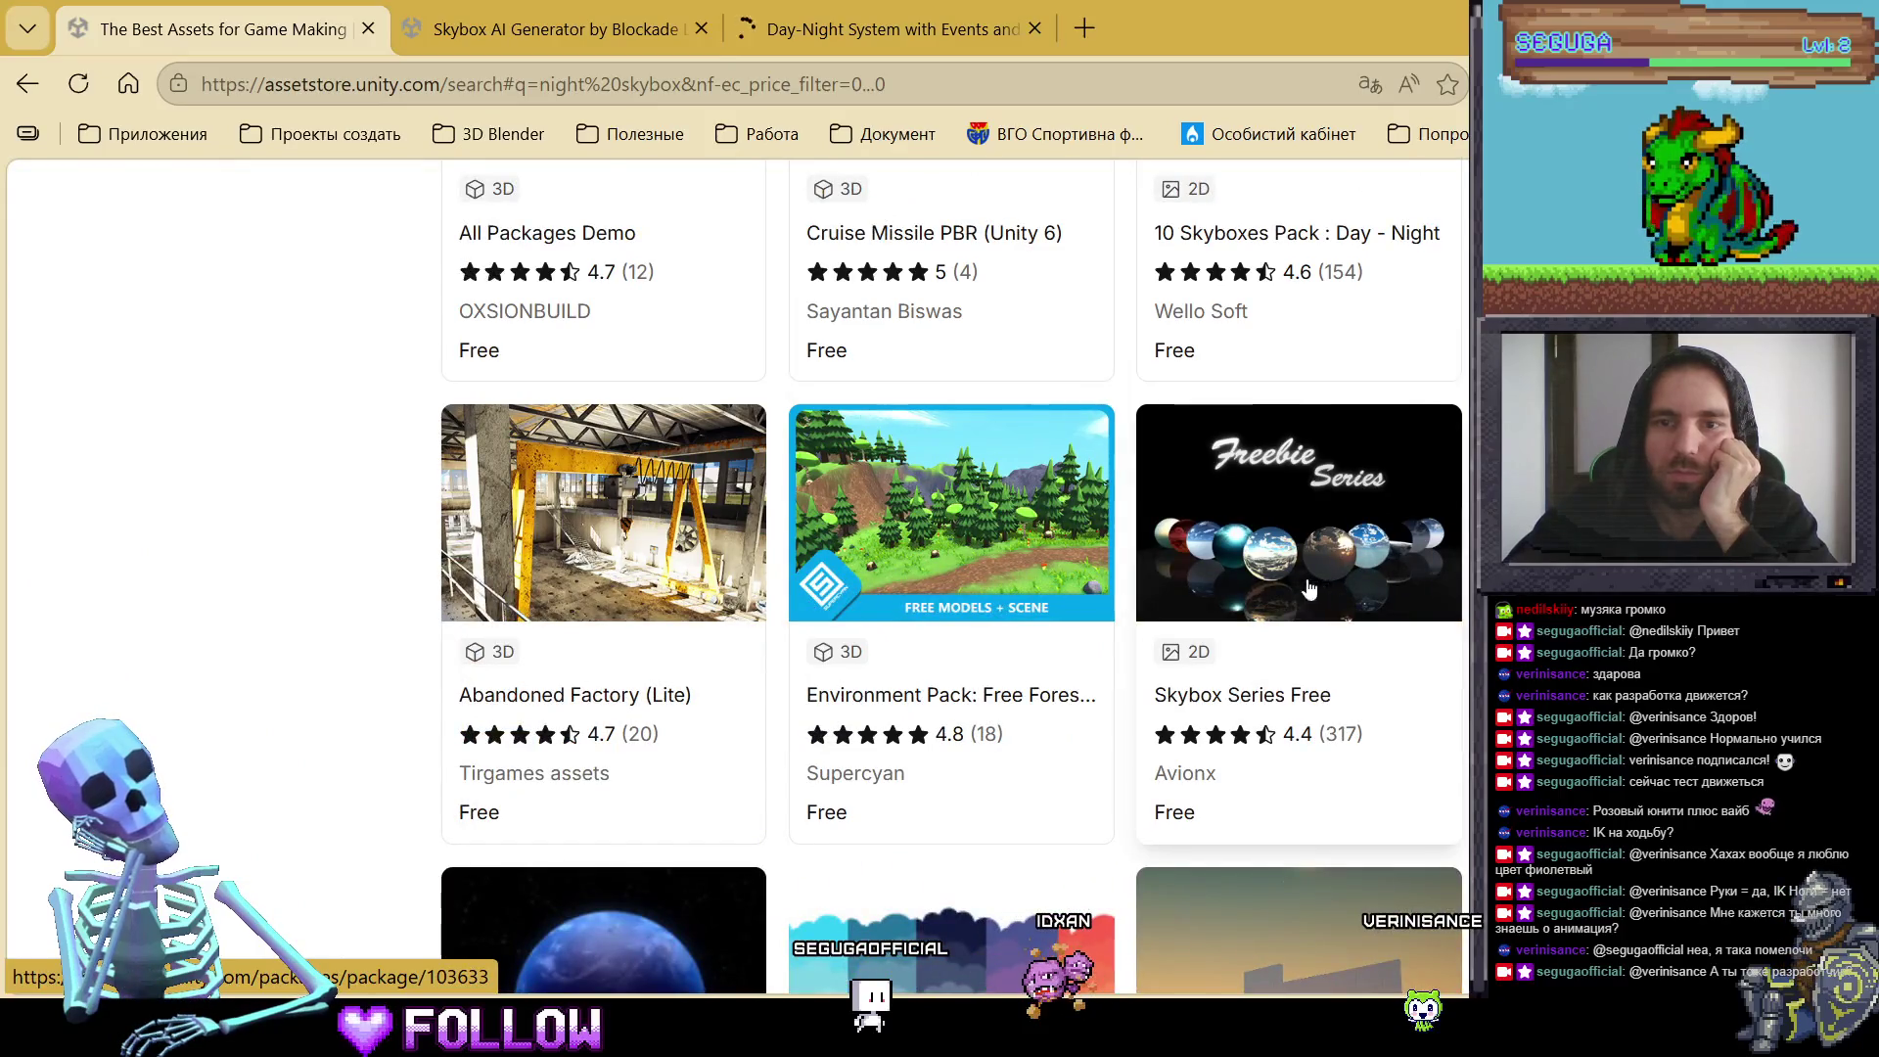
{"action": "scroll", "coordinate": [1310, 587], "scroll_direction": "down", "scroll_amount": 8}
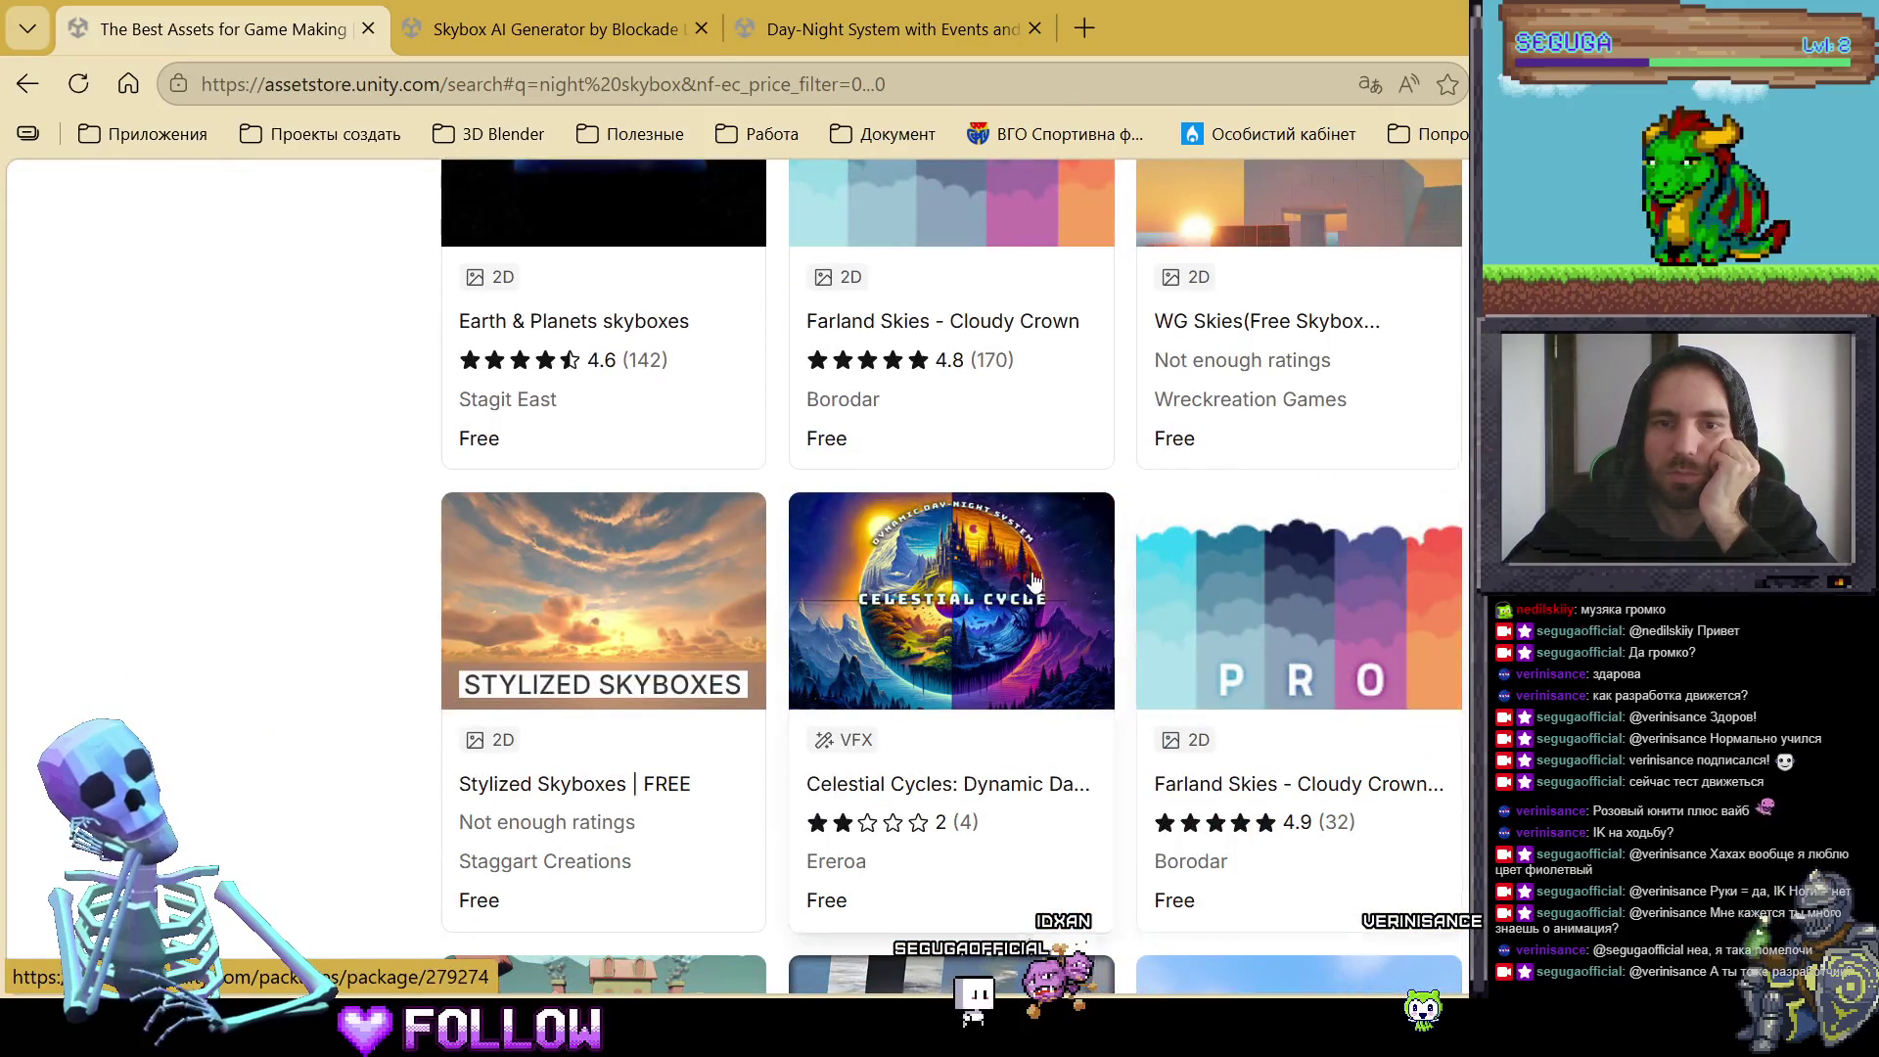
{"action": "scroll", "coordinate": [712, 573], "scroll_direction": "down", "scroll_amount": 4}
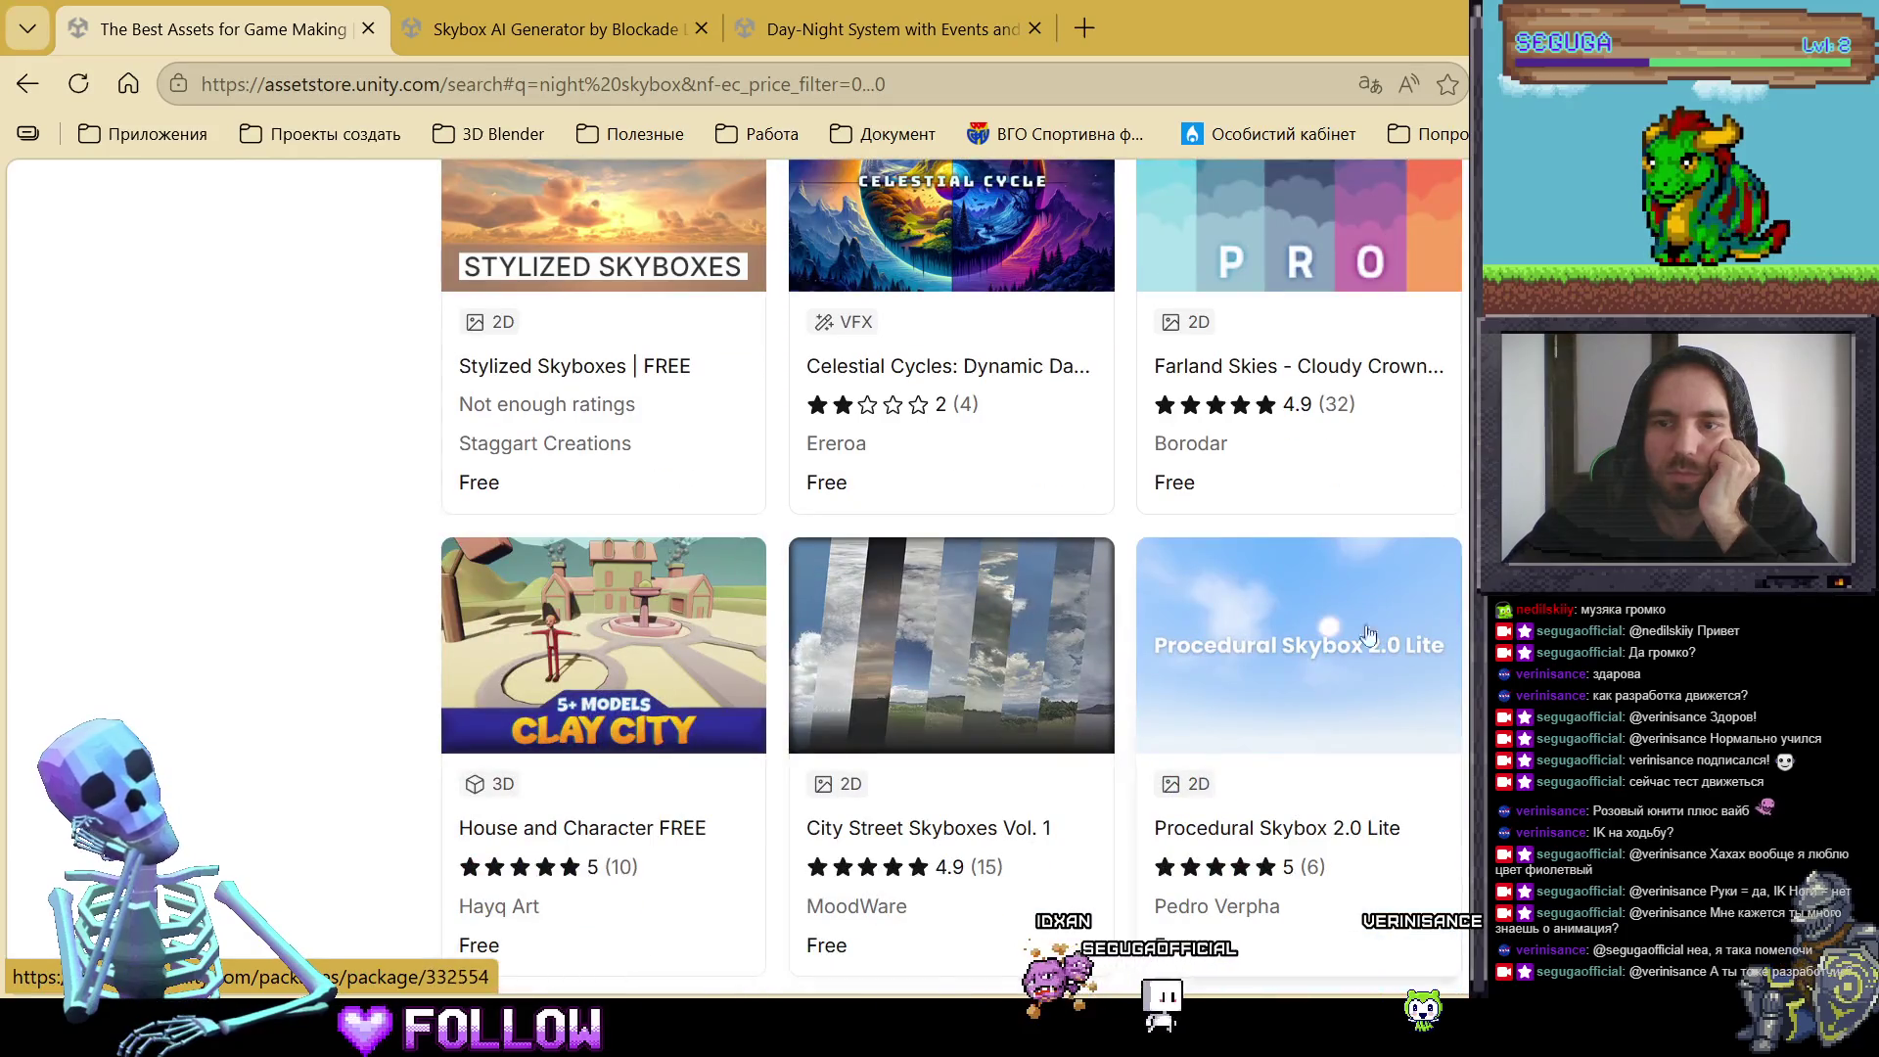
{"action": "scroll", "coordinate": [711, 573], "scroll_direction": "down", "scroll_amount": 3}
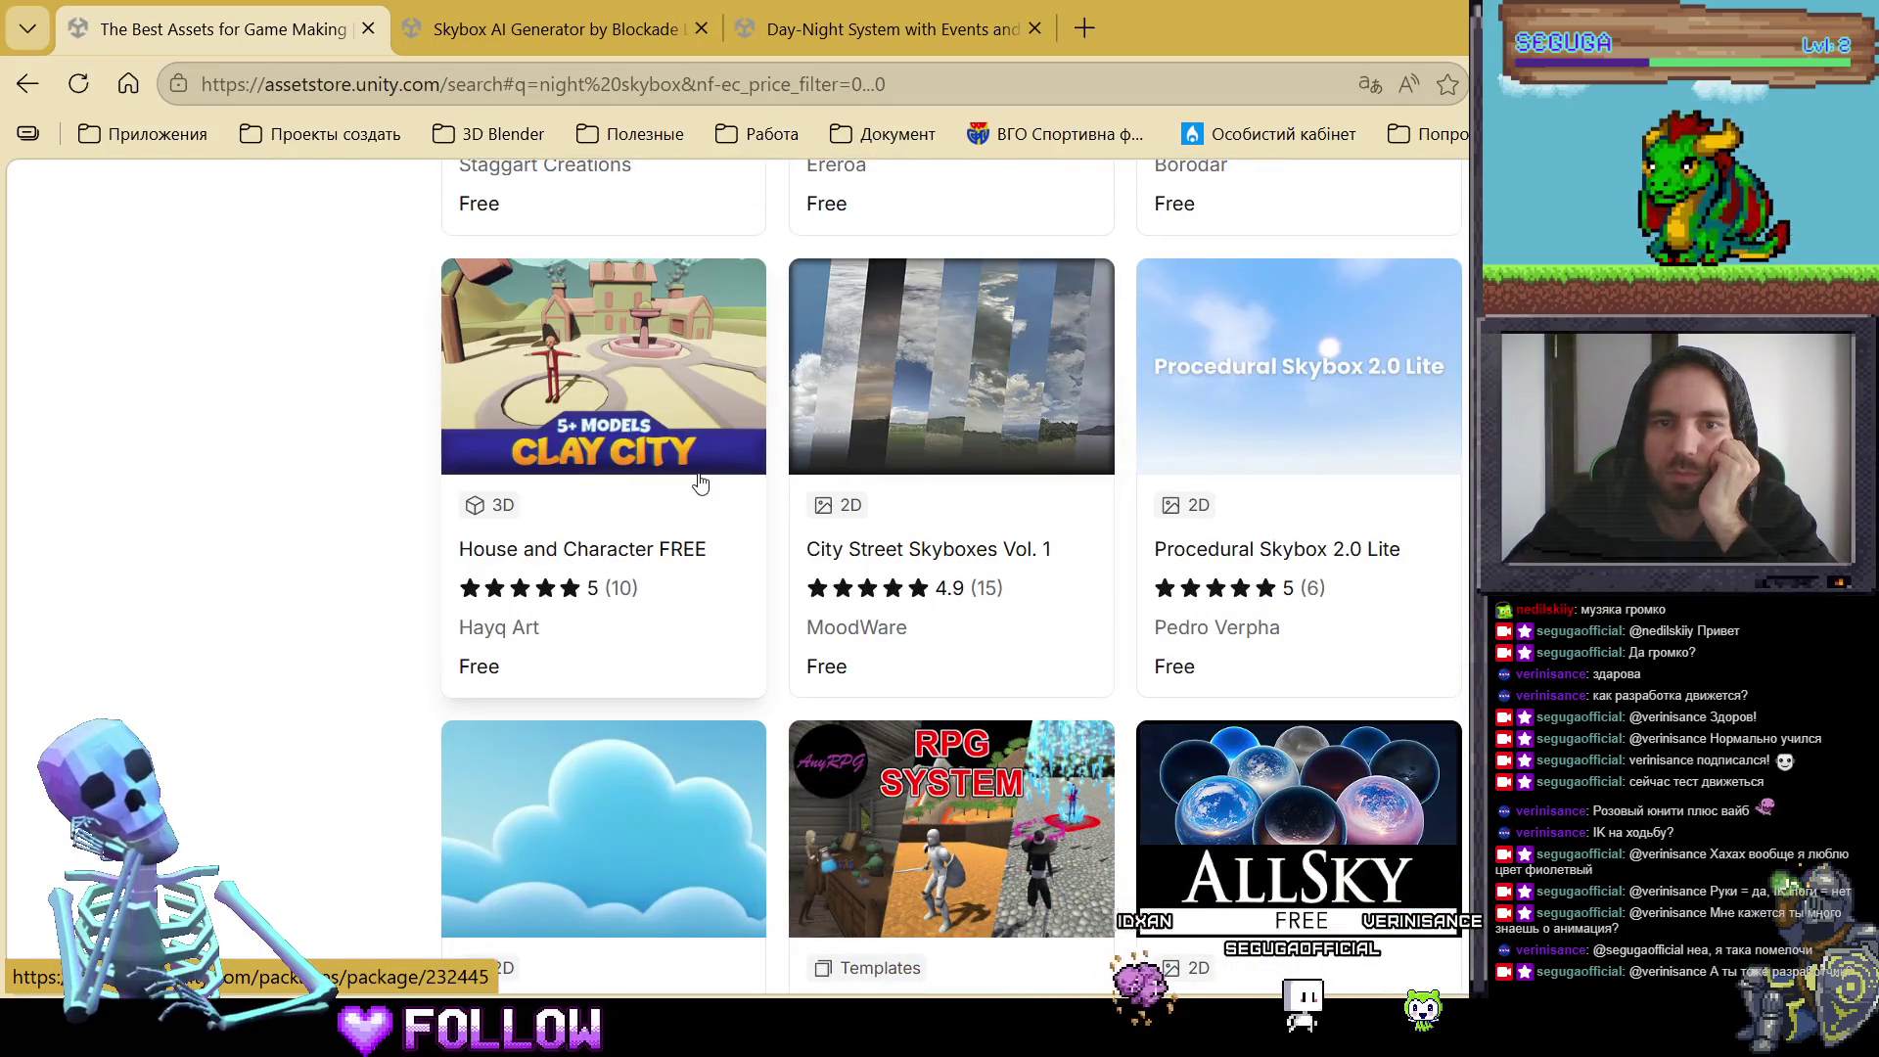
{"action": "scroll", "coordinate": [1136, 636], "scroll_direction": "down", "scroll_amount": 4}
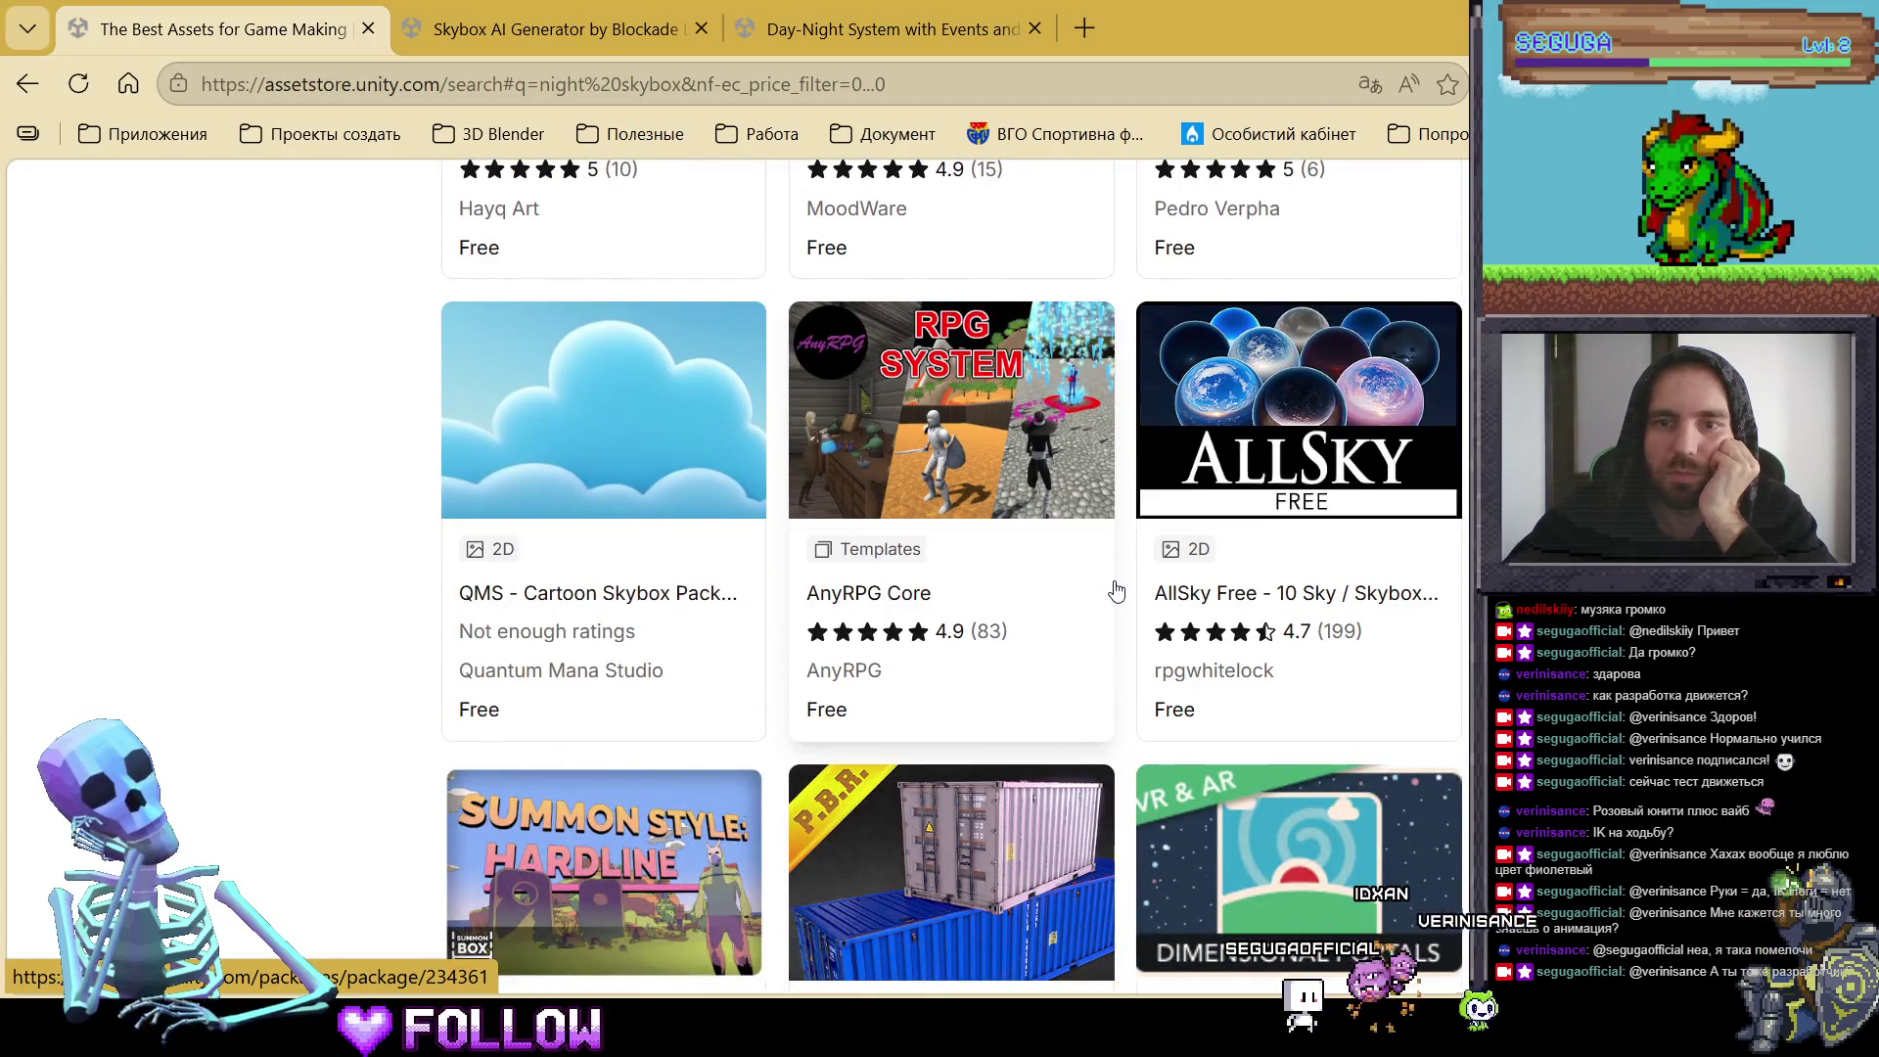
Step: Open the AllSky Free pack in a new tab and switch to it
{"action": "middle_click", "coordinate": [1239, 497]}
{"action": "scroll", "coordinate": [1187, 538], "scroll_direction": "down", "scroll_amount": 4}
{"action": "scroll", "coordinate": [1185, 556], "scroll_direction": "down", "scroll_amount": 3}
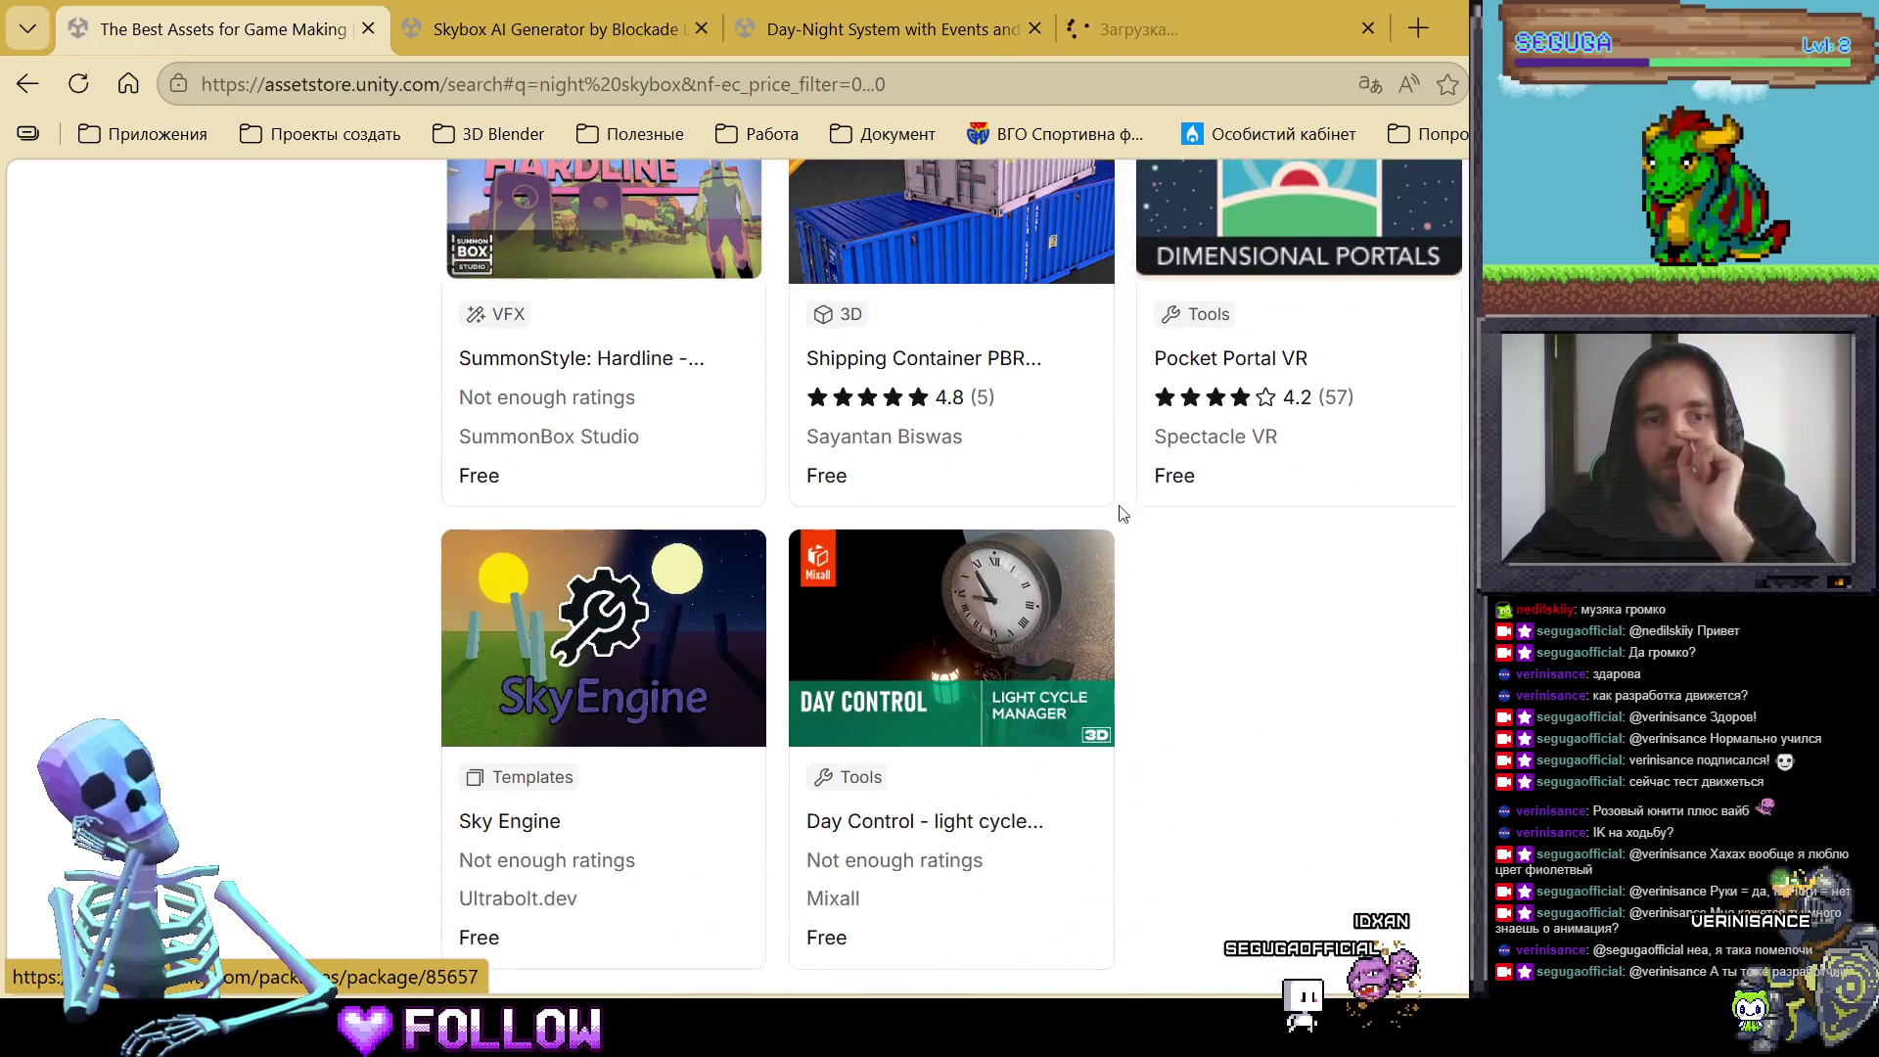
{"action": "left_click", "coordinate": [1148, 20]}
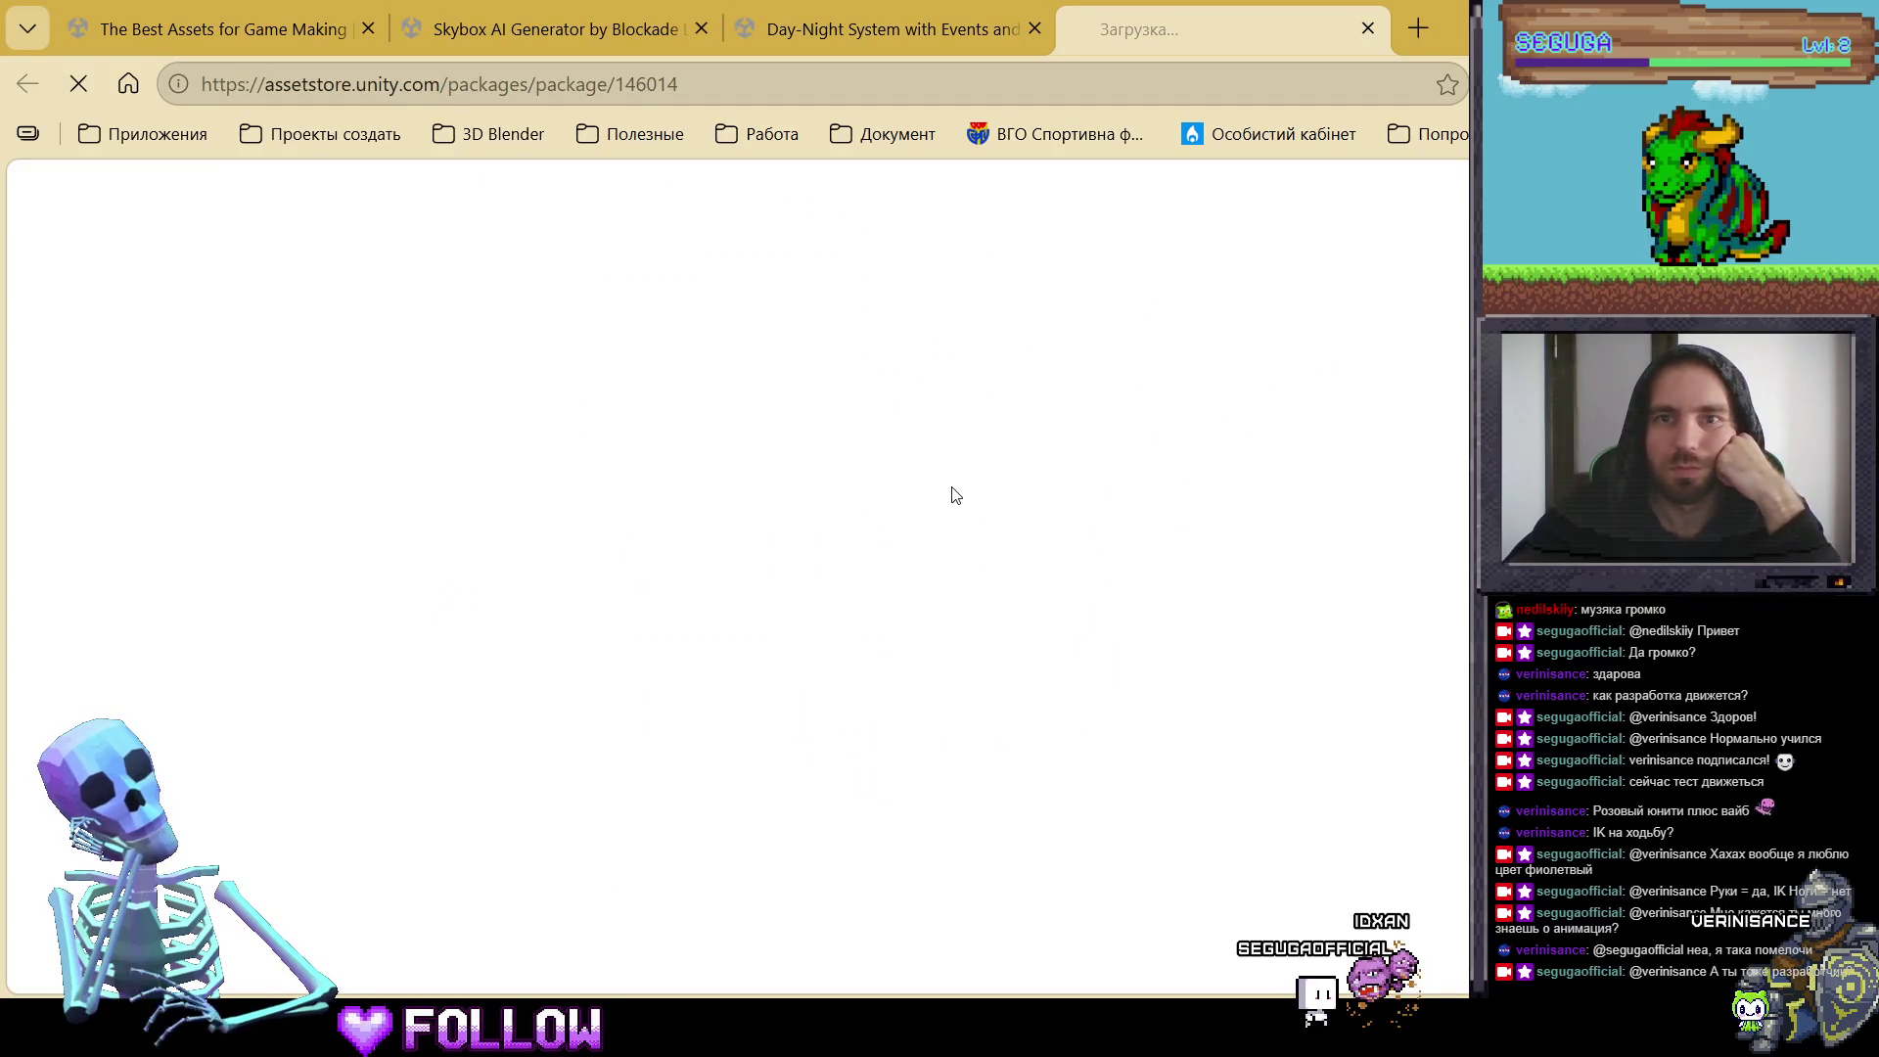
Step: Return to the Day-Night System page, skim its demo video past 1:19, and show gallery image 2/7
{"action": "key", "text": "ctrl+shift+Tab"}
{"action": "scroll", "coordinate": [944, 532], "scroll_direction": "down", "scroll_amount": 4}
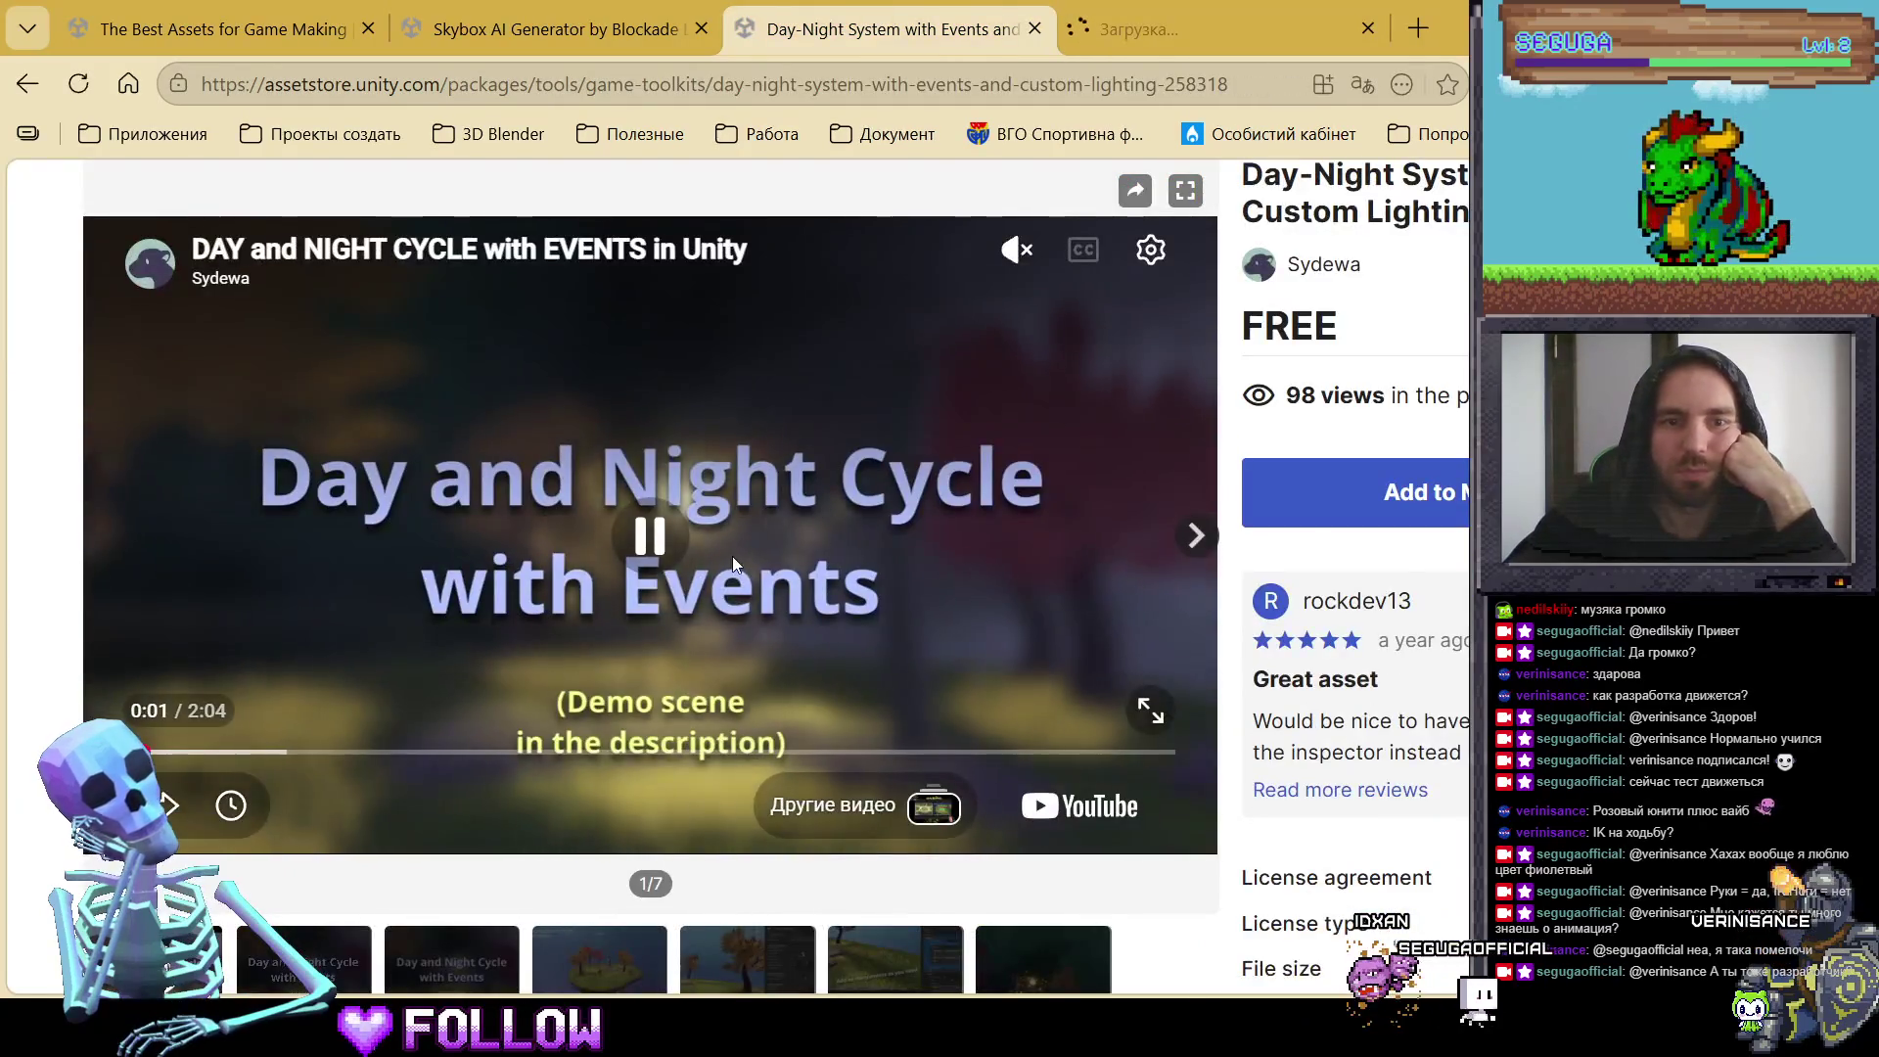
{"action": "left_click", "coordinate": [241, 753]}
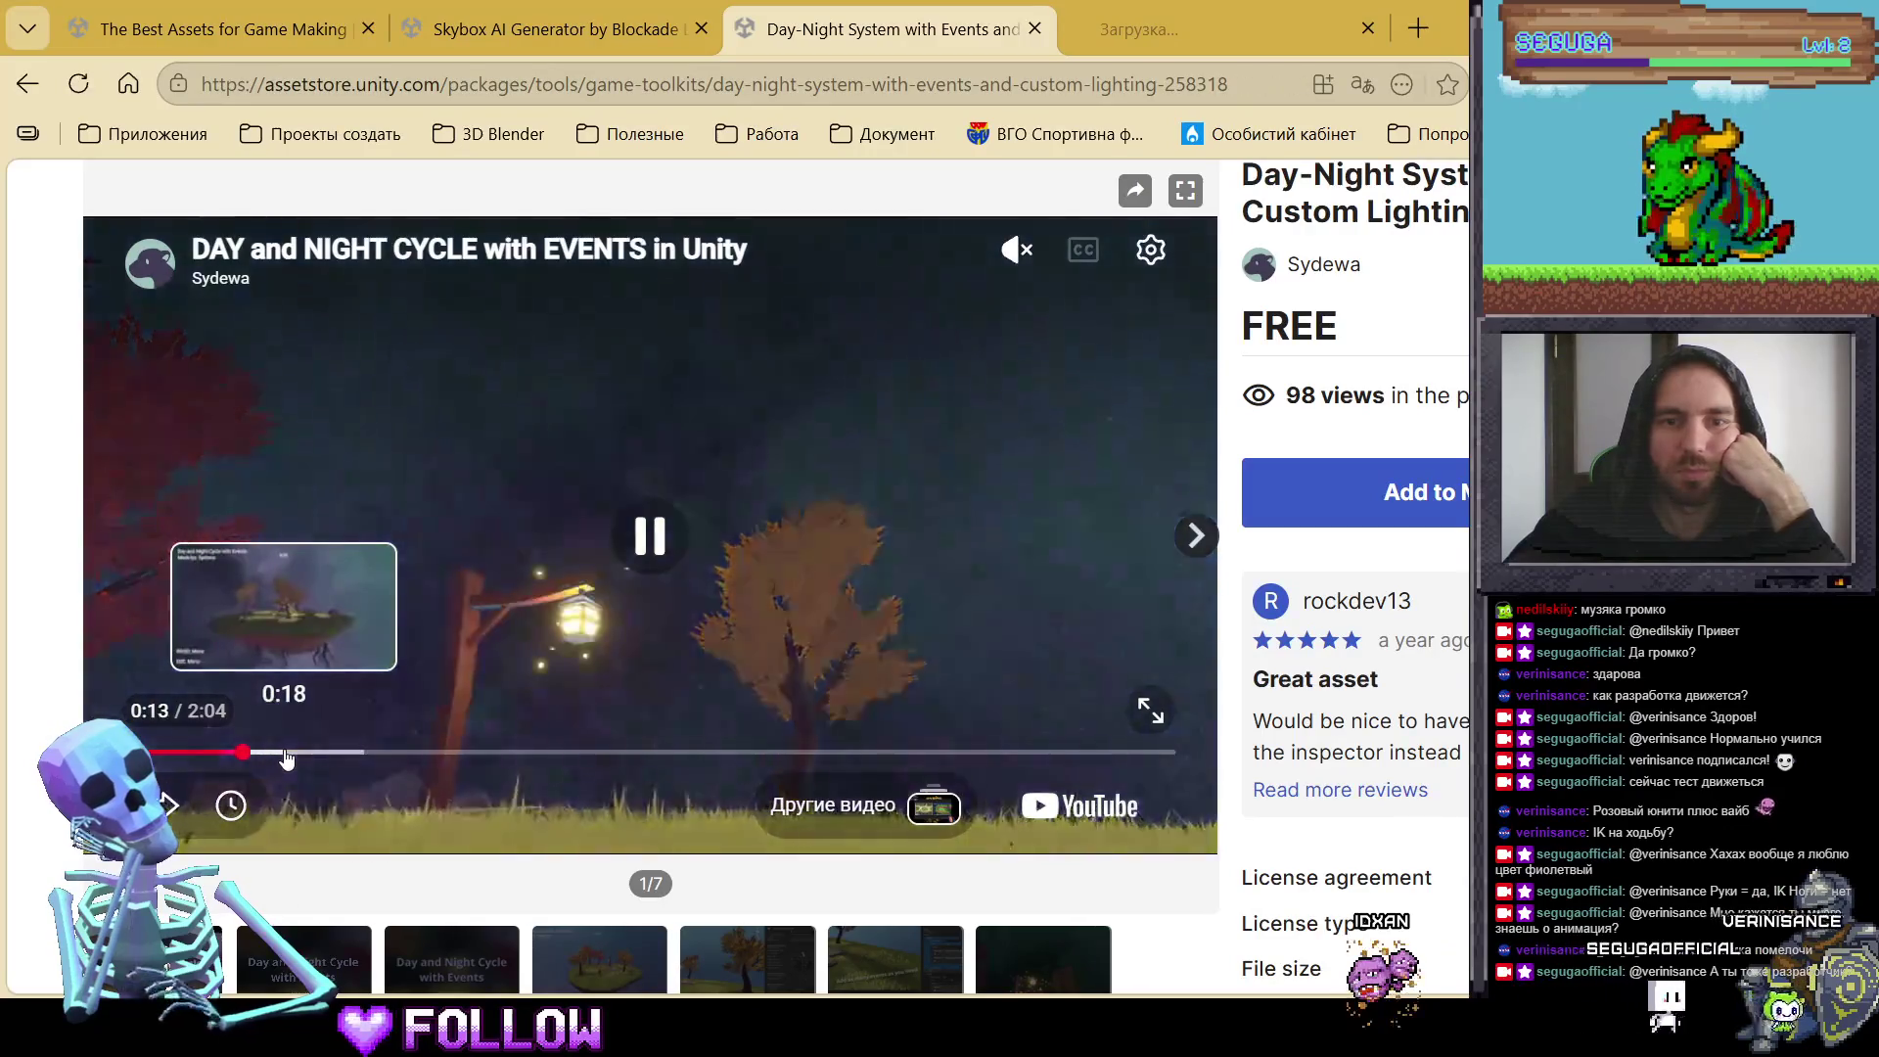
{"action": "left_click", "coordinate": [316, 753]}
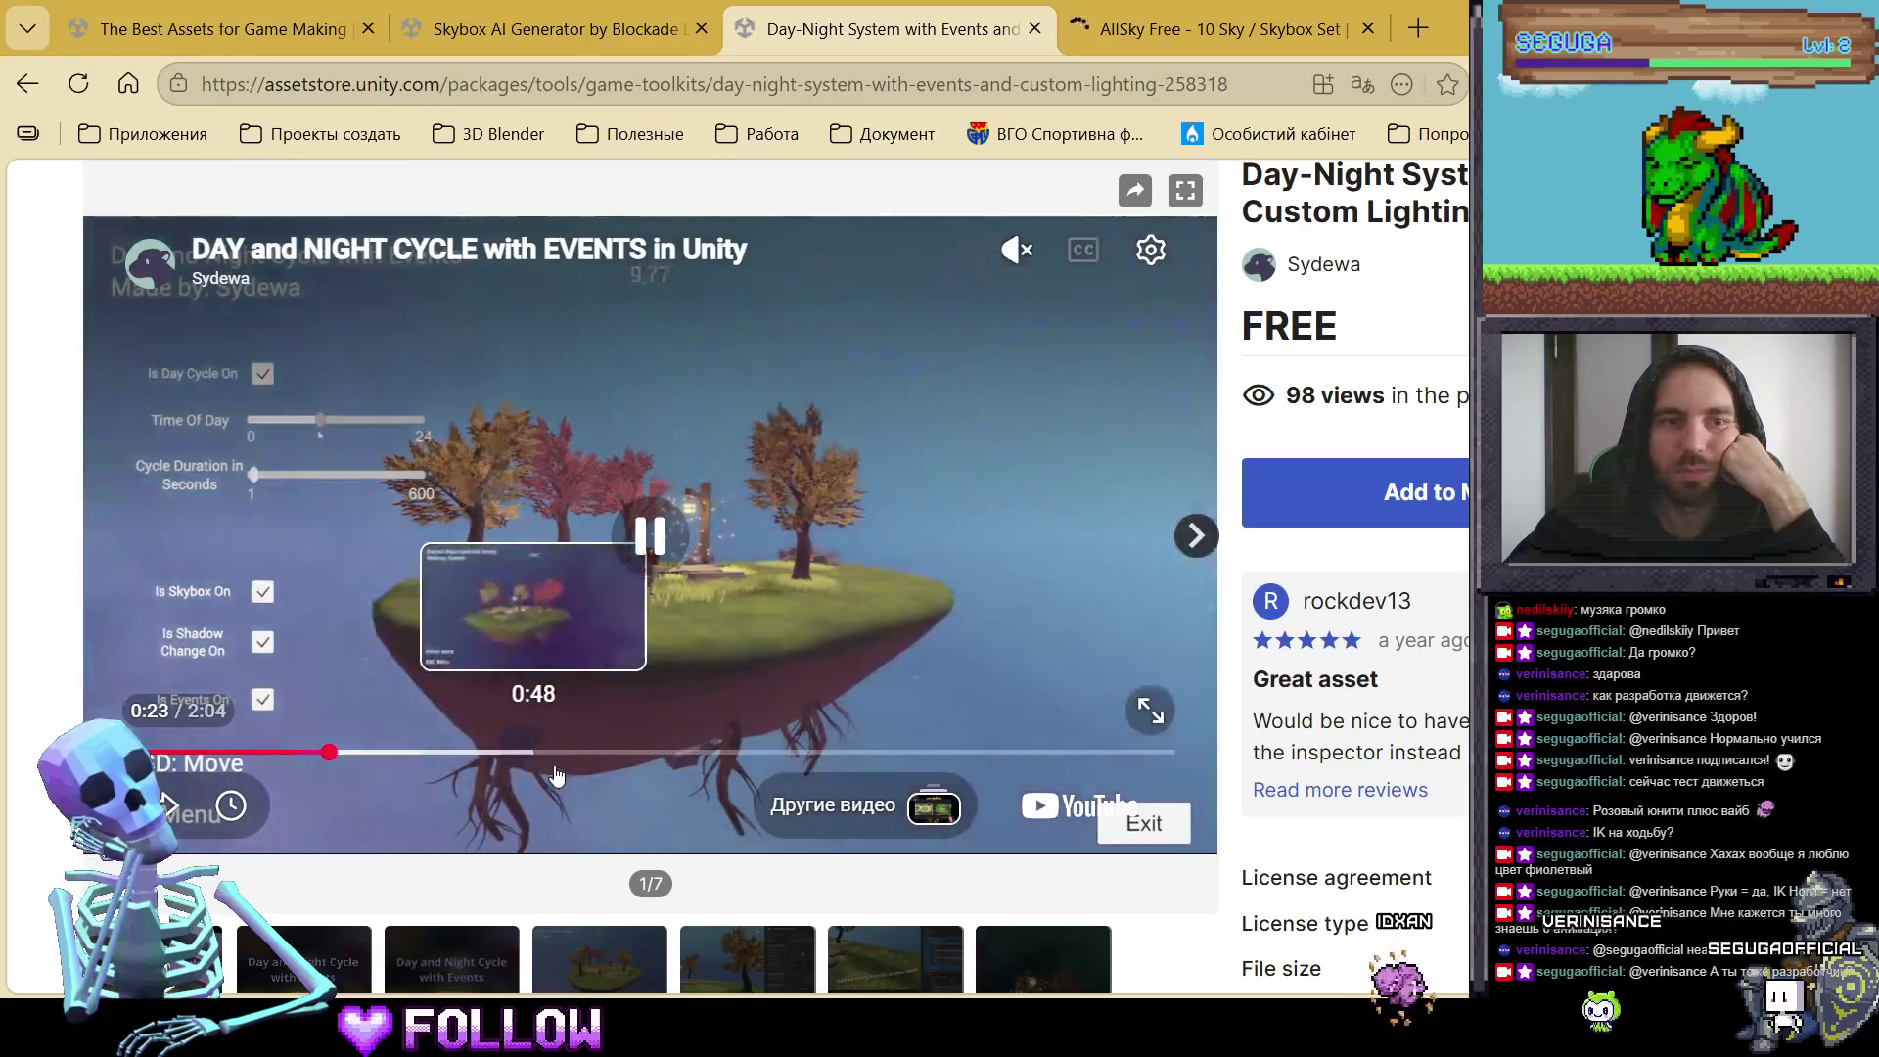
{"action": "left_click", "coordinate": [582, 753]}
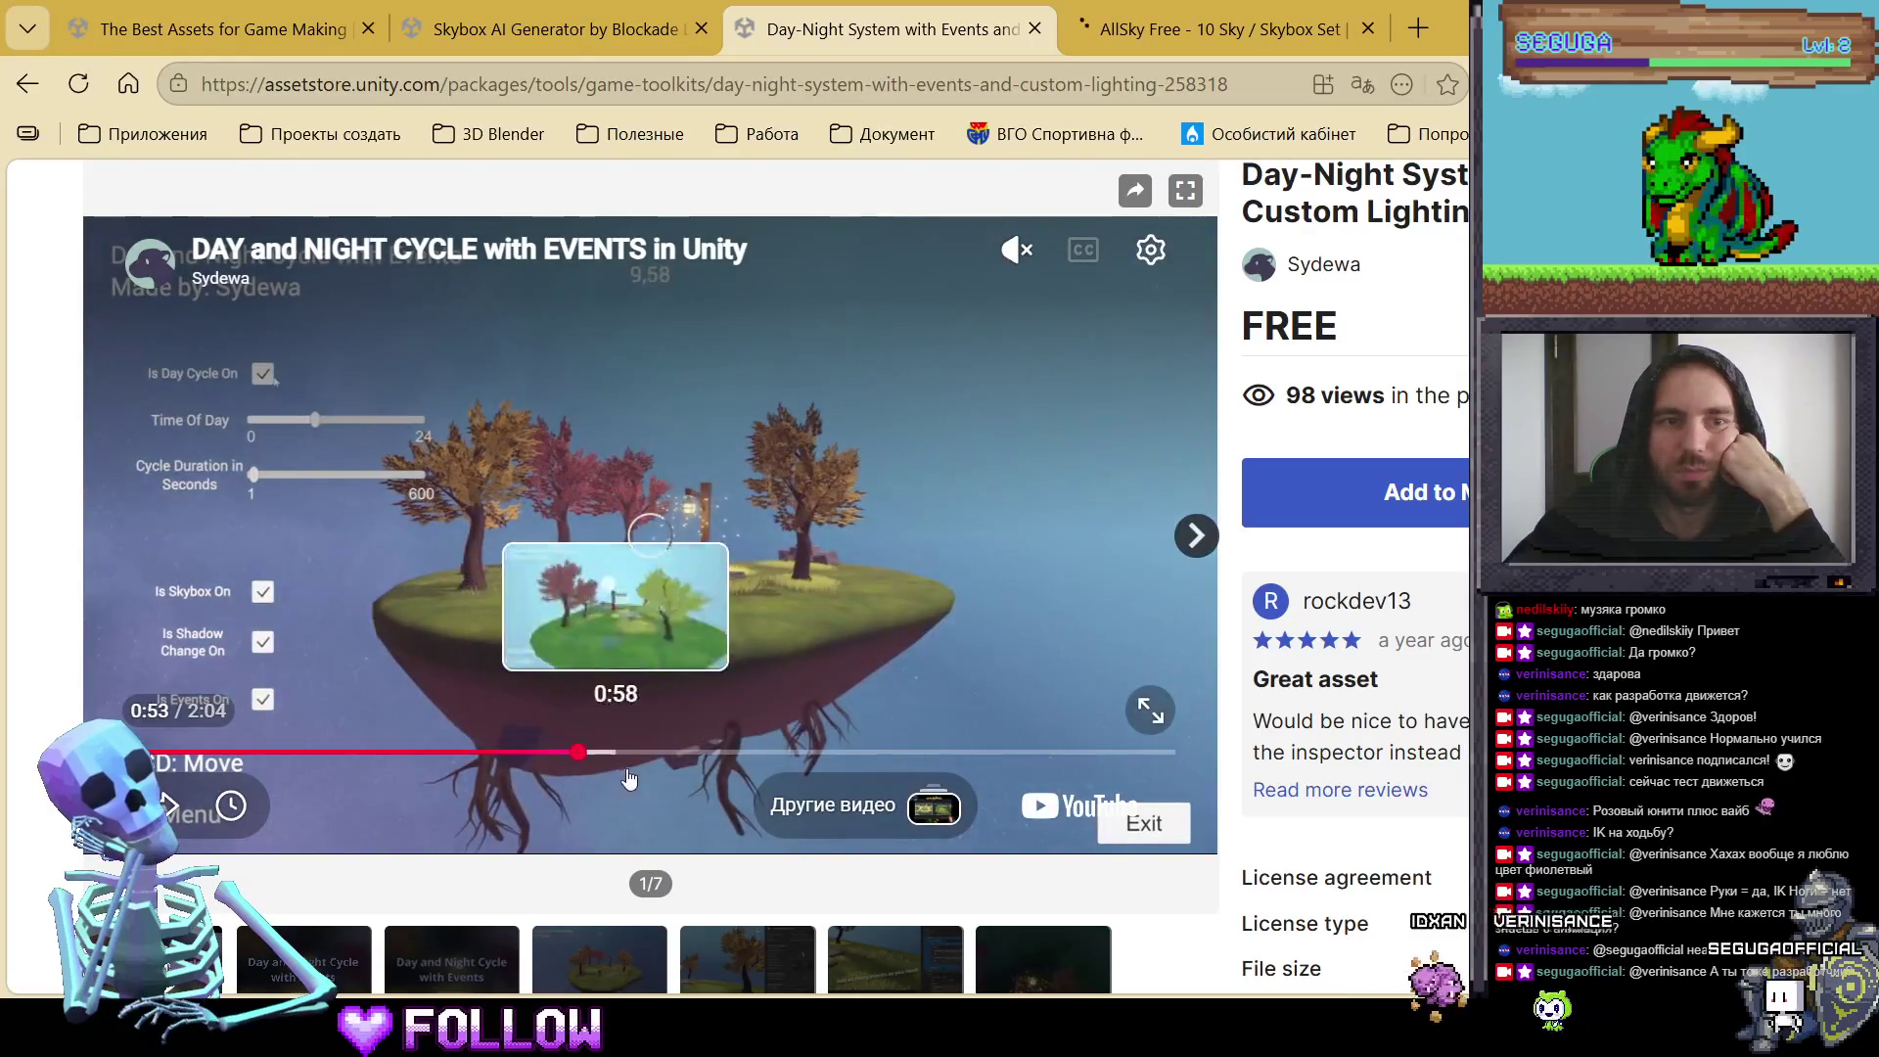
{"action": "left_click", "coordinate": [736, 758]}
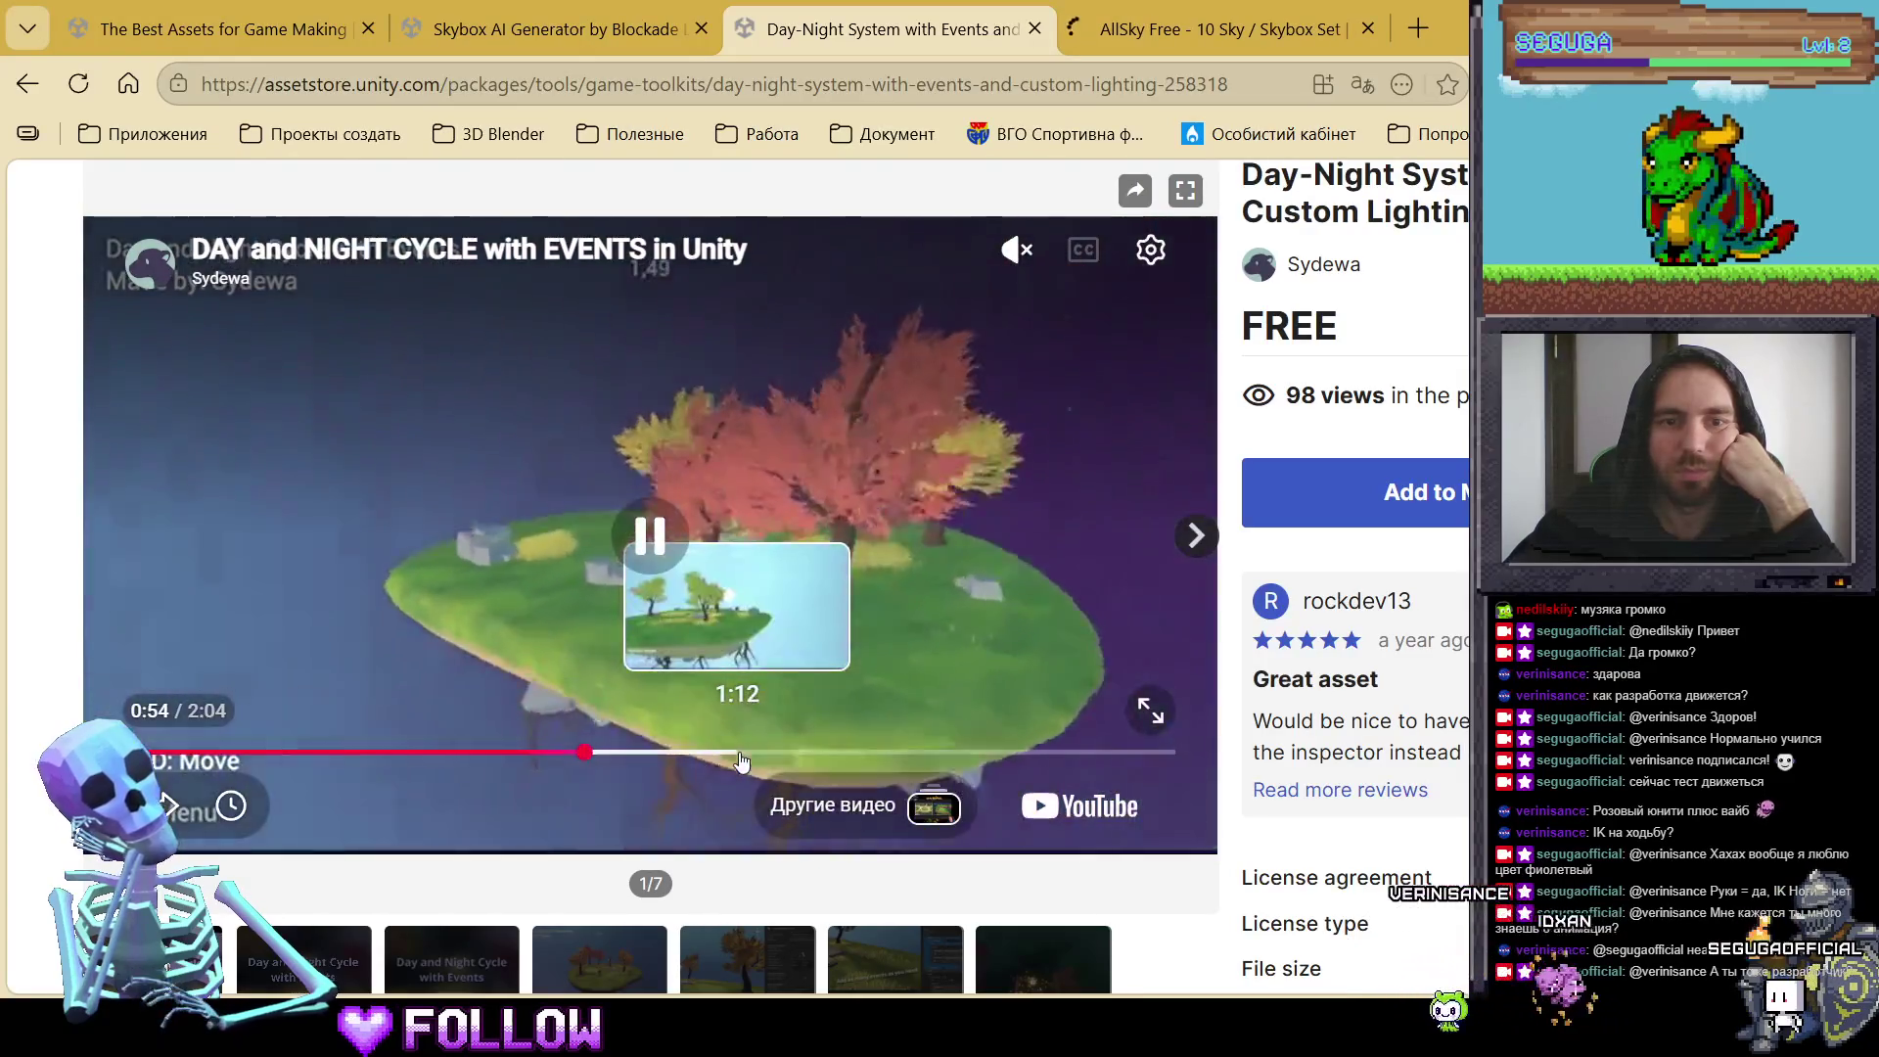
{"action": "left_click", "coordinate": [795, 753]}
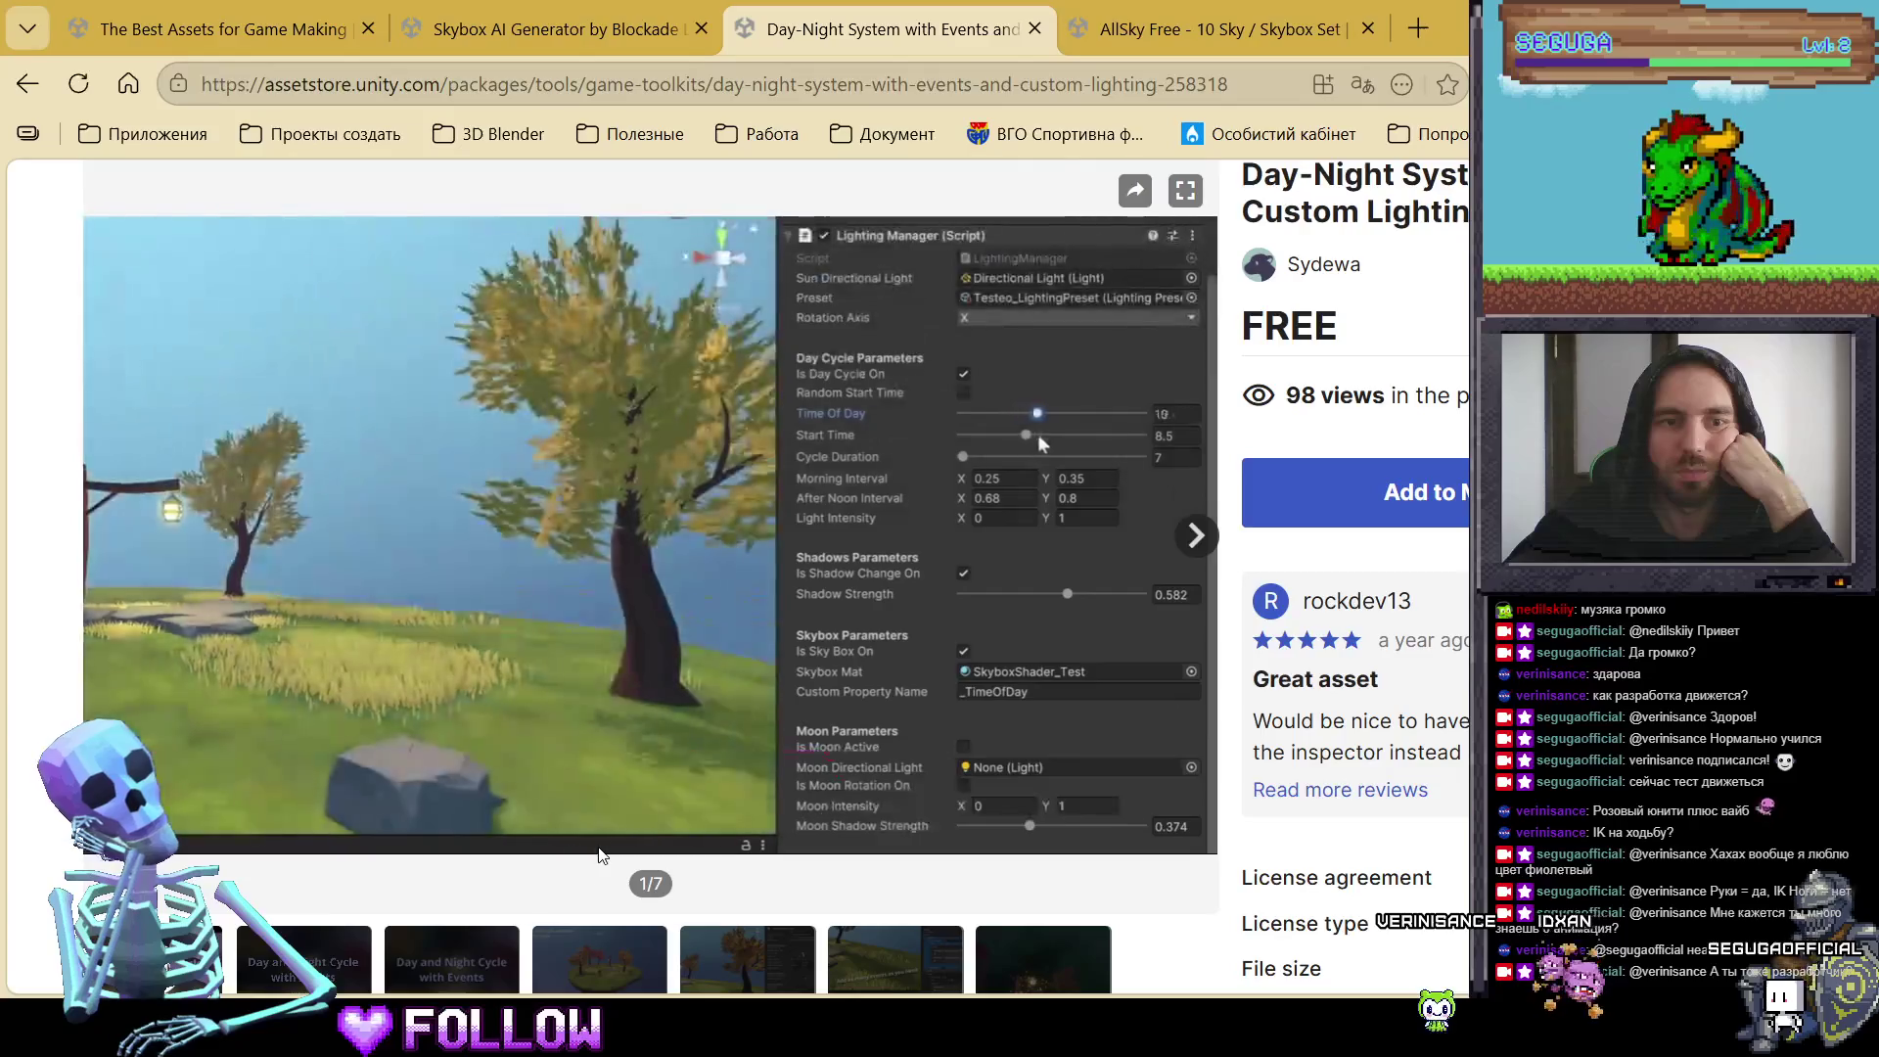
{"action": "scroll", "coordinate": [599, 854], "scroll_direction": "down", "scroll_amount": 3}
{"action": "left_click", "coordinate": [302, 554]}
{"action": "scroll", "coordinate": [437, 685], "scroll_direction": "up", "scroll_amount": 1}
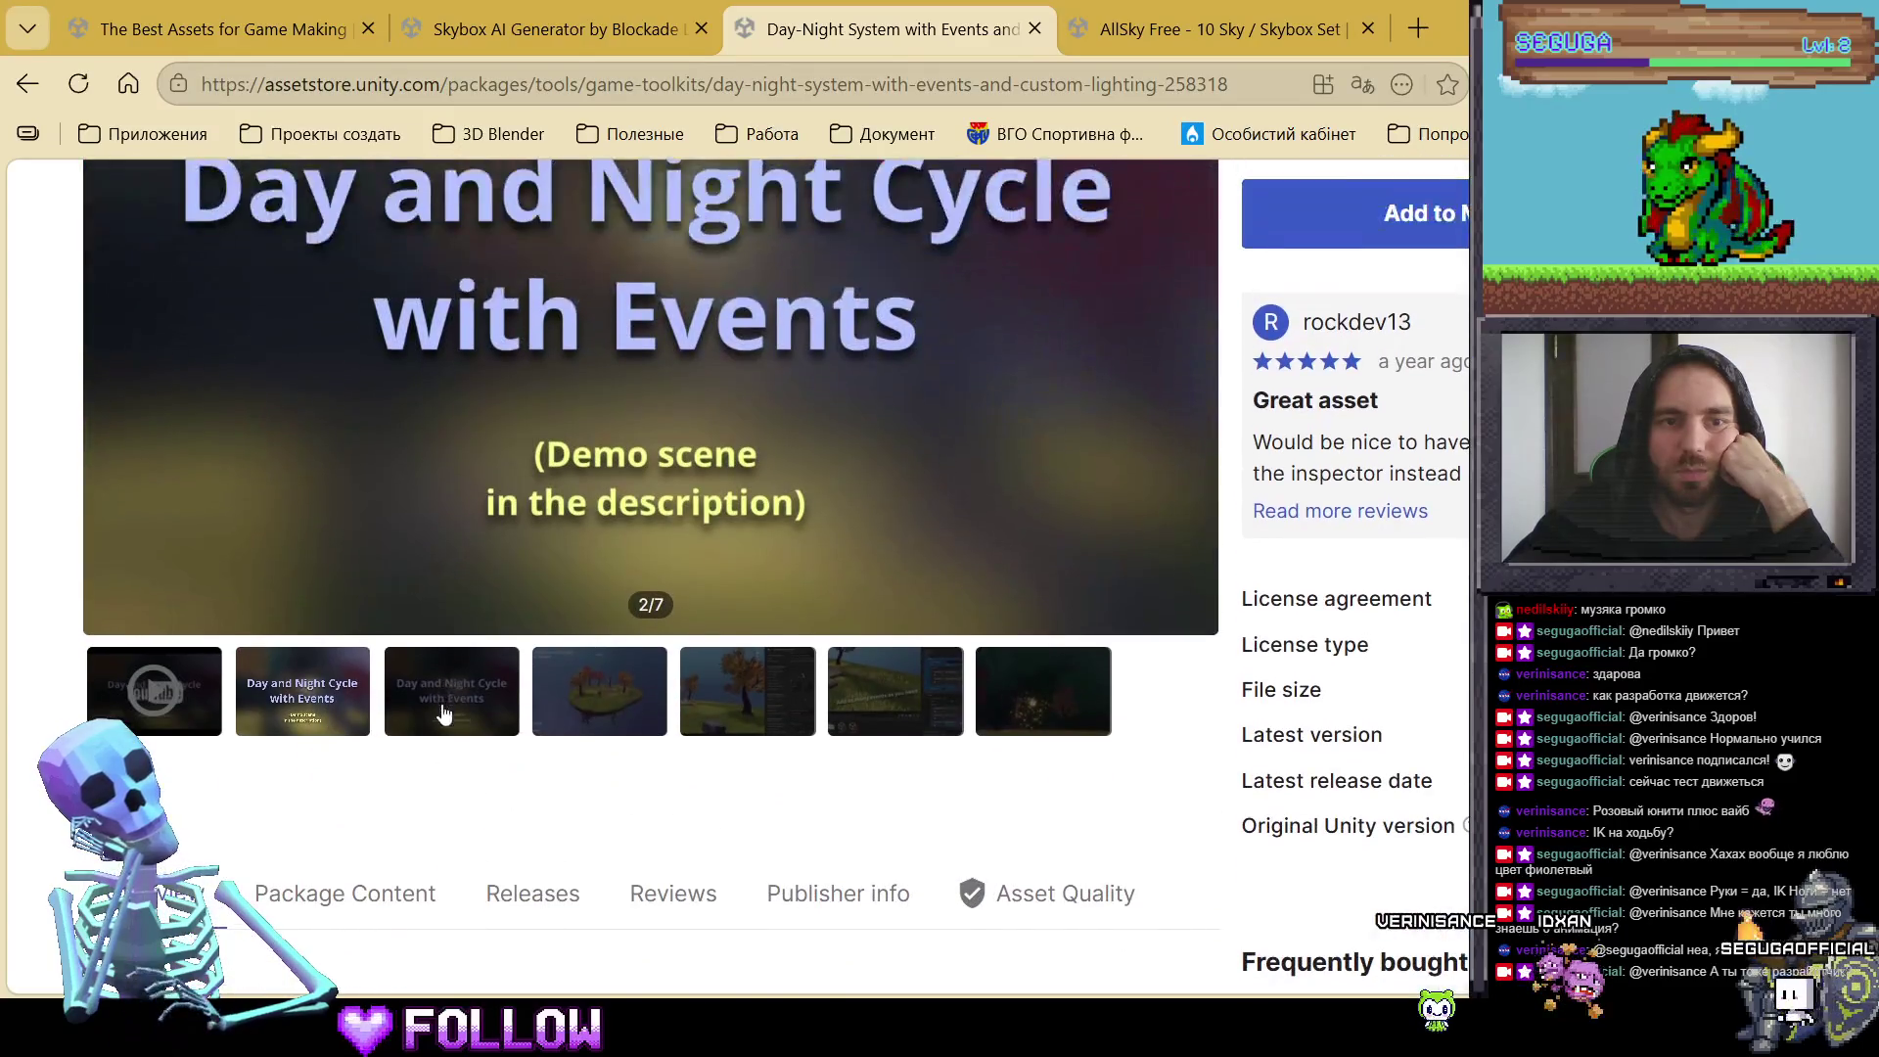
Step: Switch to the AllSky Free page and view sky previews two through eight
{"action": "key", "text": "ctrl+Tab"}
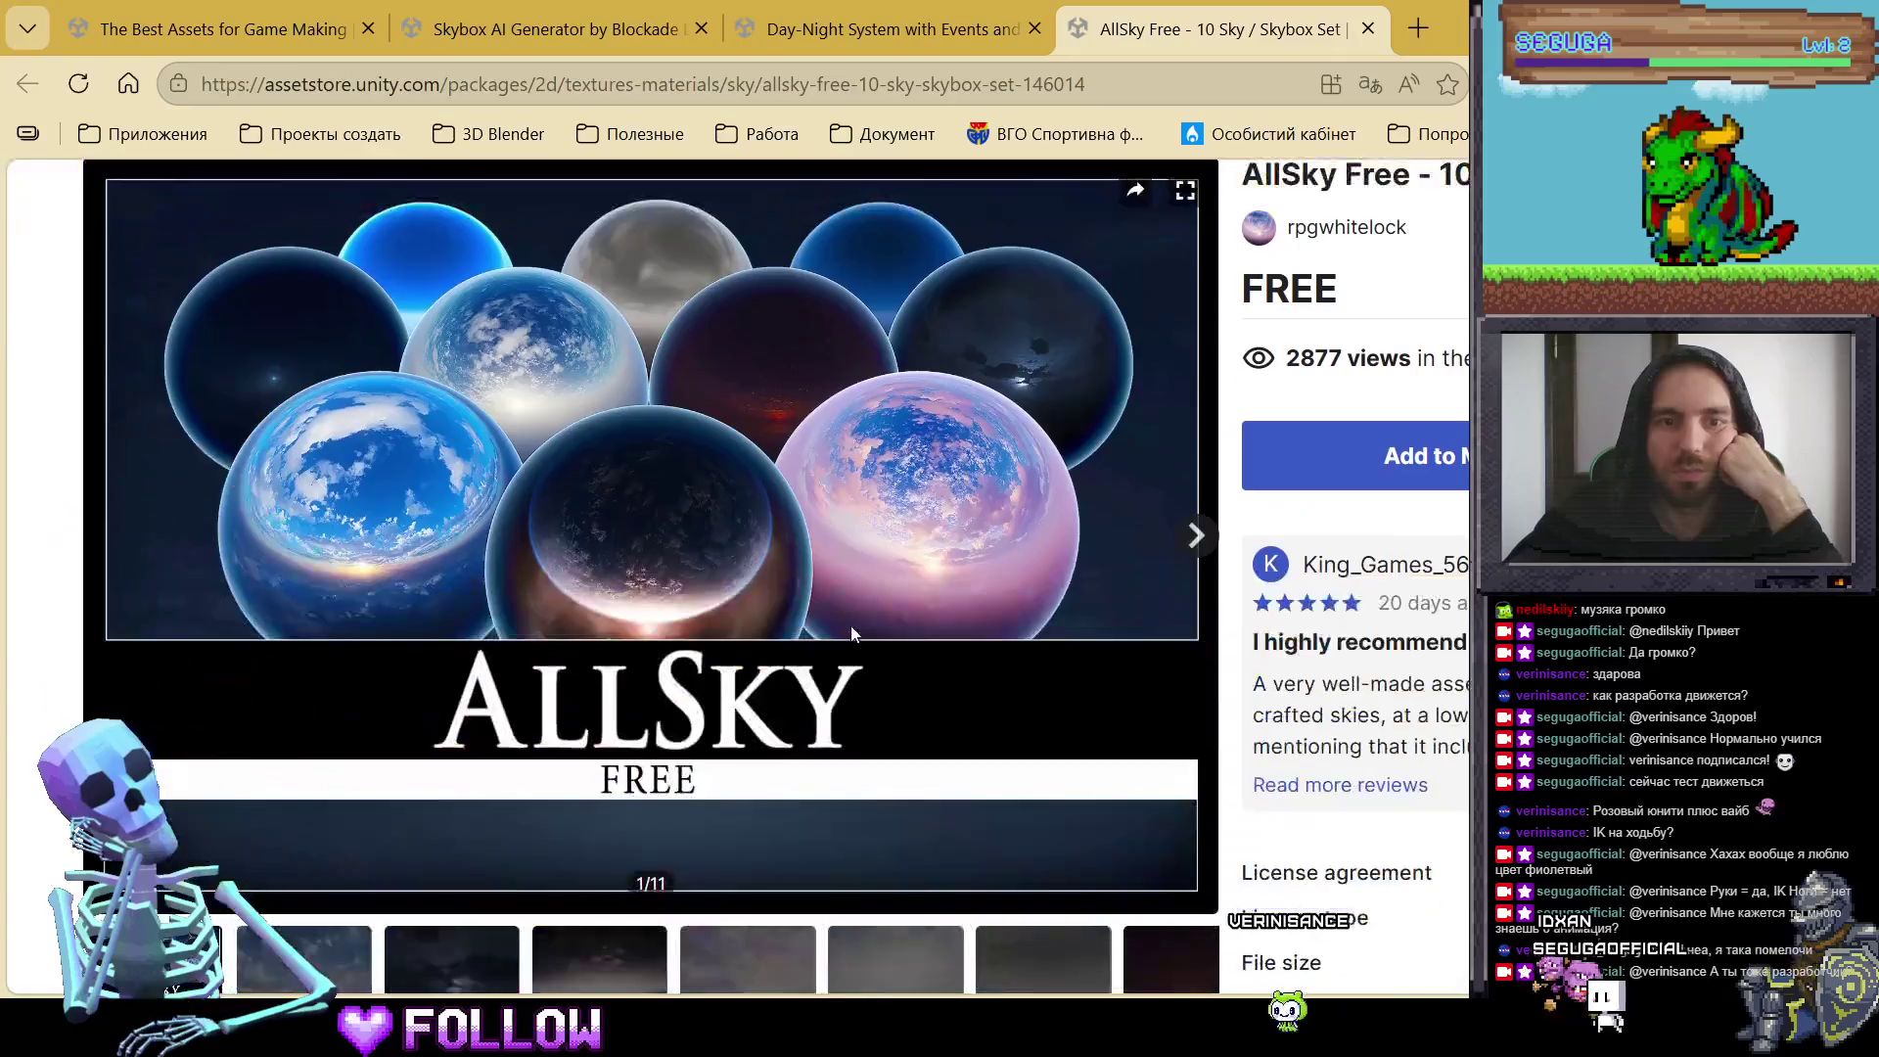
{"action": "scroll", "coordinate": [824, 625], "scroll_direction": "down", "scroll_amount": 2}
{"action": "scroll", "coordinate": [587, 734], "scroll_direction": "up", "scroll_amount": 1}
{"action": "left_click", "coordinate": [370, 835]}
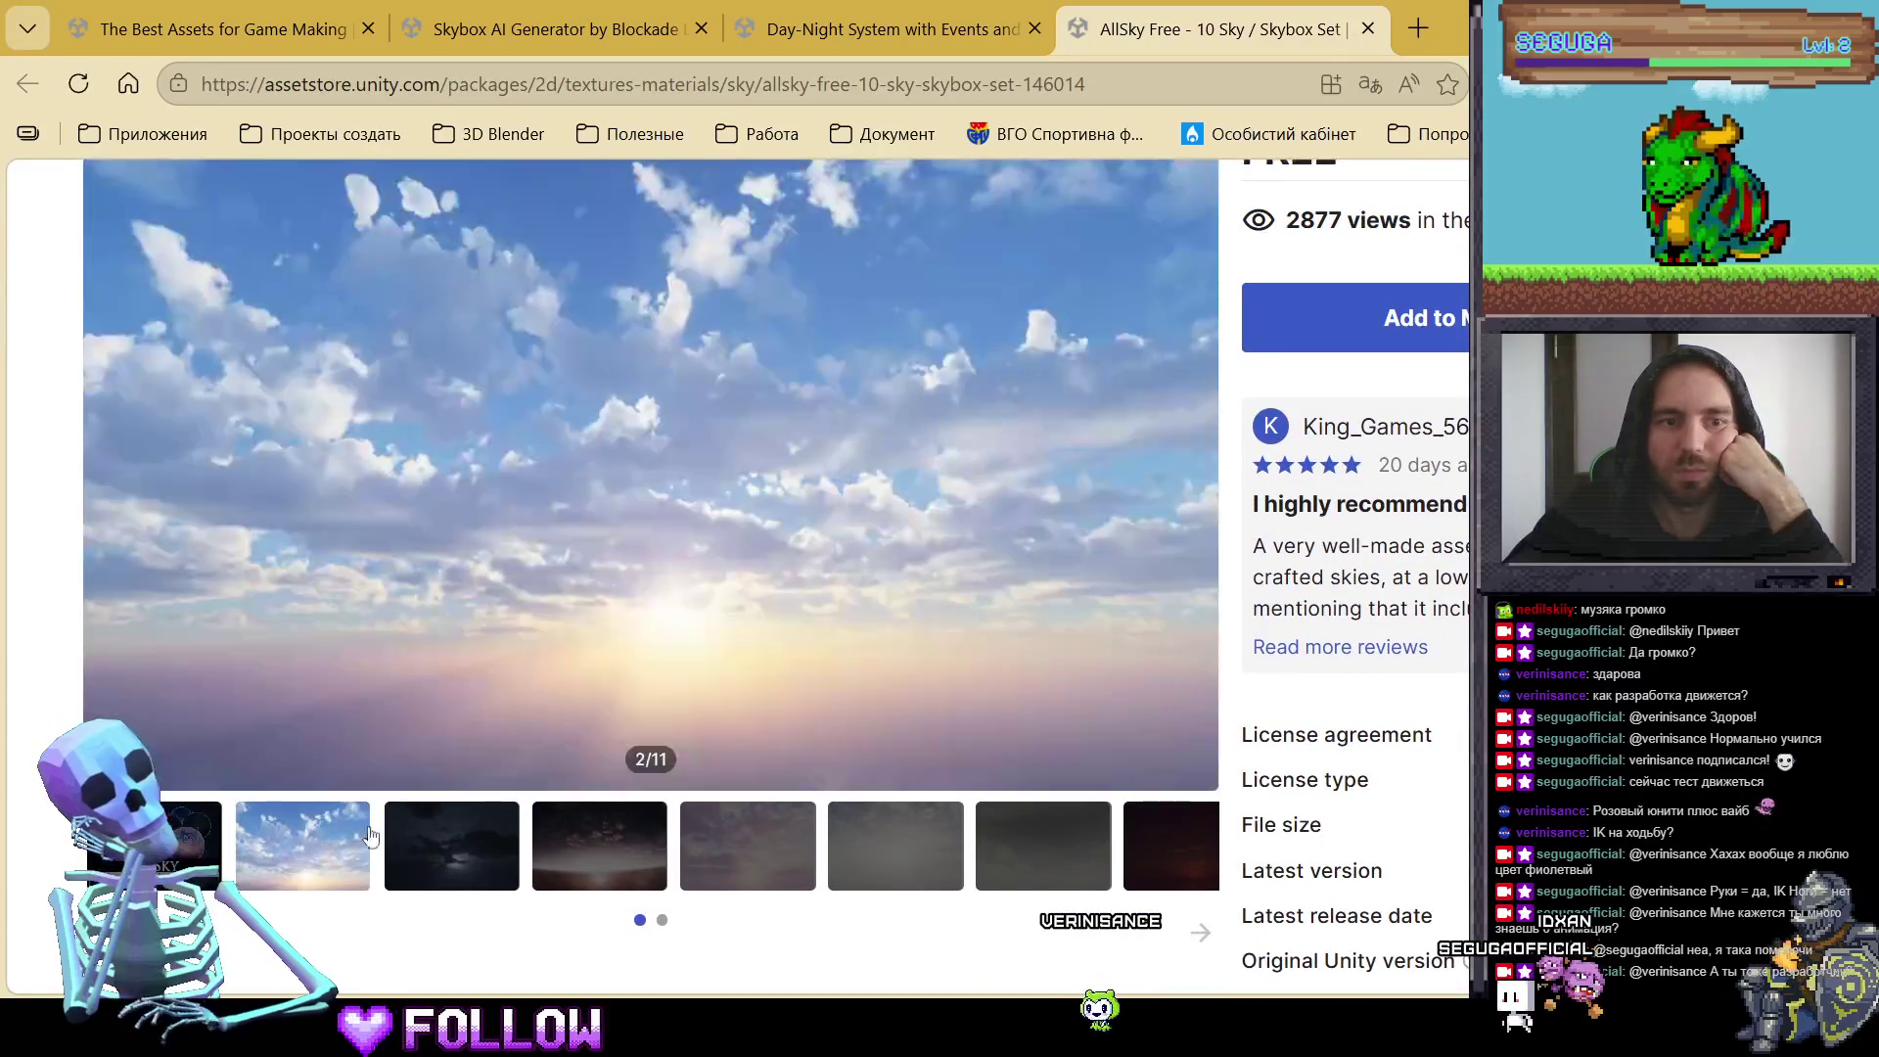
{"action": "left_click", "coordinate": [451, 841]}
{"action": "left_click", "coordinate": [599, 844]}
{"action": "left_click", "coordinate": [746, 848]}
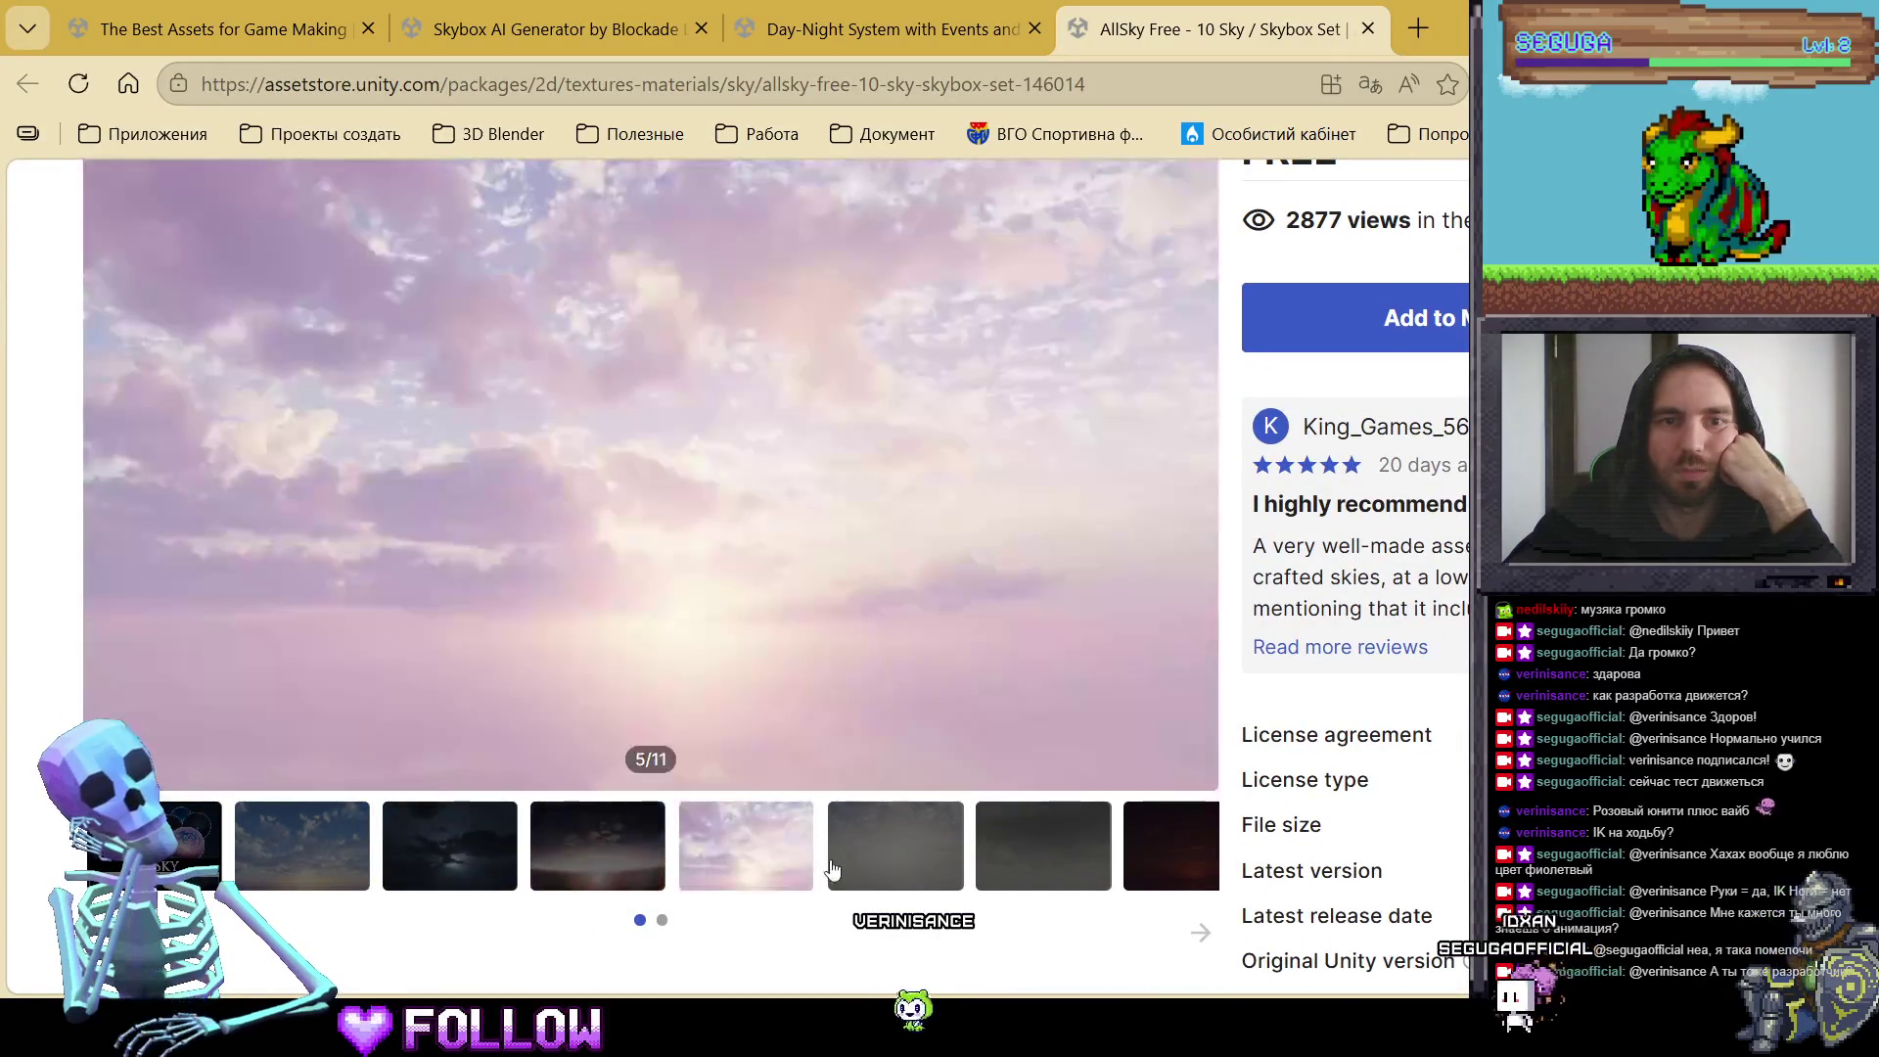
{"action": "left_click", "coordinate": [895, 862]}
{"action": "left_click", "coordinate": [1044, 861]}
{"action": "left_click", "coordinate": [1123, 854]}
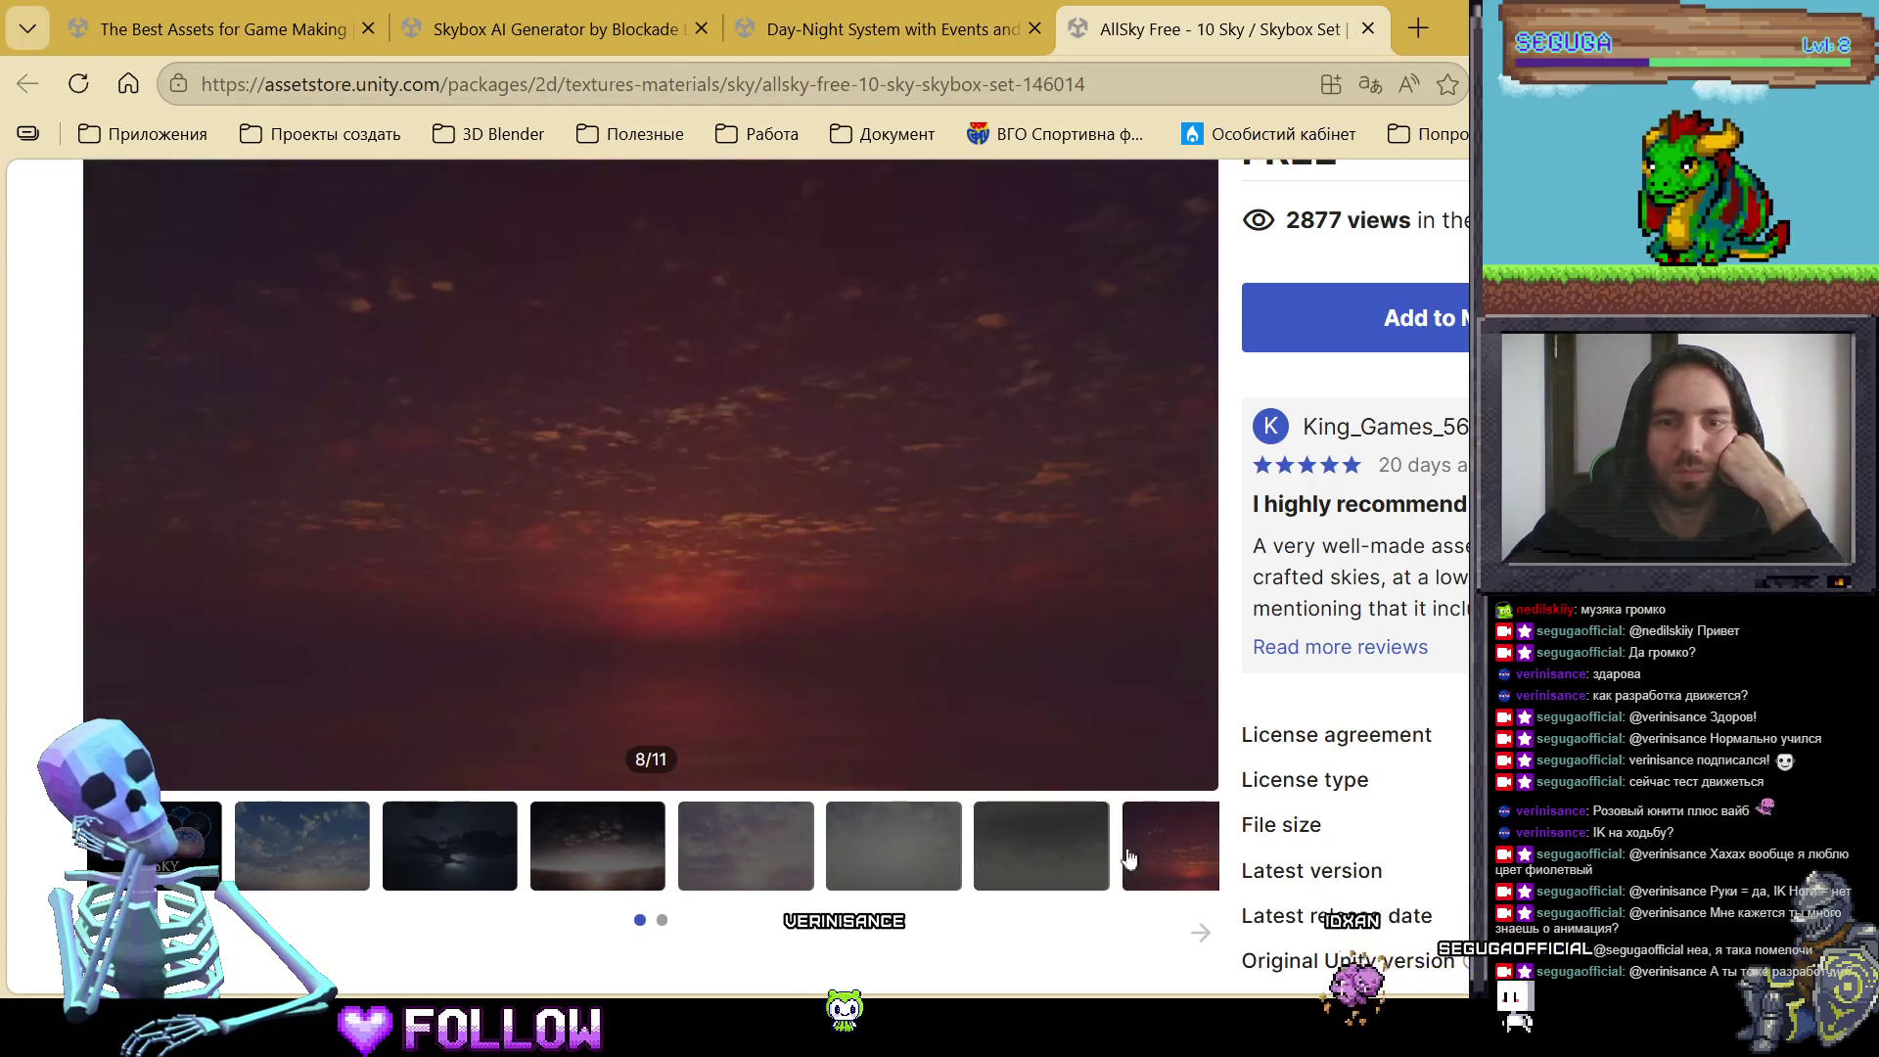
Step: Browse the remaining previews, return to the dark cloudy night sky 3/11, and add AllSky Free to My Assets
{"action": "left_click_drag", "start_coordinate": [1196, 927], "coordinate": [314, 861]}
{"action": "left_click", "coordinate": [304, 856]}
{"action": "left_click", "coordinate": [595, 861]}
{"action": "left_click", "coordinate": [421, 864]}
{"action": "left_click", "coordinate": [201, 849]}
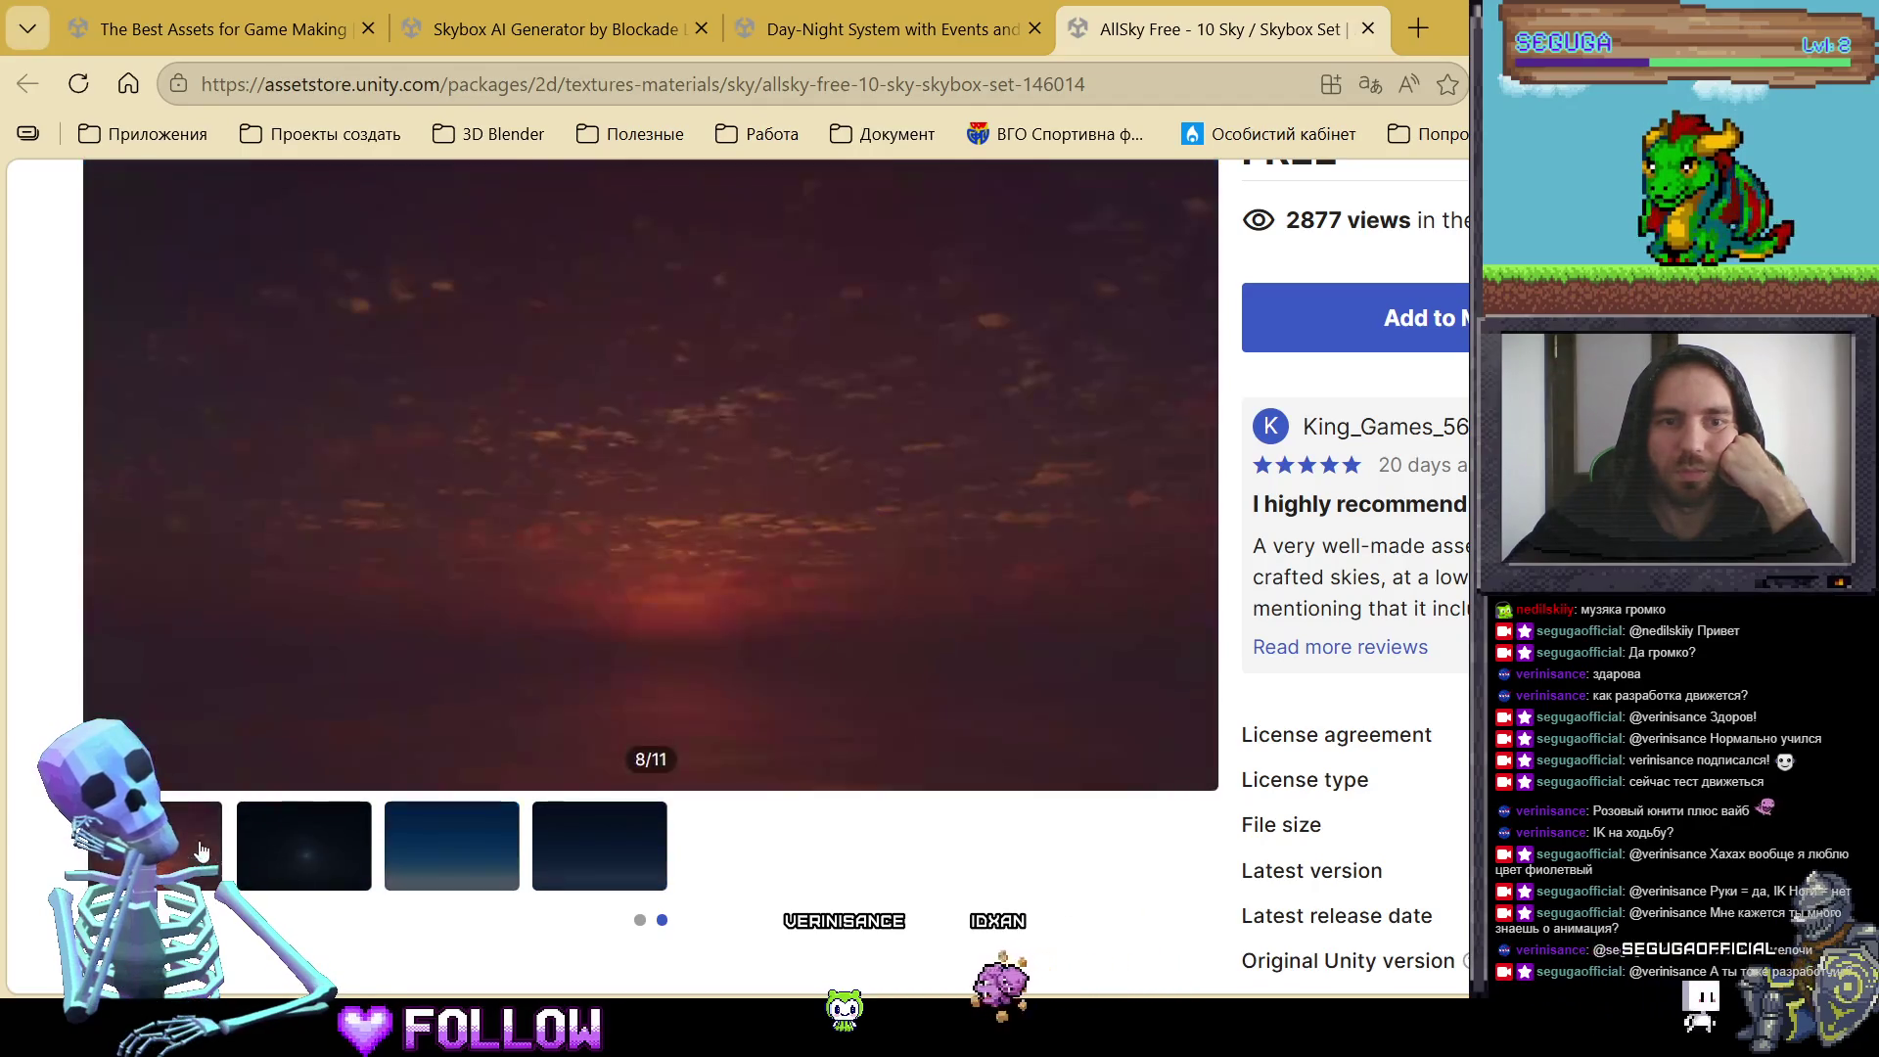
{"action": "left_click", "coordinate": [640, 920]}
{"action": "left_click", "coordinate": [424, 861]}
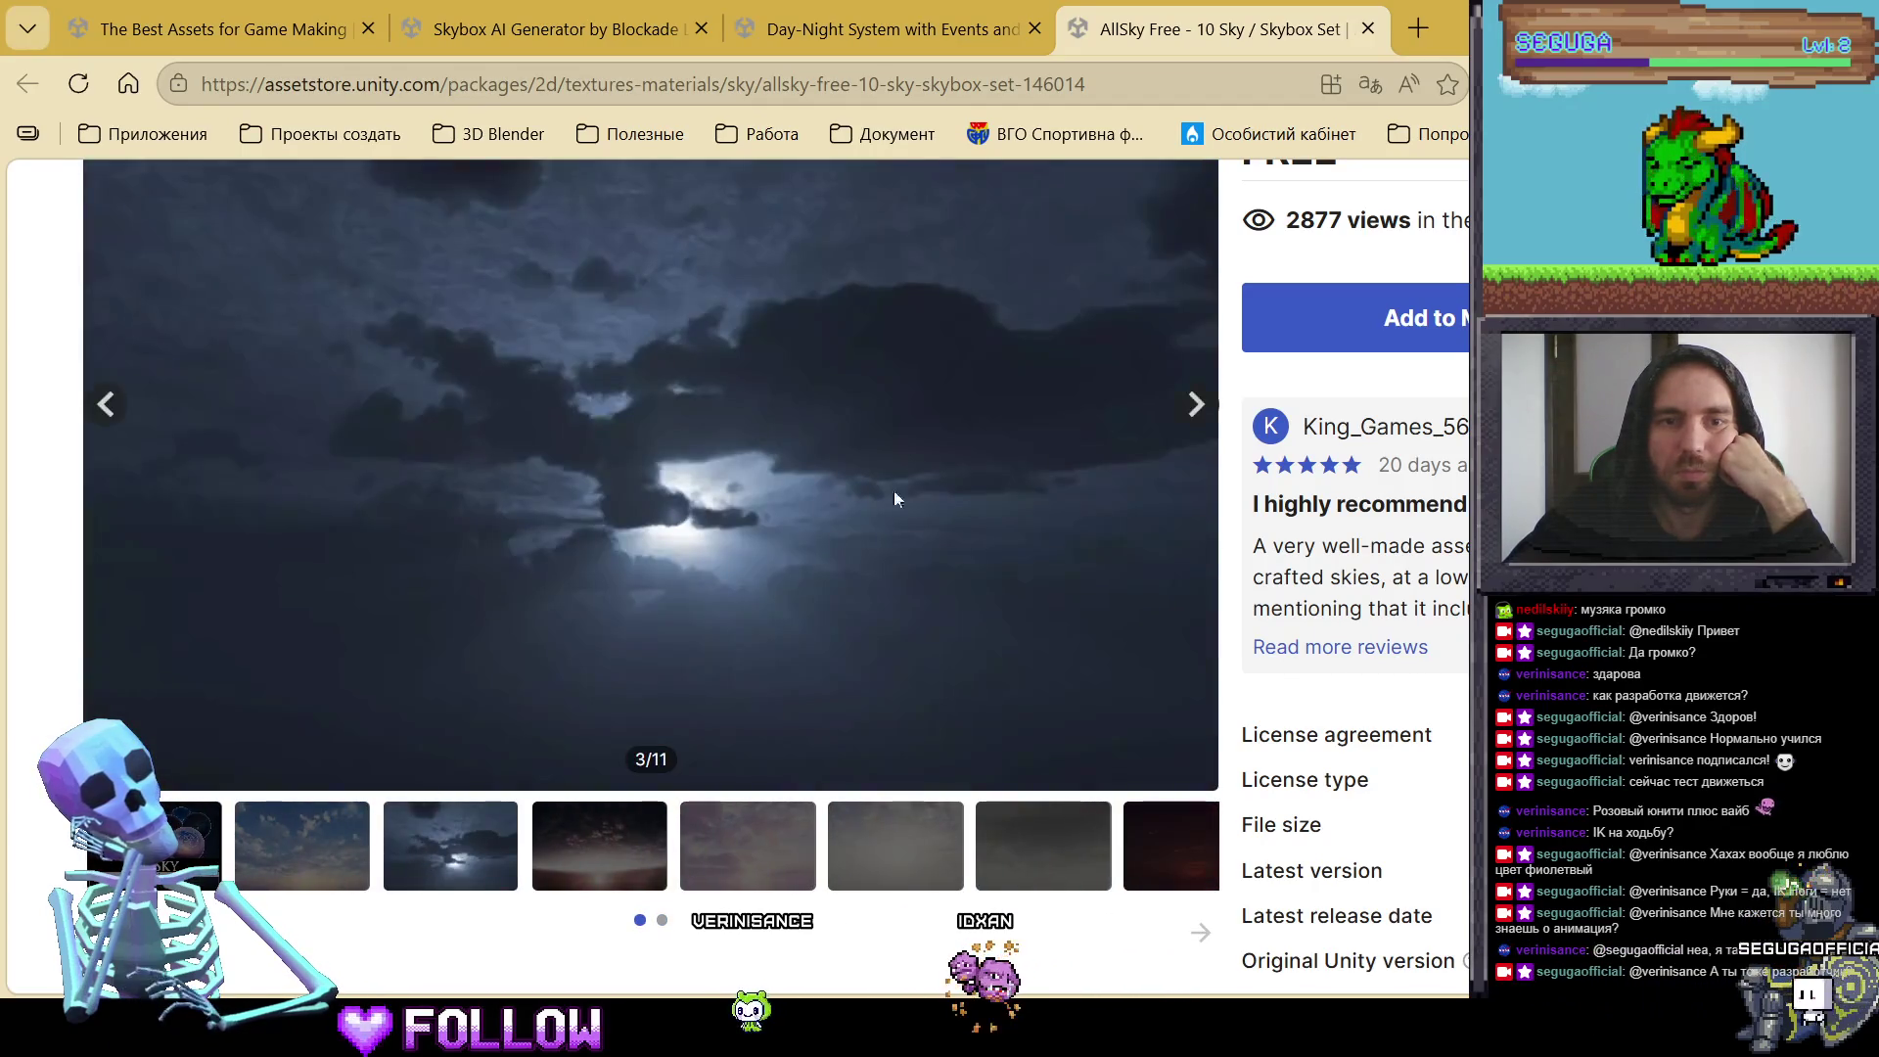
{"action": "scroll", "coordinate": [787, 562], "scroll_direction": "up", "scroll_amount": 3}
{"action": "left_click", "coordinate": [1339, 648]}
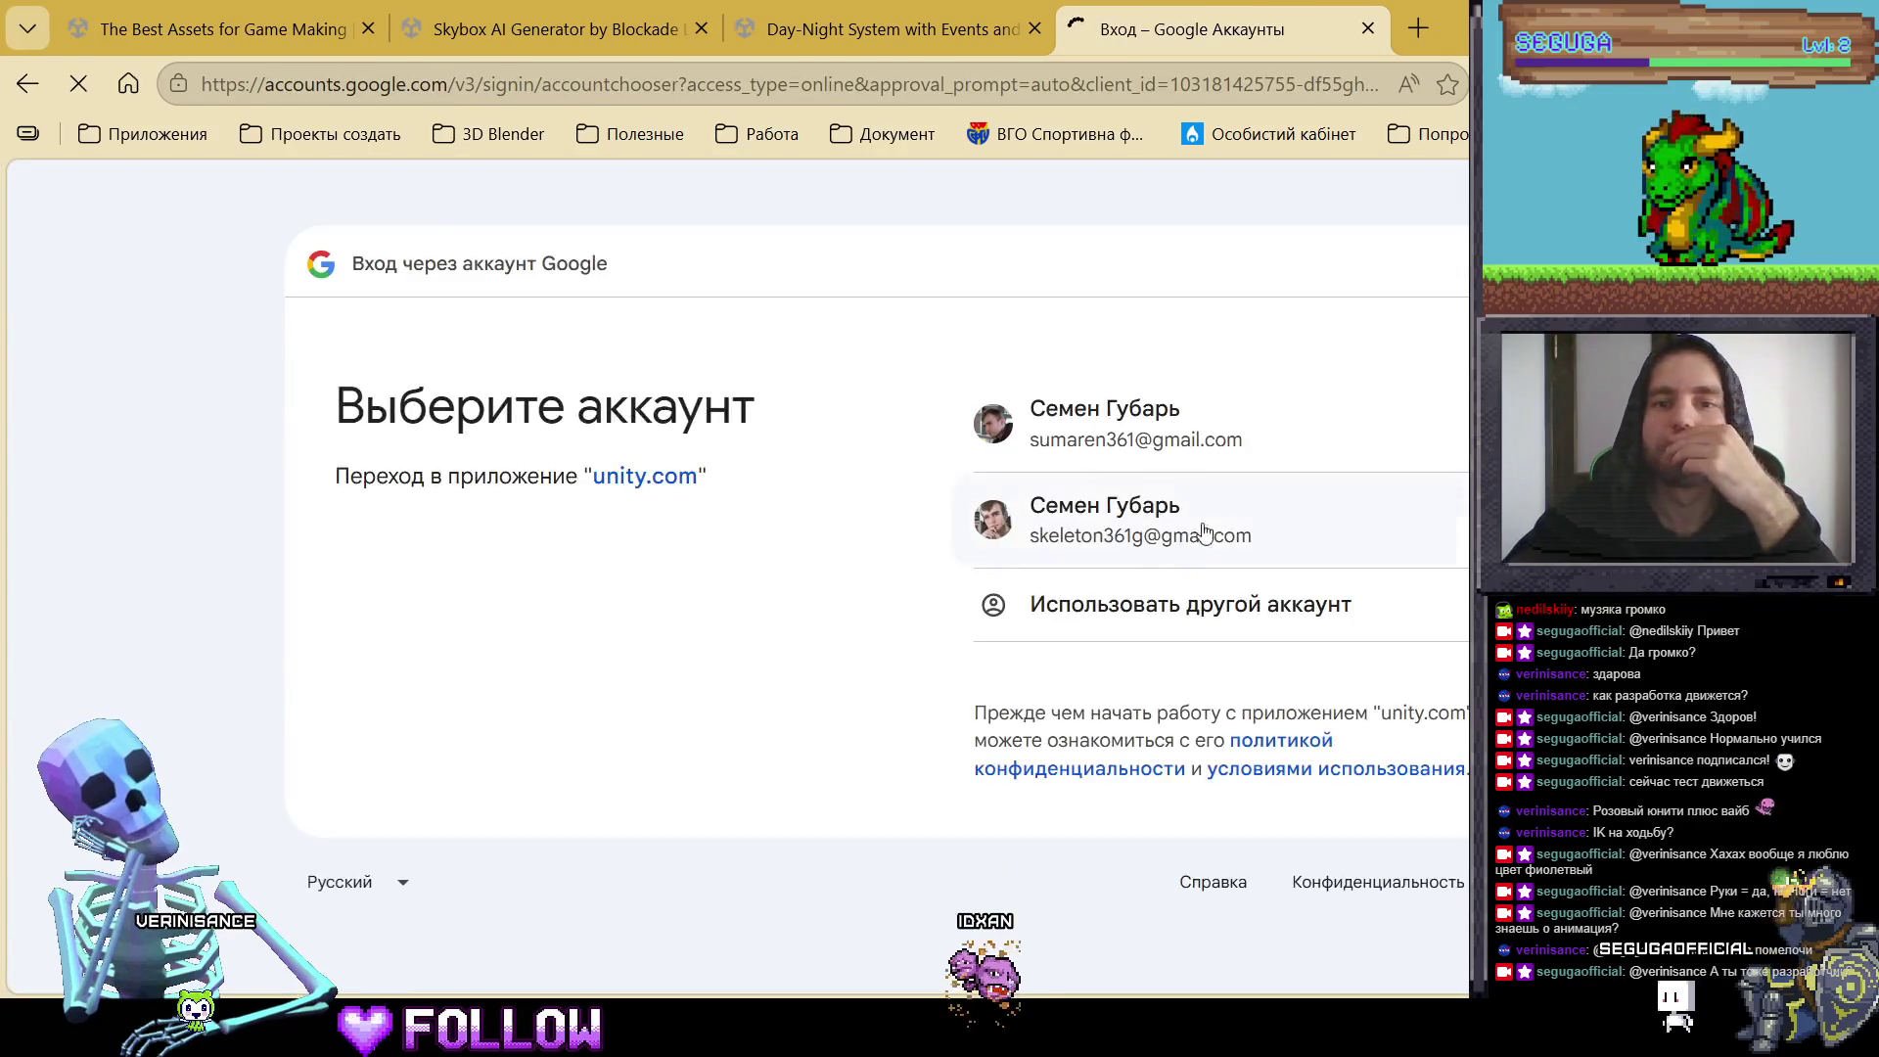
Step: Sign in to unity.com with the first Google account and allow it access
{"action": "left_click", "coordinate": [1175, 451]}
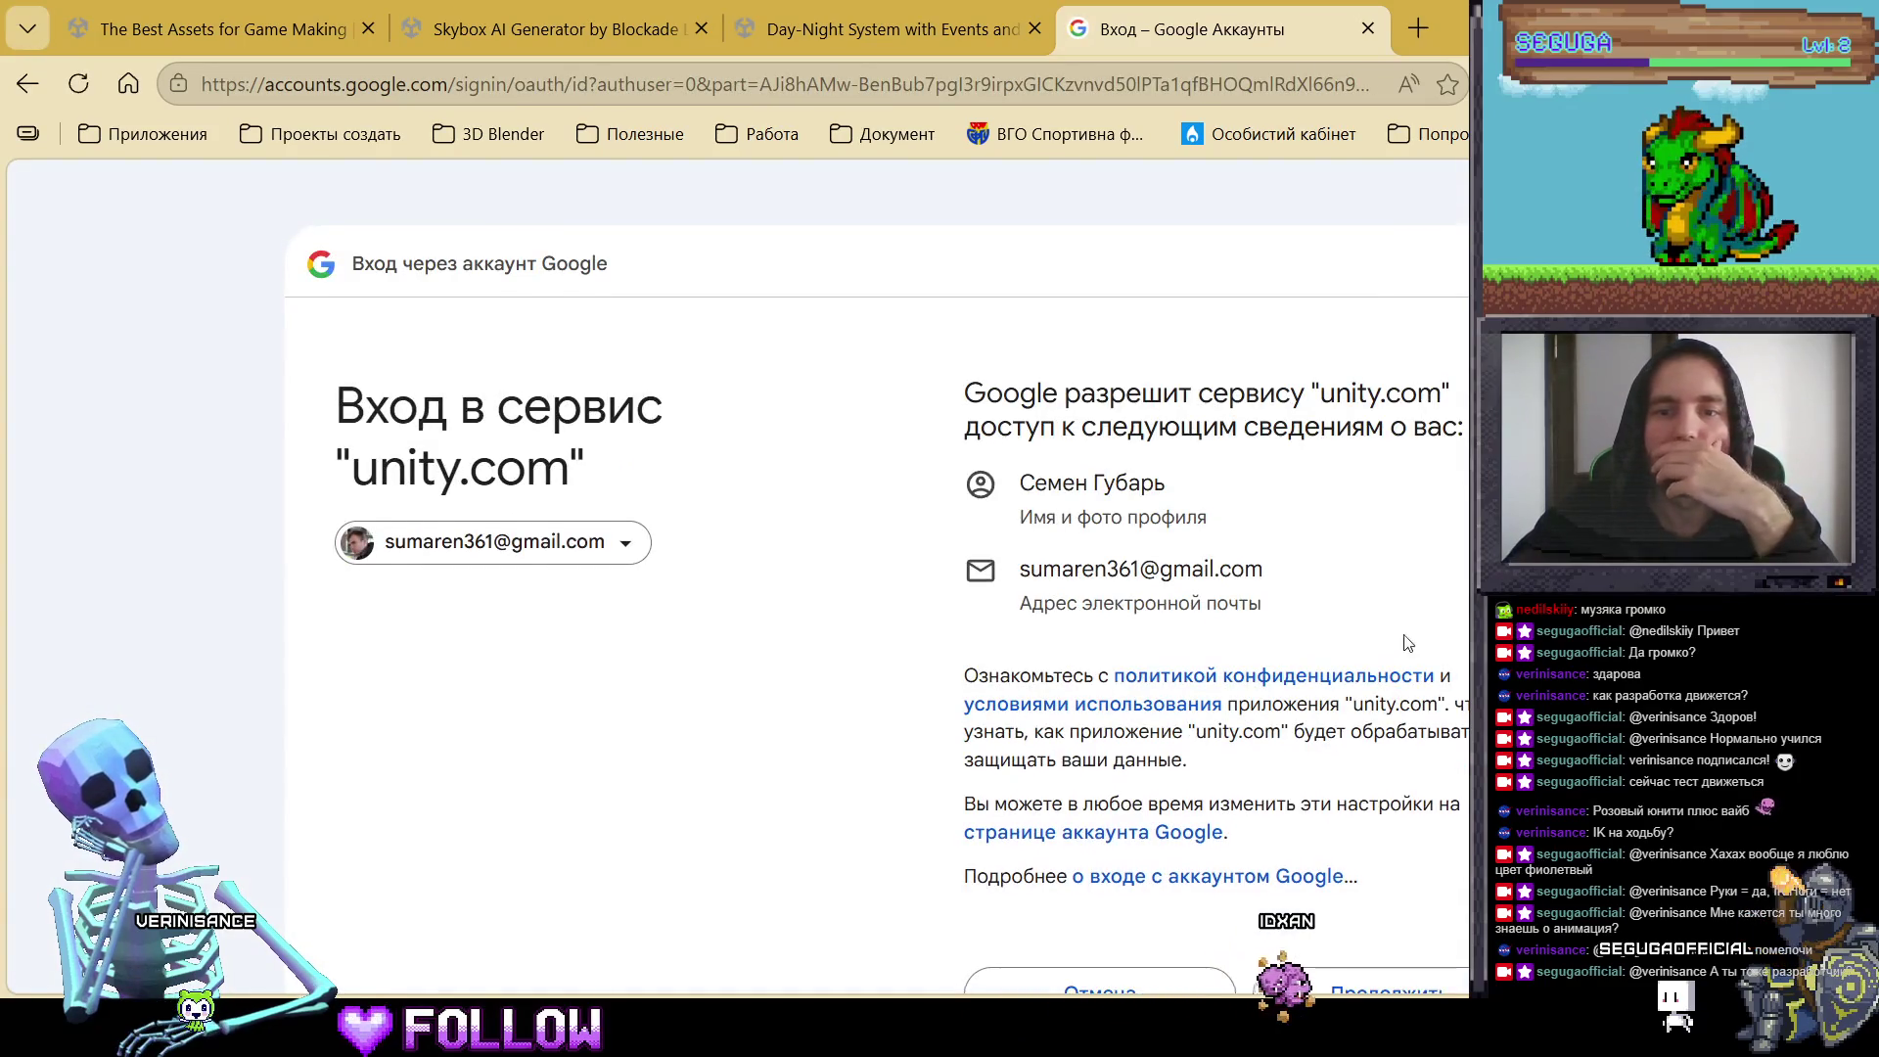
{"action": "scroll", "coordinate": [1400, 641], "scroll_direction": "down", "scroll_amount": 3}
{"action": "left_click", "coordinate": [1384, 754]}
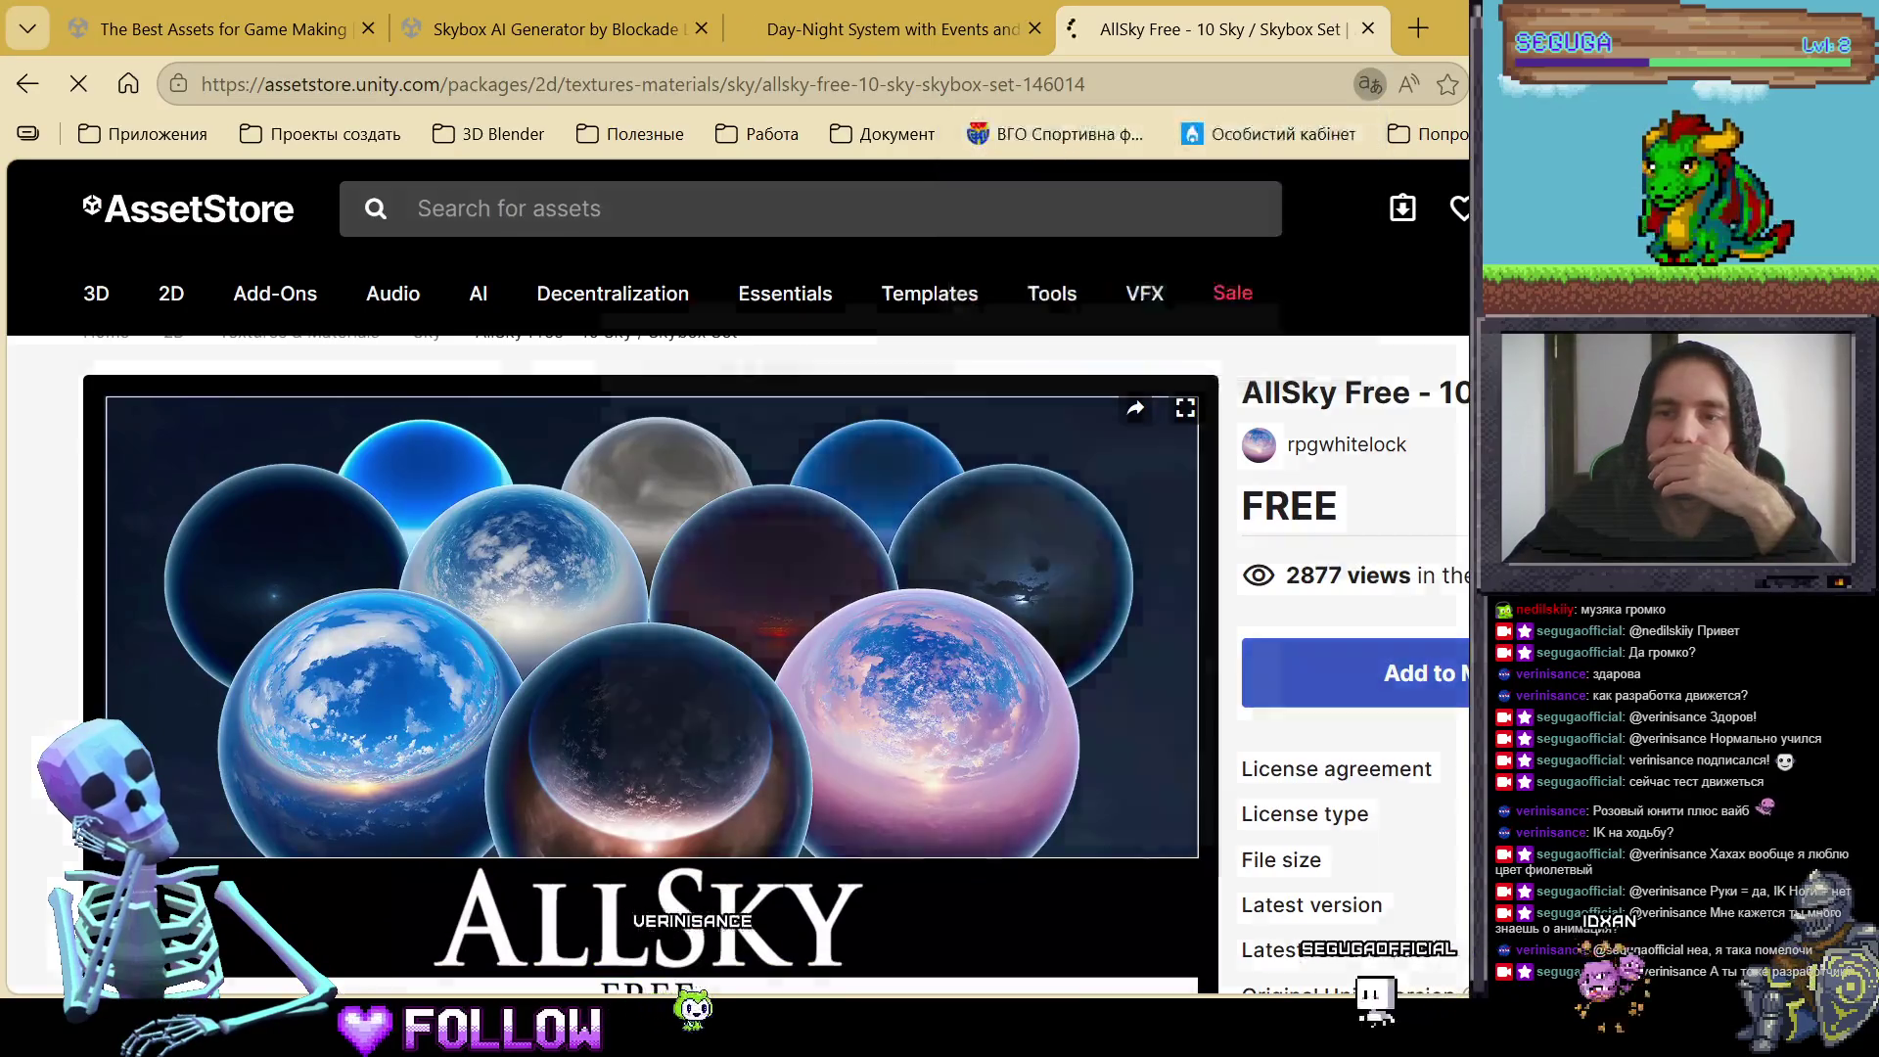
Step: Create a new list named 'Good Assets' and save AllSky Free into it
{"action": "left_click", "coordinate": [1460, 209]}
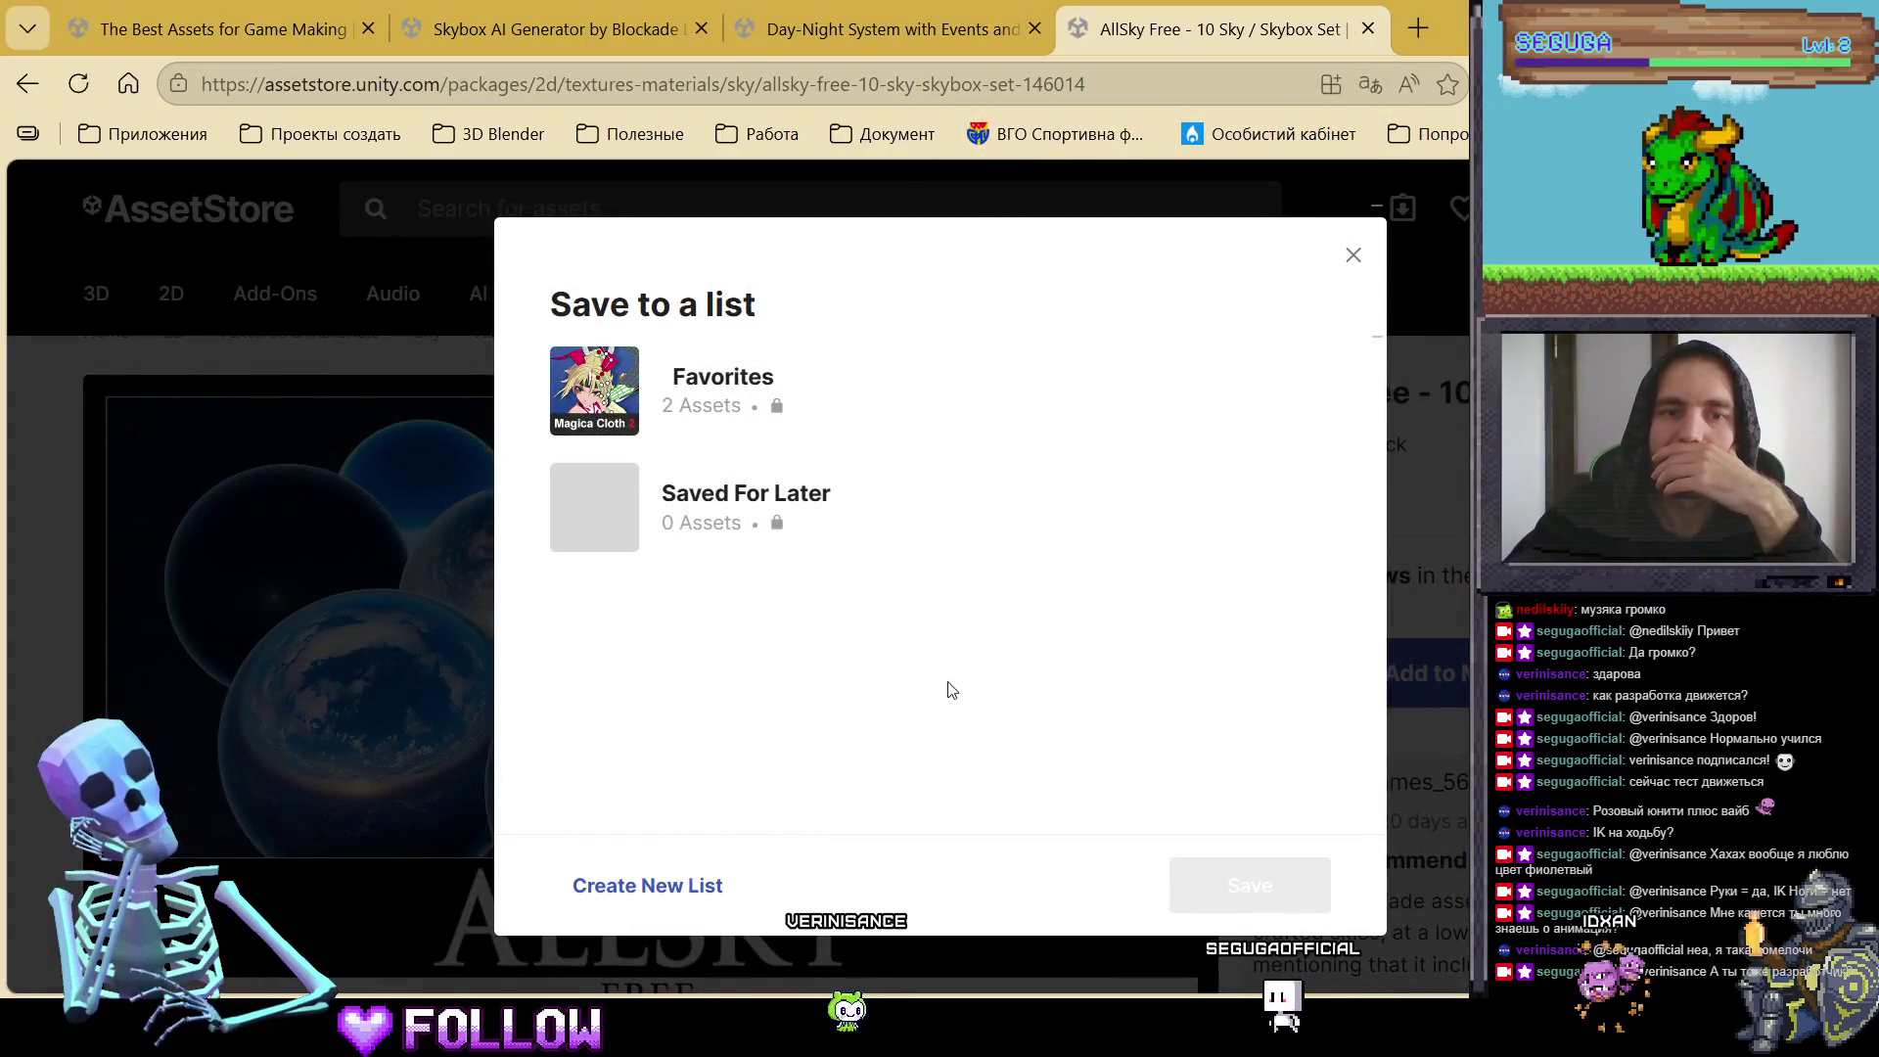
{"action": "left_click", "coordinate": [656, 888]}
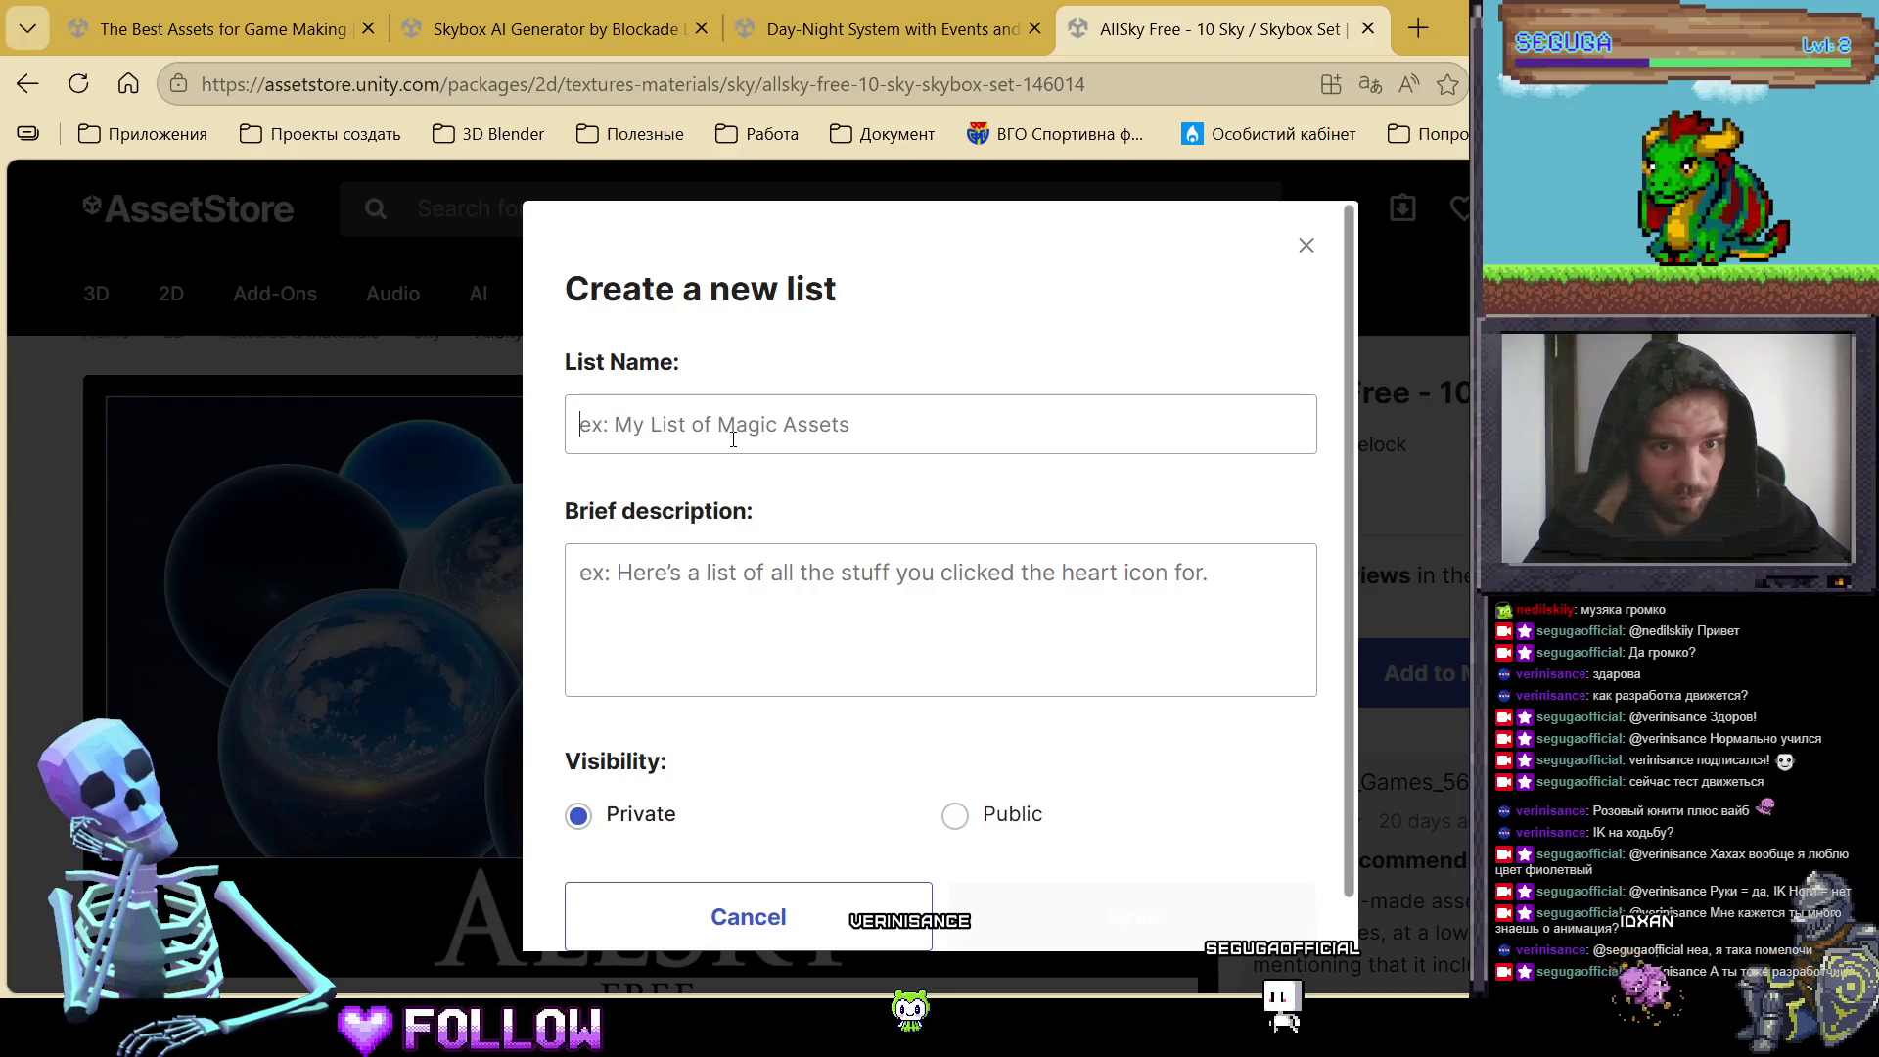
{"action": "type", "text": "Good"}
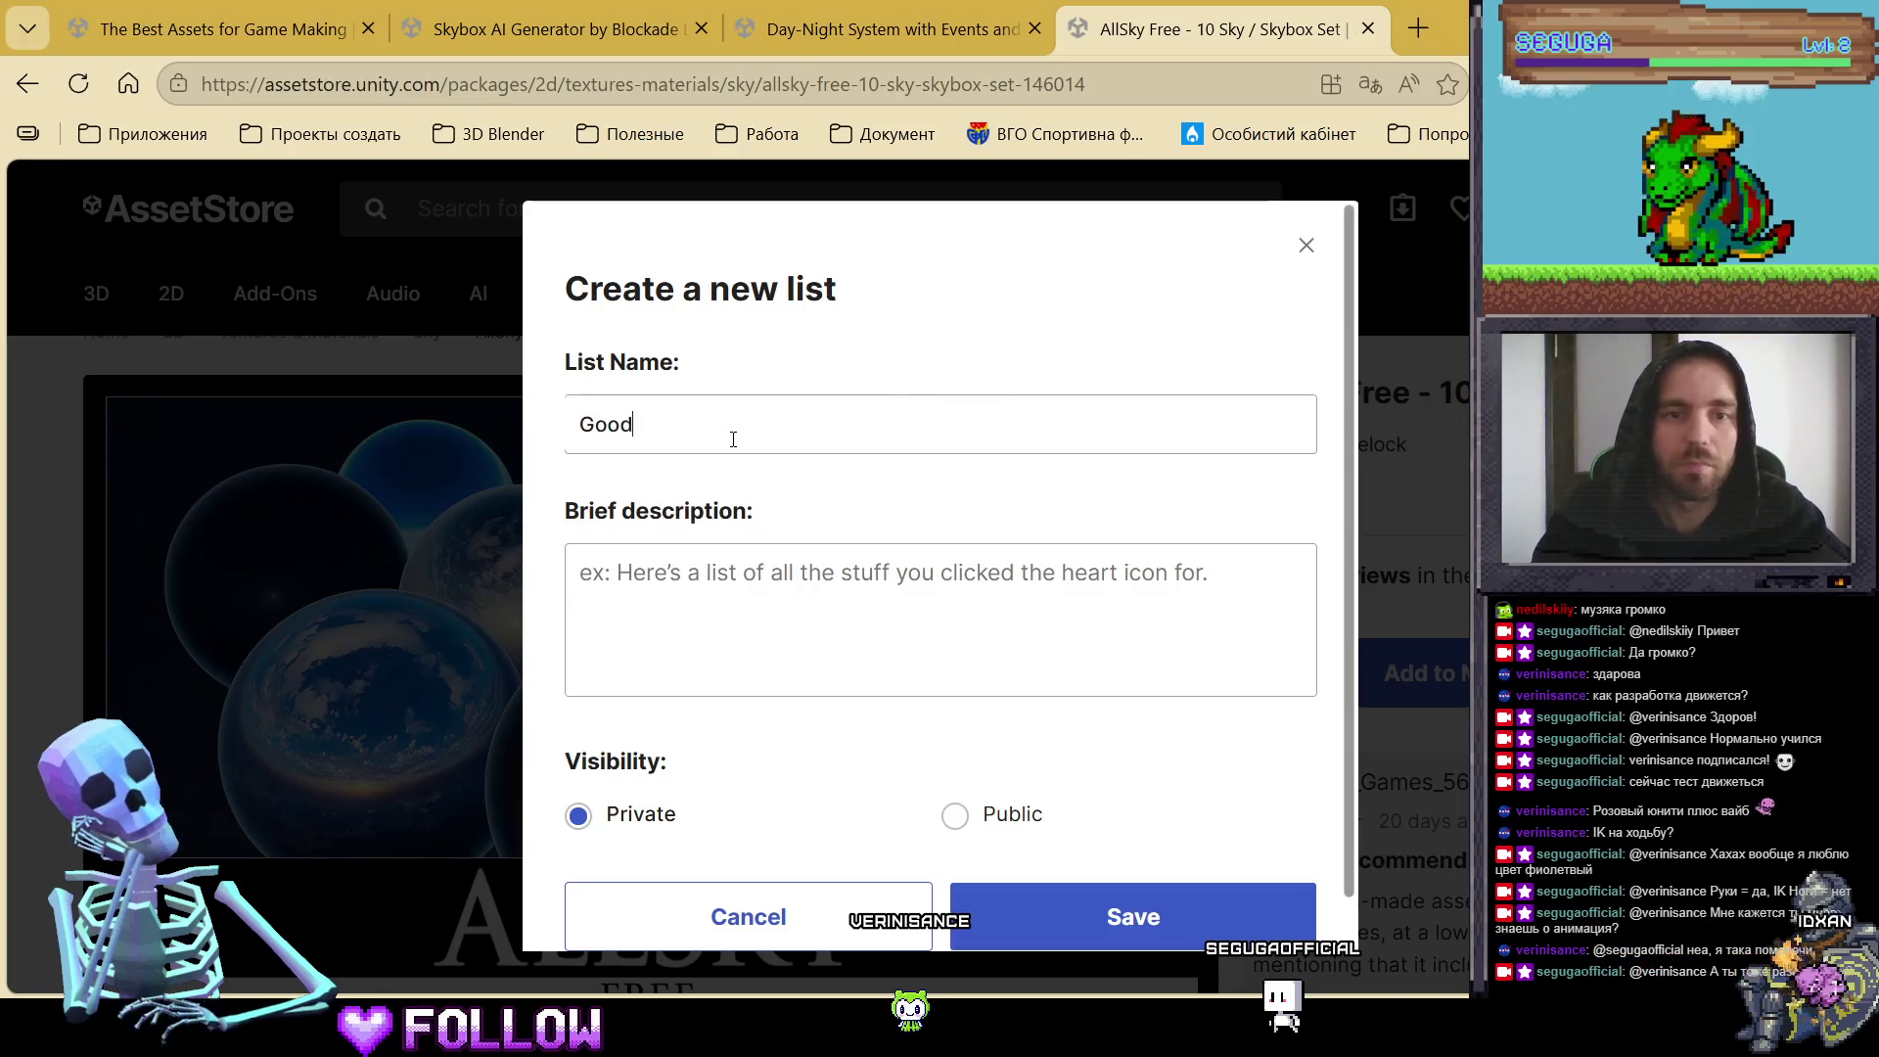
{"action": "type", "text": " Ass"}
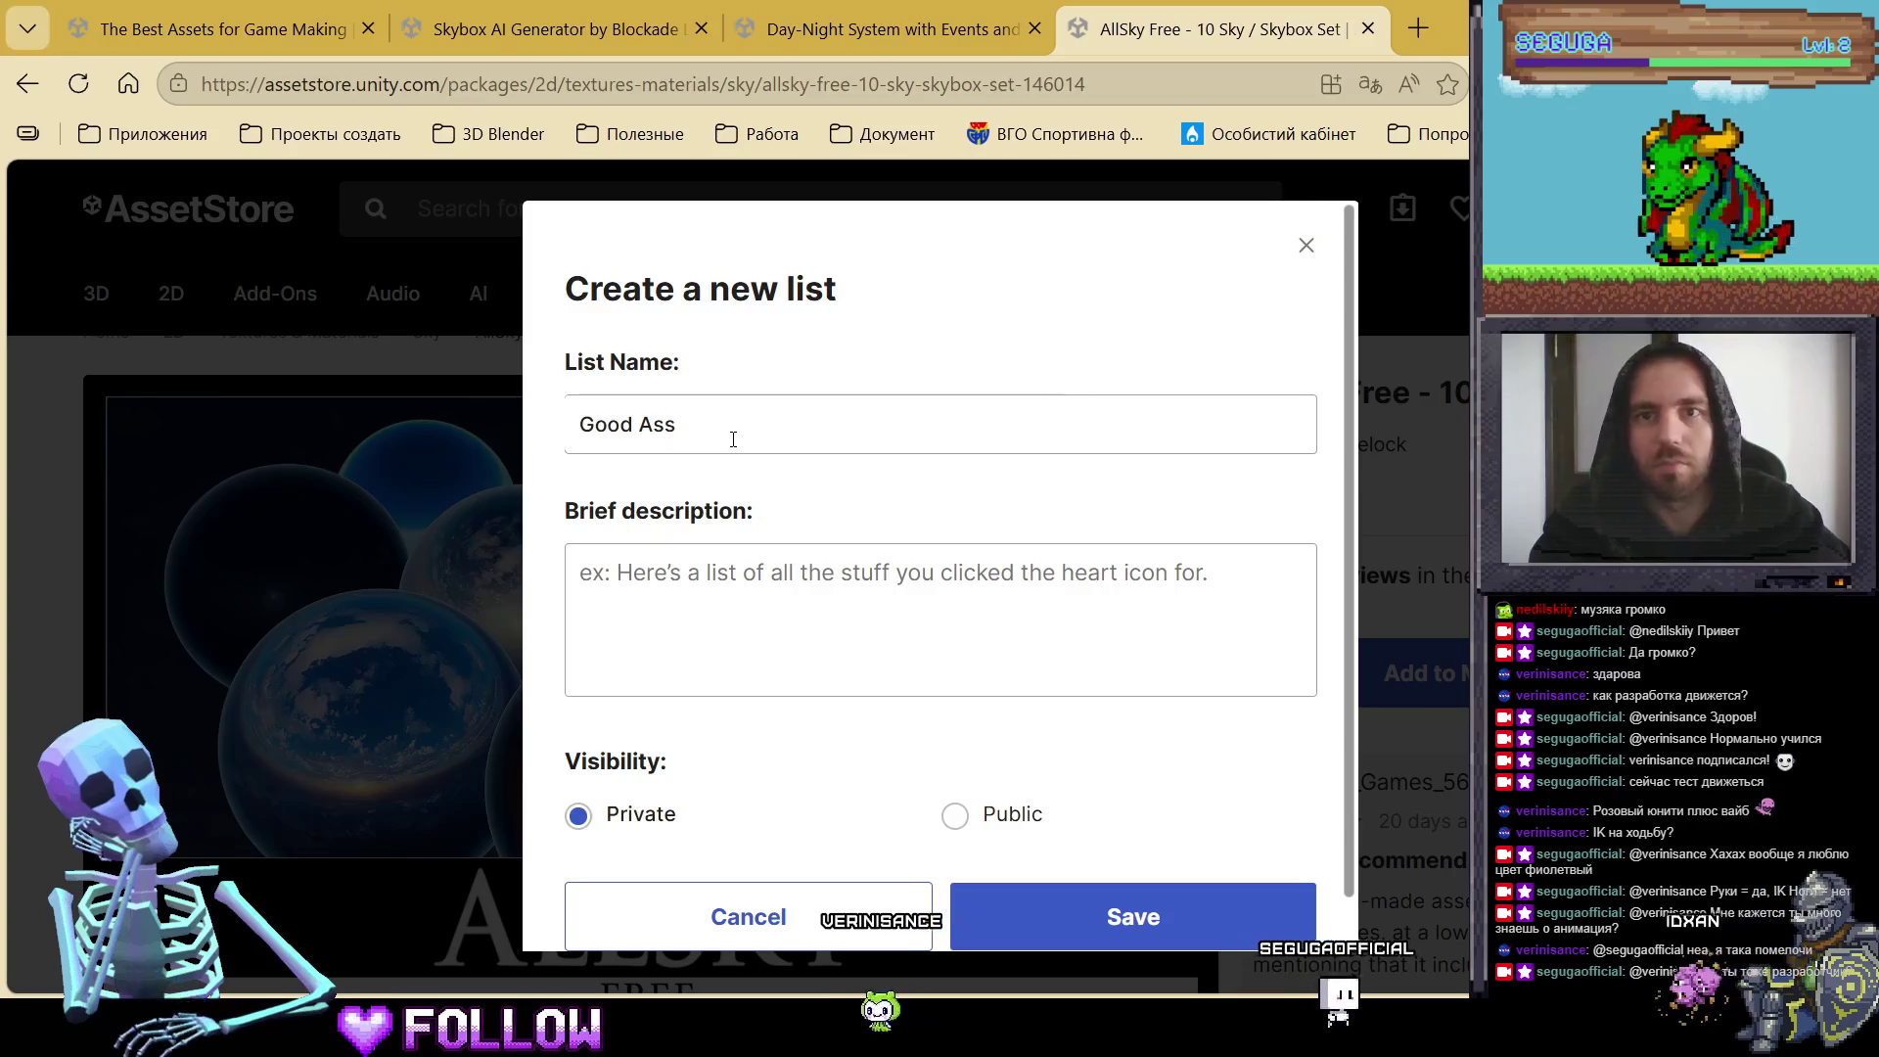
{"action": "type", "text": "ets"}
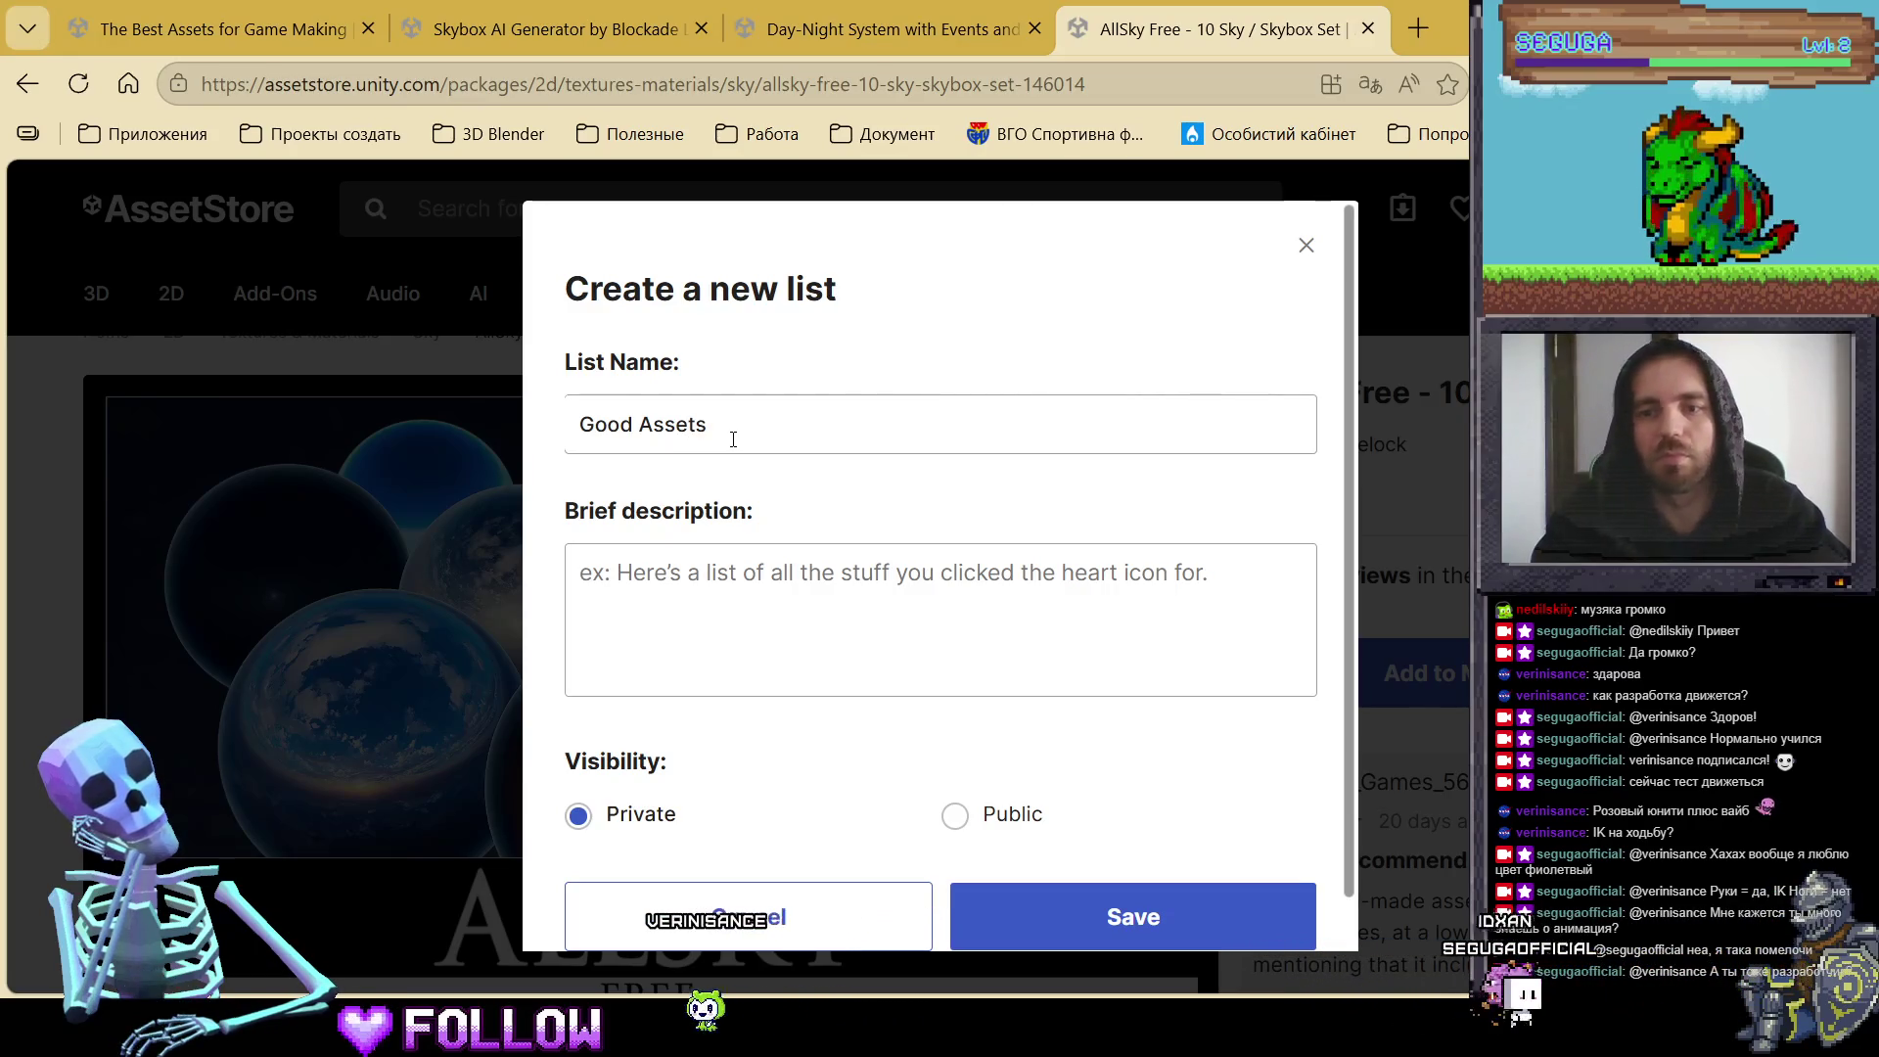
{"action": "scroll", "coordinate": [969, 835], "scroll_direction": "down", "scroll_amount": 1}
{"action": "left_click", "coordinate": [1136, 861]}
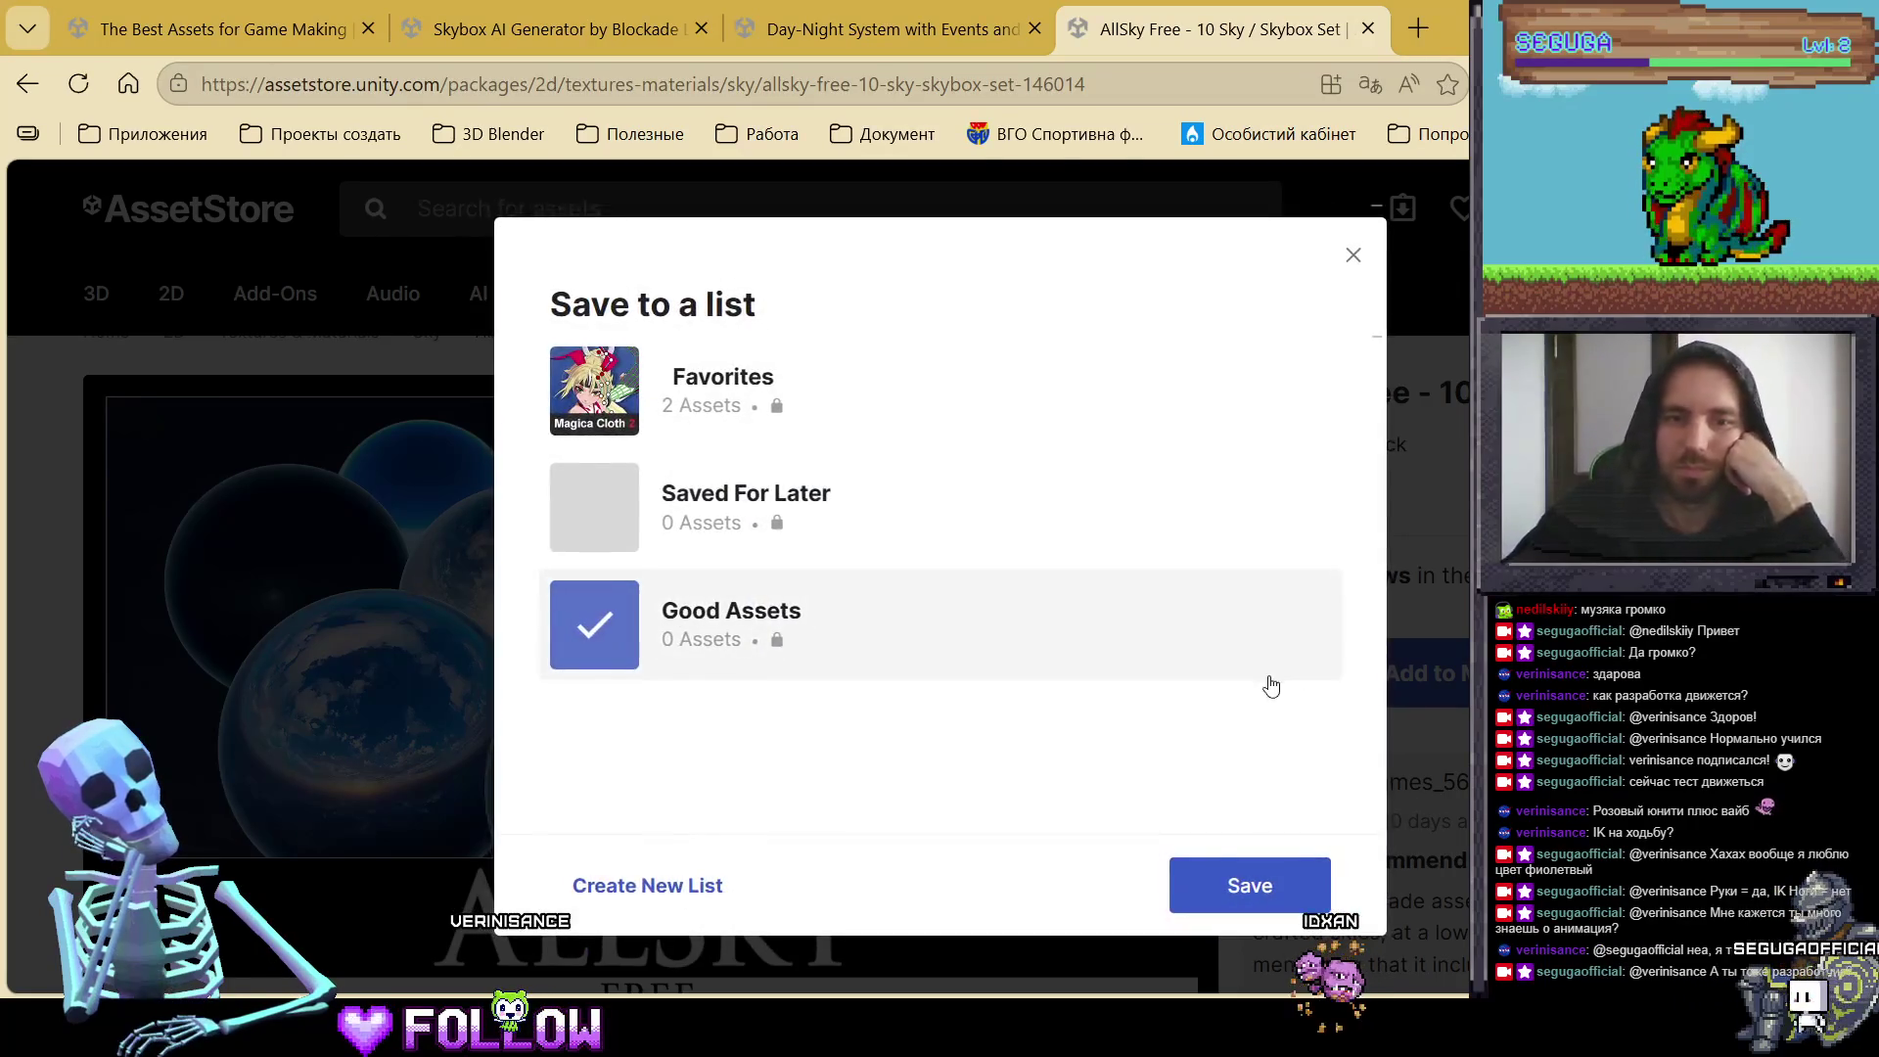
{"action": "left_click", "coordinate": [1252, 901]}
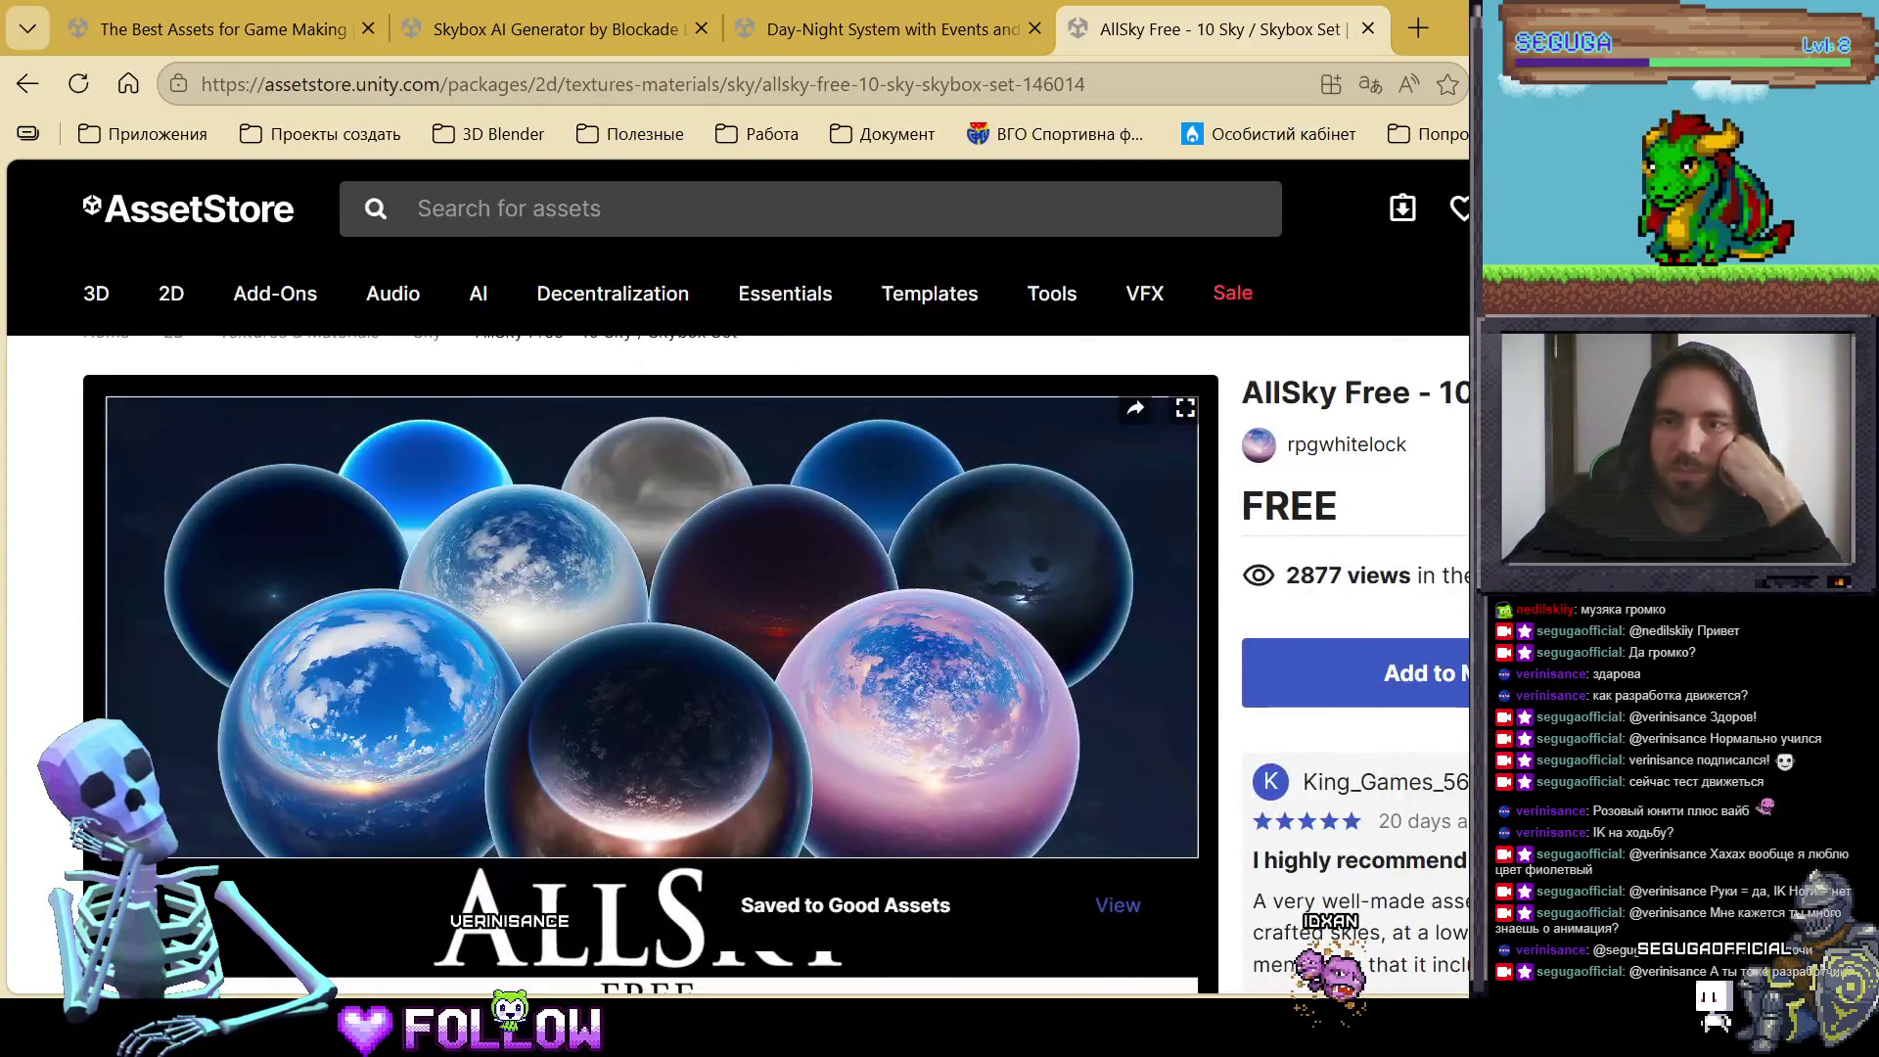
{"action": "left_click", "coordinate": [1390, 673]}
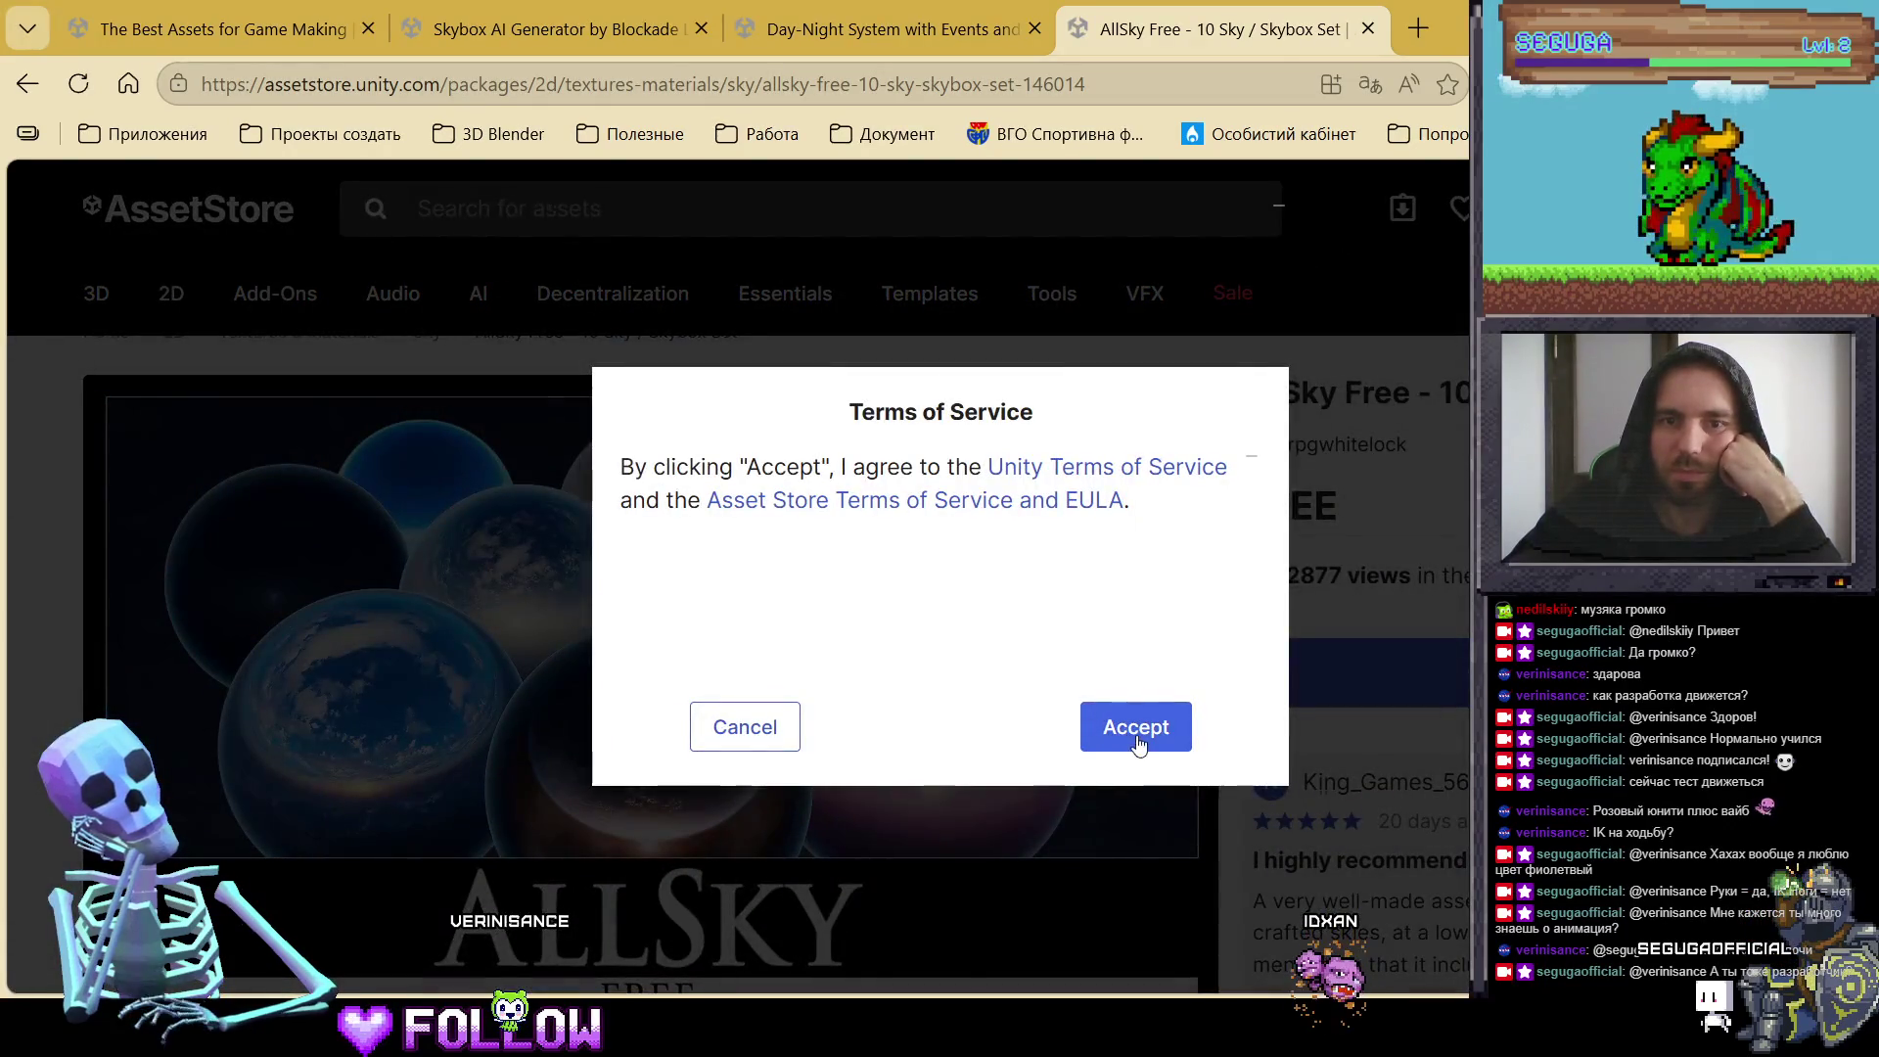
Step: Accept the Terms of Service and open AllSky Free in Unity's Package Manager
{"action": "left_click", "coordinate": [1136, 736]}
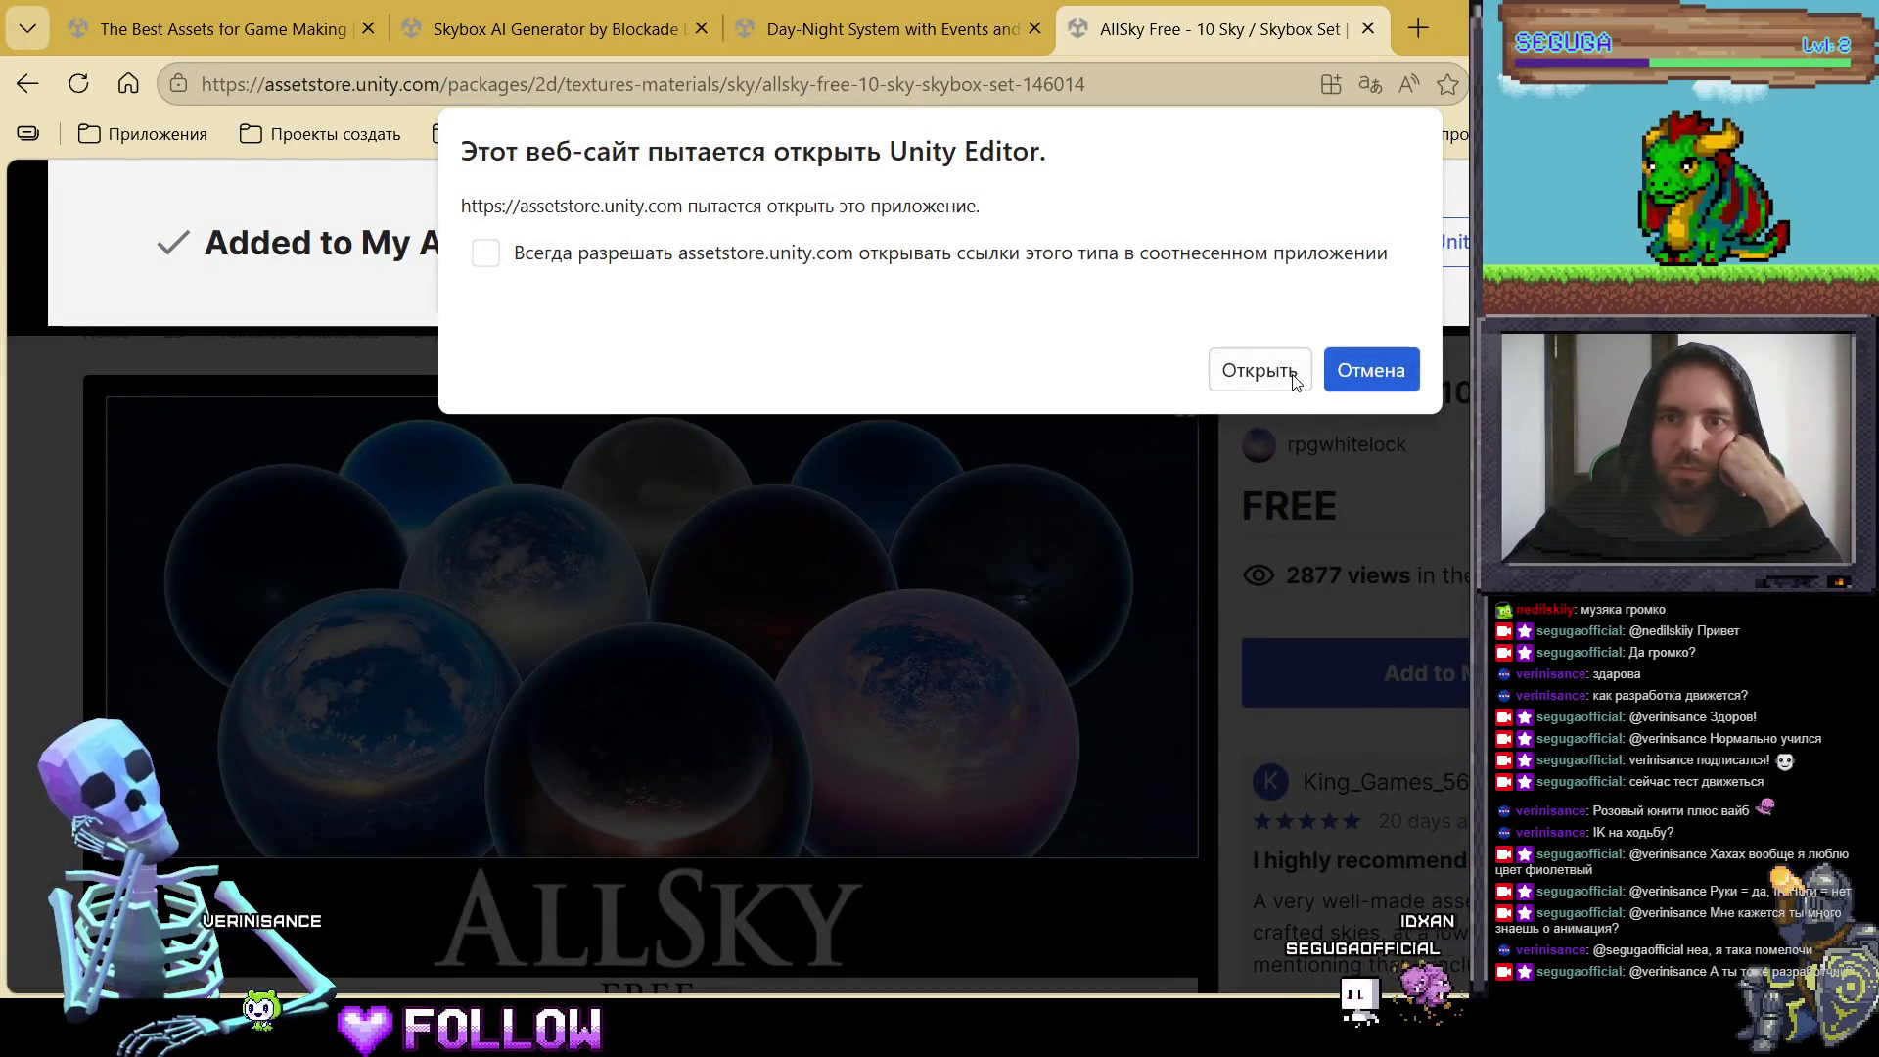
{"action": "left_click", "coordinate": [1292, 377]}
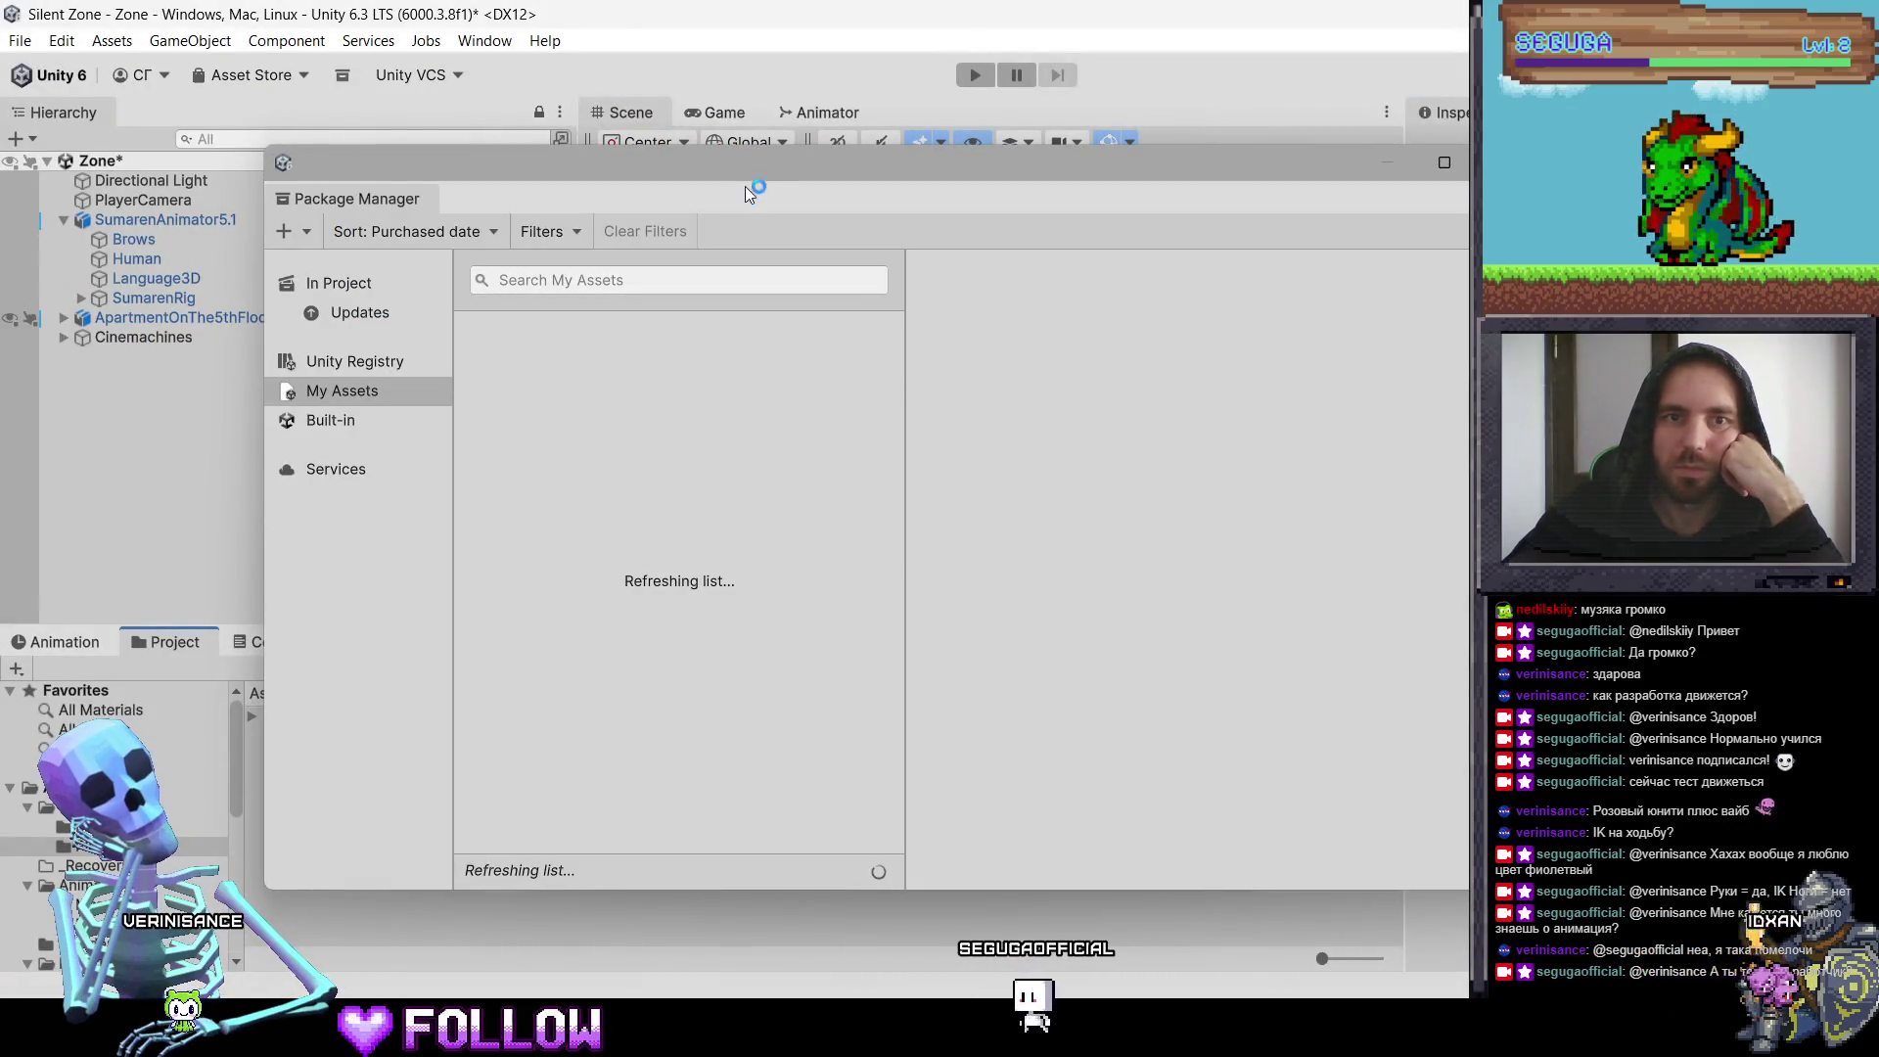
{"action": "mouse_move", "coordinate": [746, 192]}
{"action": "left_mouse_down"}
{"action": "mouse_move", "coordinate": [820, 139]}
{"action": "mouse_move", "coordinate": [632, 102]}
{"action": "left_mouse_up"}
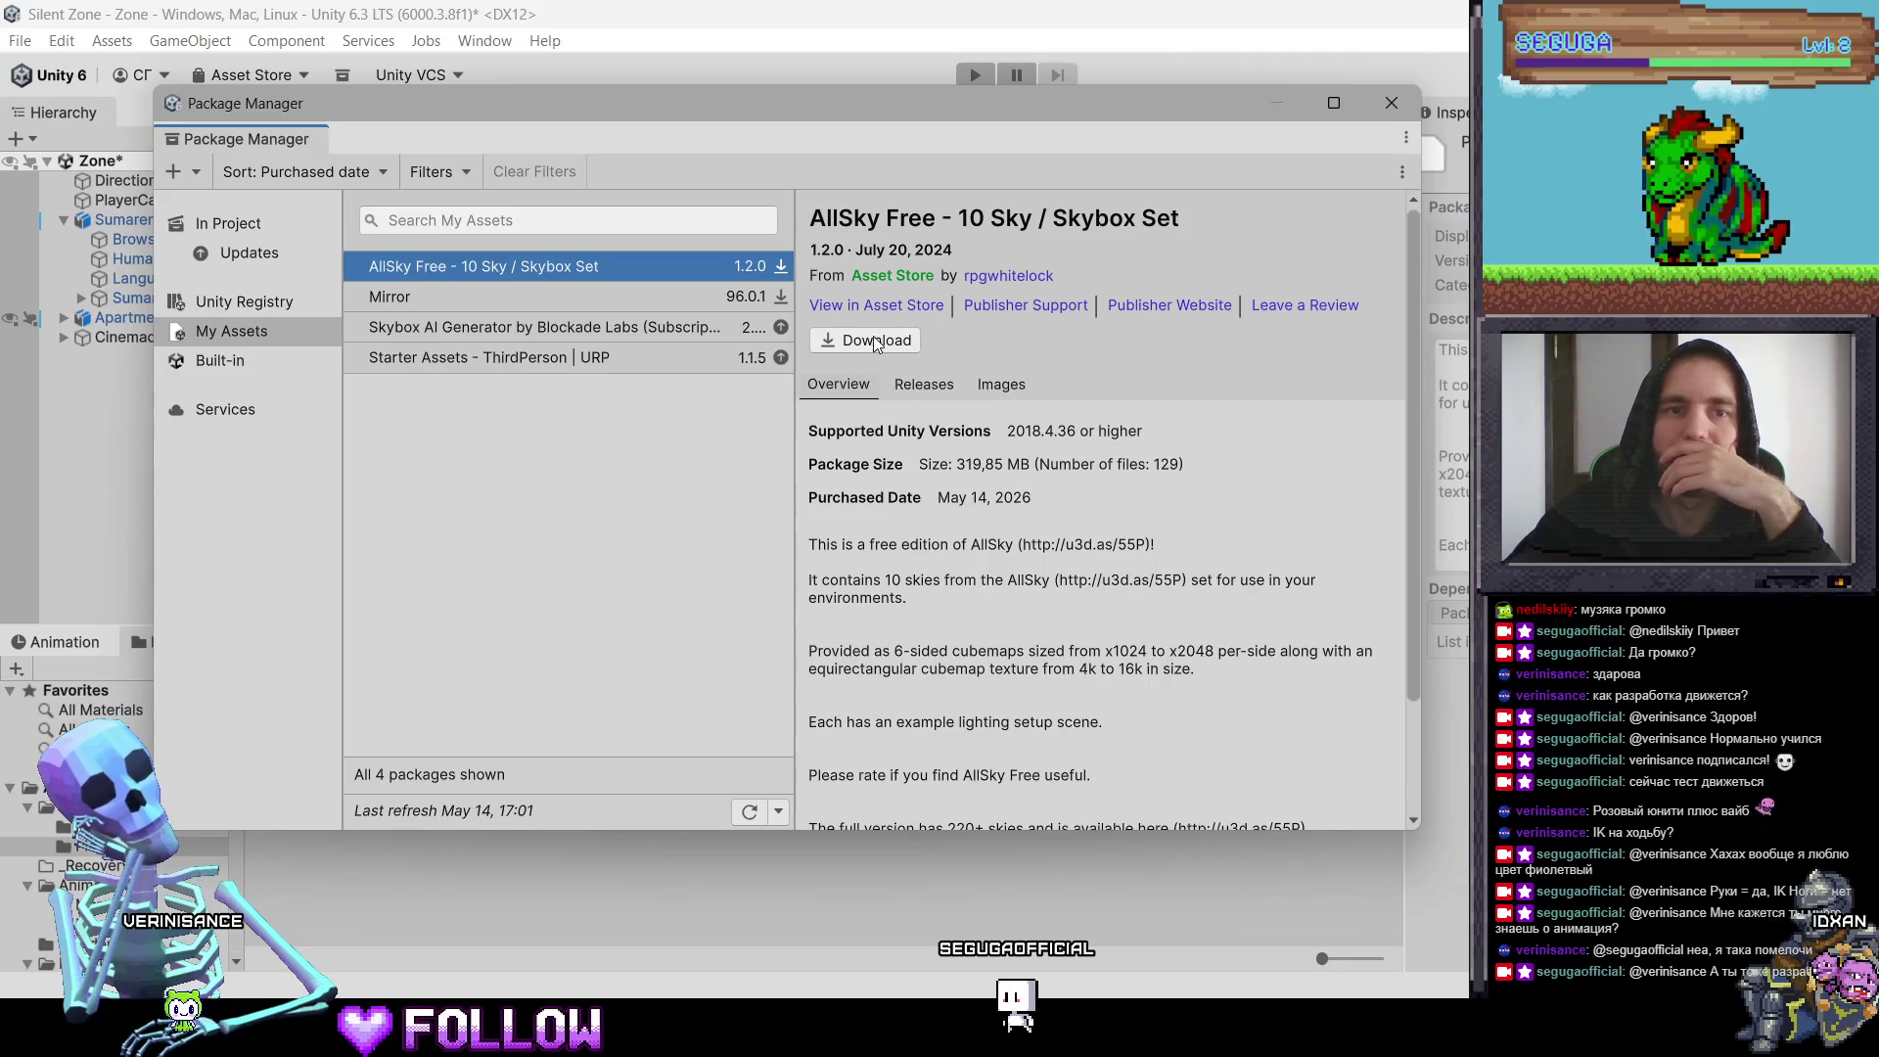
Step: Download AllSky Free in Package Manager and open its Import Unity Package dialog with all files ticked
{"action": "left_click", "coordinate": [871, 343]}
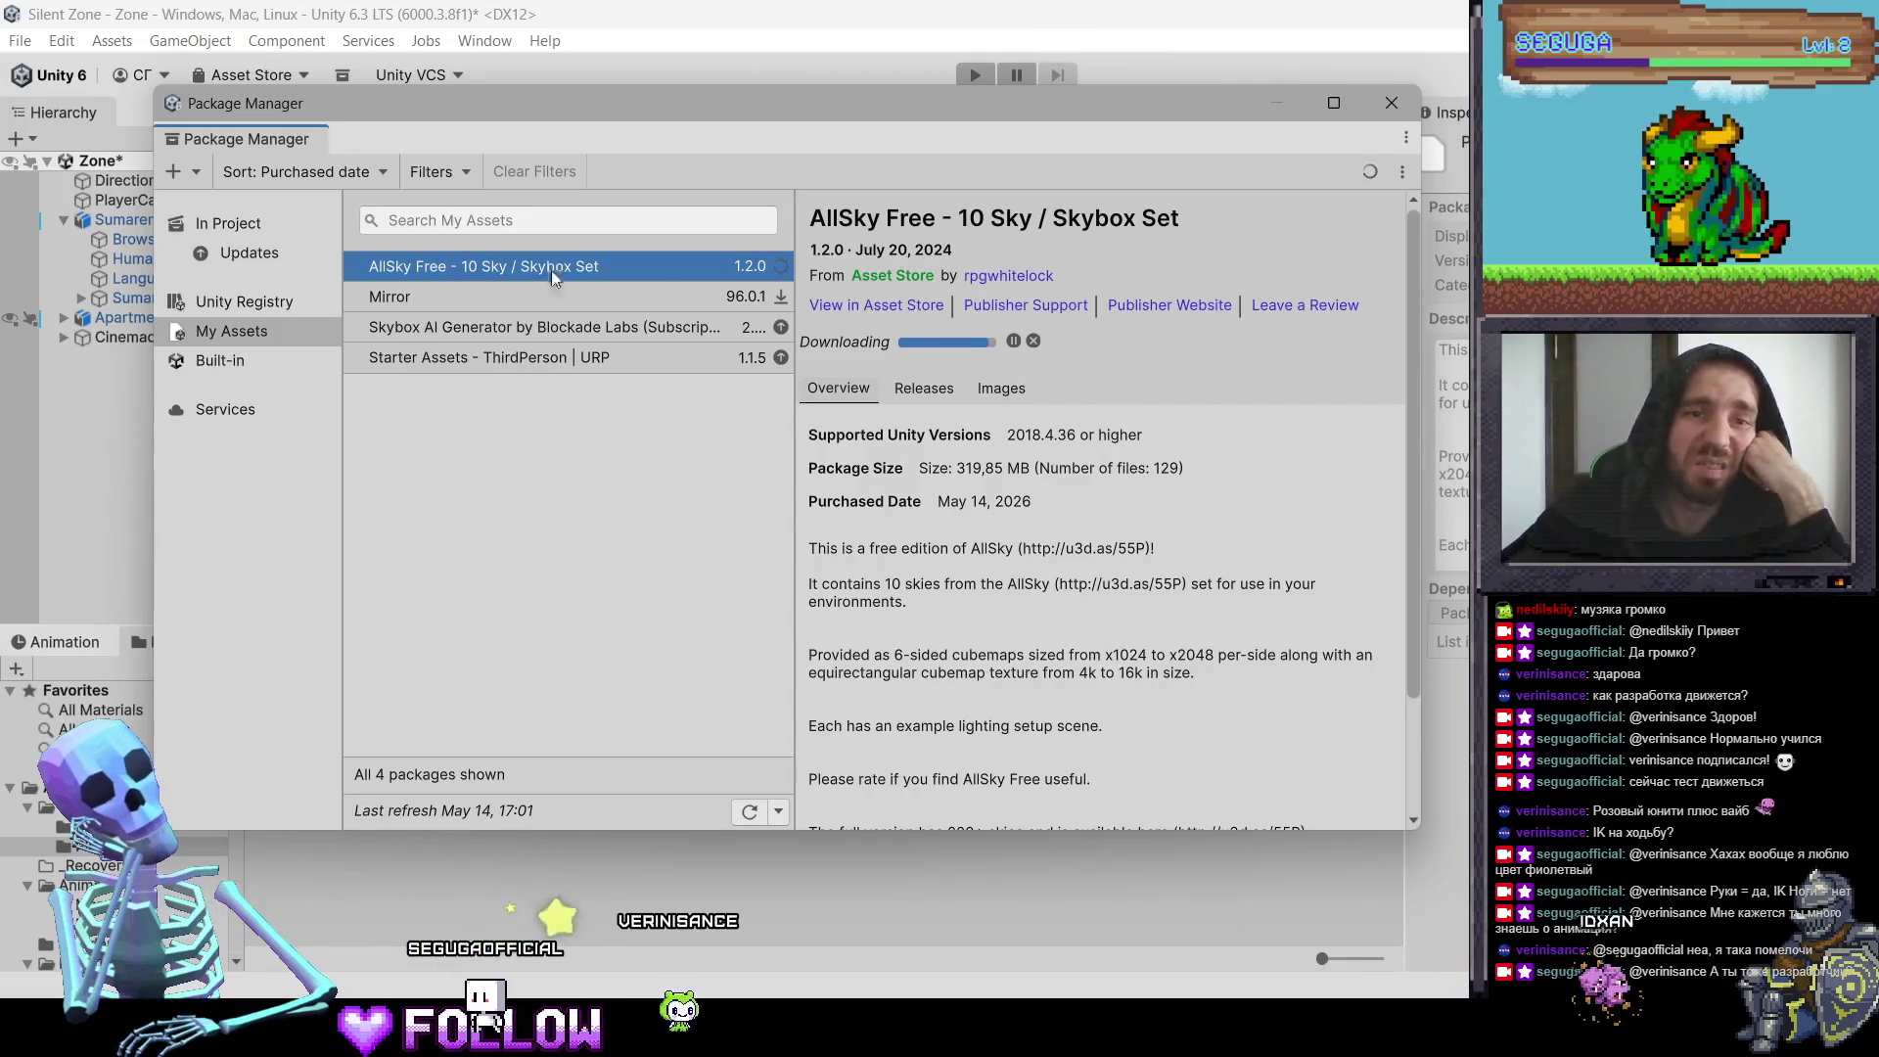
{"action": "left_click", "coordinate": [460, 332]}
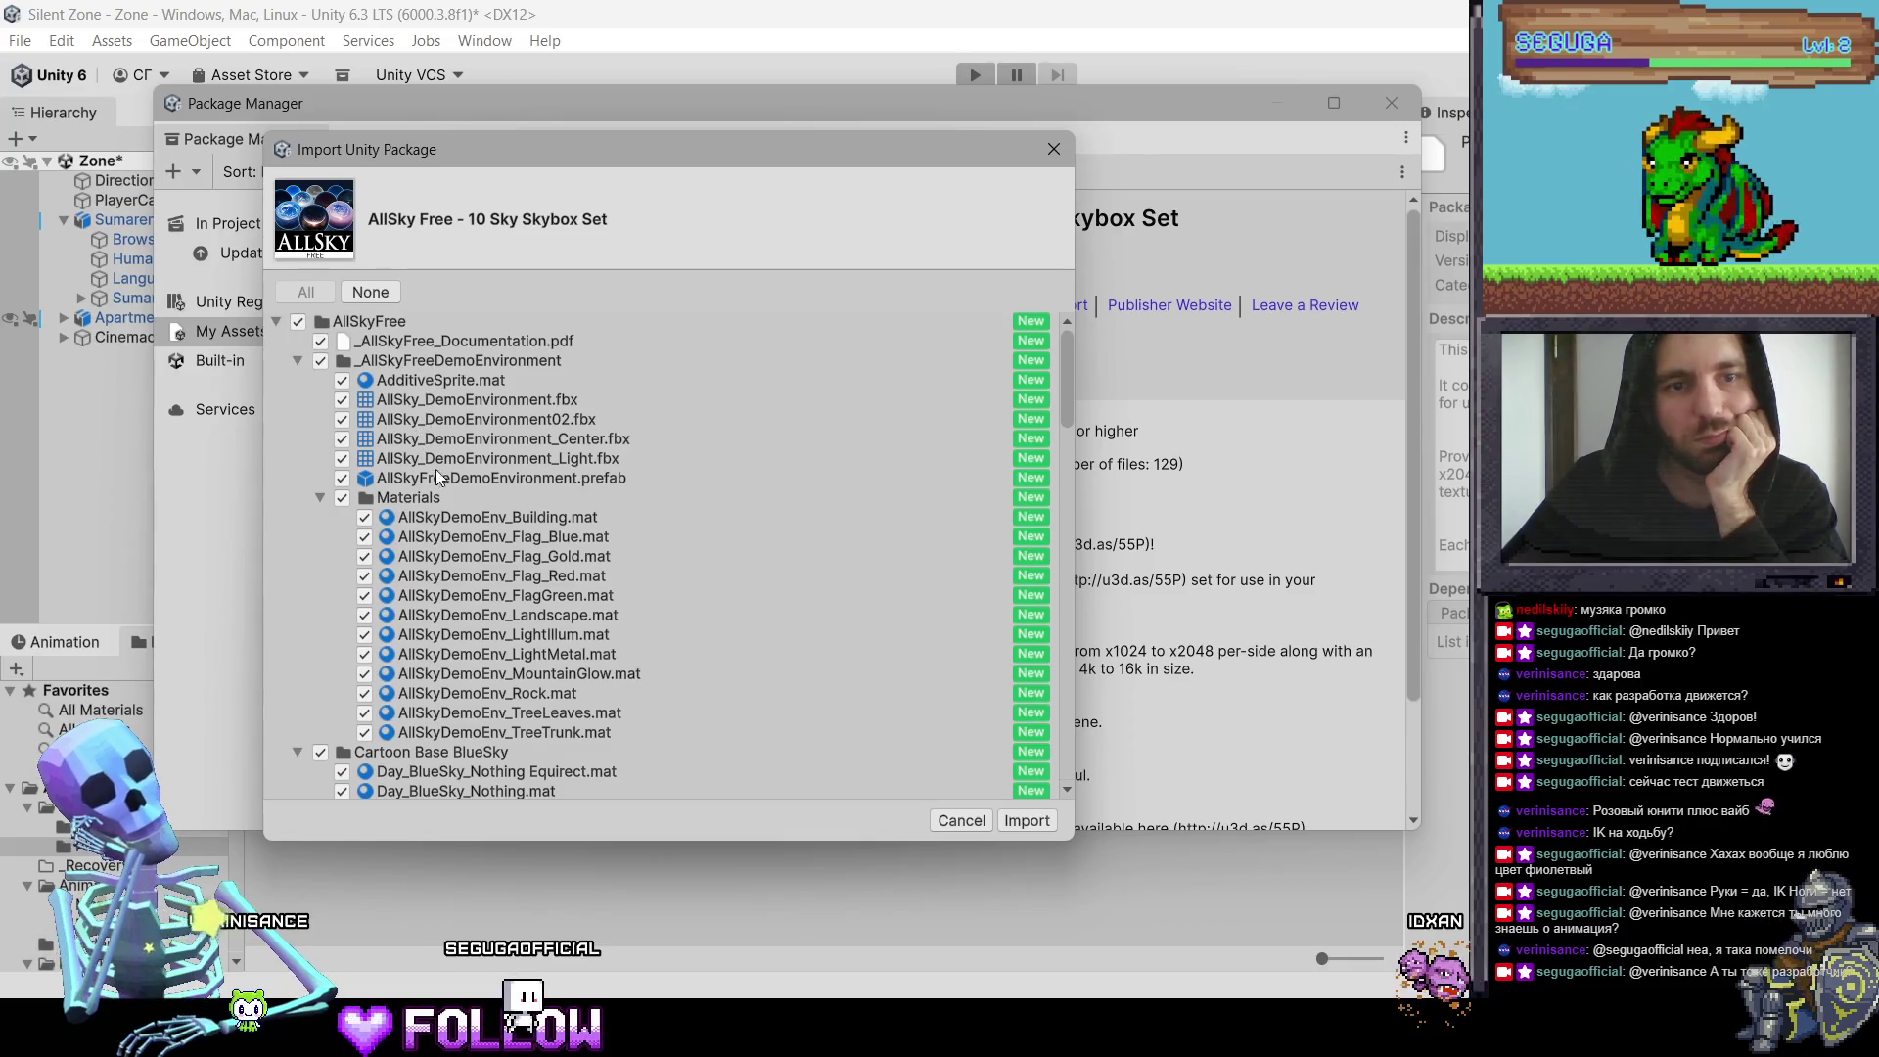
Step: Deselect every file in the AllSky package import list
{"action": "scroll", "coordinate": [631, 517], "scroll_direction": "down", "scroll_amount": 3}
{"action": "scroll", "coordinate": [631, 509], "scroll_direction": "down", "scroll_amount": 10}
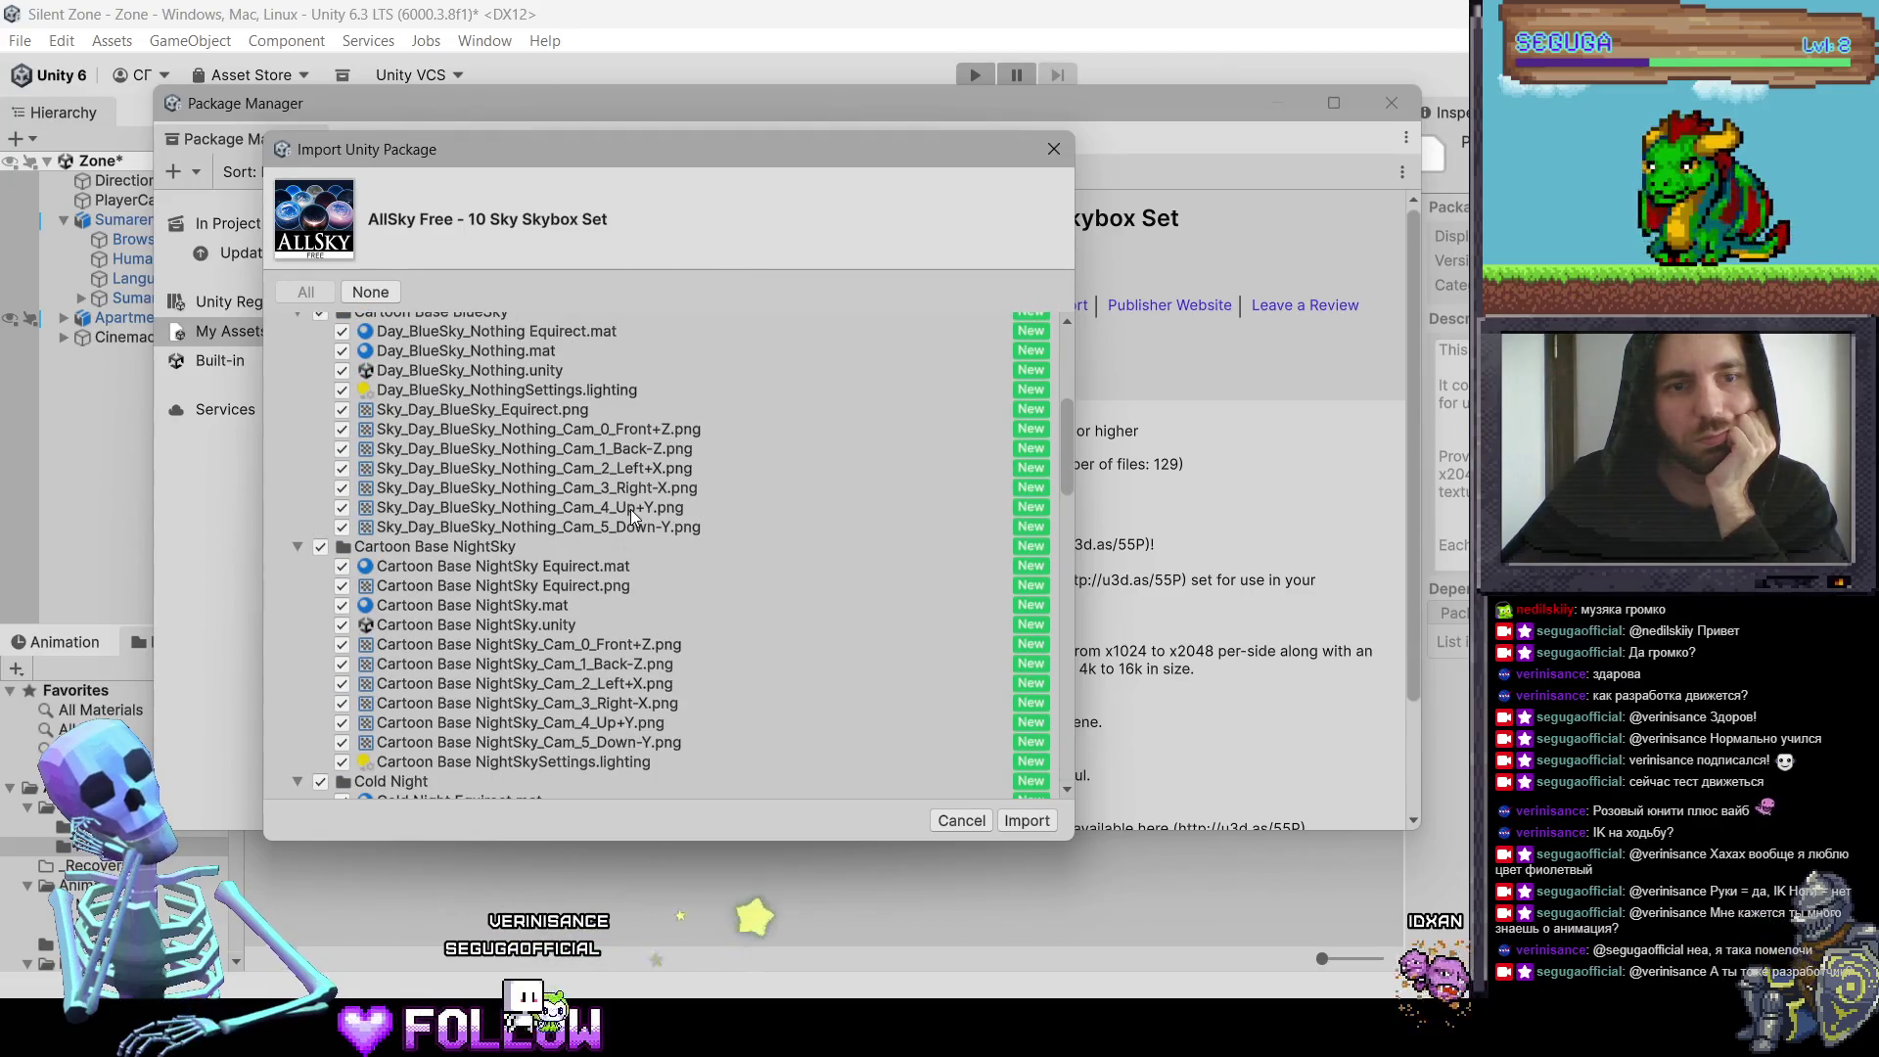
{"action": "scroll", "coordinate": [293, 356], "scroll_direction": "up", "scroll_amount": 12}
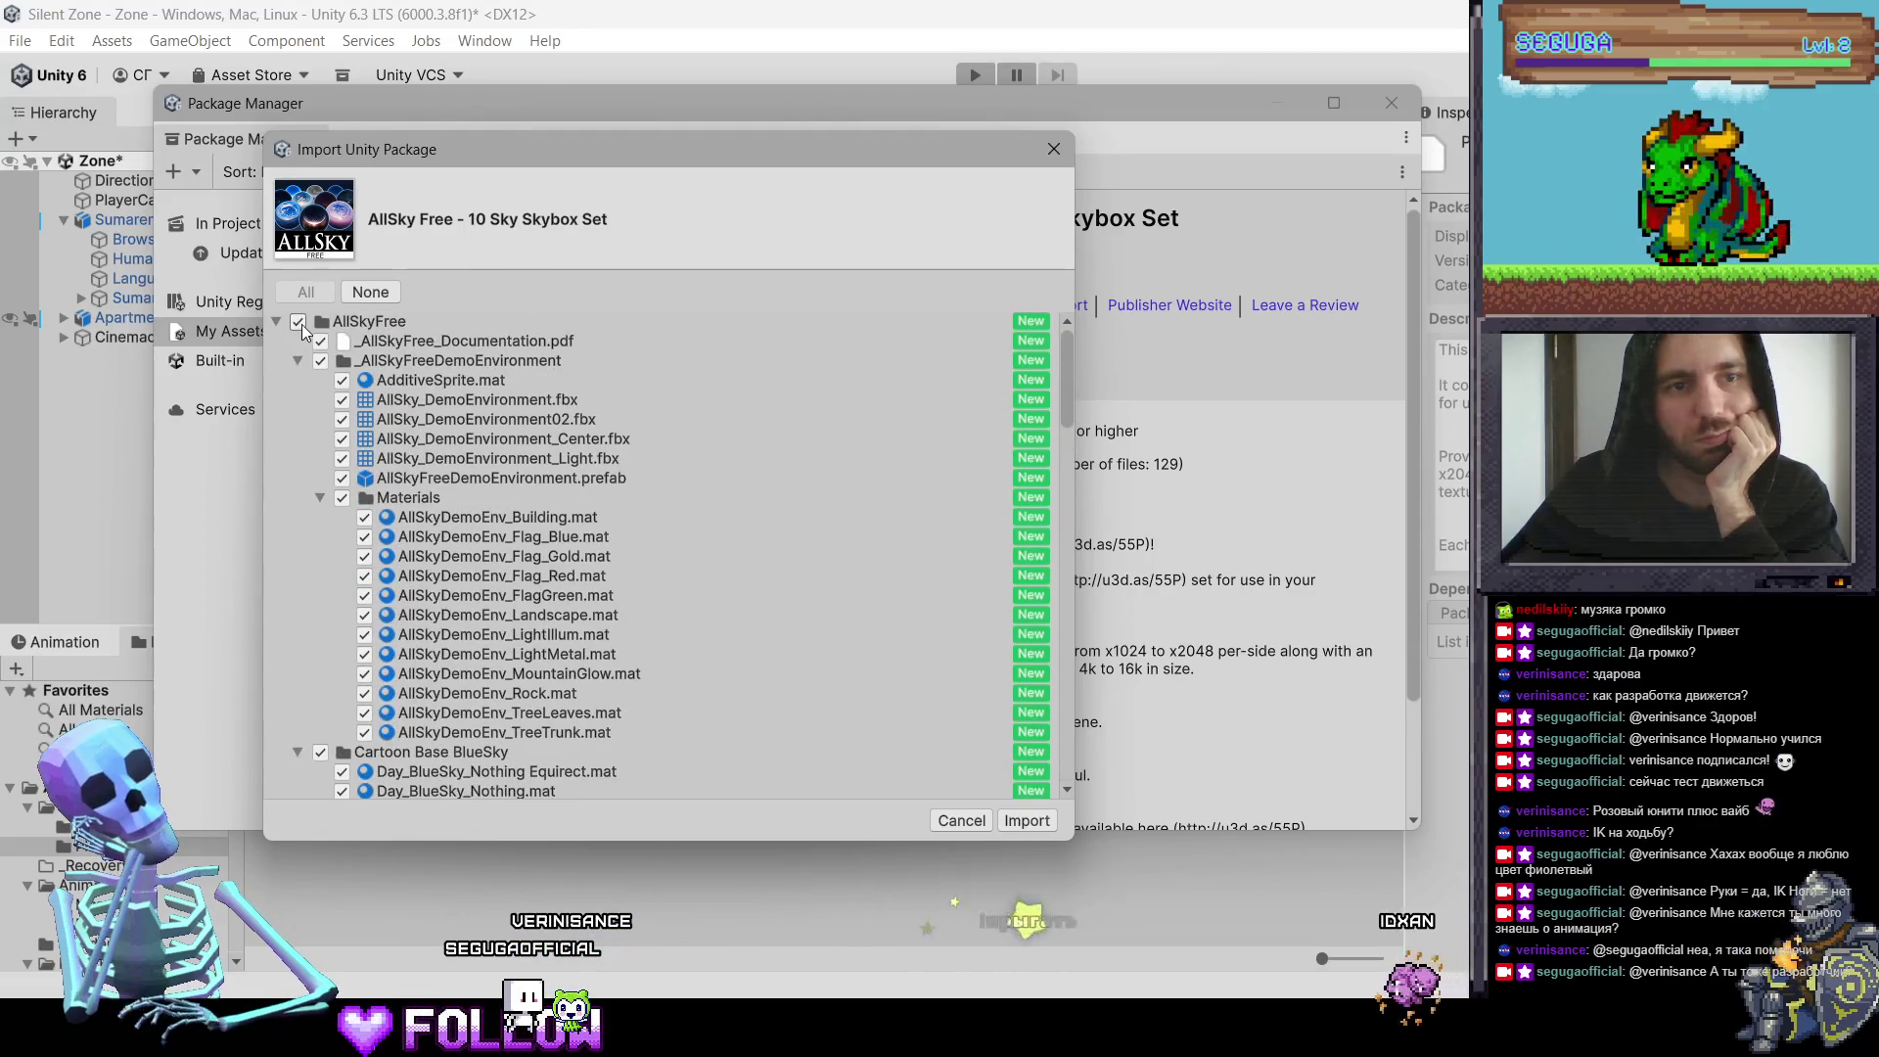
{"action": "left_click", "coordinate": [299, 322]}
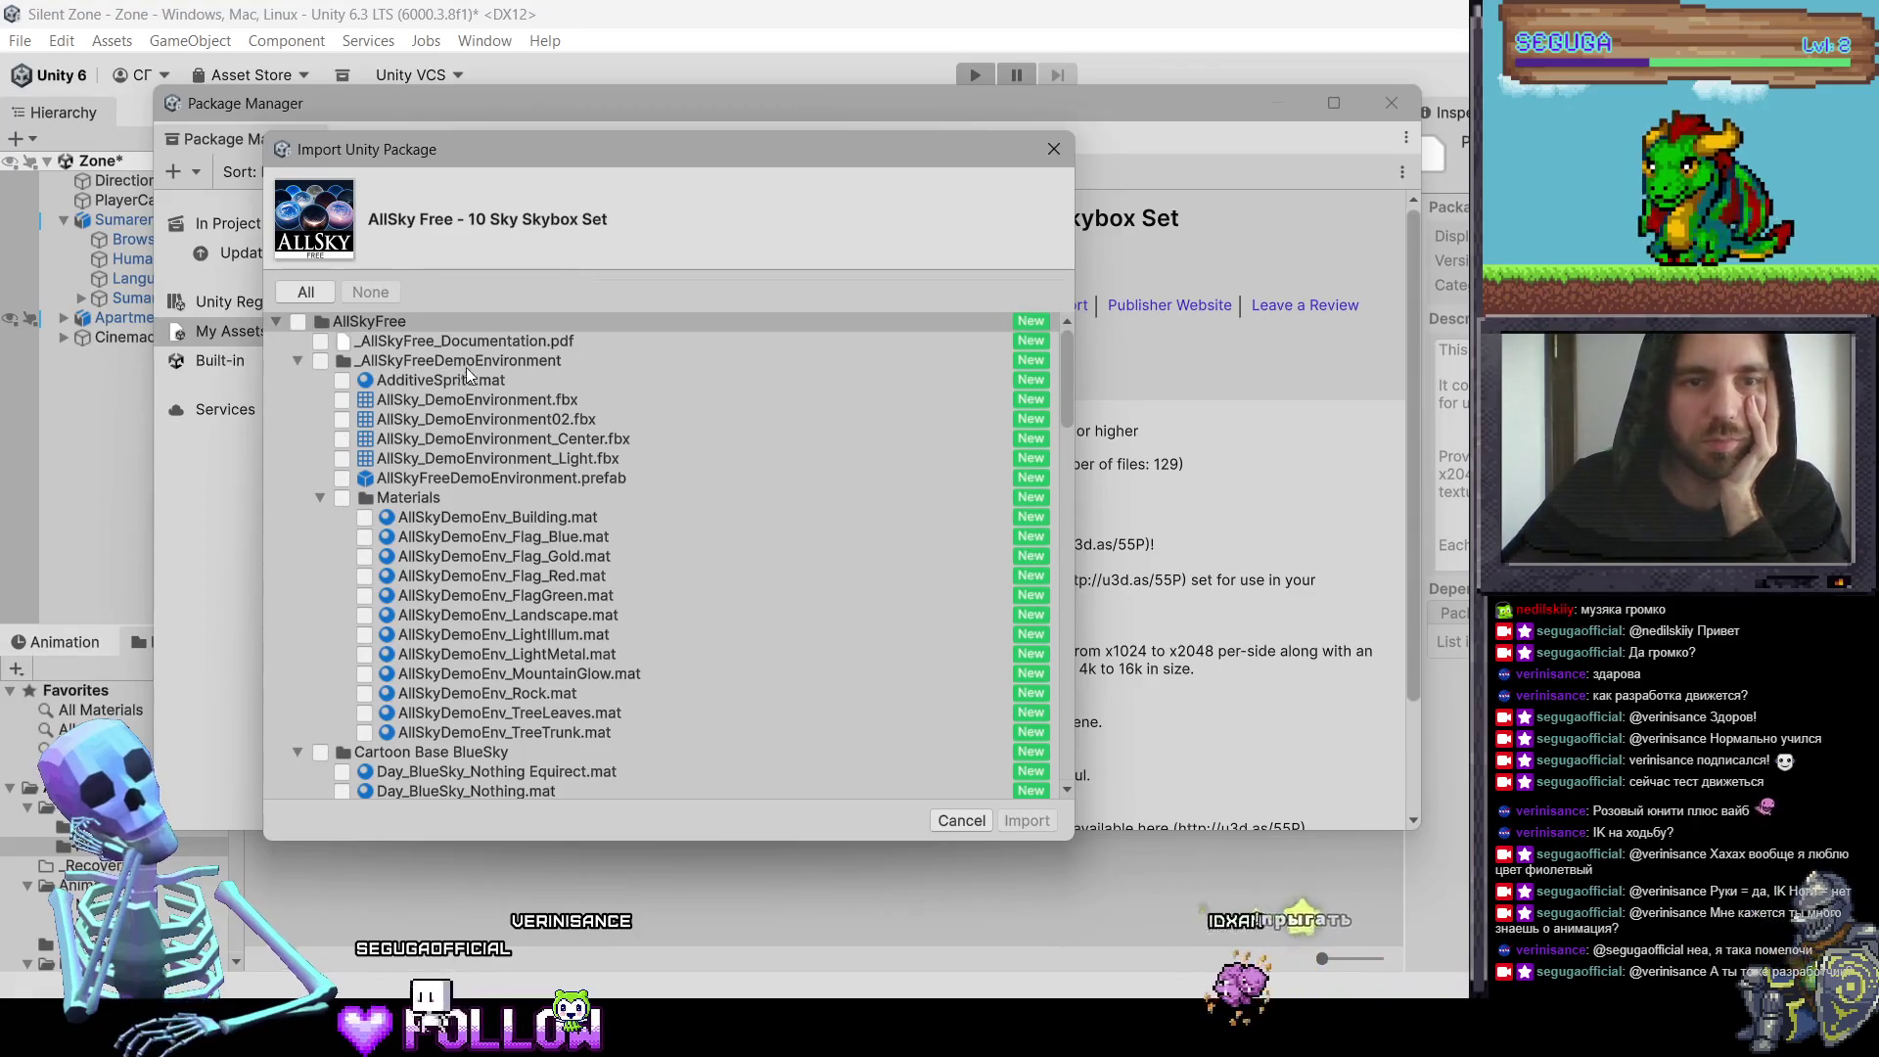
Step: Preview the demo environment light mesh, prefabs and other meshes in the package
{"action": "scroll", "coordinate": [479, 423], "scroll_direction": "down", "scroll_amount": 4}
{"action": "scroll", "coordinate": [427, 391], "scroll_direction": "up", "scroll_amount": 4}
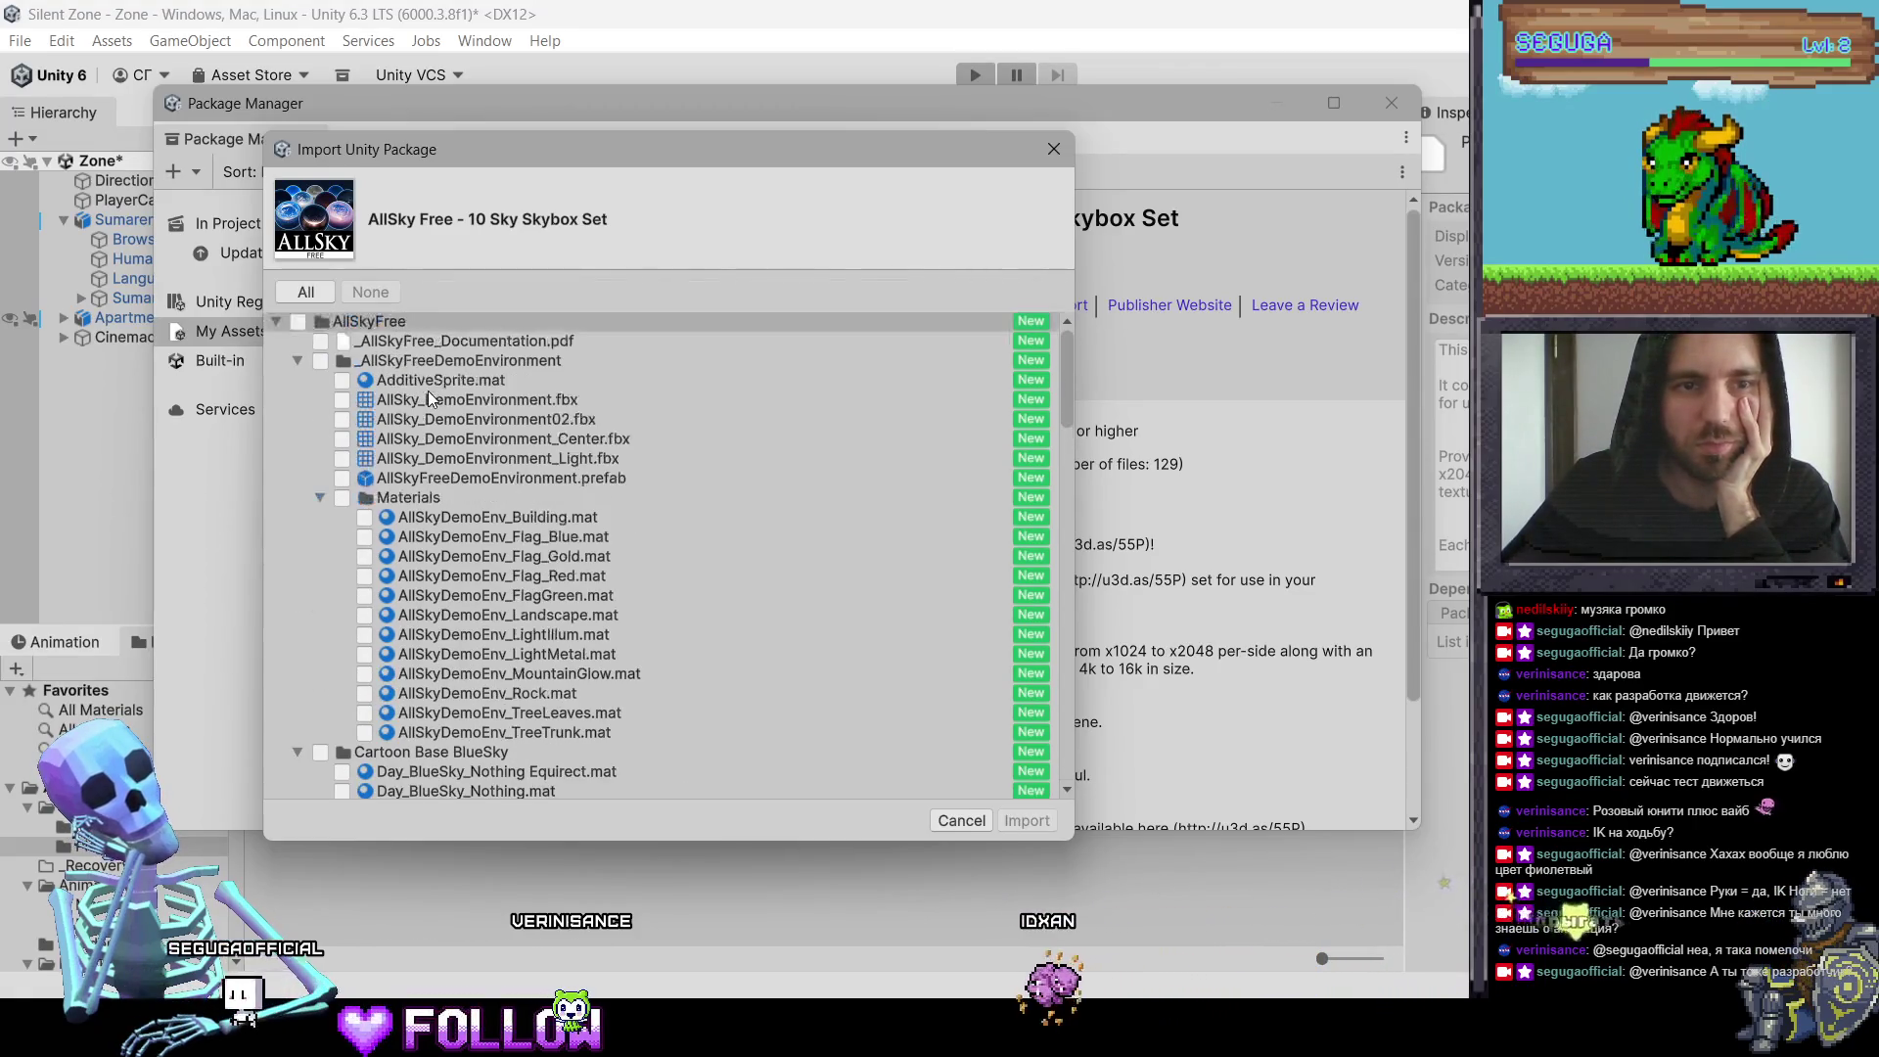
{"action": "left_click", "coordinate": [409, 466]}
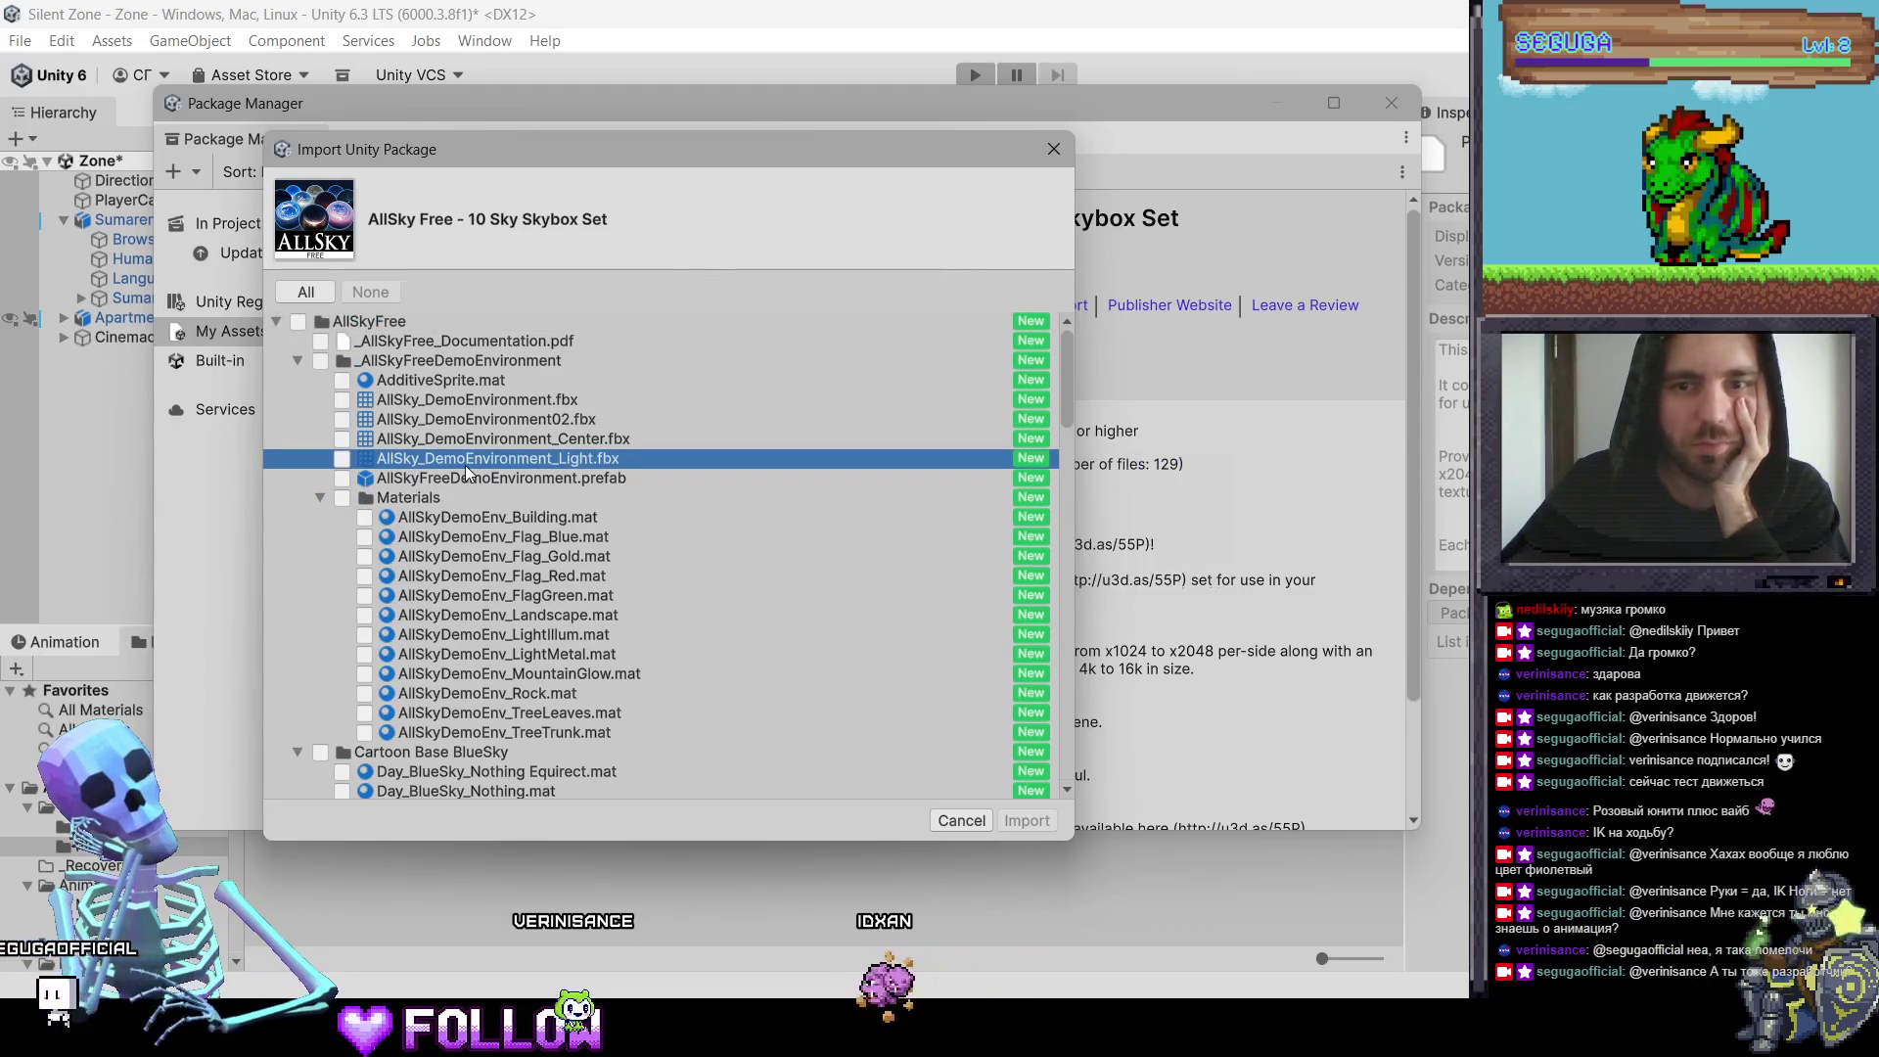
{"action": "left_click", "coordinate": [443, 480]}
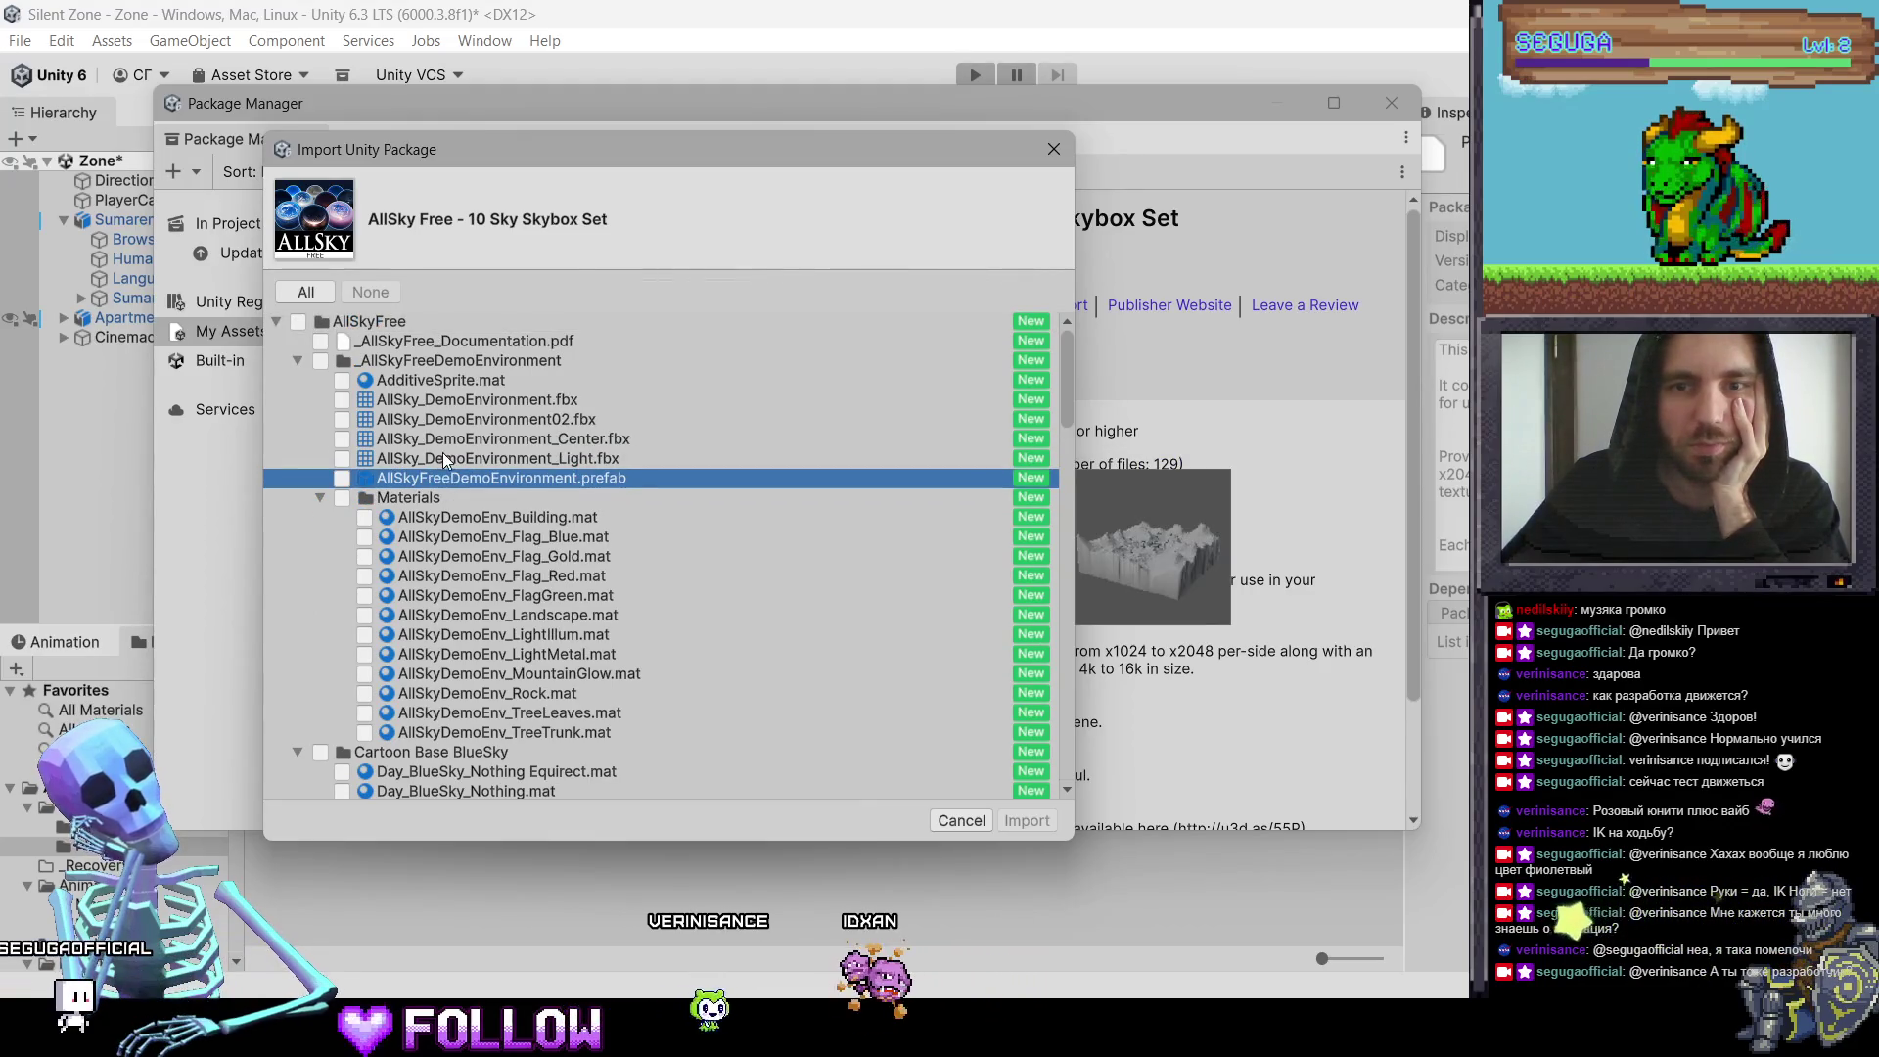
{"action": "left_click", "coordinate": [442, 454]}
{"action": "left_click", "coordinate": [443, 437]}
{"action": "left_click", "coordinate": [444, 414]}
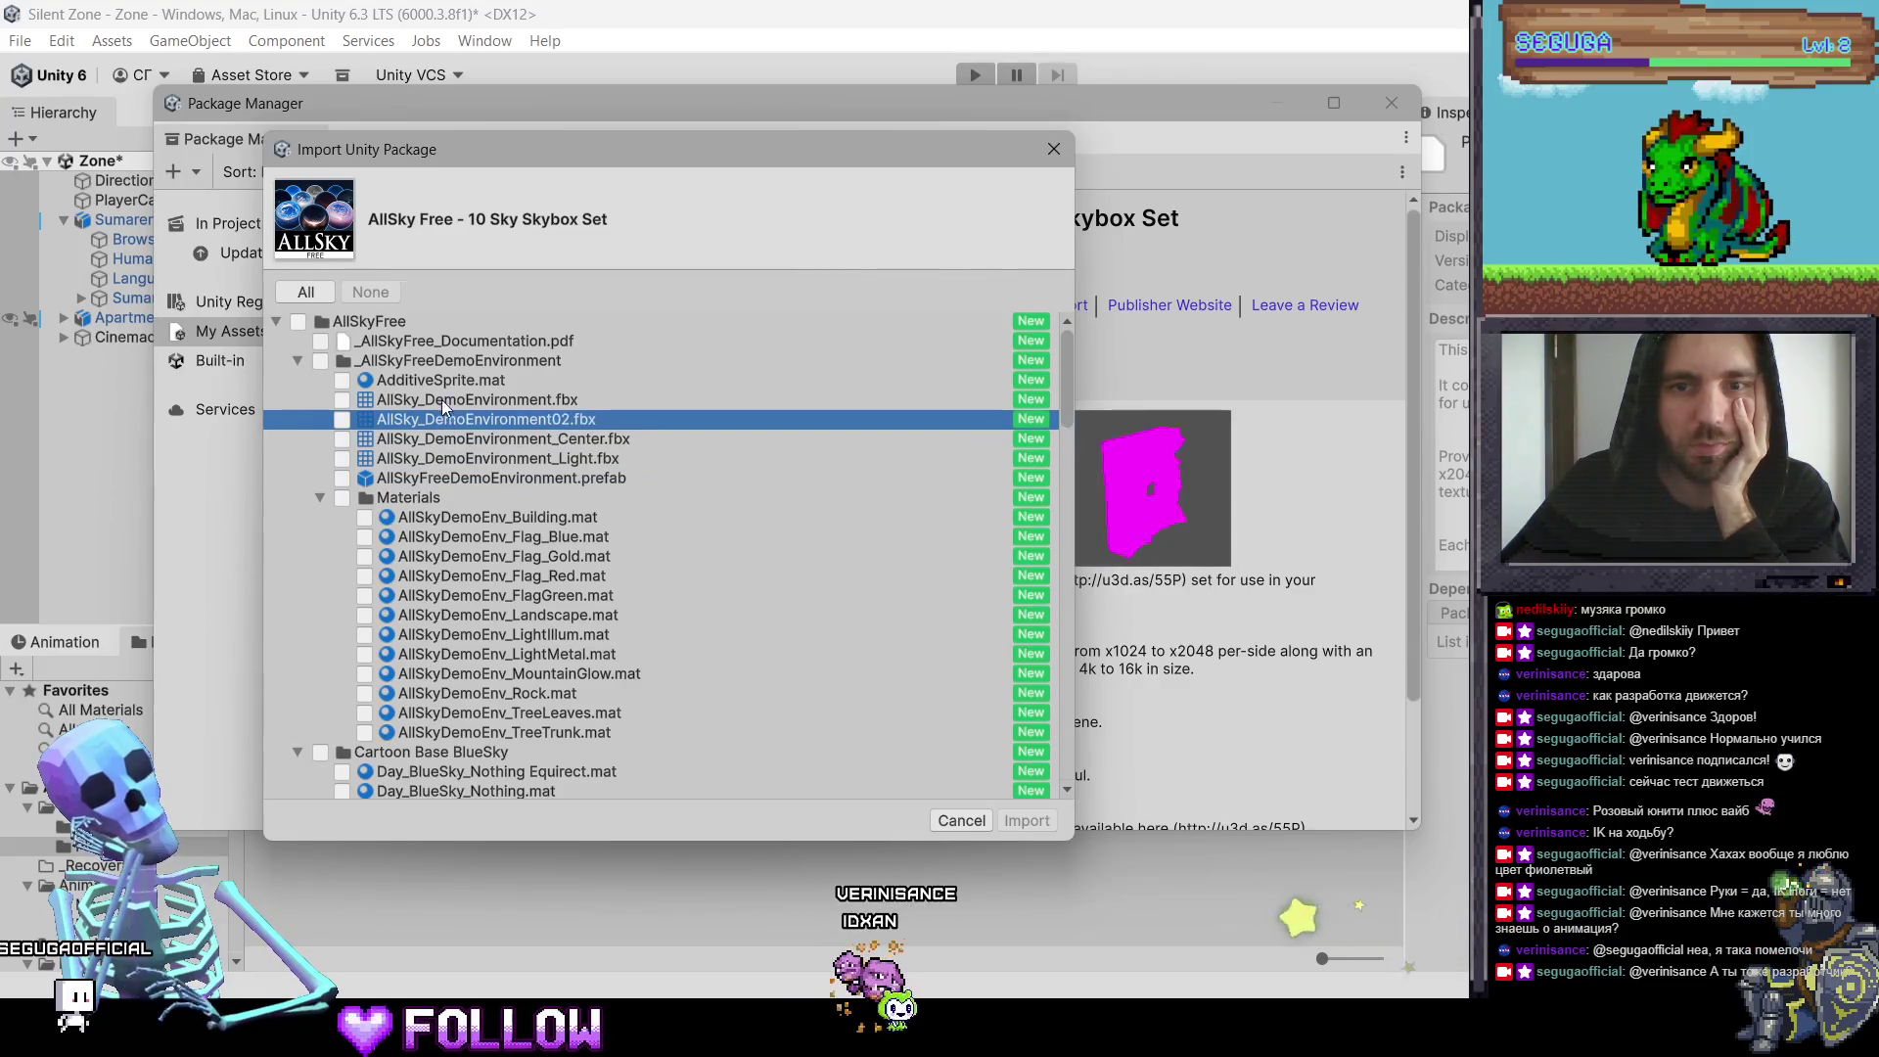
{"action": "left_click", "coordinate": [436, 380]}
{"action": "left_click", "coordinate": [427, 369]}
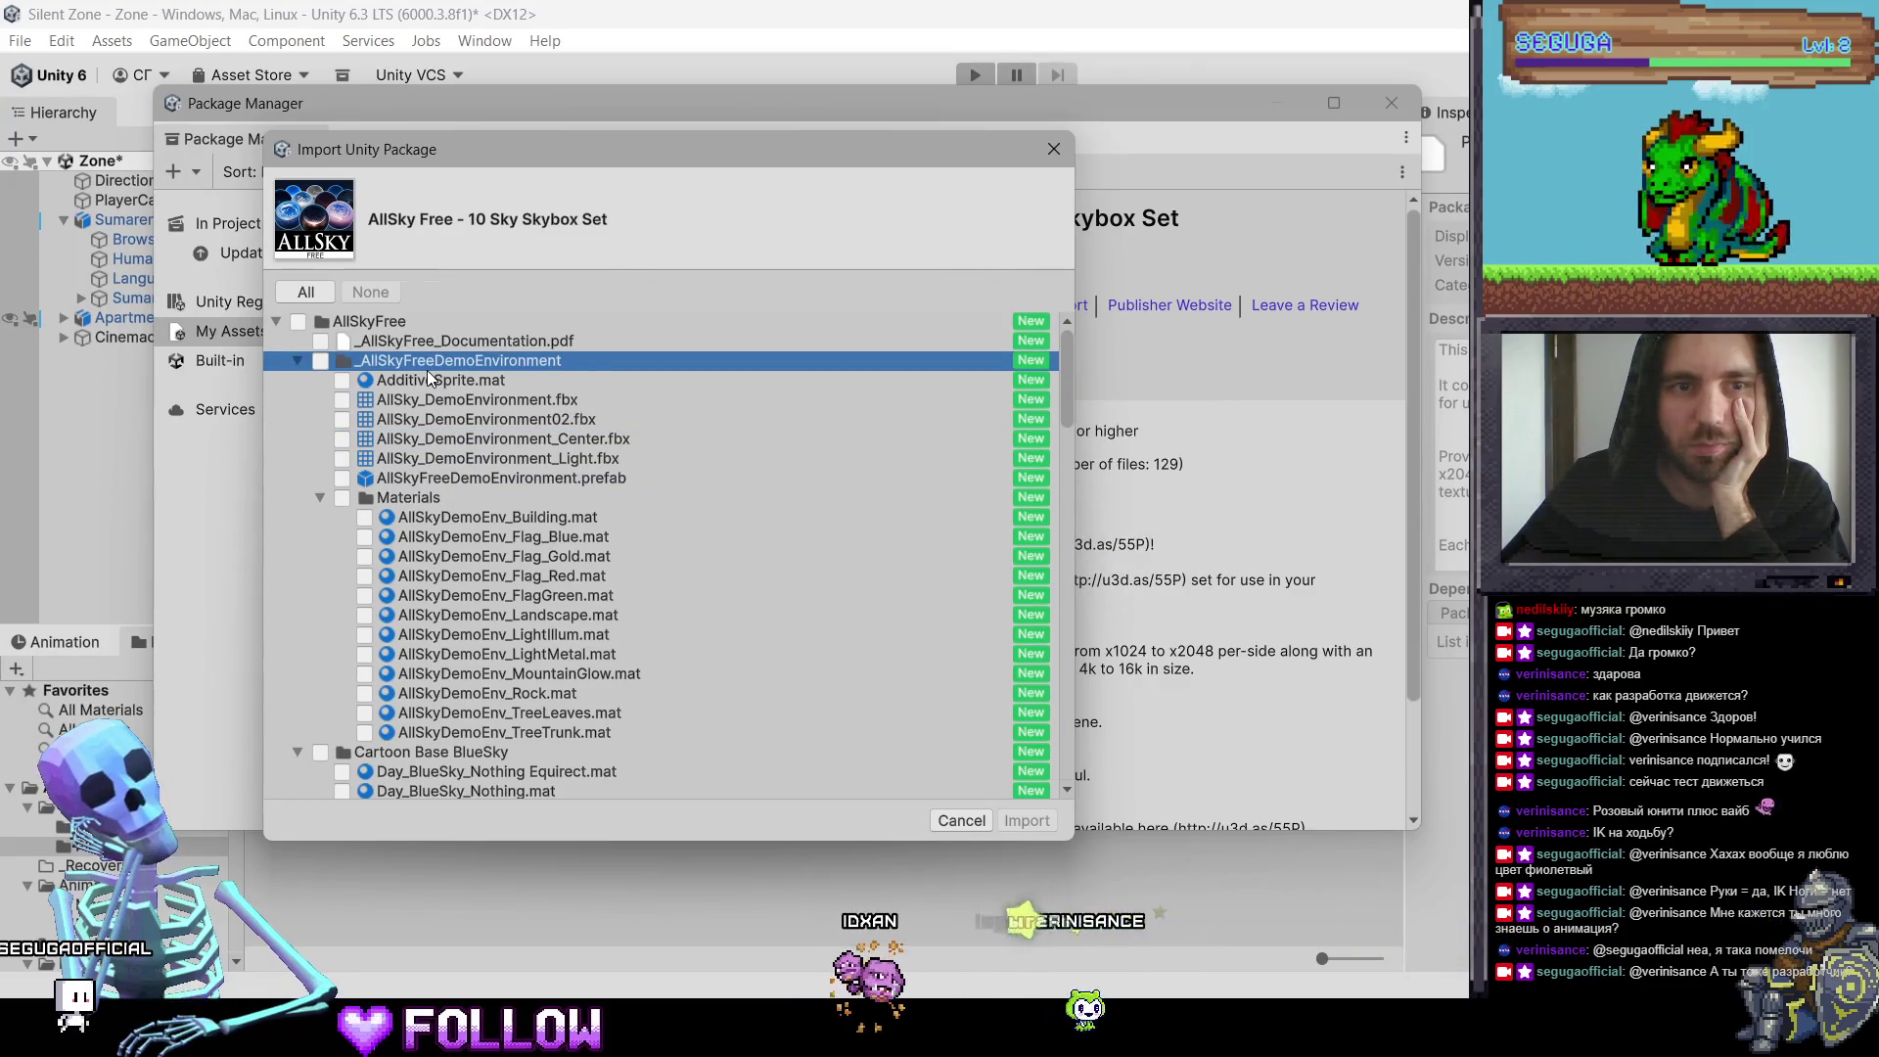
Step: Step through the documentation and the demo building and blue flag material previews
{"action": "key", "text": "Up"}
{"action": "left_click", "coordinate": [467, 517]}
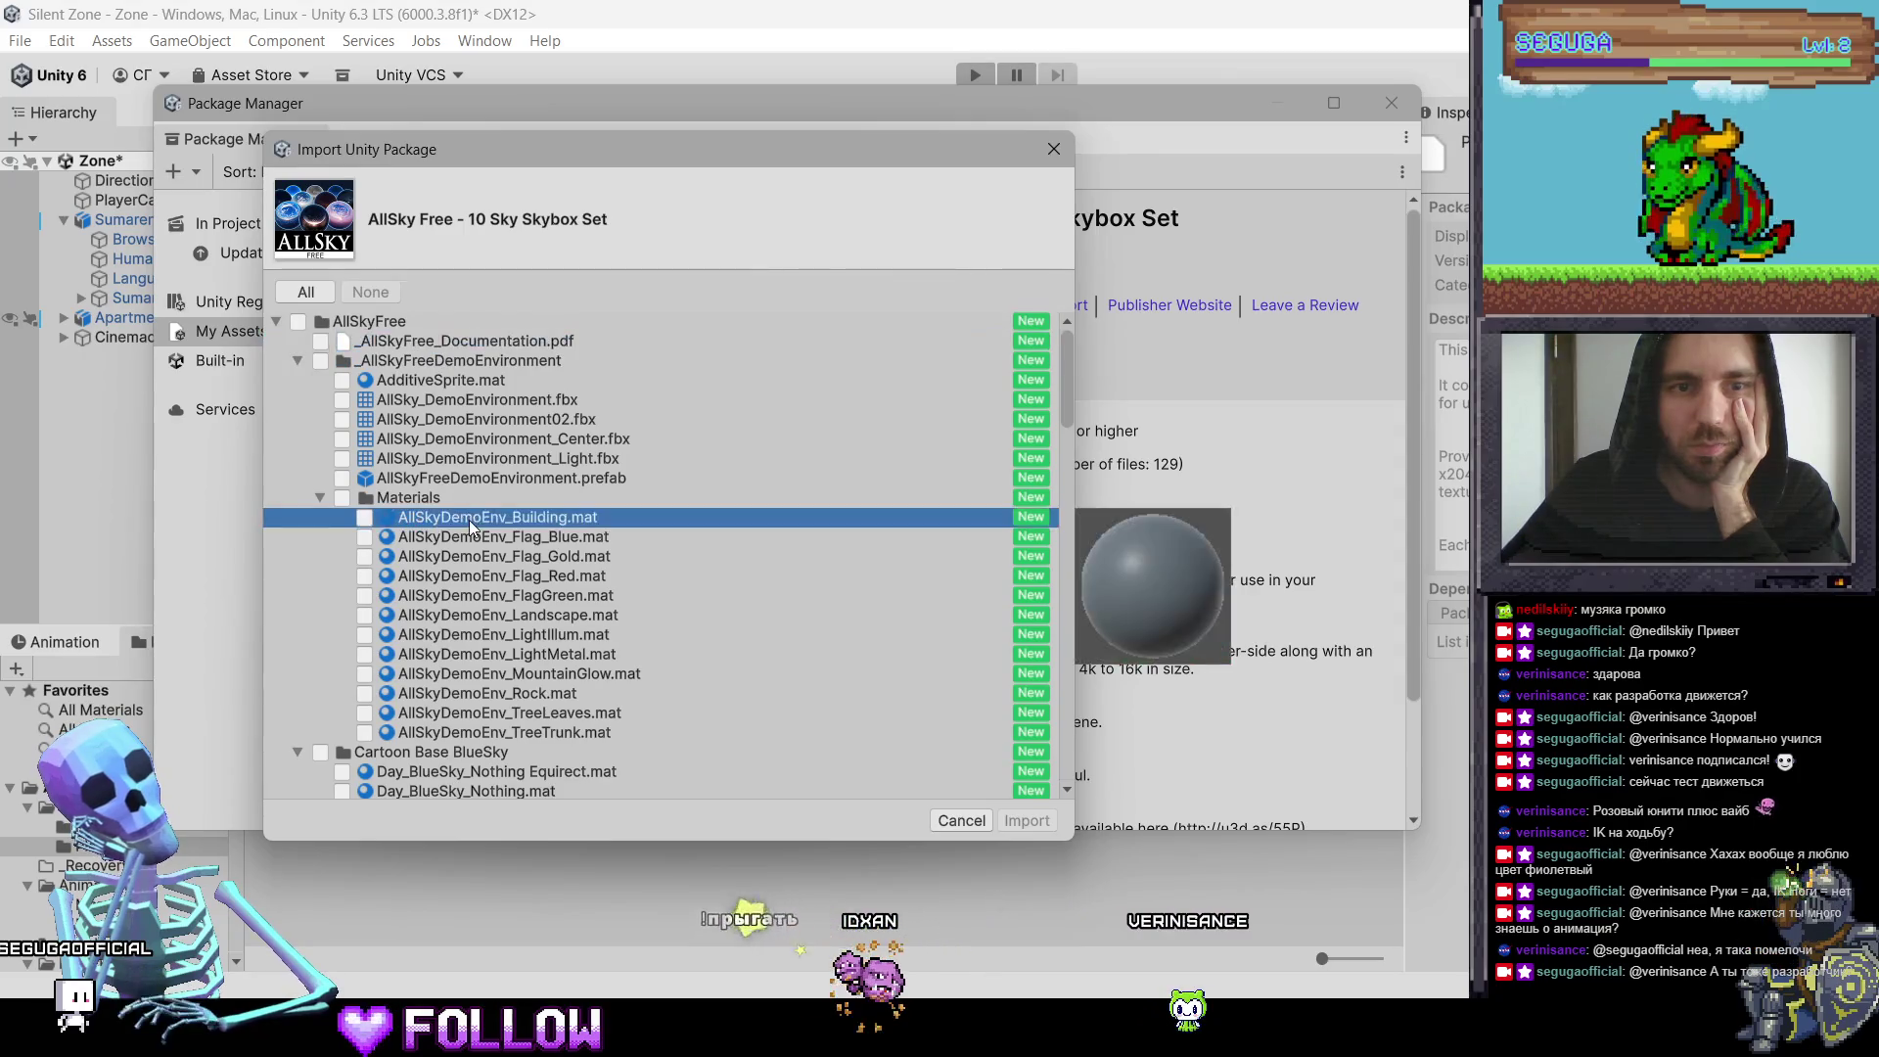
{"action": "left_click", "coordinate": [499, 541]}
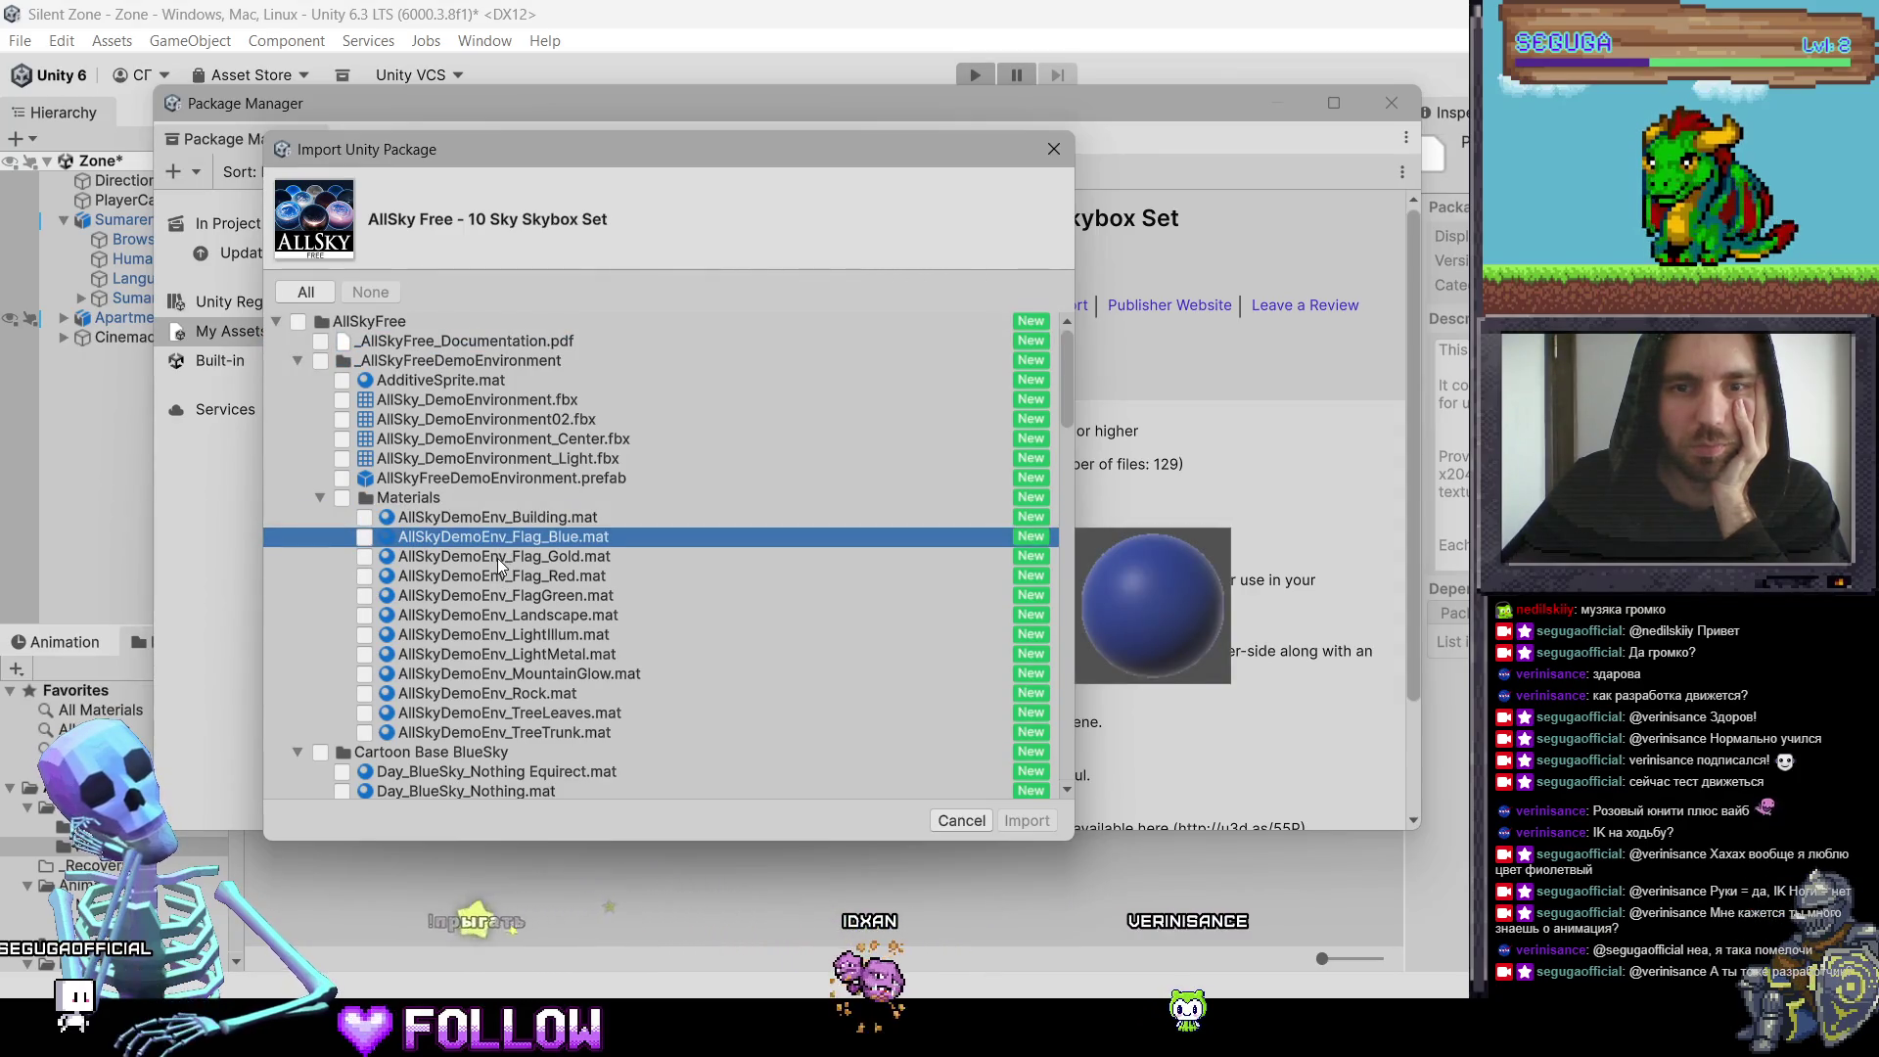
{"action": "key", "text": "Down"}
{"action": "key", "text": "Down"}
{"action": "key", "text": "Down"}
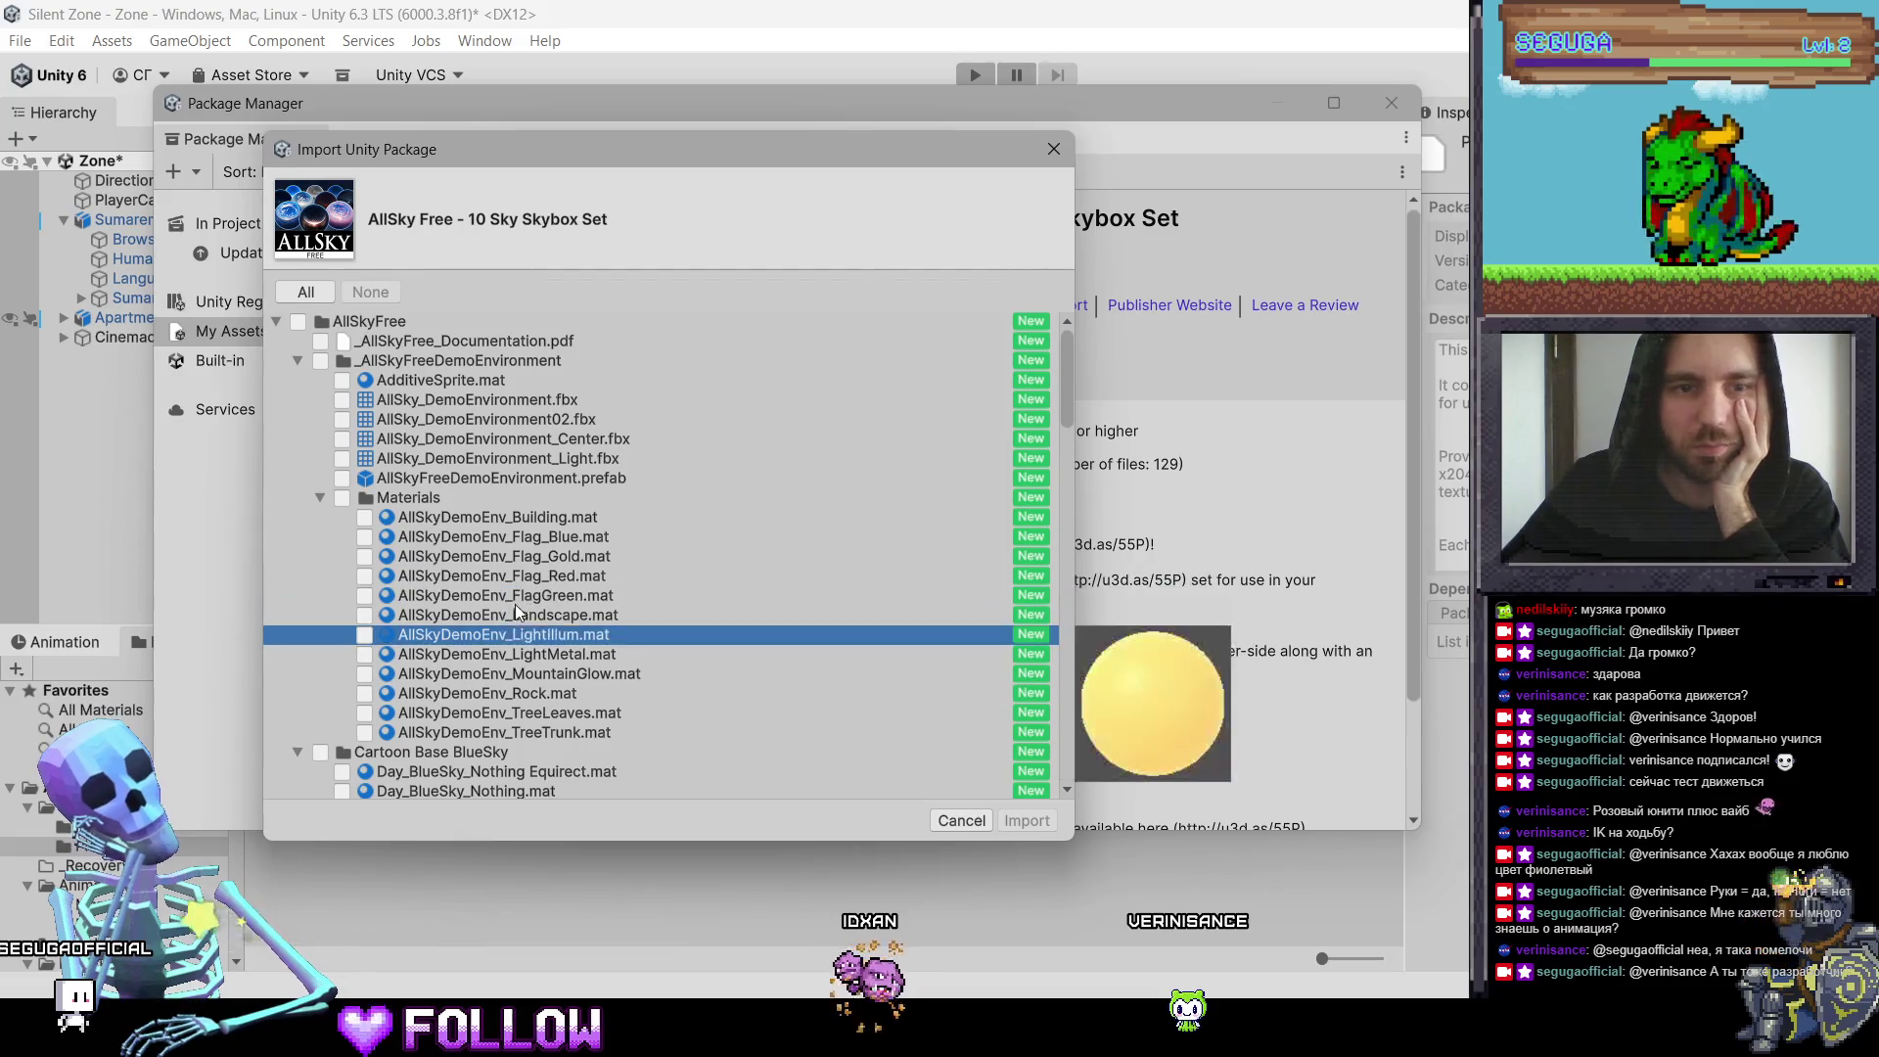
{"action": "scroll", "coordinate": [515, 605], "scroll_direction": "down", "scroll_amount": 5}
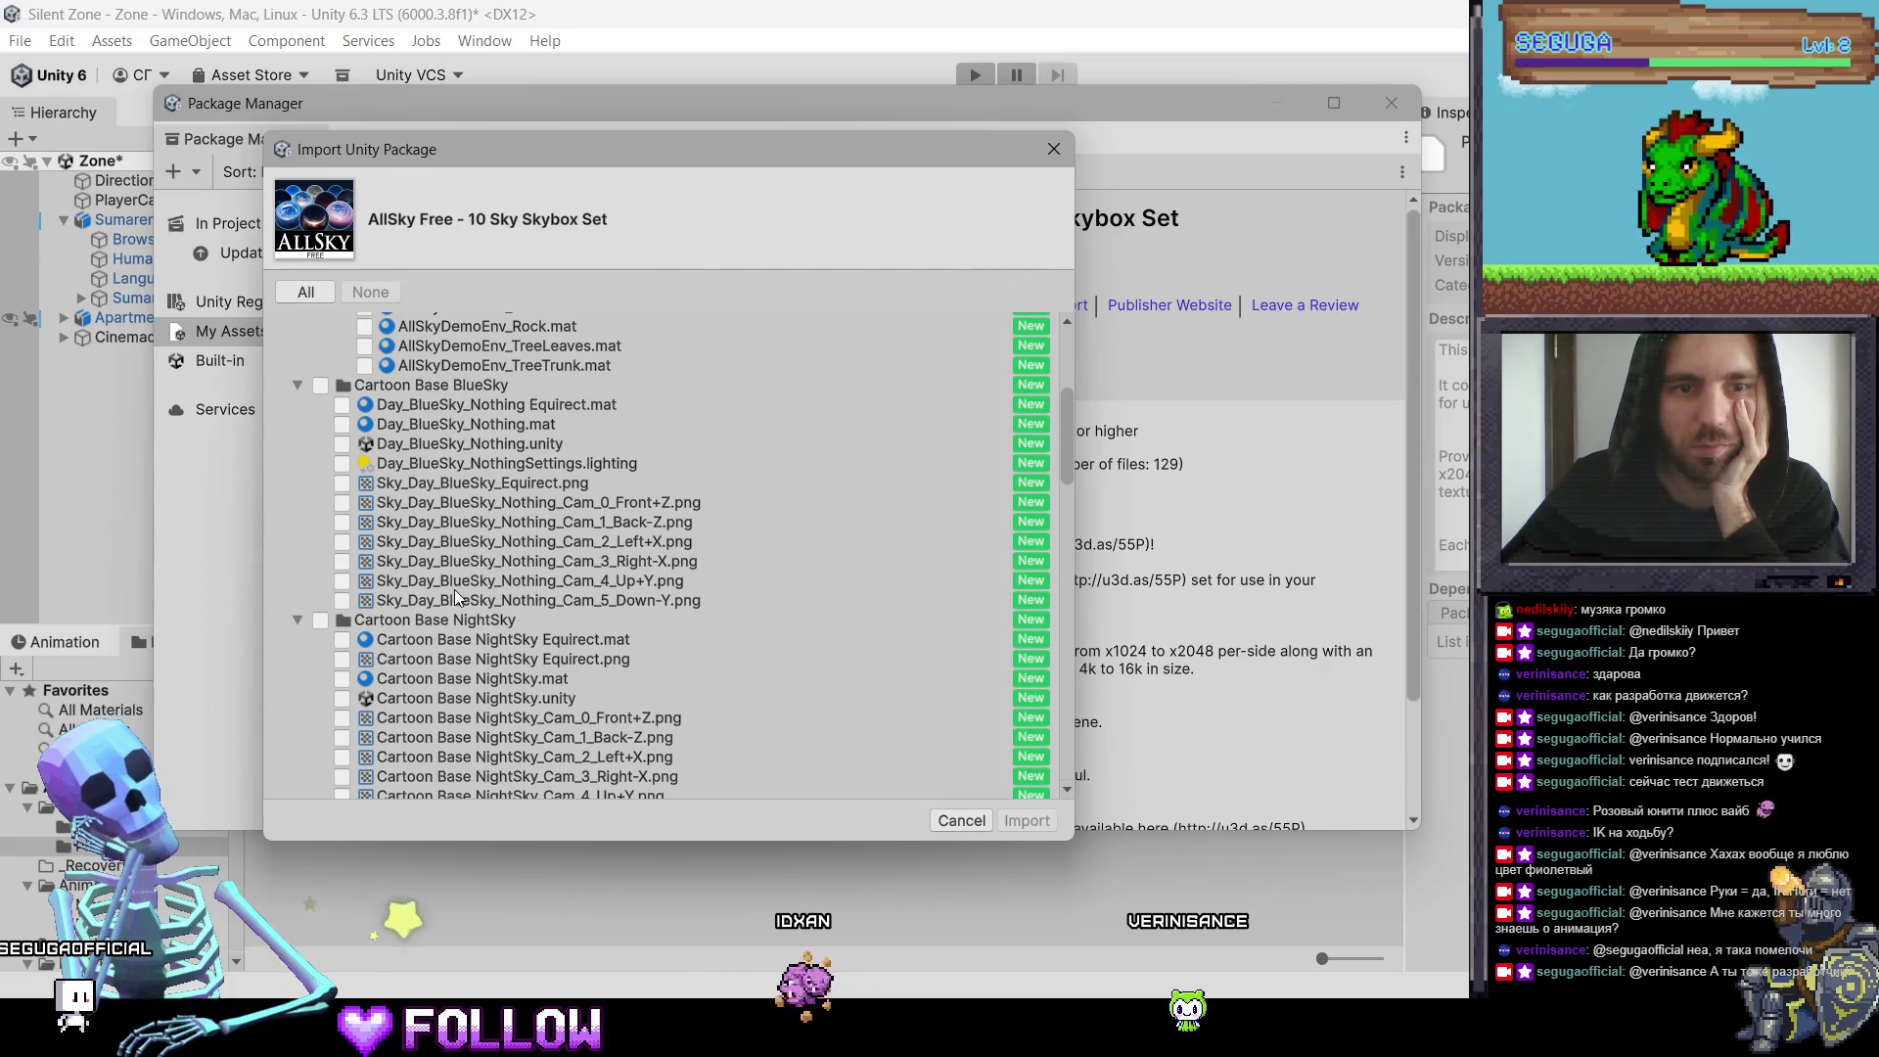
Step: Tick the Cartoon Base NightSky and Cold Night skies for import
{"action": "left_click", "coordinate": [320, 619]}
{"action": "scroll", "coordinate": [576, 595], "scroll_direction": "down", "scroll_amount": 4}
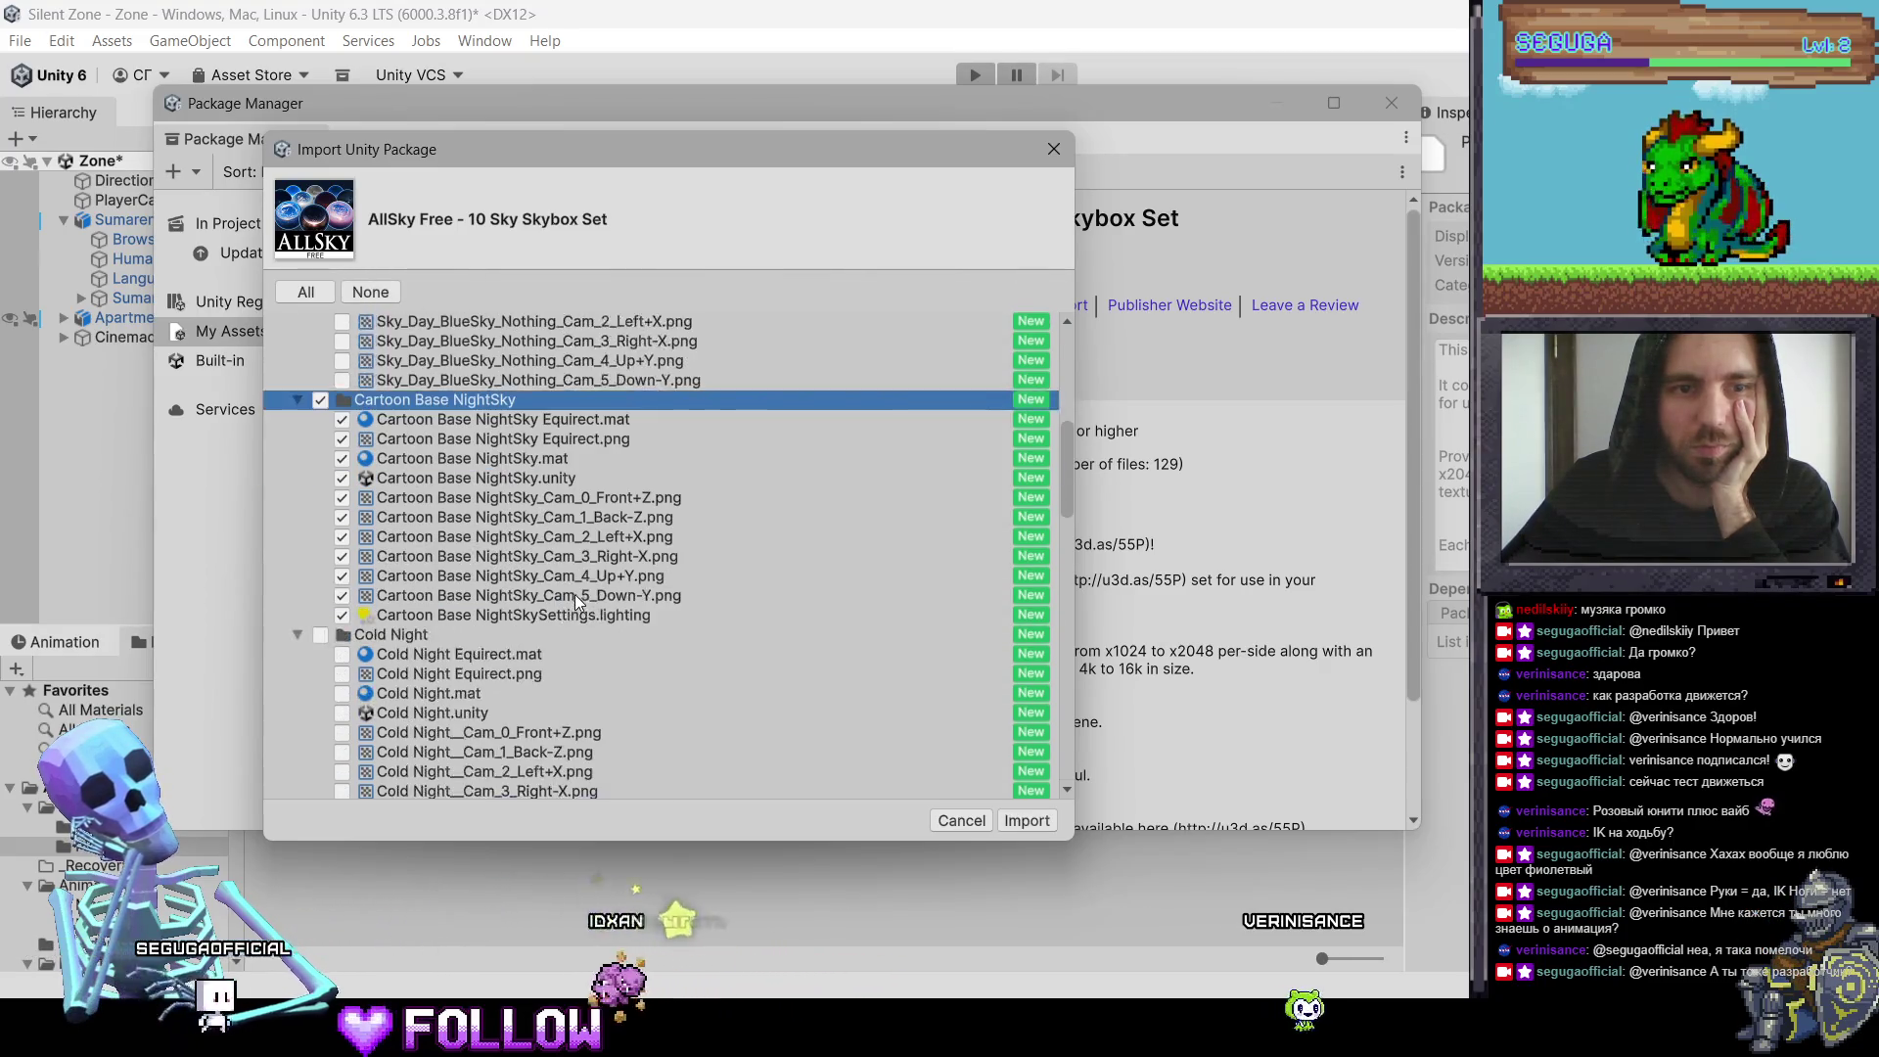
{"action": "left_click", "coordinate": [321, 562]}
{"action": "scroll", "coordinate": [396, 563], "scroll_direction": "down", "scroll_amount": 3}
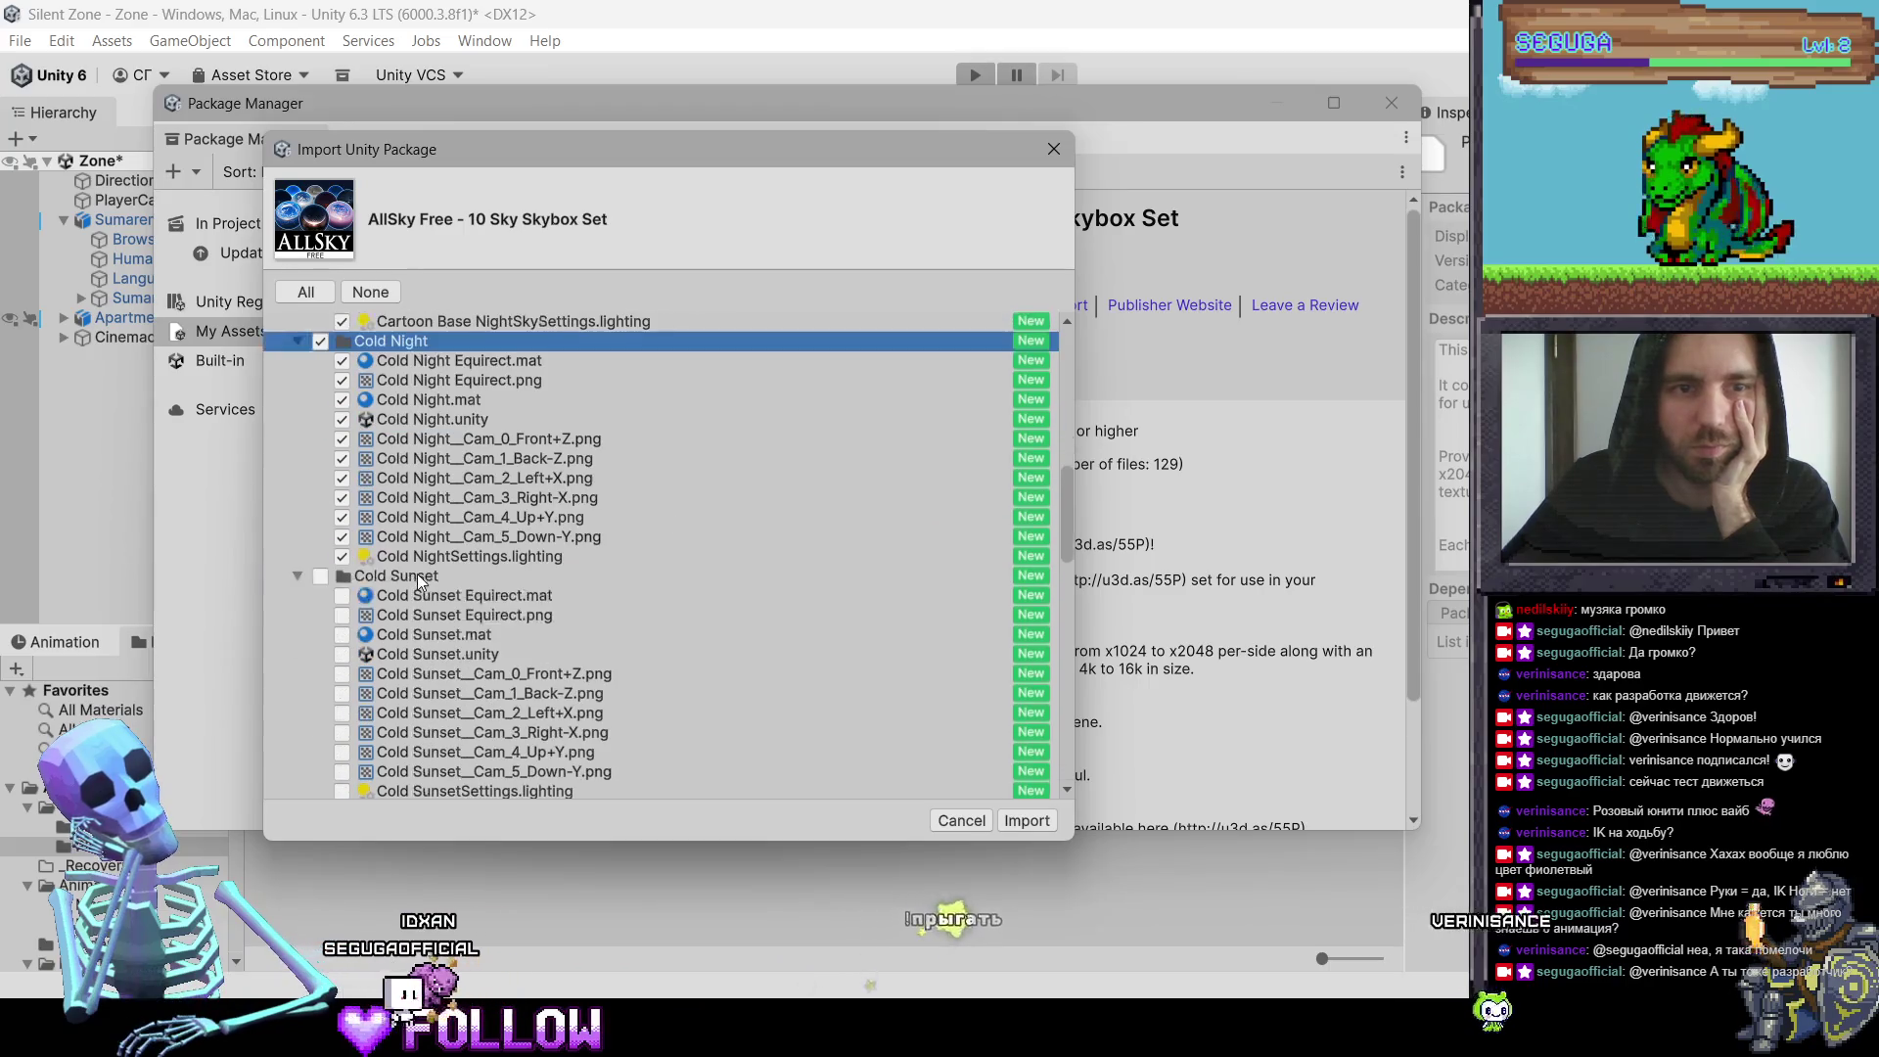
Step: Preview the Cold Sunset, Deep Dusk, Epic_BlueSunset and Epic_GloriousPink skies without including them
{"action": "left_click", "coordinate": [453, 597]}
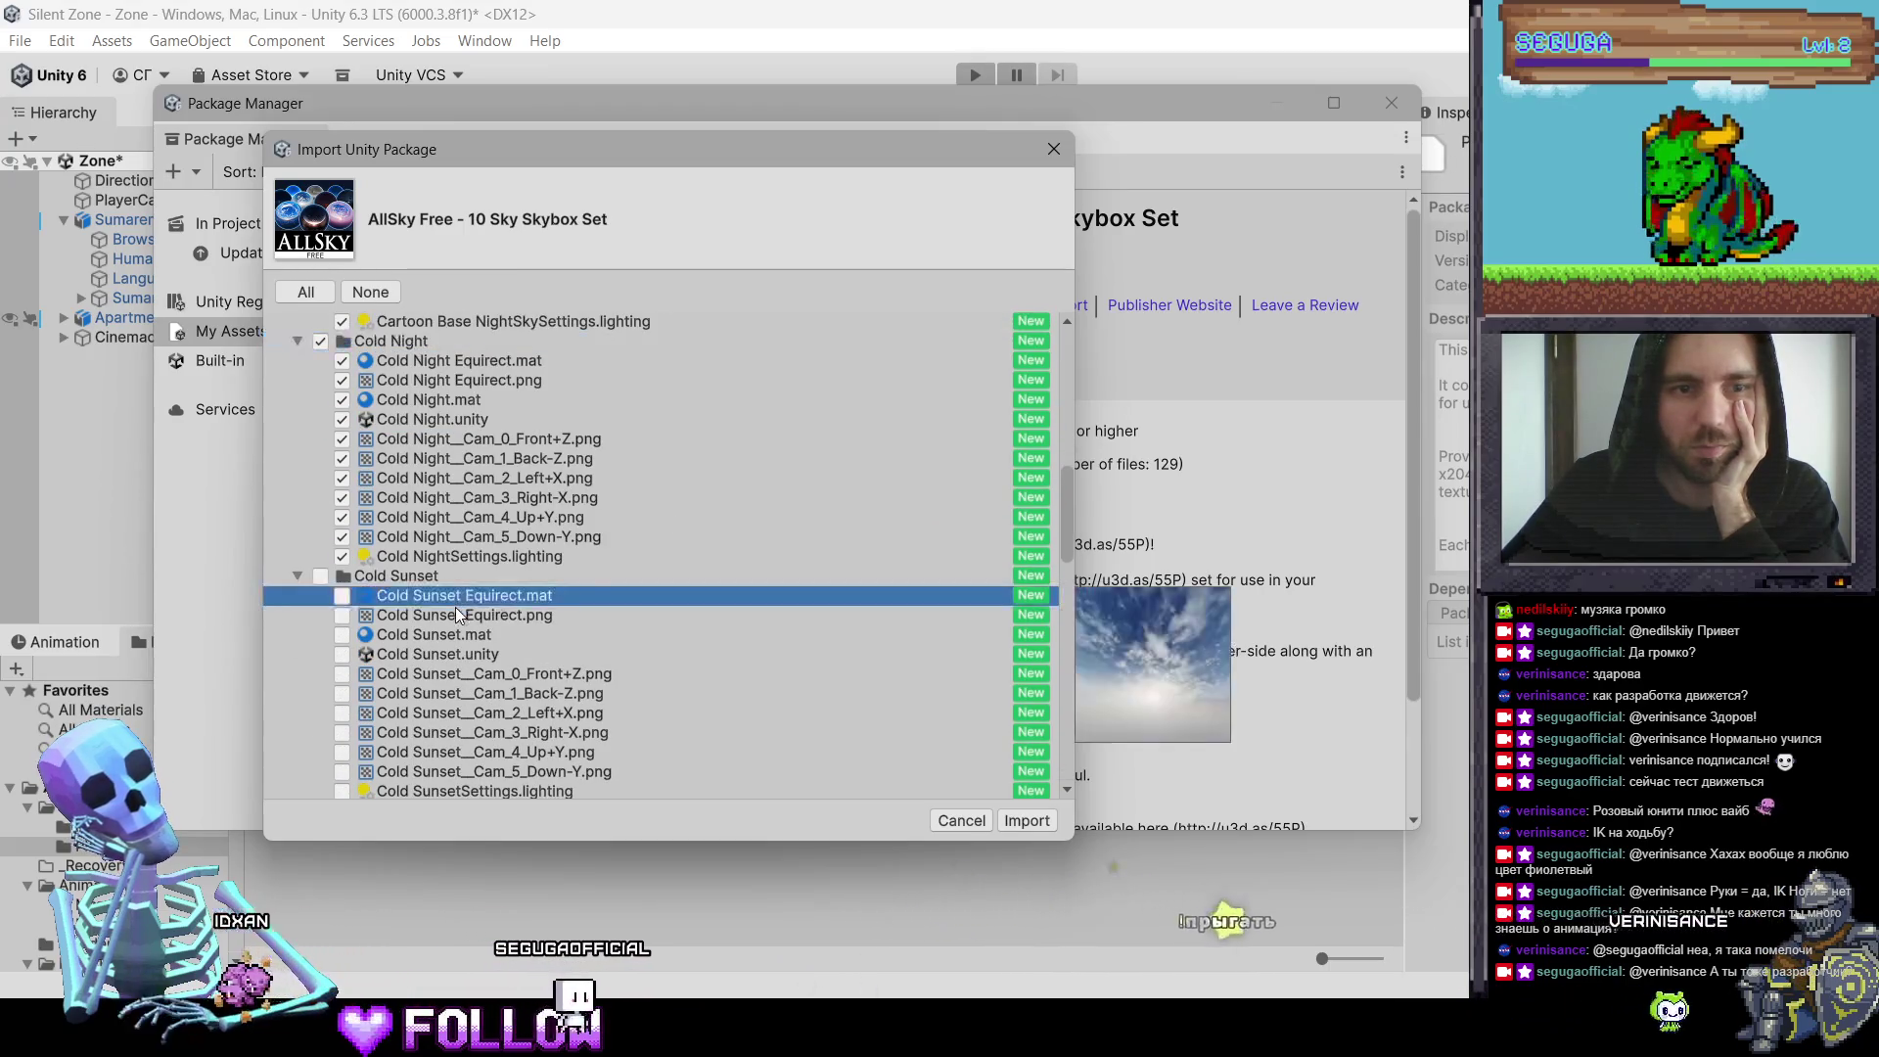
{"action": "scroll", "coordinate": [441, 607], "scroll_direction": "down", "scroll_amount": 4}
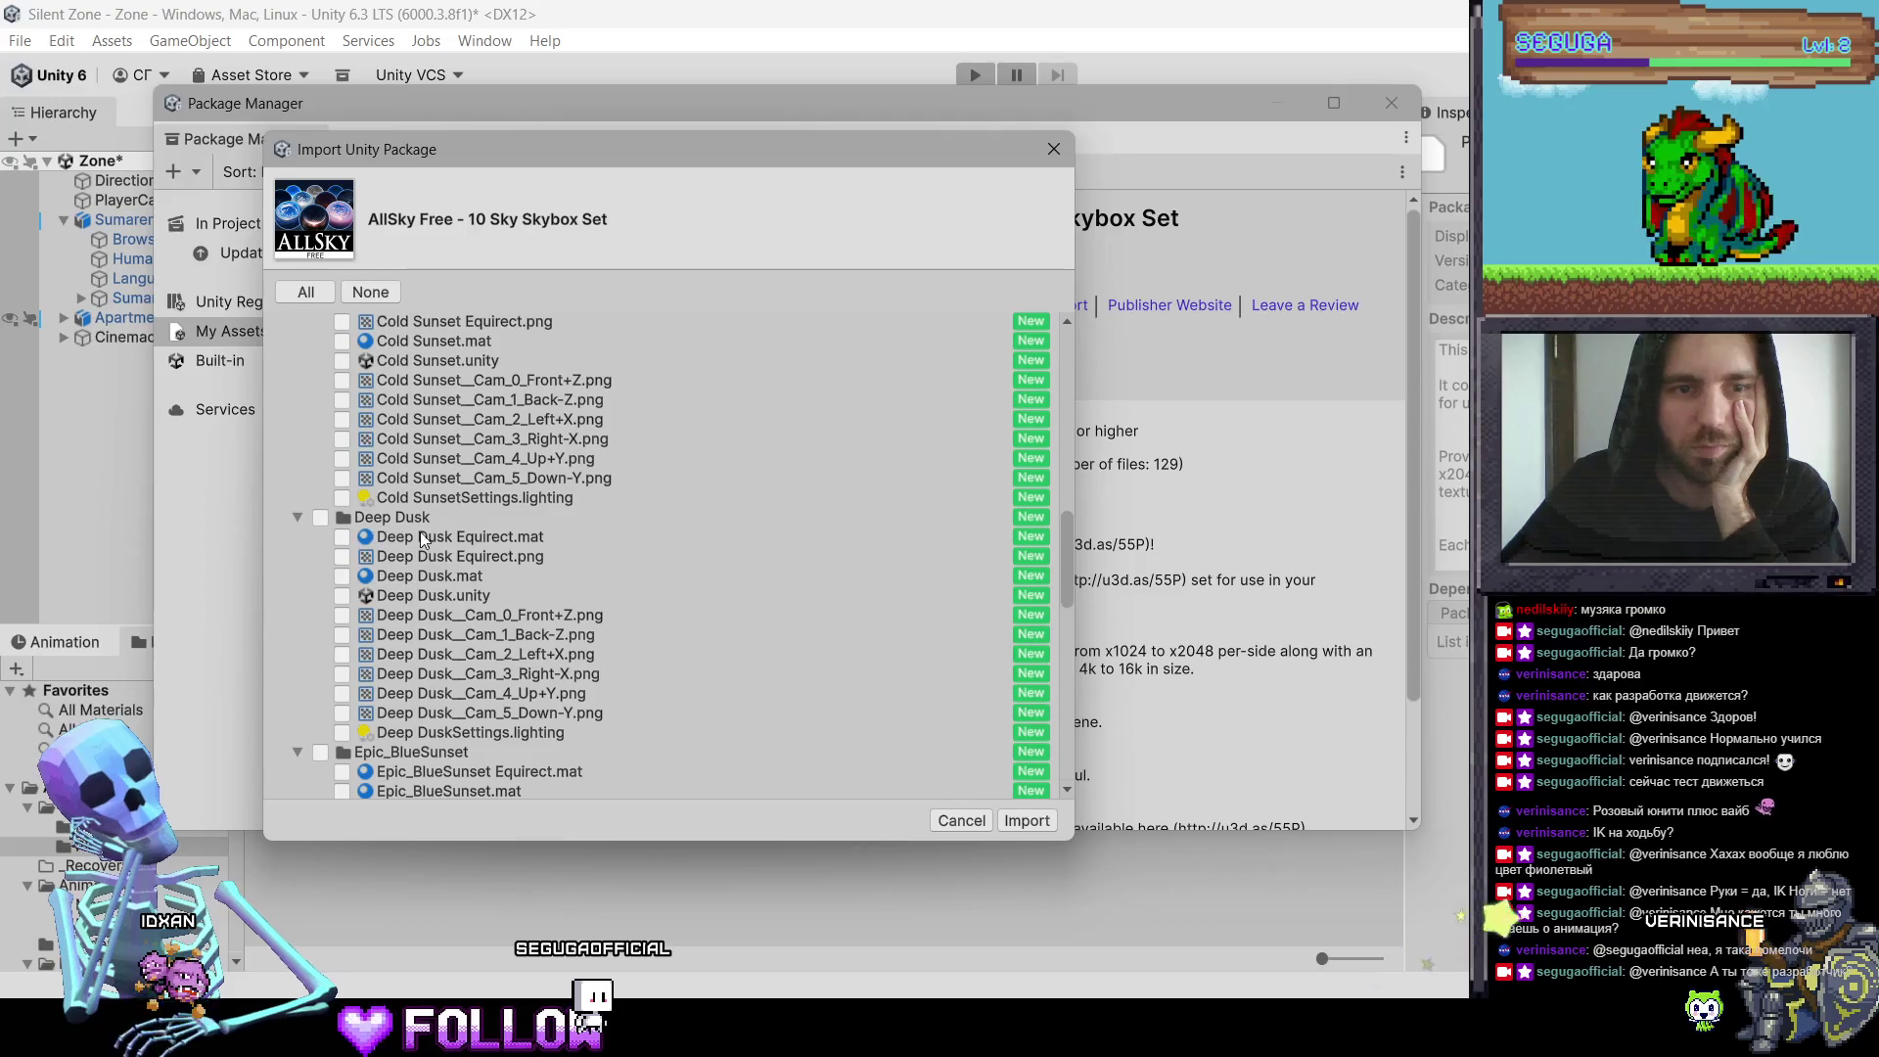
{"action": "left_click", "coordinate": [438, 537]}
{"action": "left_click", "coordinate": [448, 556]}
{"action": "scroll", "coordinate": [393, 578], "scroll_direction": "down", "scroll_amount": 3}
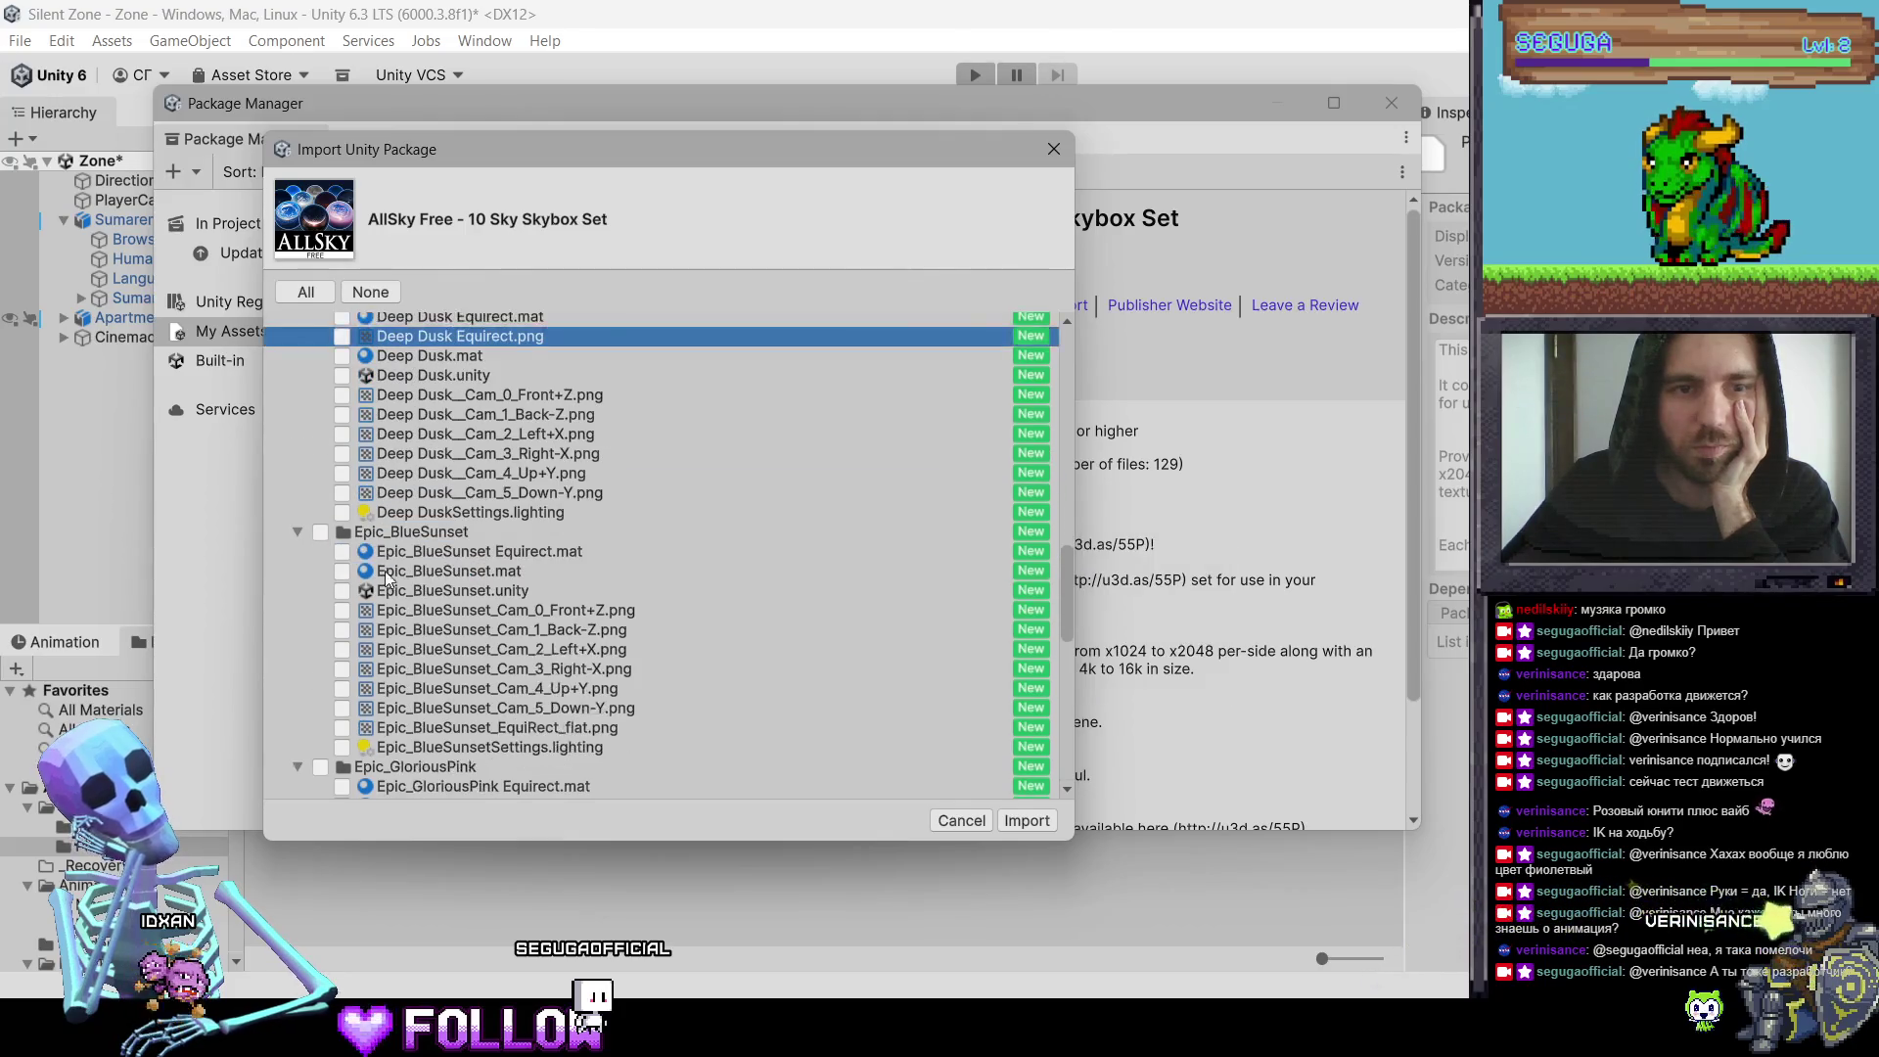
{"action": "left_click", "coordinate": [442, 545]}
{"action": "scroll", "coordinate": [427, 563], "scroll_direction": "down", "scroll_amount": 3}
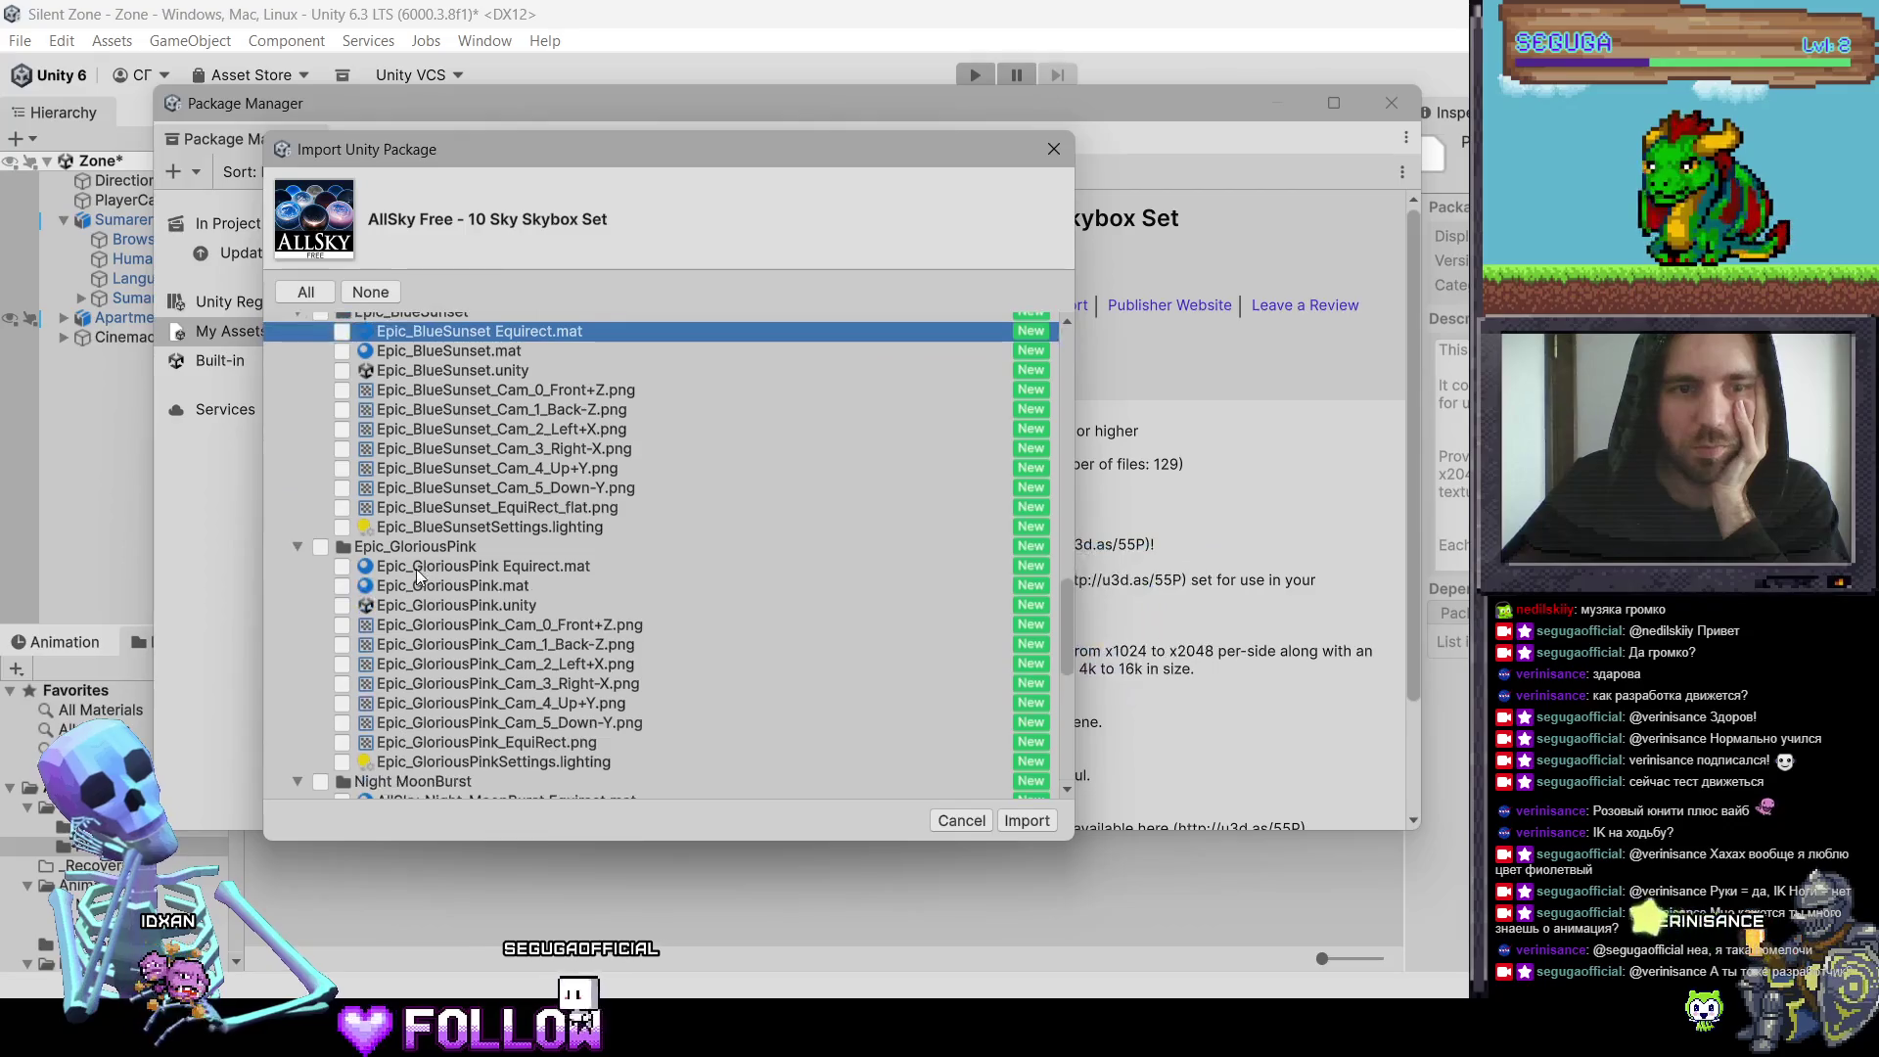
{"action": "left_click", "coordinate": [413, 567]}
{"action": "scroll", "coordinate": [414, 577], "scroll_direction": "down", "scroll_amount": 3}
Step: Preview and include the Night MoonBurst and Overcast Low skies
{"action": "left_click", "coordinate": [422, 580]}
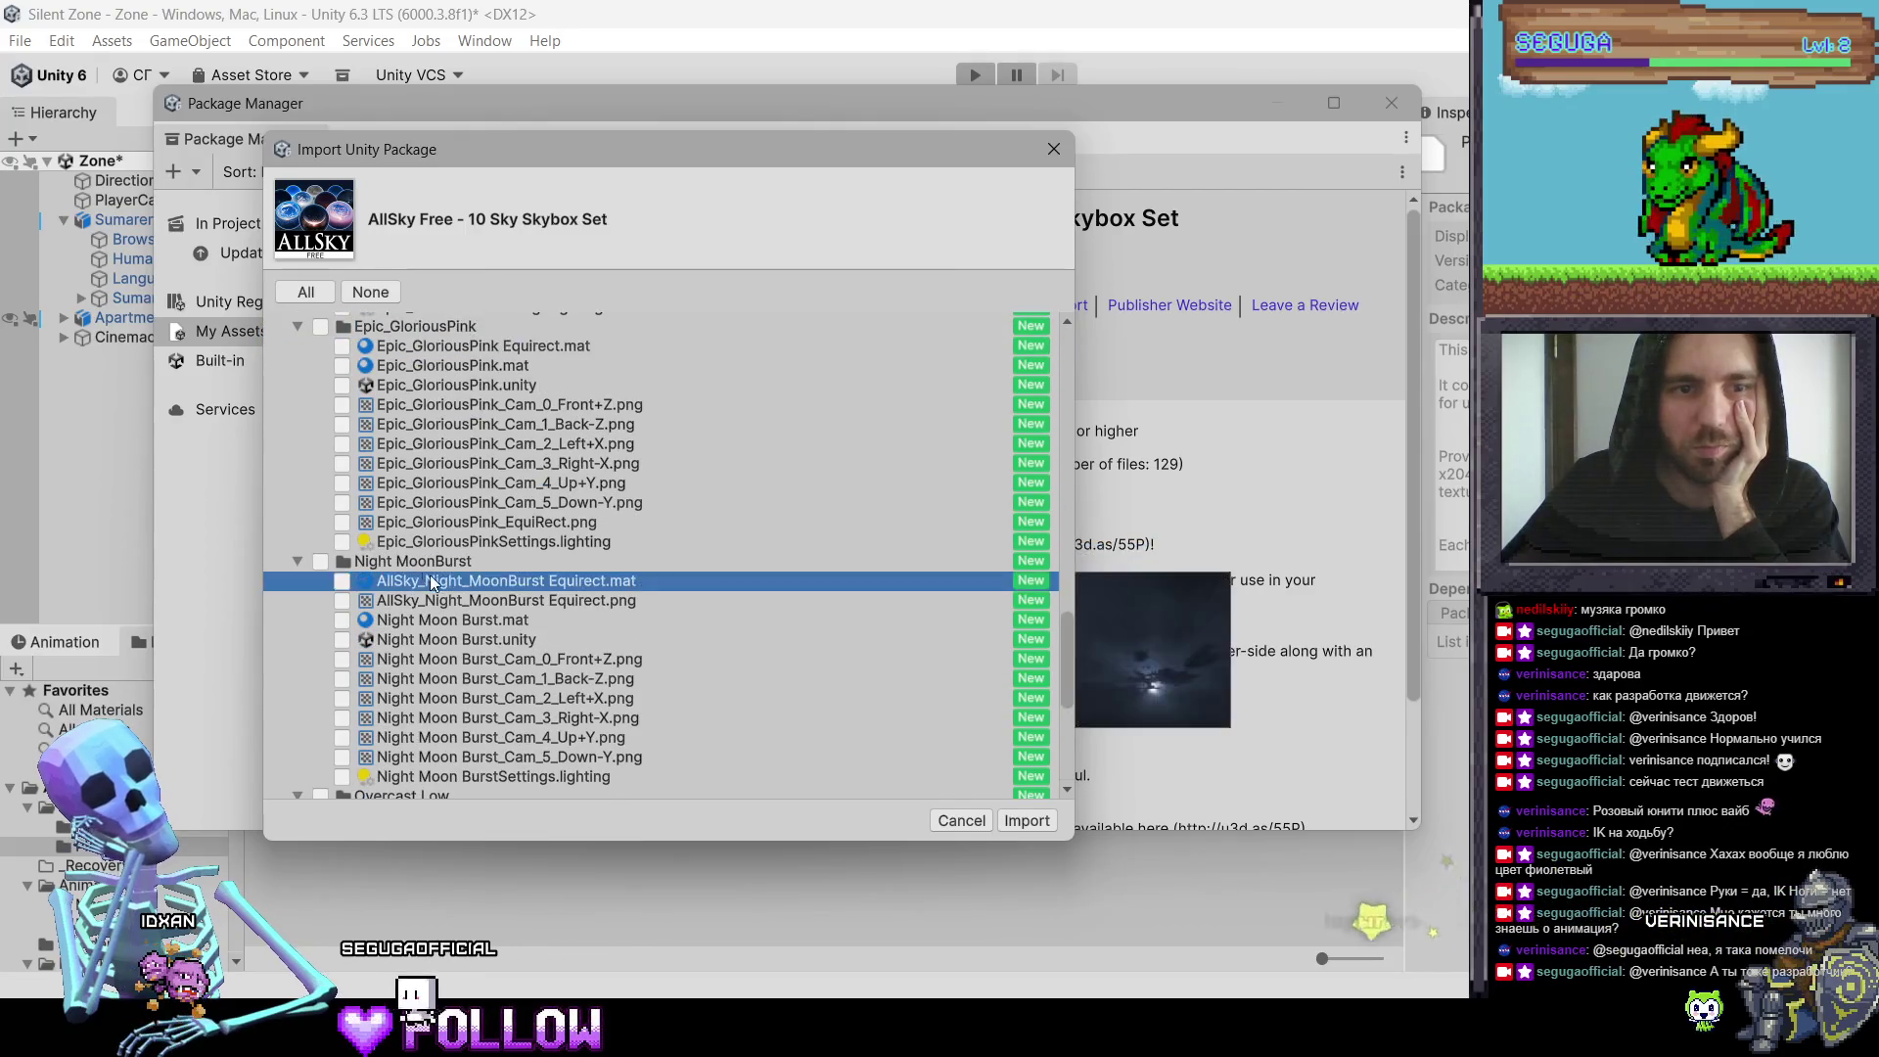
{"action": "left_click", "coordinate": [320, 561]}
{"action": "scroll", "coordinate": [497, 591], "scroll_direction": "down", "scroll_amount": 5}
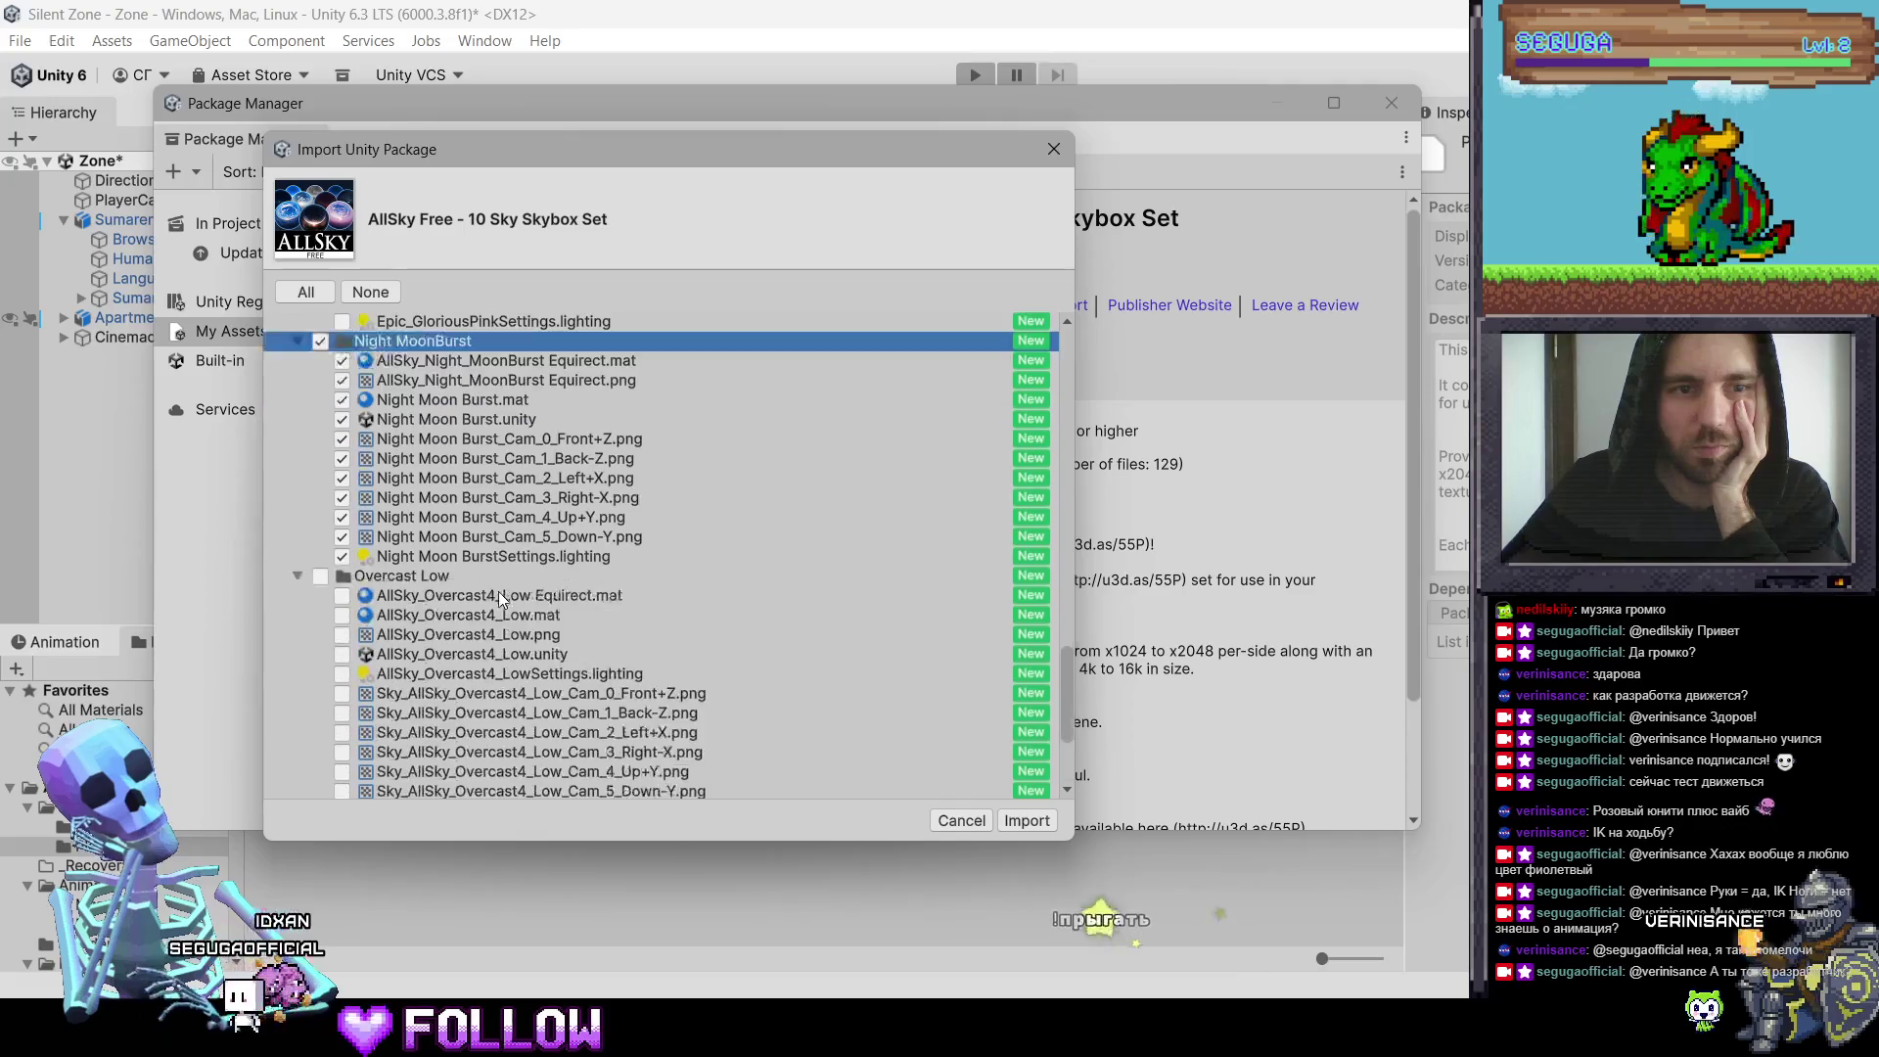
{"action": "left_click", "coordinate": [410, 464]}
{"action": "left_click", "coordinate": [420, 451]}
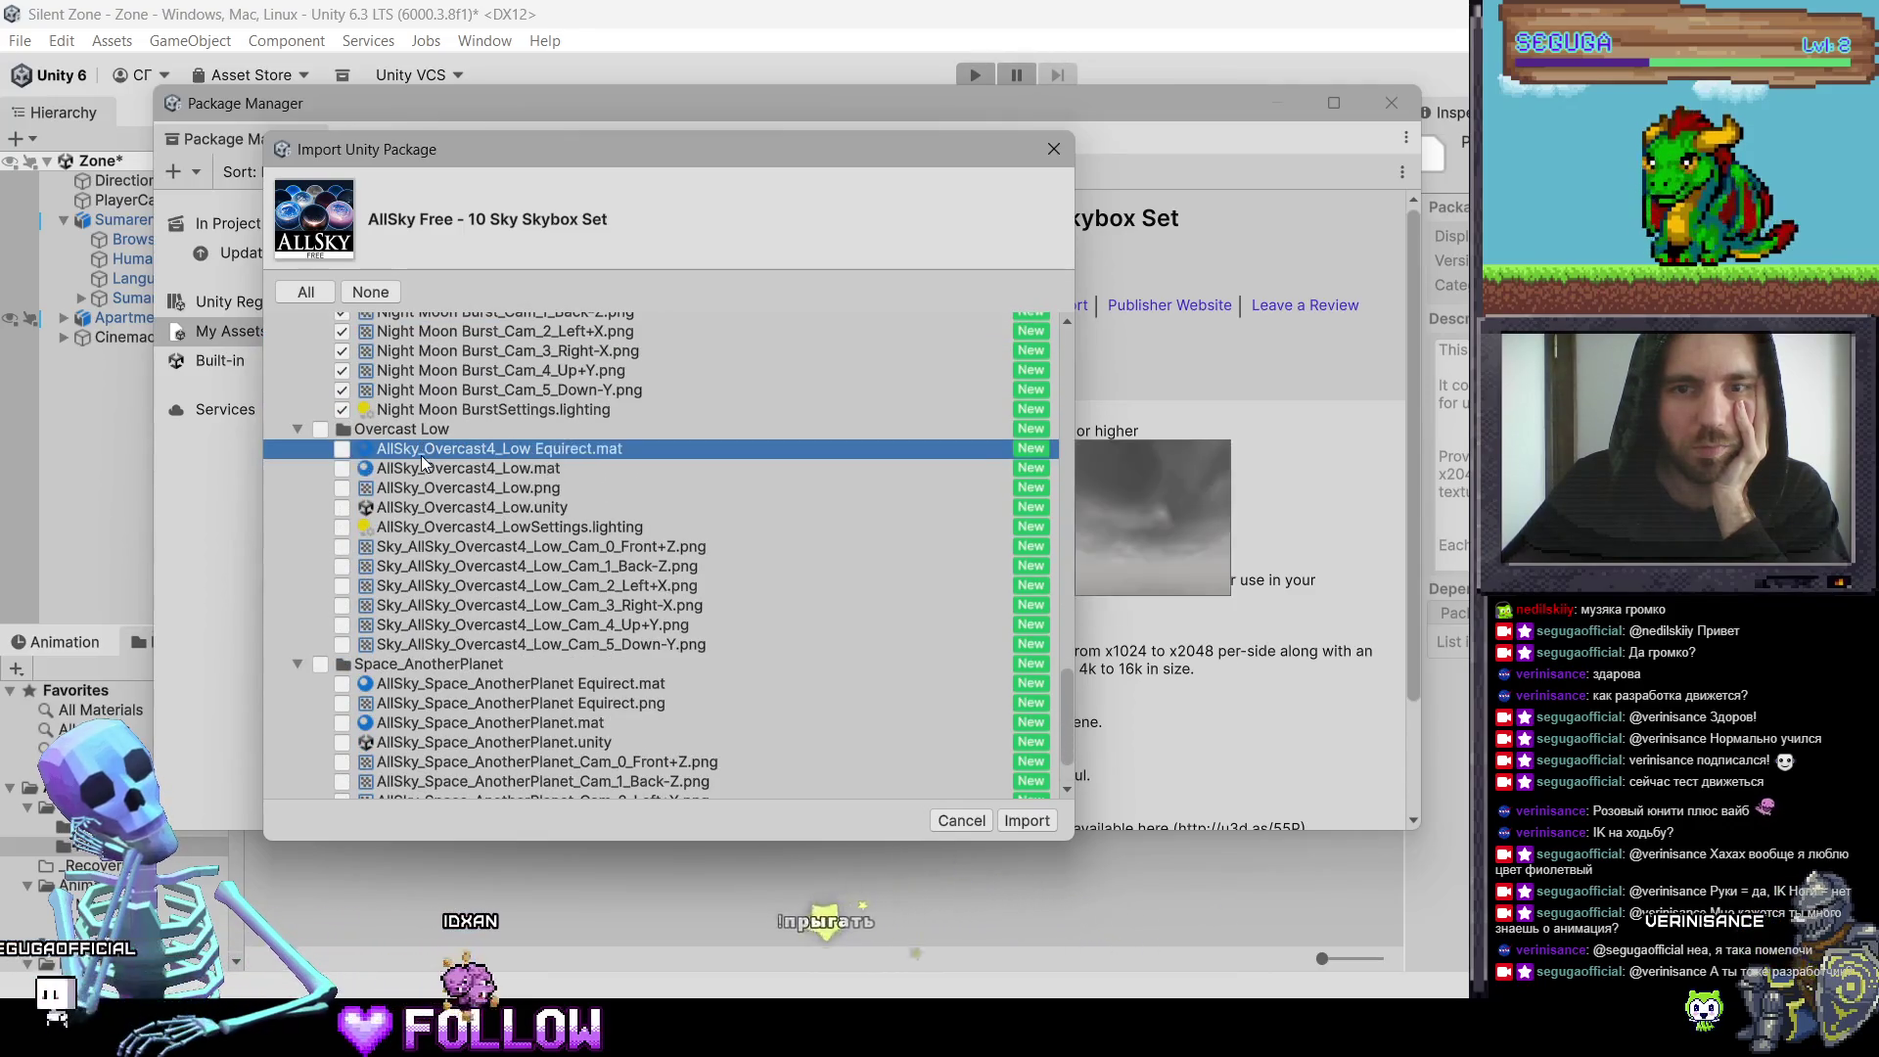
{"action": "left_click", "coordinate": [327, 431]}
Step: Include the Space_AnotherPlanet sky after previewing it, then import the chosen skies
{"action": "scroll", "coordinate": [447, 556], "scroll_direction": "down", "scroll_amount": 2}
{"action": "left_click", "coordinate": [444, 587]}
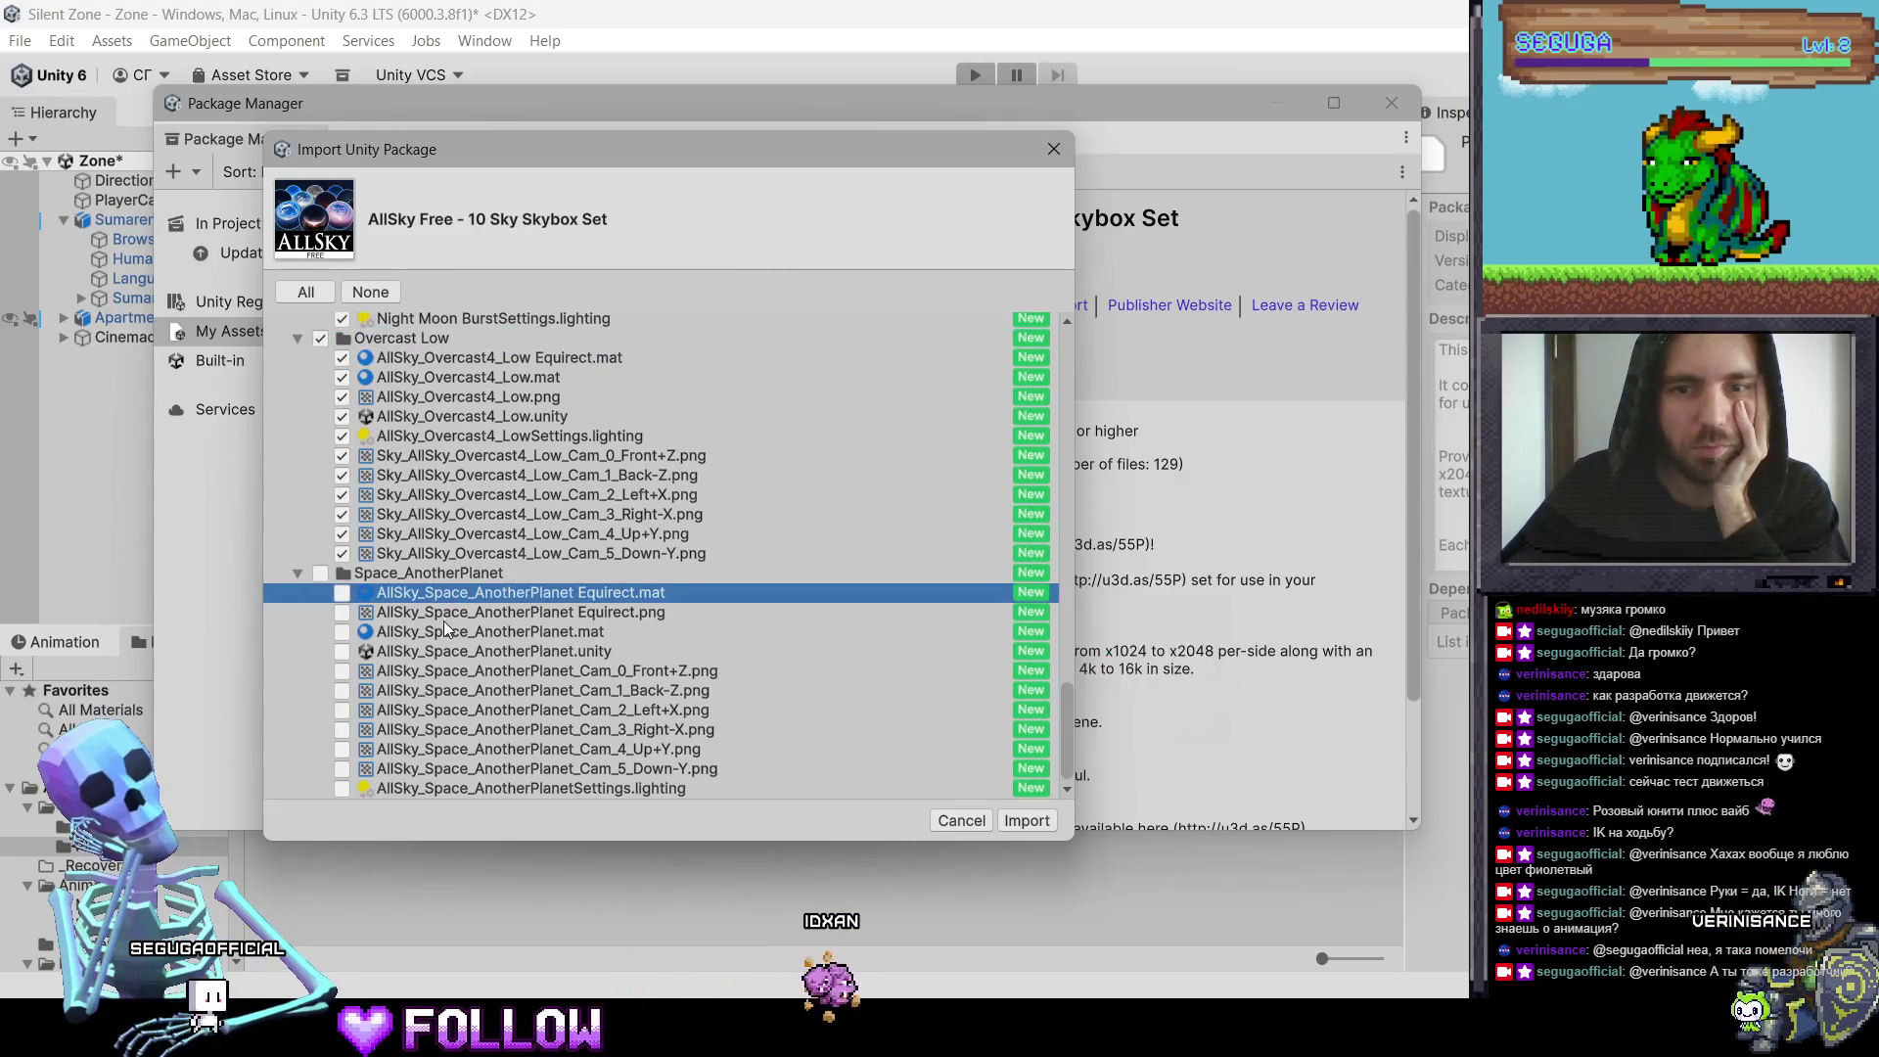
{"action": "left_click", "coordinate": [443, 617]}
{"action": "left_click", "coordinate": [456, 653]}
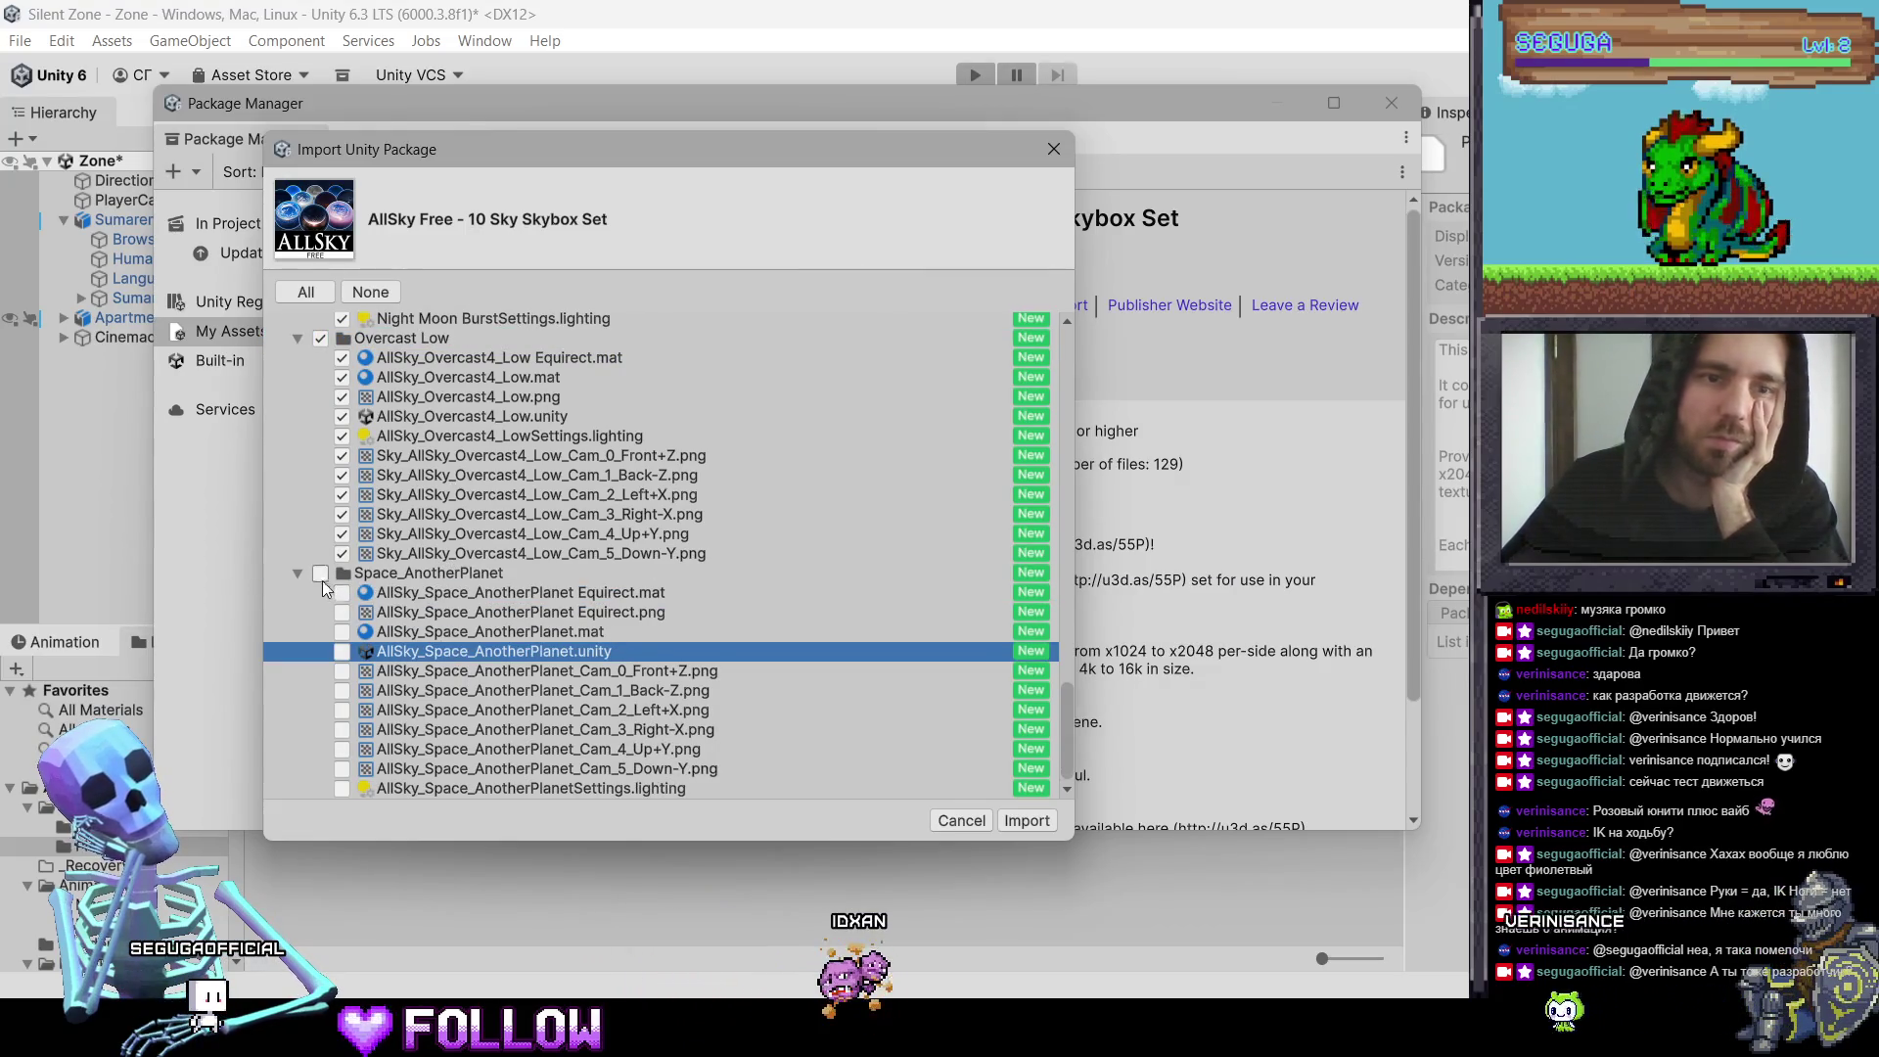
{"action": "left_click", "coordinate": [321, 574]}
{"action": "left_click", "coordinate": [1016, 820]}
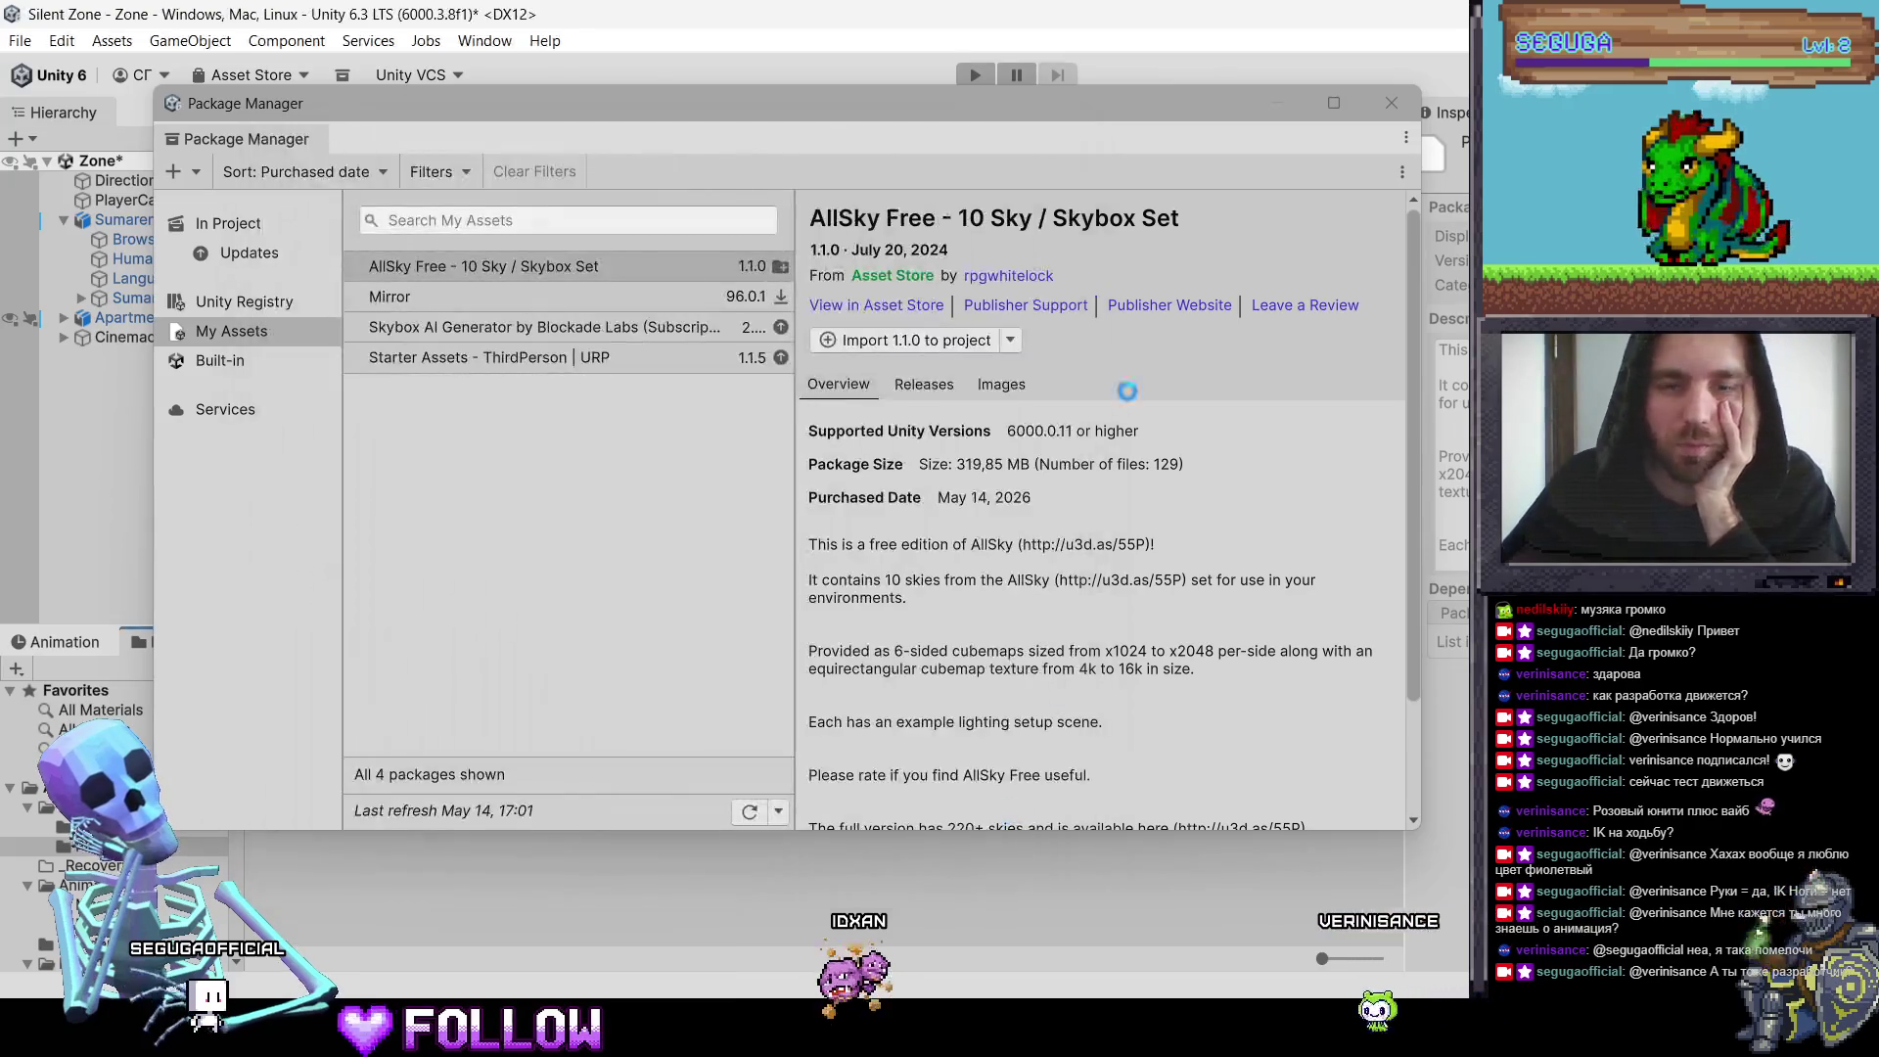
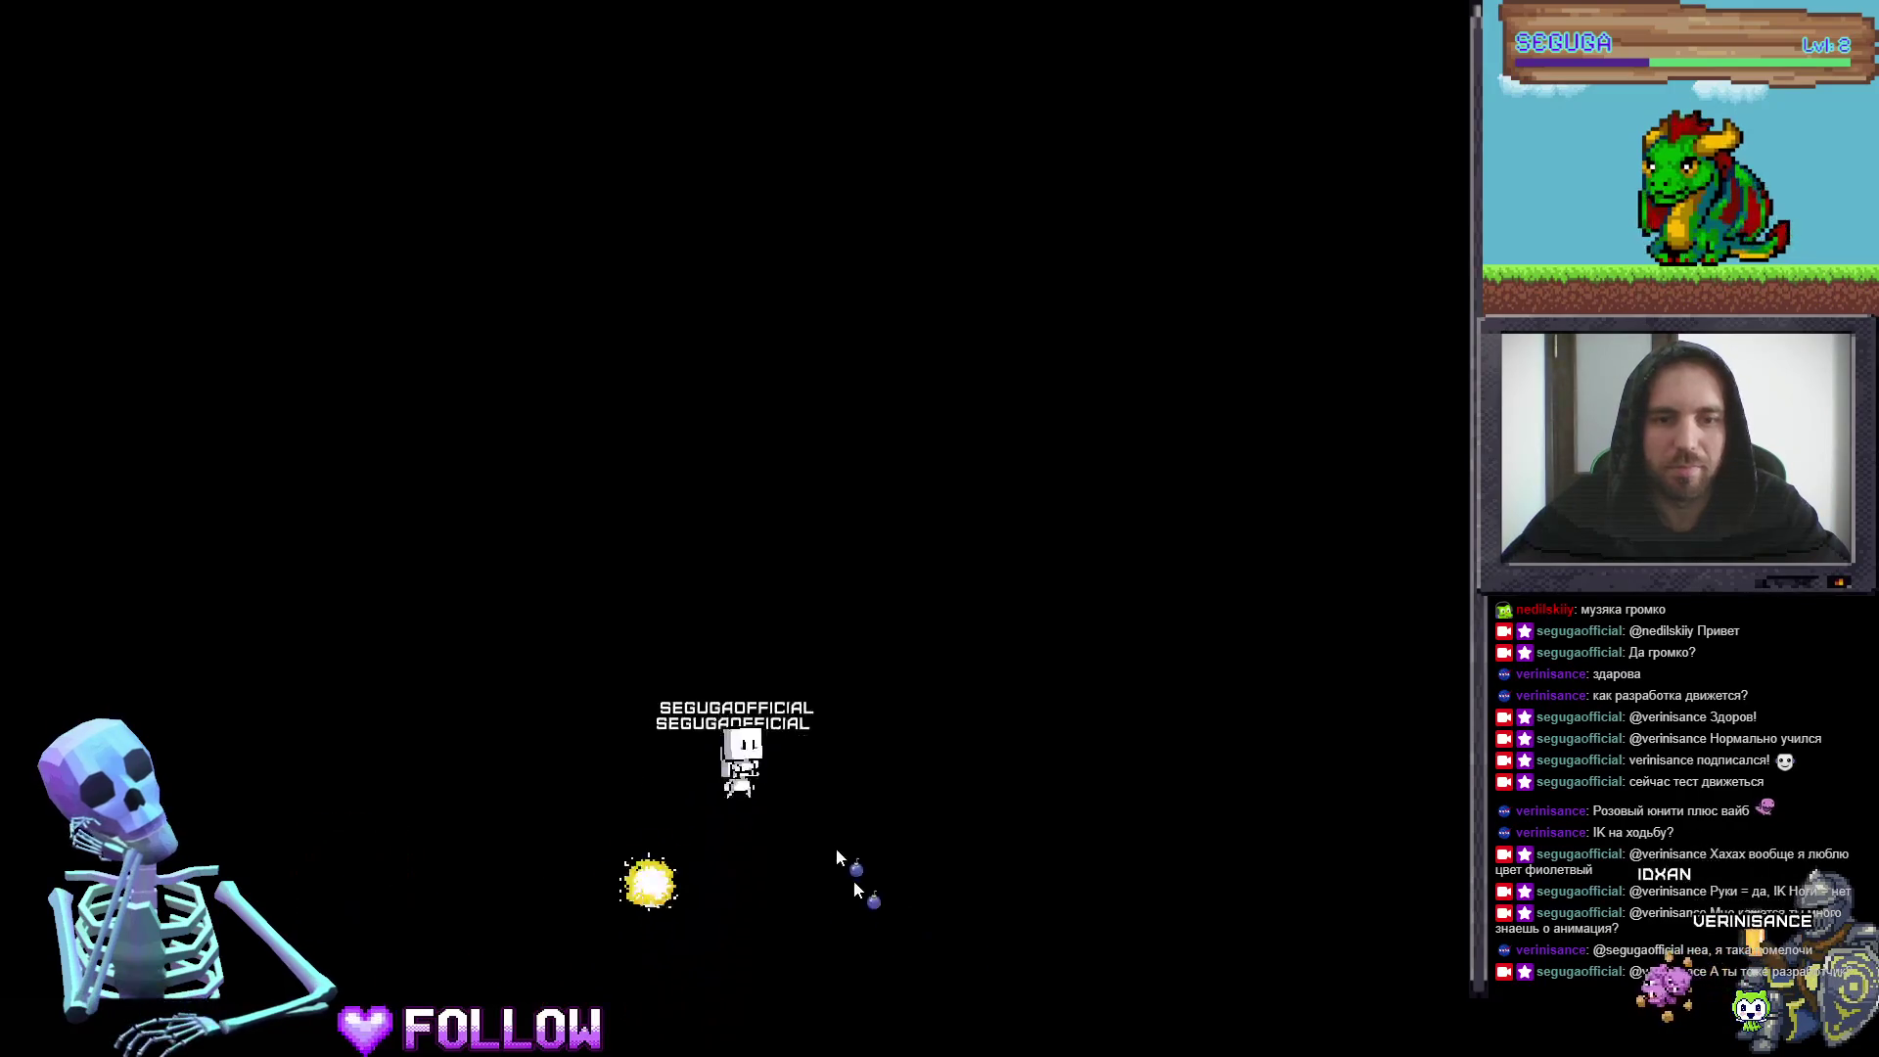
Step: Switch back to the Silent Zone Unity editor window with Alt+Tab
{"action": "mouse_move", "coordinate": [906, 302]}
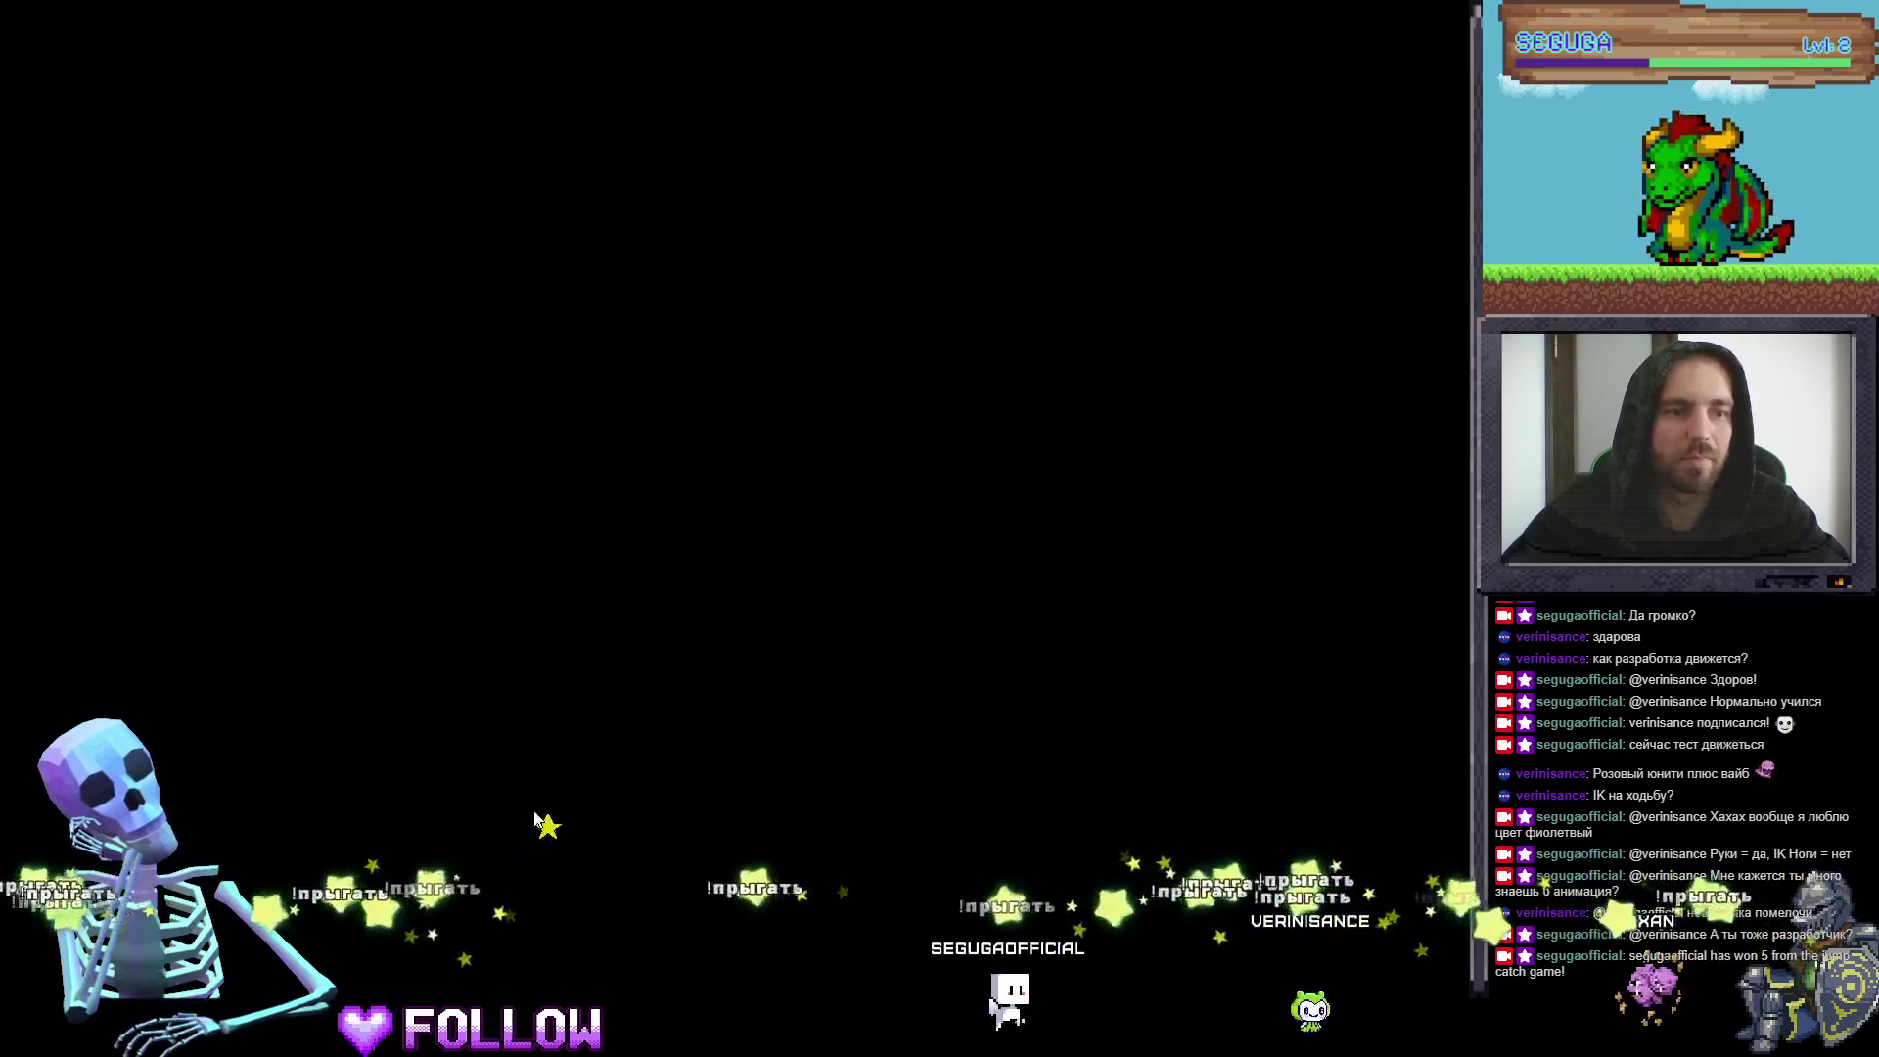
{"action": "key", "text": "alt+Tab"}
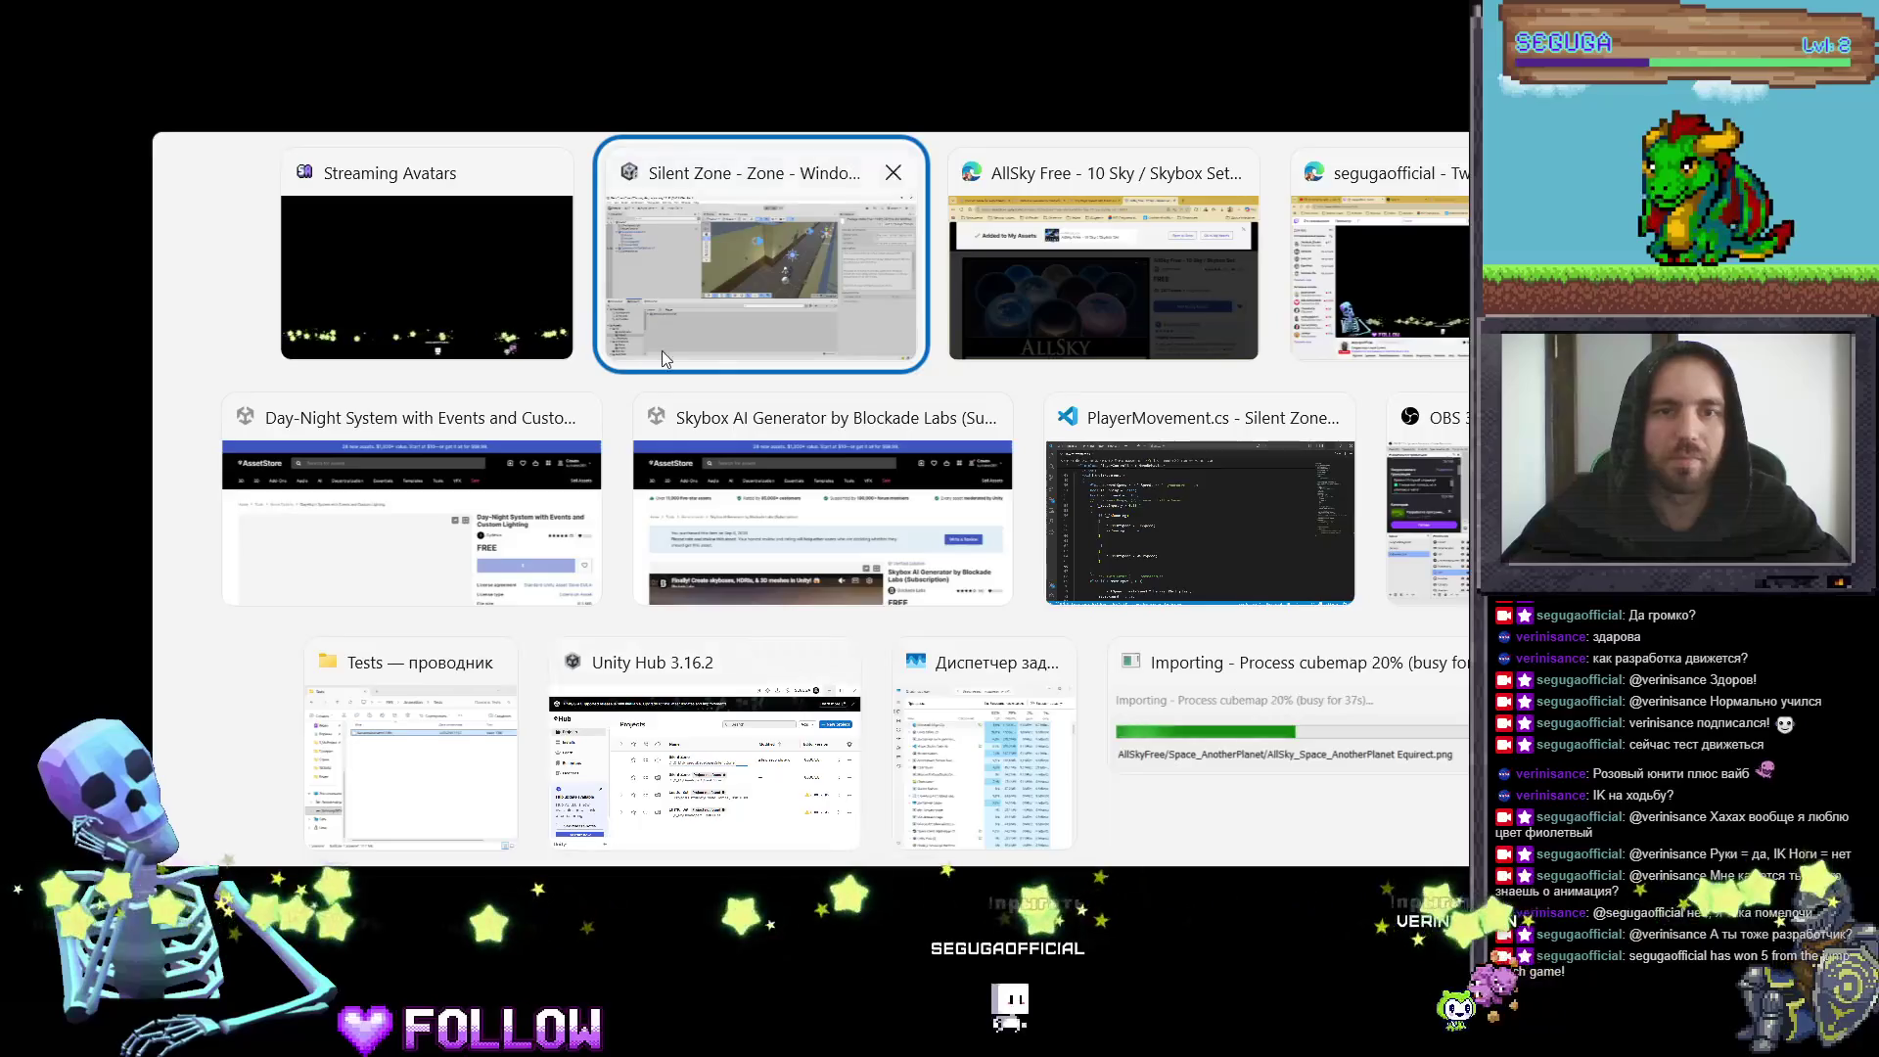
{"action": "key", "text": "alt+Tab"}
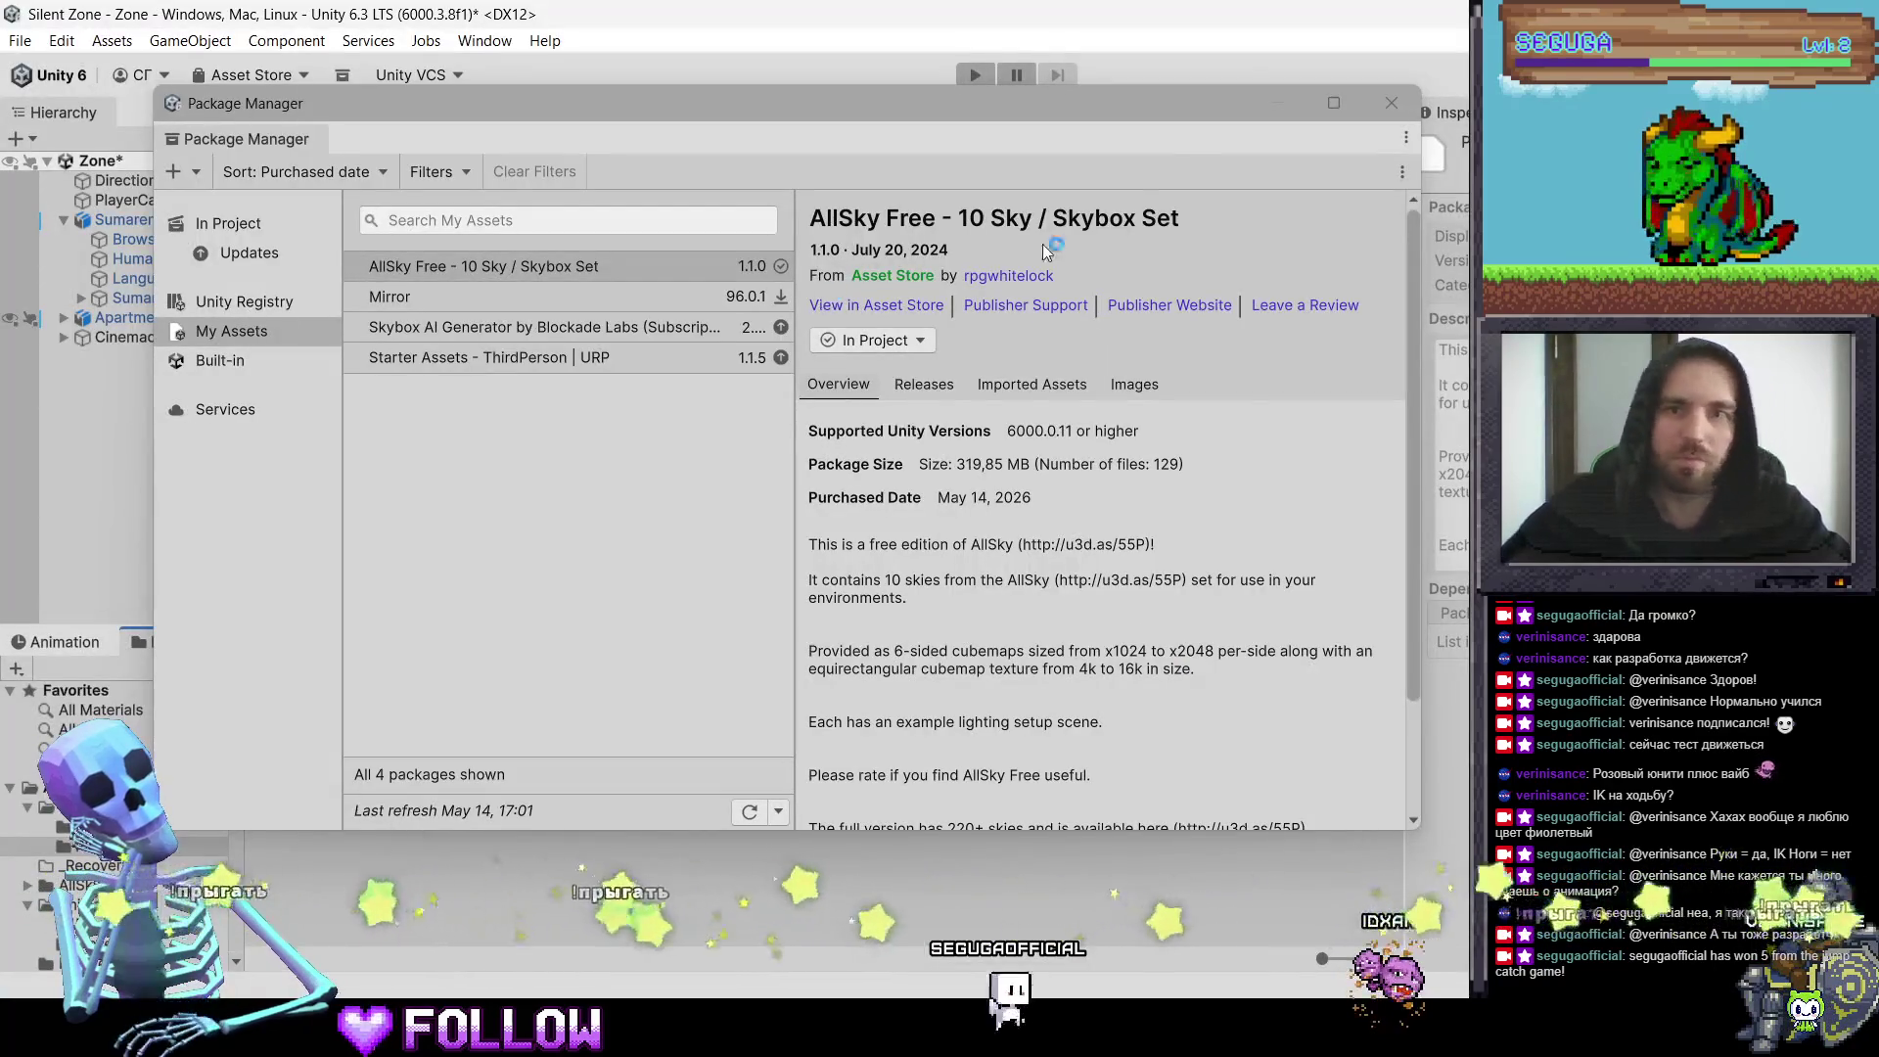
Step: Close the Package Manager to return to the Zone scene view
{"action": "left_click", "coordinate": [1391, 104]}
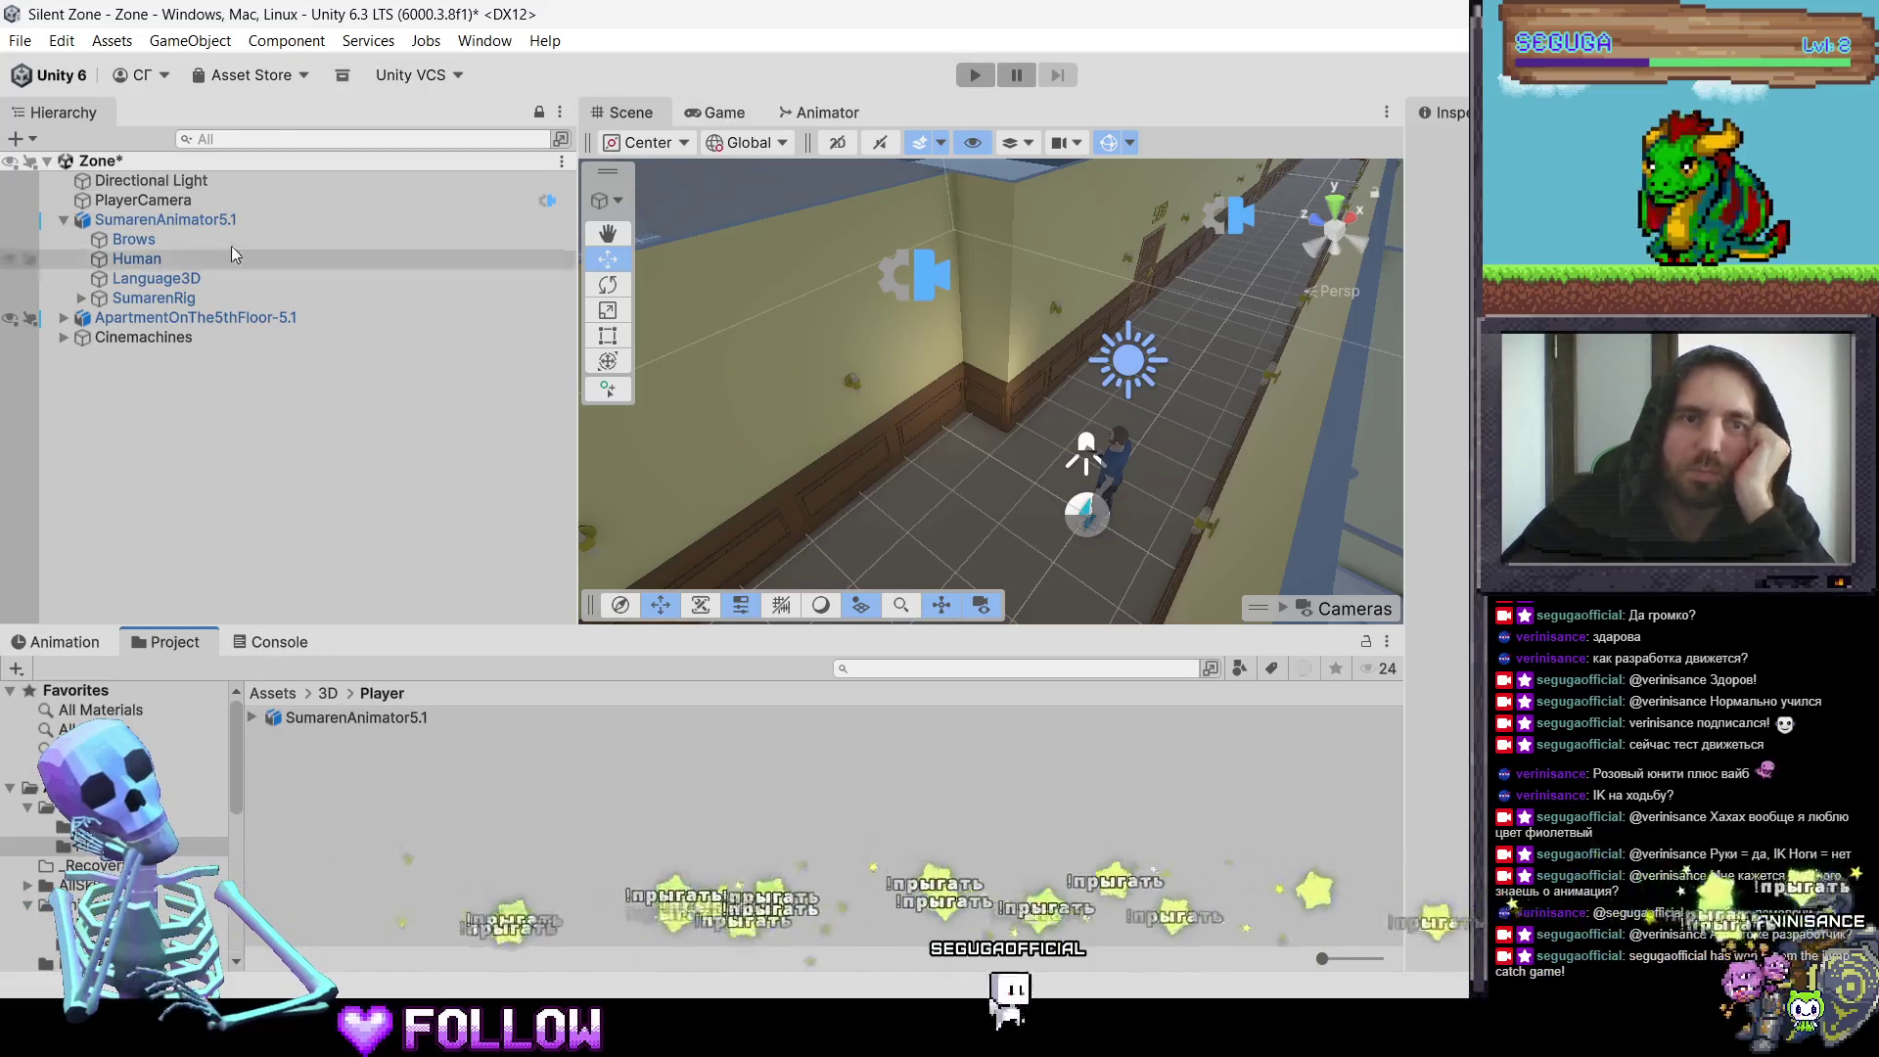
{"action": "left_click", "coordinate": [484, 40]}
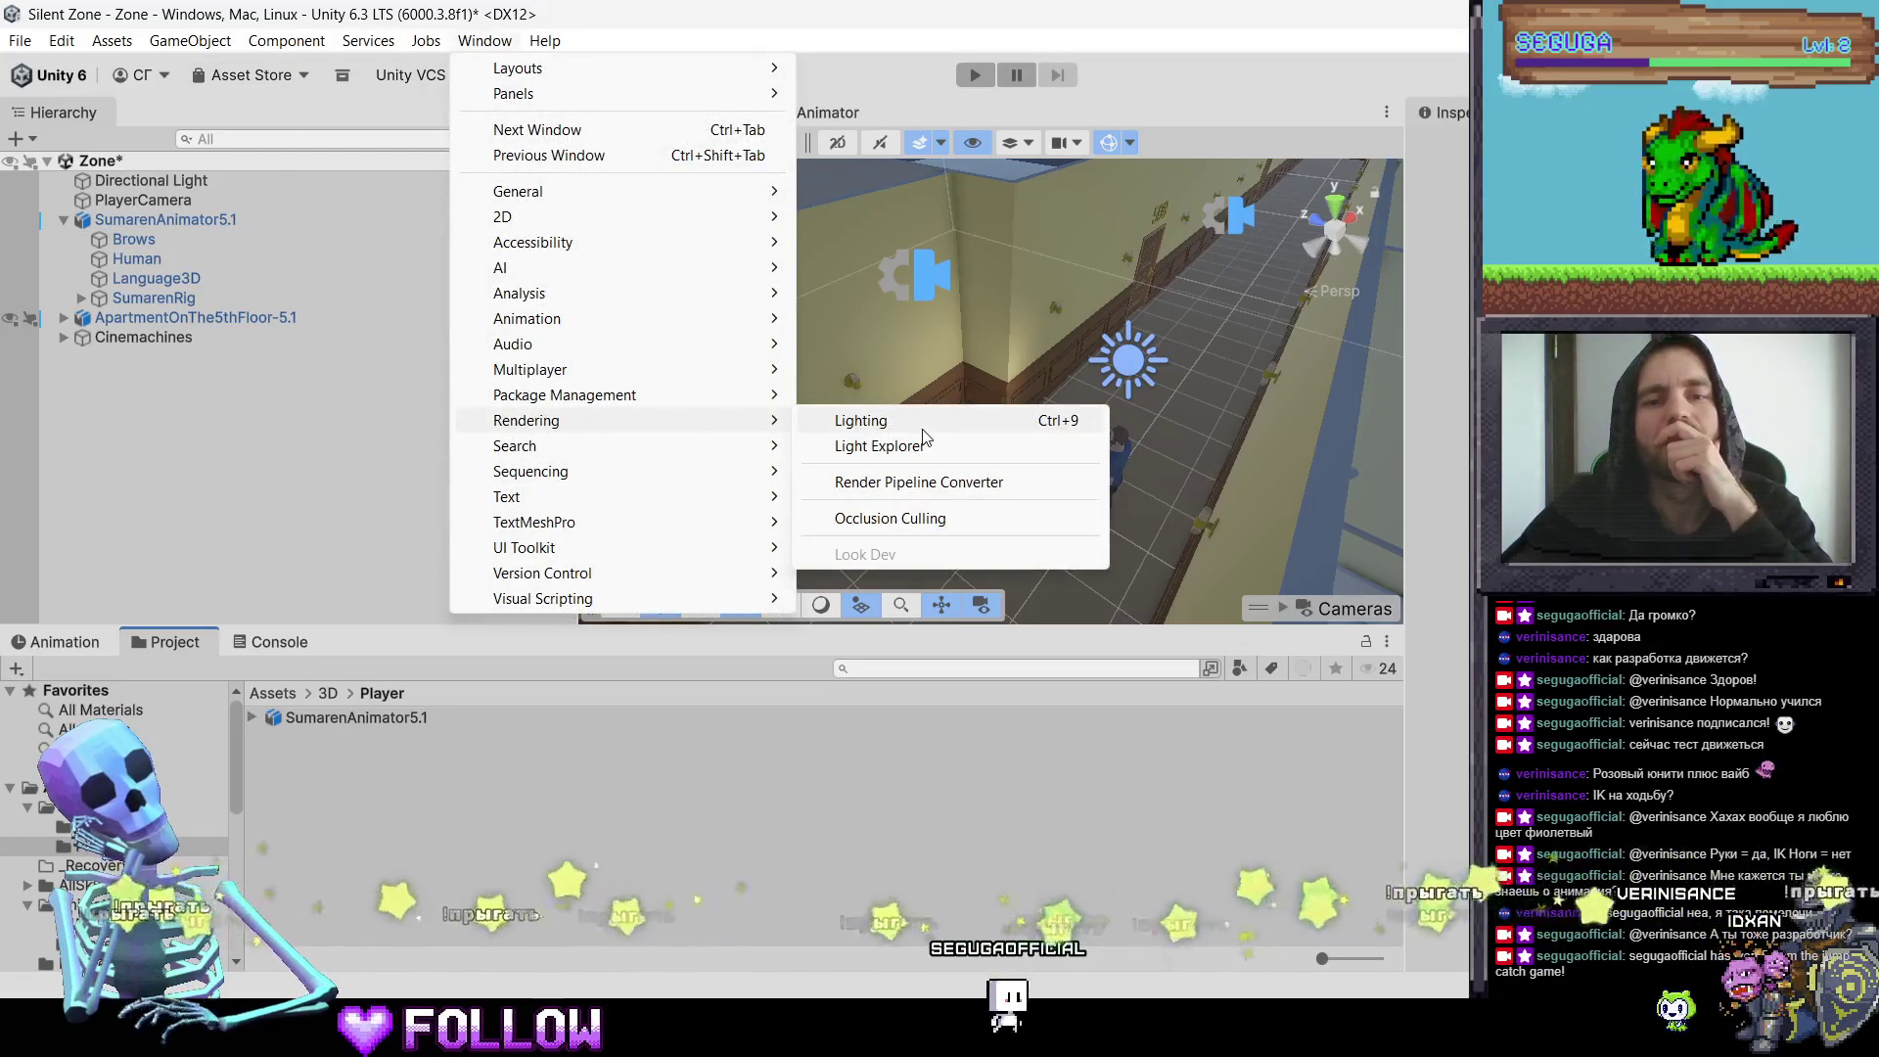
{"action": "left_click", "coordinate": [922, 429]}
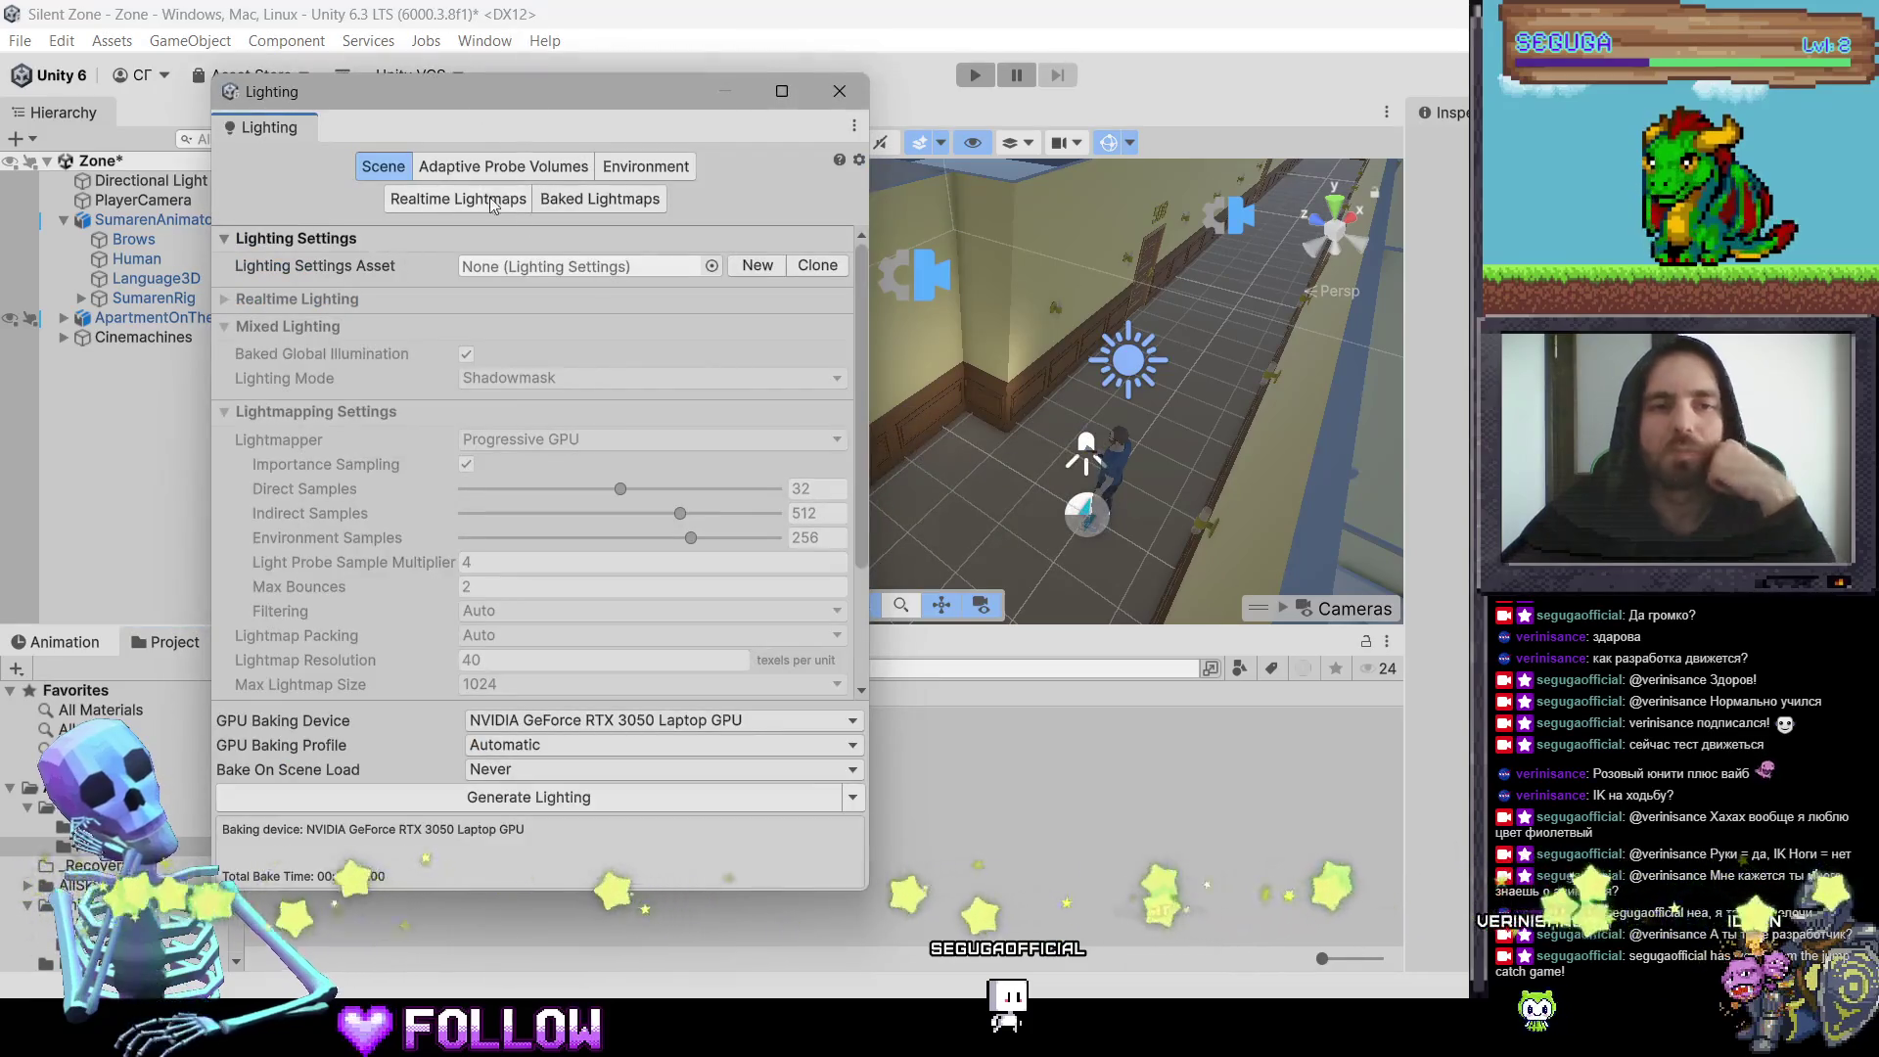
{"action": "left_click", "coordinate": [641, 172]}
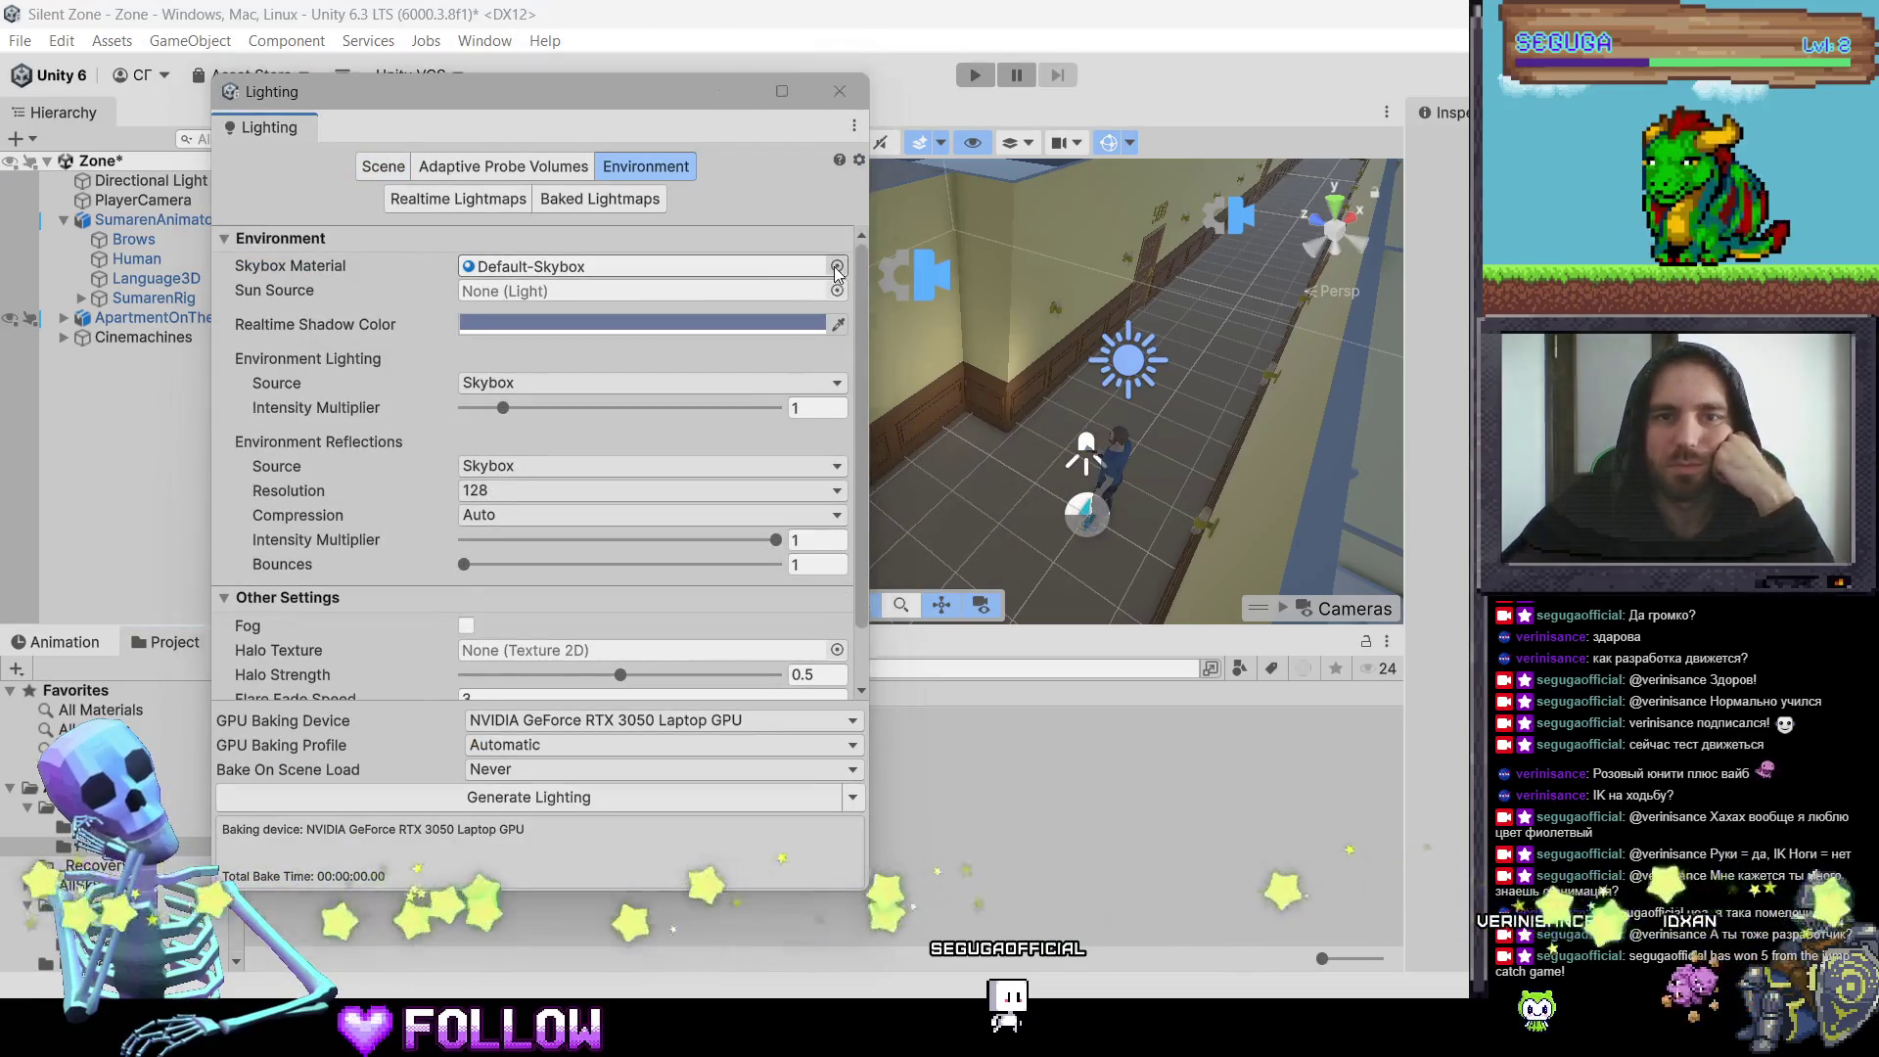
{"action": "left_click", "coordinate": [836, 267]}
{"action": "left_click_drag", "start_coordinate": [1008, 204], "coordinate": [404, 88]}
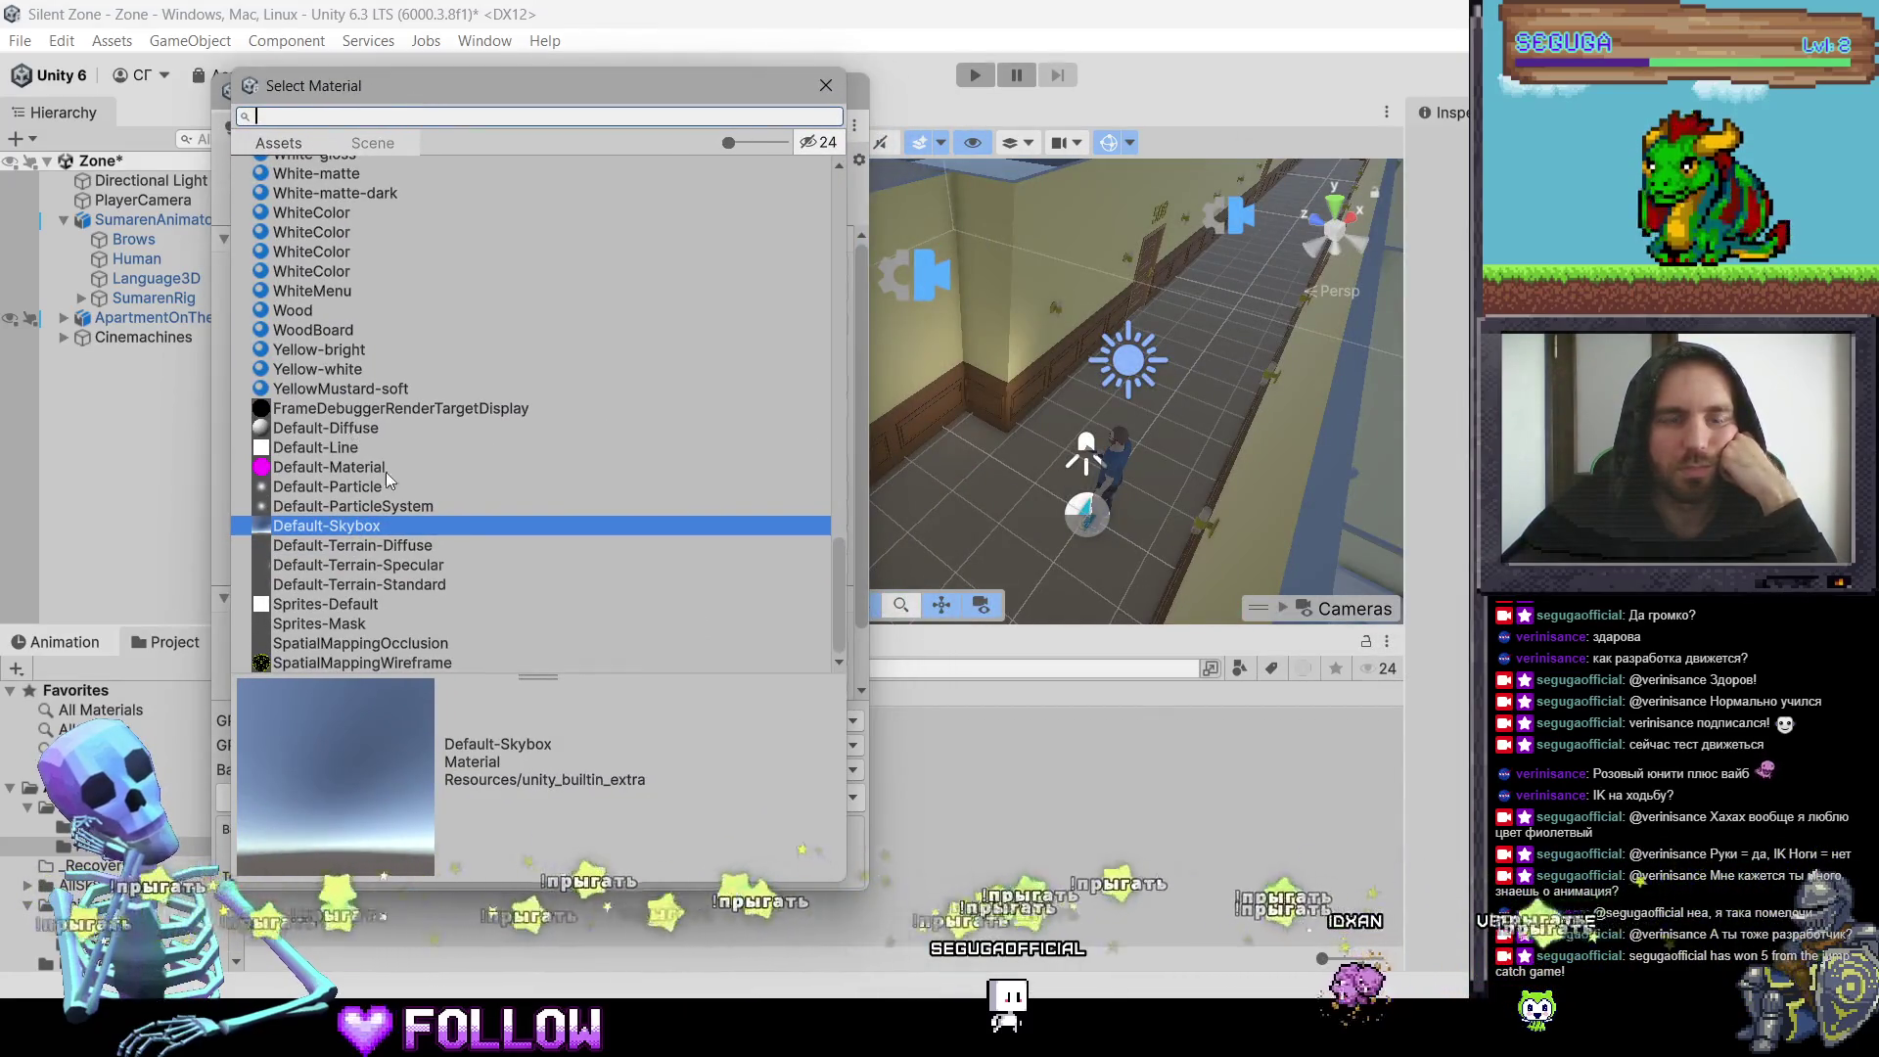
{"action": "scroll", "coordinate": [378, 468], "scroll_direction": "up", "scroll_amount": 10}
{"action": "scroll", "coordinate": [472, 492], "scroll_direction": "up", "scroll_amount": 10}
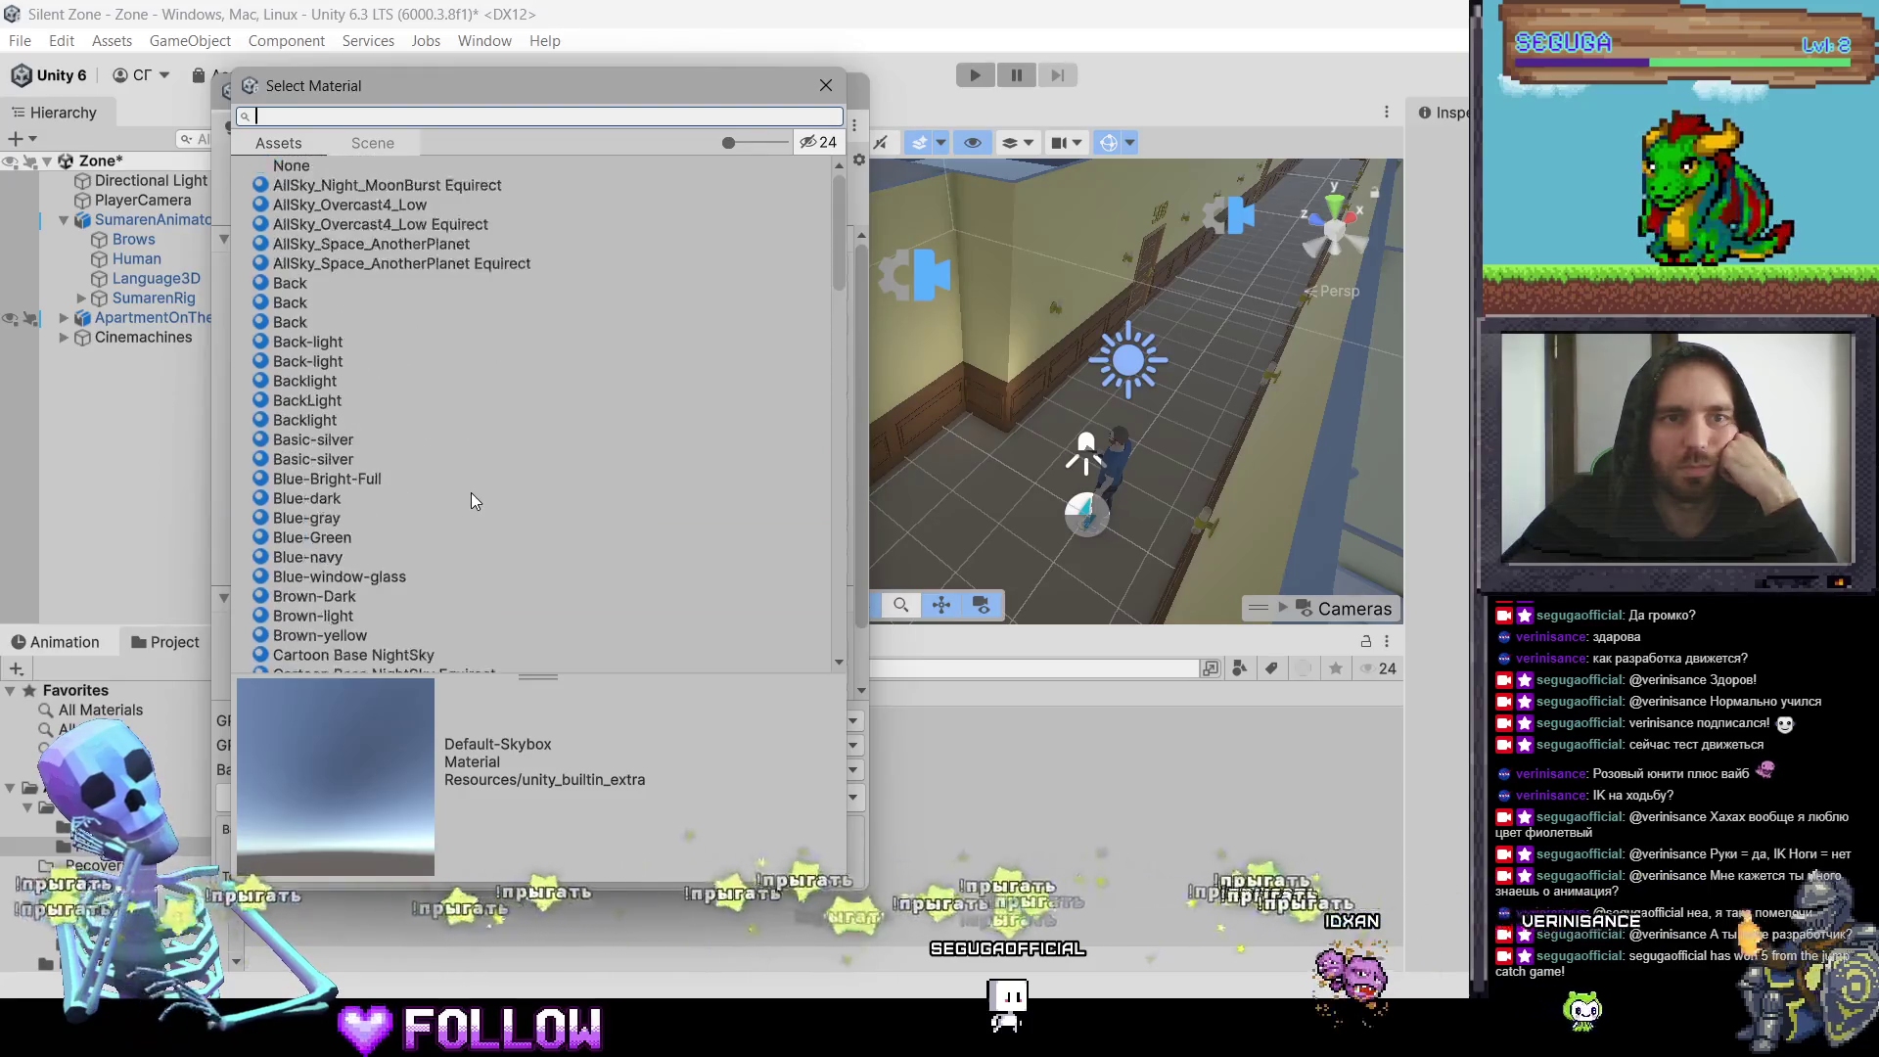
{"action": "scroll", "coordinate": [466, 497], "scroll_direction": "down", "scroll_amount": 20}
{"action": "scroll", "coordinate": [462, 503], "scroll_direction": "down", "scroll_amount": 15}
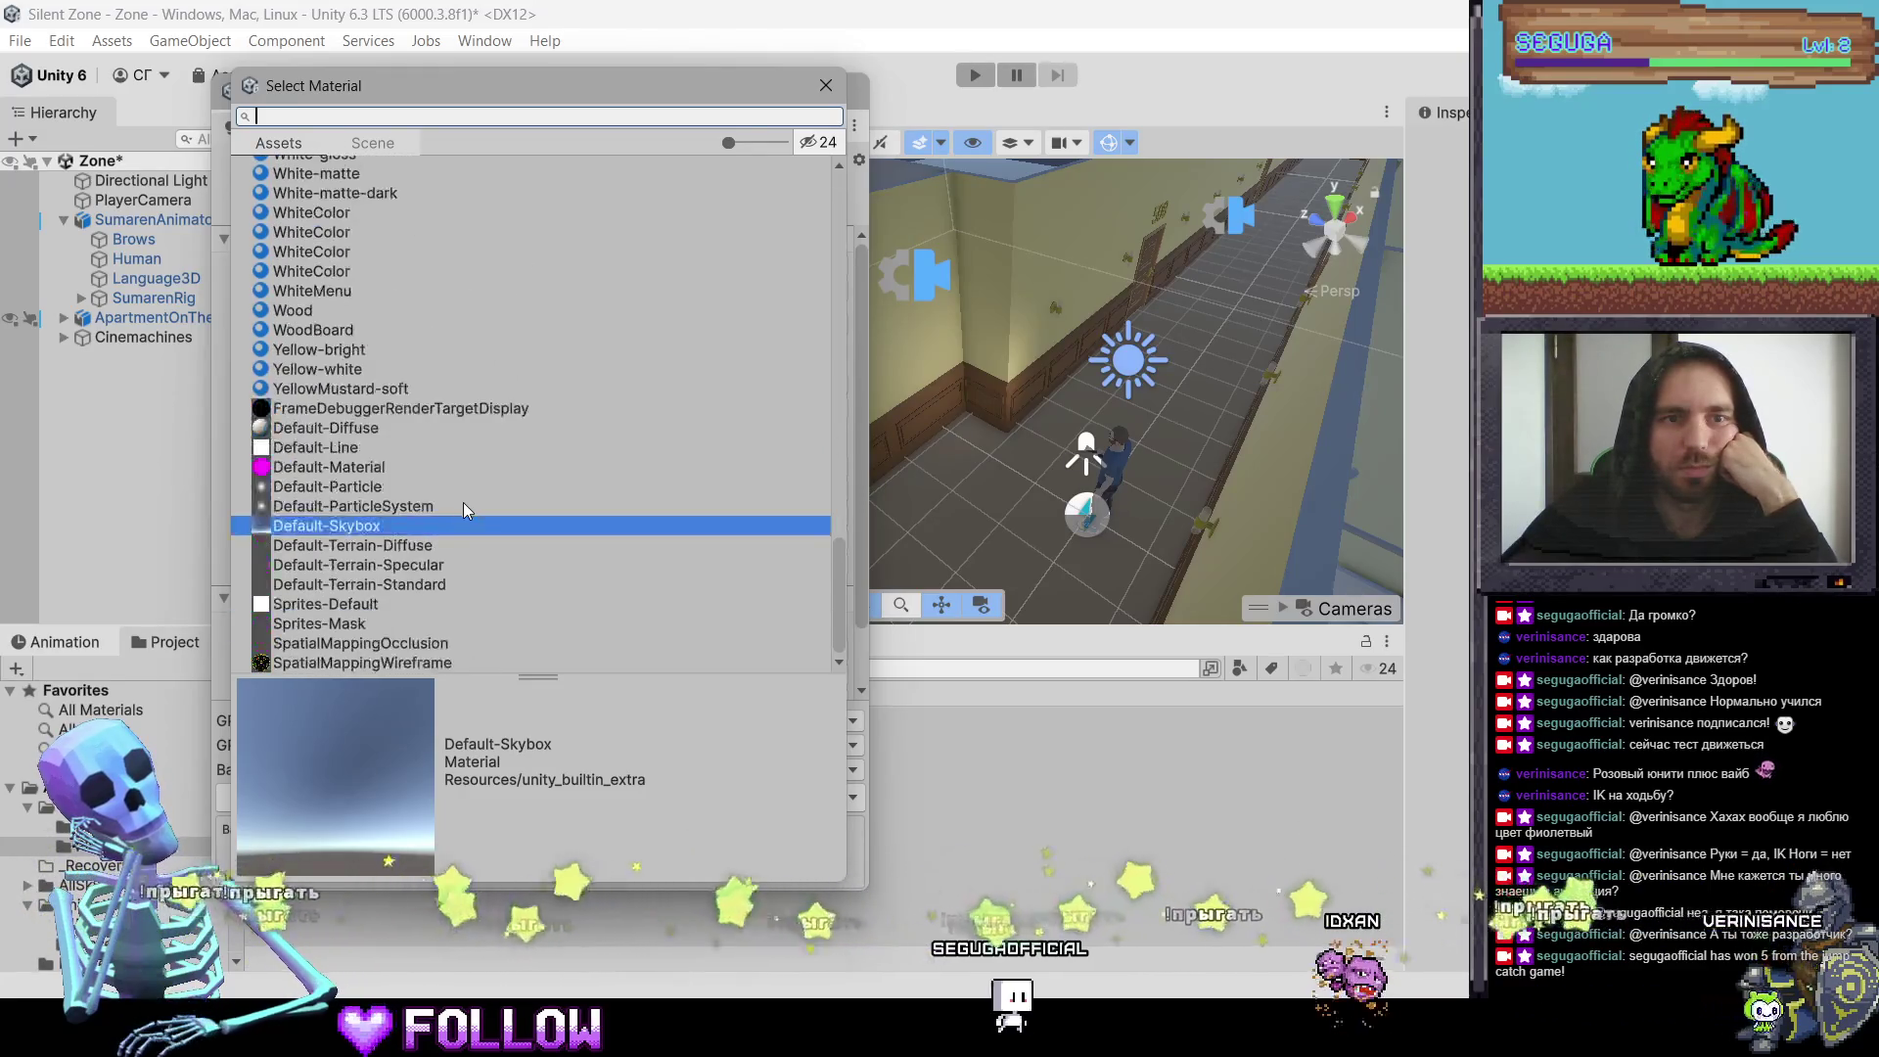
{"action": "left_click", "coordinate": [371, 514]}
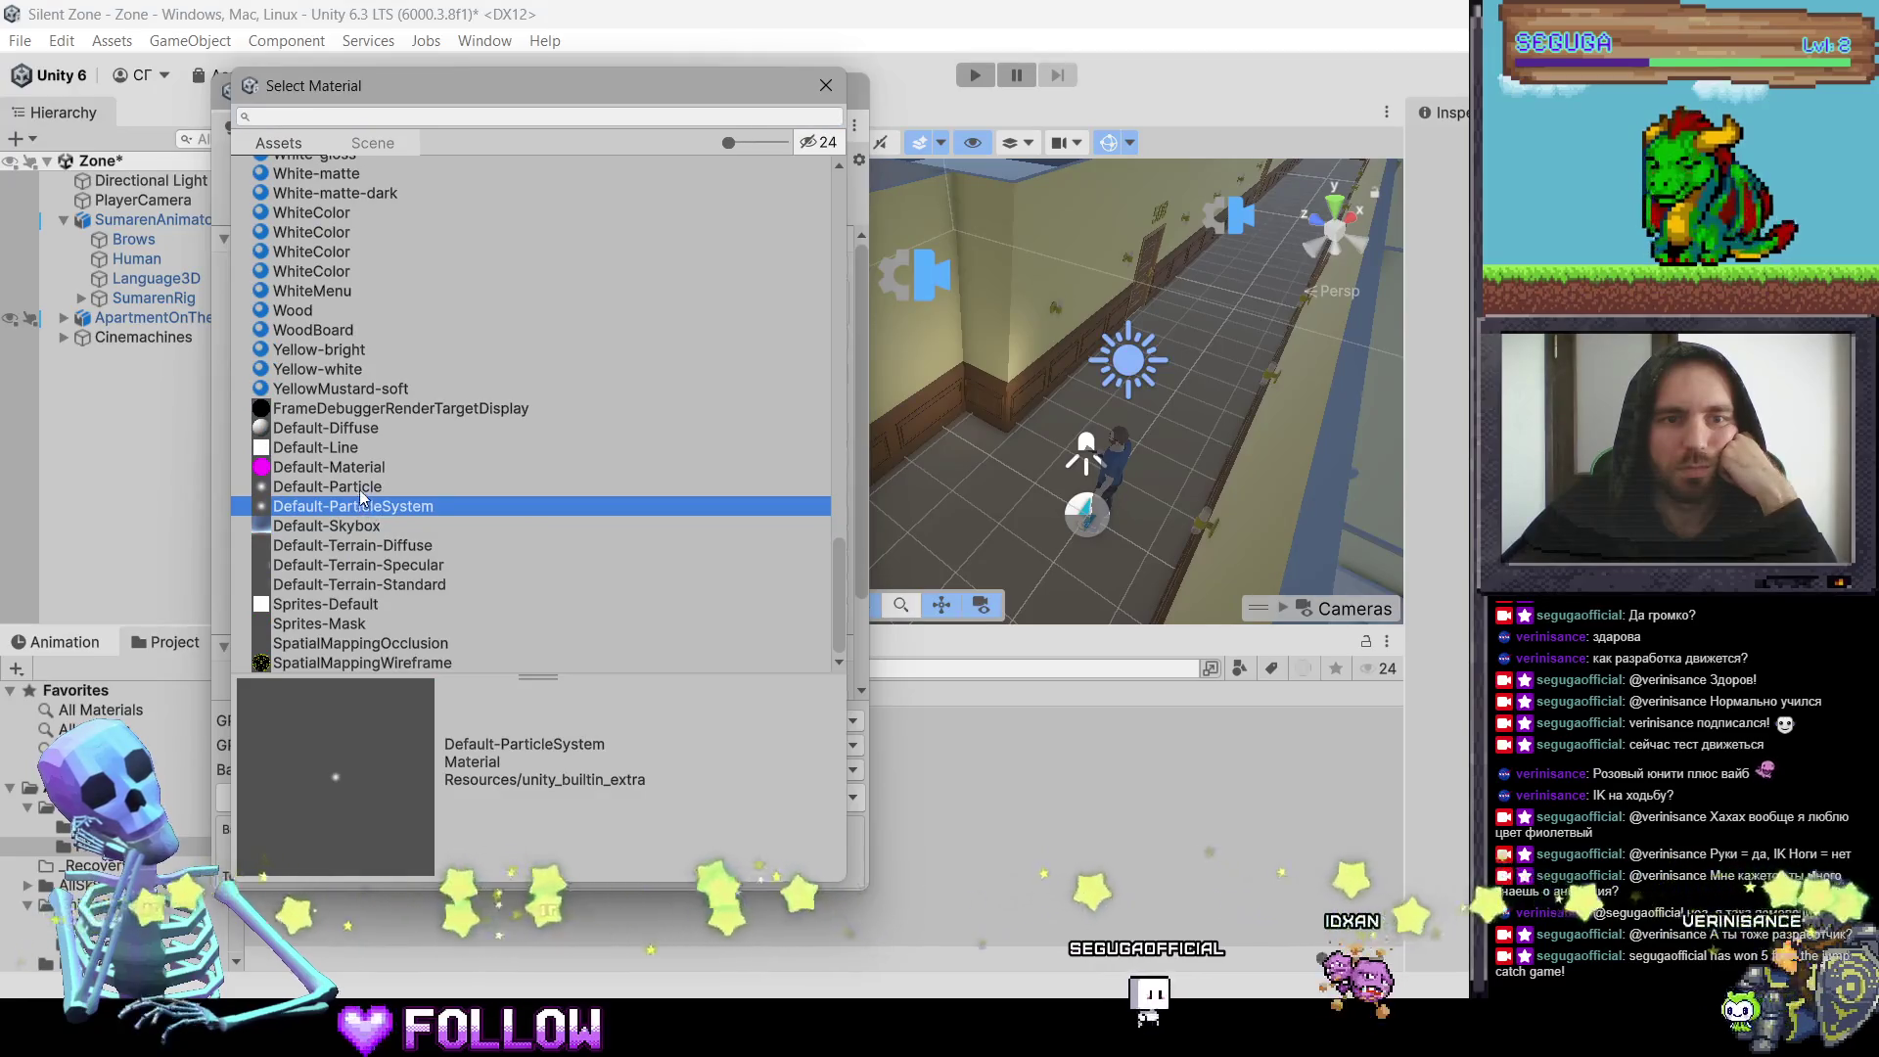
{"action": "left_click", "coordinate": [364, 488]}
{"action": "left_click", "coordinate": [377, 527]}
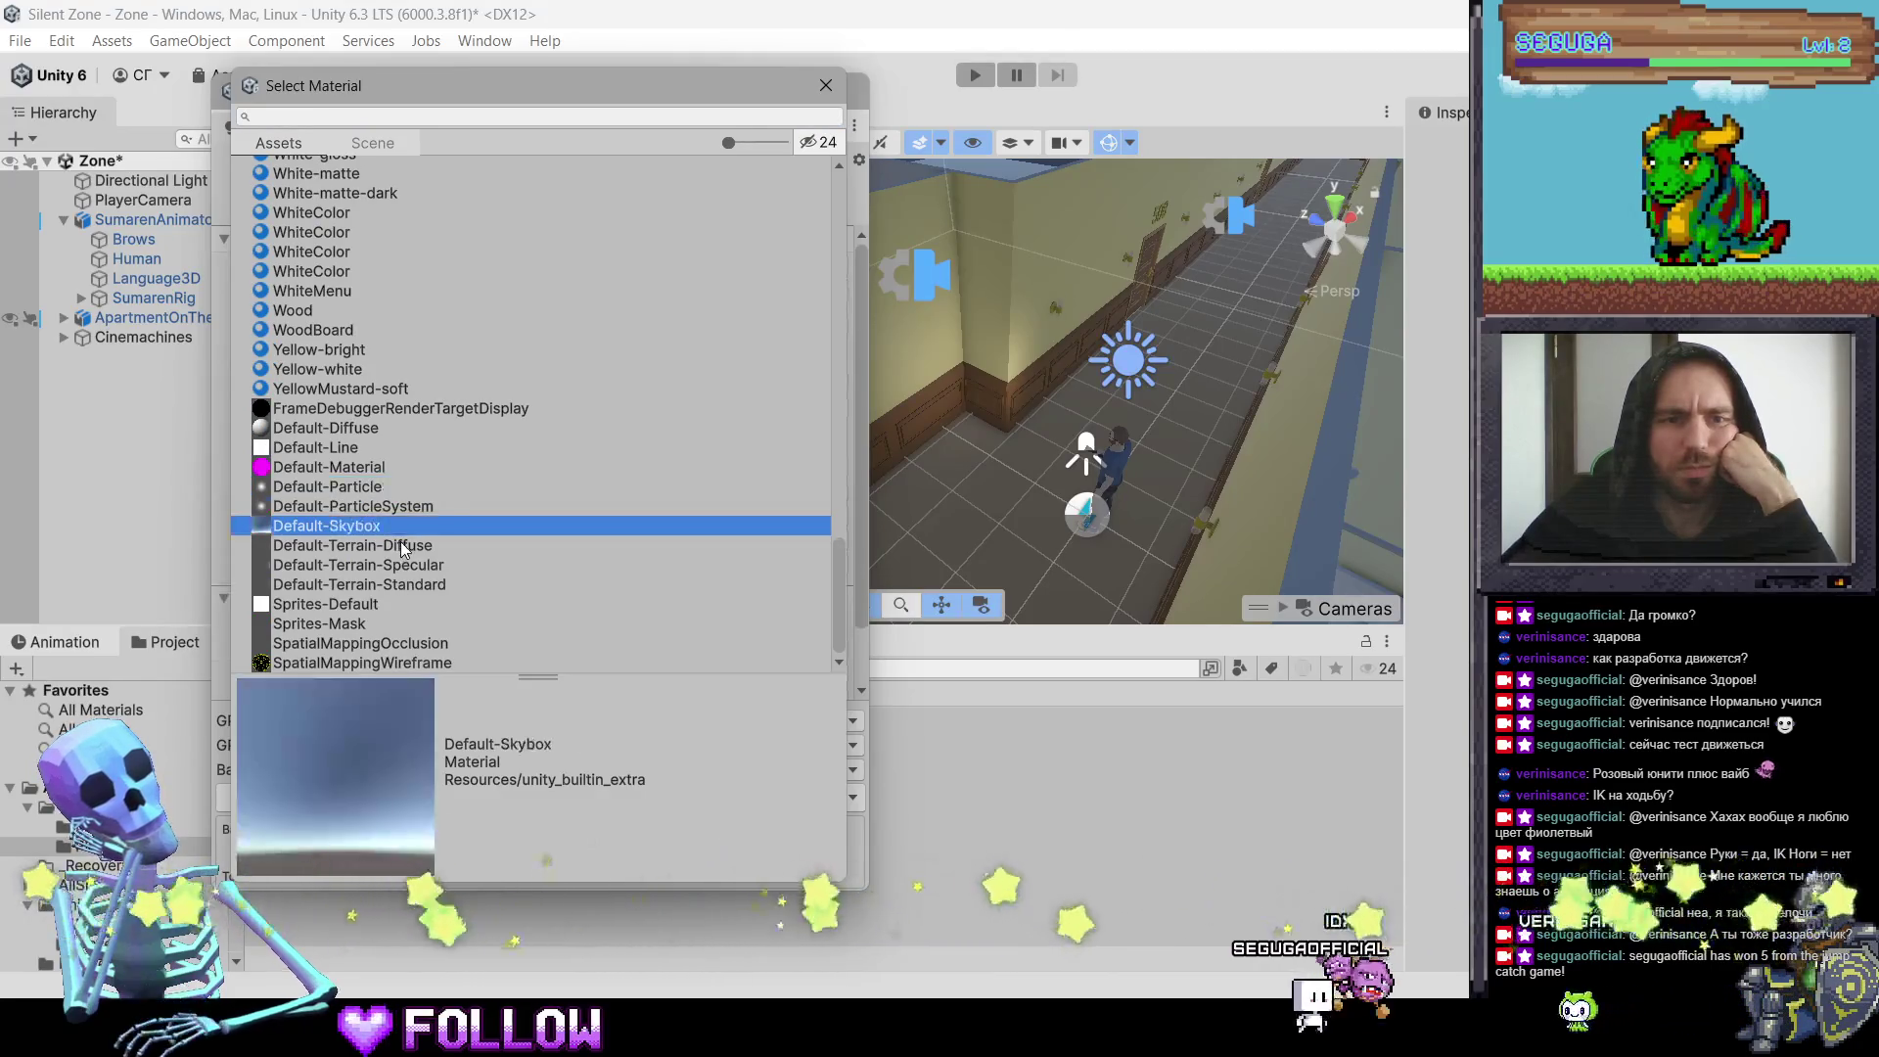
{"action": "left_click", "coordinate": [405, 546]}
{"action": "left_click", "coordinate": [411, 565]}
{"action": "left_click", "coordinate": [411, 586]}
{"action": "left_click", "coordinate": [400, 605]}
{"action": "left_click", "coordinate": [400, 623]}
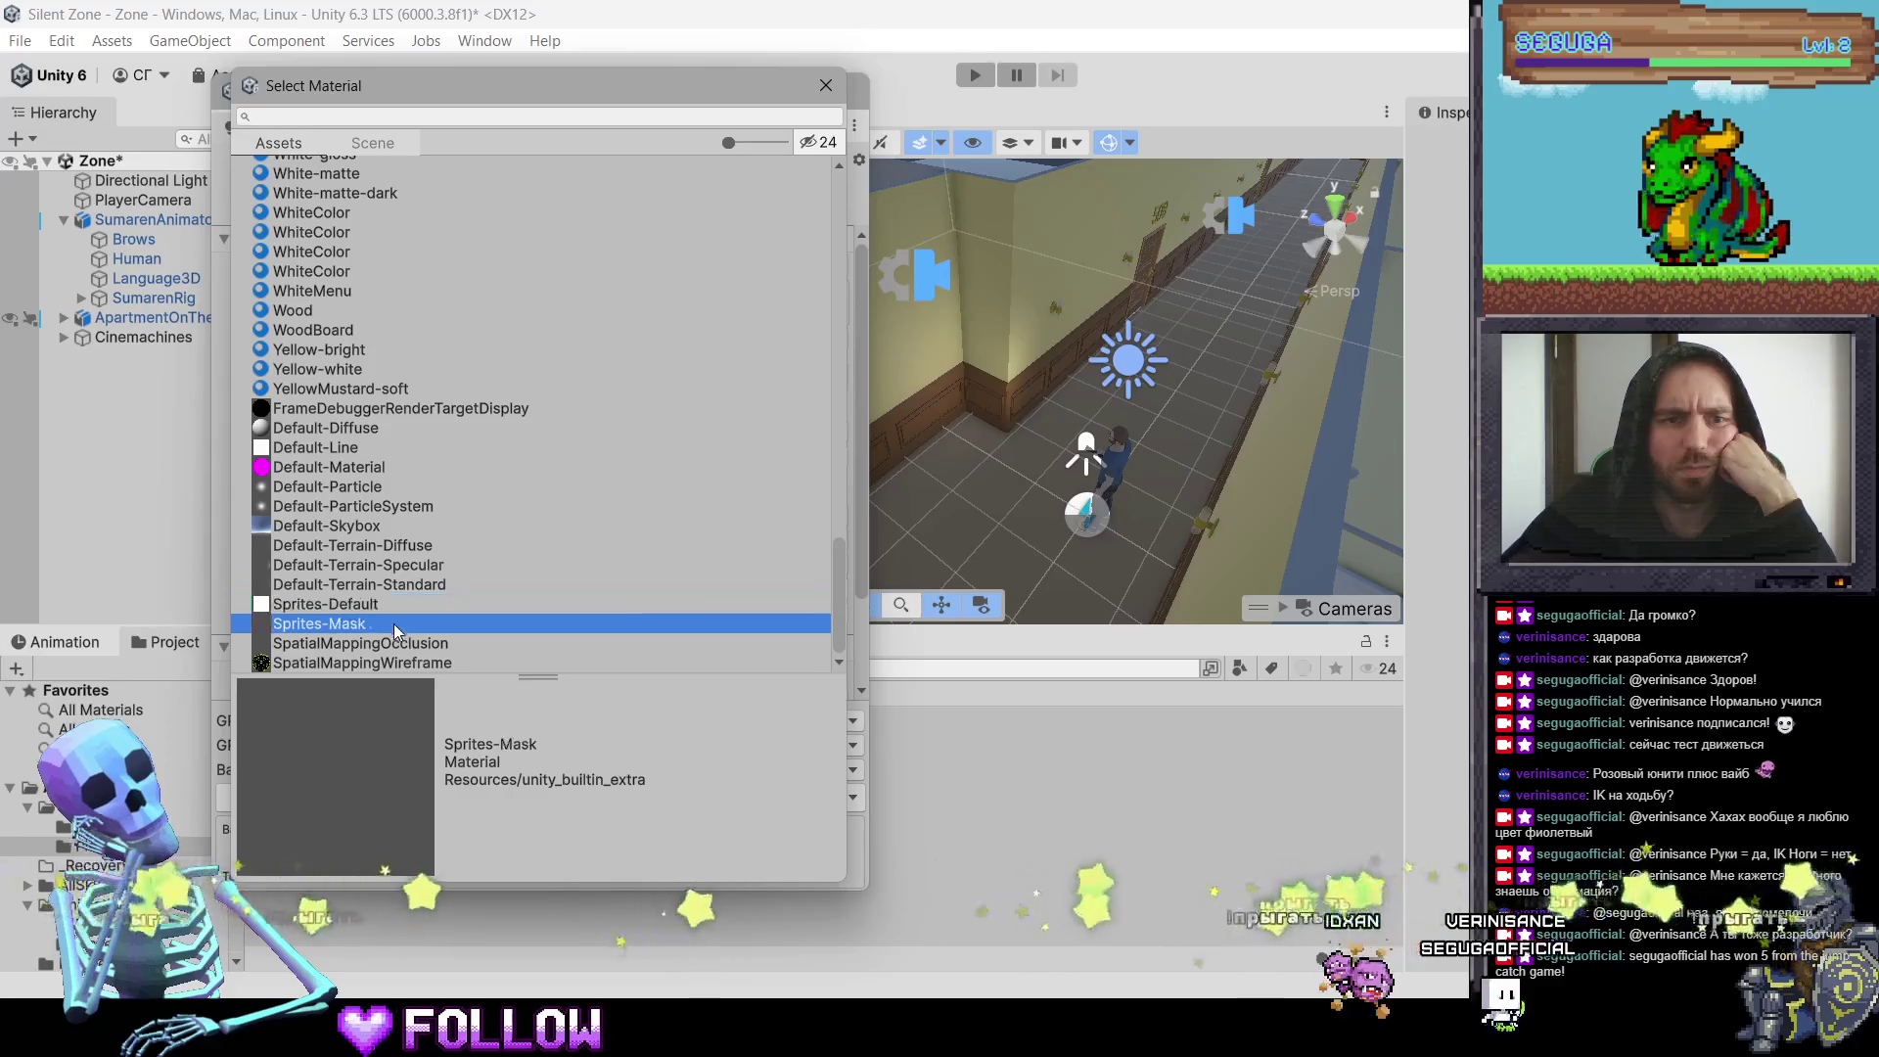
{"action": "left_click", "coordinate": [395, 644]}
{"action": "left_click", "coordinate": [392, 662]}
{"action": "left_click", "coordinate": [358, 488]}
{"action": "left_click", "coordinate": [360, 468]}
{"action": "left_click", "coordinate": [367, 430]}
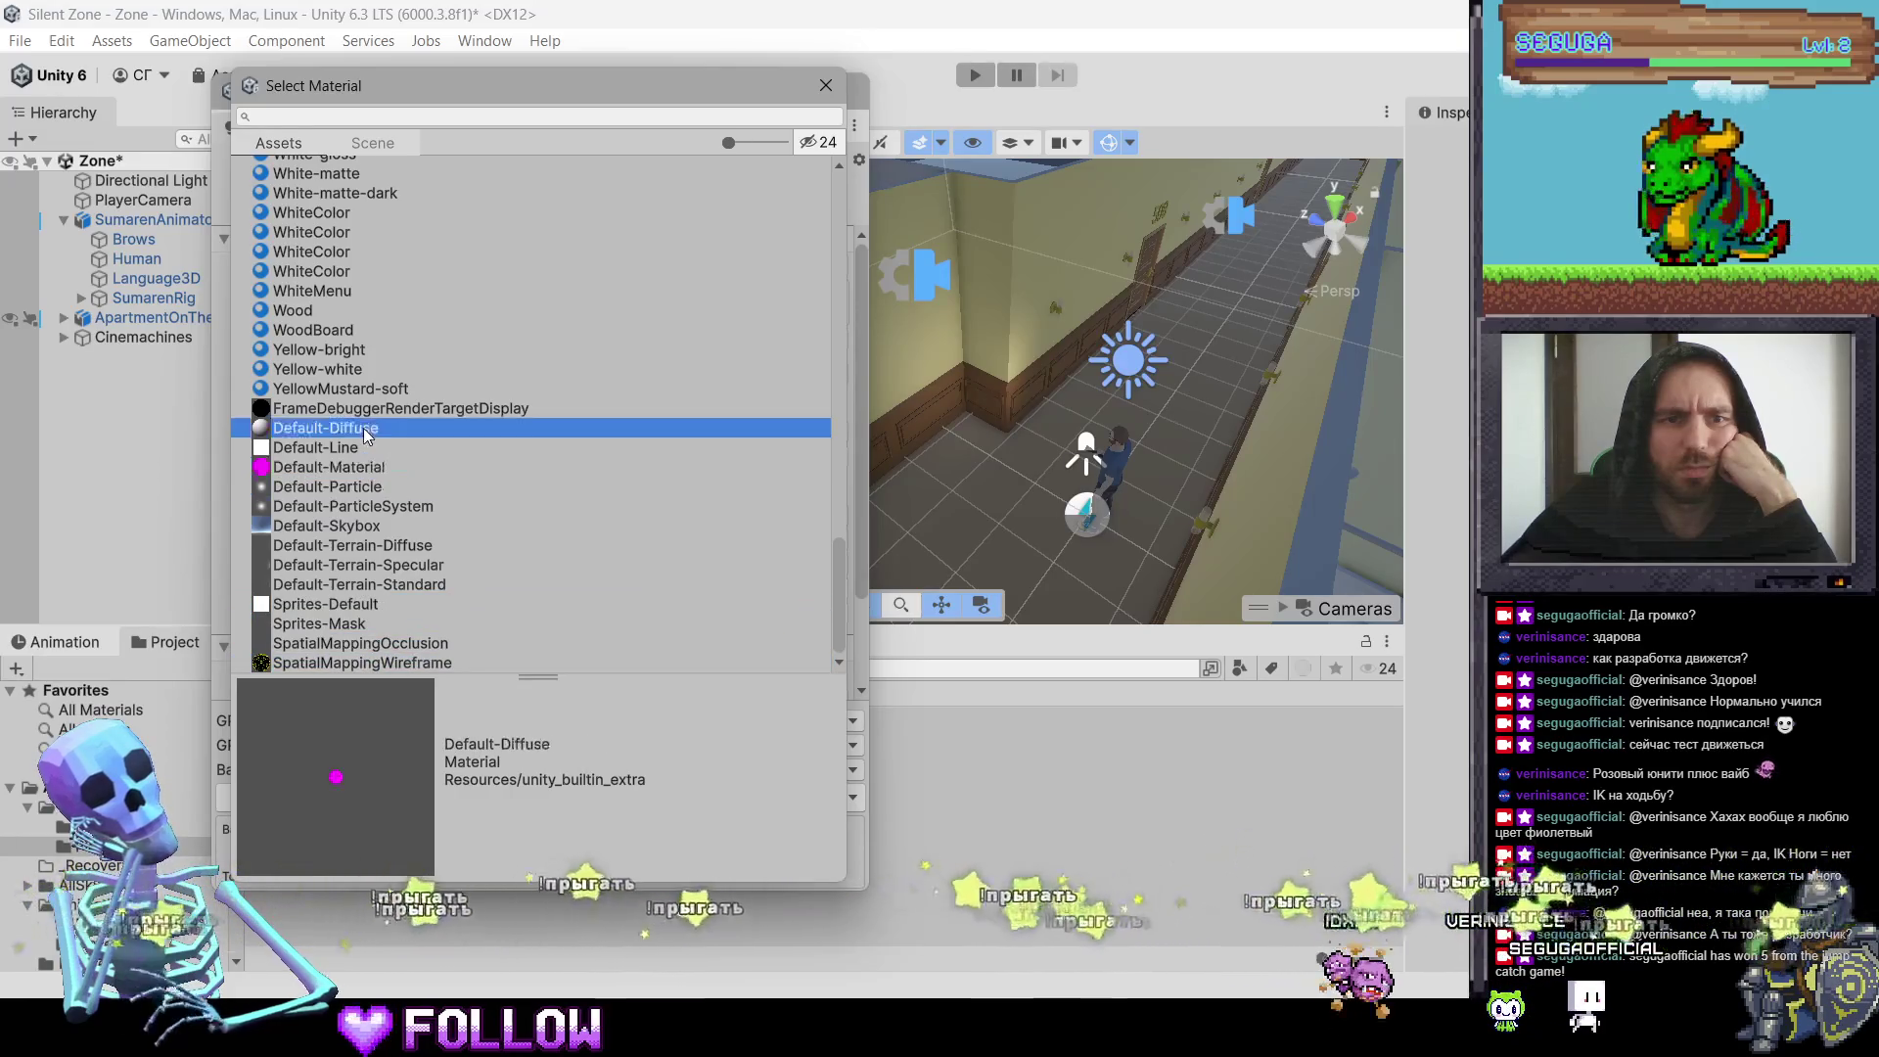
{"action": "left_click", "coordinate": [373, 411]}
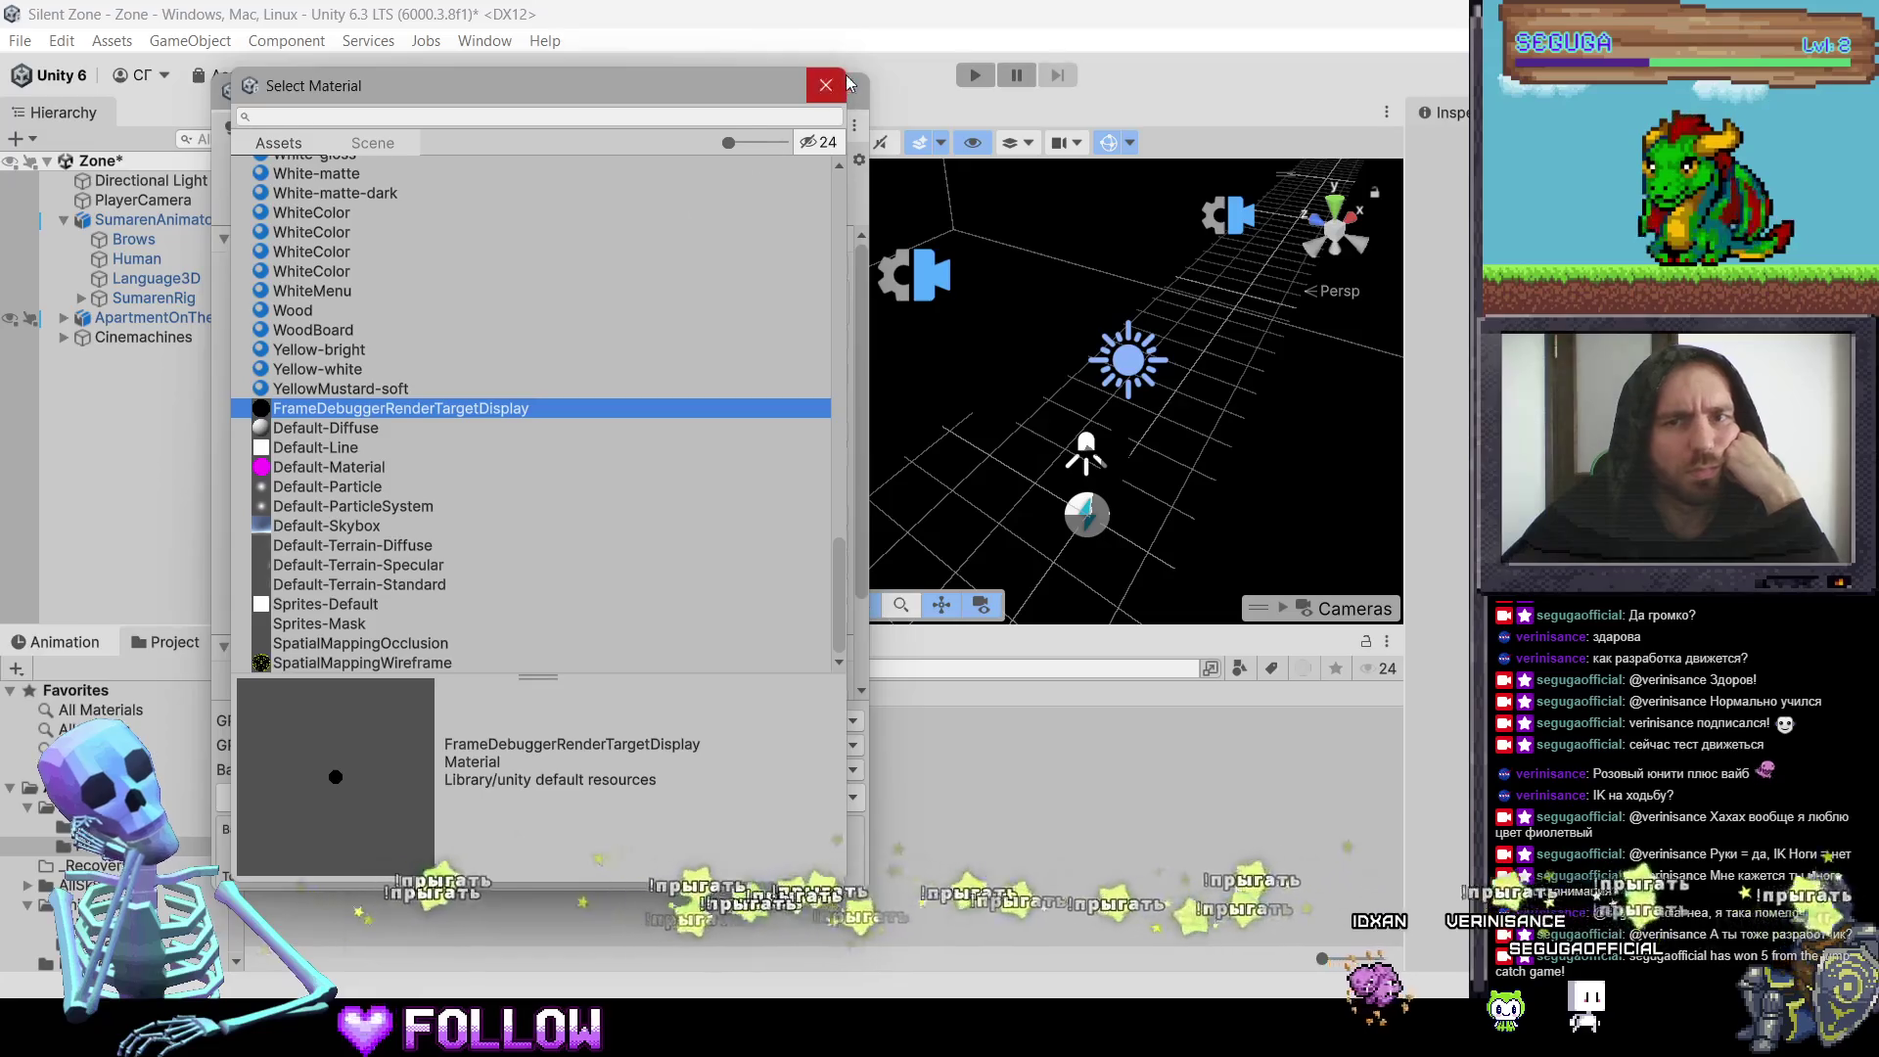
{"action": "left_click", "coordinate": [827, 86]}
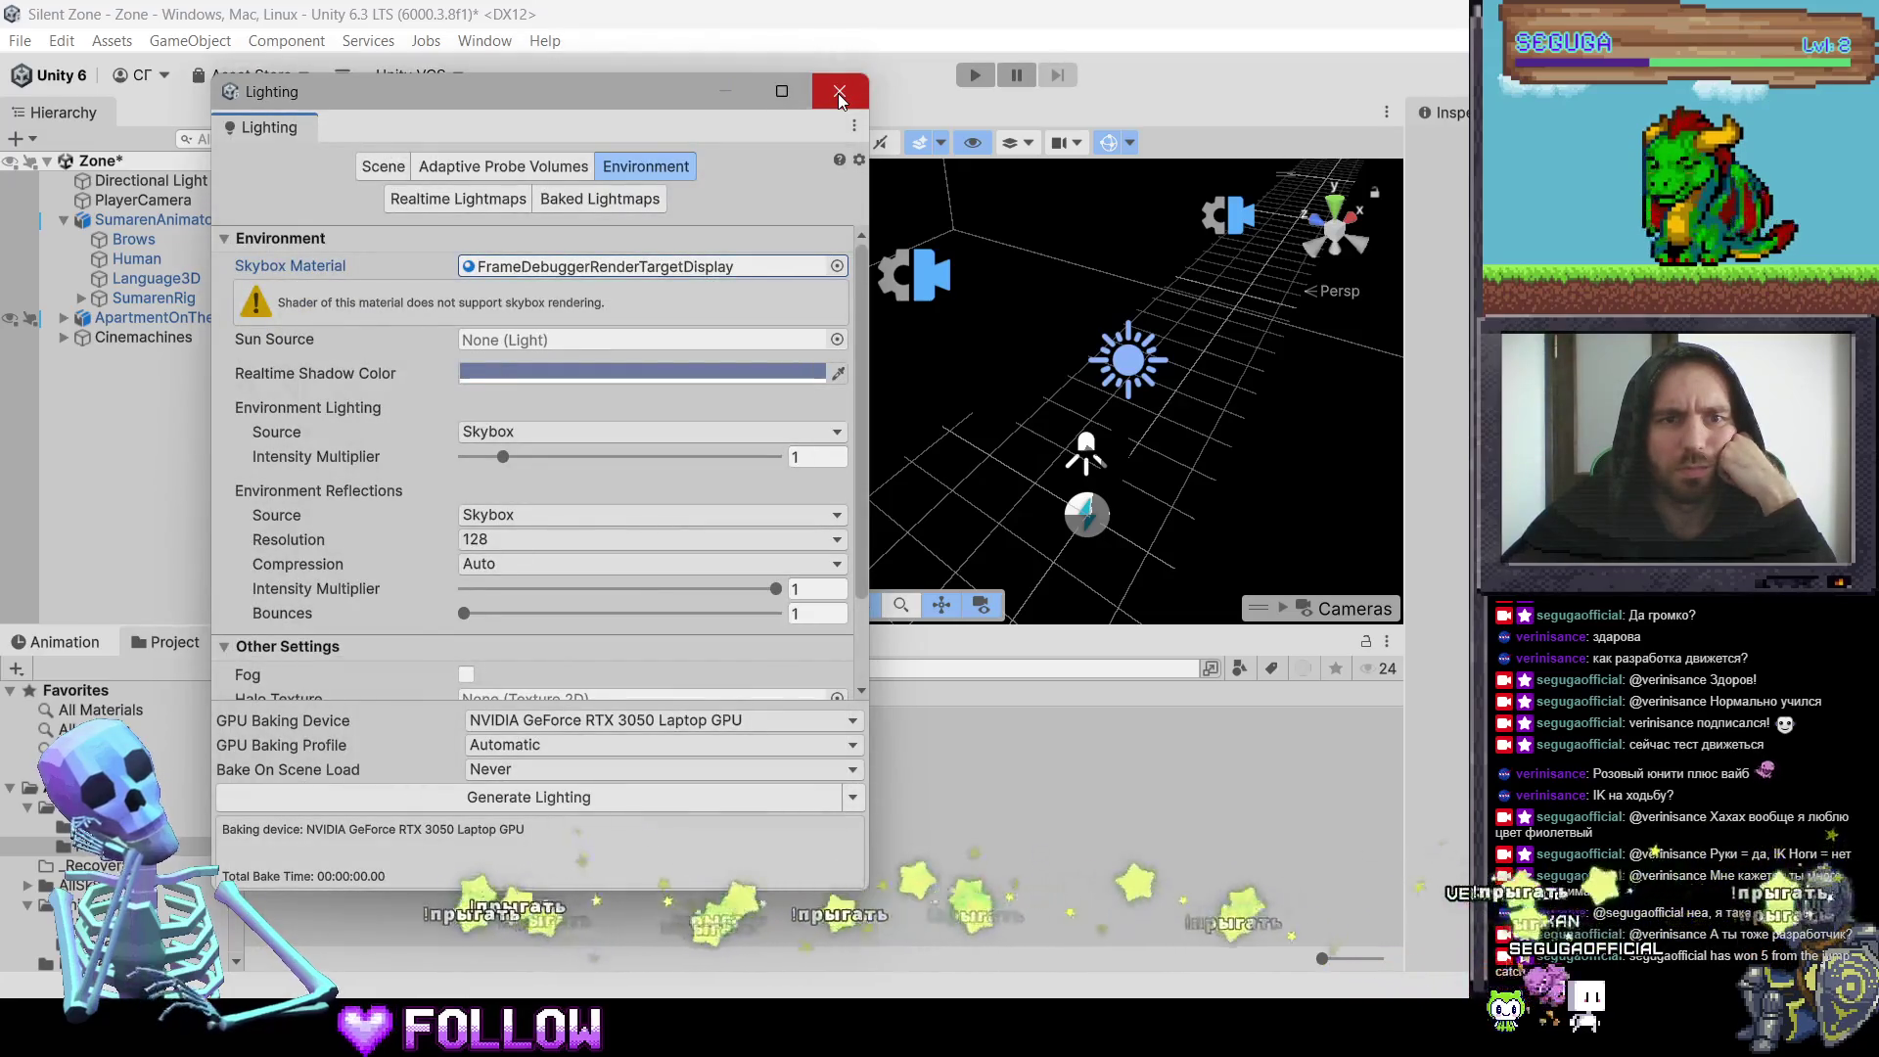
{"action": "left_click", "coordinate": [837, 266]}
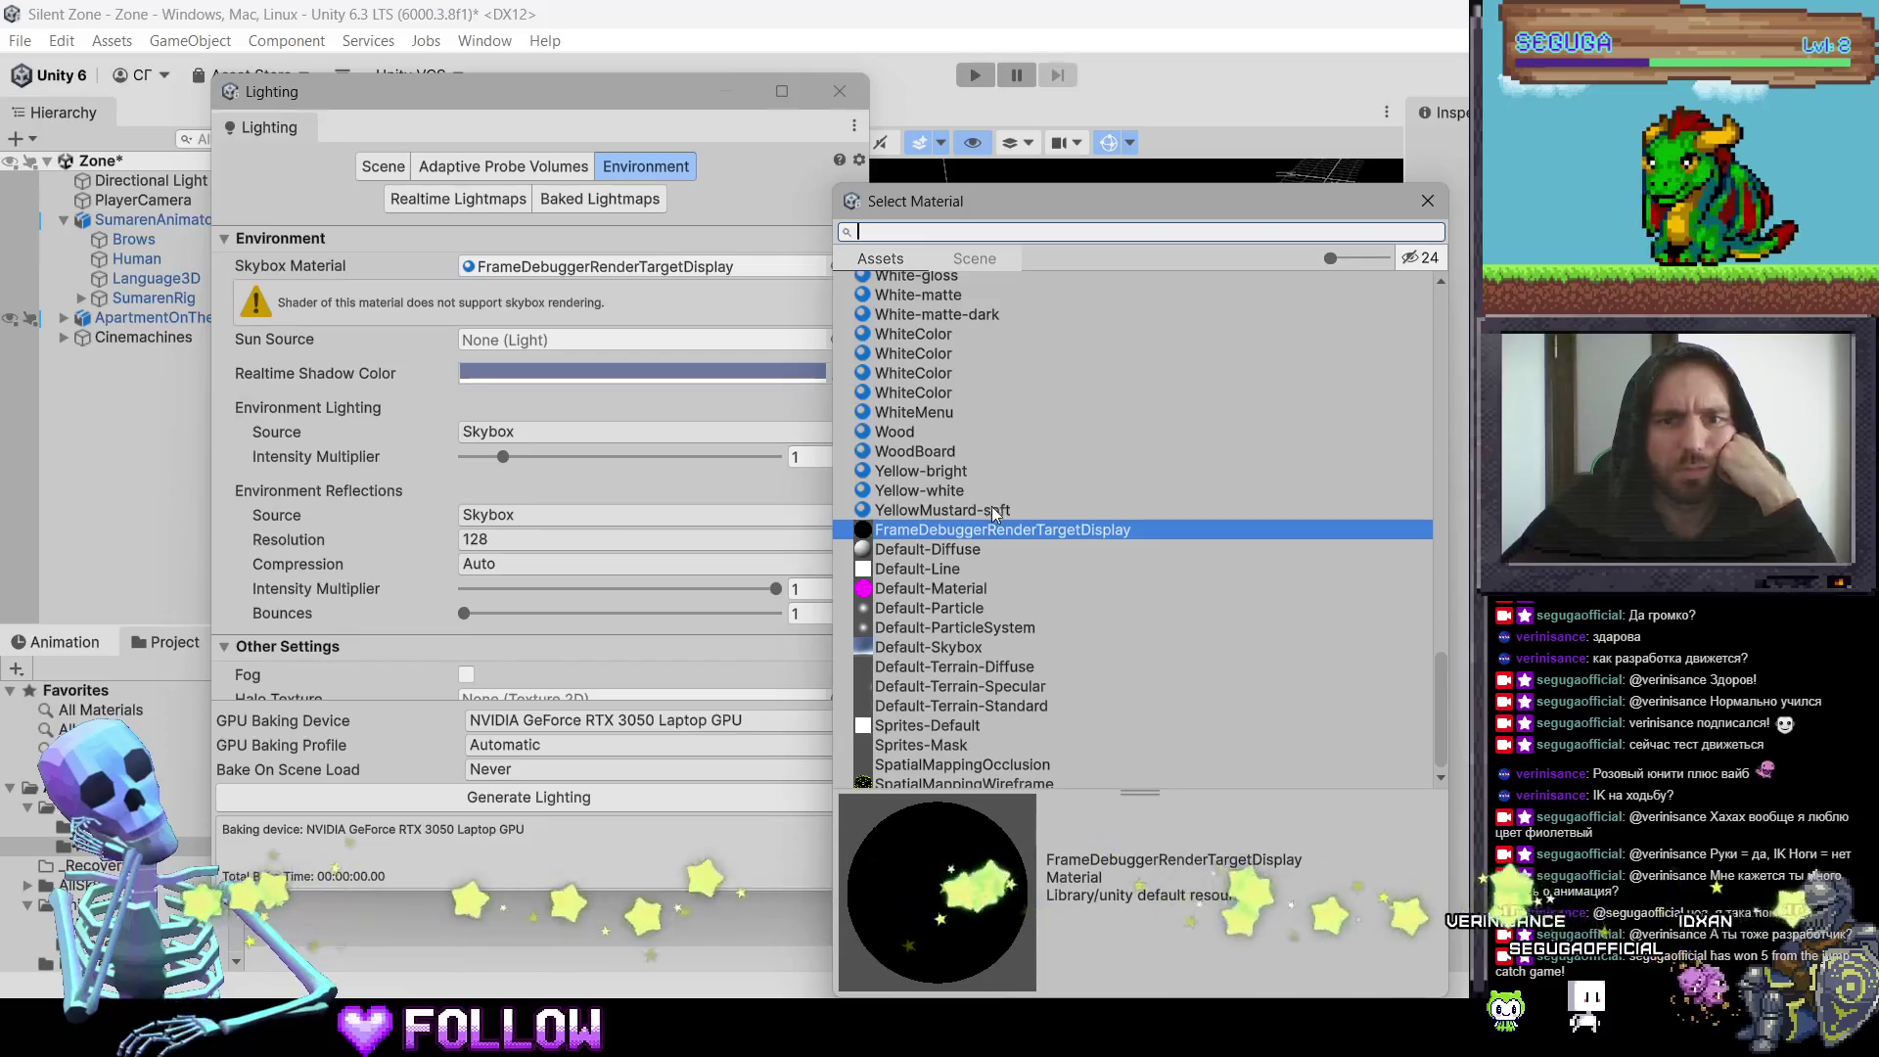
{"action": "left_click", "coordinate": [956, 648]}
{"action": "key", "text": "Escape"}
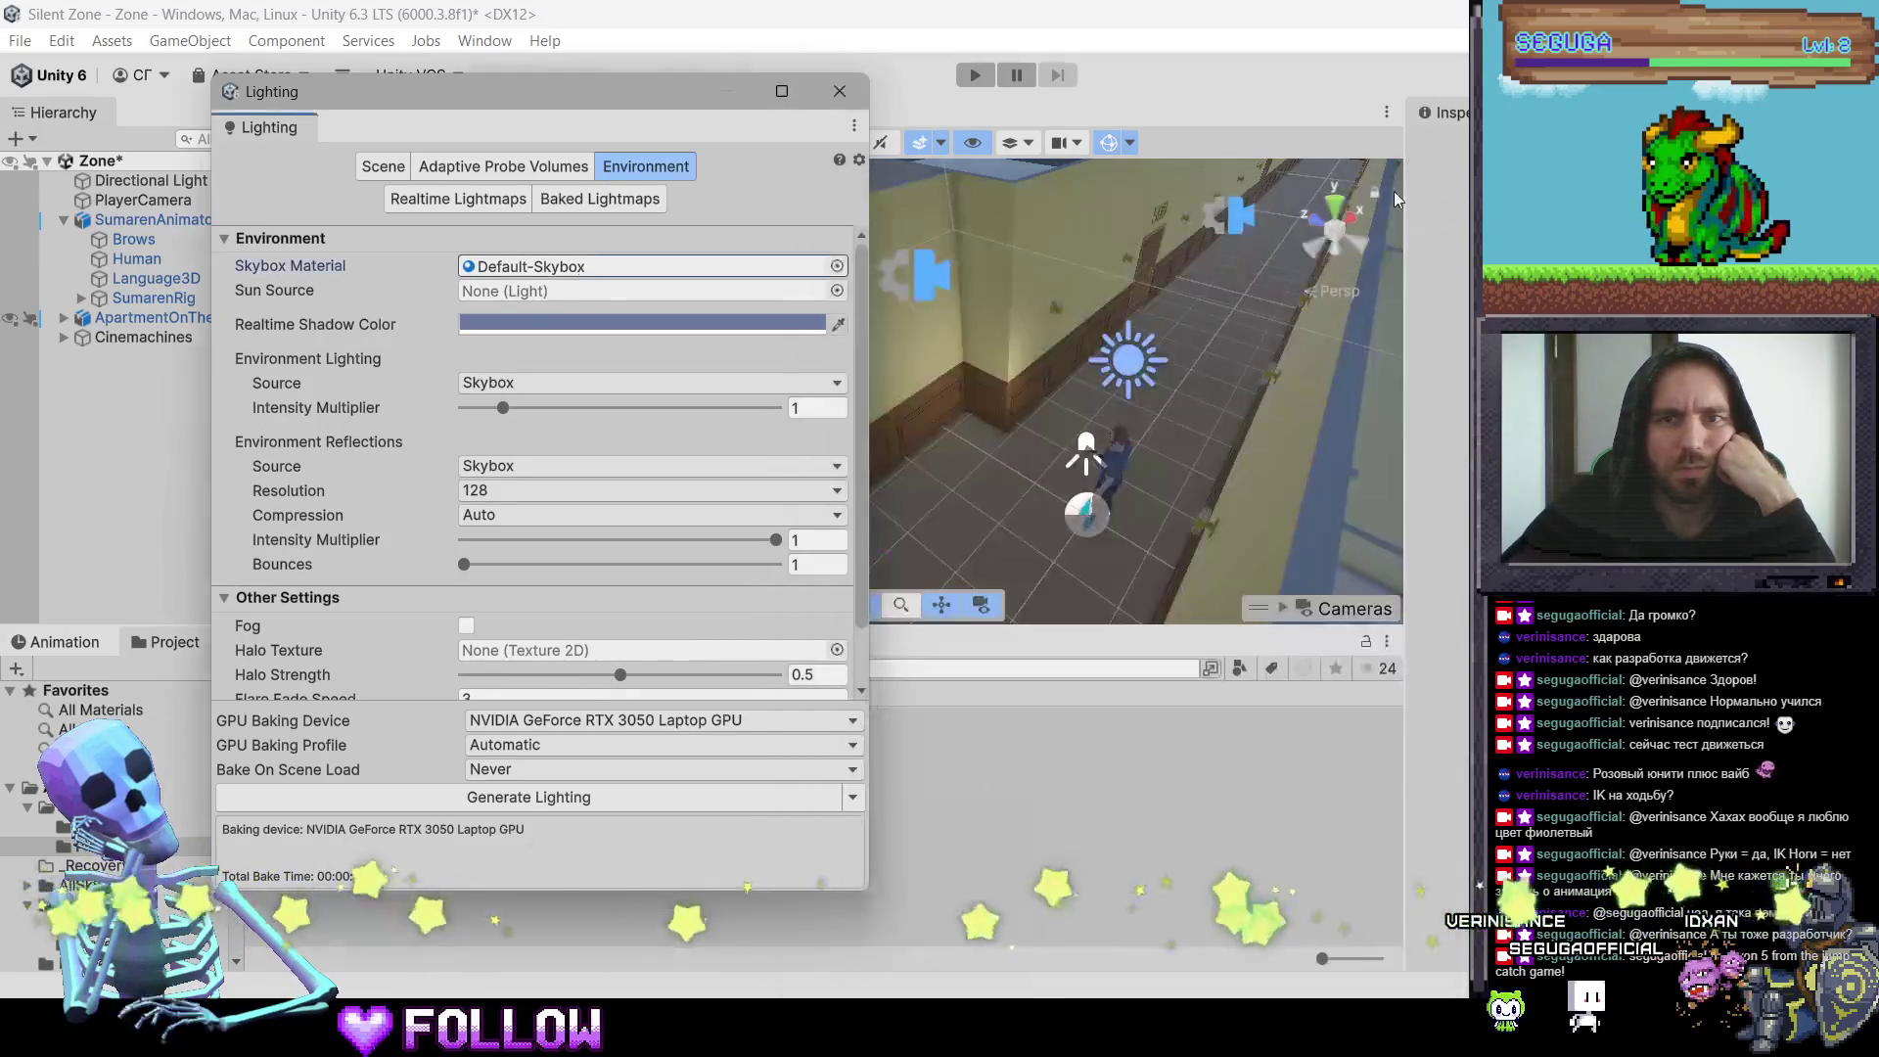
{"action": "left_click", "coordinate": [840, 94]}
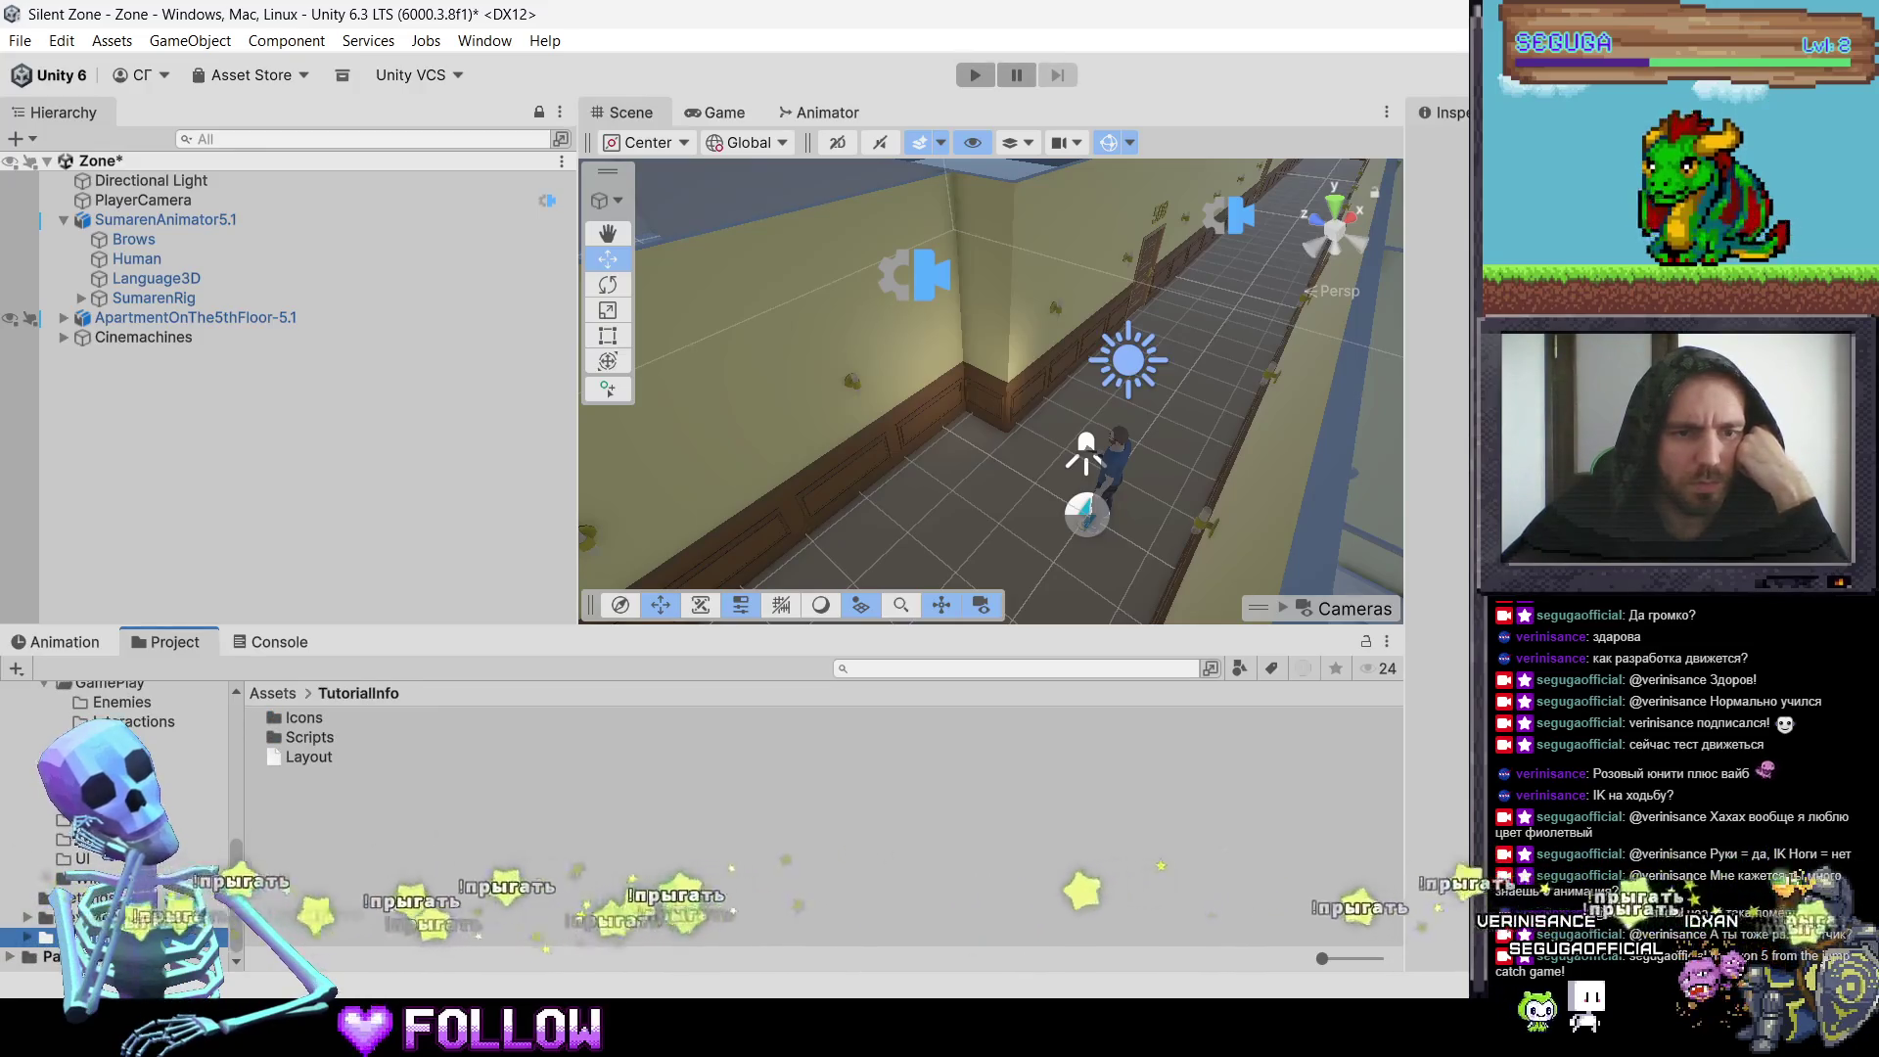
Step: Browse the Packages, Scripts and Scenes folders, then reach the AllSkyFree skies folder
{"action": "key", "text": "Up"}
{"action": "key", "text": "Up"}
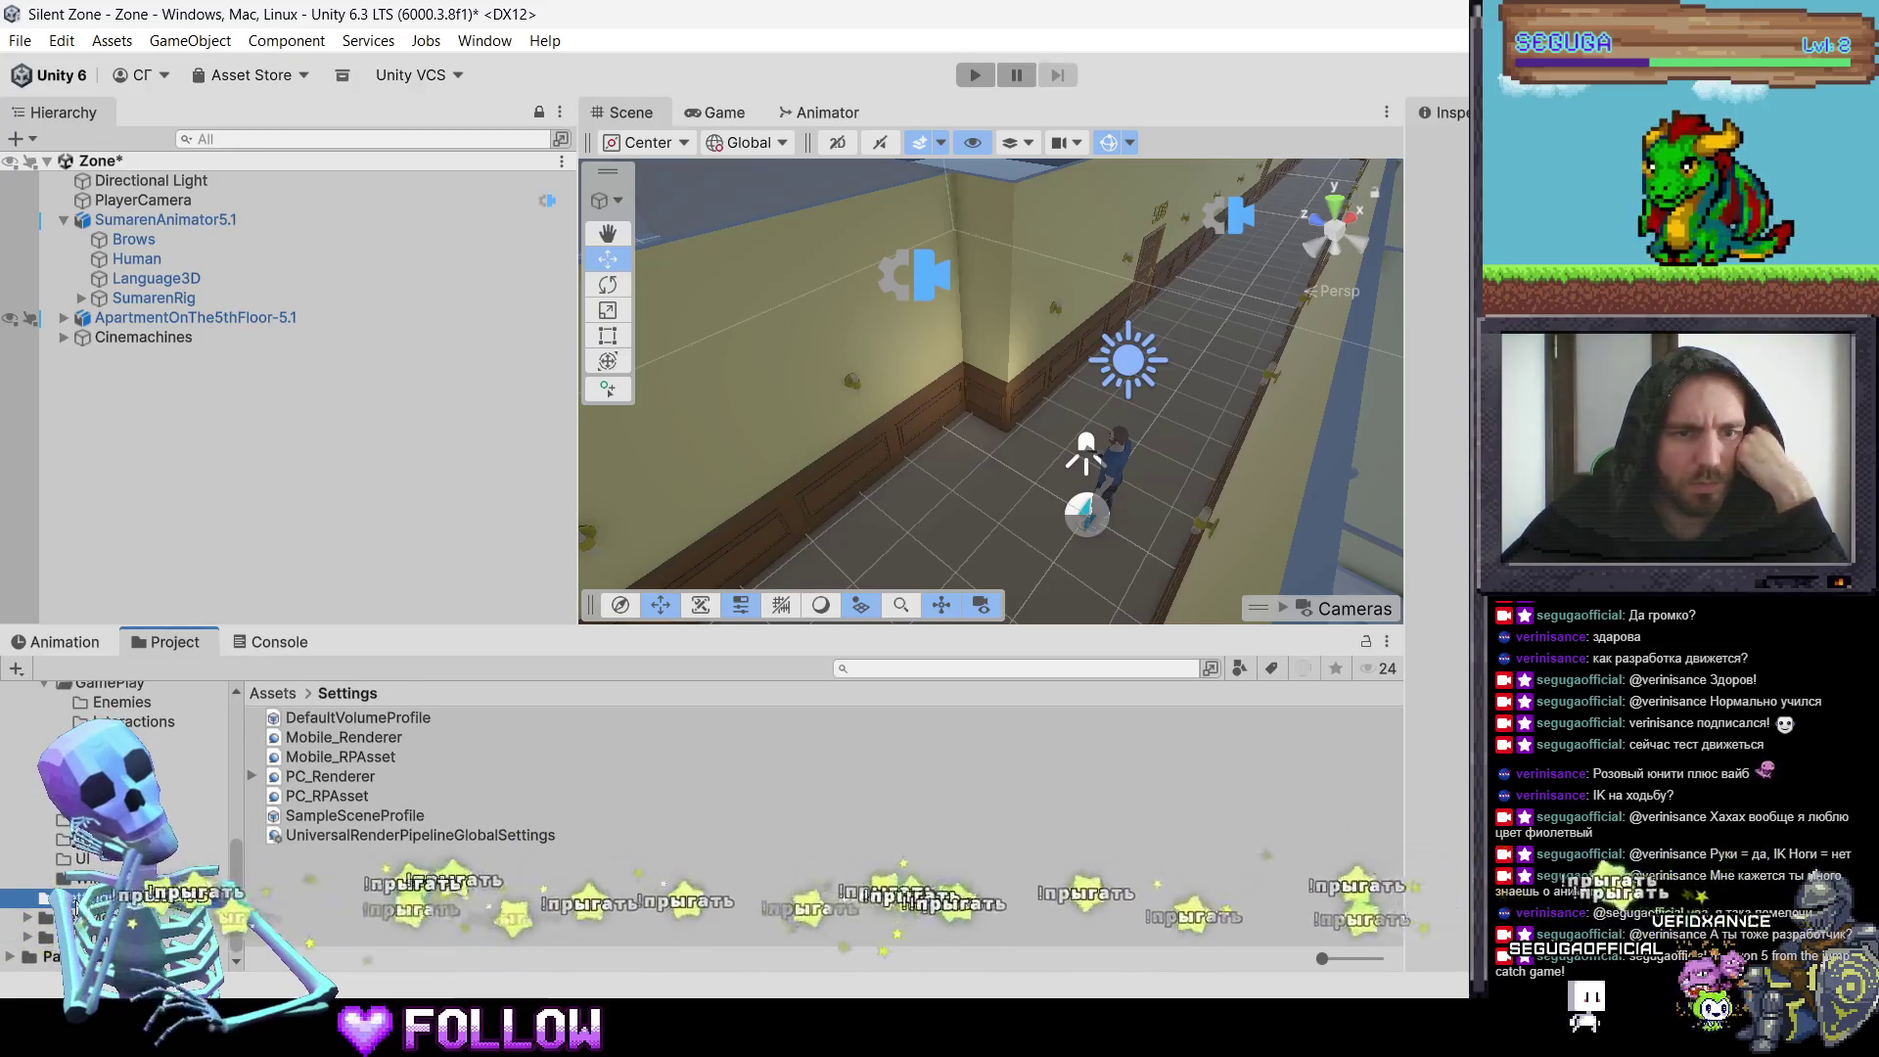
{"action": "left_click", "coordinate": [16, 959]}
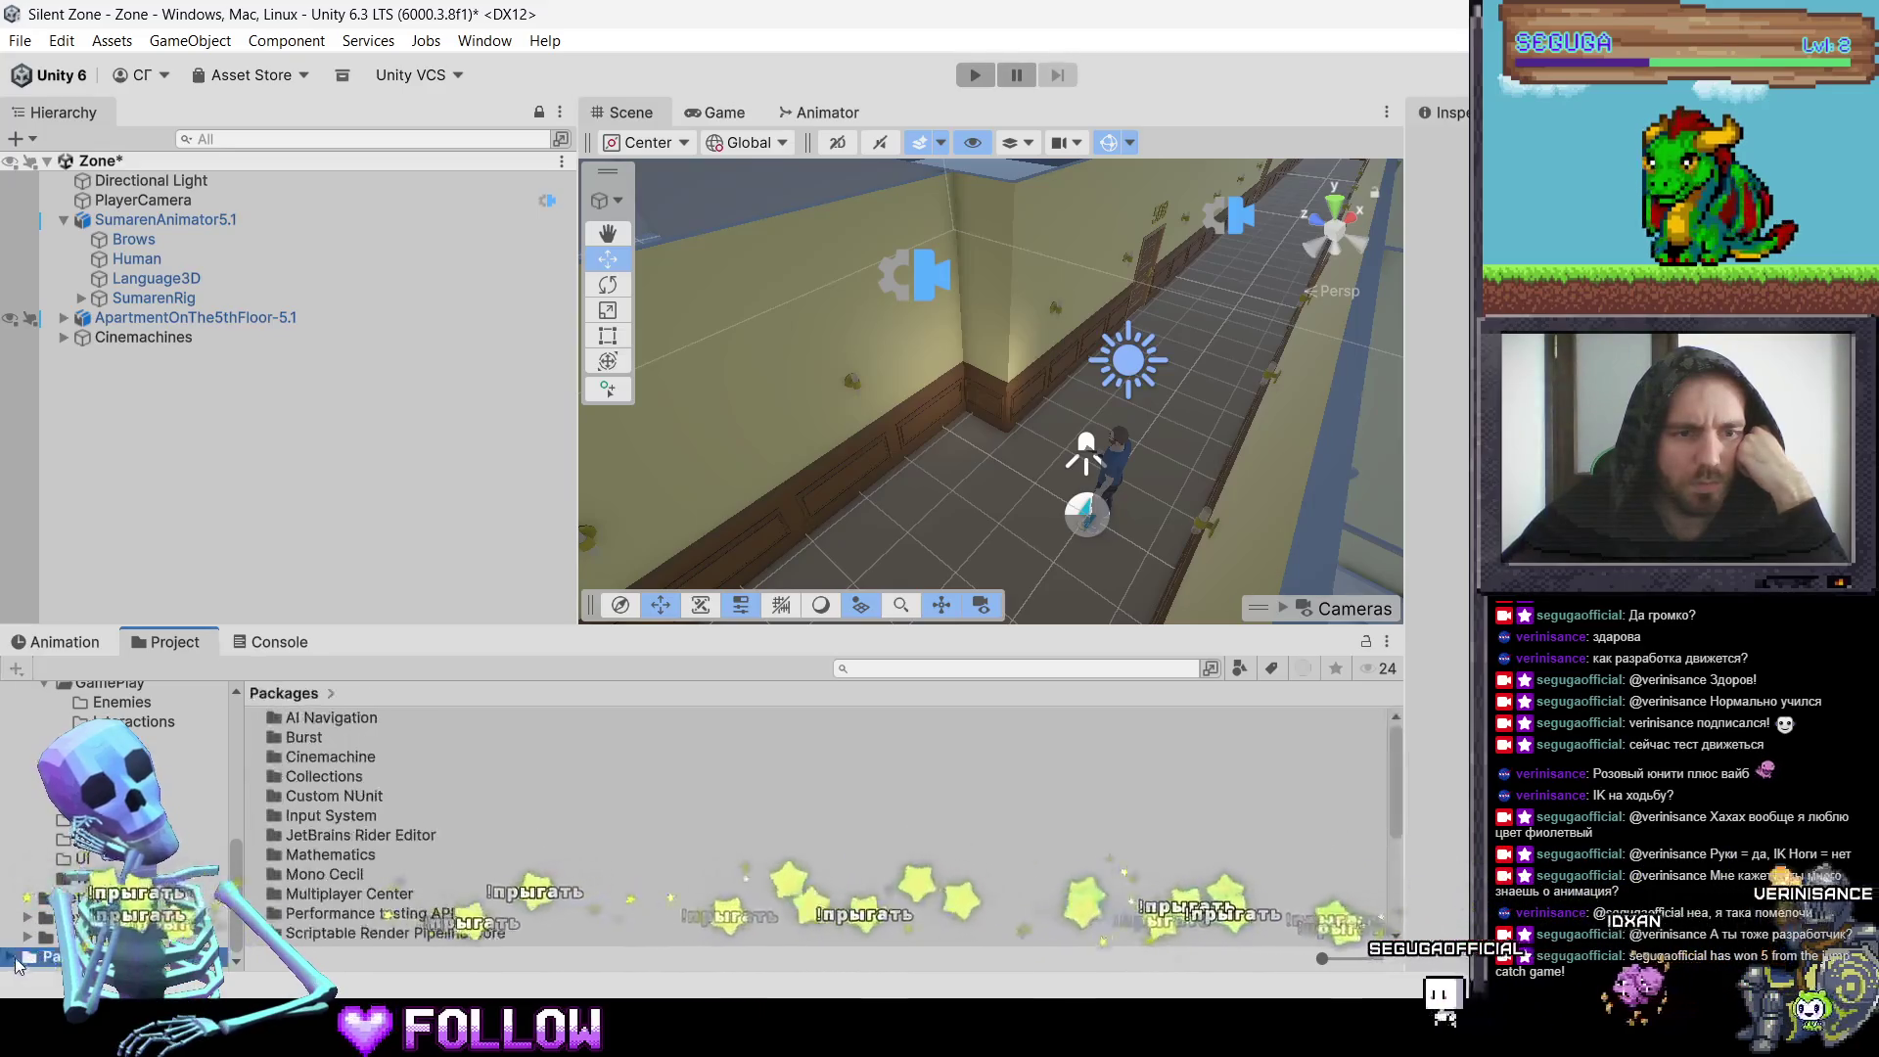
{"action": "scroll", "coordinate": [419, 807], "scroll_direction": "down", "scroll_amount": 4}
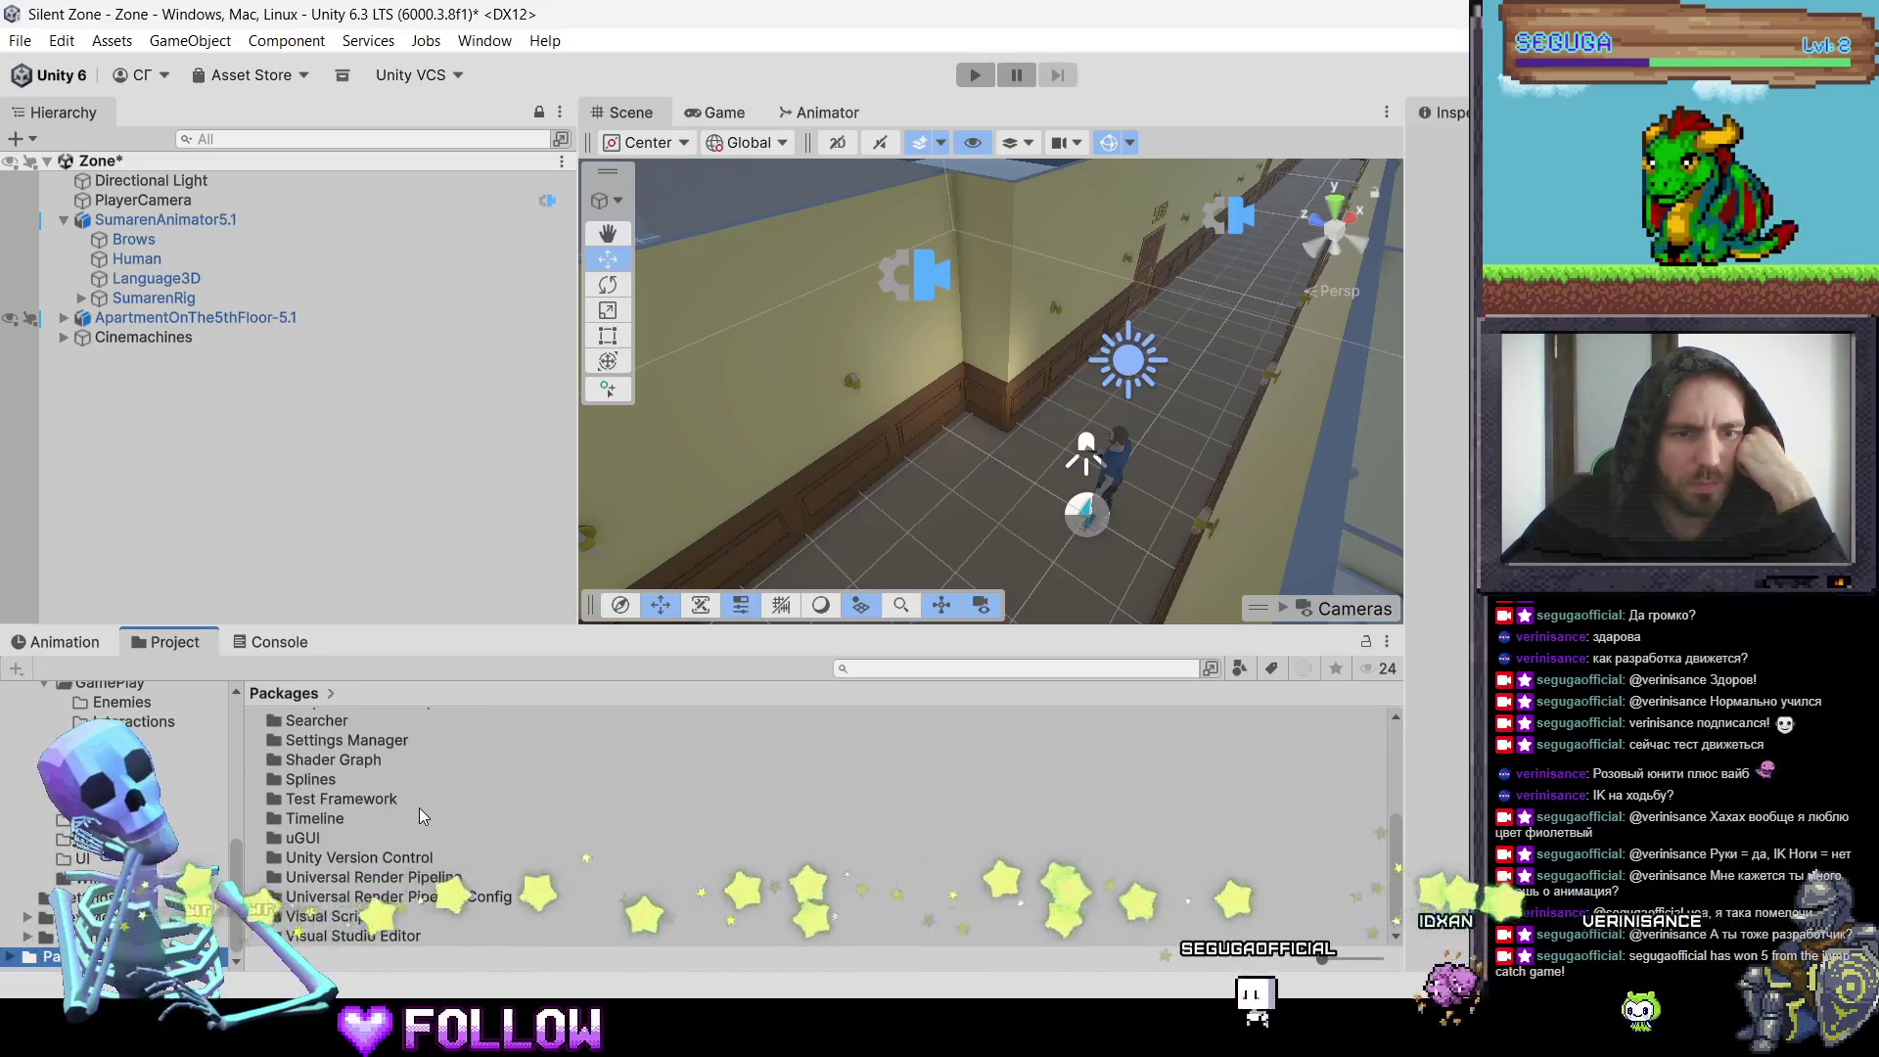
{"action": "scroll", "coordinate": [118, 822], "scroll_direction": "up", "scroll_amount": 3}
{"action": "left_click", "coordinate": [68, 824]}
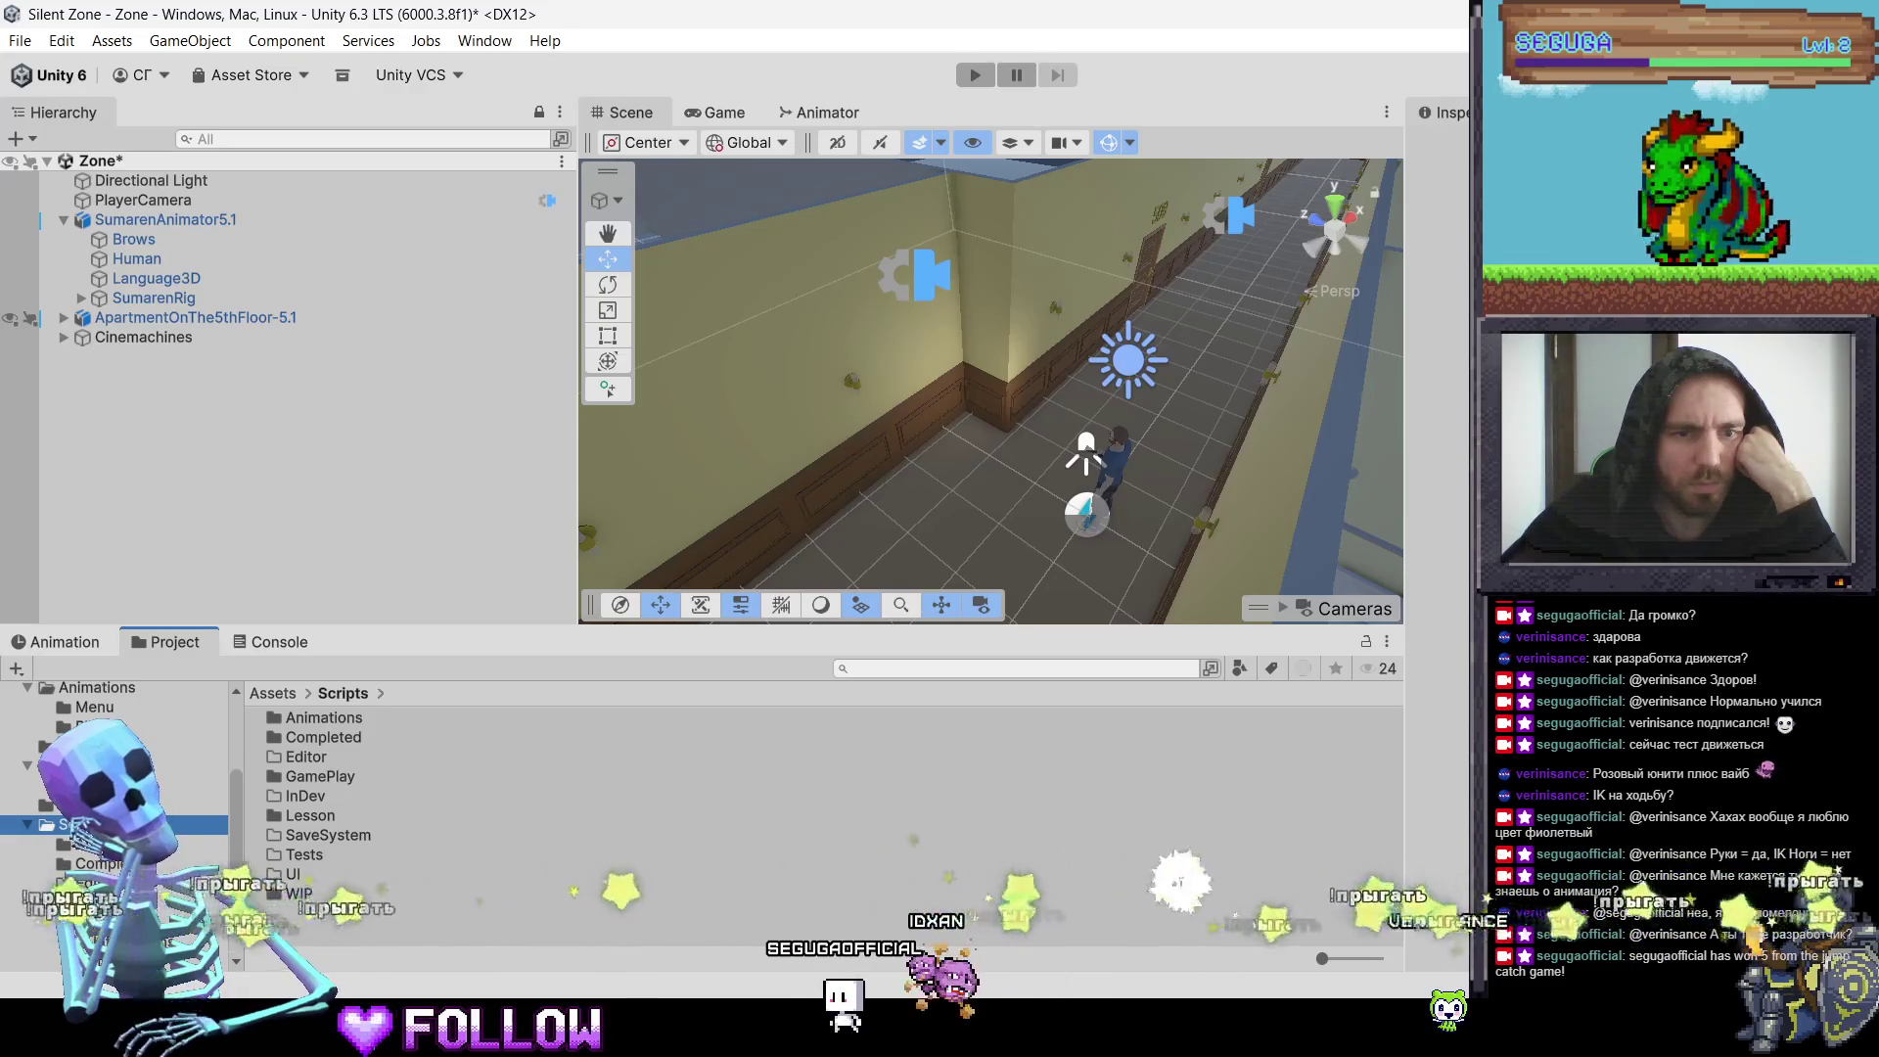
{"action": "left_click", "coordinate": [78, 878]}
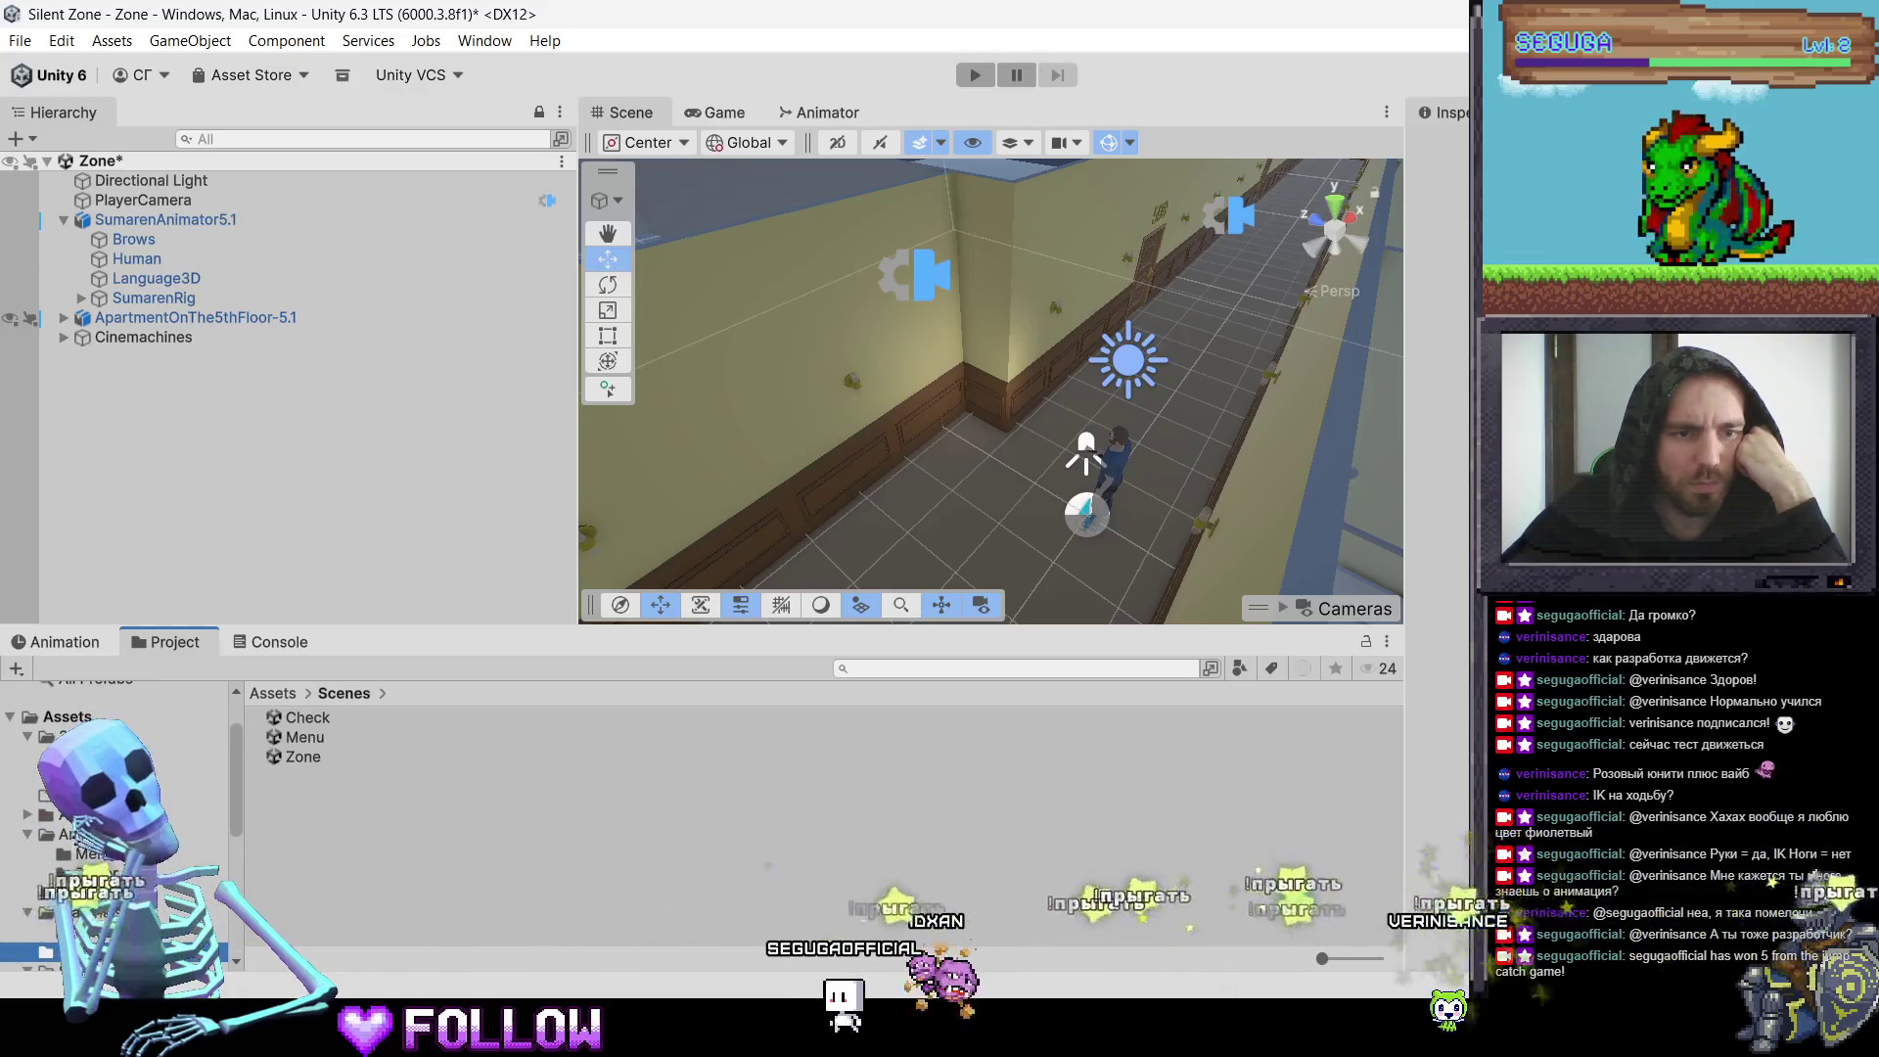
{"action": "left_click", "coordinate": [74, 815]}
Step: Inspect the Cartoon Base NightSky folder's cube-face textures and skybox materials, including Equirect
{"action": "double_click", "coordinate": [331, 720]}
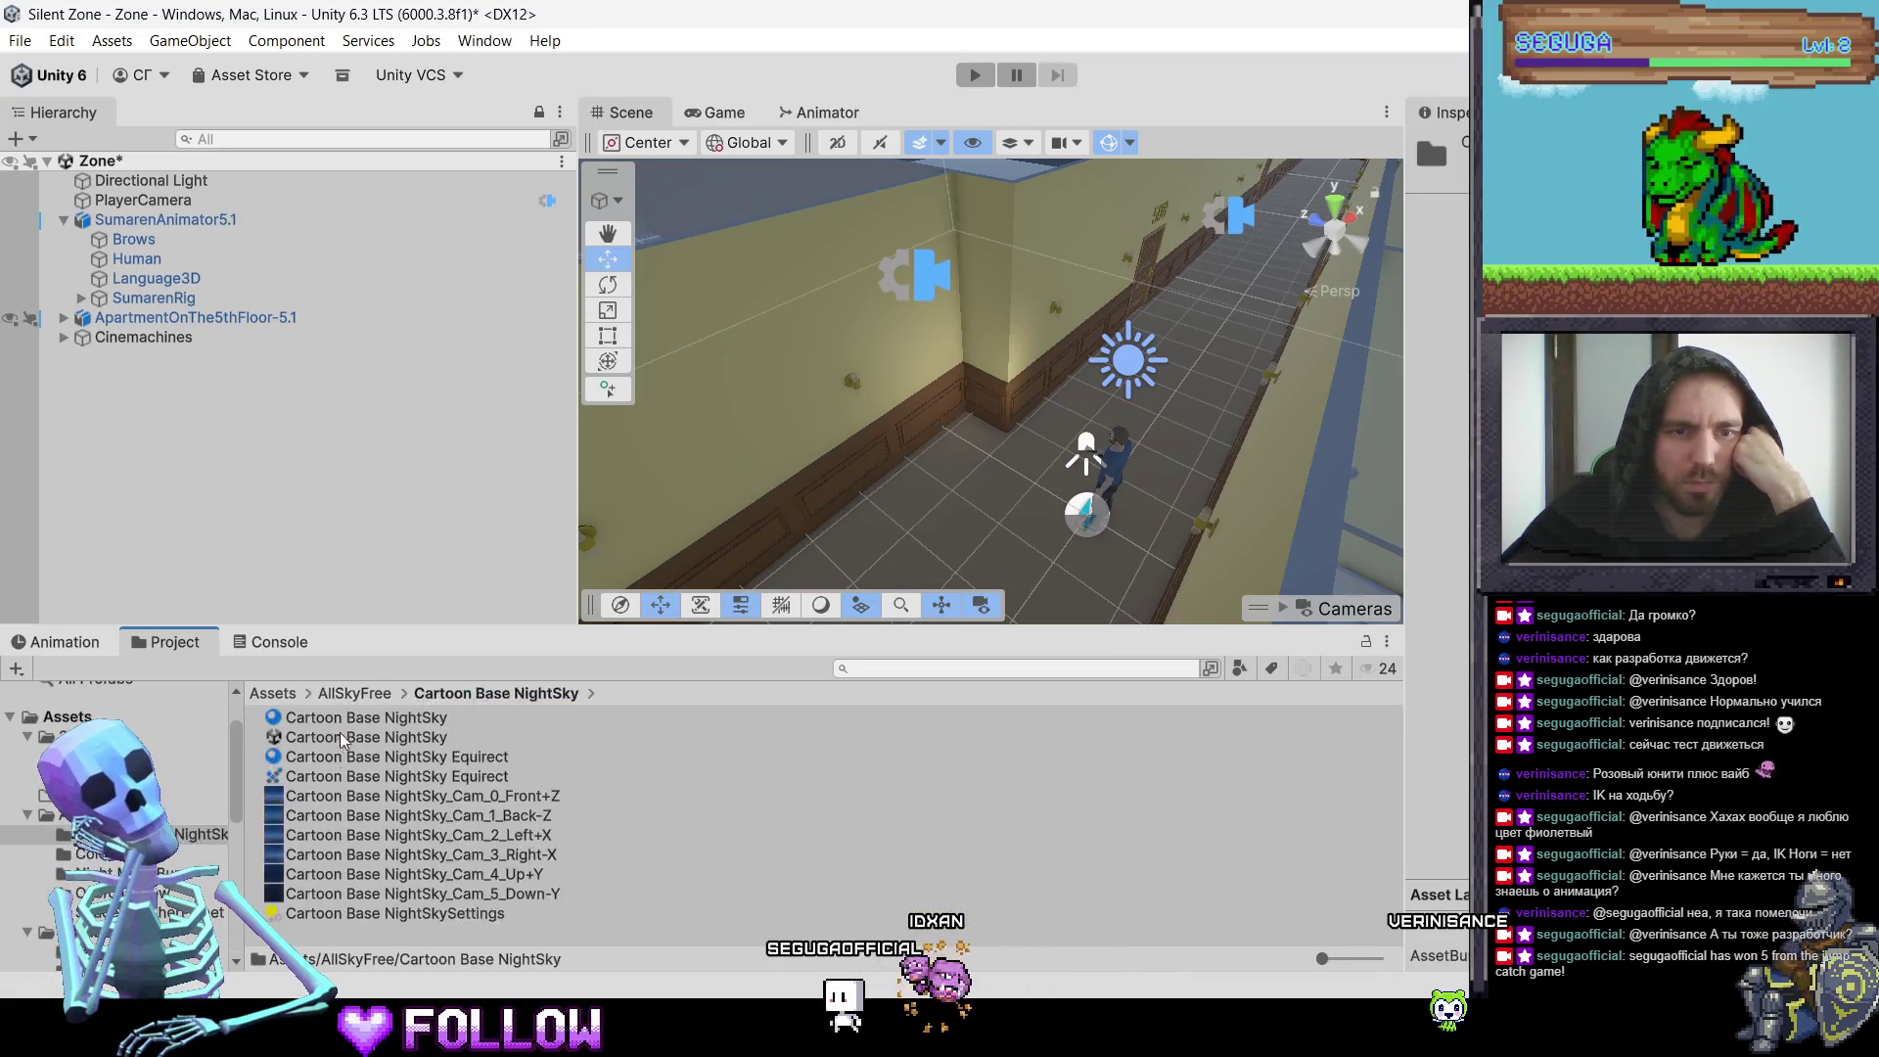
{"action": "left_click", "coordinate": [319, 788]}
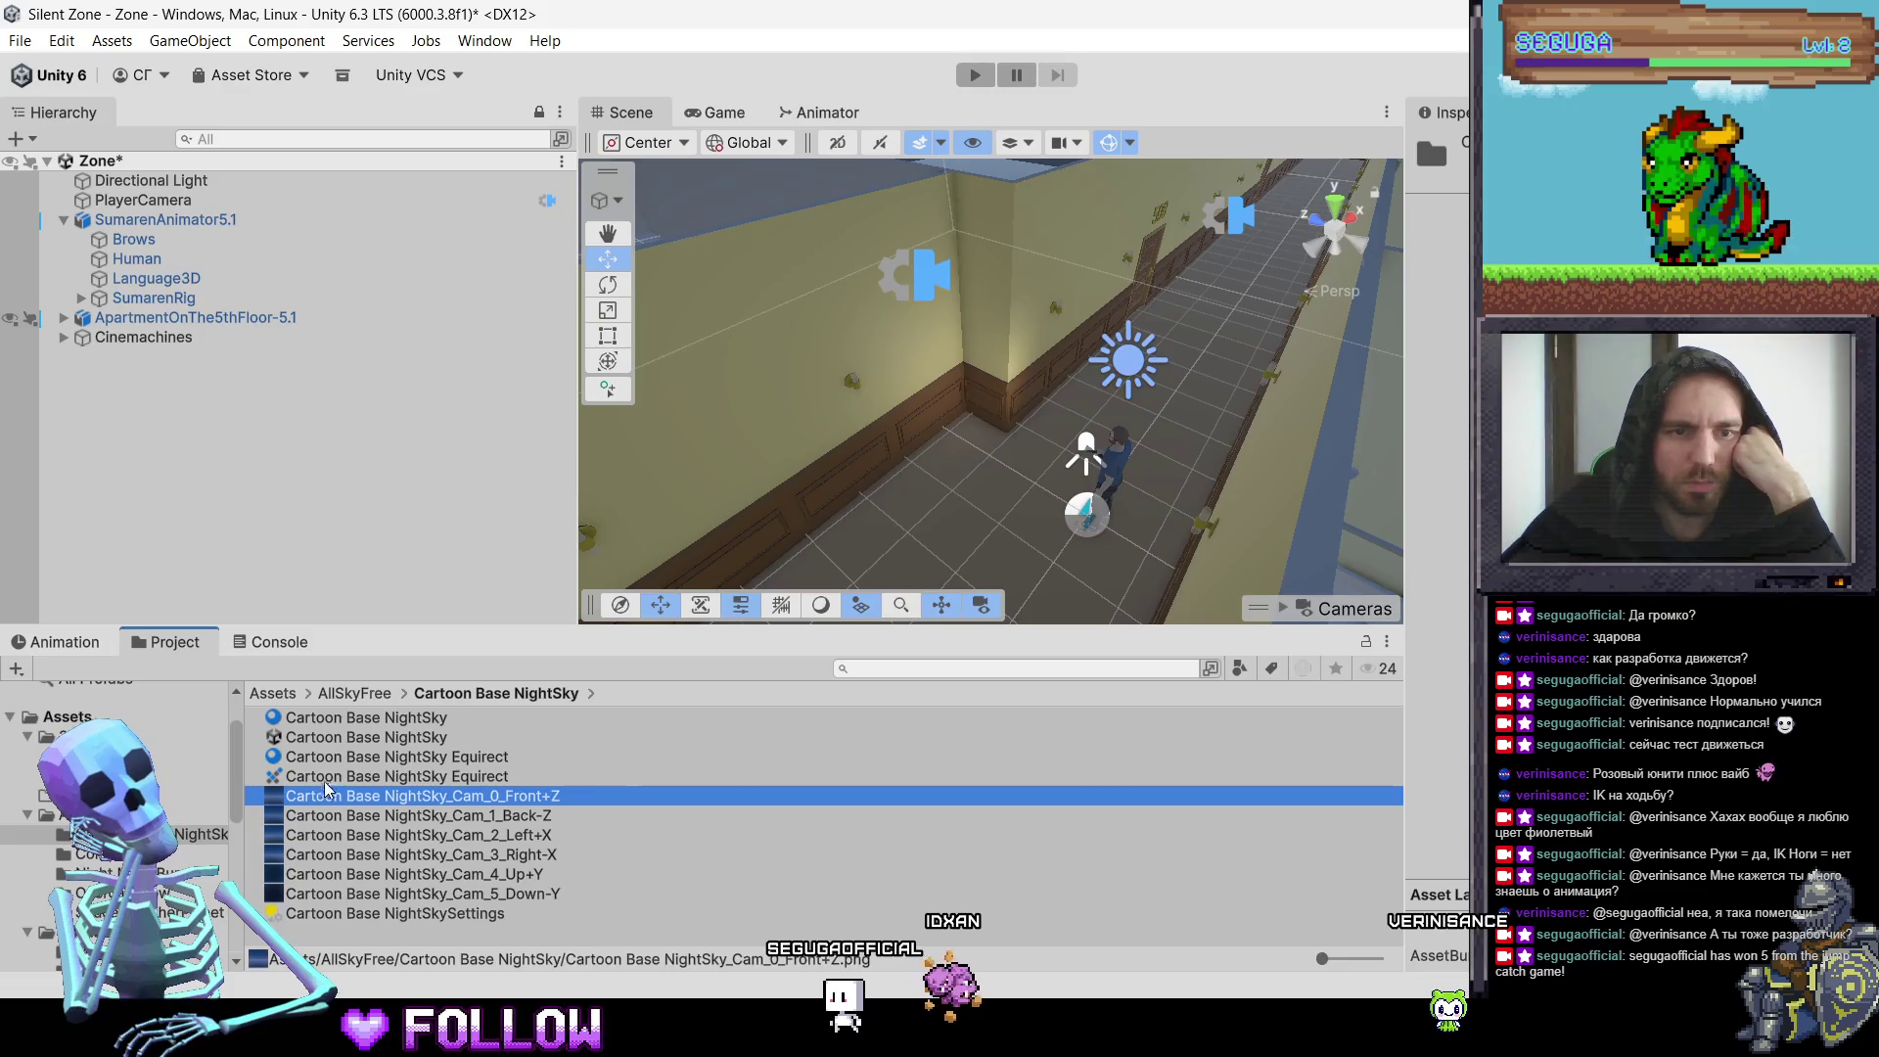
{"action": "left_click", "coordinate": [374, 734]}
{"action": "left_click", "coordinate": [374, 722]}
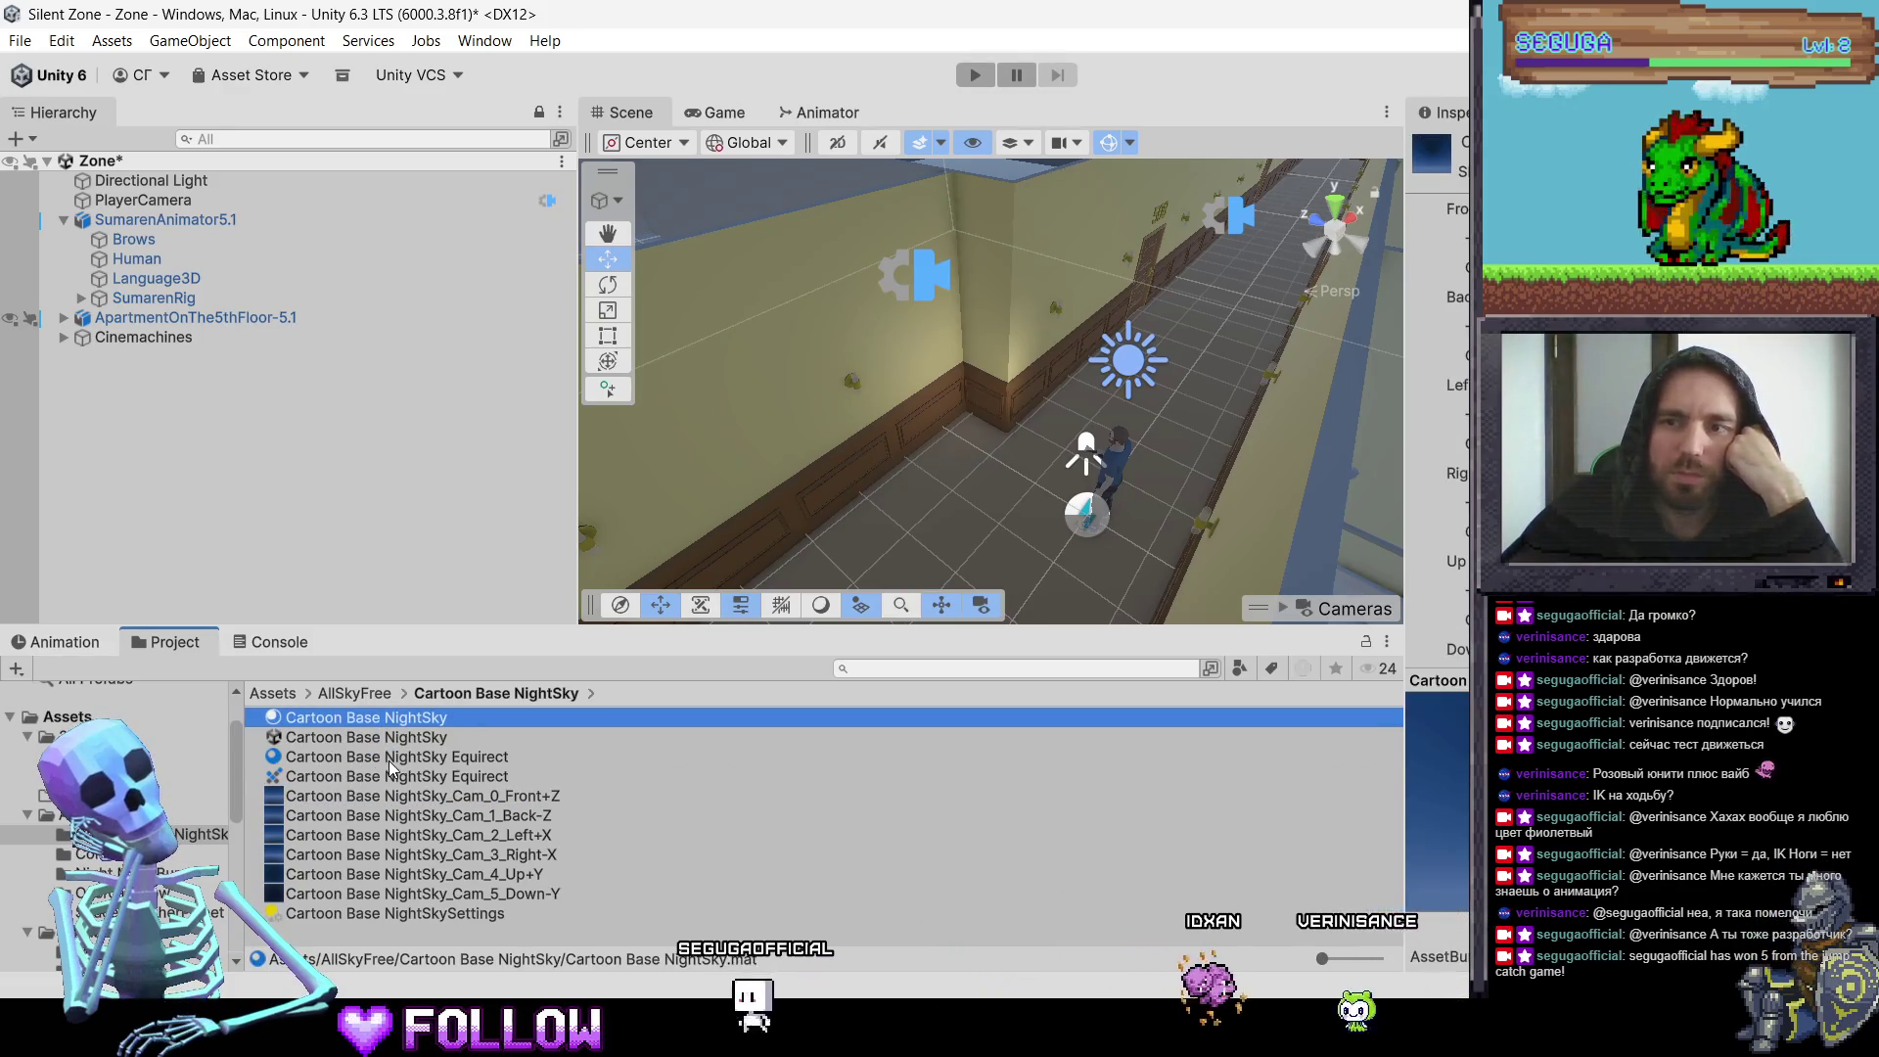
{"action": "left_click", "coordinate": [390, 757]}
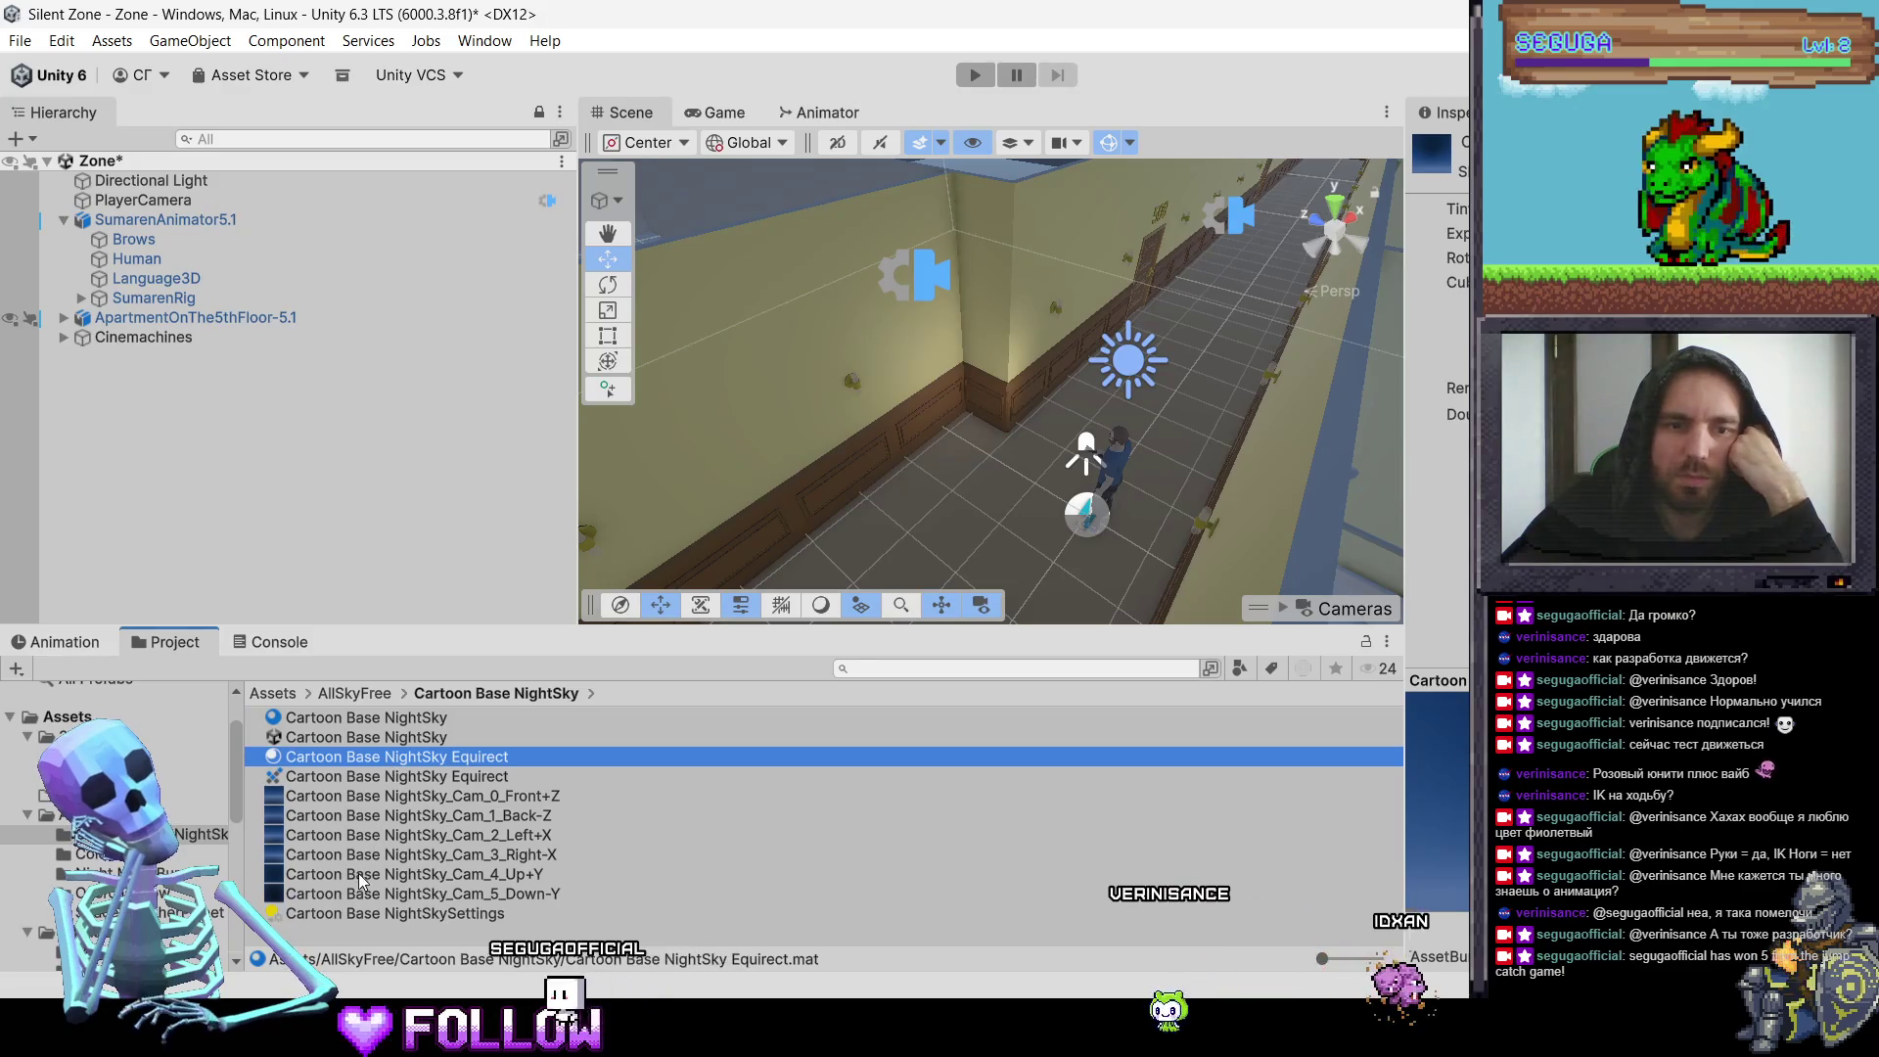
{"action": "left_click", "coordinate": [344, 874]}
{"action": "left_click", "coordinate": [344, 759]}
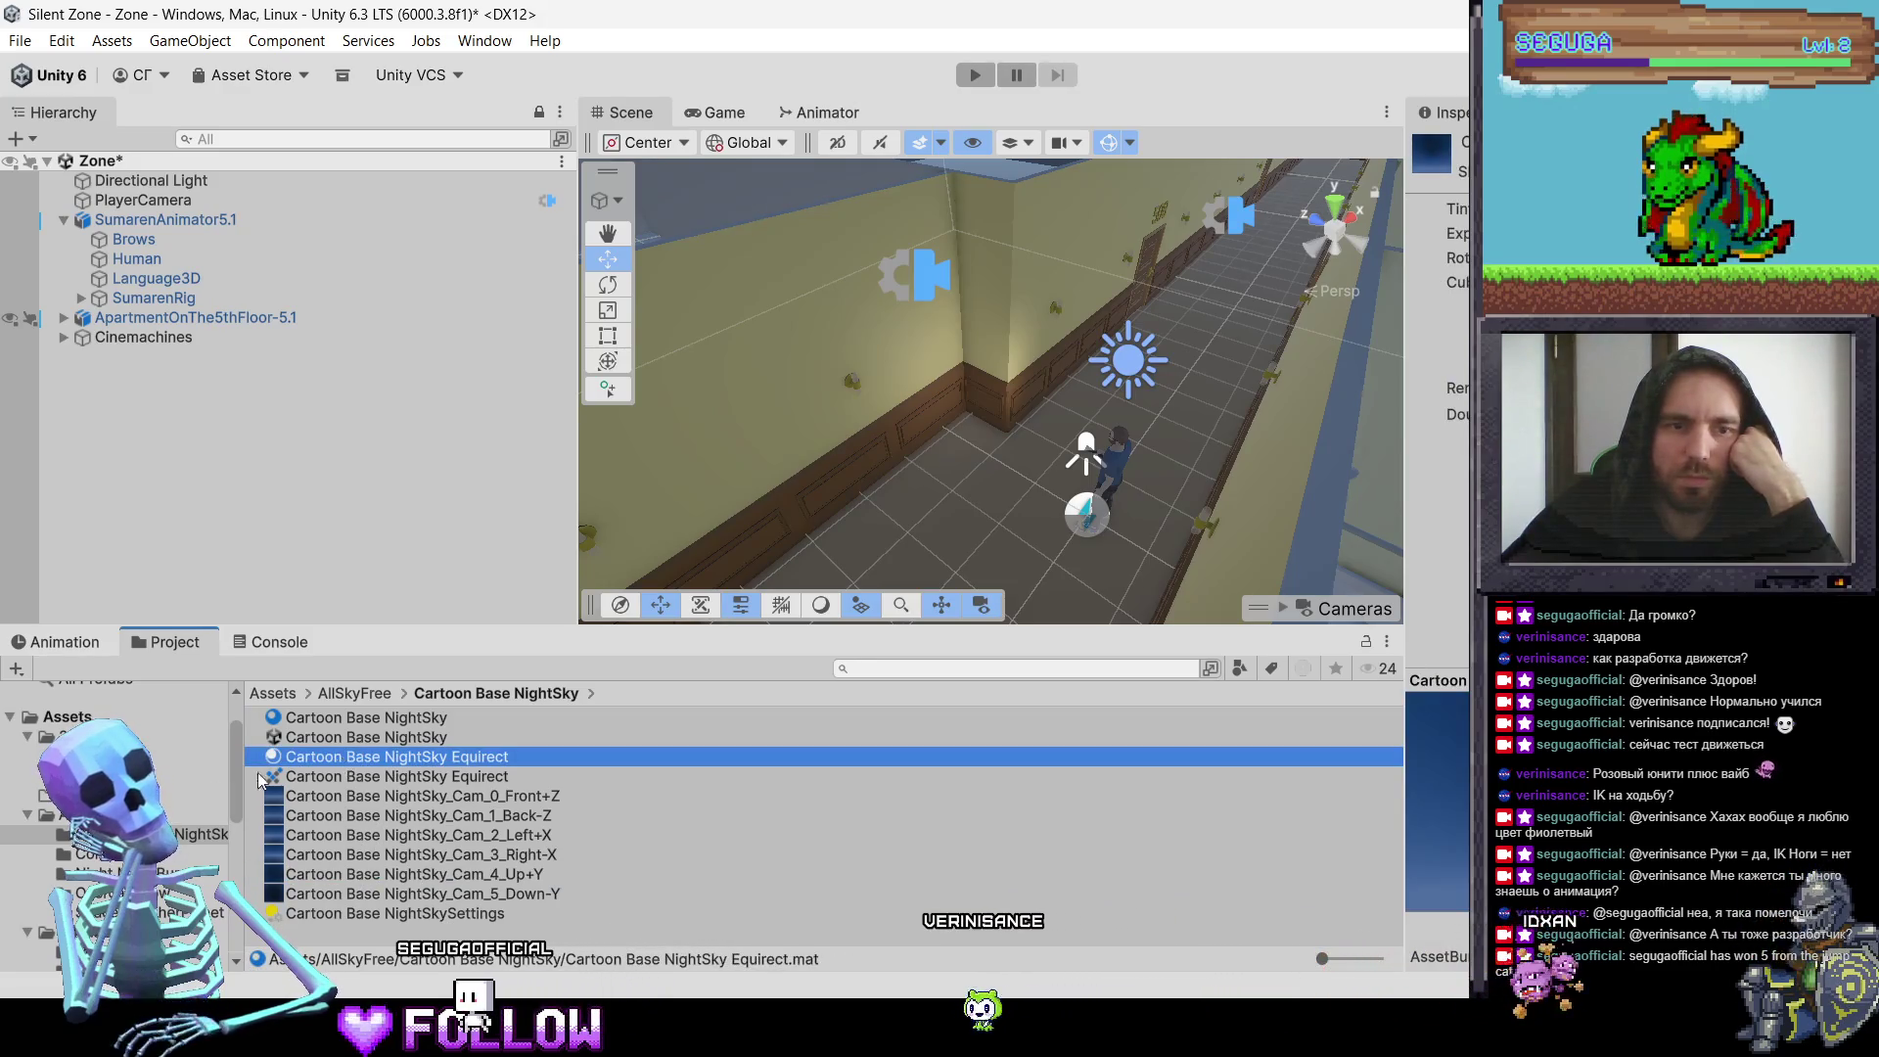
{"action": "key", "text": "Down"}
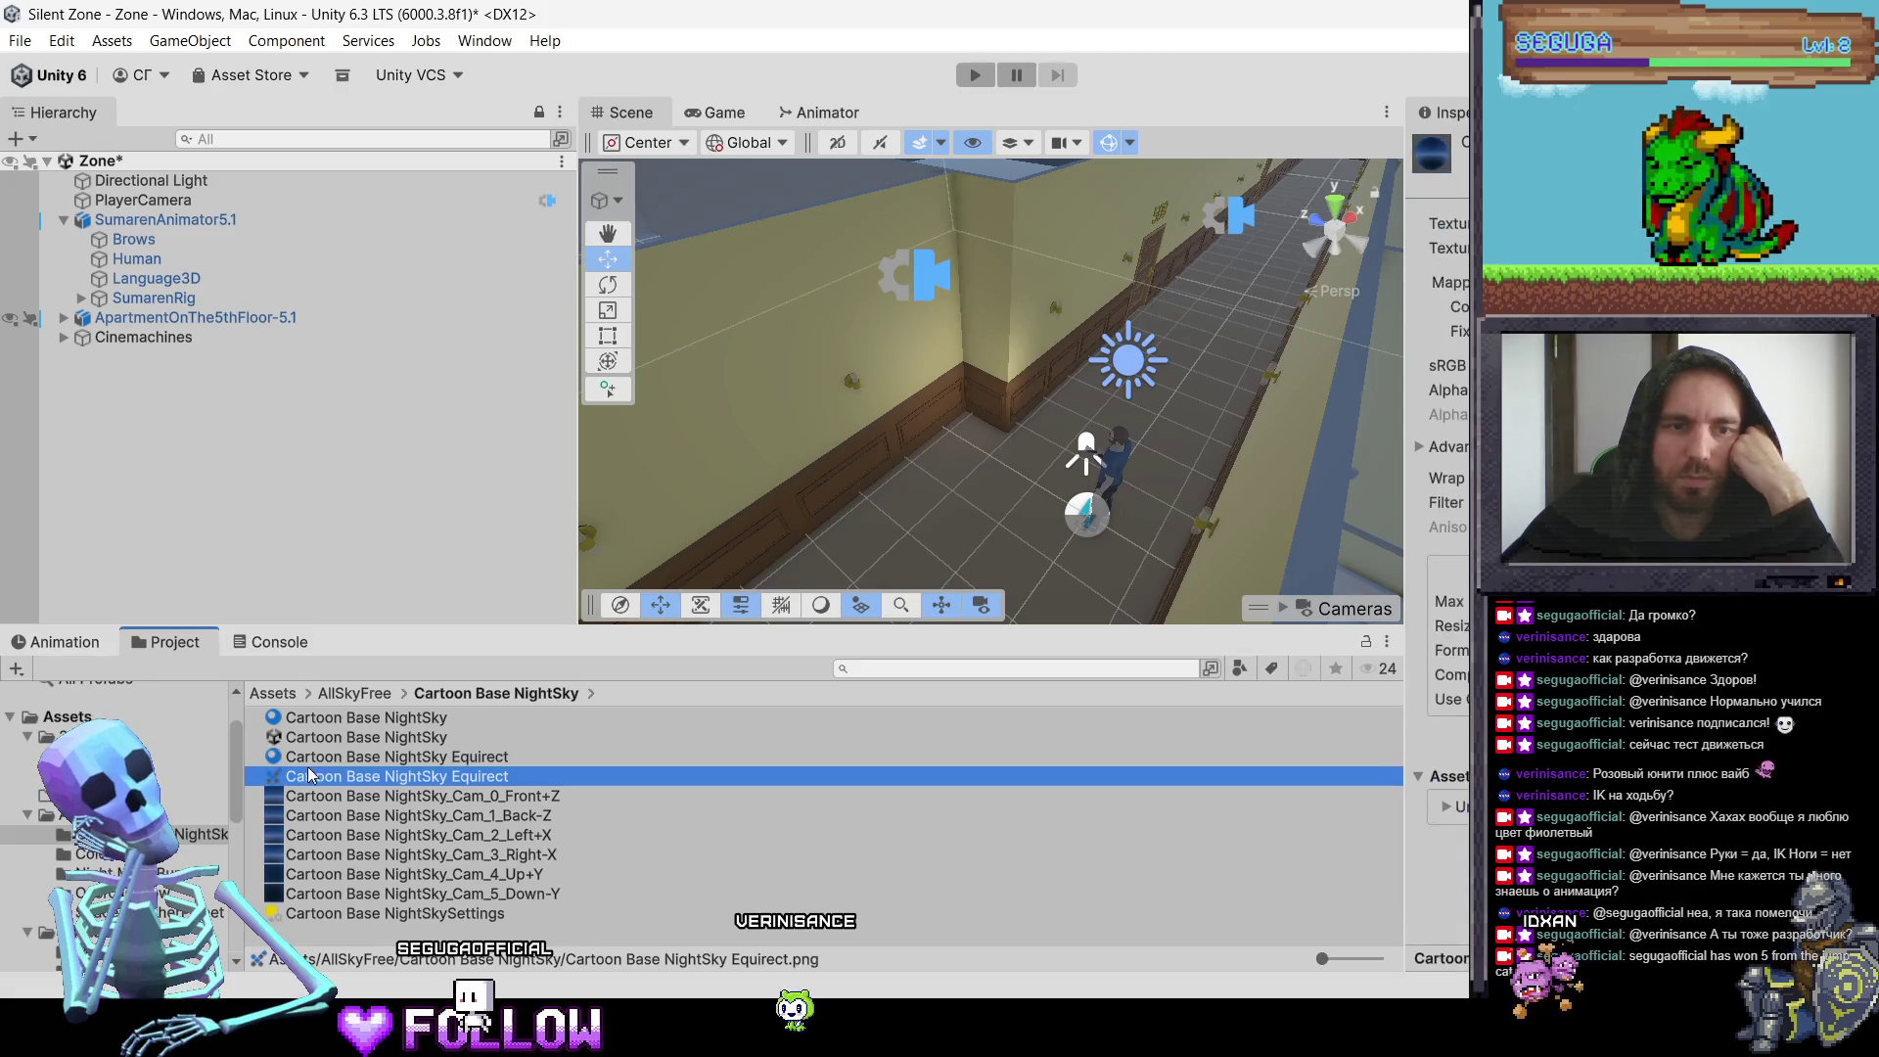
Step: Open the Cartoon Base NightSky sample scene
{"action": "left_click", "coordinate": [316, 739]}
{"action": "left_click", "coordinate": [316, 740]}
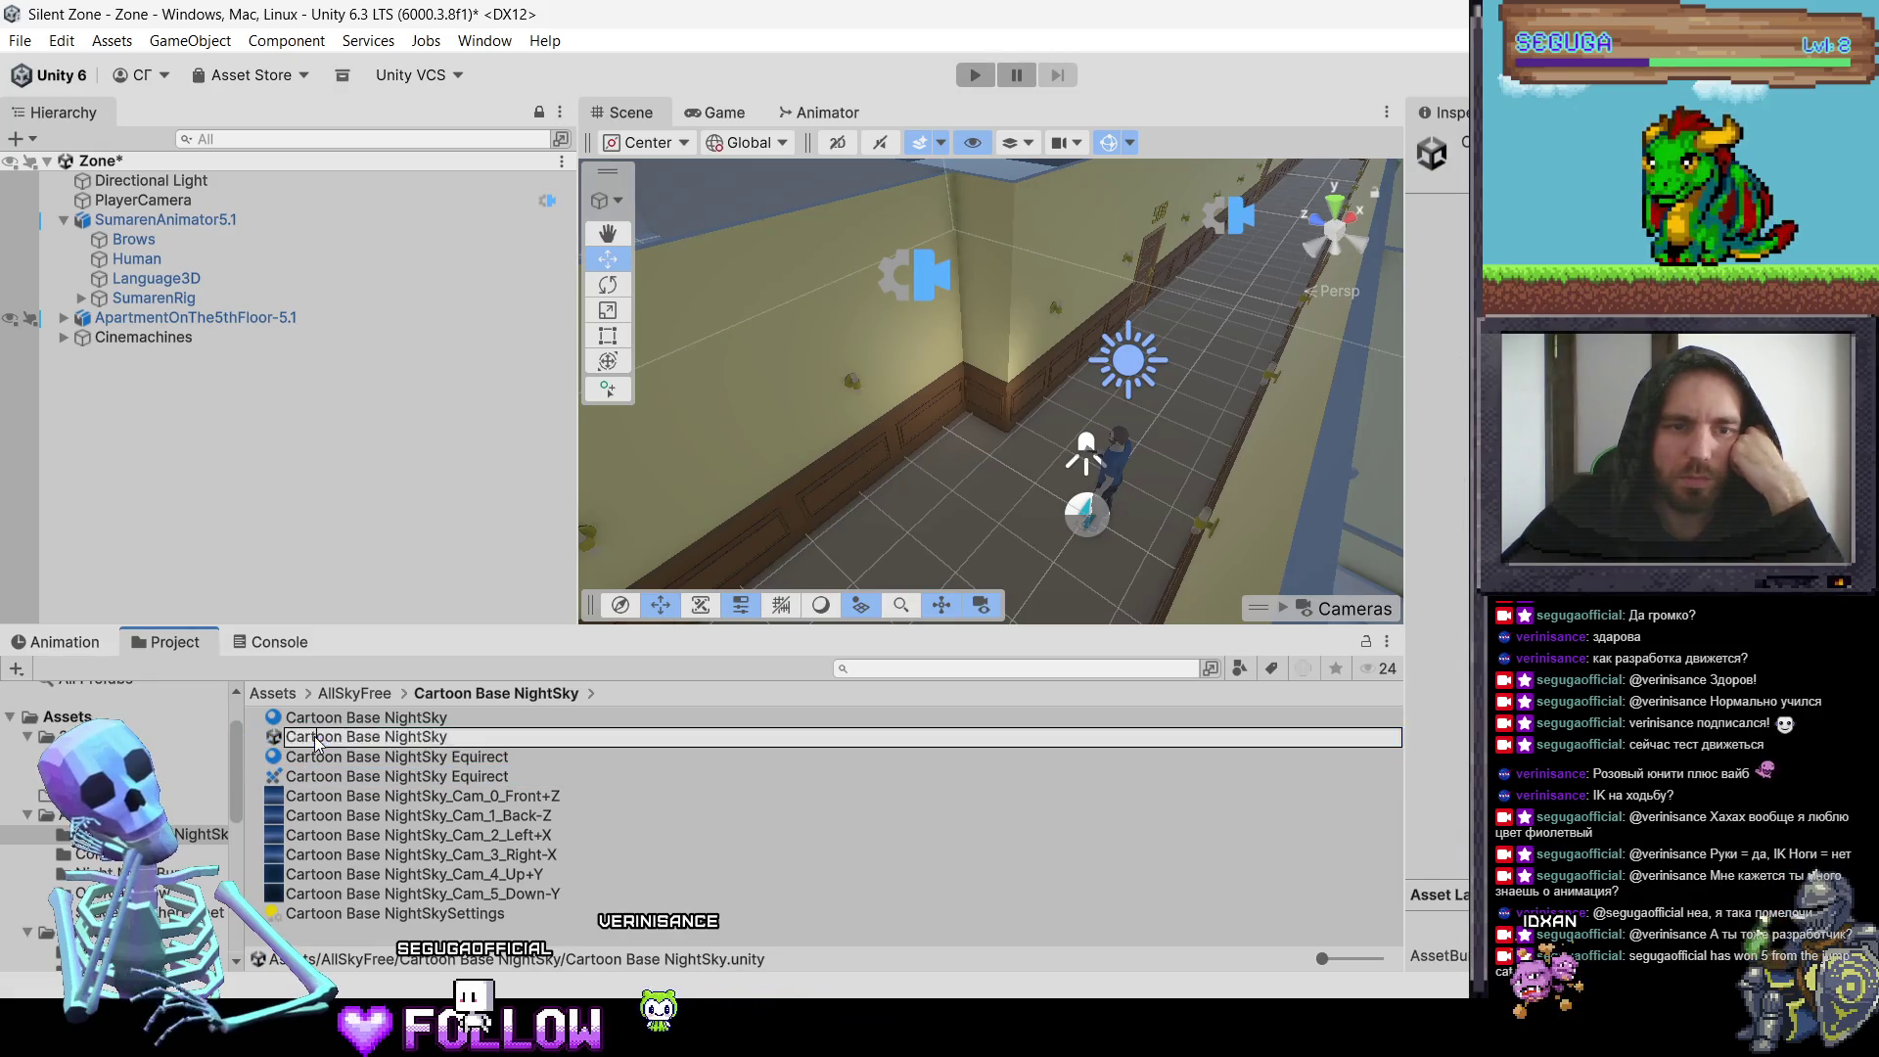
{"action": "left_click", "coordinate": [333, 754]}
{"action": "double_click", "coordinate": [379, 740]}
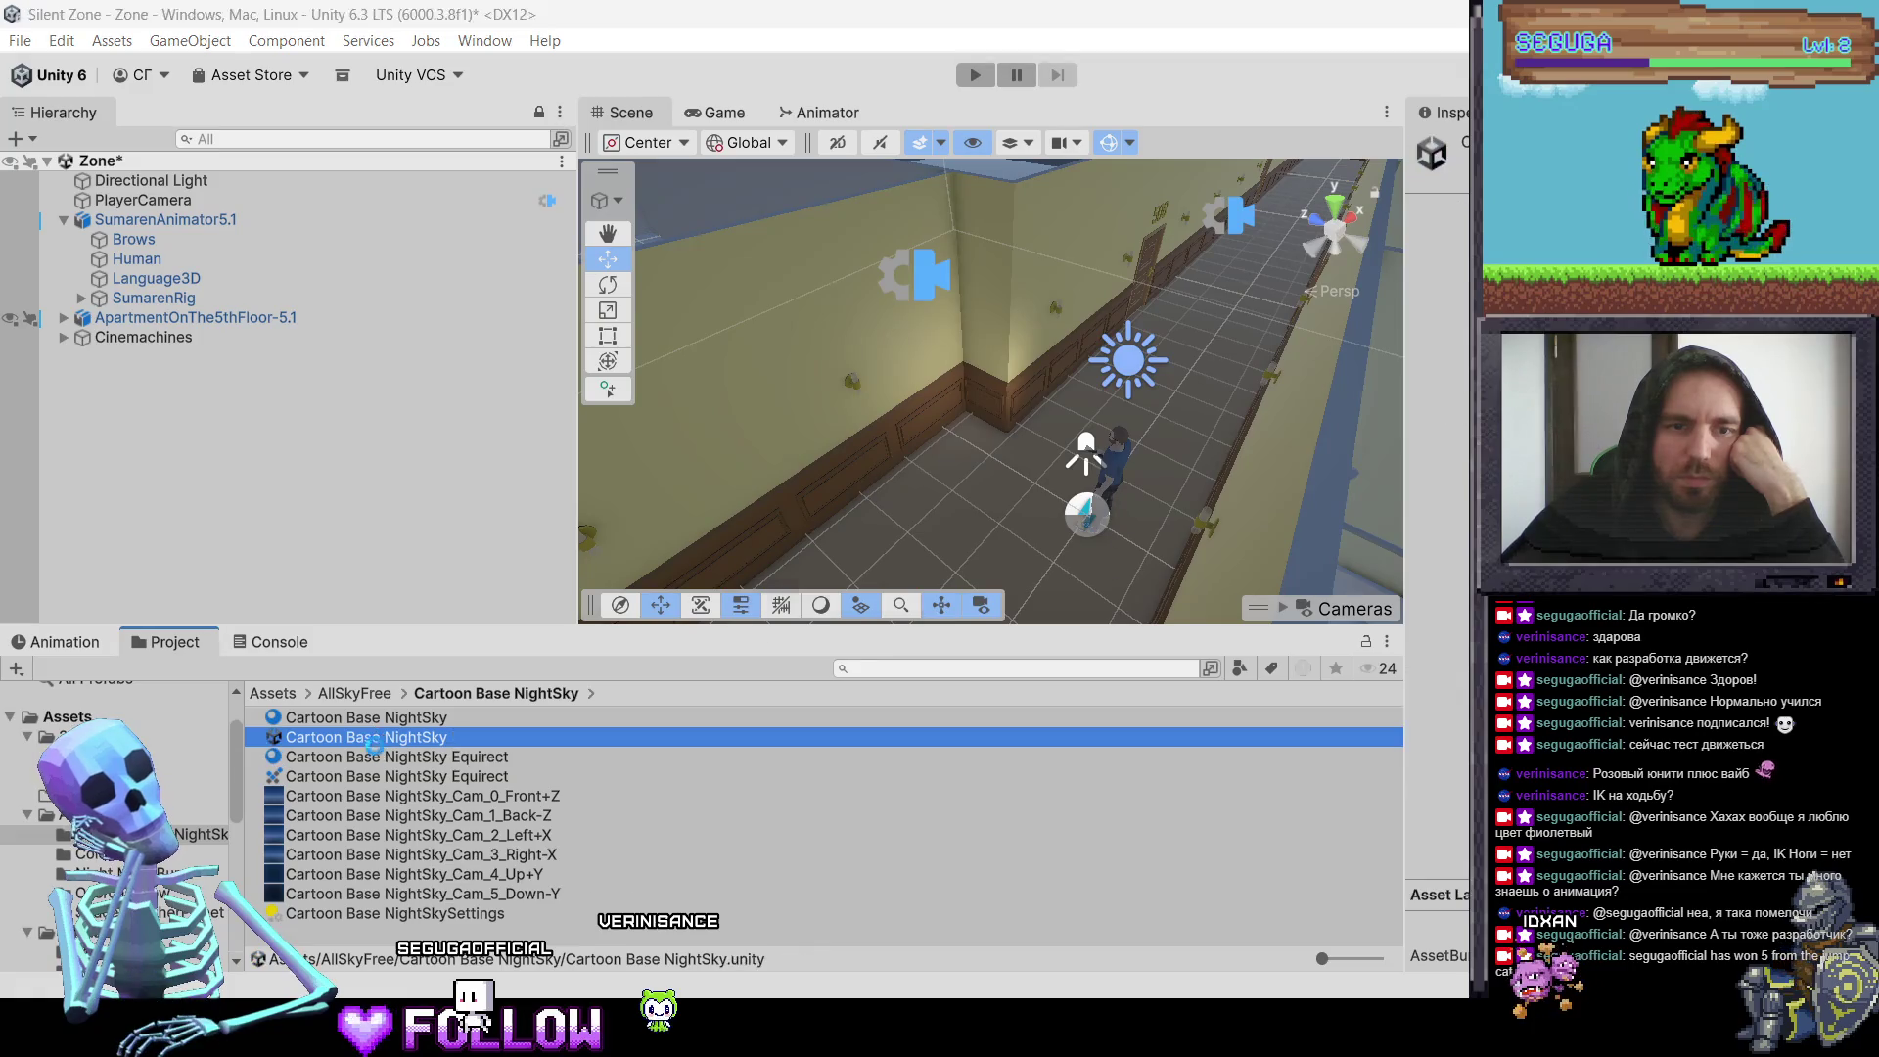
Step: Save the Zone scene and open the Cold Night sample scene to preview its sky
{"action": "left_click", "coordinate": [918, 566]}
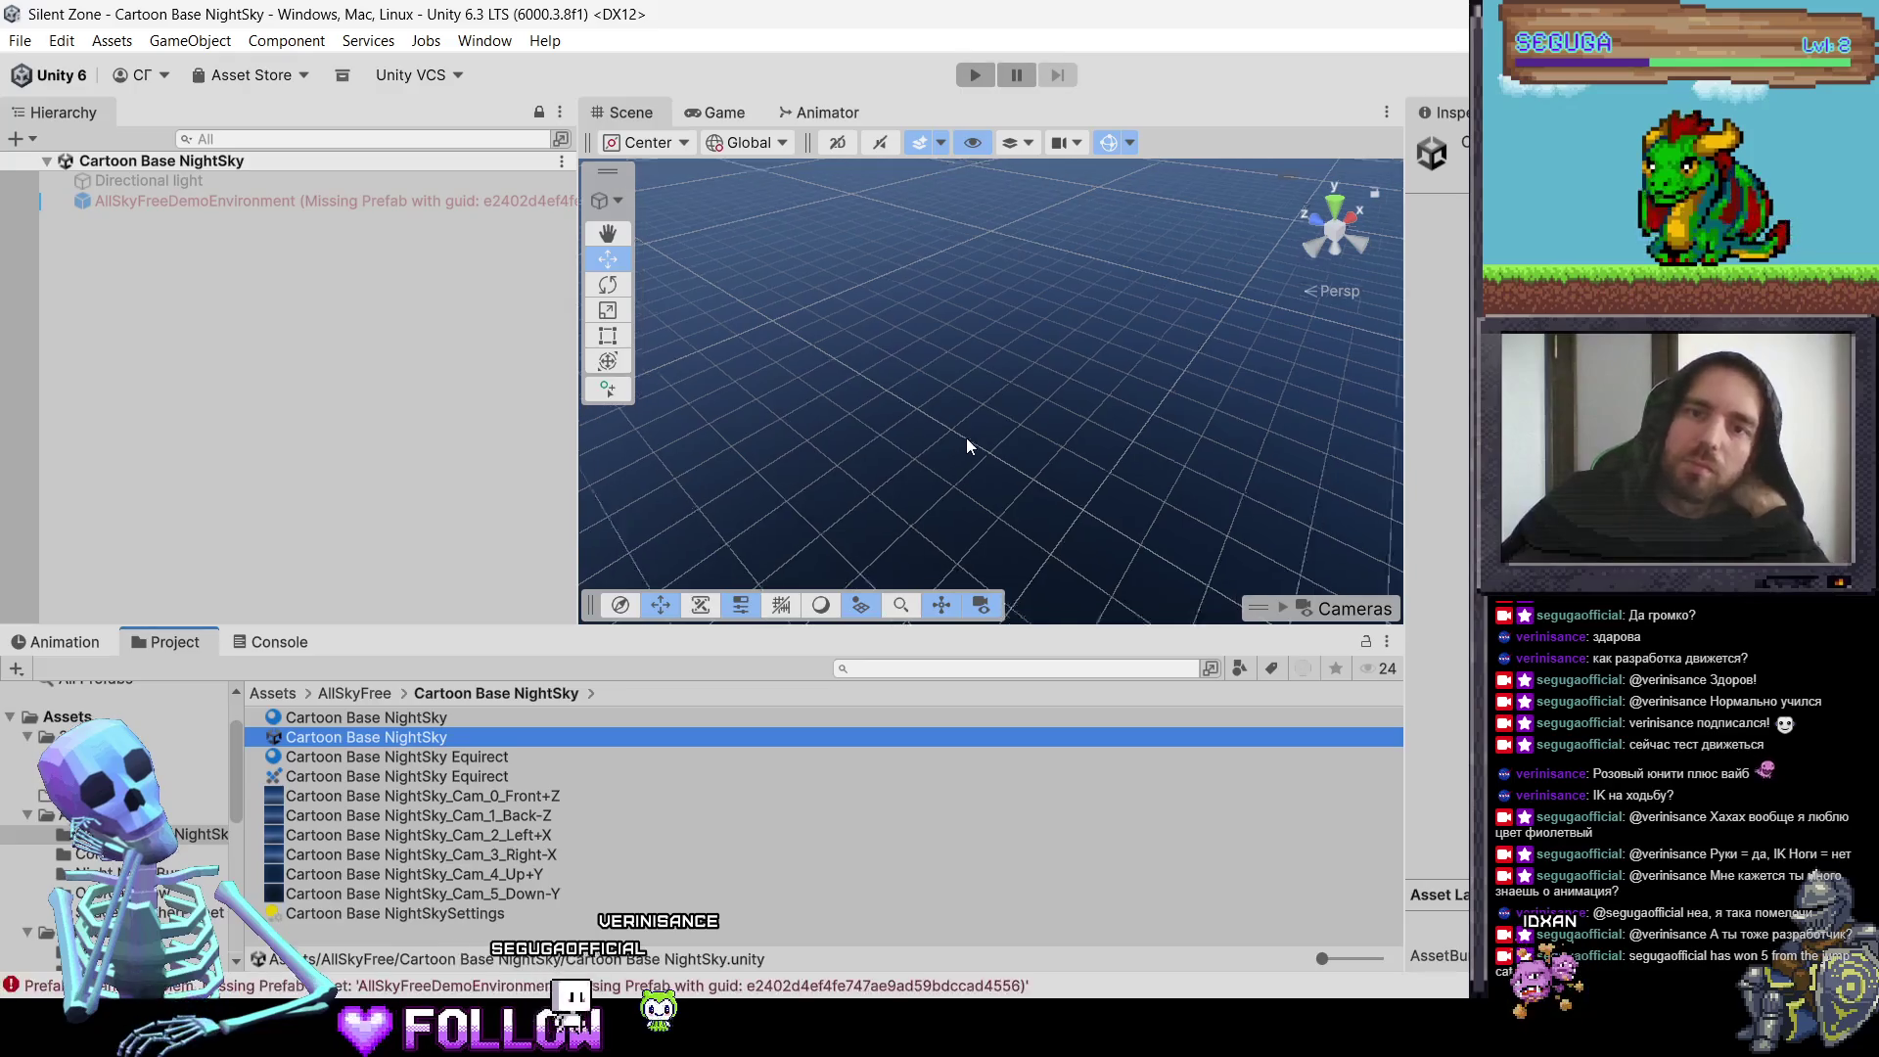
{"action": "mouse_move", "coordinate": [944, 444]}
{"action": "left_mouse_down"}
{"action": "mouse_move", "coordinate": [1015, 277]}
{"action": "mouse_move", "coordinate": [948, 271]}
{"action": "mouse_move", "coordinate": [780, 389]}
{"action": "mouse_move", "coordinate": [842, 387]}
{"action": "left_mouse_up"}
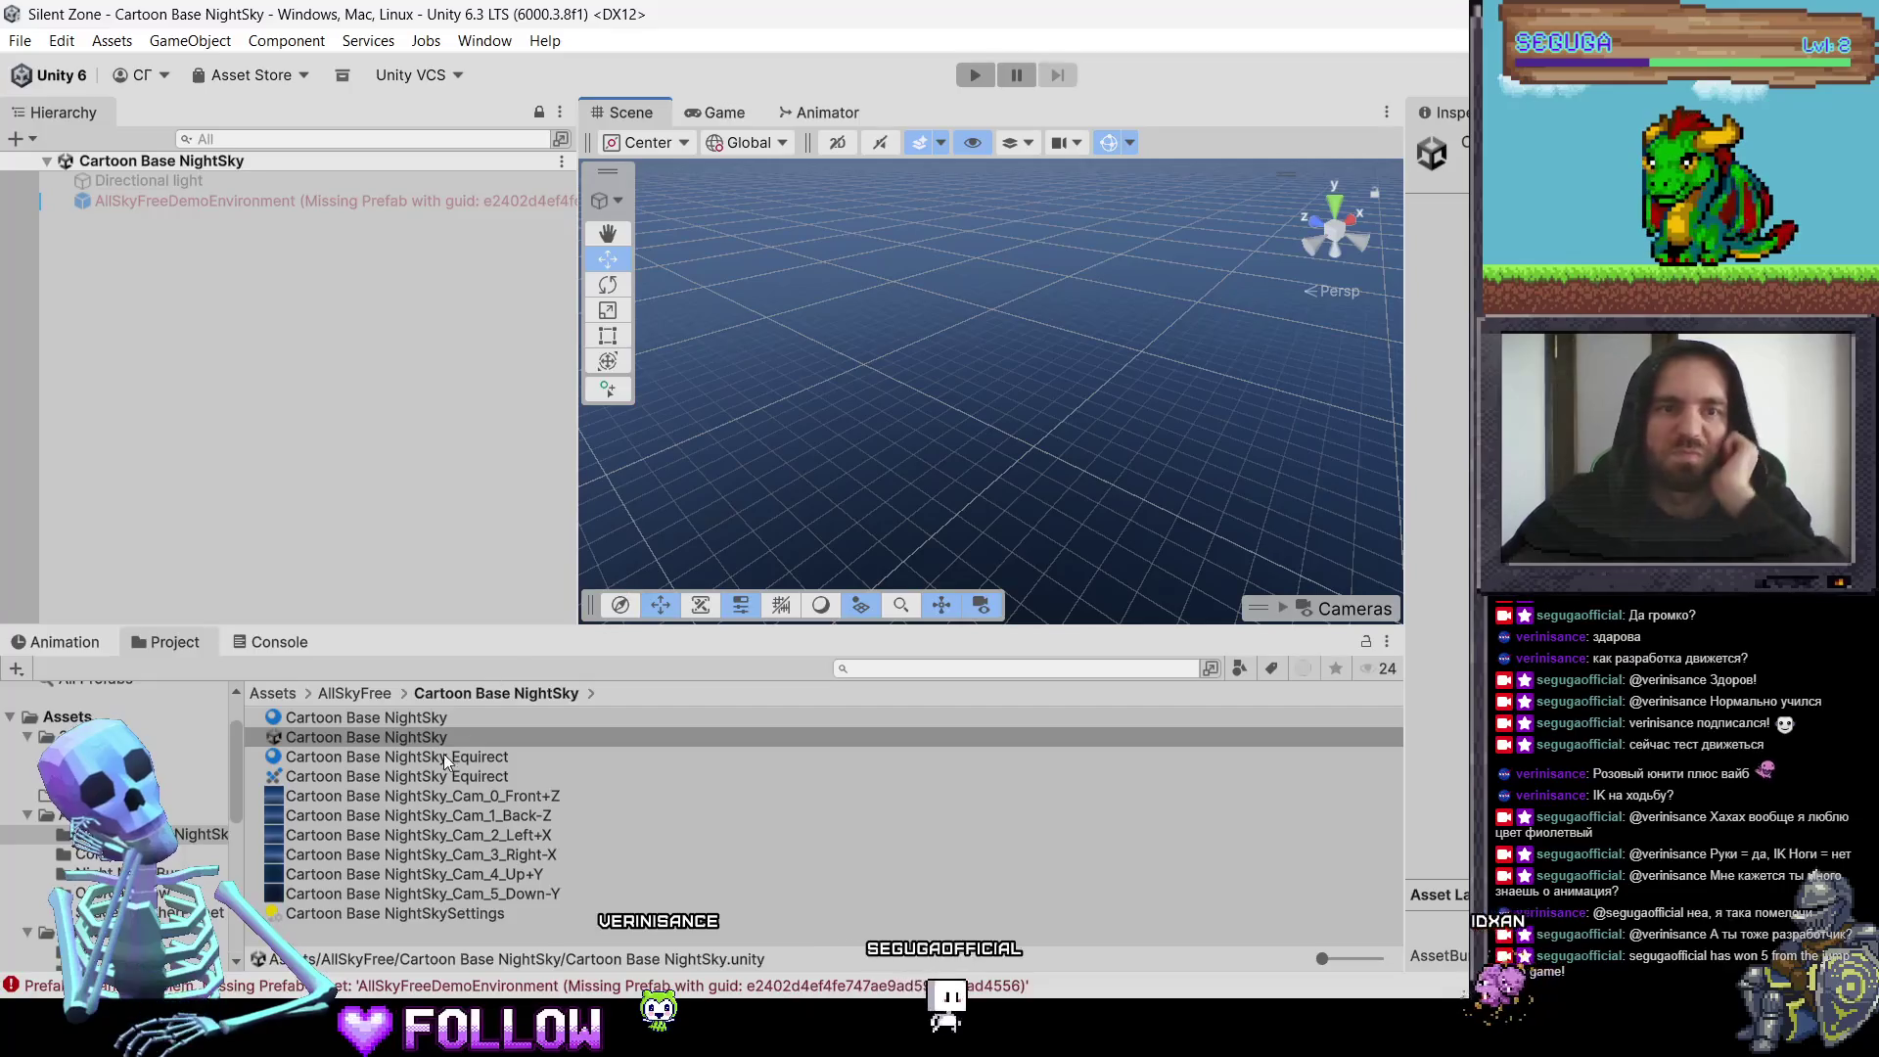
{"action": "left_click", "coordinate": [98, 854]}
{"action": "left_click", "coordinate": [334, 738]}
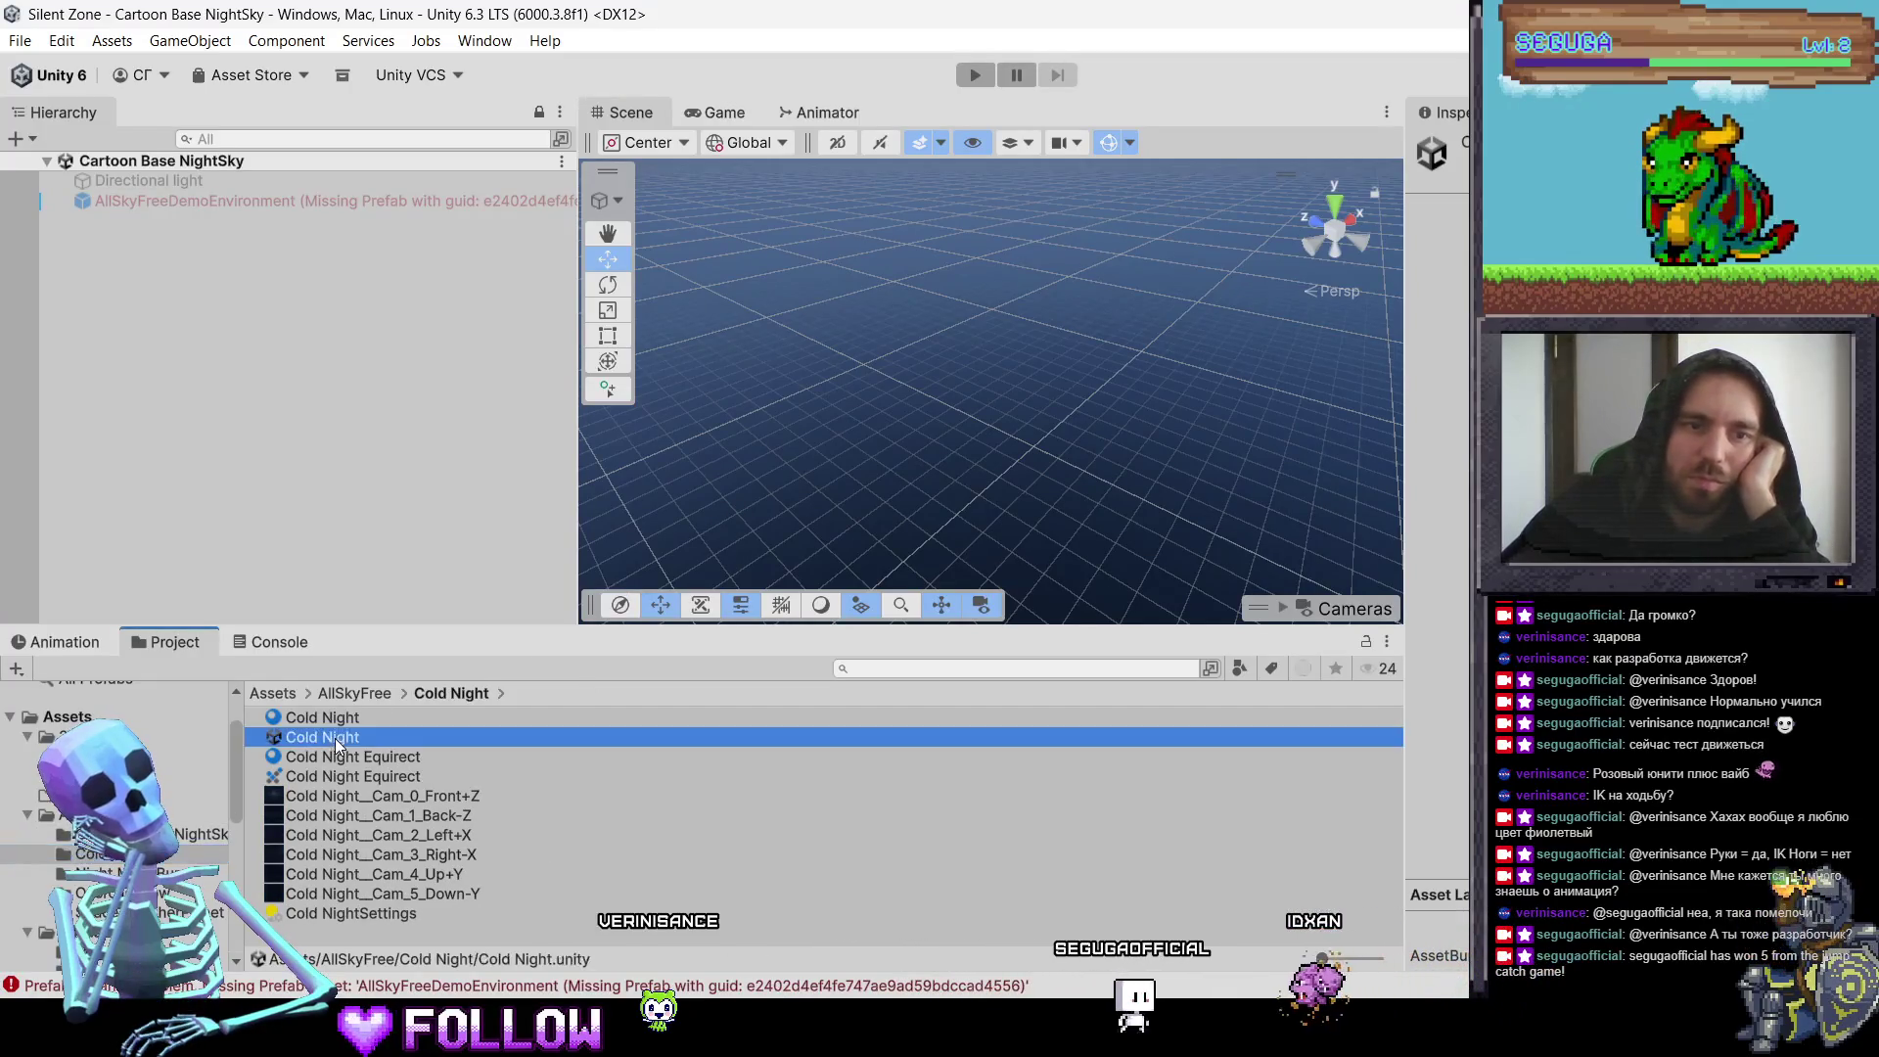
{"action": "double_click", "coordinate": [335, 738]}
{"action": "left_click_drag", "start_coordinate": [1037, 397], "coordinate": [1018, 284]}
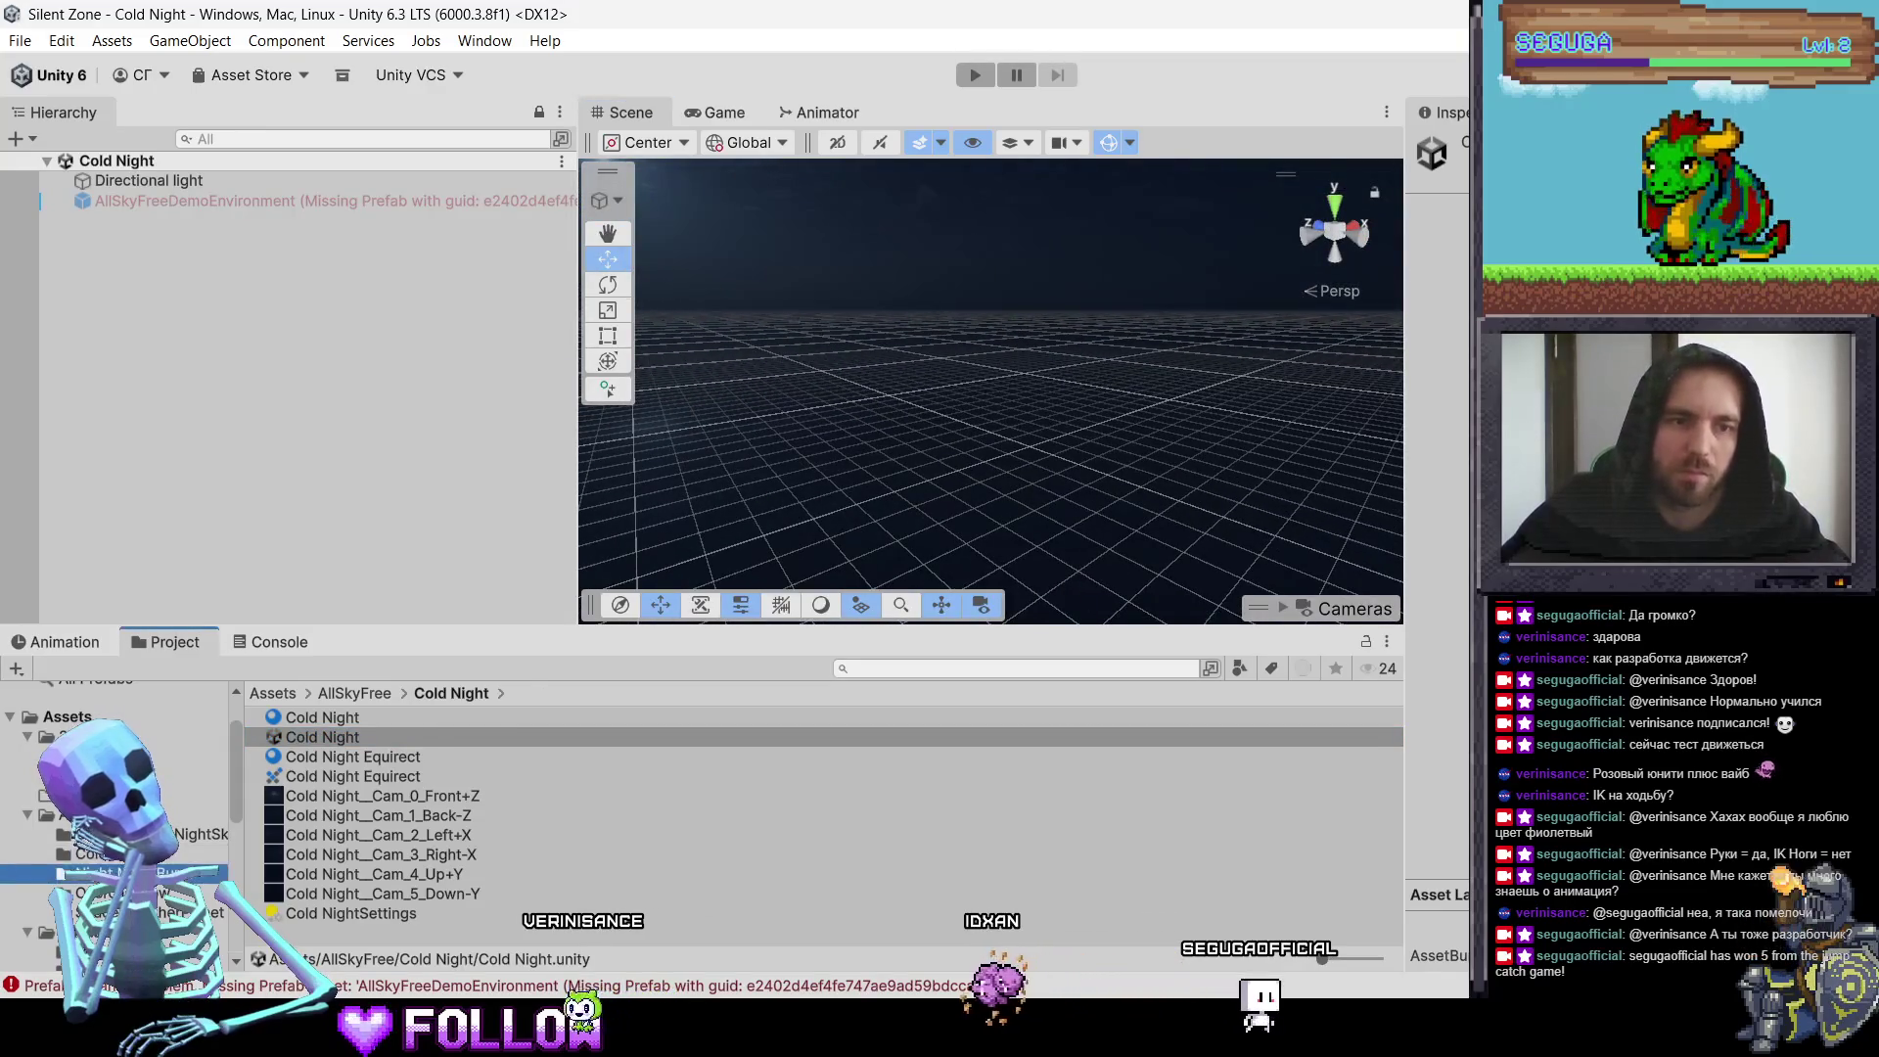
Step: Preview the Night Moon Burst scene, then reopen Cold Night
{"action": "left_click", "coordinate": [98, 873]}
{"action": "left_click", "coordinate": [346, 757]}
{"action": "left_click", "coordinate": [347, 776]}
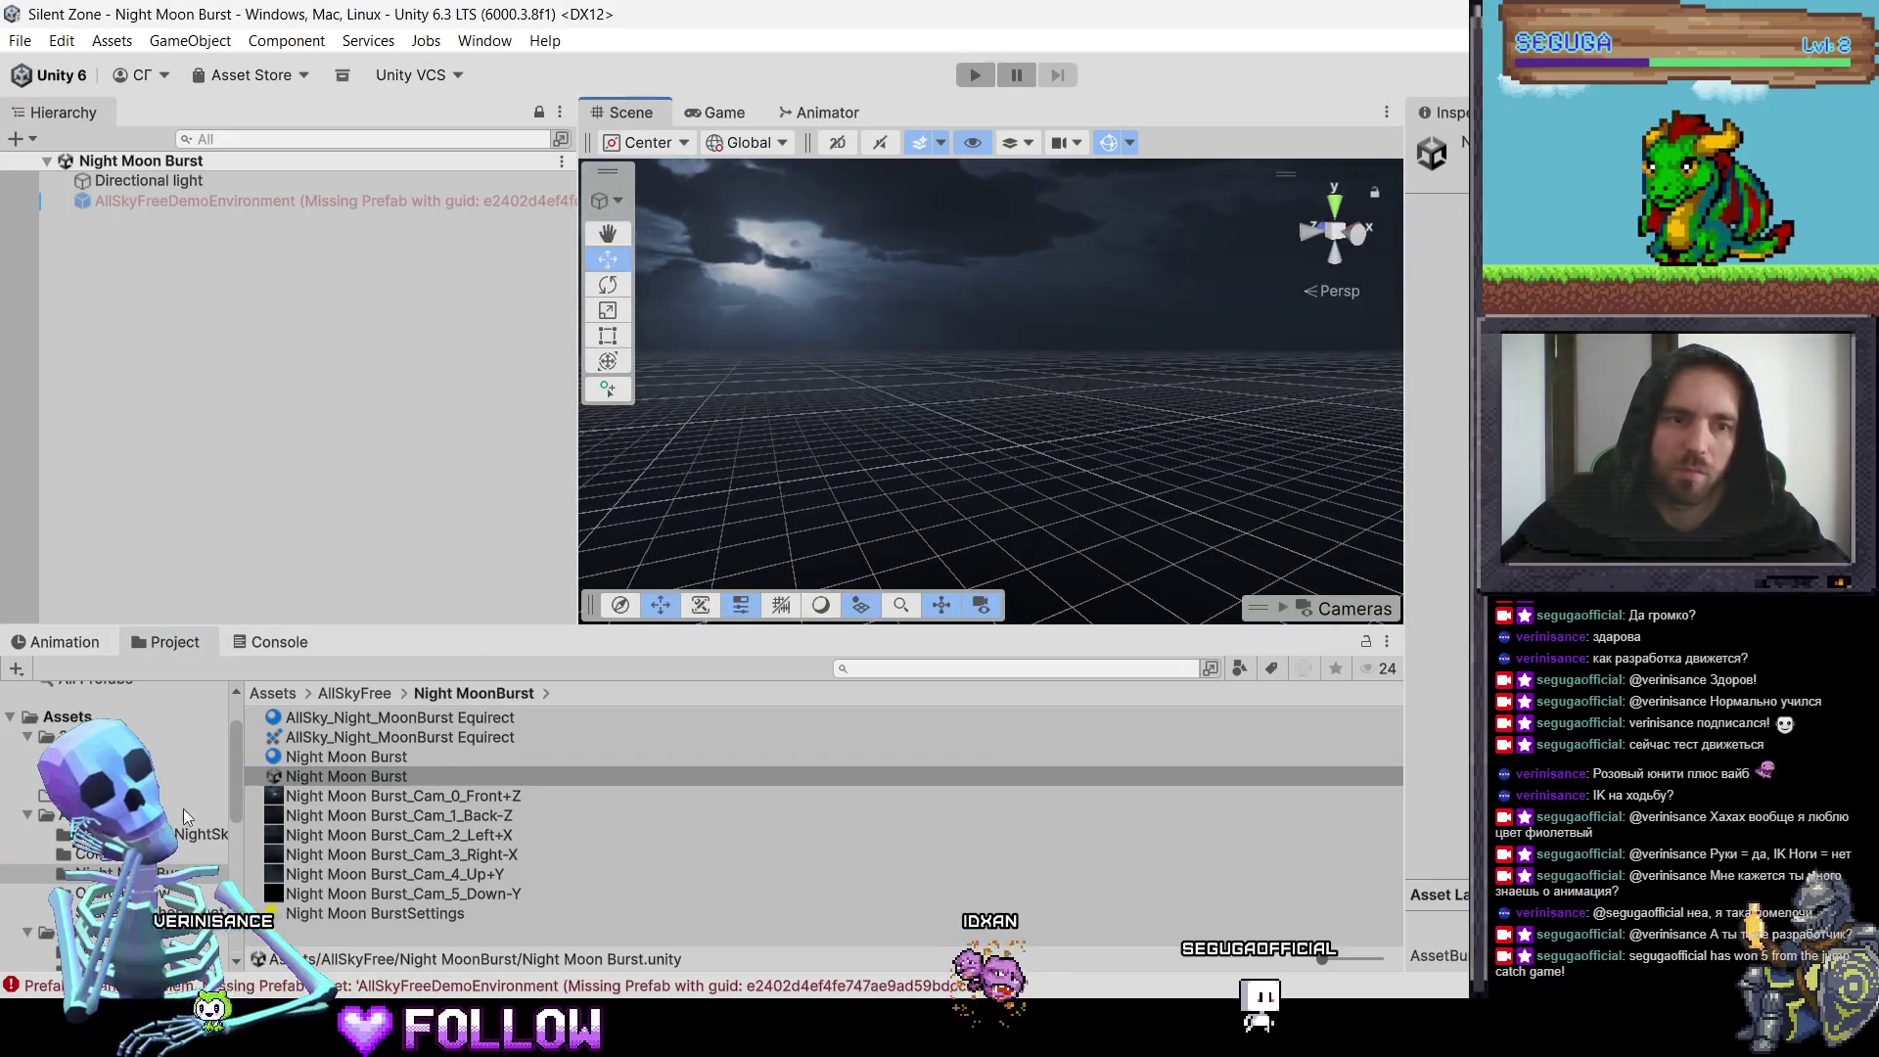
{"action": "left_click", "coordinate": [117, 857]}
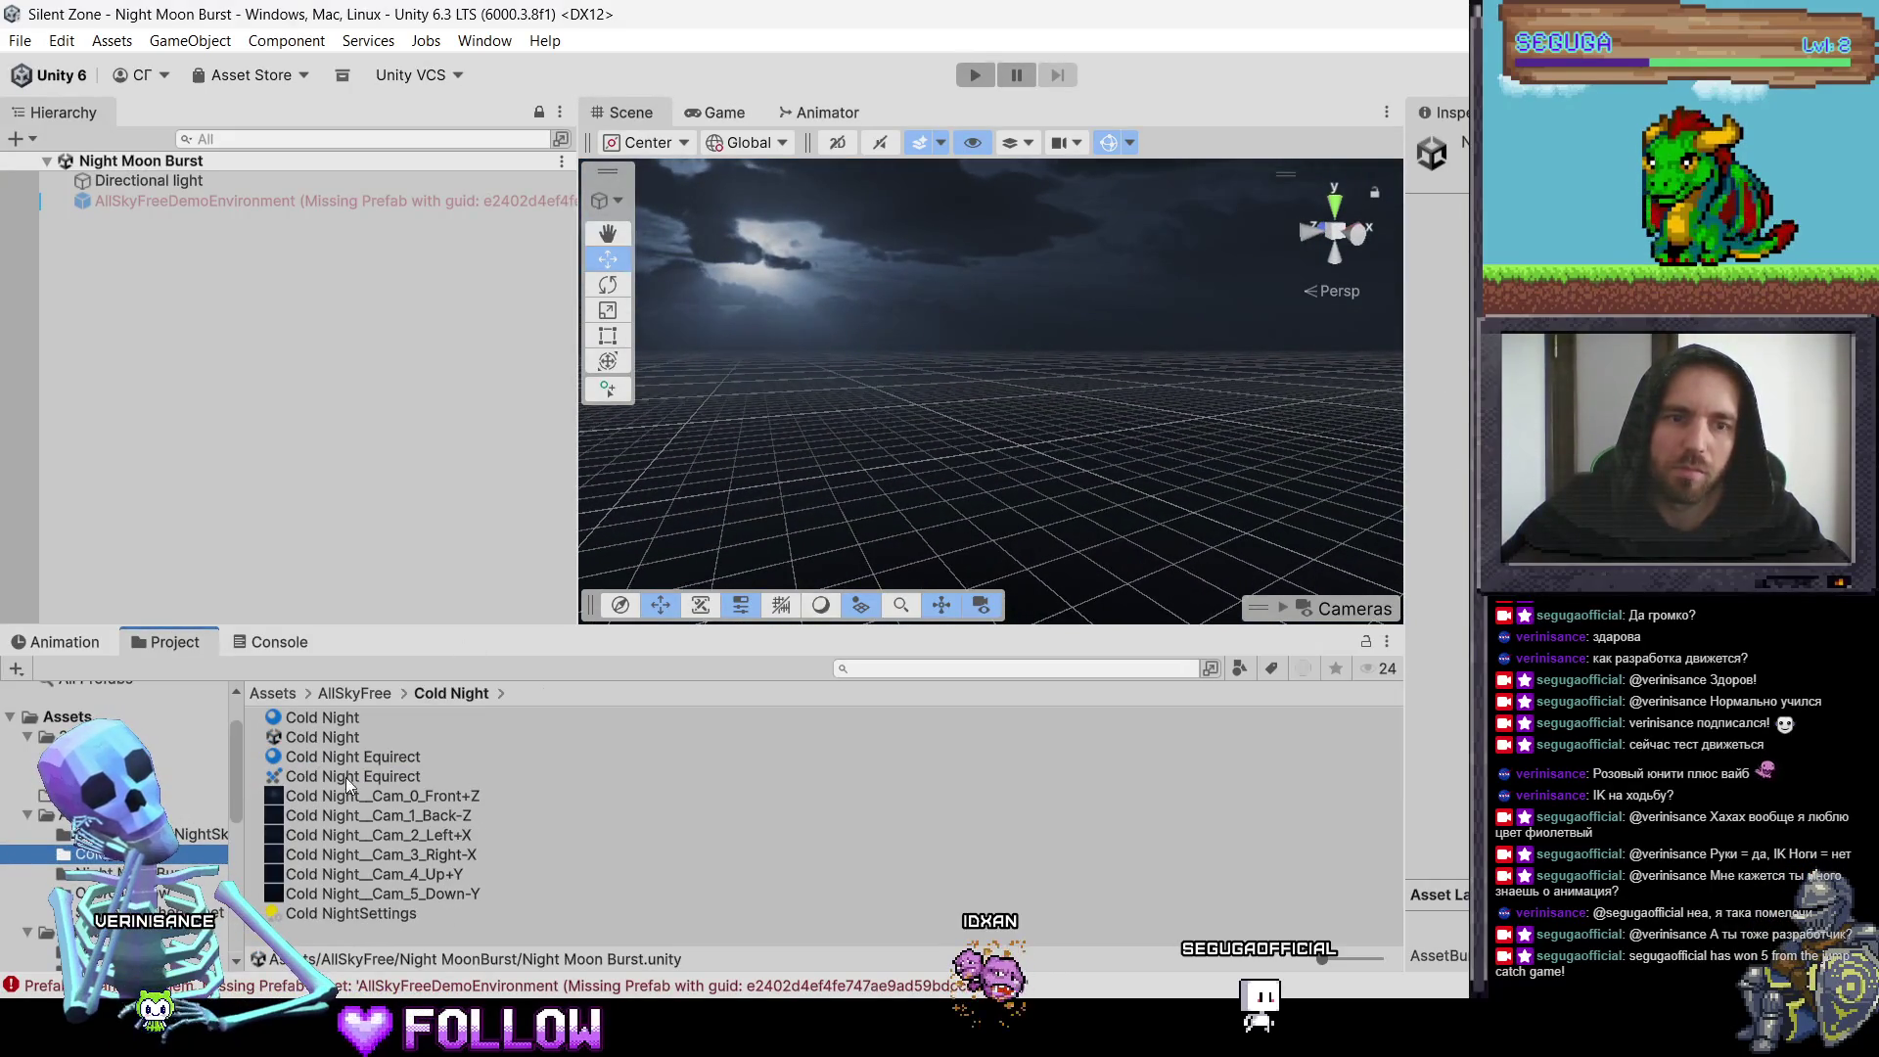
{"action": "double_click", "coordinate": [338, 741]}
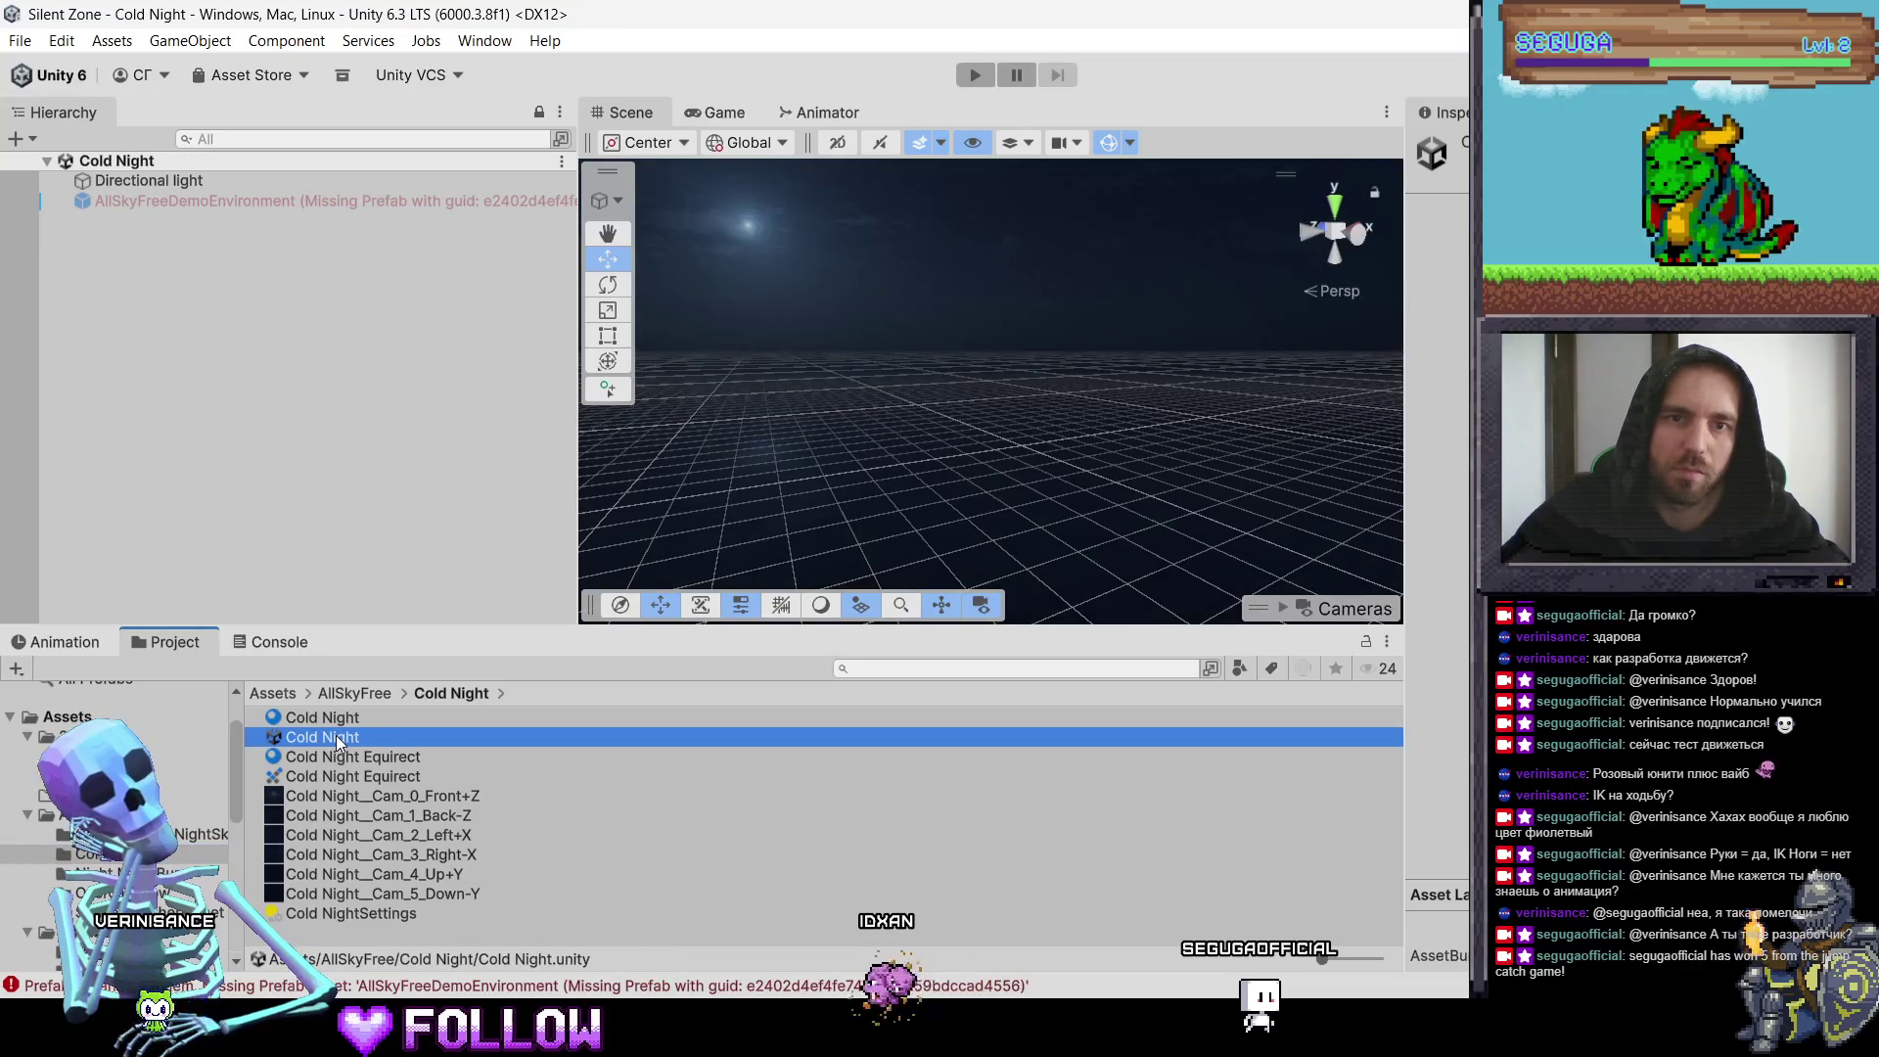
Step: Preview the AllSky_Overcast4_Low and AllSky_Space_AnotherPlanet sample skies
{"action": "left_click", "coordinate": [157, 873]}
{"action": "key", "text": "Down"}
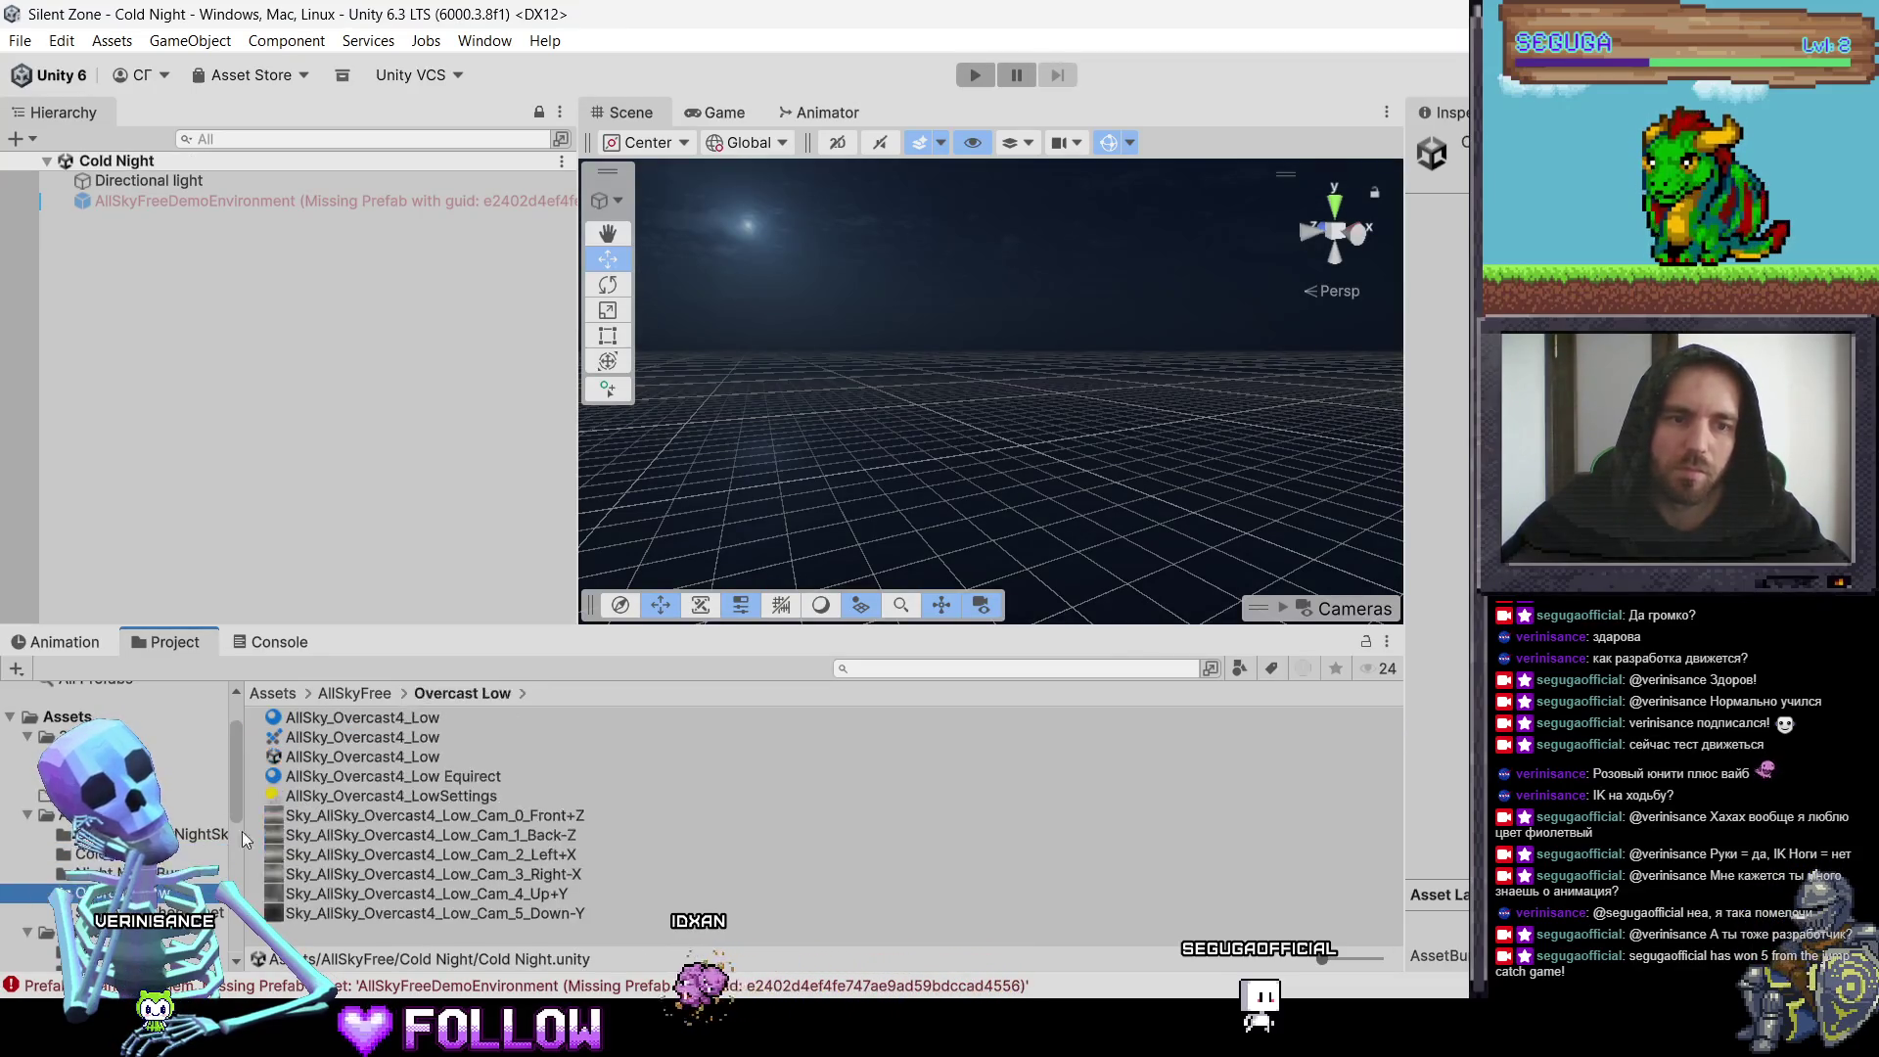
{"action": "double_click", "coordinate": [310, 759]}
{"action": "mouse_move", "coordinate": [777, 414]}
{"action": "left_mouse_down"}
{"action": "mouse_move", "coordinate": [1237, 471]}
{"action": "mouse_move", "coordinate": [1053, 525]}
{"action": "mouse_move", "coordinate": [969, 495]}
{"action": "left_mouse_up"}
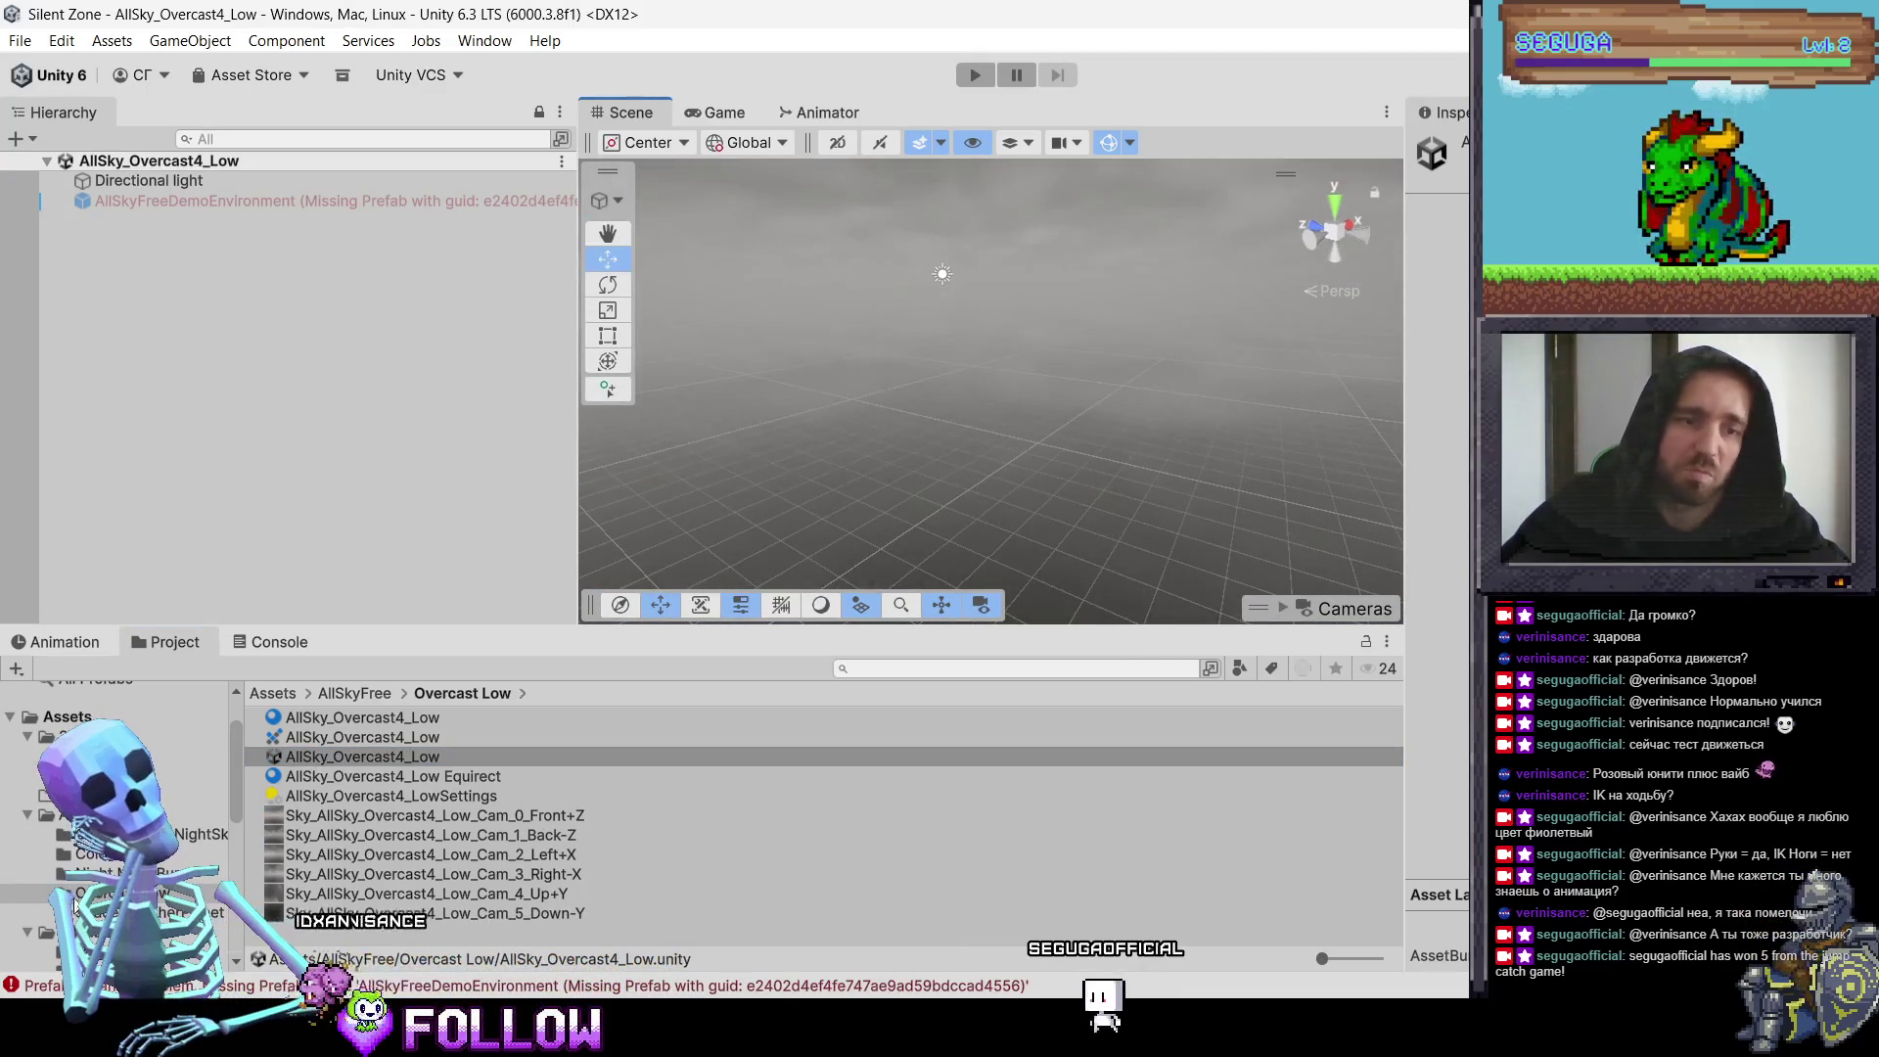
{"action": "left_click", "coordinate": [146, 912]}
{"action": "double_click", "coordinate": [310, 737]}
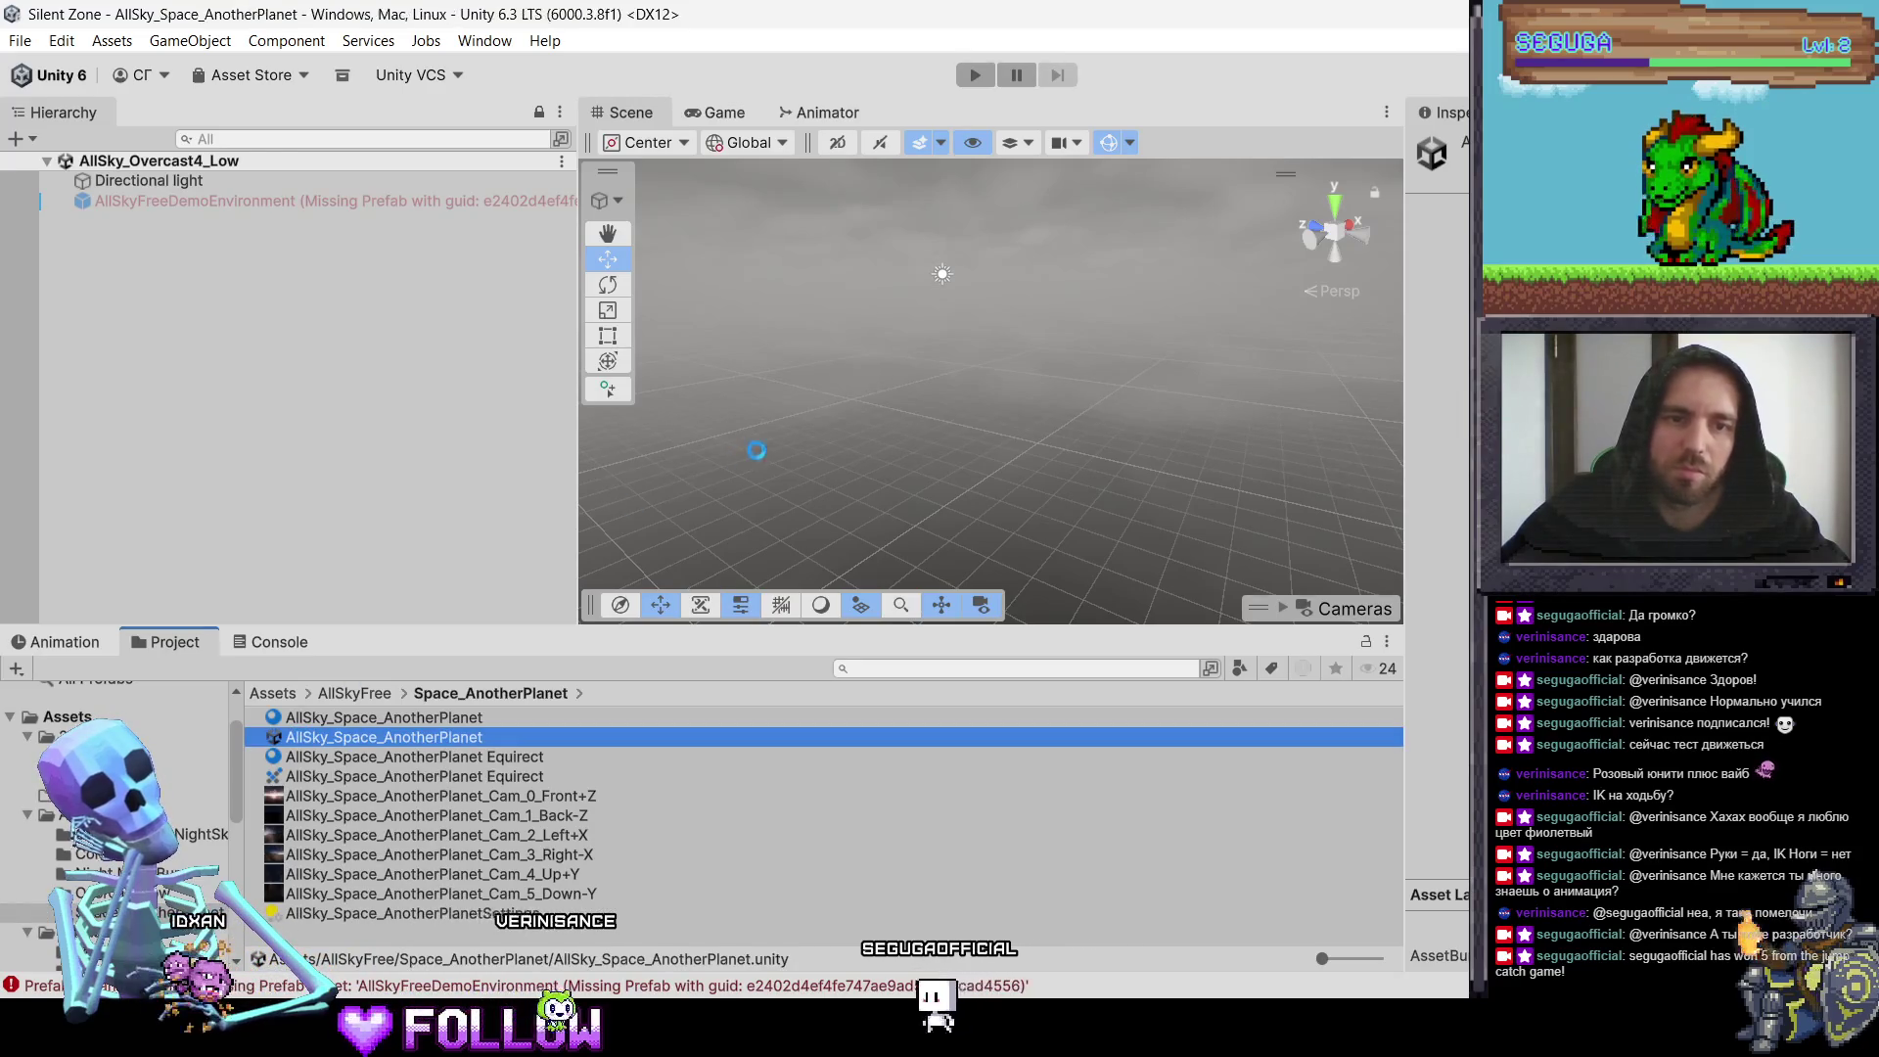
{"action": "mouse_move", "coordinate": [625, 370]}
{"action": "left_mouse_down"}
{"action": "mouse_move", "coordinate": [310, 319]}
{"action": "mouse_move", "coordinate": [529, 421]}
{"action": "mouse_move", "coordinate": [548, 460]}
{"action": "left_mouse_up"}
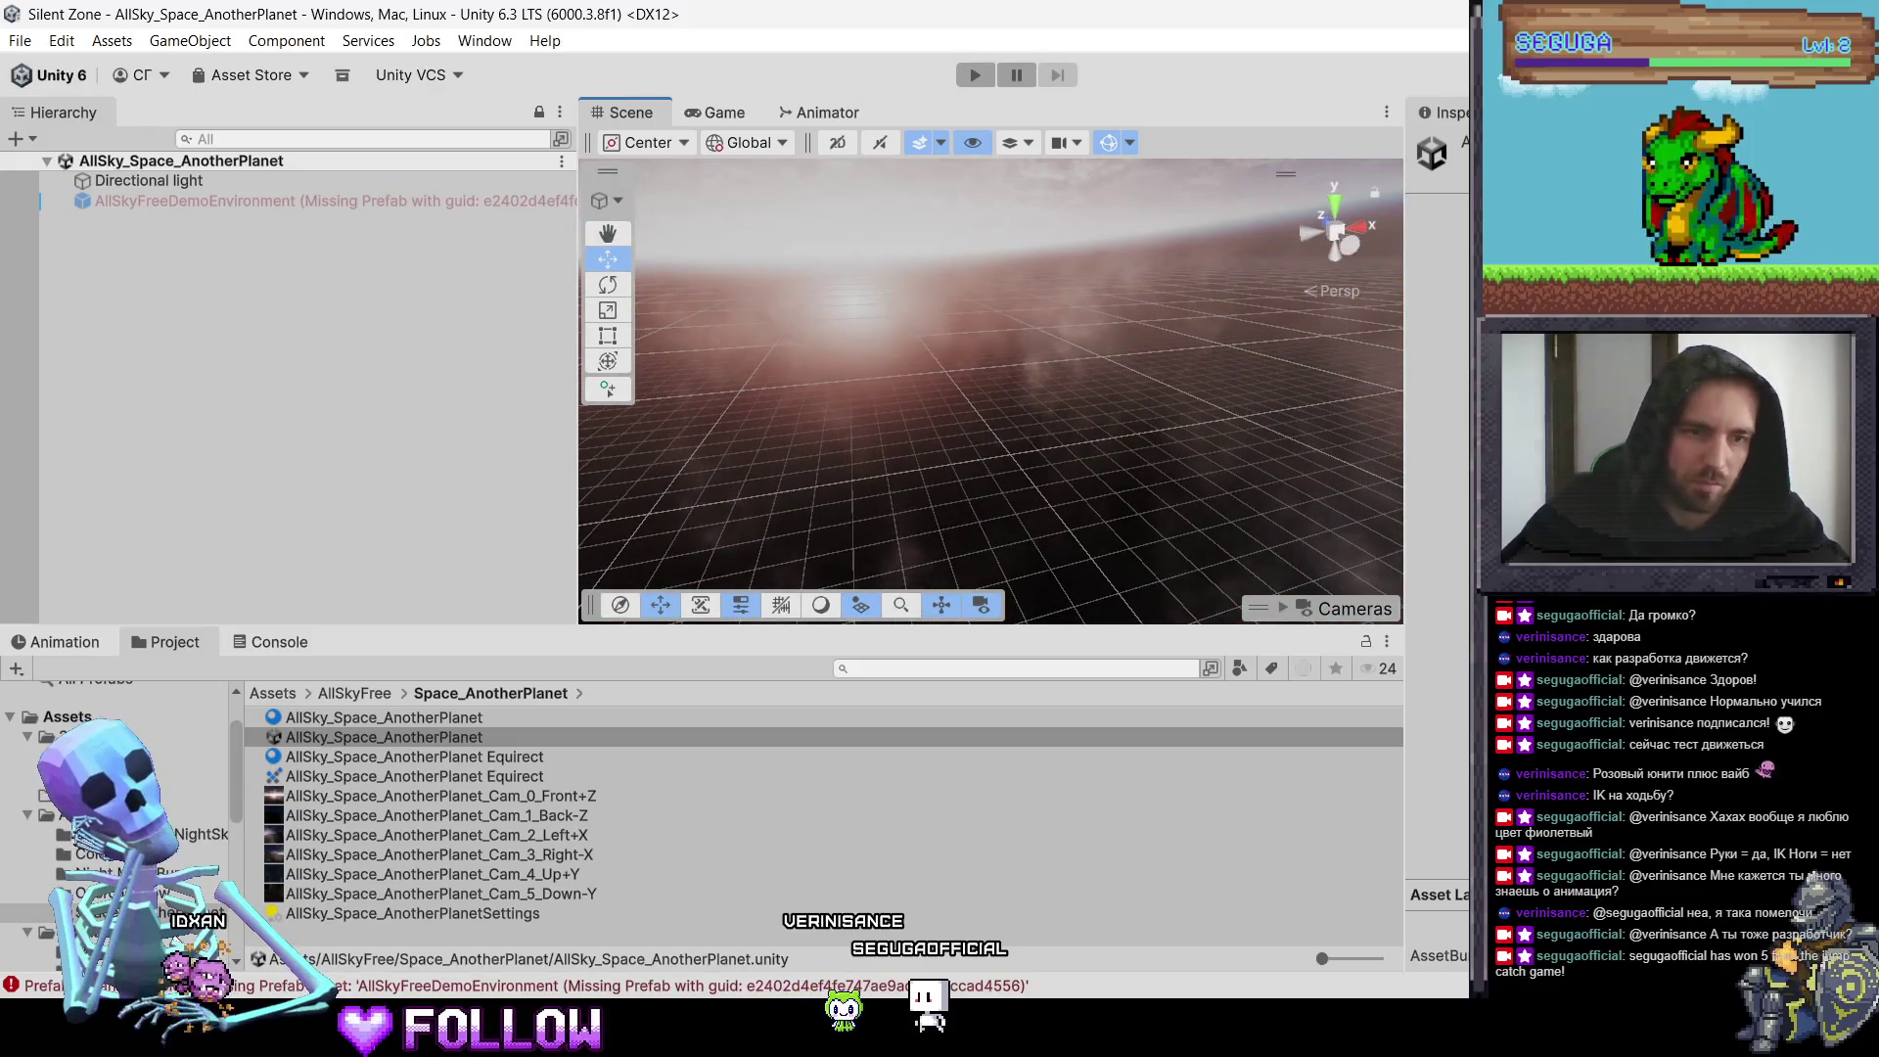
Step: Delete the Space_AnotherPlanet sky assets from AllSkyFree
{"action": "right_click", "coordinate": [127, 912]}
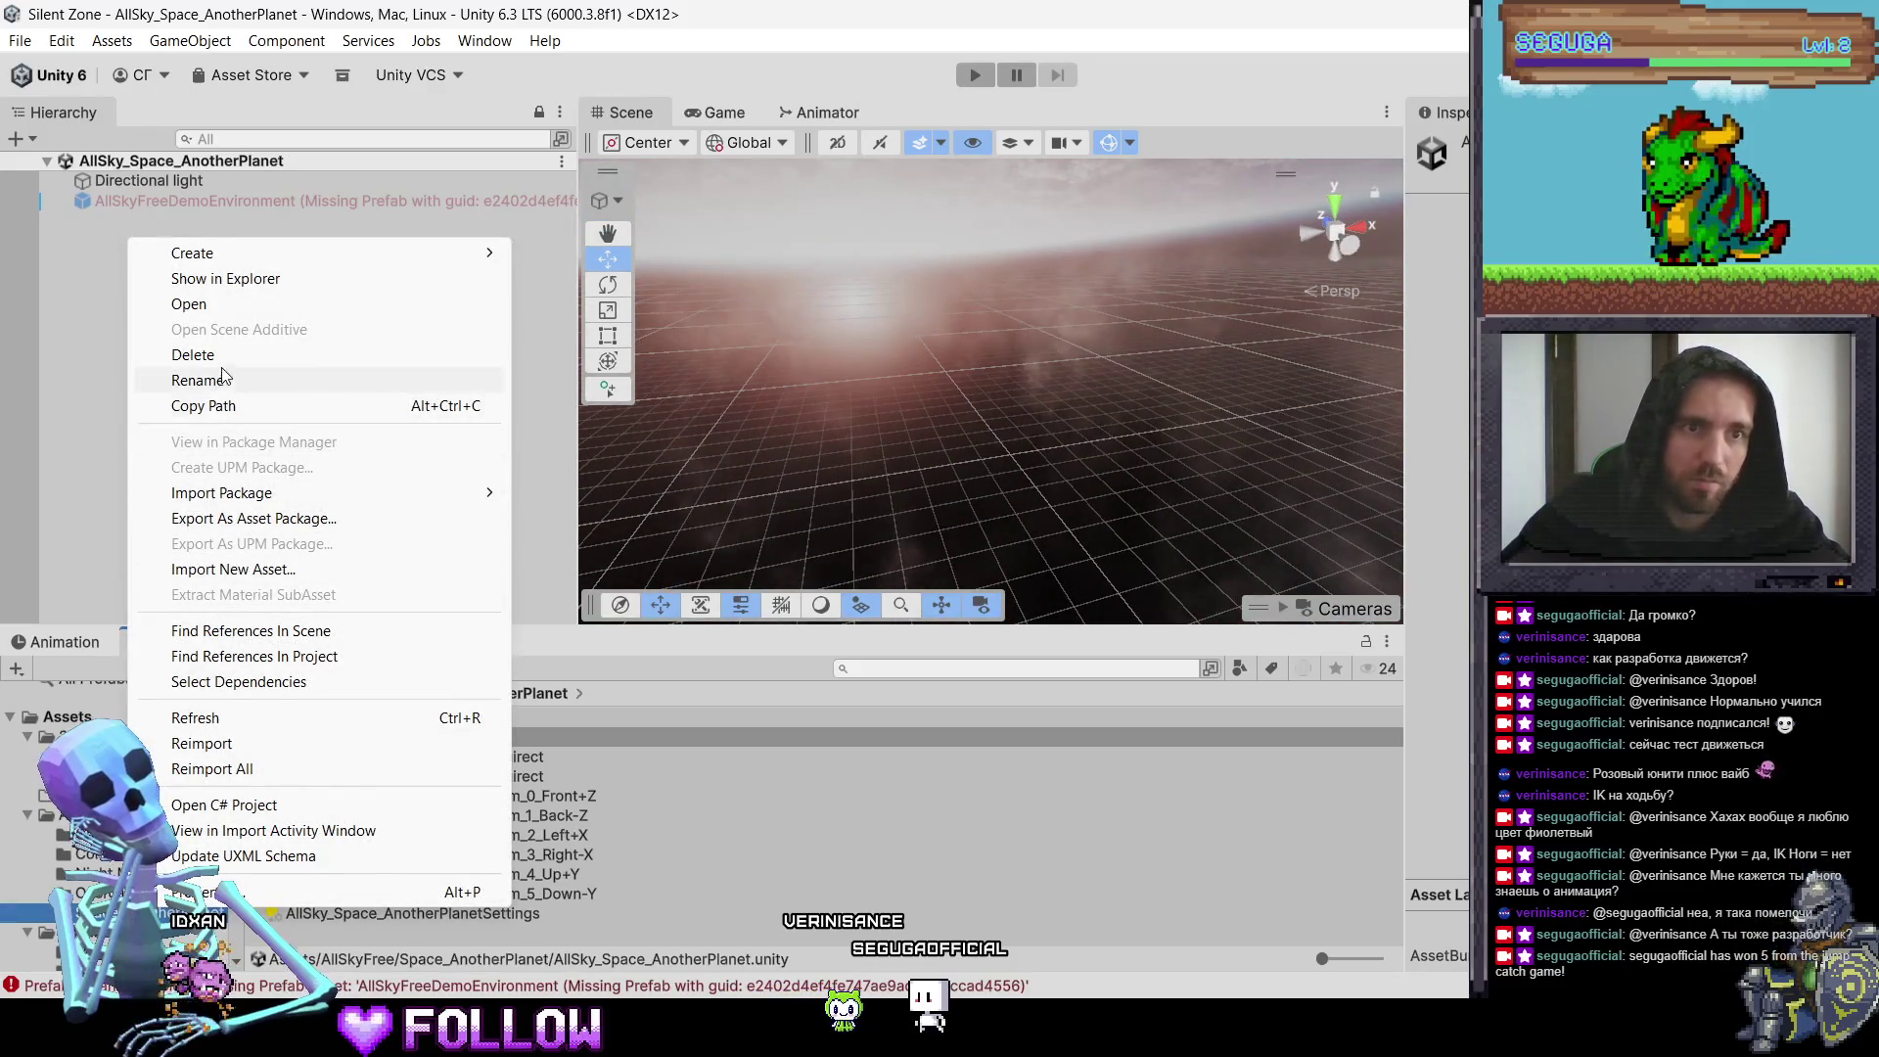
{"action": "left_click", "coordinate": [247, 360]}
{"action": "key", "text": "Return"}
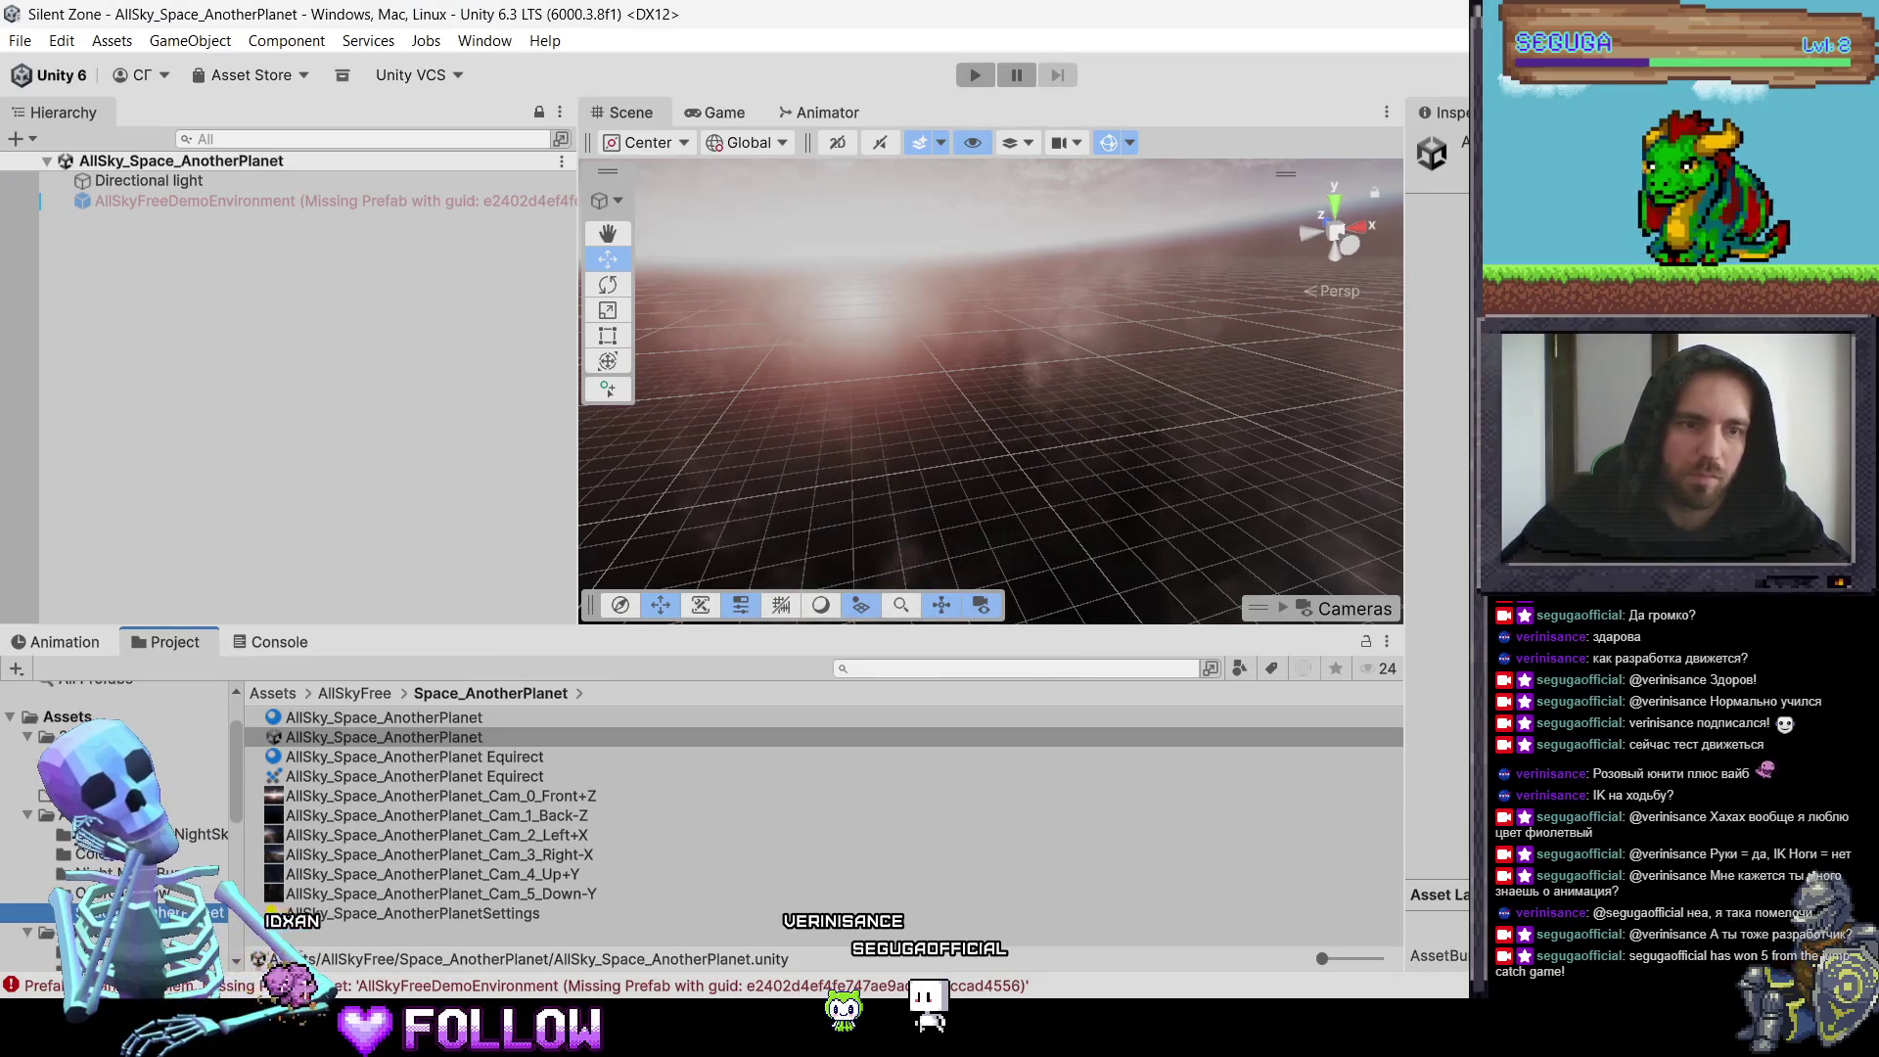
{"action": "right_click", "coordinate": [115, 842]}
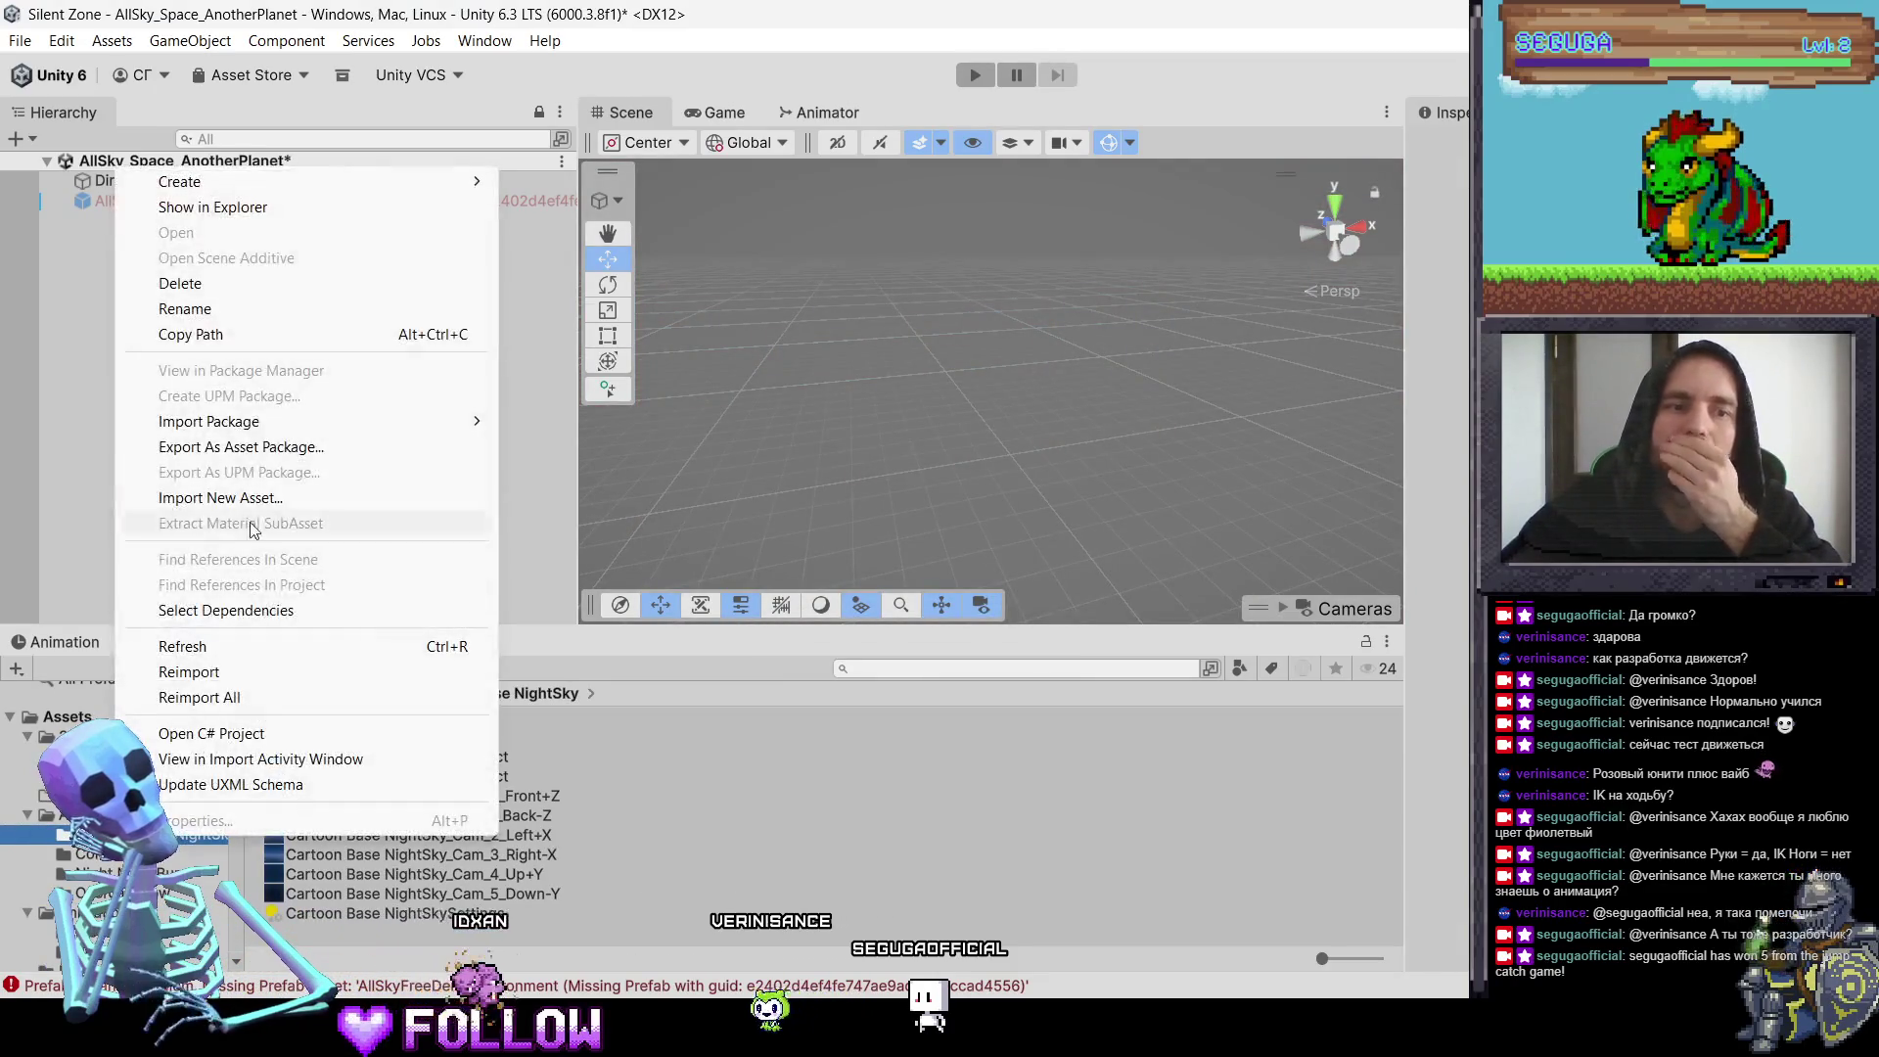
Step: Delete the Cartoon Base NightSky folder and open the Cold Night scene
{"action": "left_click", "coordinate": [217, 283]}
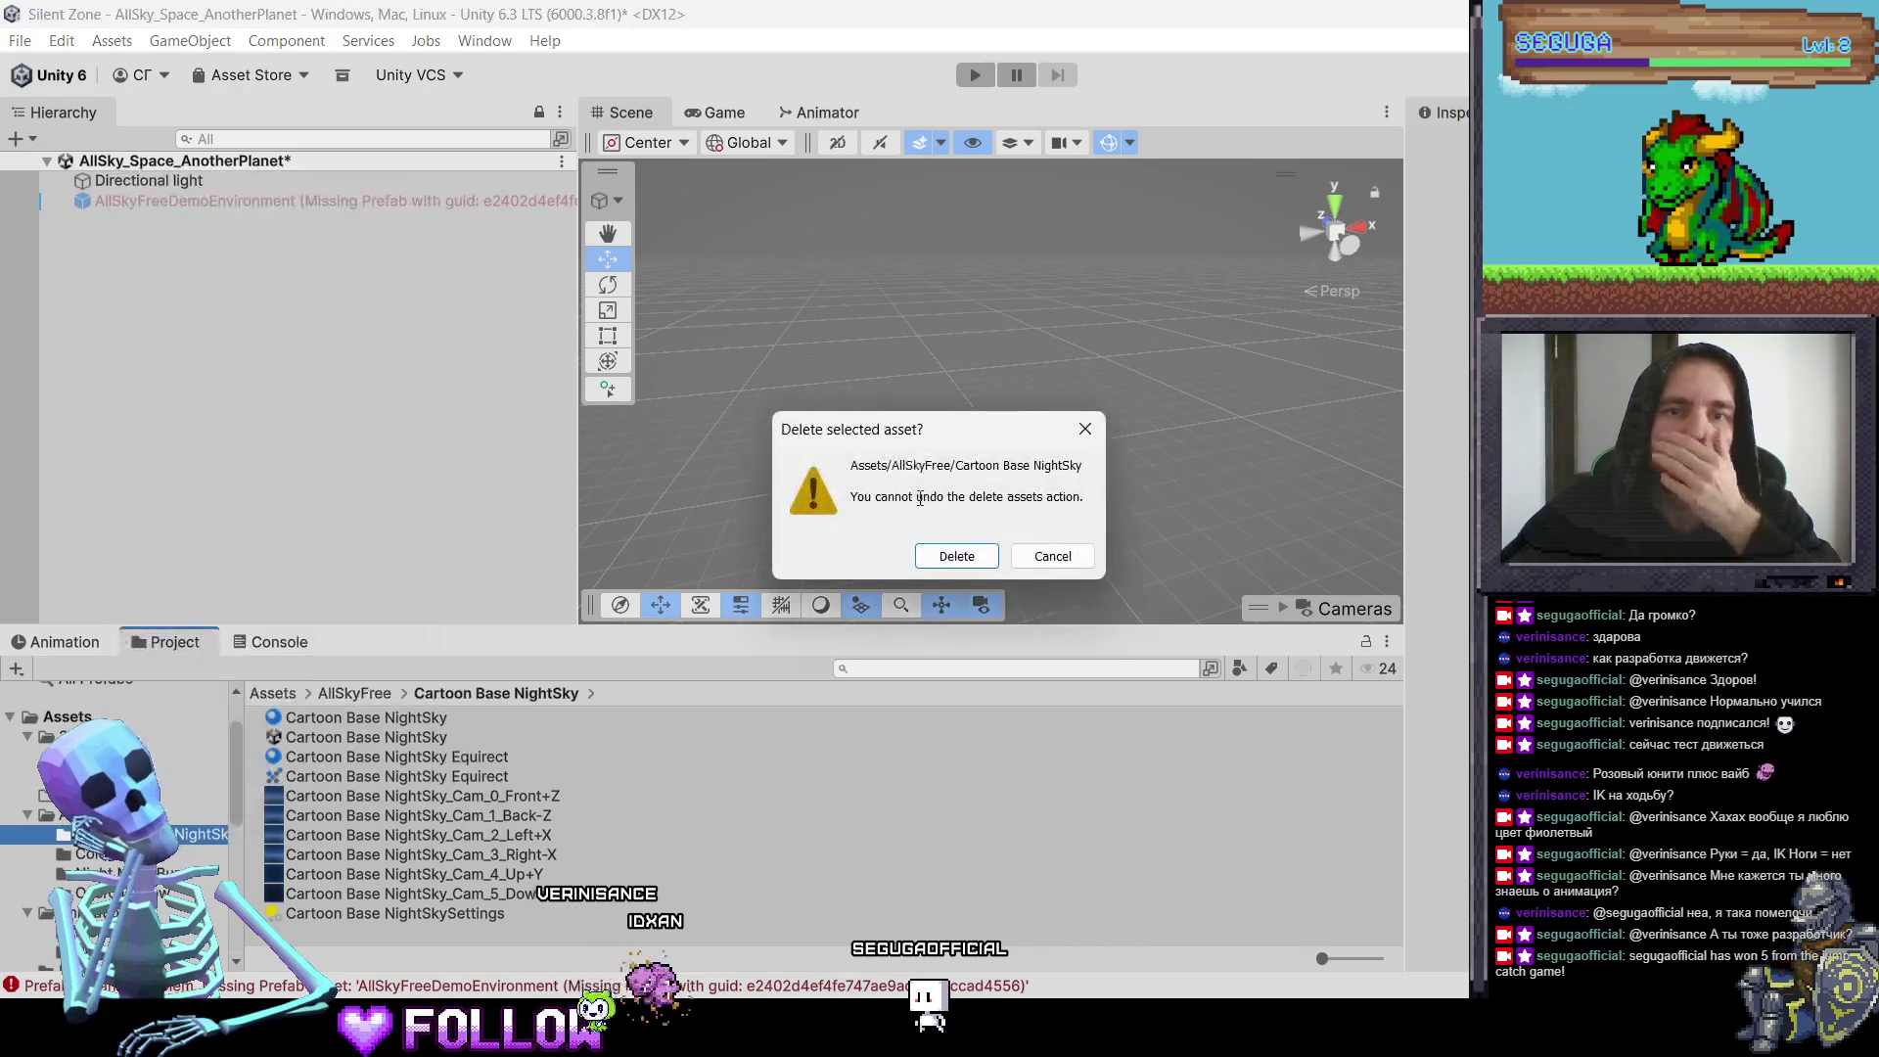
{"action": "key", "text": "Return"}
{"action": "double_click", "coordinate": [294, 717]}
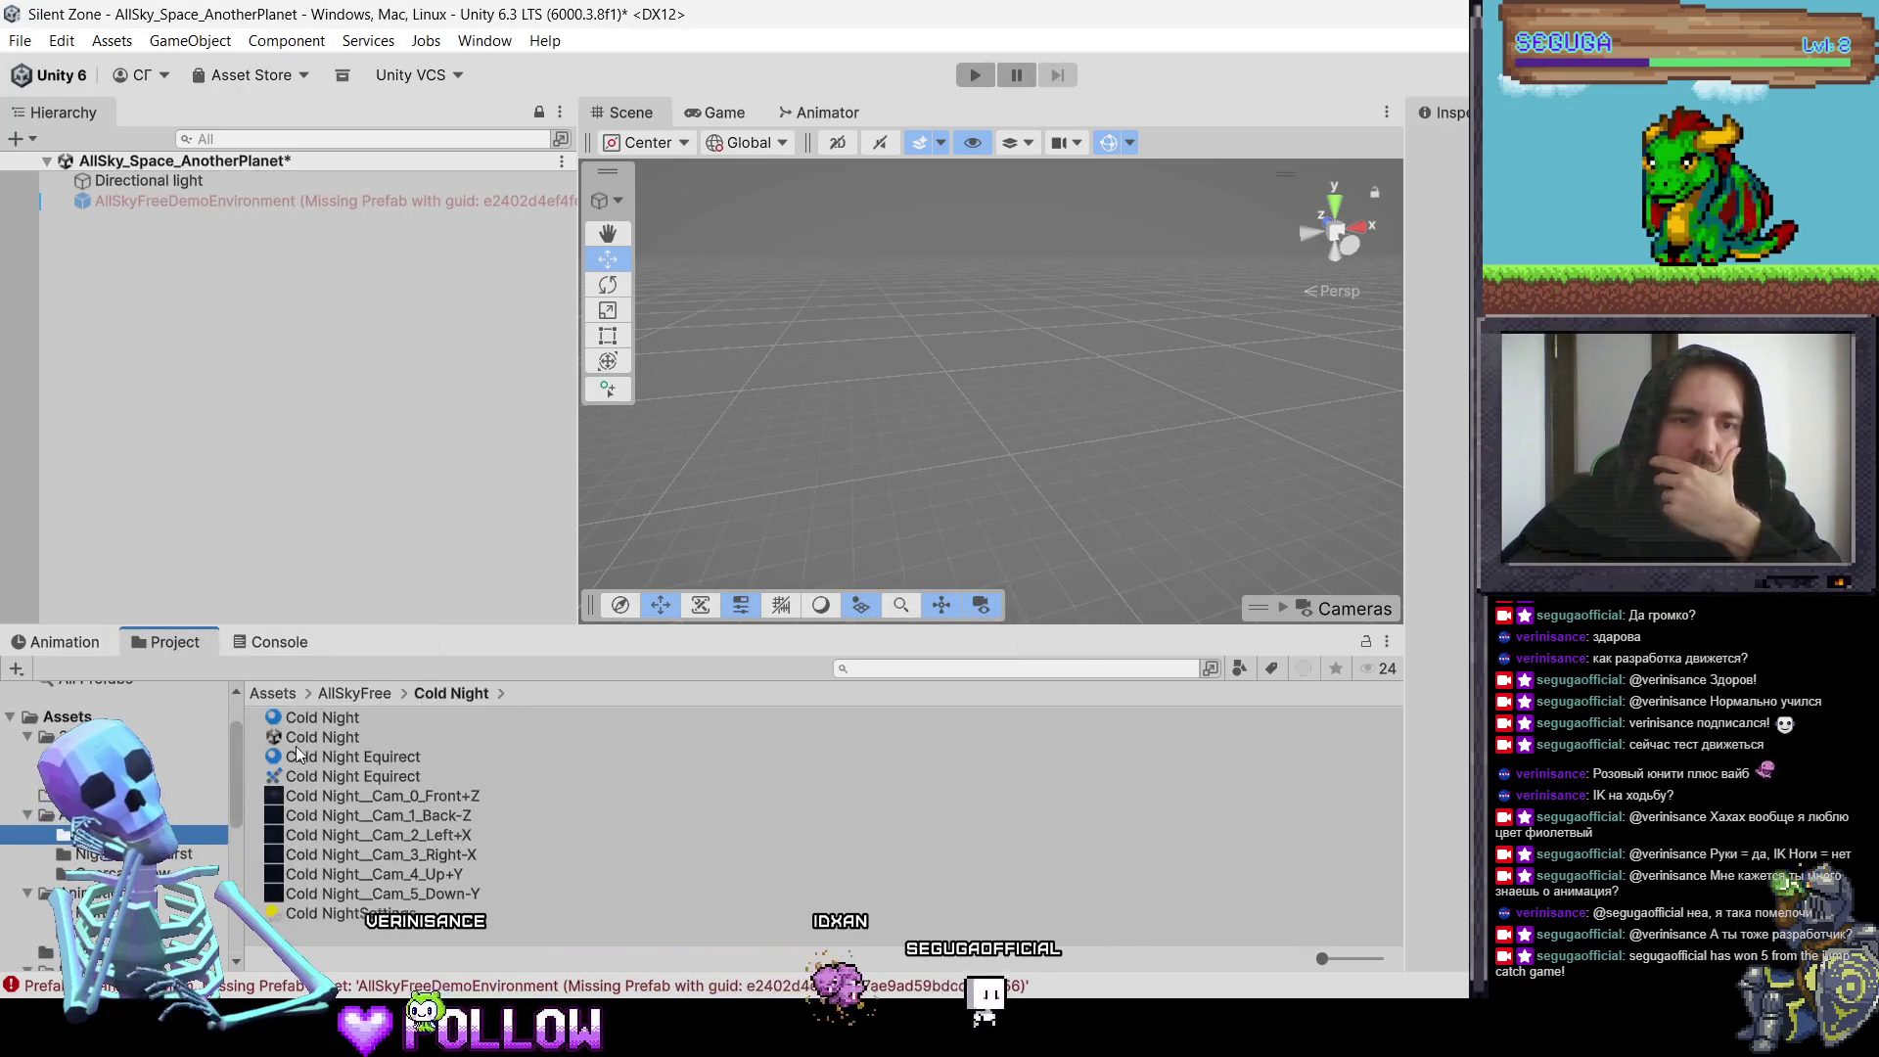
{"action": "double_click", "coordinate": [348, 736]}
{"action": "left_click", "coordinate": [906, 563]}
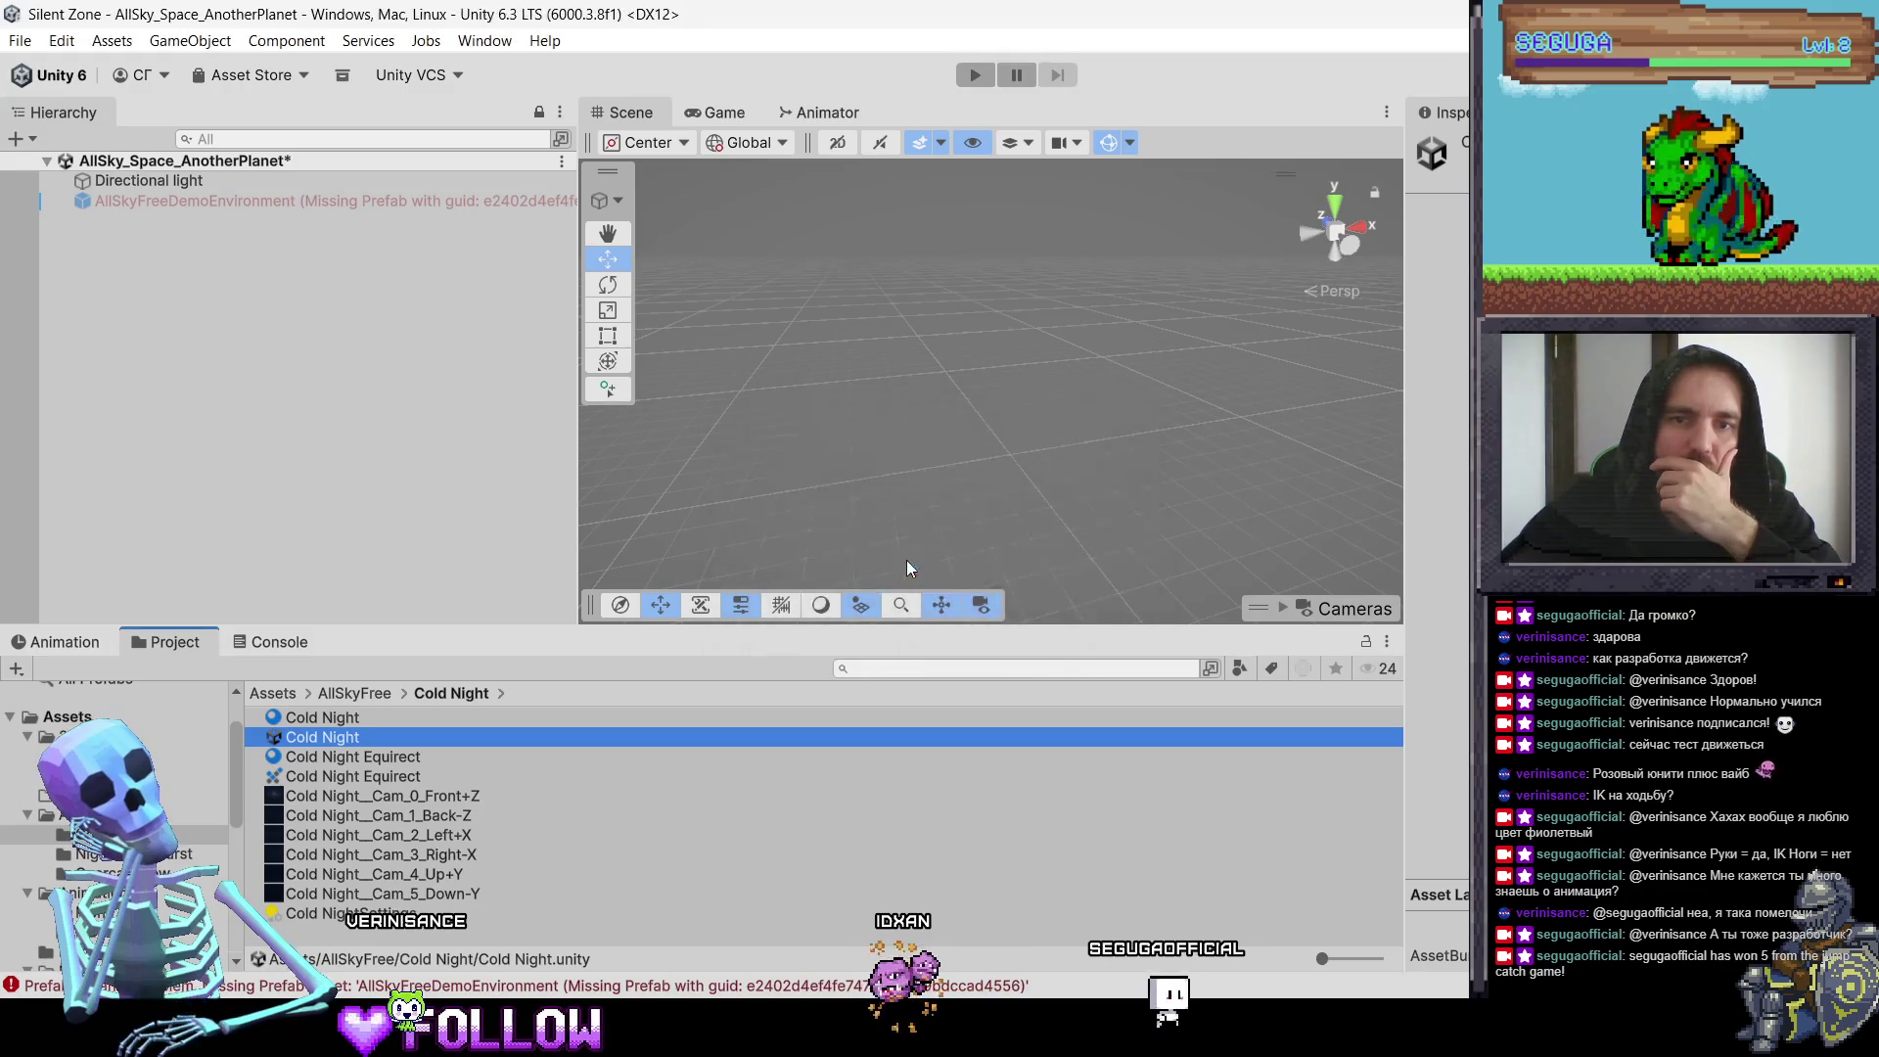
Step: Delete the Space_AnotherPlanet folder and view the Cold Night sky
{"action": "left_click", "coordinate": [132, 892]}
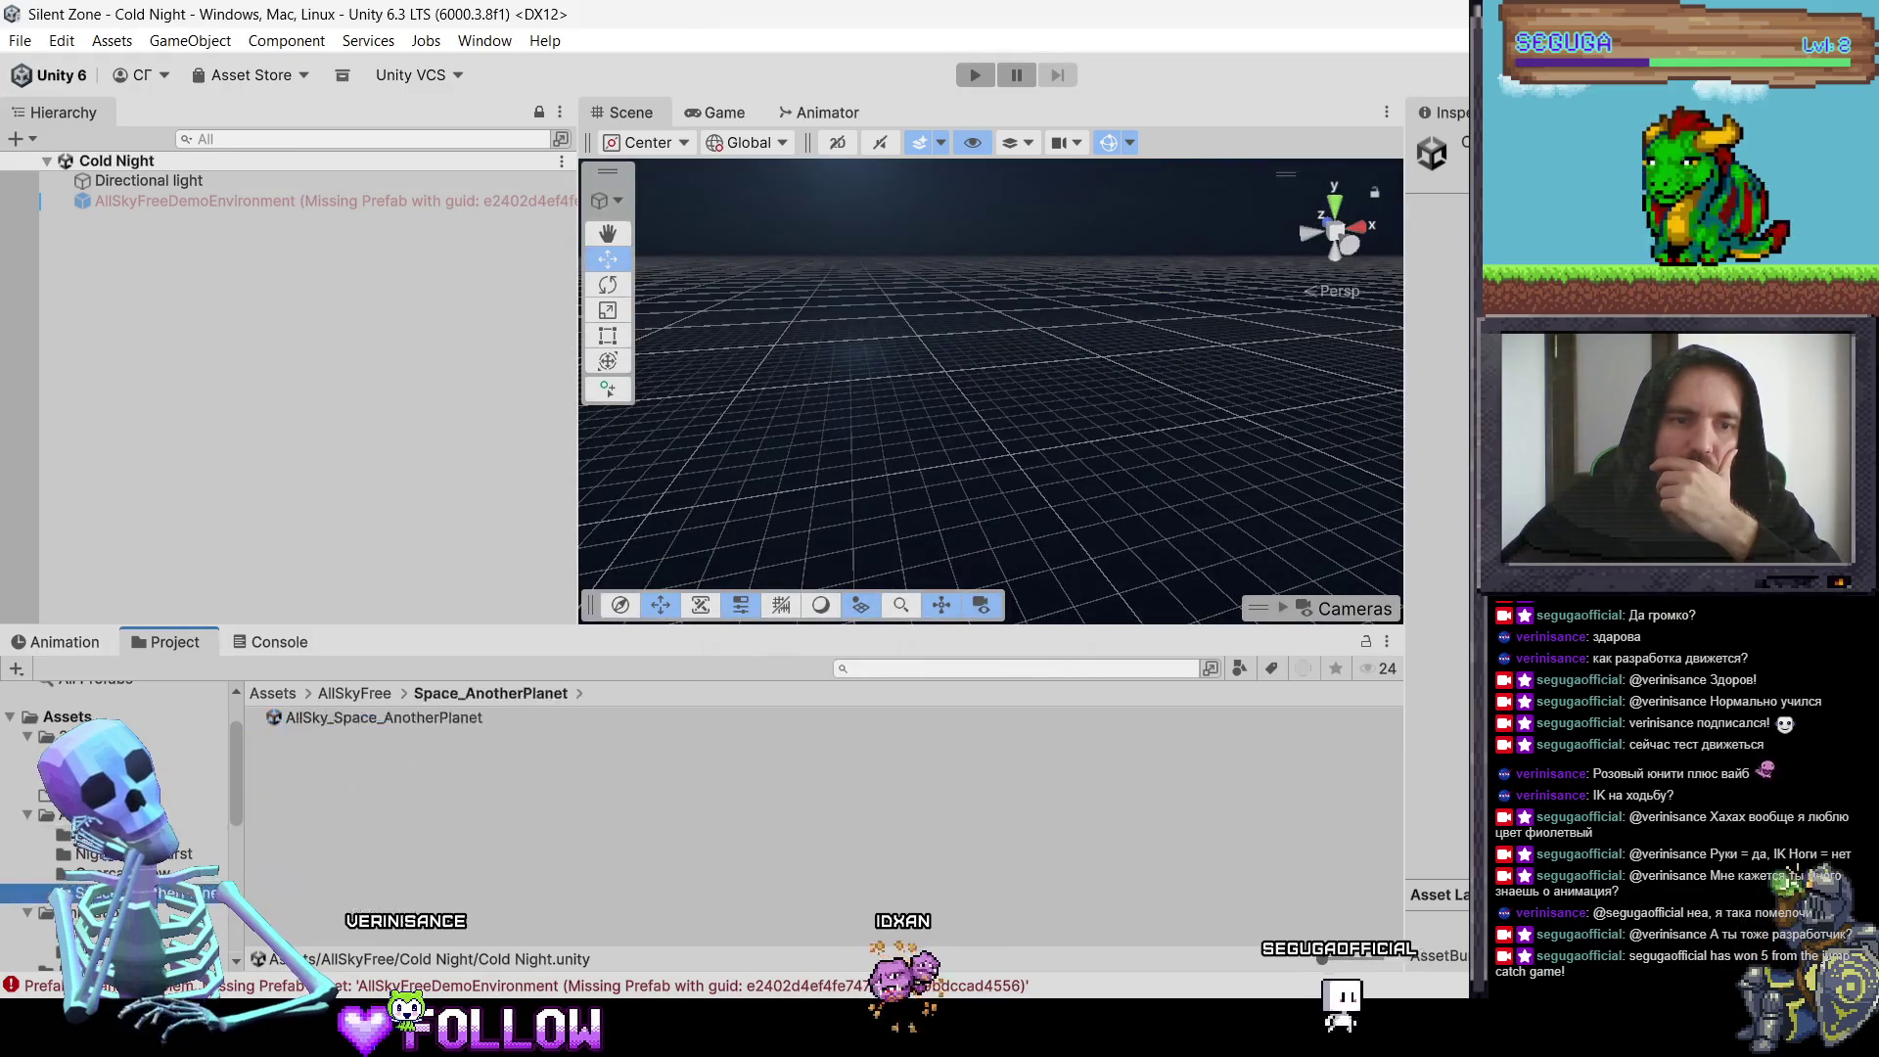
{"action": "right_click", "coordinate": [132, 893]}
{"action": "left_click", "coordinate": [200, 338]}
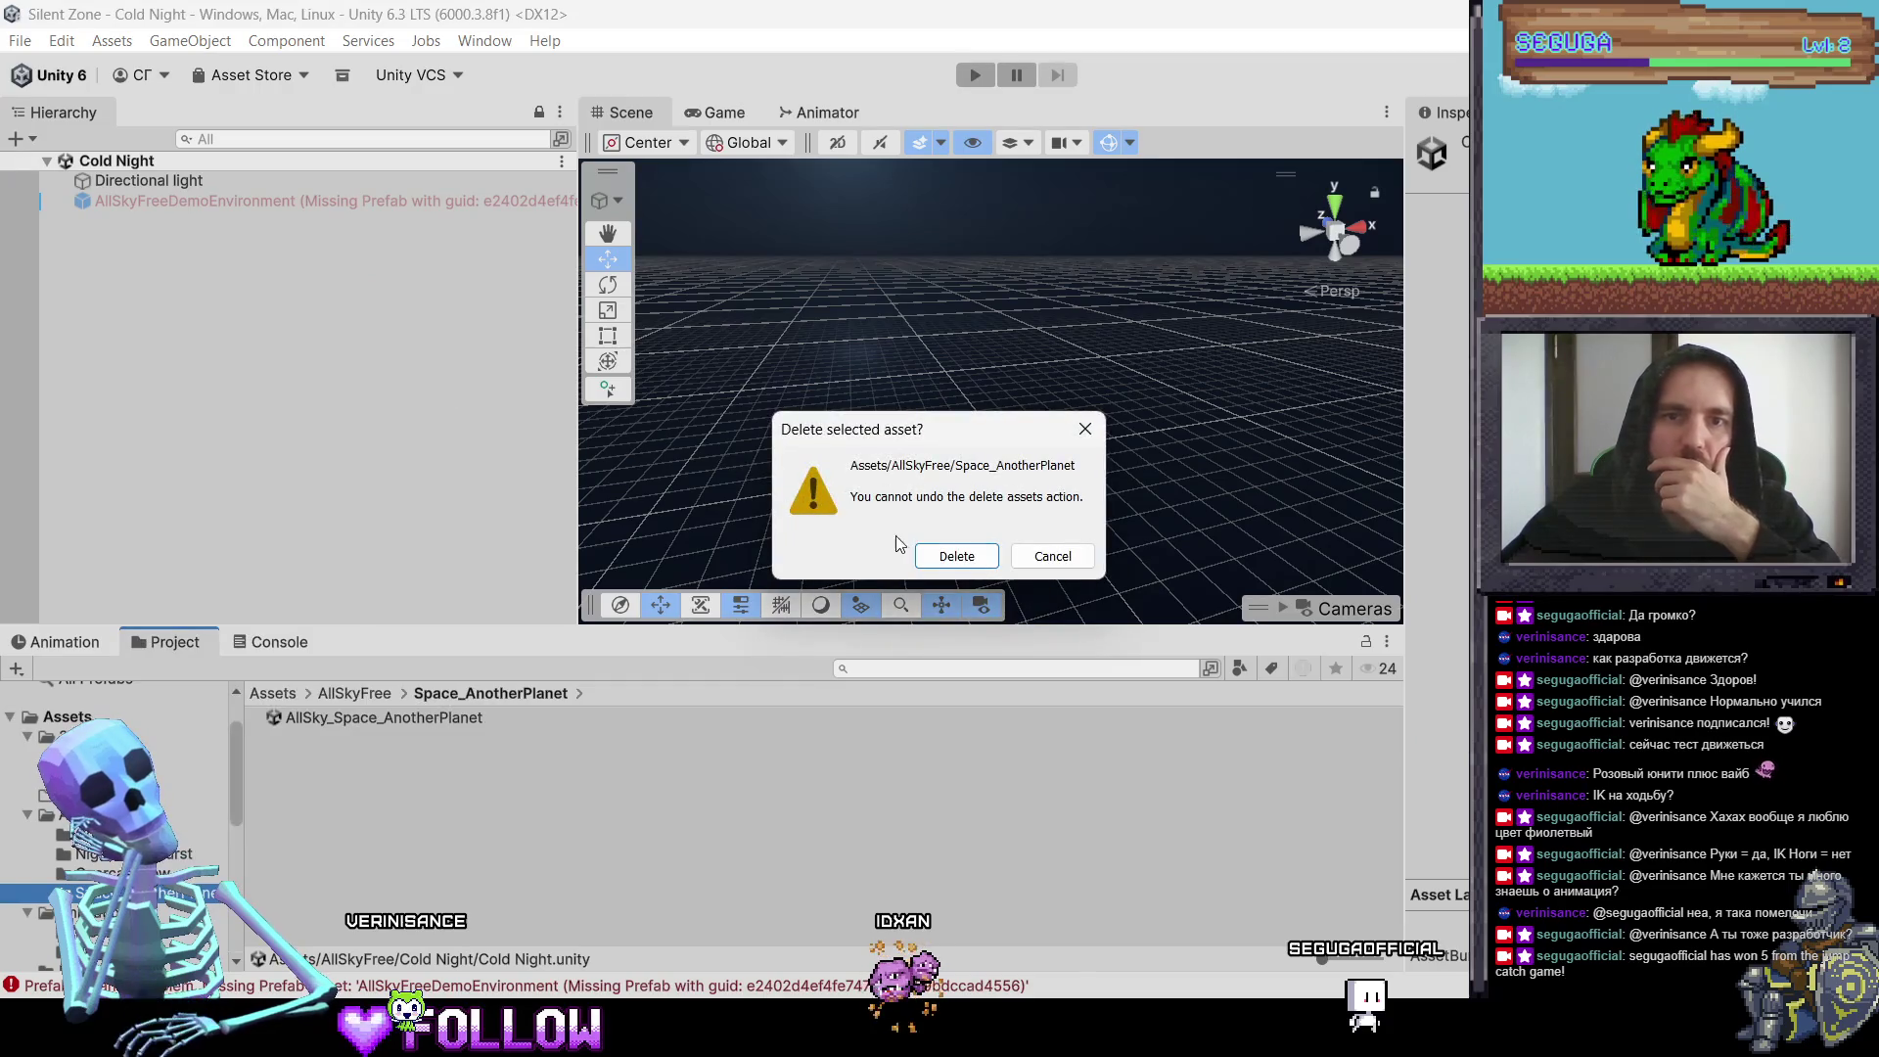
{"action": "left_click", "coordinate": [935, 558]}
{"action": "mouse_move", "coordinate": [931, 499]}
{"action": "left_mouse_down"}
{"action": "mouse_move", "coordinate": [788, 369]}
{"action": "mouse_move", "coordinate": [860, 319]}
{"action": "mouse_move", "coordinate": [842, 323]}
{"action": "left_mouse_up"}
{"action": "left_click", "coordinate": [111, 855]}
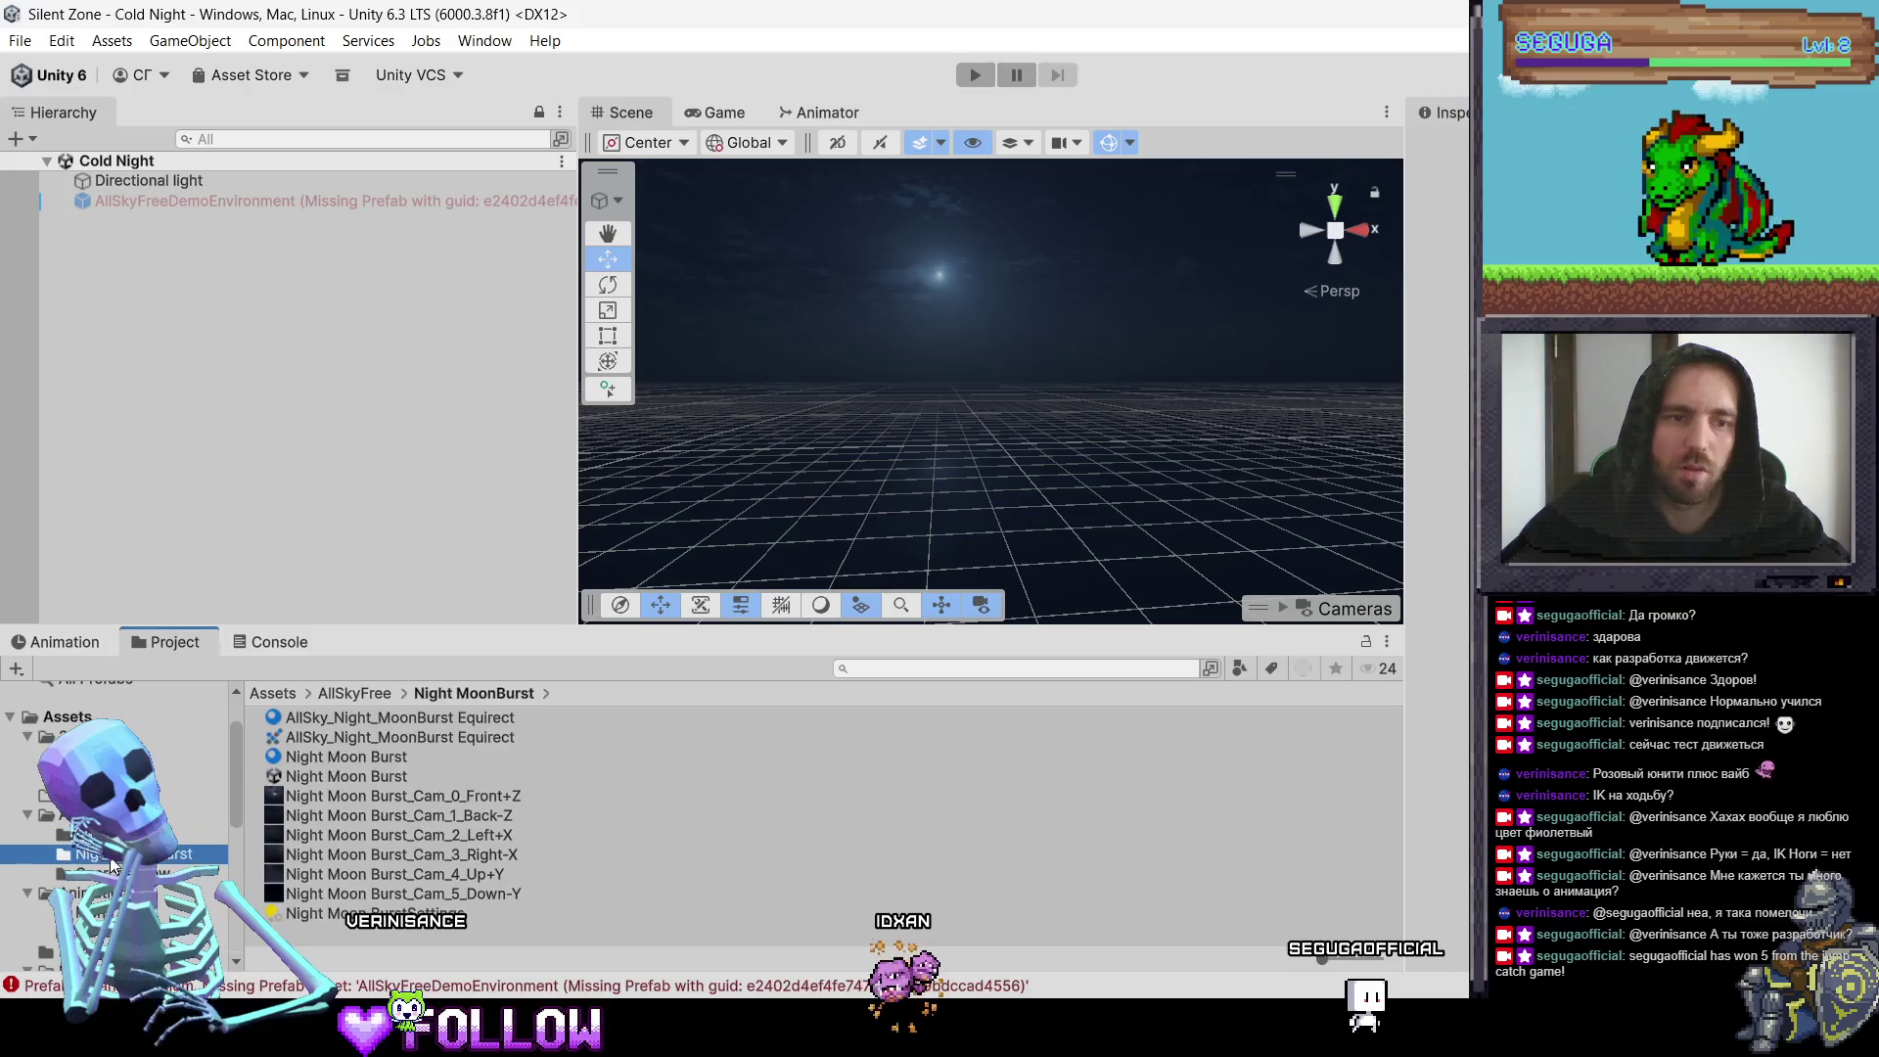
Step: Open the Night Moon Burst scene and inspect its demo environment and Directional light
{"action": "double_click", "coordinate": [374, 777]}
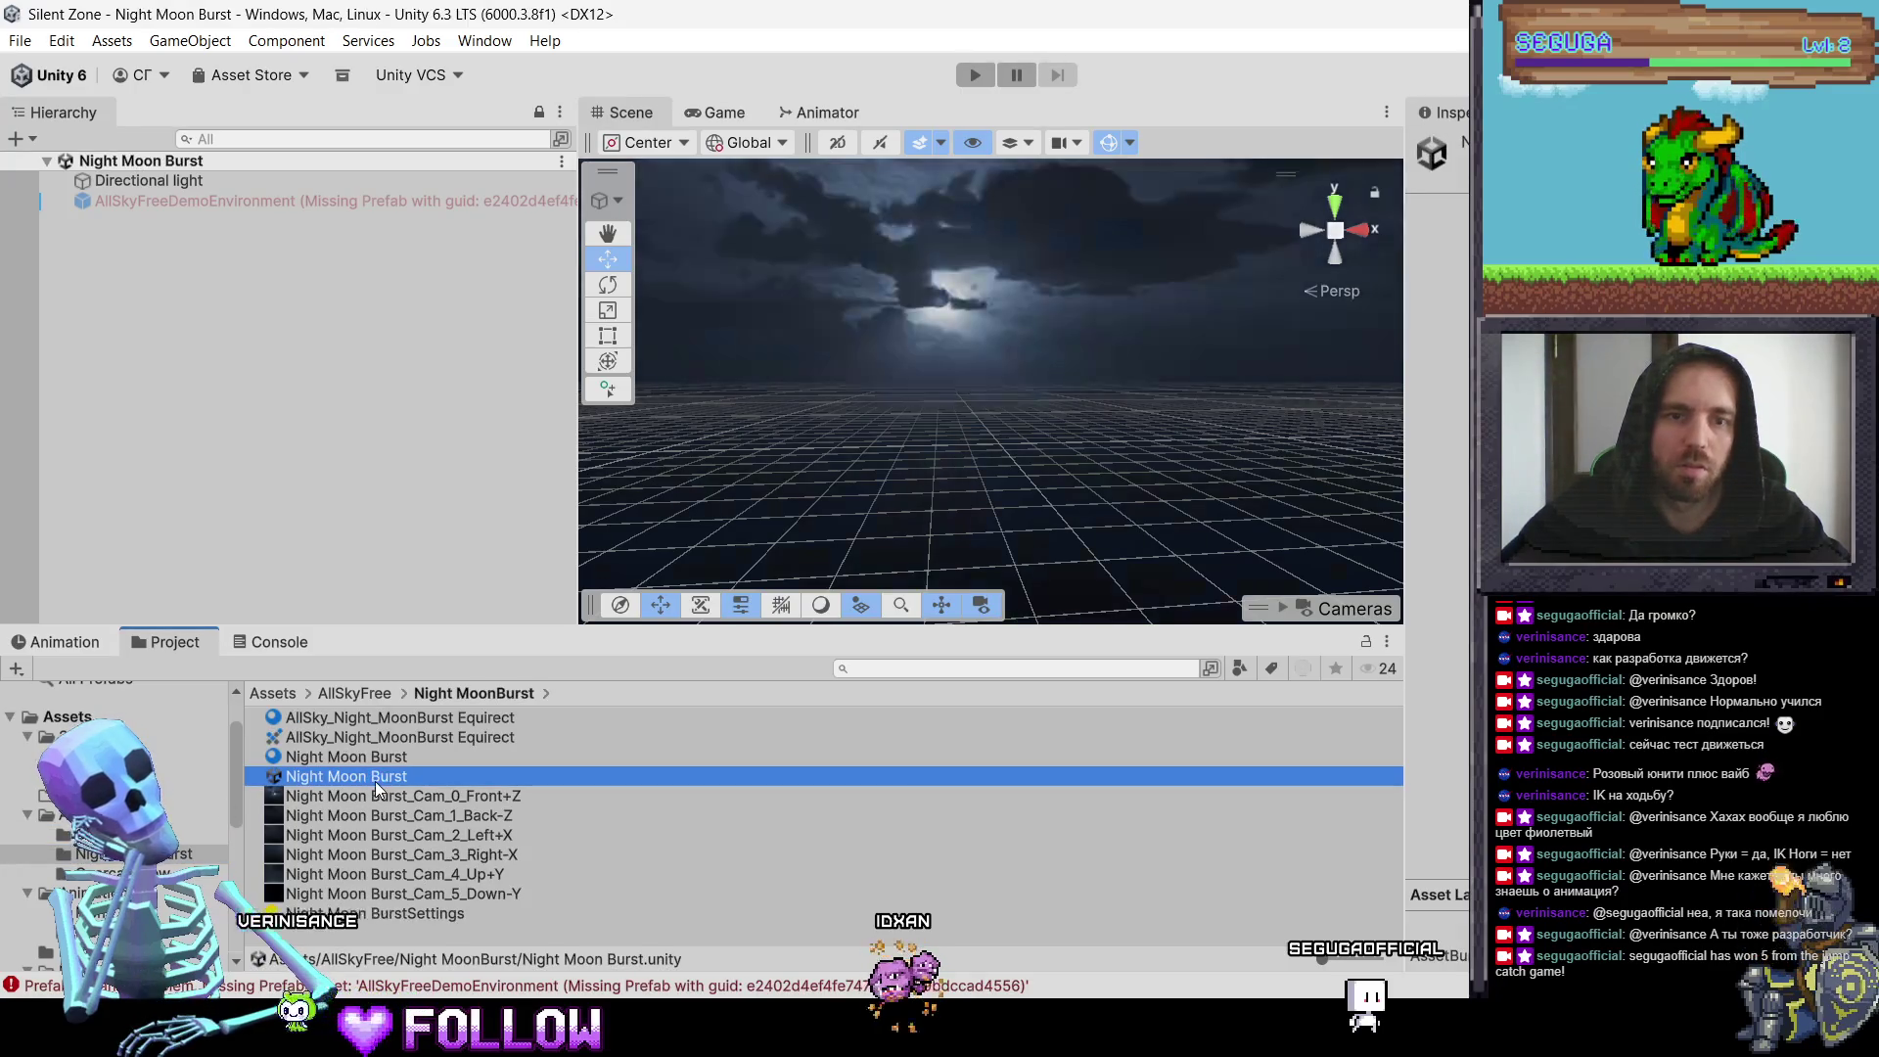
{"action": "left_click", "coordinate": [425, 203]}
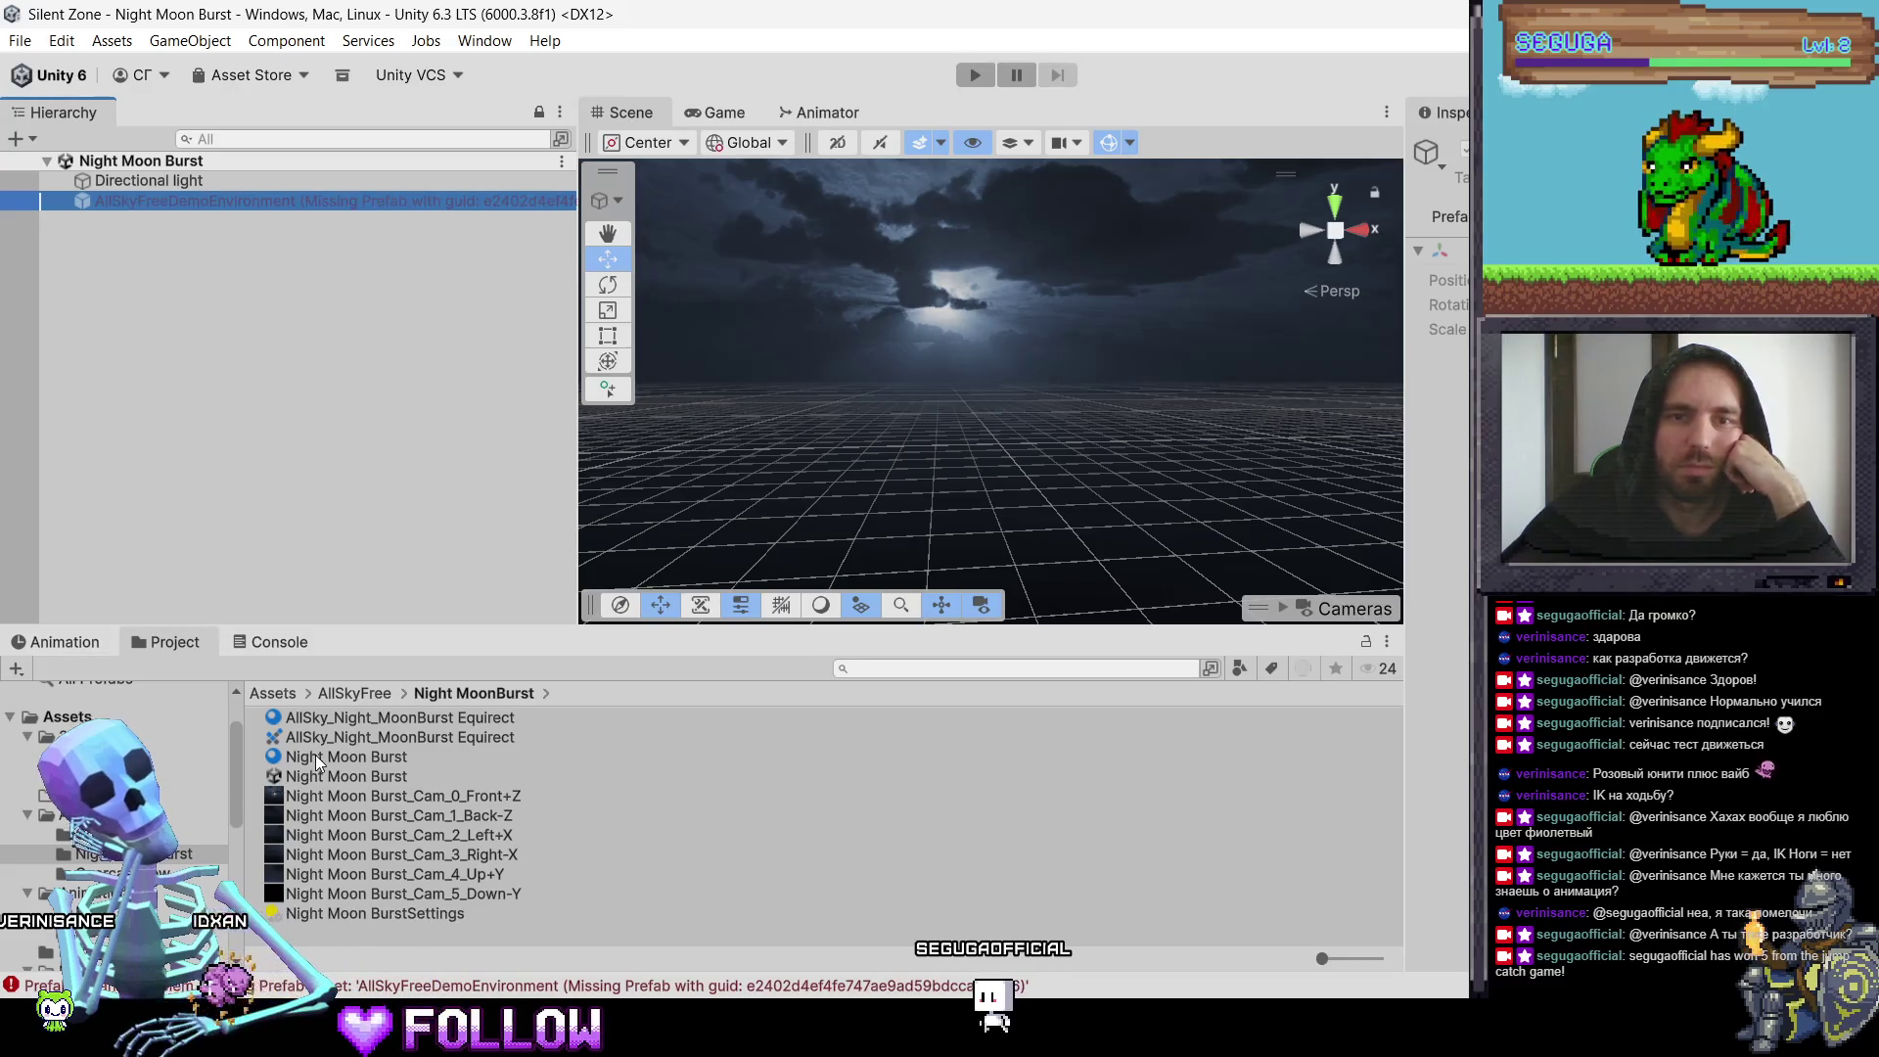
{"action": "left_click", "coordinate": [94, 182]}
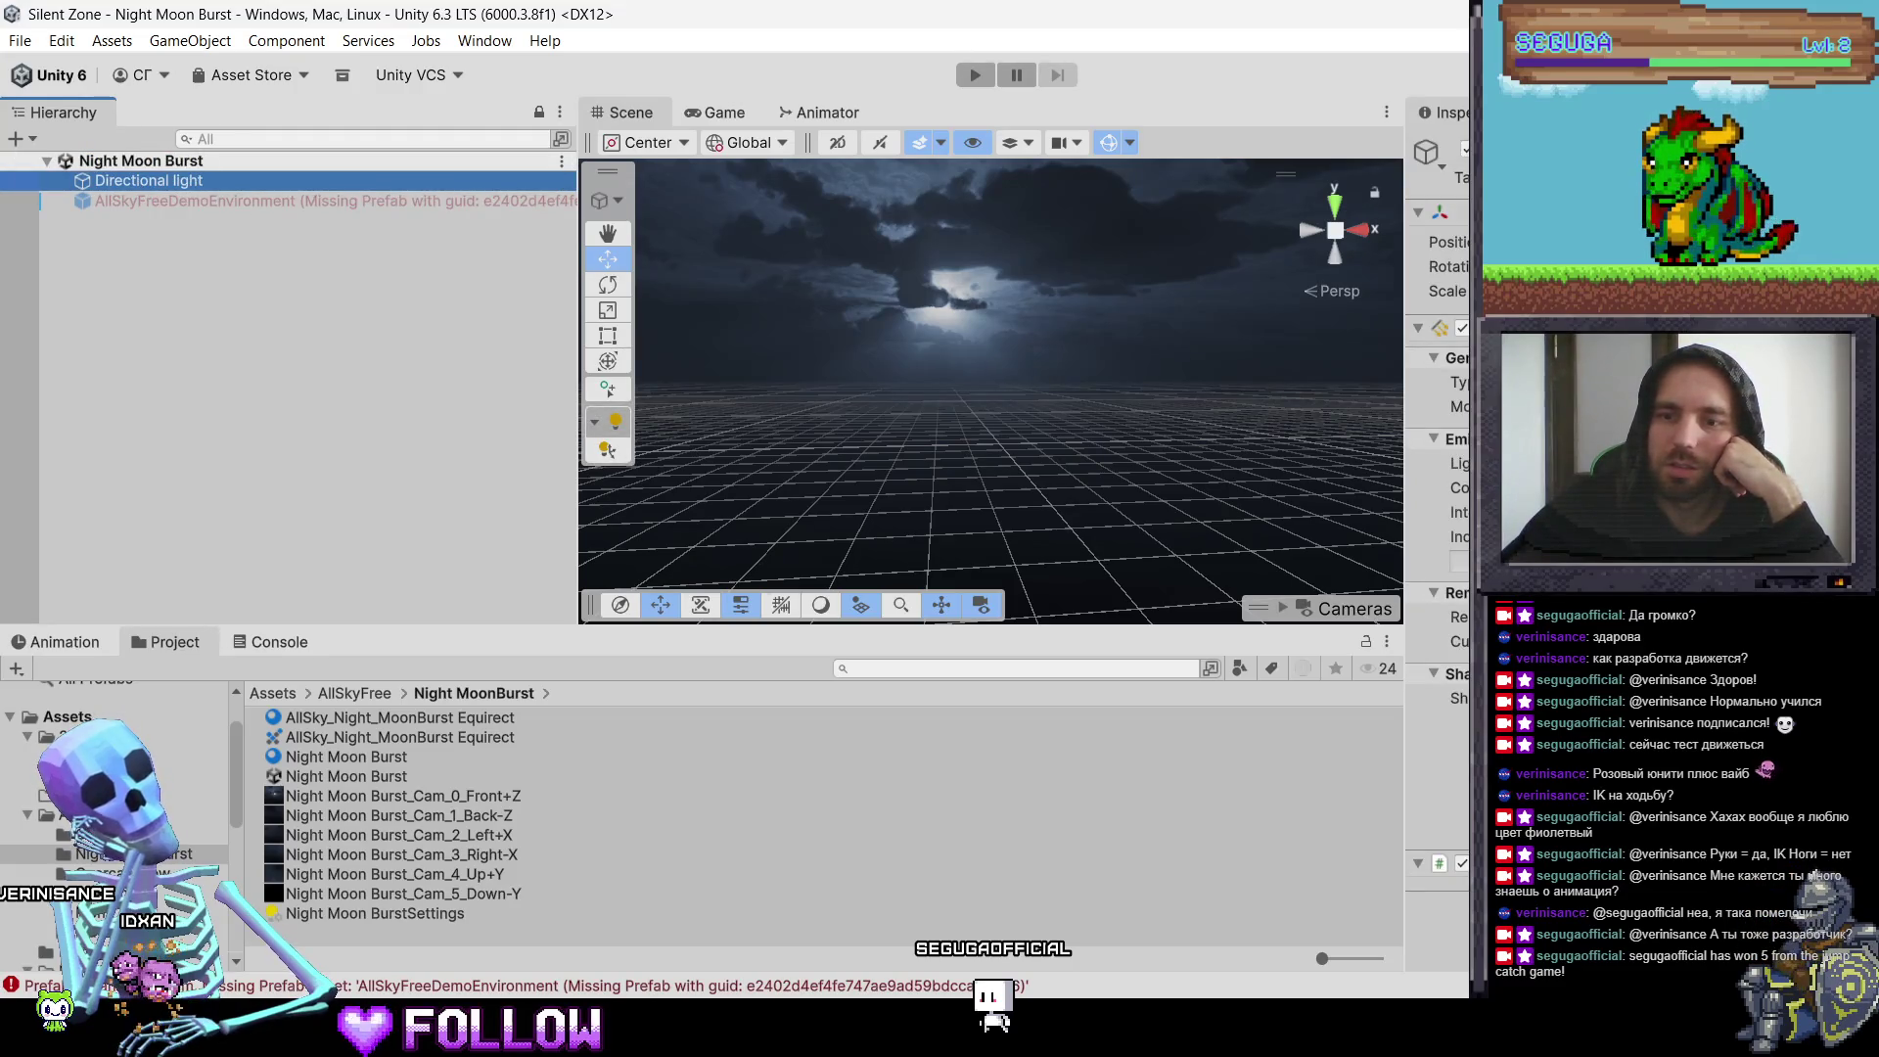
{"action": "left_click", "coordinate": [1419, 848]}
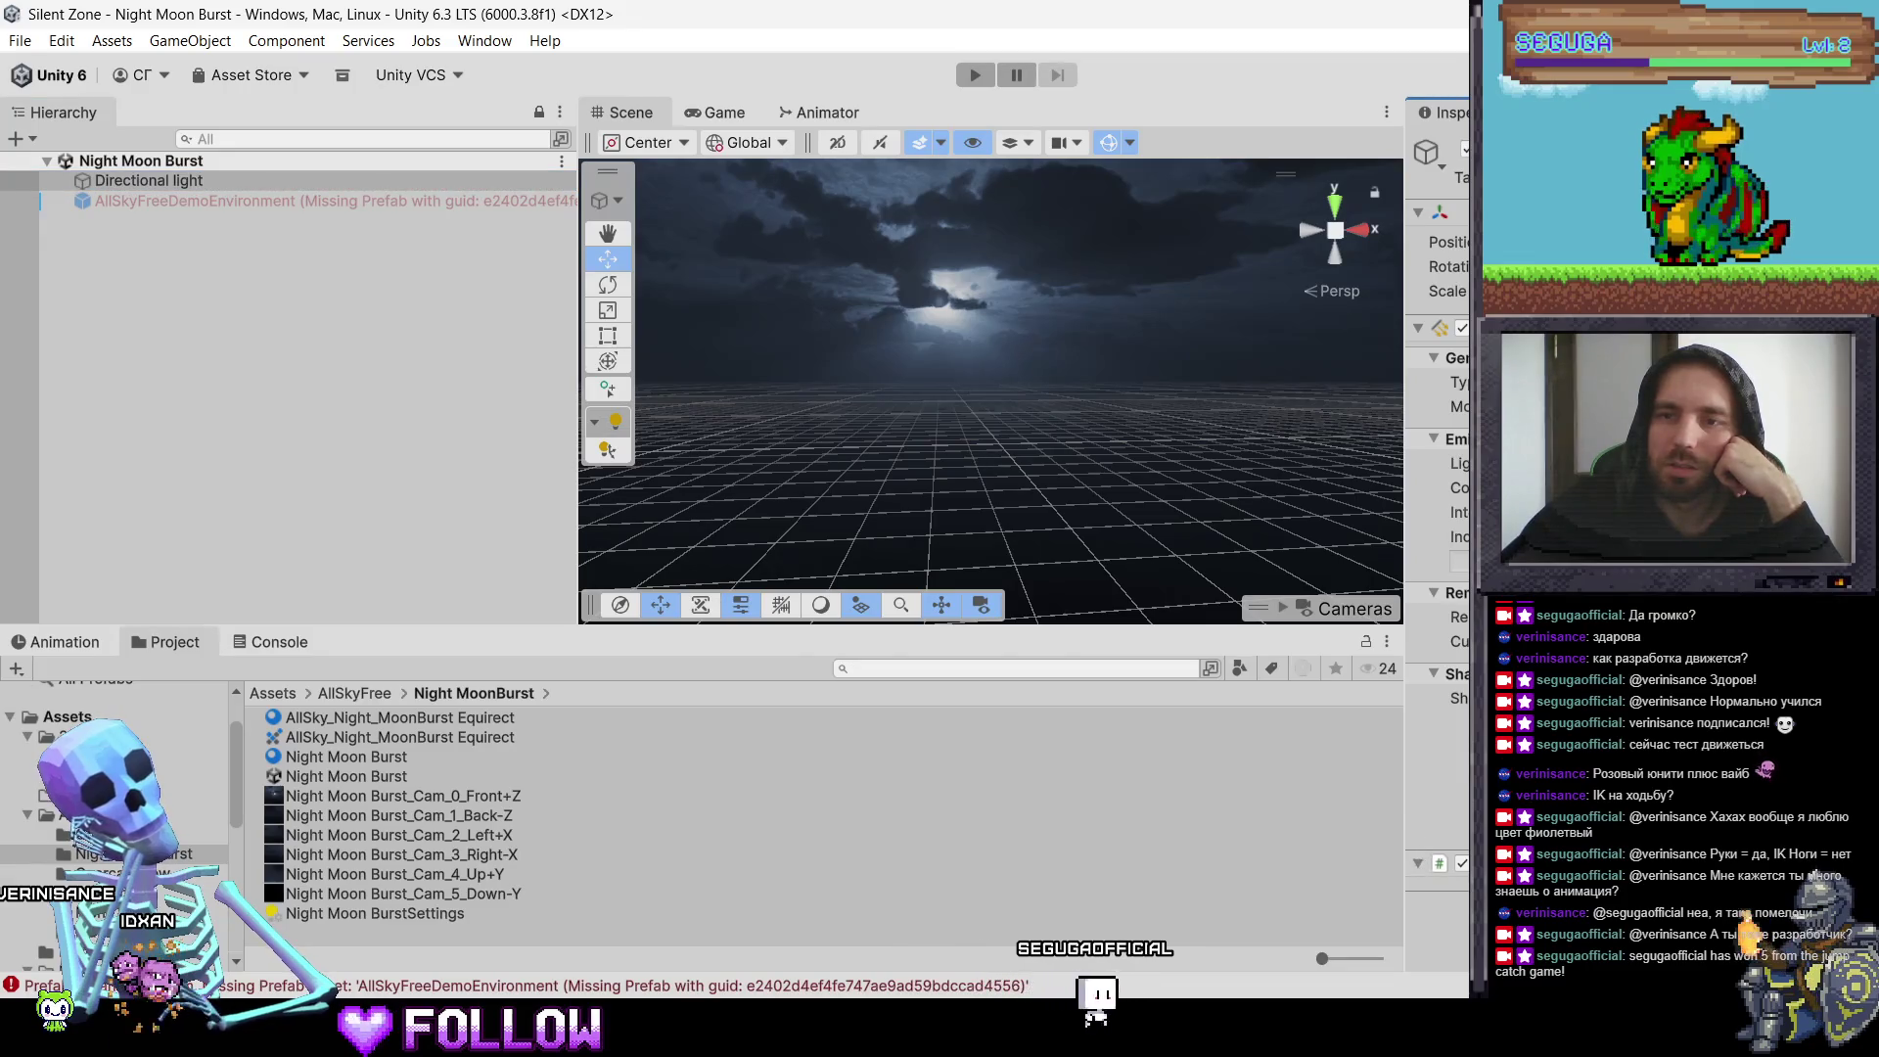
Step: Select the AllSky_Night_MoonBurst Equirect material, leaving its name unchanged
{"action": "left_click", "coordinate": [350, 740]}
{"action": "left_click", "coordinate": [362, 723]}
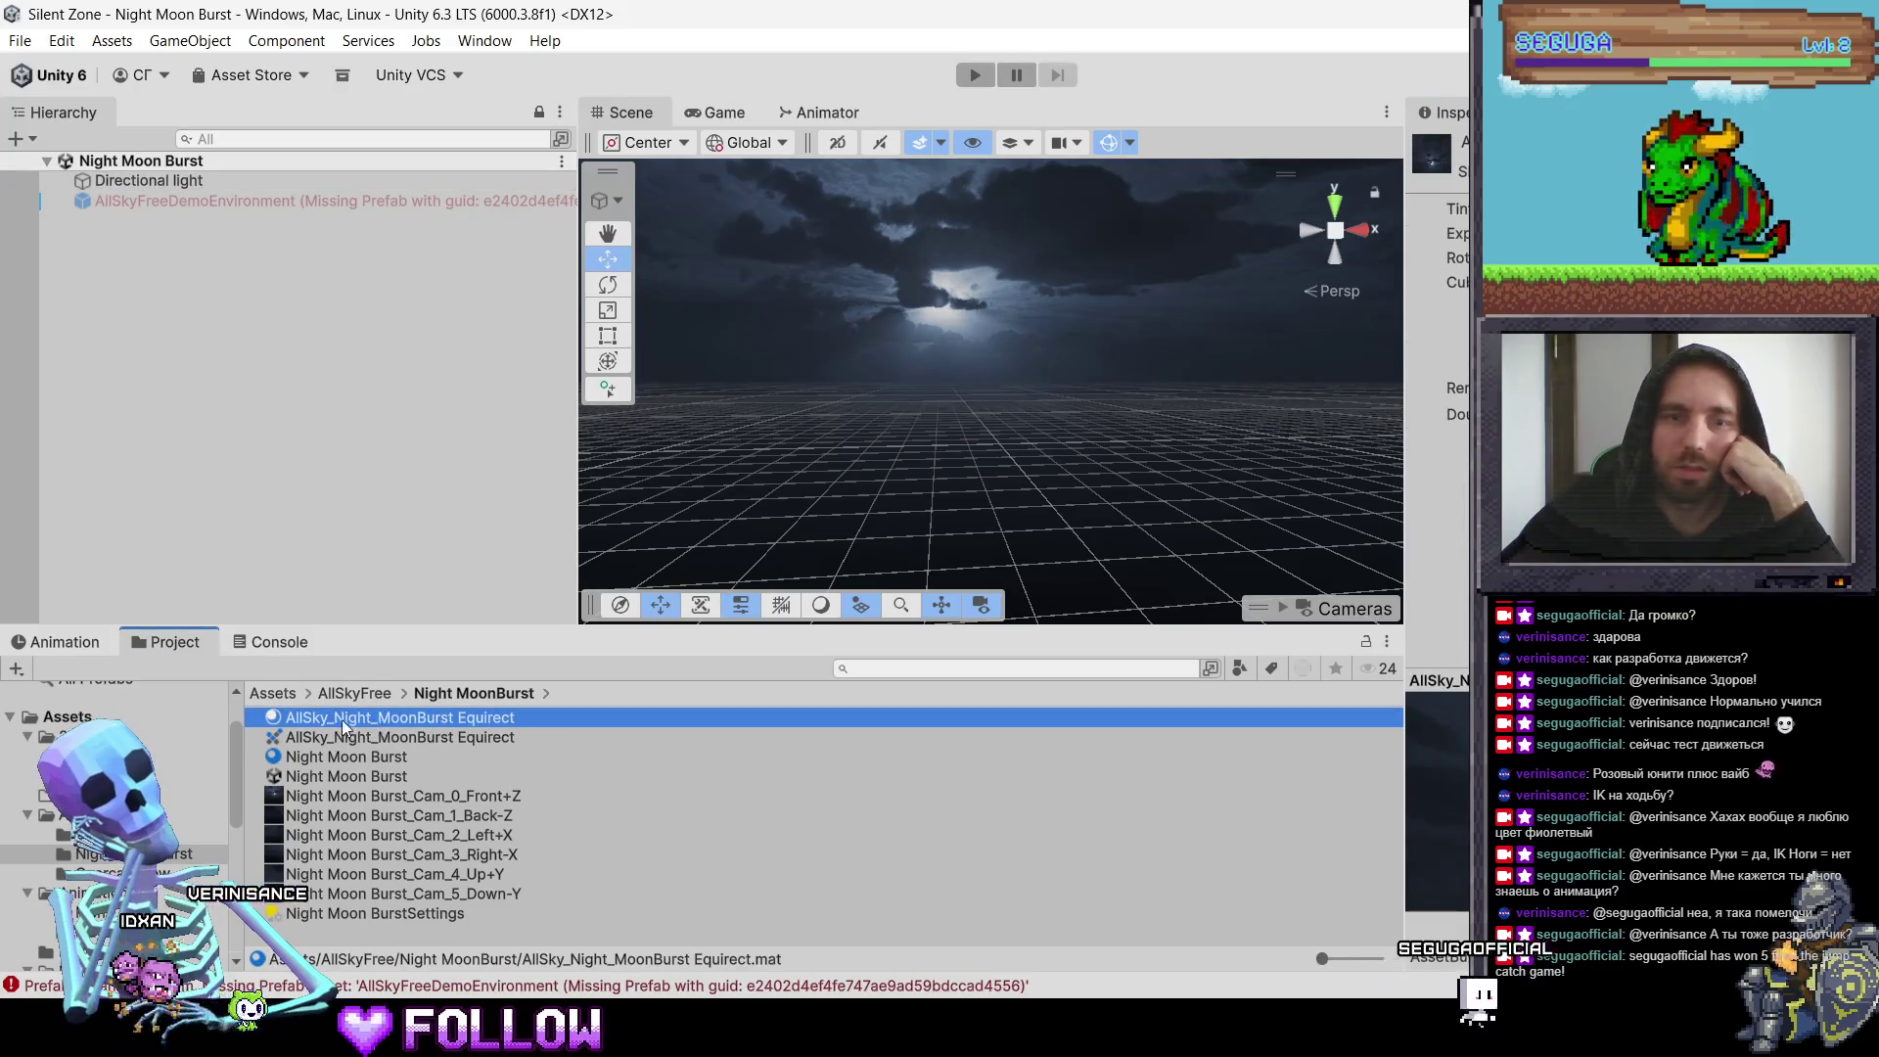
{"action": "left_click", "coordinate": [344, 715]}
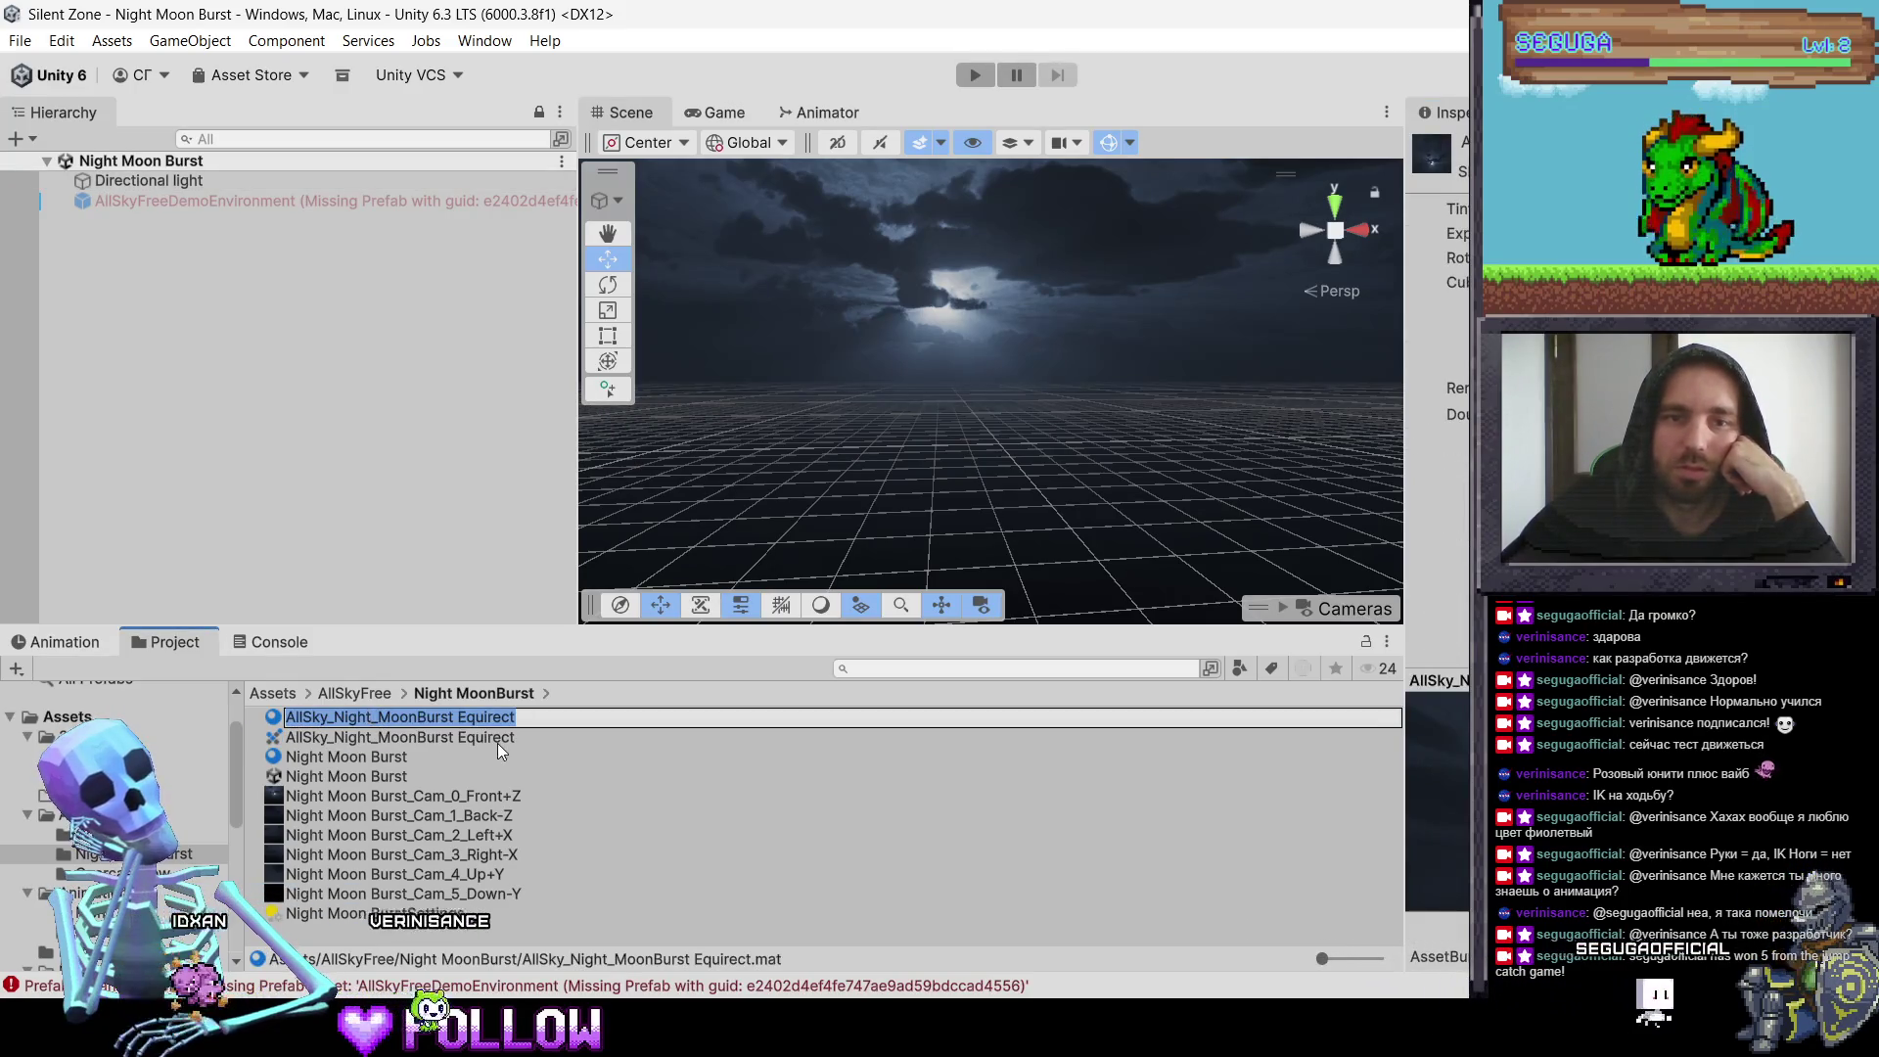
{"action": "key", "text": "Return"}
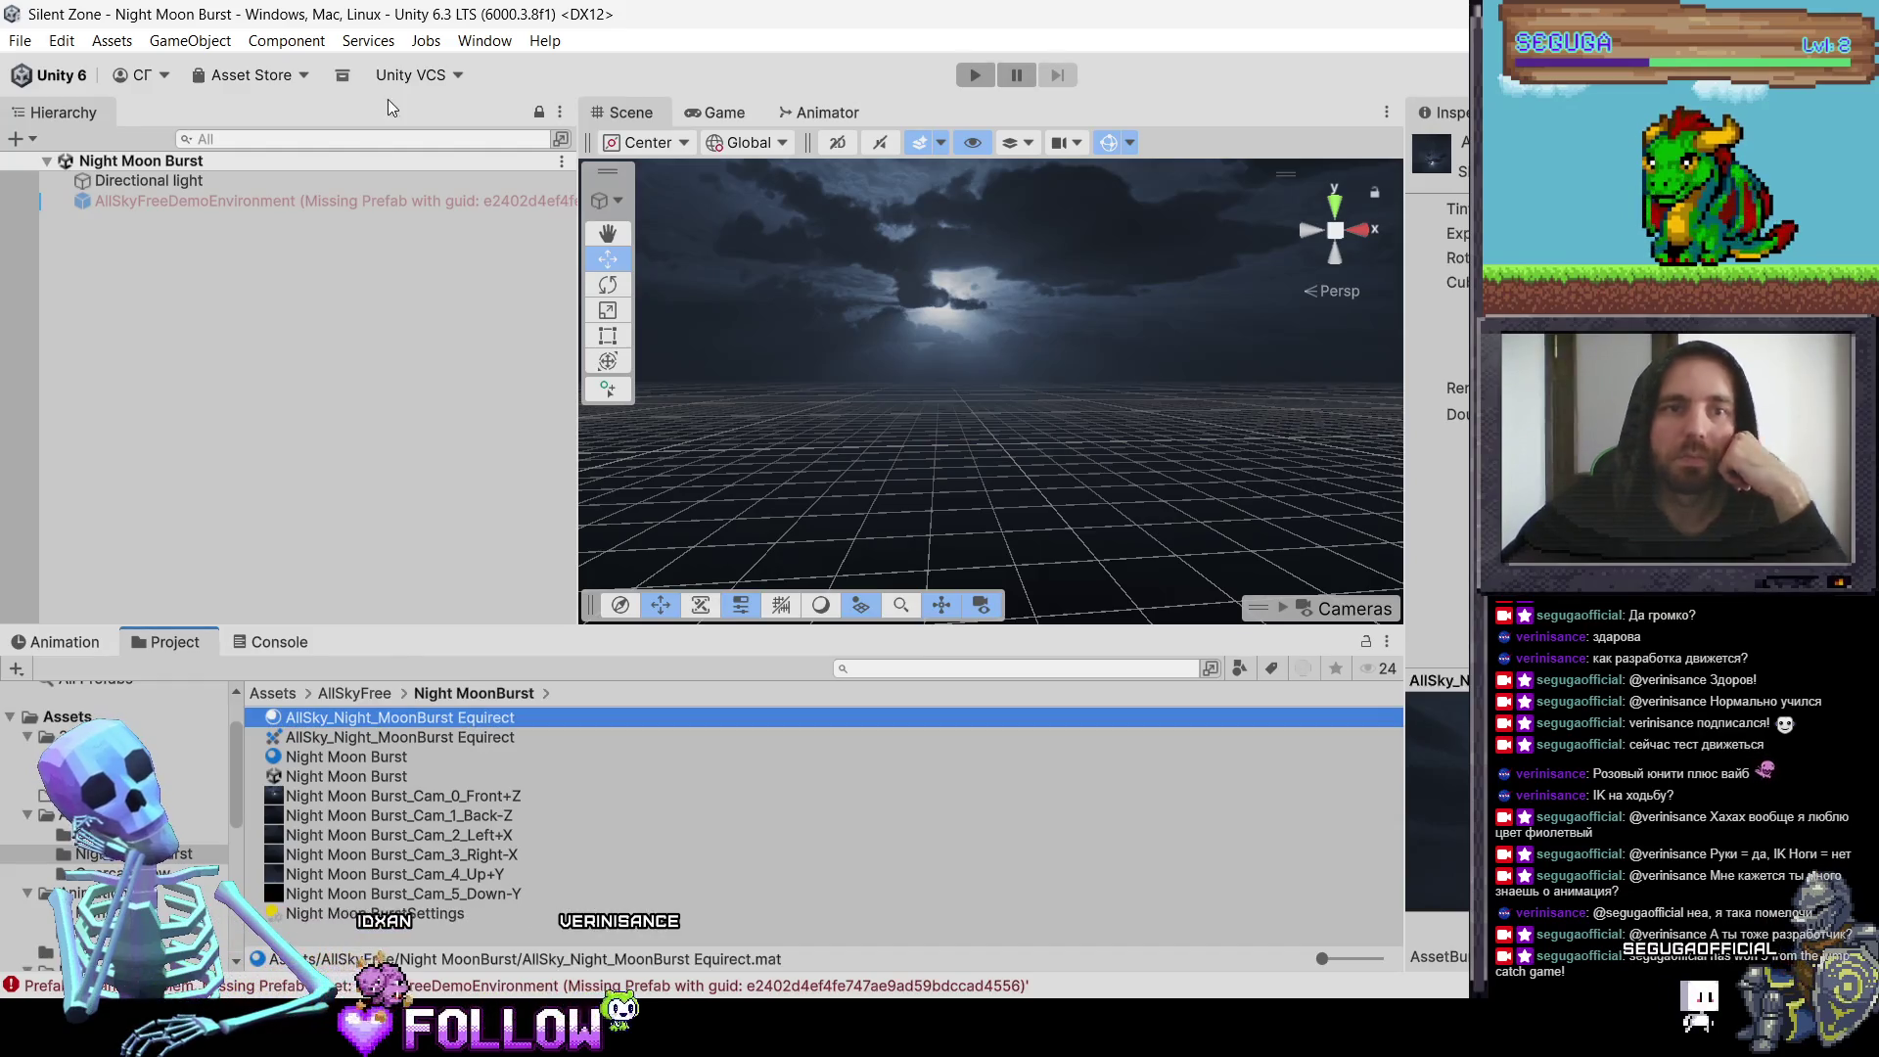
{"action": "left_click", "coordinate": [484, 40]}
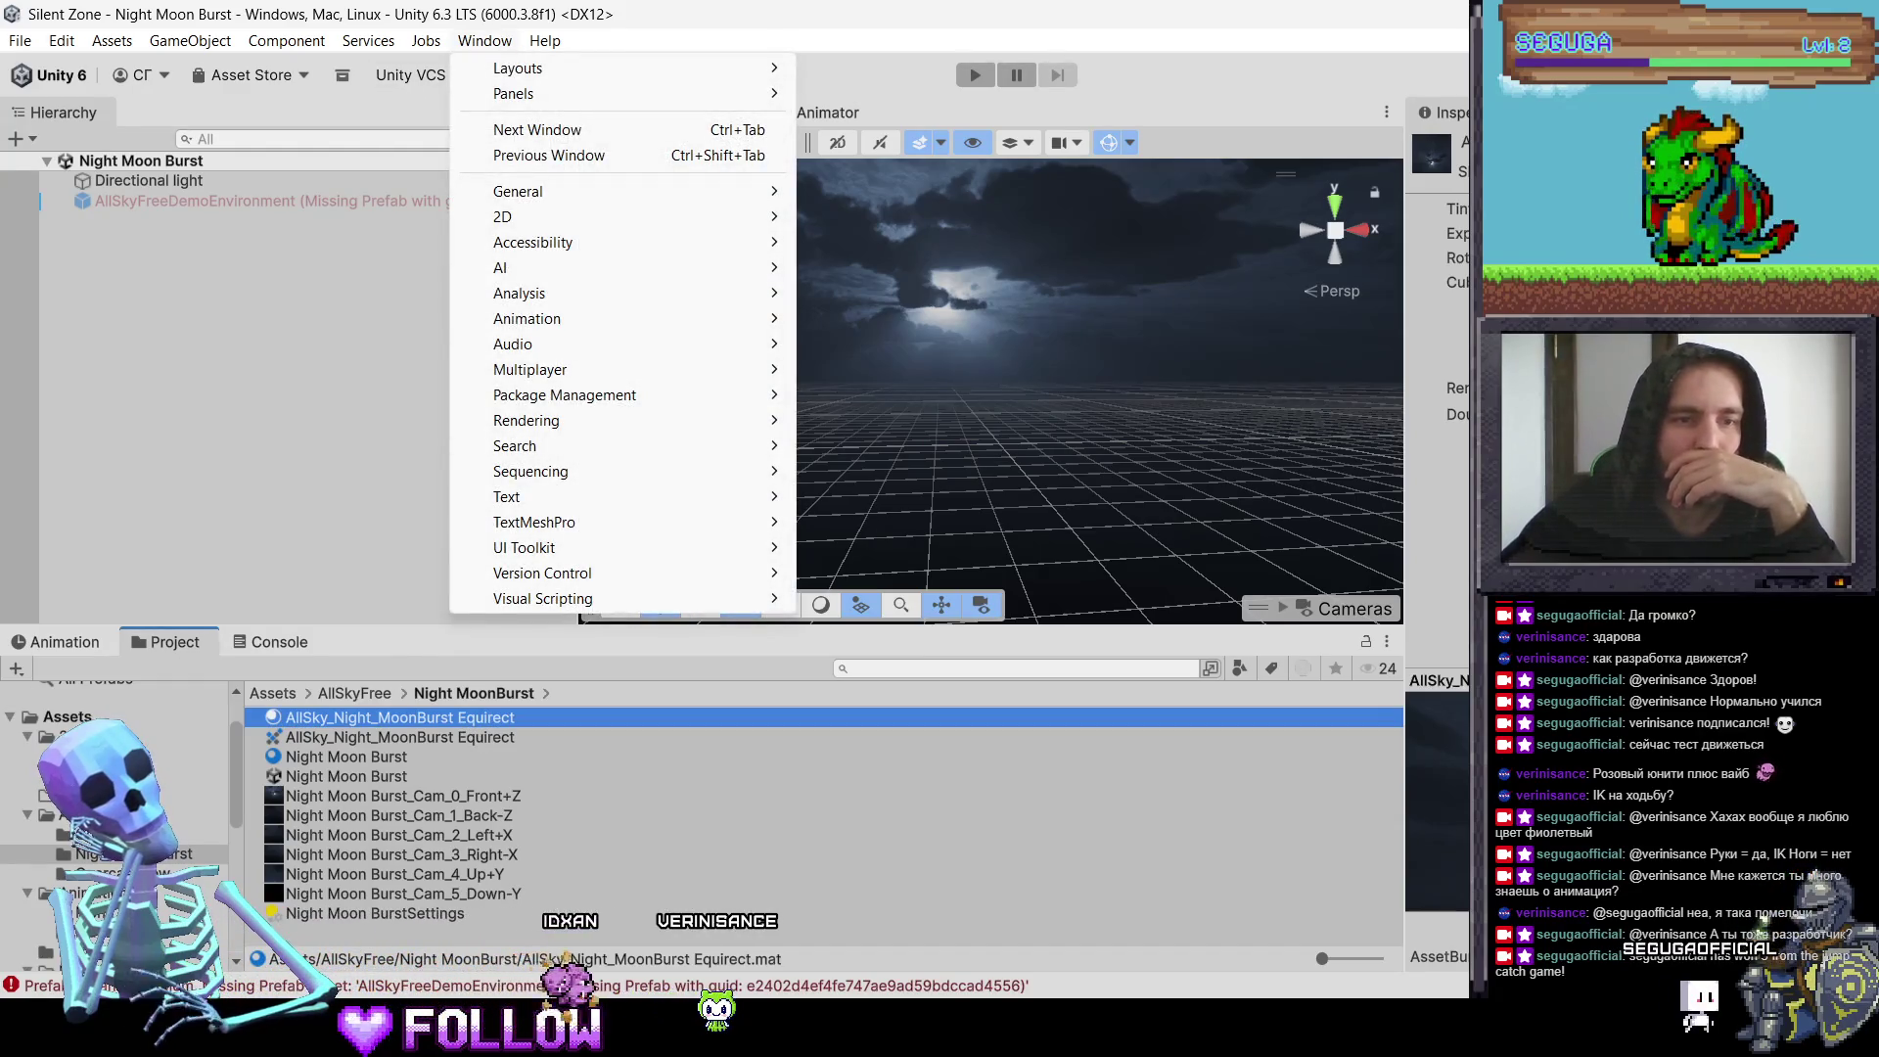
{"action": "key", "text": "Escape"}
Step: Compare the Cold Night and Night MoonBurst sky materials, then select the Zone scene in Scenes
{"action": "left_click", "coordinate": [98, 745]}
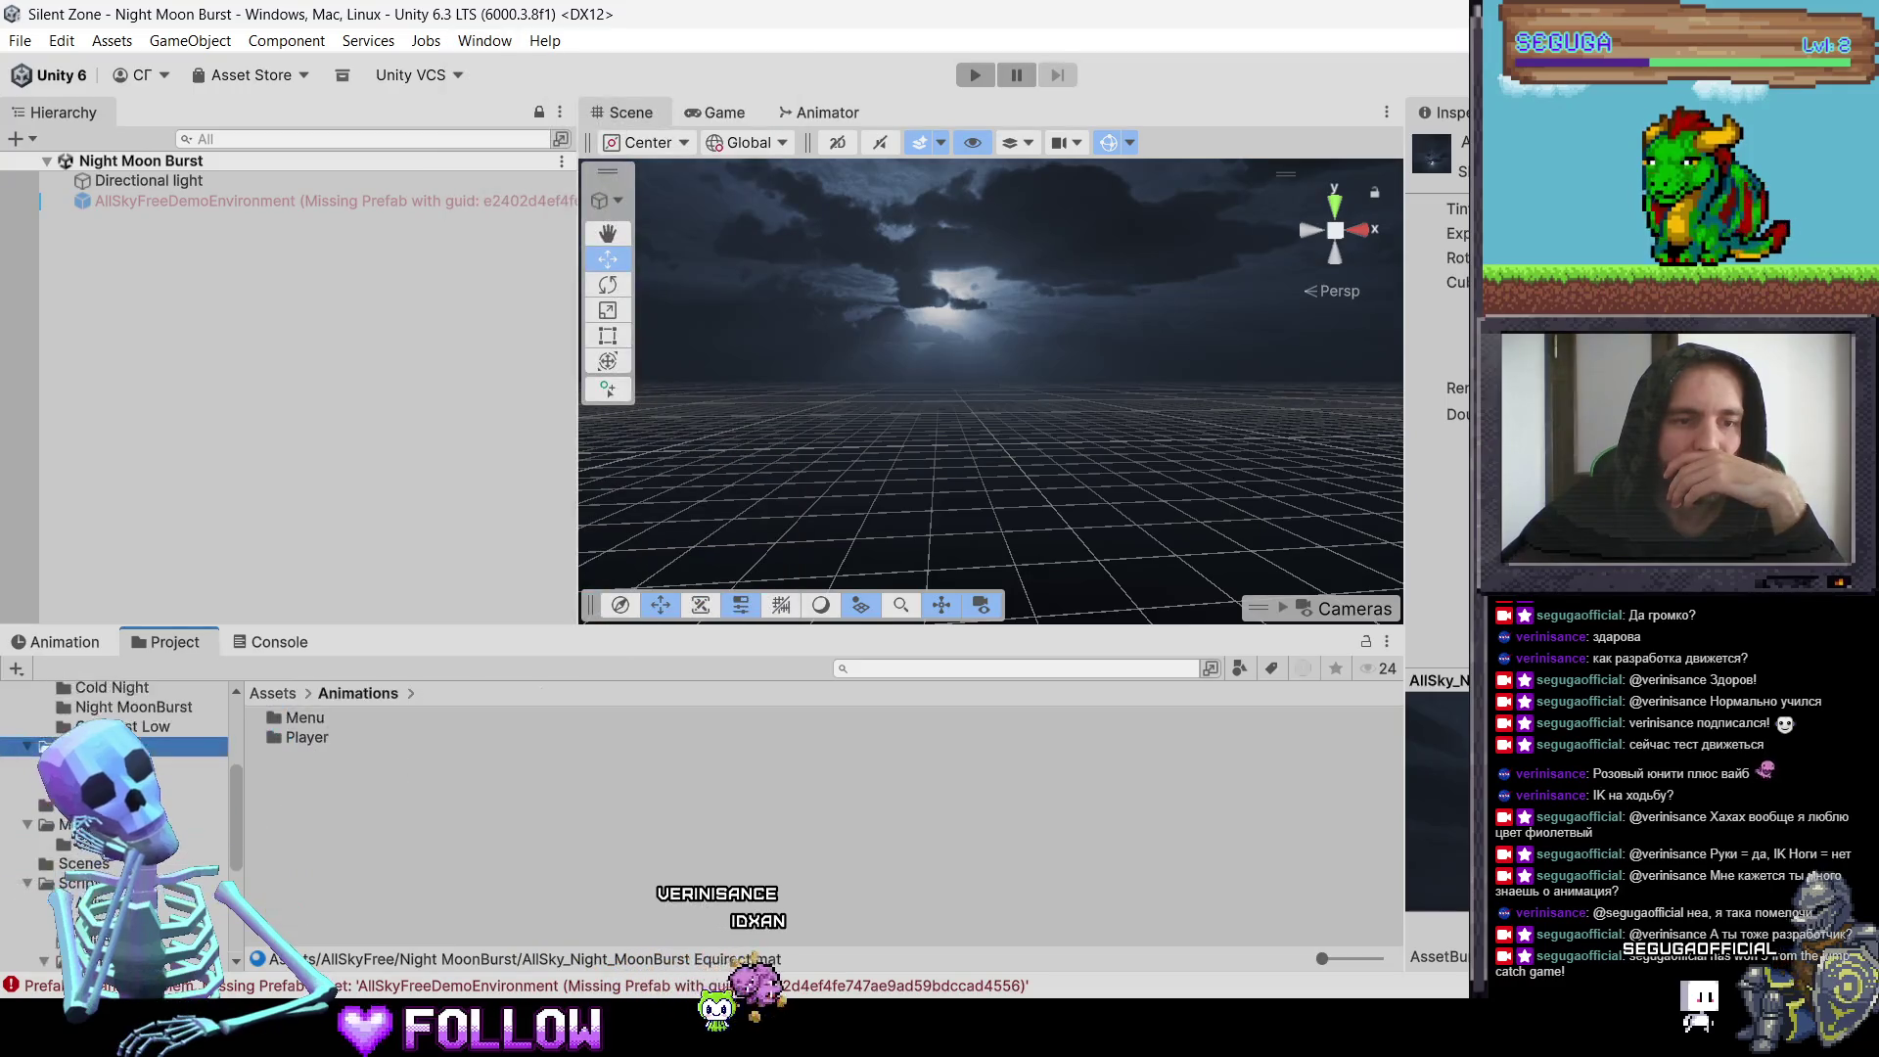
{"action": "left_click", "coordinate": [112, 760]}
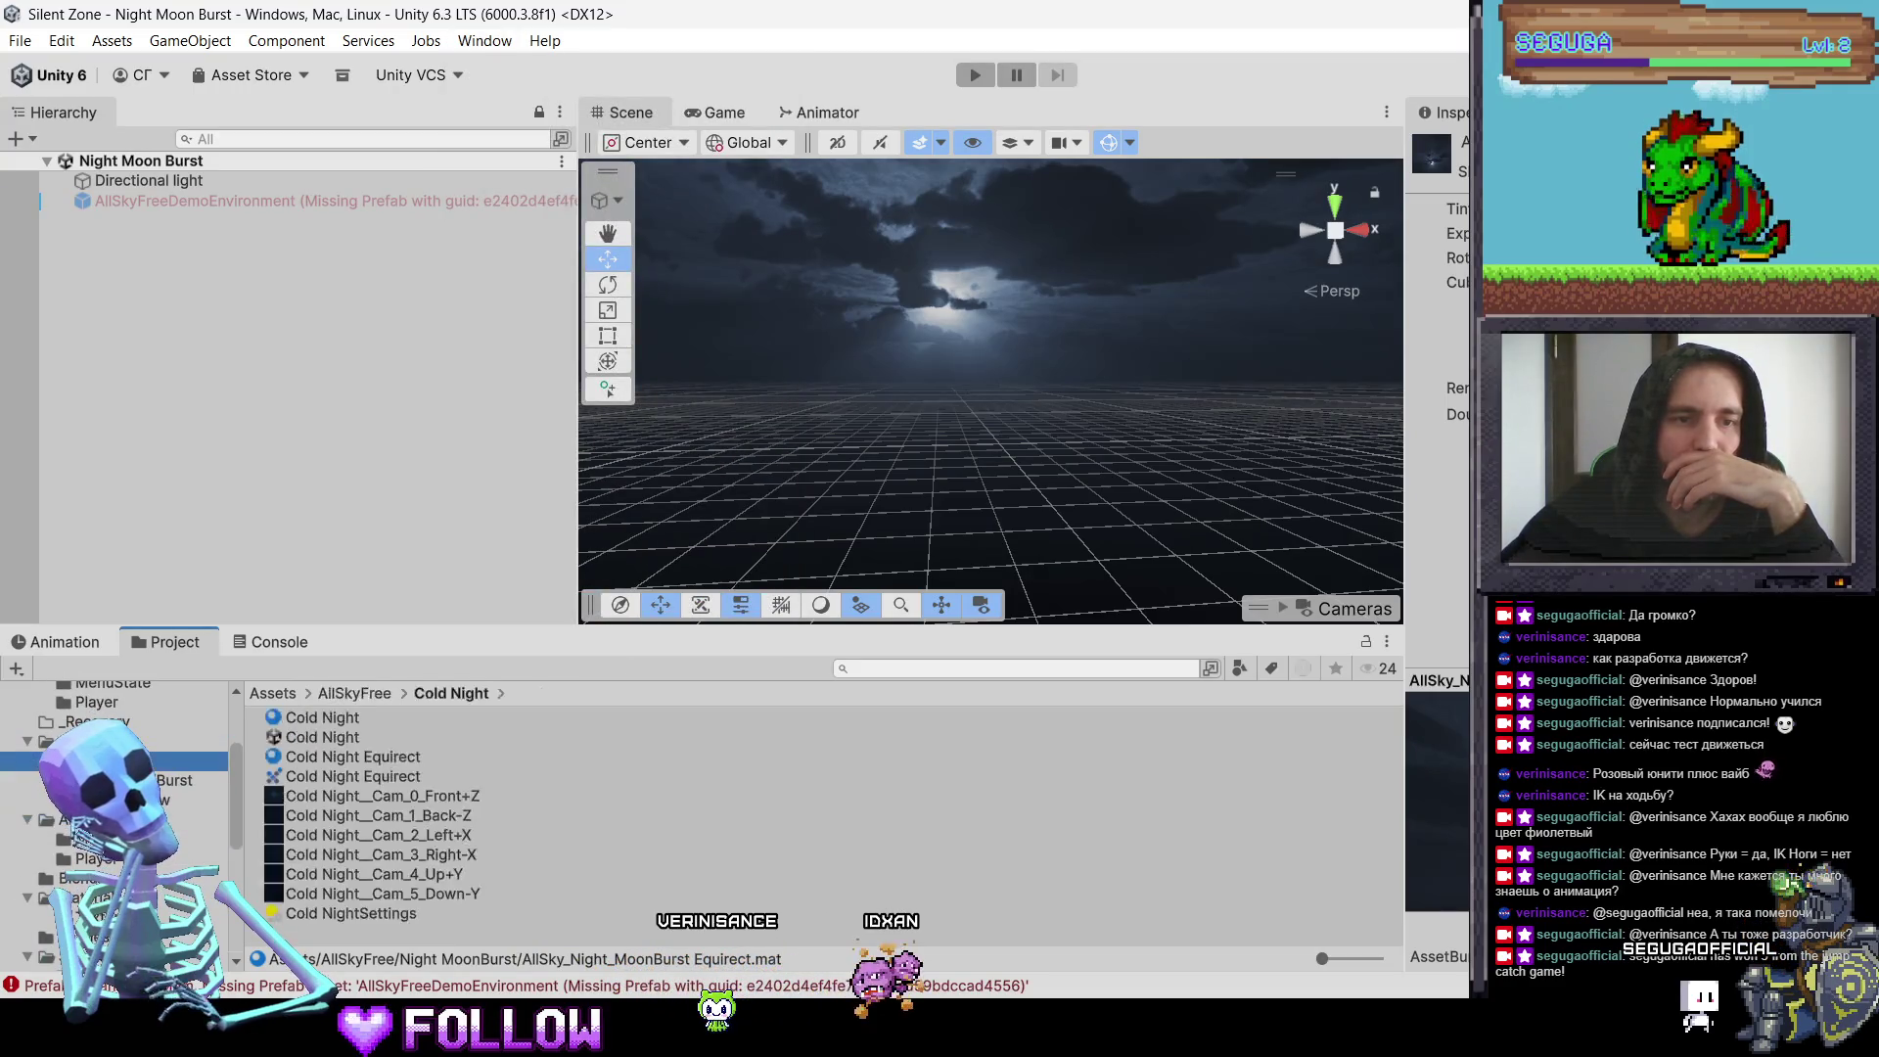
{"action": "left_click", "coordinate": [303, 722]}
{"action": "left_click_drag", "start_coordinate": [328, 756], "coordinate": [323, 724]}
{"action": "left_click", "coordinate": [320, 714]}
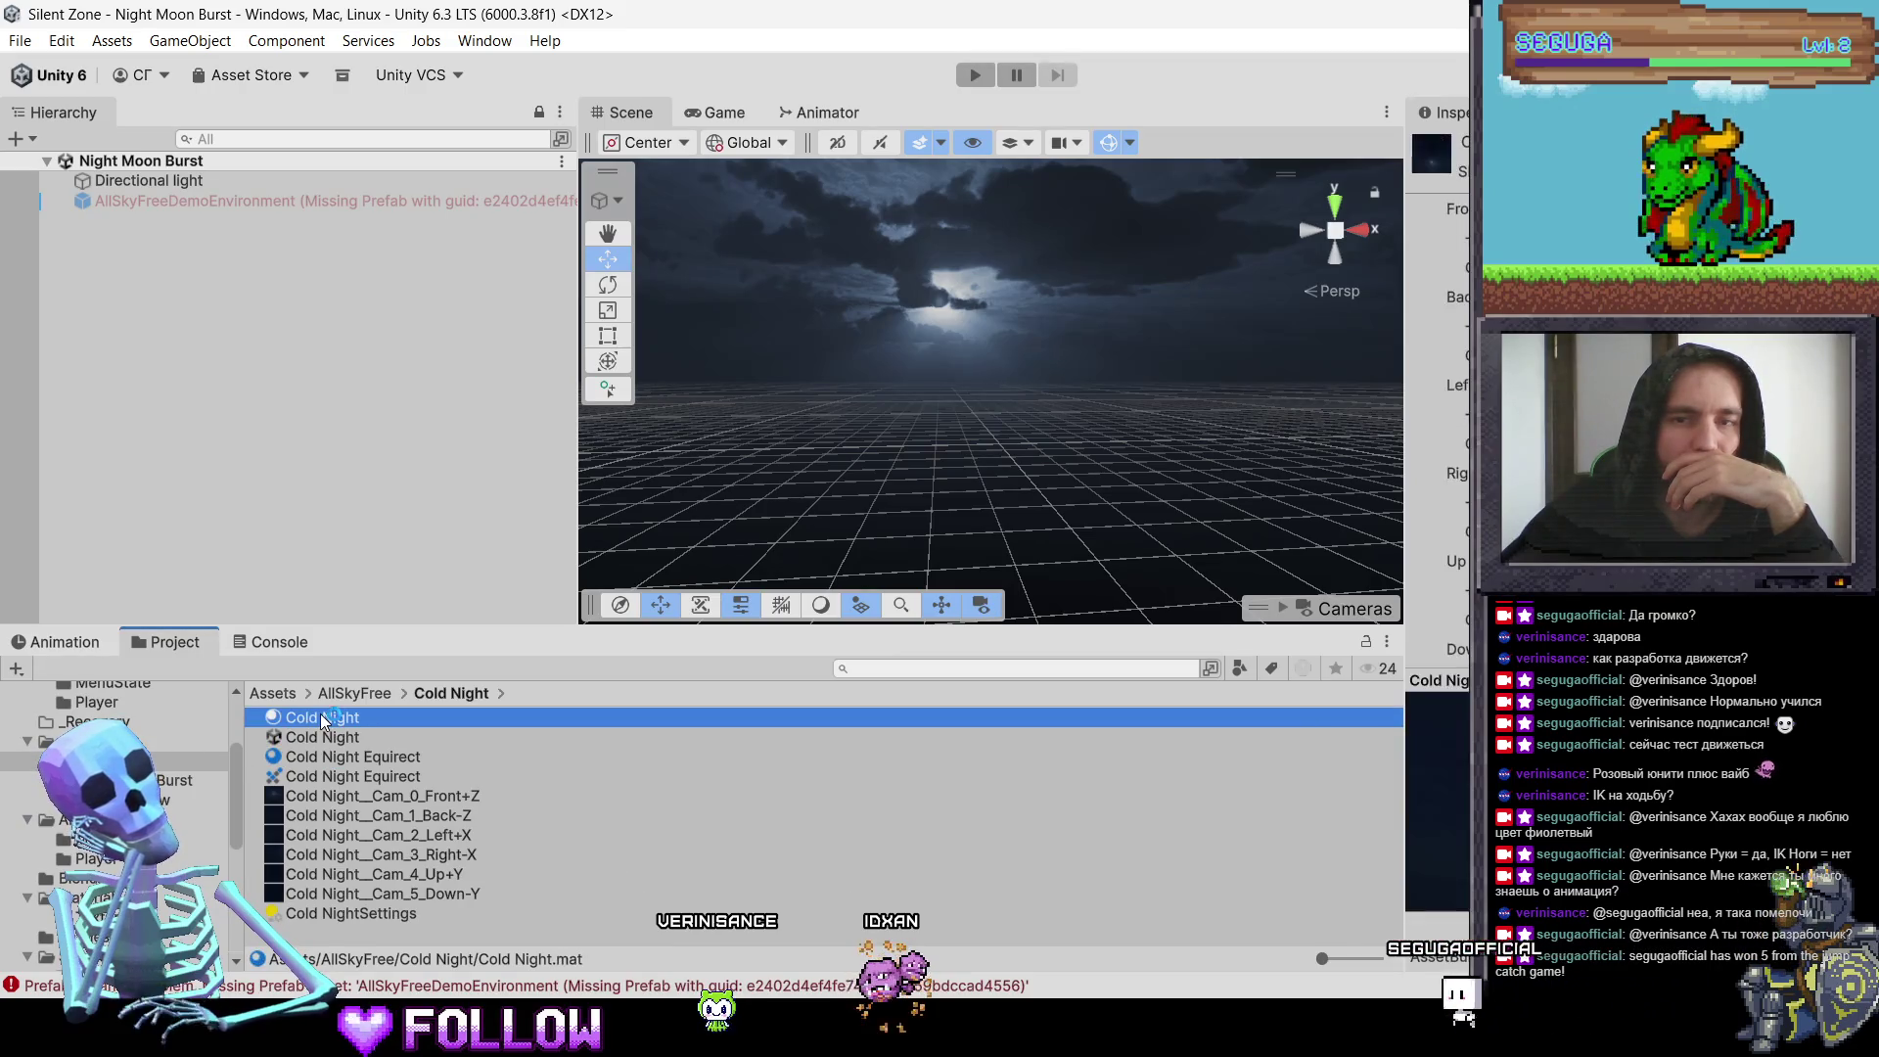
{"action": "left_click", "coordinate": [112, 780]}
{"action": "left_click", "coordinate": [294, 737]}
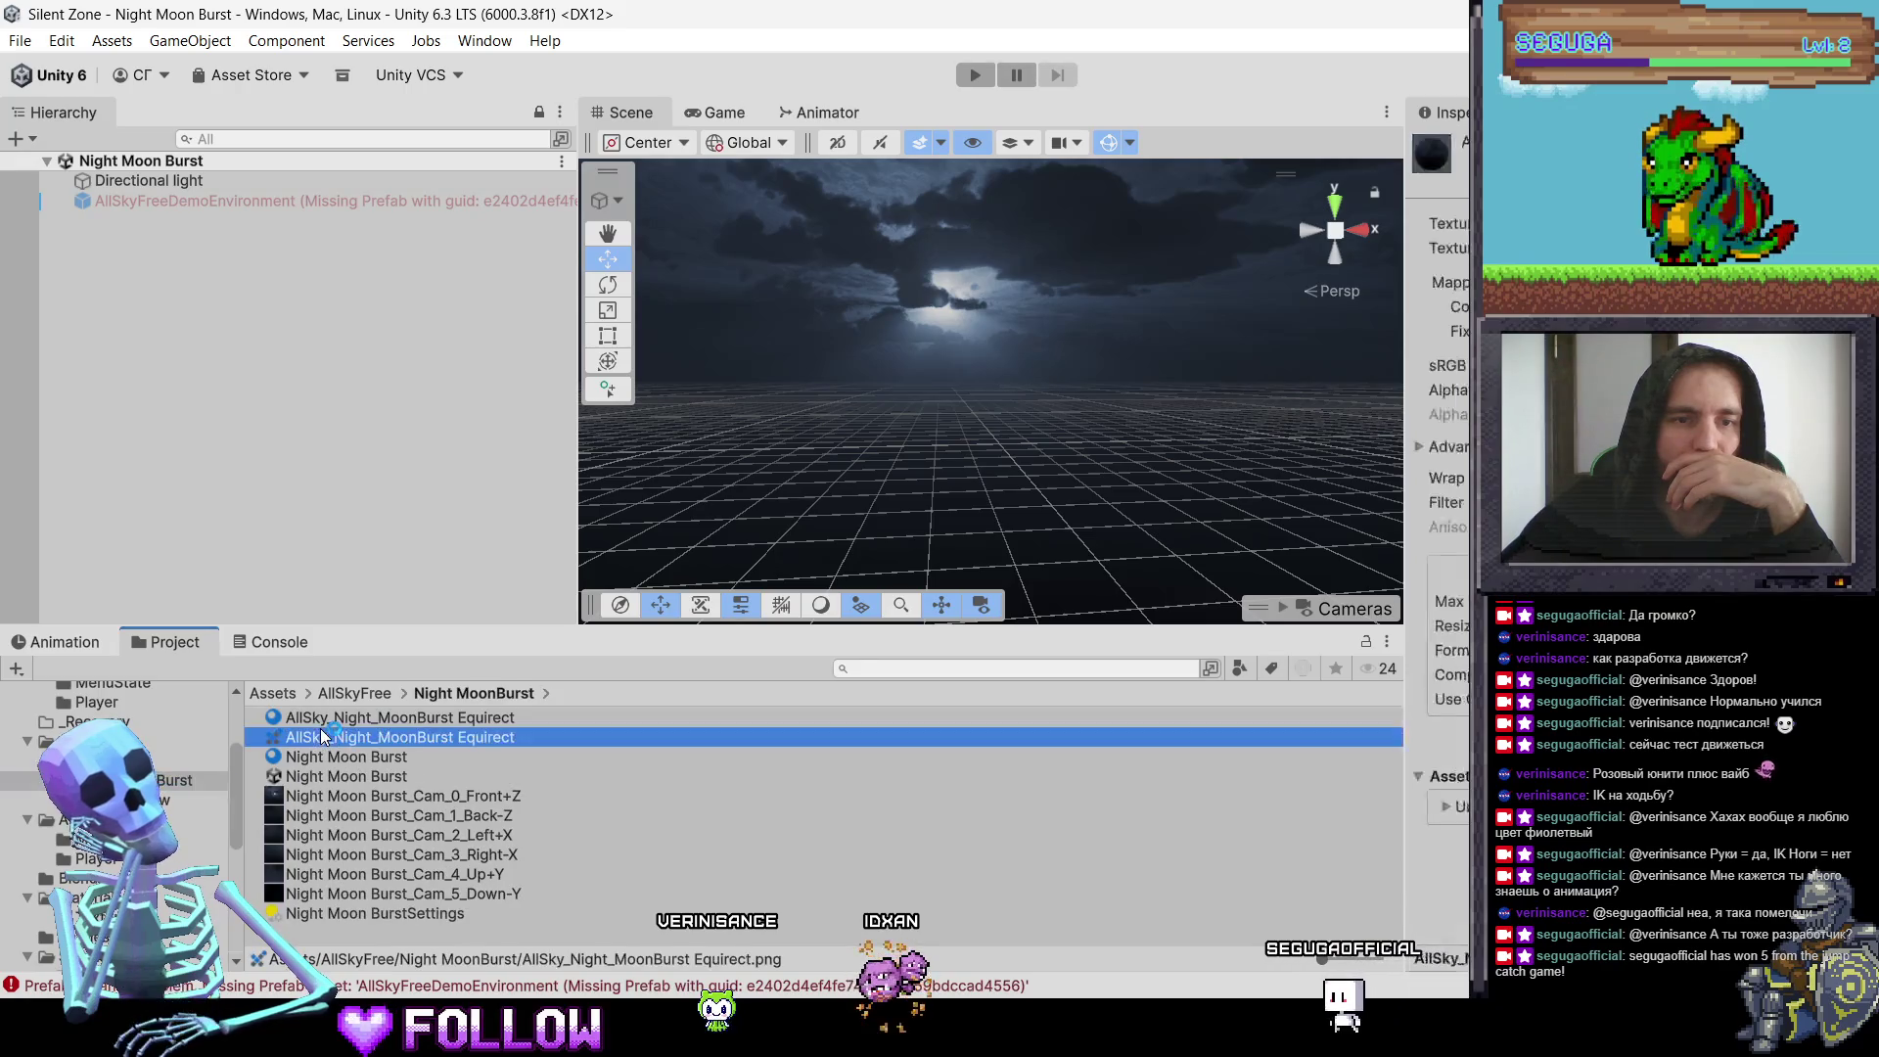
{"action": "left_click", "coordinate": [313, 722]}
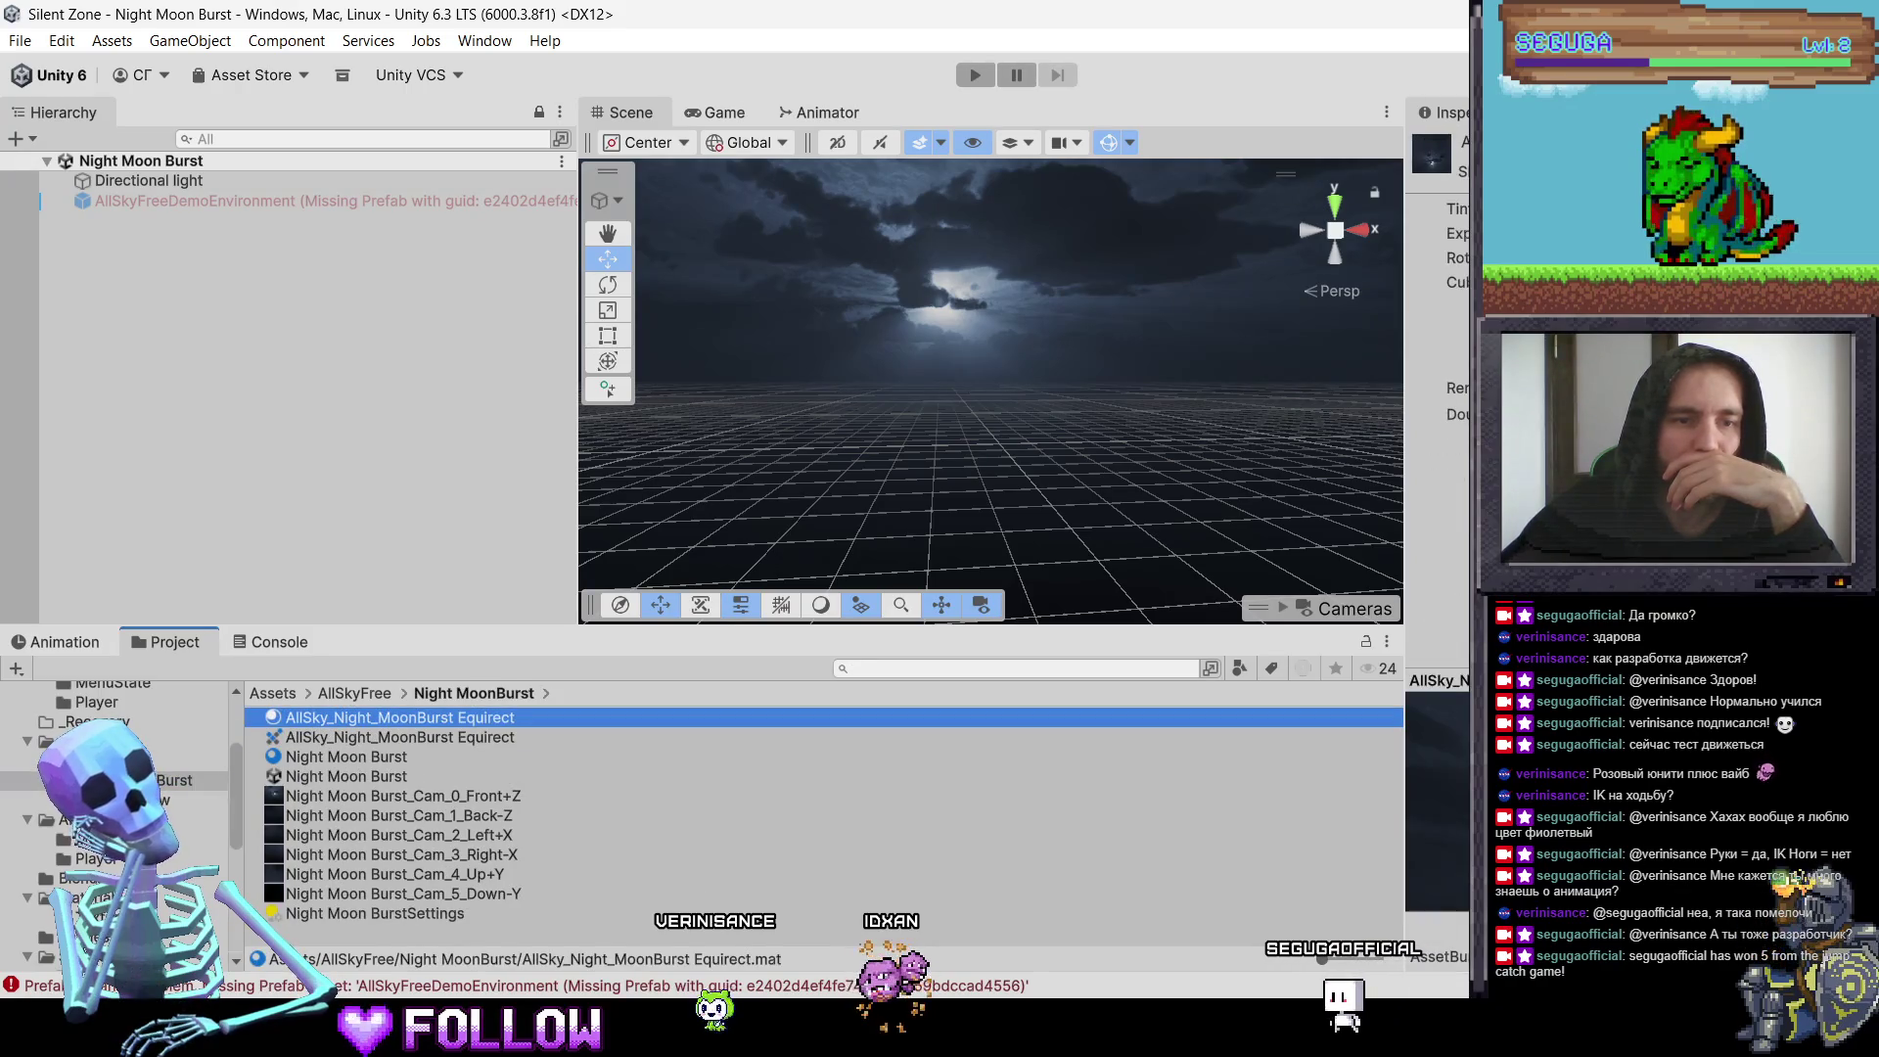
{"action": "left_click", "coordinate": [186, 937]}
{"action": "left_click", "coordinate": [305, 759]}
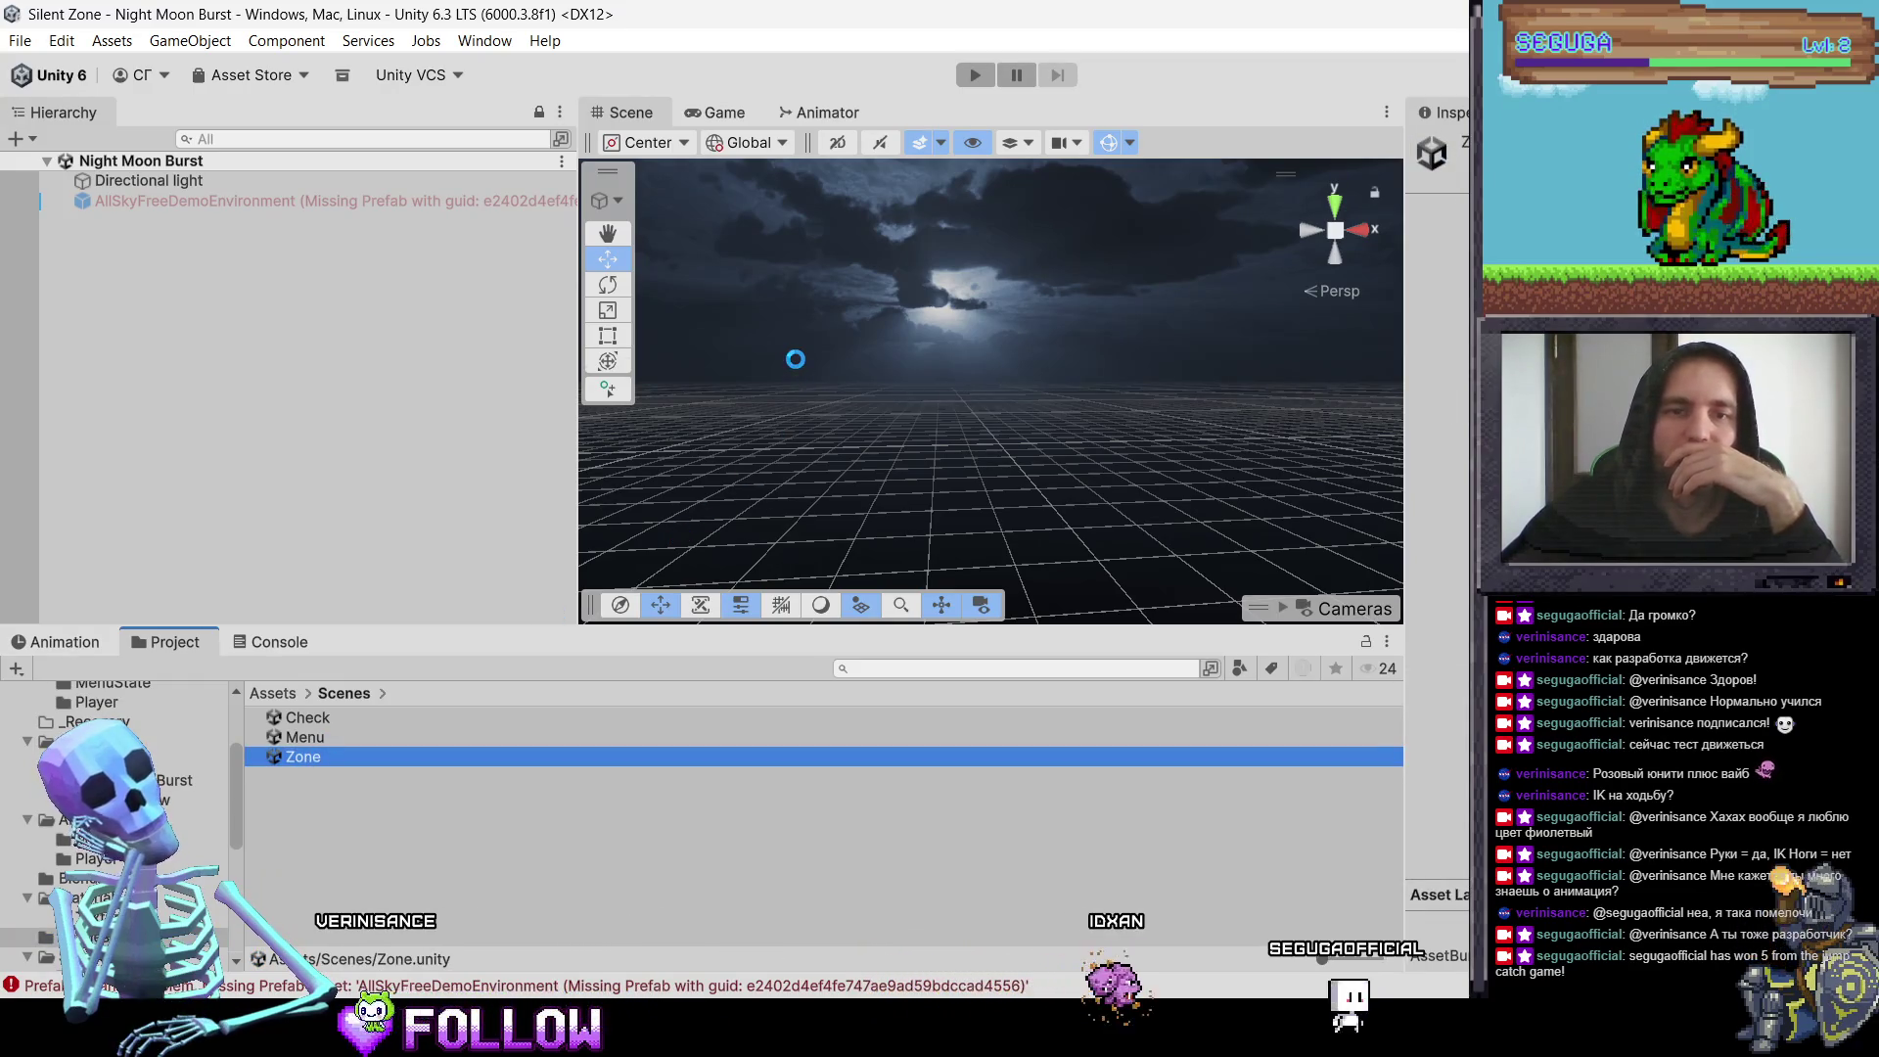
Step: Look around the reopened Zone apartment and open Window > Rendering > Lighting
{"action": "mouse_move", "coordinate": [795, 360]}
{"action": "left_mouse_down"}
{"action": "mouse_move", "coordinate": [897, 437]}
{"action": "mouse_move", "coordinate": [896, 314]}
{"action": "mouse_move", "coordinate": [393, 251]}
{"action": "left_mouse_up"}
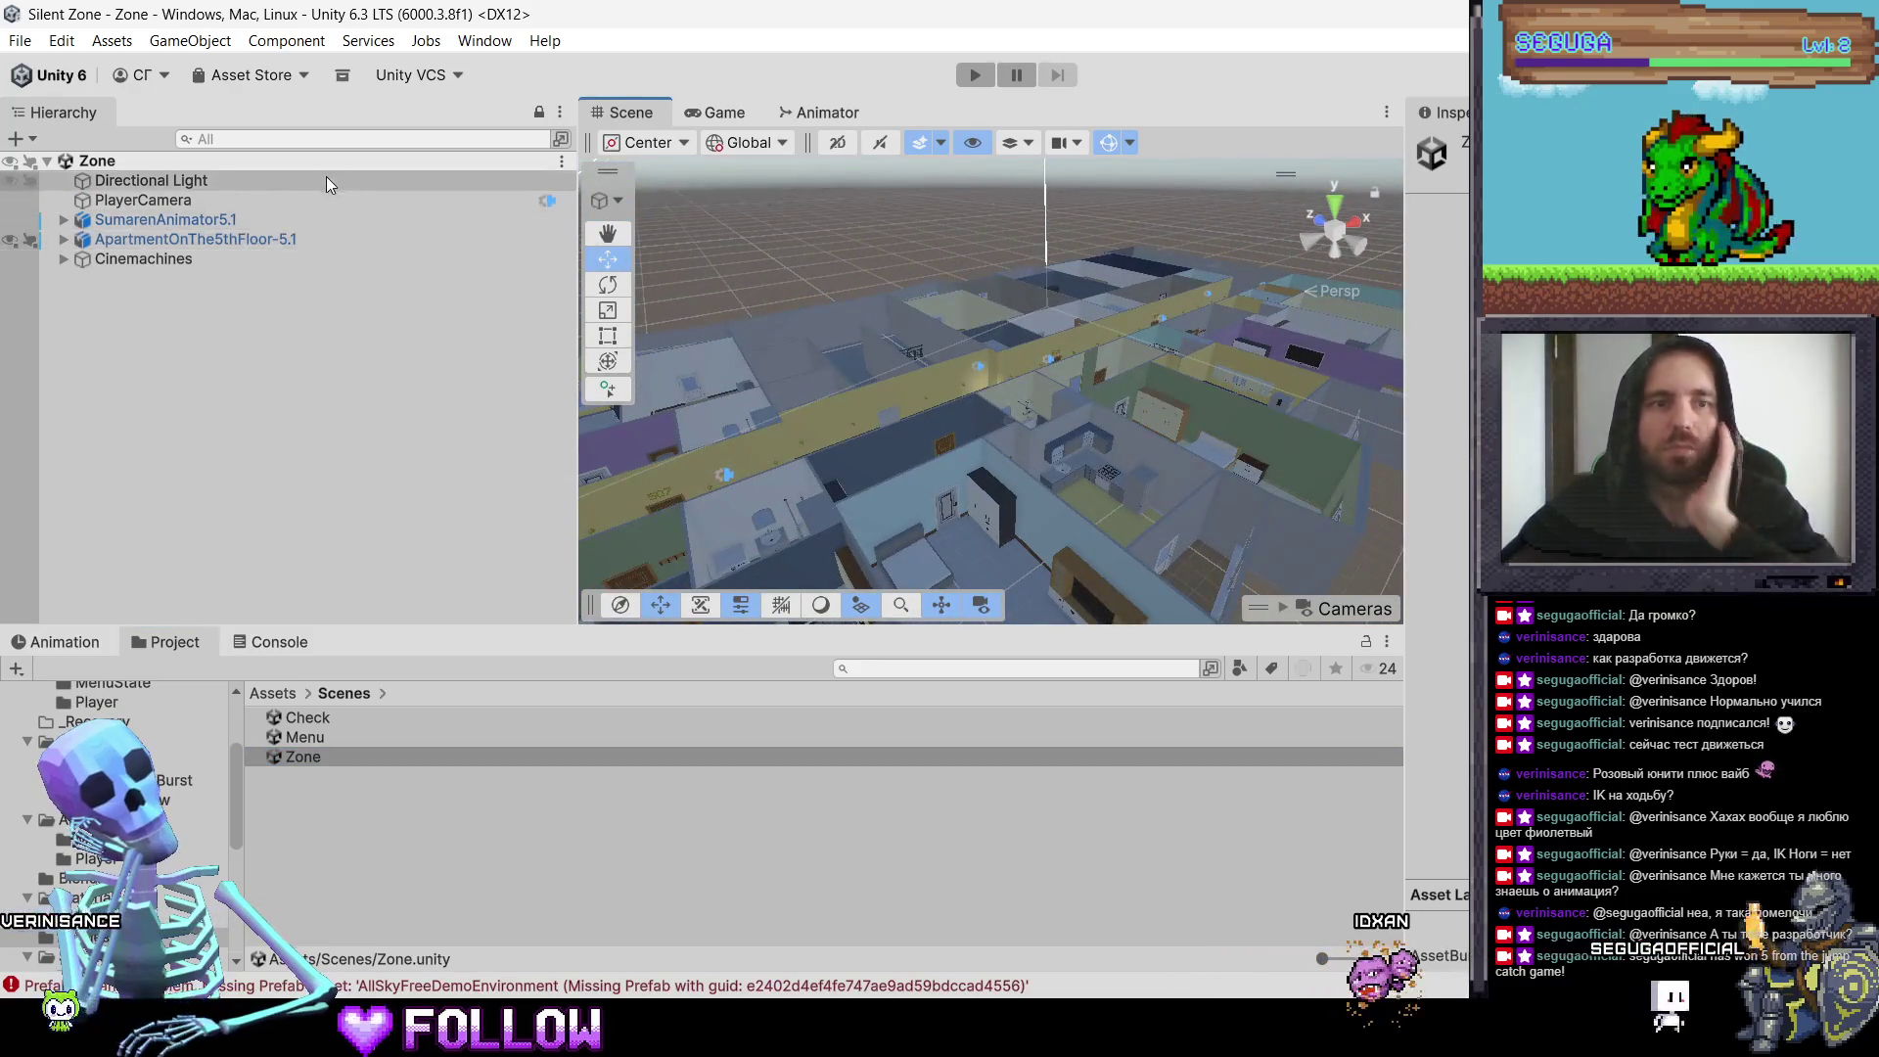
{"action": "left_click", "coordinate": [484, 41]}
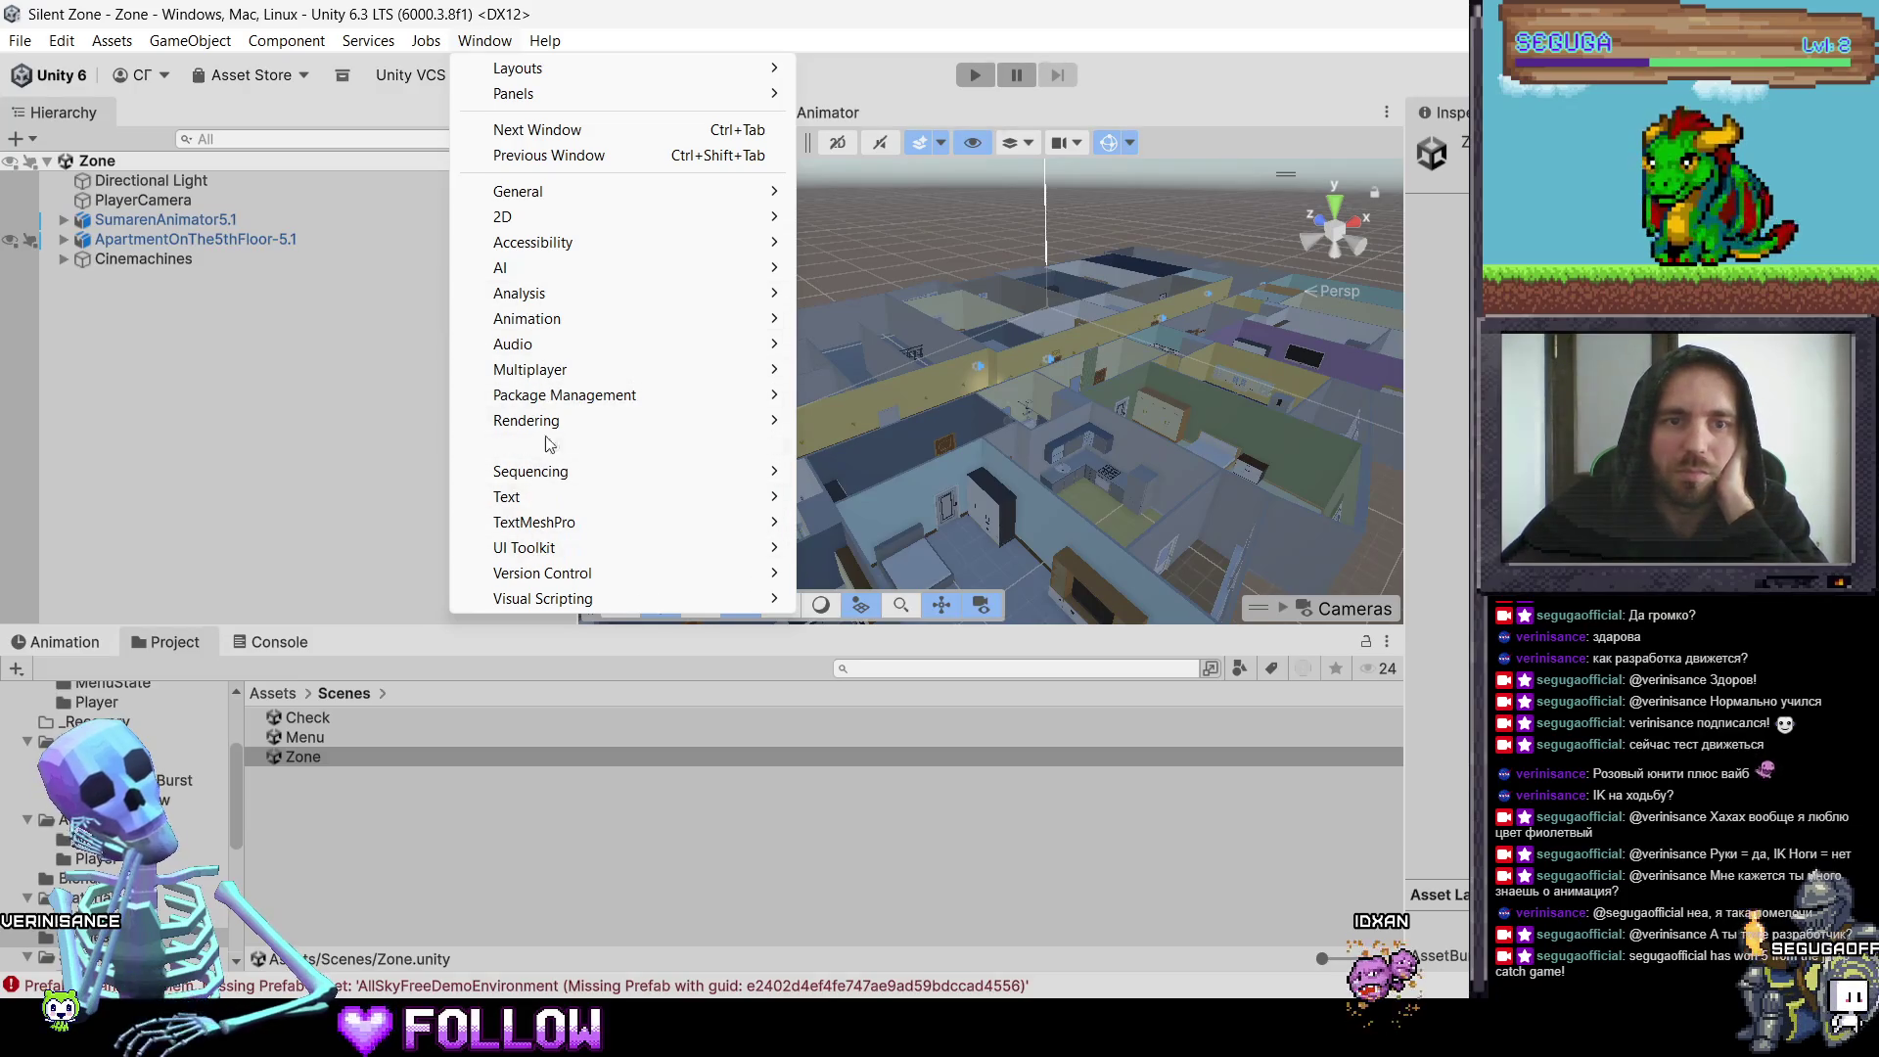
{"action": "mouse_move", "coordinate": [587, 420]}
{"action": "left_click", "coordinate": [925, 424]}
Step: In Lighting's Environment settings, try Night Moon Burst as the skybox material
{"action": "left_click", "coordinate": [631, 167]}
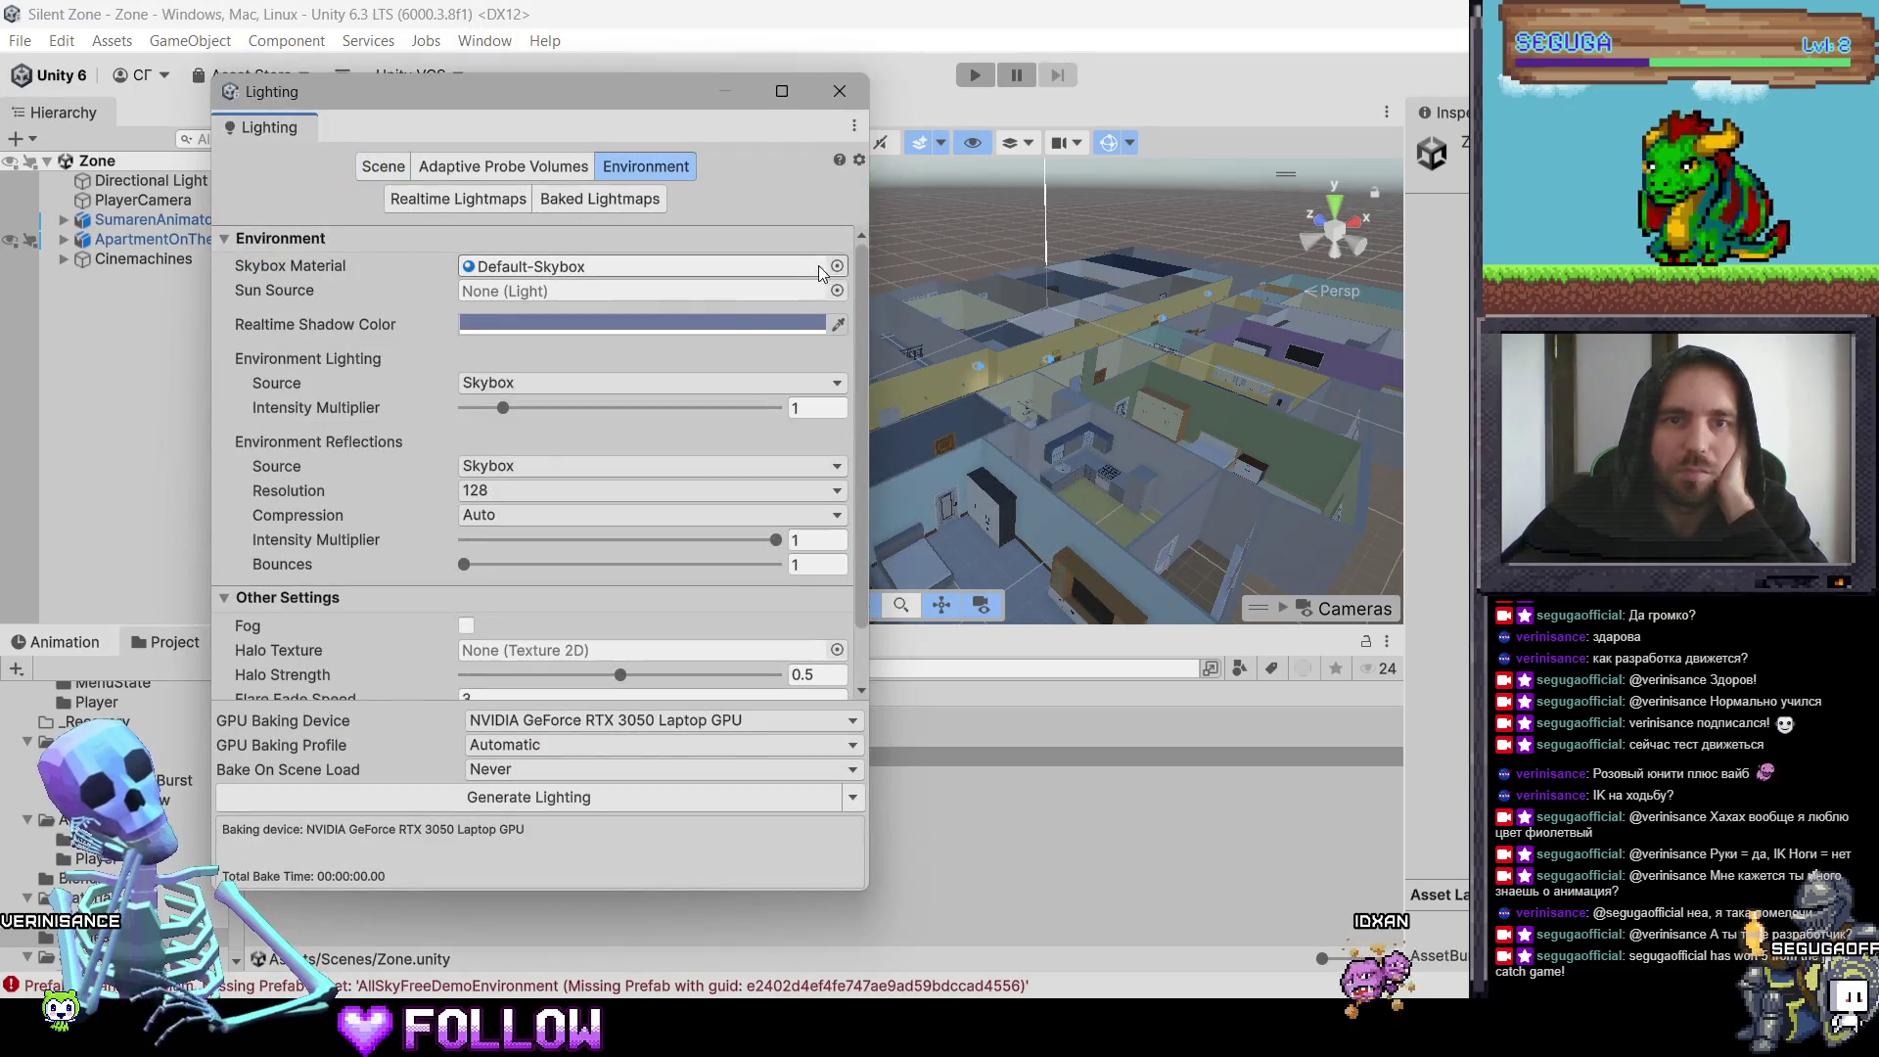
{"action": "left_click", "coordinate": [837, 267]}
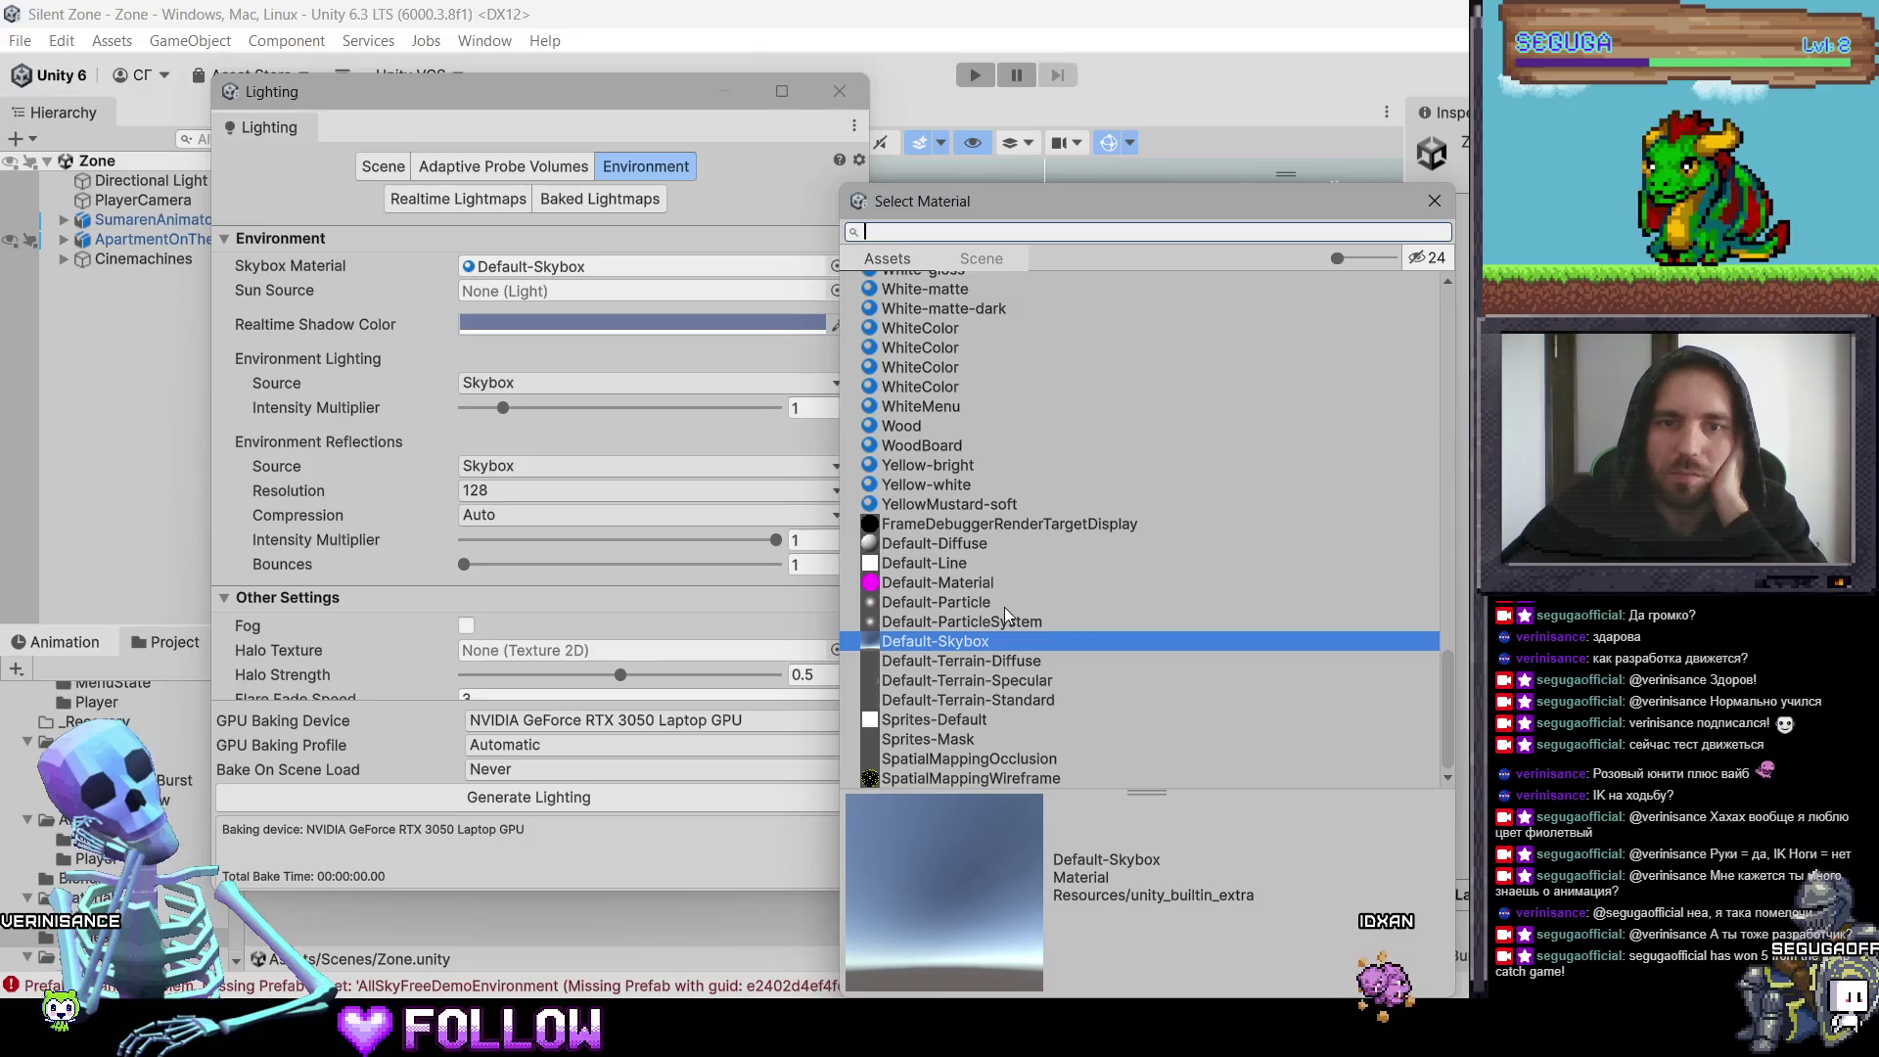
{"action": "scroll", "coordinate": [1006, 607], "scroll_direction": "up", "scroll_amount": 10}
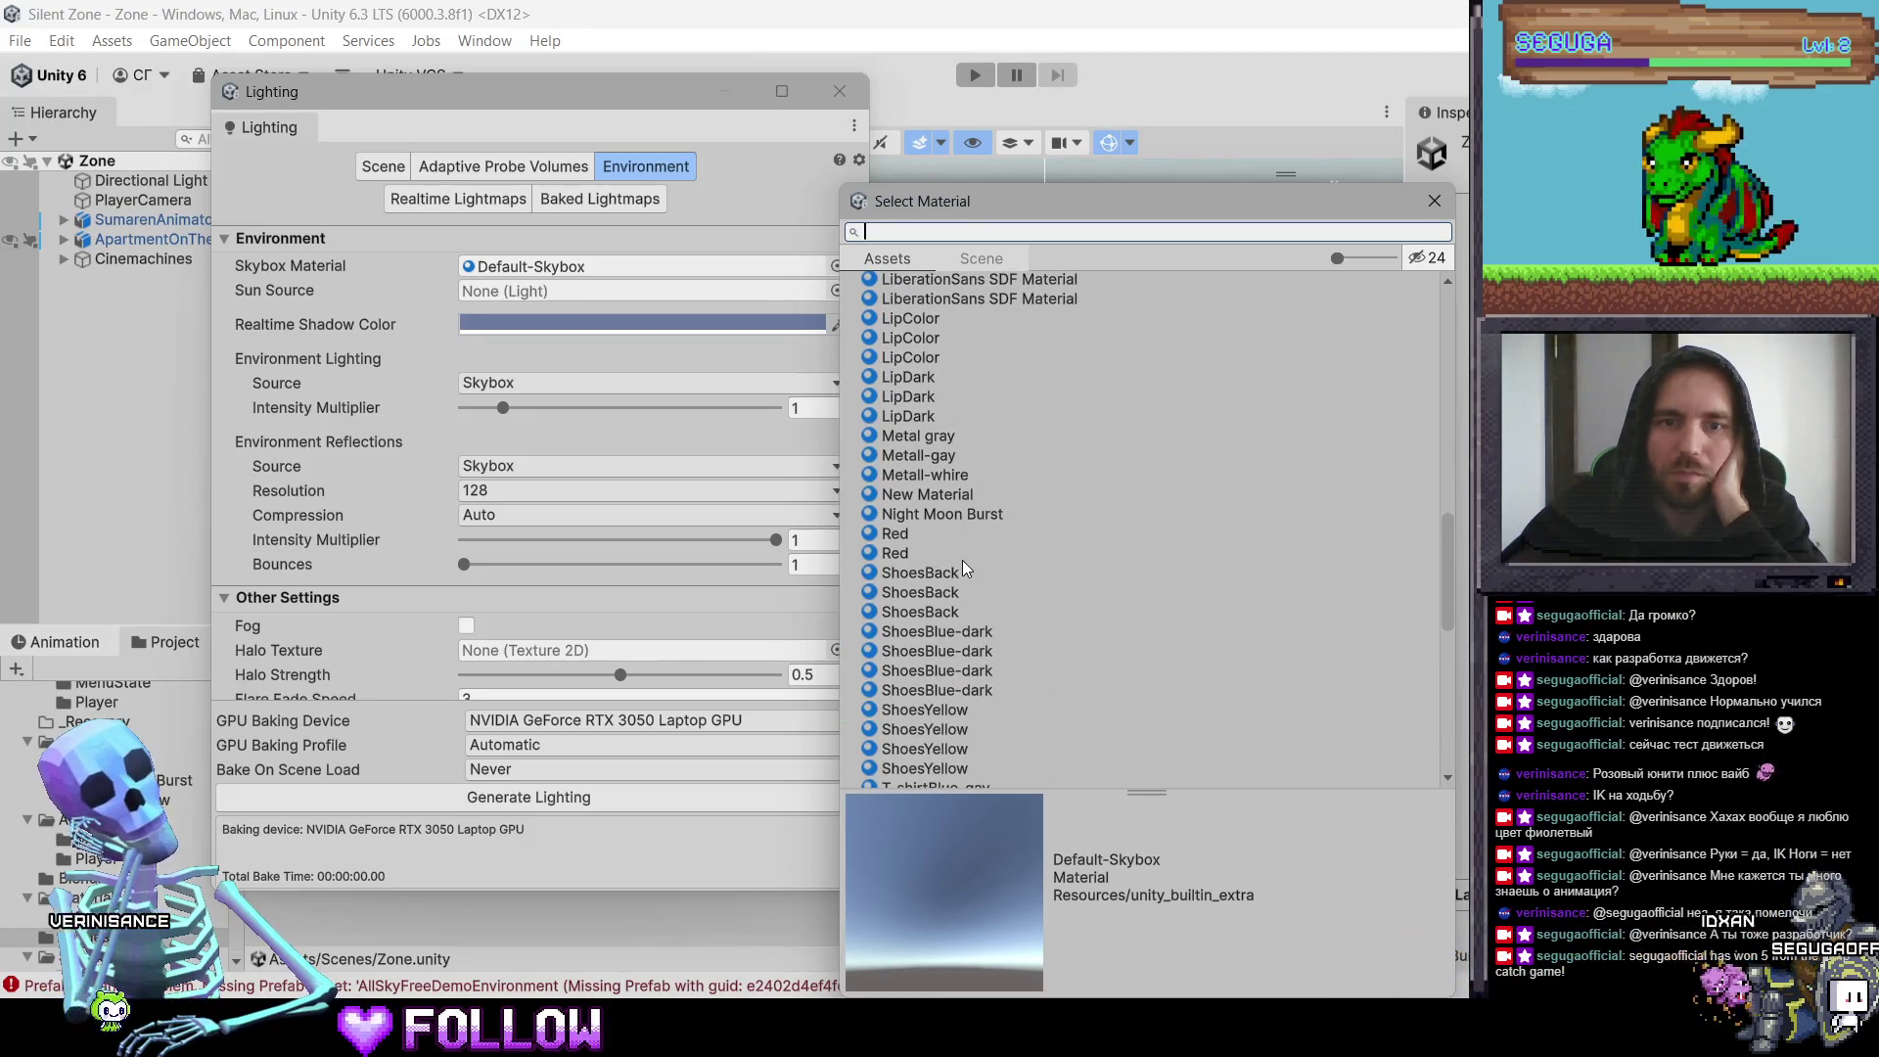
{"action": "scroll", "coordinate": [913, 597], "scroll_direction": "up", "scroll_amount": 5}
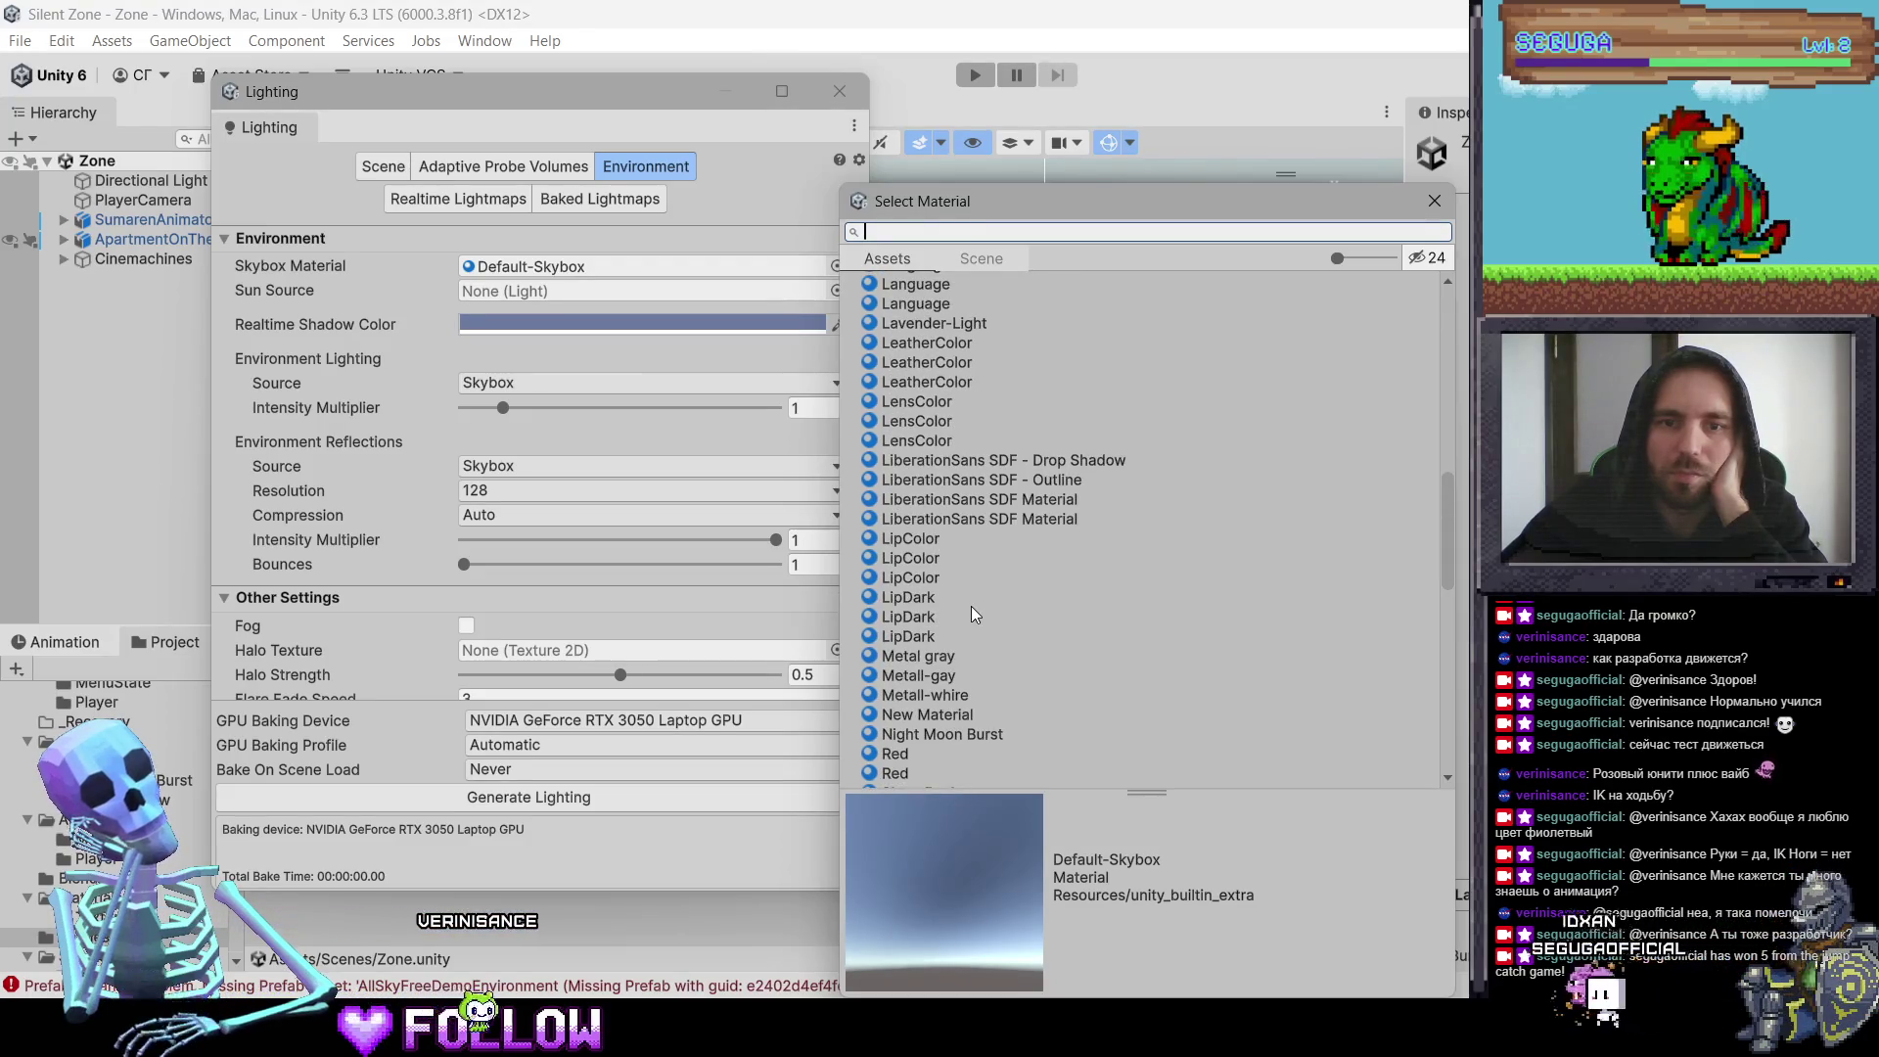
{"action": "scroll", "coordinate": [971, 605], "scroll_direction": "down", "scroll_amount": 2}
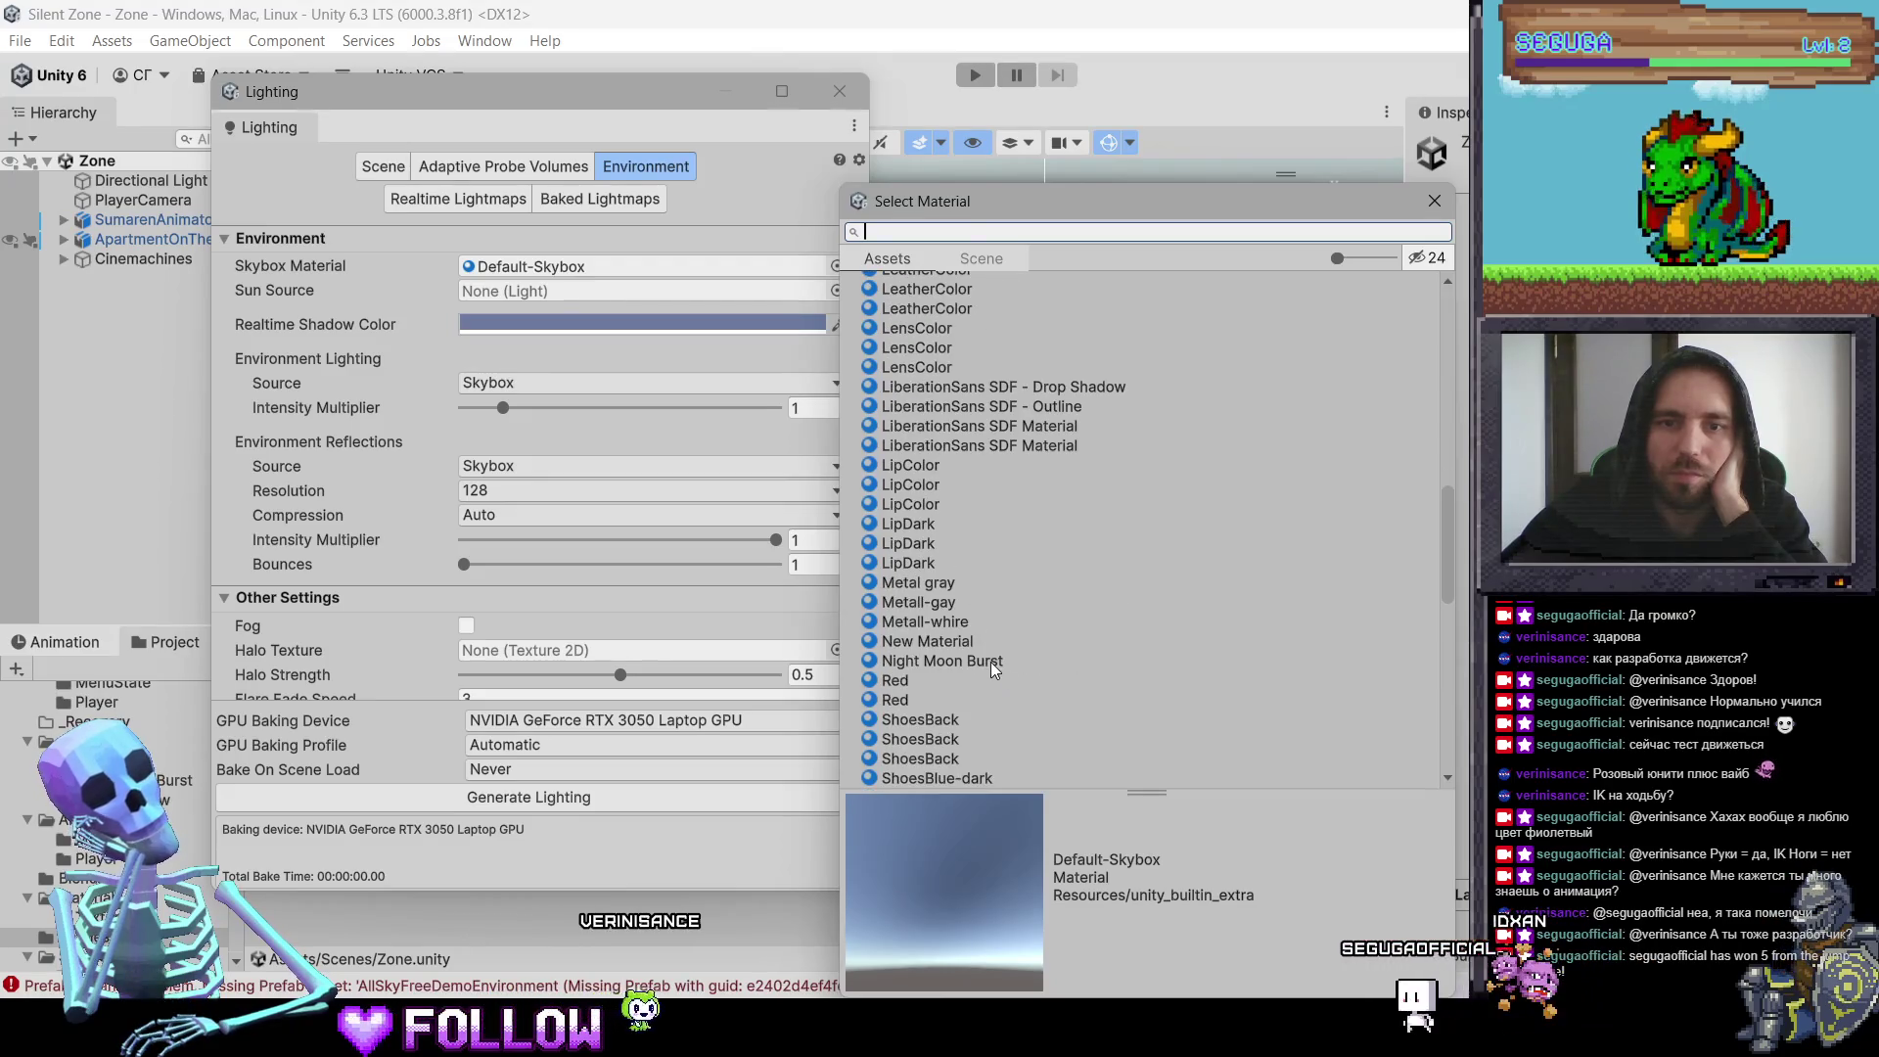
{"action": "left_click", "coordinate": [990, 662]}
{"action": "mouse_move", "coordinate": [1135, 201]}
{"action": "left_mouse_down"}
{"action": "mouse_move", "coordinate": [402, 147]}
{"action": "mouse_move", "coordinate": [462, 111]}
{"action": "left_mouse_up"}
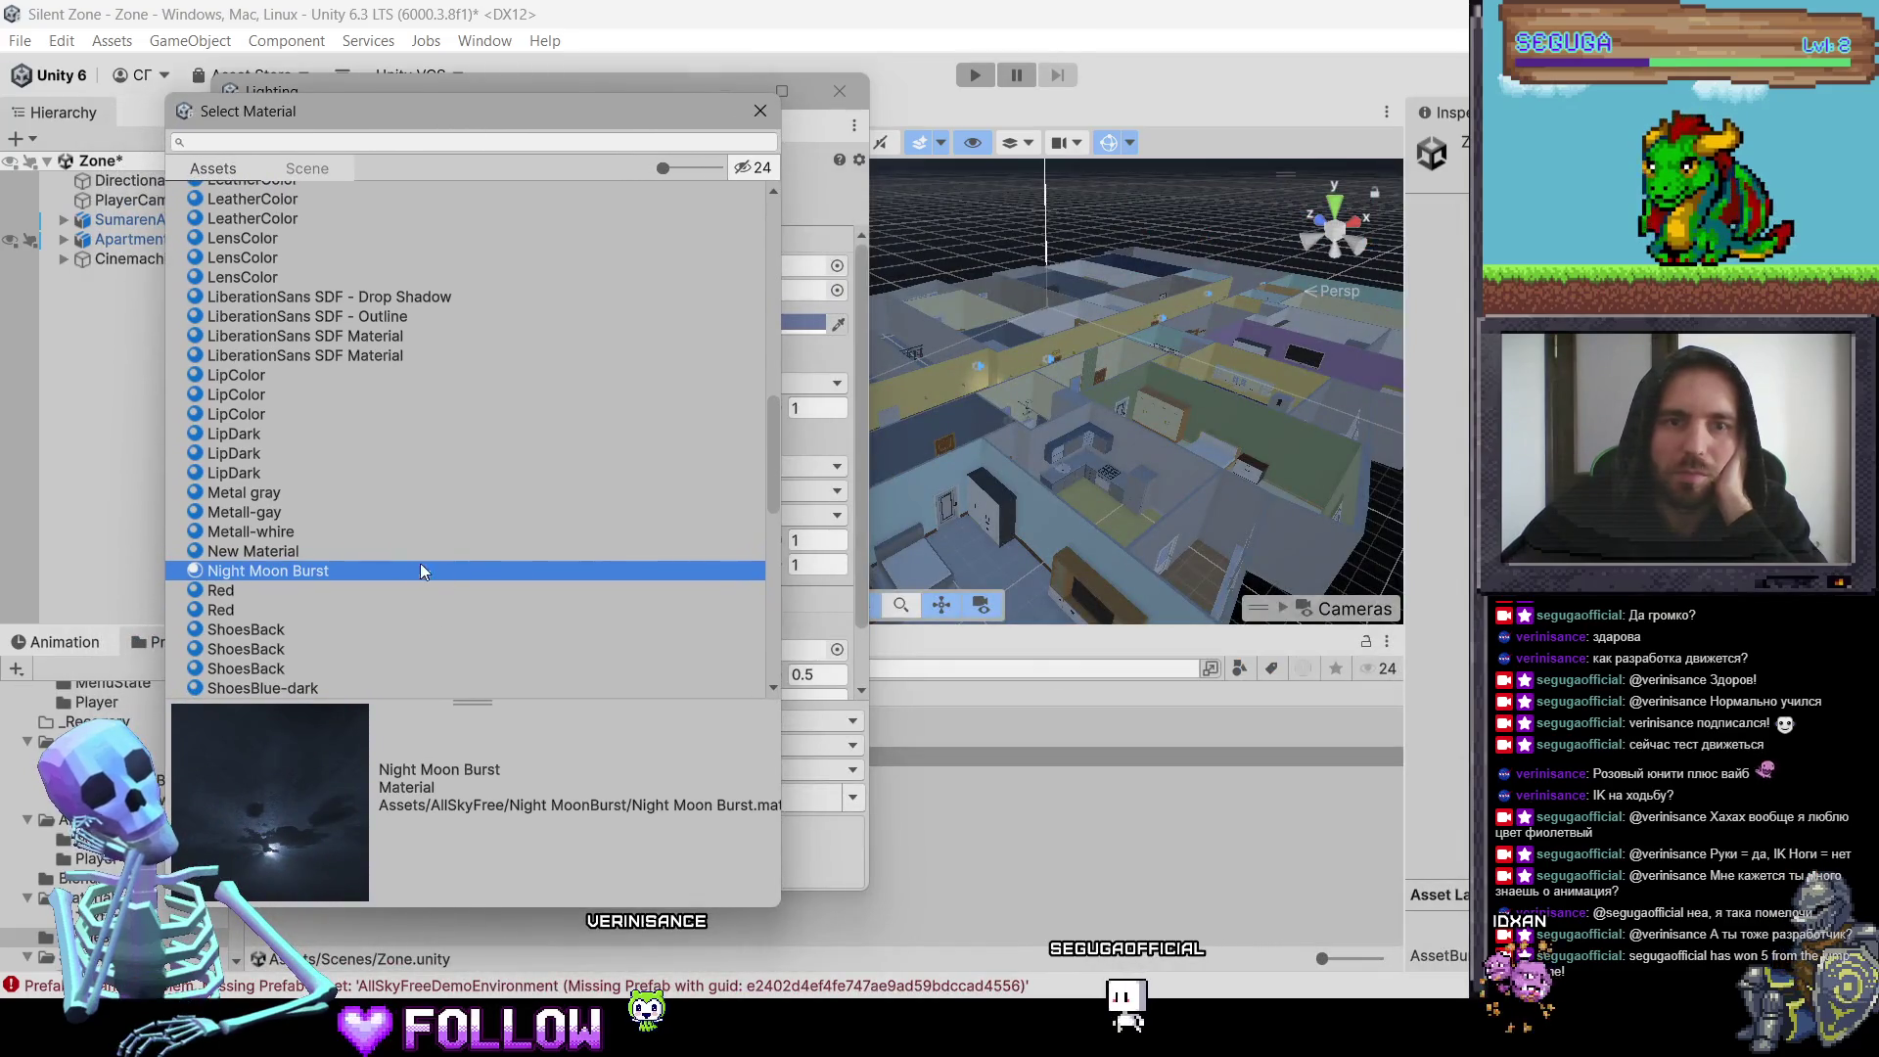
Step: Try the Overcast4_Low skyboxes, then settle on AllSky_Night_MoonBurst Equirect
{"action": "scroll", "coordinate": [329, 529], "scroll_direction": "up", "scroll_amount": 1}
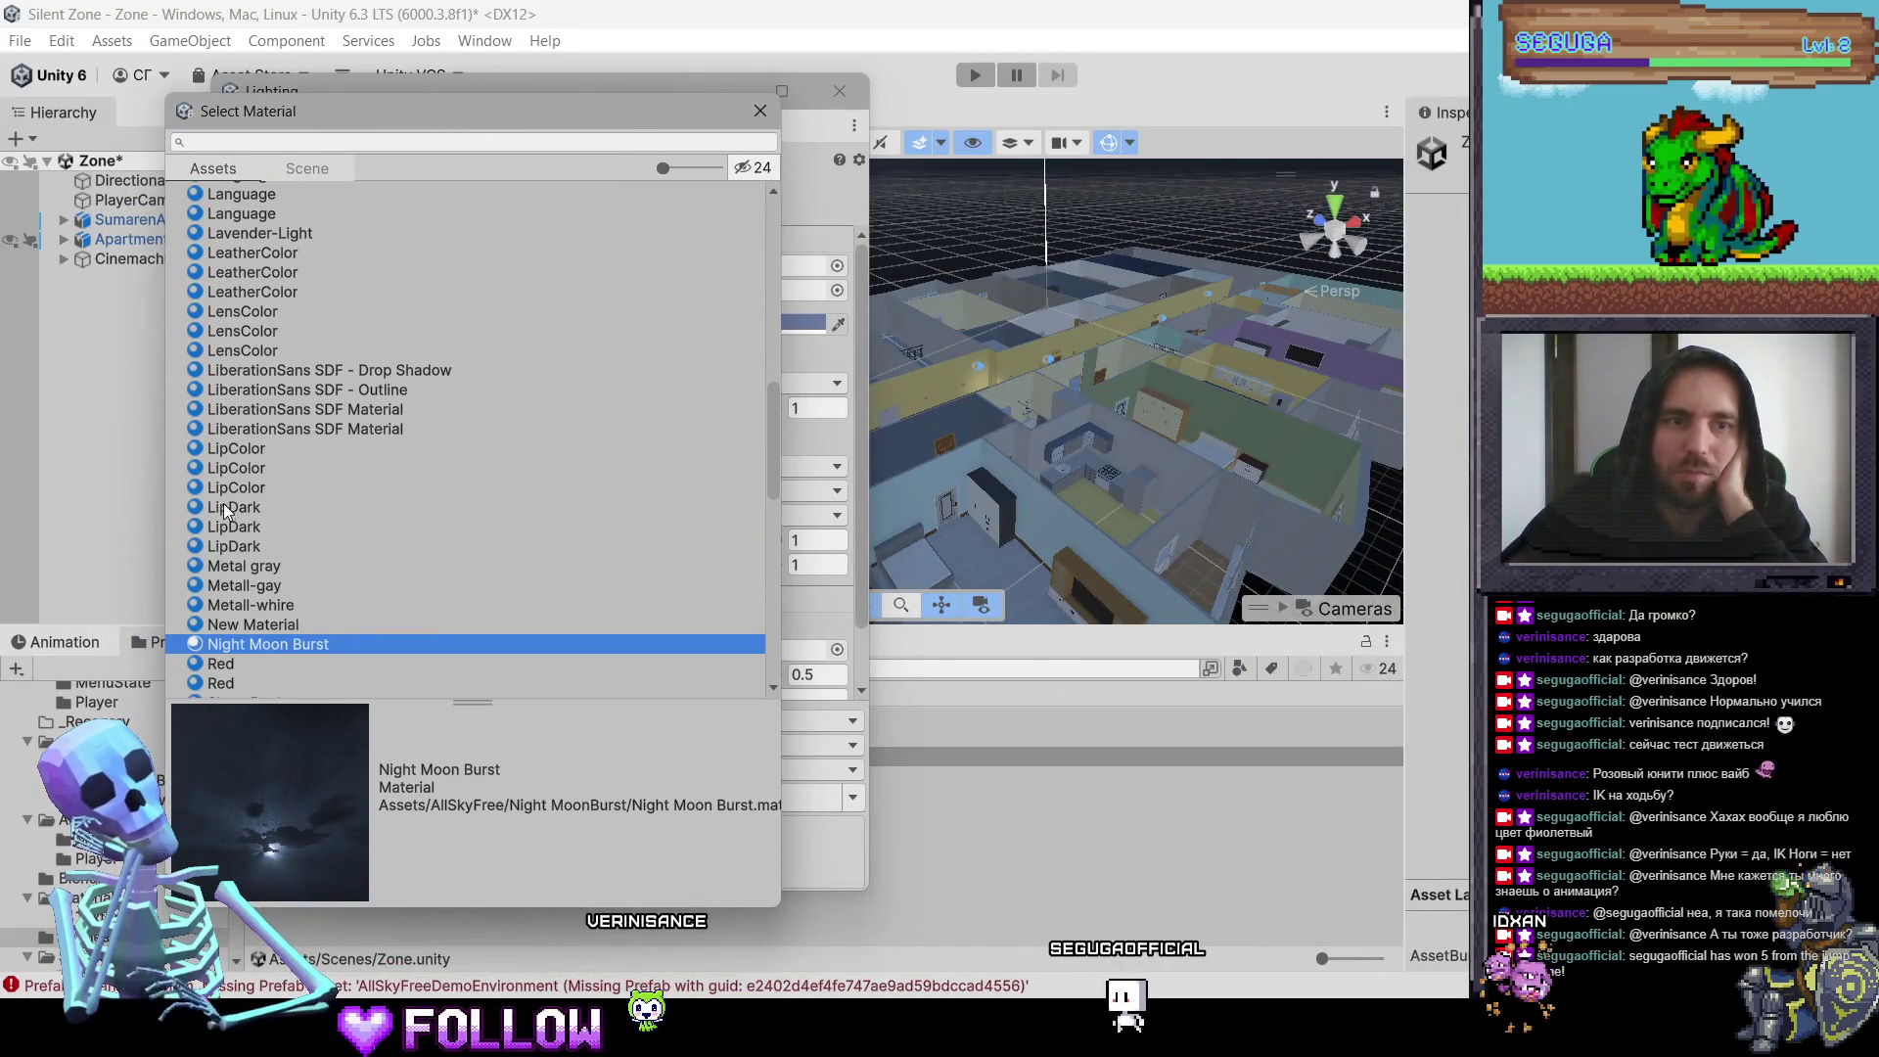
{"action": "scroll", "coordinate": [246, 479], "scroll_direction": "up", "scroll_amount": 15}
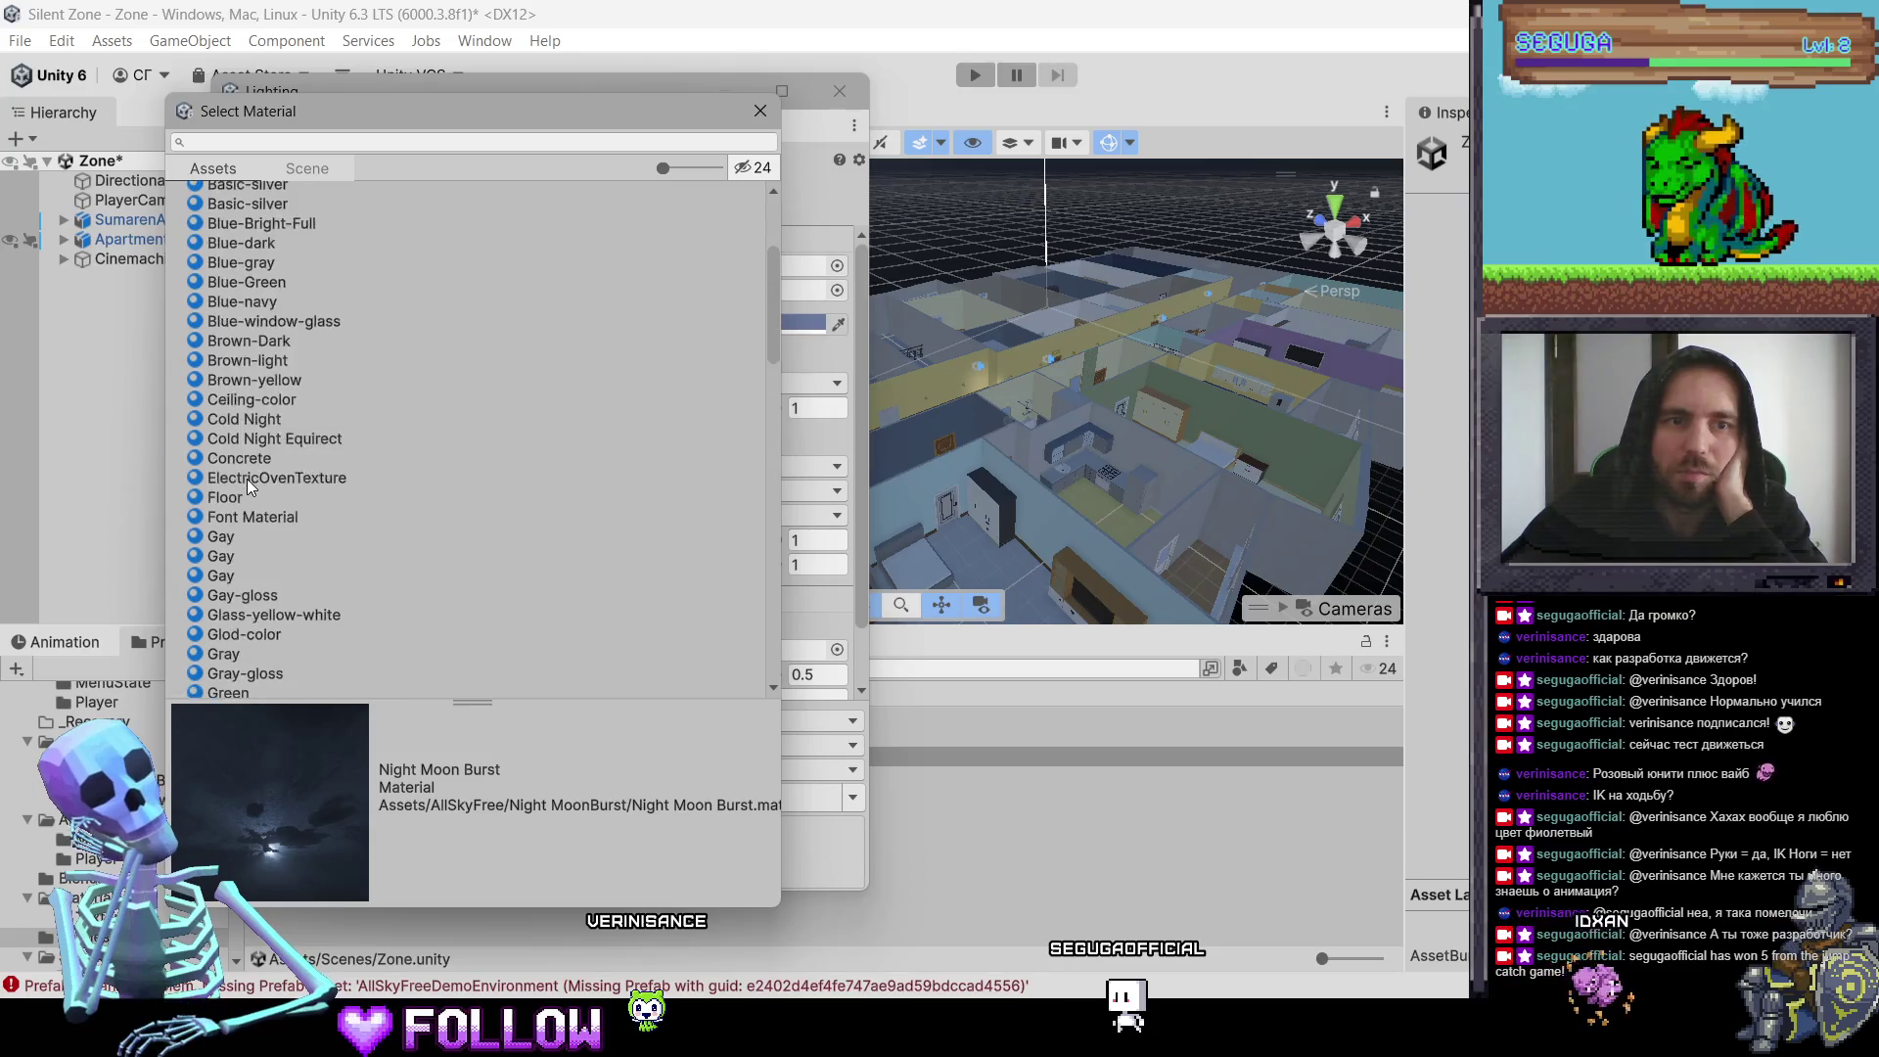
{"action": "scroll", "coordinate": [247, 479], "scroll_direction": "up", "scroll_amount": 4}
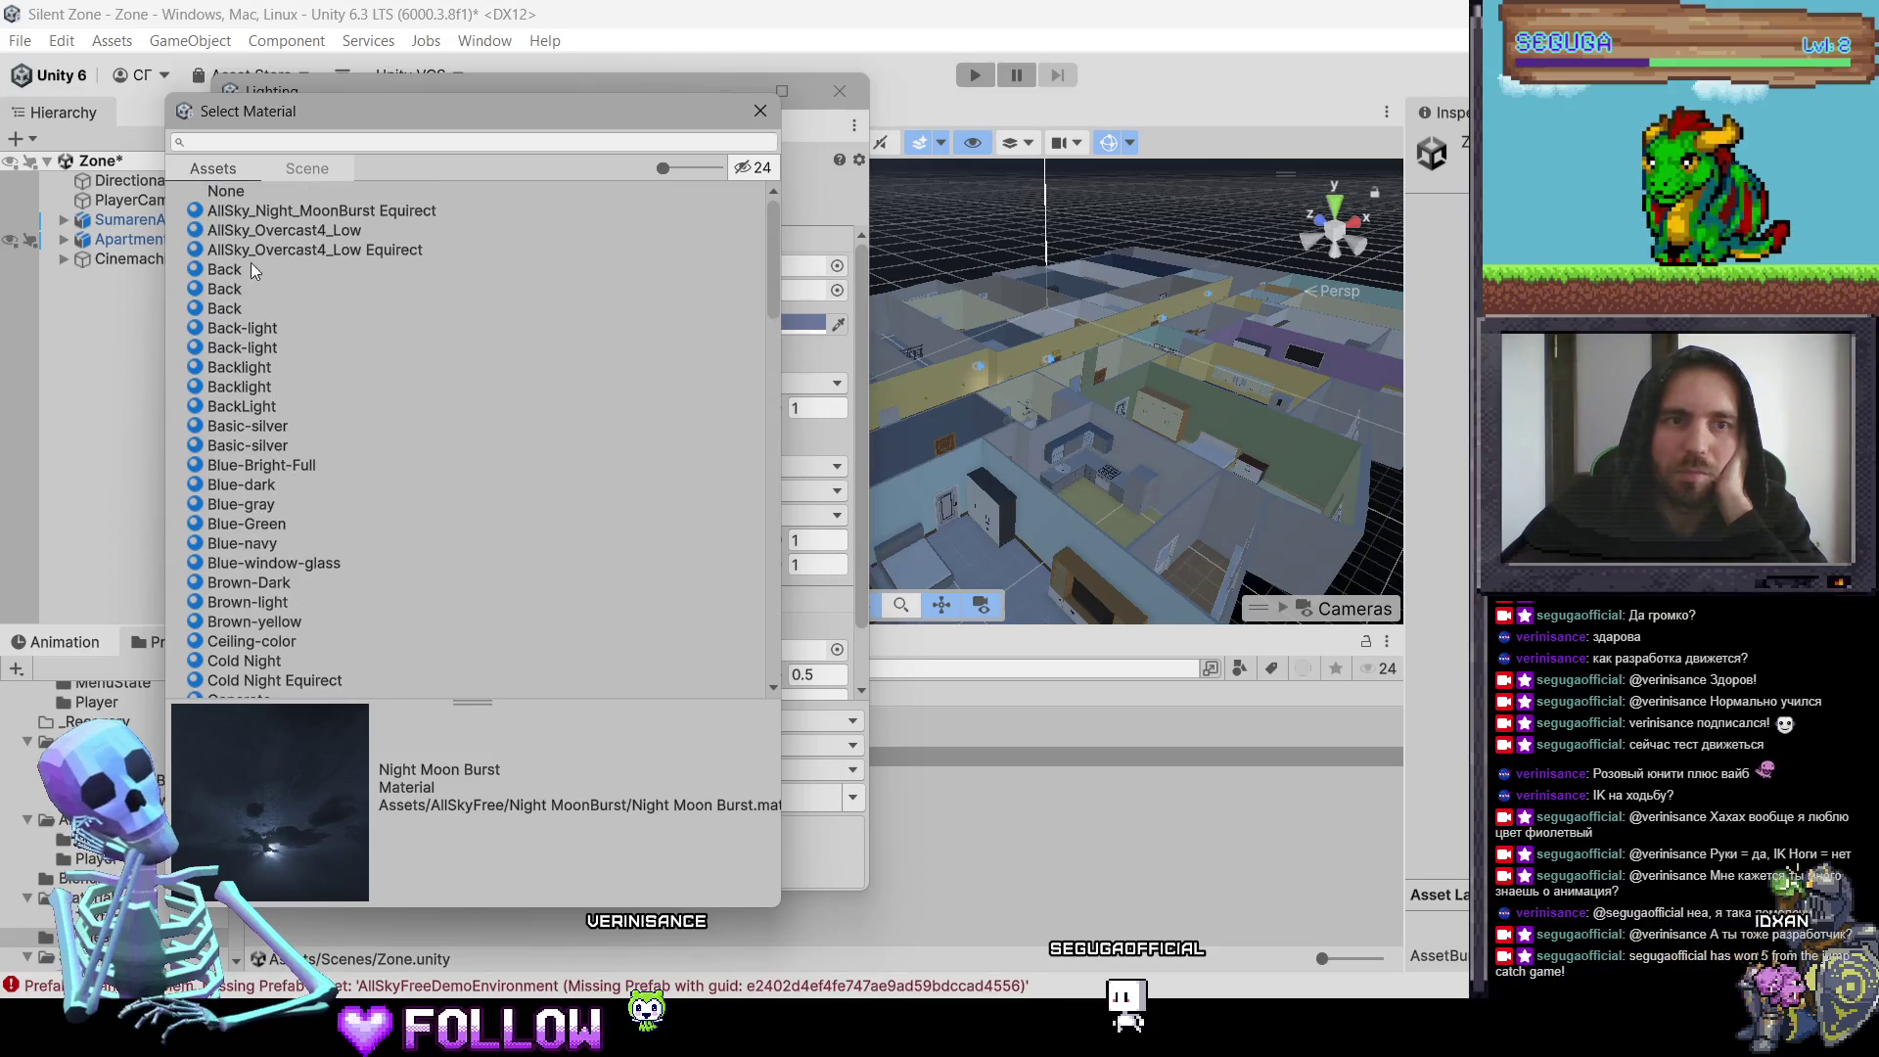
{"action": "left_click", "coordinate": [262, 237]}
{"action": "left_click", "coordinate": [273, 254]}
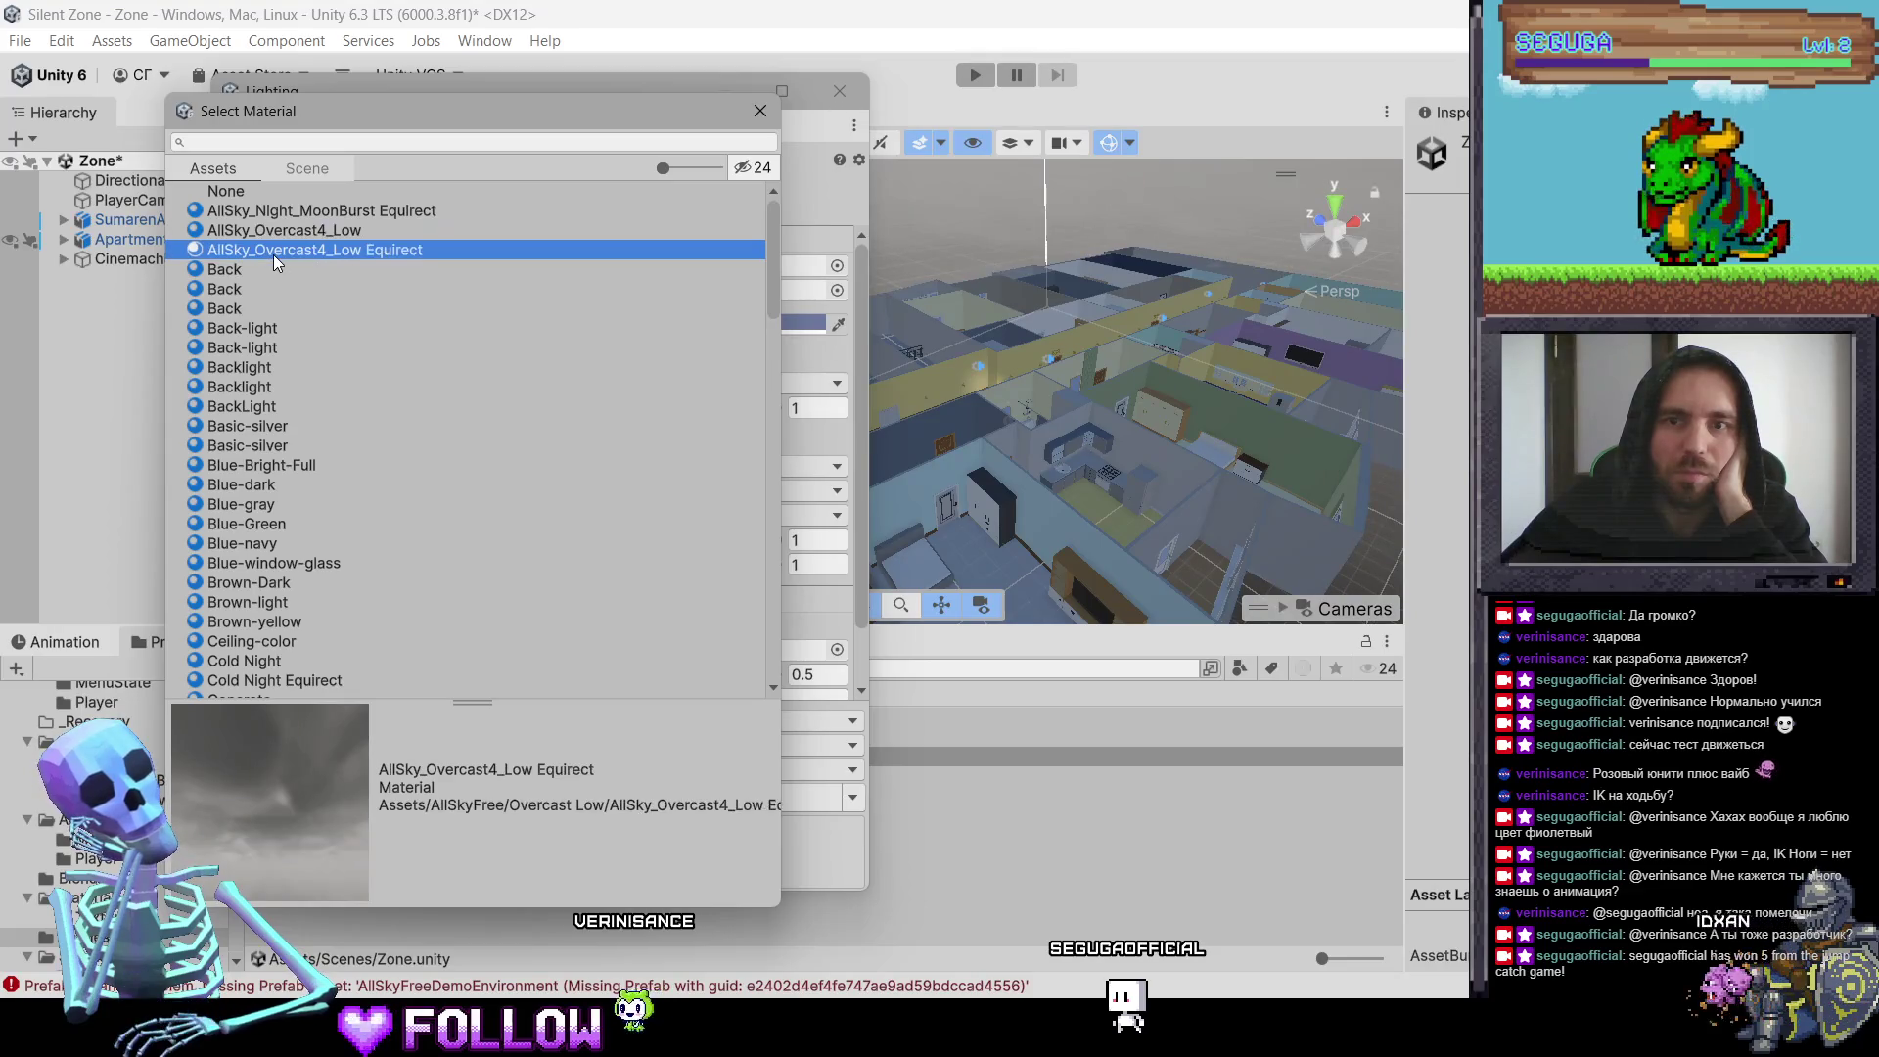
{"action": "left_click", "coordinate": [292, 214]}
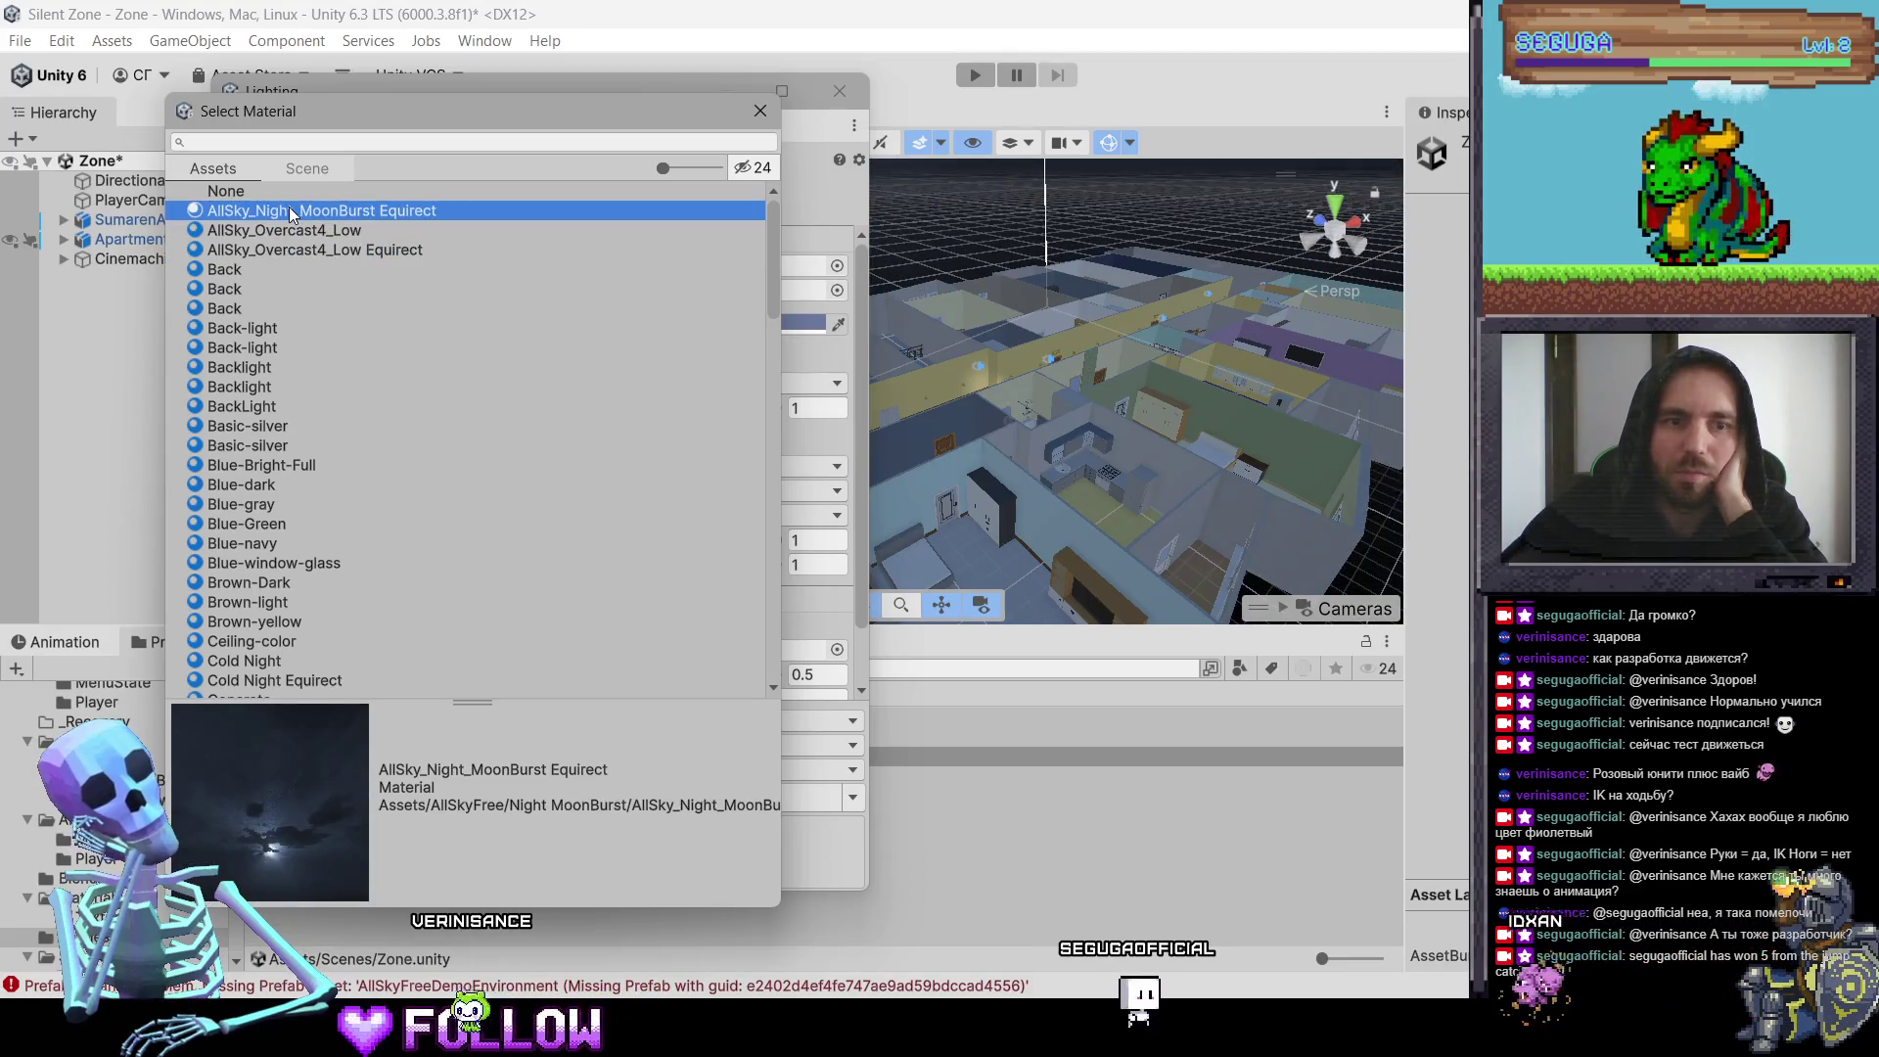
{"action": "scroll", "coordinate": [287, 651], "scroll_direction": "down", "scroll_amount": 10}
{"action": "scroll", "coordinate": [284, 643], "scroll_direction": "down", "scroll_amount": 12}
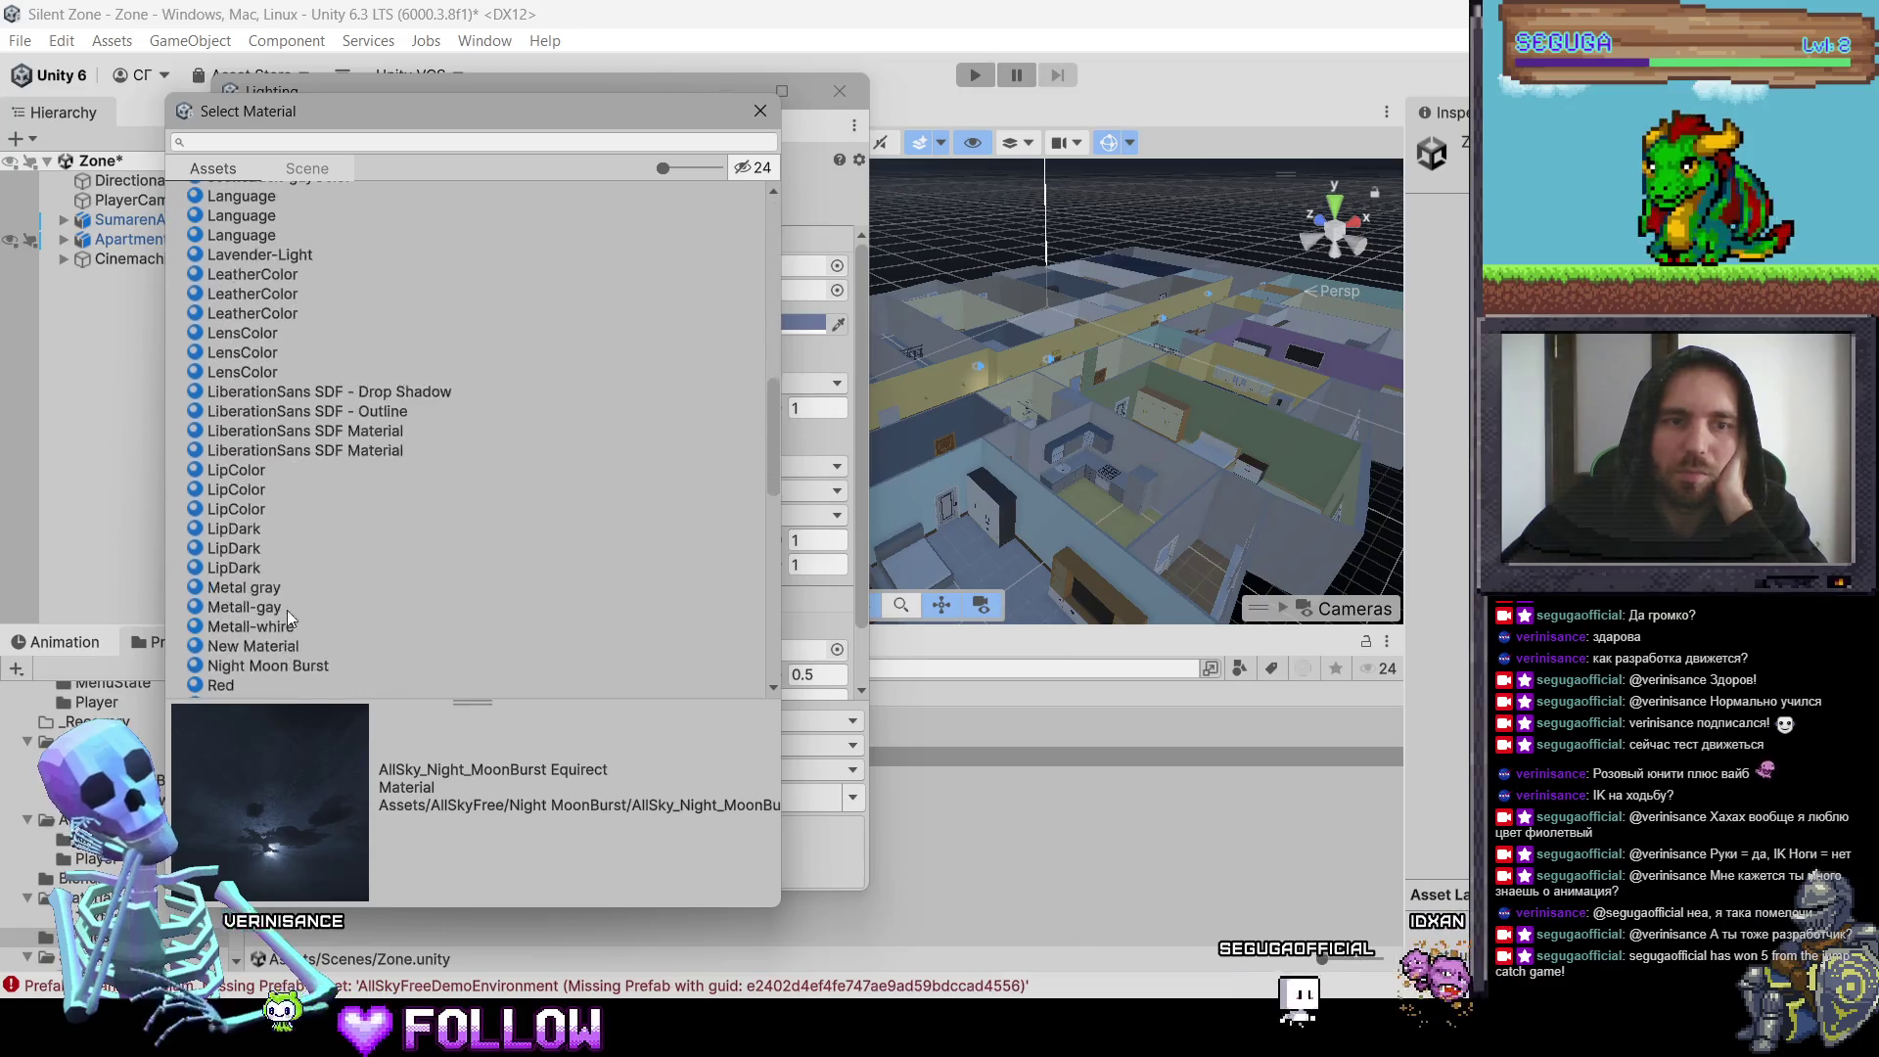
Step: Close the material list and Lighting window, then fly the view down into the corridor
{"action": "left_click", "coordinate": [760, 111]}
{"action": "left_click", "coordinate": [840, 92]}
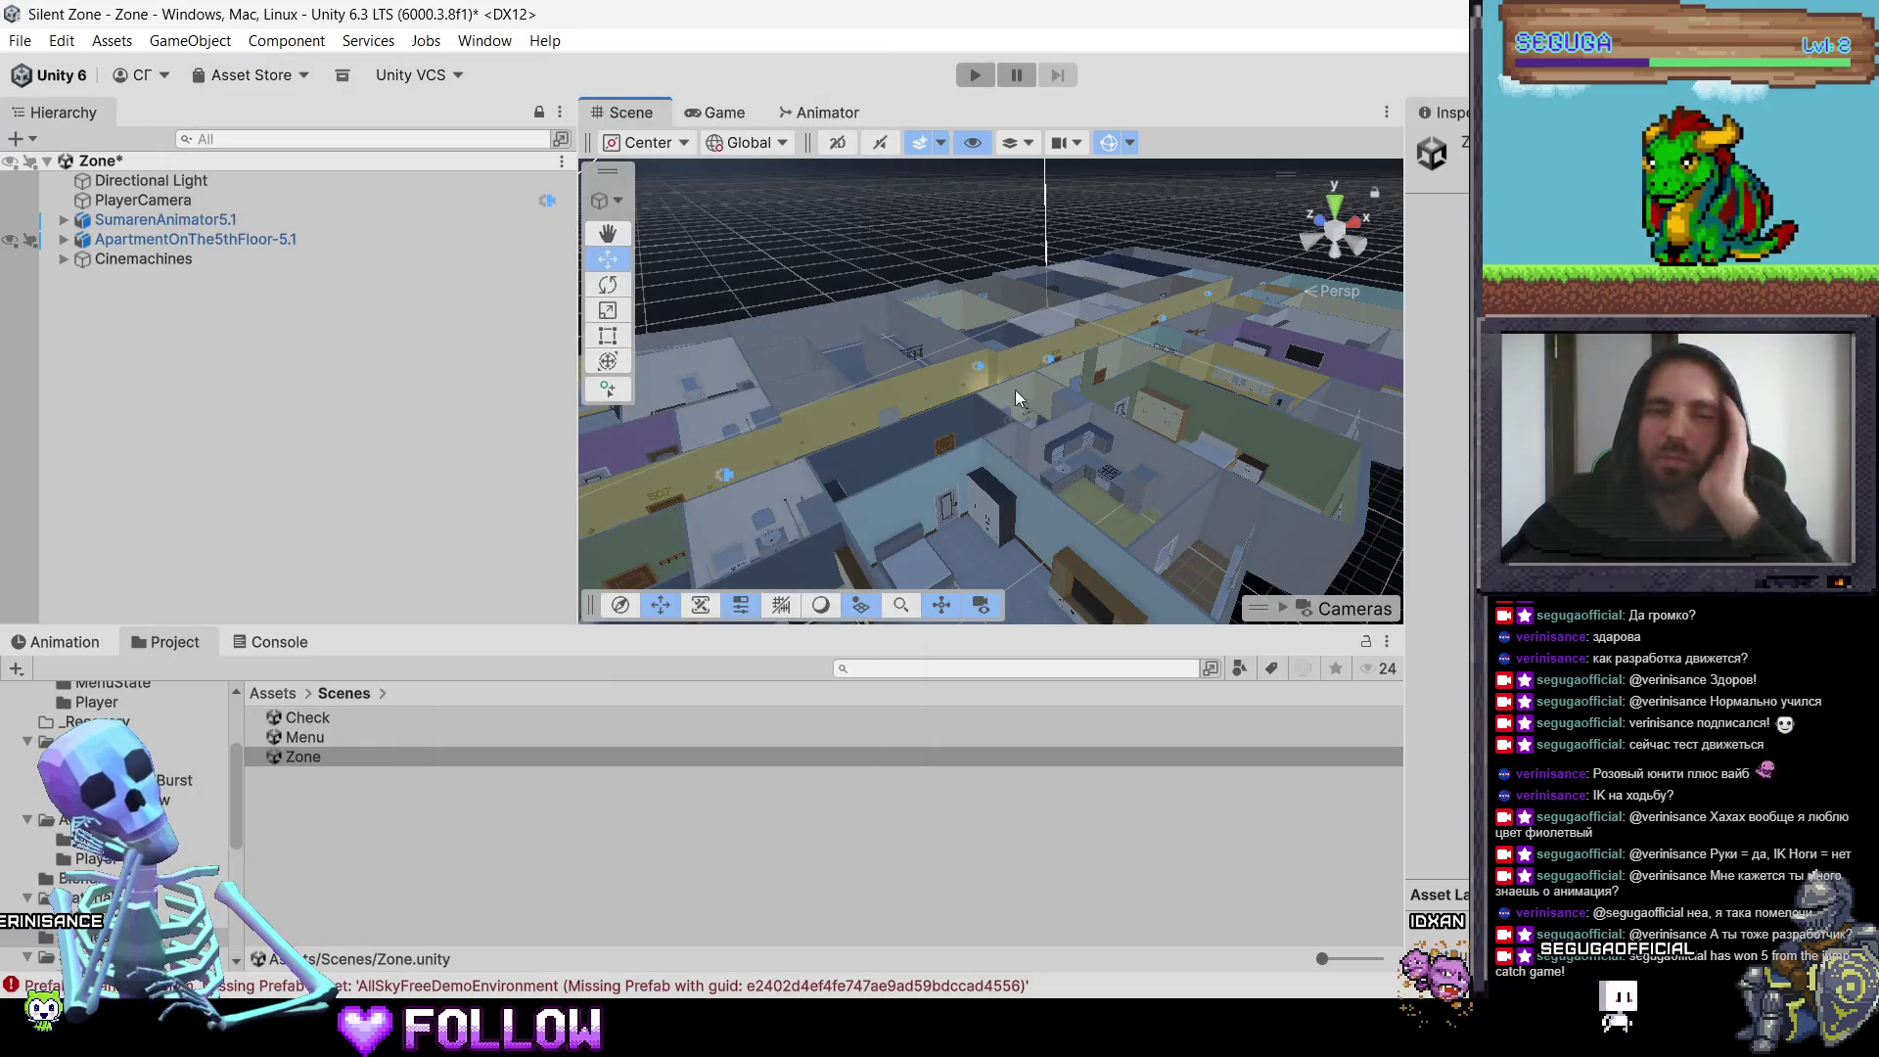
{"action": "mouse_move", "coordinate": [937, 382]}
{"action": "left_mouse_down"}
{"action": "mouse_move", "coordinate": [711, 343]}
{"action": "mouse_move", "coordinate": [1002, 395]}
{"action": "mouse_move", "coordinate": [959, 323]}
{"action": "mouse_move", "coordinate": [857, 300]}
{"action": "mouse_move", "coordinate": [942, 311]}
{"action": "mouse_move", "coordinate": [1062, 274]}
{"action": "left_mouse_up"}
{"action": "scroll", "coordinate": [1008, 394], "scroll_direction": "up", "scroll_amount": 3}
{"action": "scroll", "coordinate": [1012, 393], "scroll_direction": "up", "scroll_amount": 4}
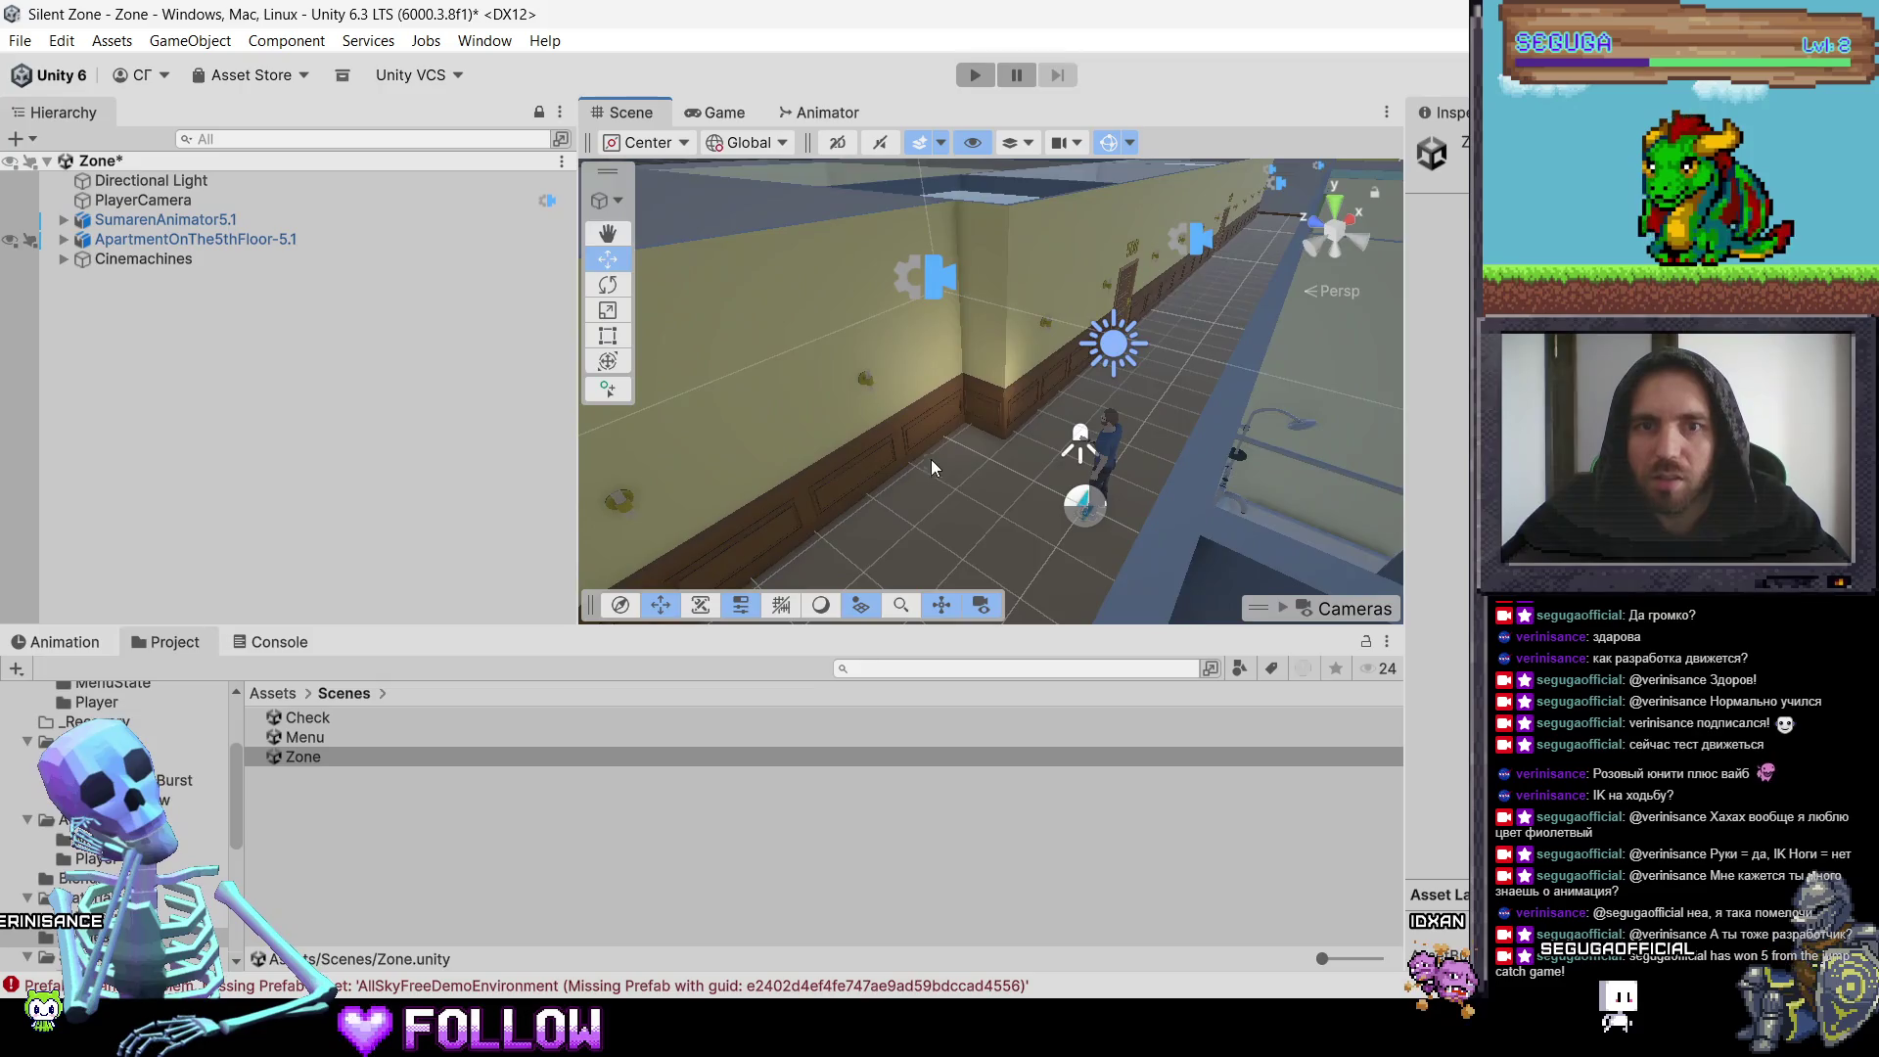
{"action": "scroll", "coordinate": [1008, 436], "scroll_direction": "down", "scroll_amount": 6}
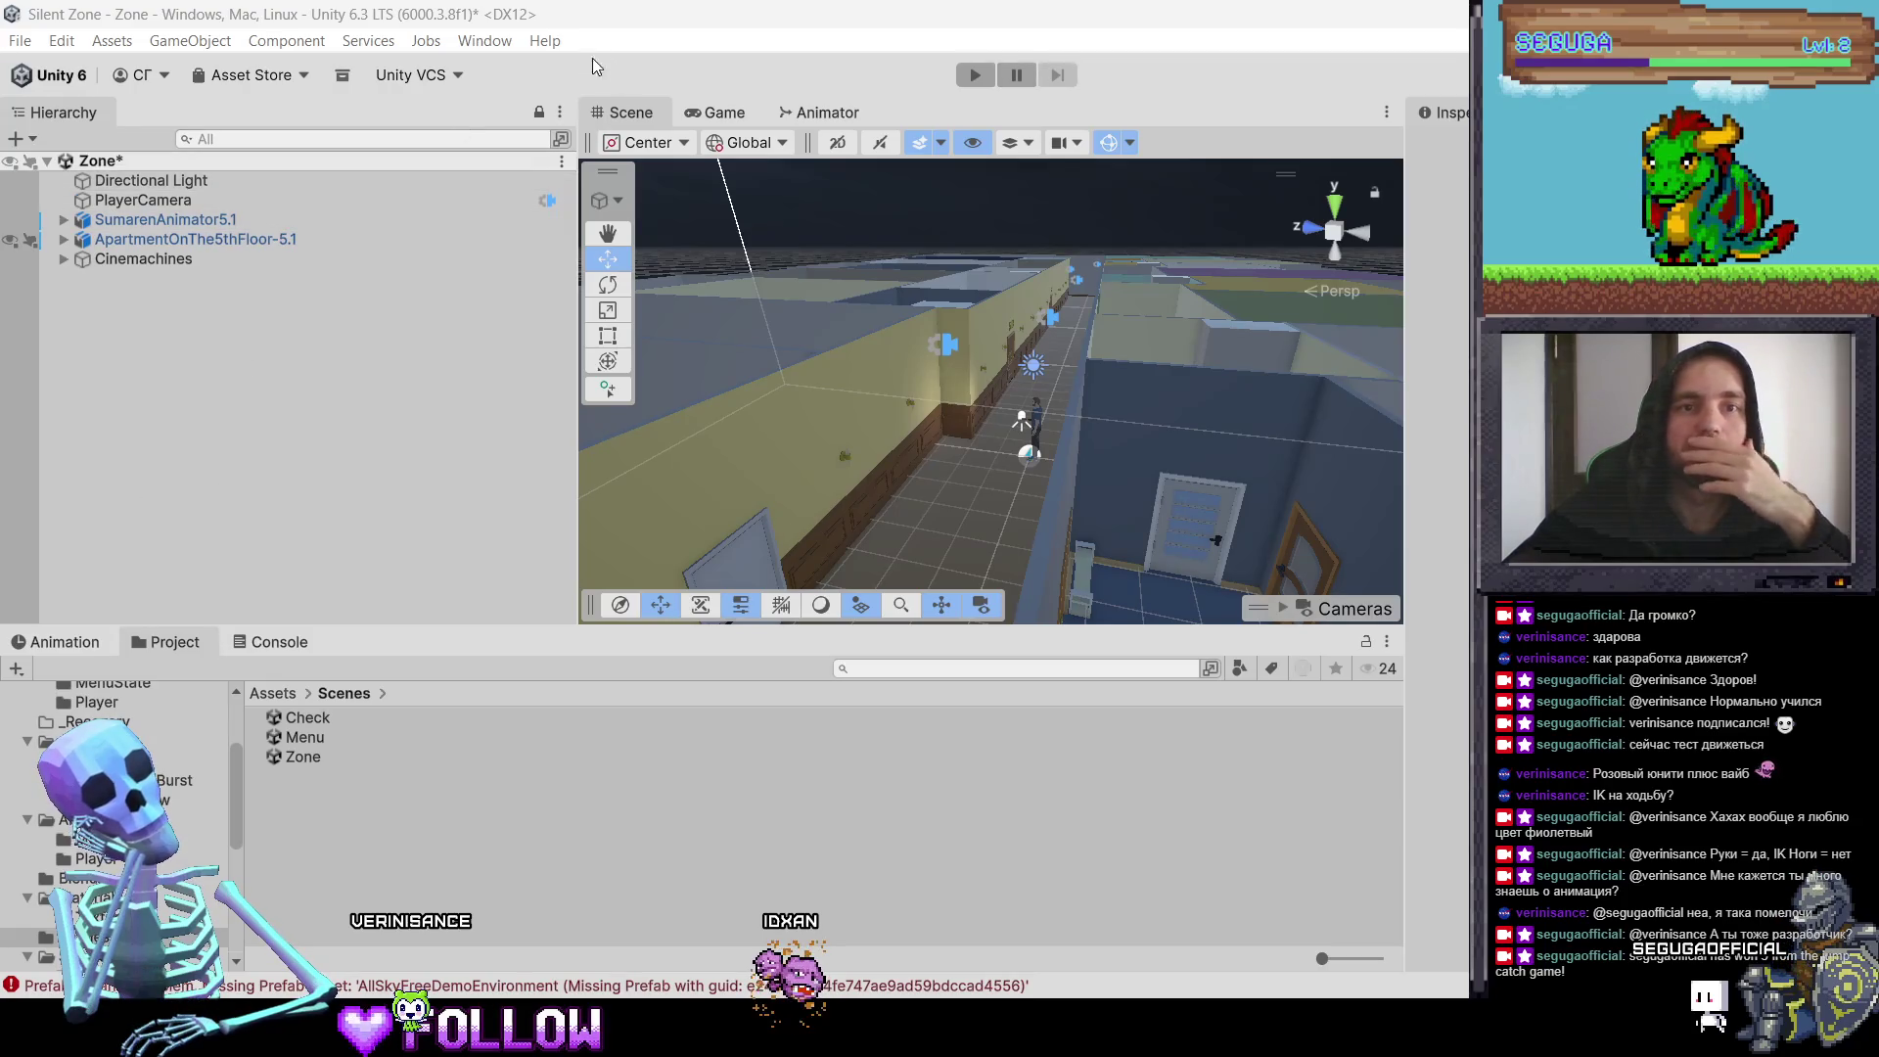
{"action": "left_click", "coordinate": [473, 43]}
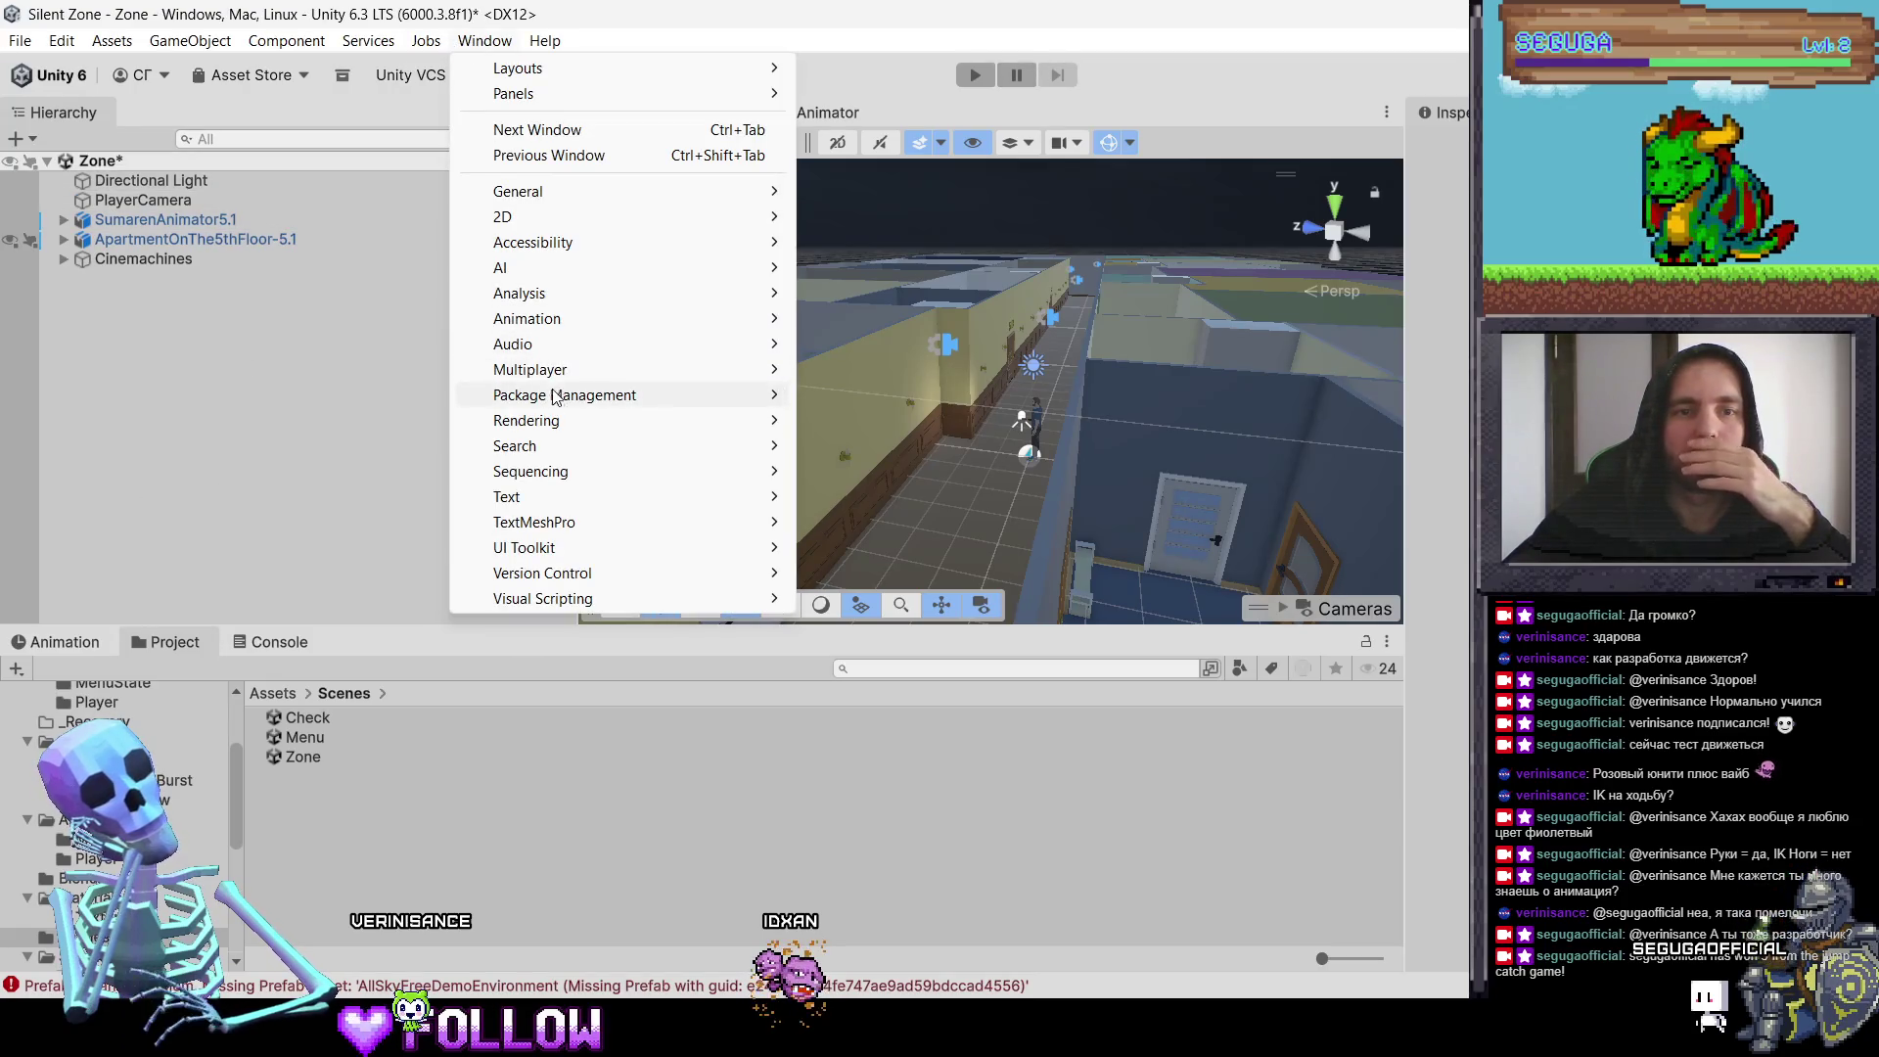
Step: Reopen Lighting's Environment settings and review the ambient source options, keeping Skybox for now
{"action": "mouse_move", "coordinate": [546, 421]}
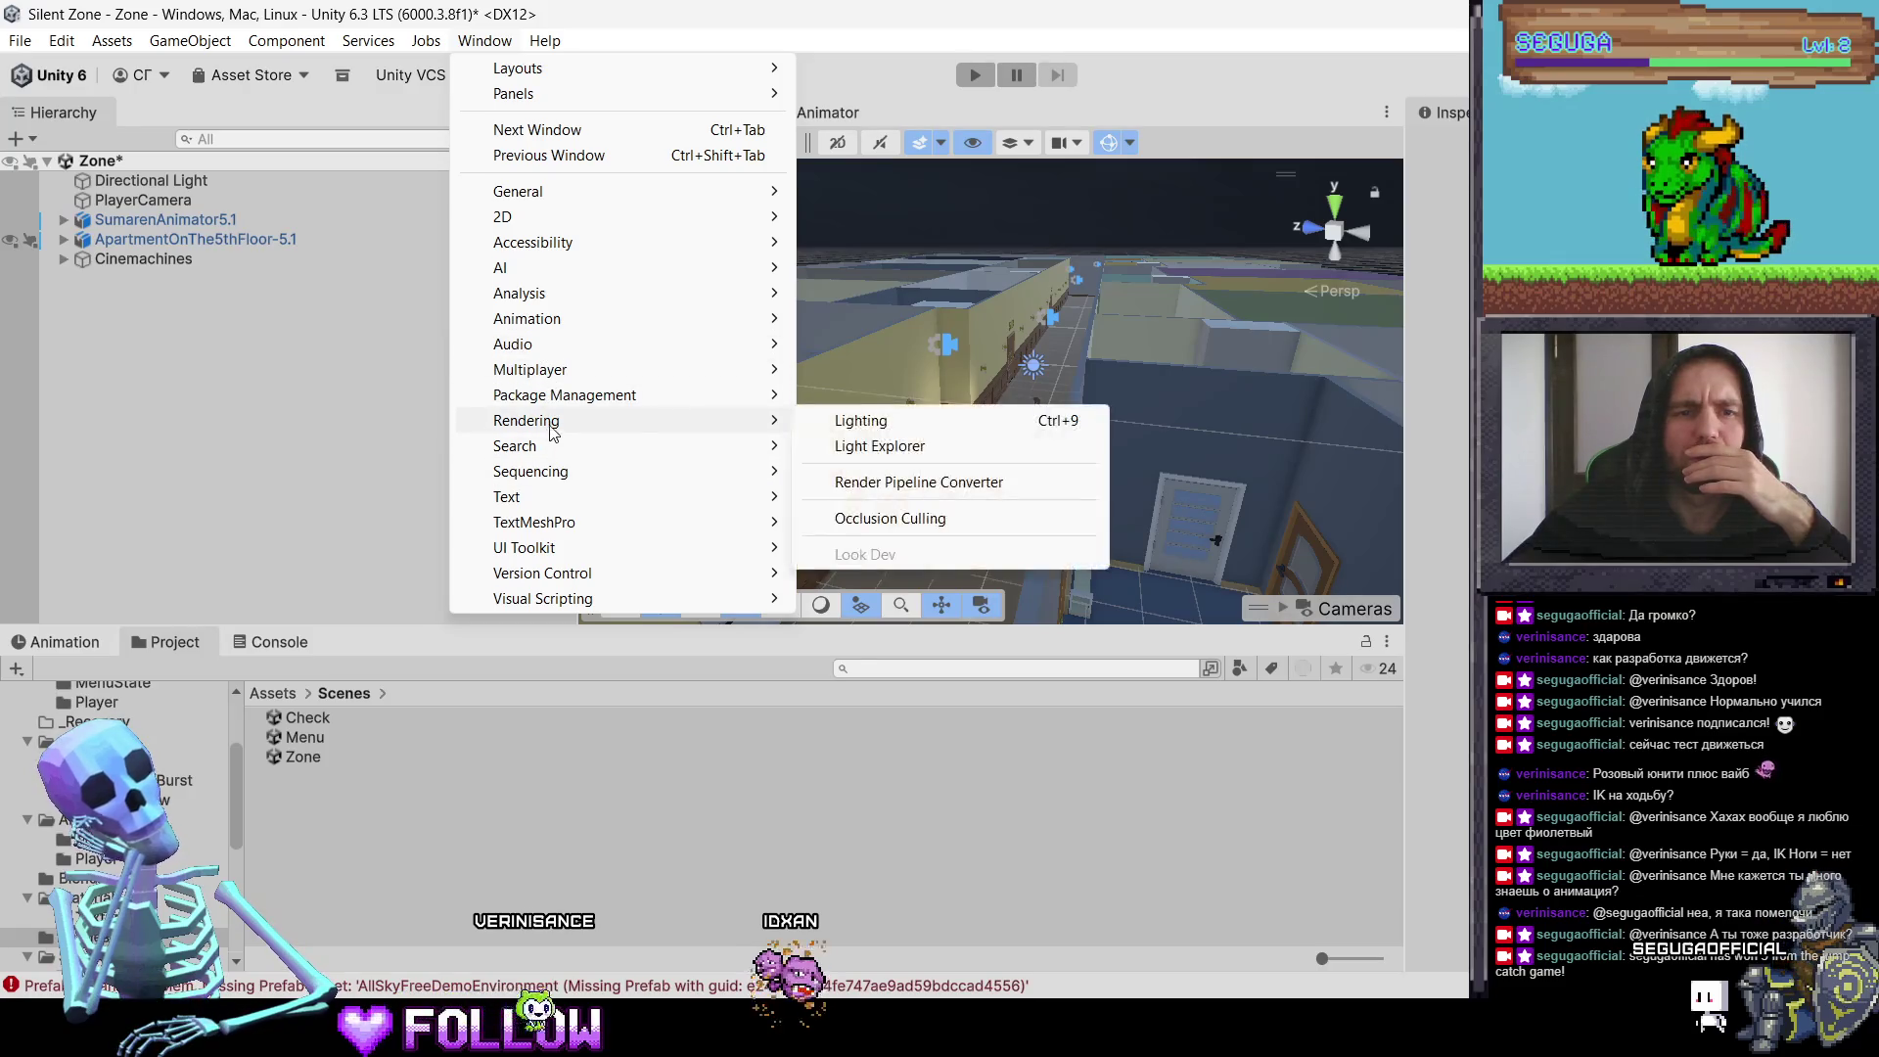
{"action": "left_click", "coordinate": [871, 423]}
{"action": "left_click", "coordinate": [623, 167]}
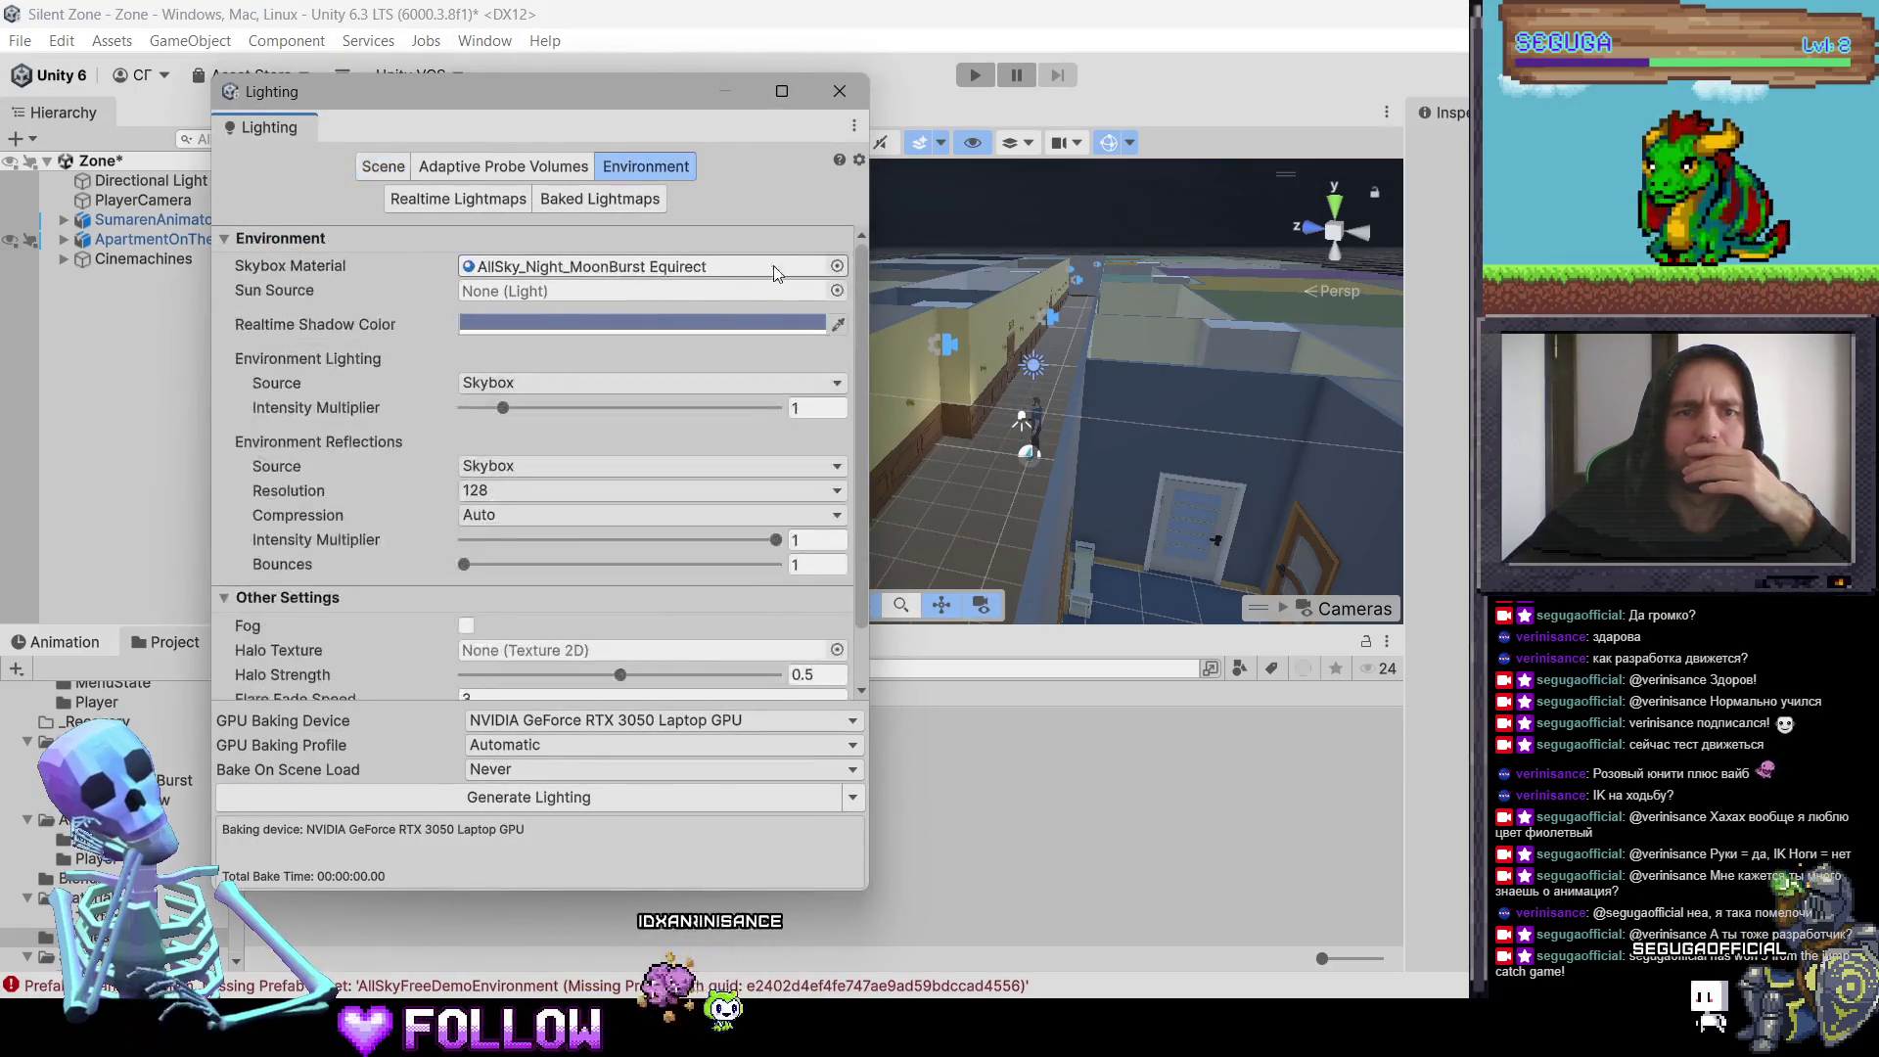
{"action": "left_click_drag", "start_coordinate": [861, 396], "coordinate": [861, 432]}
{"action": "left_click", "coordinate": [801, 341]}
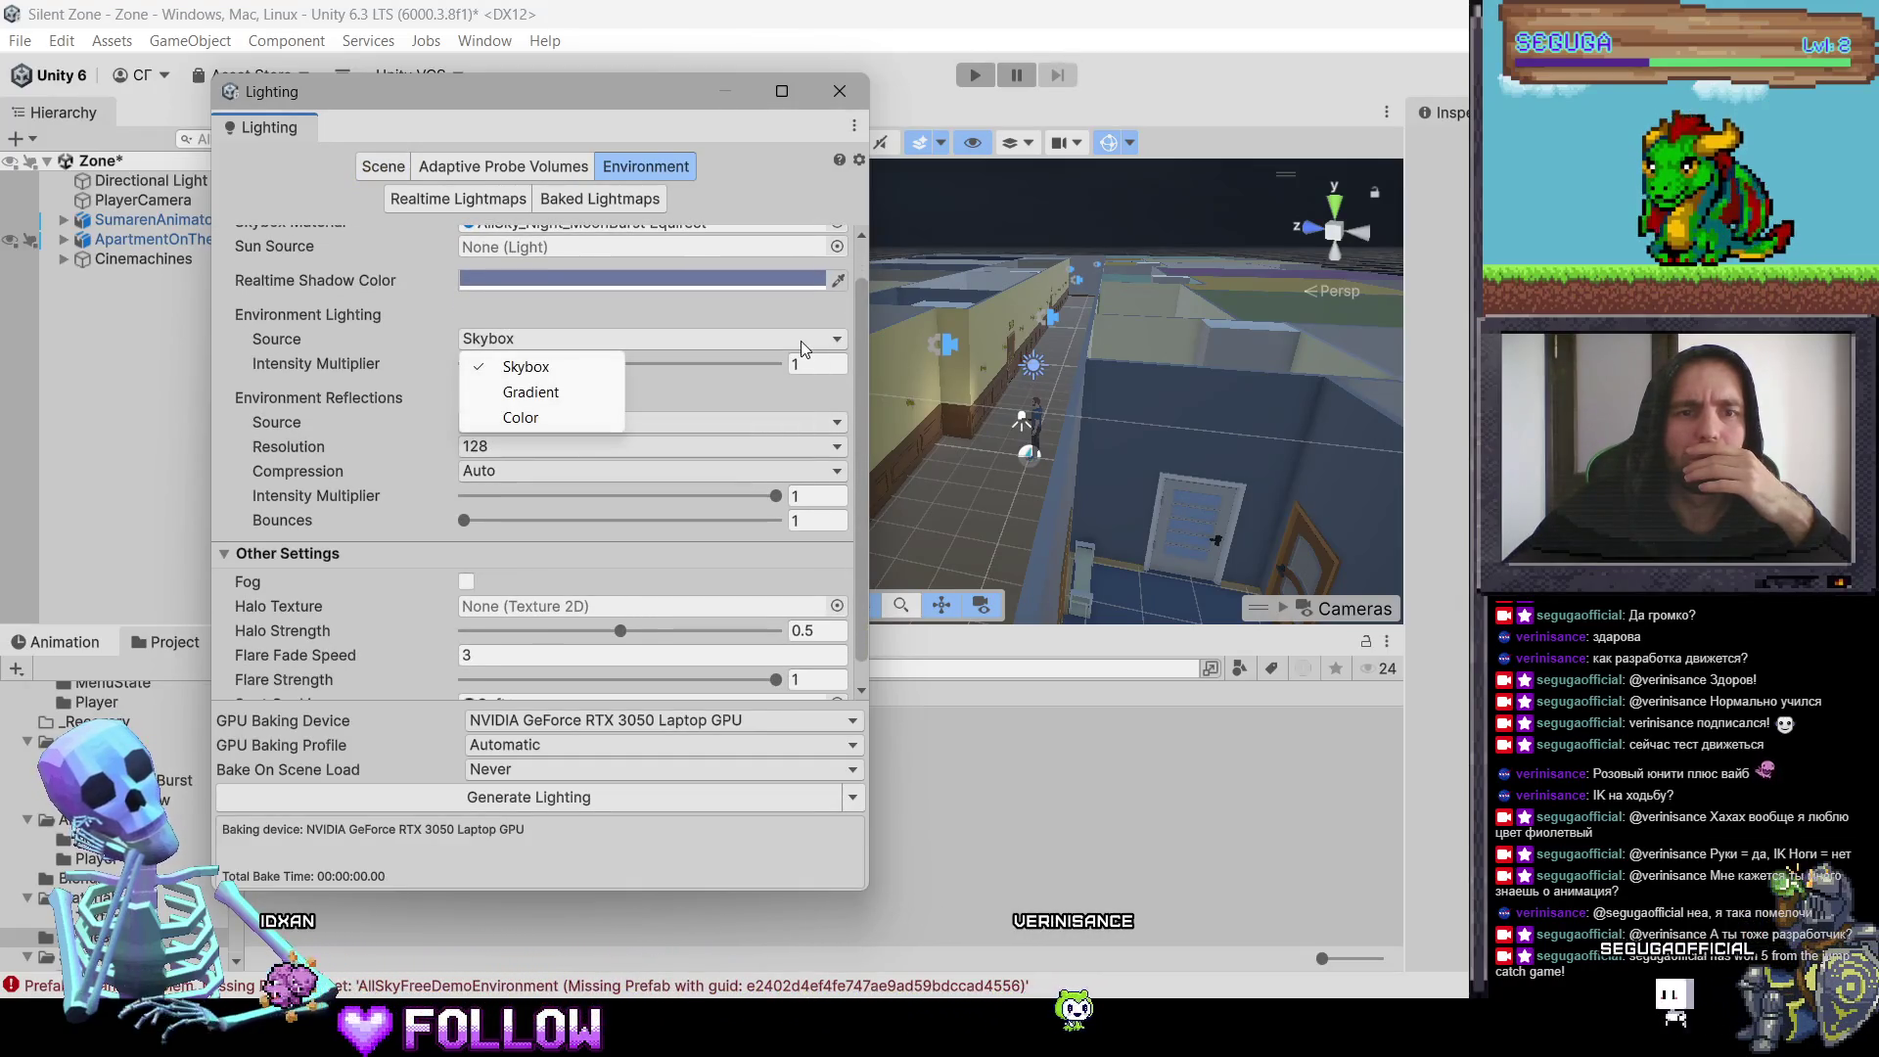
{"action": "left_click", "coordinate": [865, 376]}
{"action": "scroll", "coordinate": [865, 377], "scroll_direction": "down", "scroll_amount": 2}
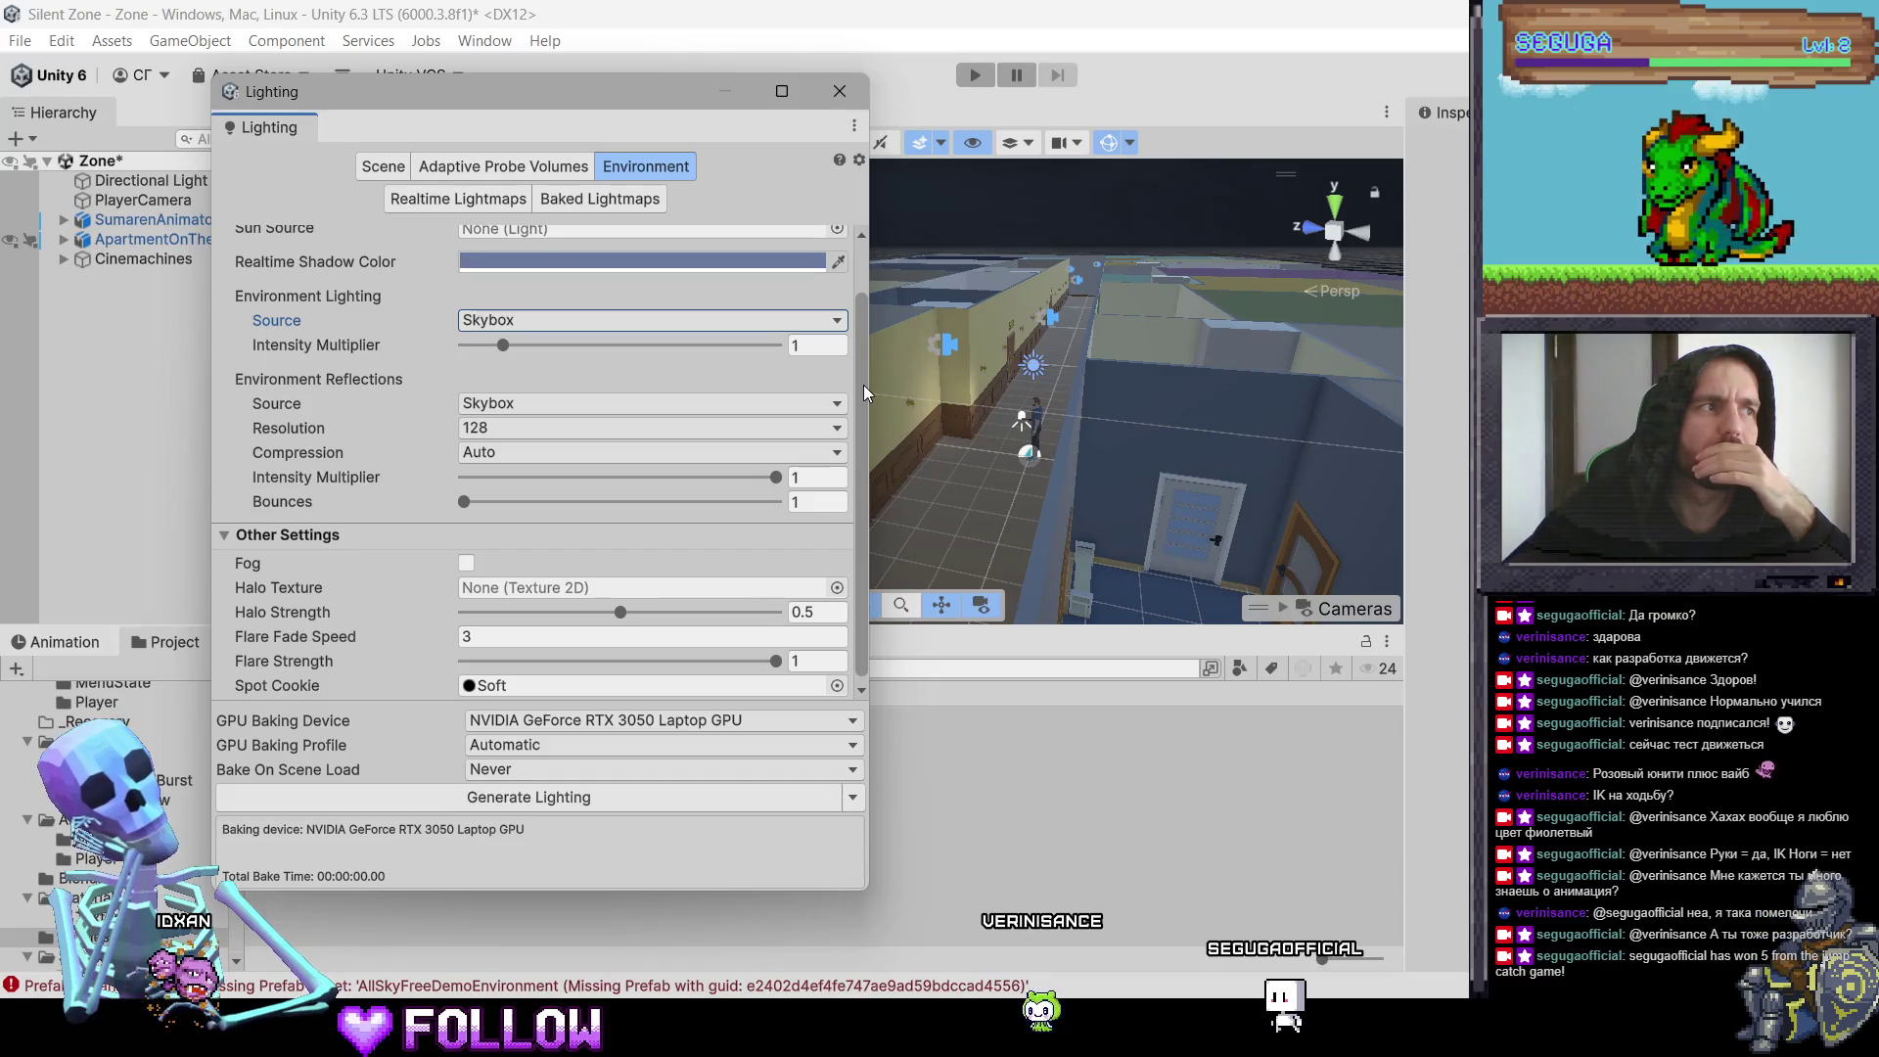
{"action": "scroll", "coordinate": [863, 386], "scroll_direction": "down", "scroll_amount": 1}
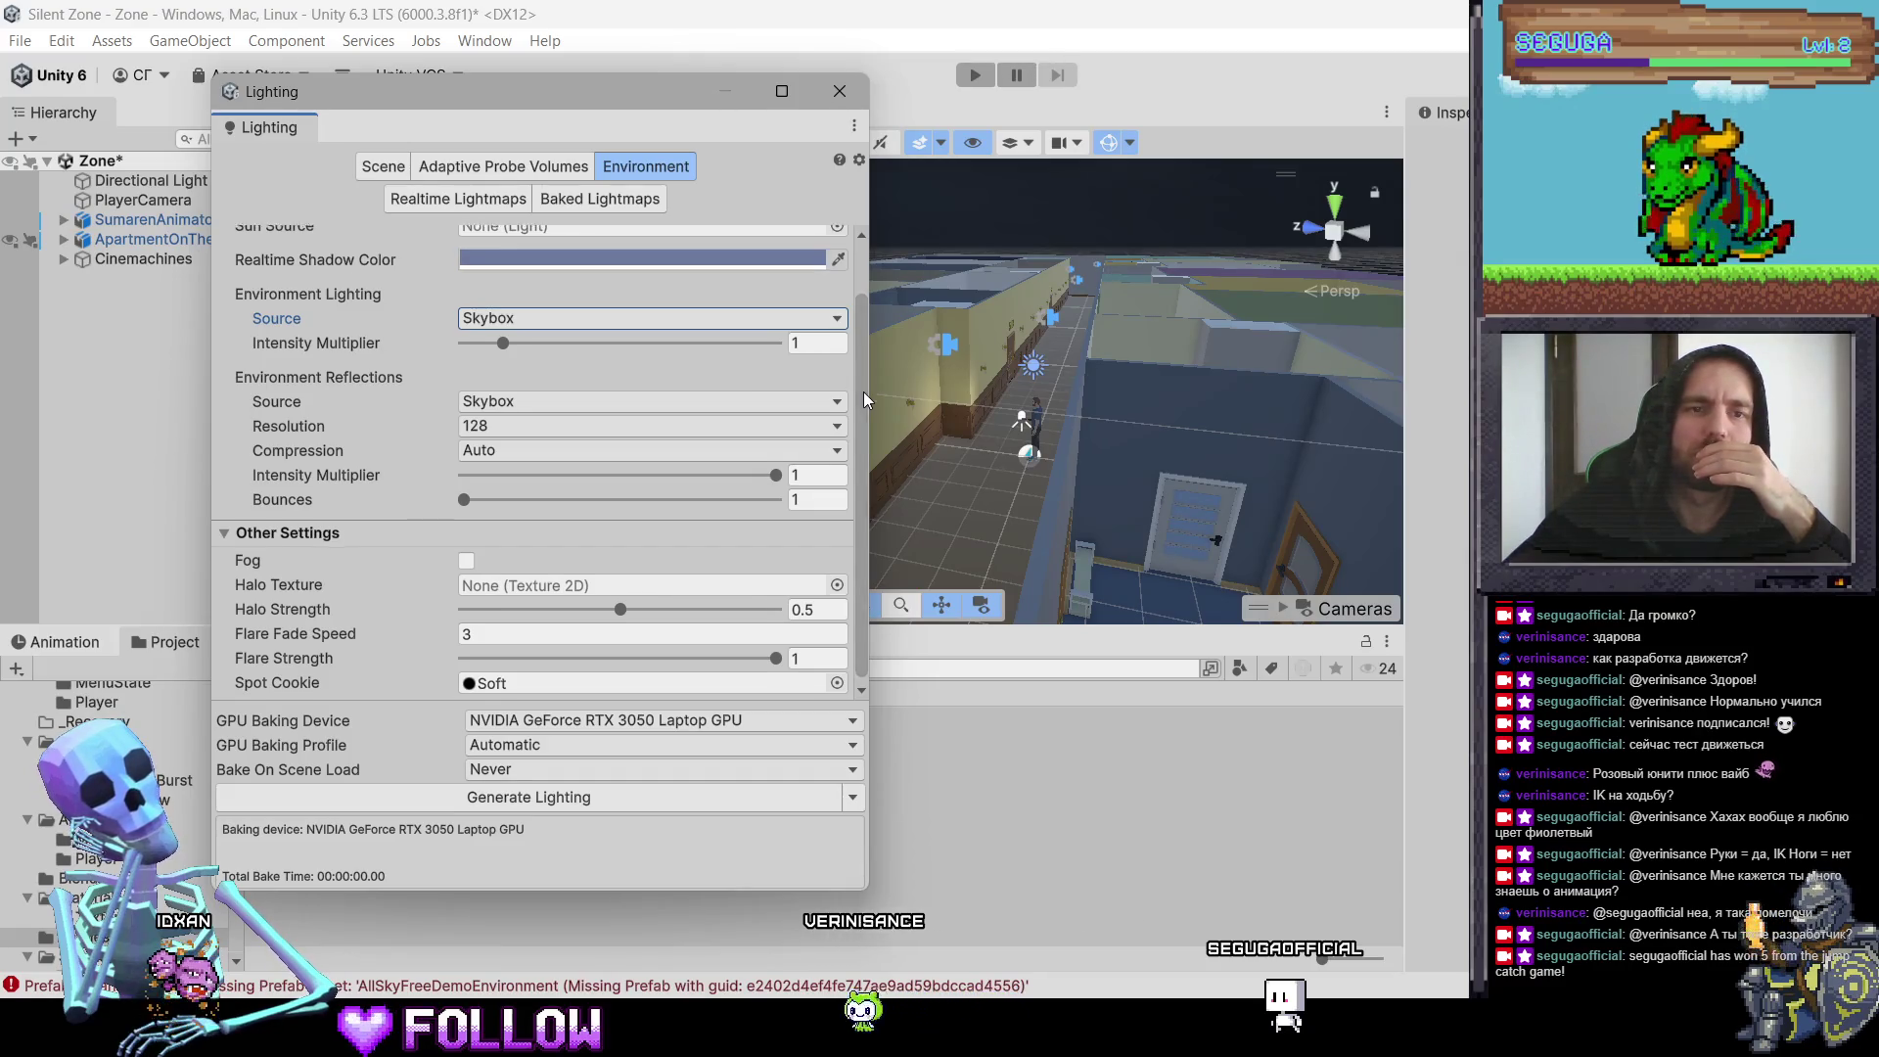
{"action": "scroll", "coordinate": [848, 525], "scroll_direction": "up", "scroll_amount": 3}
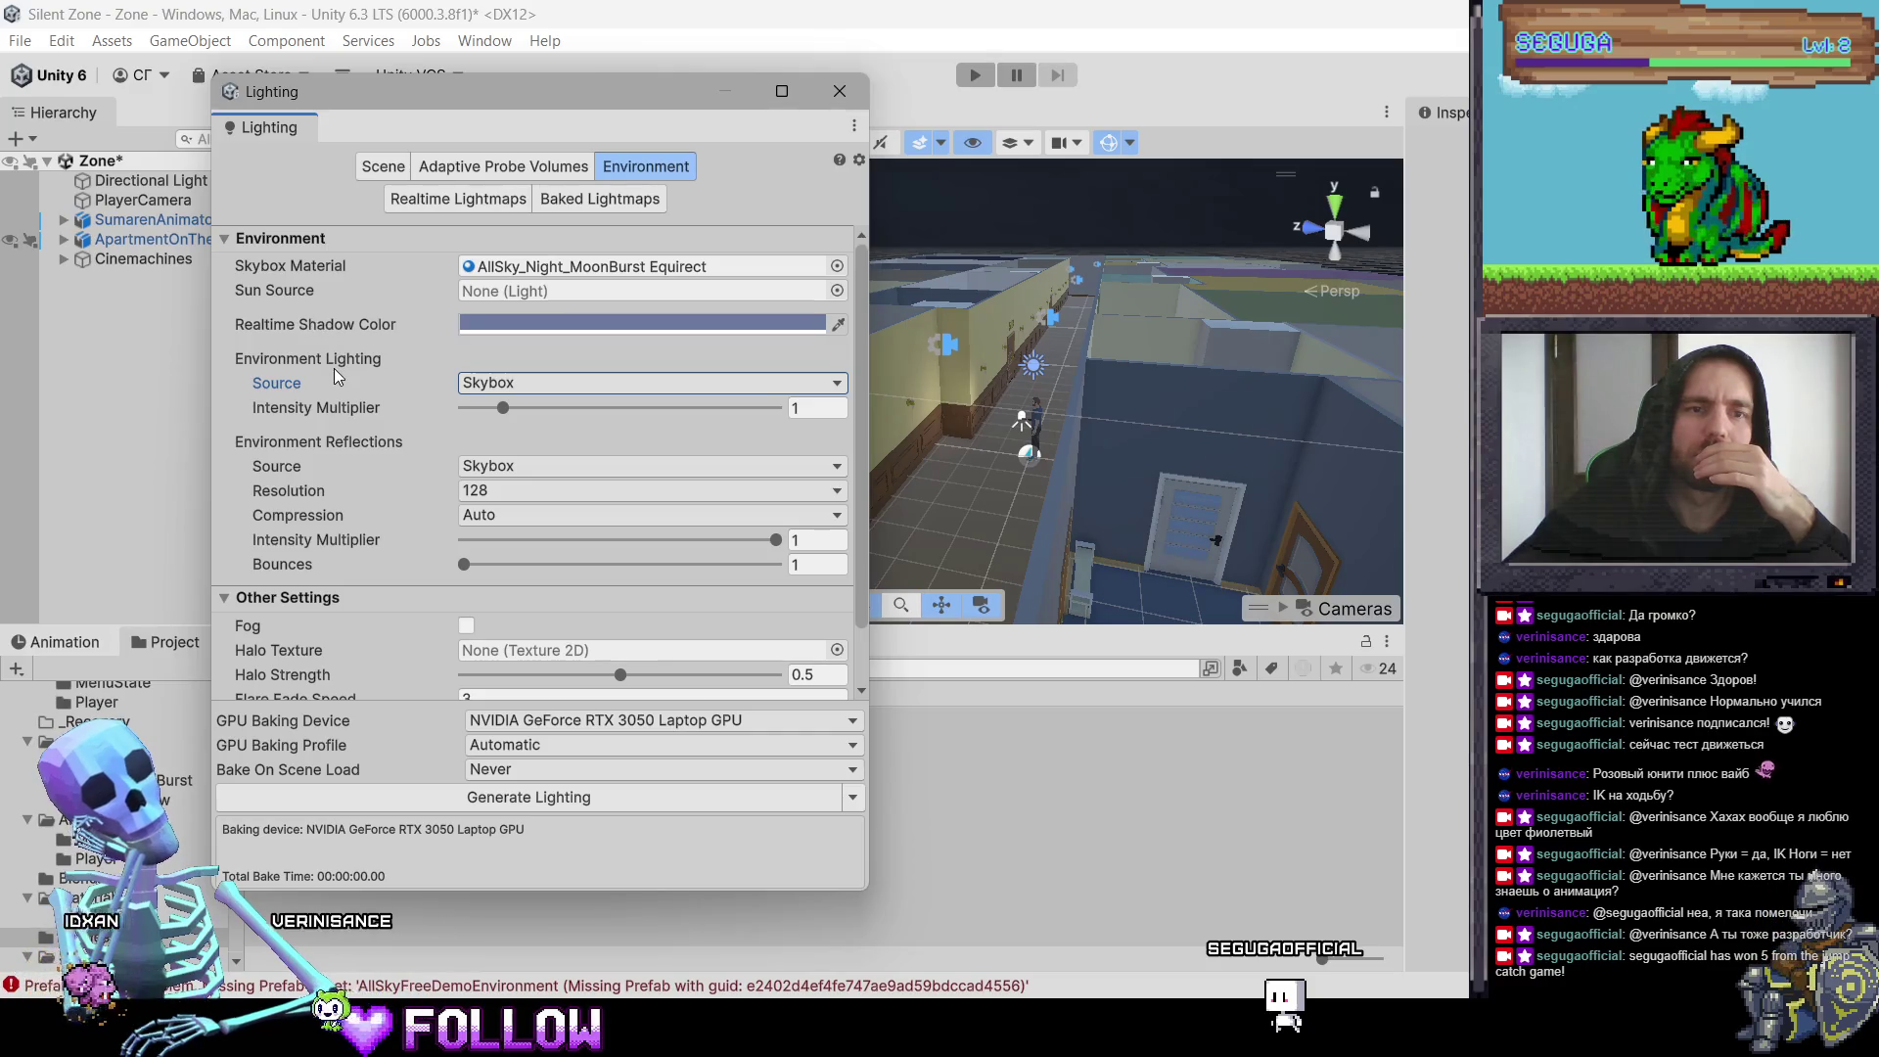
Step: Darken the Realtime Shadow Color to 697184
{"action": "left_click", "coordinate": [672, 323]}
{"action": "mouse_move", "coordinate": [783, 378]}
{"action": "left_mouse_down"}
{"action": "mouse_move", "coordinate": [760, 442]}
{"action": "mouse_move", "coordinate": [780, 397]}
{"action": "left_mouse_up"}
{"action": "left_click", "coordinate": [935, 194]}
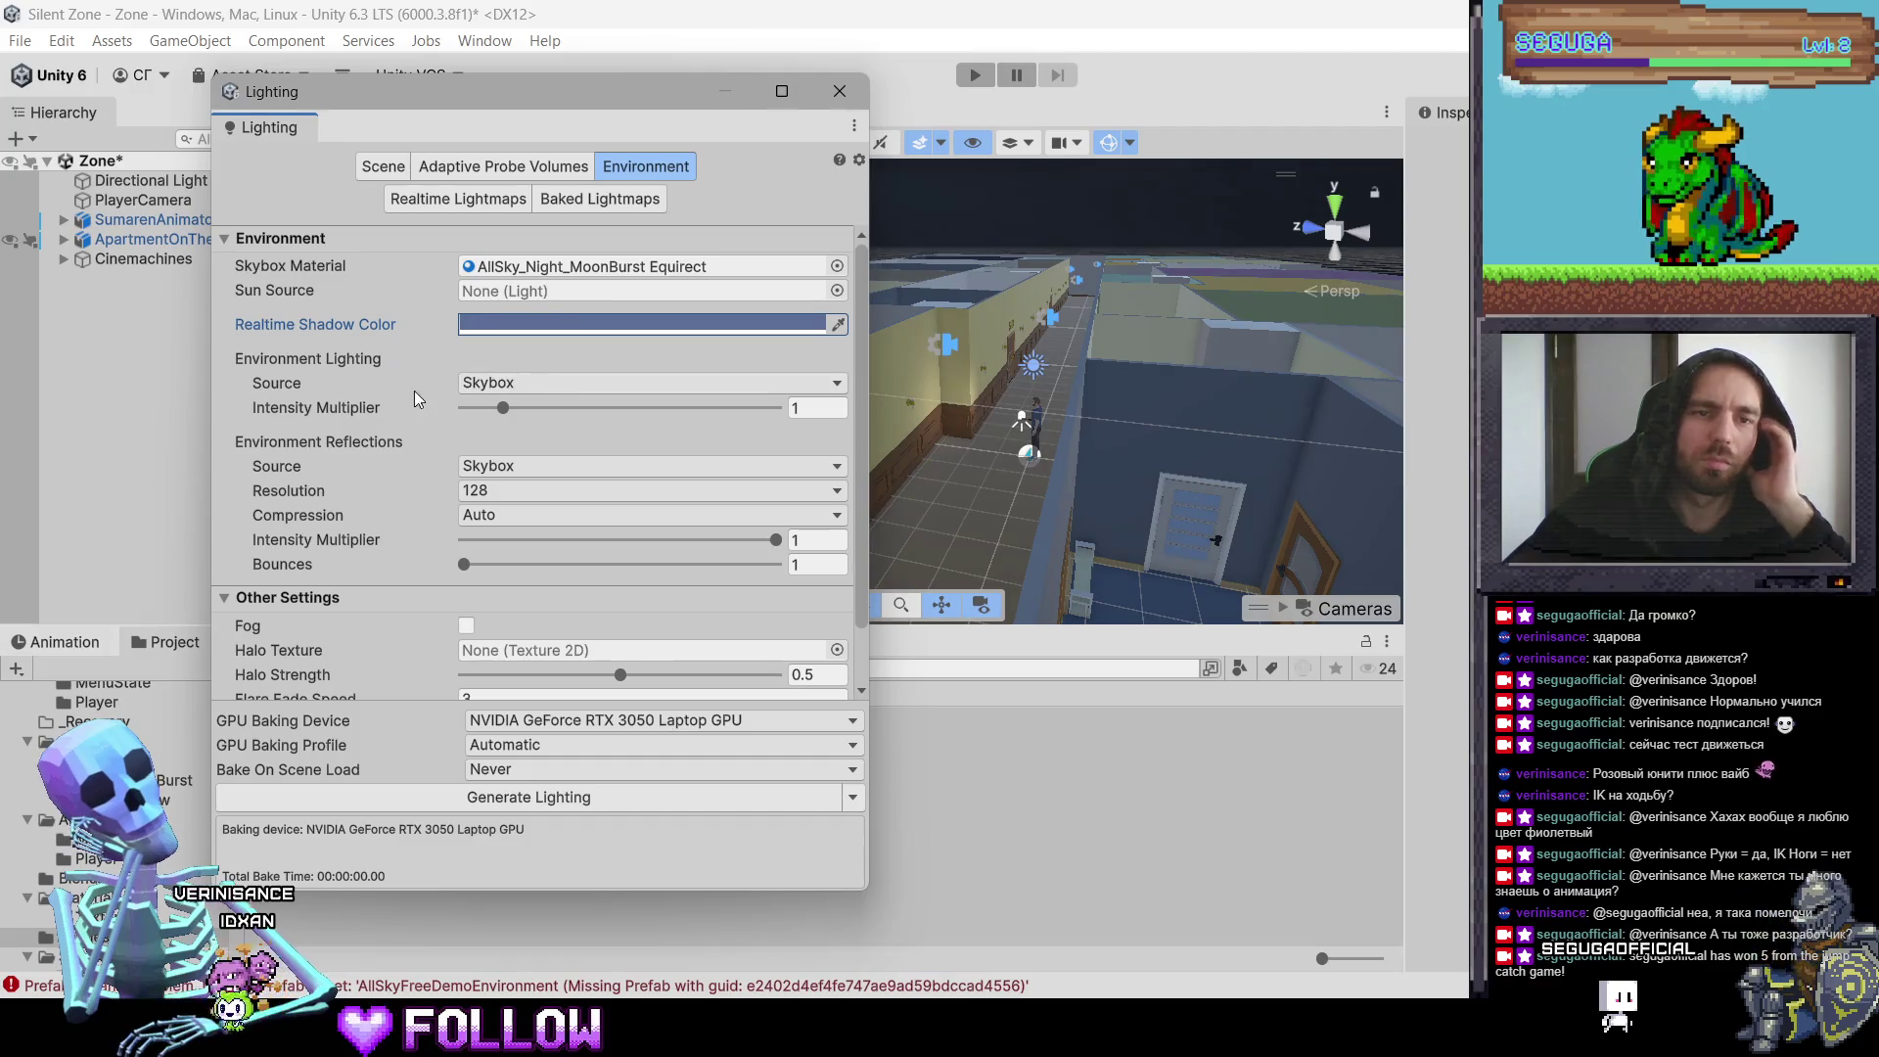
Step: Lower the environment Intensity Multiplier to 0 and switch the ambient source to Gradient
{"action": "left_click_drag", "start_coordinate": [498, 412], "coordinate": [466, 420]}
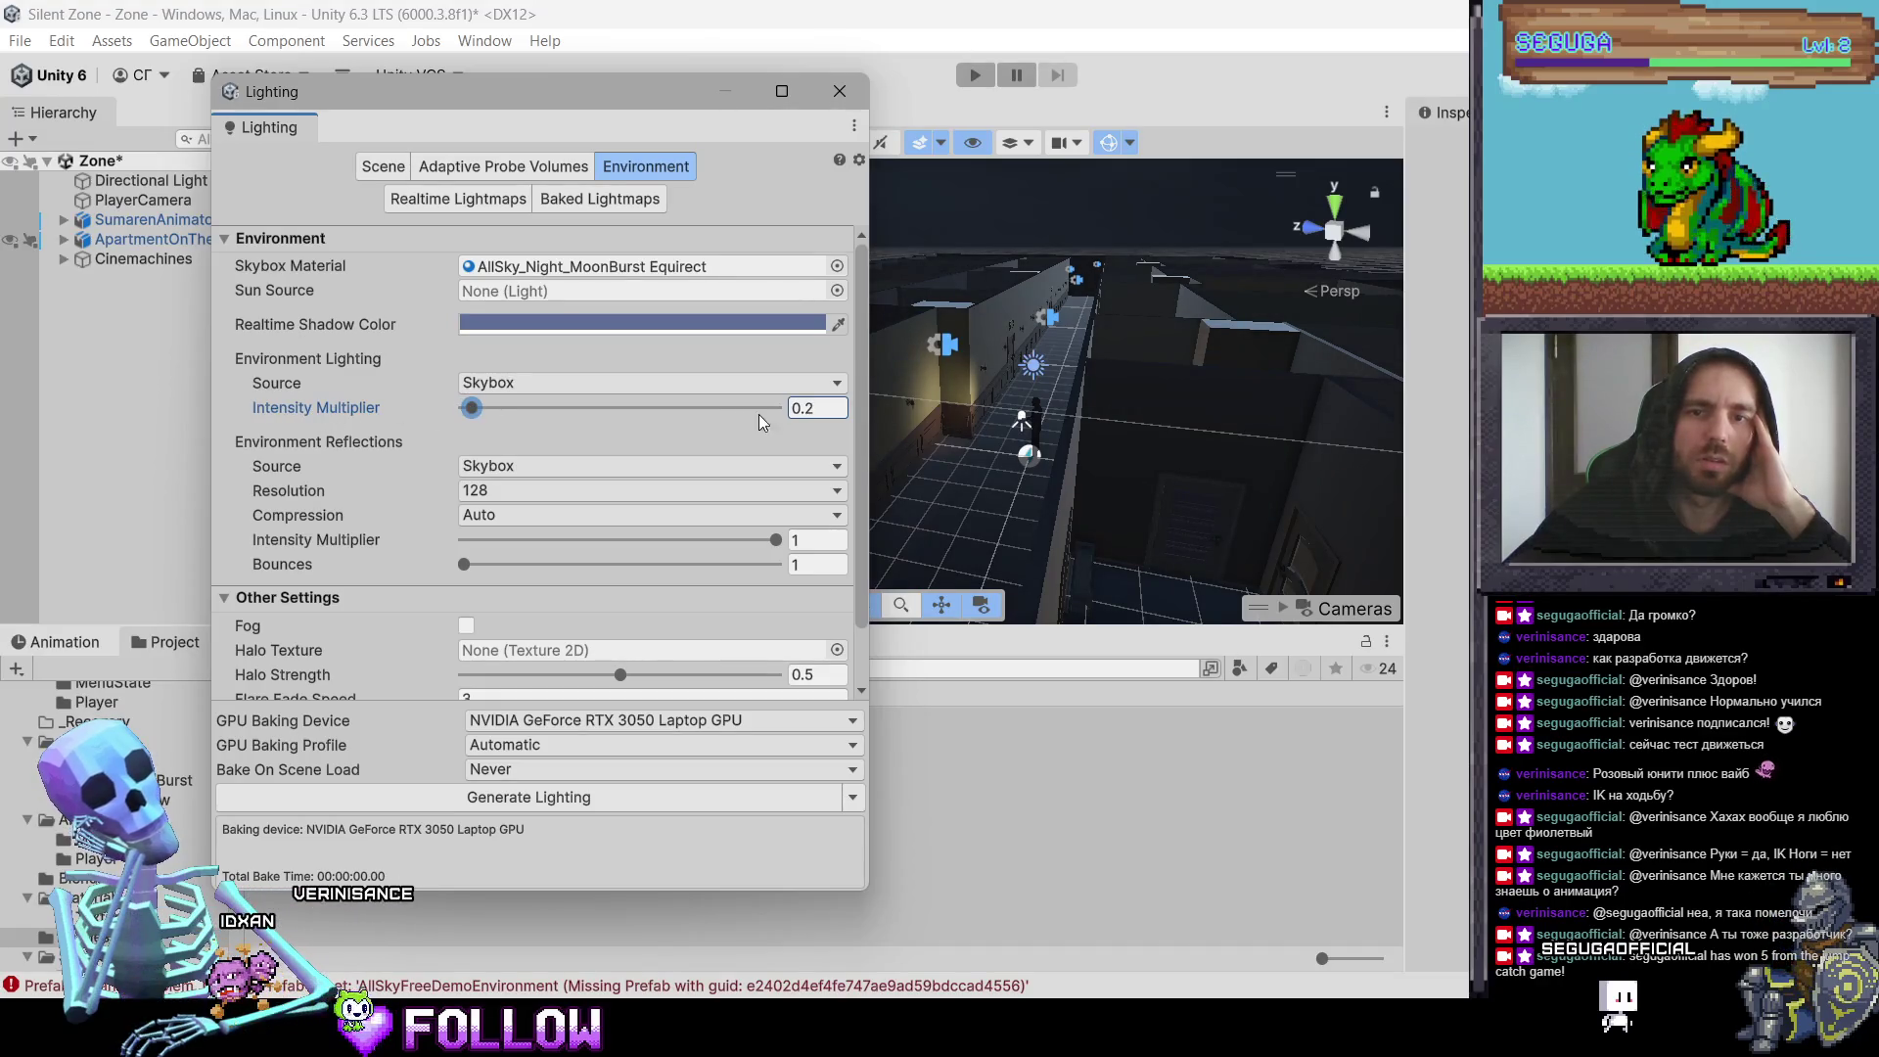
{"action": "left_click_drag", "start_coordinate": [472, 408], "coordinate": [443, 414]}
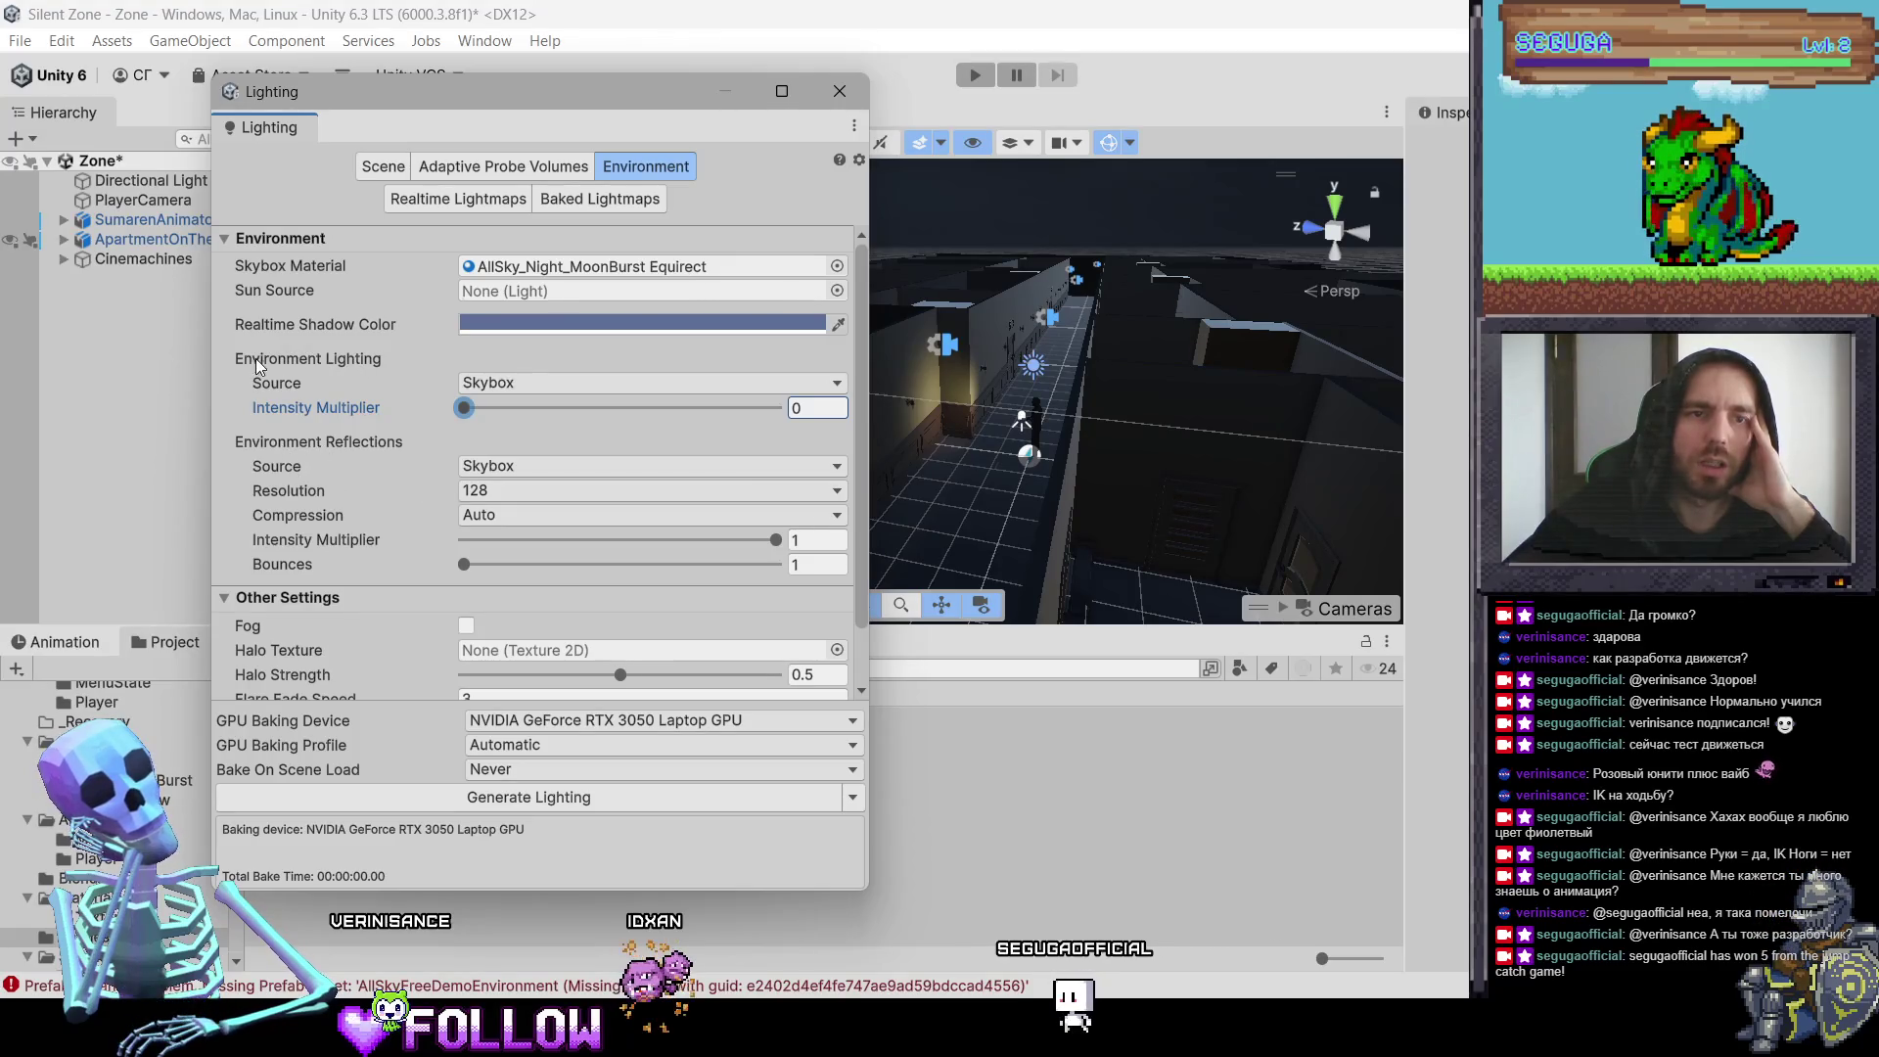
{"action": "left_click", "coordinate": [513, 386]}
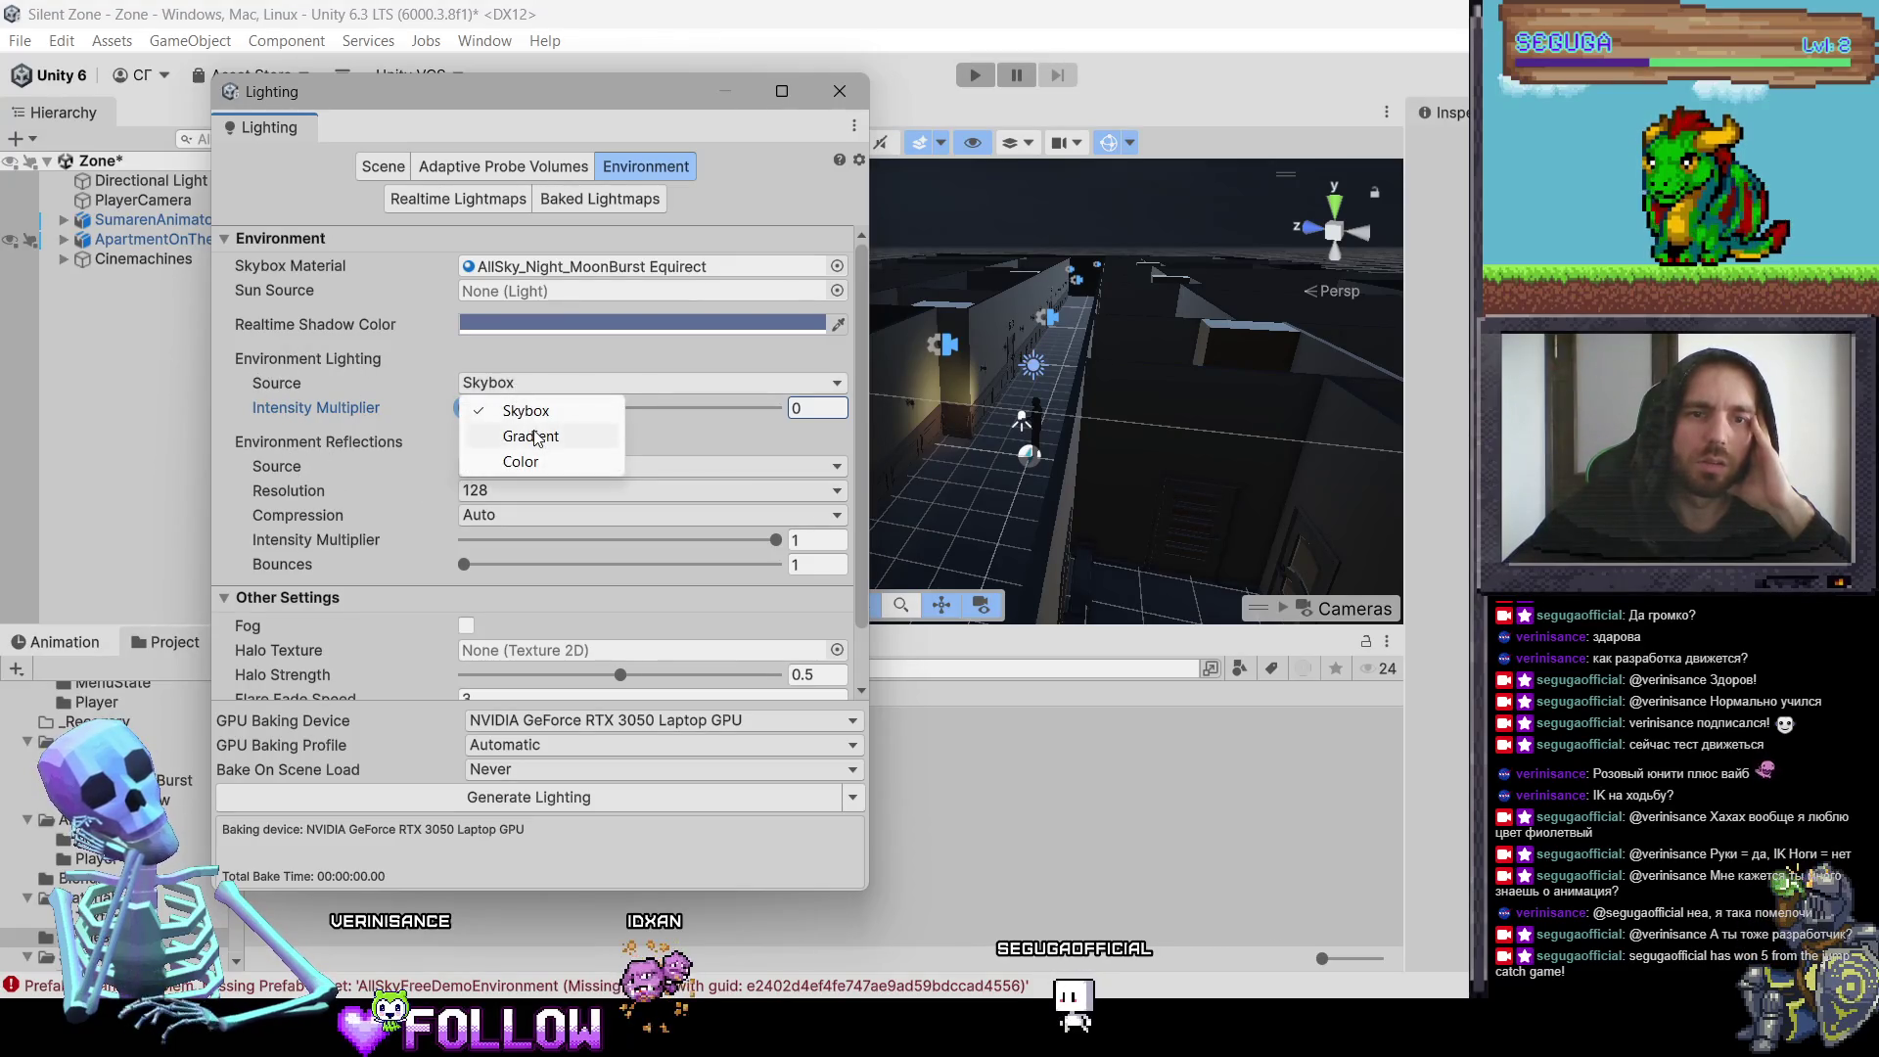
{"action": "left_click", "coordinate": [535, 437]}
{"action": "left_click", "coordinate": [526, 384]}
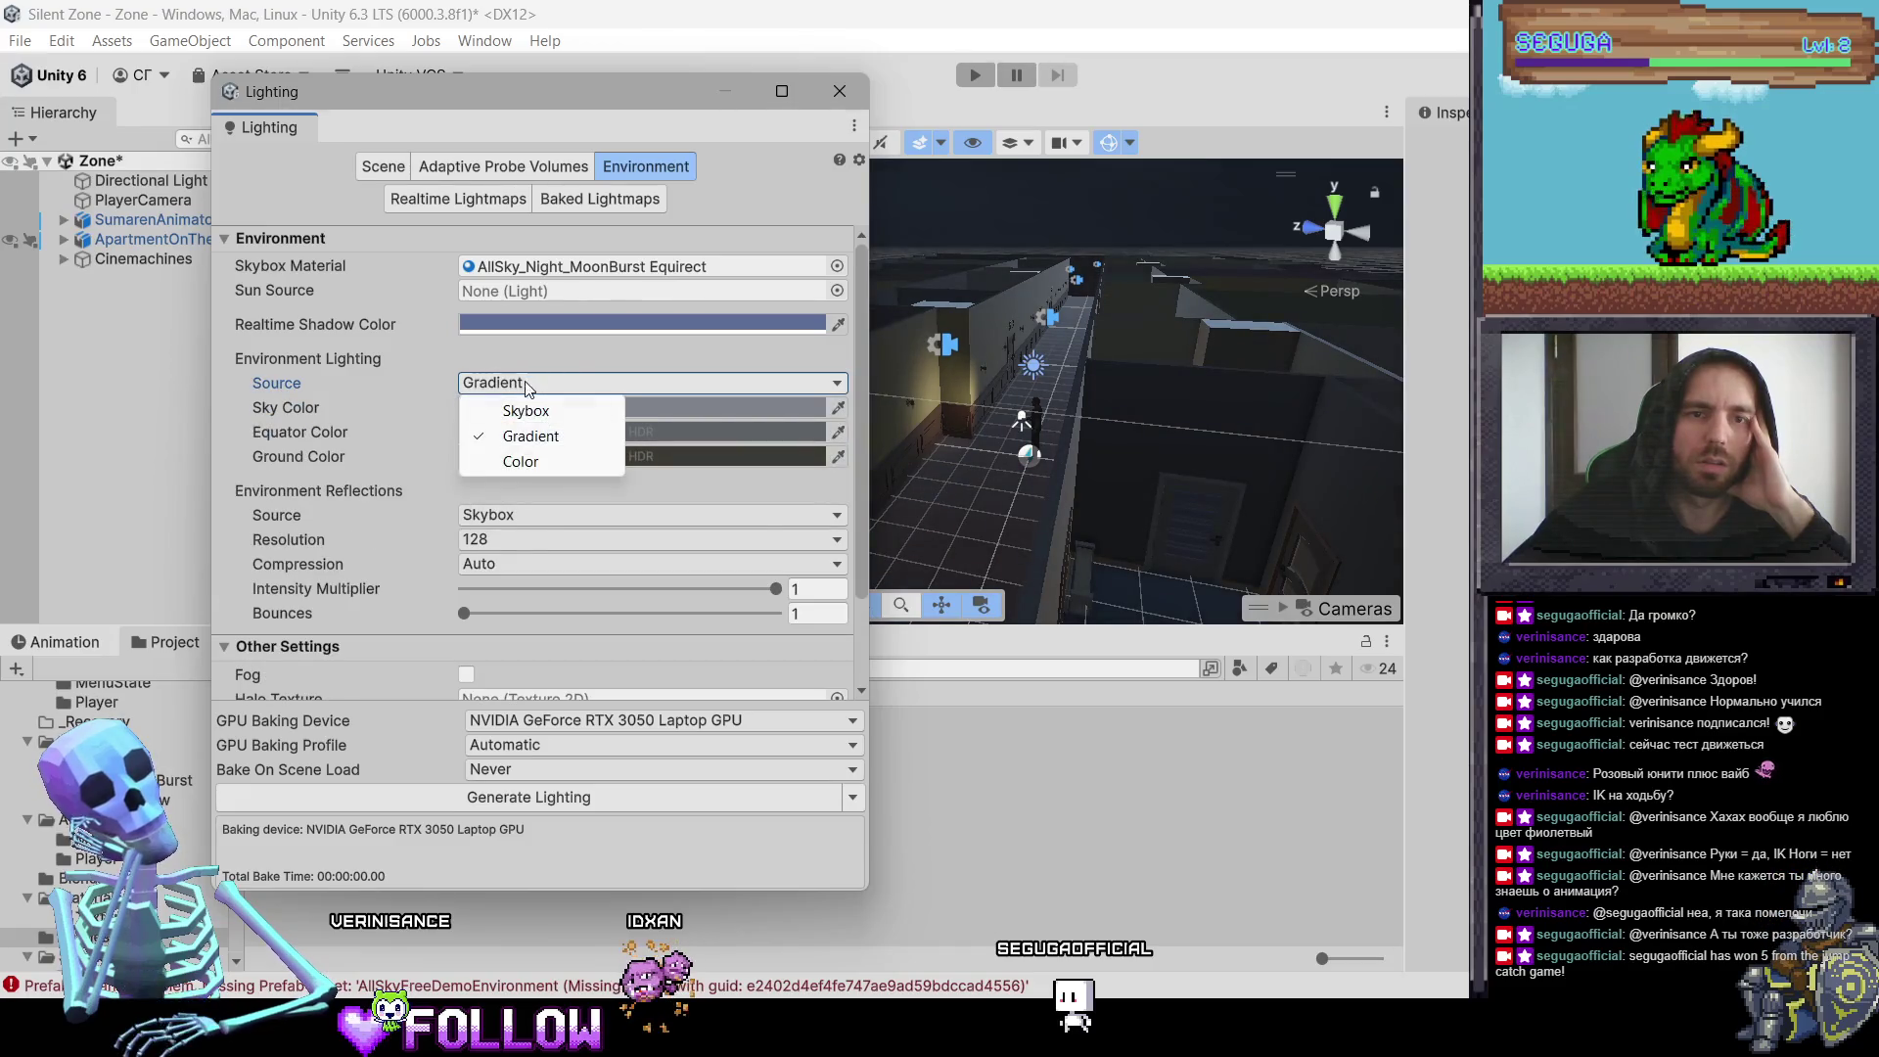
Step: Switch the ambient light source to Color, then back to Gradient
{"action": "left_click", "coordinate": [527, 464]}
{"action": "left_click", "coordinate": [525, 383]}
{"action": "left_click", "coordinate": [526, 432]}
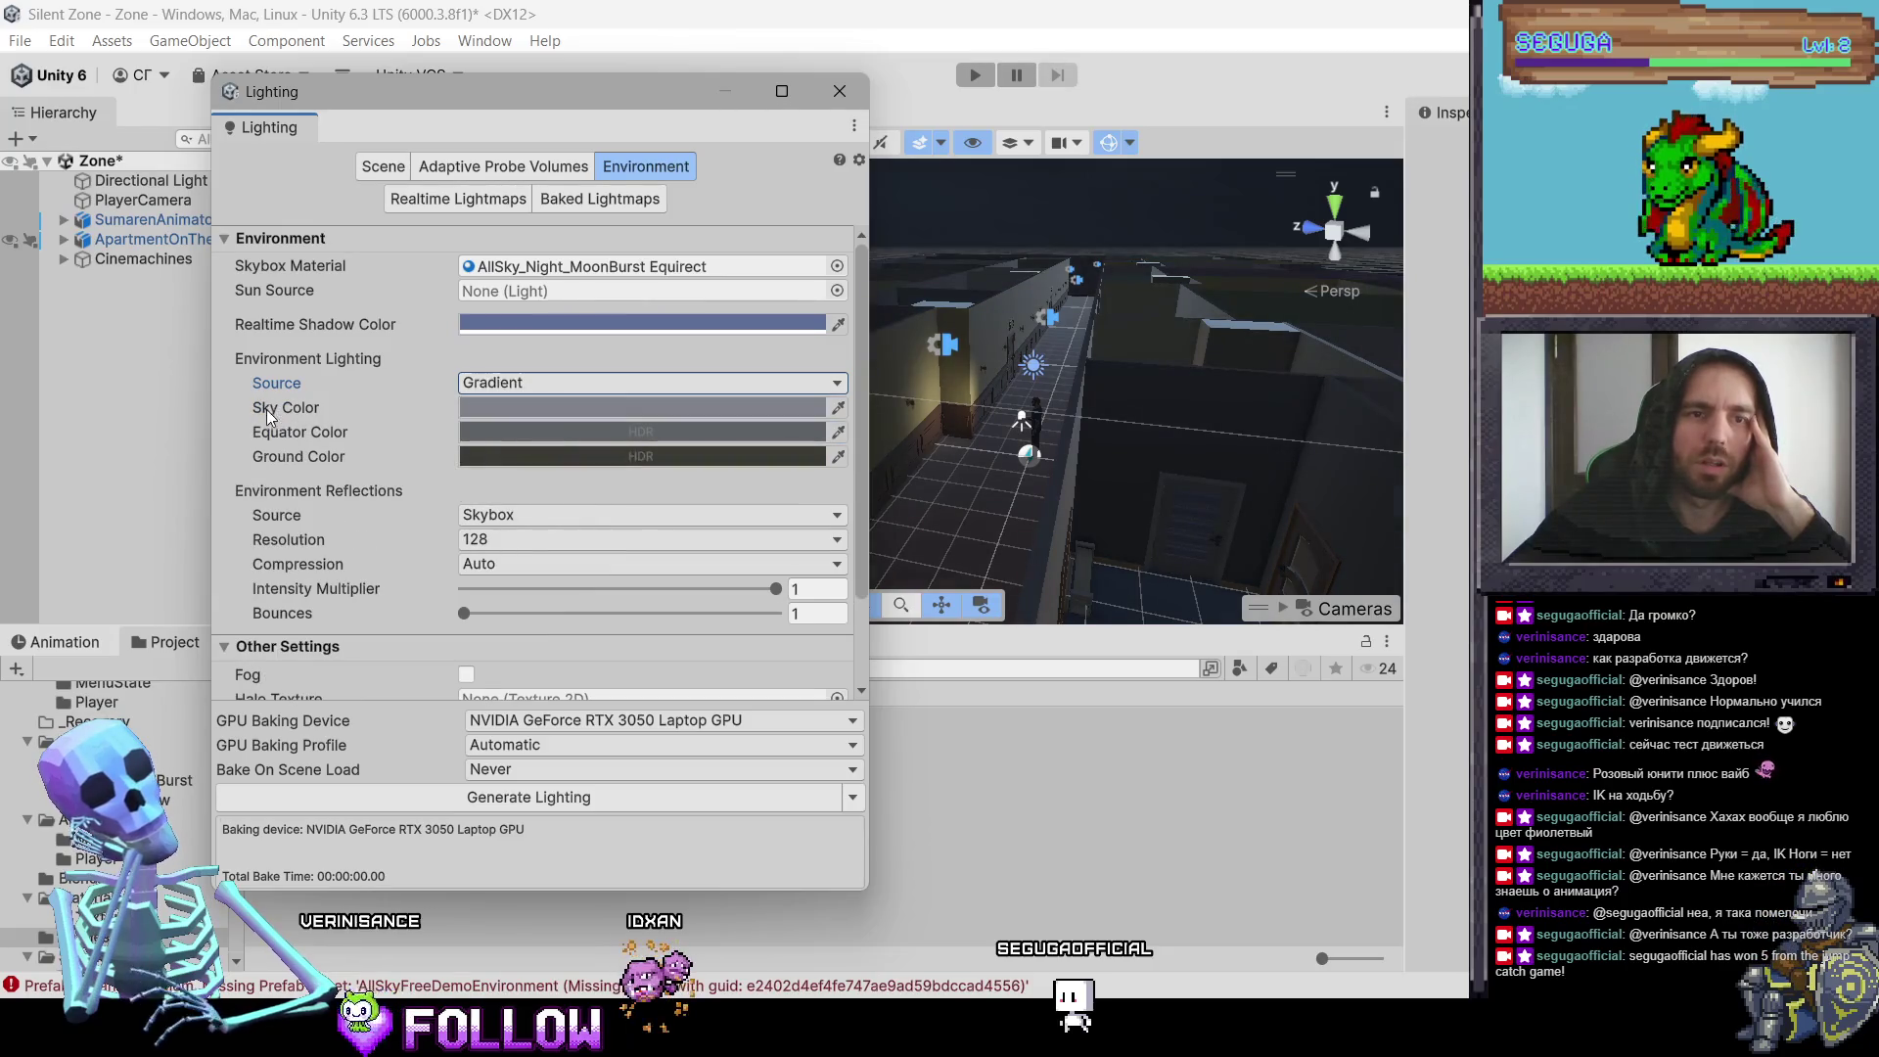
Step: Set the gradient Equator, Ground and Sky colours all to black
{"action": "left_click", "coordinate": [498, 409]}
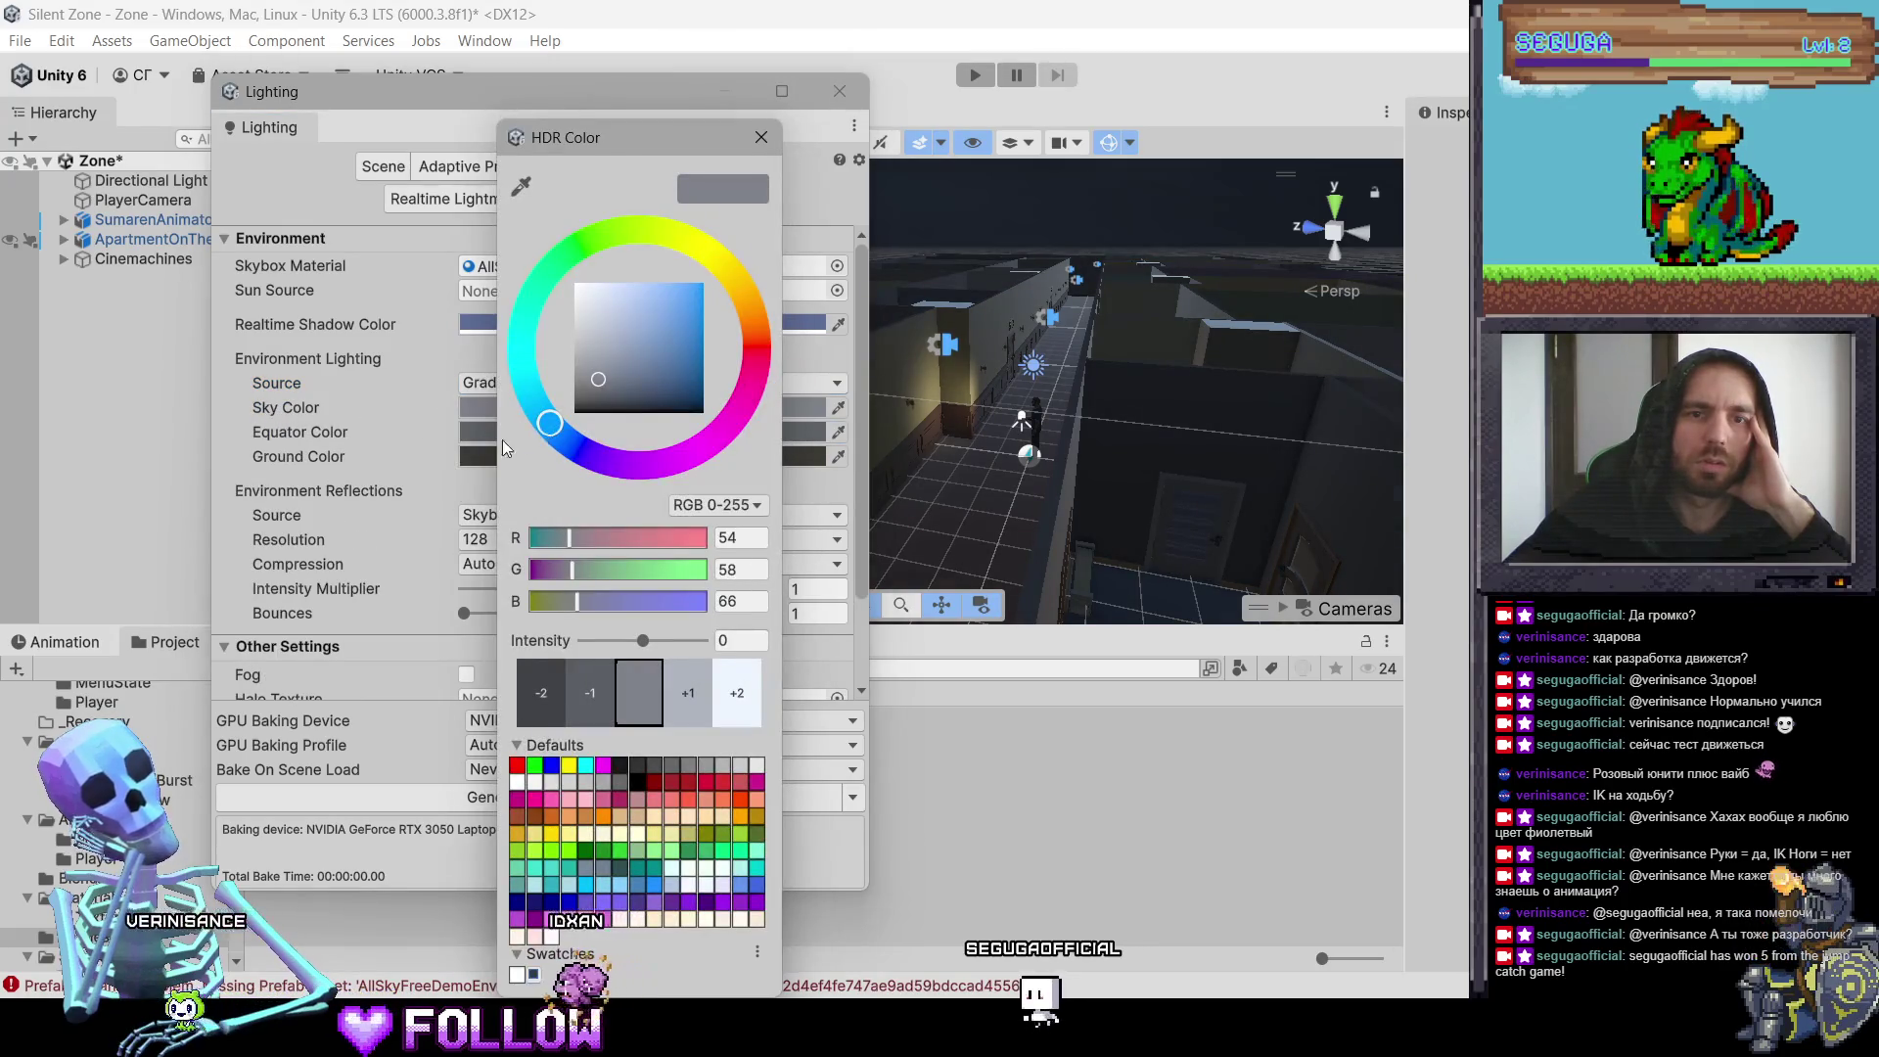
{"action": "left_click", "coordinate": [349, 429]}
{"action": "left_click", "coordinate": [495, 430]}
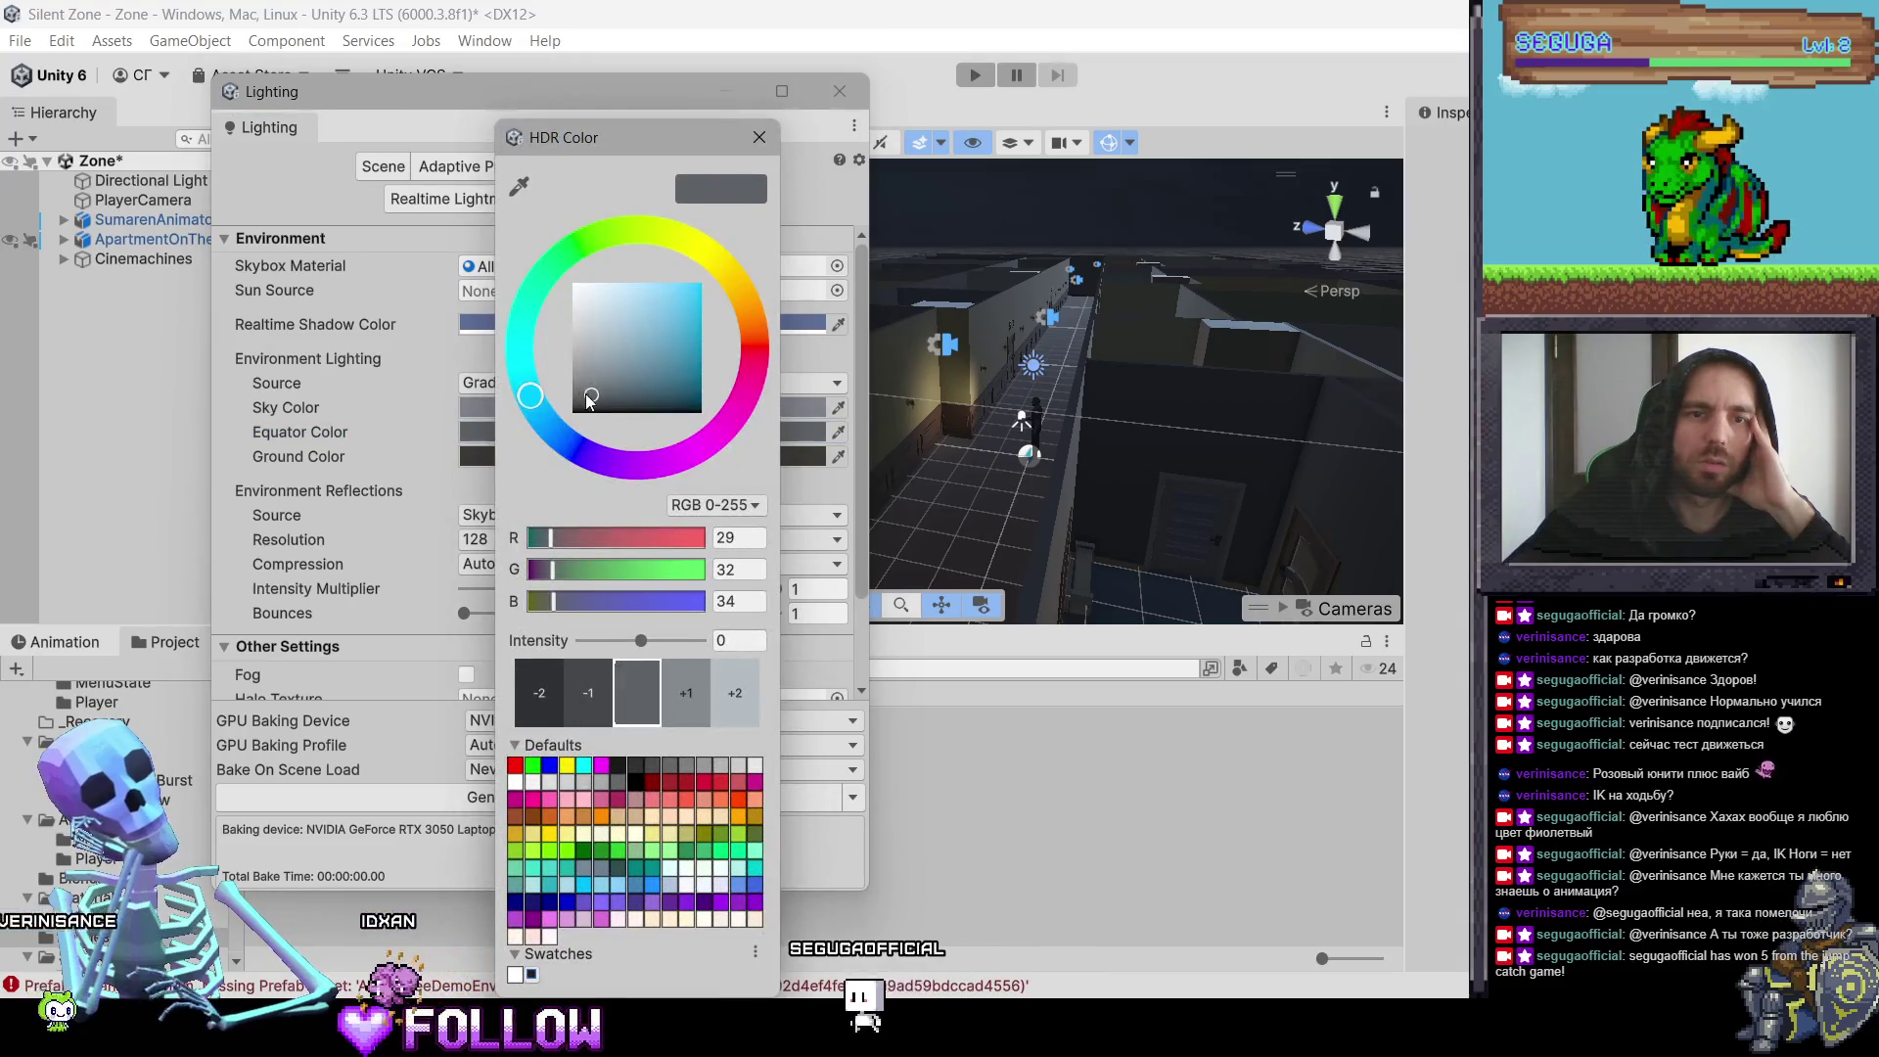
{"action": "left_click_drag", "start_coordinate": [588, 401], "coordinate": [583, 413]}
{"action": "left_click", "coordinate": [395, 456]}
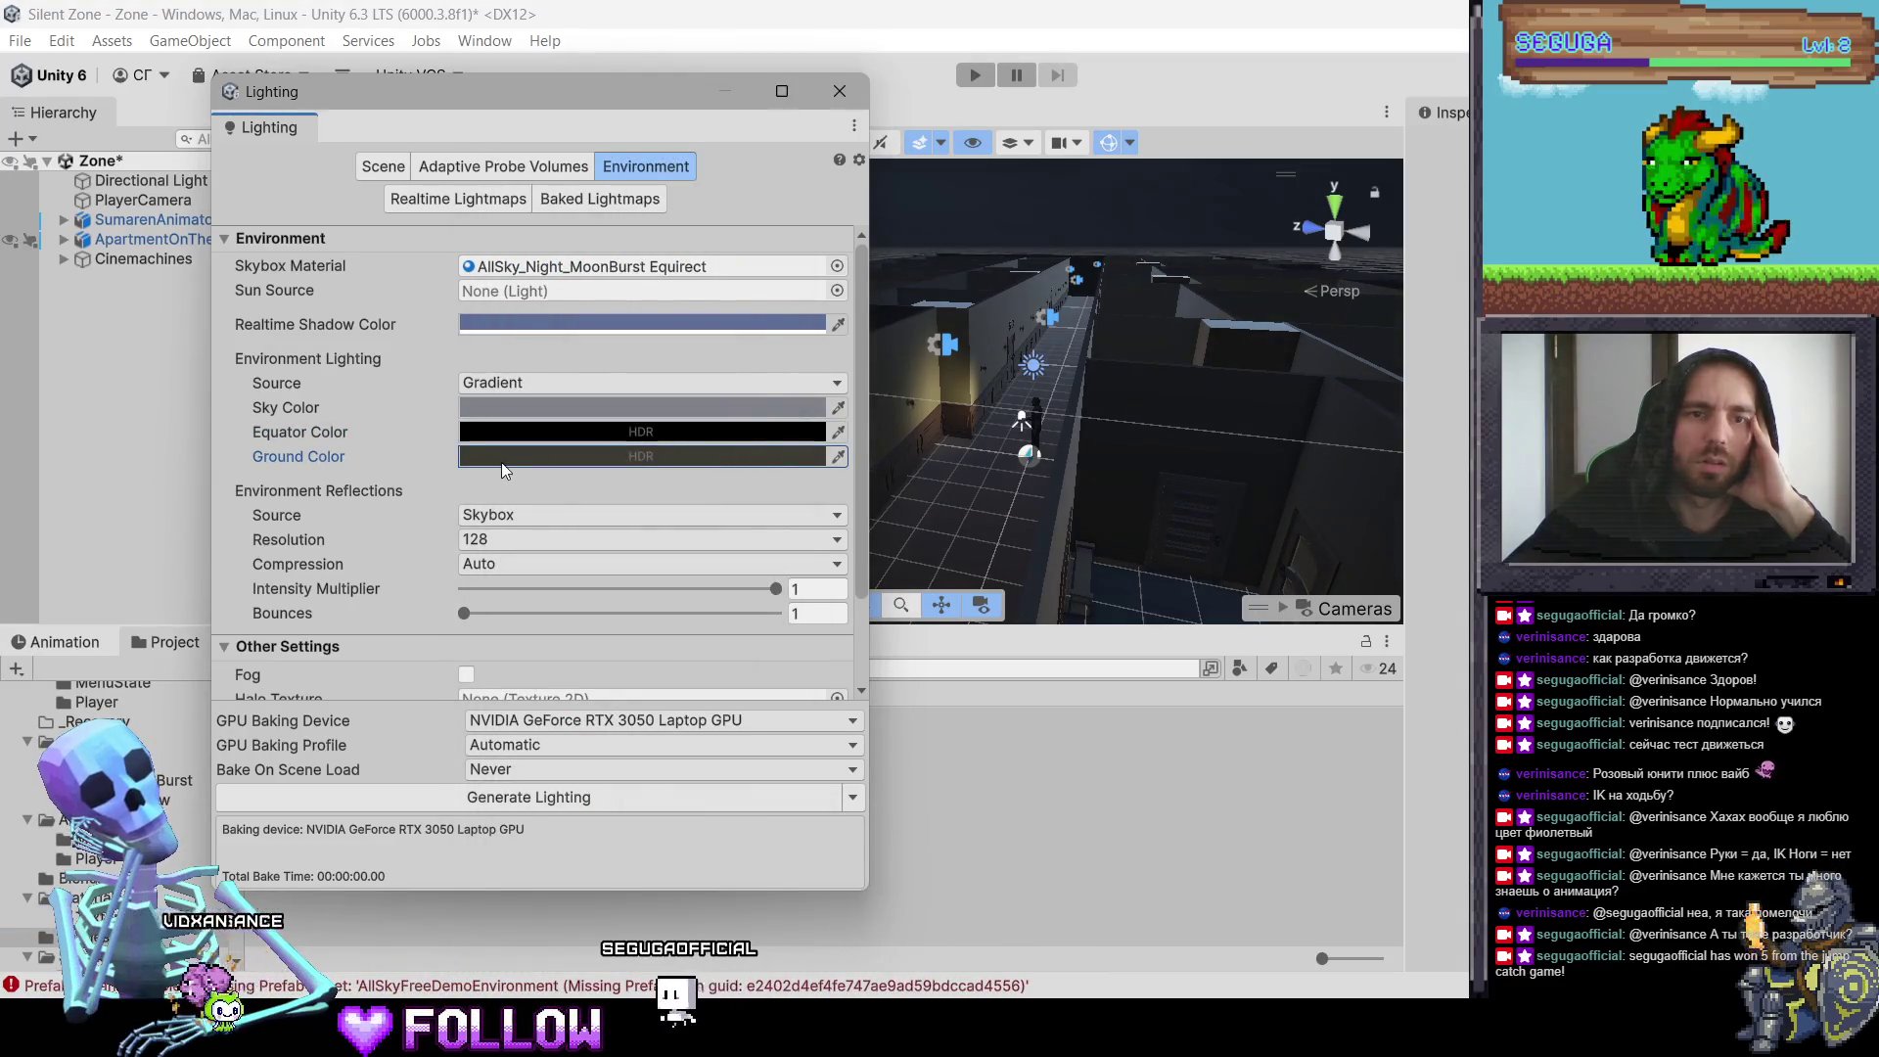
{"action": "left_click", "coordinate": [501, 460]}
{"action": "left_click_drag", "start_coordinate": [594, 408], "coordinate": [533, 472]}
{"action": "left_click", "coordinate": [400, 447]}
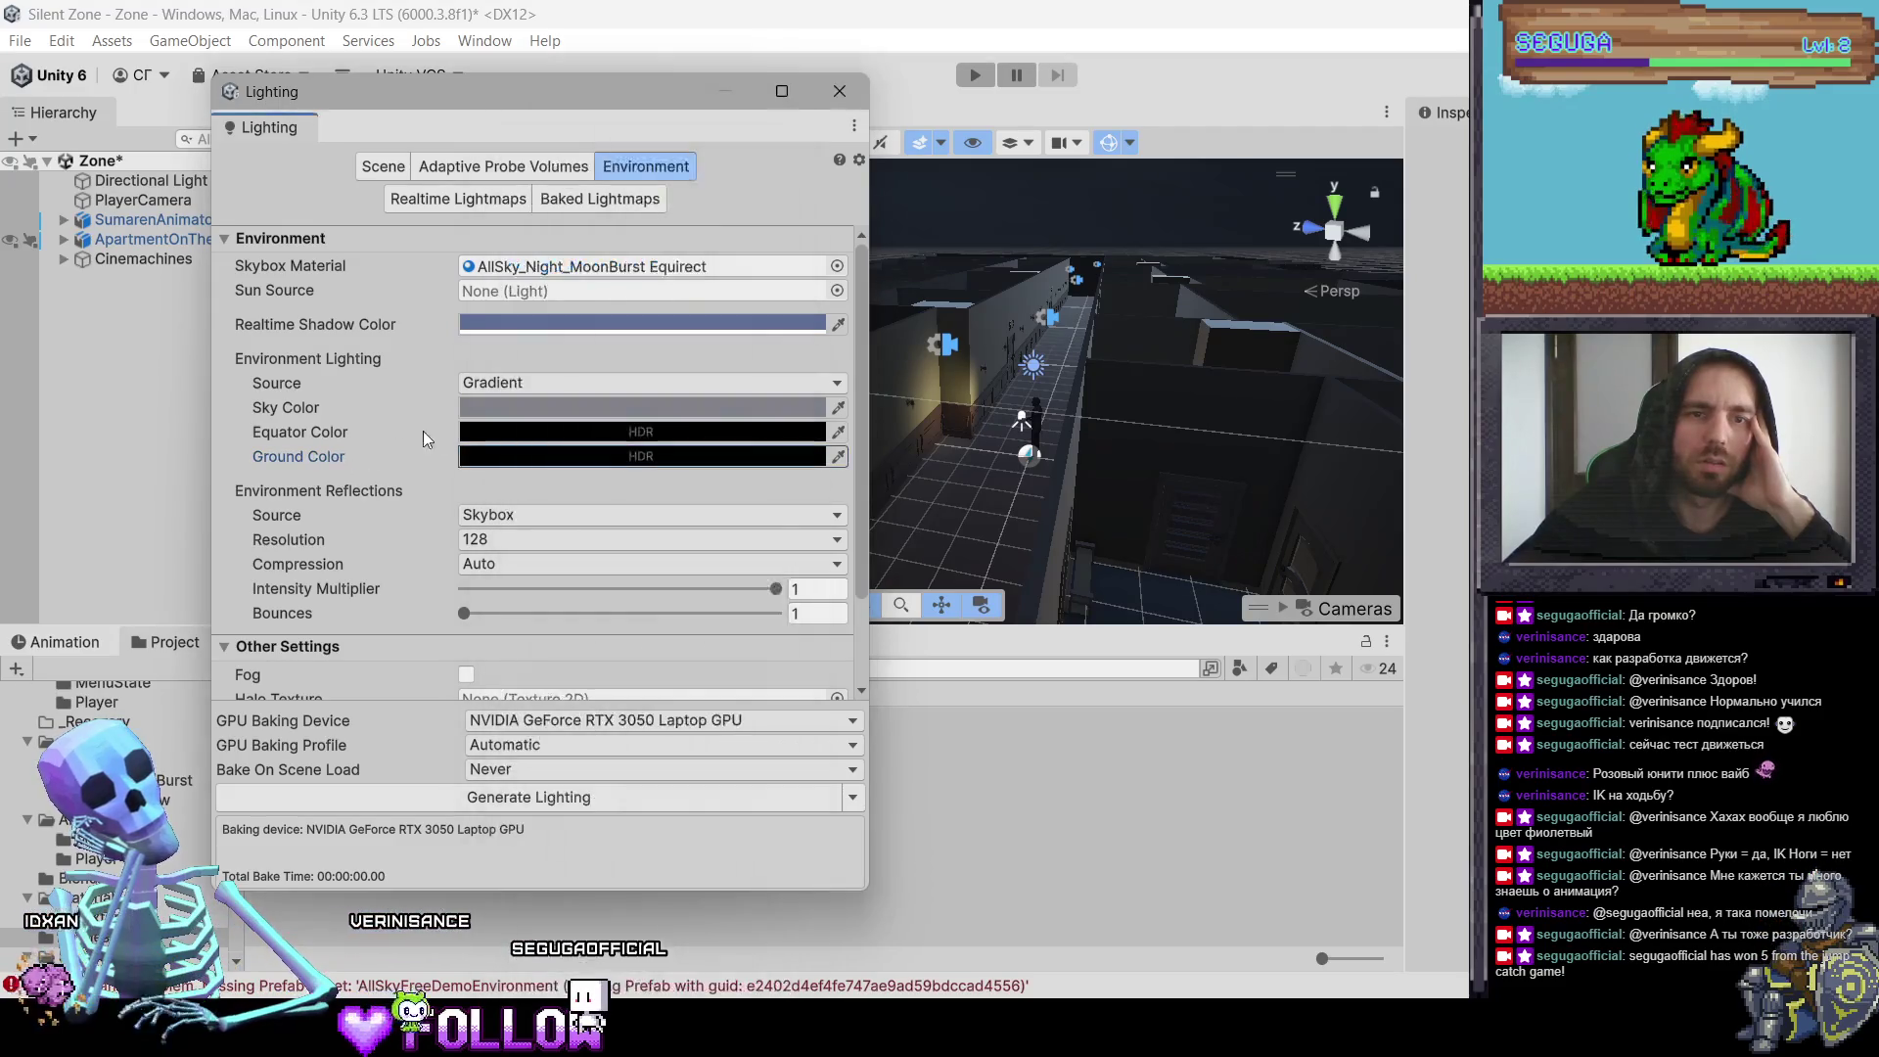
{"action": "left_click", "coordinate": [490, 409]}
{"action": "left_click_drag", "start_coordinate": [556, 378], "coordinate": [529, 445]}
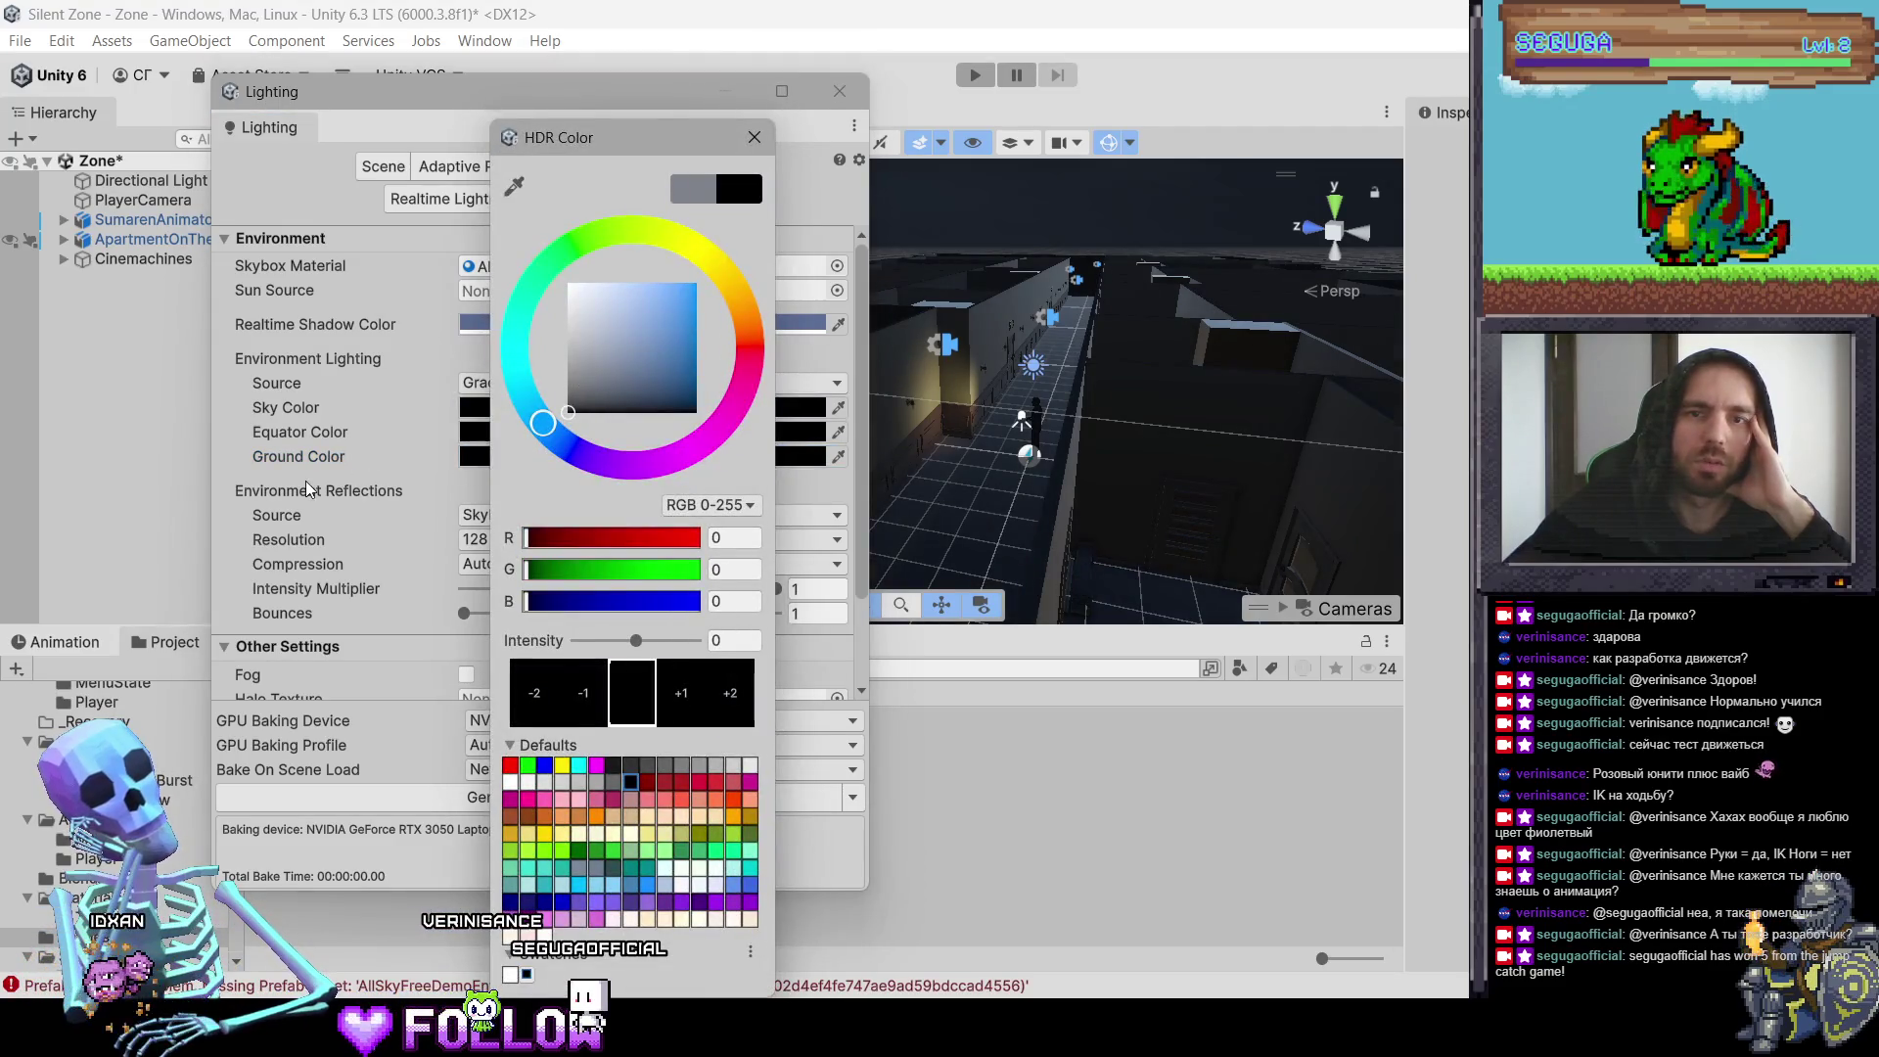
{"action": "left_click", "coordinate": [306, 480]}
Step: Change the environment lighting source to Color, then to Skybox
{"action": "left_click", "coordinate": [519, 381]}
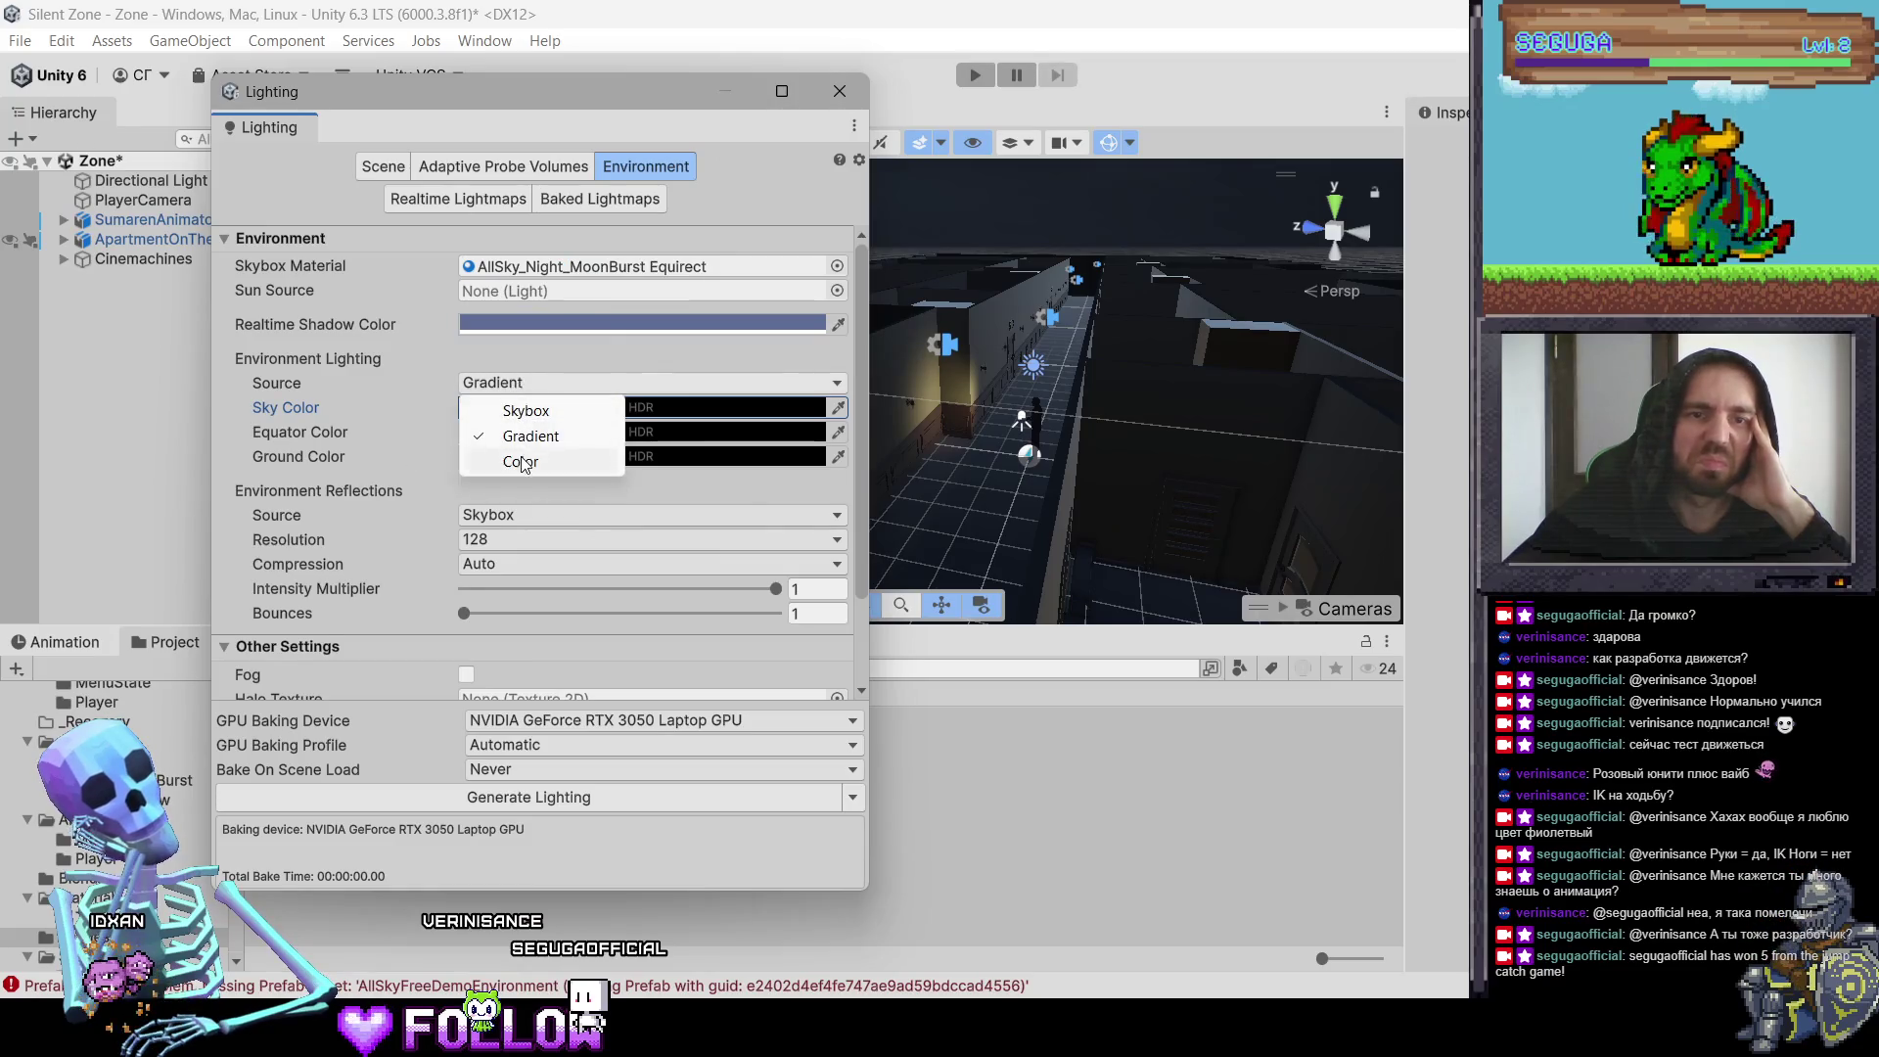
{"action": "left_click", "coordinate": [523, 462]}
{"action": "left_click", "coordinate": [546, 387]}
{"action": "left_click", "coordinate": [554, 411]}
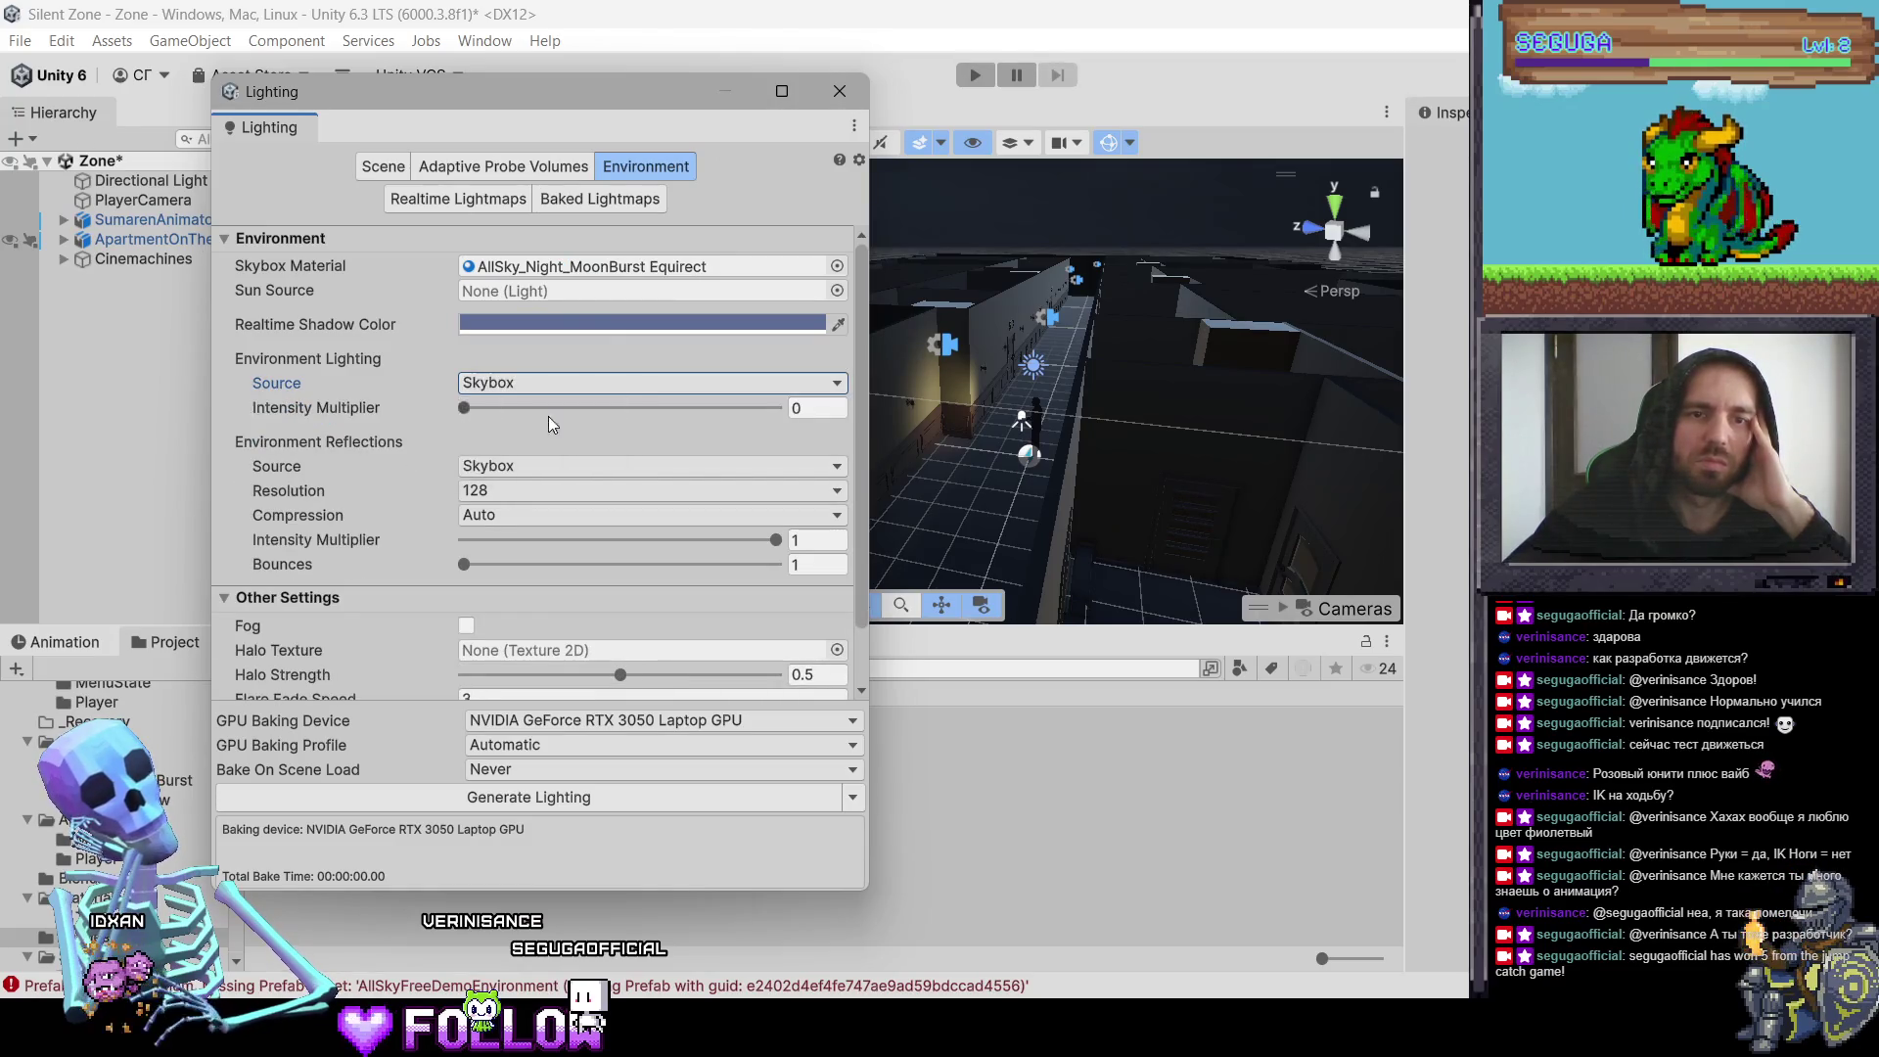
Step: Darken the realtime shadow colour to a grey-blue, leaving ambient intensity at 0
{"action": "left_click", "coordinate": [397, 413]}
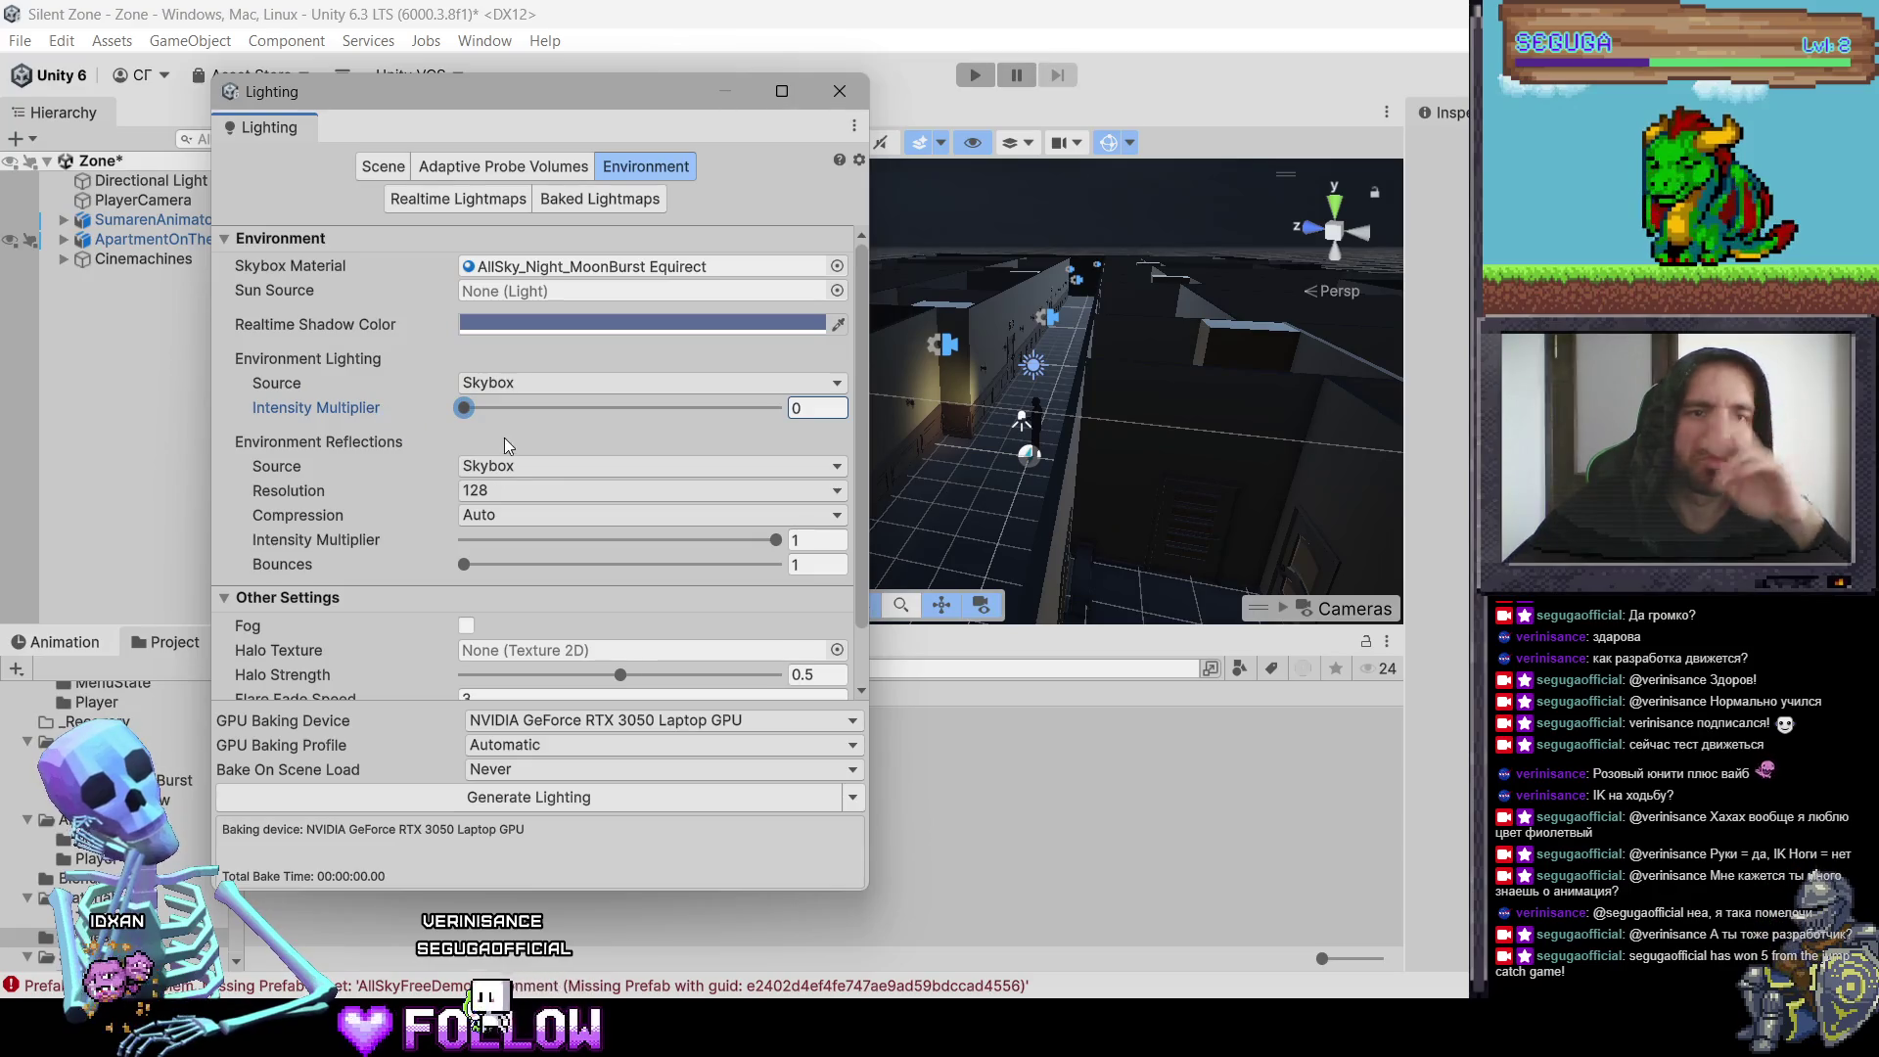
{"action": "left_click", "coordinate": [603, 322]}
{"action": "left_click_drag", "start_coordinate": [719, 339], "coordinate": [710, 366]}
{"action": "left_click", "coordinate": [468, 349]}
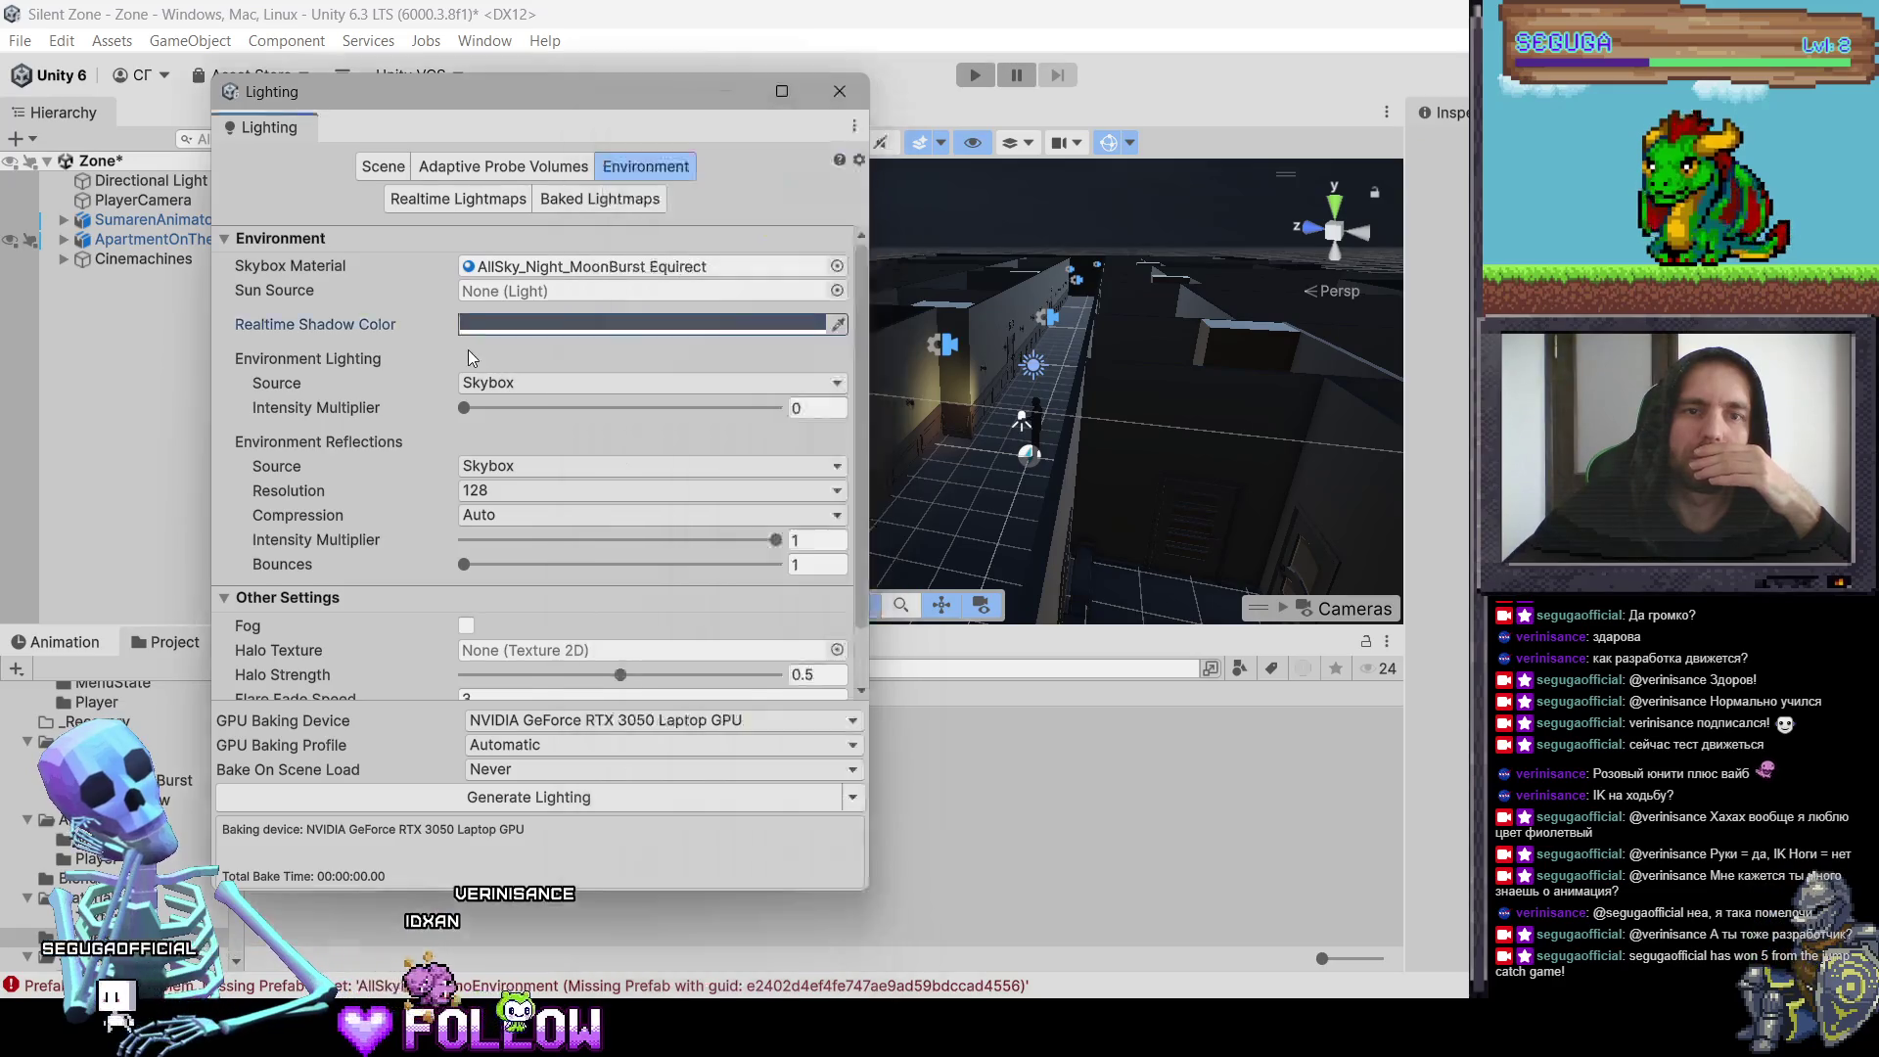
Step: Give Skybox reflections 512 resolution and 0.4 intensity, then close the Lighting window
{"action": "left_click", "coordinate": [528, 470]}
{"action": "left_click", "coordinate": [459, 496]}
{"action": "left_click", "coordinate": [505, 492]}
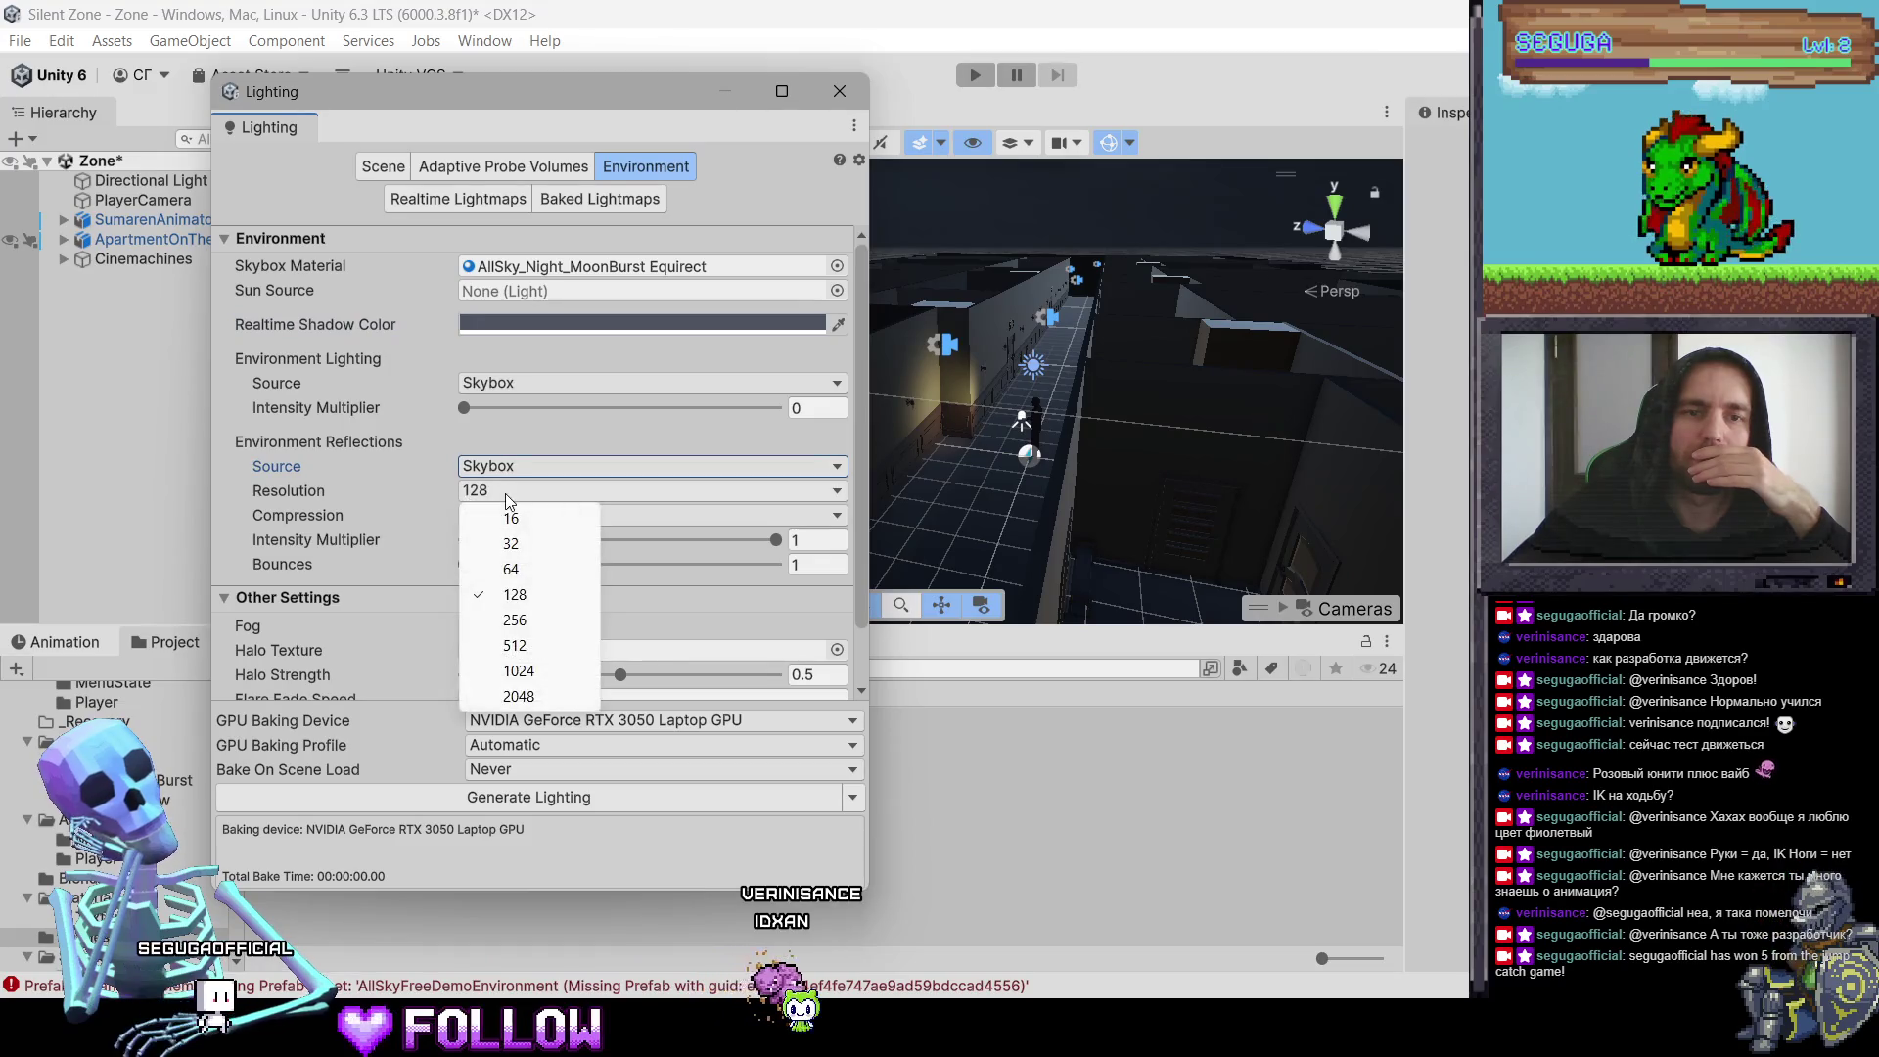
{"action": "left_click", "coordinate": [542, 646]}
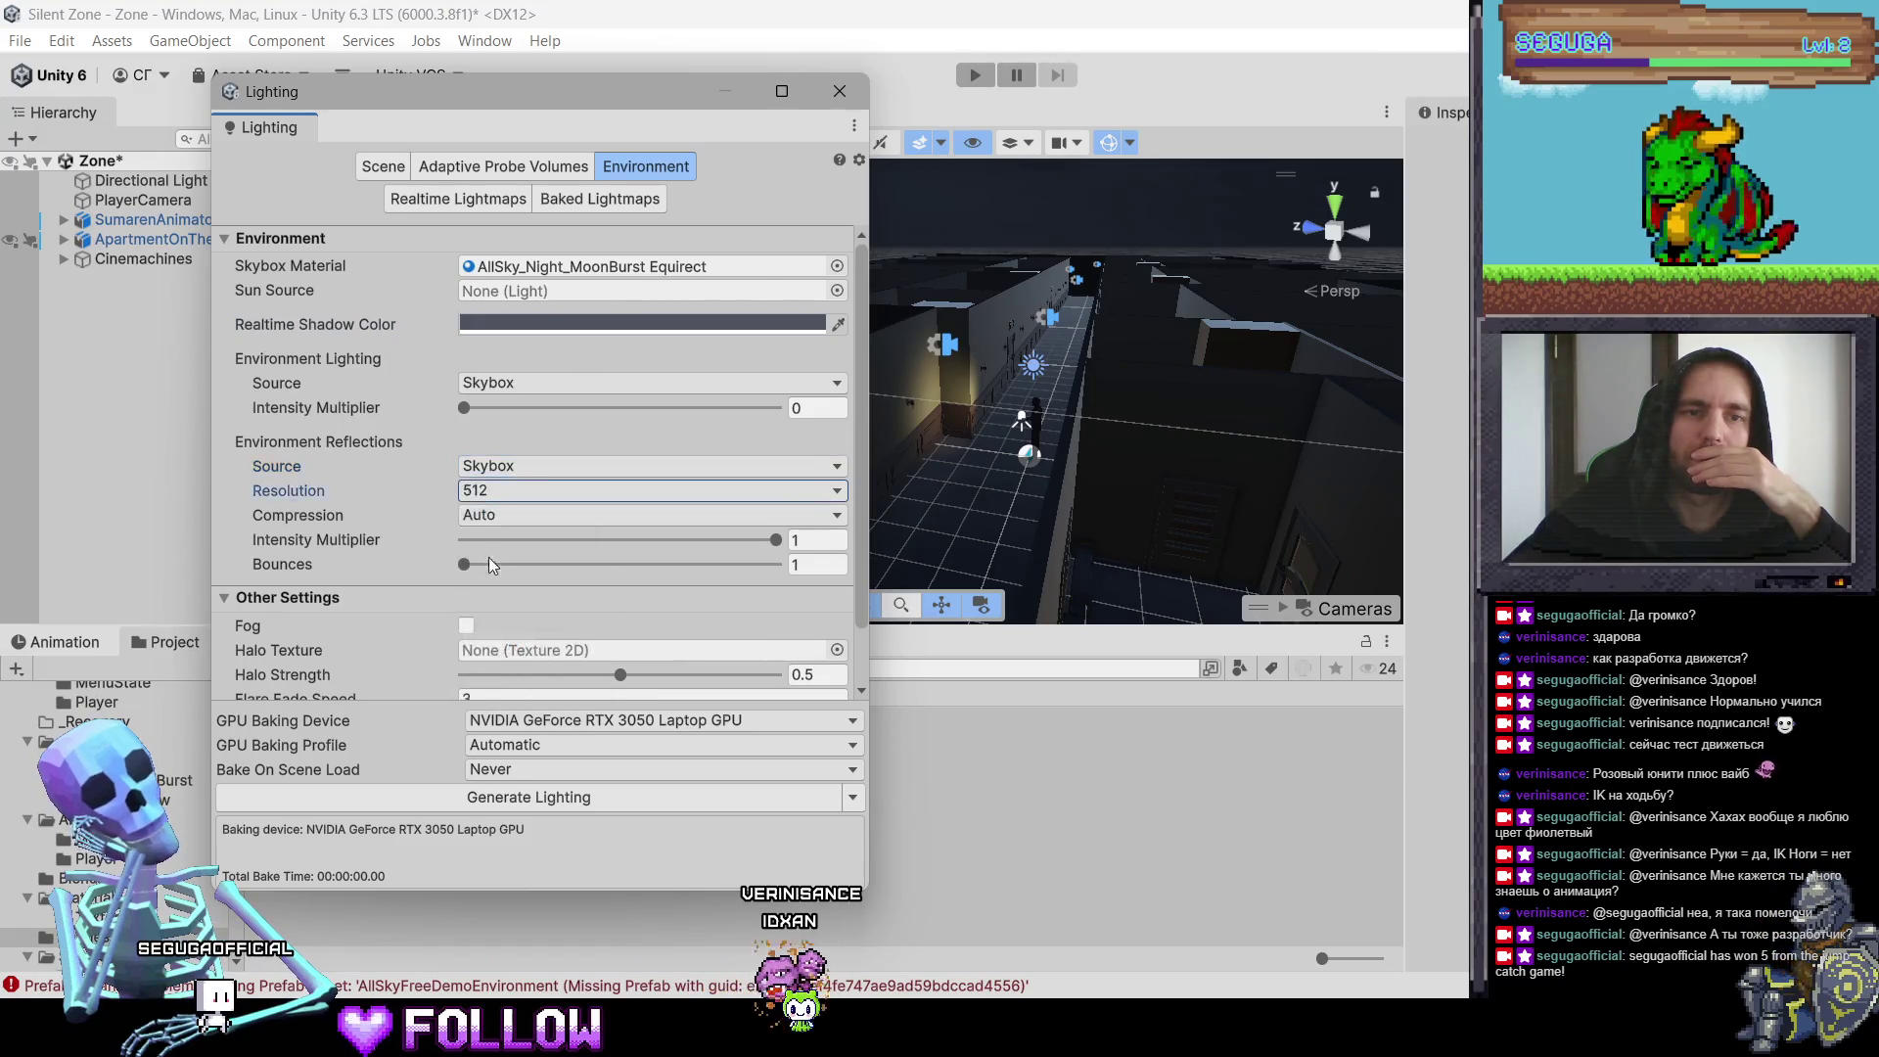
{"action": "scroll", "coordinate": [485, 511], "scroll_direction": "down", "scroll_amount": 2}
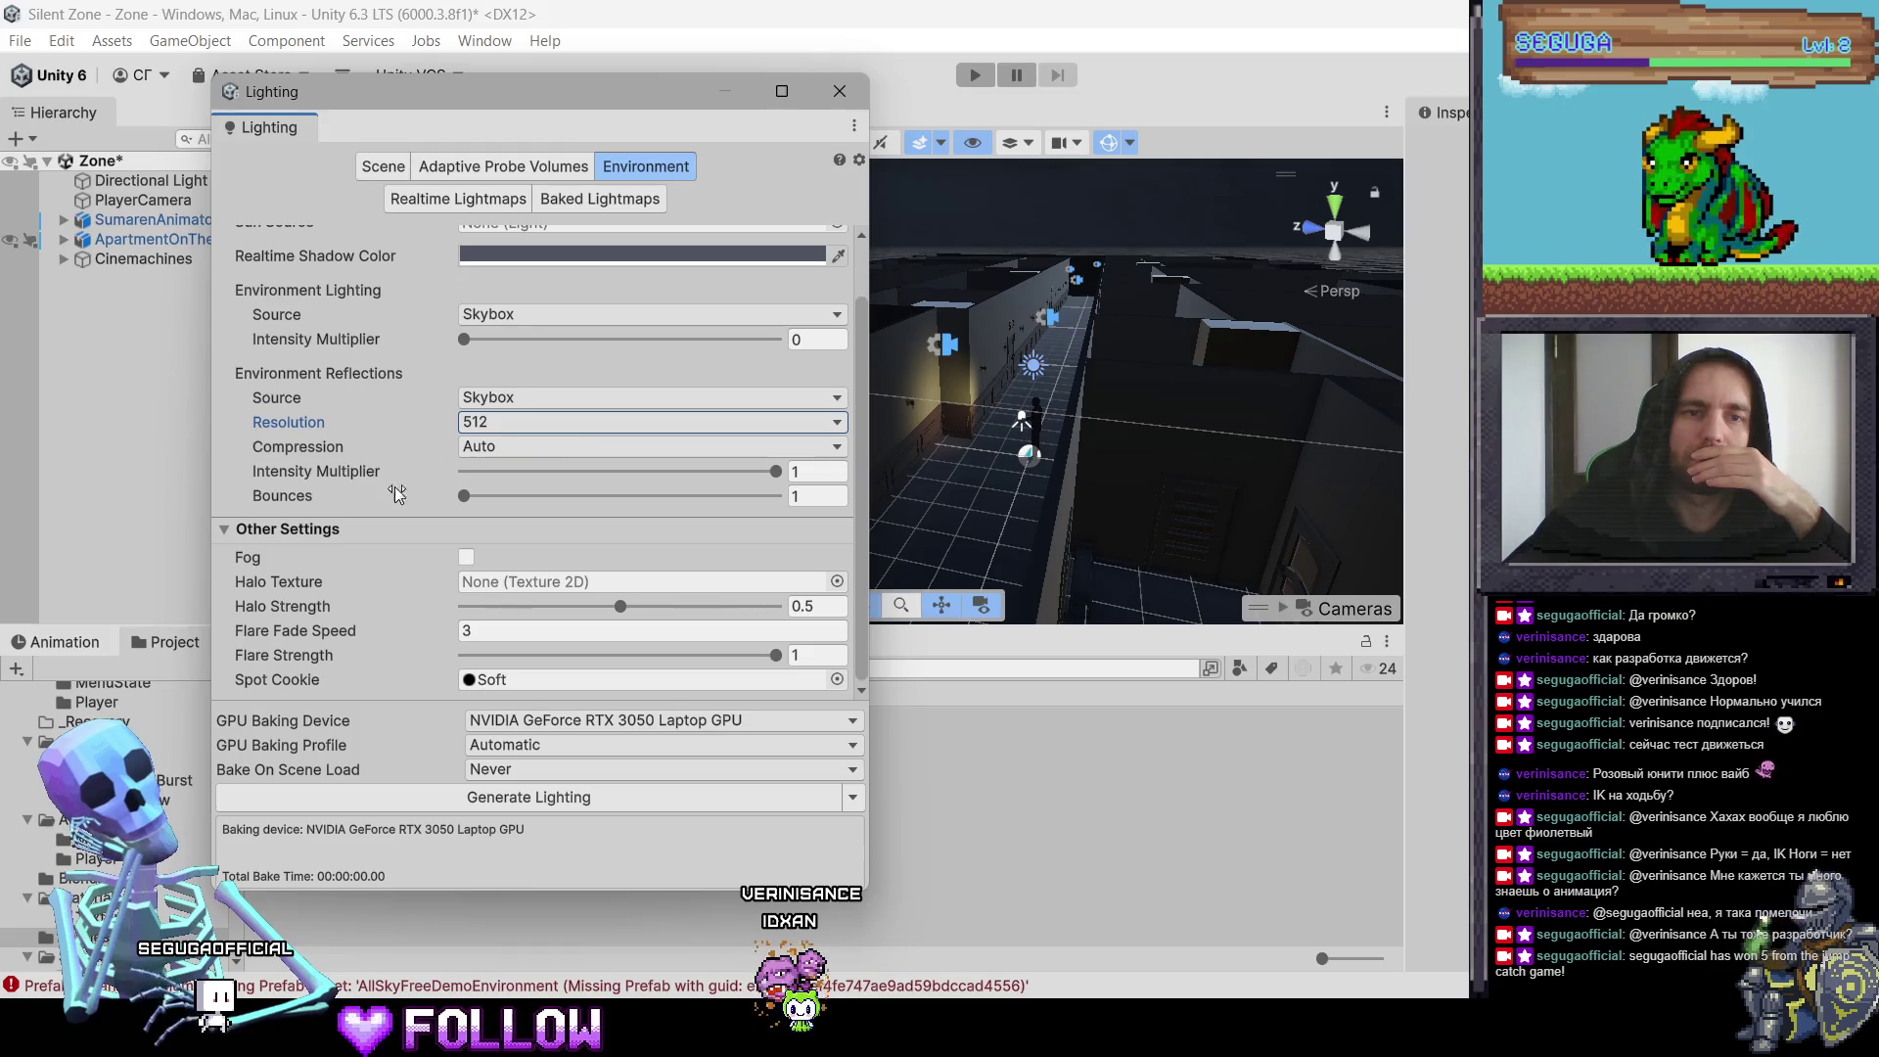
{"action": "mouse_move", "coordinate": [748, 474]}
{"action": "left_mouse_down"}
{"action": "mouse_move", "coordinate": [564, 491]}
{"action": "mouse_move", "coordinate": [595, 496]}
{"action": "left_mouse_up"}
{"action": "left_click", "coordinate": [818, 472]}
{"action": "type", "text": "0.40"}
{"action": "key", "text": "Return"}
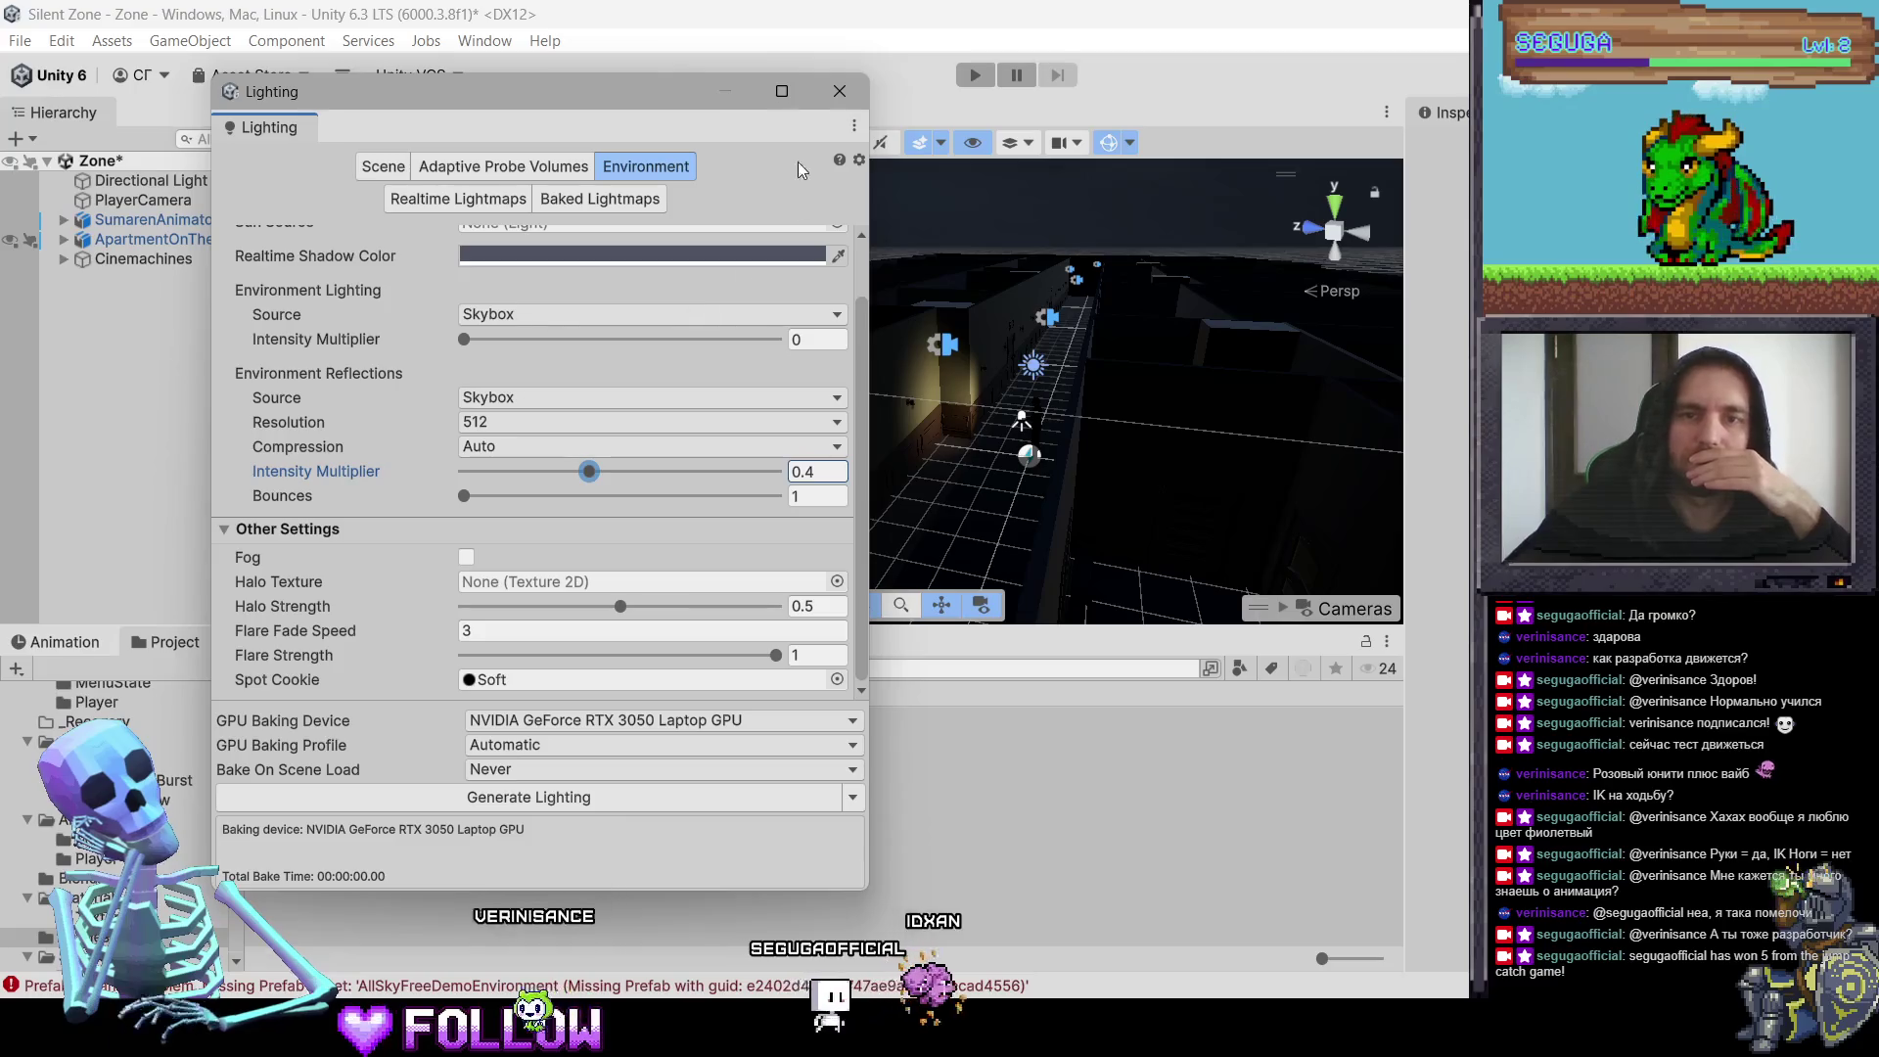
{"action": "left_click", "coordinate": [842, 92]}
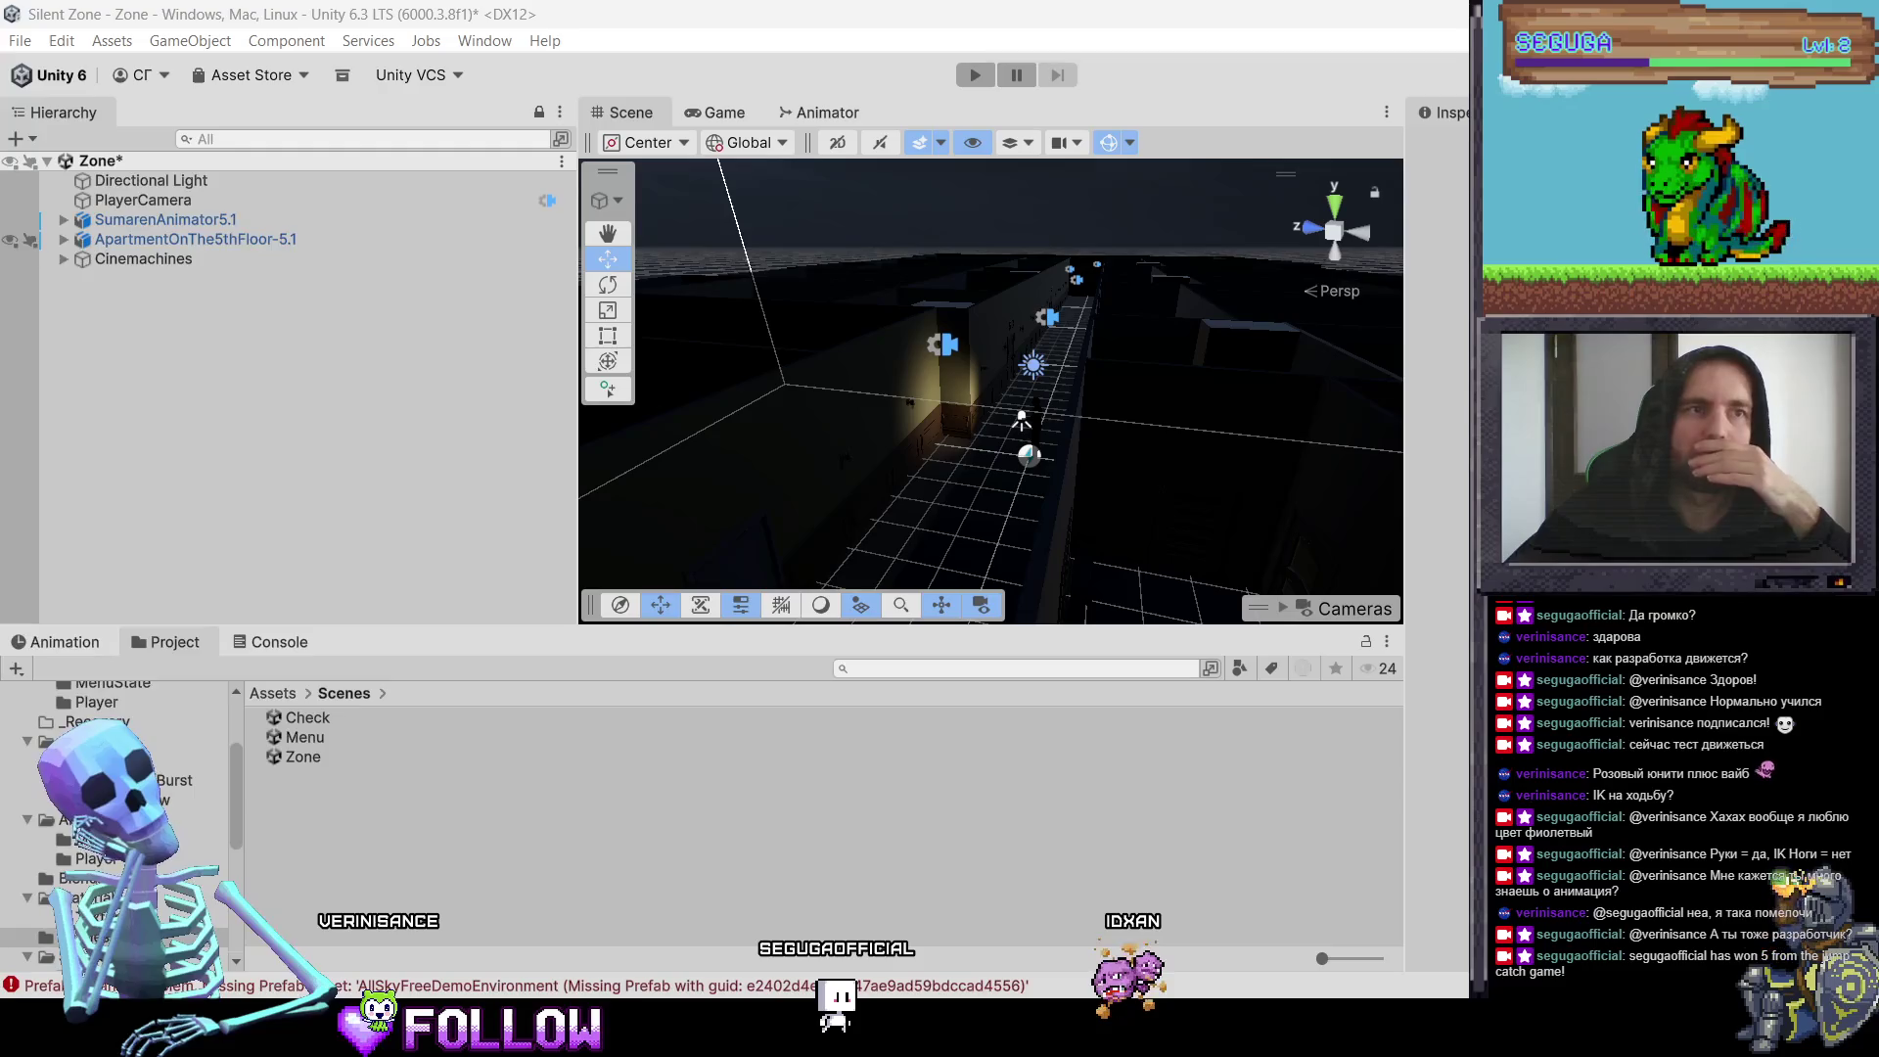
Step: Start play mode and enlarge the Game view wider and taller
{"action": "key", "text": "ctrl+p"}
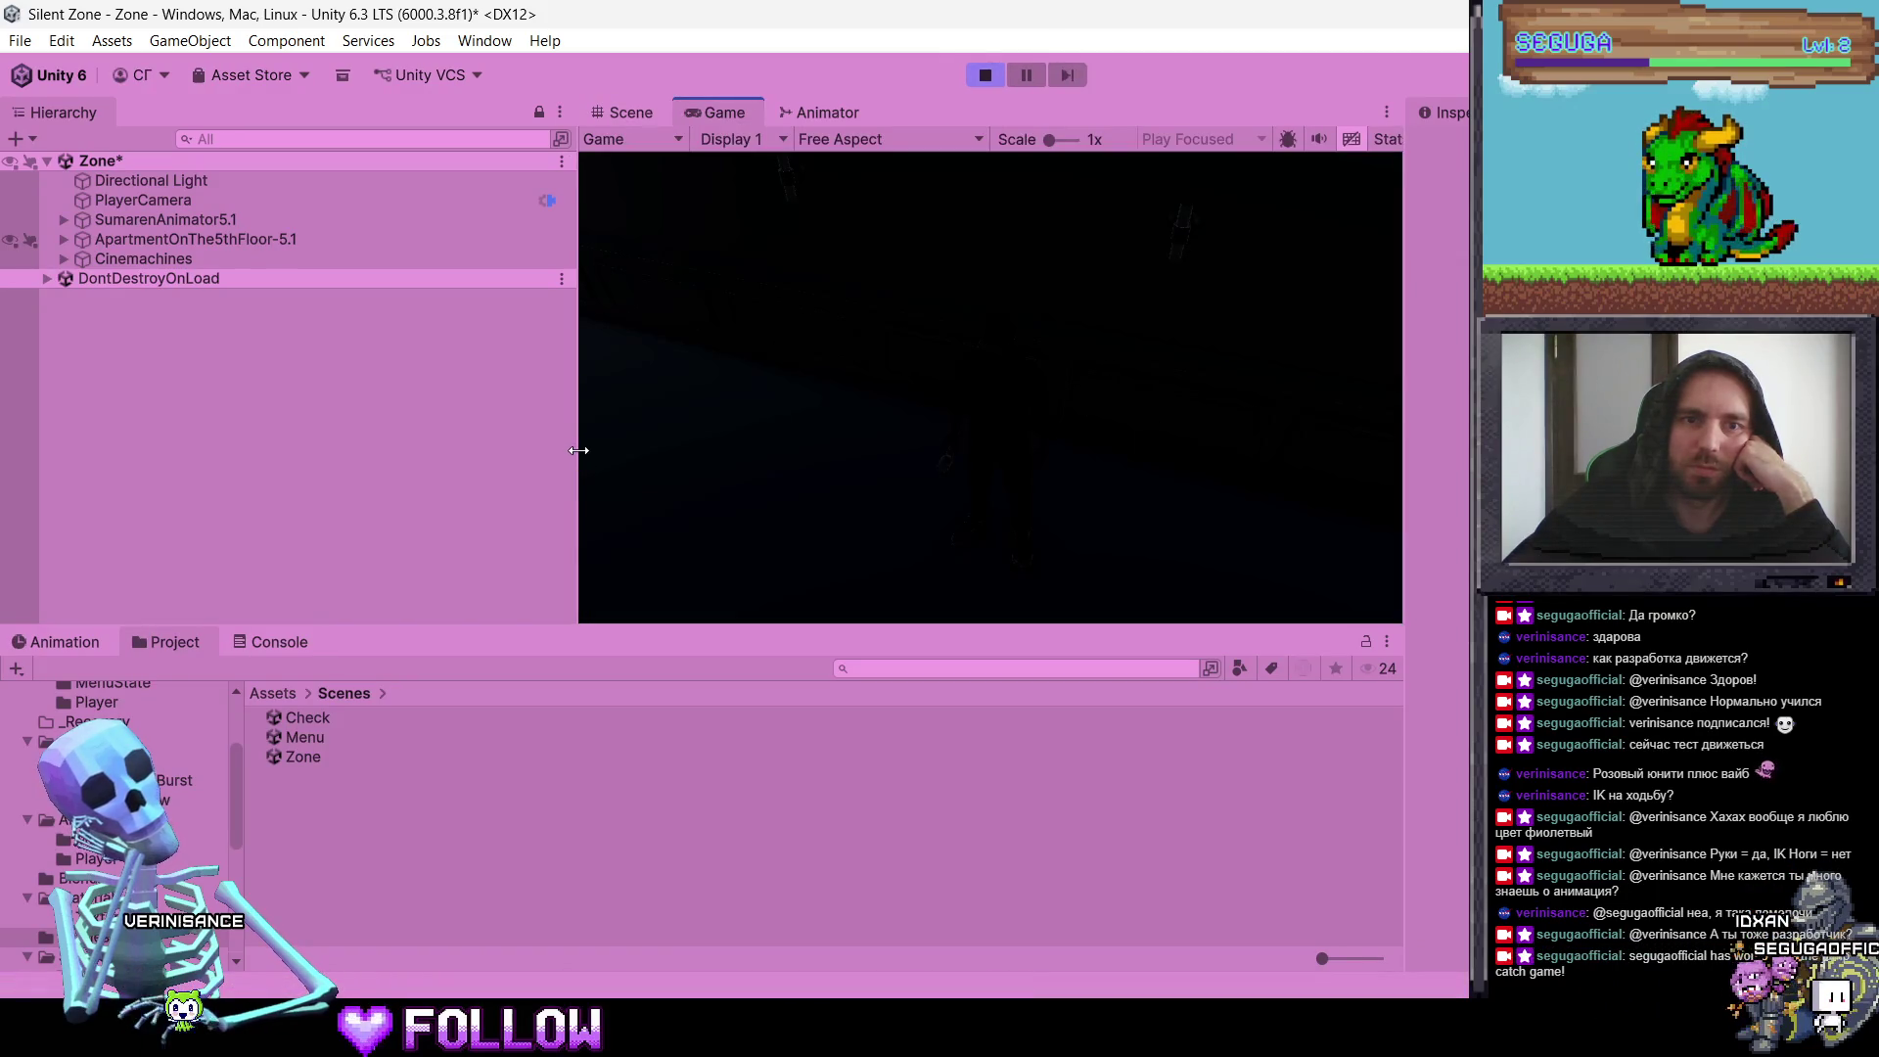
{"action": "left_click_drag", "start_coordinate": [573, 323], "coordinate": [344, 332]}
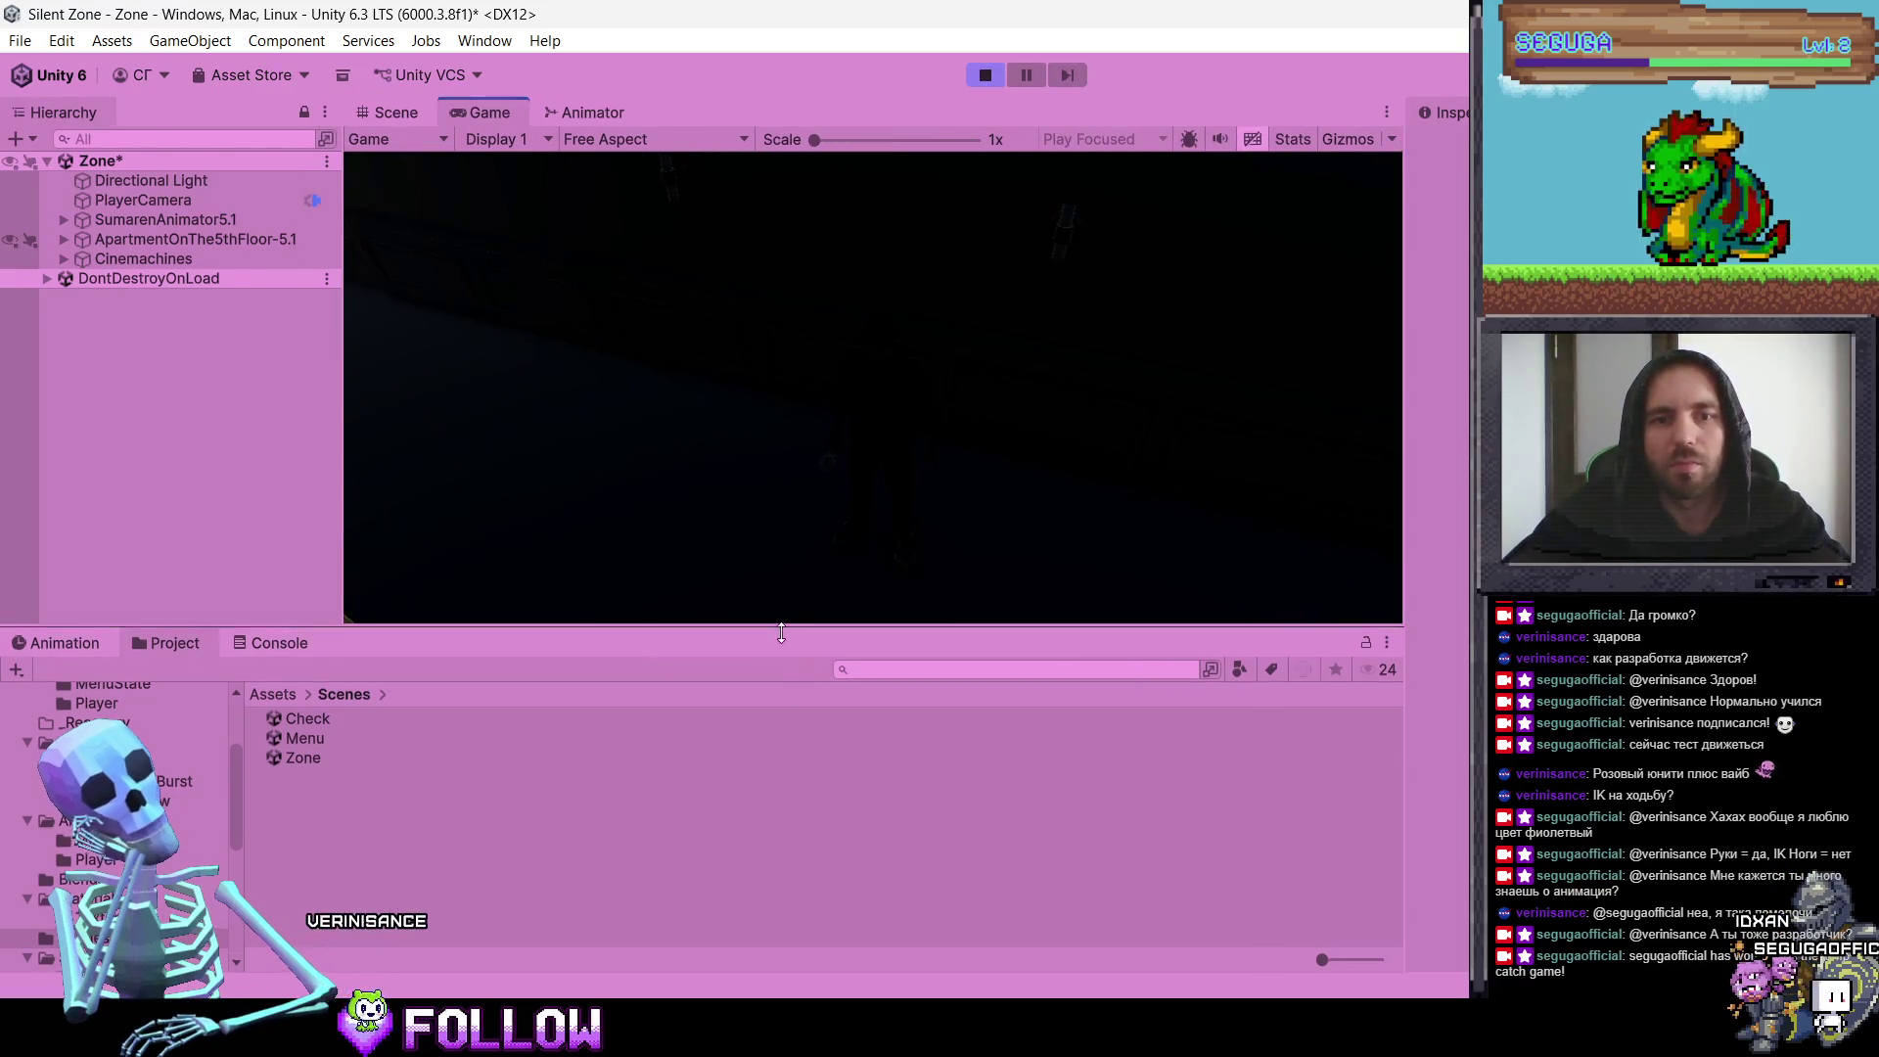
{"action": "left_click_drag", "start_coordinate": [781, 628], "coordinate": [781, 738]}
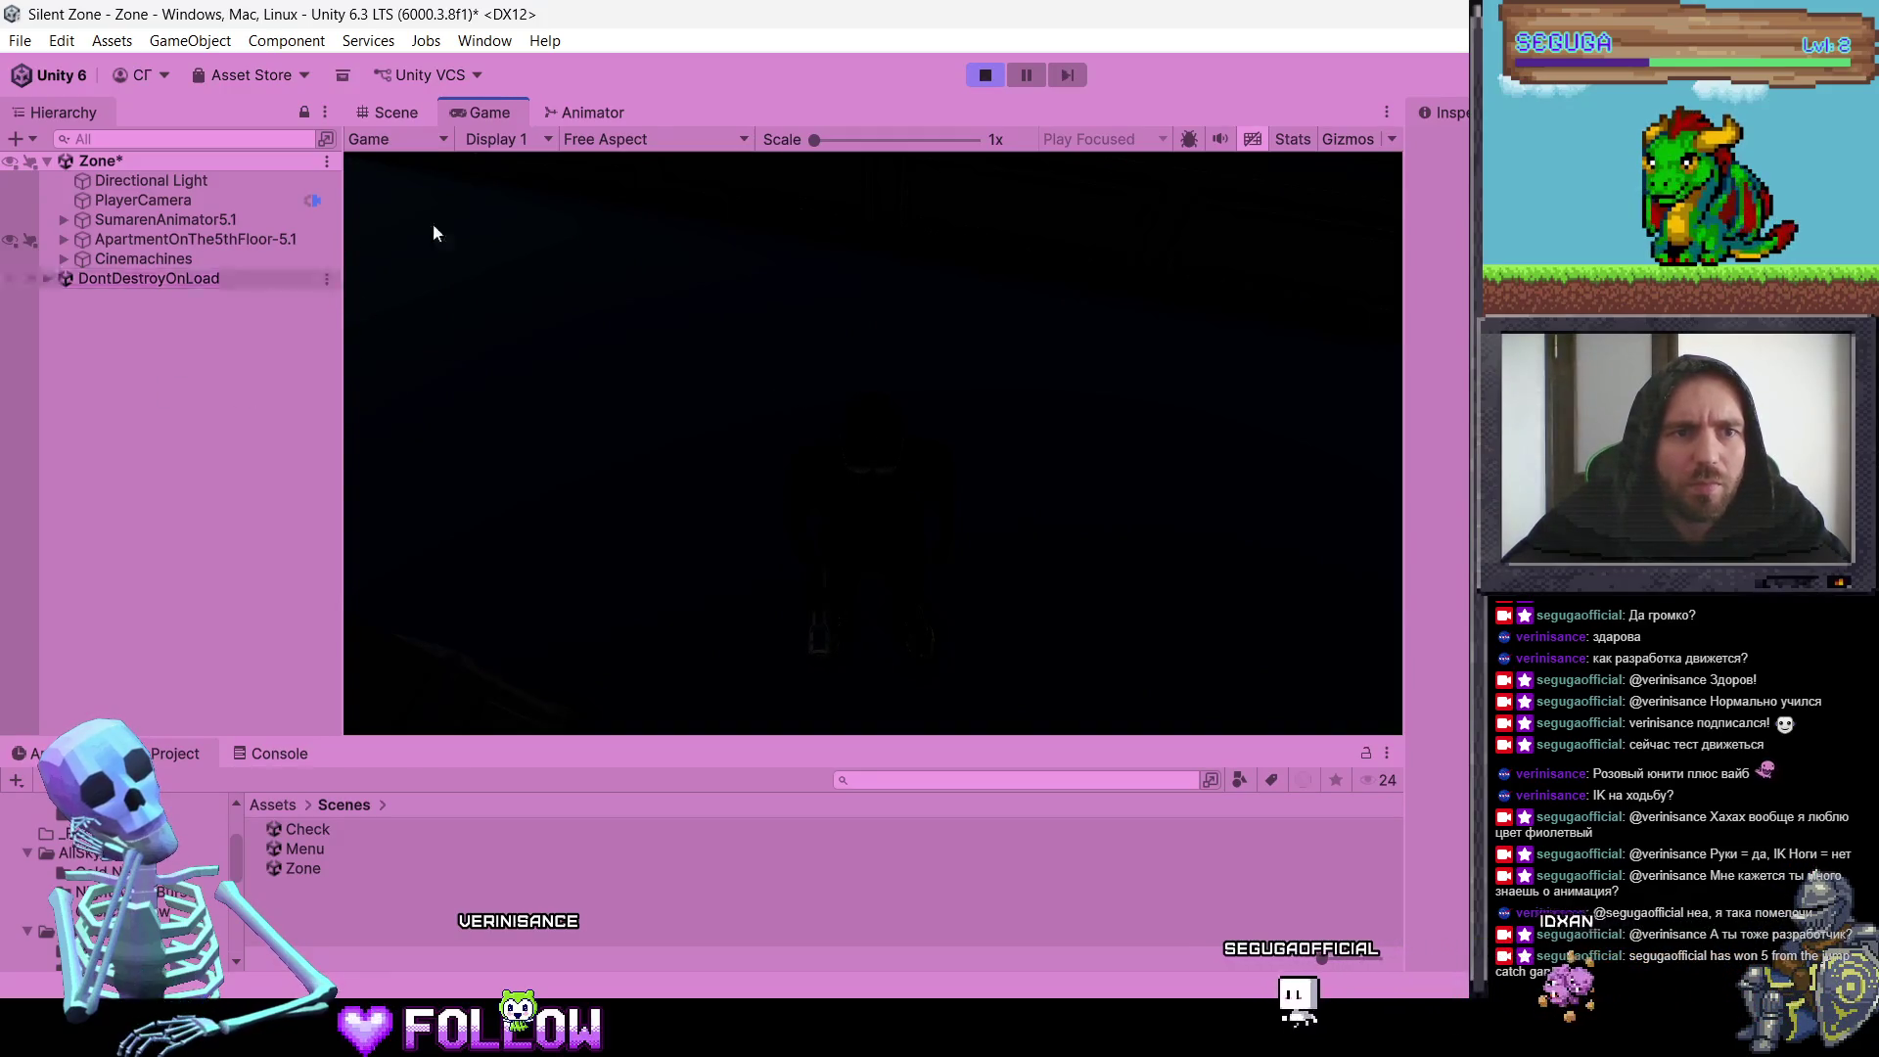
Step: Inspect the Directional Light's intensity and expand SumarenAnimator5.1's SumarenRig bones
{"action": "left_click", "coordinate": [141, 185]}
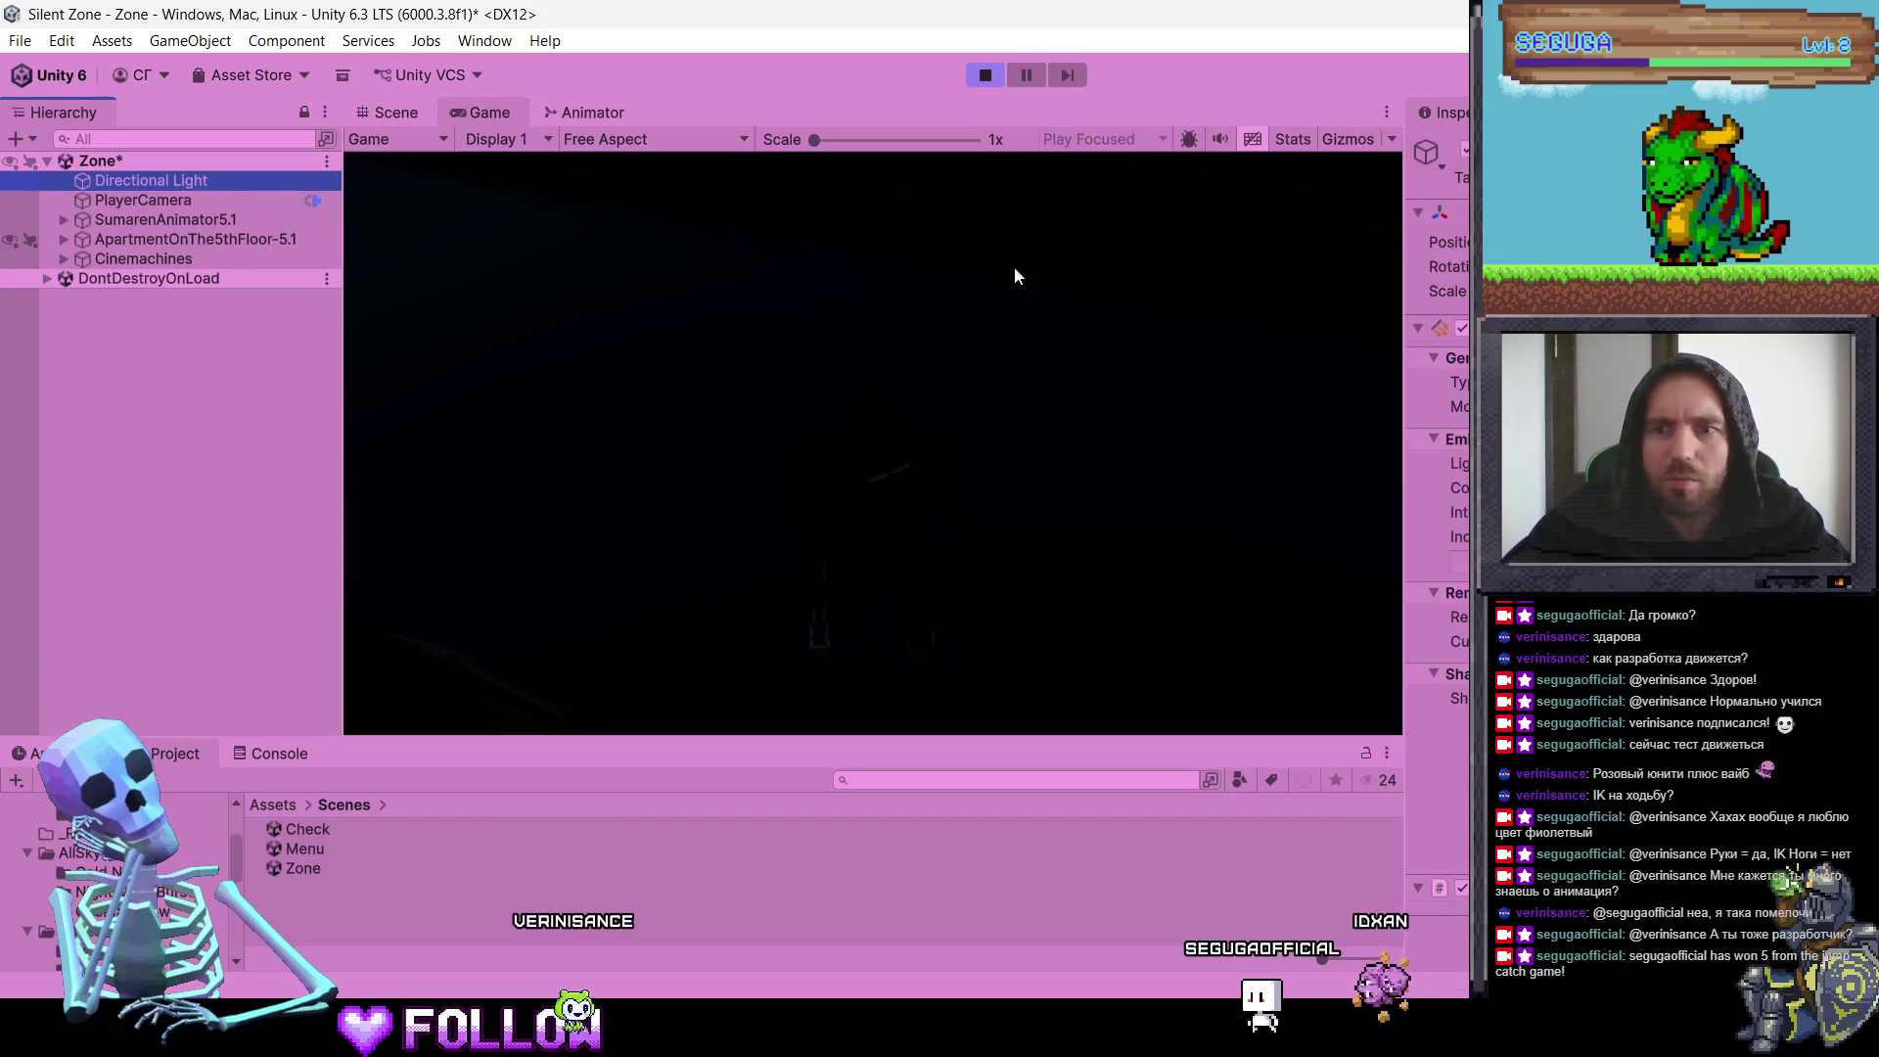
{"action": "left_click", "coordinate": [1463, 133]}
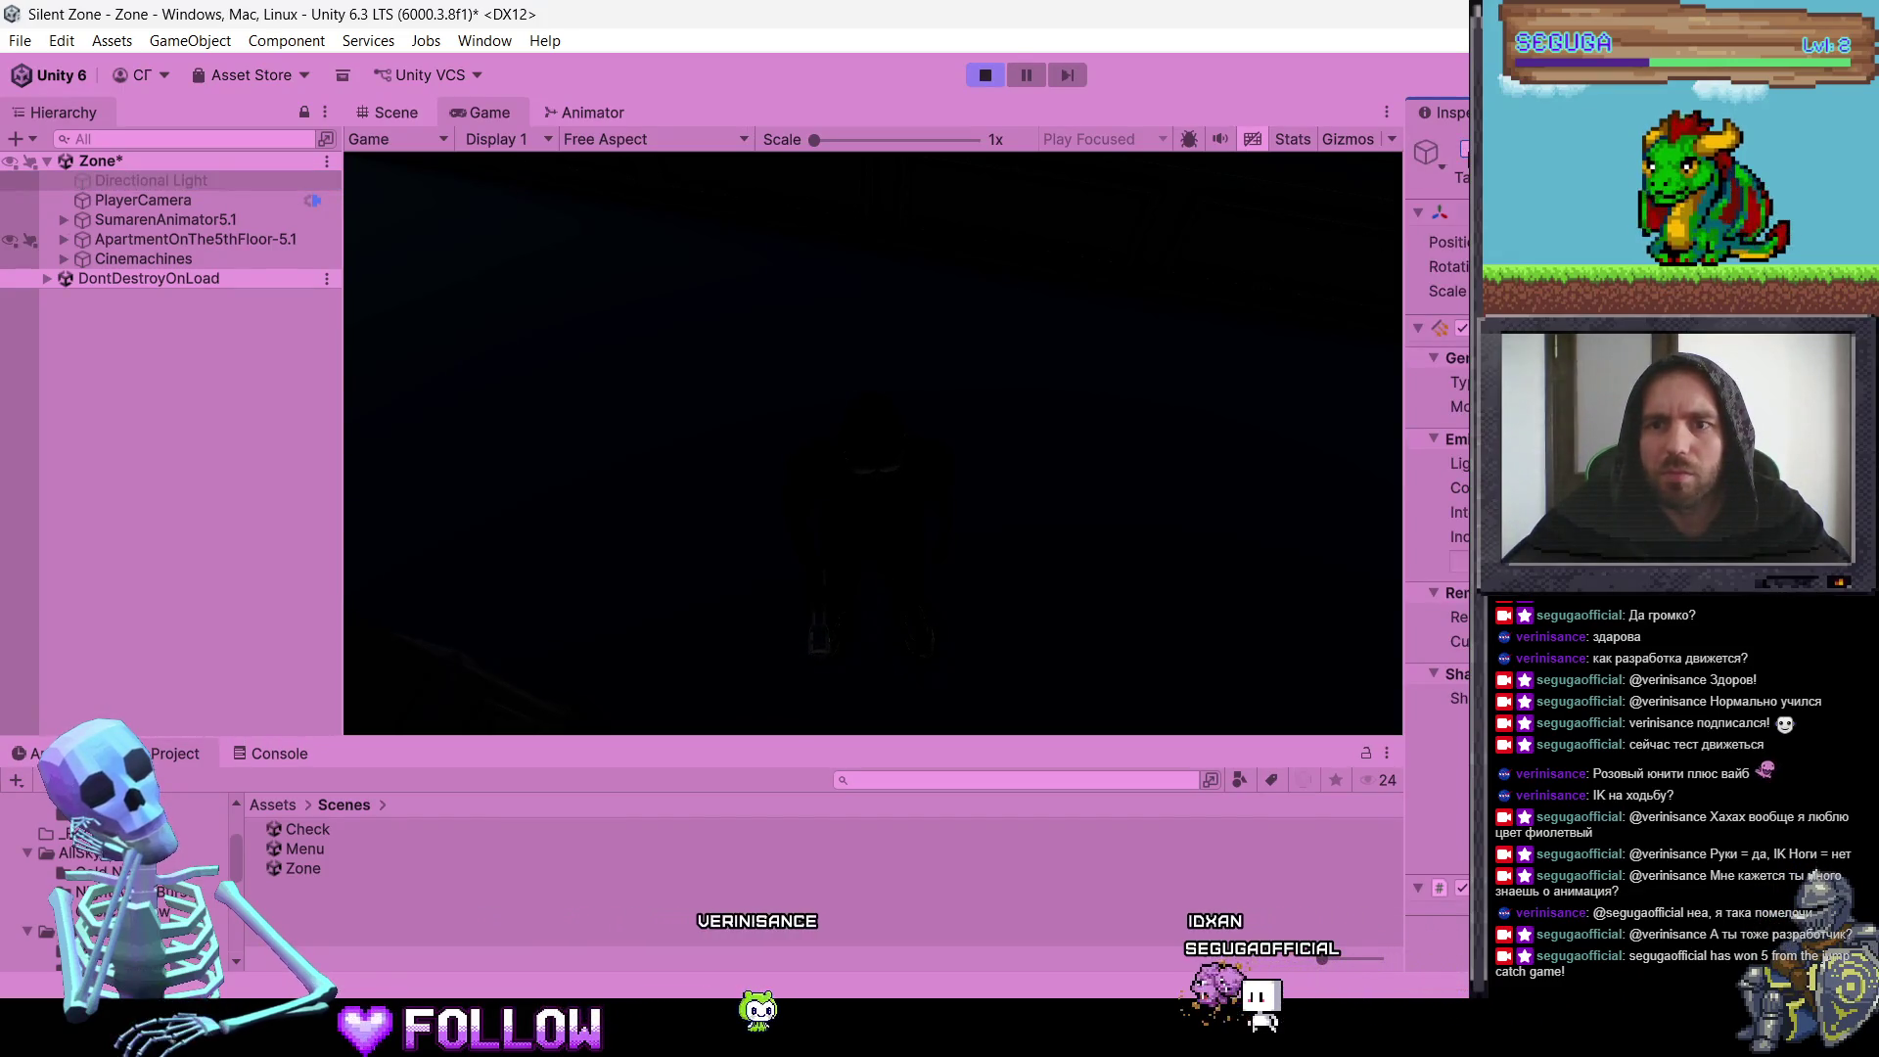
{"action": "left_click", "coordinate": [1462, 513]}
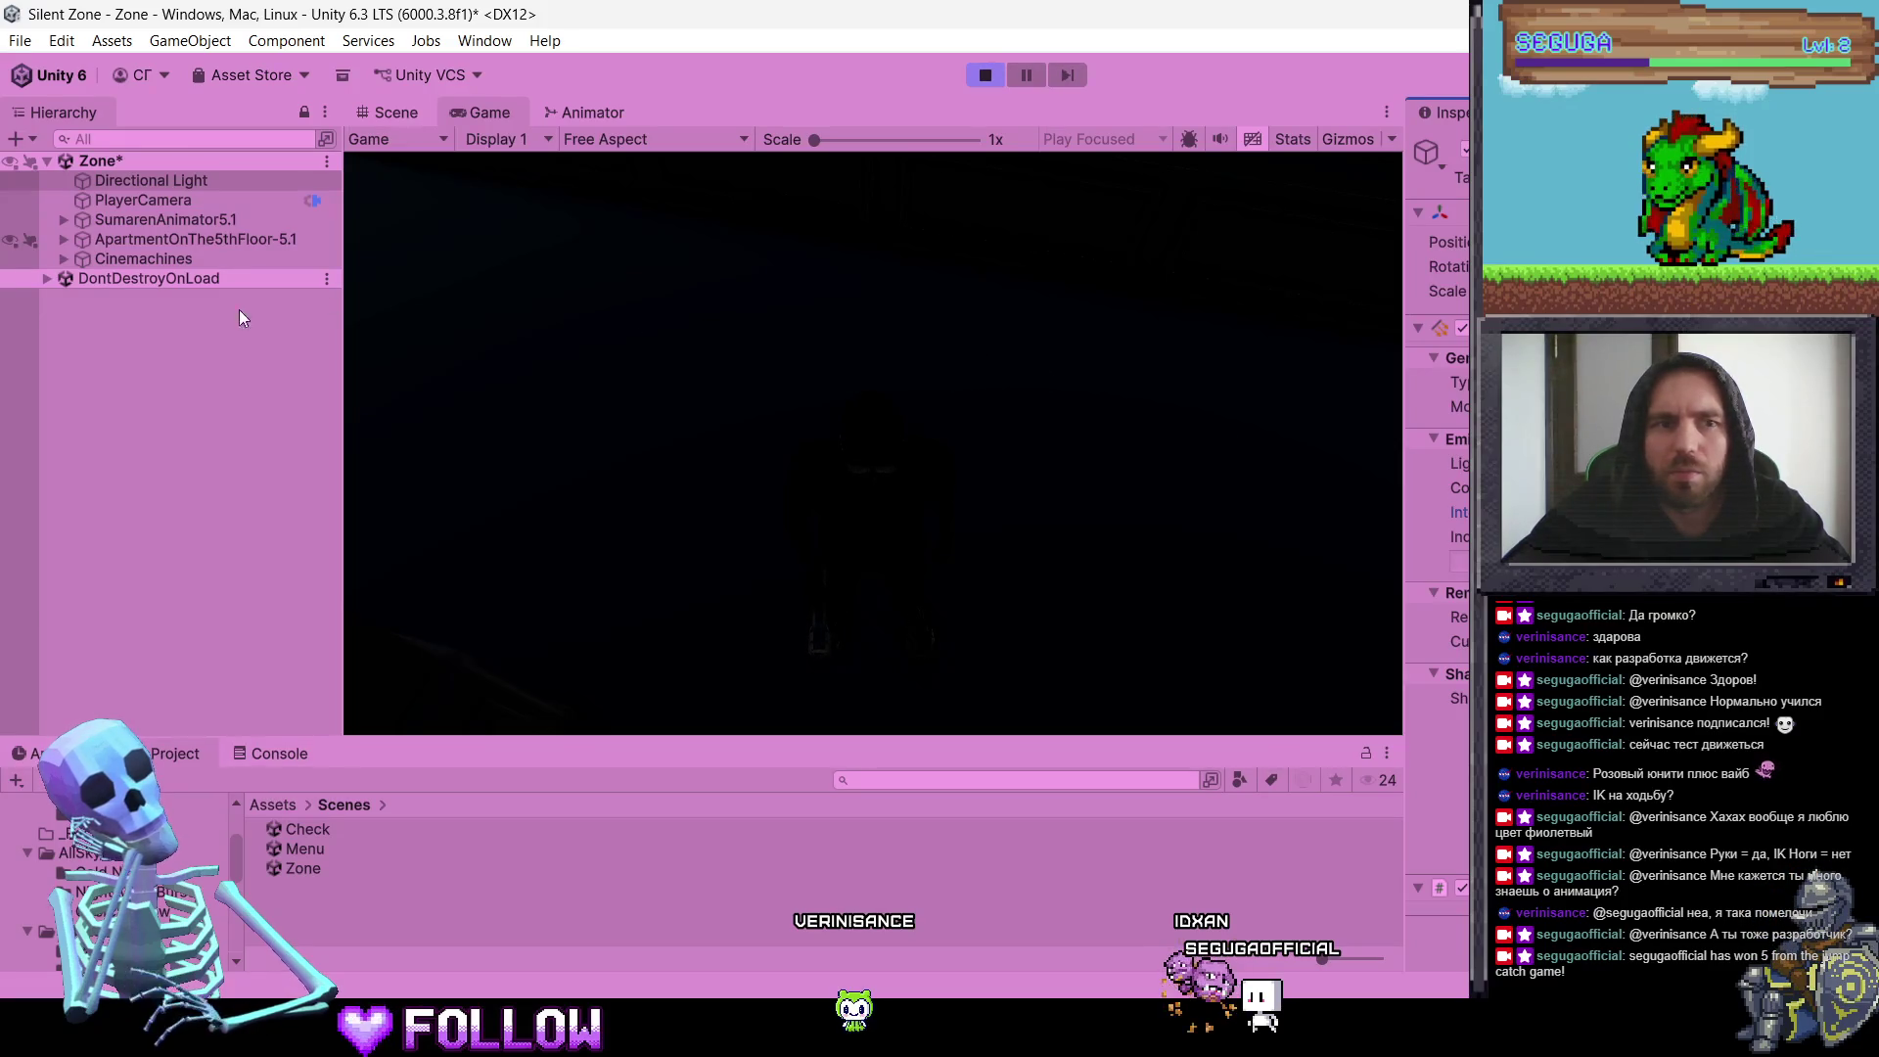
{"action": "left_click", "coordinate": [72, 223]}
{"action": "left_click", "coordinate": [64, 221]}
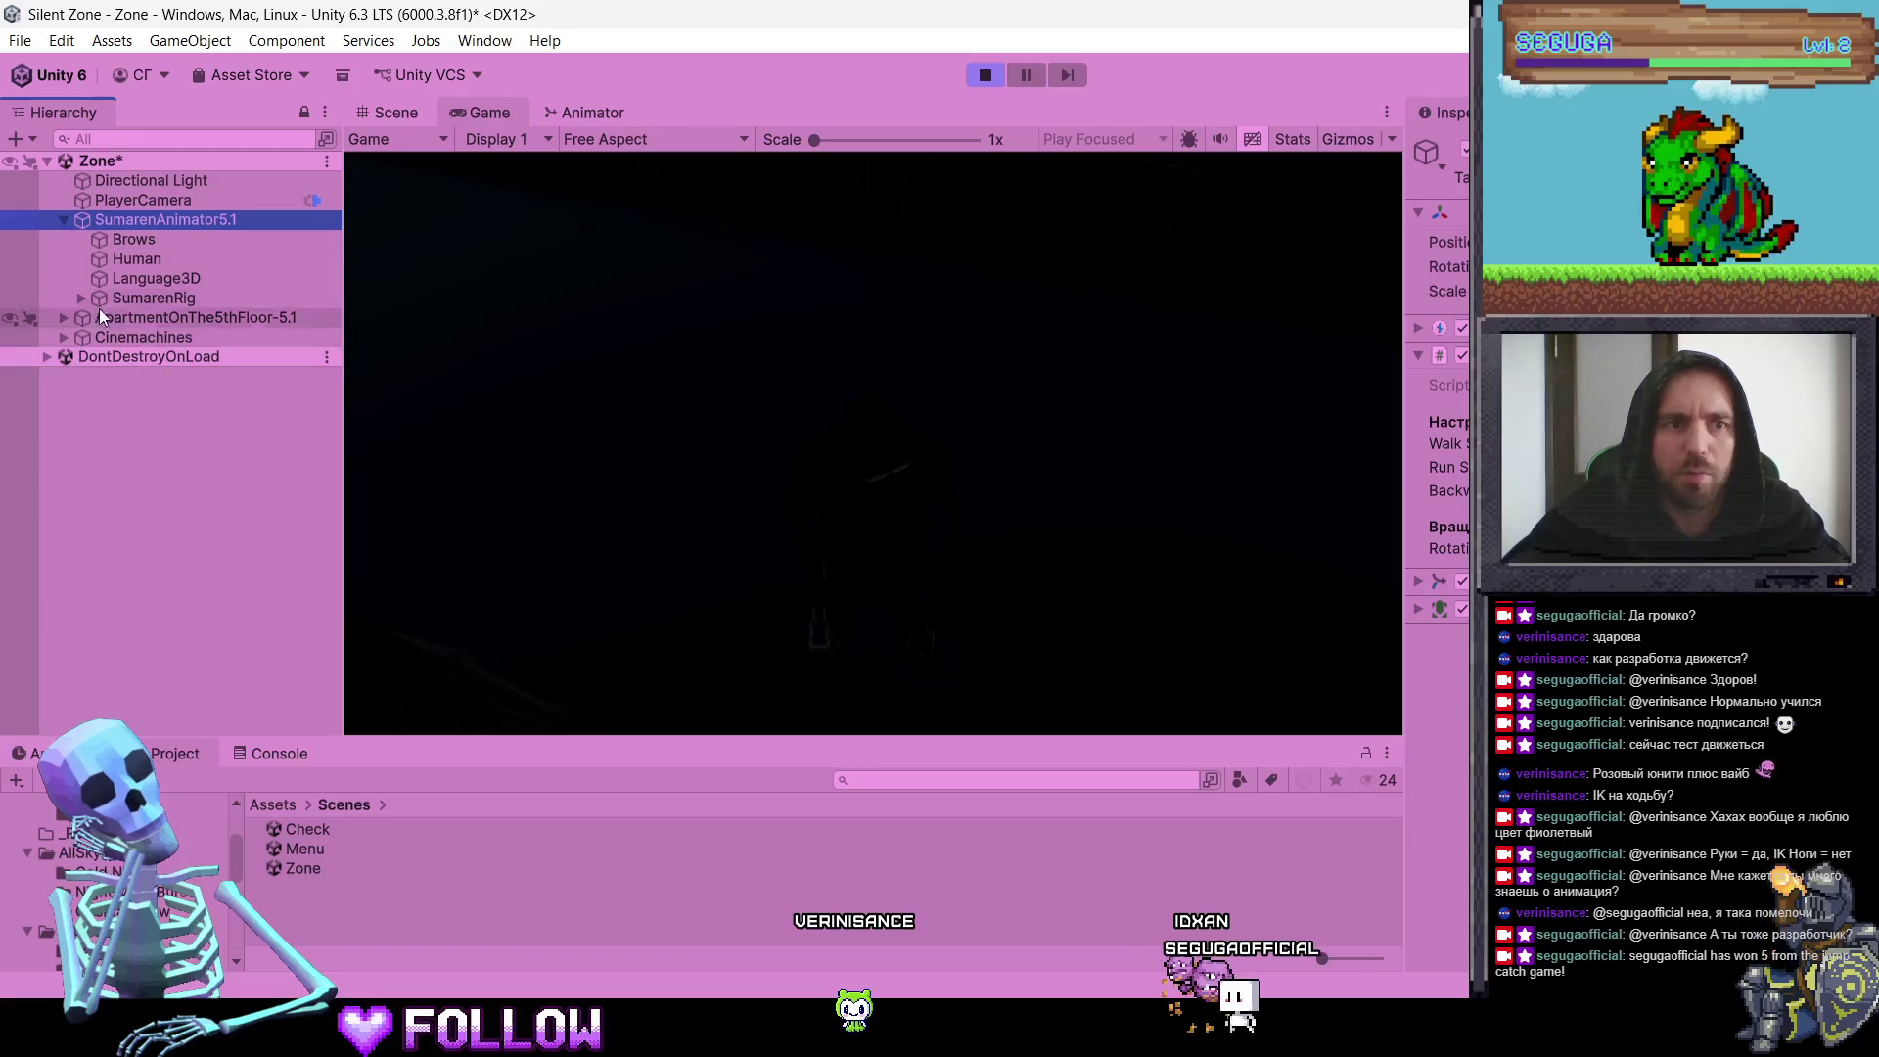
{"action": "left_click", "coordinate": [80, 298]}
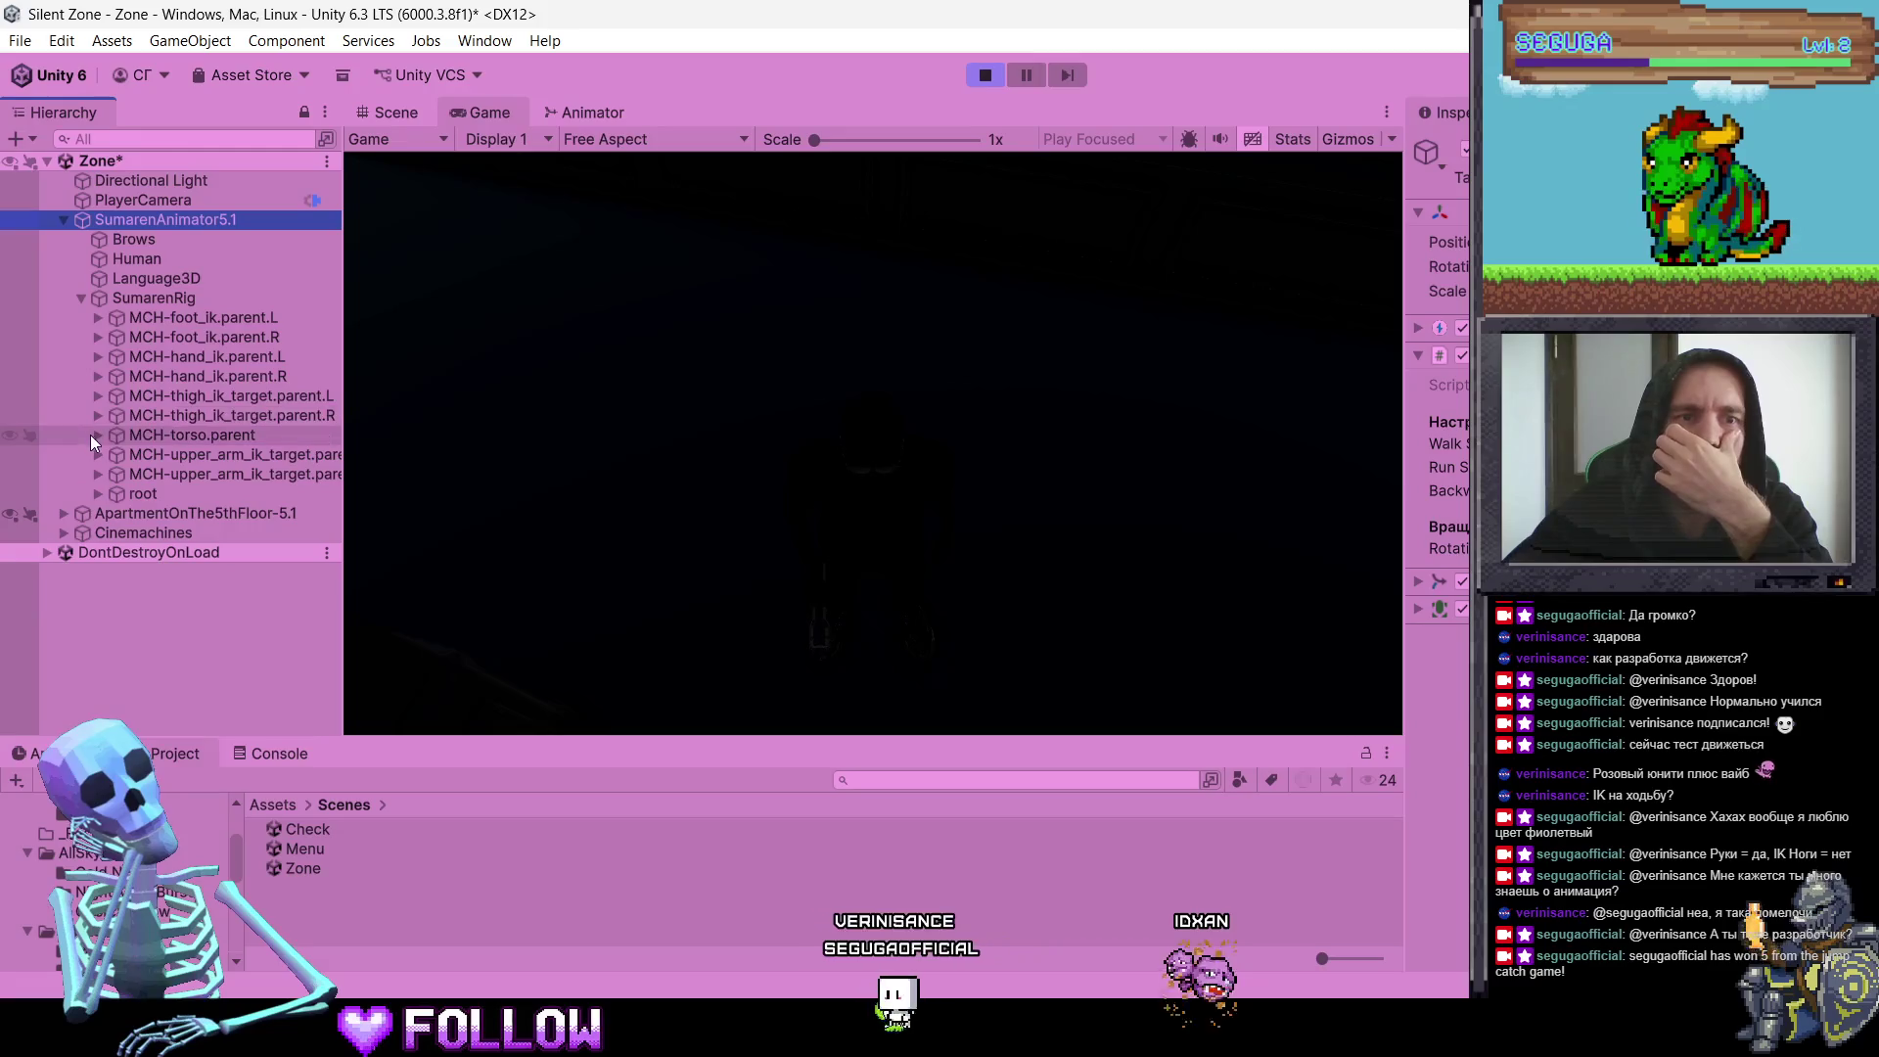
Step: Stop the game and select the character's flashlight light in the Scene view
{"action": "left_click", "coordinate": [975, 76]}
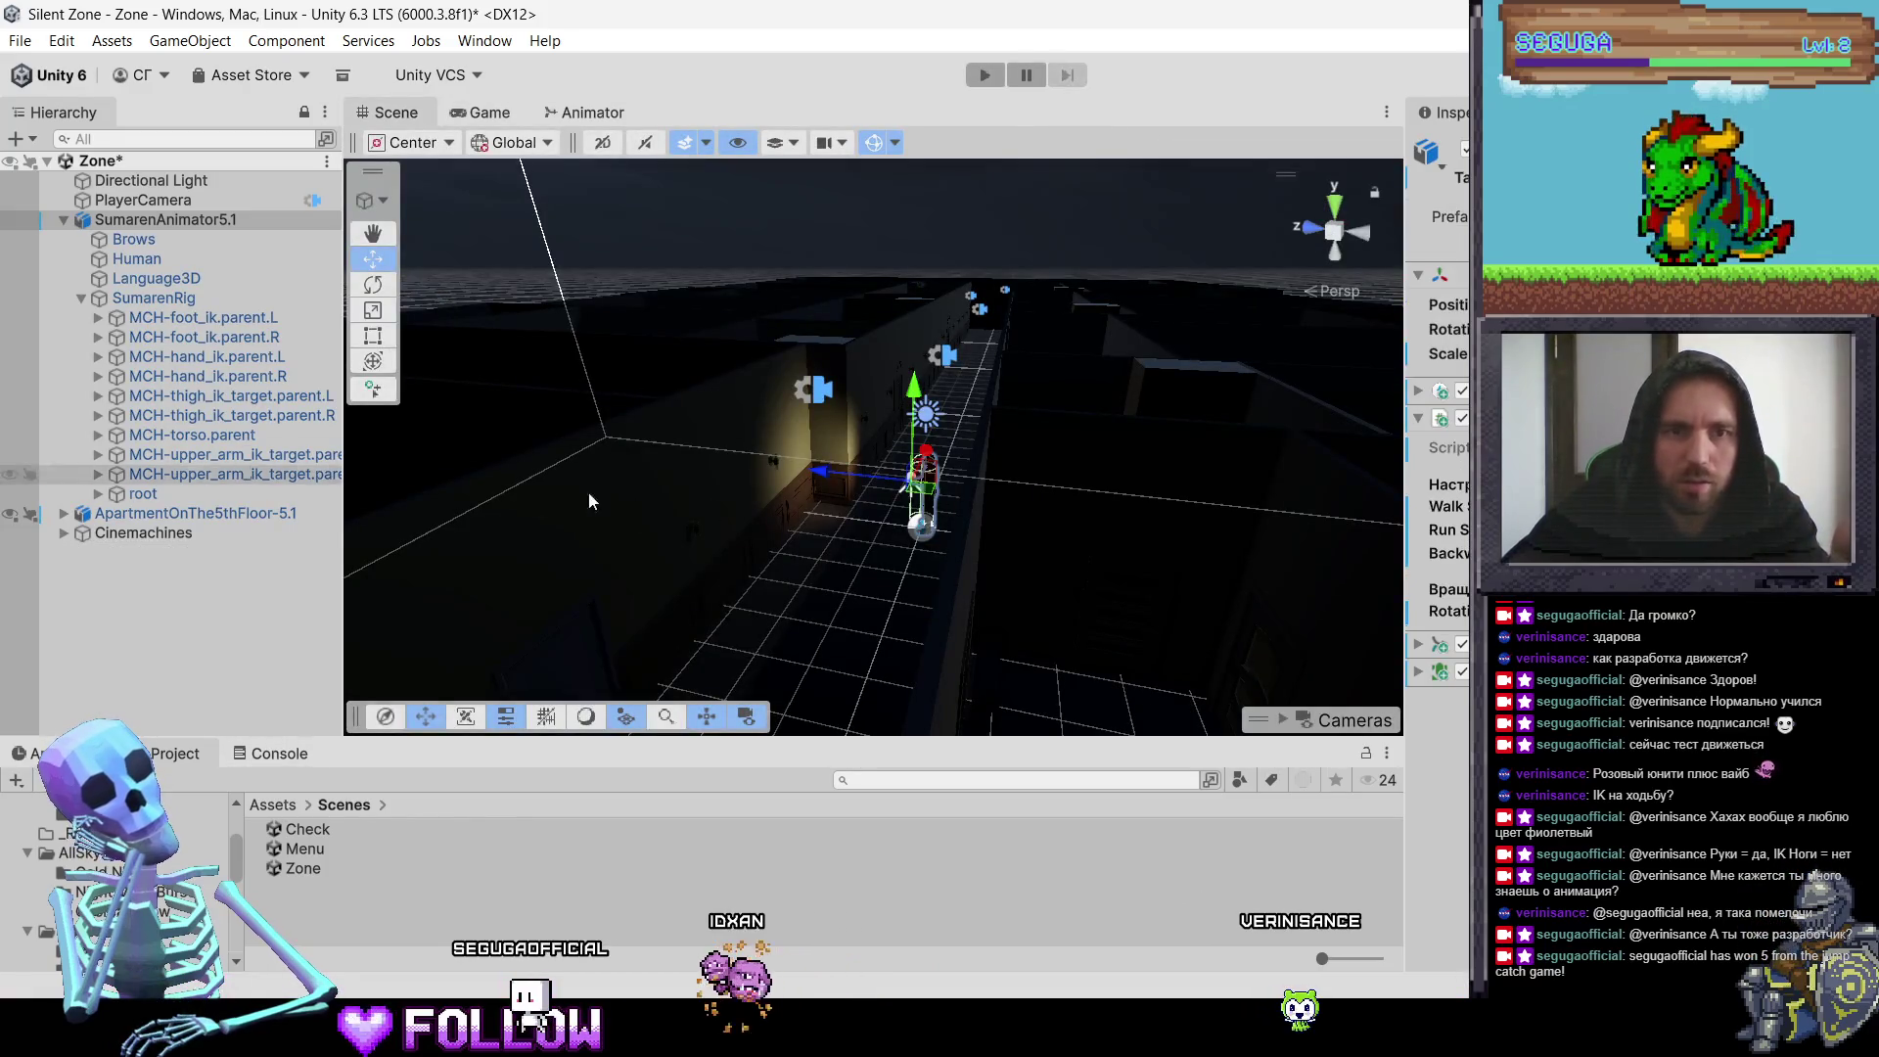
{"action": "scroll", "coordinate": [926, 495], "scroll_direction": "up", "scroll_amount": 3}
{"action": "scroll", "coordinate": [897, 496], "scroll_direction": "up", "scroll_amount": 5}
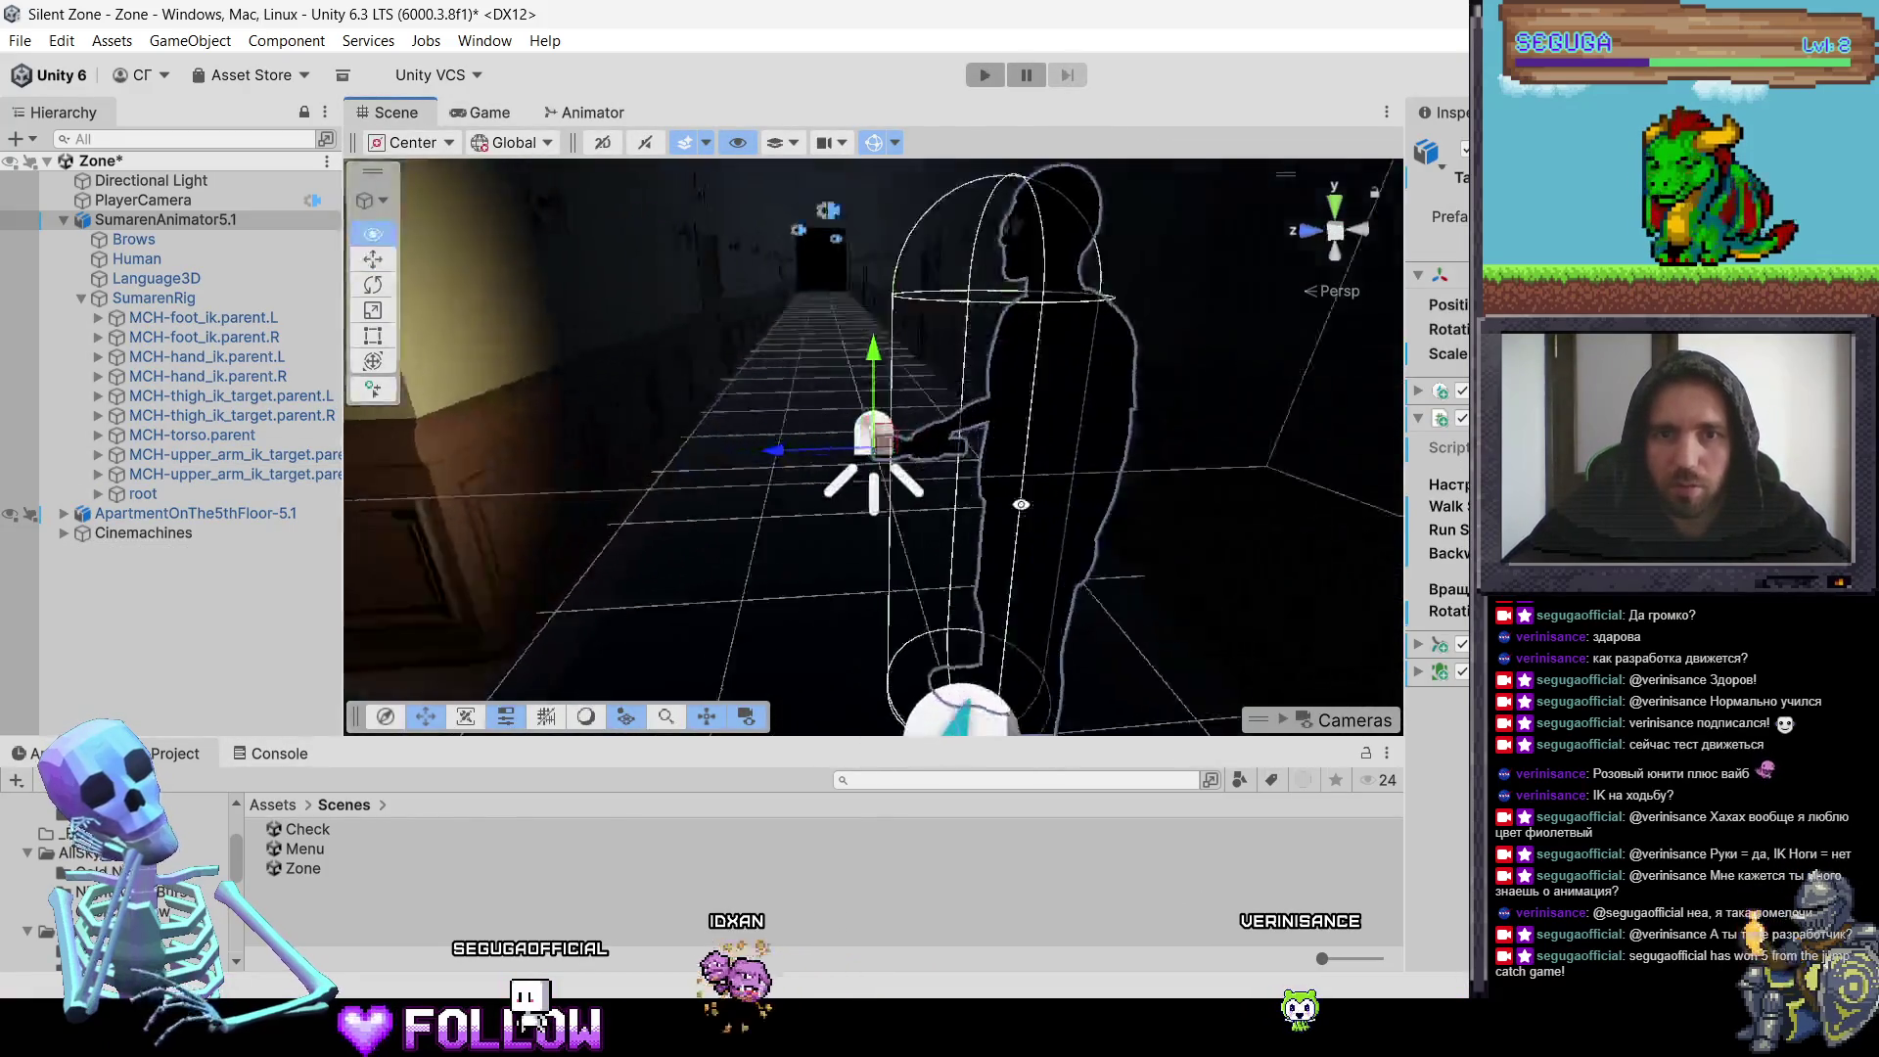
{"action": "left_click", "coordinate": [888, 460]}
{"action": "mouse_move", "coordinate": [888, 460]}
{"action": "left_mouse_down"}
{"action": "mouse_move", "coordinate": [953, 544]}
{"action": "mouse_move", "coordinate": [867, 558]}
{"action": "mouse_move", "coordinate": [920, 582]}
{"action": "left_mouse_up"}
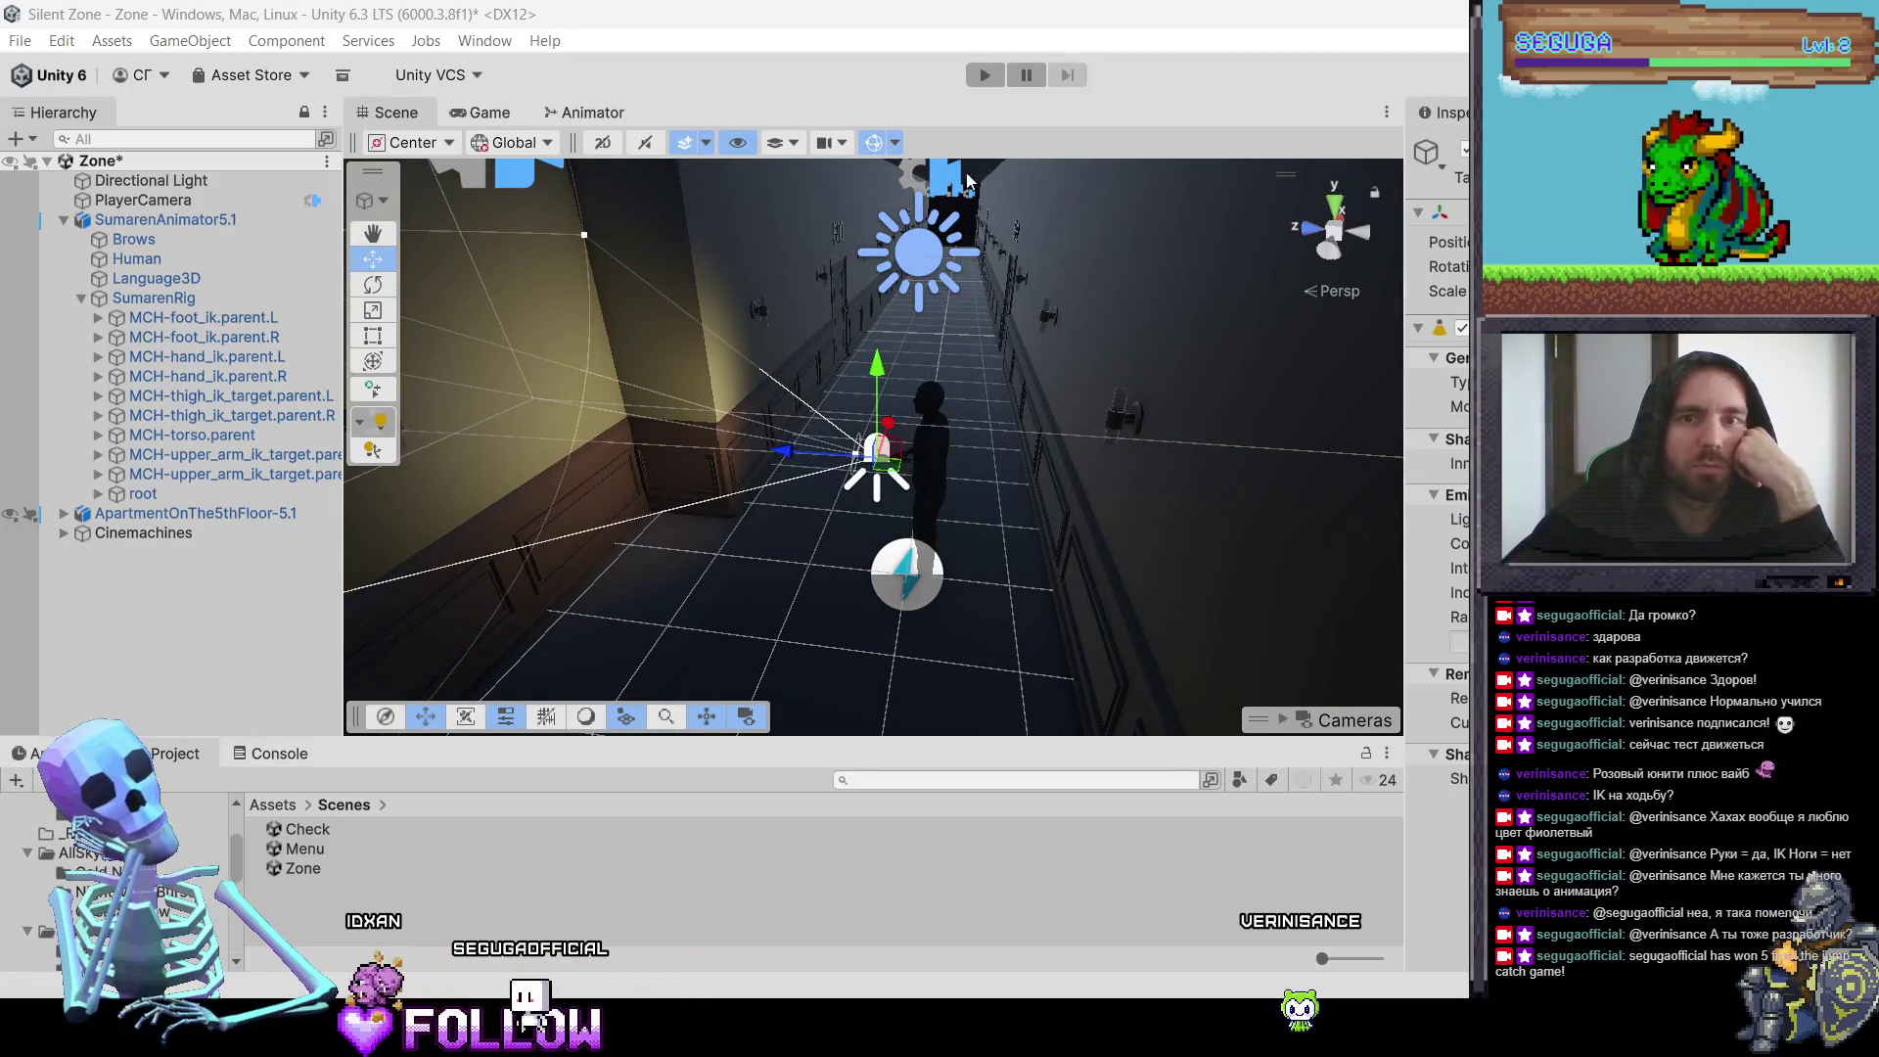
Step: Play again, walk the character down the corridor, and lower the flashlight intensity
{"action": "left_click", "coordinate": [984, 79]}
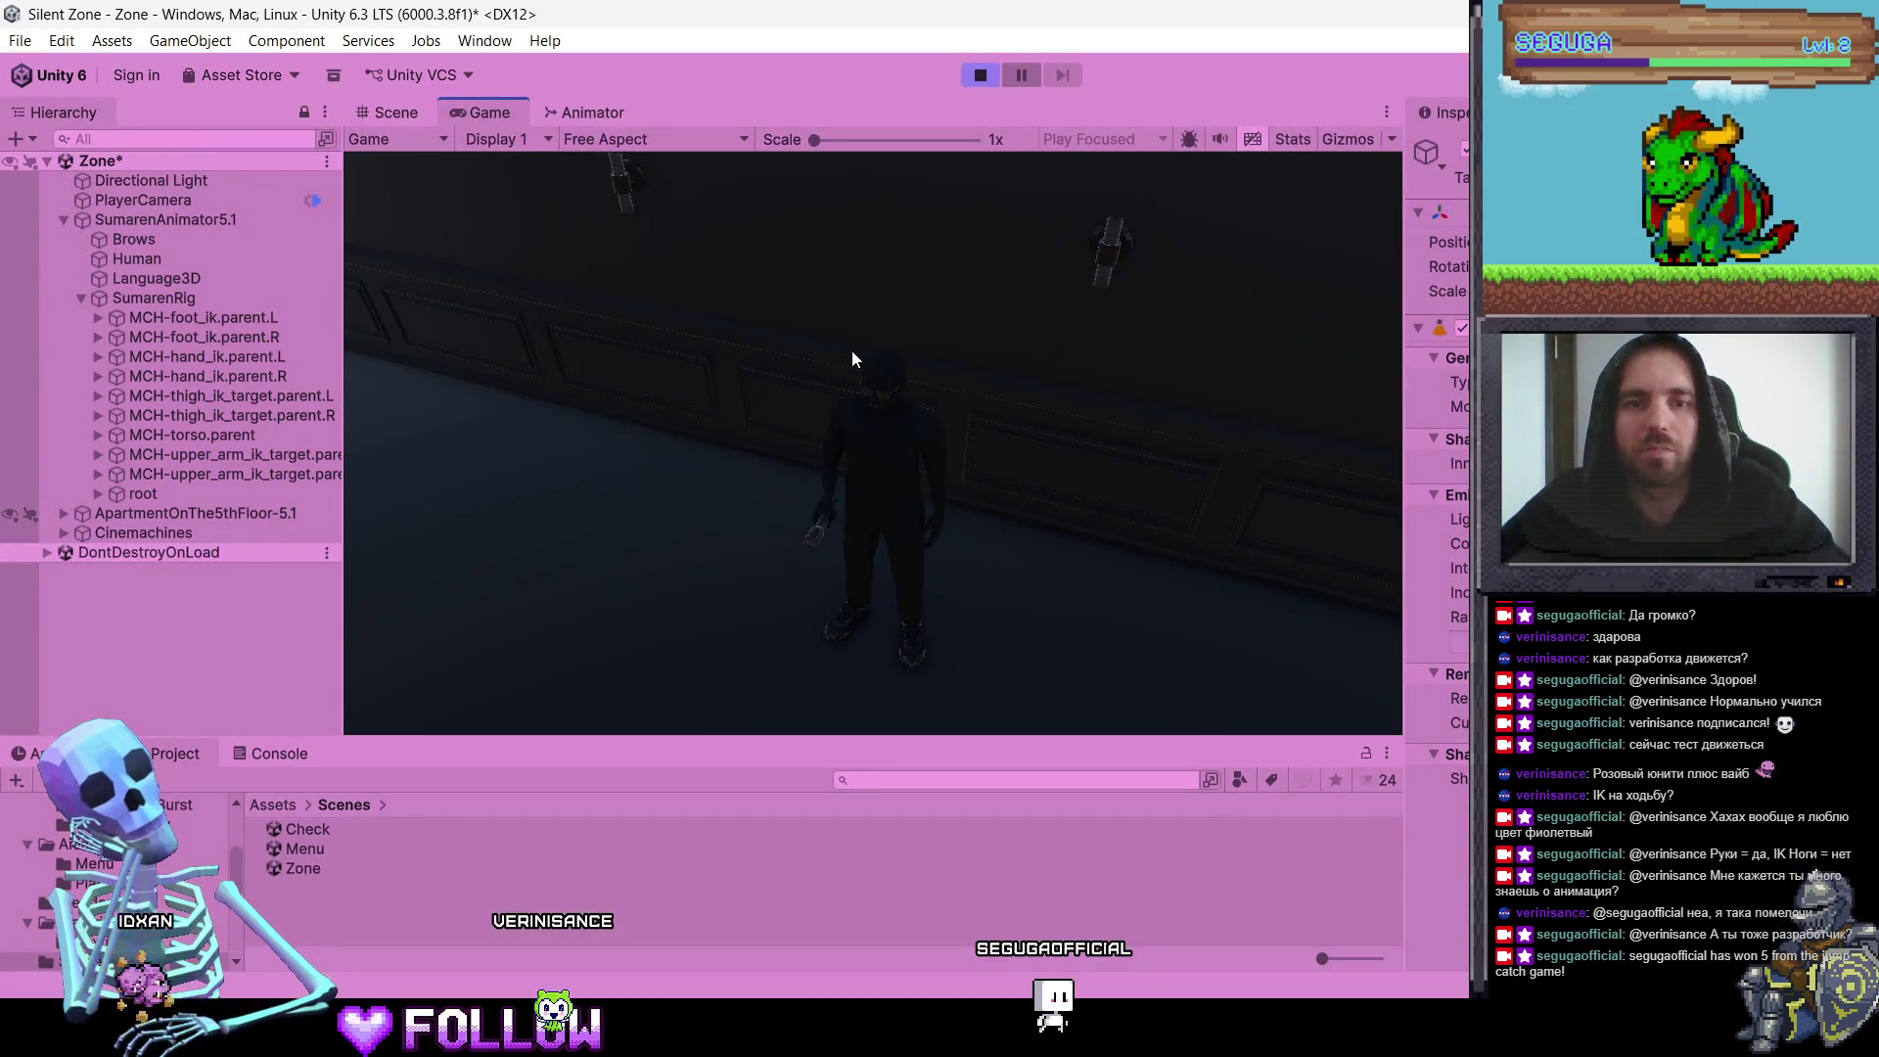
{"action": "key", "text": "a"}
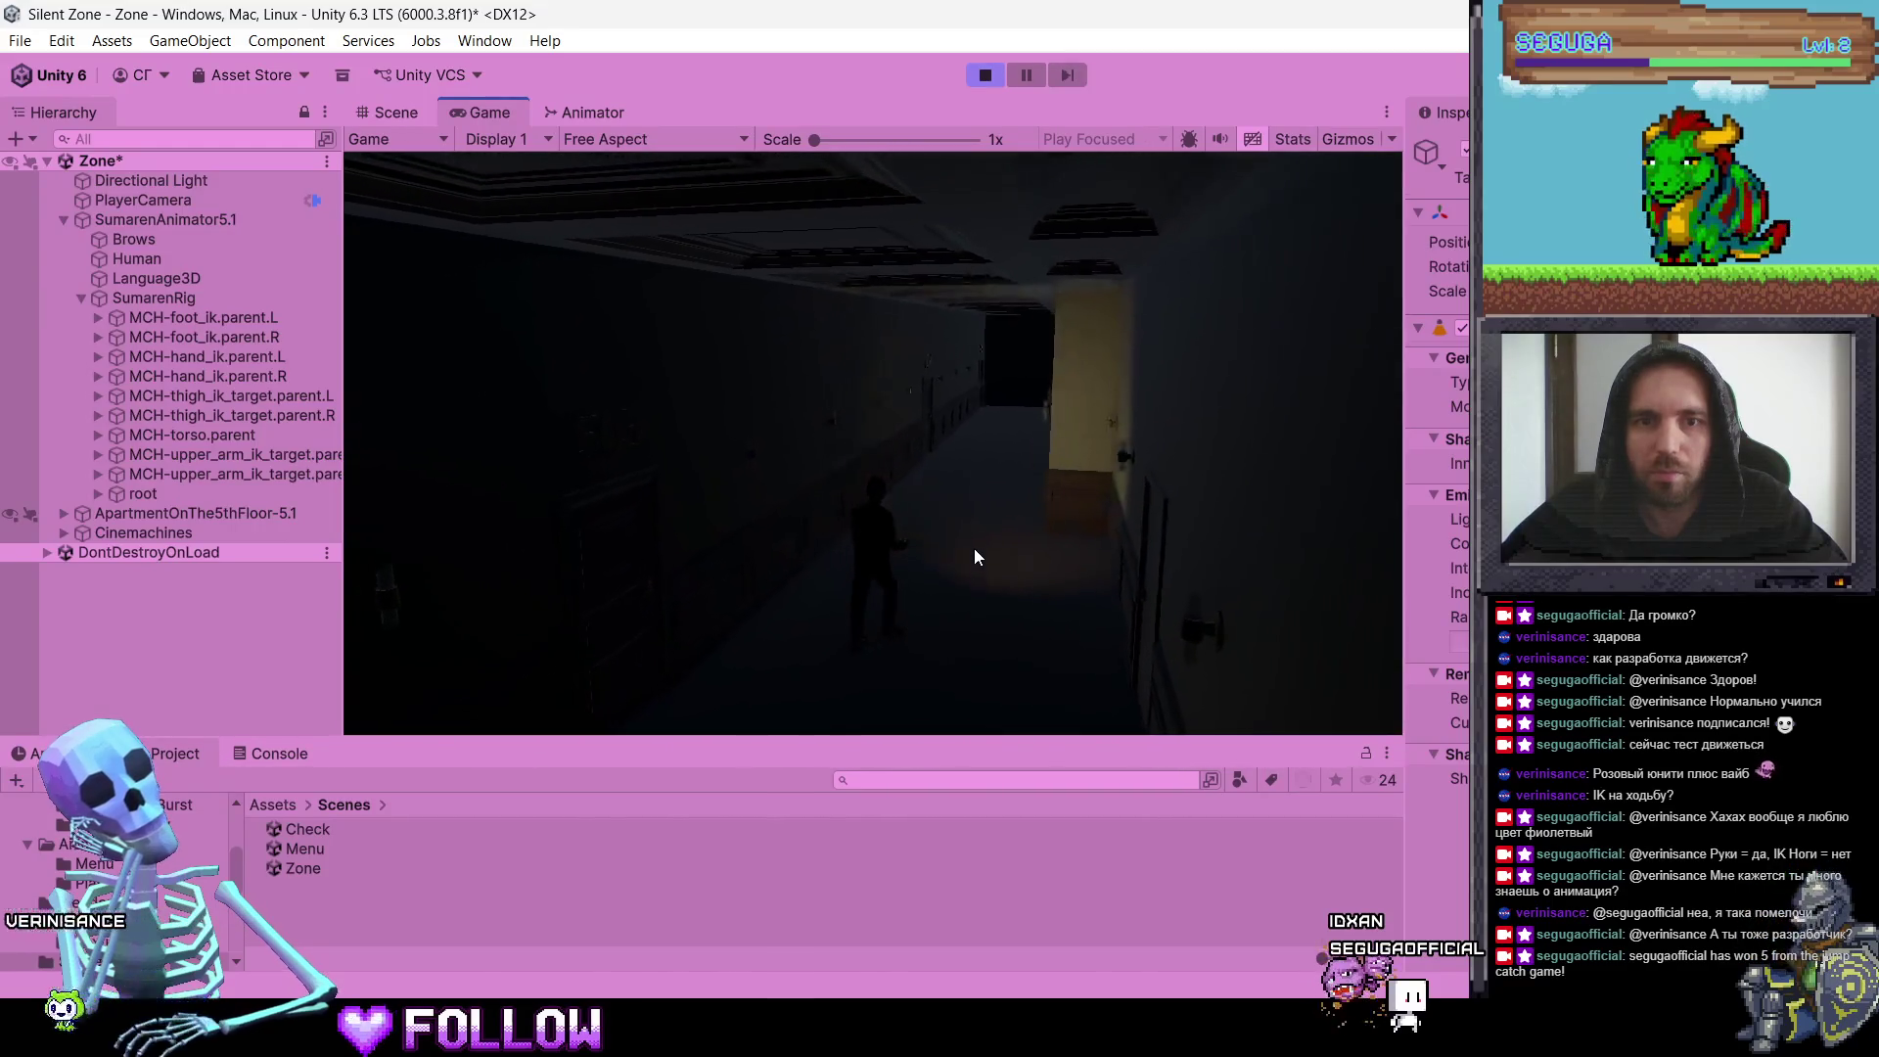
{"action": "left_click", "coordinate": [861, 521]}
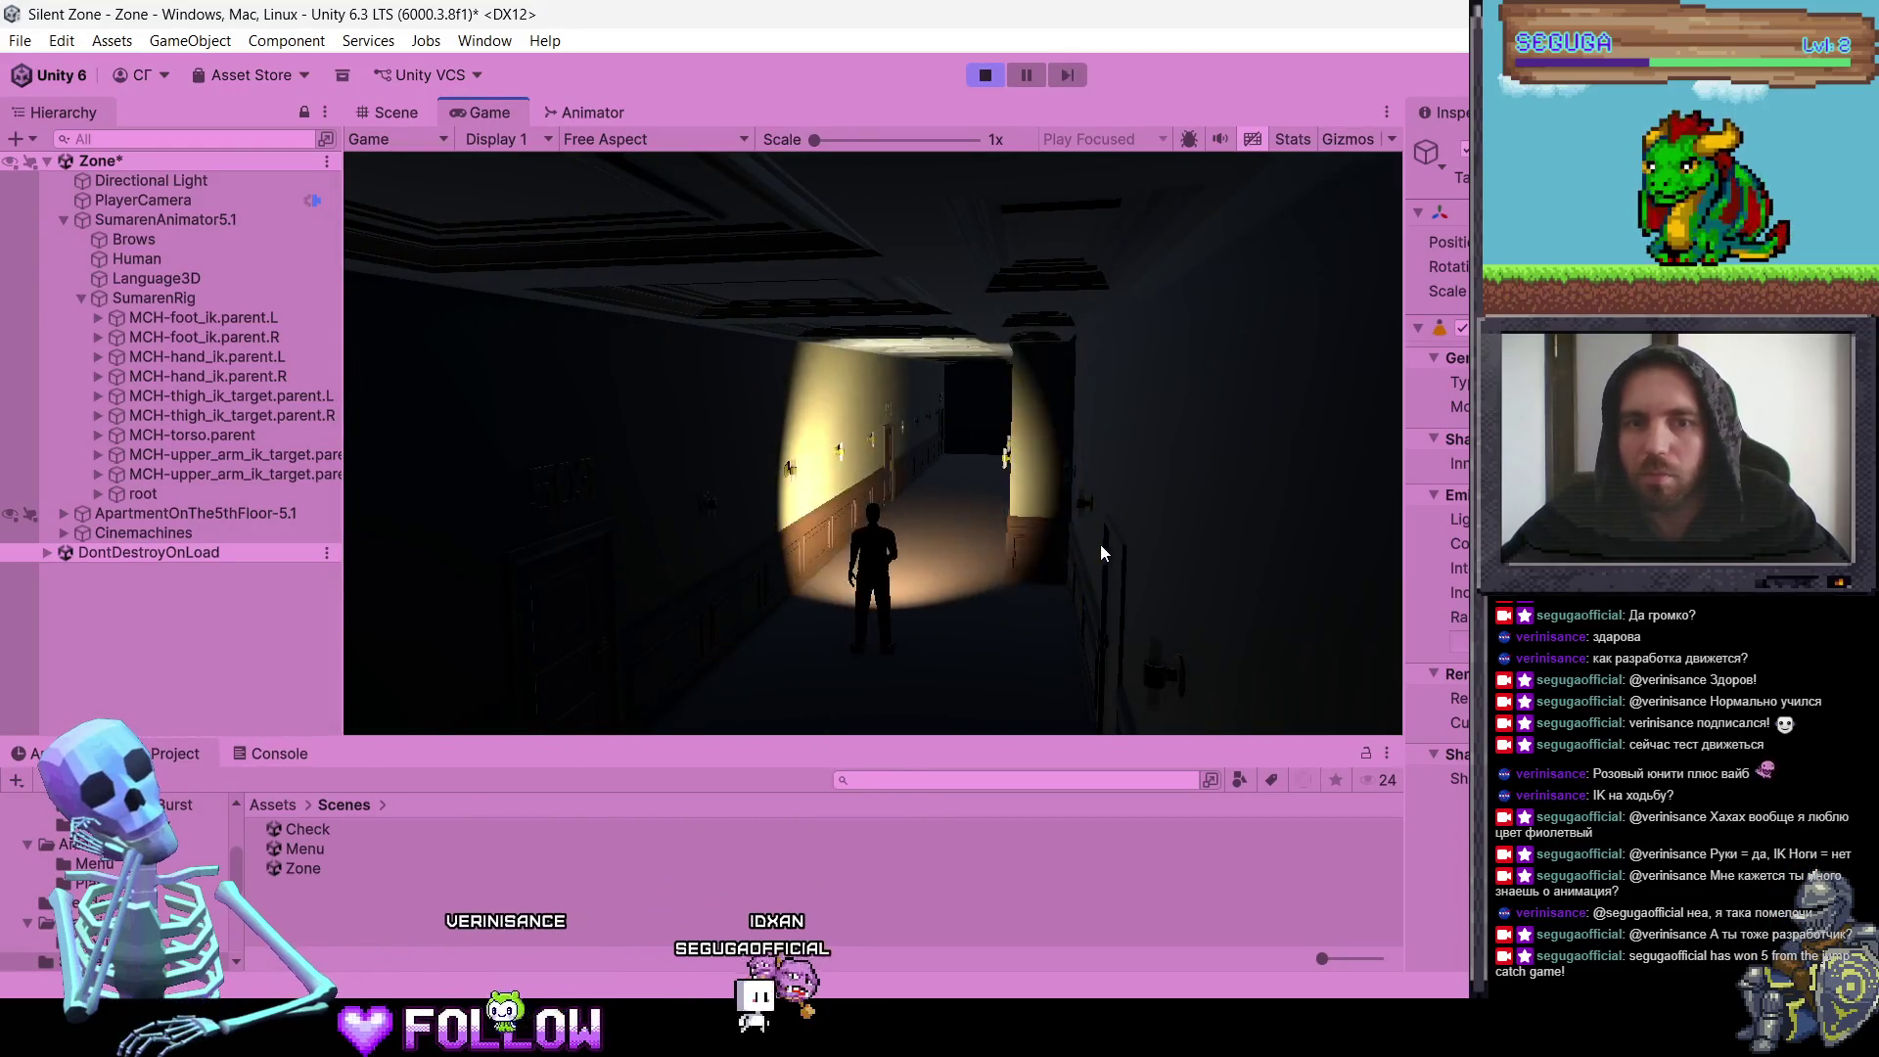
{"action": "left_click_drag", "start_coordinate": [1459, 568], "coordinate": [1419, 568]}
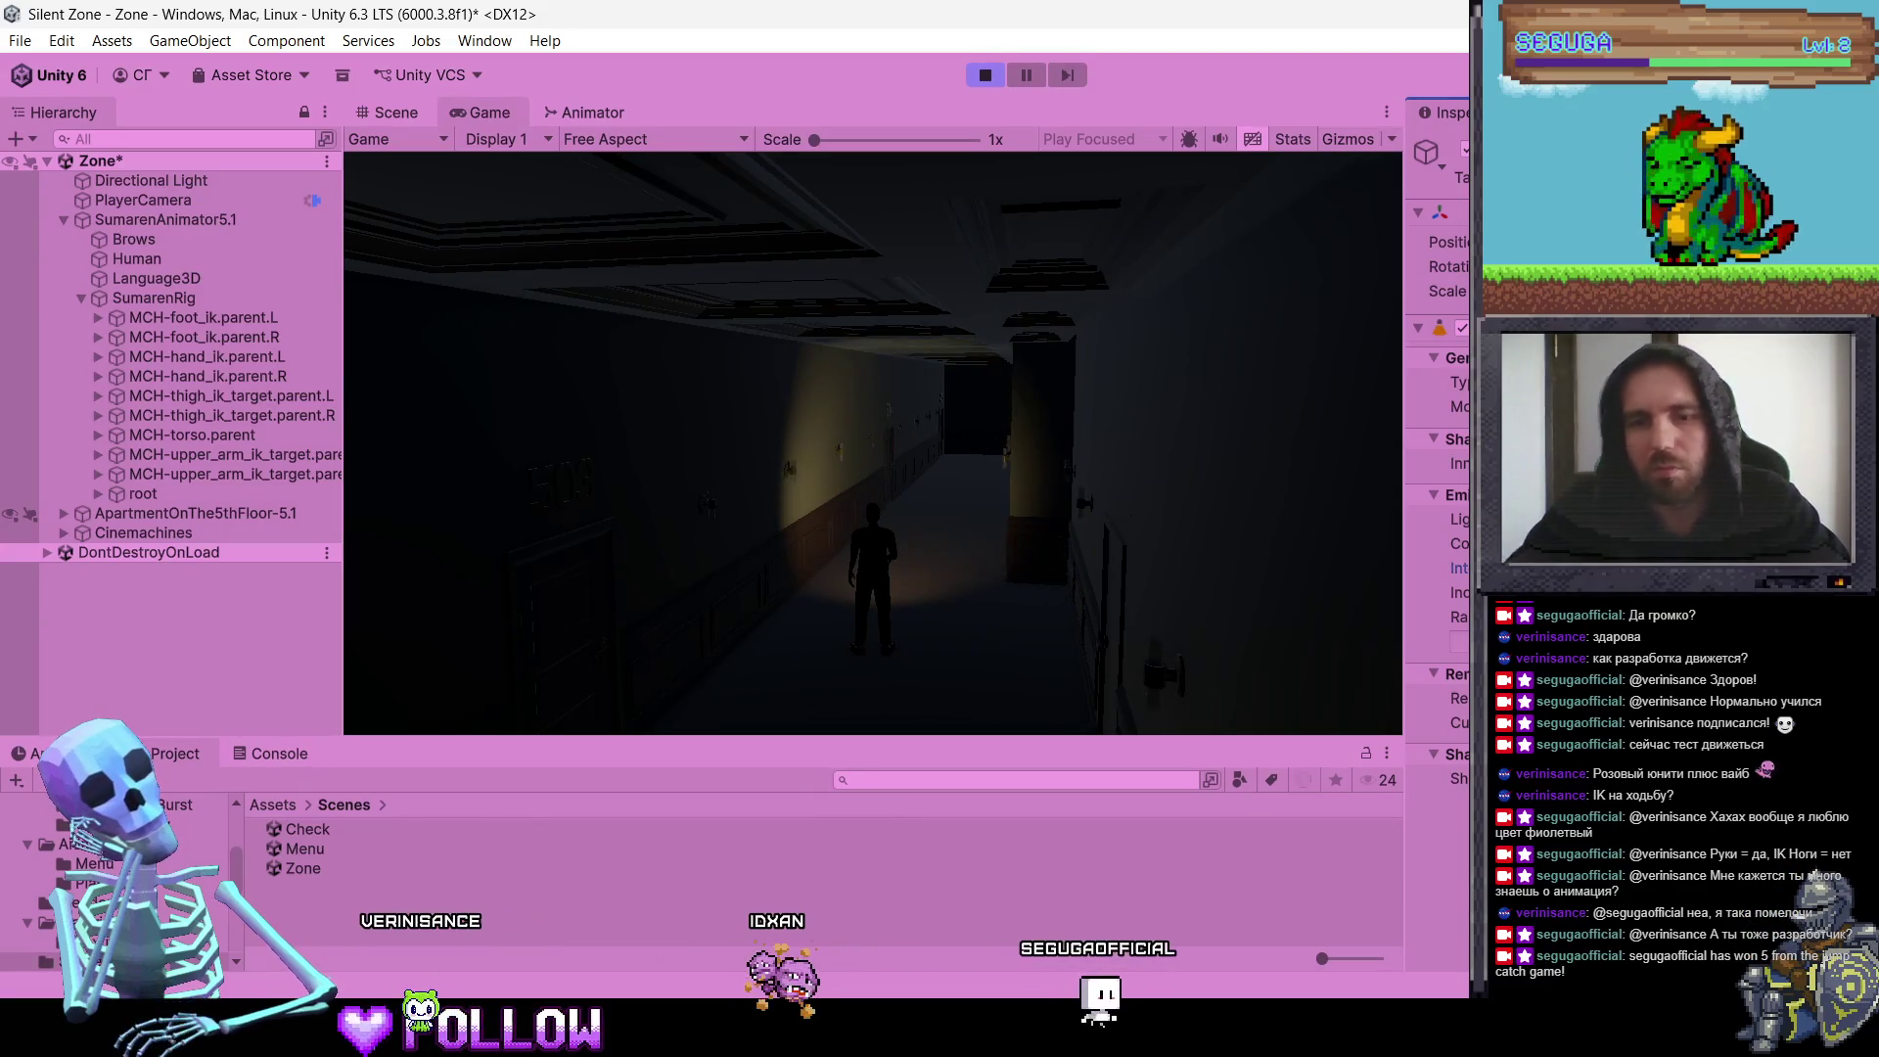
Step: Walk the character and aim the flashlight at the left wall, then stop and restart play
{"action": "left_click", "coordinate": [869, 505]}
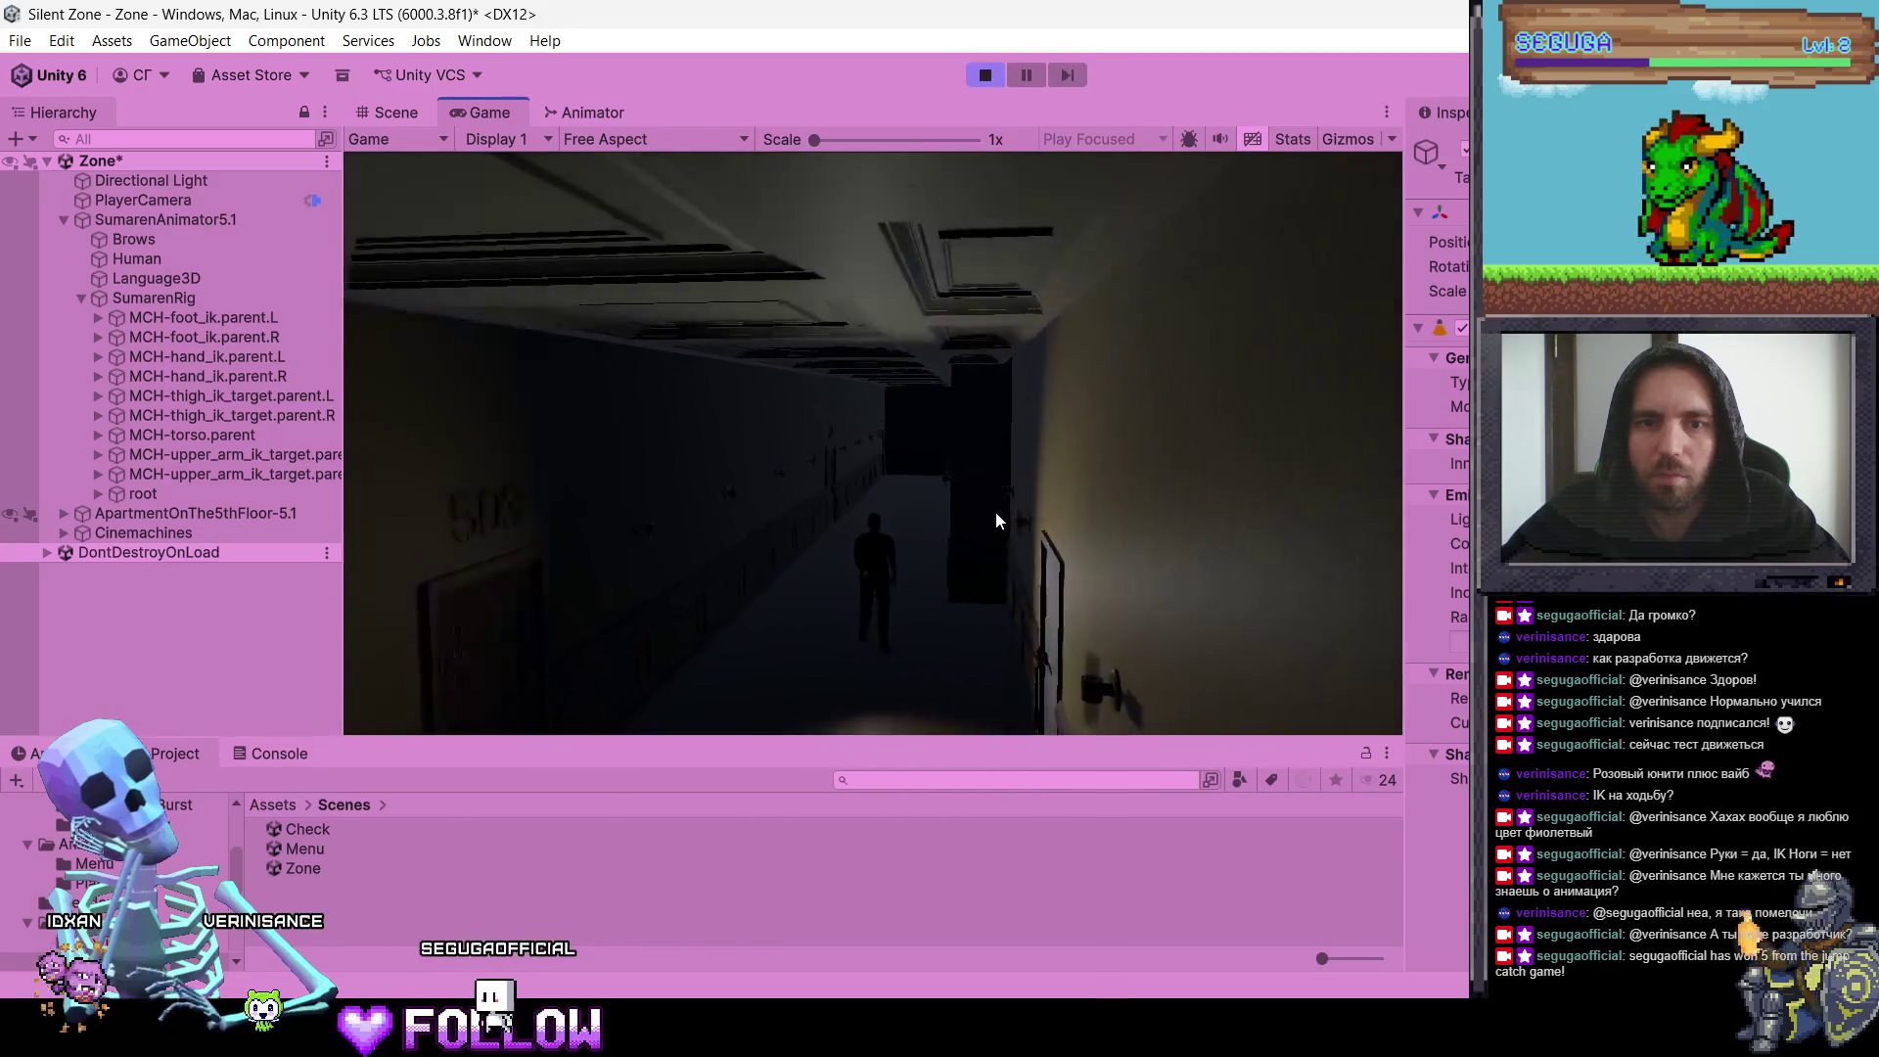
{"action": "left_click", "coordinate": [995, 519]}
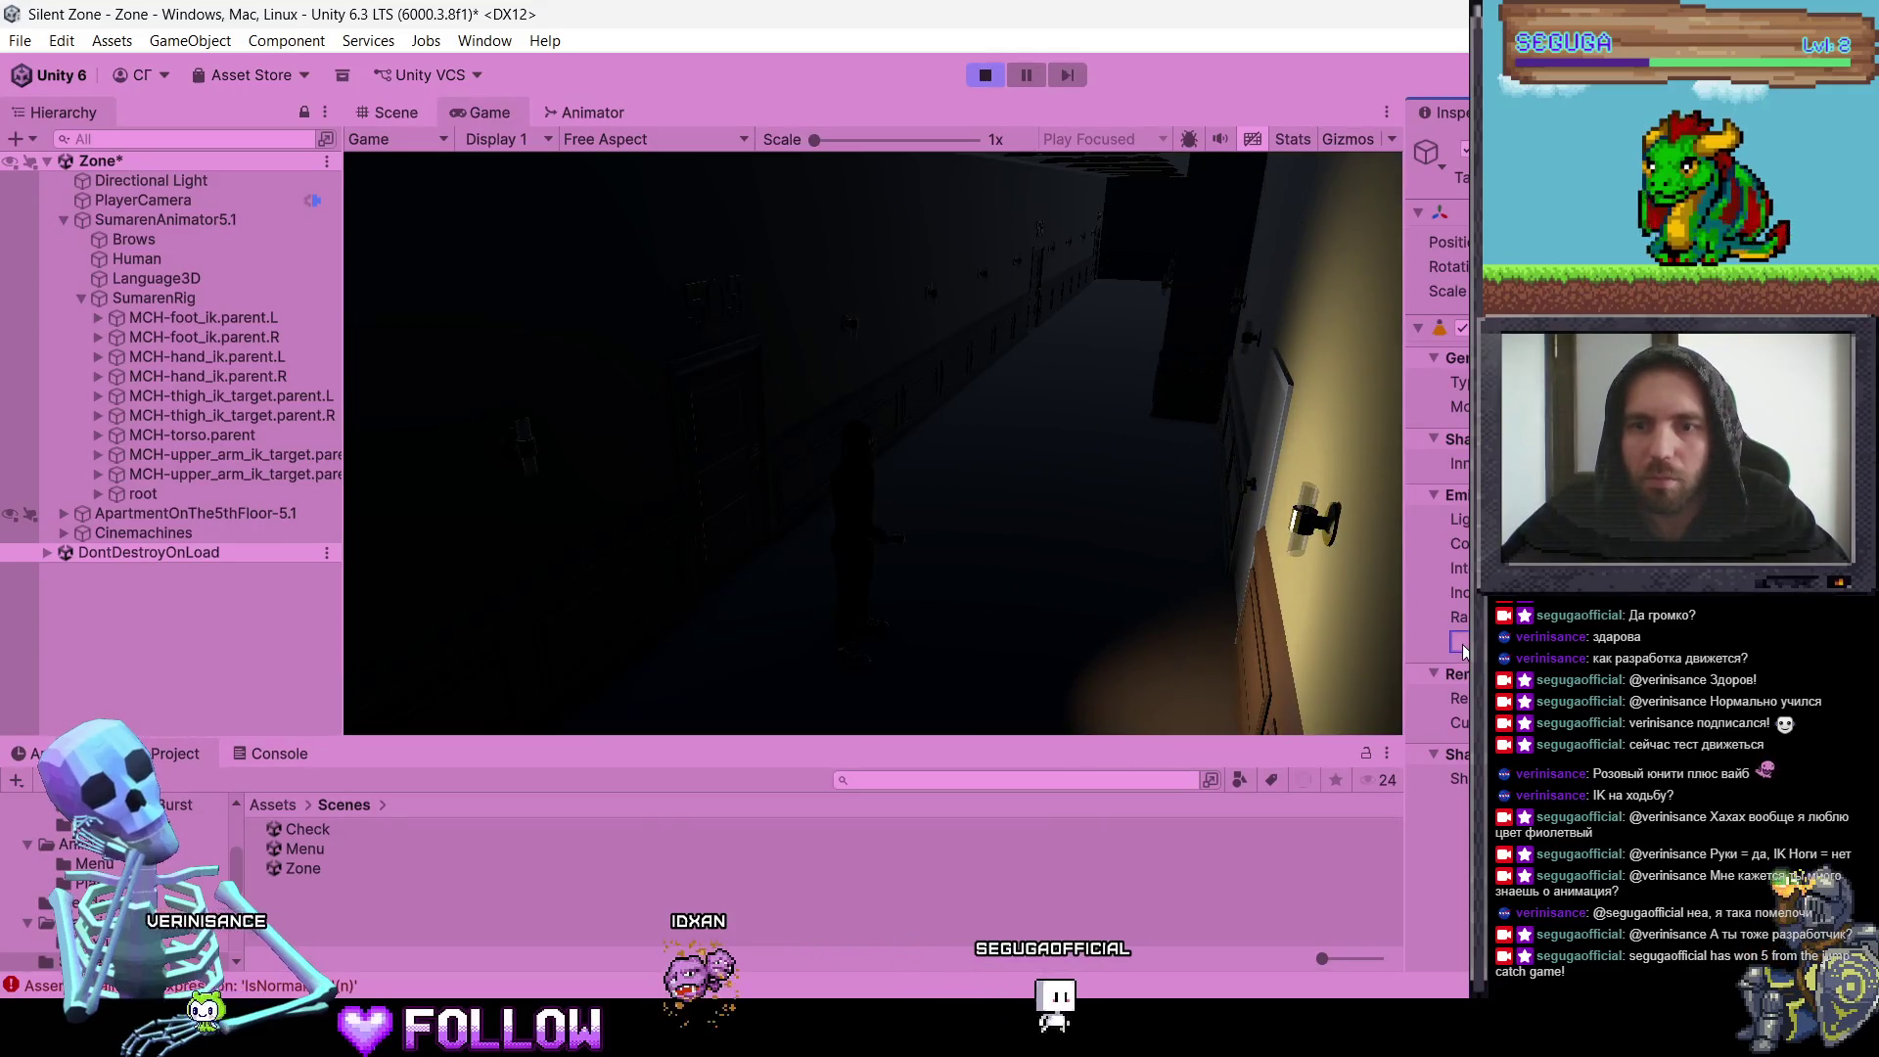
{"action": "scroll", "coordinate": [1439, 490], "scroll_direction": "down", "scroll_amount": 3}
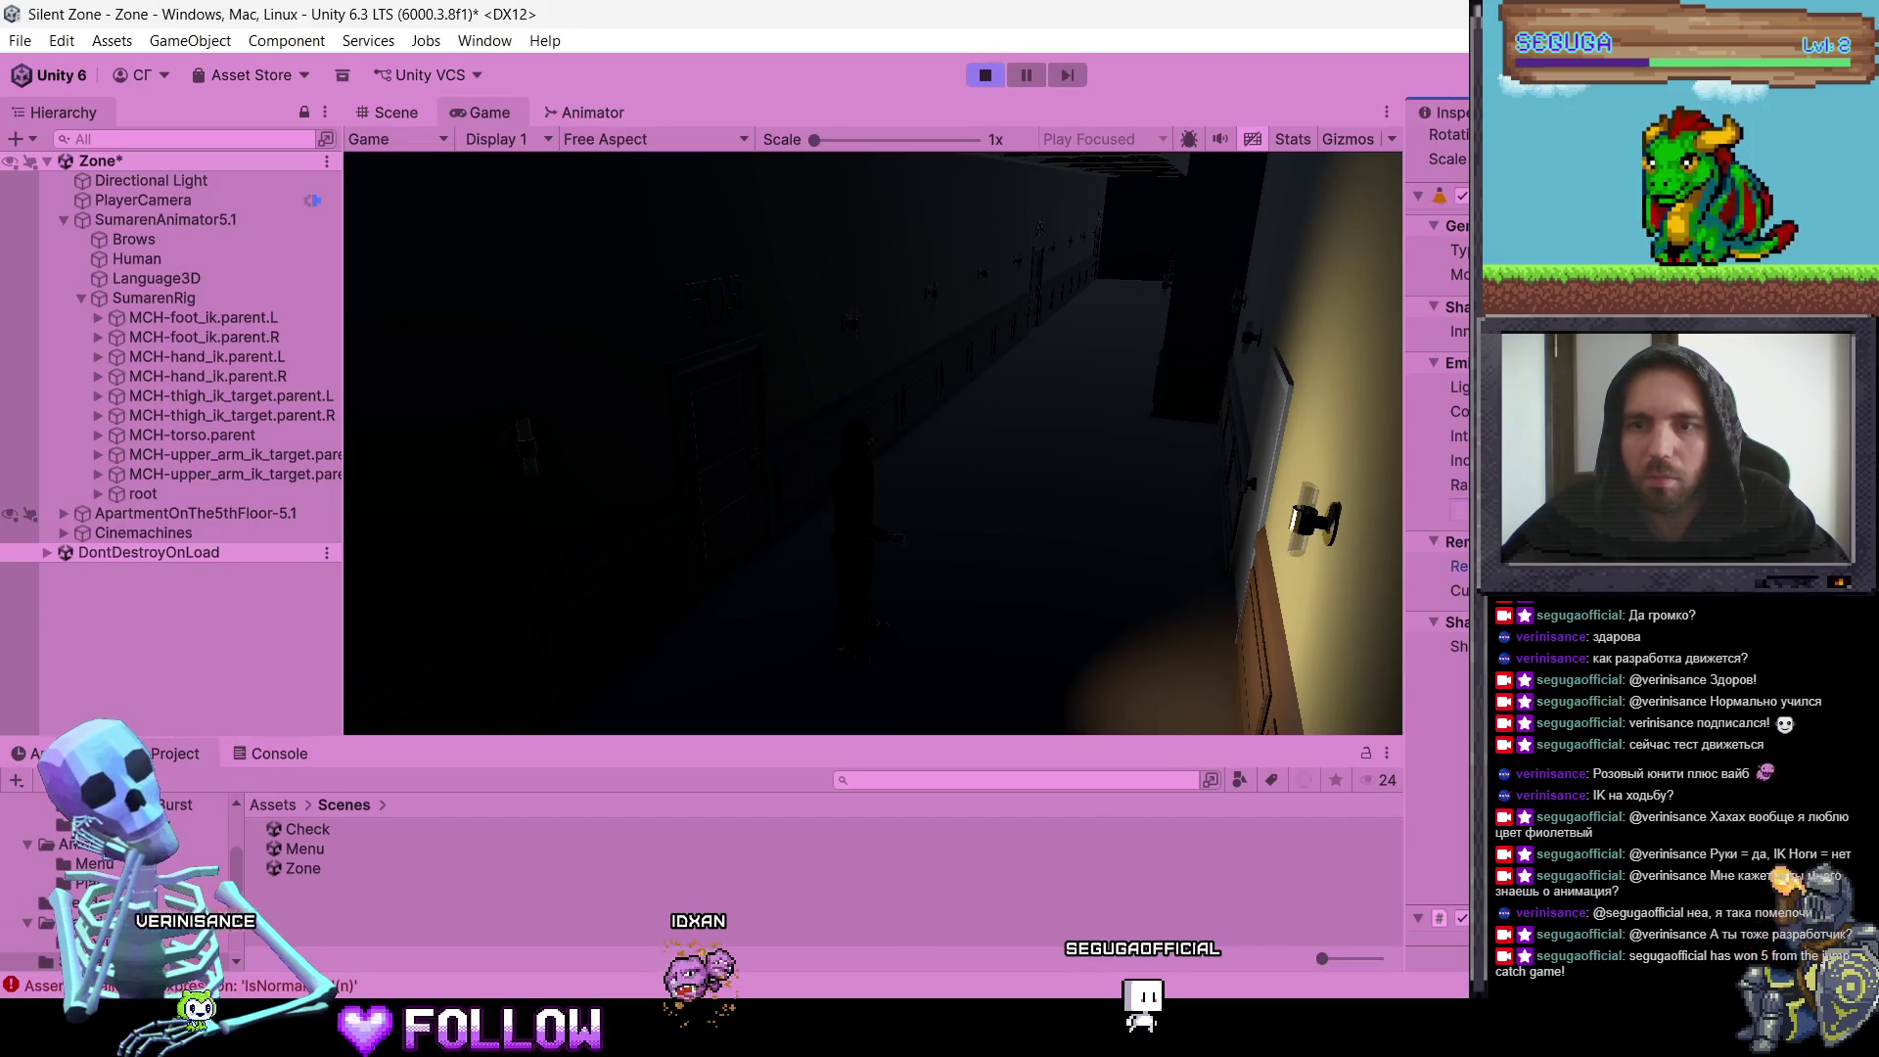
{"action": "scroll", "coordinate": [1458, 622], "scroll_direction": "up", "scroll_amount": 1}
{"action": "scroll", "coordinate": [1439, 440], "scroll_direction": "down", "scroll_amount": 2}
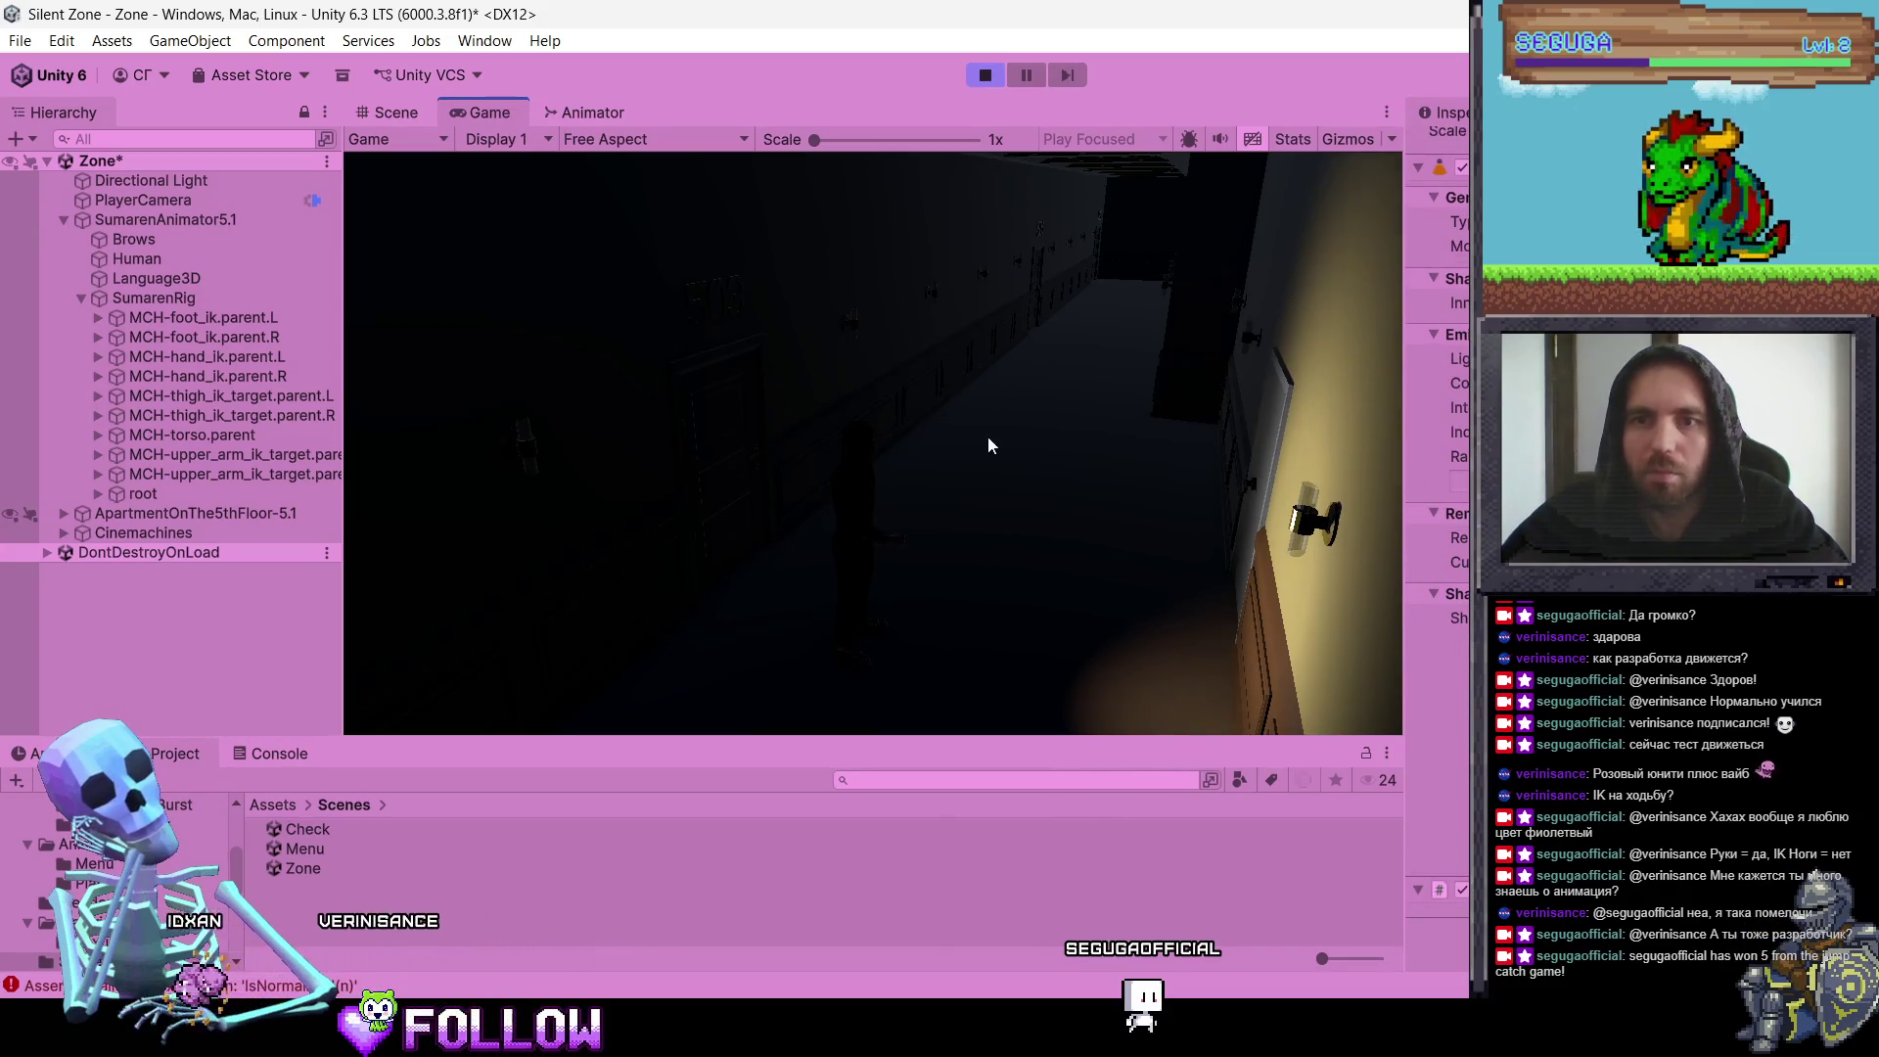
{"action": "key", "text": "w"}
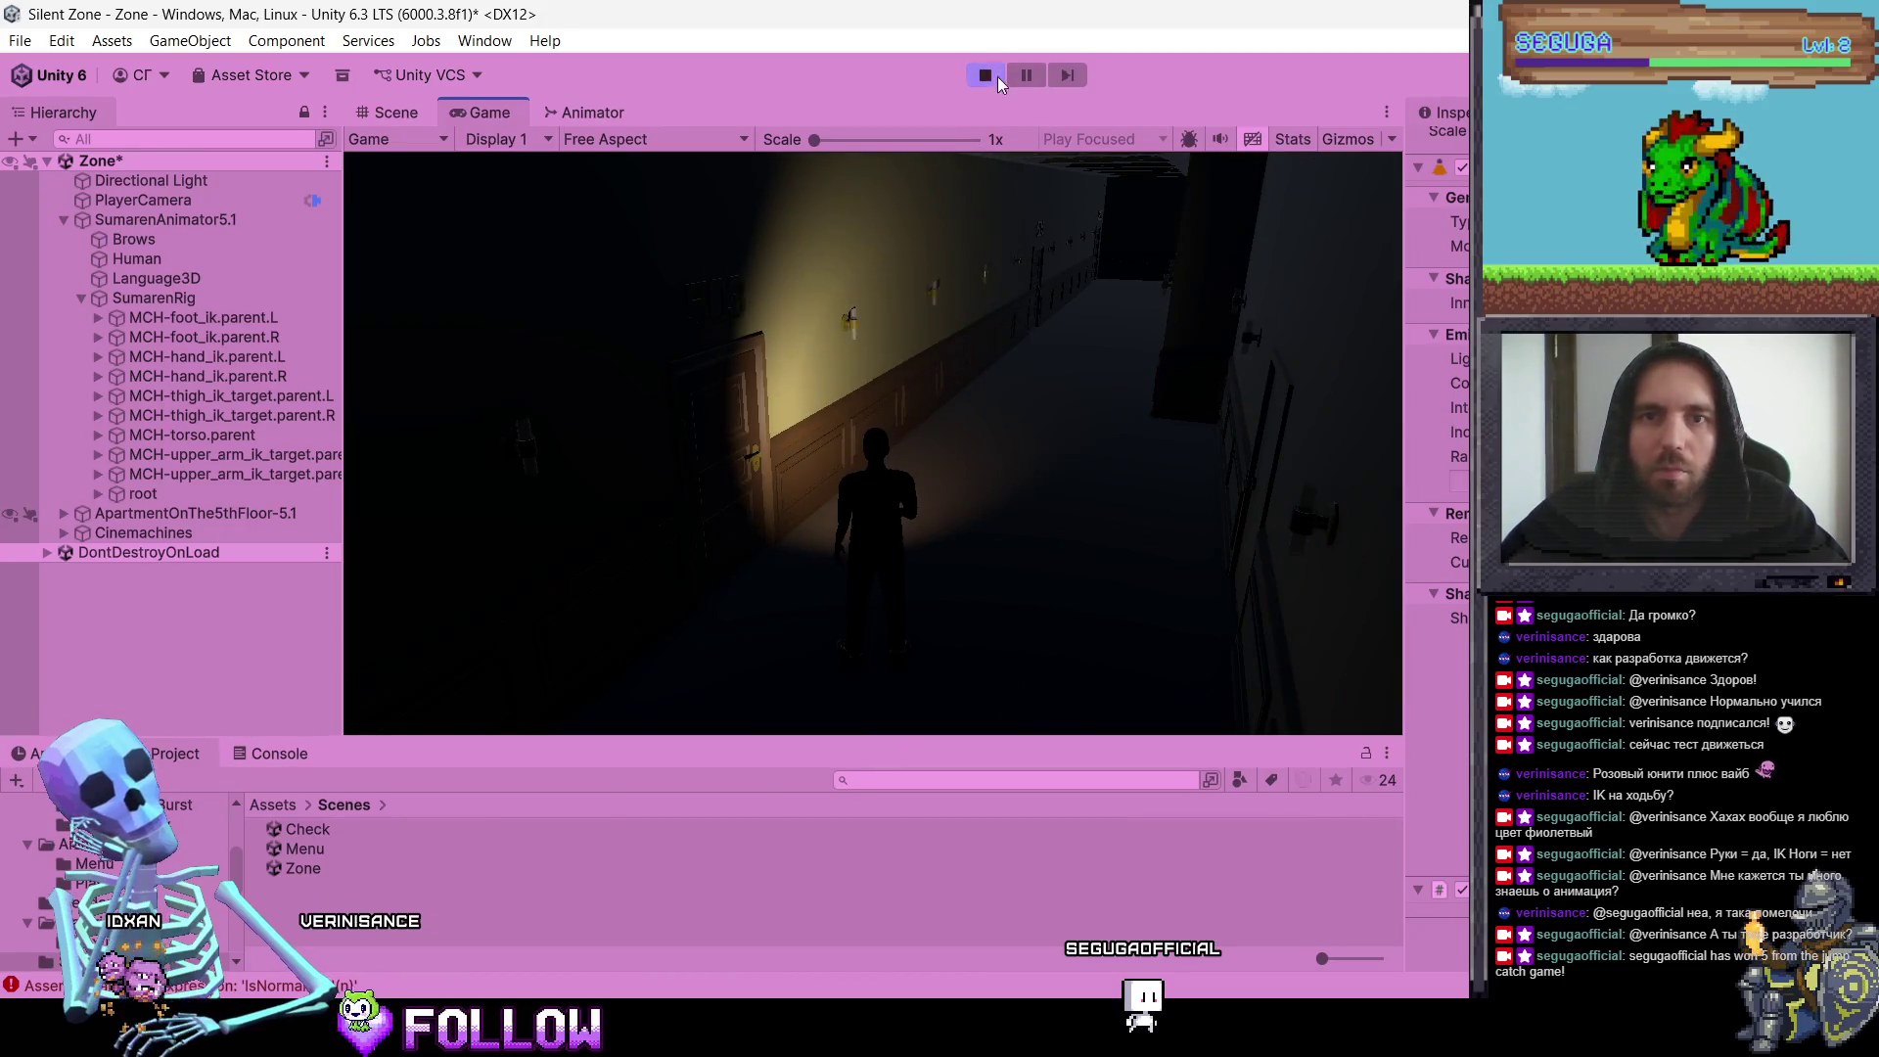
{"action": "left_click", "coordinate": [988, 75]}
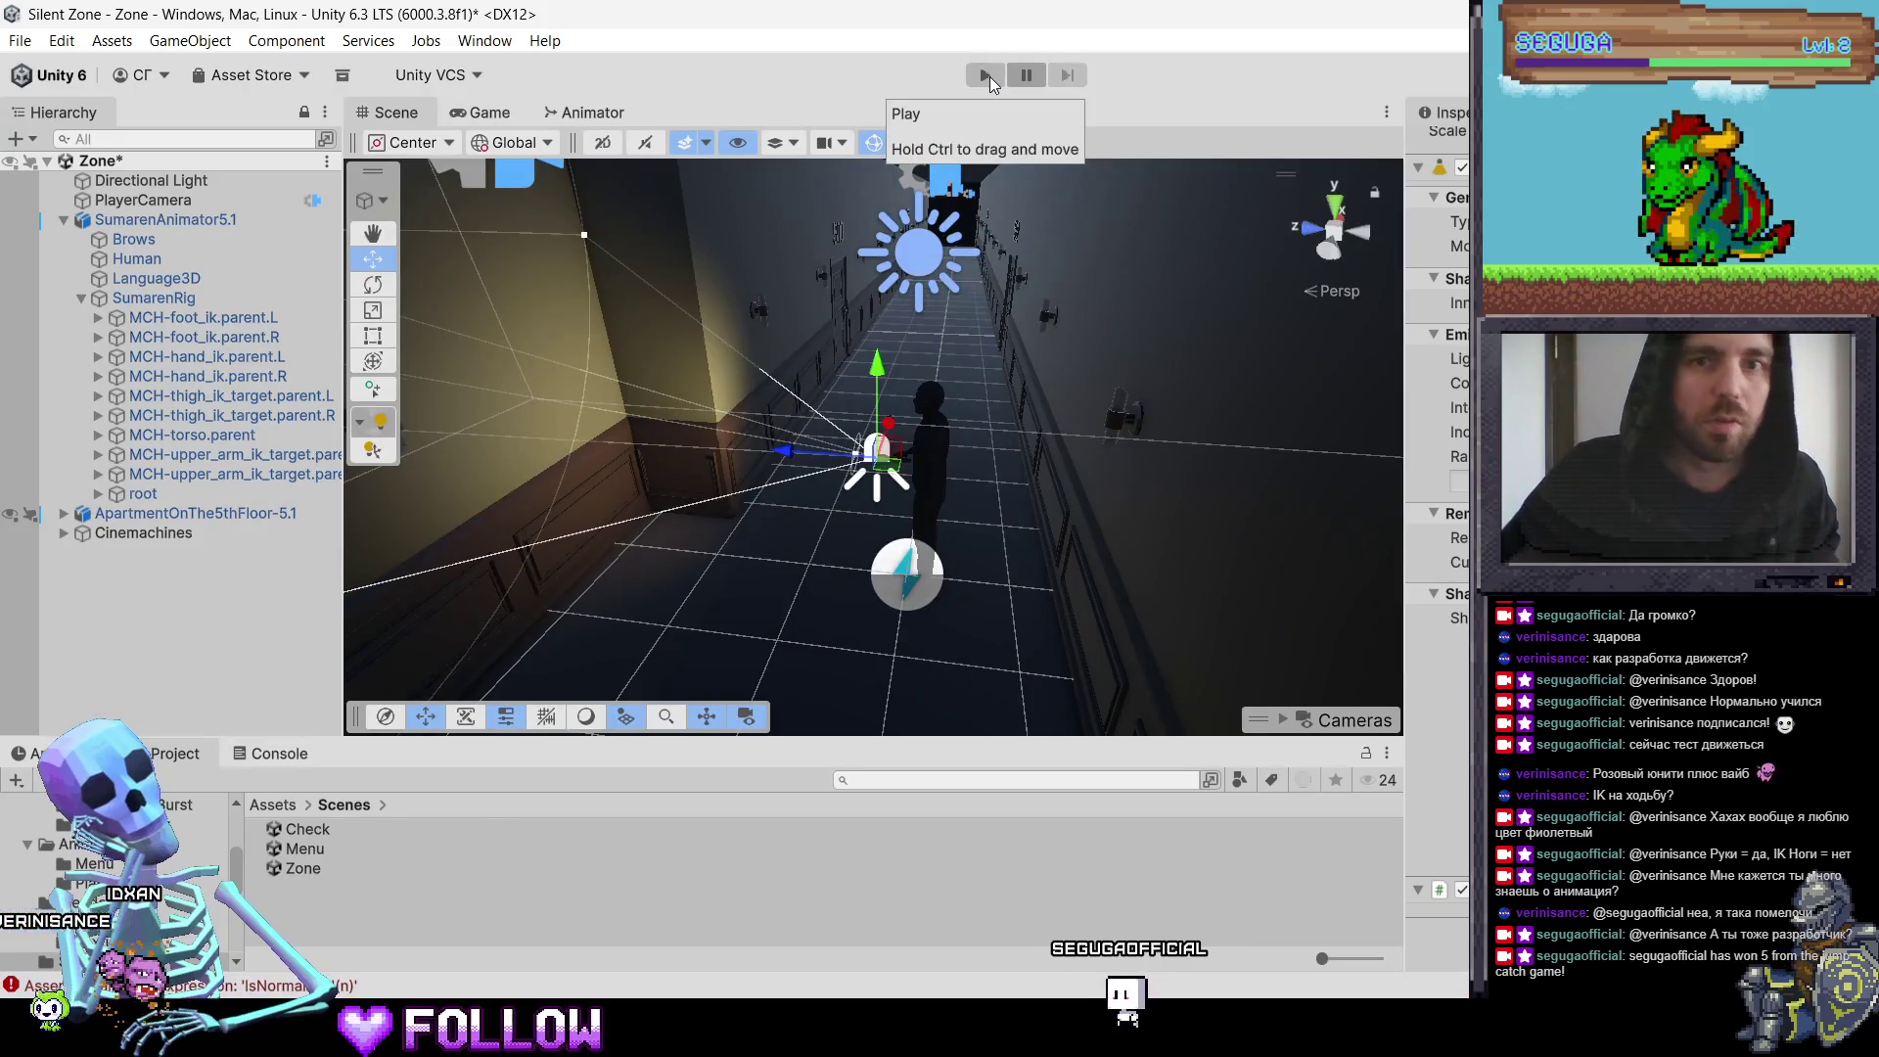
{"action": "left_click", "coordinate": [987, 75]}
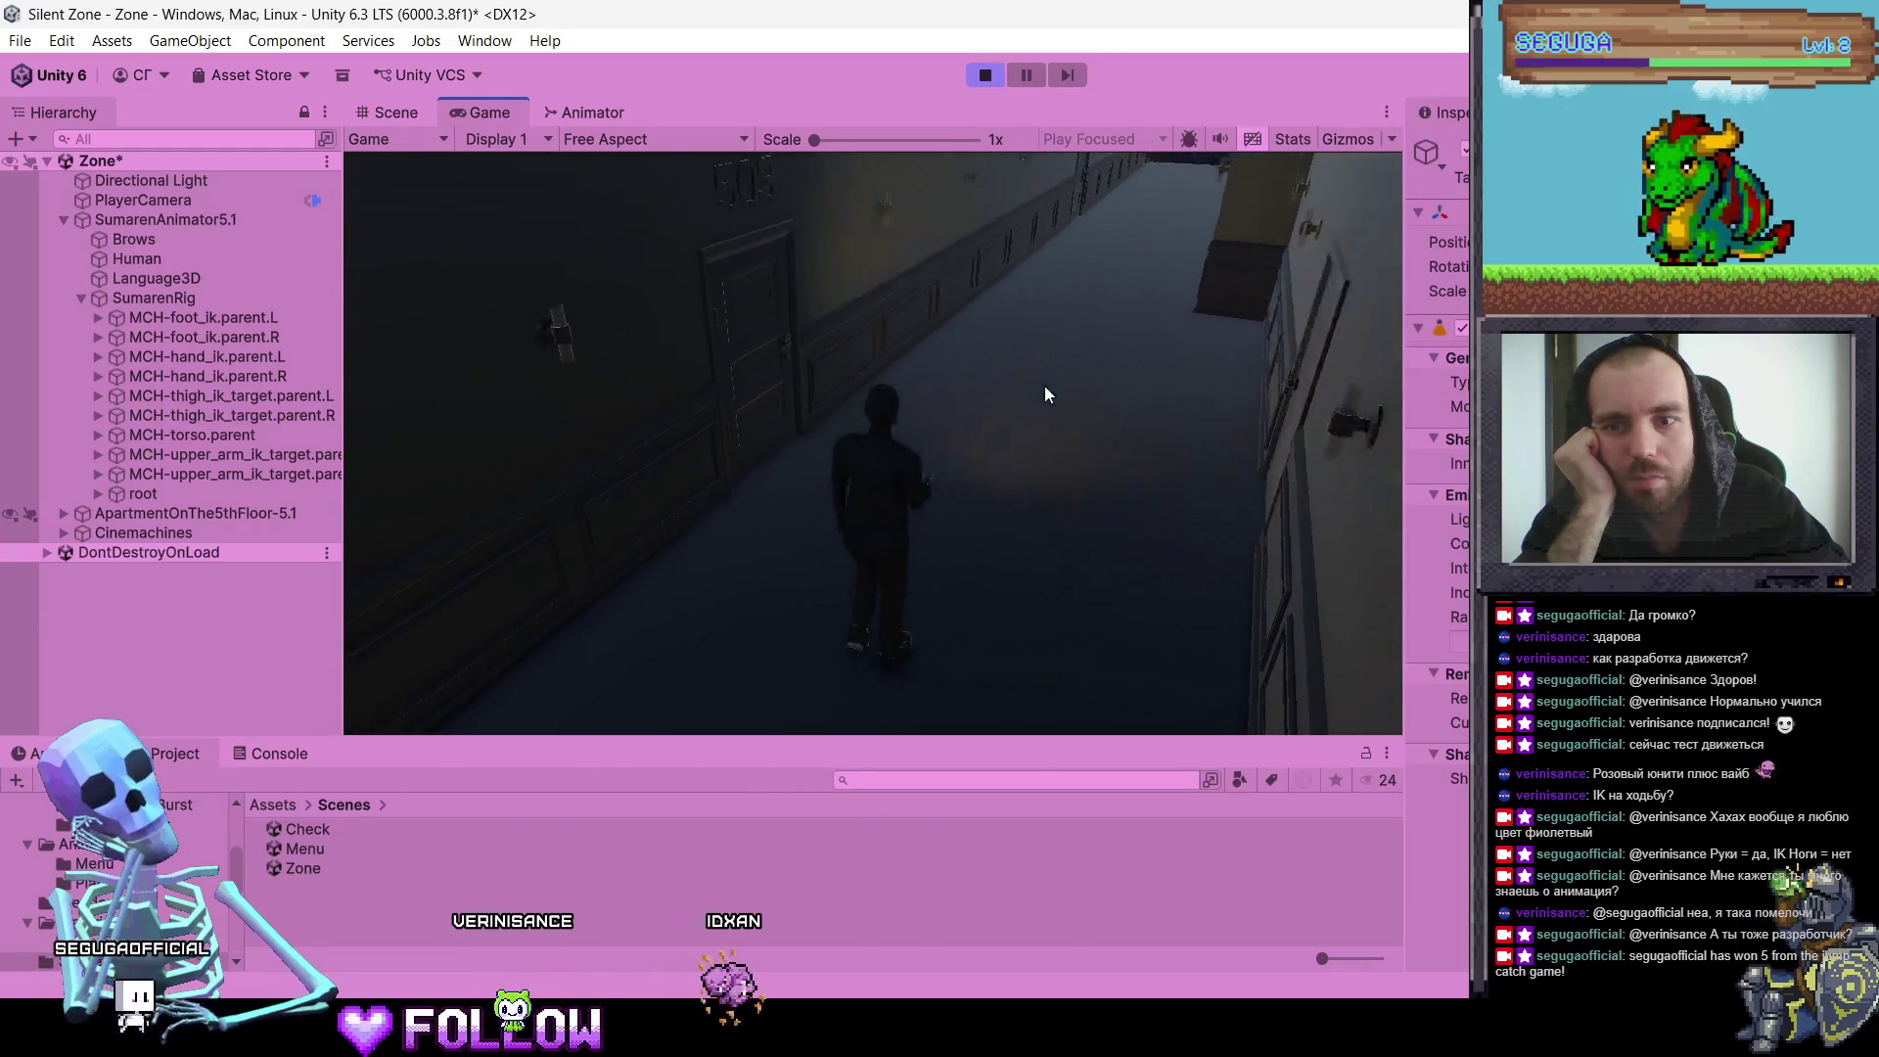
{"action": "left_click", "coordinate": [973, 77]}
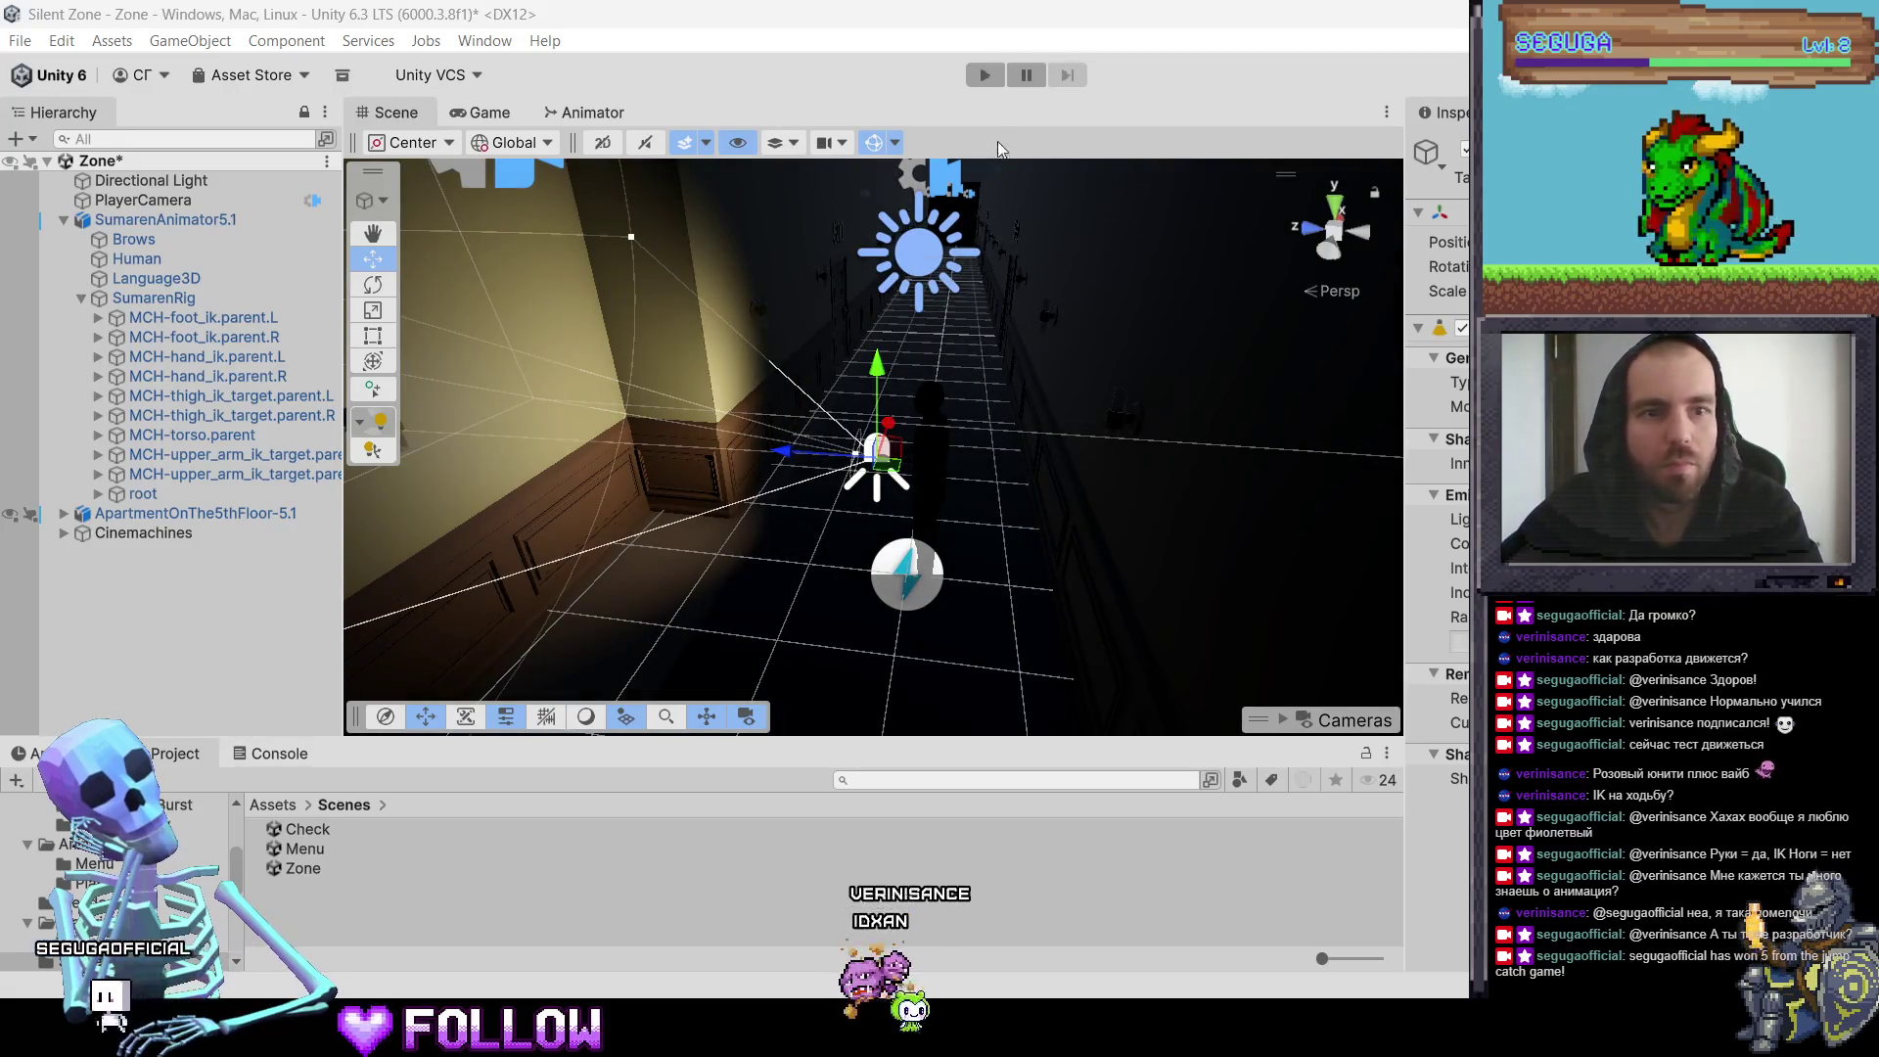
{"action": "key", "text": "ctrl+p"}
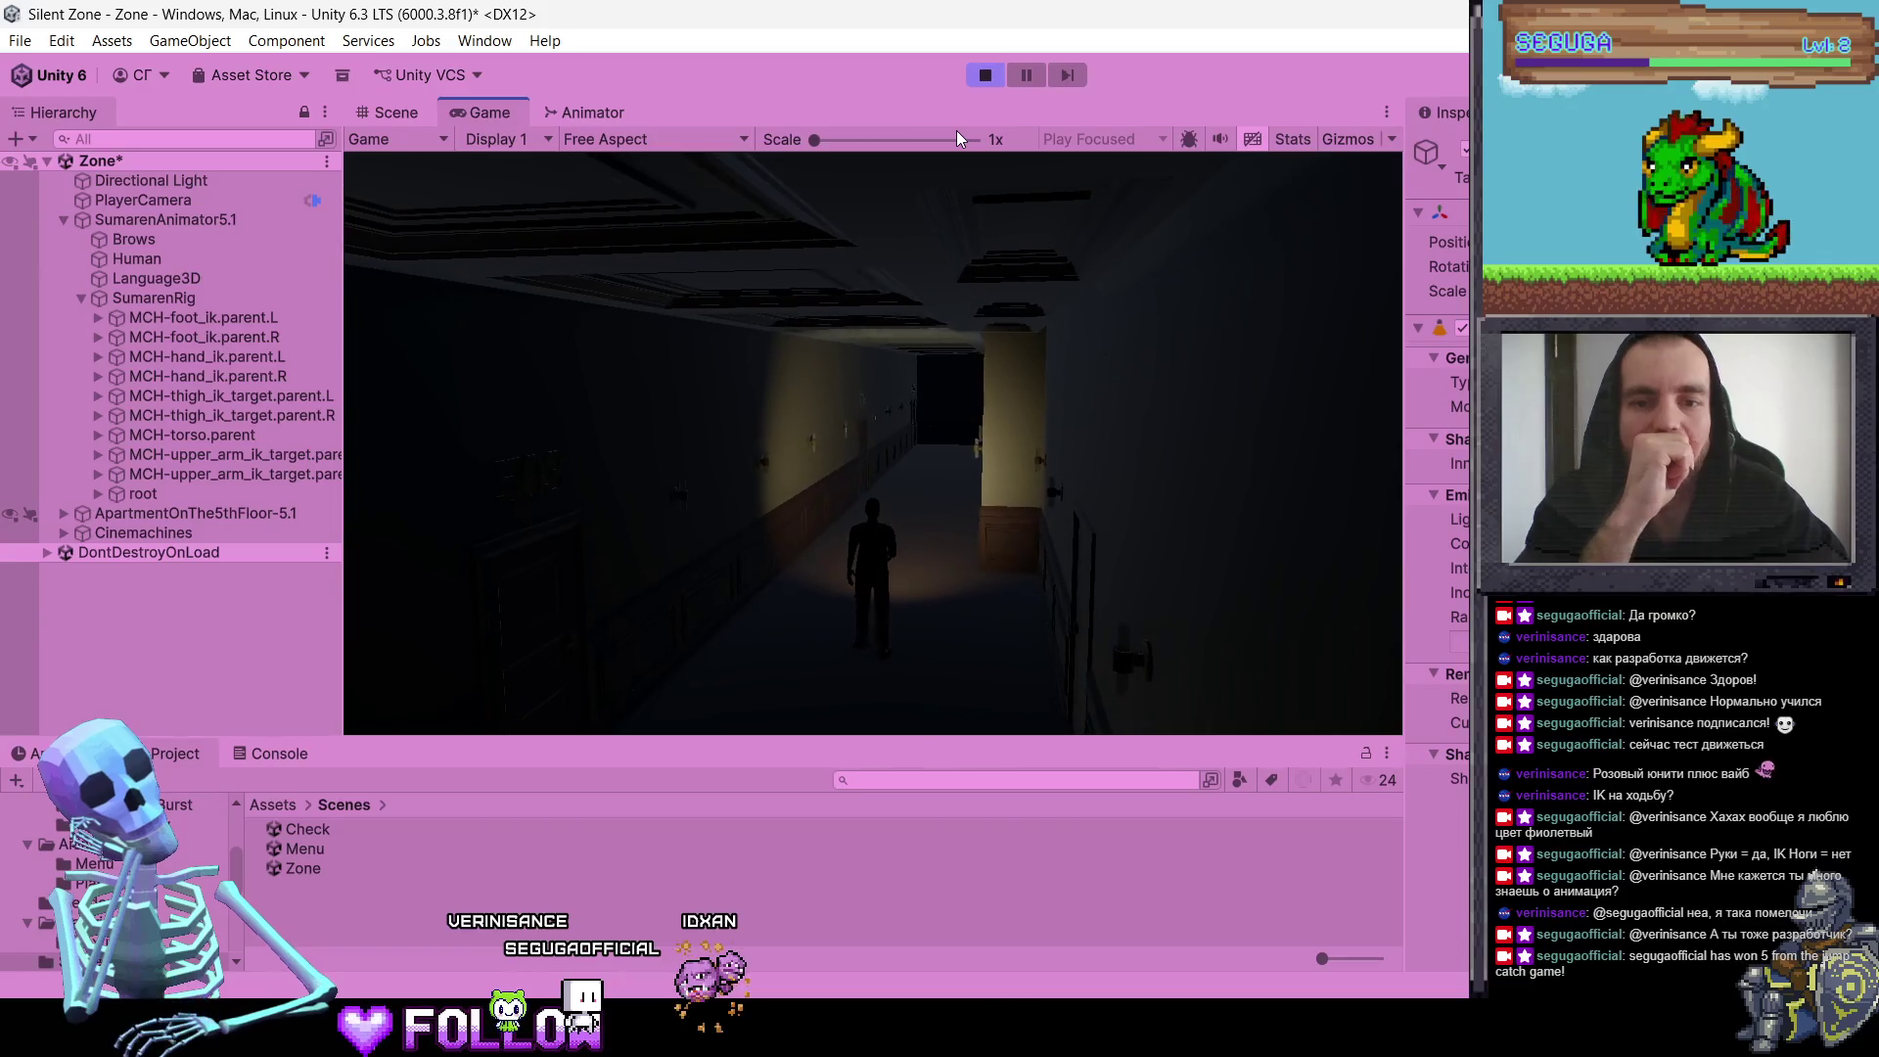
{"action": "left_click", "coordinate": [983, 78]}
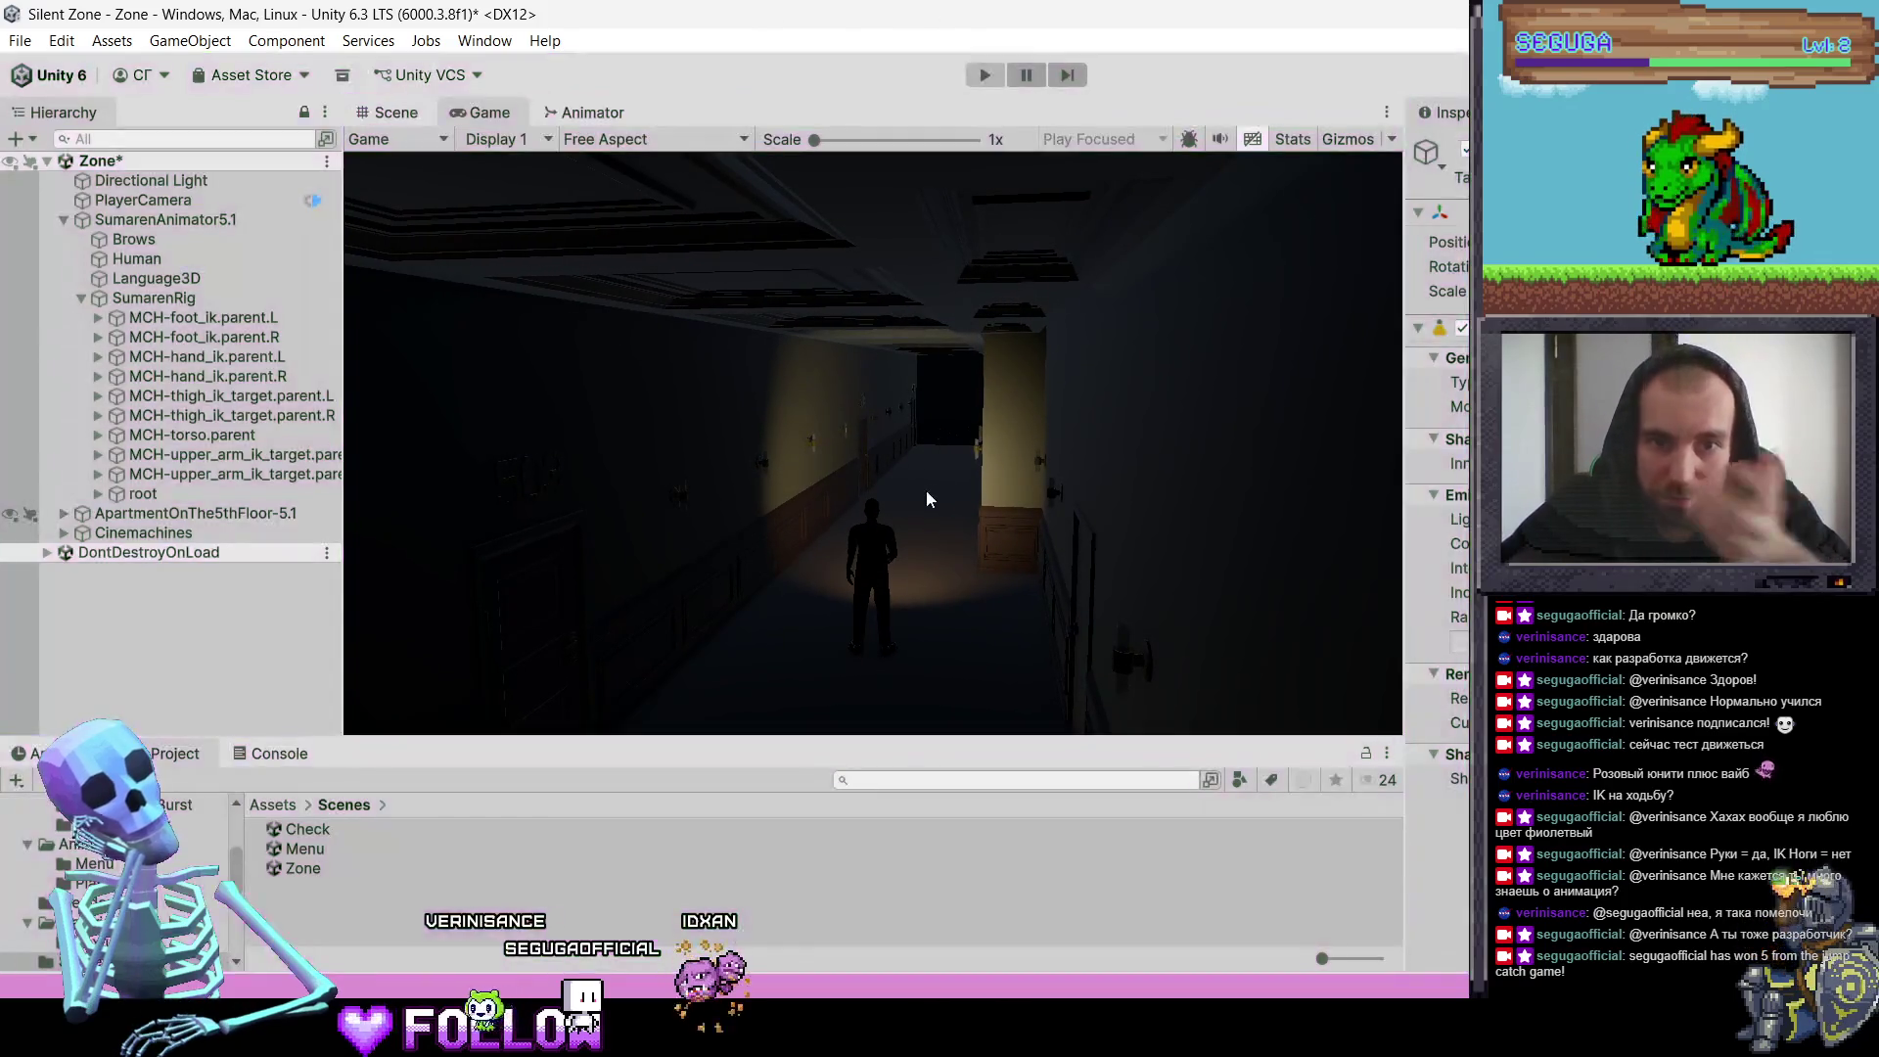
Step: Orbit and zoom the Scene view around the flashlight spot light, looking along the corridor
{"action": "left_click_drag", "start_coordinate": [949, 456], "coordinate": [577, 415]}
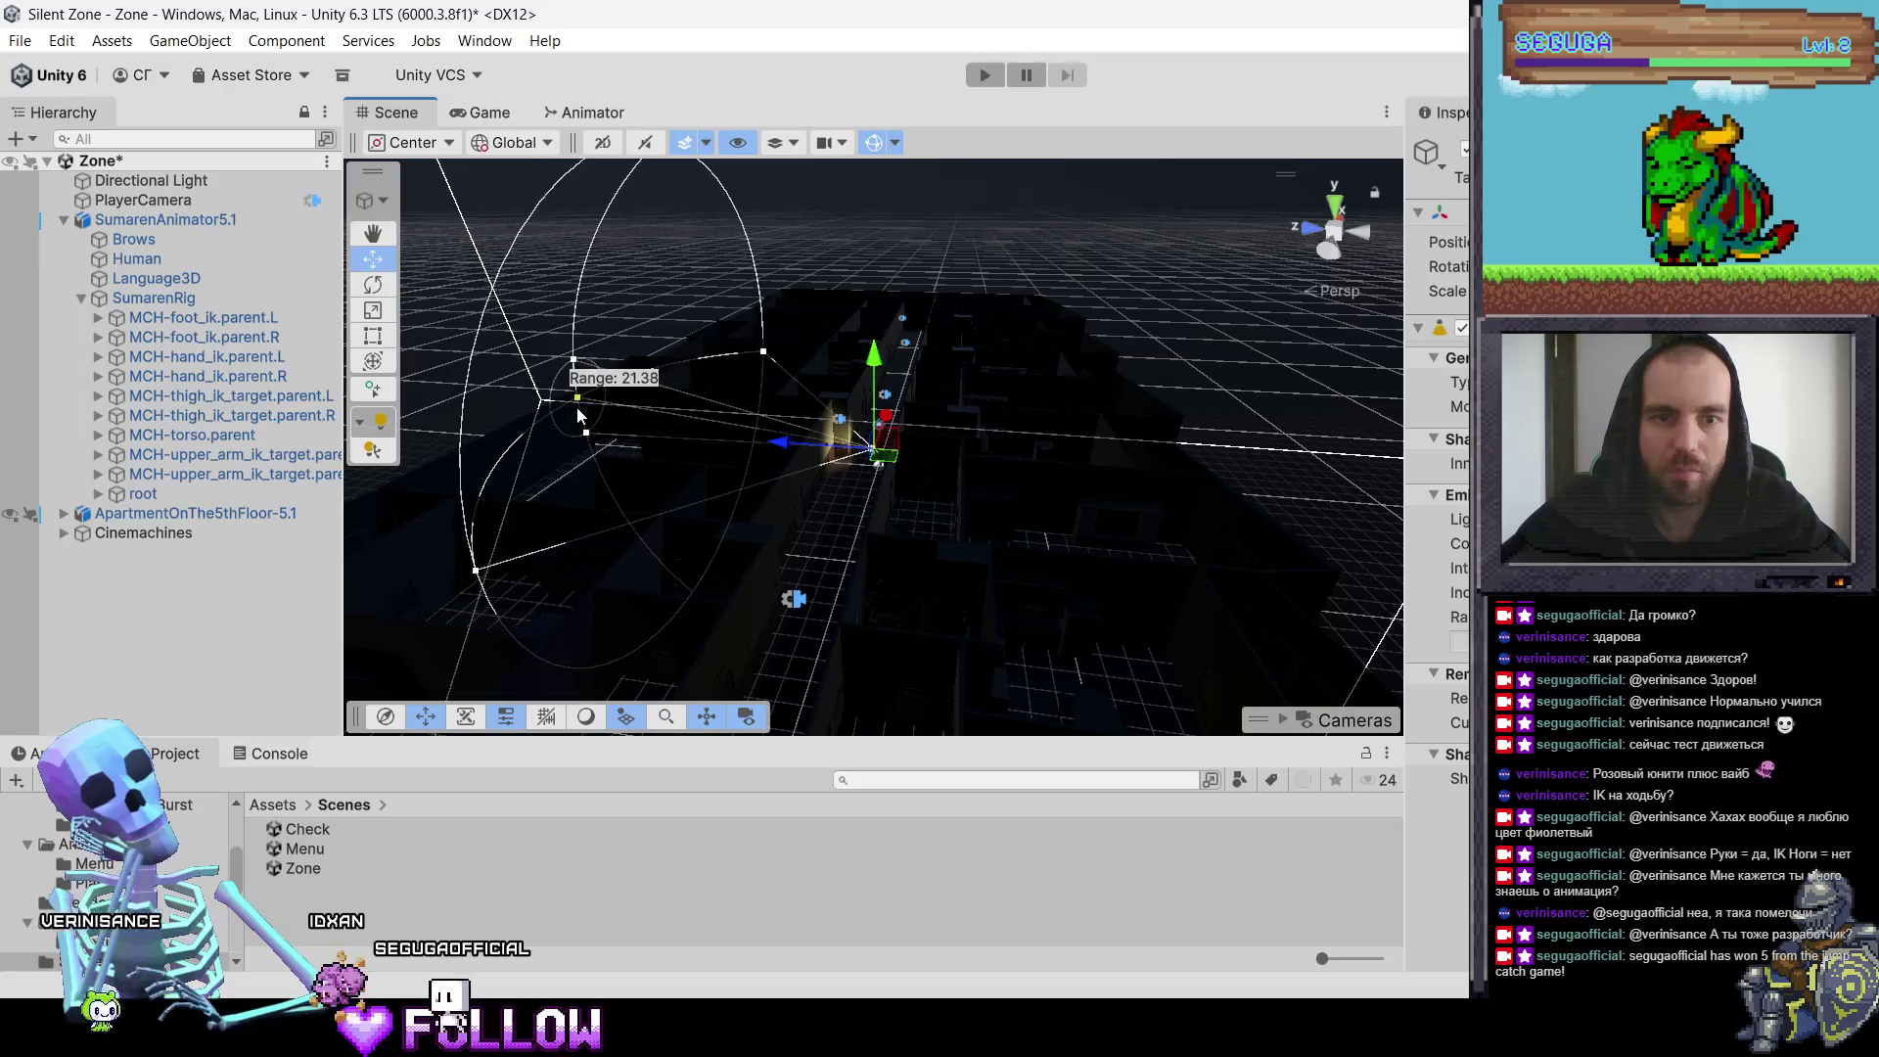
{"action": "mouse_move", "coordinate": [1145, 378]}
{"action": "left_mouse_down"}
{"action": "mouse_move", "coordinate": [920, 348]}
{"action": "mouse_move", "coordinate": [894, 286]}
{"action": "left_mouse_up"}
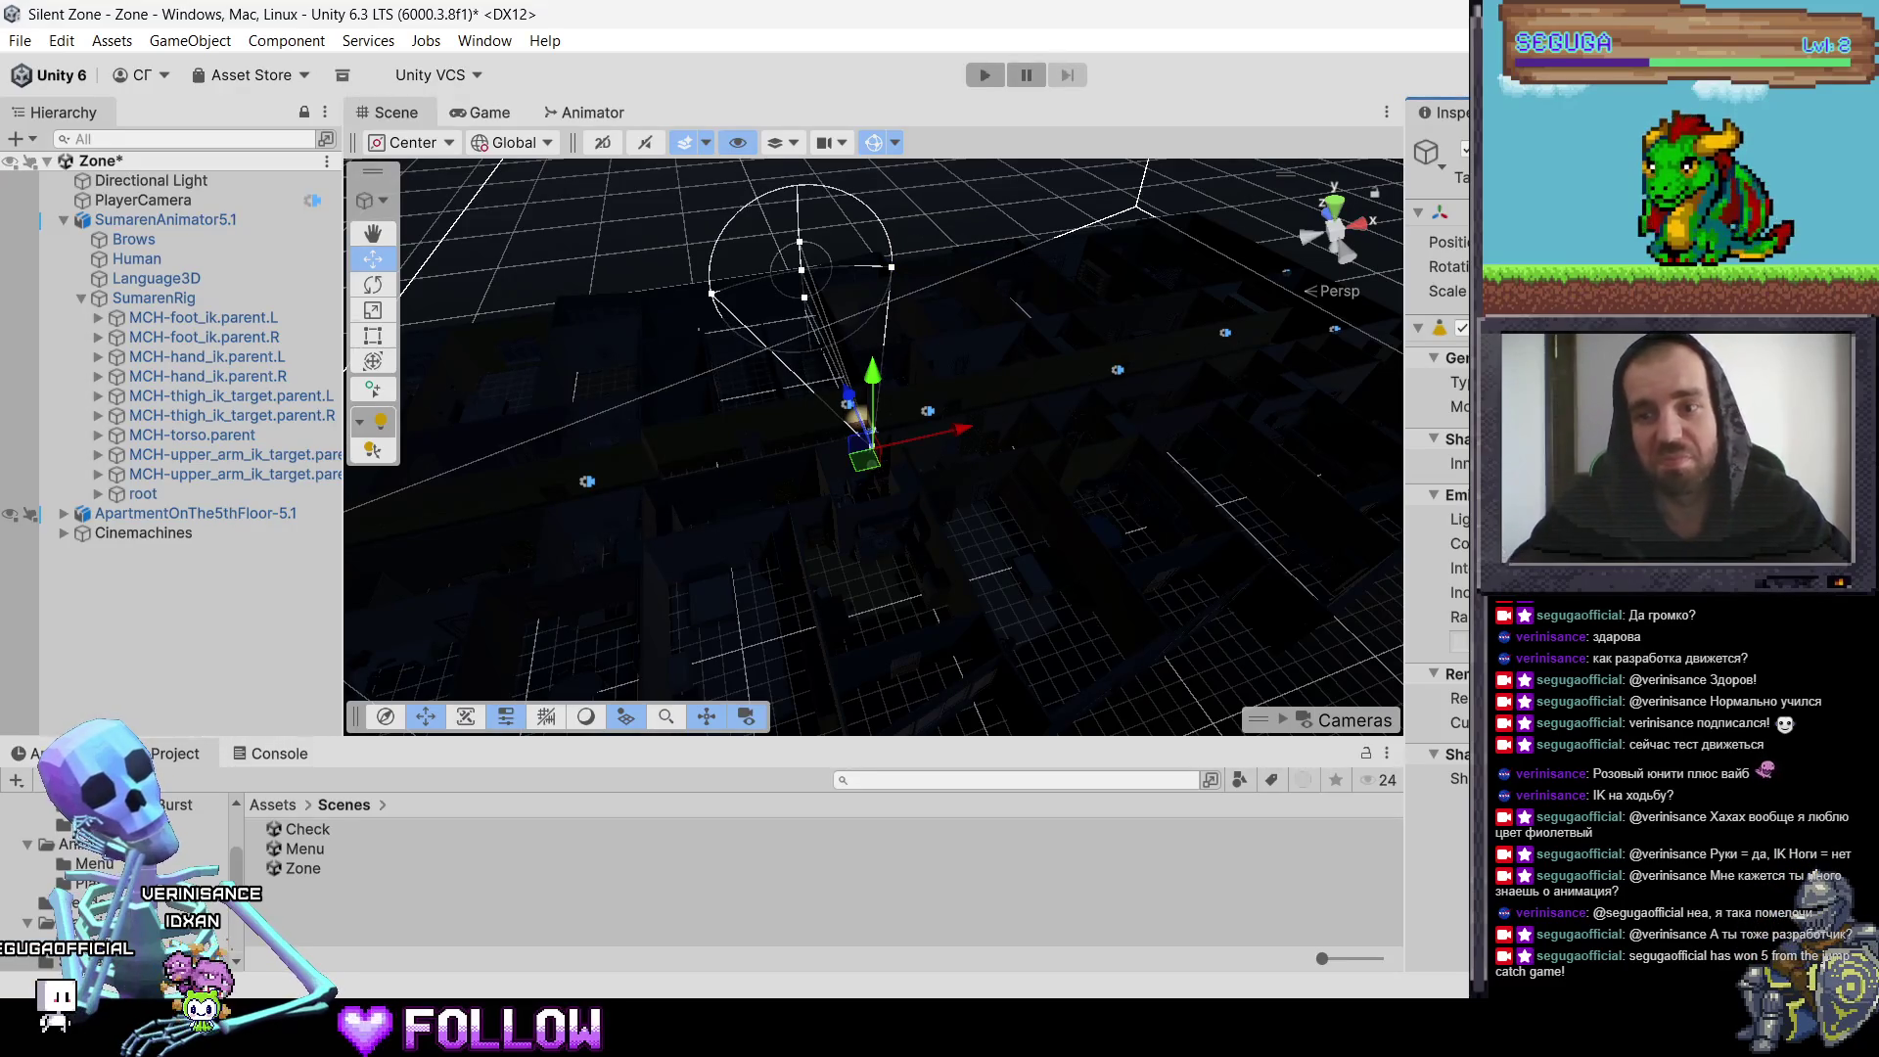
{"action": "mouse_move", "coordinate": [856, 438]}
{"action": "left_mouse_down"}
{"action": "mouse_move", "coordinate": [919, 456]}
{"action": "mouse_move", "coordinate": [1006, 409]}
{"action": "mouse_move", "coordinate": [1345, 392]}
{"action": "left_mouse_up"}
{"action": "scroll", "coordinate": [865, 508], "scroll_direction": "up", "scroll_amount": 5}
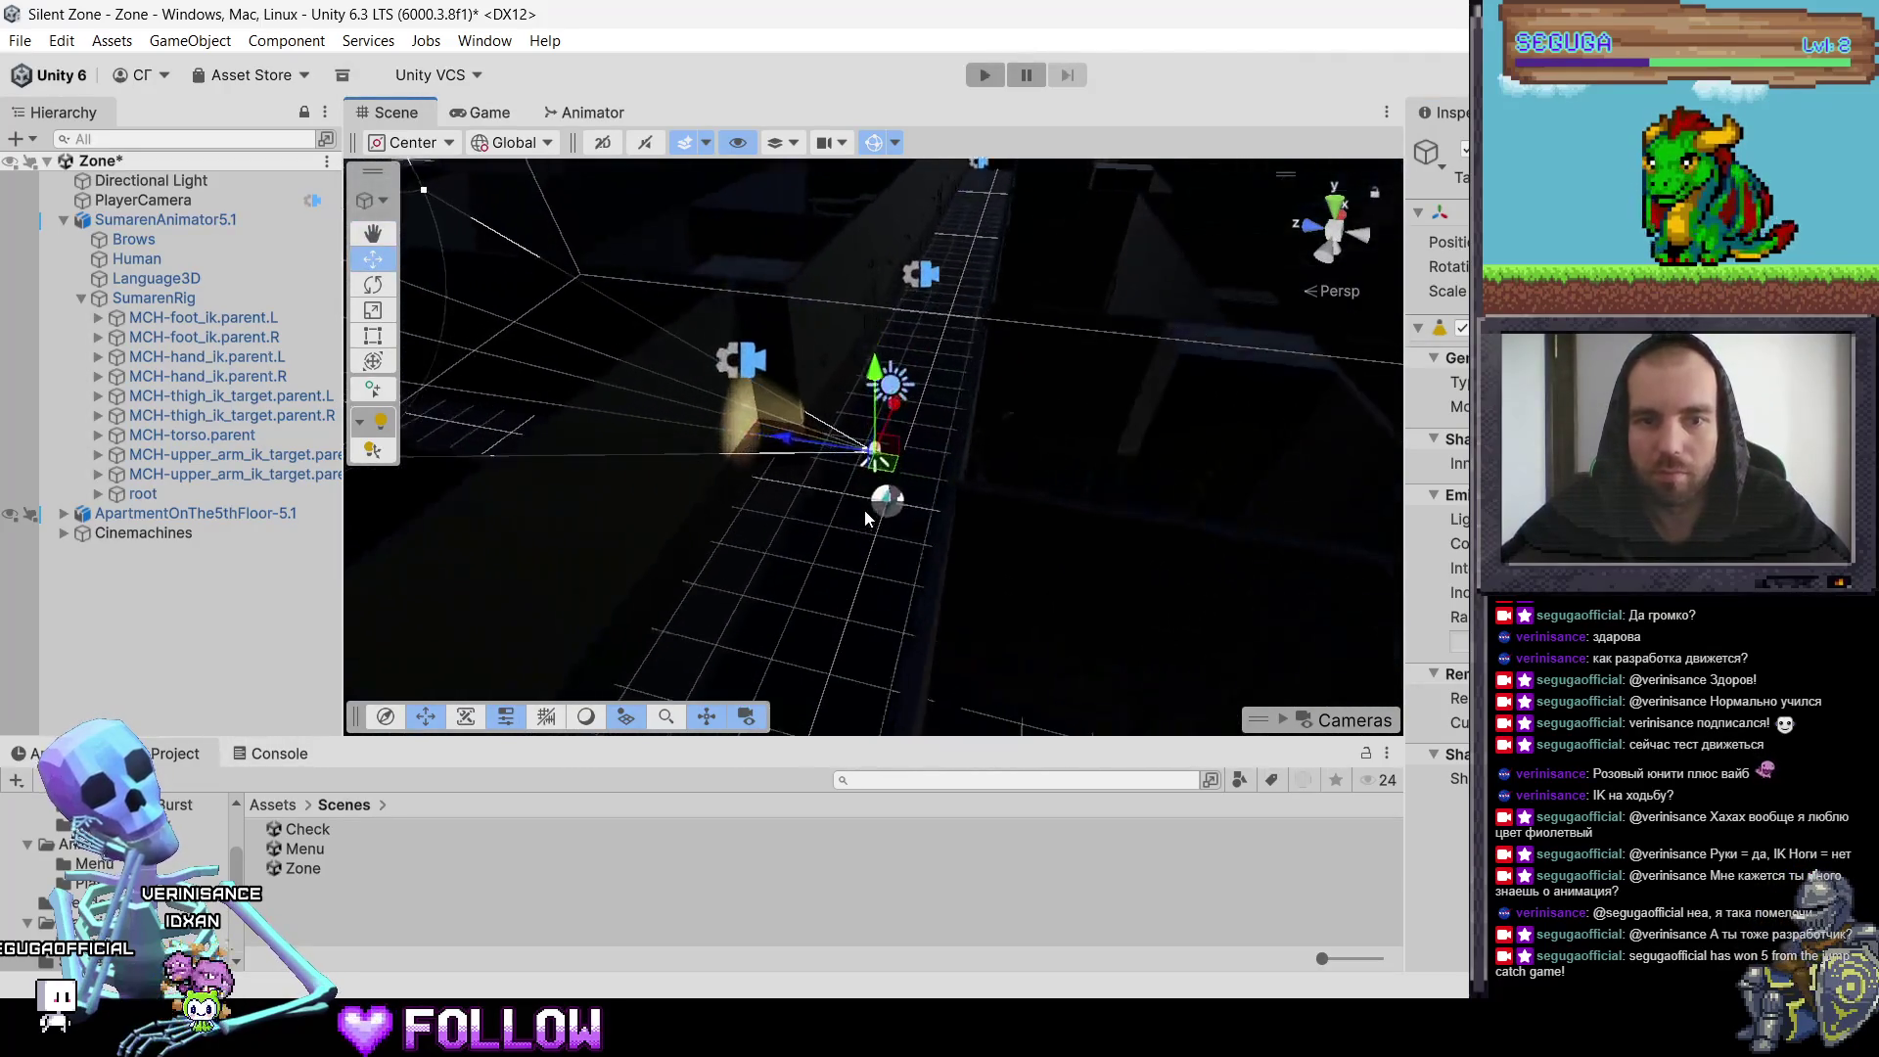
{"action": "left_click_drag", "start_coordinate": [837, 498], "coordinate": [969, 497]}
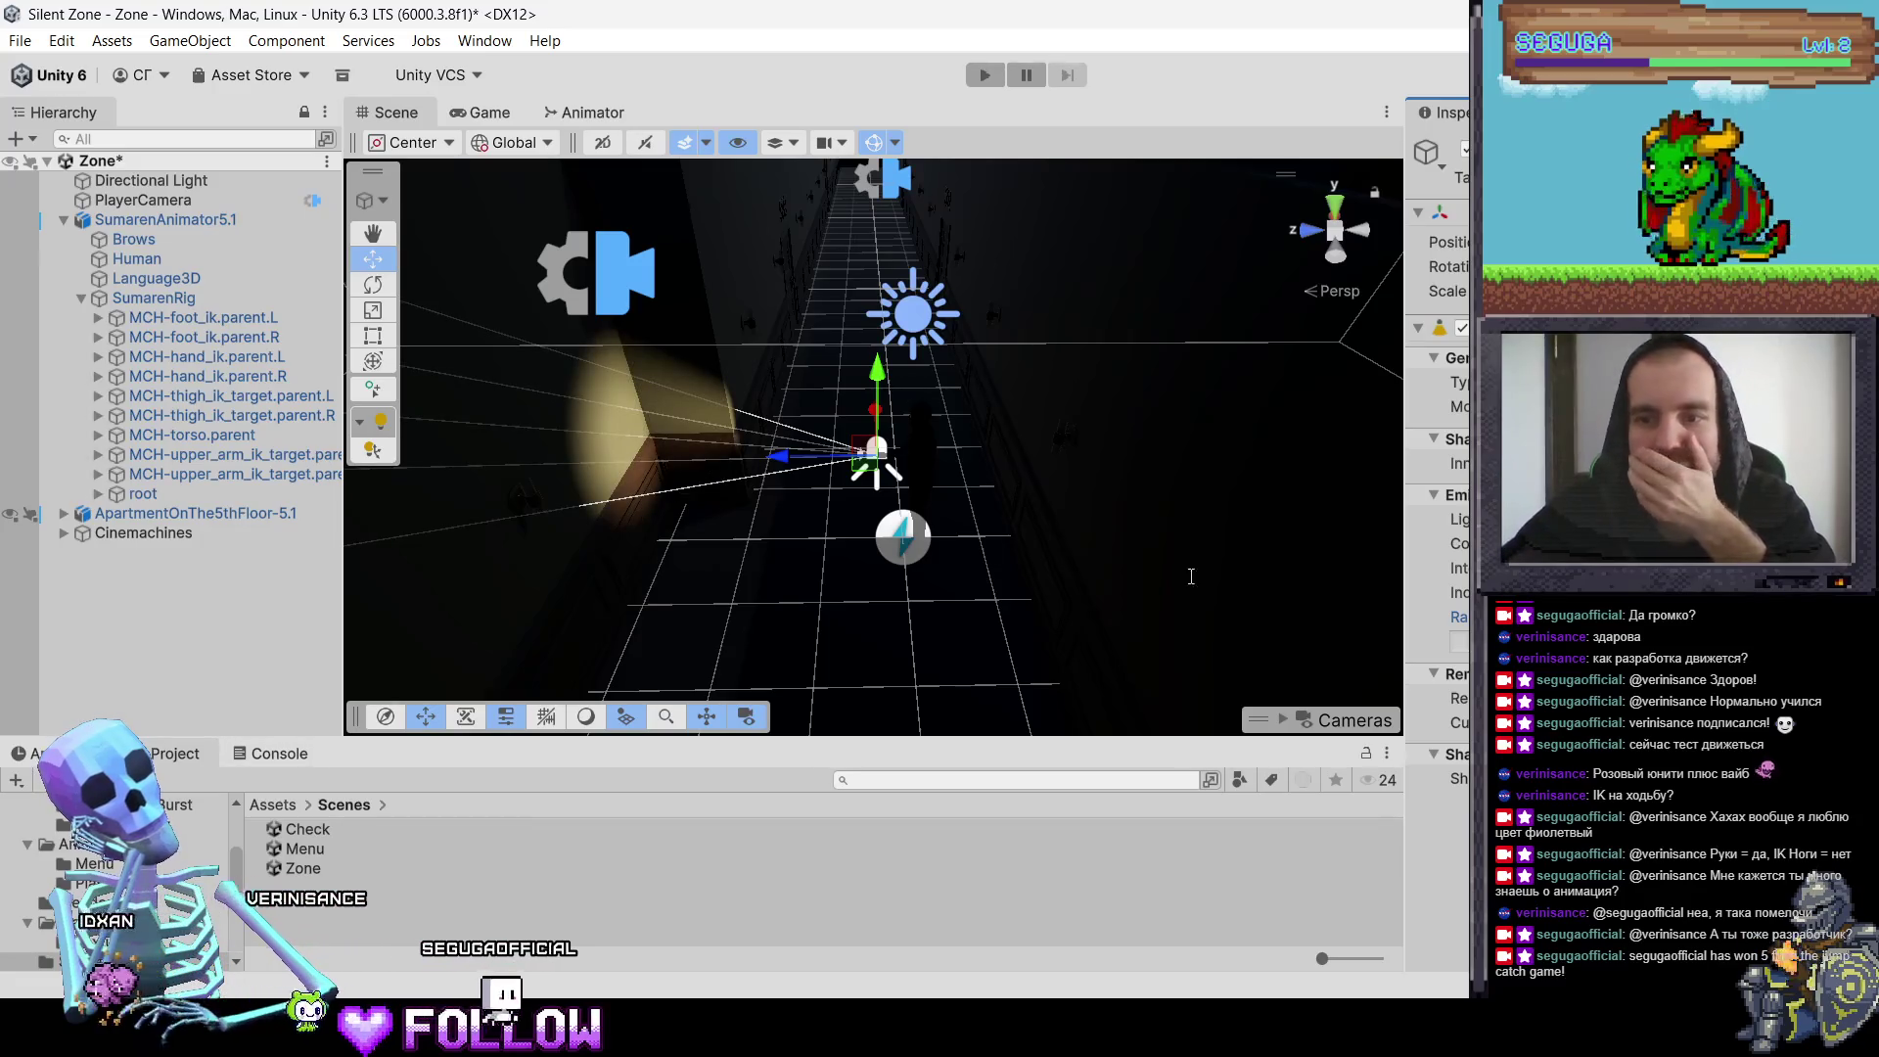
{"action": "scroll", "coordinate": [996, 542], "scroll_direction": "down", "scroll_amount": 6}
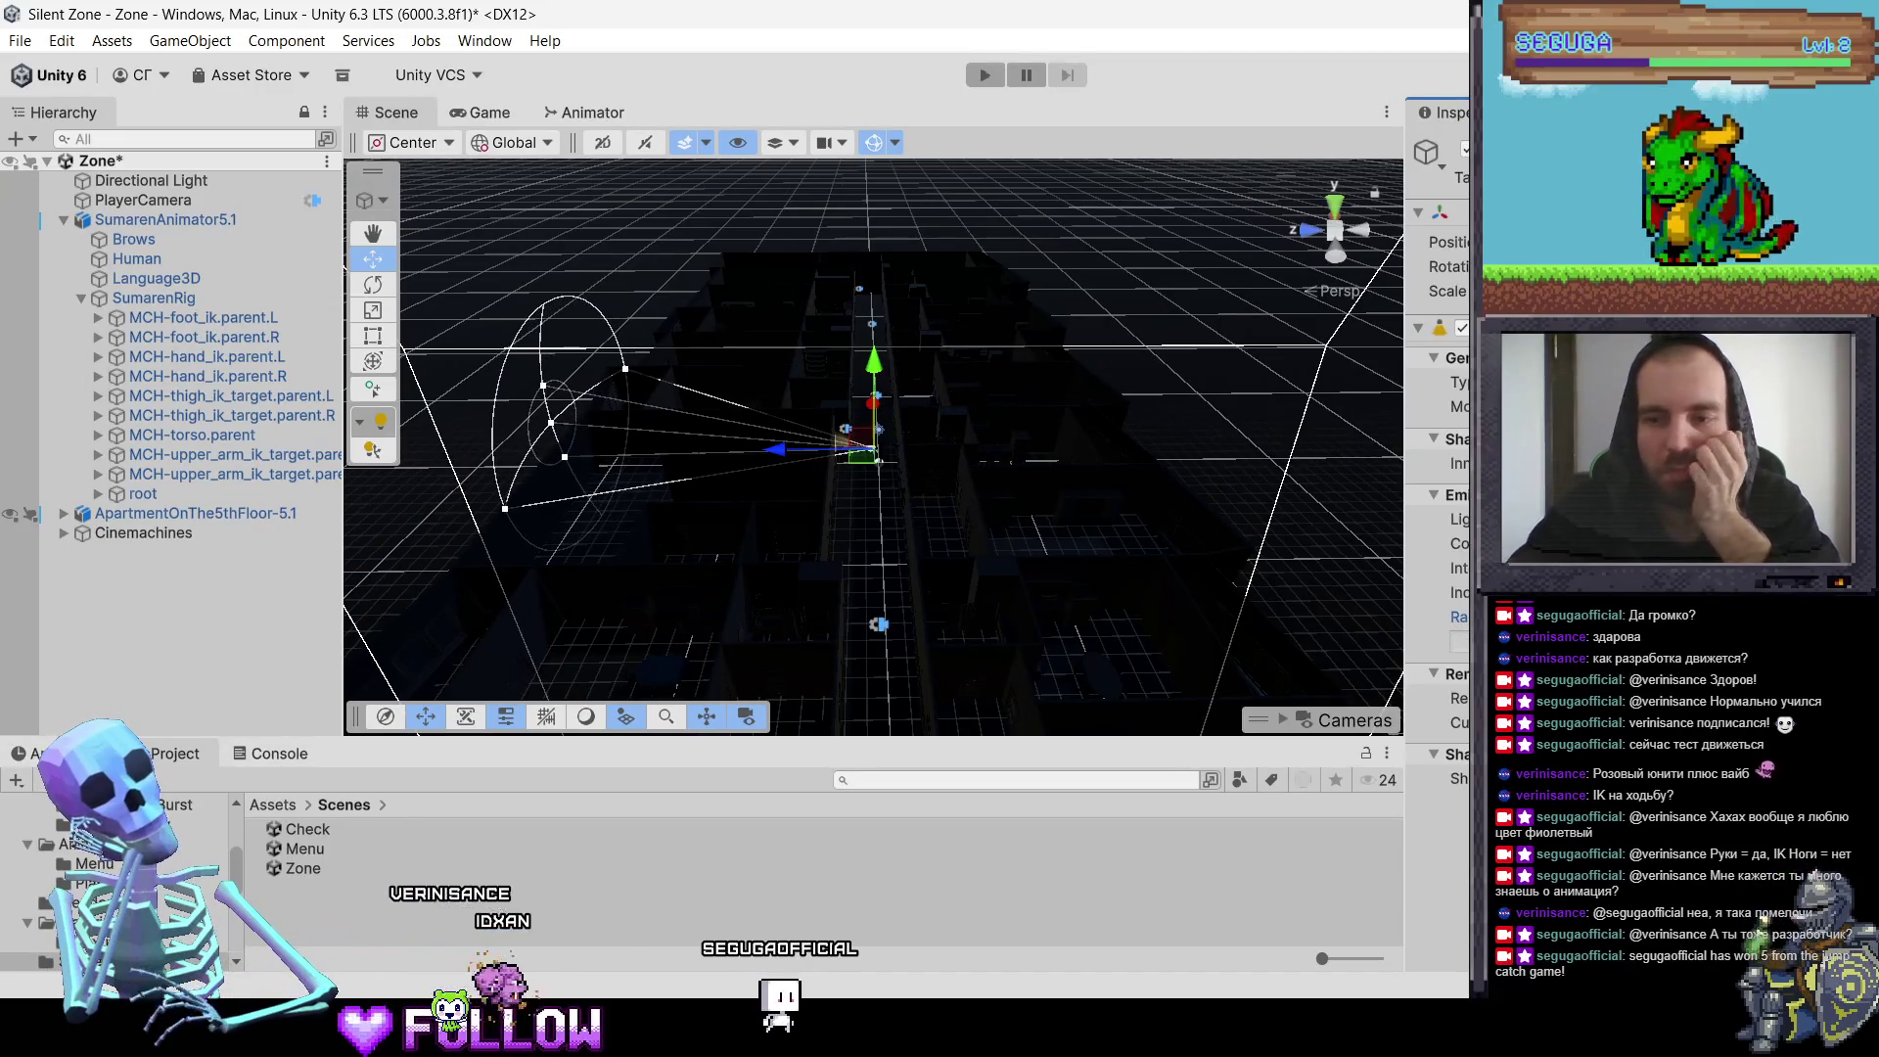
{"action": "scroll", "coordinate": [848, 452], "scroll_direction": "down", "scroll_amount": 8}
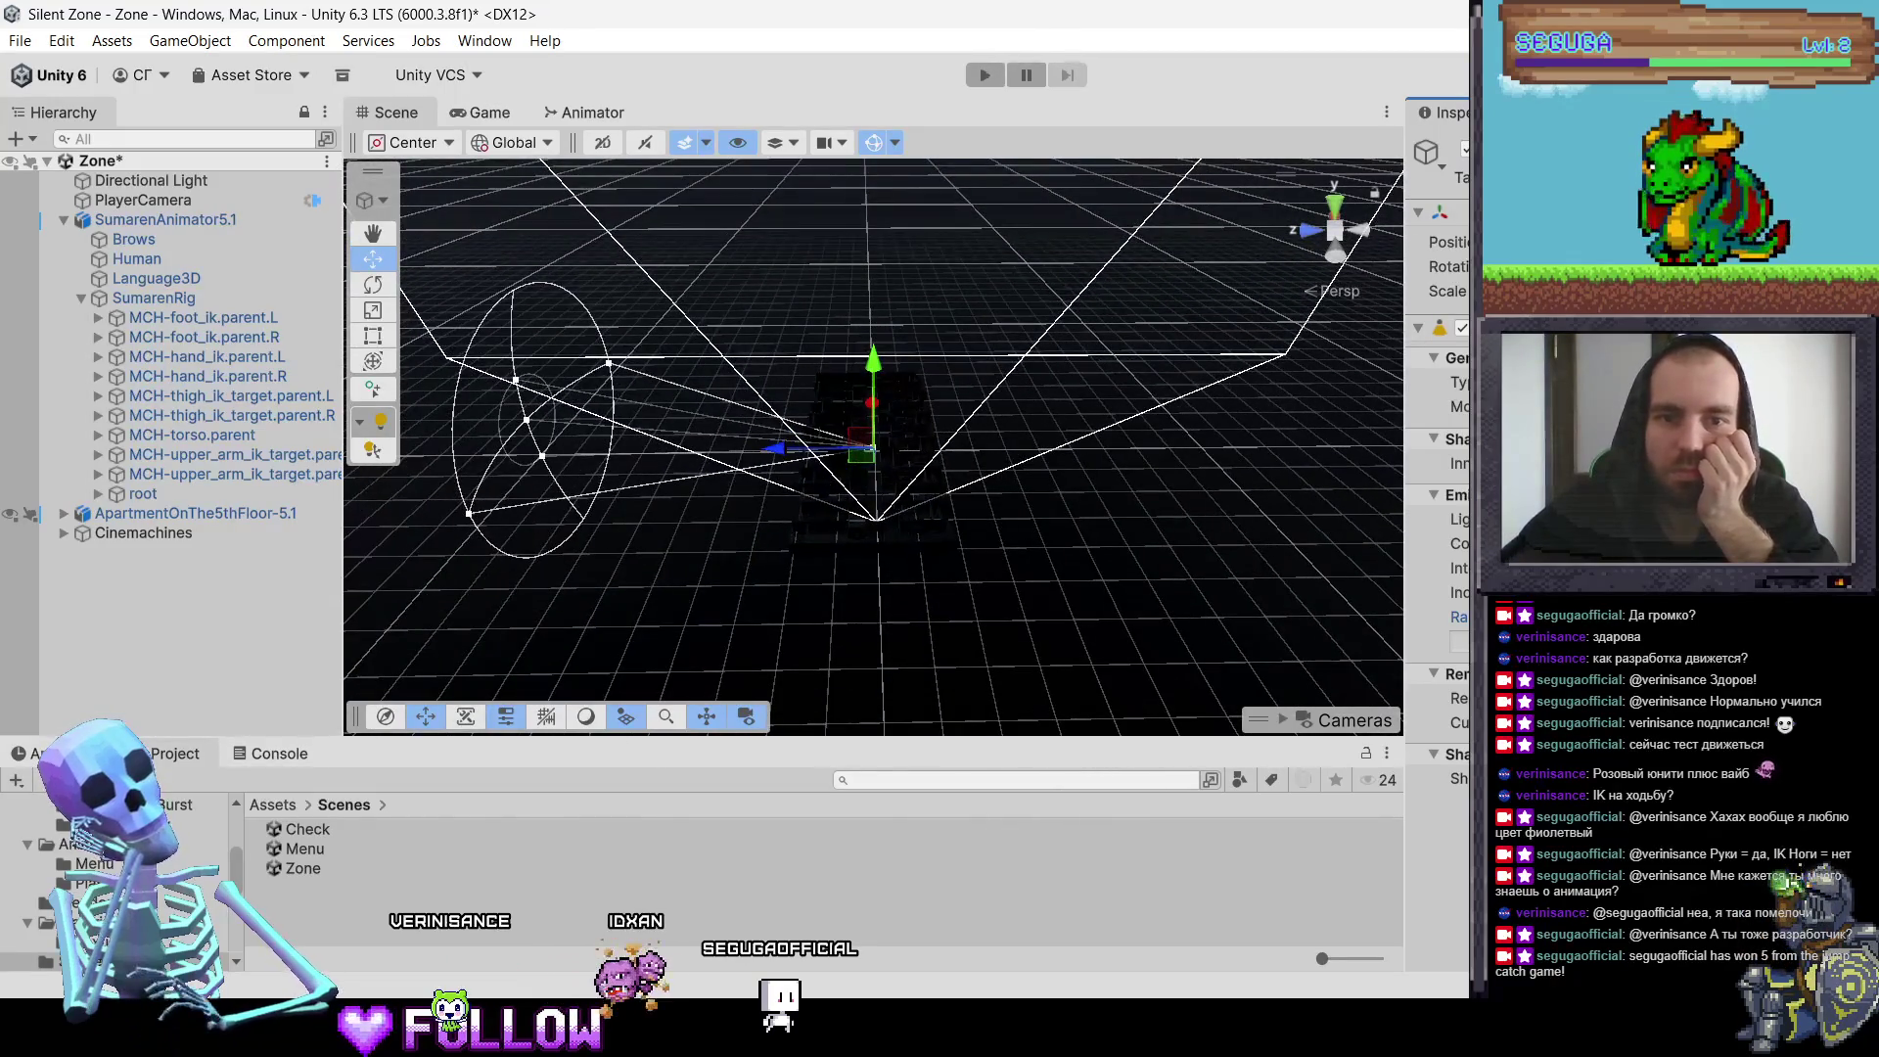
{"action": "scroll", "coordinate": [1022, 509], "scroll_direction": "up", "scroll_amount": 8}
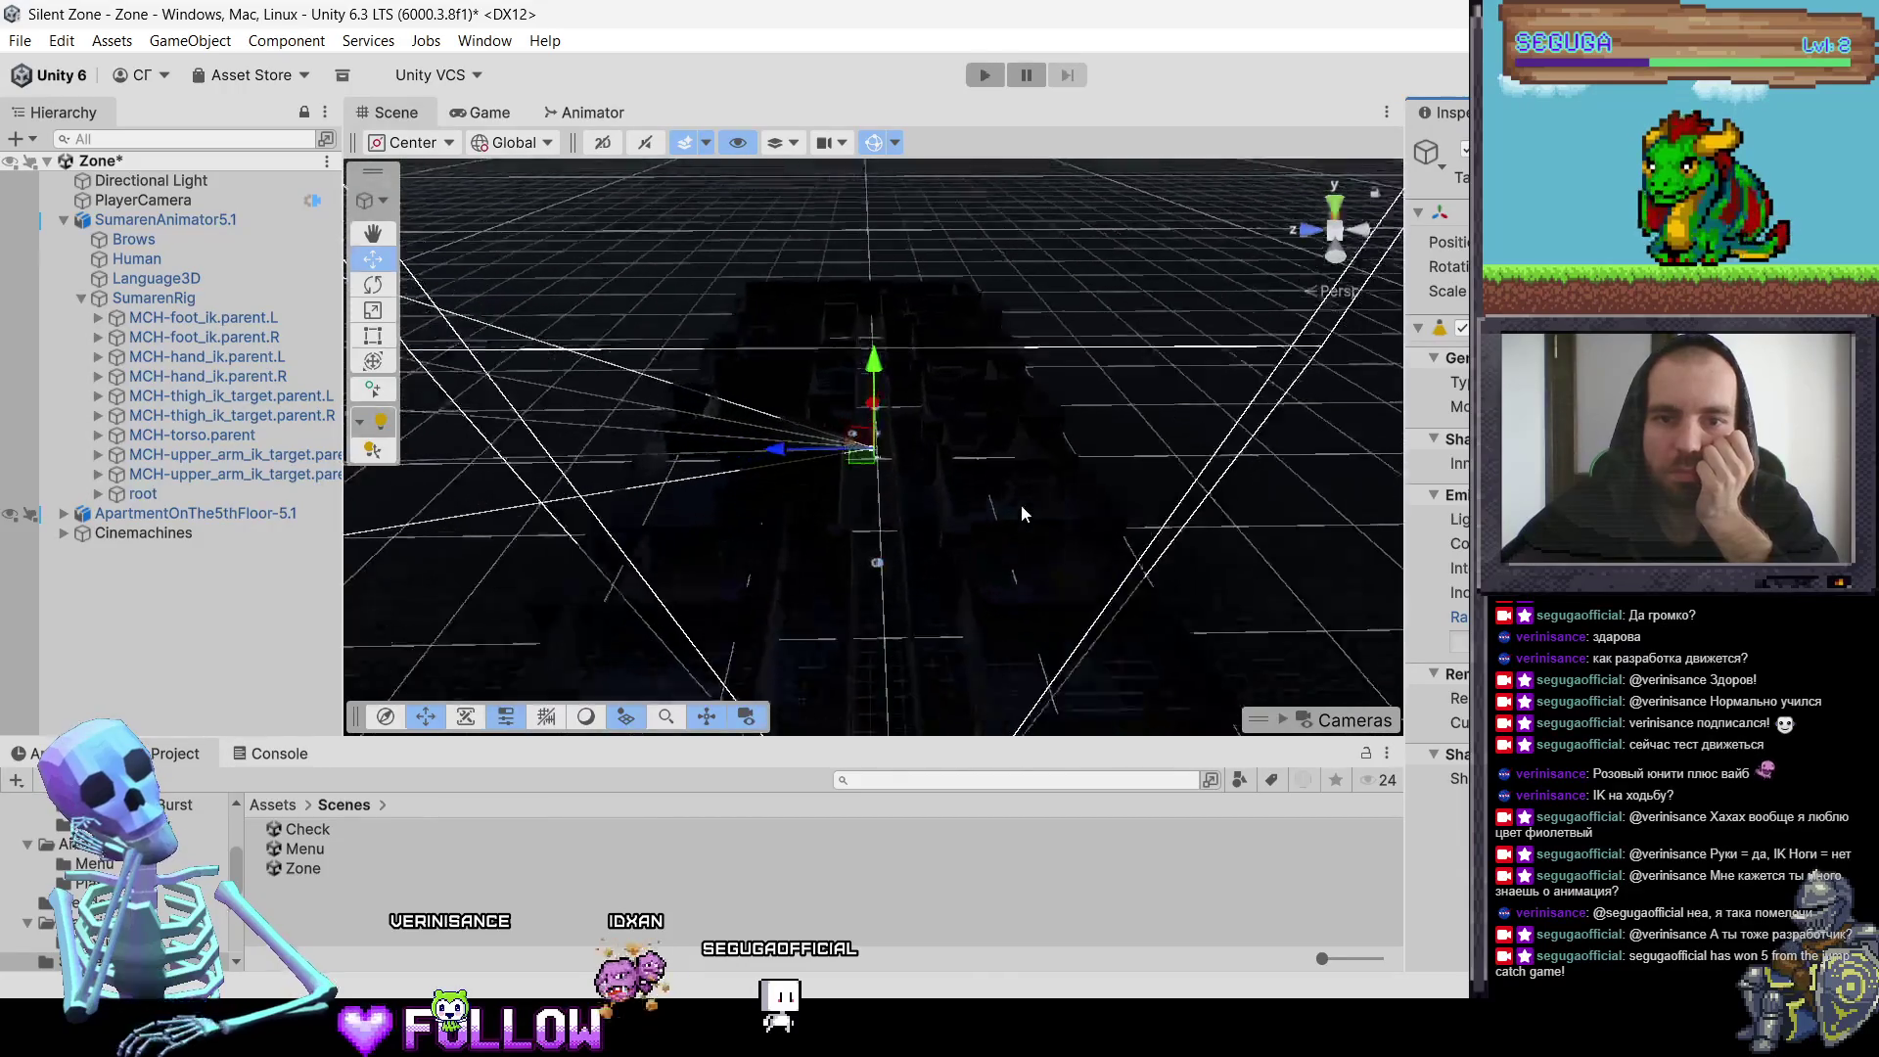
{"action": "scroll", "coordinate": [1022, 513], "scroll_direction": "up", "scroll_amount": 8}
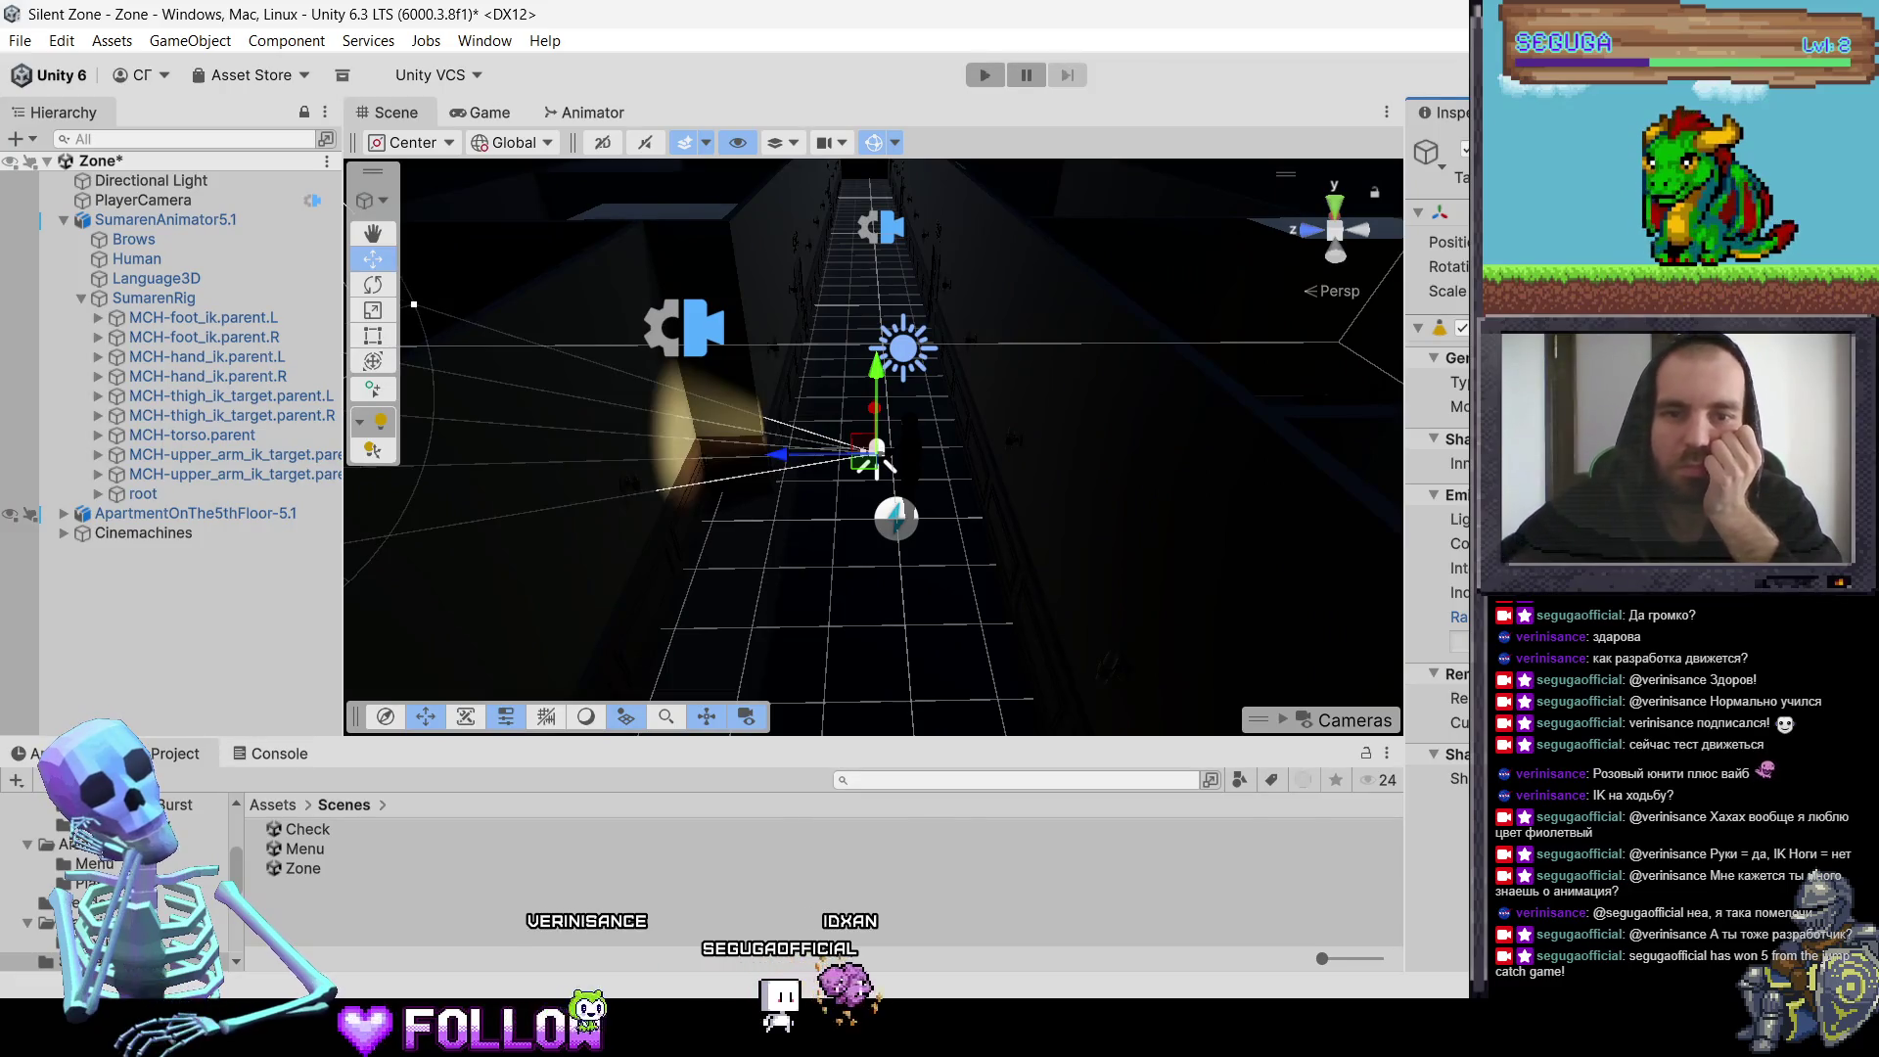
{"action": "scroll", "coordinate": [940, 478], "scroll_direction": "down", "scroll_amount": 5}
{"action": "scroll", "coordinate": [955, 485], "scroll_direction": "up", "scroll_amount": 5}
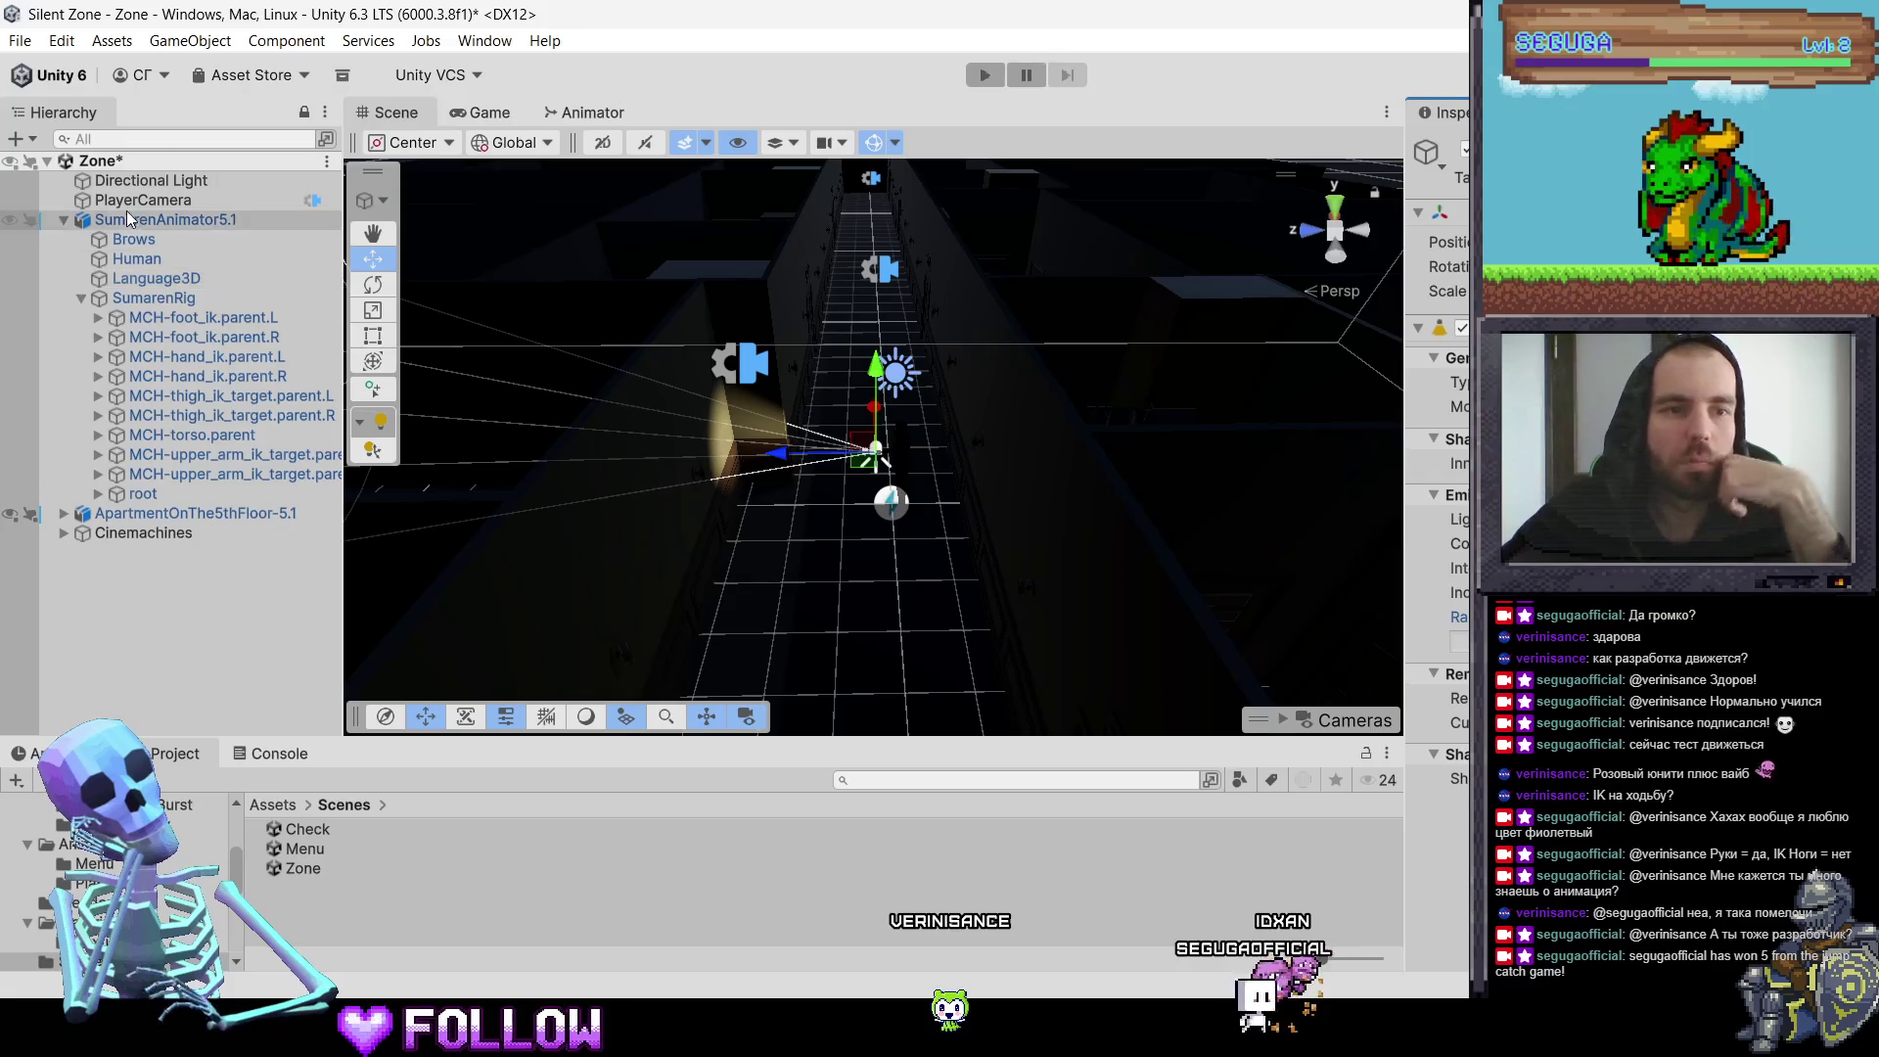
{"action": "left_click", "coordinate": [28, 144]}
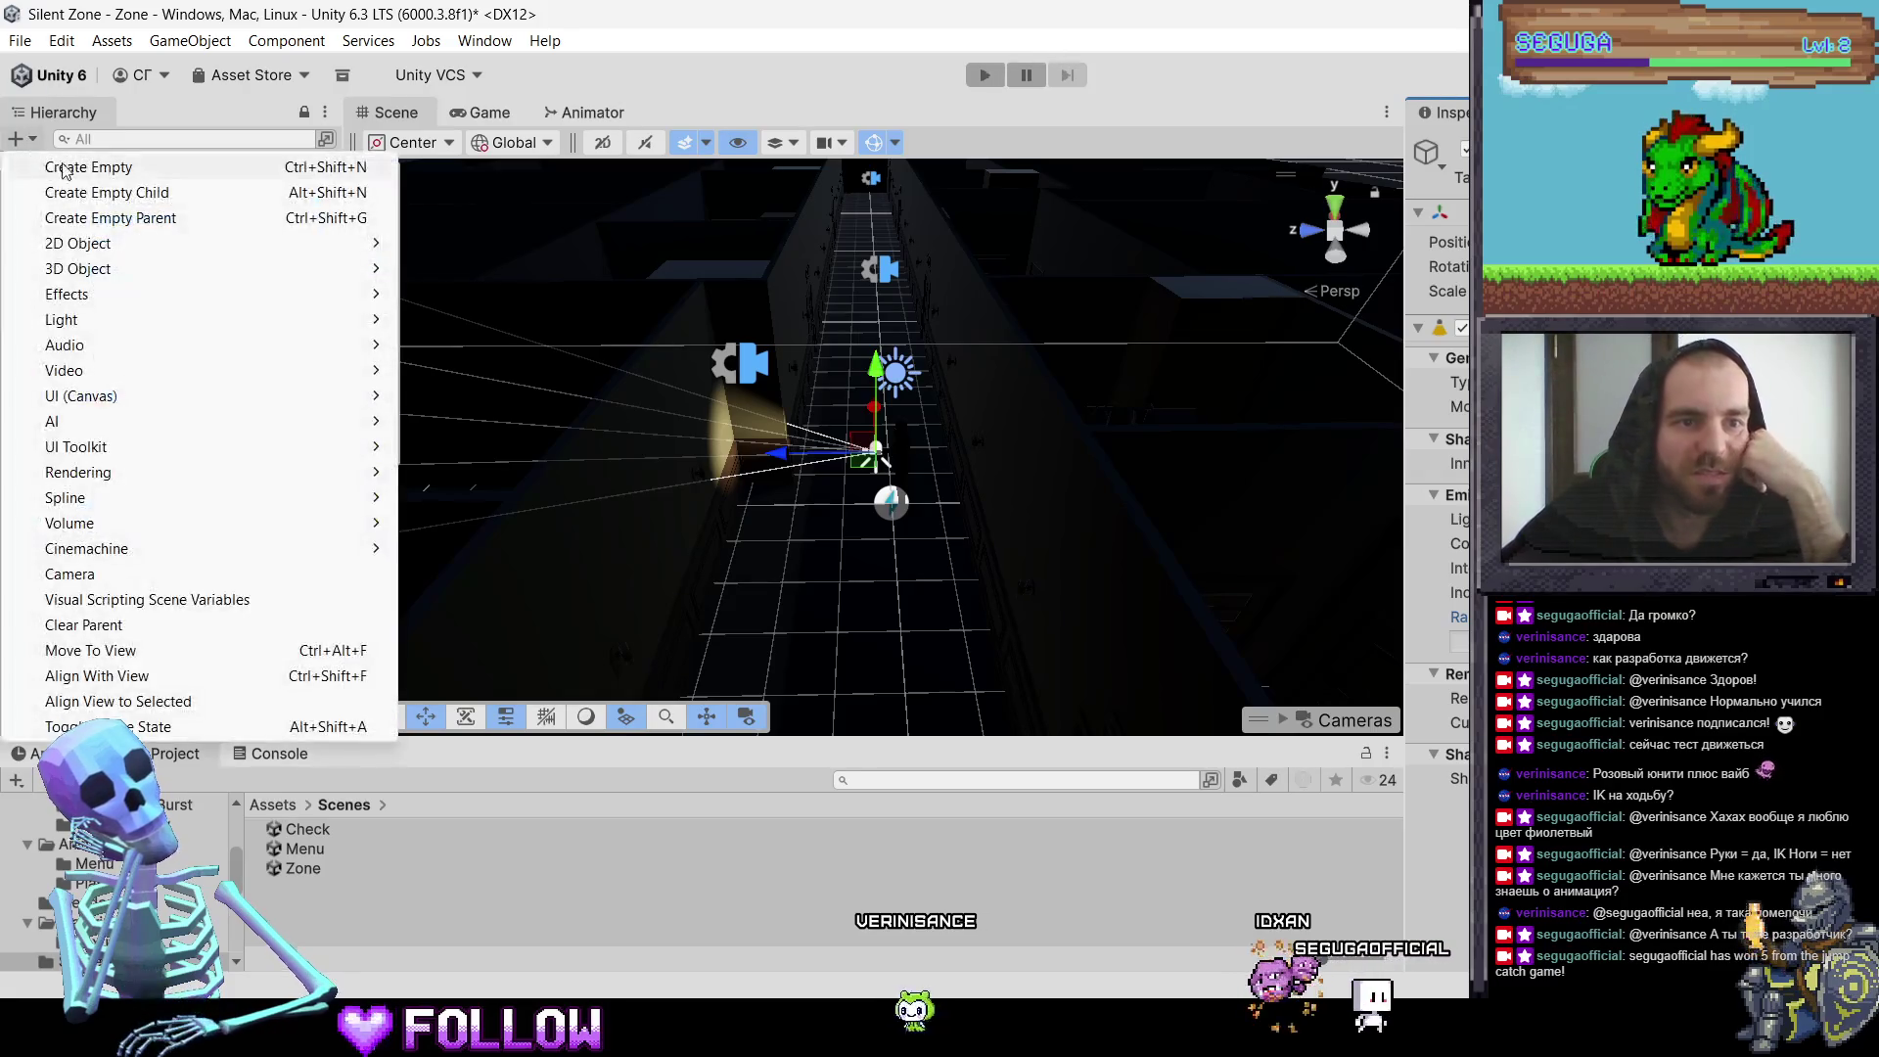
Step: Add a Point Light, parent it under SumarenAnimator5.1, and frame it in the Scene view
{"action": "mouse_move", "coordinate": [121, 320]}
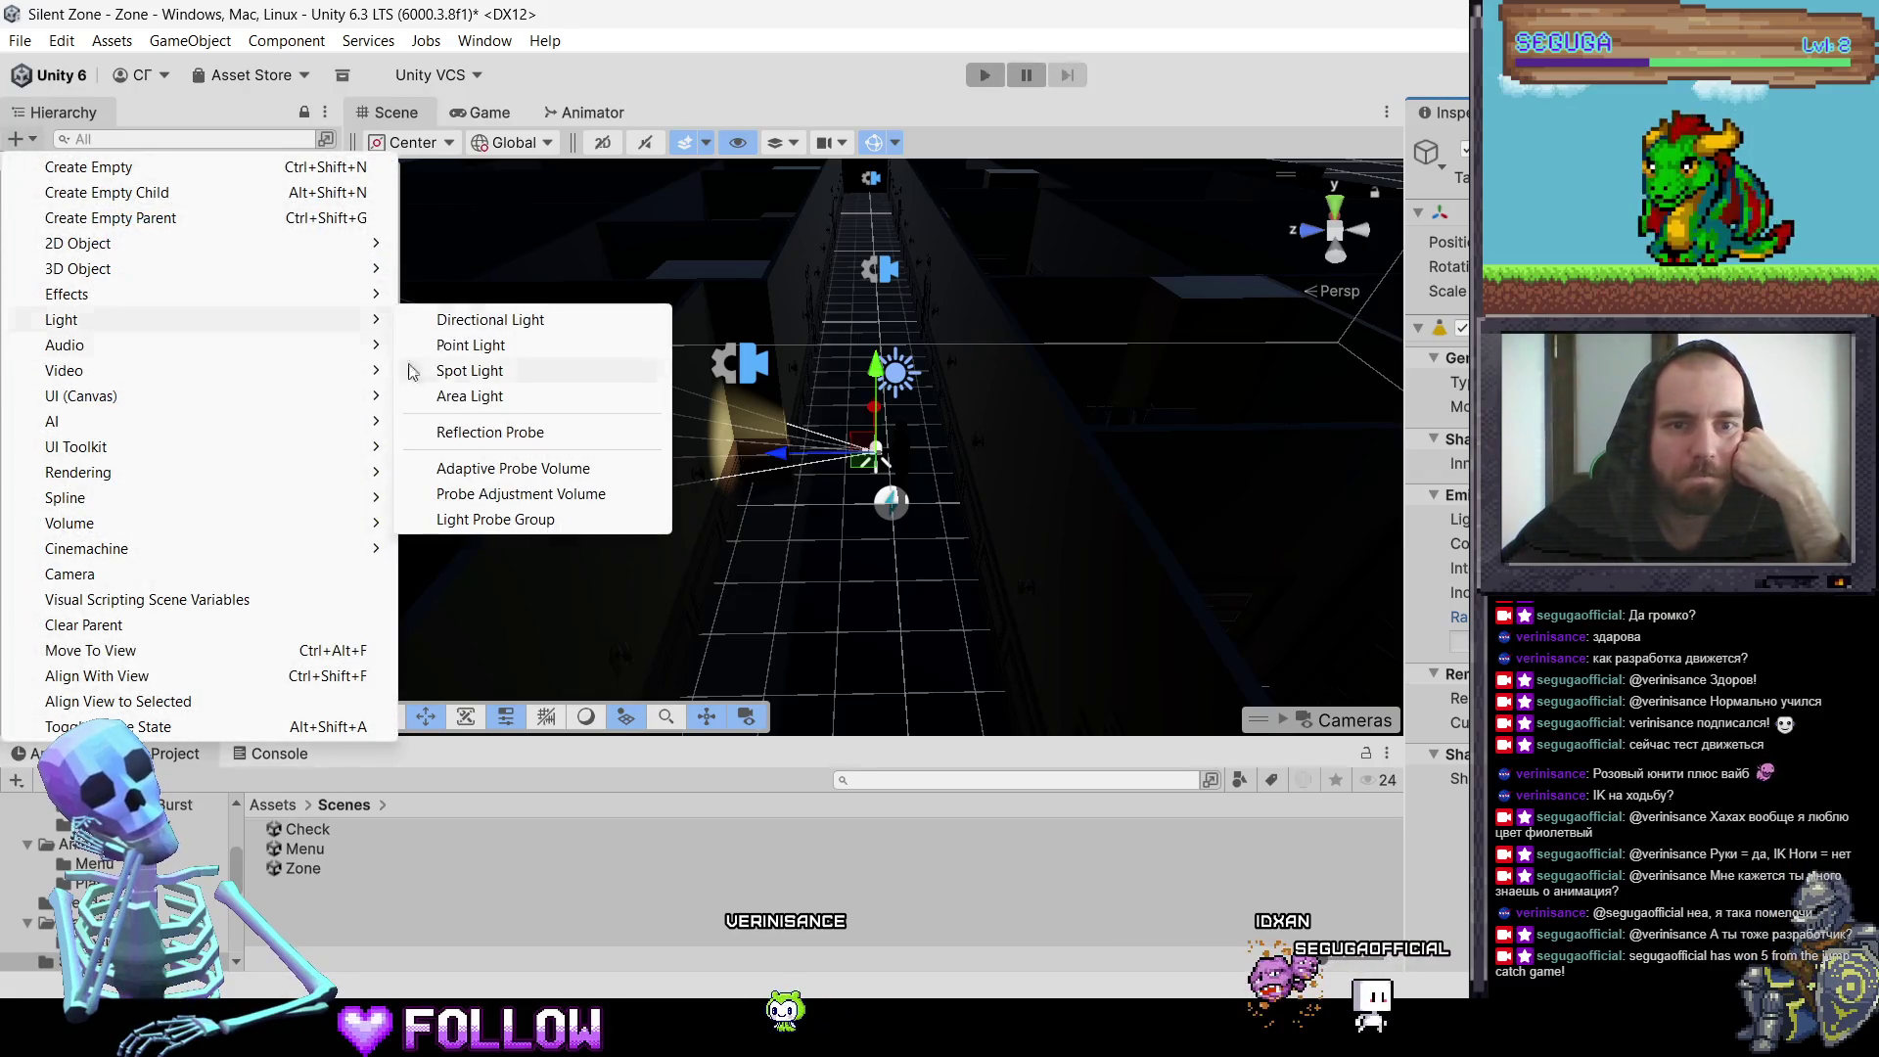
{"action": "left_click", "coordinate": [479, 348]}
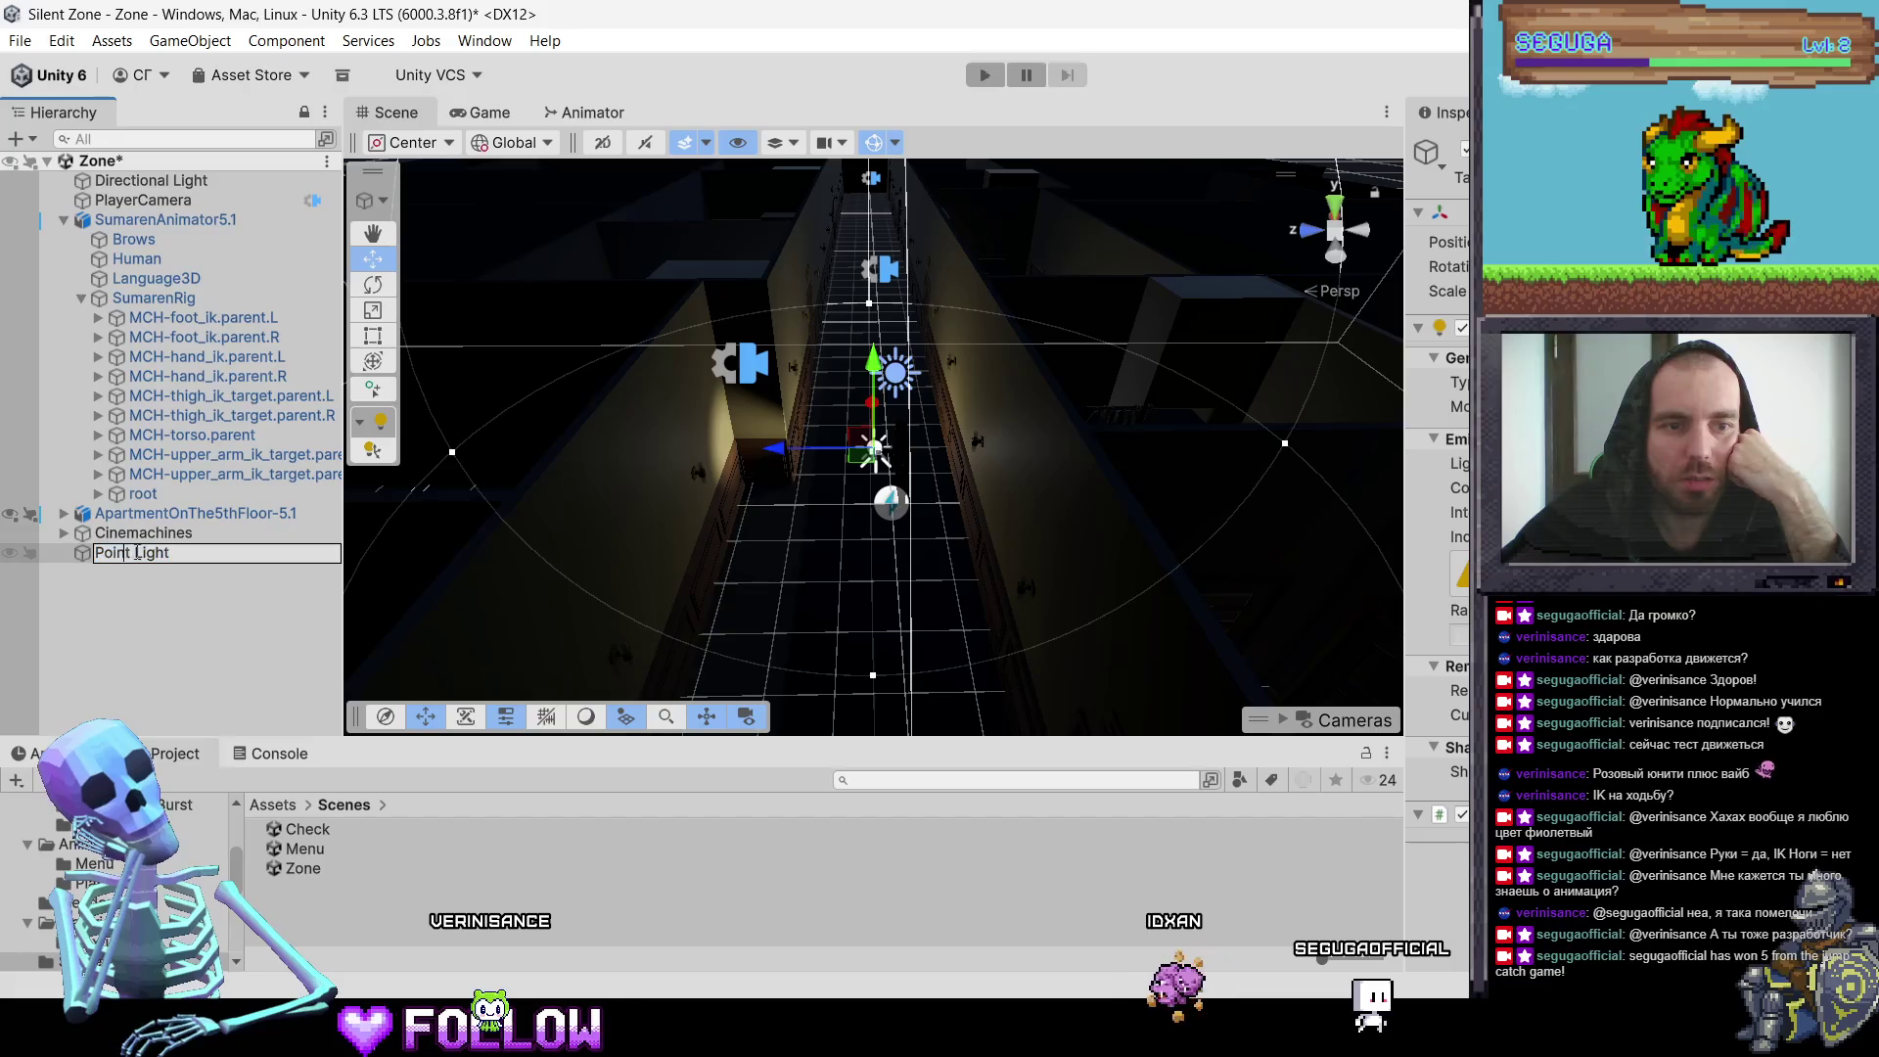
{"action": "left_click_drag", "start_coordinate": [157, 554], "coordinate": [127, 223]}
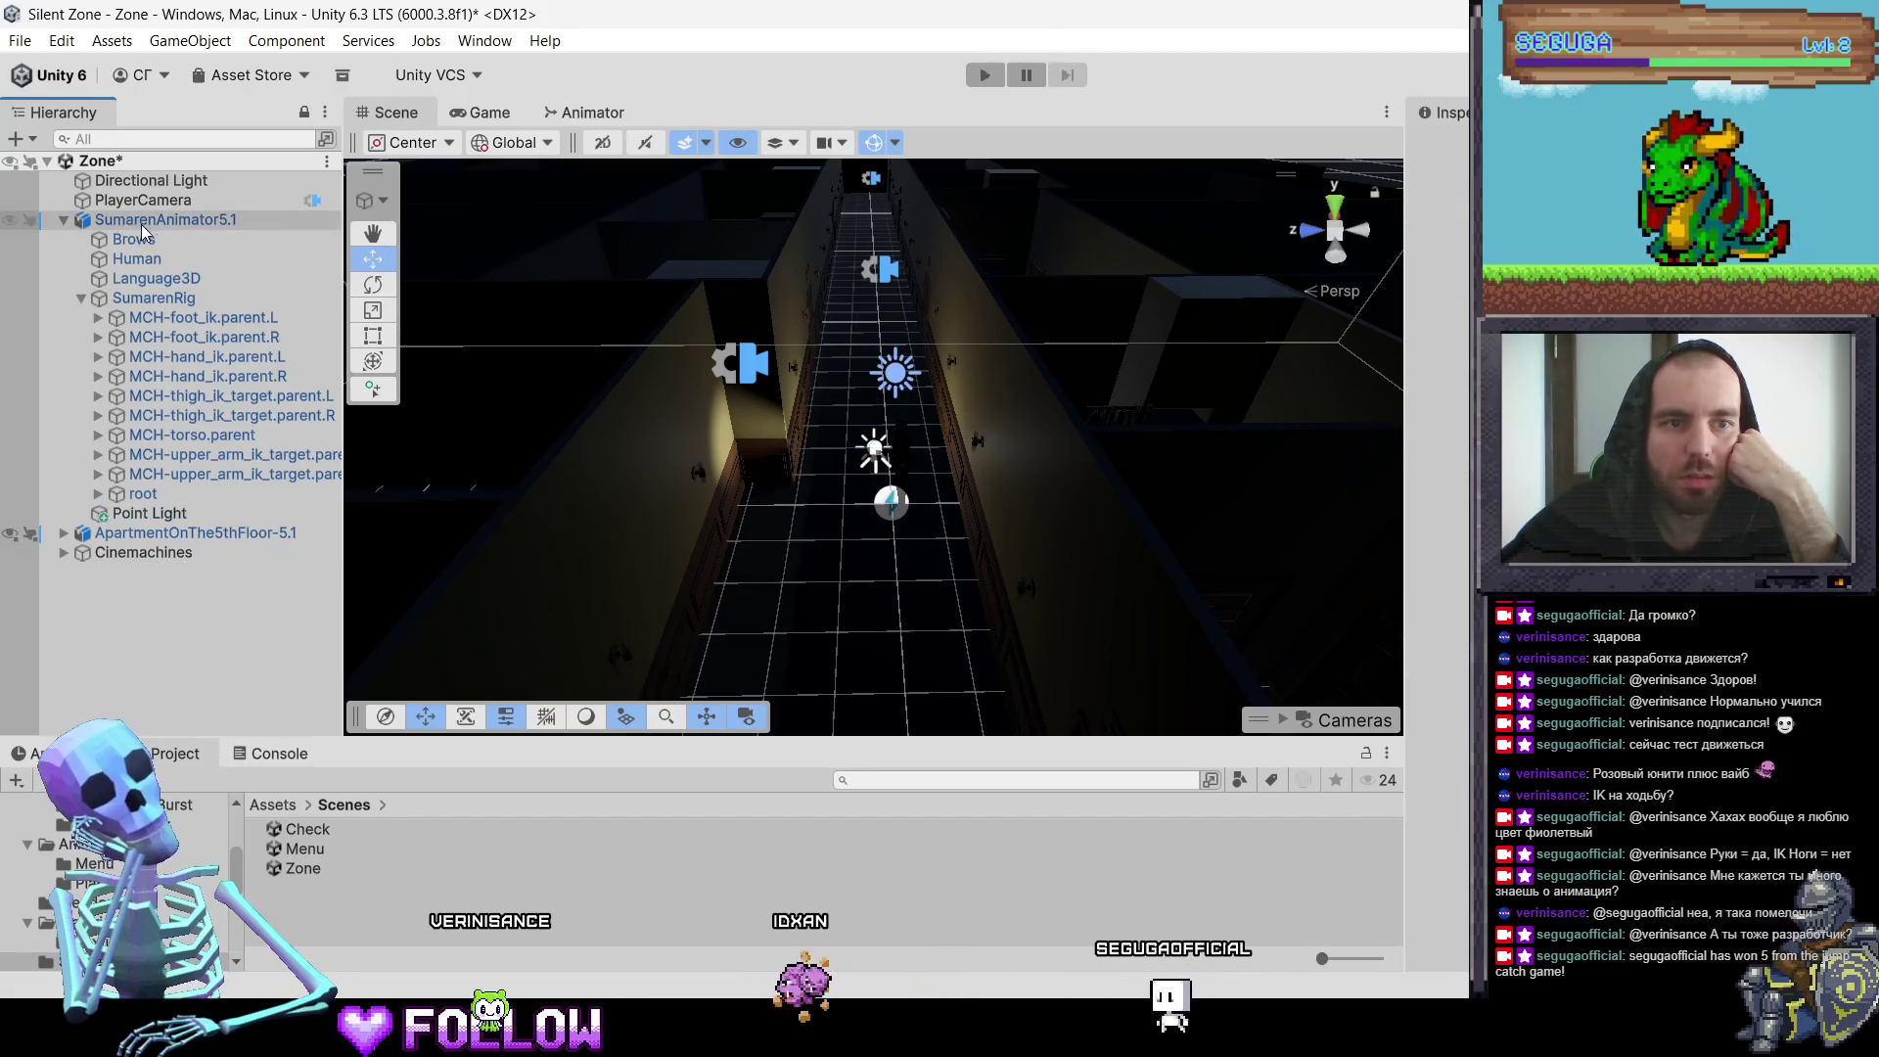
{"action": "key", "text": "f"}
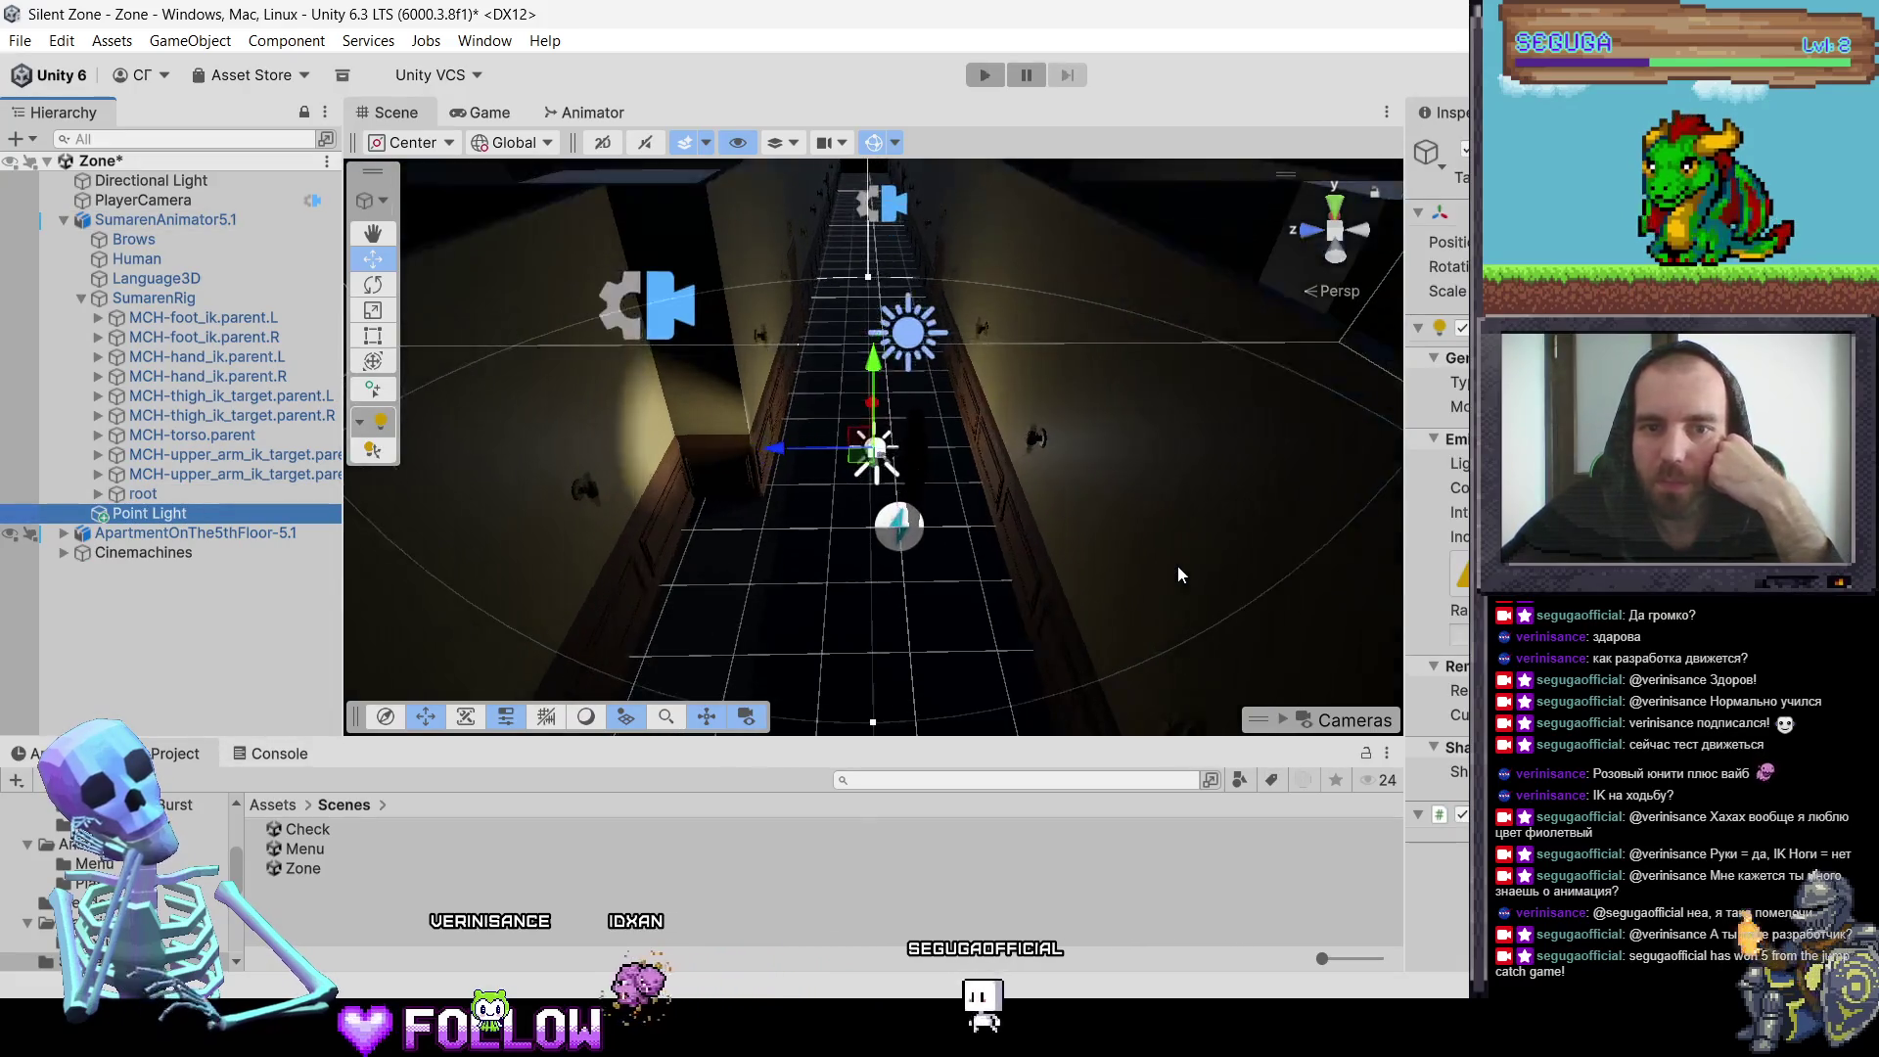
{"action": "scroll", "coordinate": [1122, 470], "scroll_direction": "down", "scroll_amount": 6}
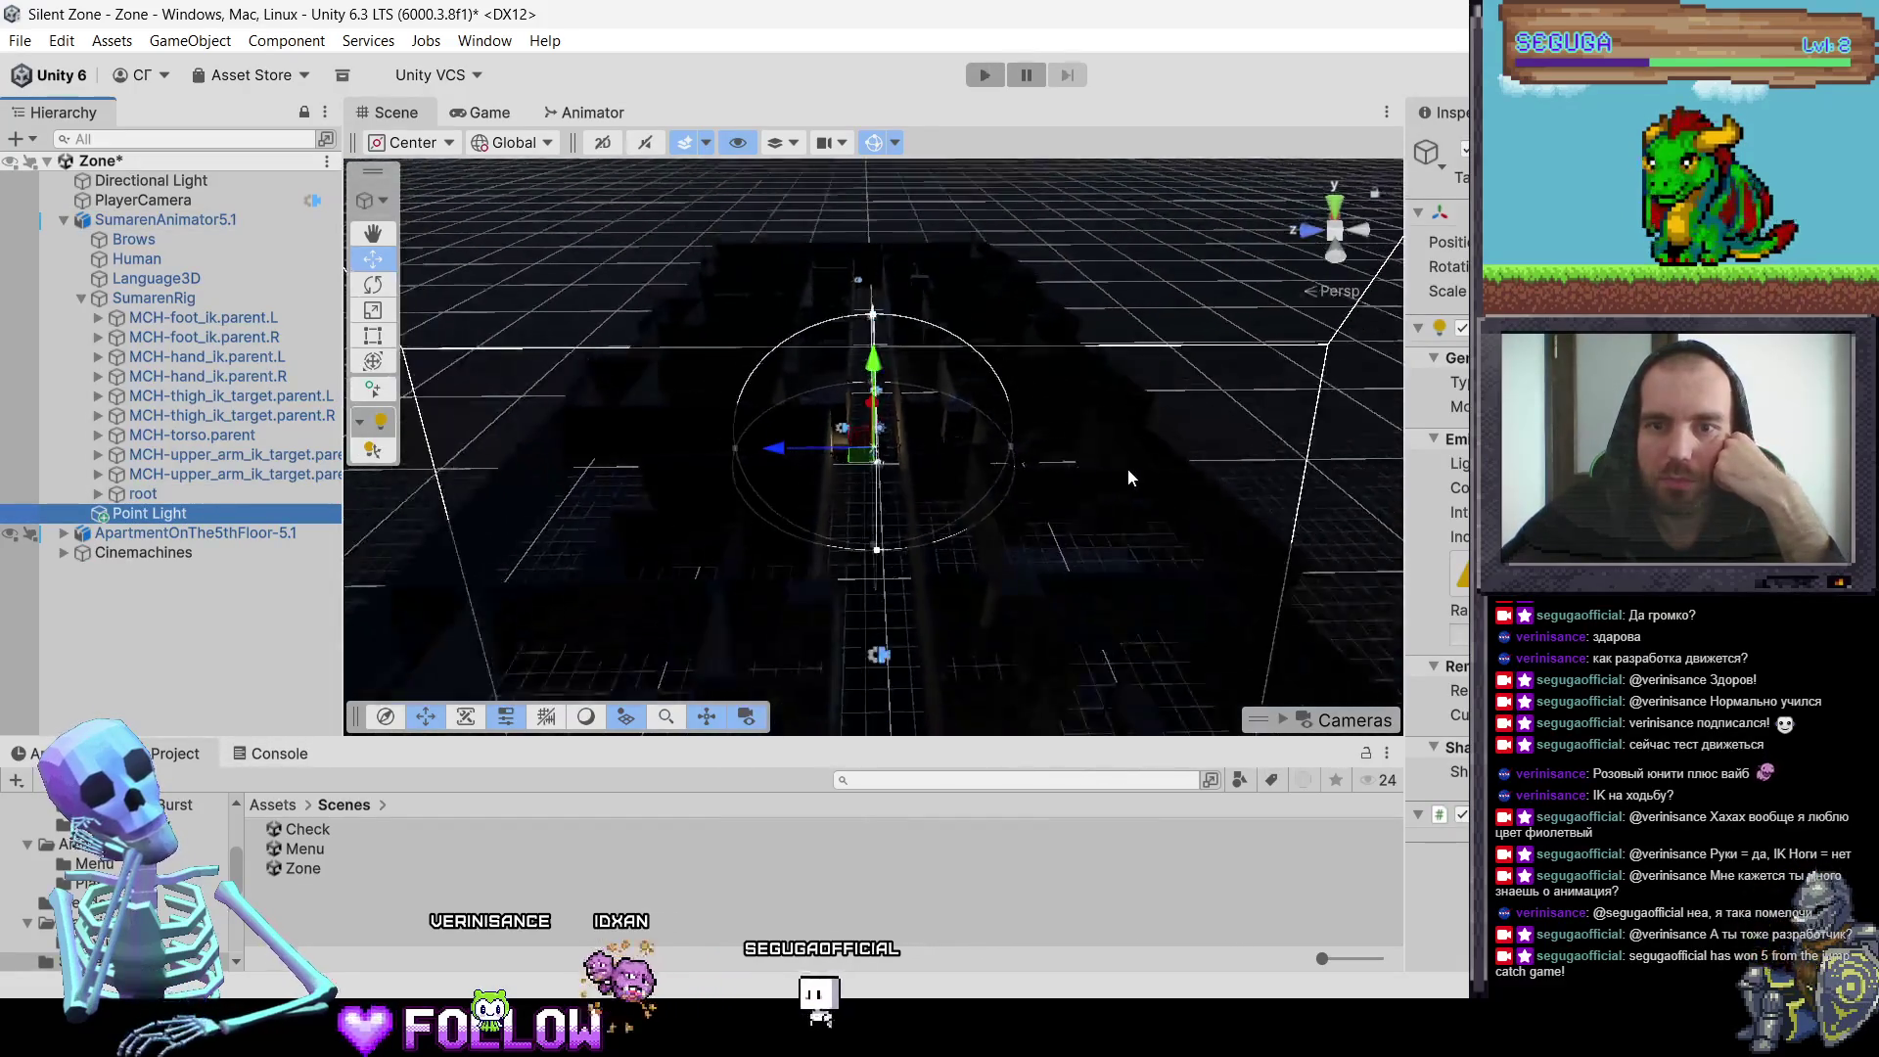
{"action": "scroll", "coordinate": [1118, 480], "scroll_direction": "down", "scroll_amount": 5}
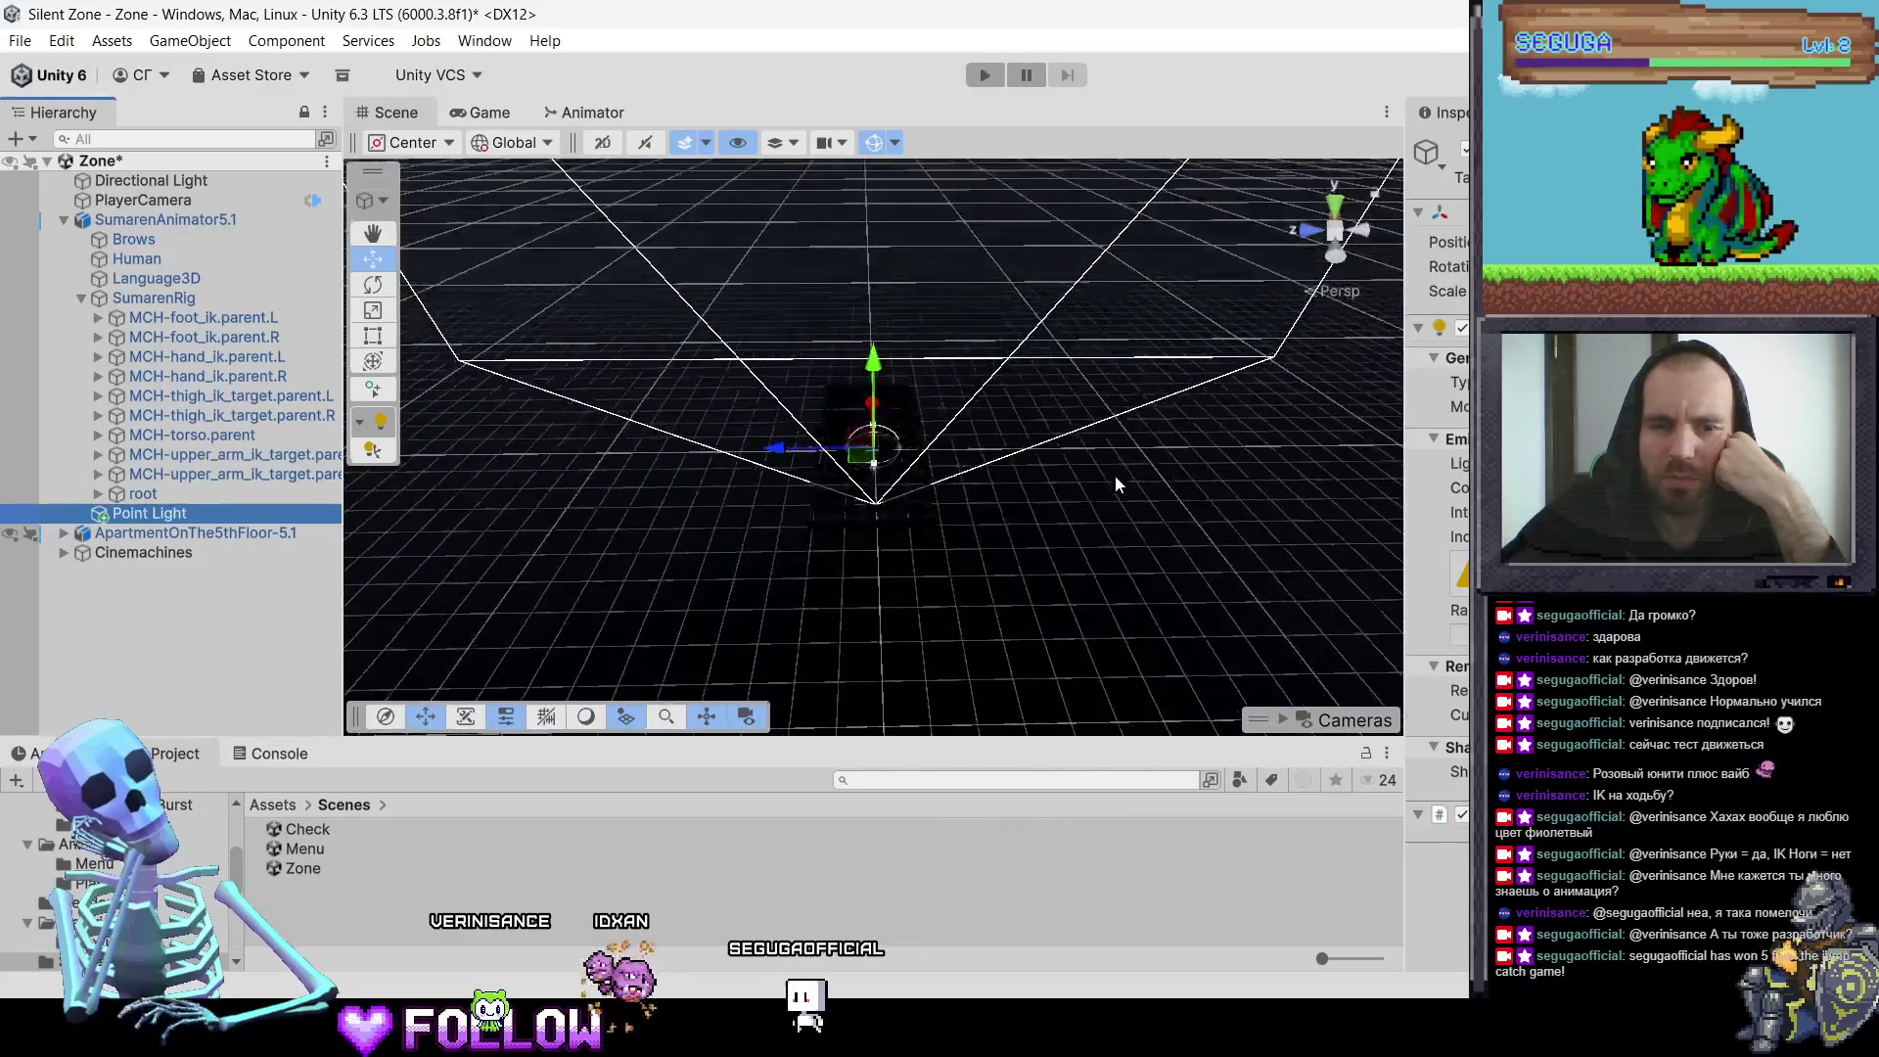
{"action": "scroll", "coordinate": [1124, 454], "scroll_direction": "down", "scroll_amount": 4}
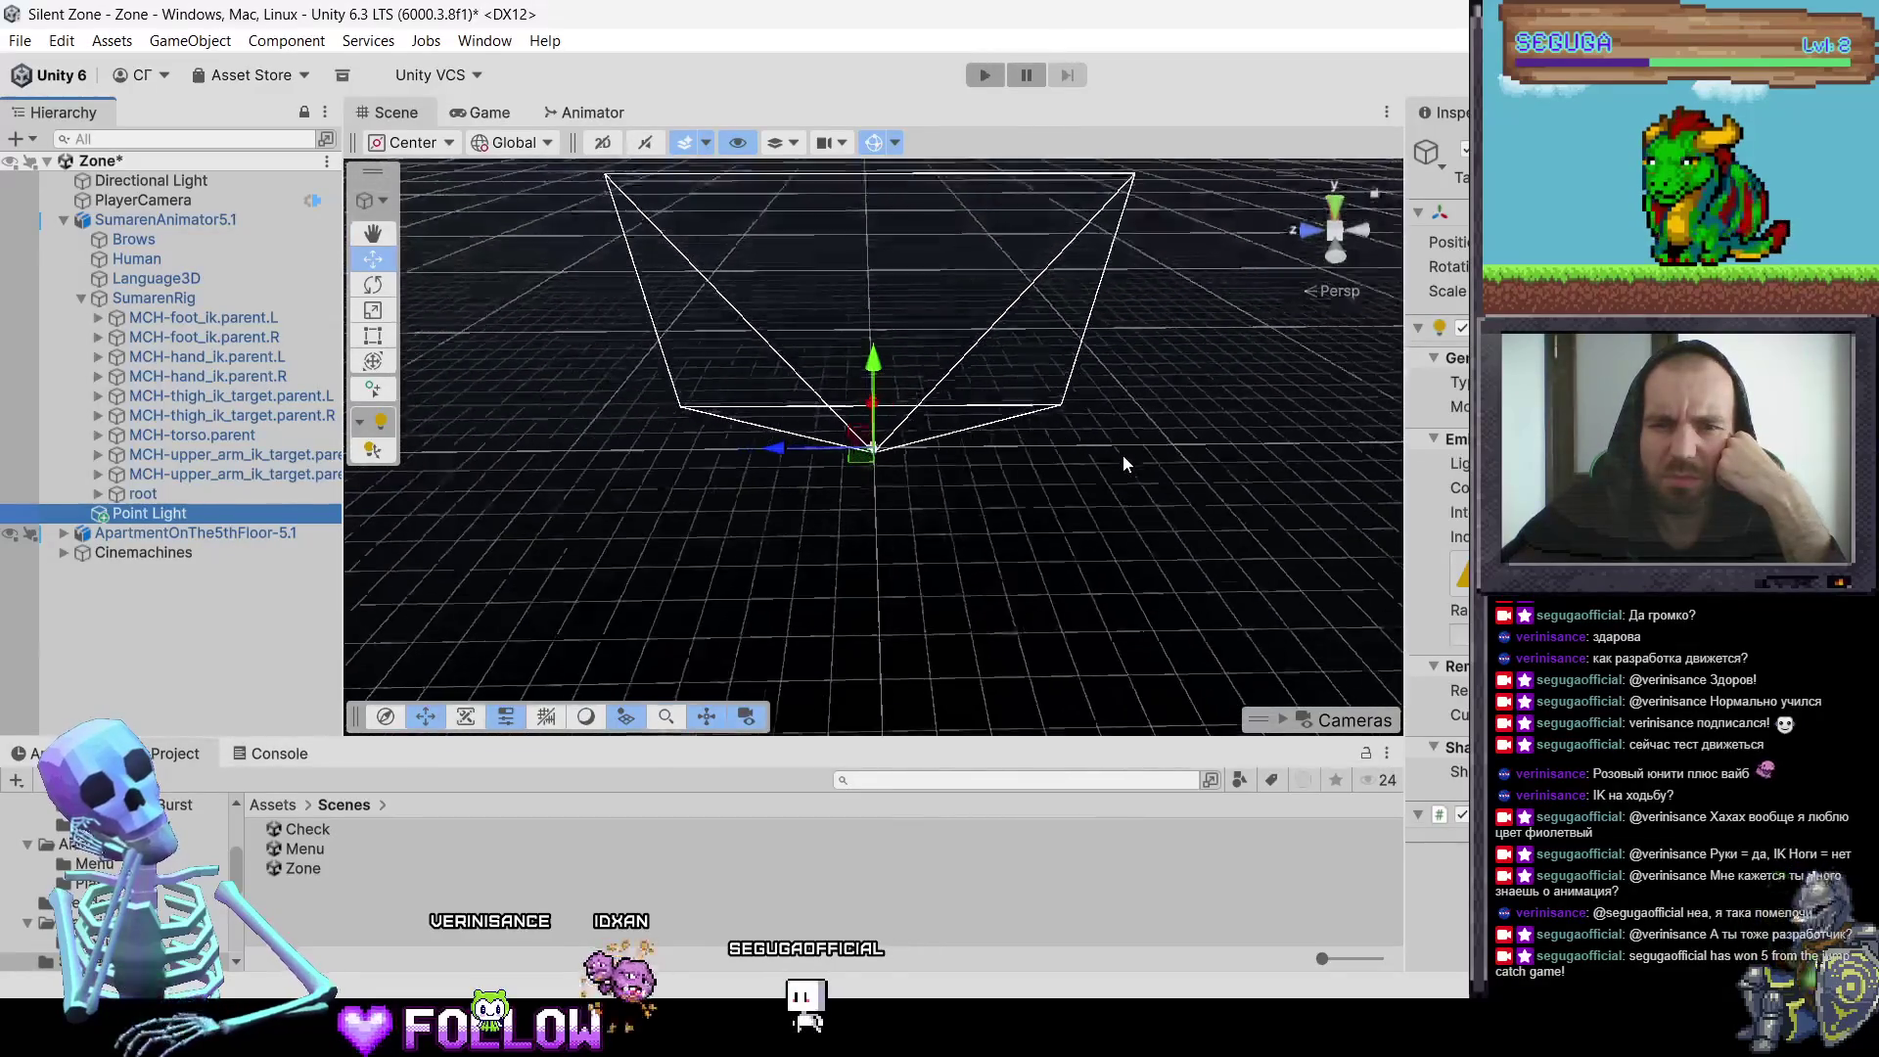
Step: Delete the Point Light, then undo the deletion to restore it
{"action": "right_click", "coordinate": [184, 519]}
{"action": "left_click", "coordinate": [288, 170]}
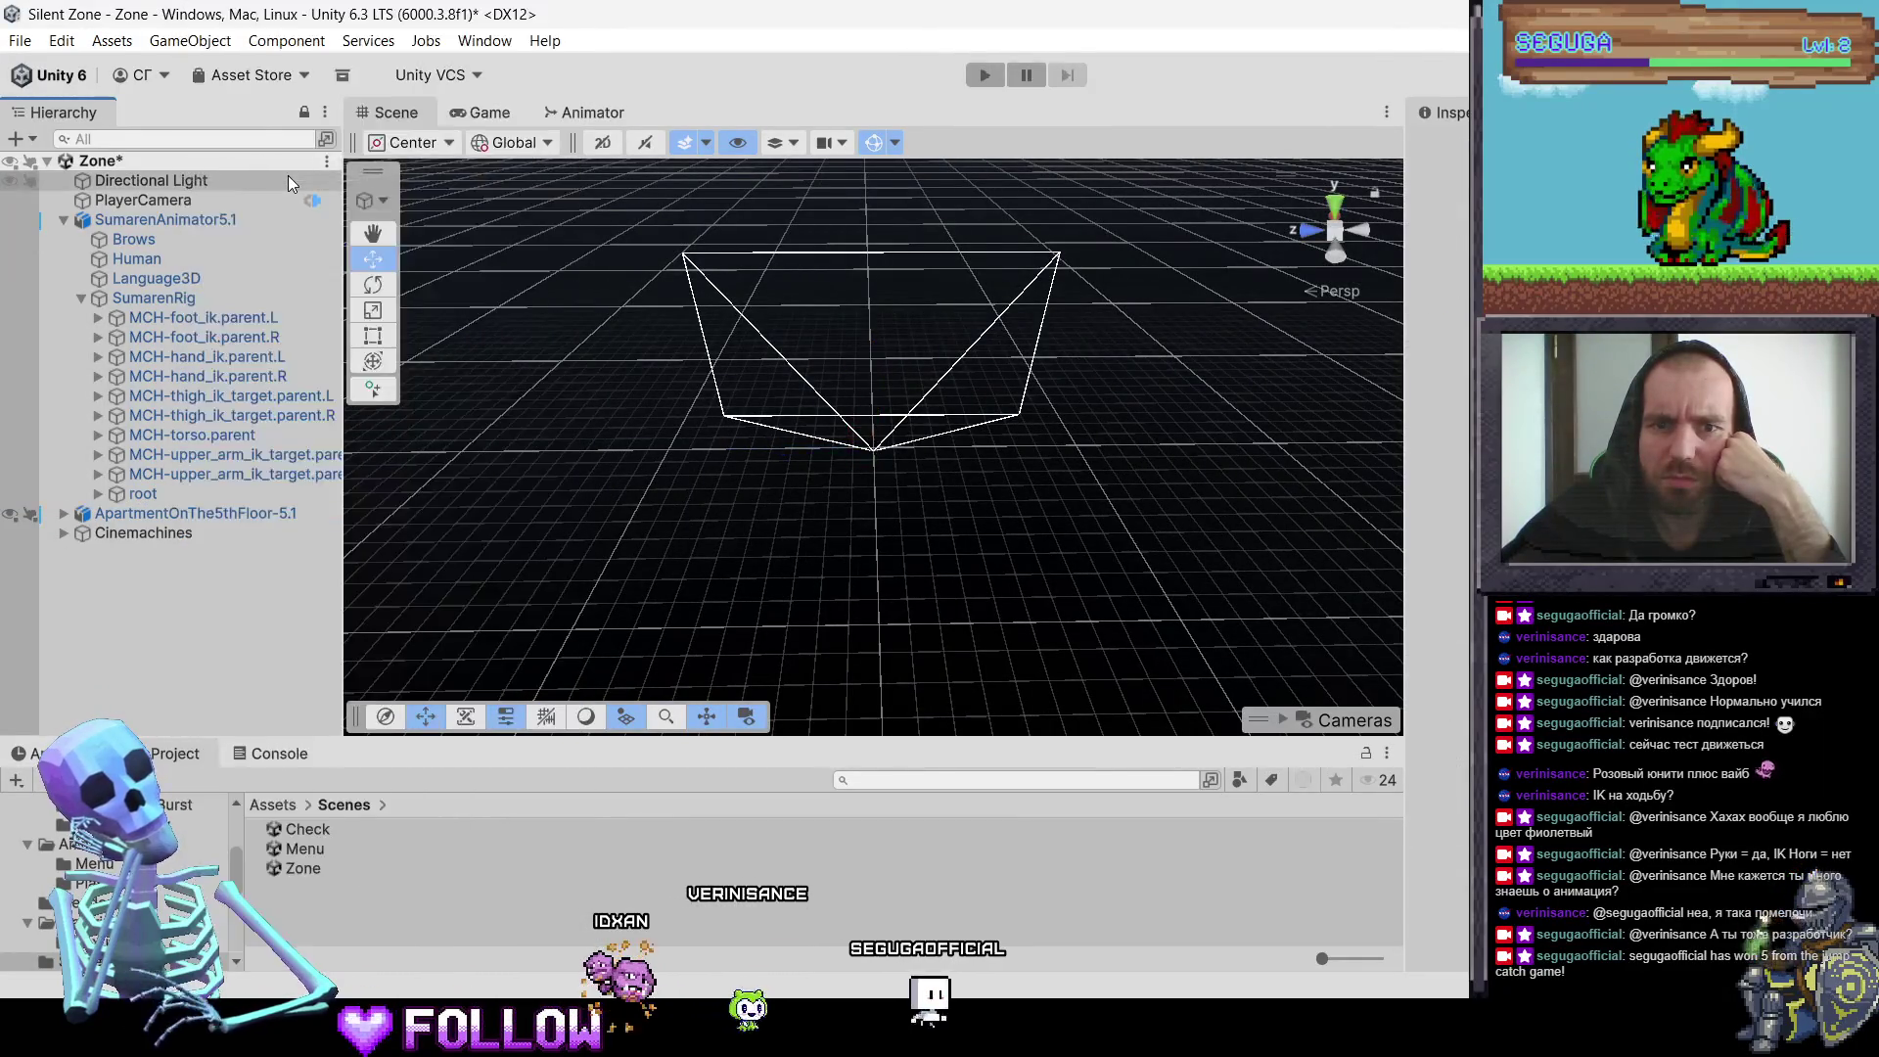
{"action": "key", "text": "ctrl+z"}
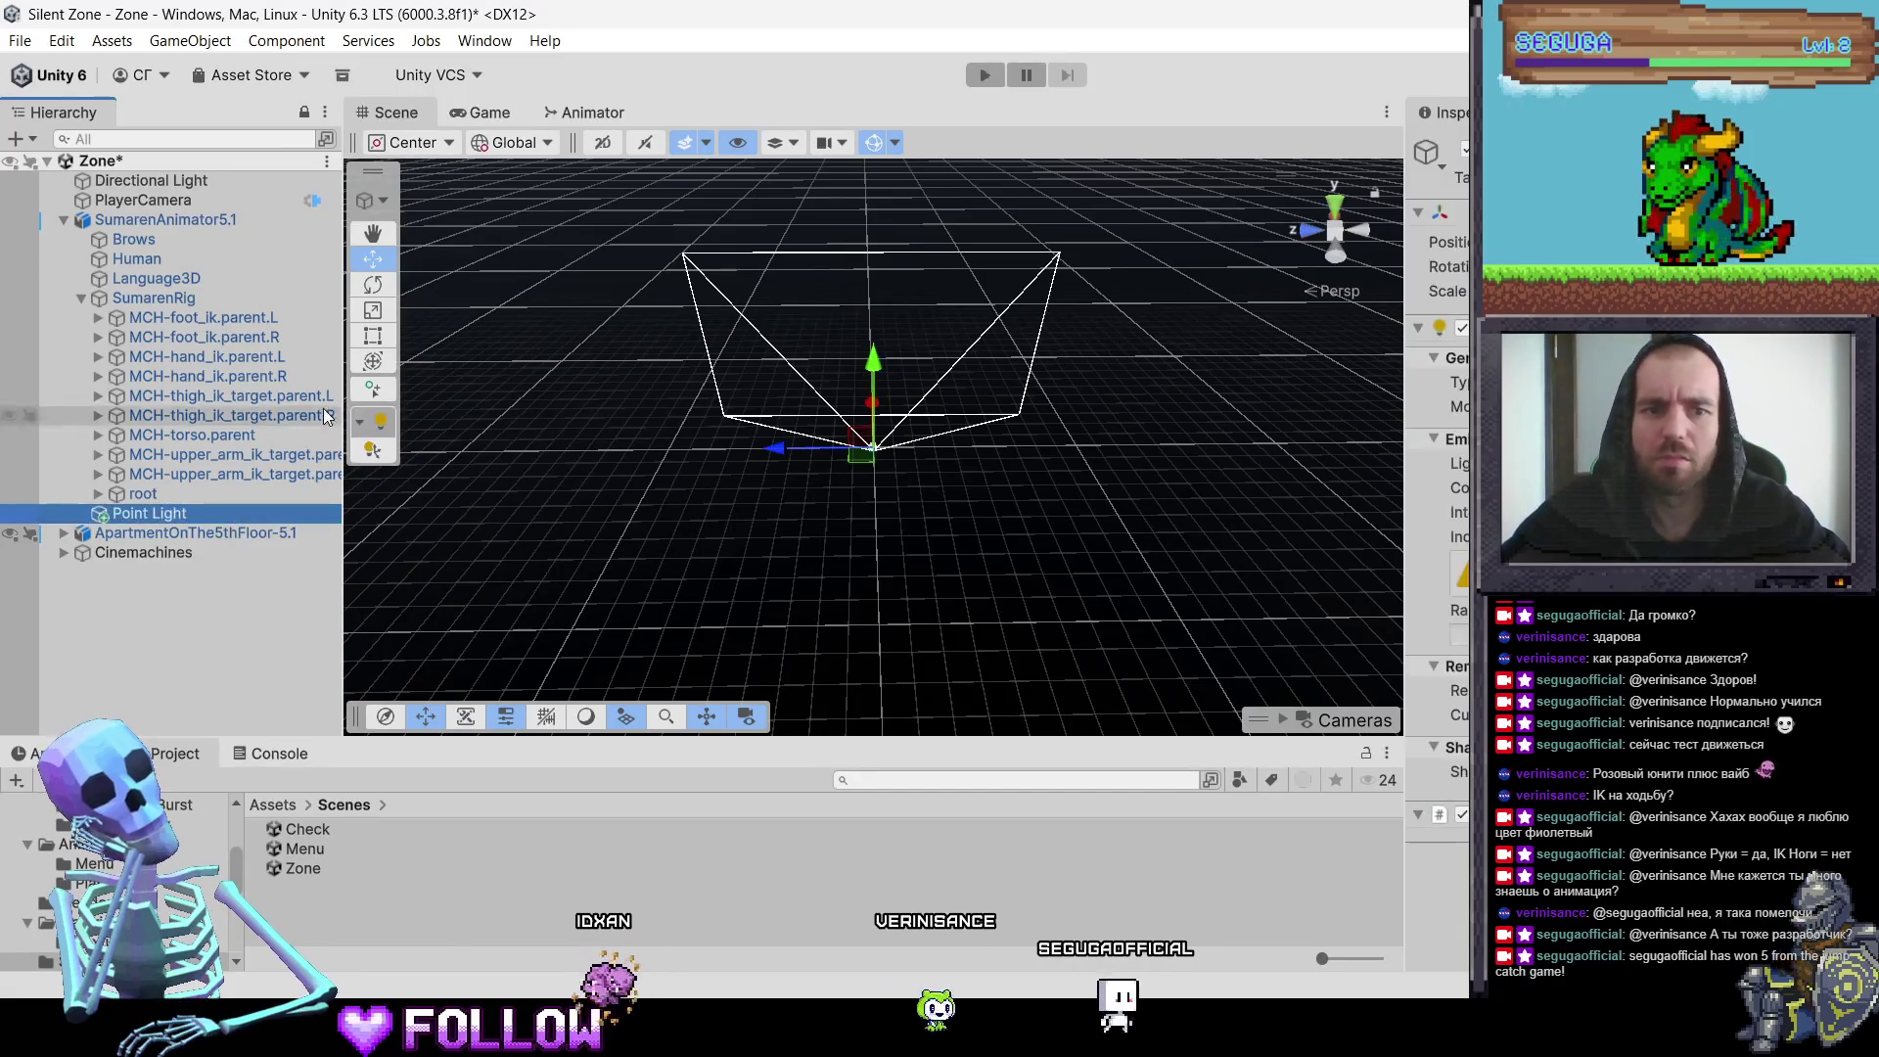
{"action": "key", "text": "f"}
Step: Shrink the Point Light's range from 1.86 to 0.58 beside the character's hand
{"action": "left_click_drag", "start_coordinate": [1078, 439], "coordinate": [911, 443]}
{"action": "key", "text": "f"}
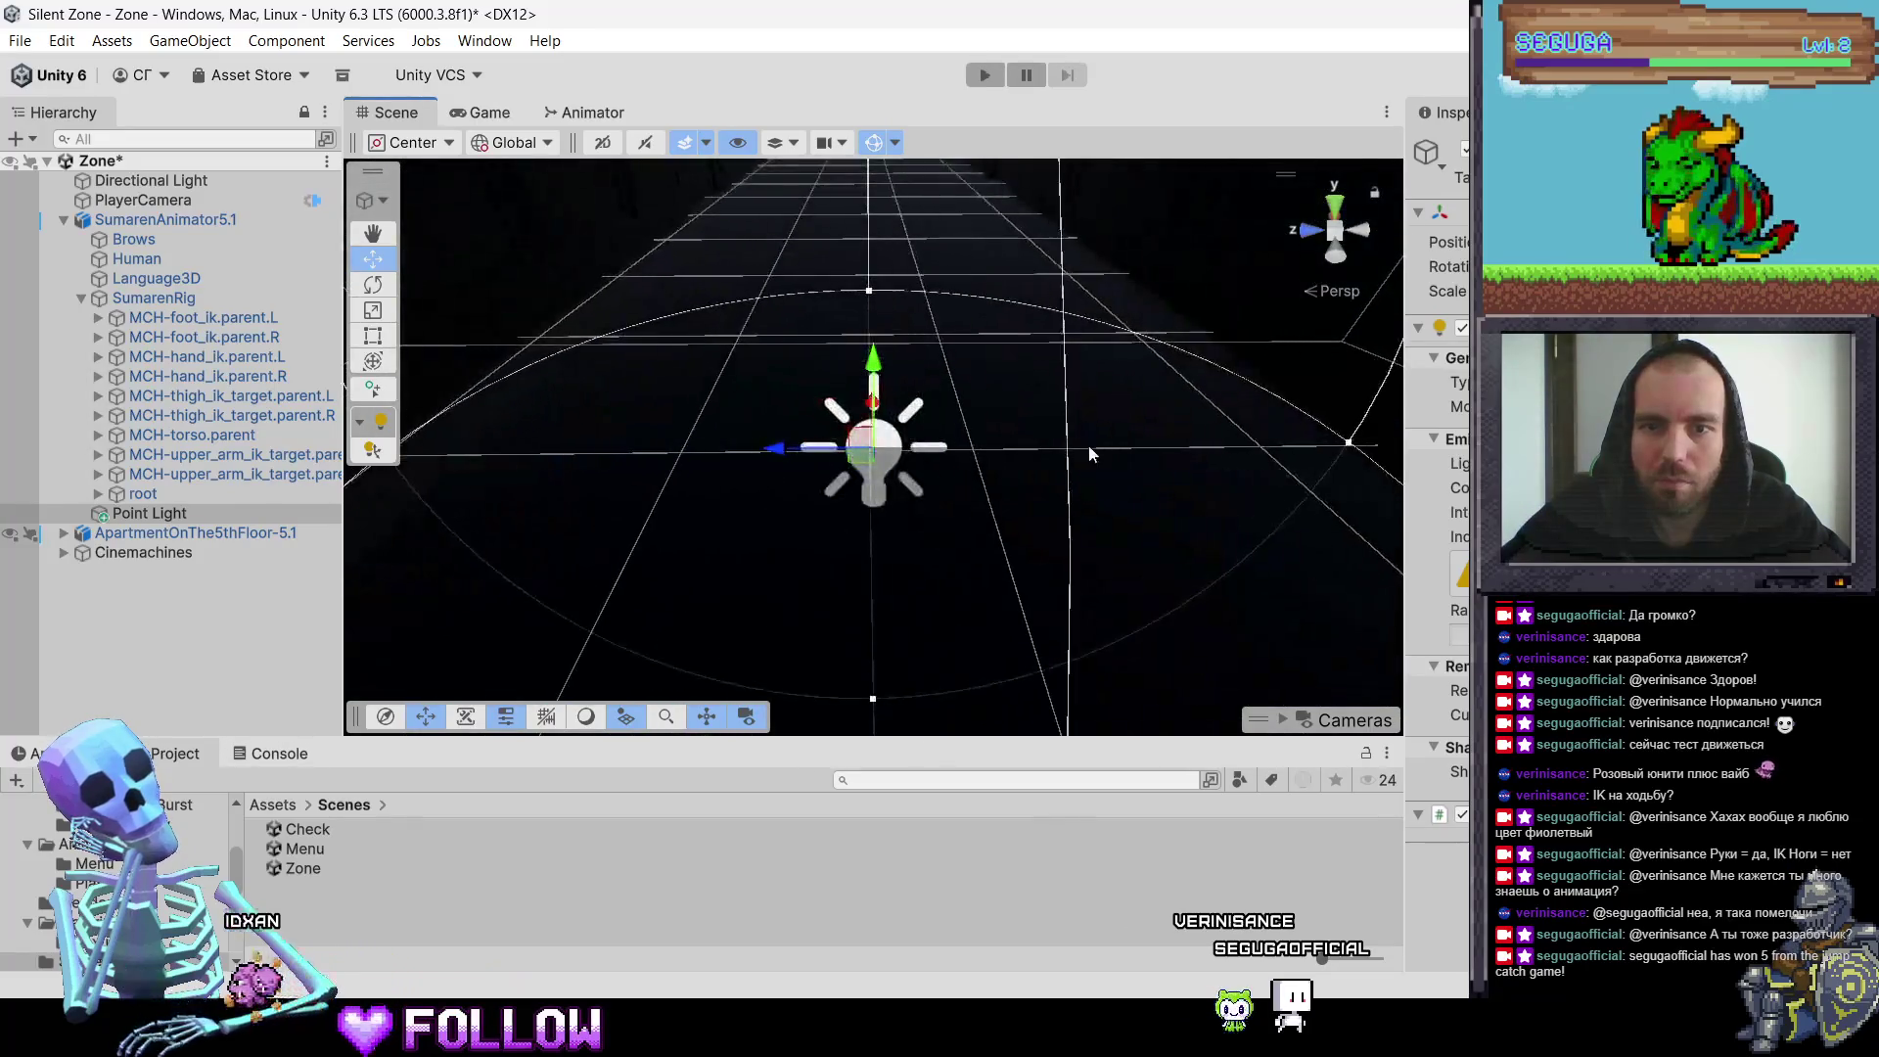
{"action": "mouse_move", "coordinate": [1079, 449]}
{"action": "left_mouse_down"}
{"action": "mouse_move", "coordinate": [947, 449]}
{"action": "mouse_move", "coordinate": [1076, 411]}
{"action": "mouse_move", "coordinate": [1214, 313]}
{"action": "mouse_move", "coordinate": [1261, 379]}
{"action": "mouse_move", "coordinate": [1127, 427]}
{"action": "mouse_move", "coordinate": [1037, 494]}
{"action": "mouse_move", "coordinate": [1082, 268]}
{"action": "mouse_move", "coordinate": [783, 431]}
{"action": "mouse_move", "coordinate": [783, 454]}
{"action": "left_mouse_up"}
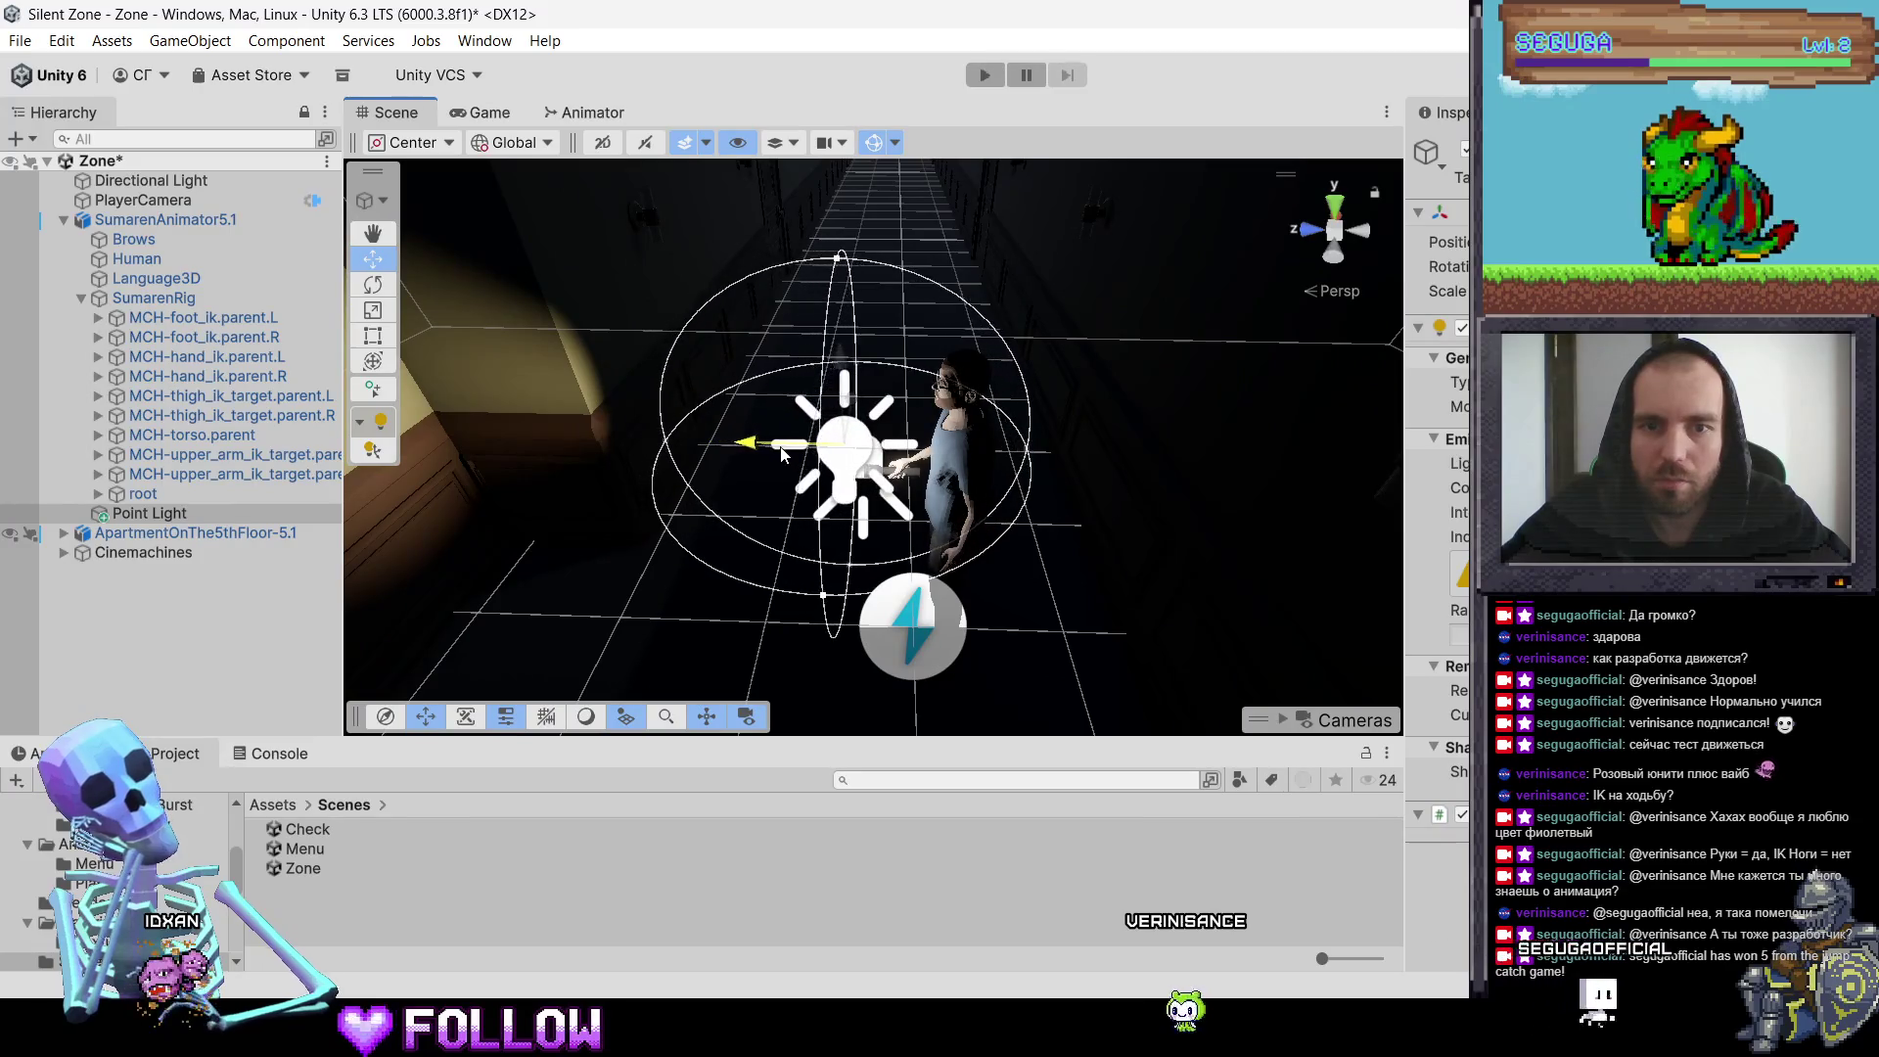
{"action": "mouse_move", "coordinate": [846, 394]}
{"action": "left_mouse_down"}
{"action": "mouse_move", "coordinate": [891, 381]}
{"action": "mouse_move", "coordinate": [748, 442]}
{"action": "left_mouse_up"}
{"action": "key", "text": "f"}
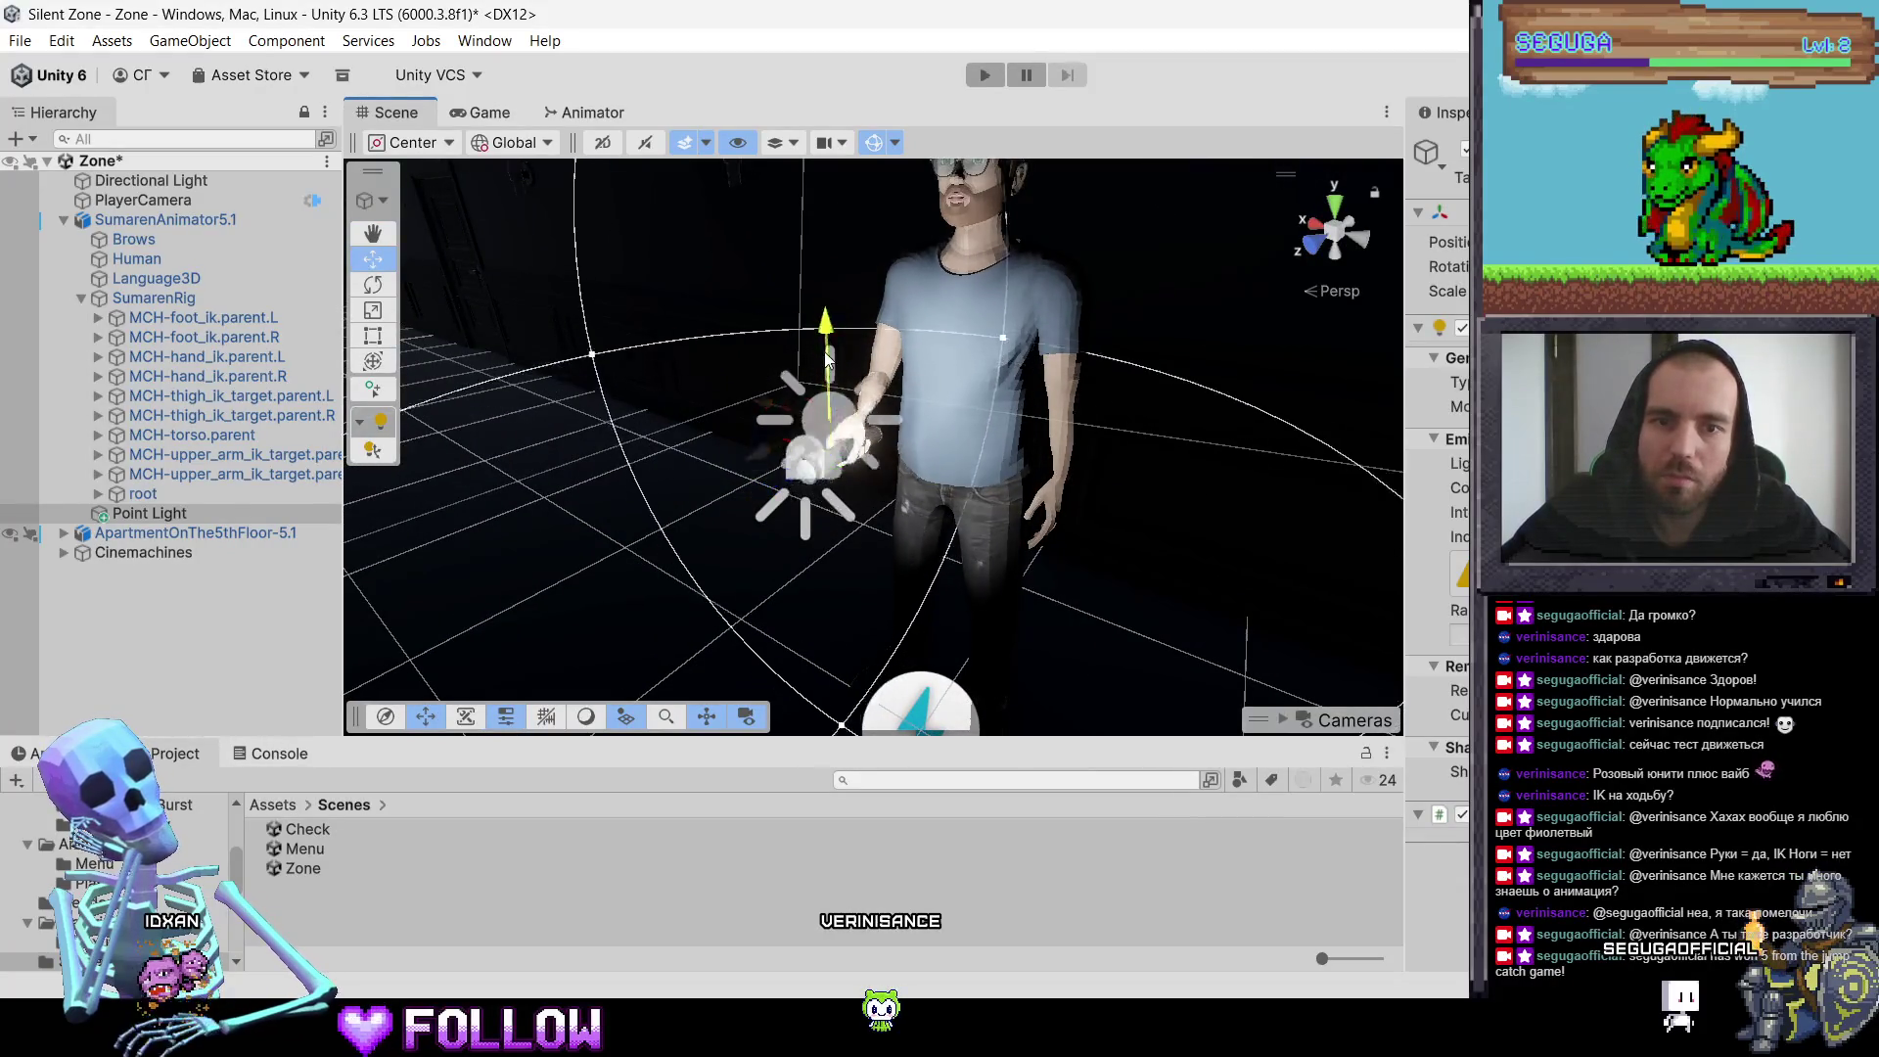